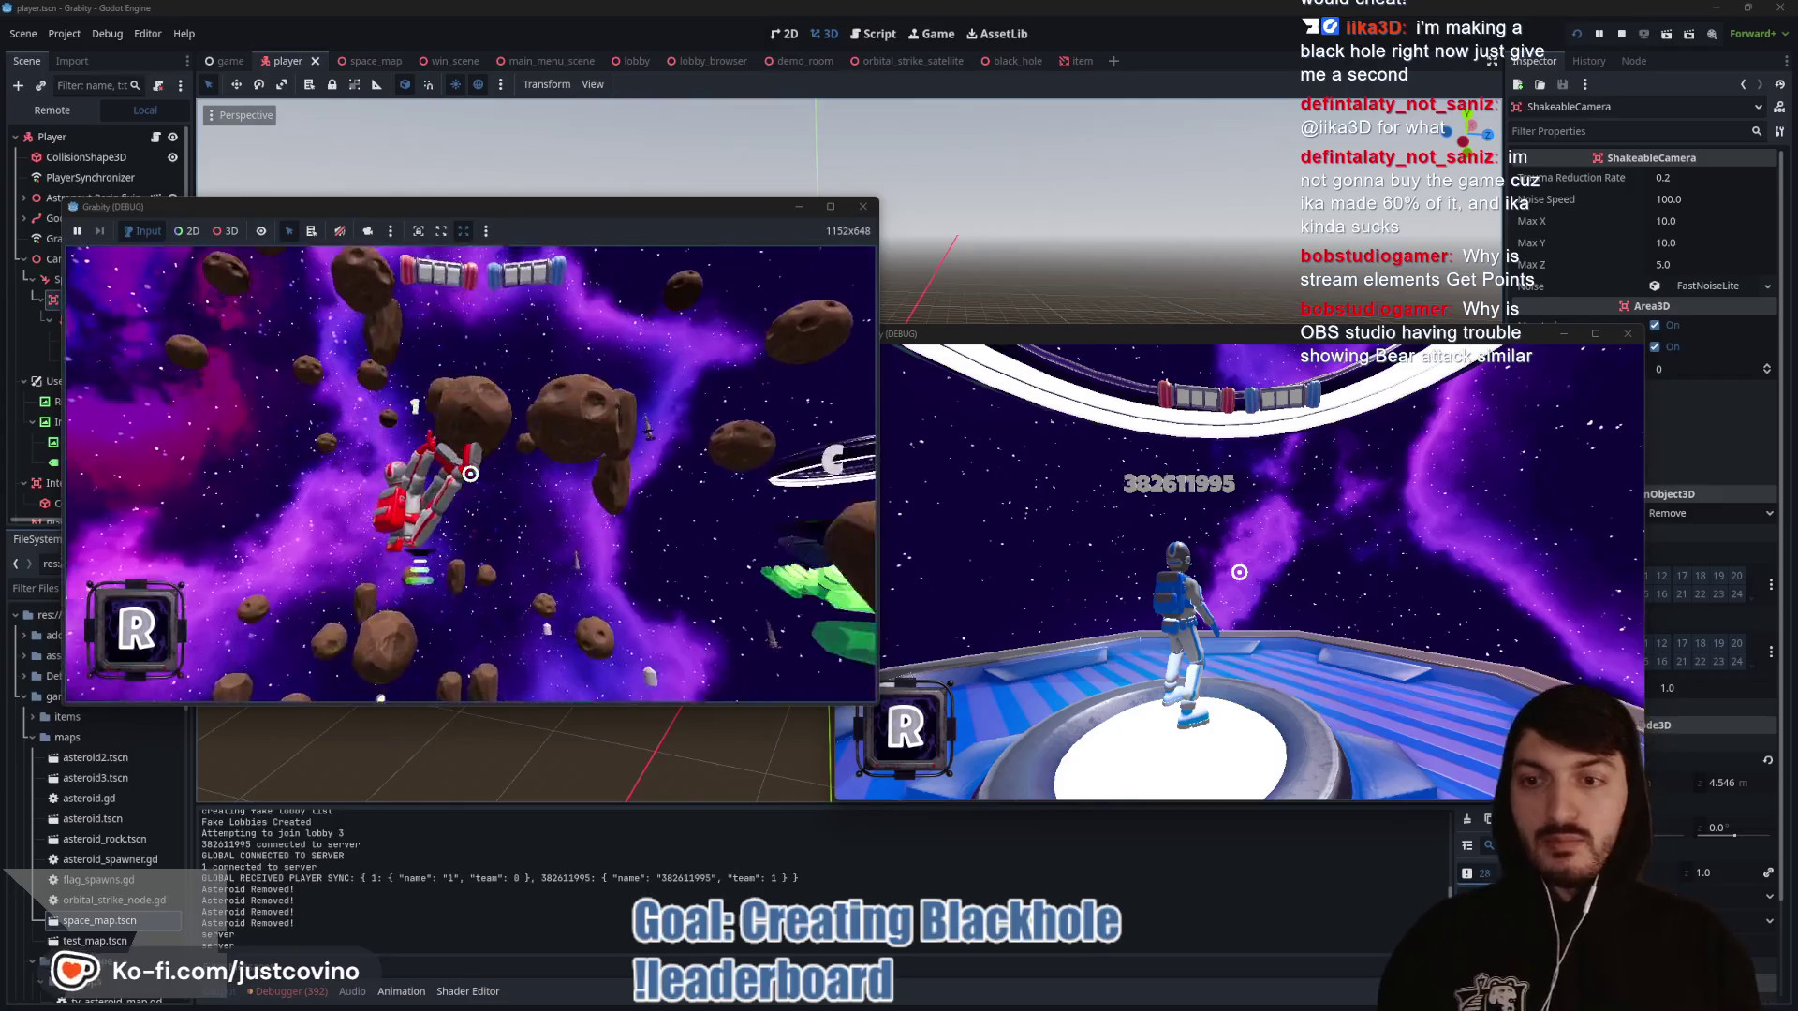
Step: Playtest by grappling upward, toward the green planet, then onto a nearby asteroid
left_click(470, 474)
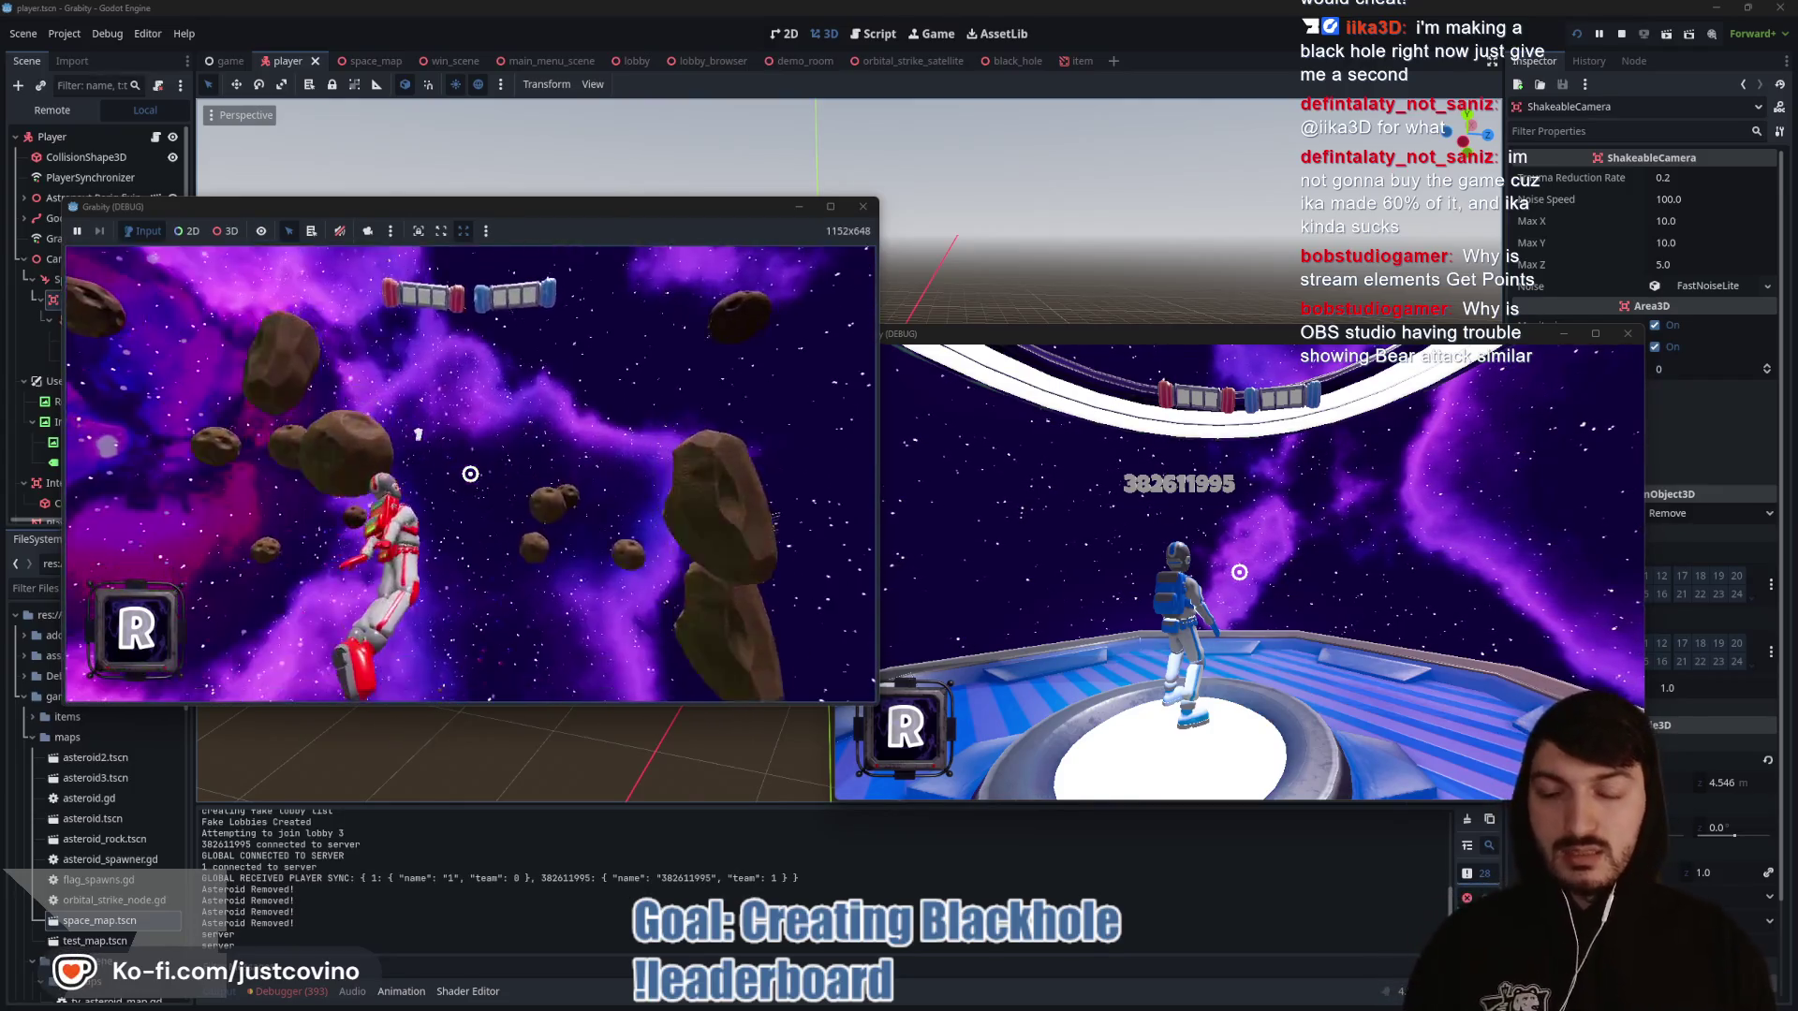
left_click(470, 474)
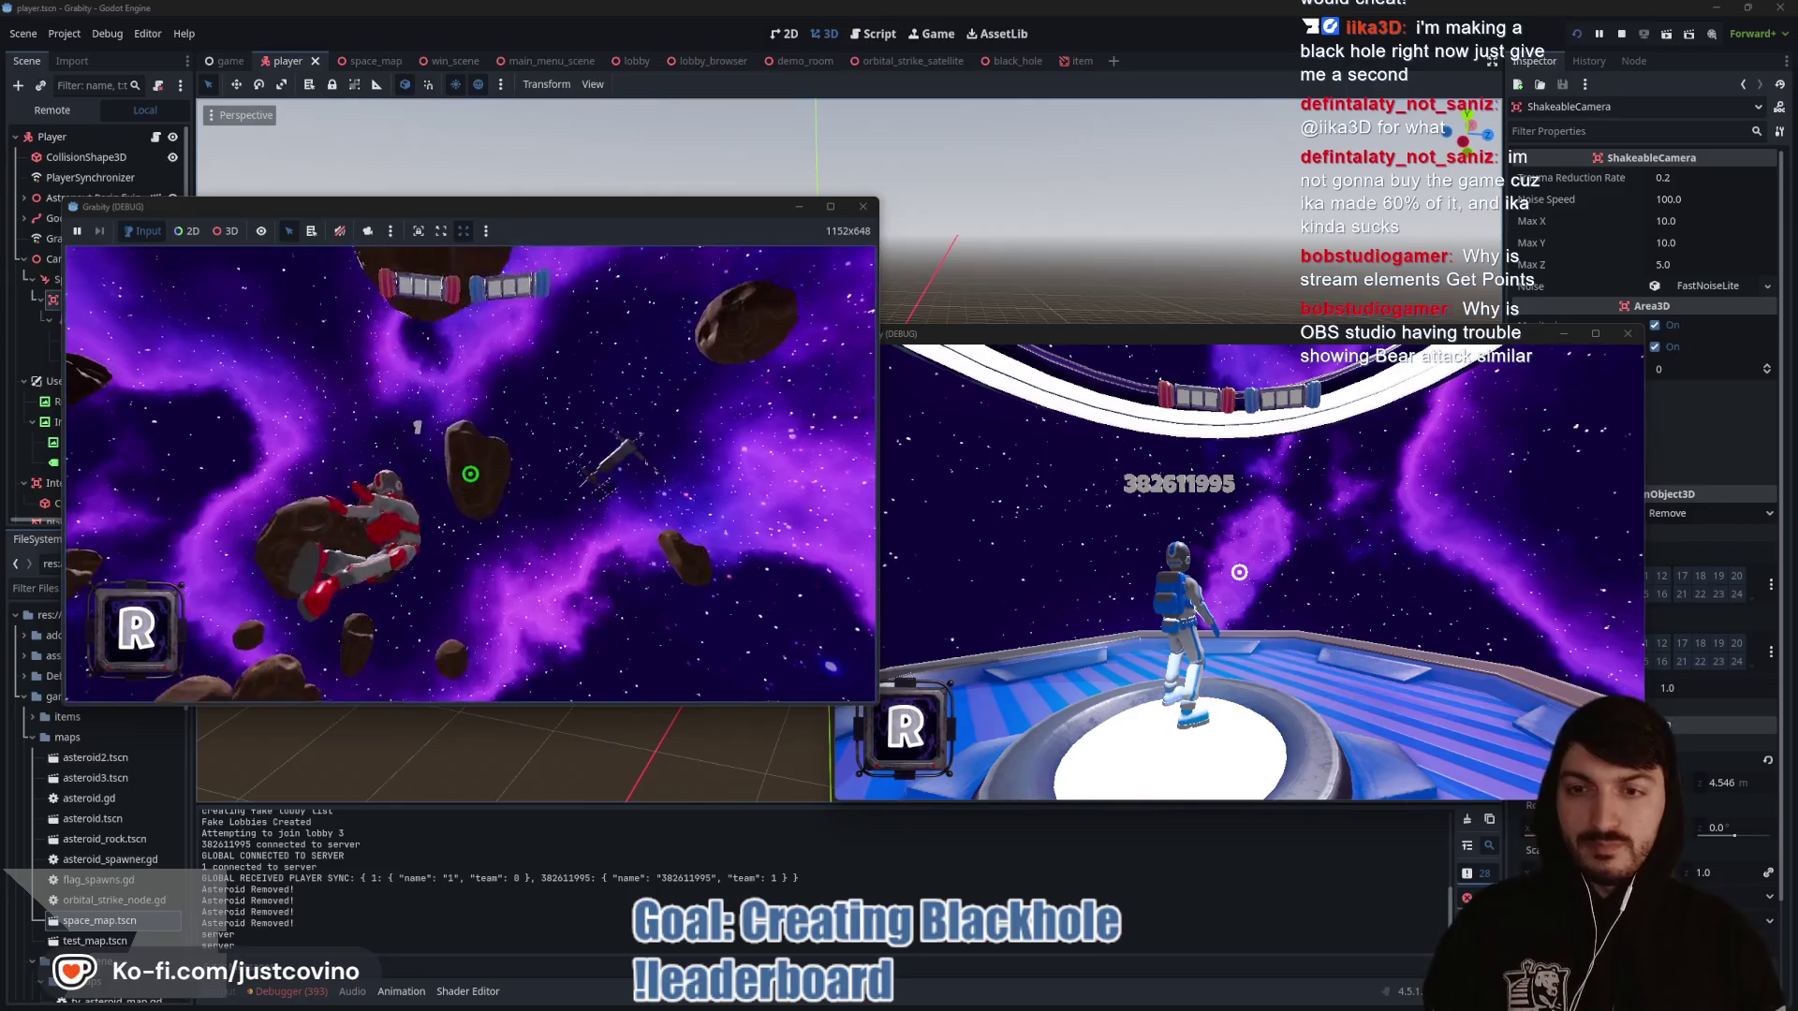
left_click(470, 474)
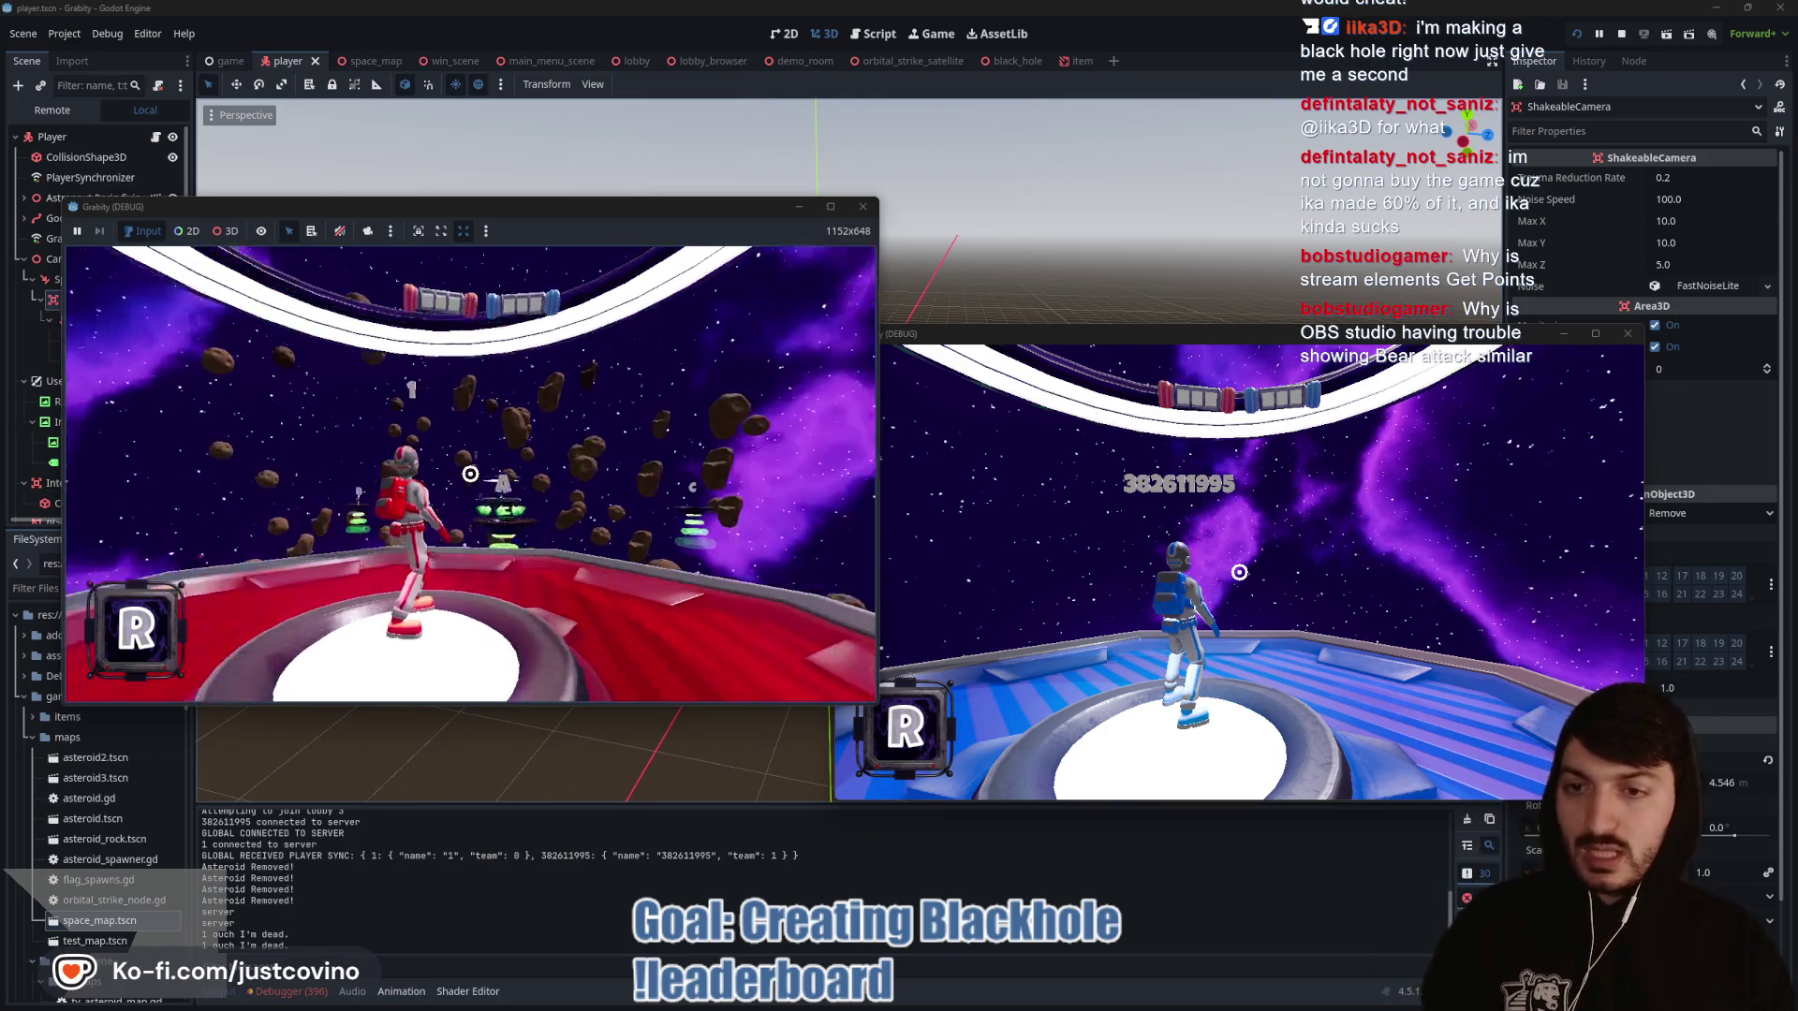
Step: Launch through the asteroids toward the black hole and robot ship, then stop the game with F8
key("space")
left_click(470, 474)
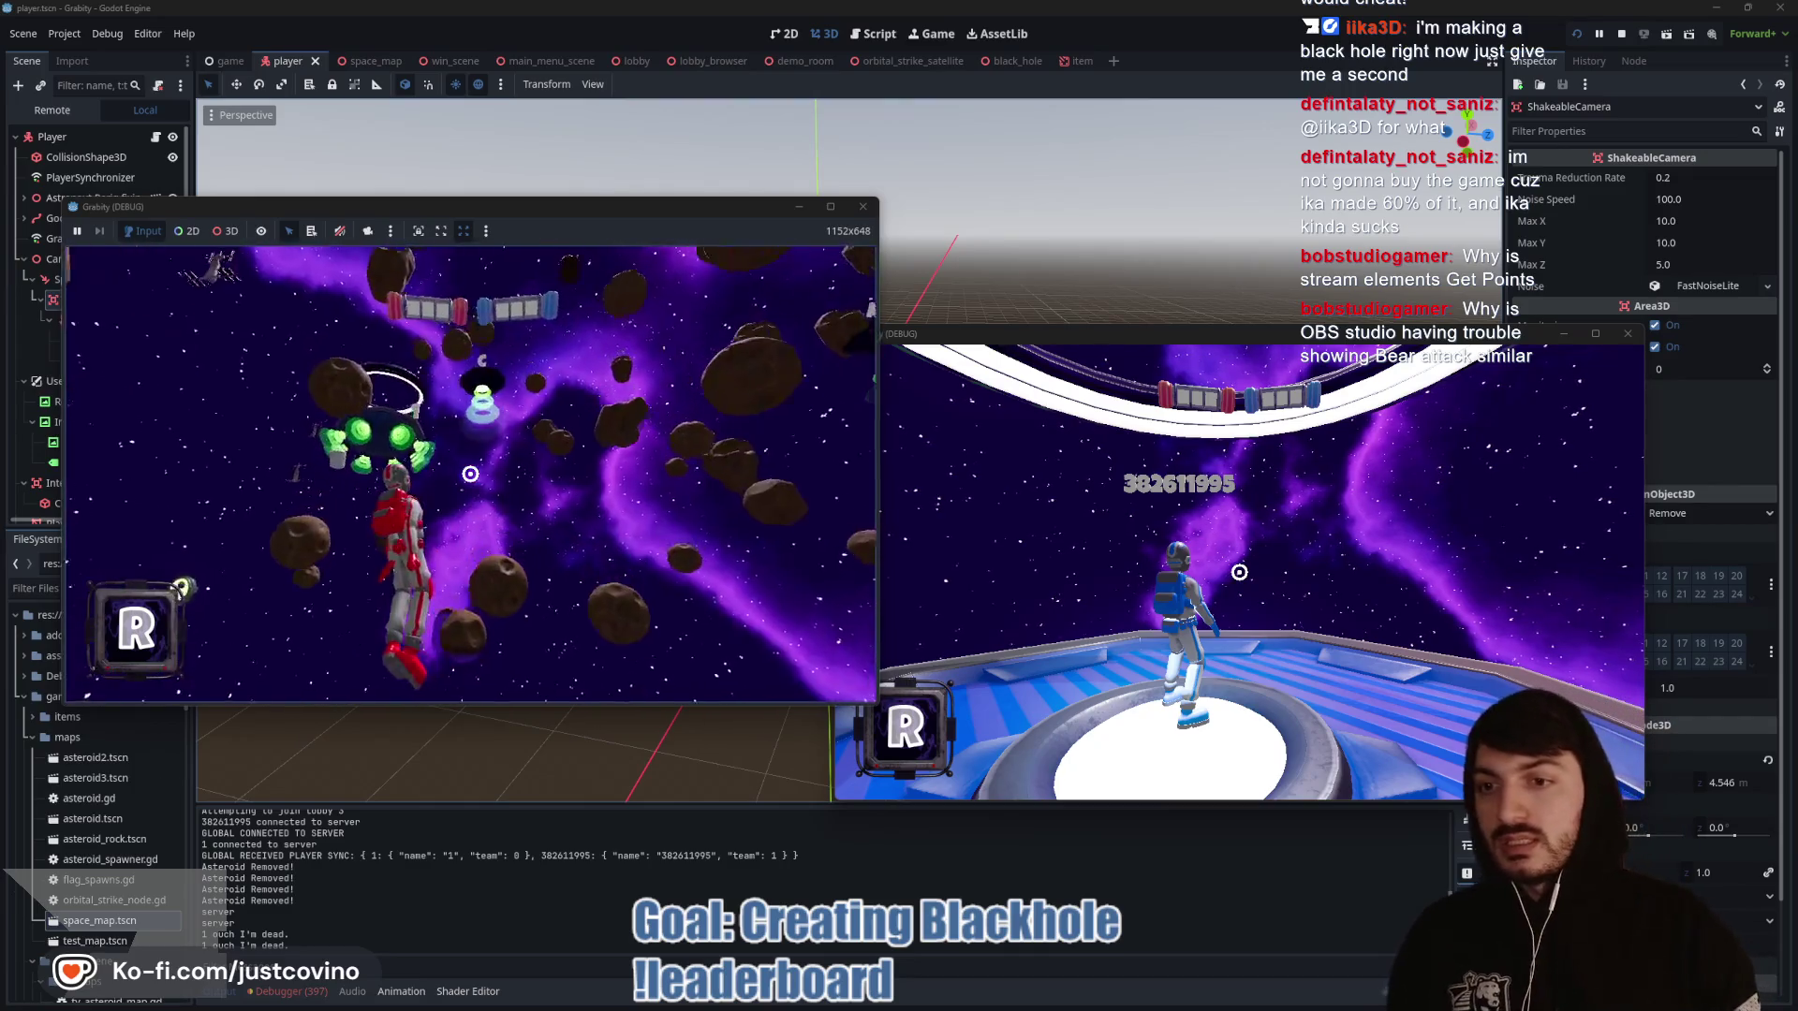
left_click(470, 474)
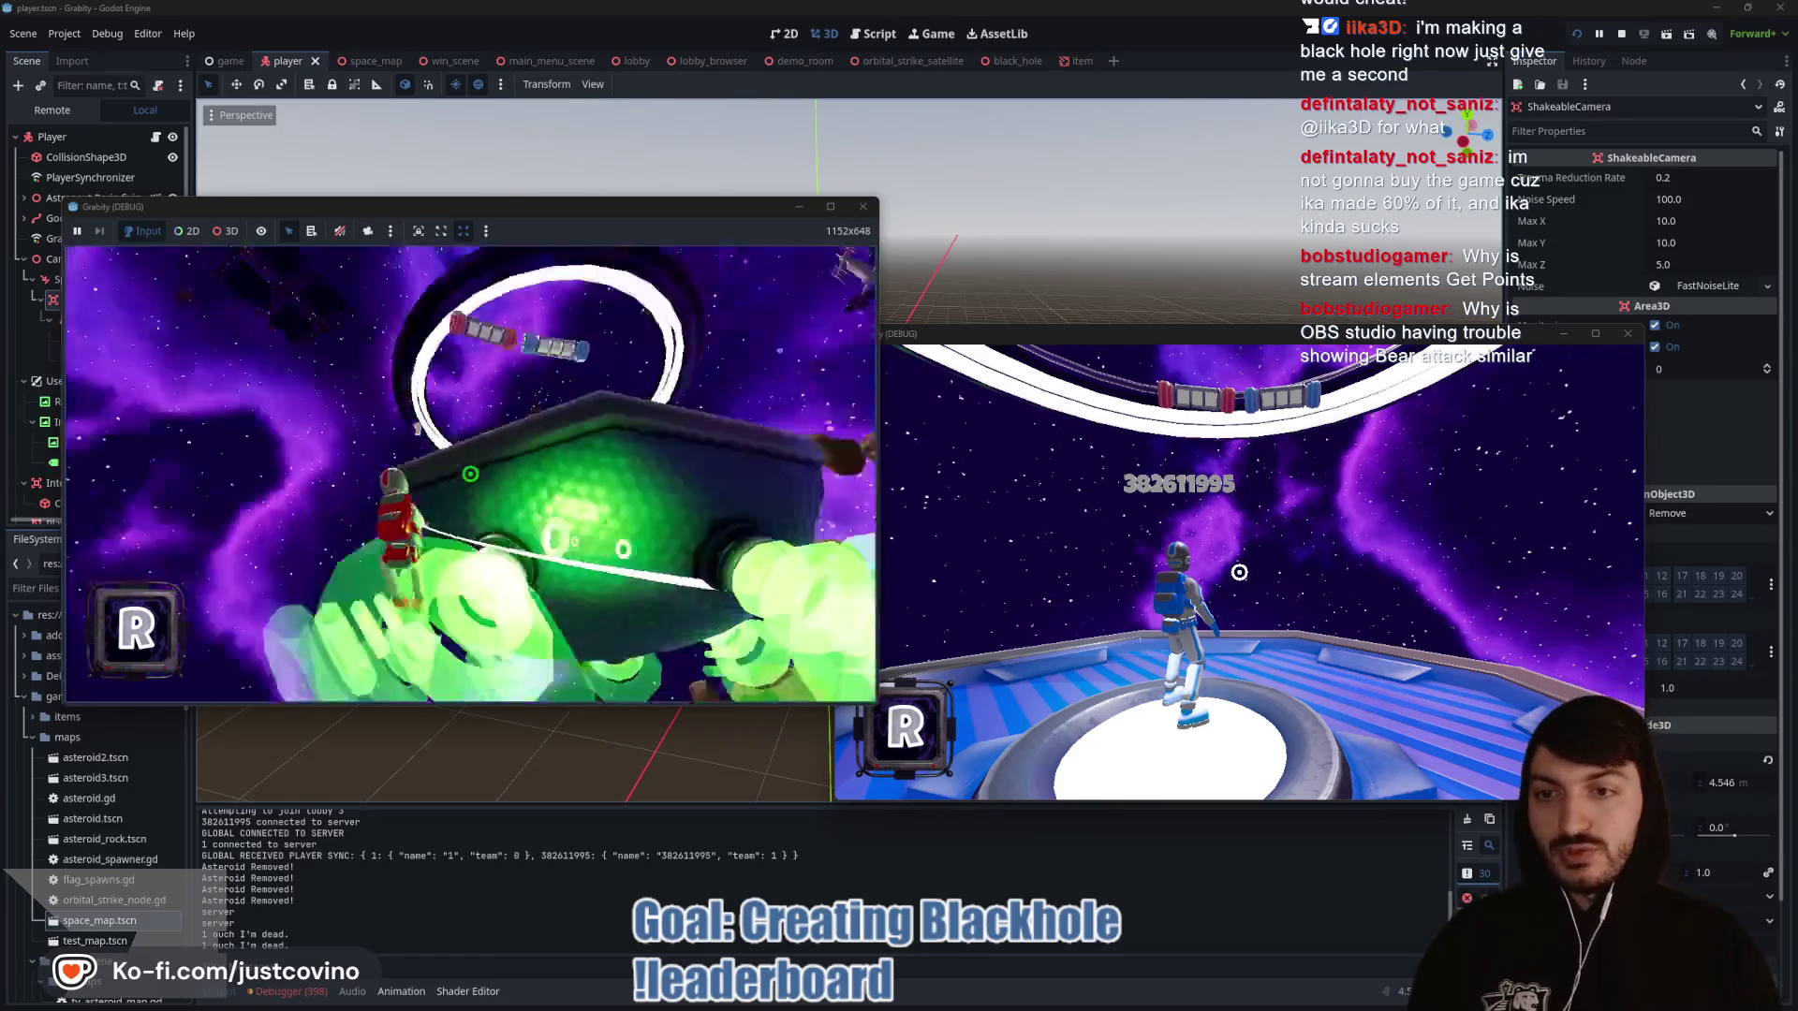
key("space")
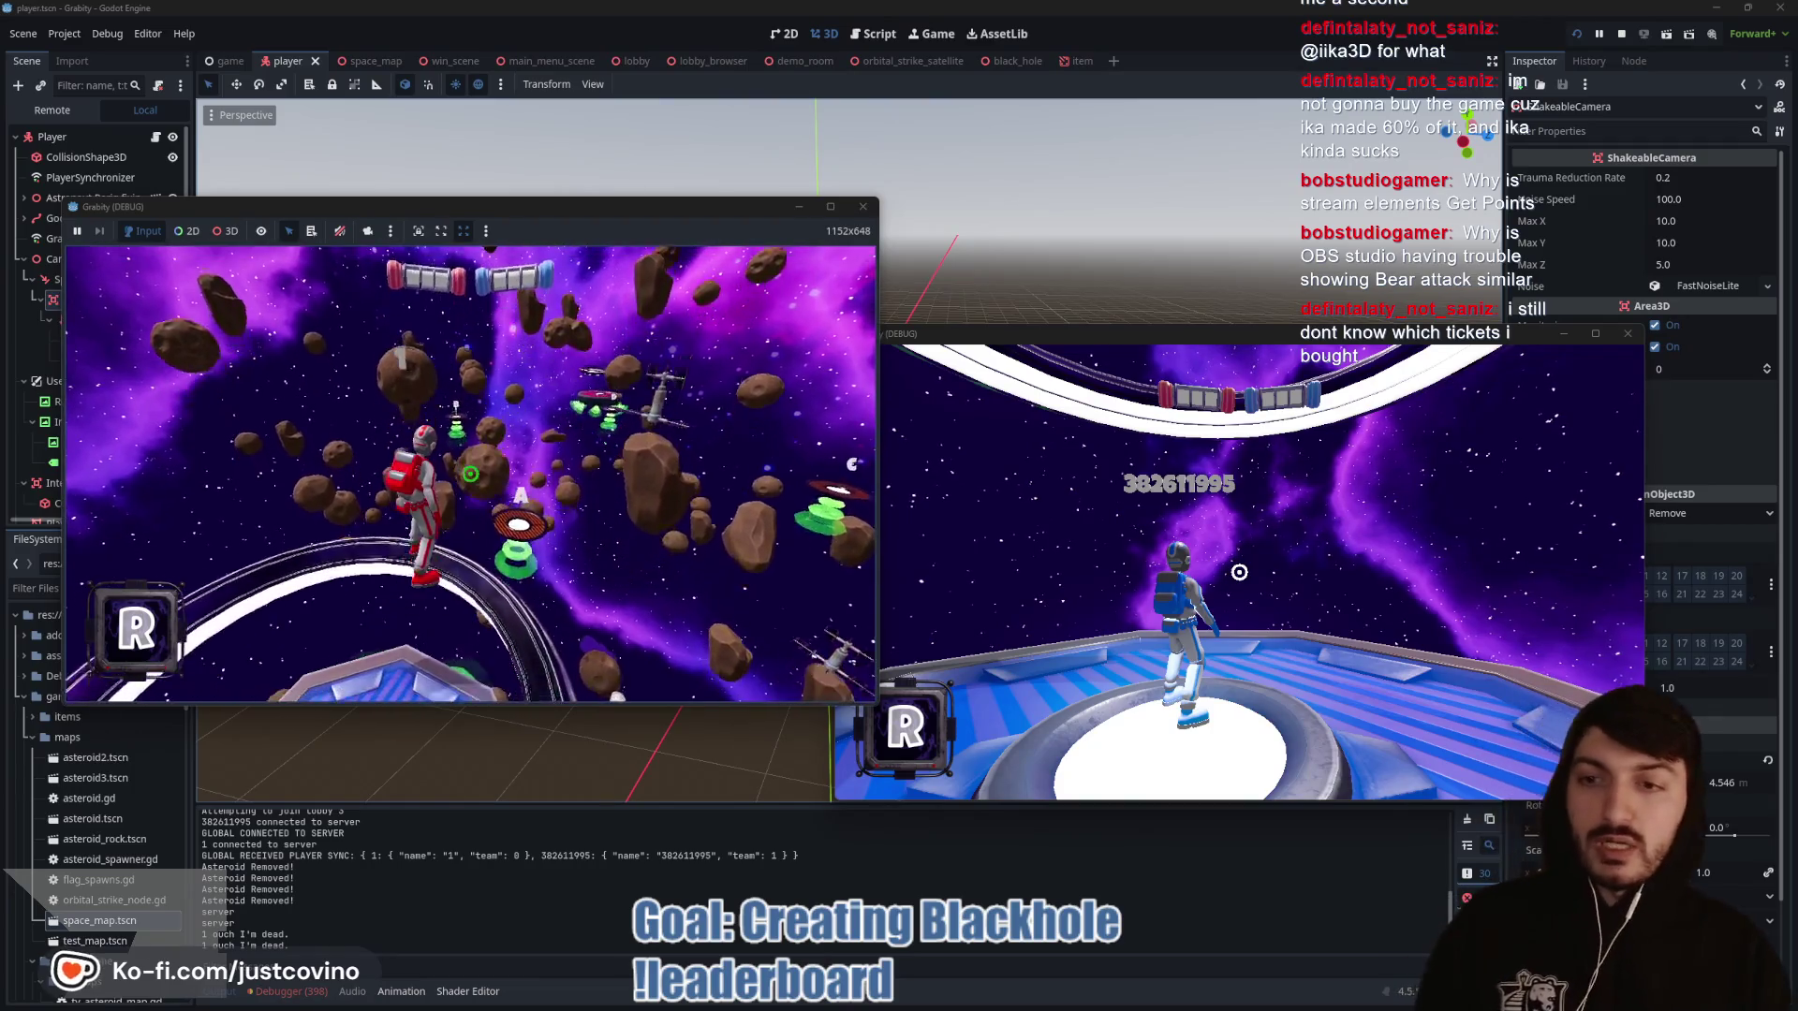
key("F8")
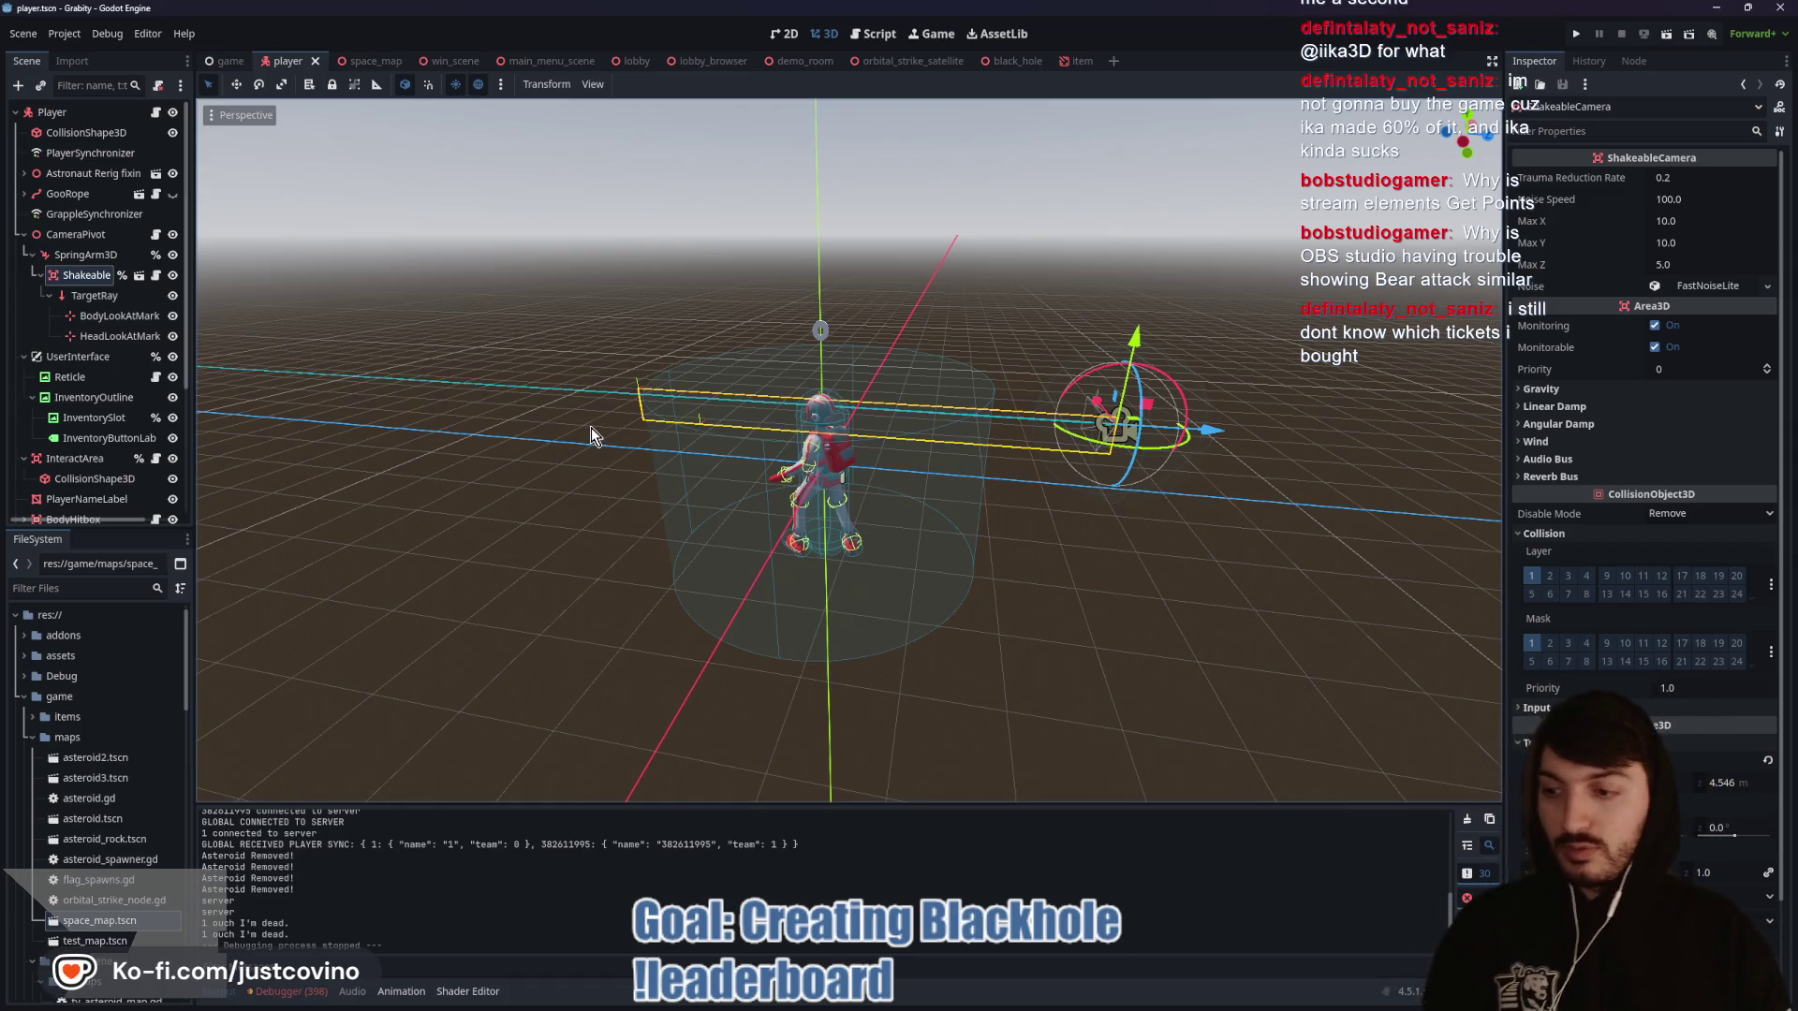
Step: Save player.tscn and bring the leaderboard browser window to the front
left_click_drag(547, 448, 547, 448)
key("ctrl+s")
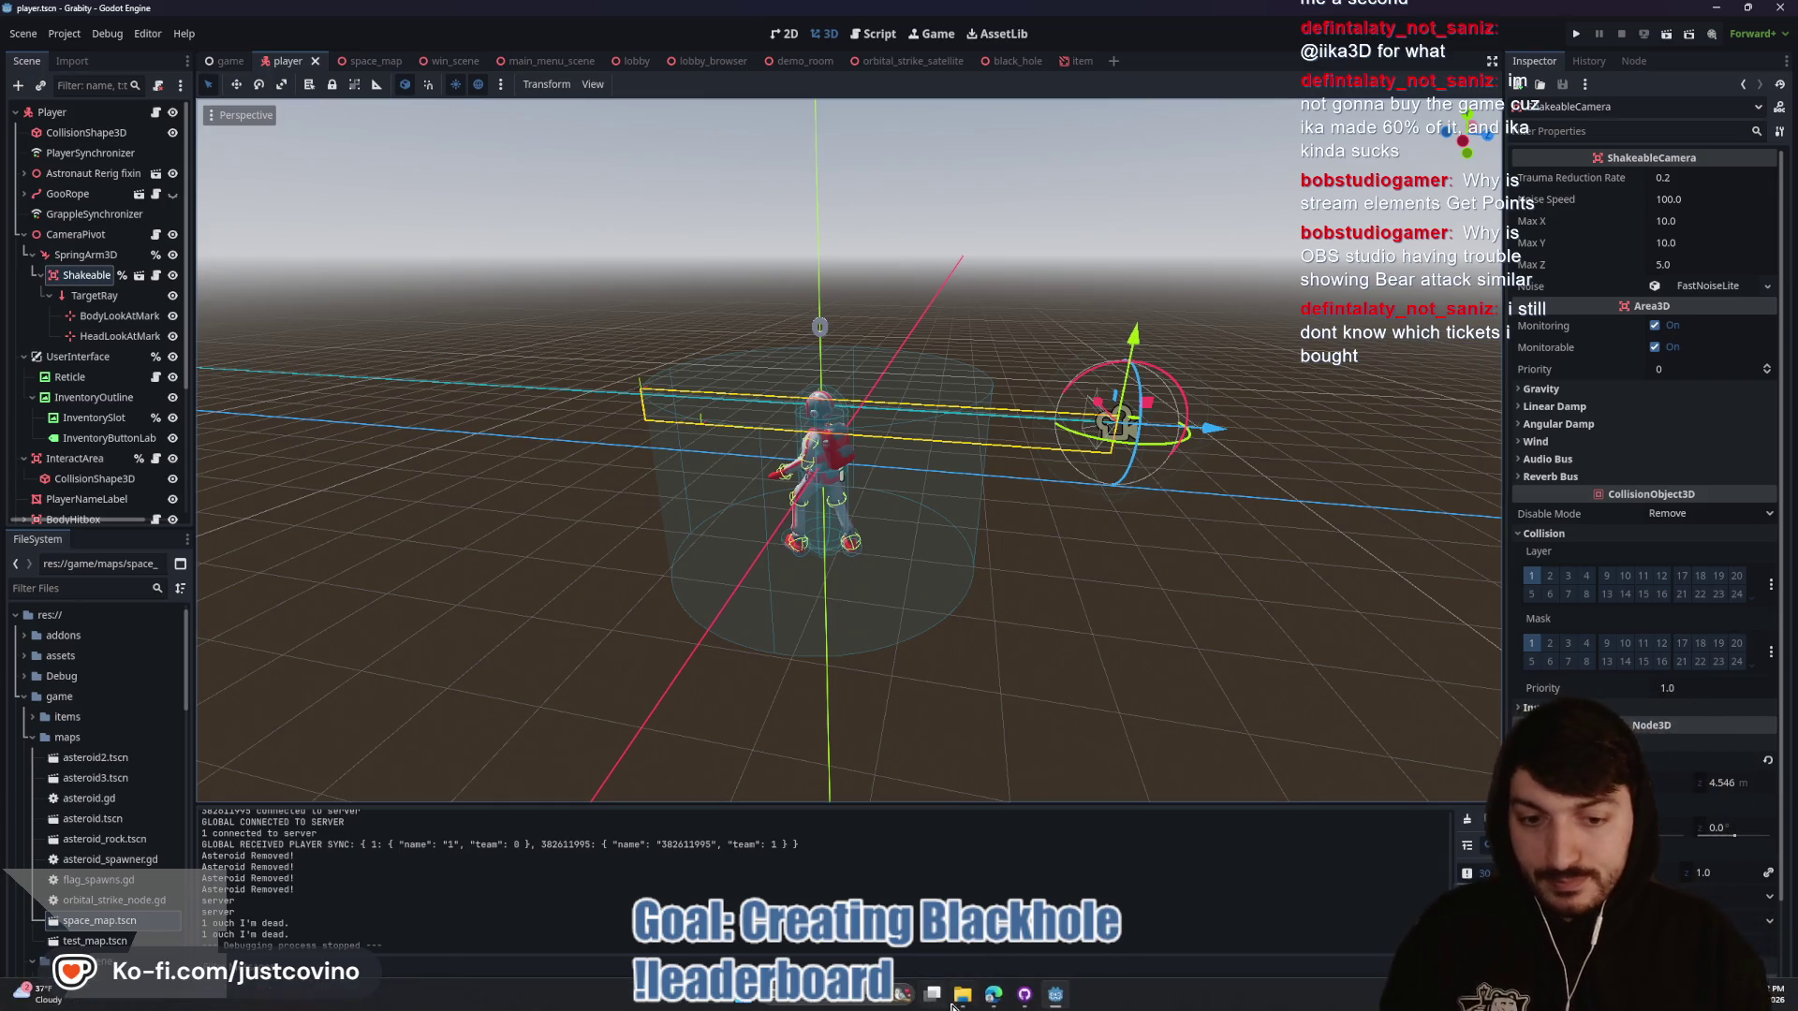
left_click(992, 994)
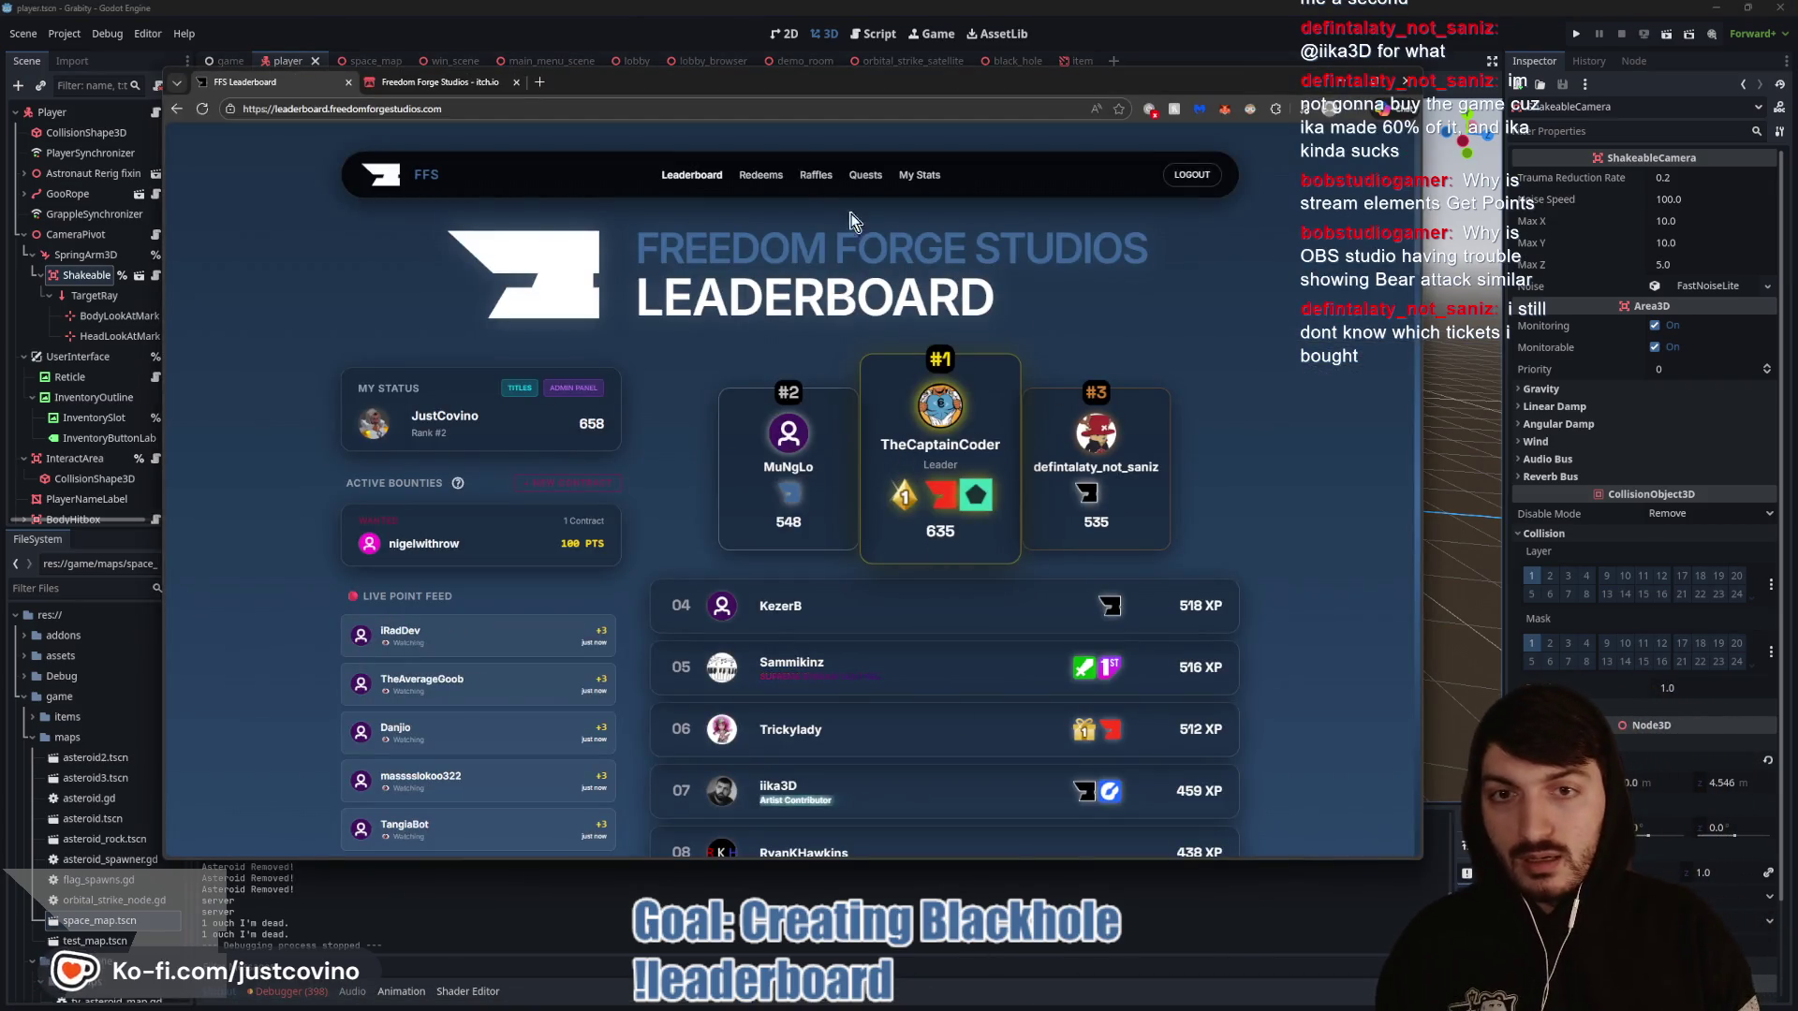
Step: Open the leaderboard's Raffles page, glance back at the editor, and return to the browser
left_click(815, 175)
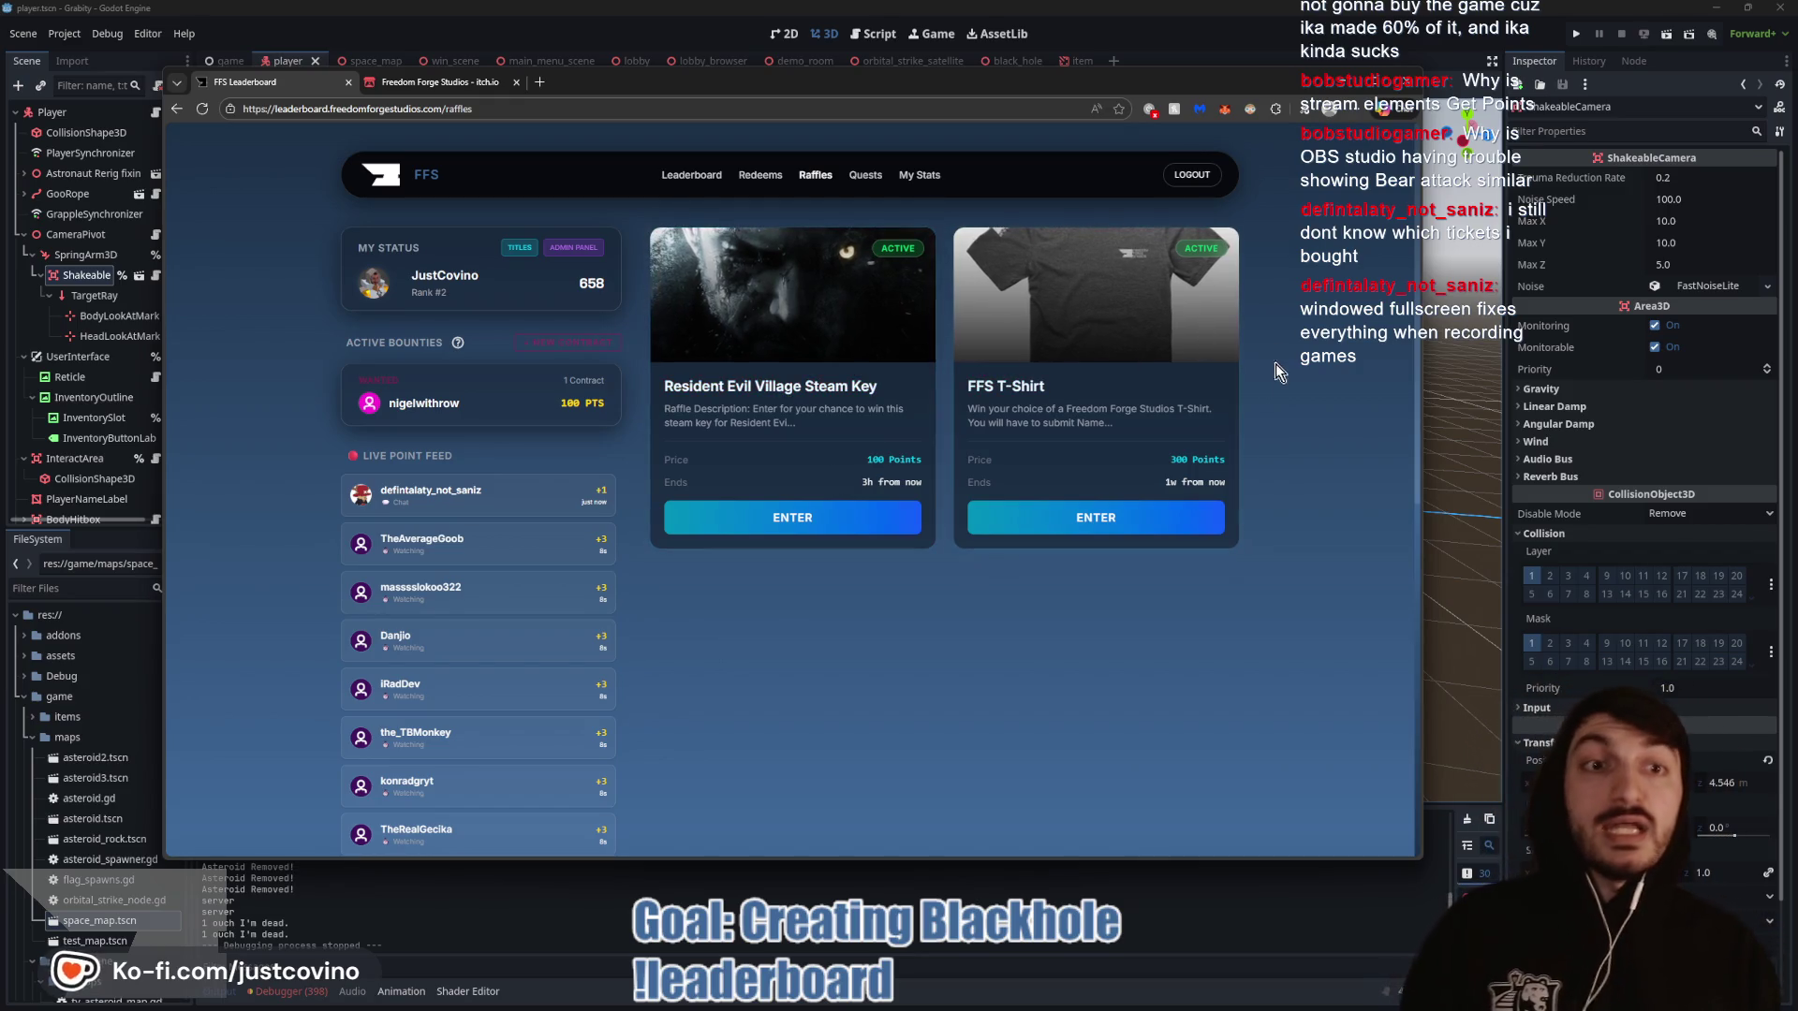
left_click(1166, 39)
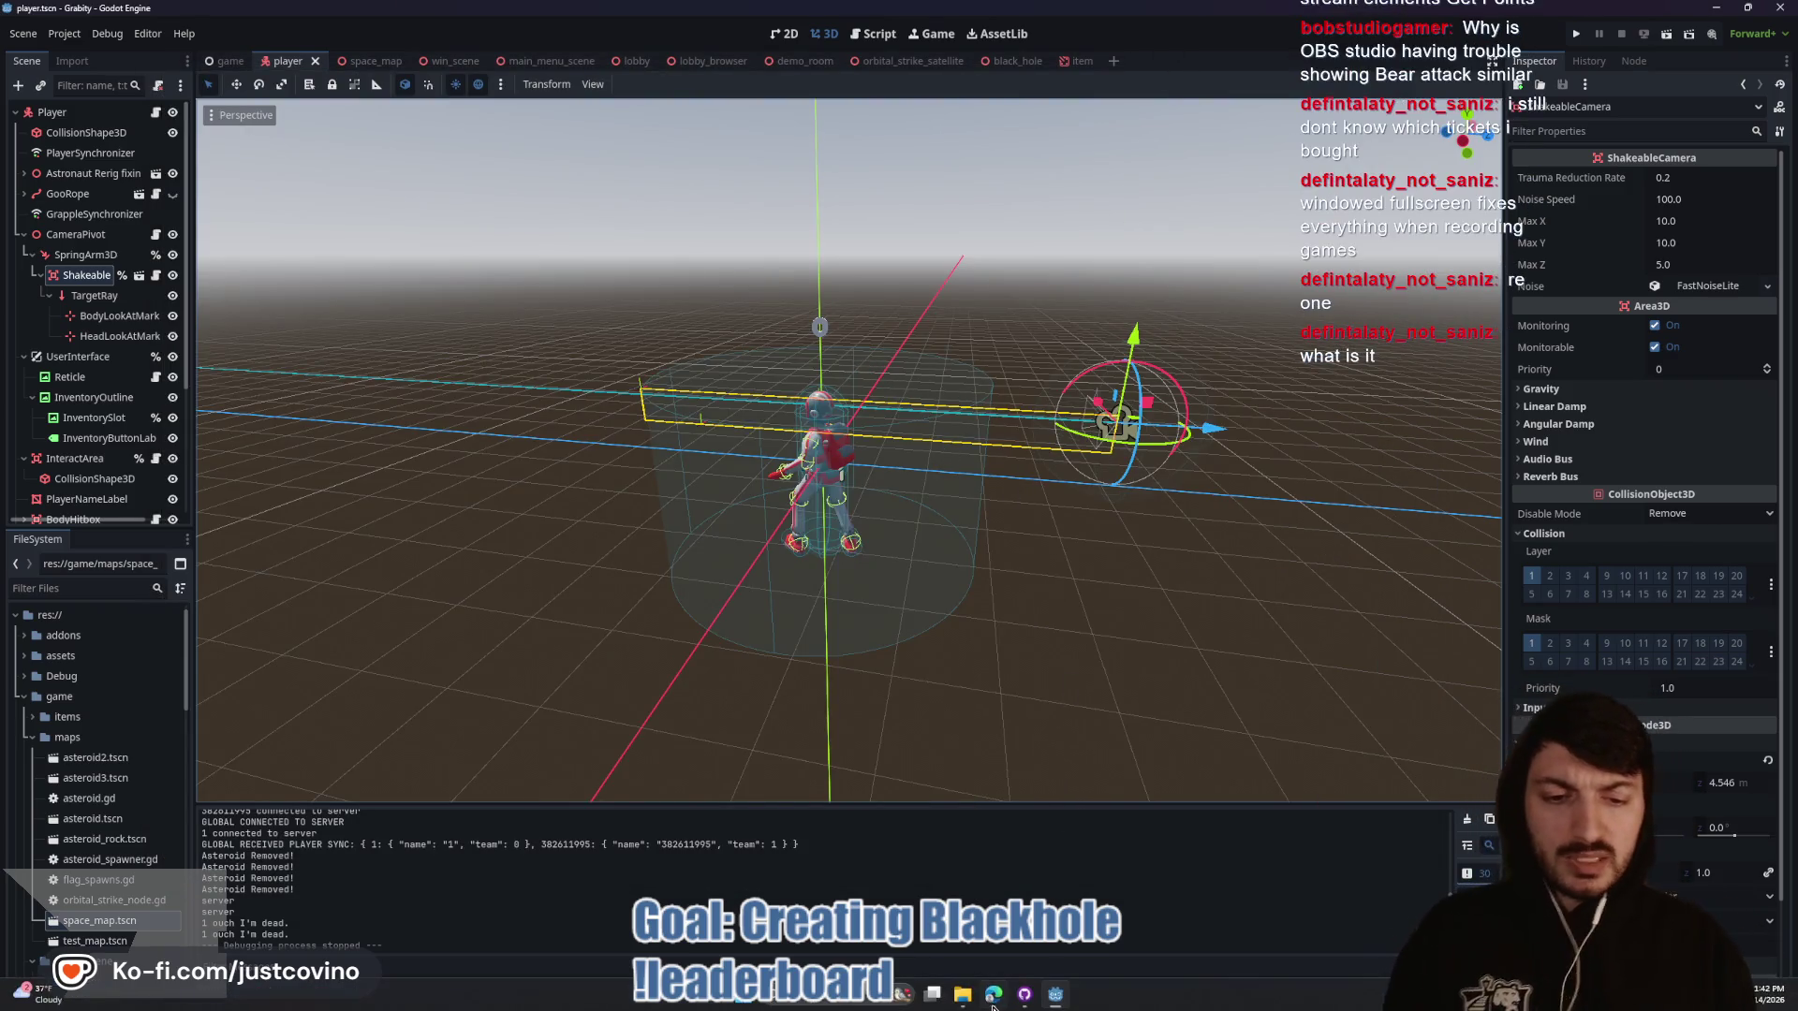
key("alt+Tab")
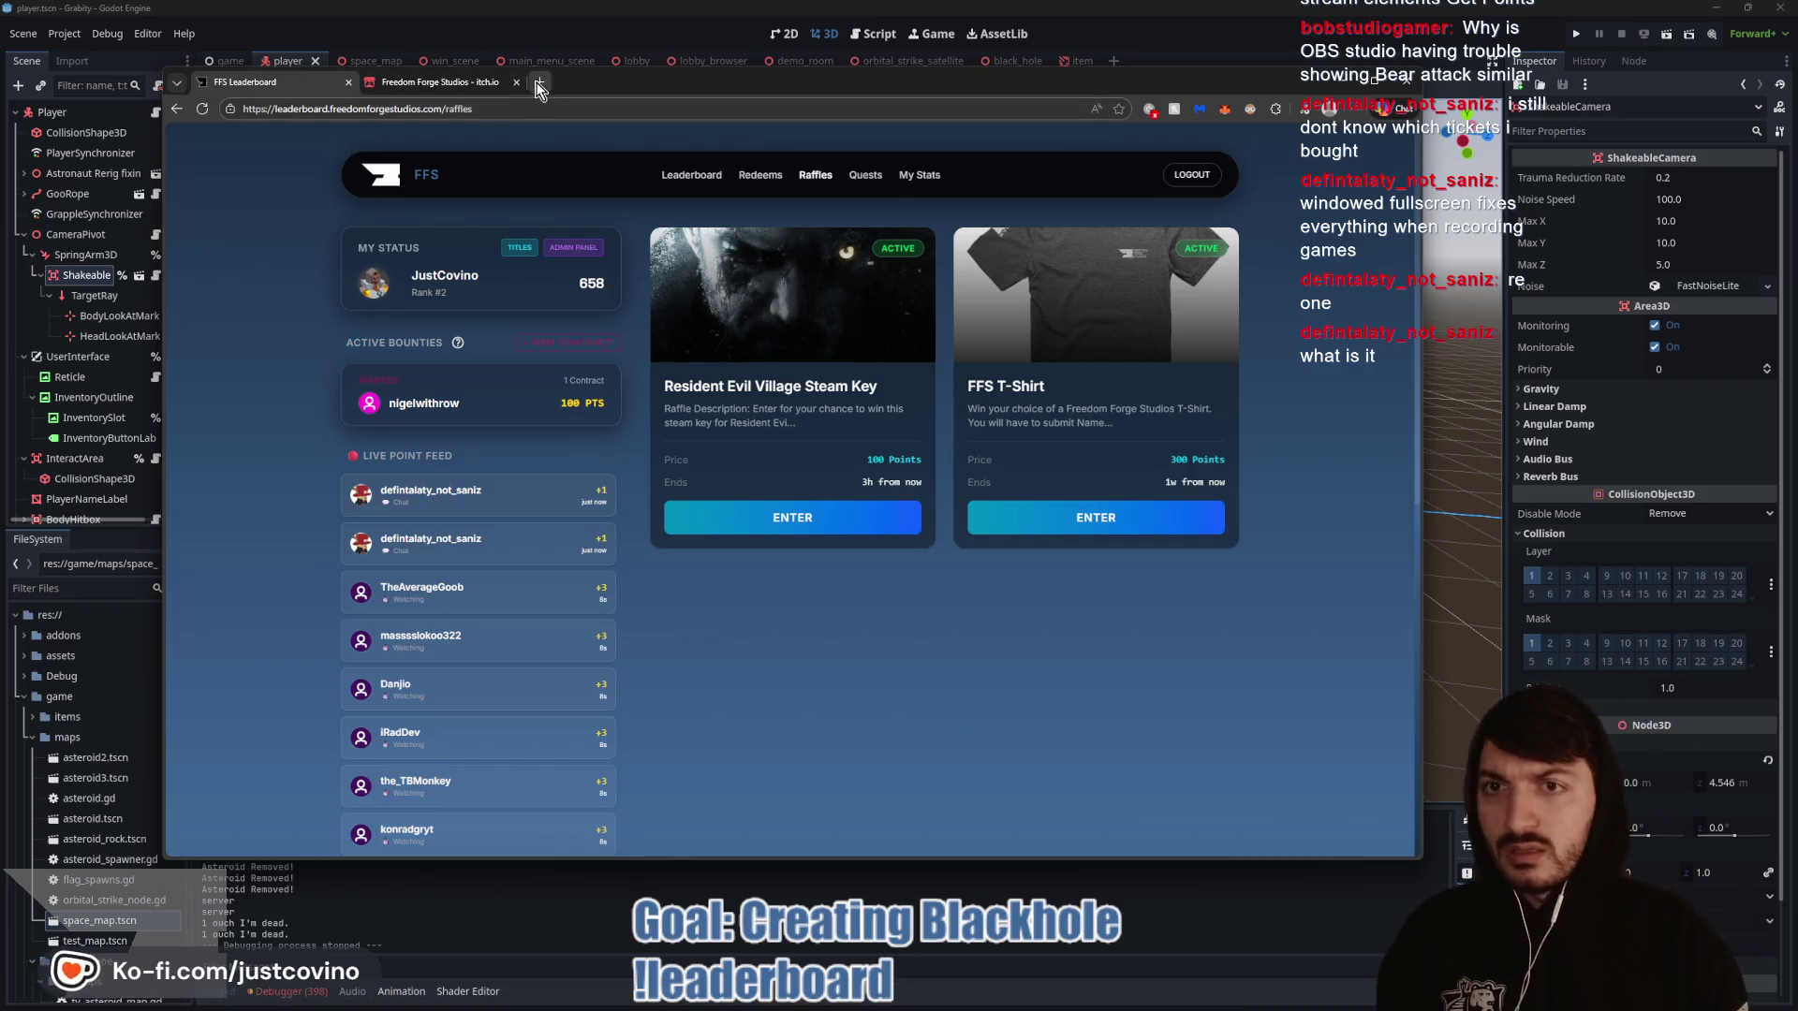
Step: Open a new tab and load the Notion page by typing 'notion'
left_click(539, 81)
type("notion")
key("Return")
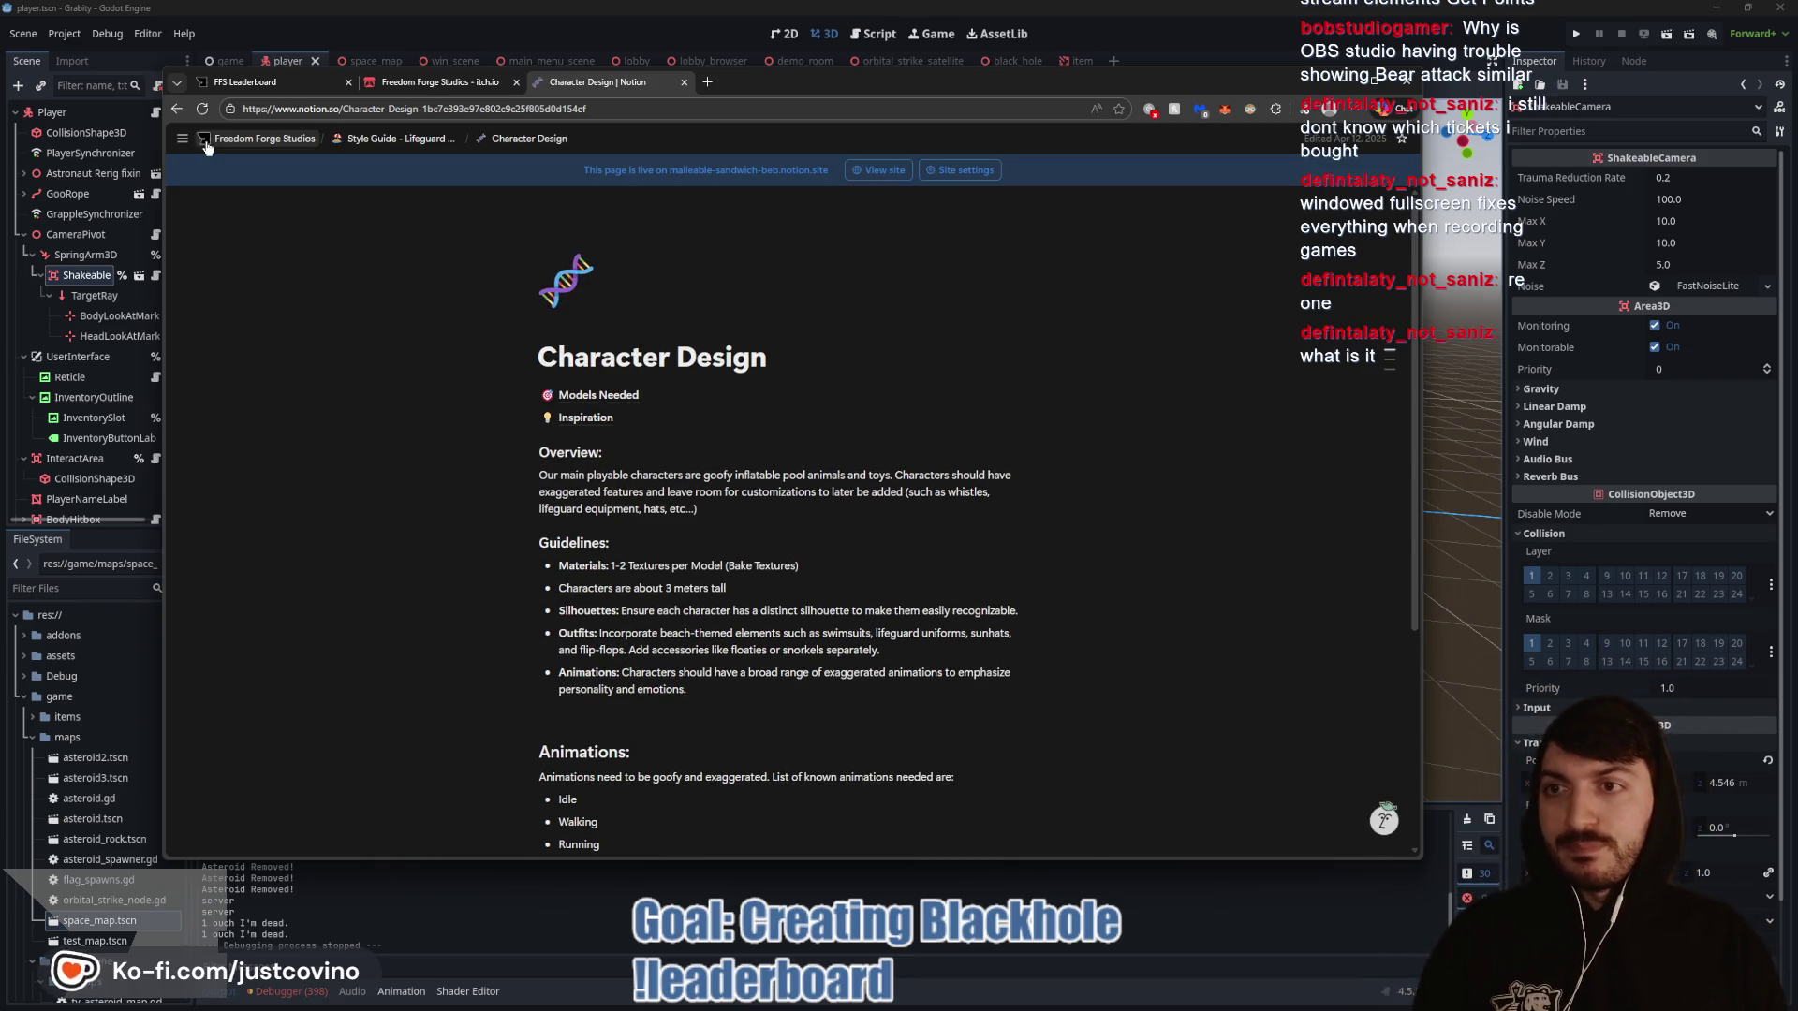
Step: Go to Grabity via the breadcrumb, open the ToDo board, then the Power-ups card
mouse_move(207, 147)
left_click(272, 317)
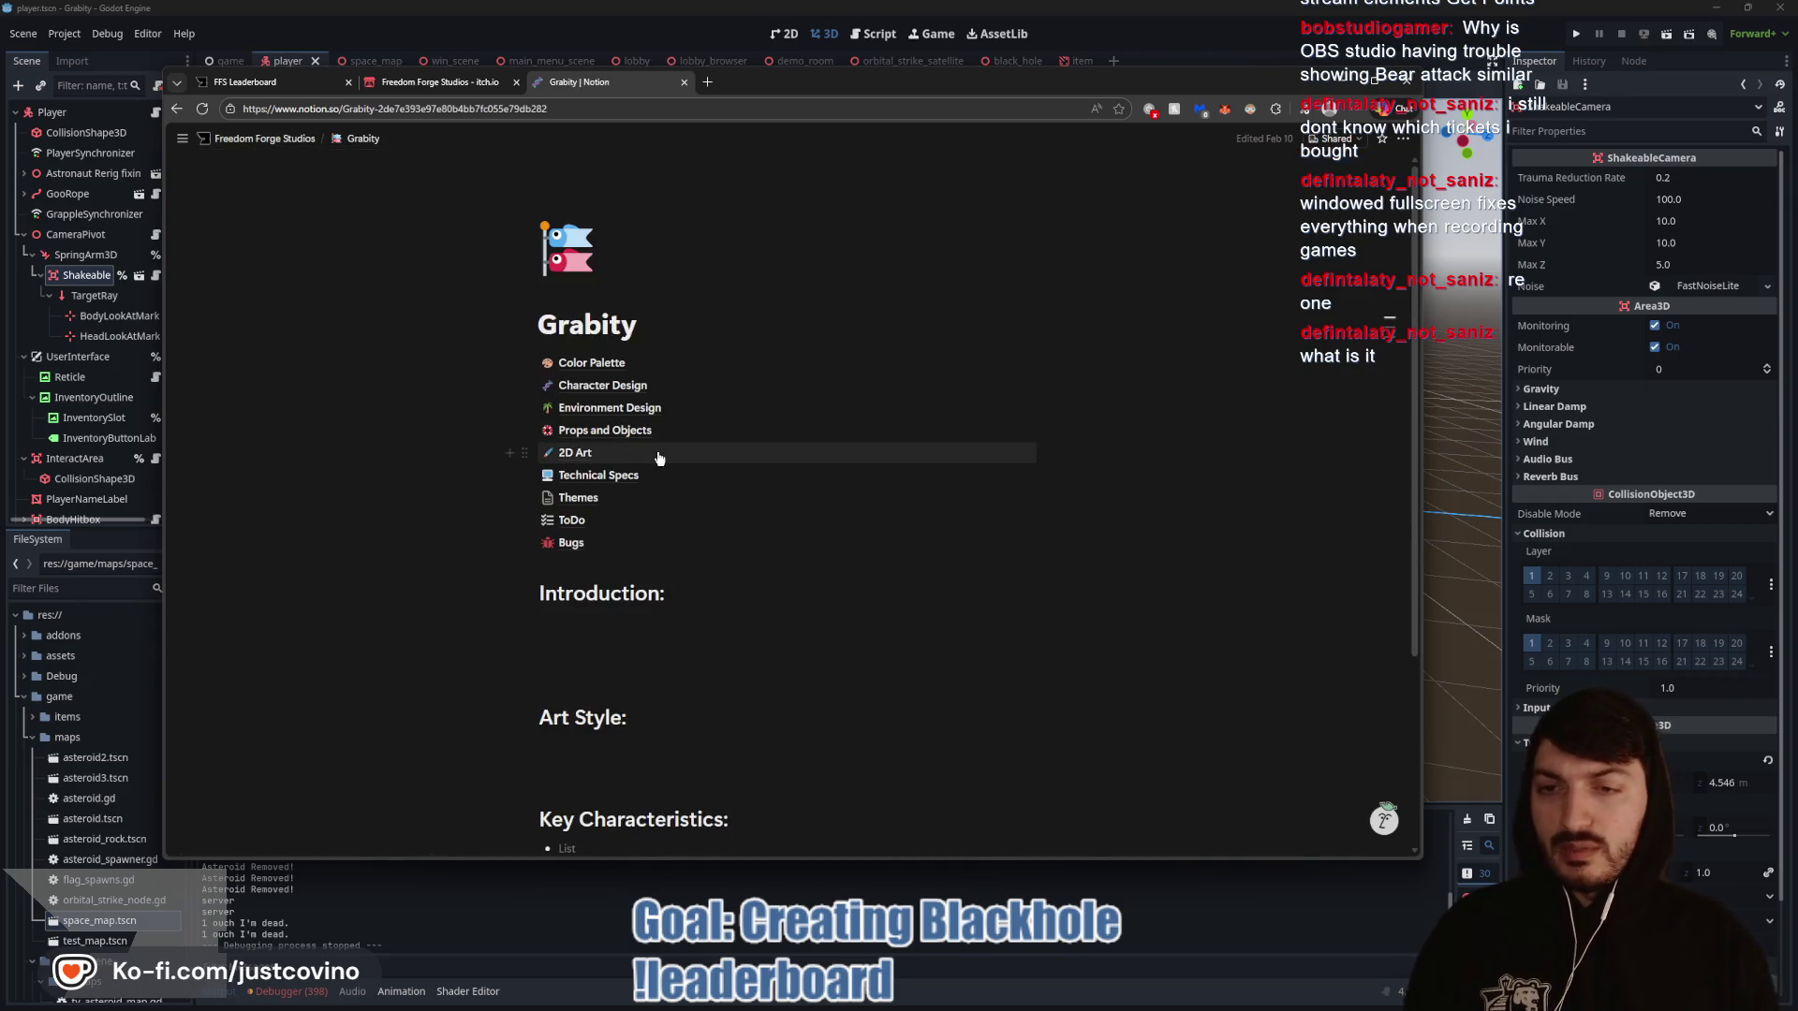
left_click(562, 524)
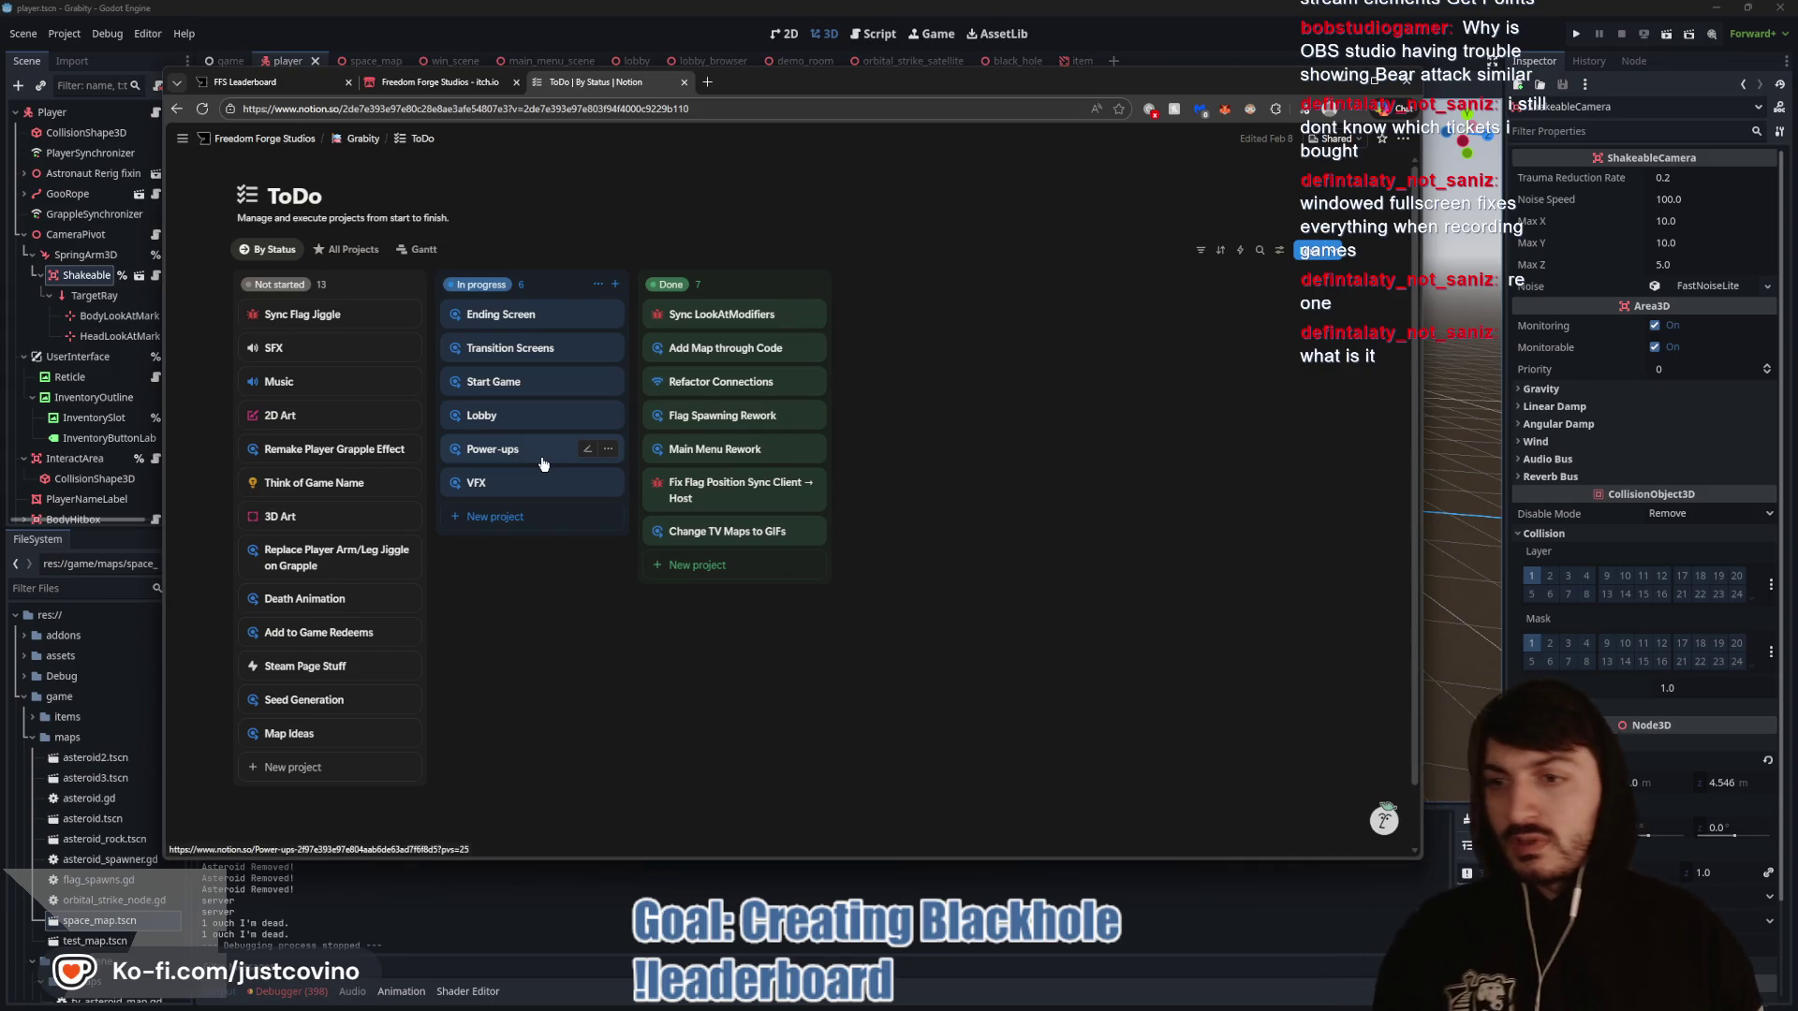
left_click(494, 449)
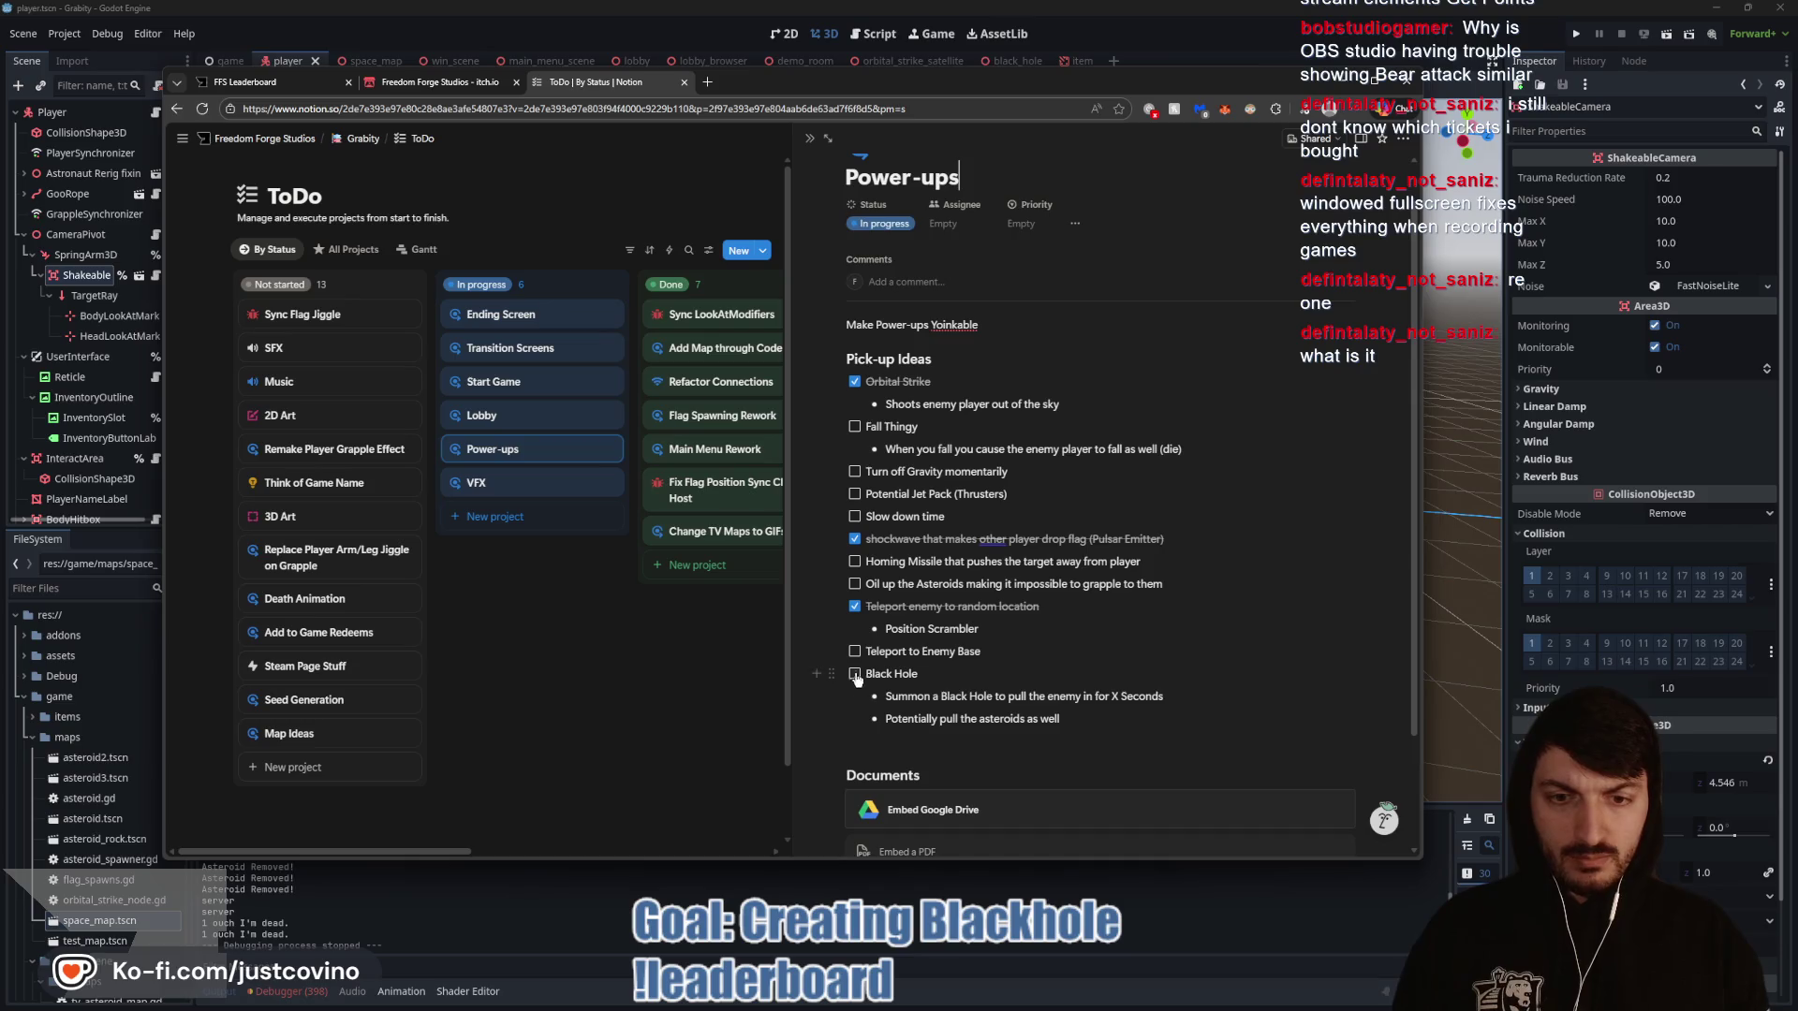
Step: Add the line 'Ho we Place the Bce of map is olame' below Black Hole, then return to the leaderboard
left_click(1088, 720)
key("Return")
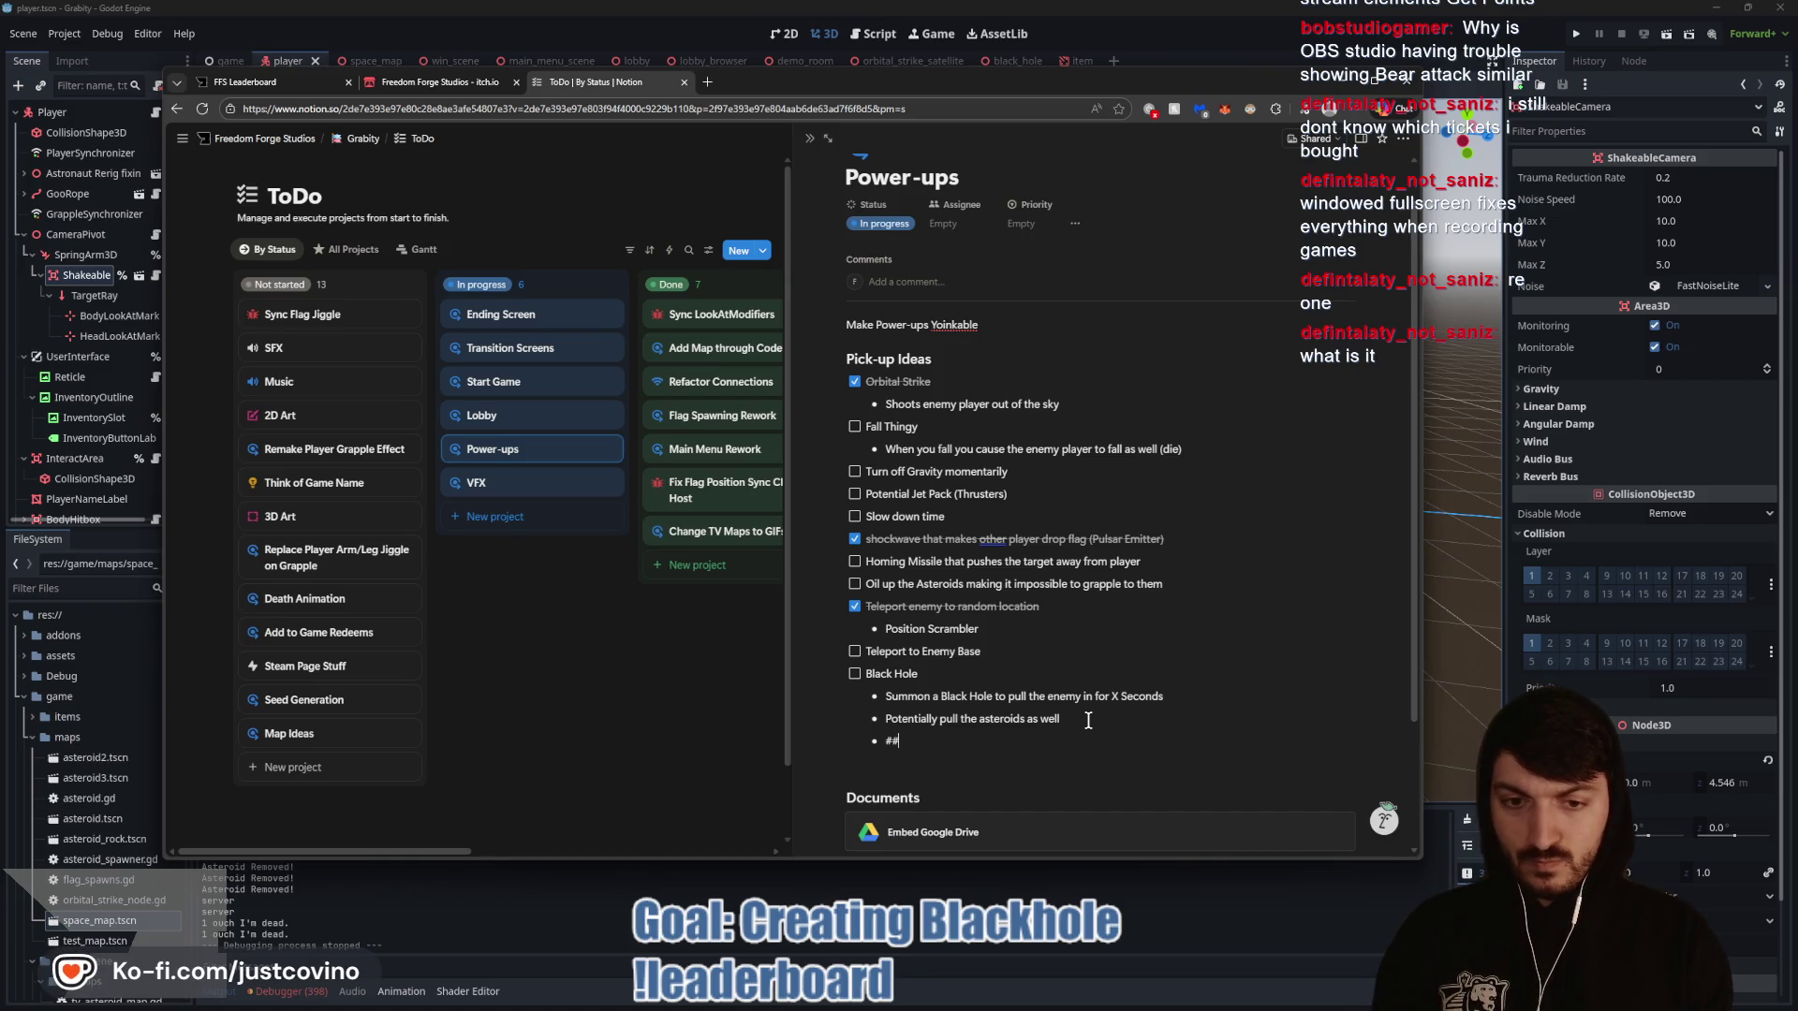
type("H")
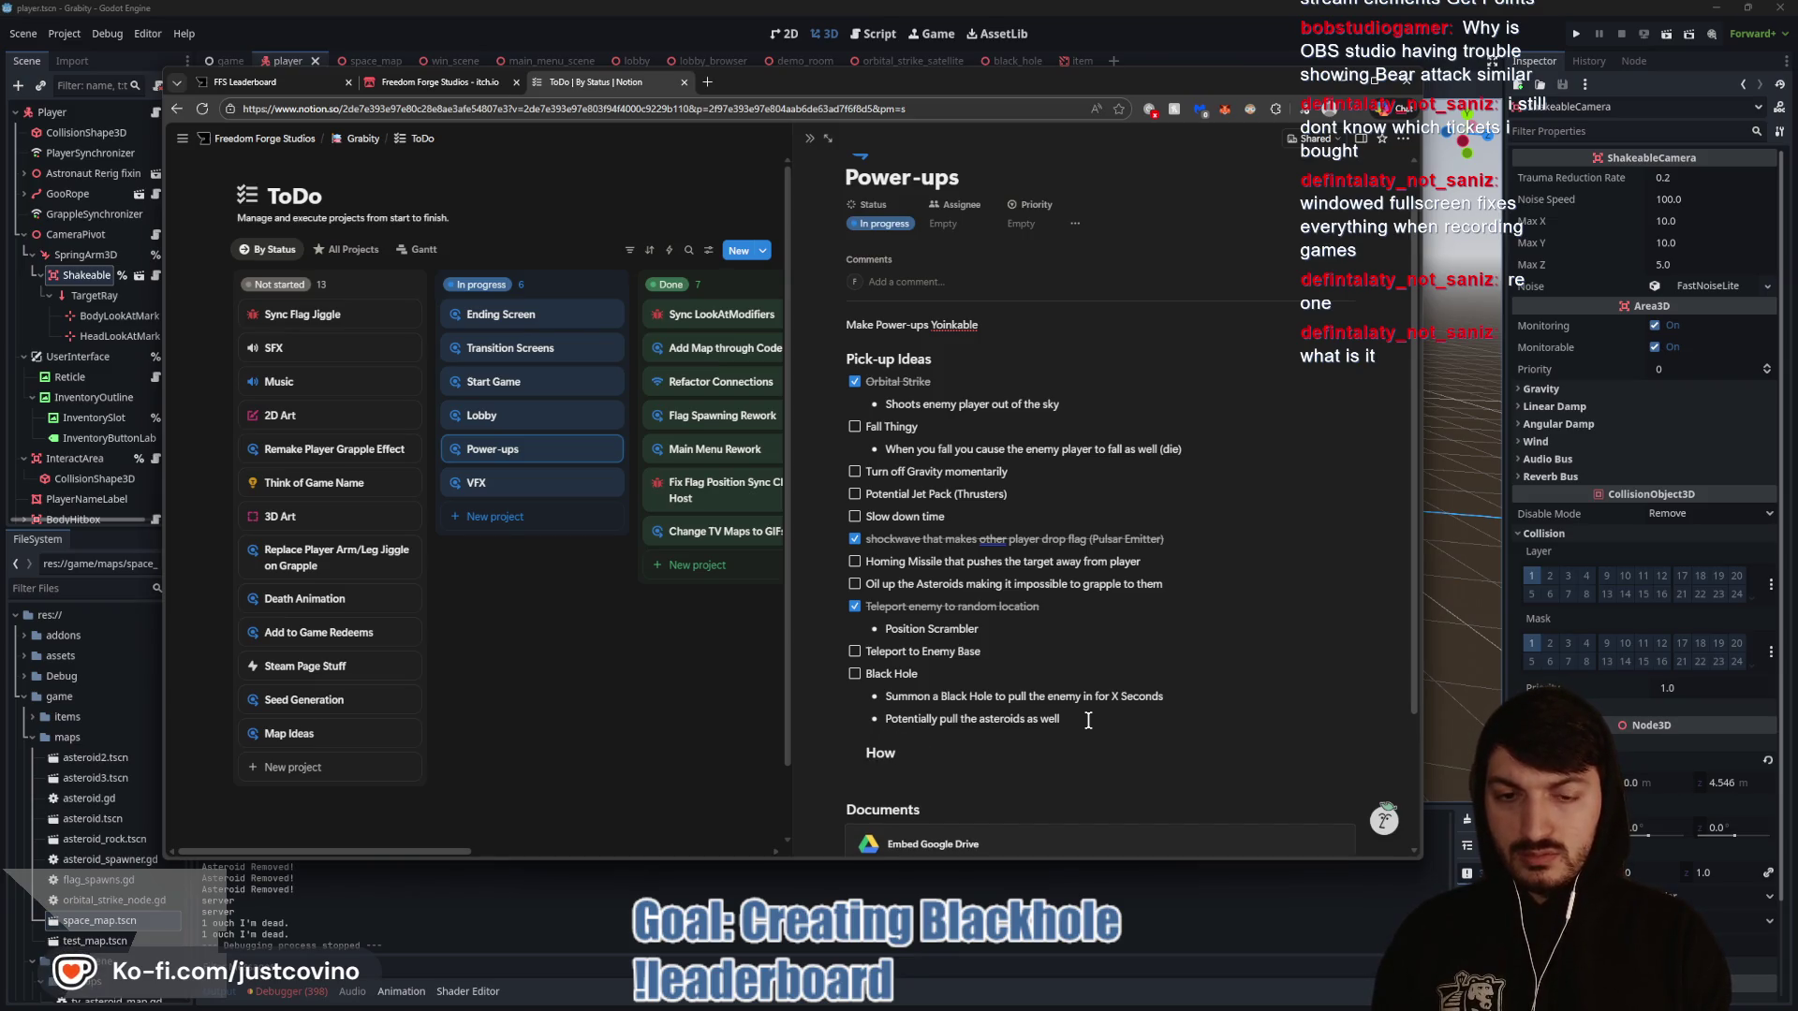
type("o we Place ")
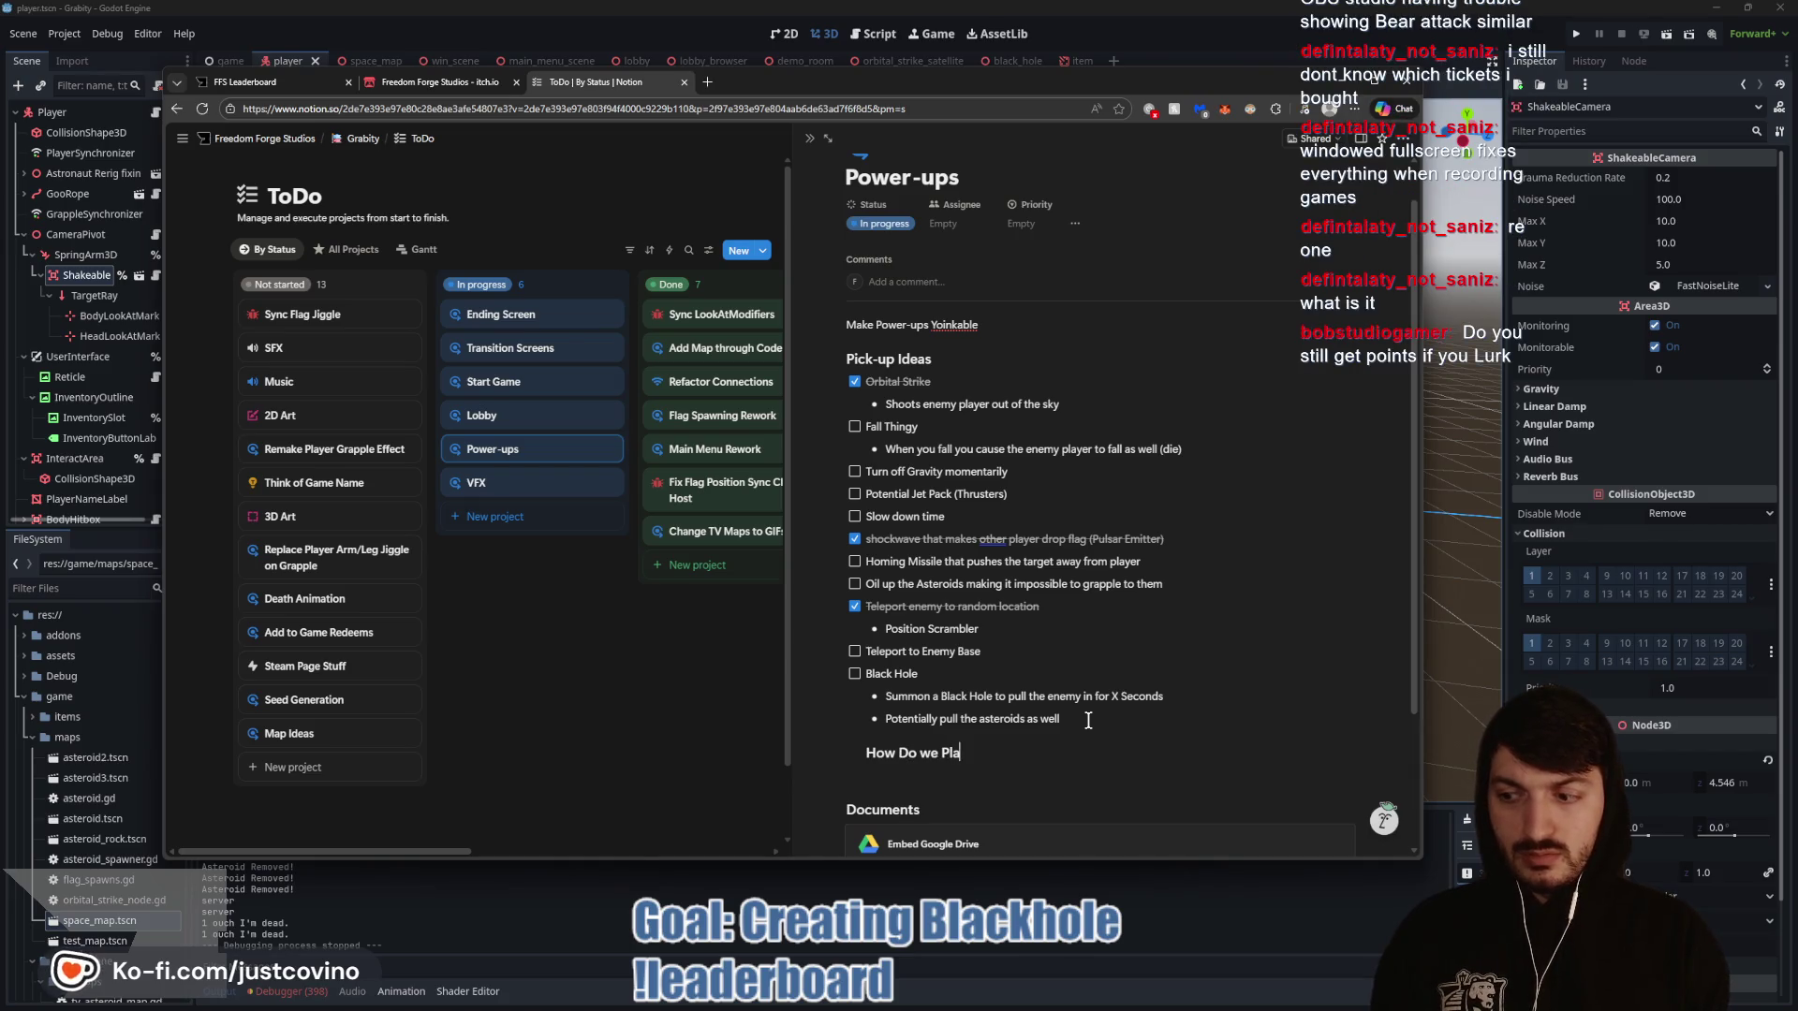
type("the Blackhole? Having it")
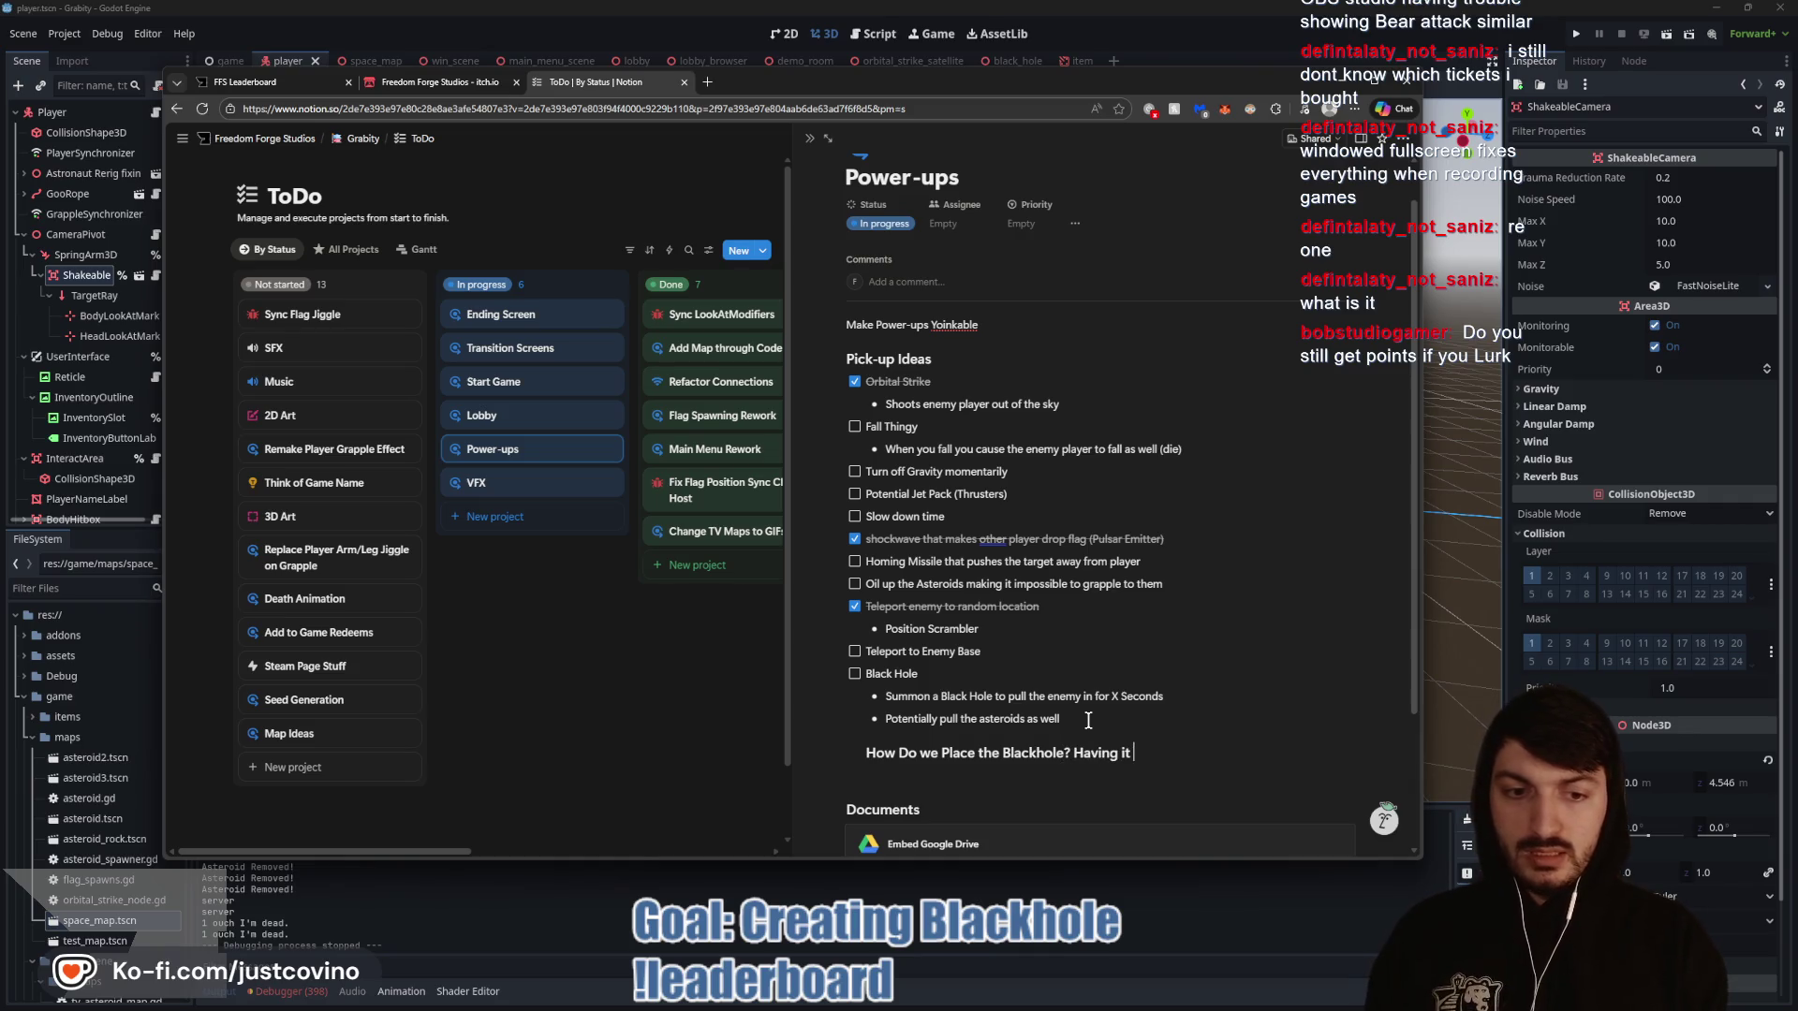
type("center of map is o")
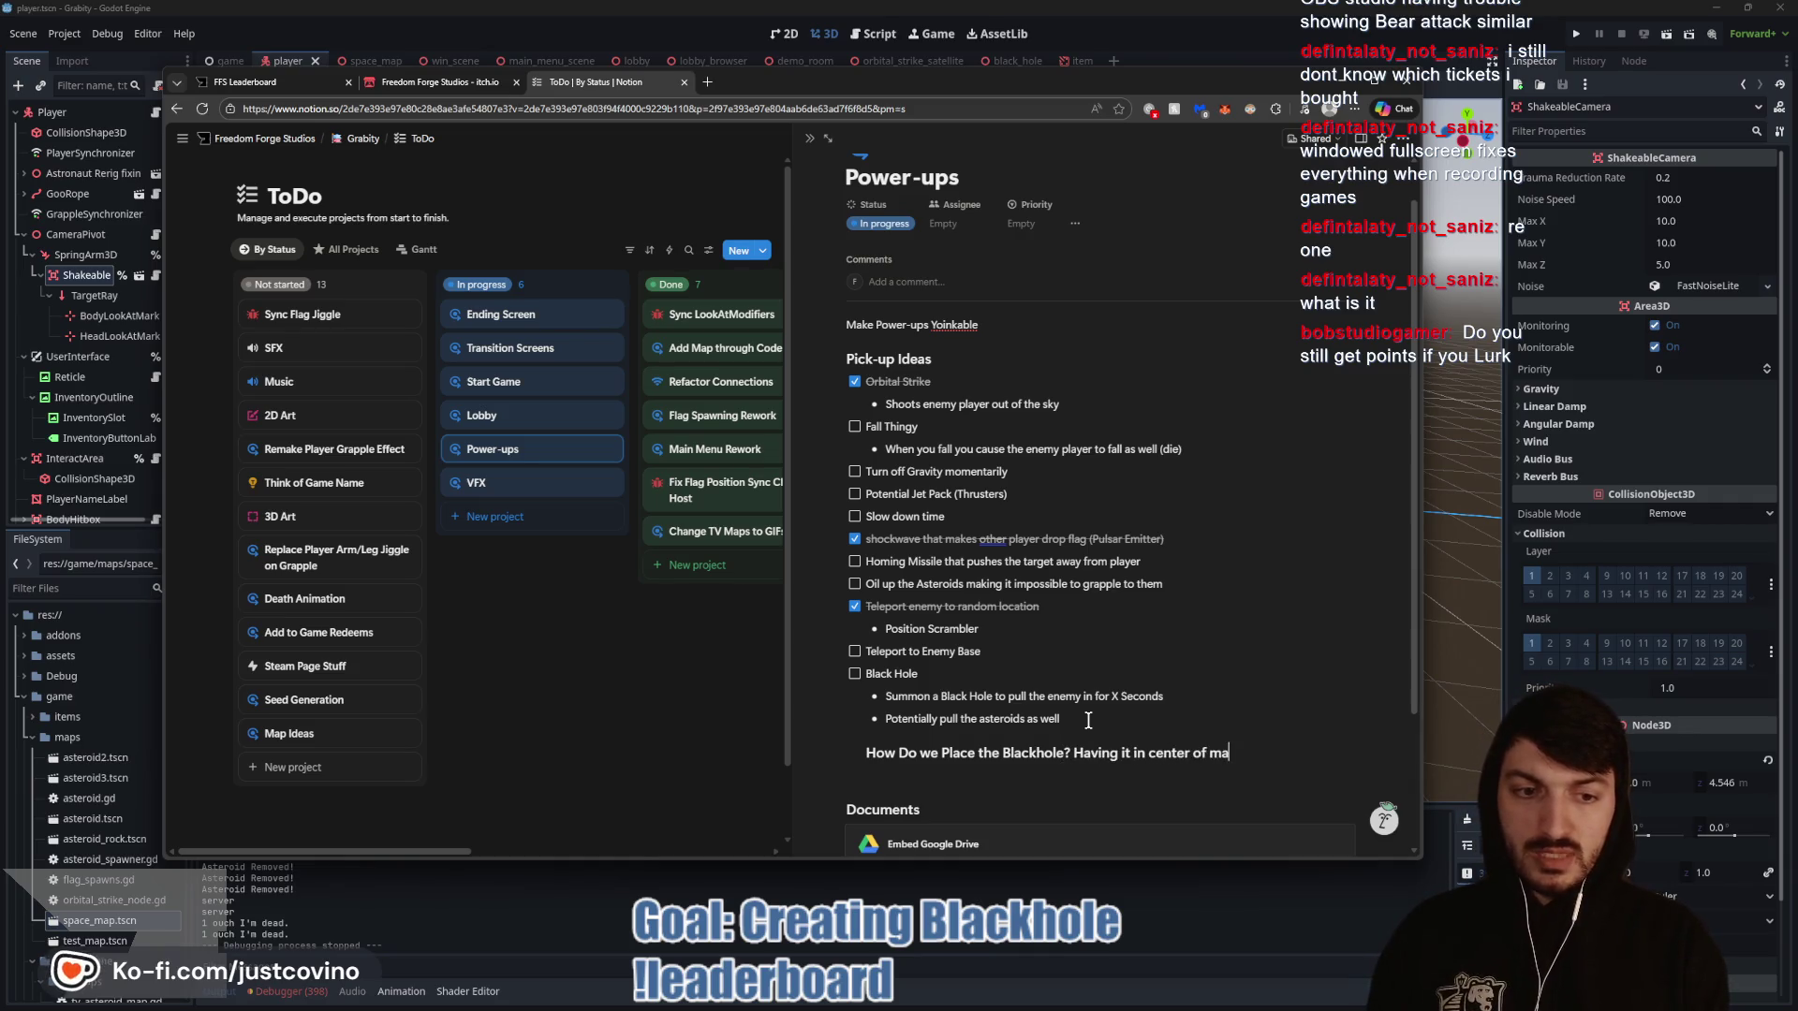
type("lame.")
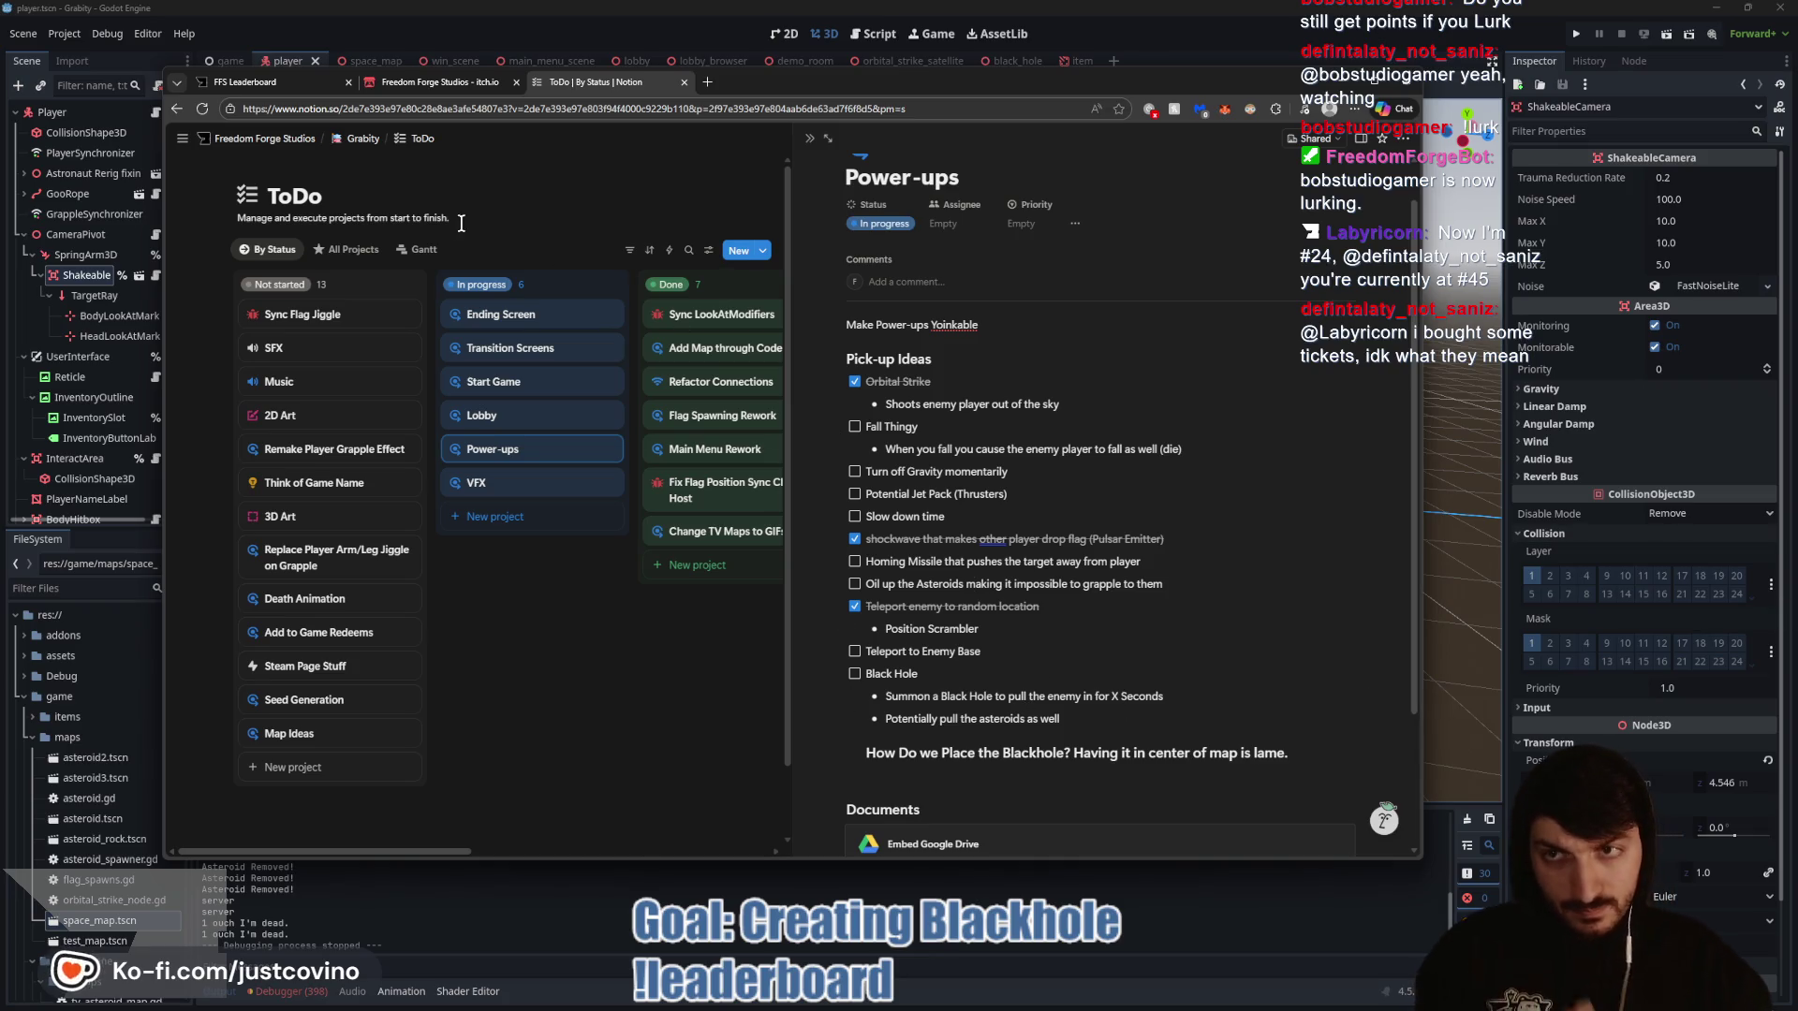
left_click(290, 88)
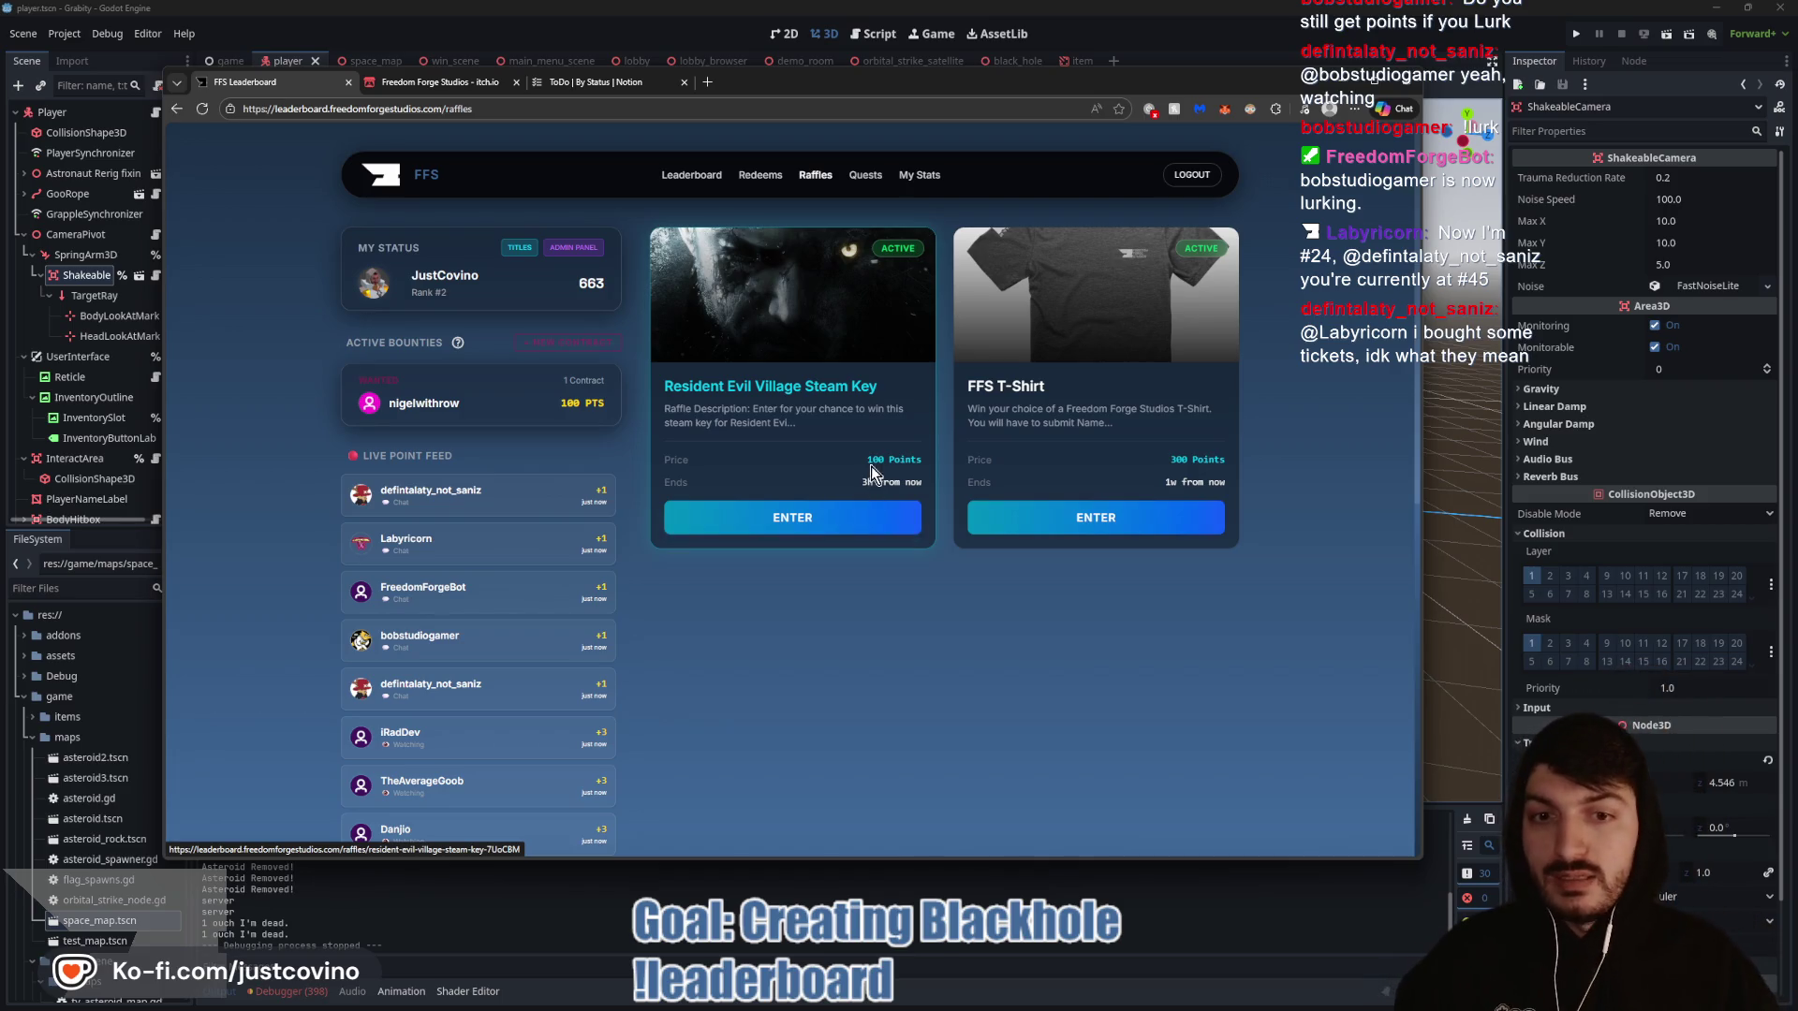
Step: Circle the raffle's 3h end time, sketch a rectangle split into four sections, then minimize the browser
left_click_drag(943, 503, 866, 463)
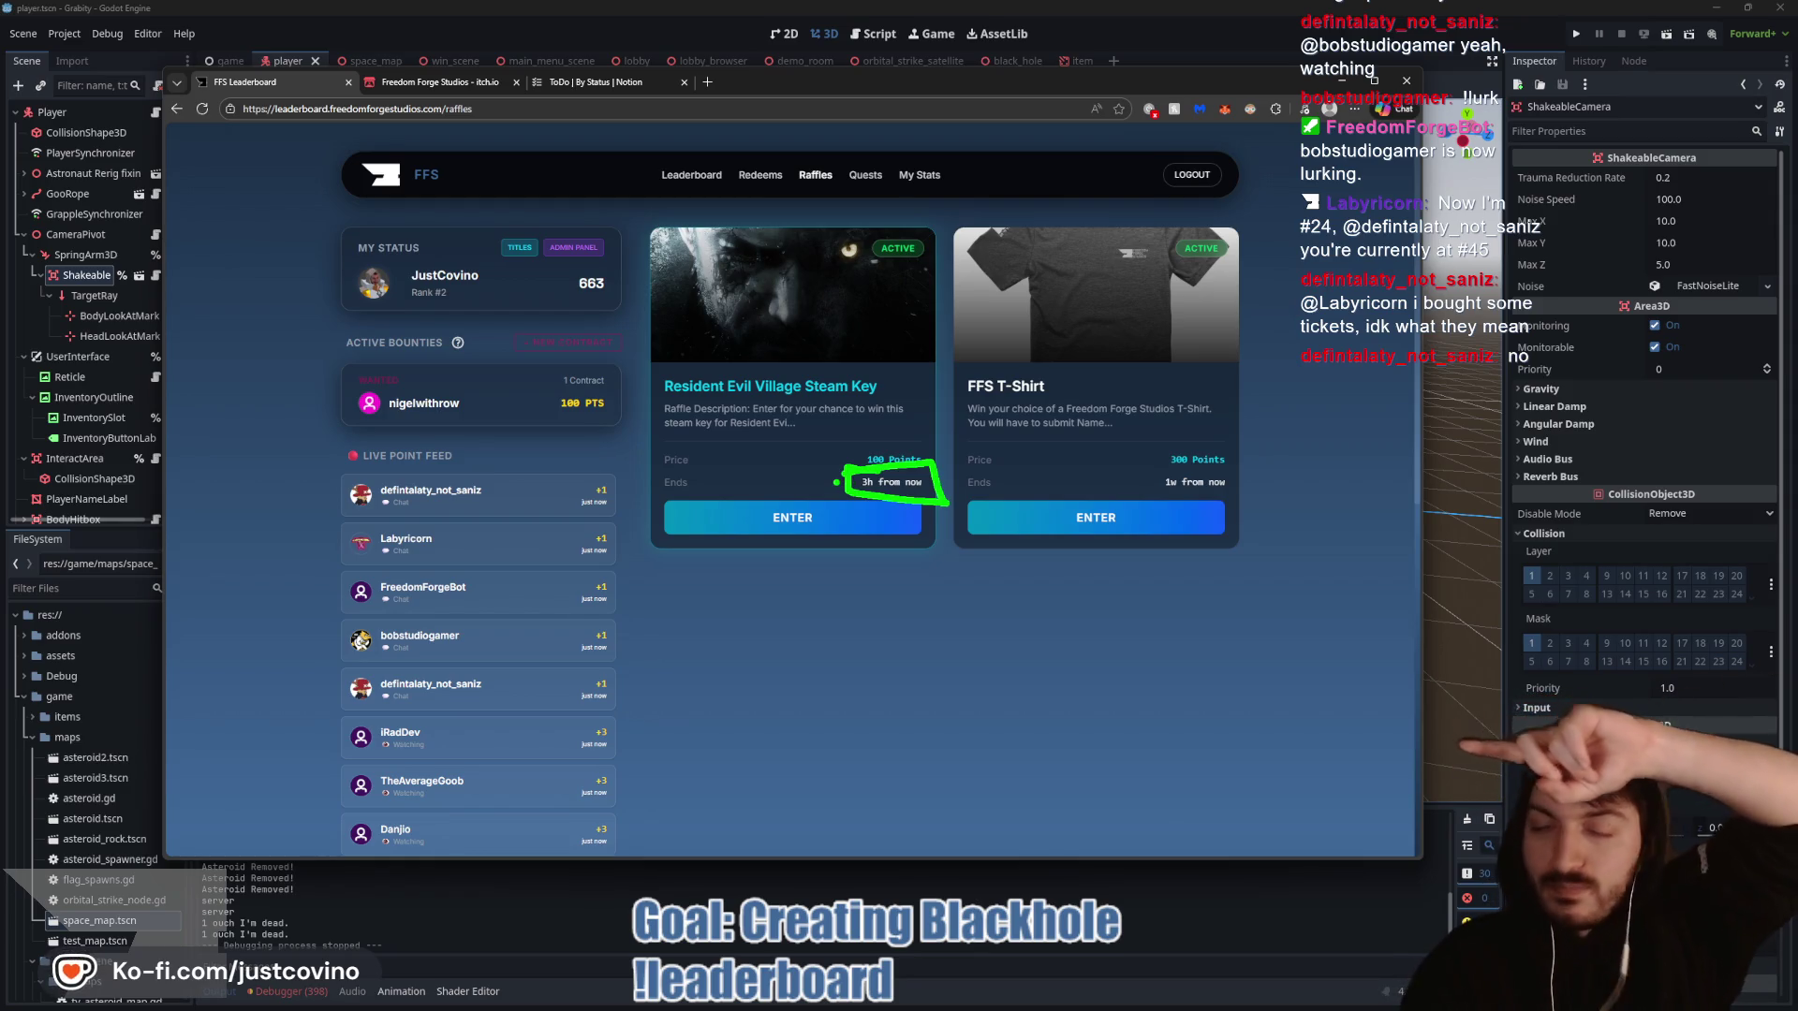
mouse_move(447, 572)
left_mouse_down()
mouse_move(1305, 823)
mouse_move(1352, 783)
mouse_move(1369, 791)
left_mouse_up()
left_click_drag(639, 572, 638, 794)
left_click_drag(923, 570, 923, 794)
left_click_drag(1139, 565, 1140, 793)
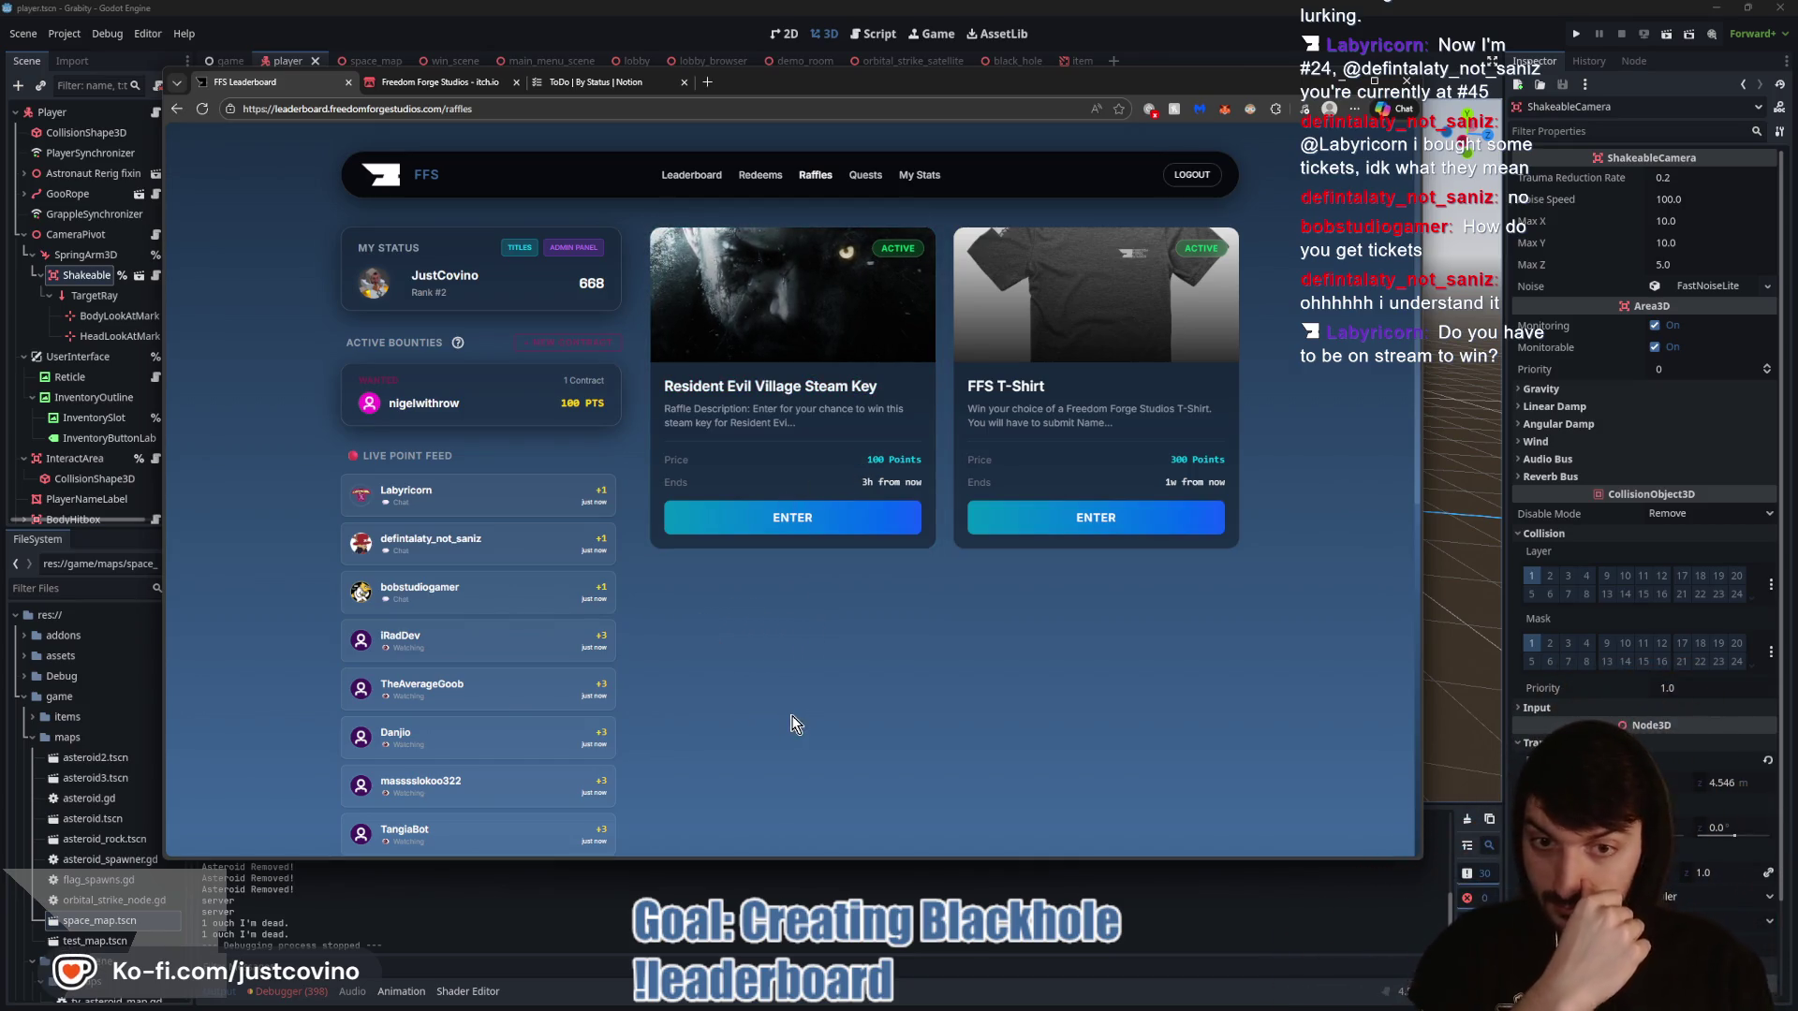
left_click(789, 897)
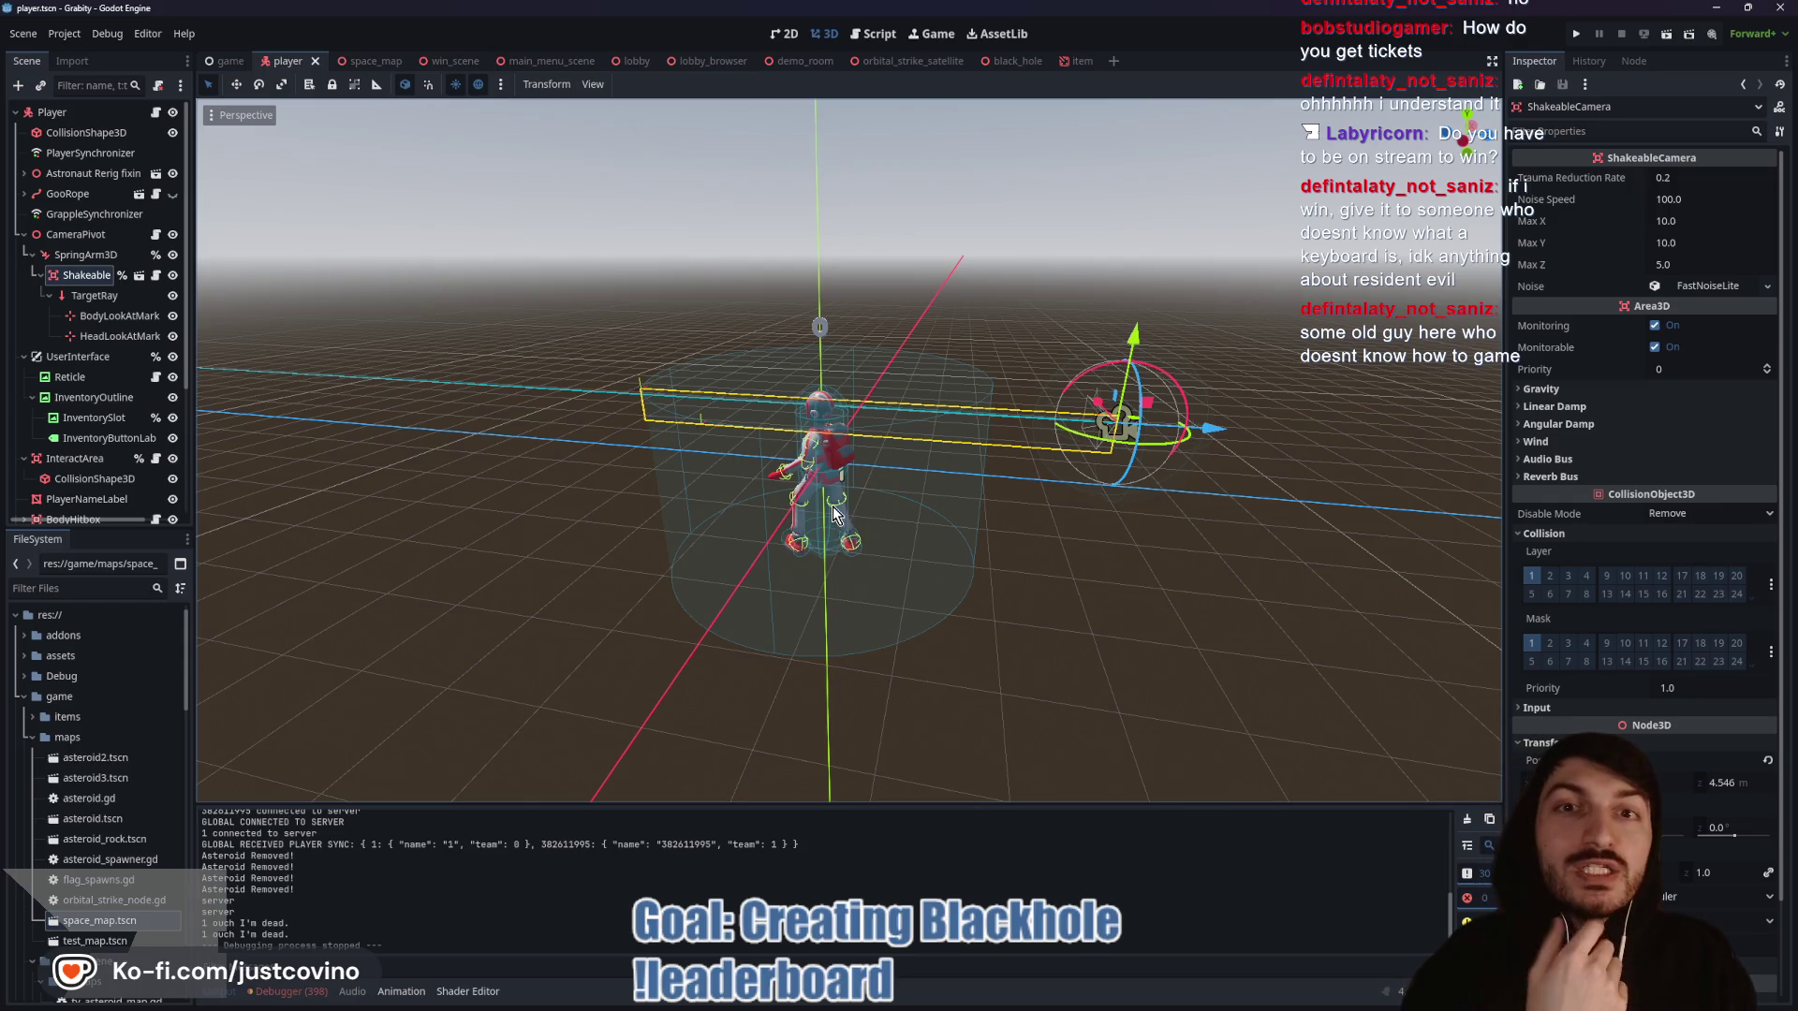
Step: Zoom the 3D view out around the player, then bring the browser back over Godot
scroll(570, 503, "down", 5)
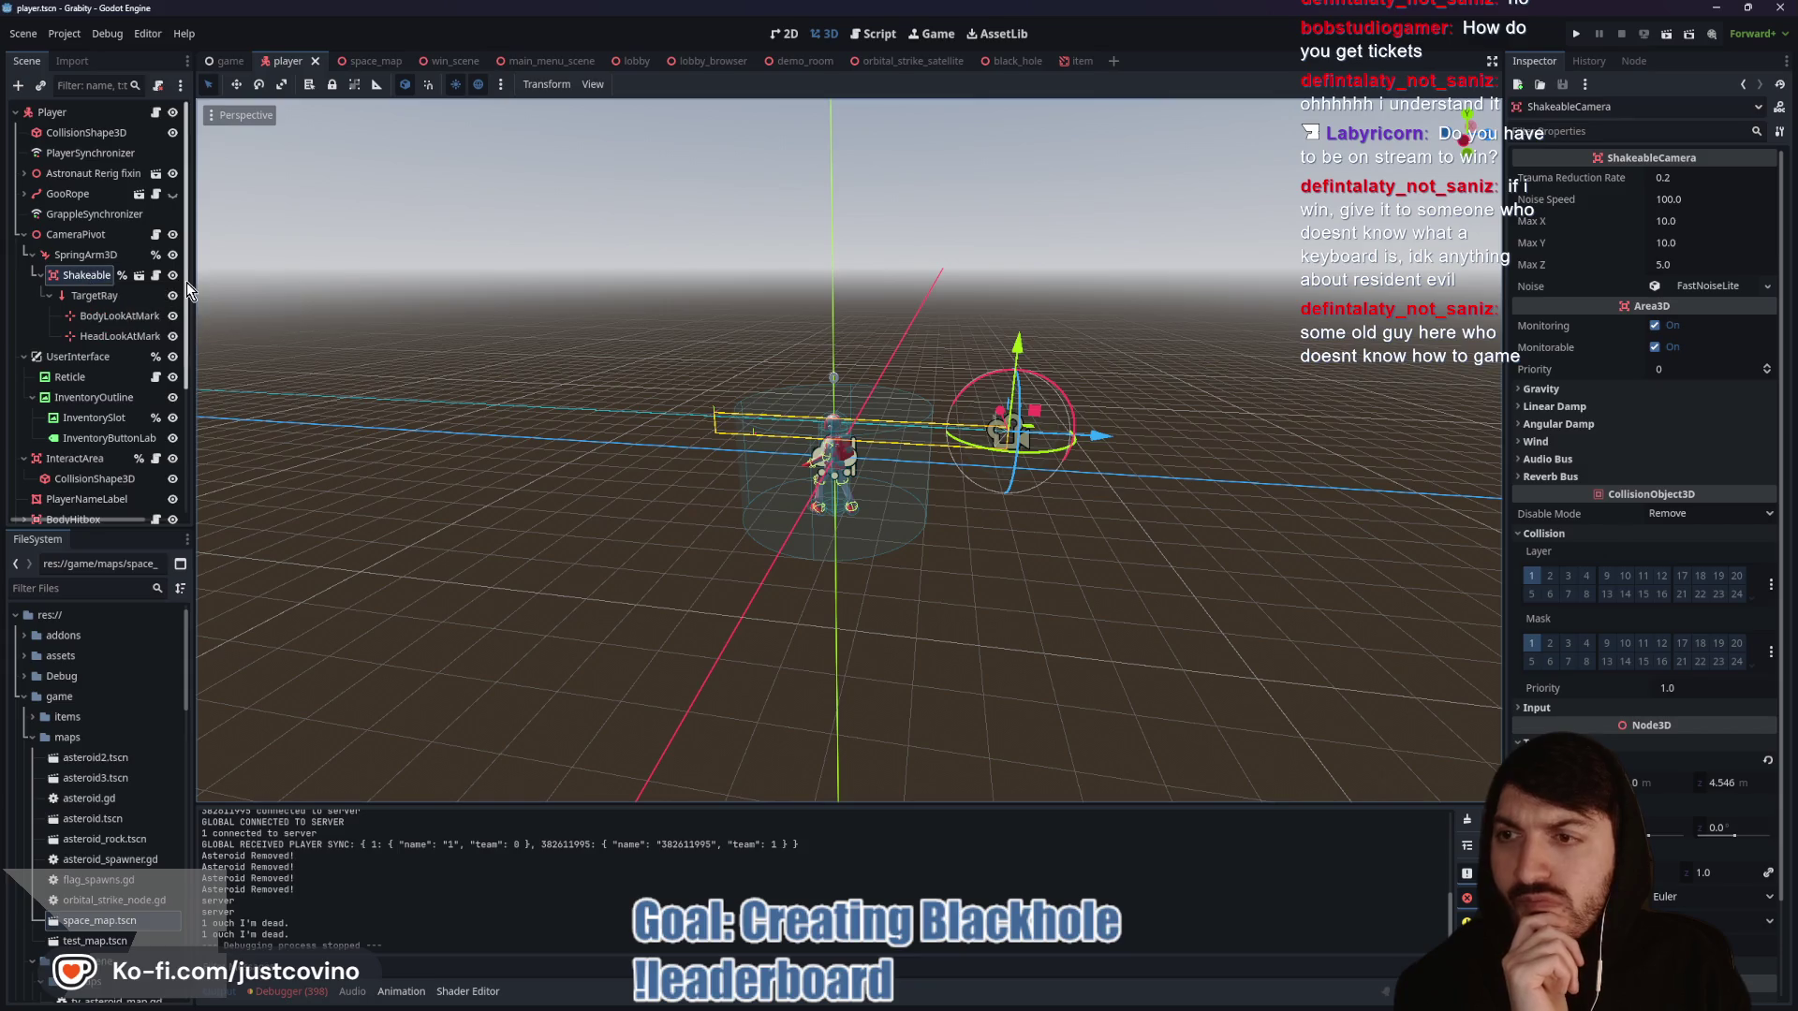
mouse_move(936, 1007)
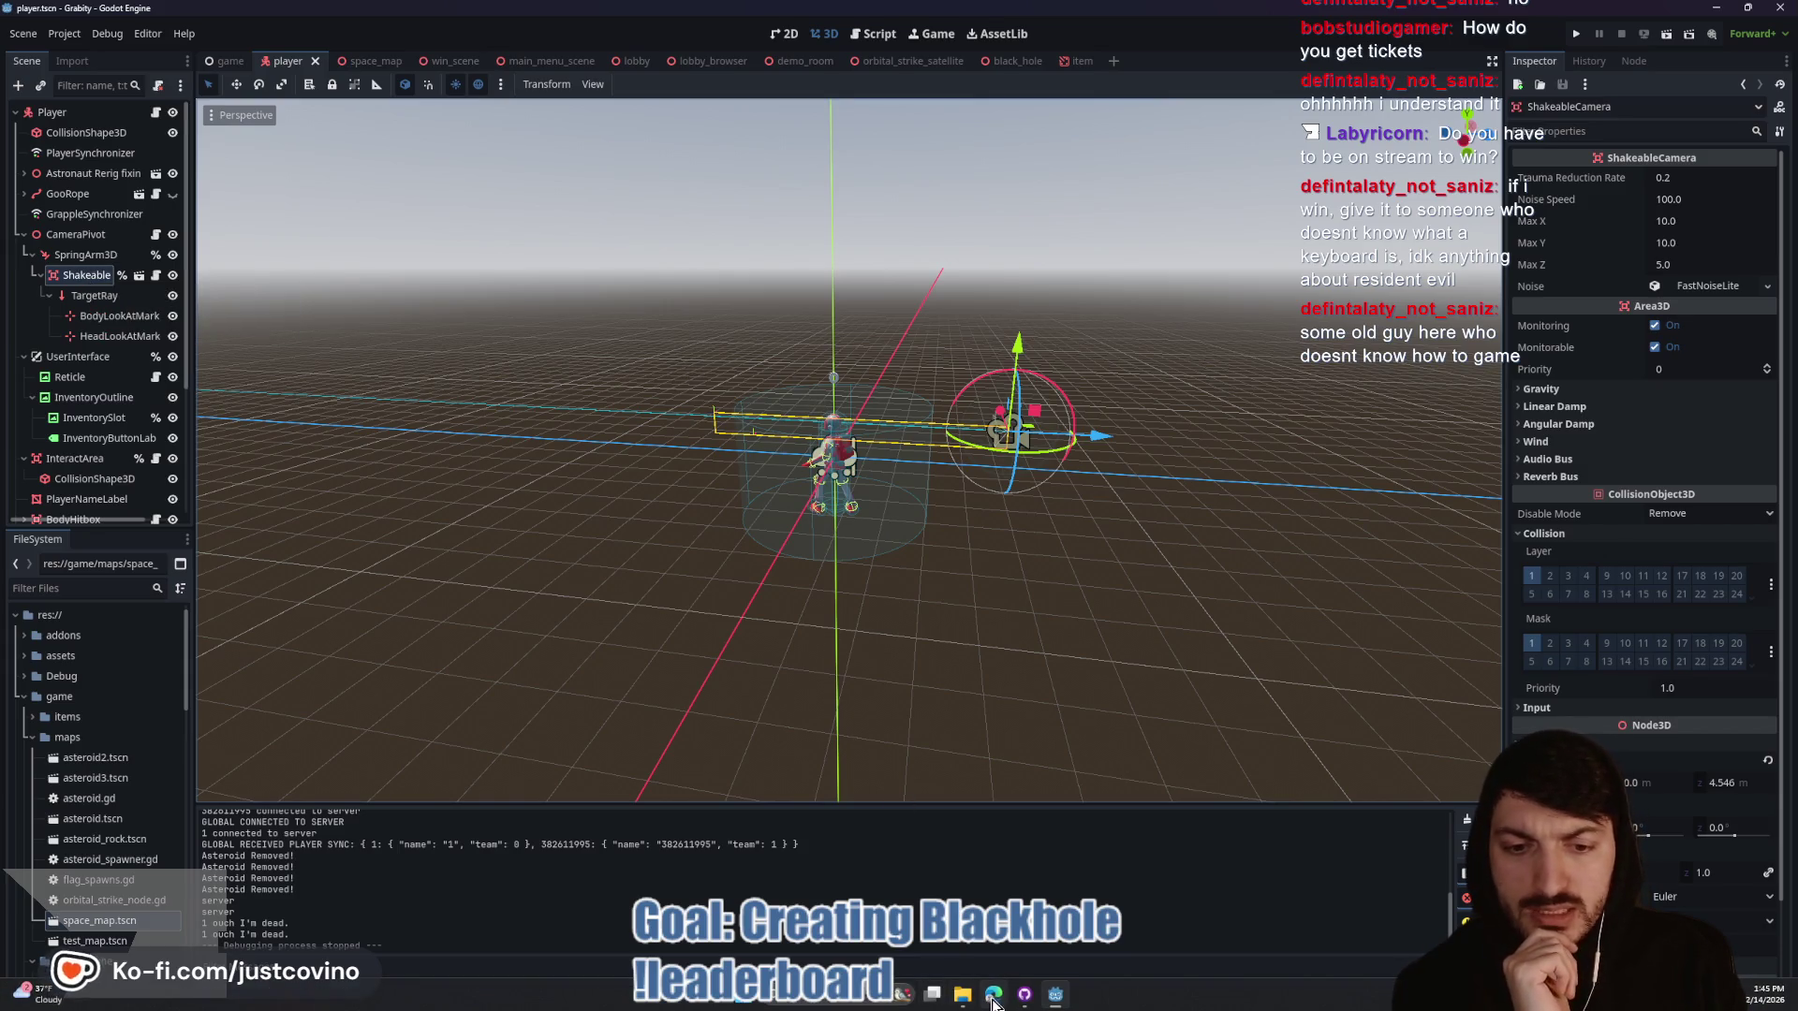
left_click(993, 994)
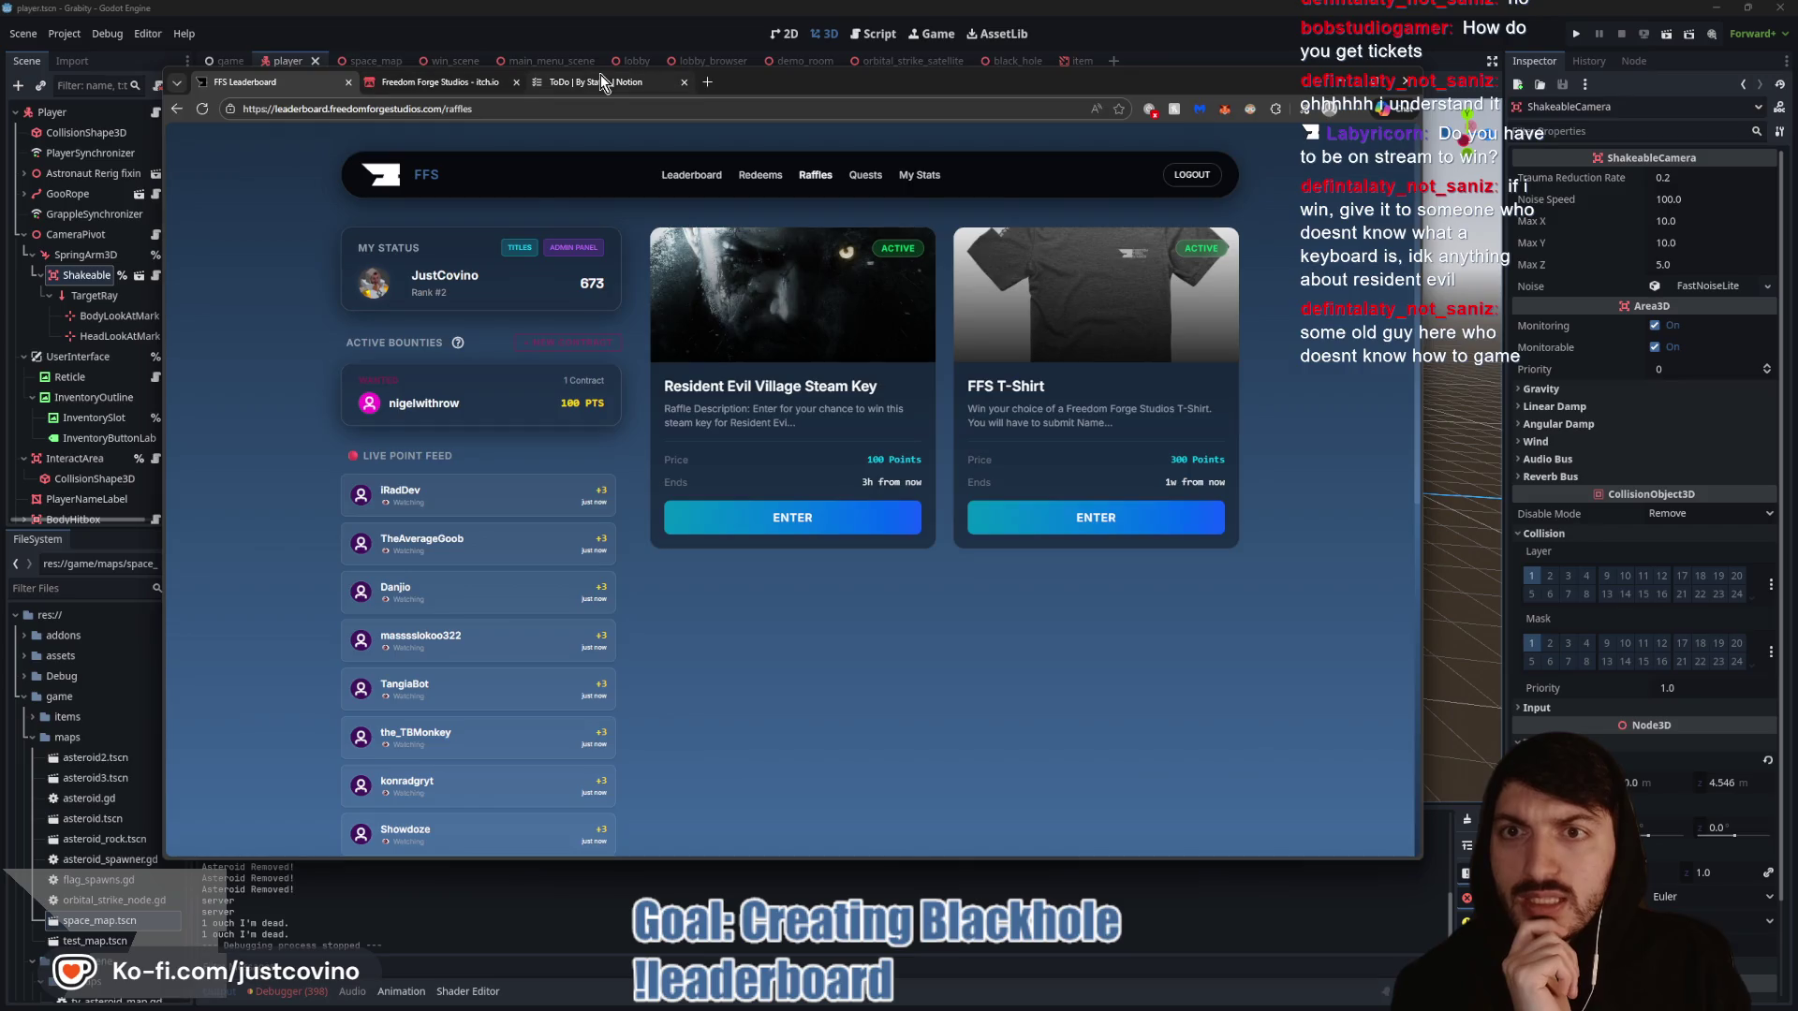
Step: On the Notion ToDo board, select the 'Potential Jet Pack (Thrusters)' pick-up idea
left_click(597, 81)
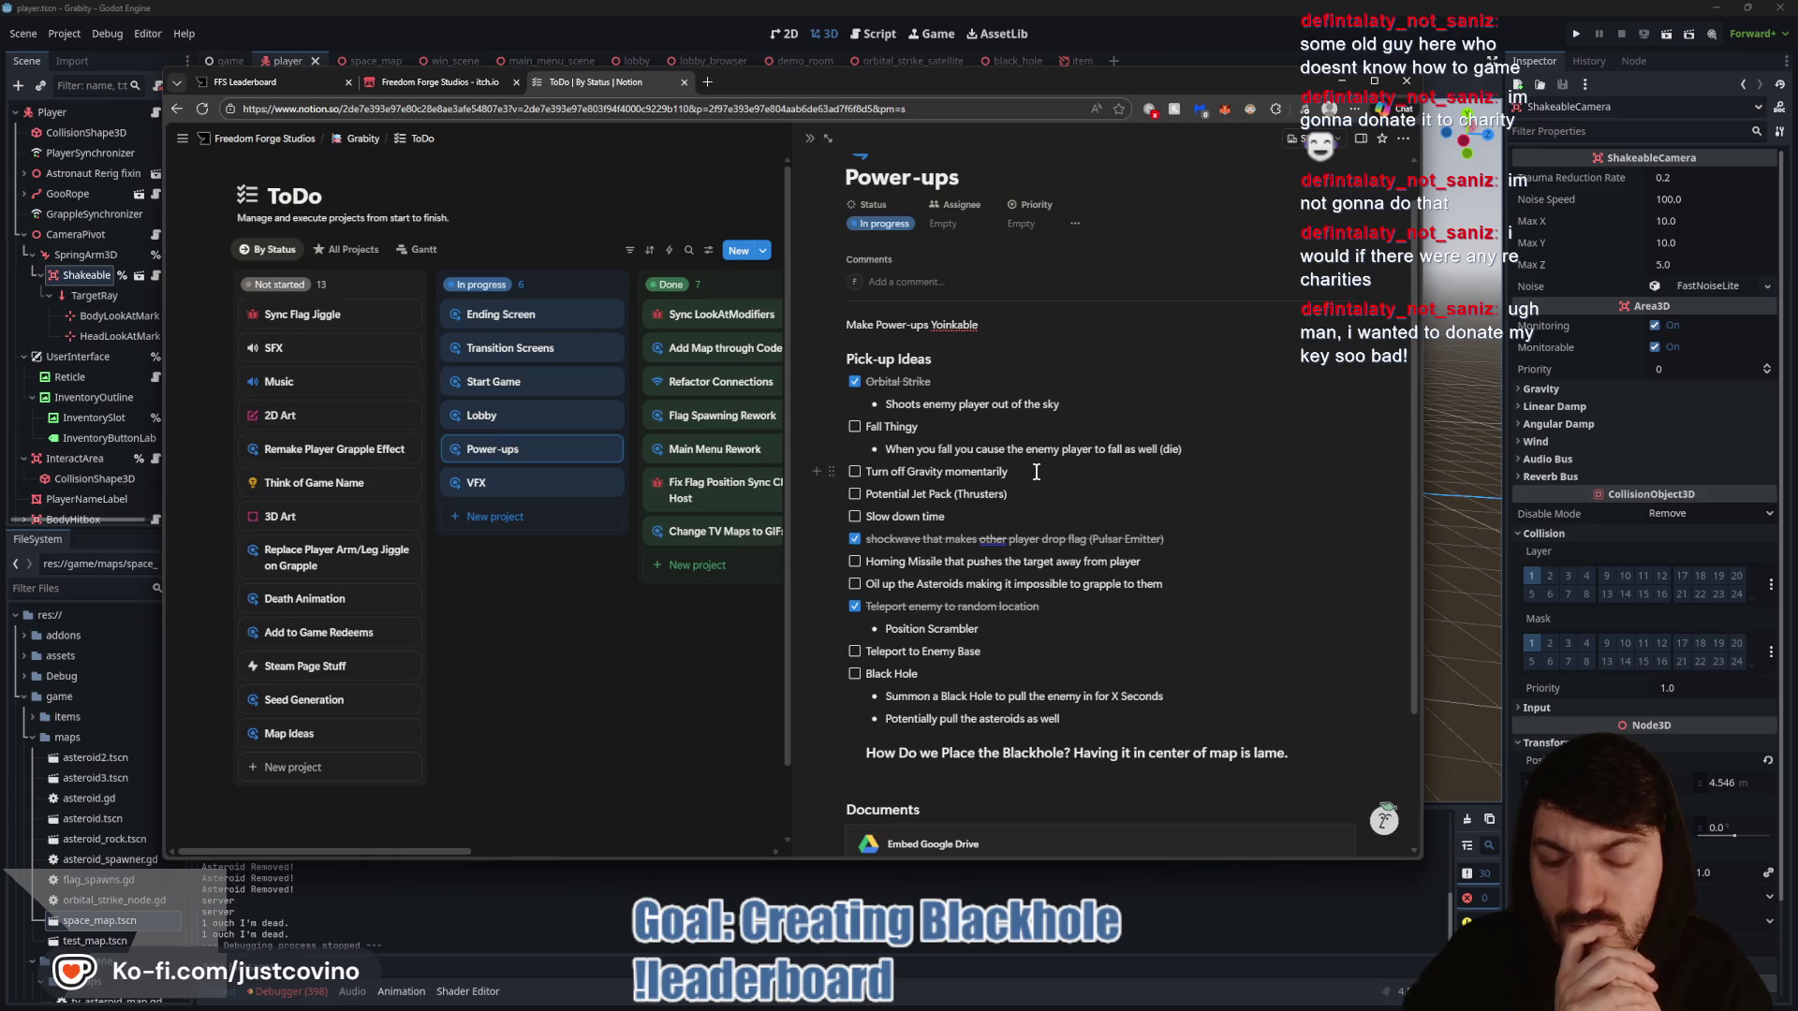
left_click_drag(1008, 493, 863, 494)
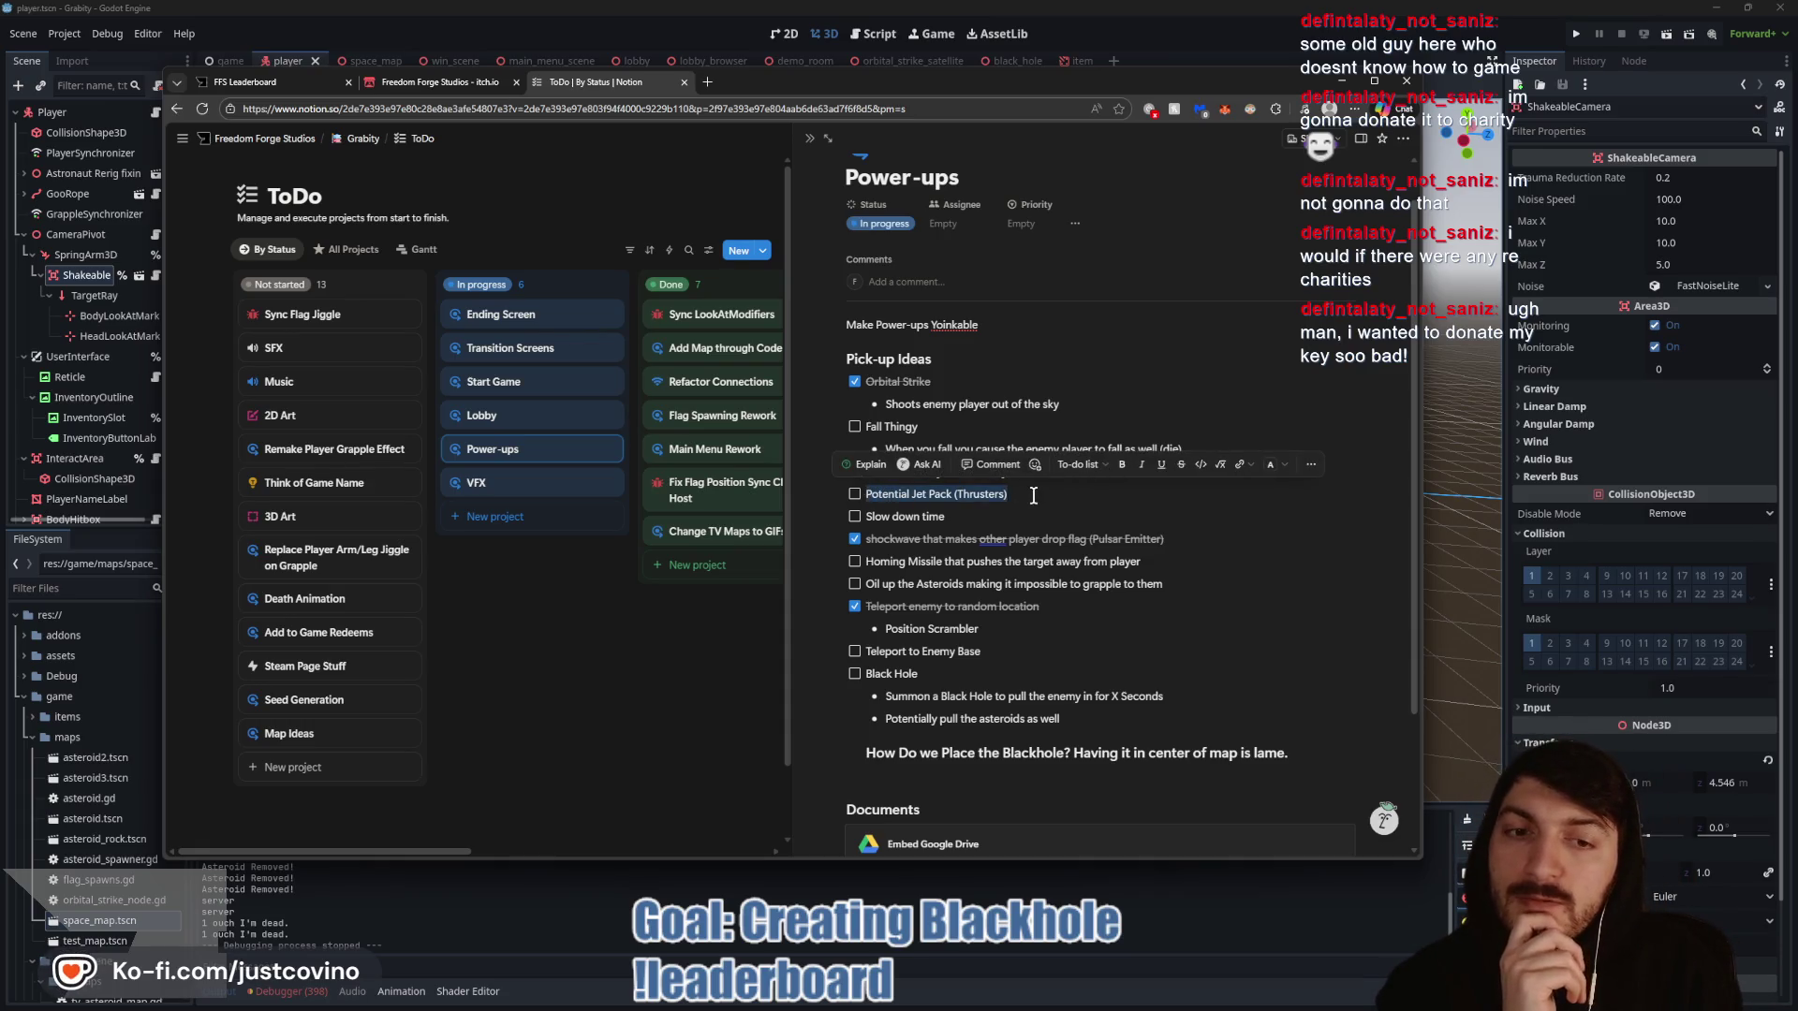
left_click_drag(1033, 493, 872, 497)
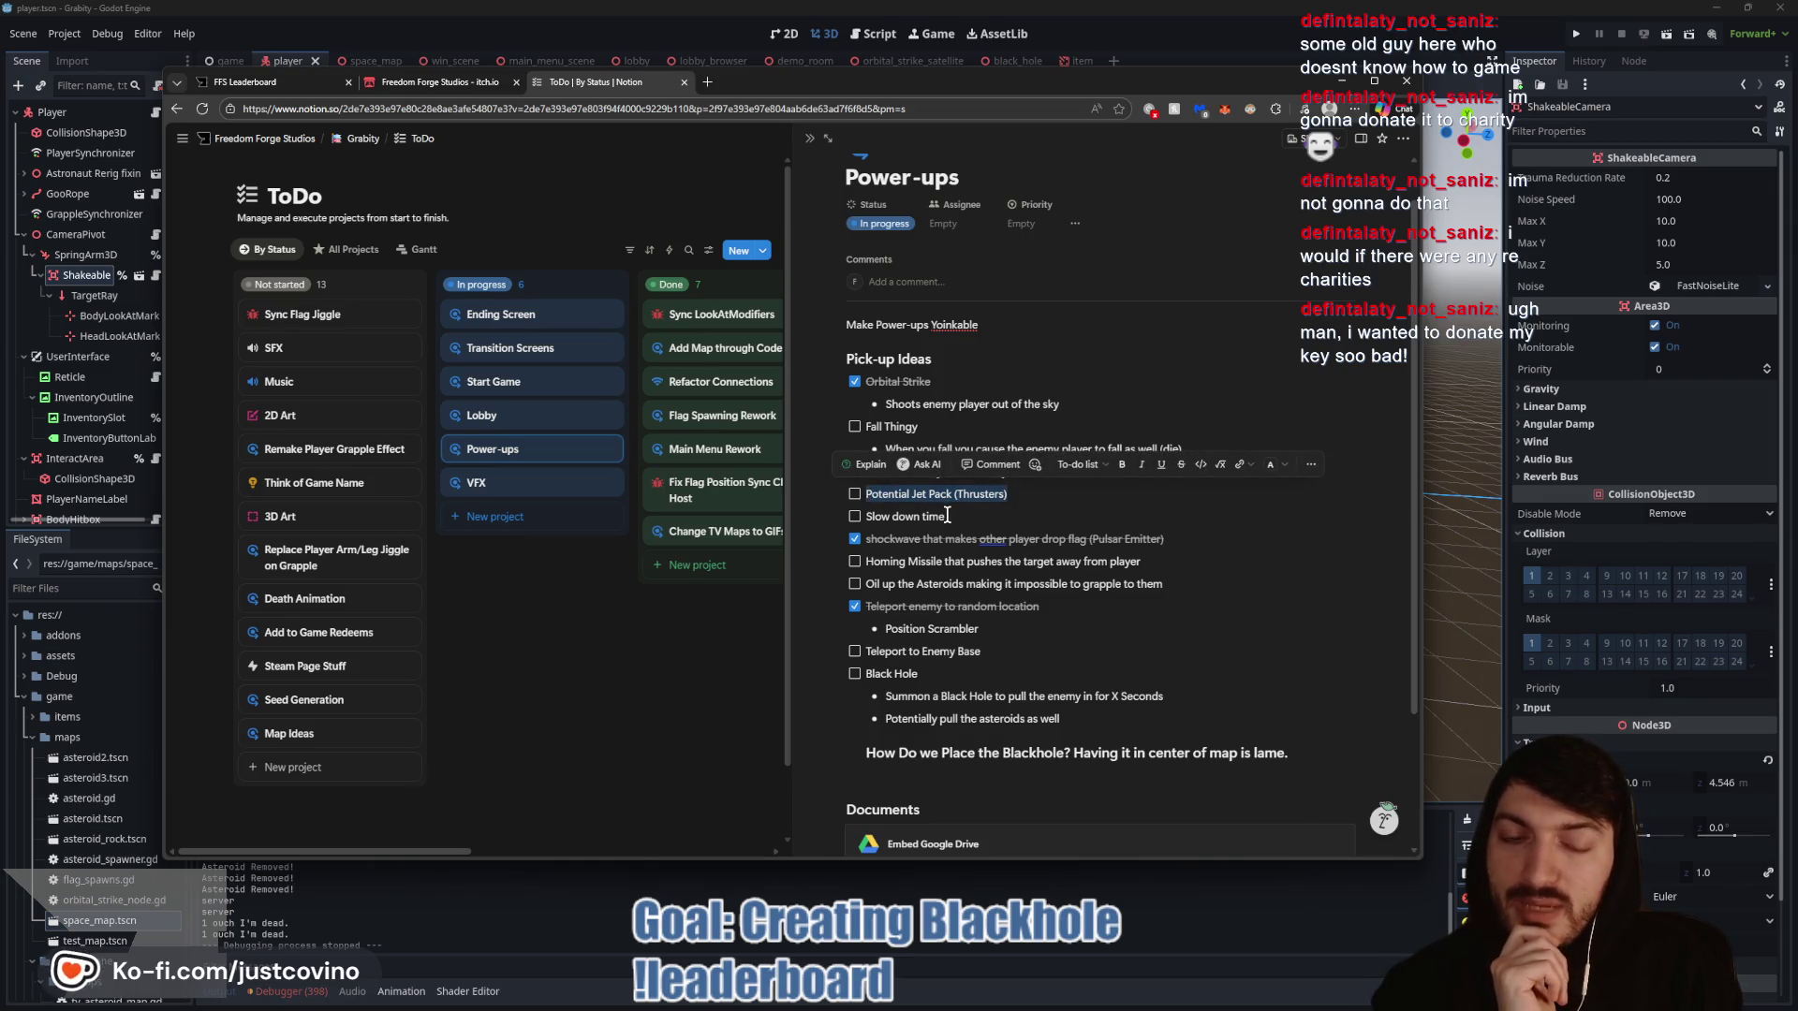
Step: Switch back to Godot and open the Player node's player.gd script
key("alt+Tab")
left_click(155, 111)
scroll(755, 480, "down", 9)
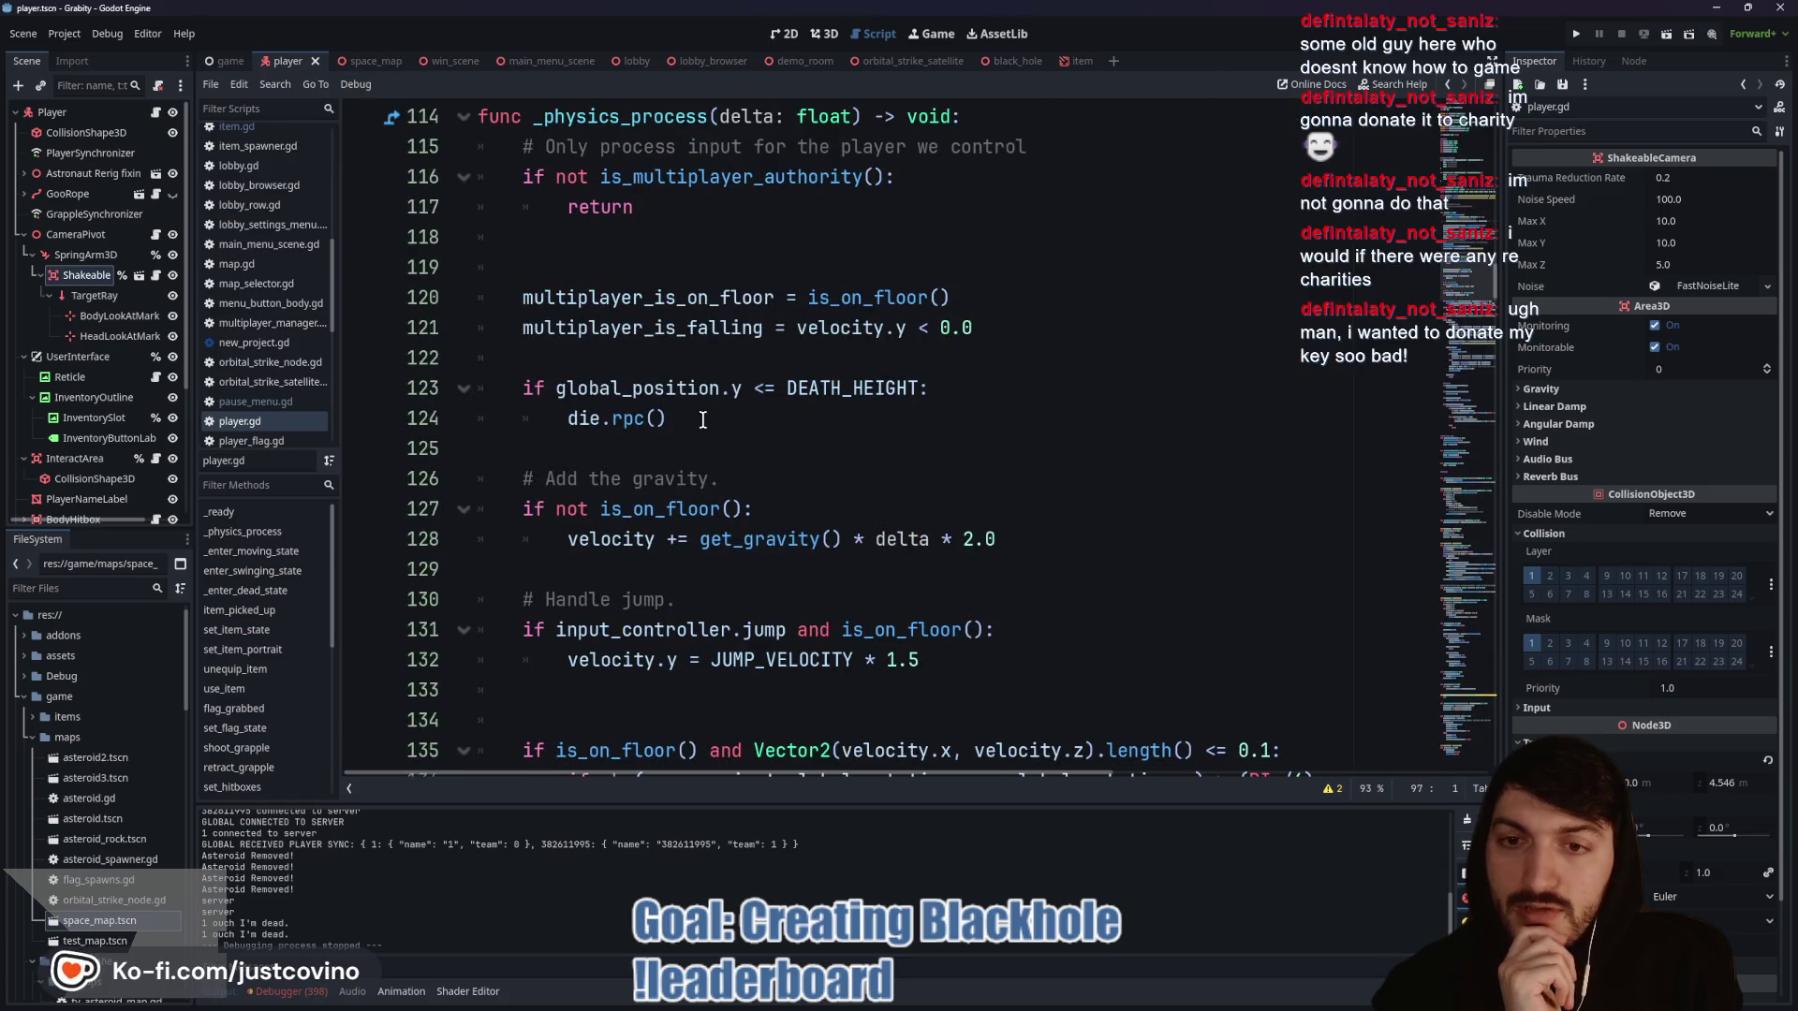
scroll(707, 434, "down", 2)
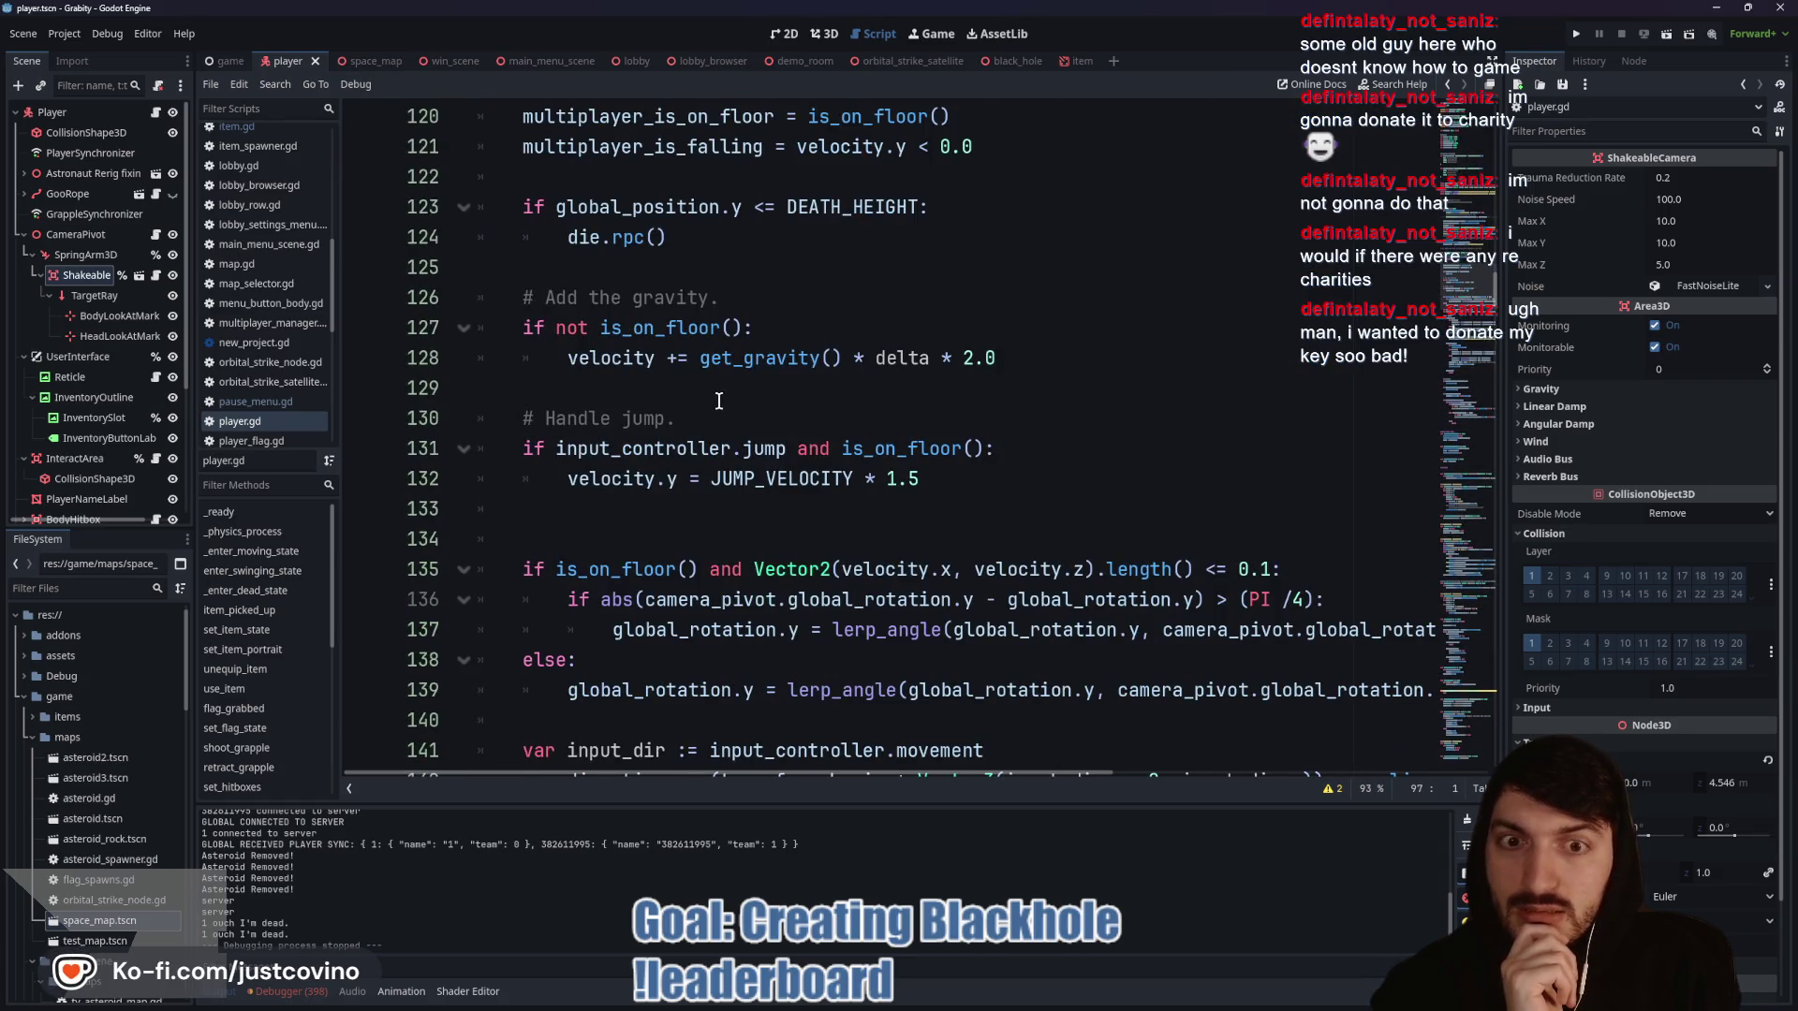
scroll(716, 399, "down", 3)
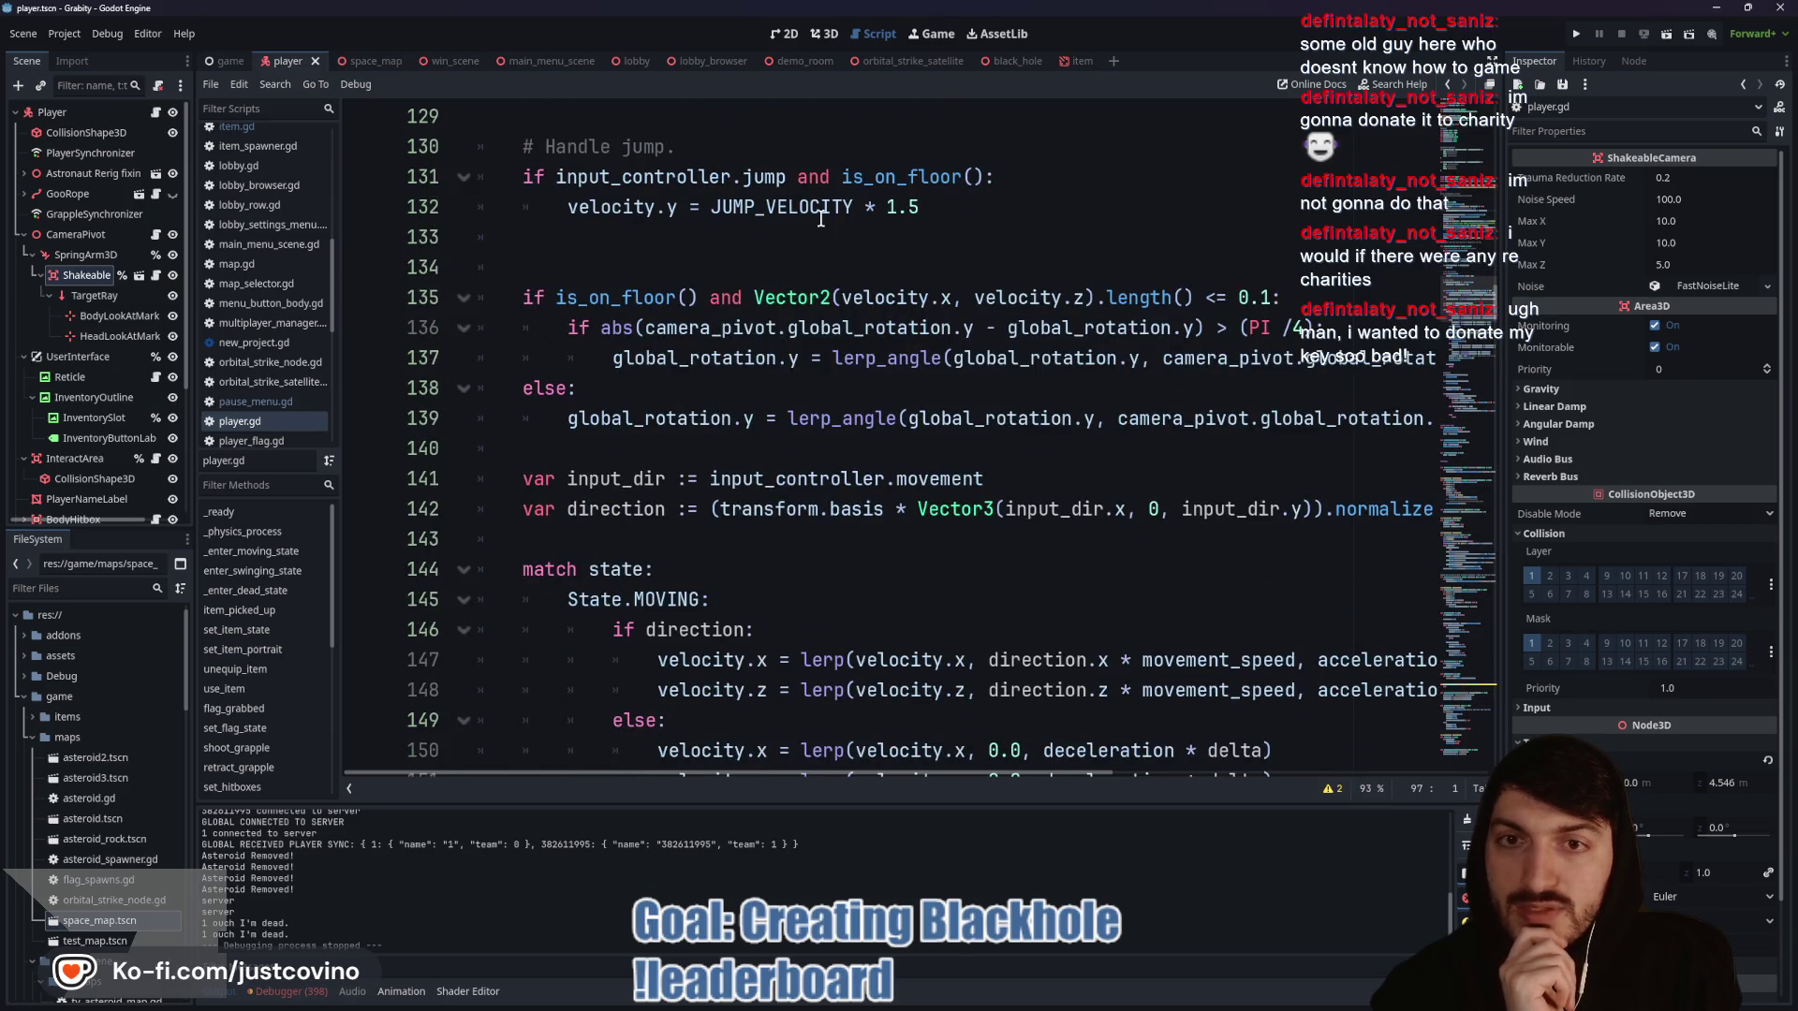
double_click(701, 177)
scroll(860, 319, "up", 1)
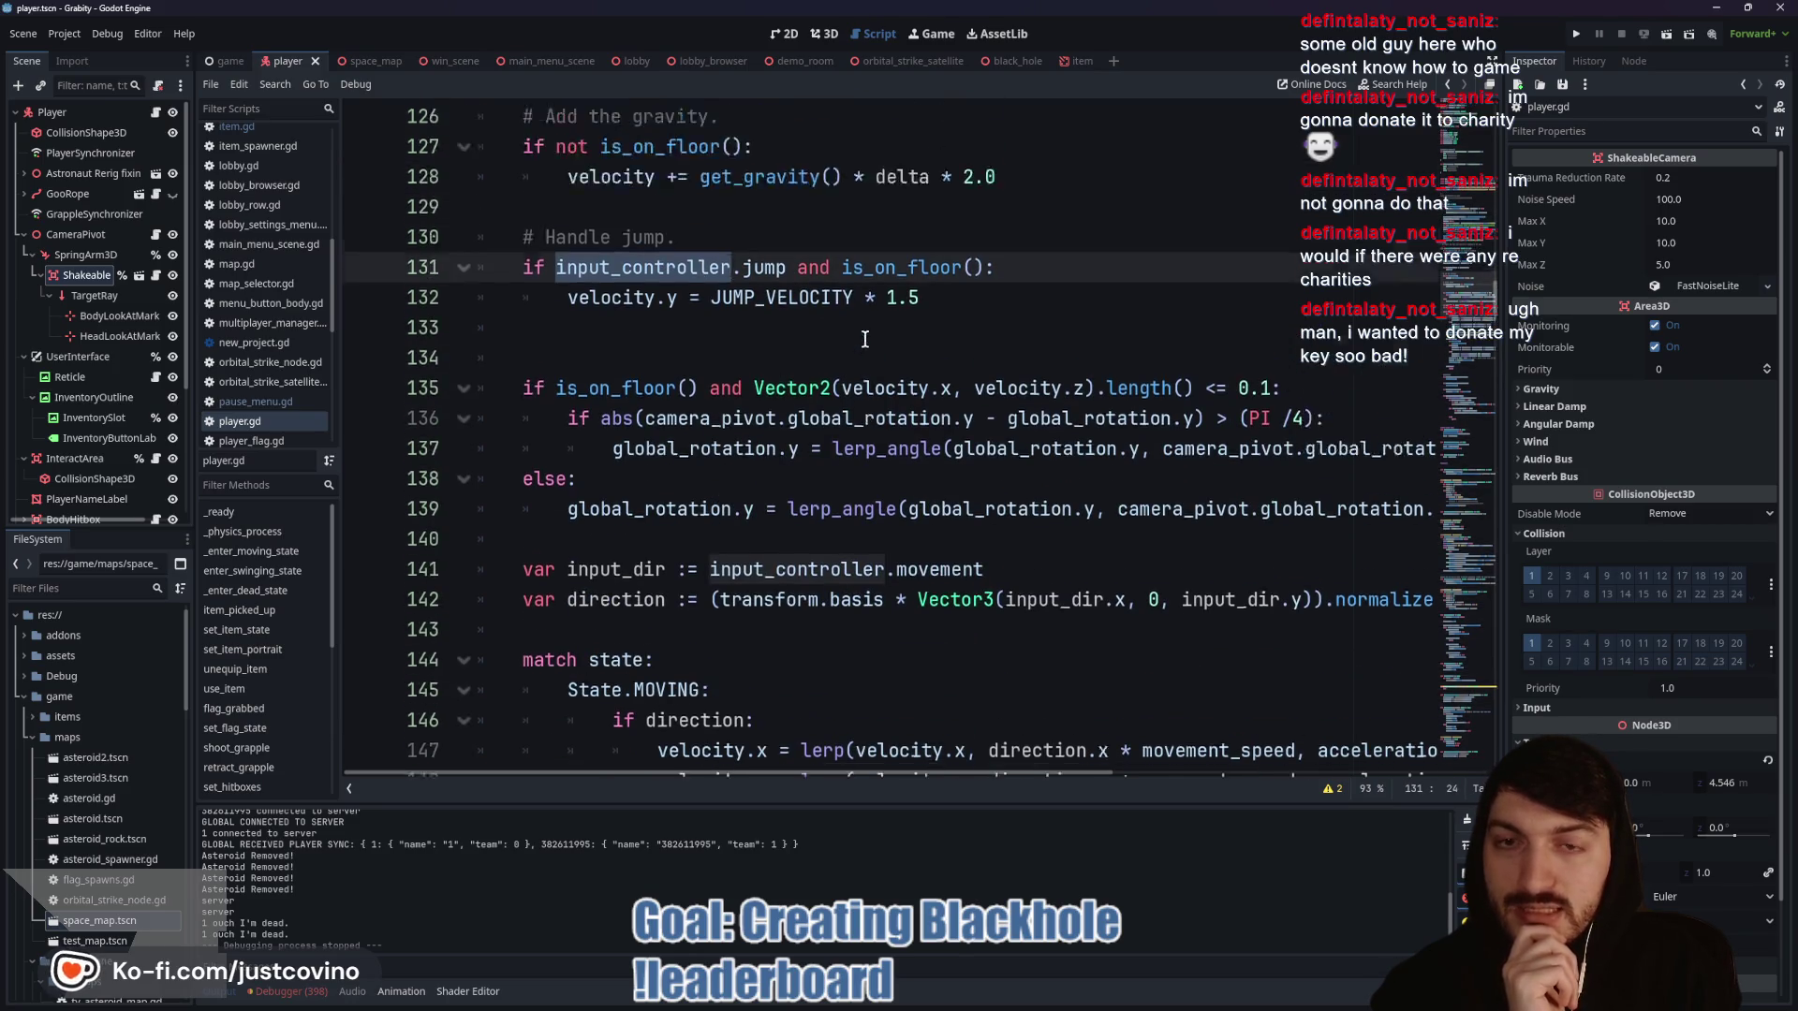
scroll(865, 339, "up", 1)
left_click(950, 401)
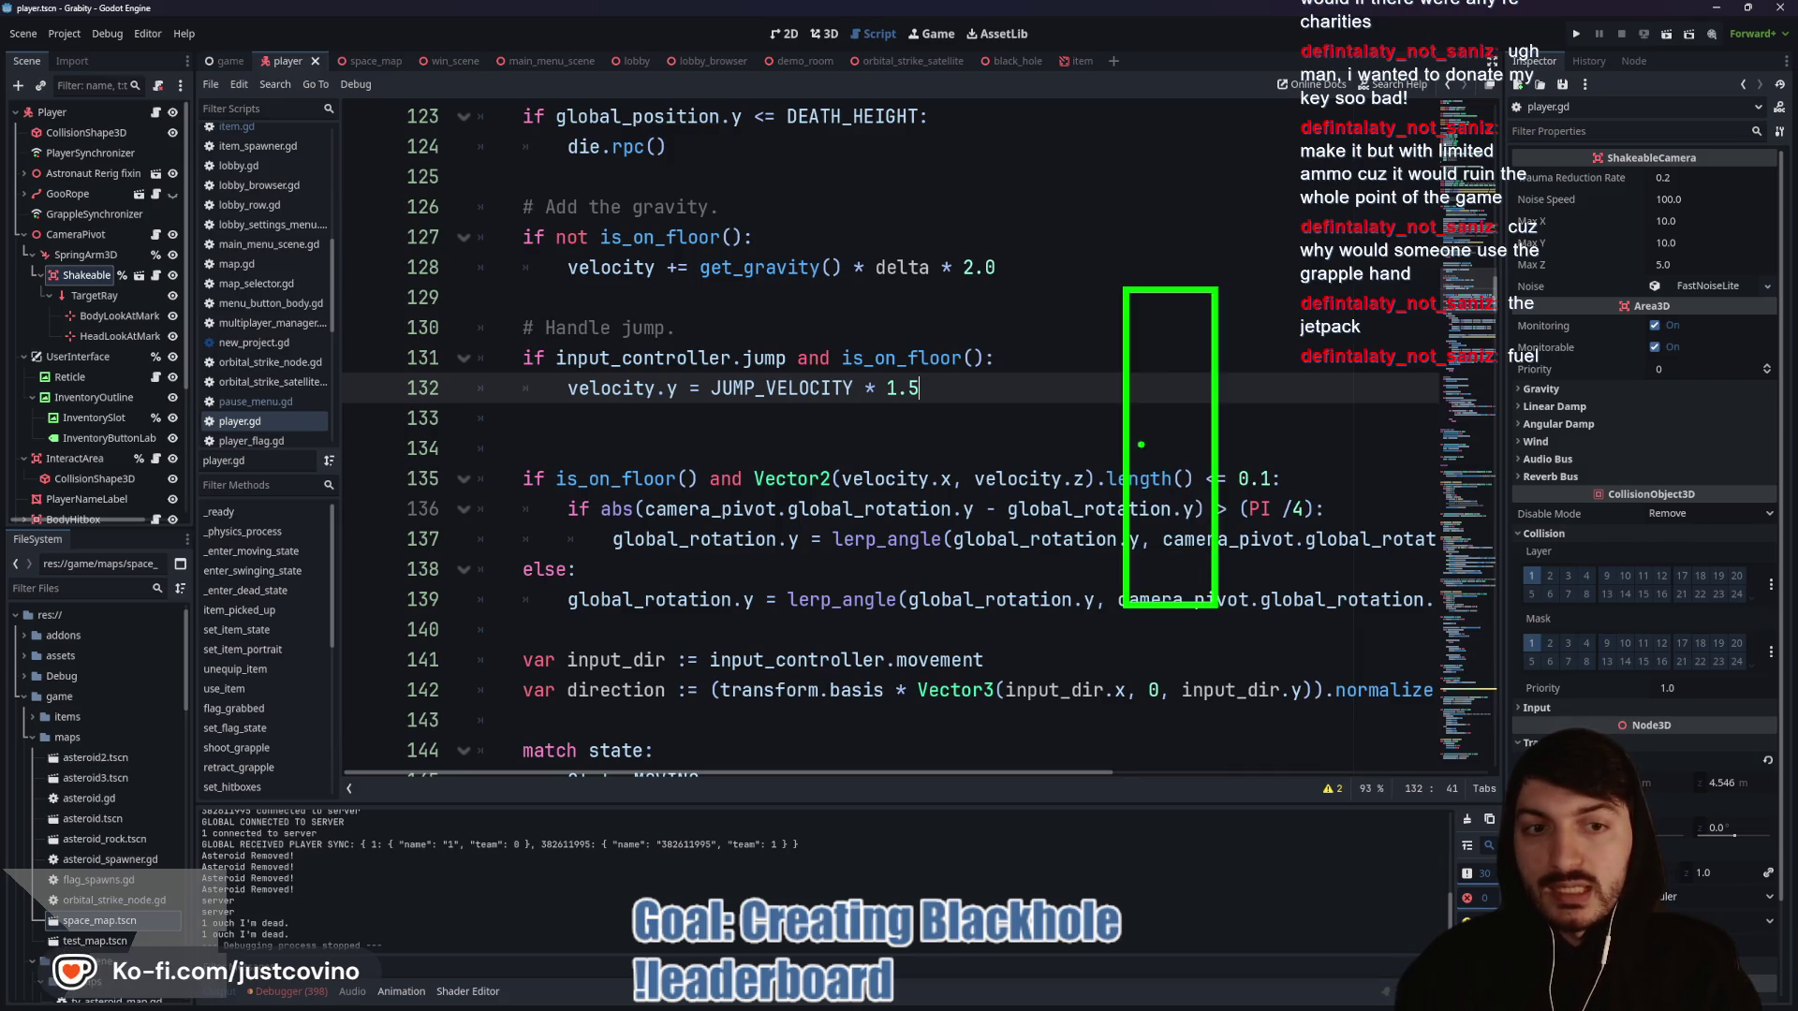
left_click_drag(1169, 292, 1169, 551)
left_click_drag(1126, 323, 1200, 332)
left_click_drag(1132, 389, 1236, 389)
left_click_drag(1128, 461, 1227, 480)
left_click_drag(1152, 587, 1222, 583)
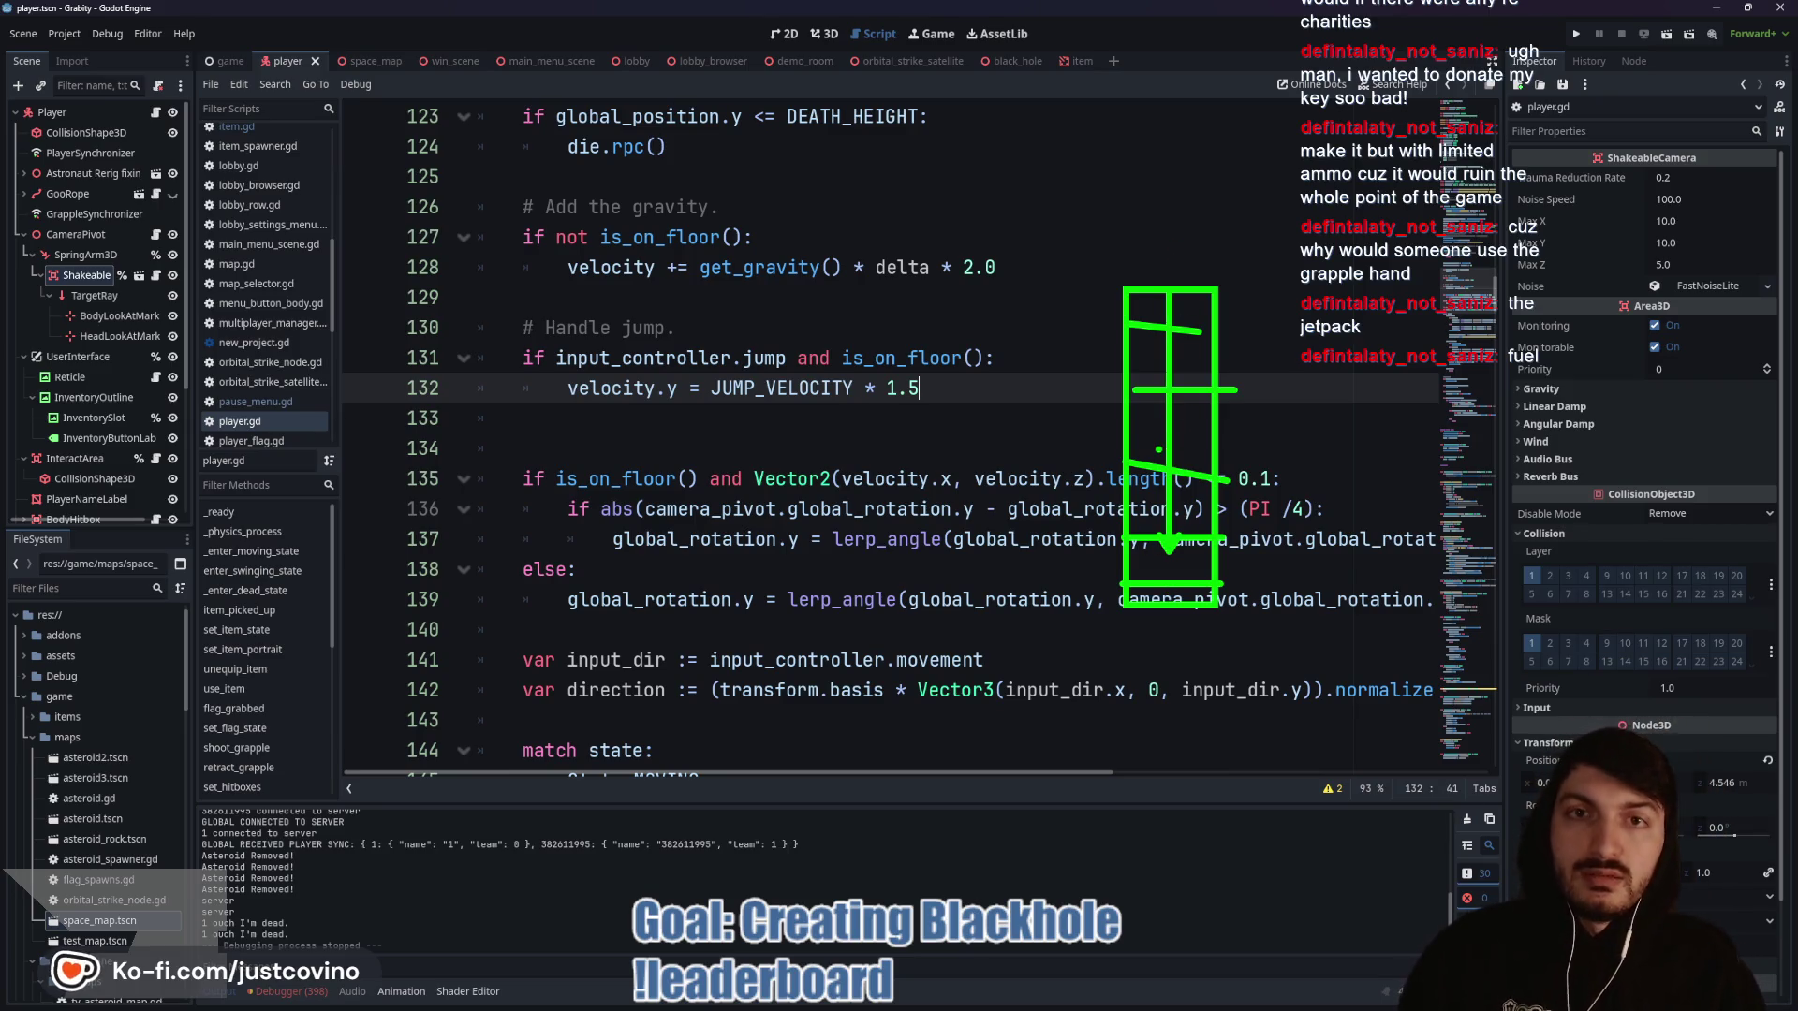
key("Escape")
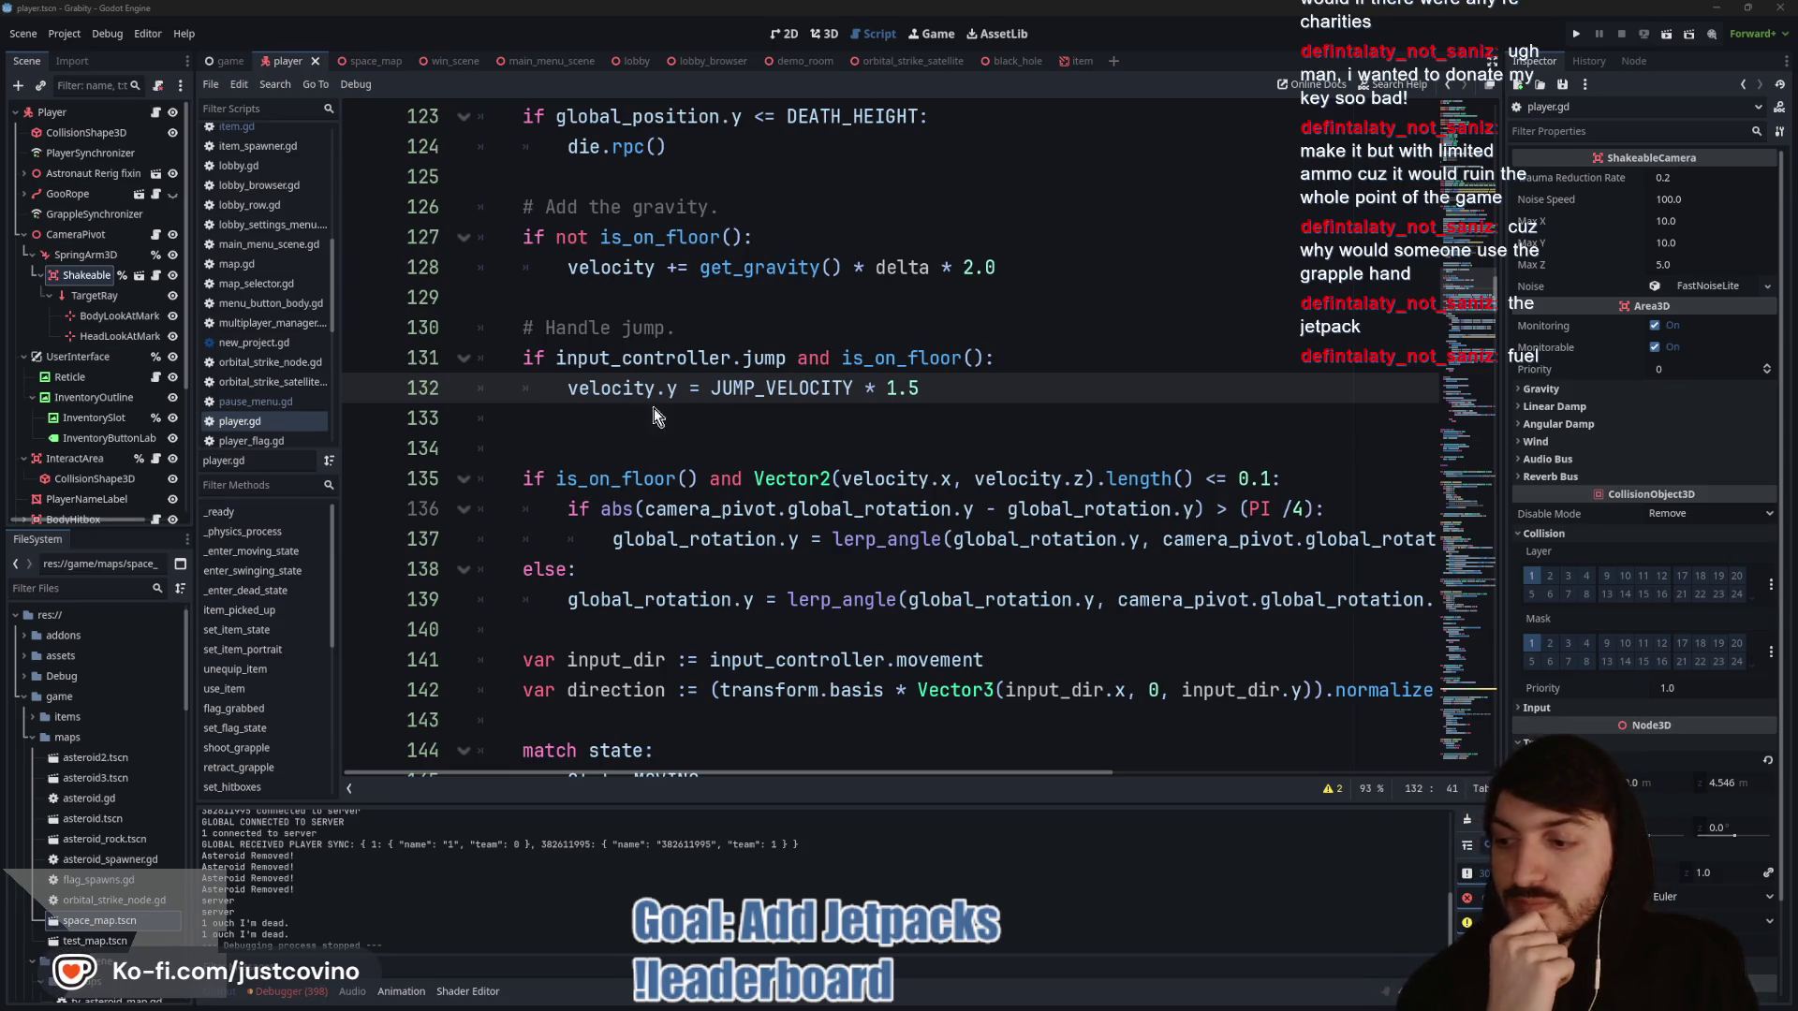
Step: Switch to the item.gd script and scroll up to its ITEMS_ARRAY of pickable items
left_click(783, 420)
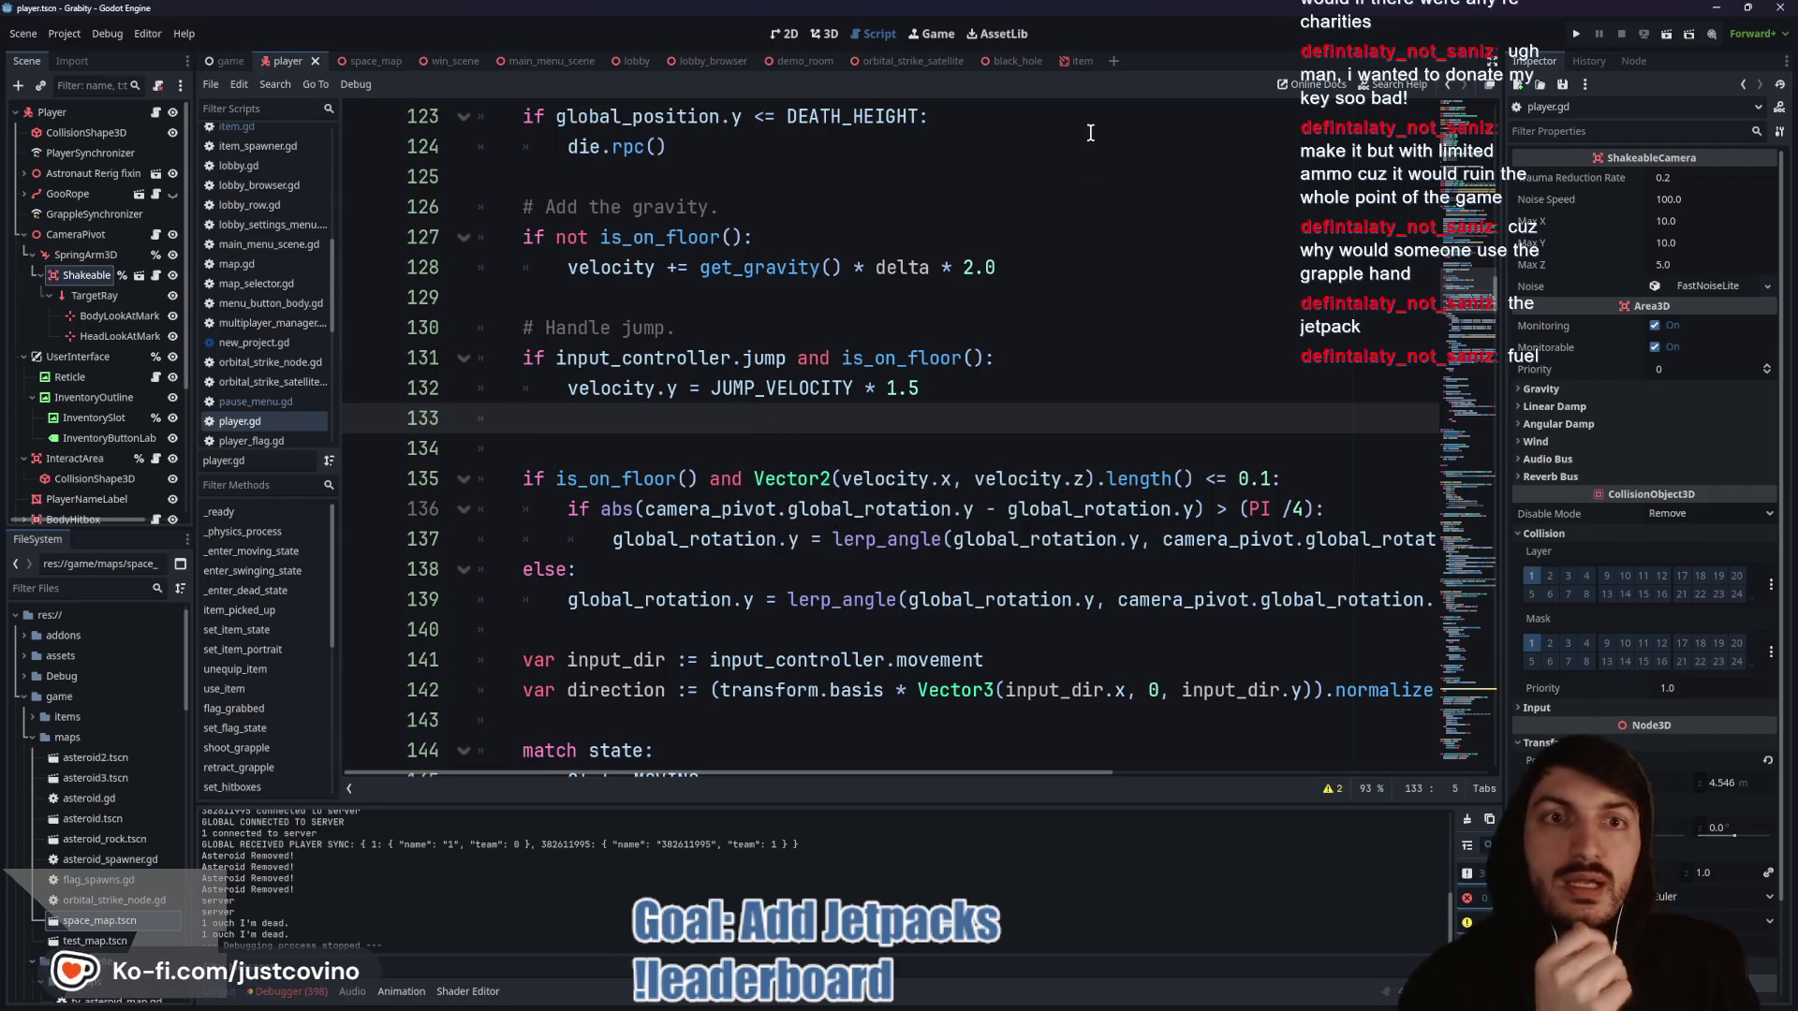
left_click(1063, 61)
scroll(709, 339, "up", 6)
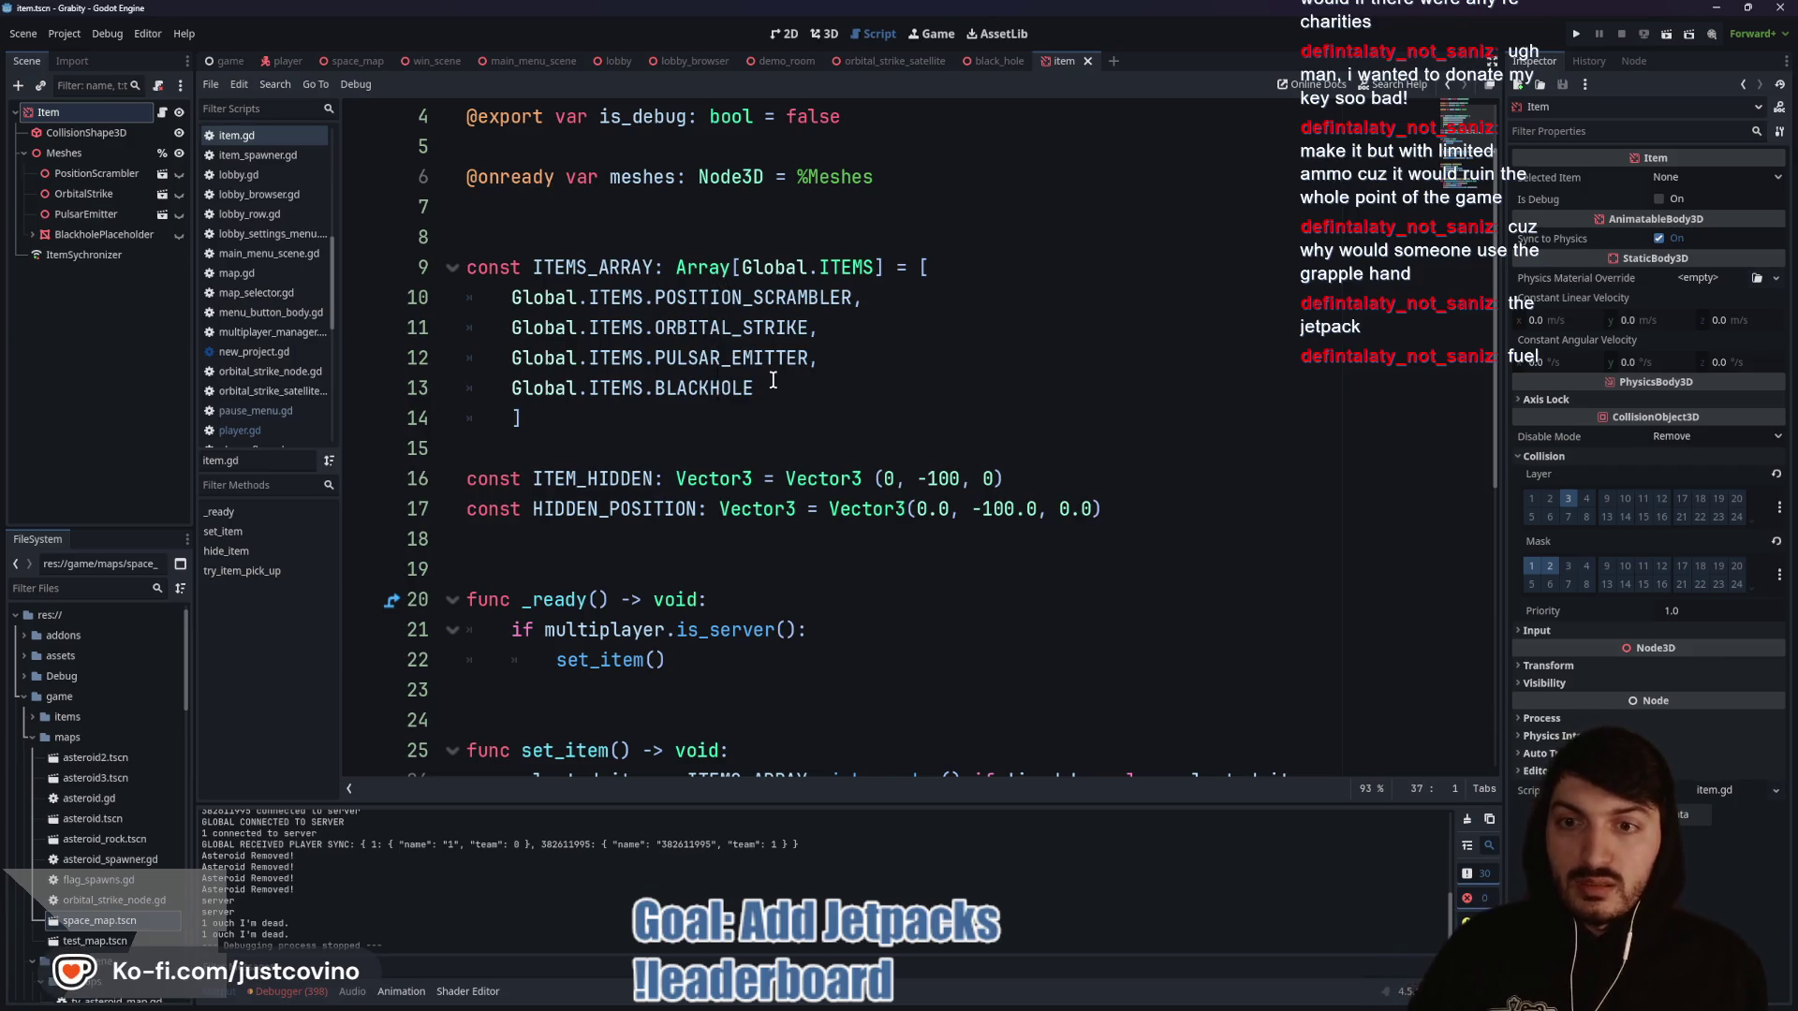
Step: Follow the Global.ITEMS reference on line 9 to the ITEMS enum in global.gd
left_click(774, 269)
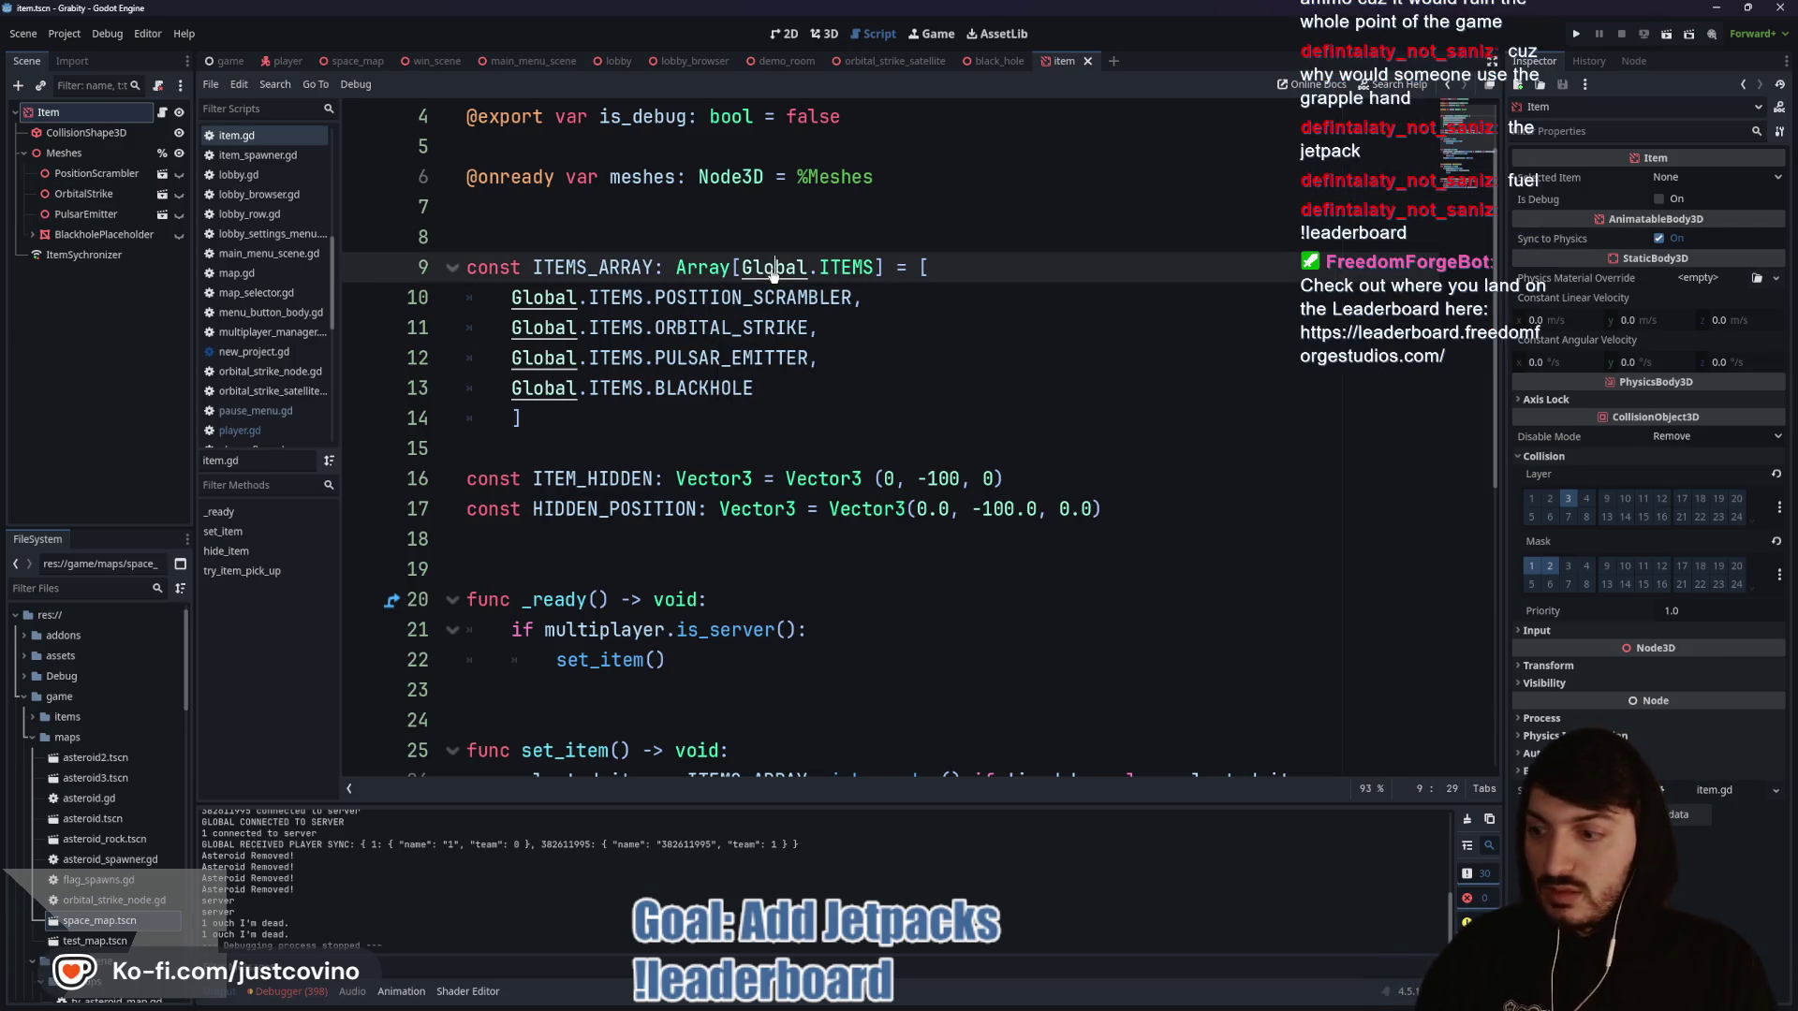
left_click(783, 270)
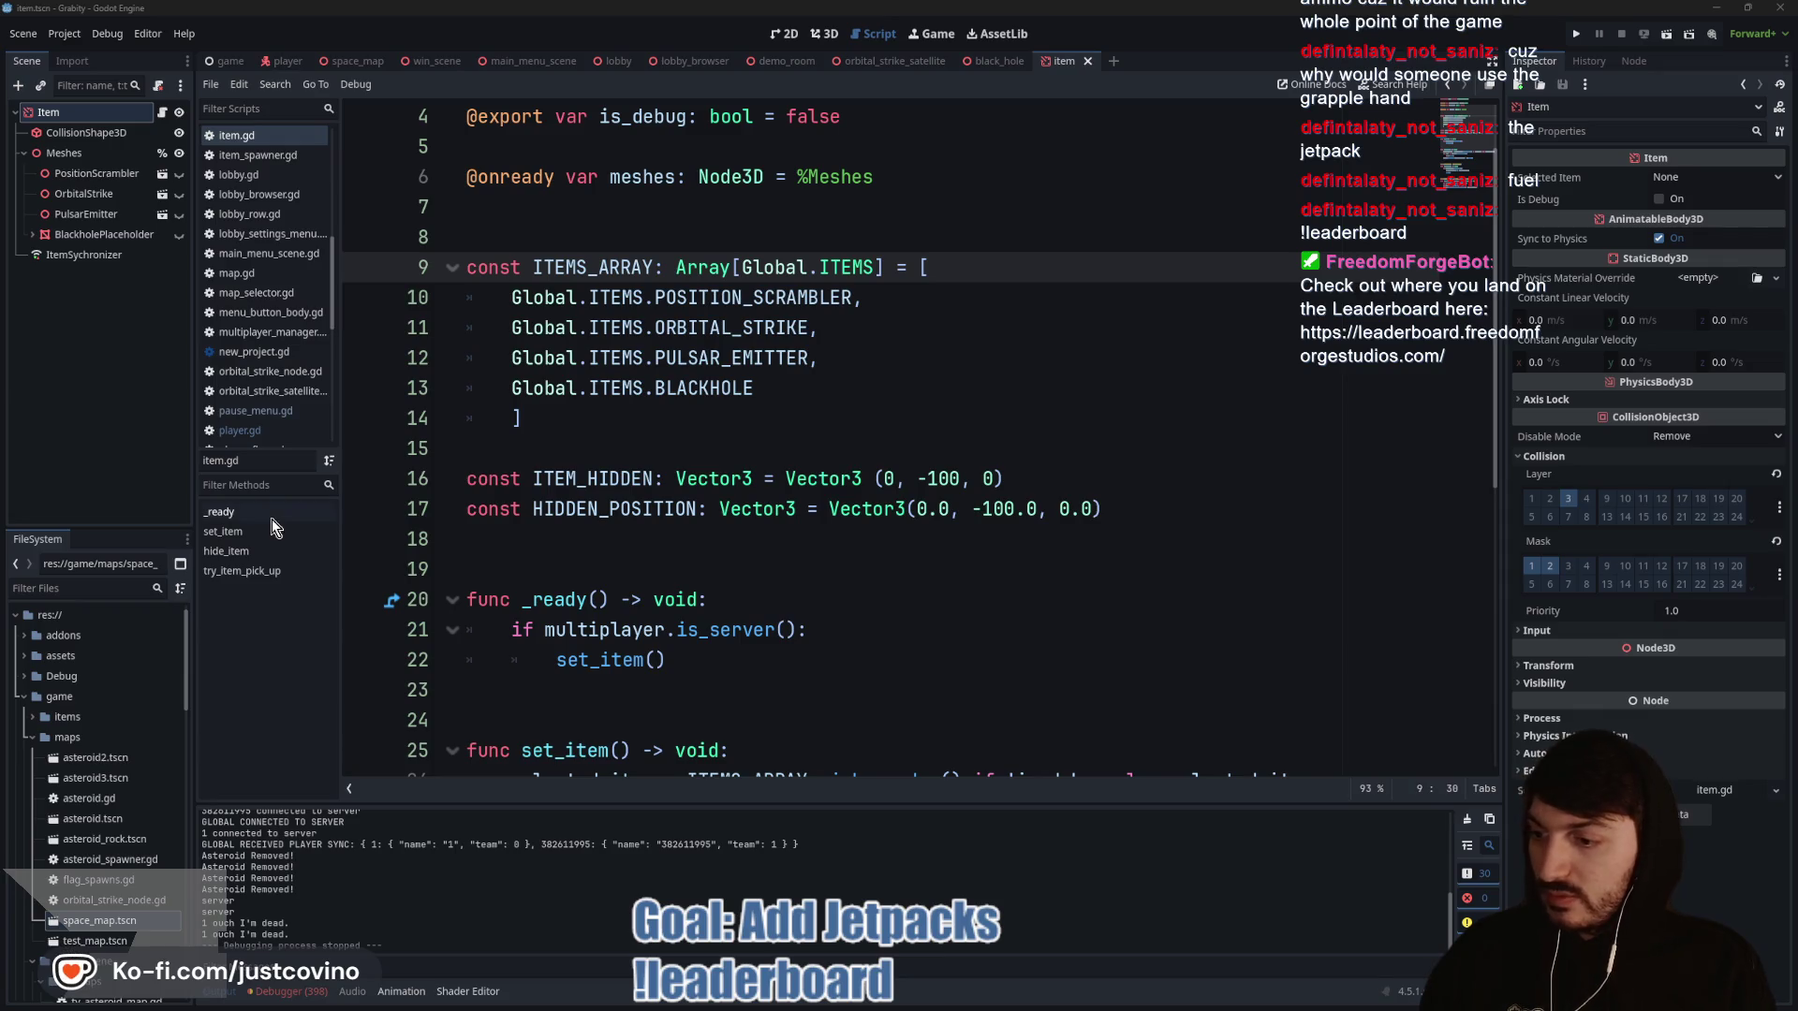
left_click(842, 342)
left_click(778, 271)
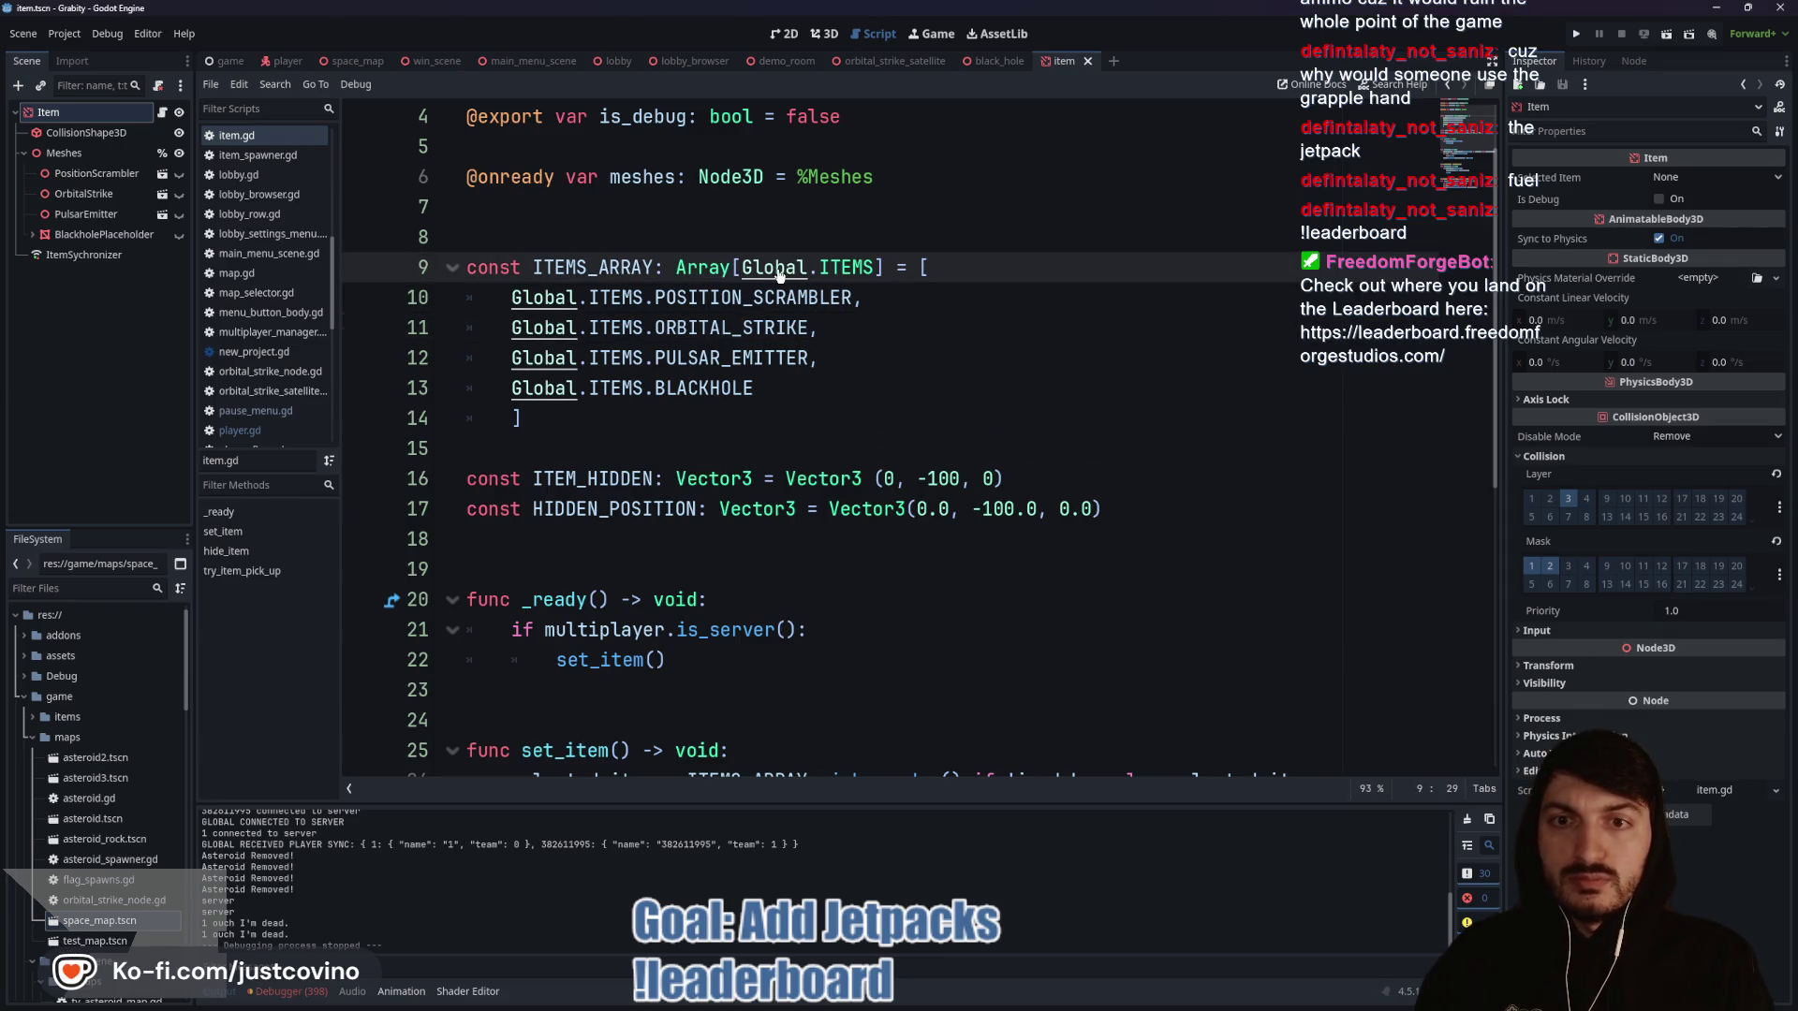
scroll(778, 271, "up", 1)
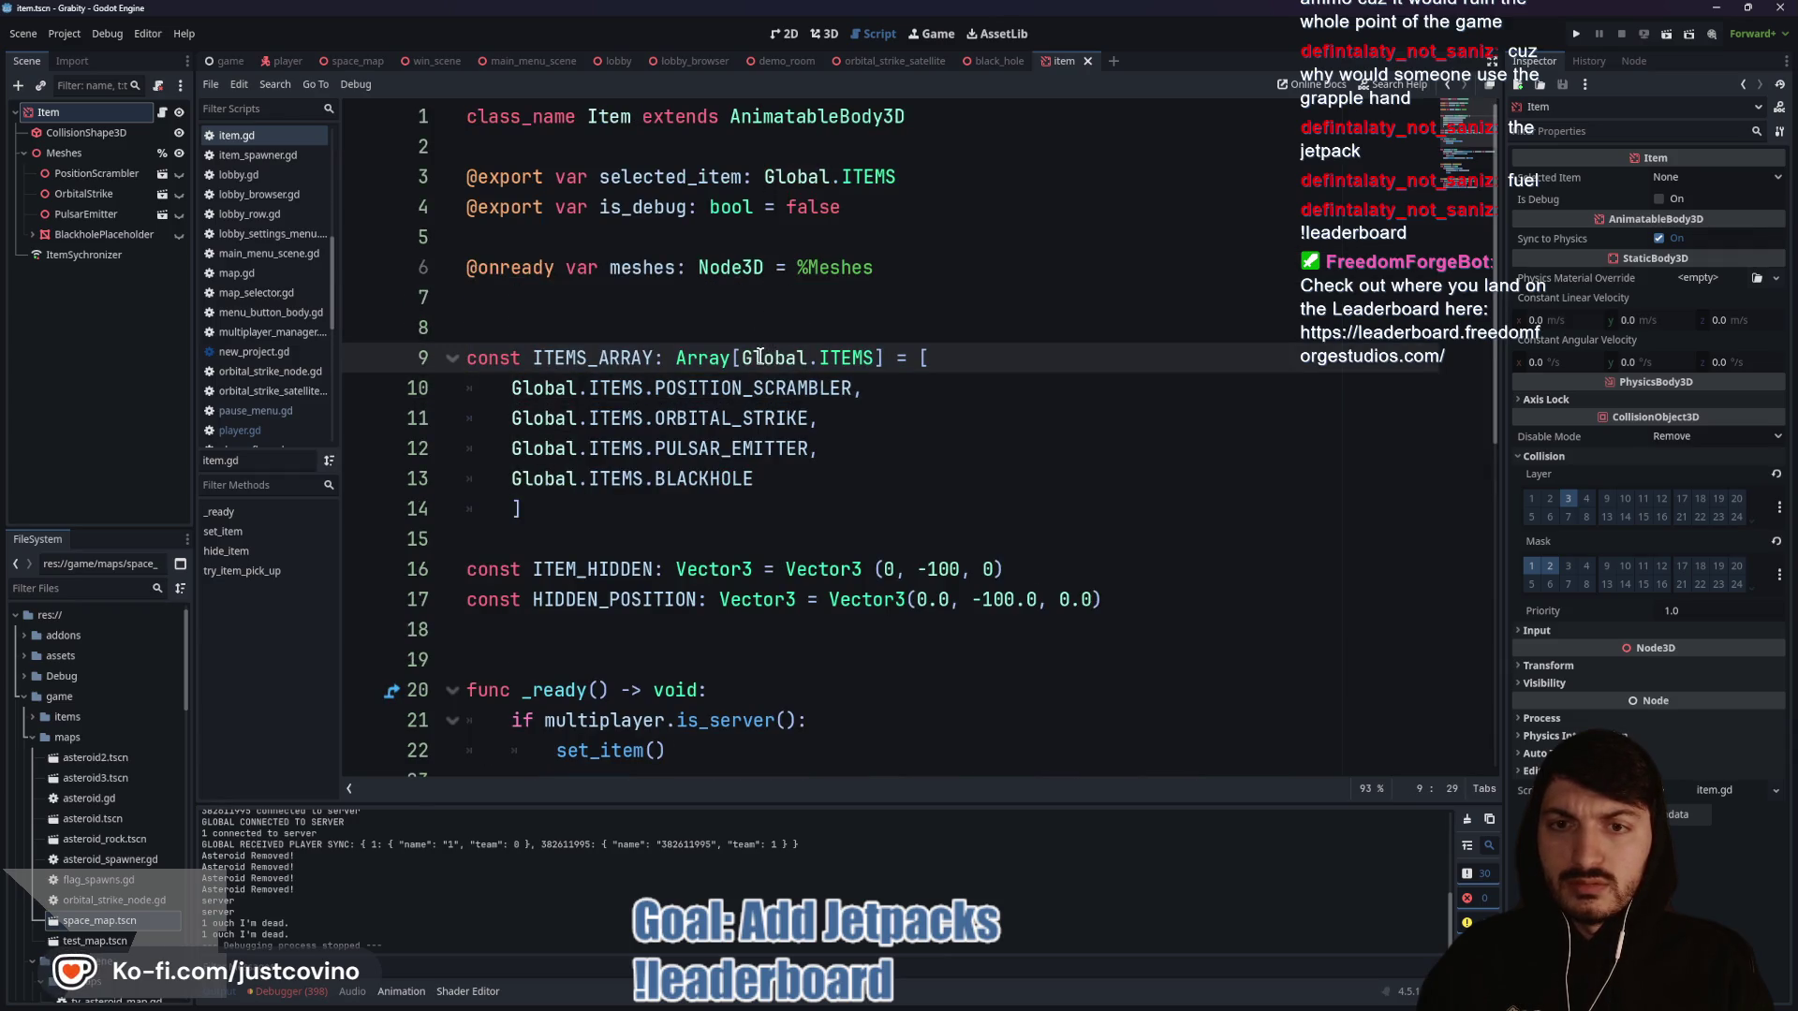
left_click(848, 361, "ctrl")
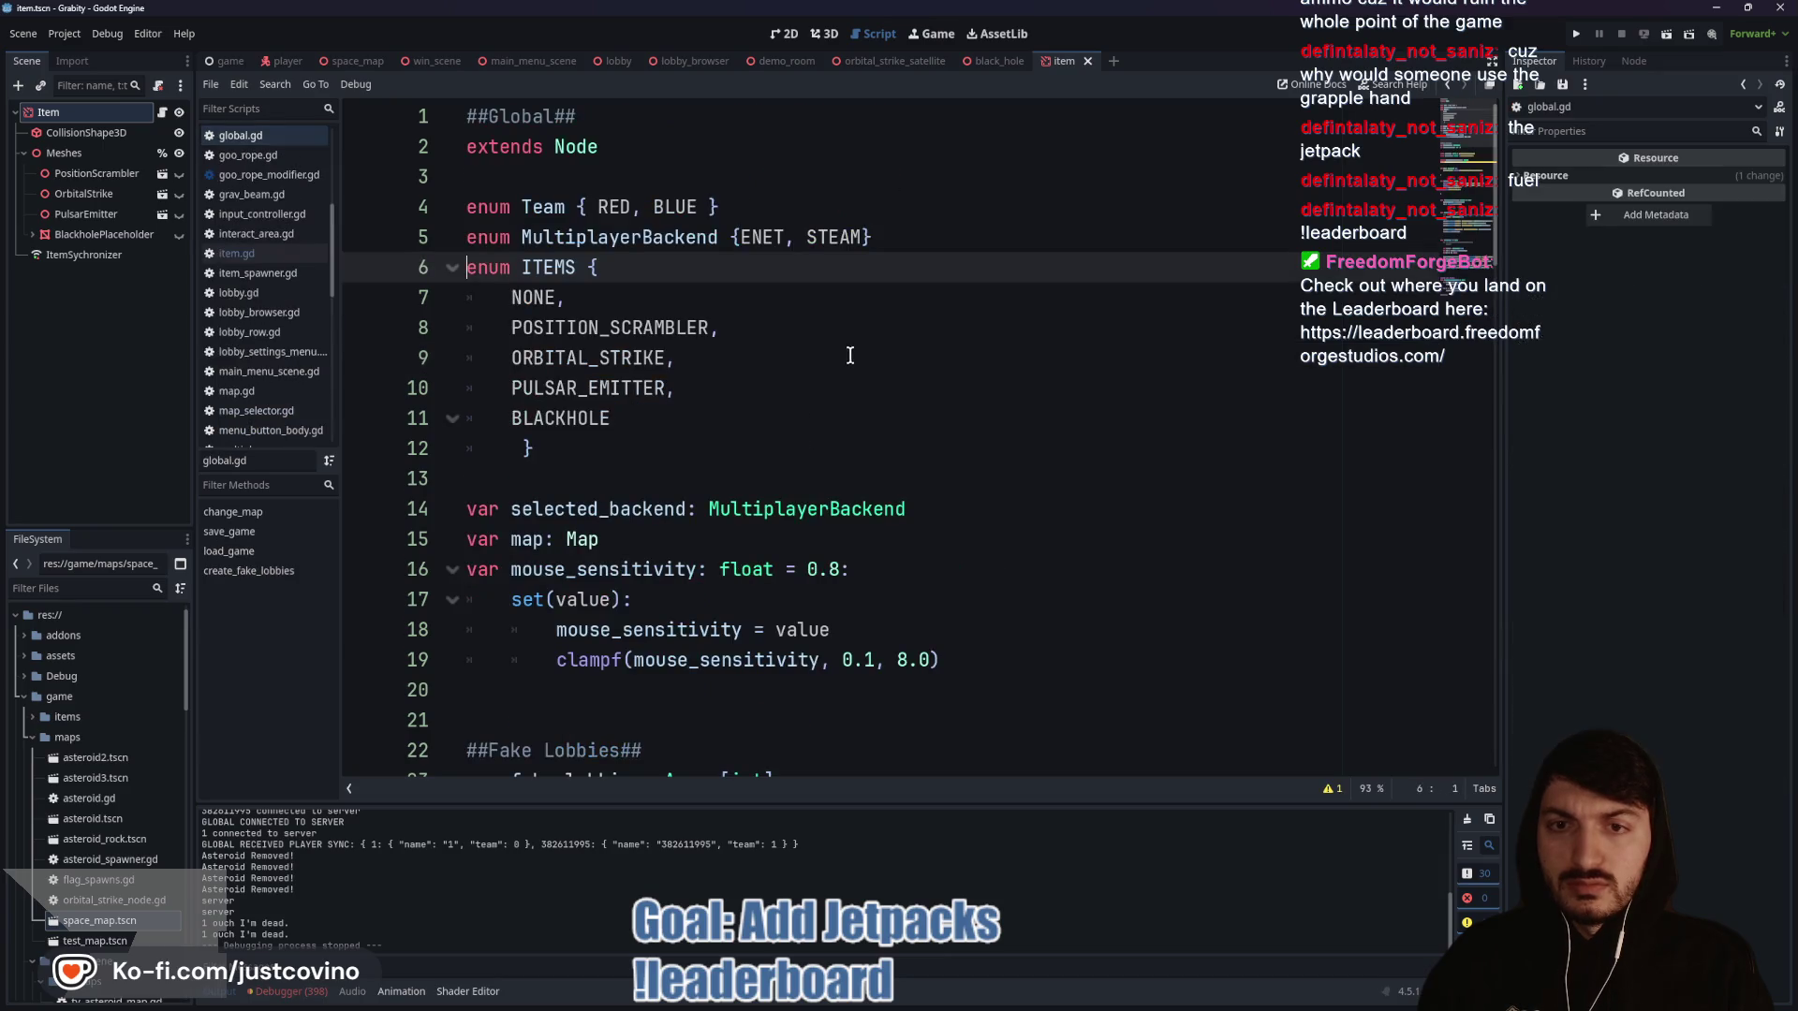
Step: Add a JET_PACK entry after BLACKHOLE in the ITEMS enum and save the global script
left_click(697, 425)
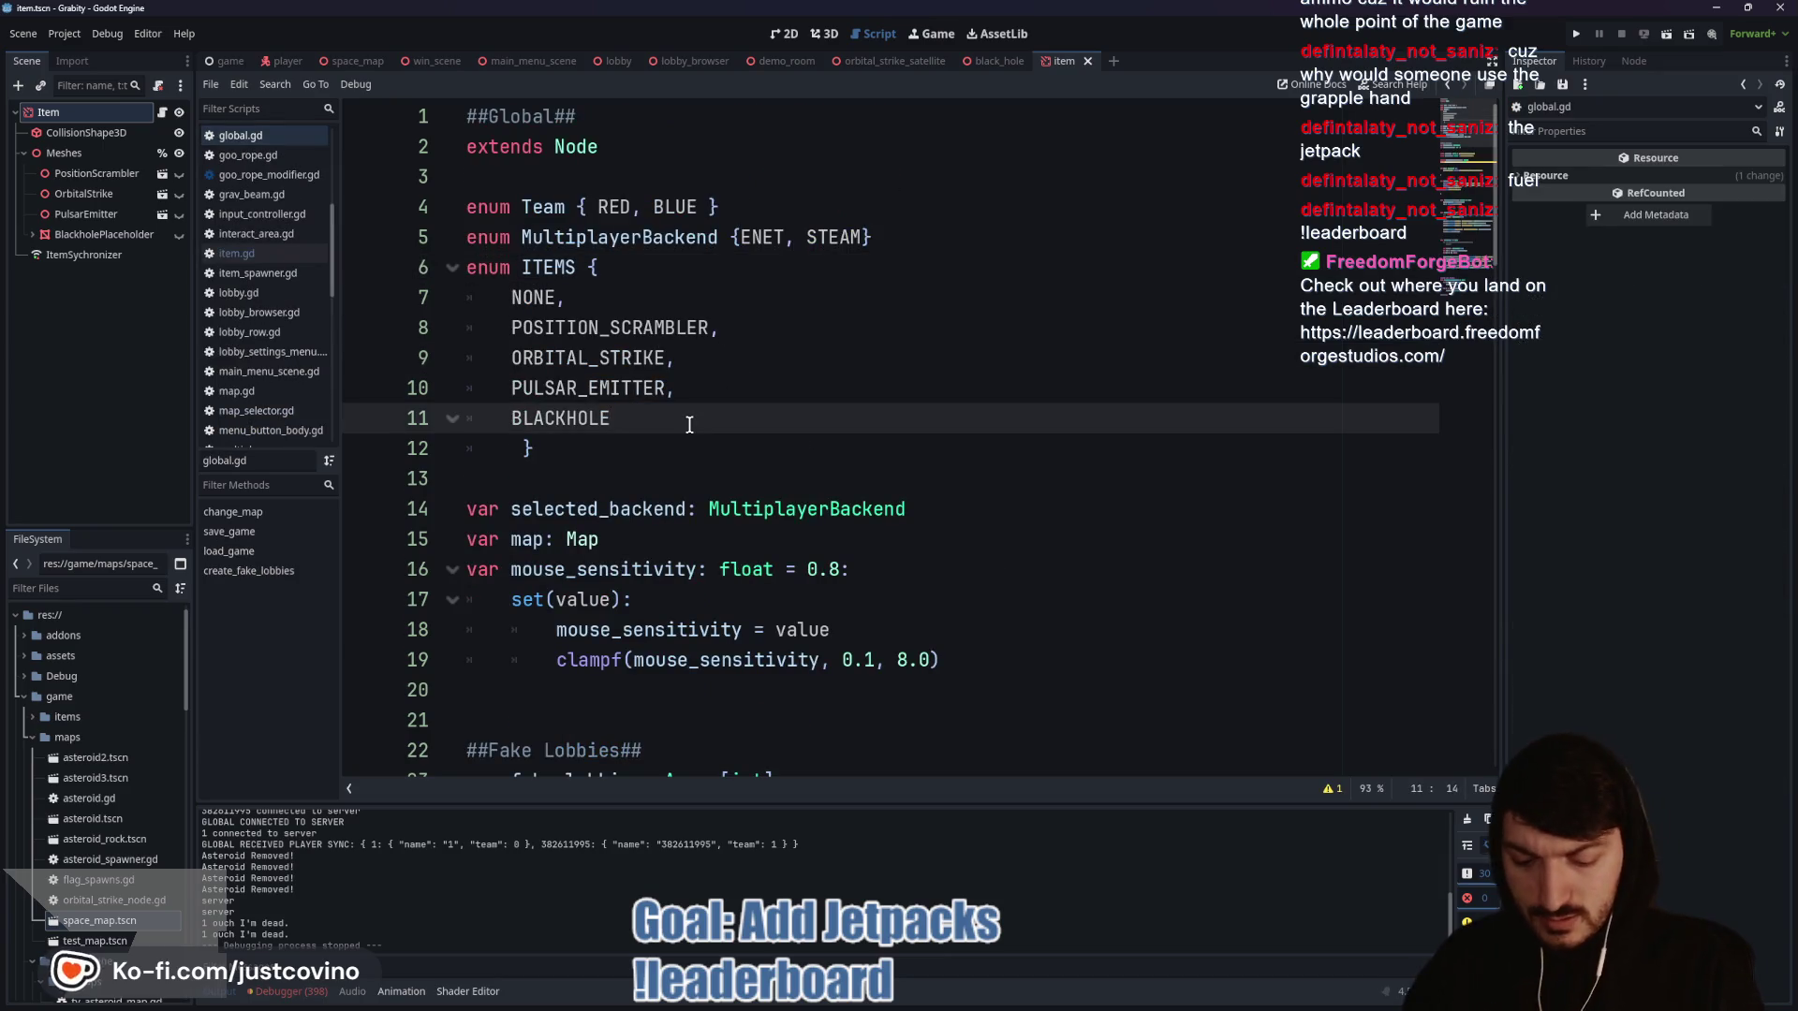
type(",")
key("Return")
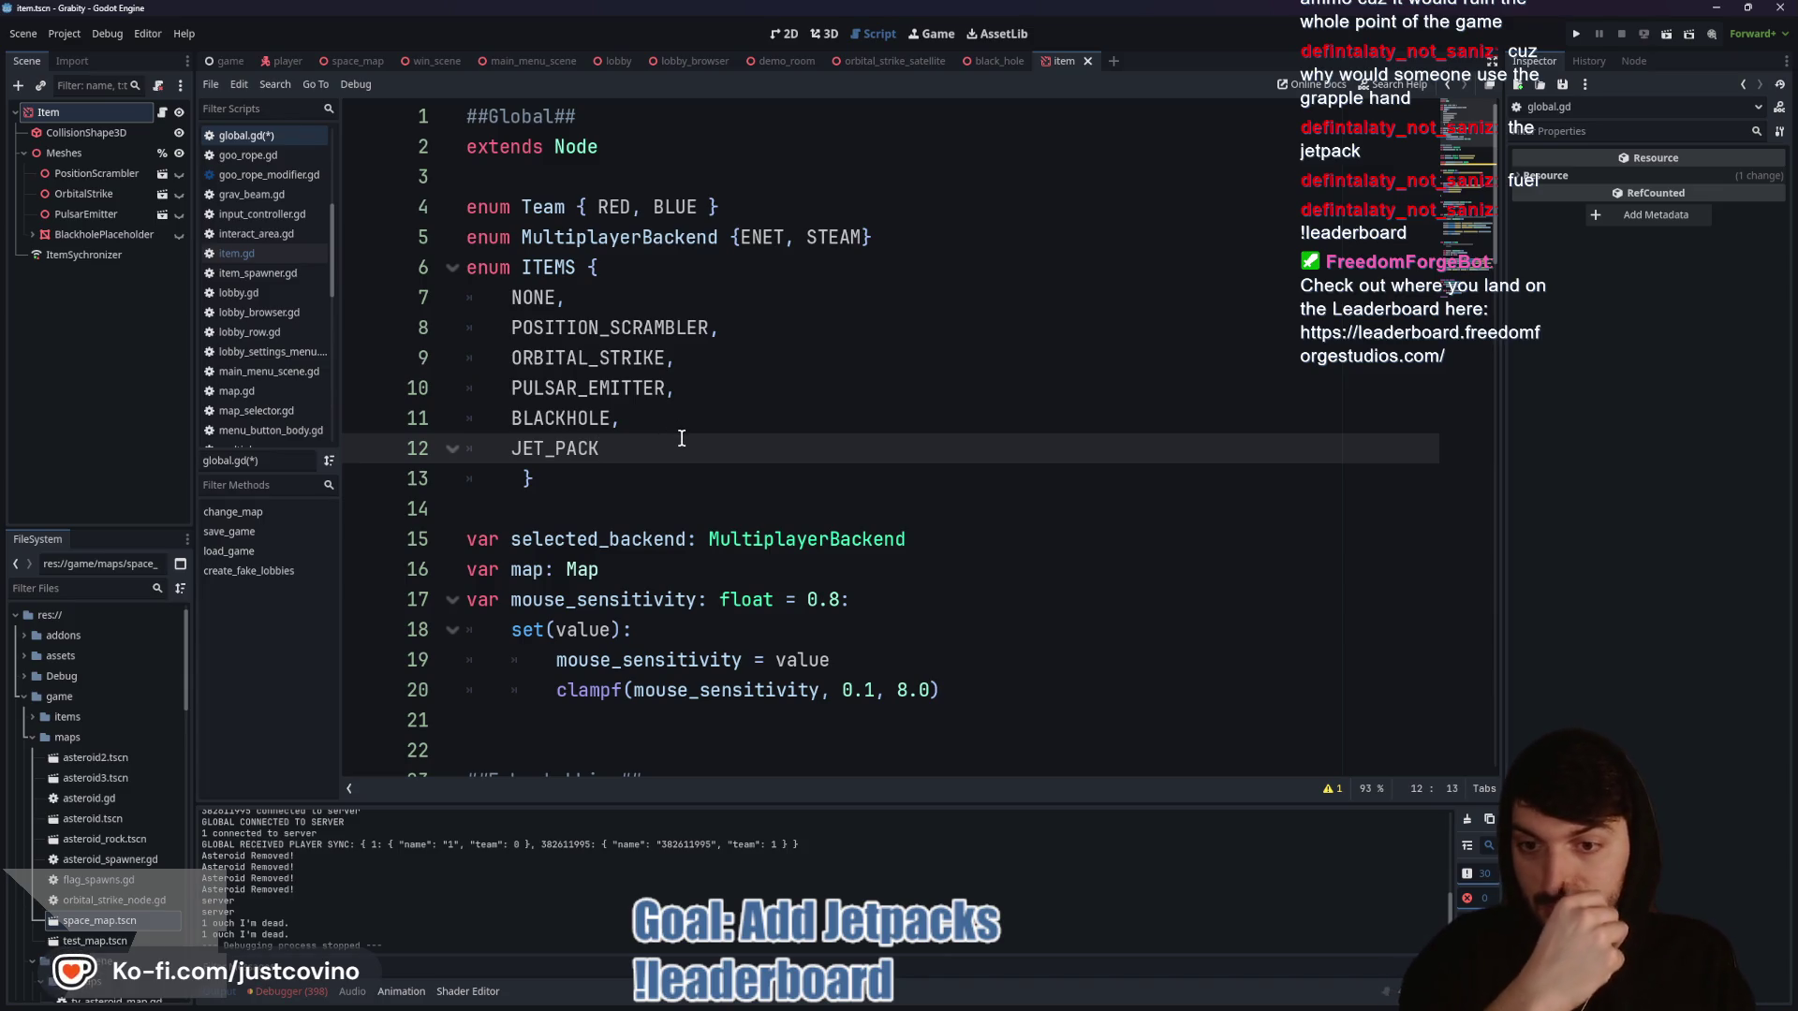
key("ctrl+s")
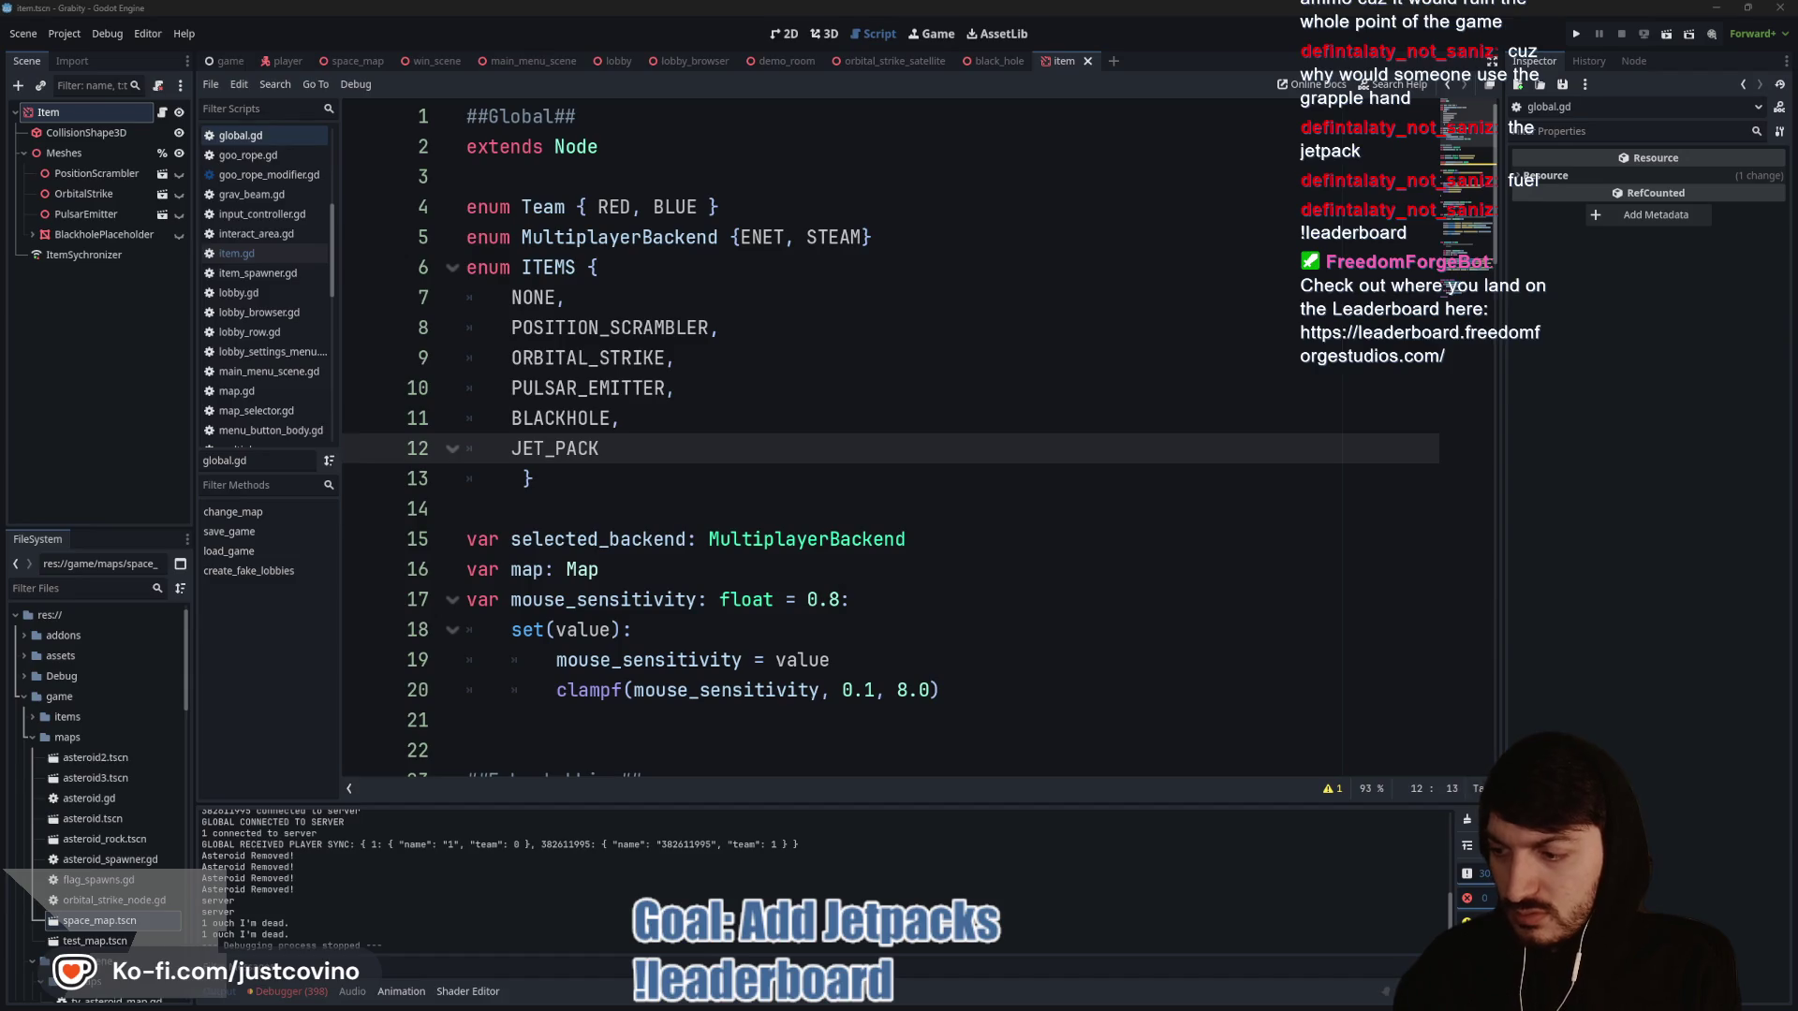
Step: Rename BLACKHOLE to BLACK_HOLE, save, and bring the leaderboard site back up
left_click(563, 419)
type("_")
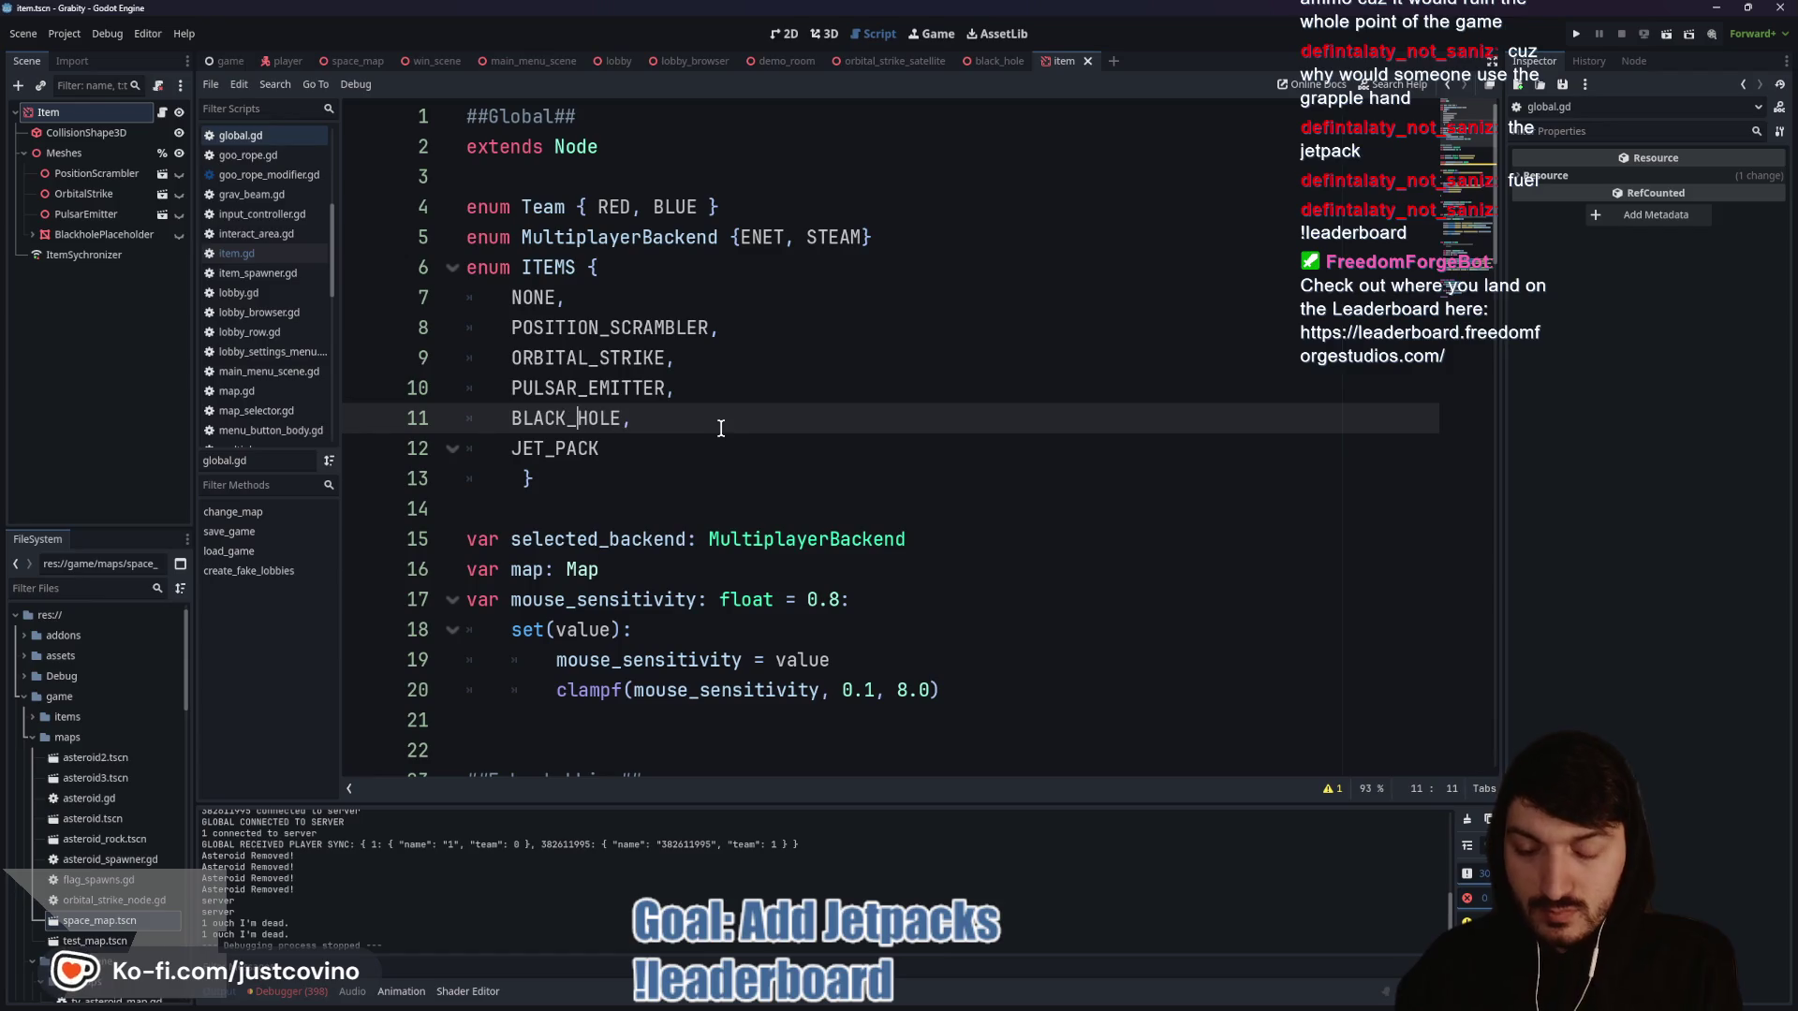
key("ctrl+s")
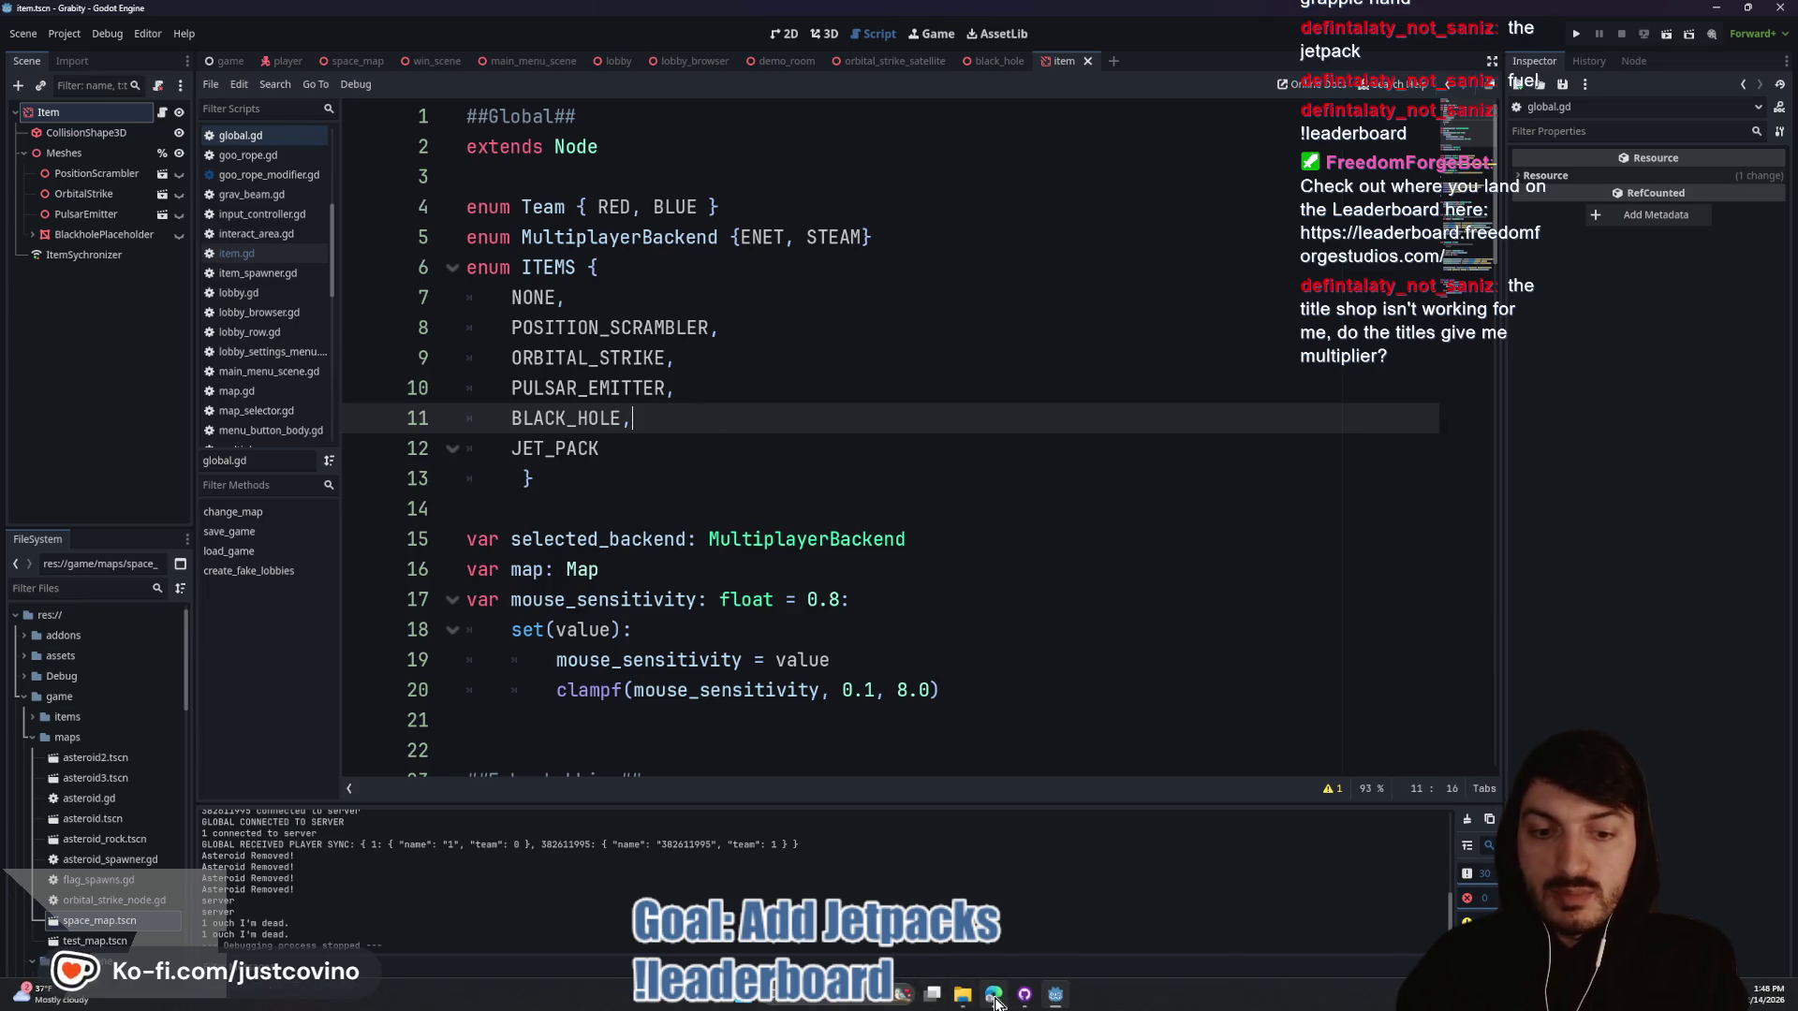
left_click(993, 996)
left_click(319, 83)
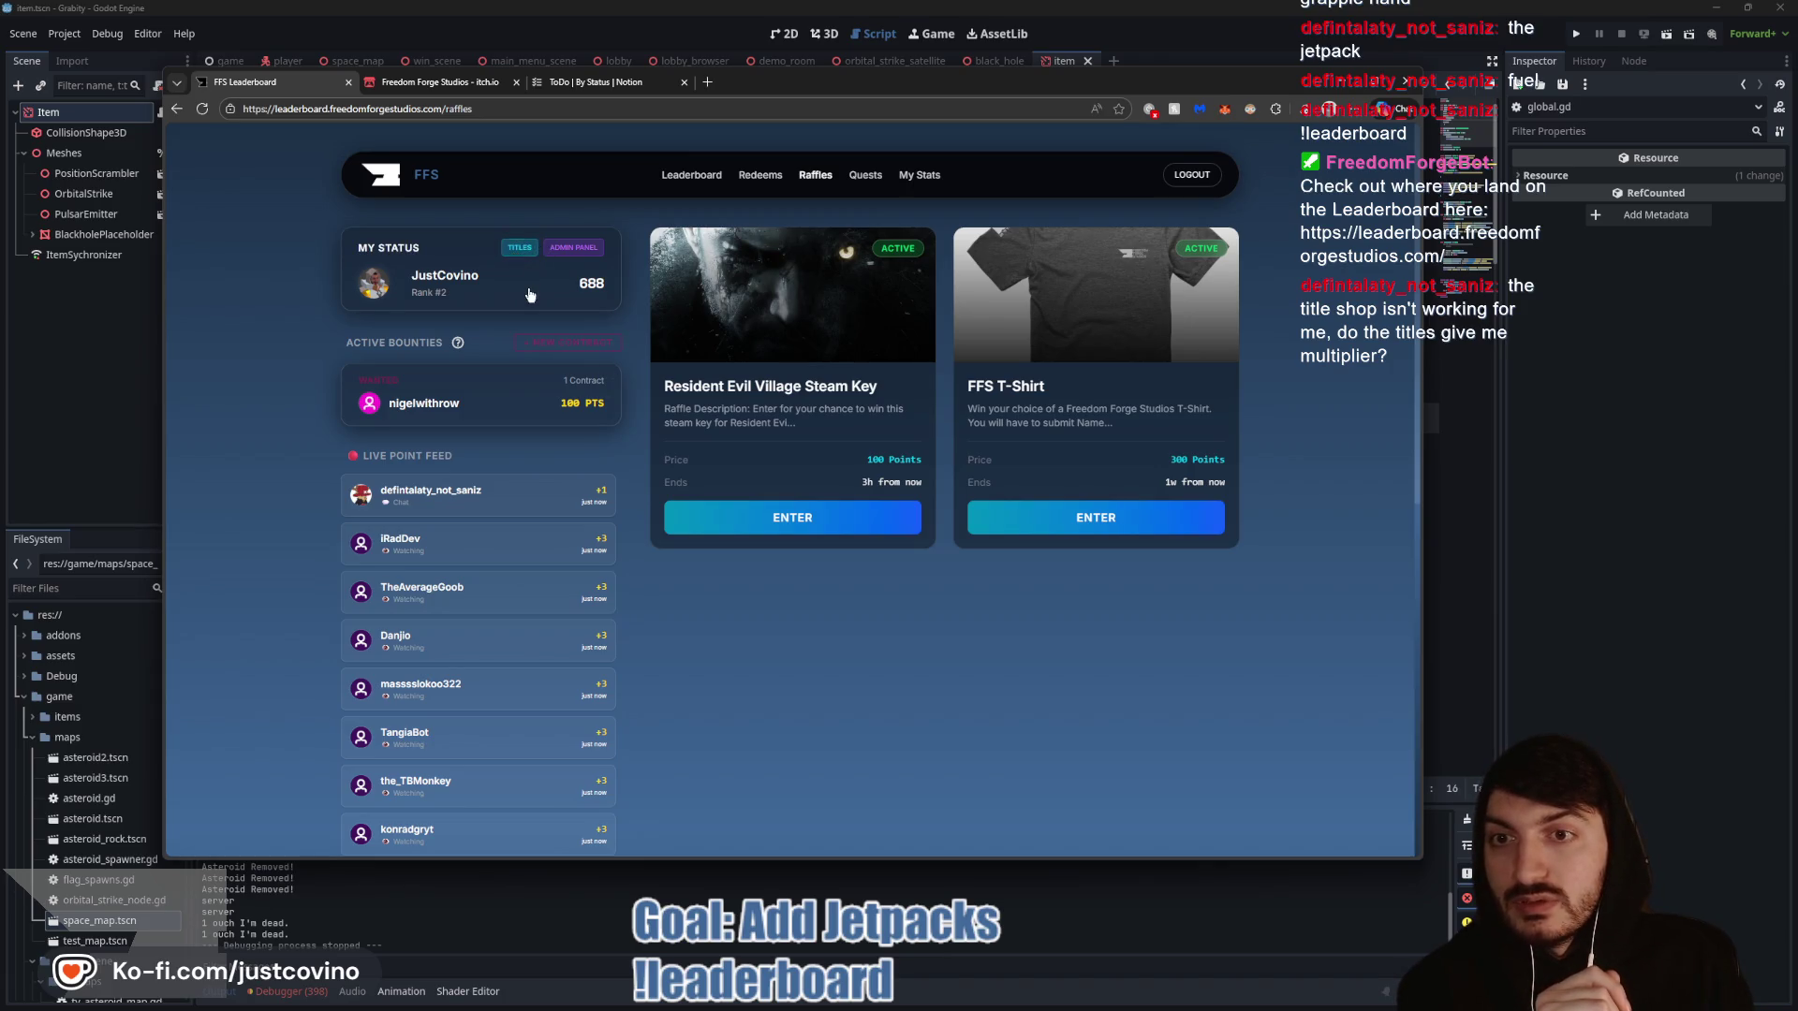
Step: Look over the leaderboard rankings and the TITLES manager, then close the shared image window
left_click(680, 175)
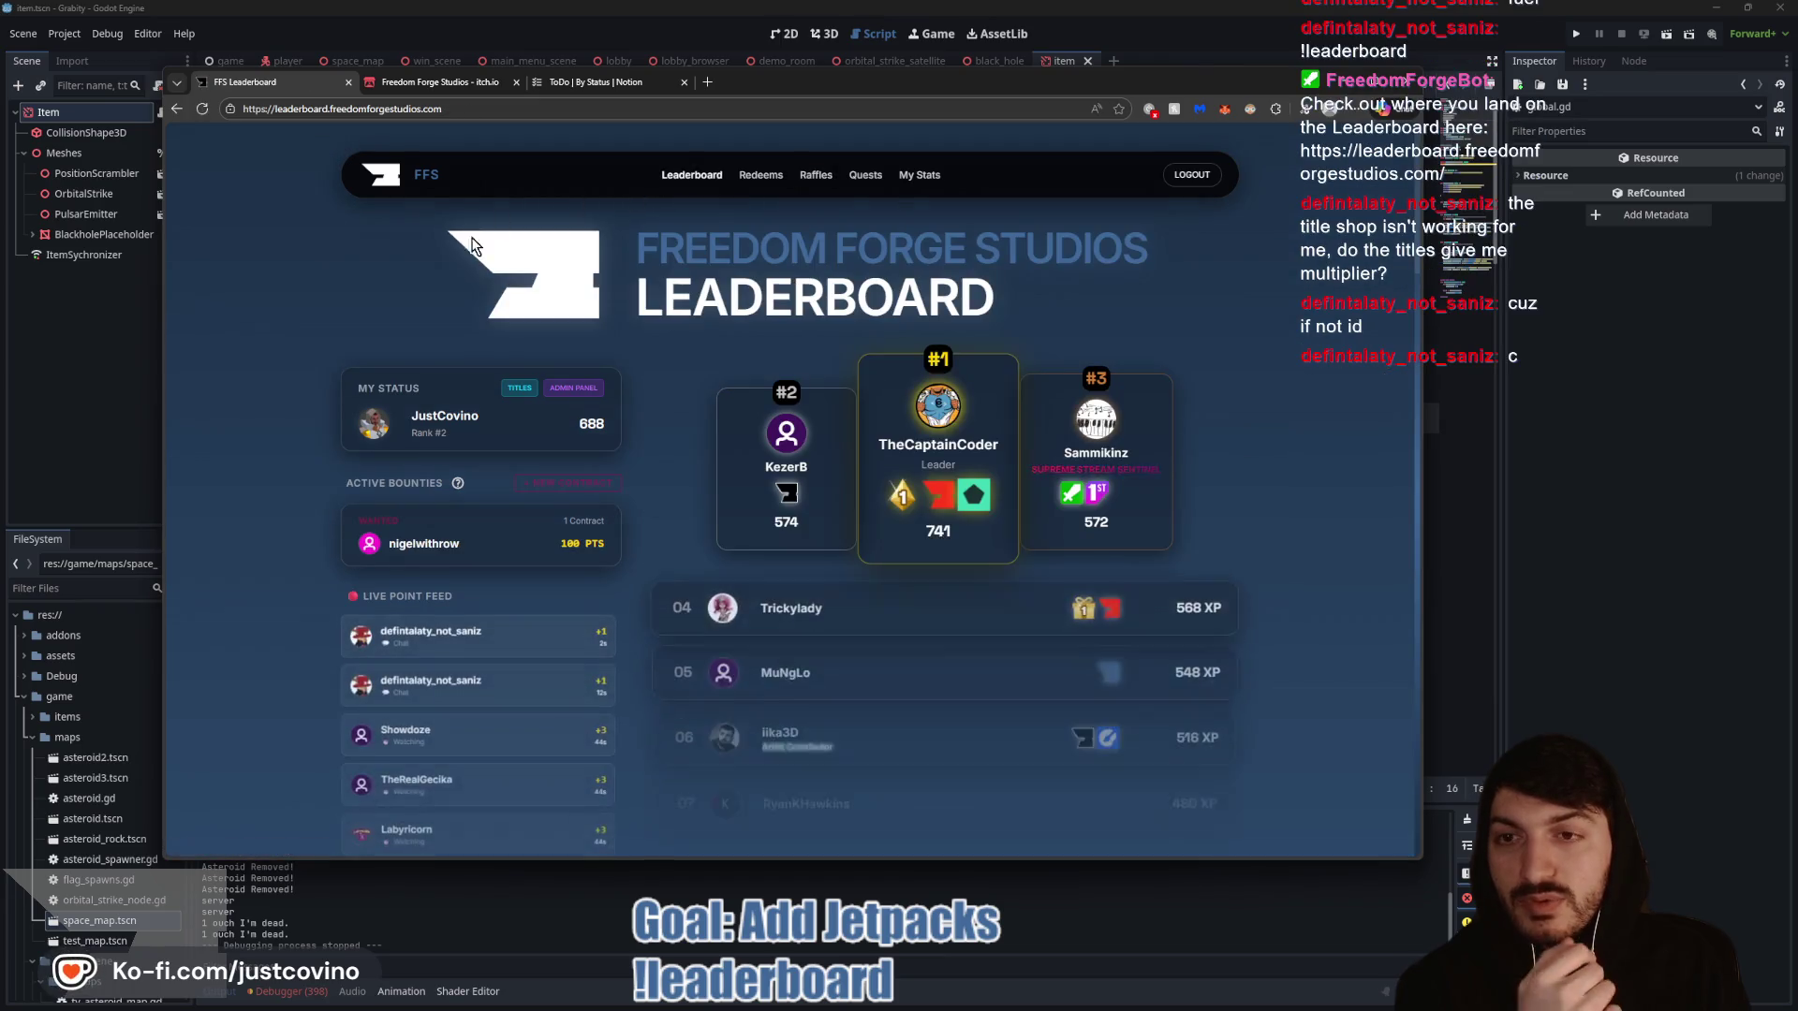
left_click(513, 390)
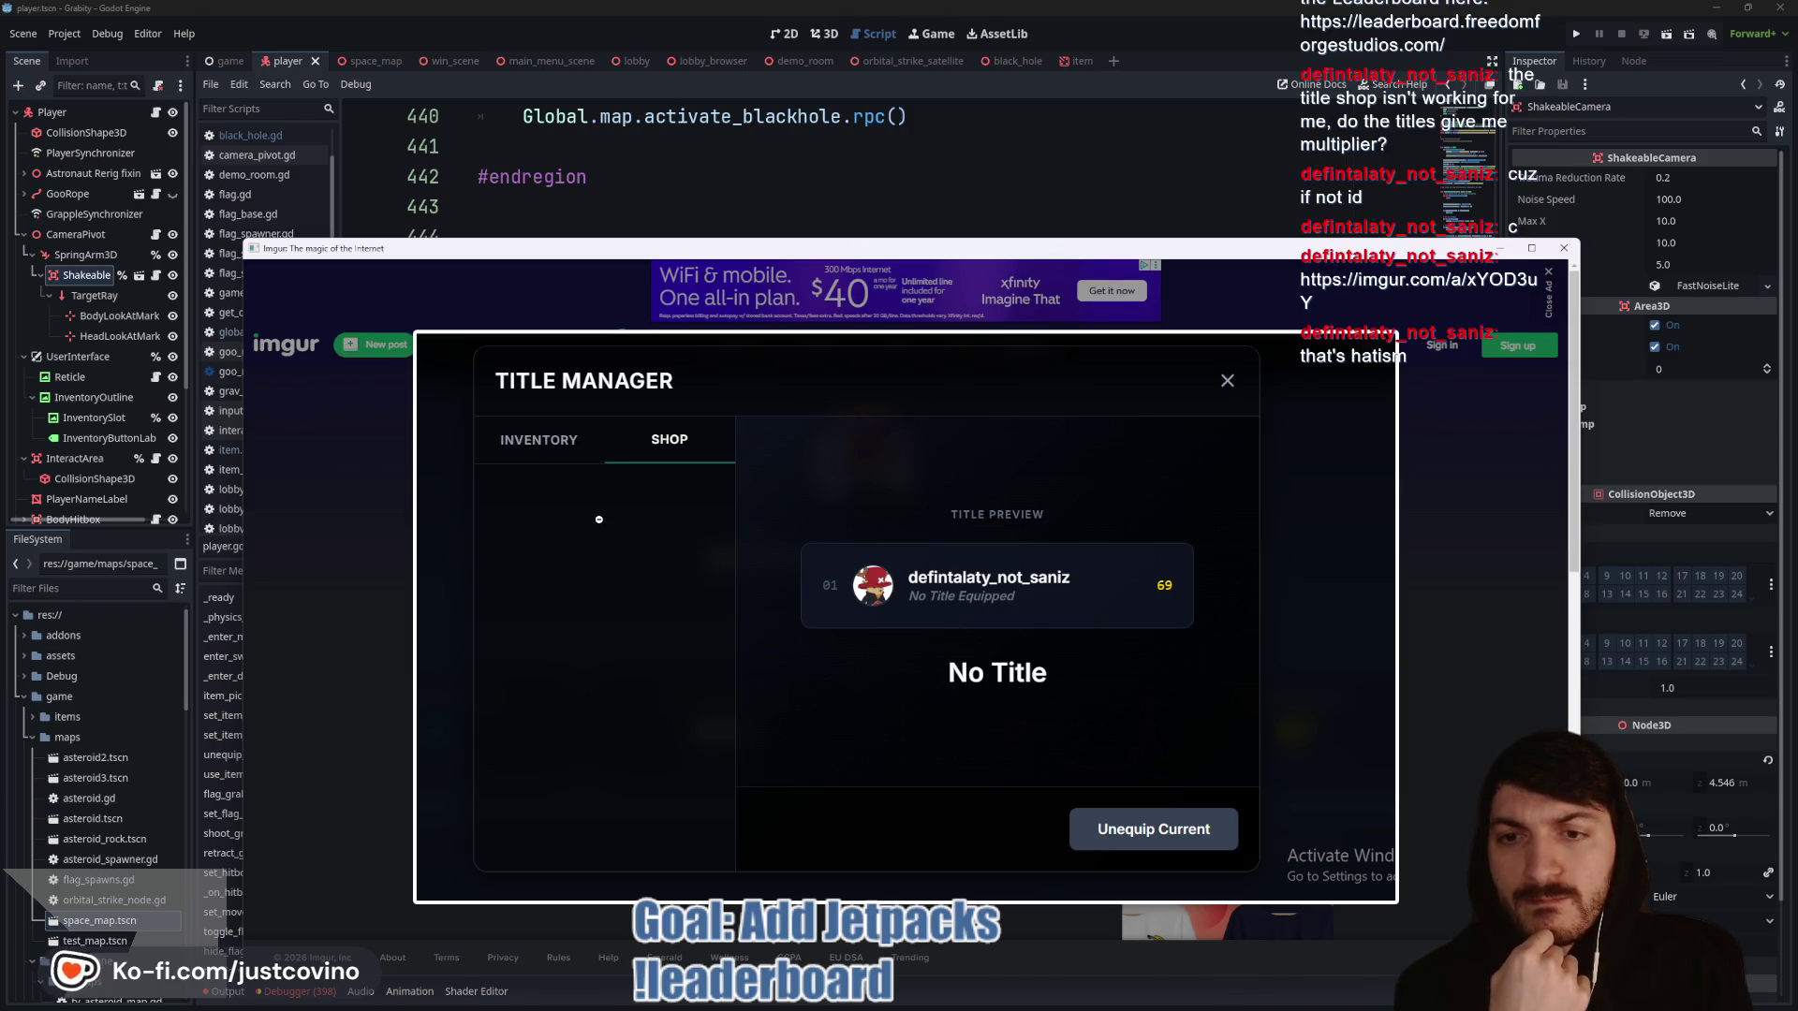
left_click(1566, 251)
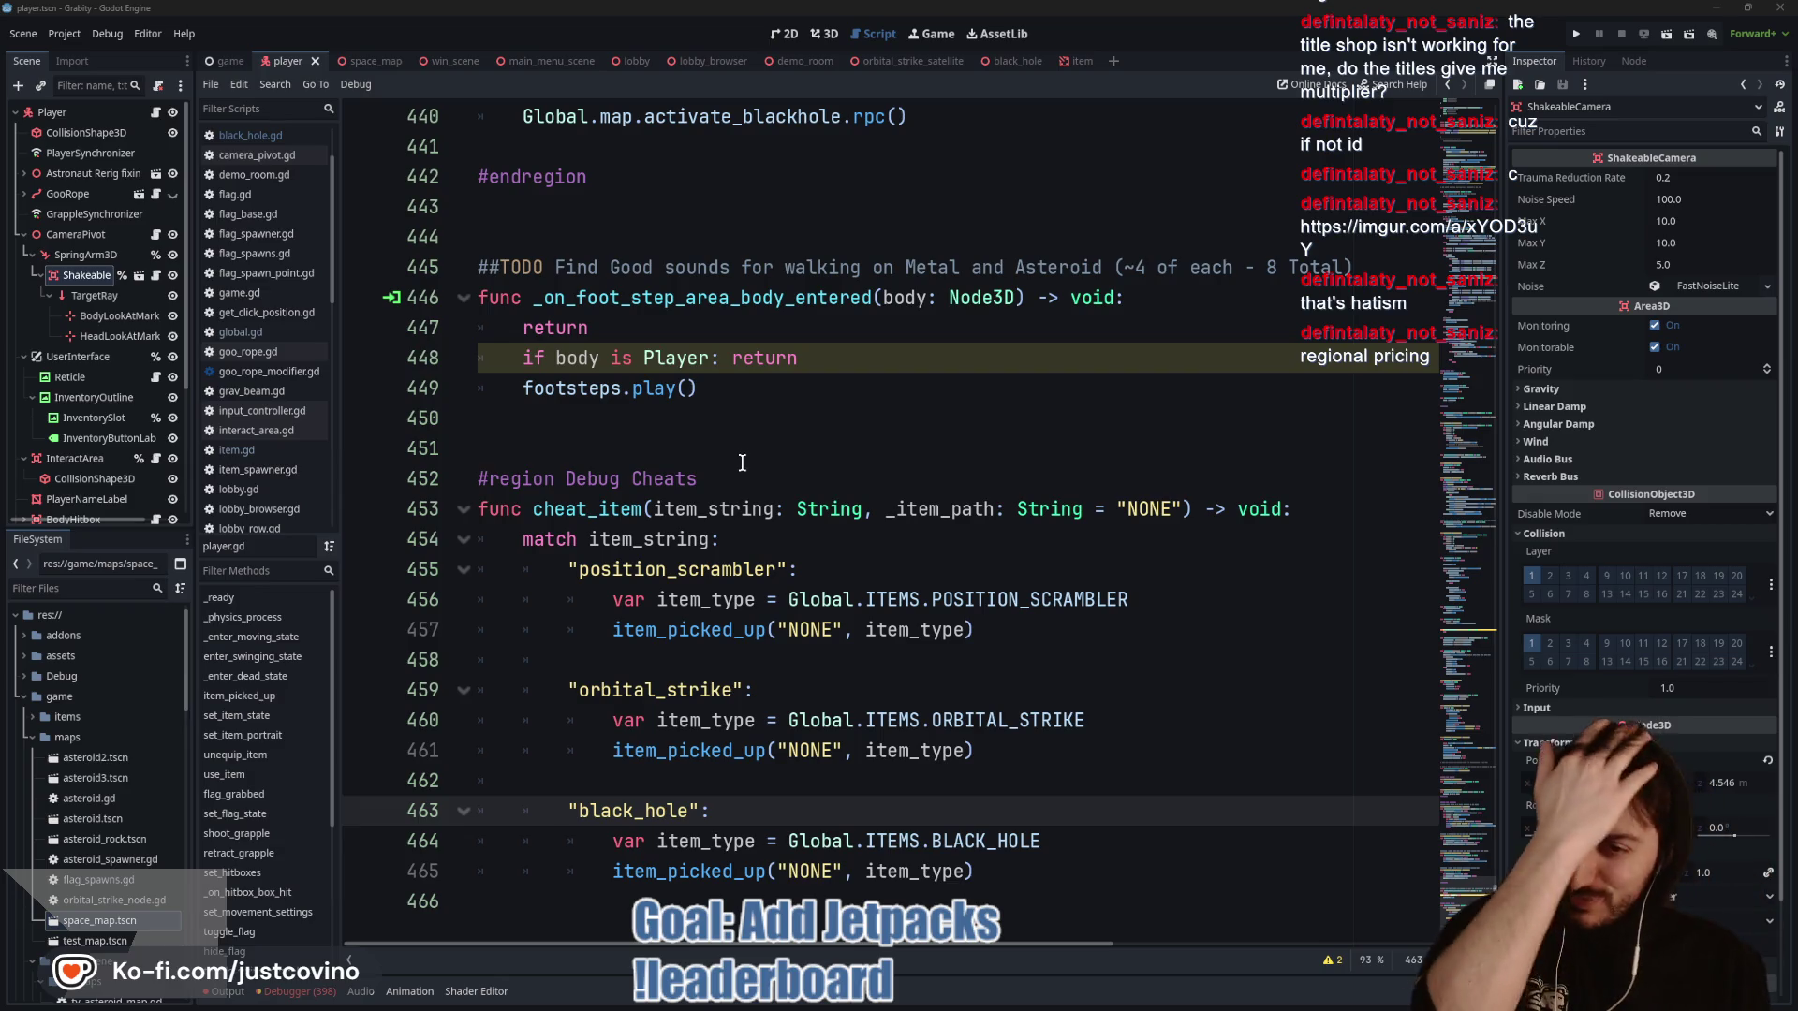
Step: Glance at the orbital_strike_satellite and black_hole scripts, then return to item.gd after BLACK_HOLE on line 13
left_click(695, 422)
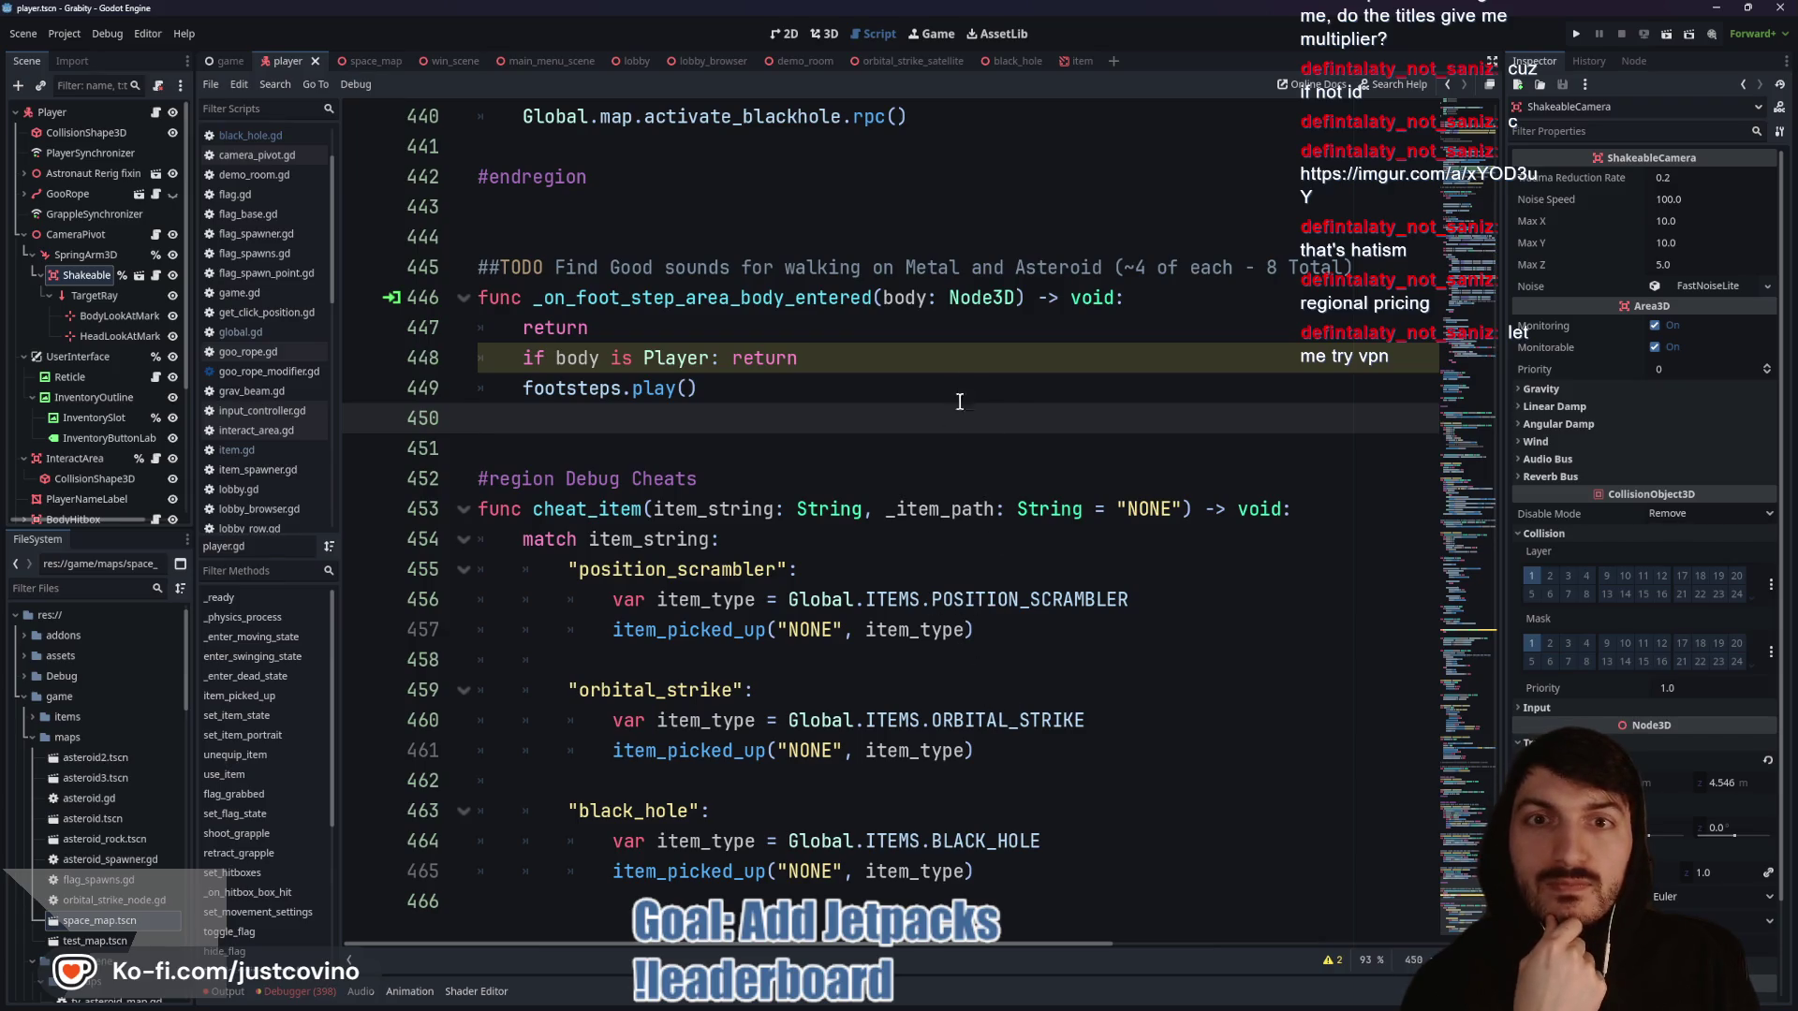
left_click(885, 60)
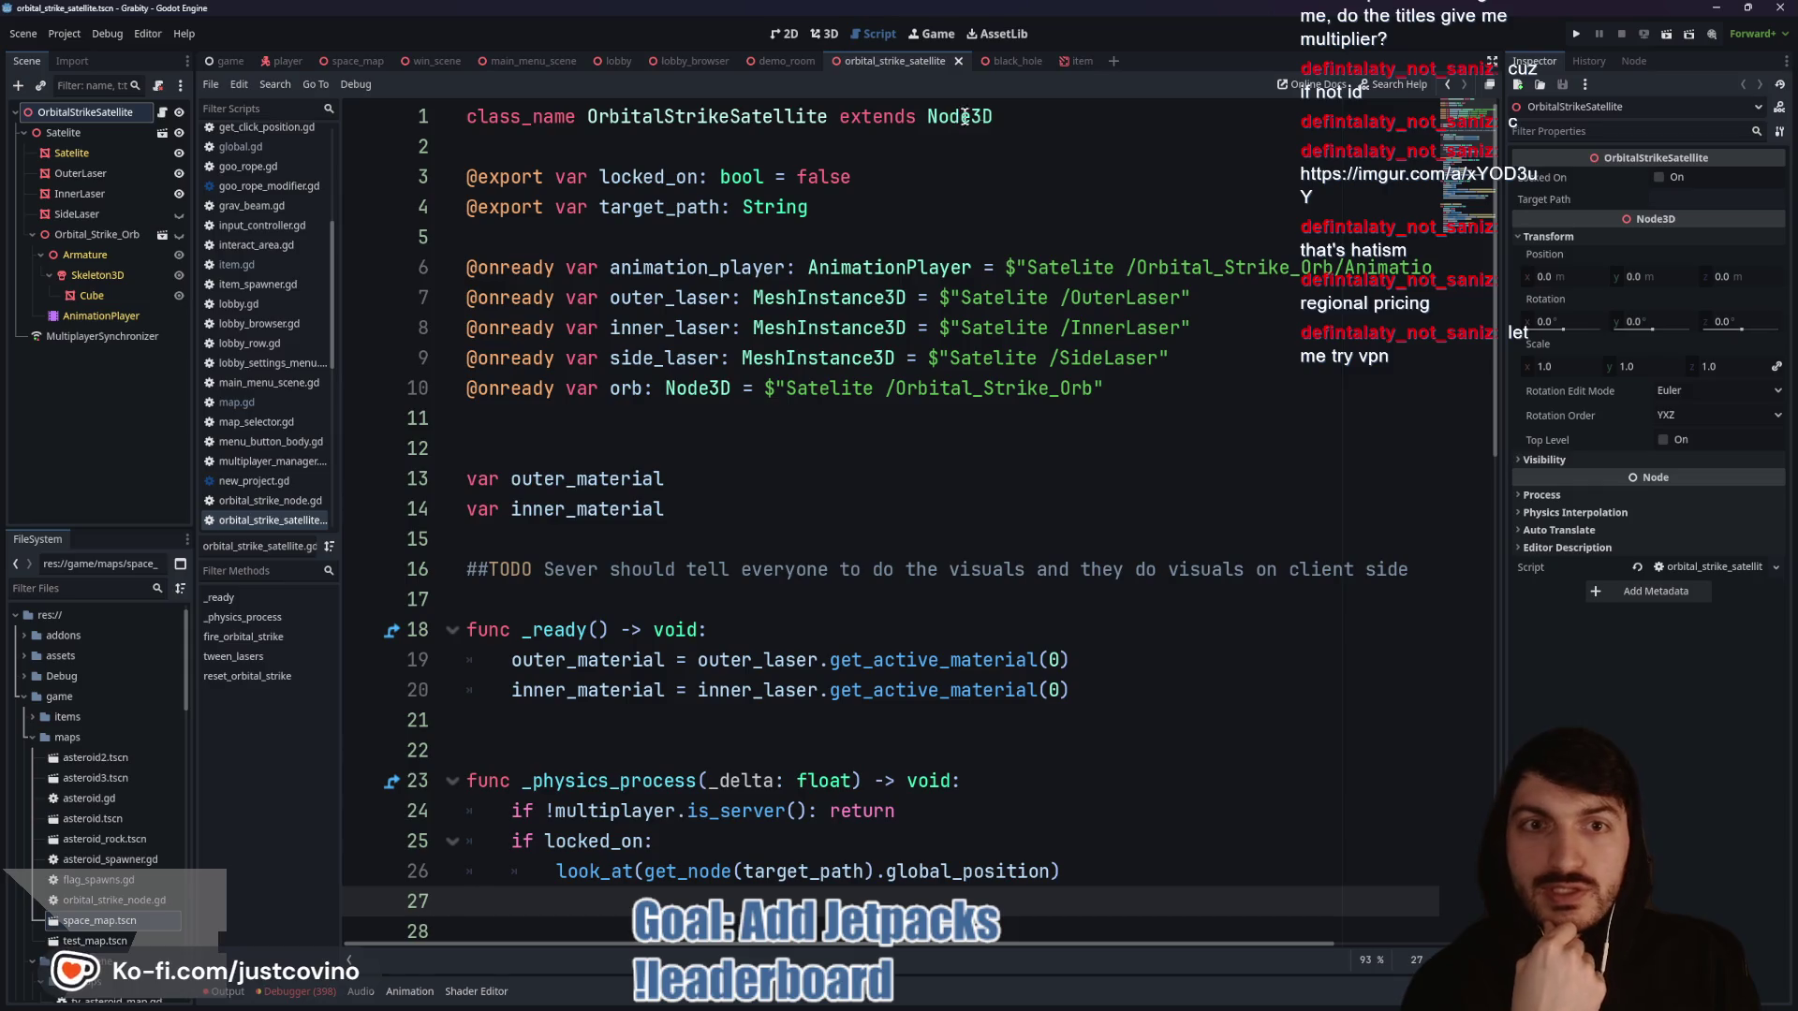
left_click(998, 62)
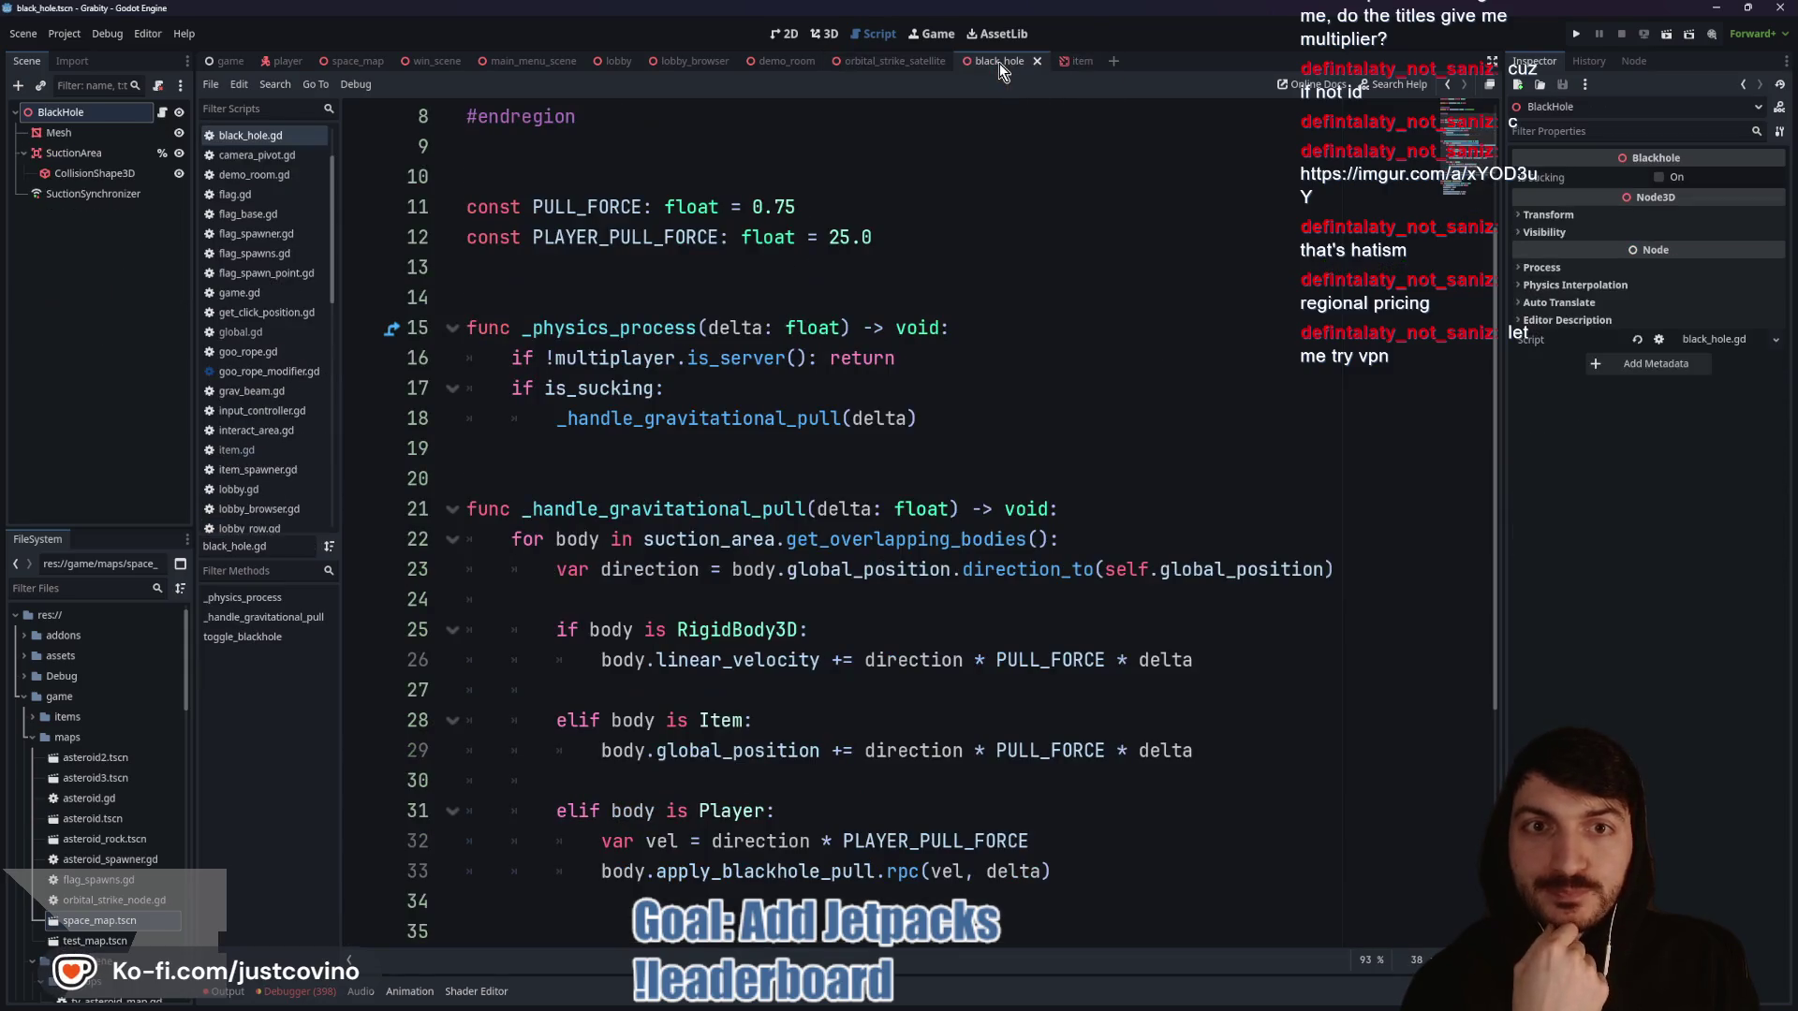
left_click(1063, 64)
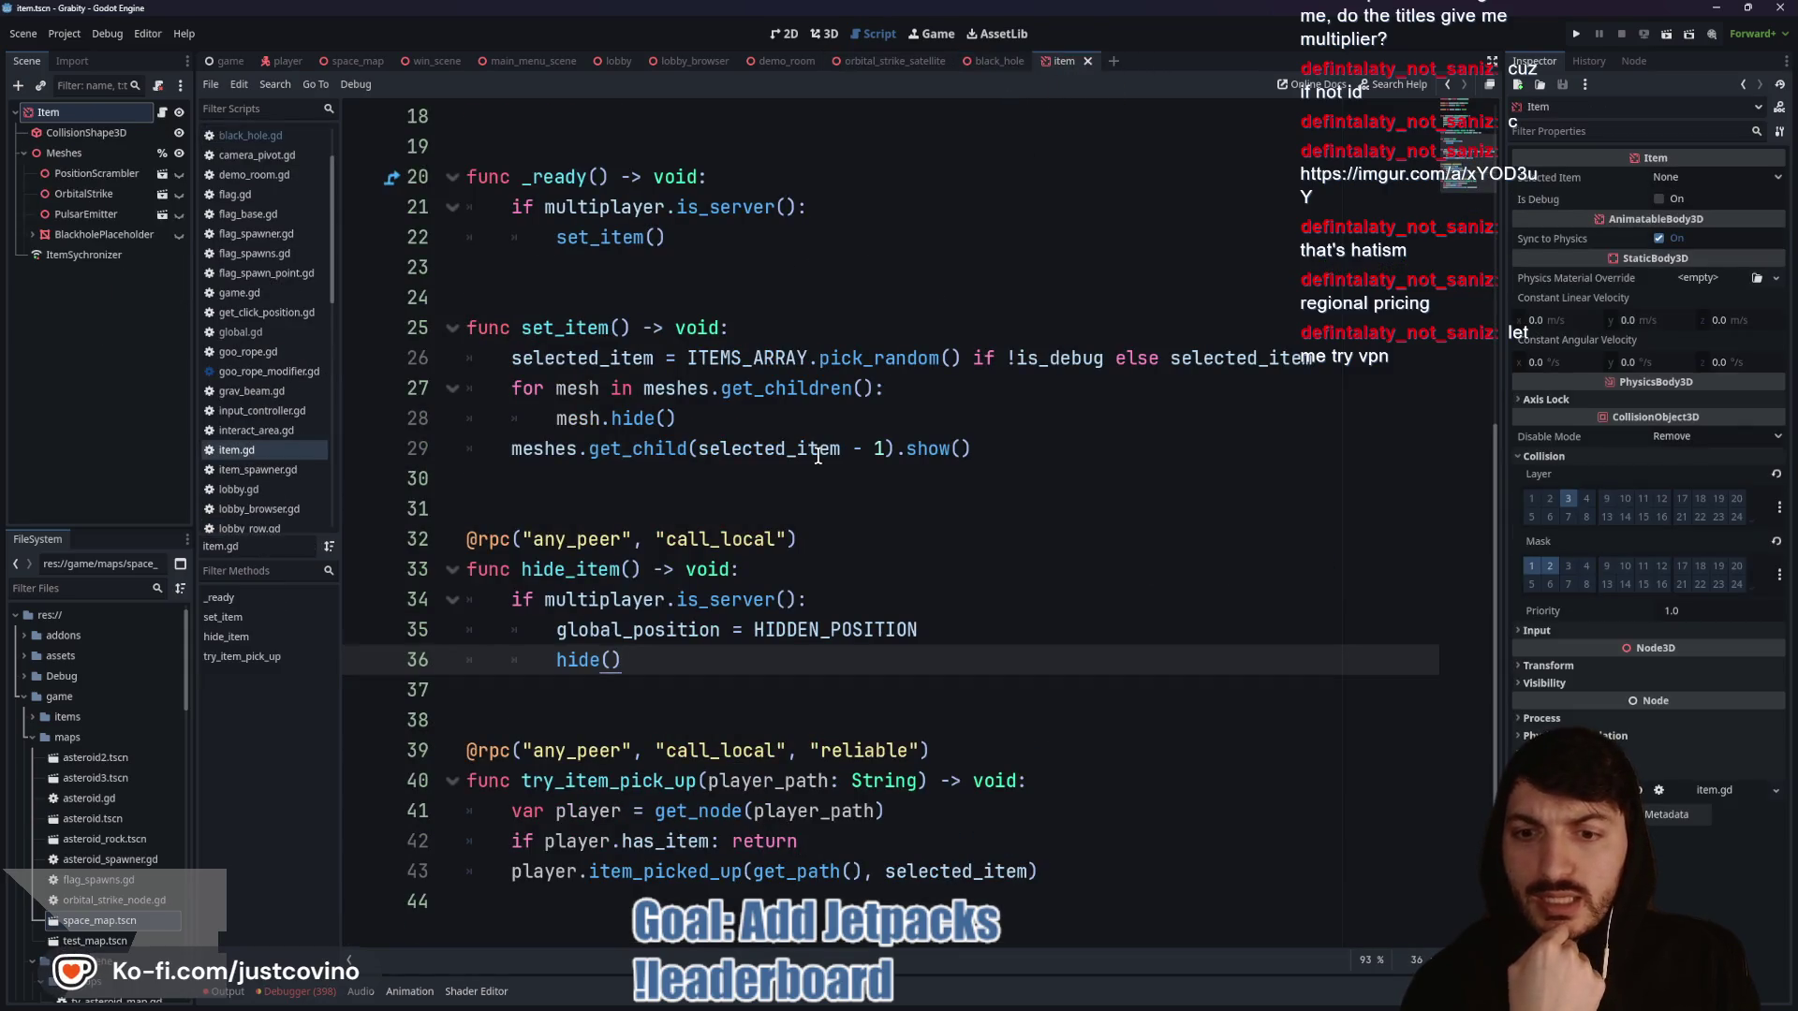
scroll(716, 448, "up", 5)
scroll(714, 444, "up", 2)
left_click(776, 480)
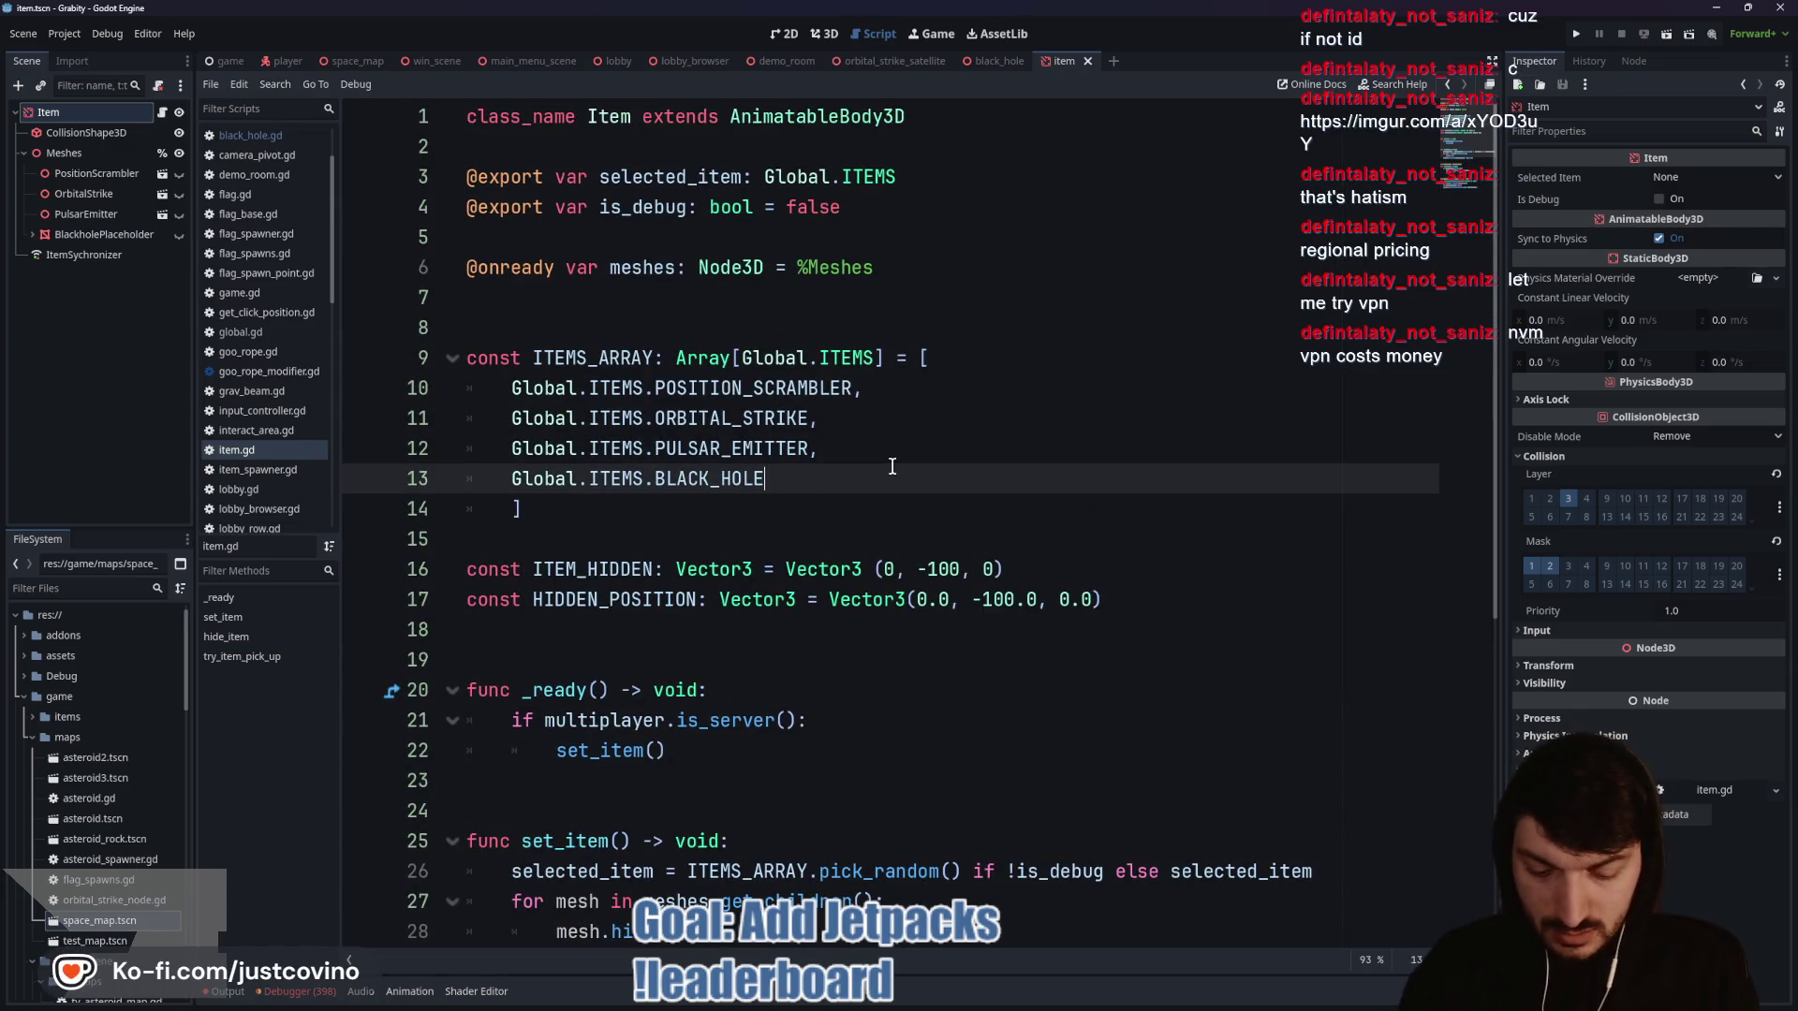
Step: Append Global.ITEMS.JET_PACK to ITEMS_ARRAY on line 14 and save item.gd
key("Return")
type("Global.IT")
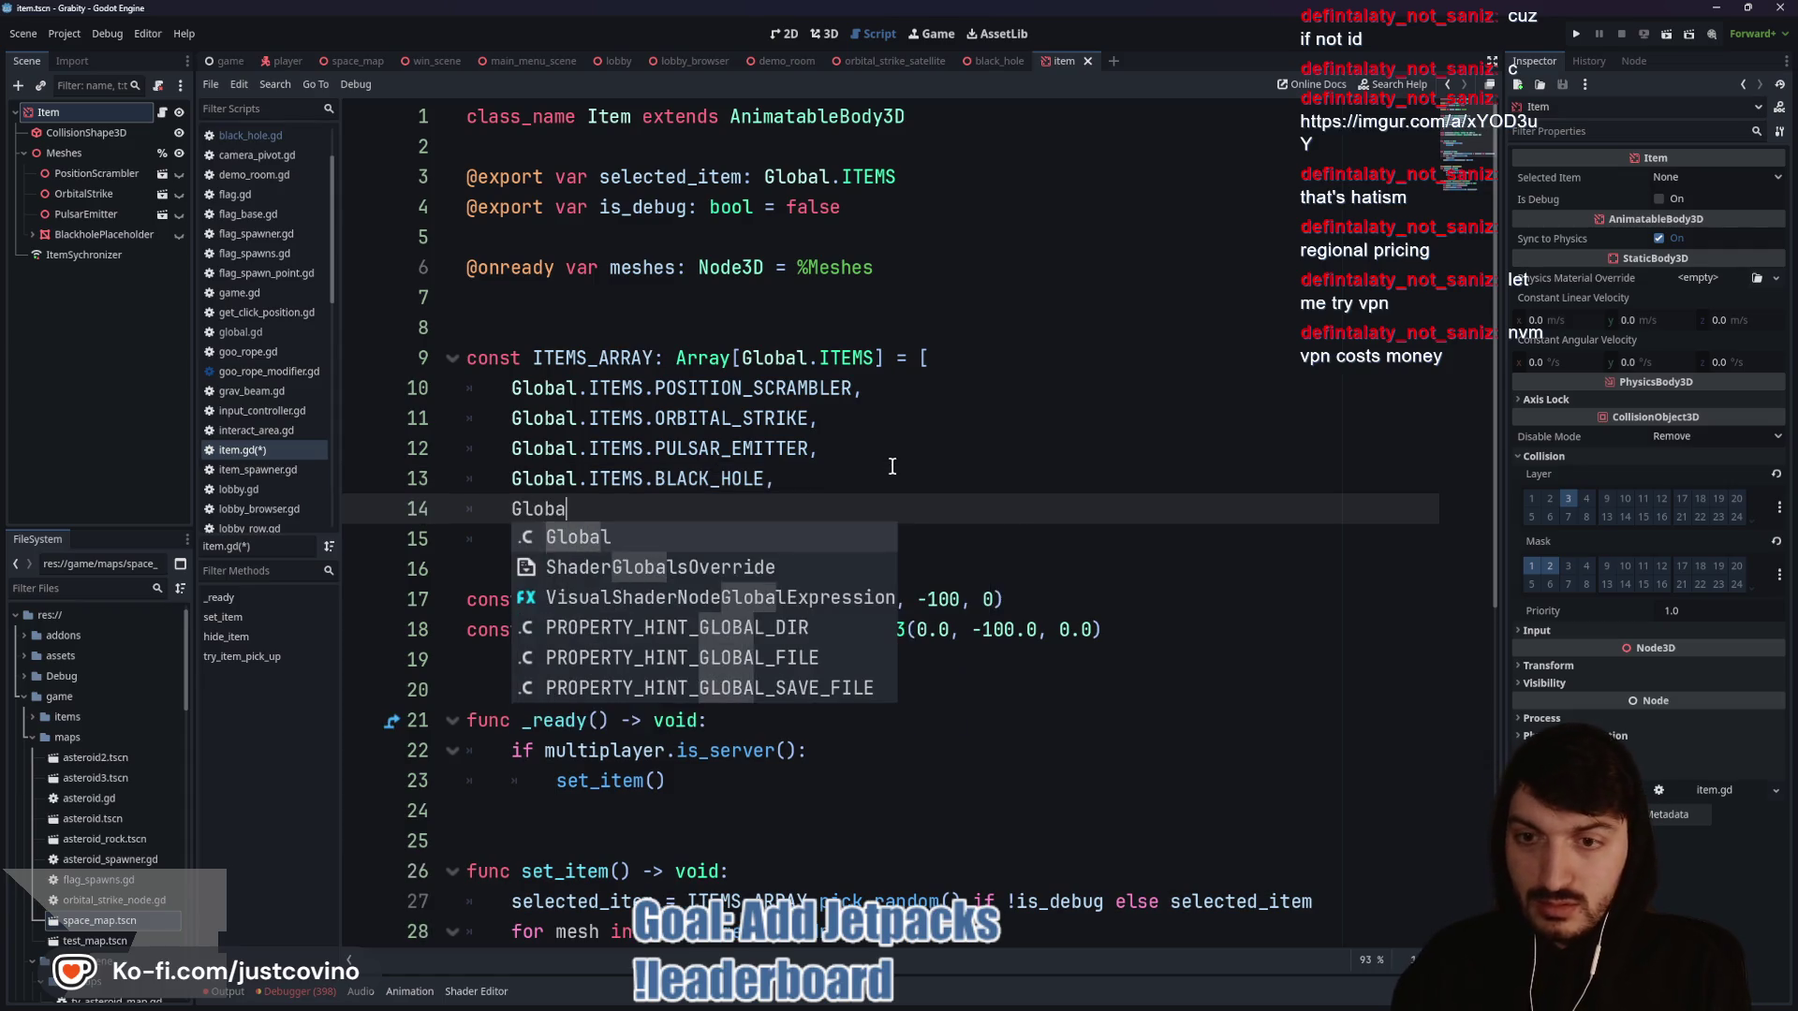
type("EMS.E")
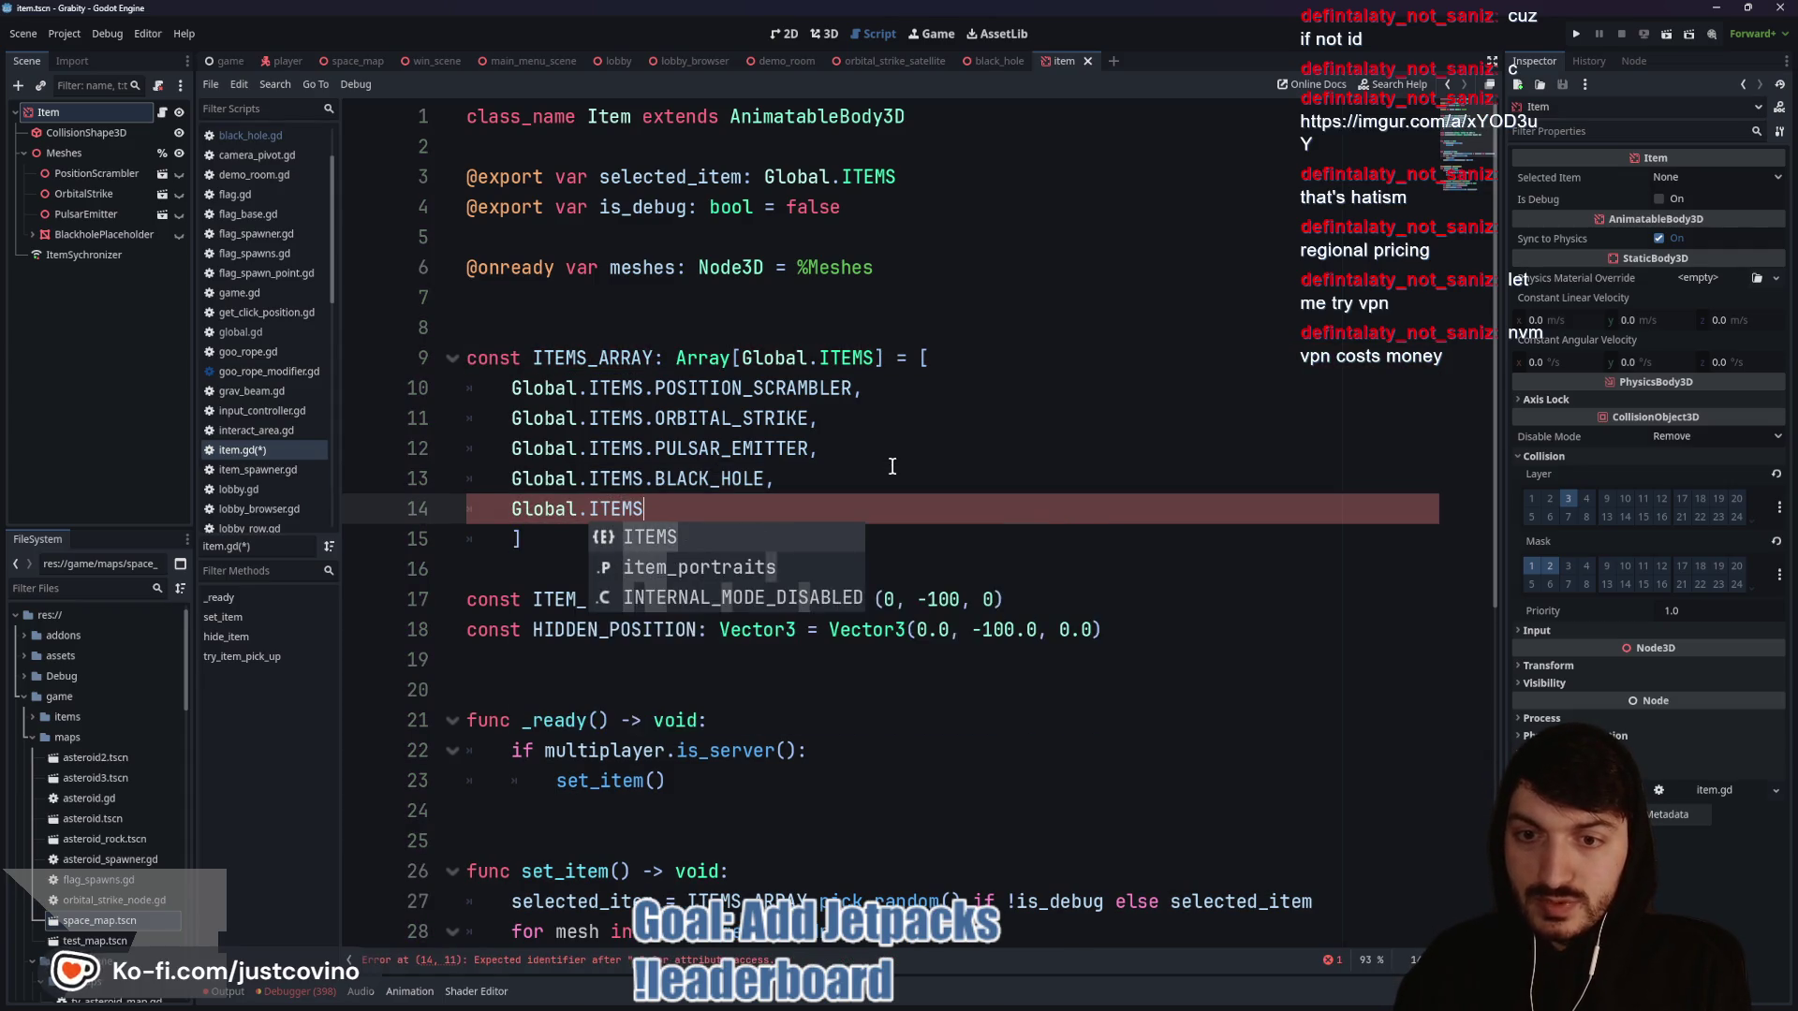
key("BackSpace")
type("JET")
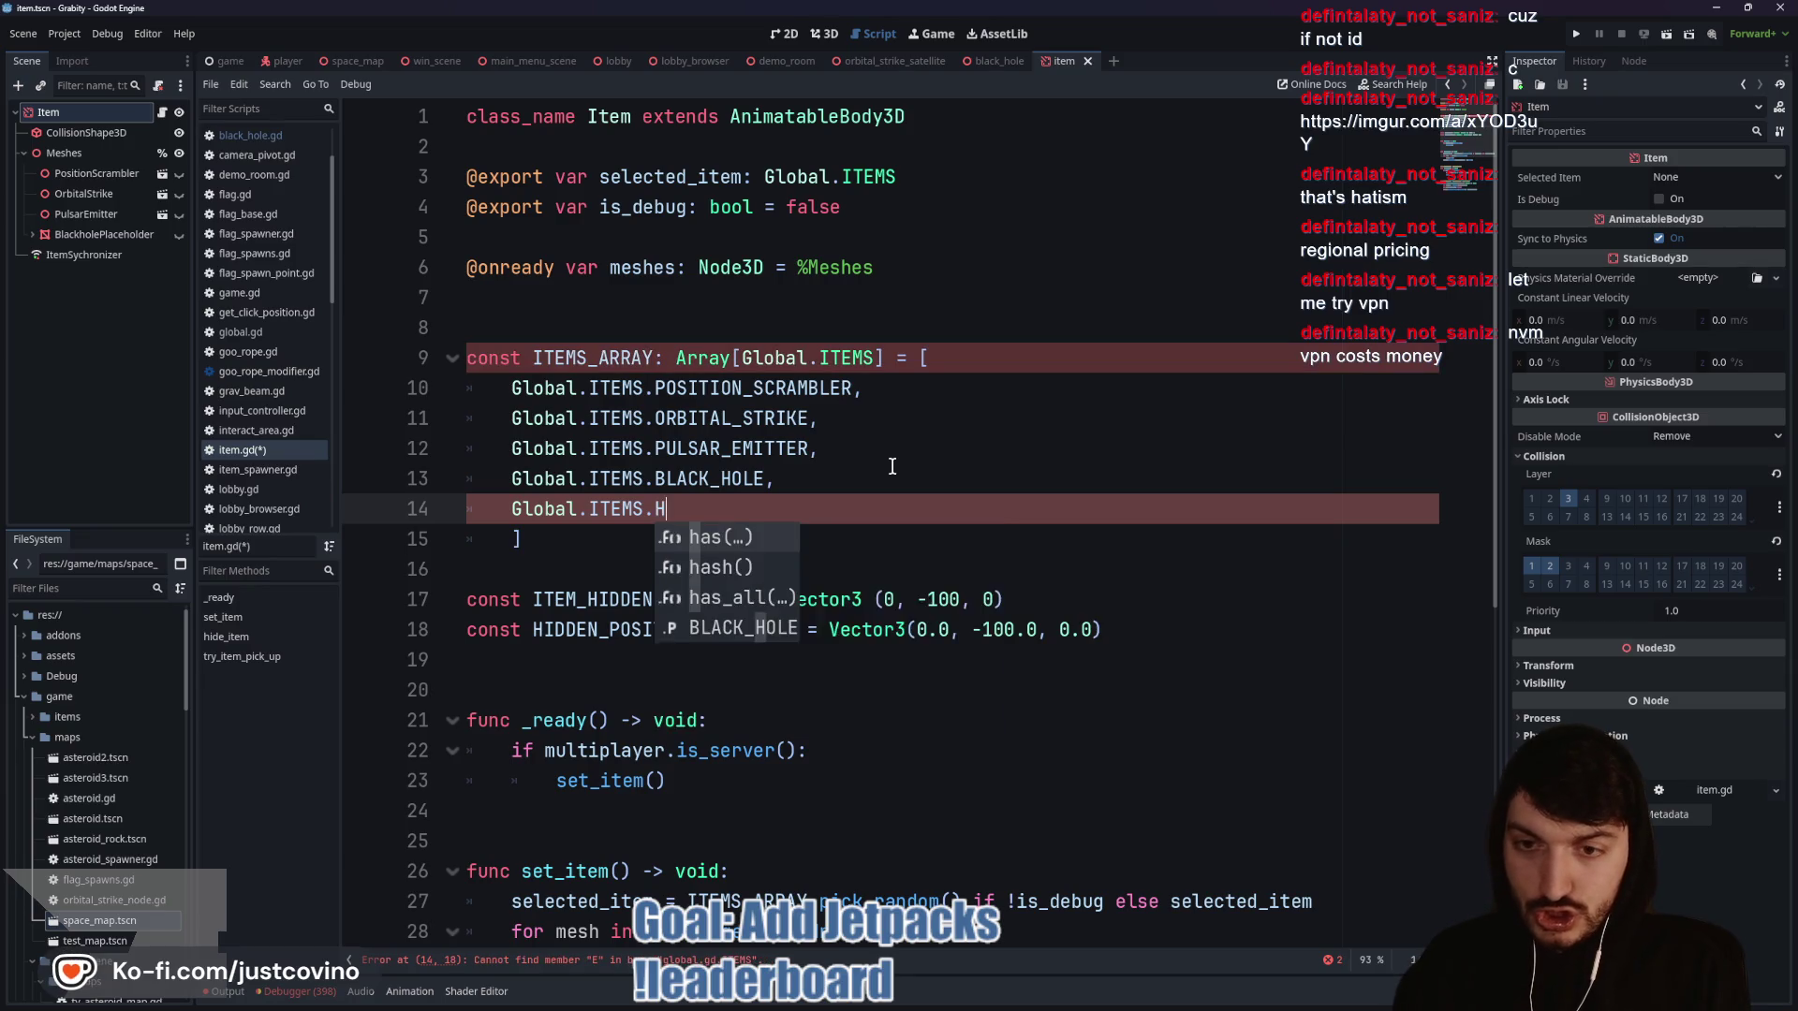
key("Return")
key("ctrl+s")
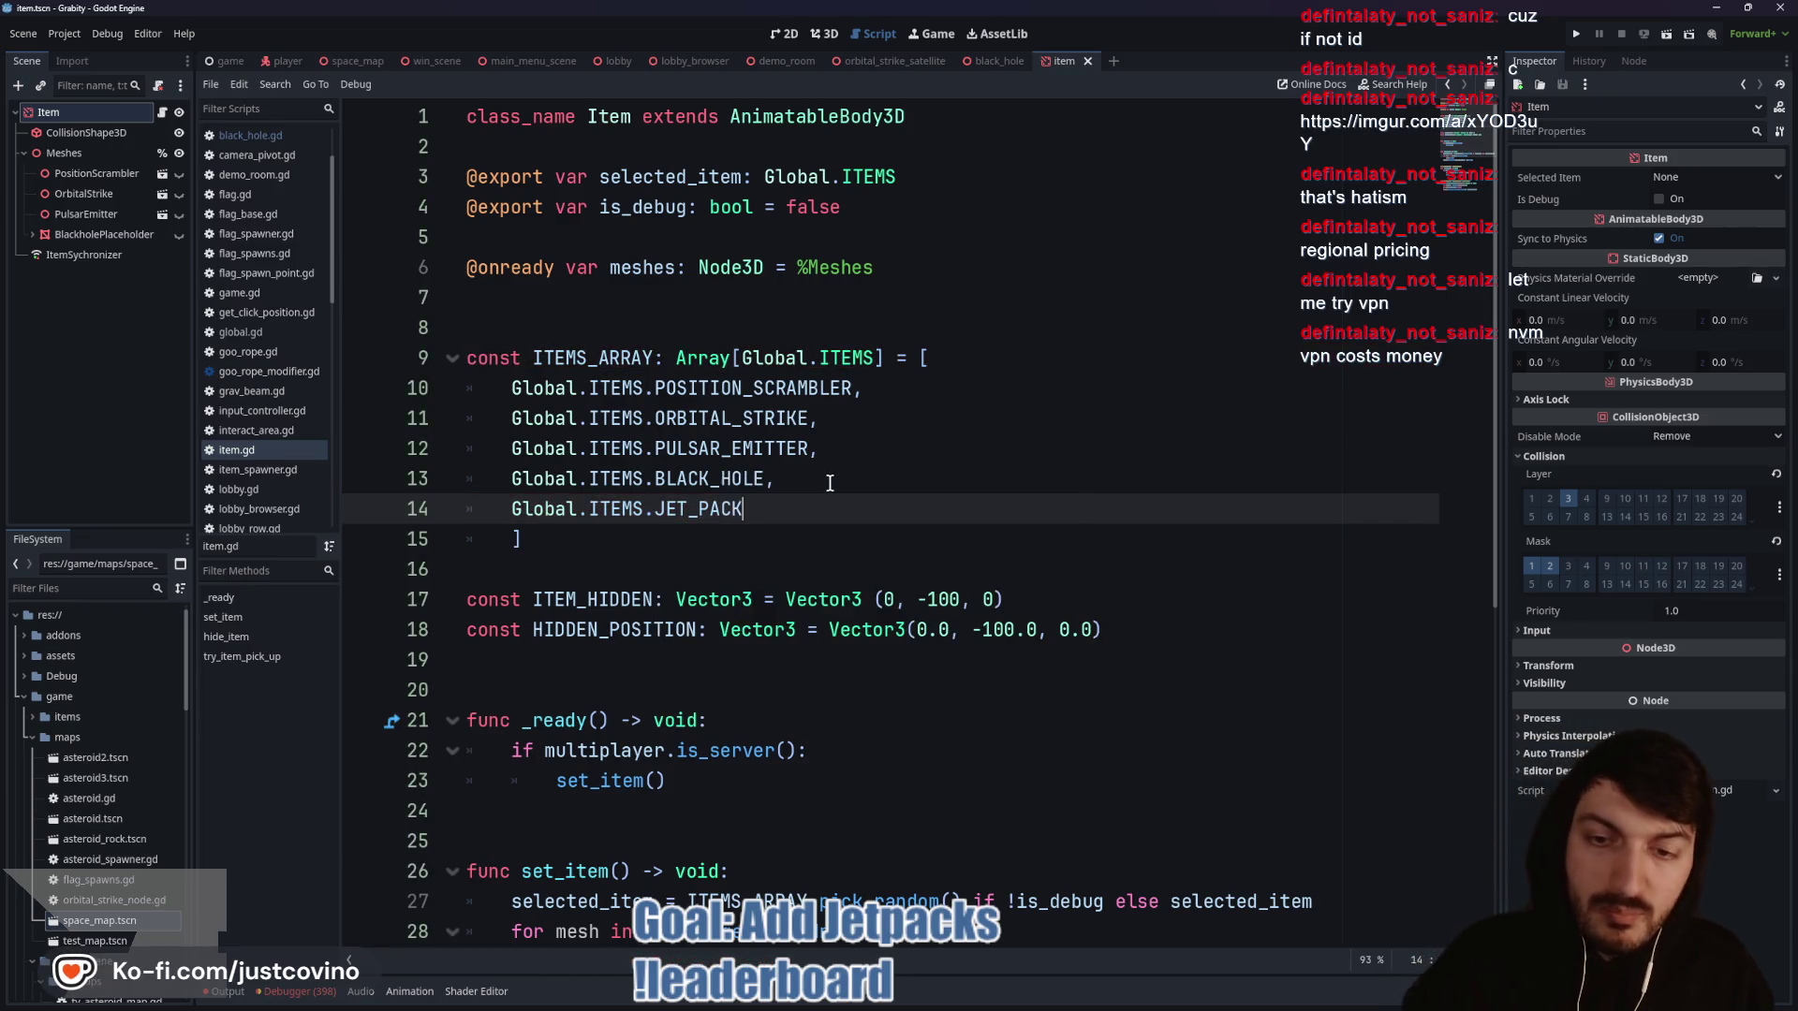
Step: Select the Meshes node and switch to the 3D scene view
scroll(815, 486, "down", 6)
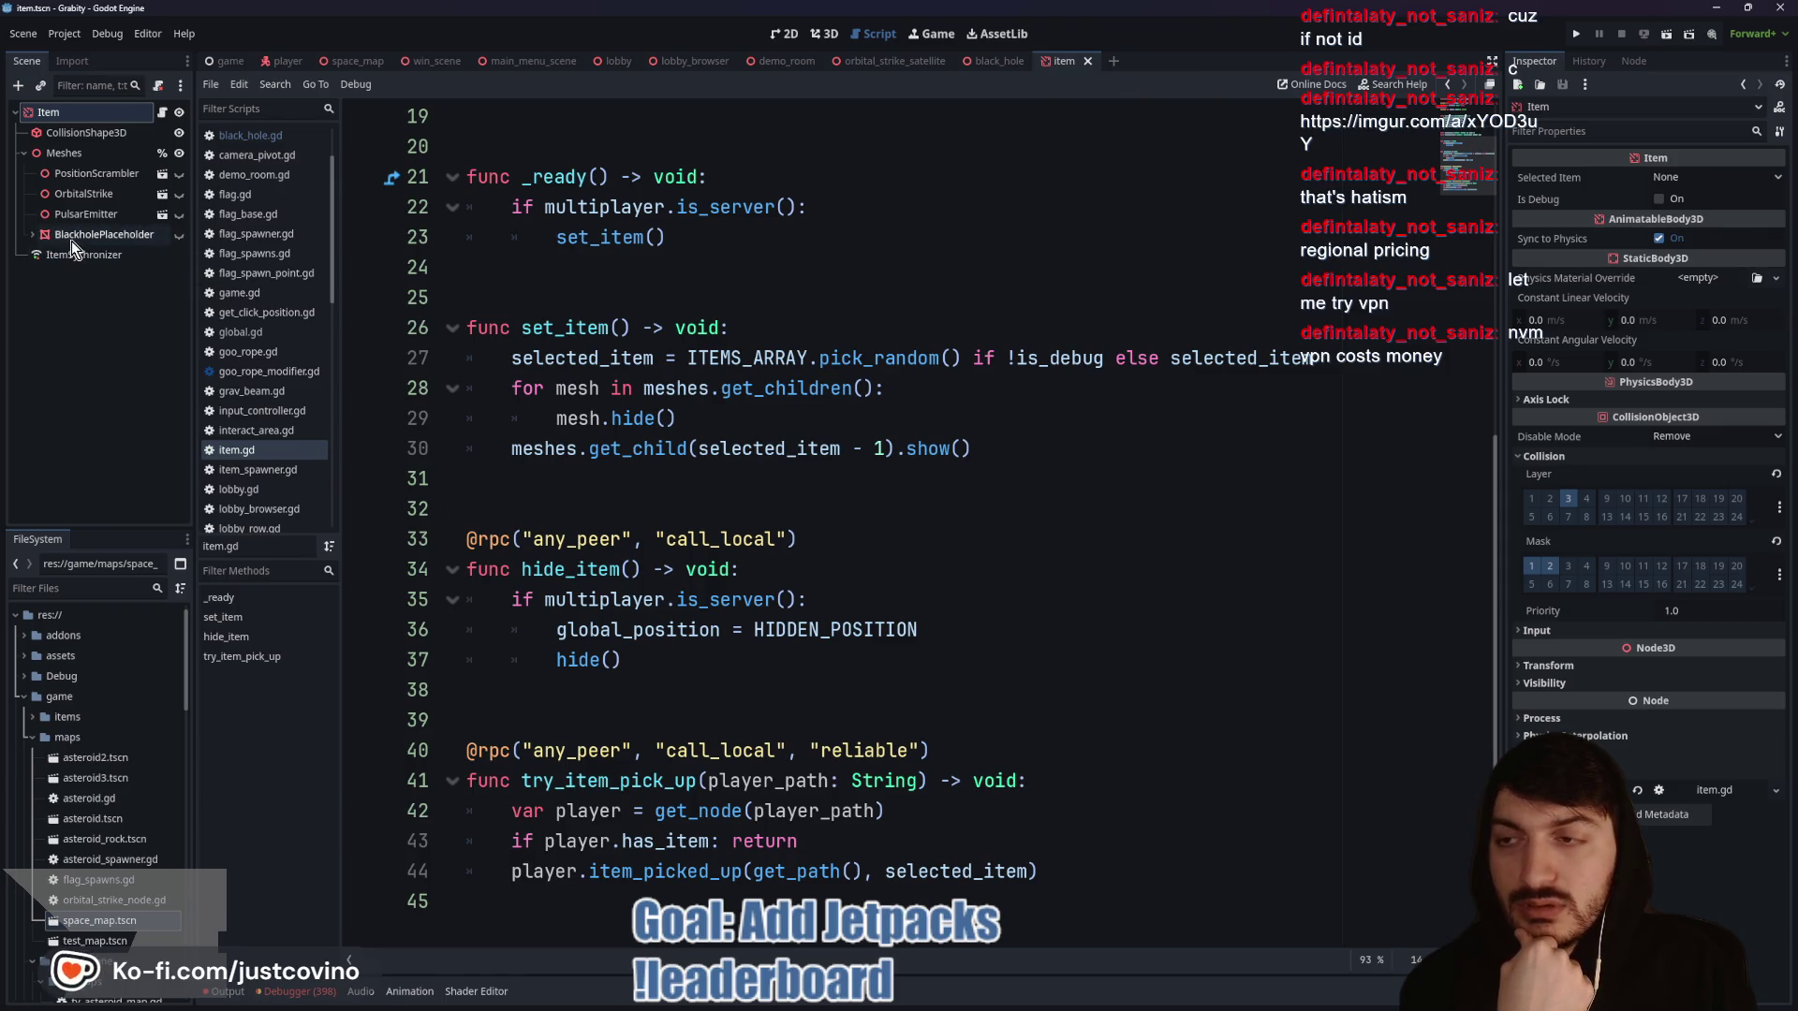
left_click(89, 157)
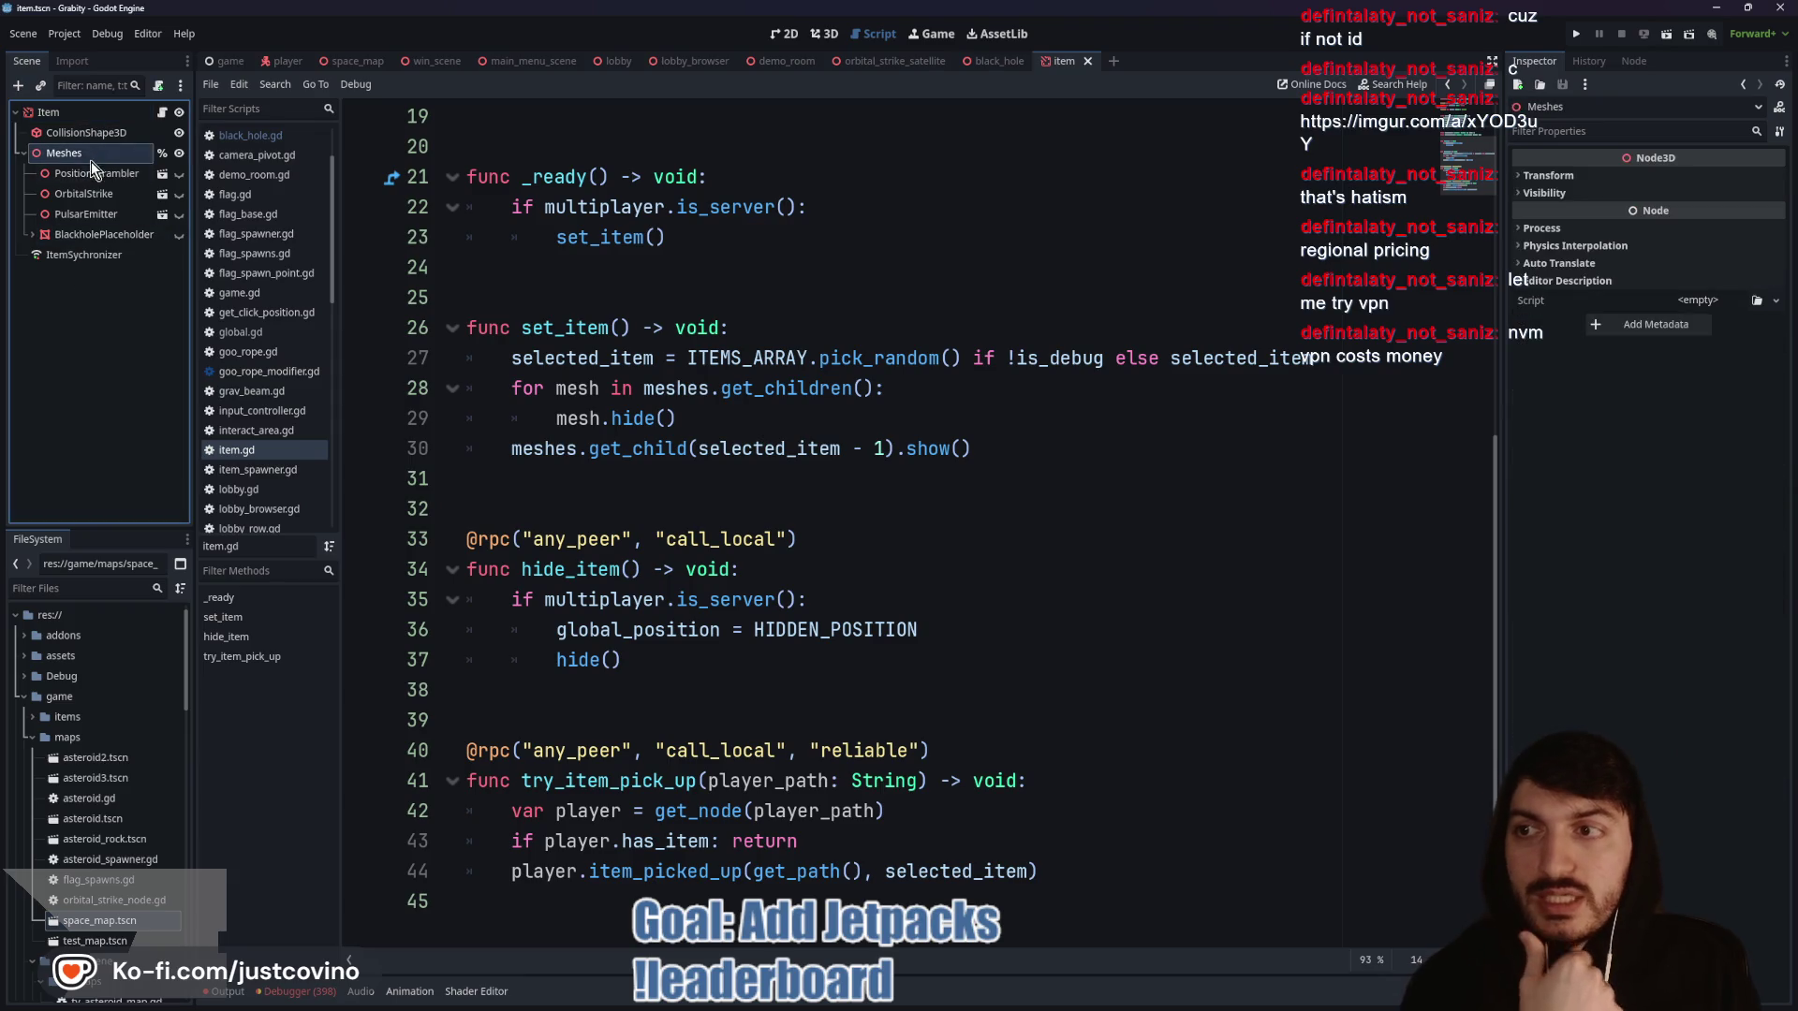
left_click(820, 35)
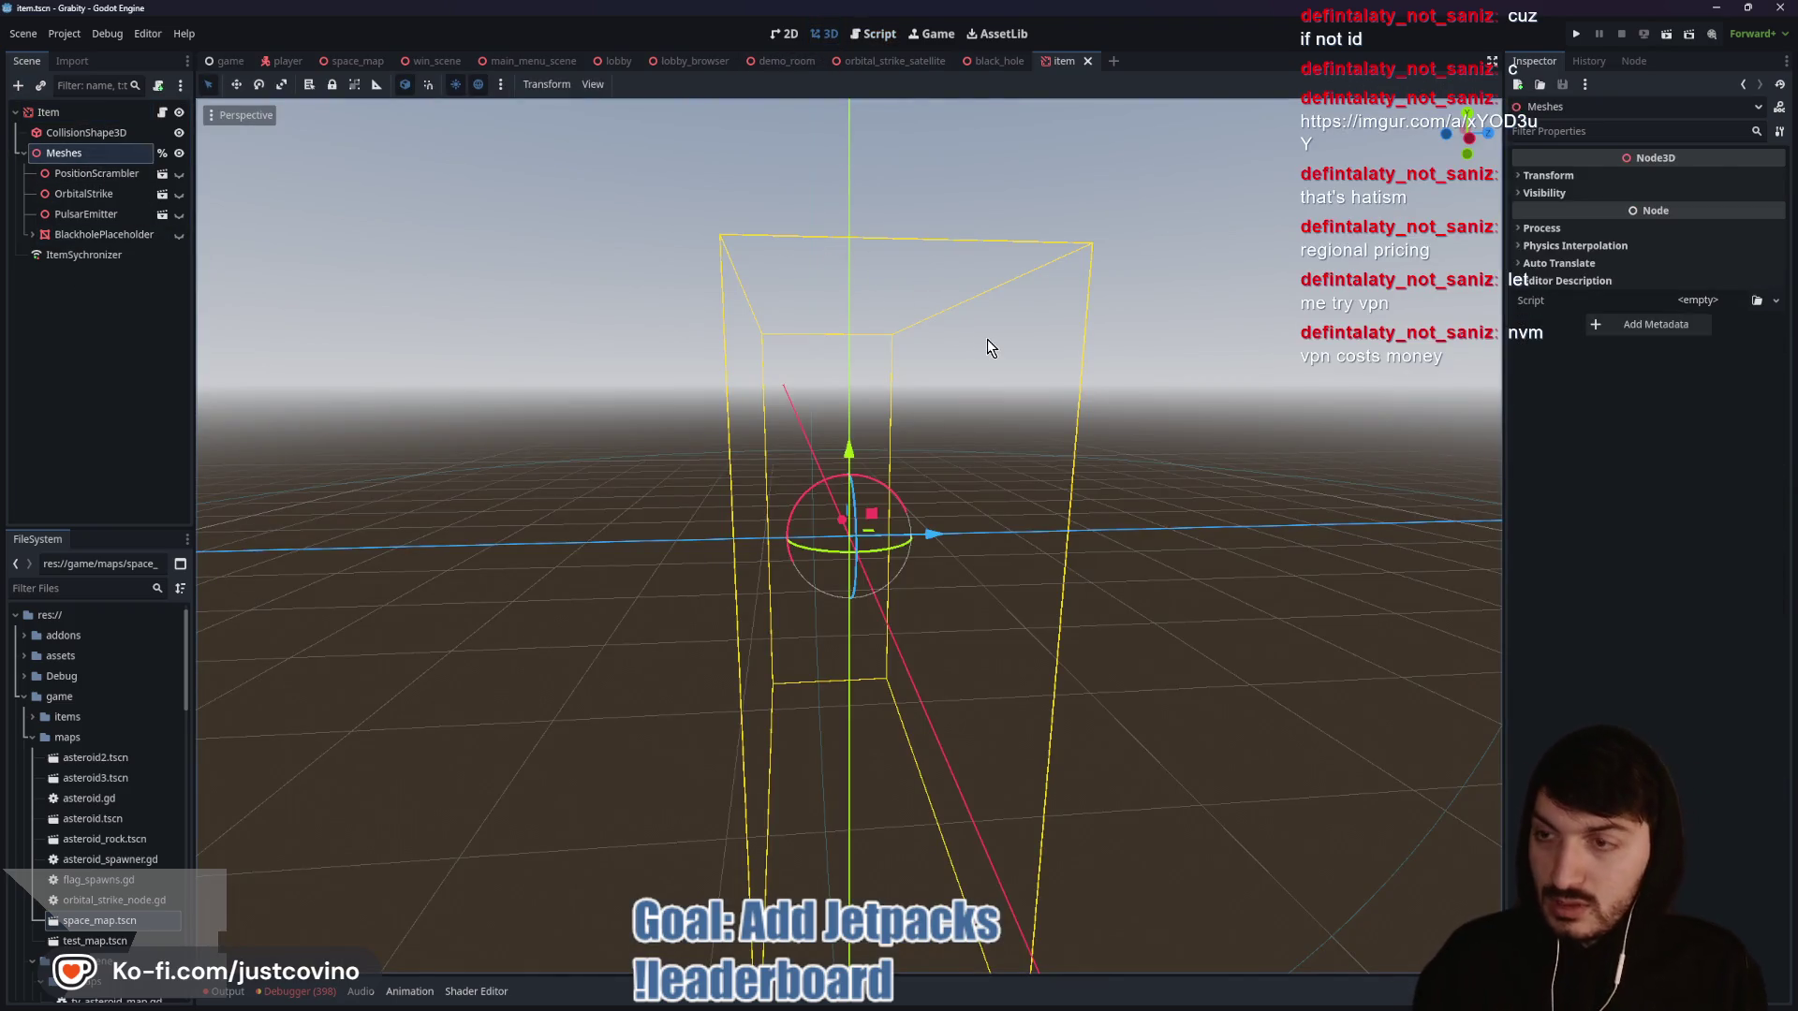
Step: Add a MeshInstance3D under Meshes and name it JetPackPlaceholder
key("ctrl+a")
type("meshins")
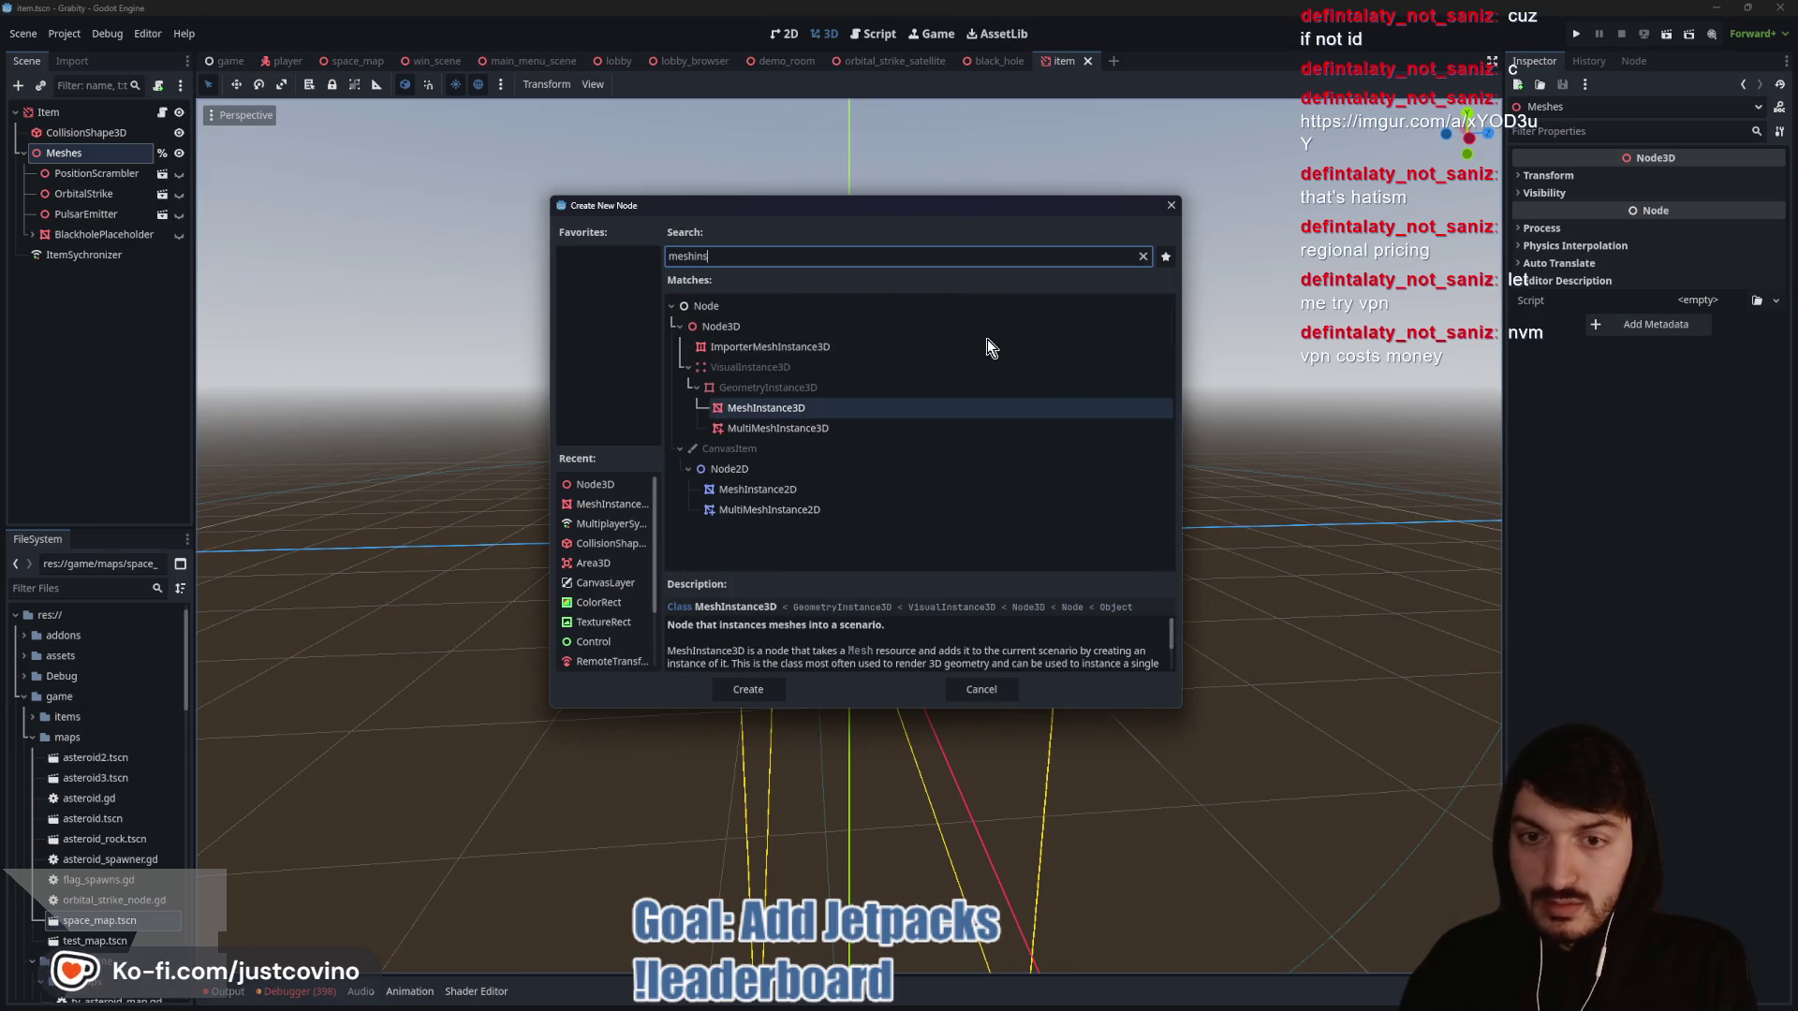
key("Return")
double_click(123, 258)
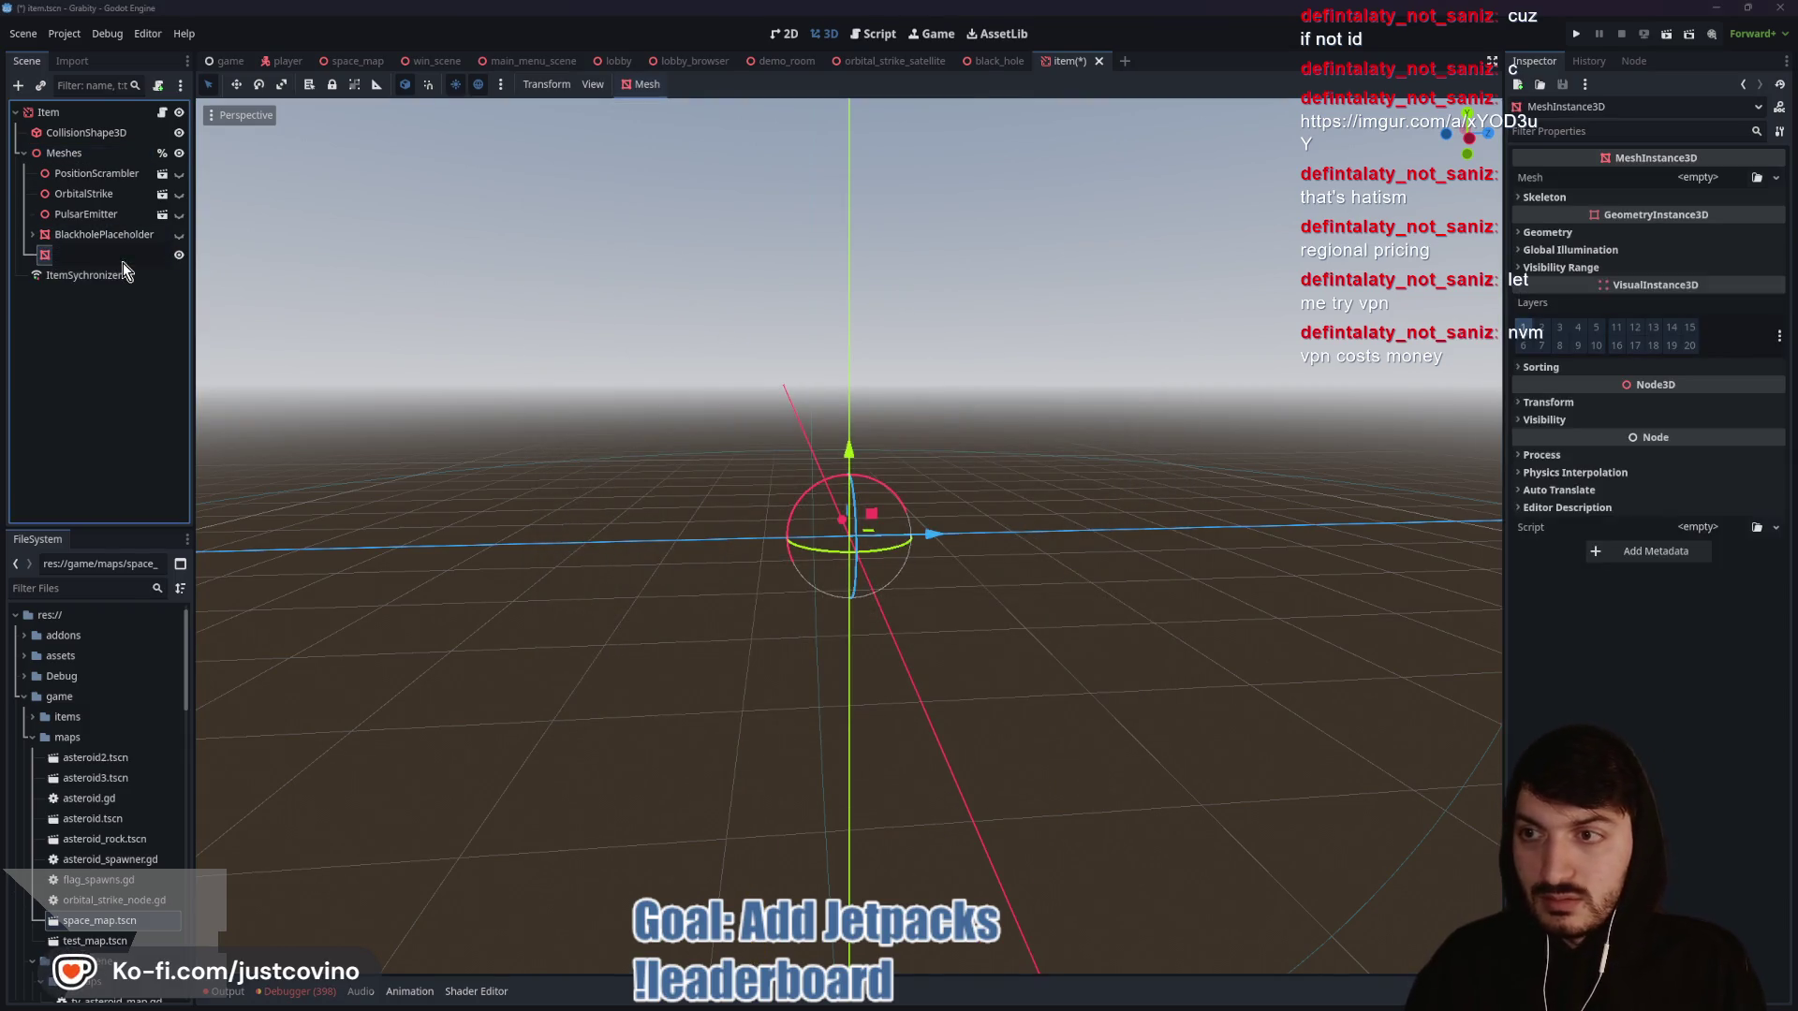
type("JetPackPlaceholder")
key("Return")
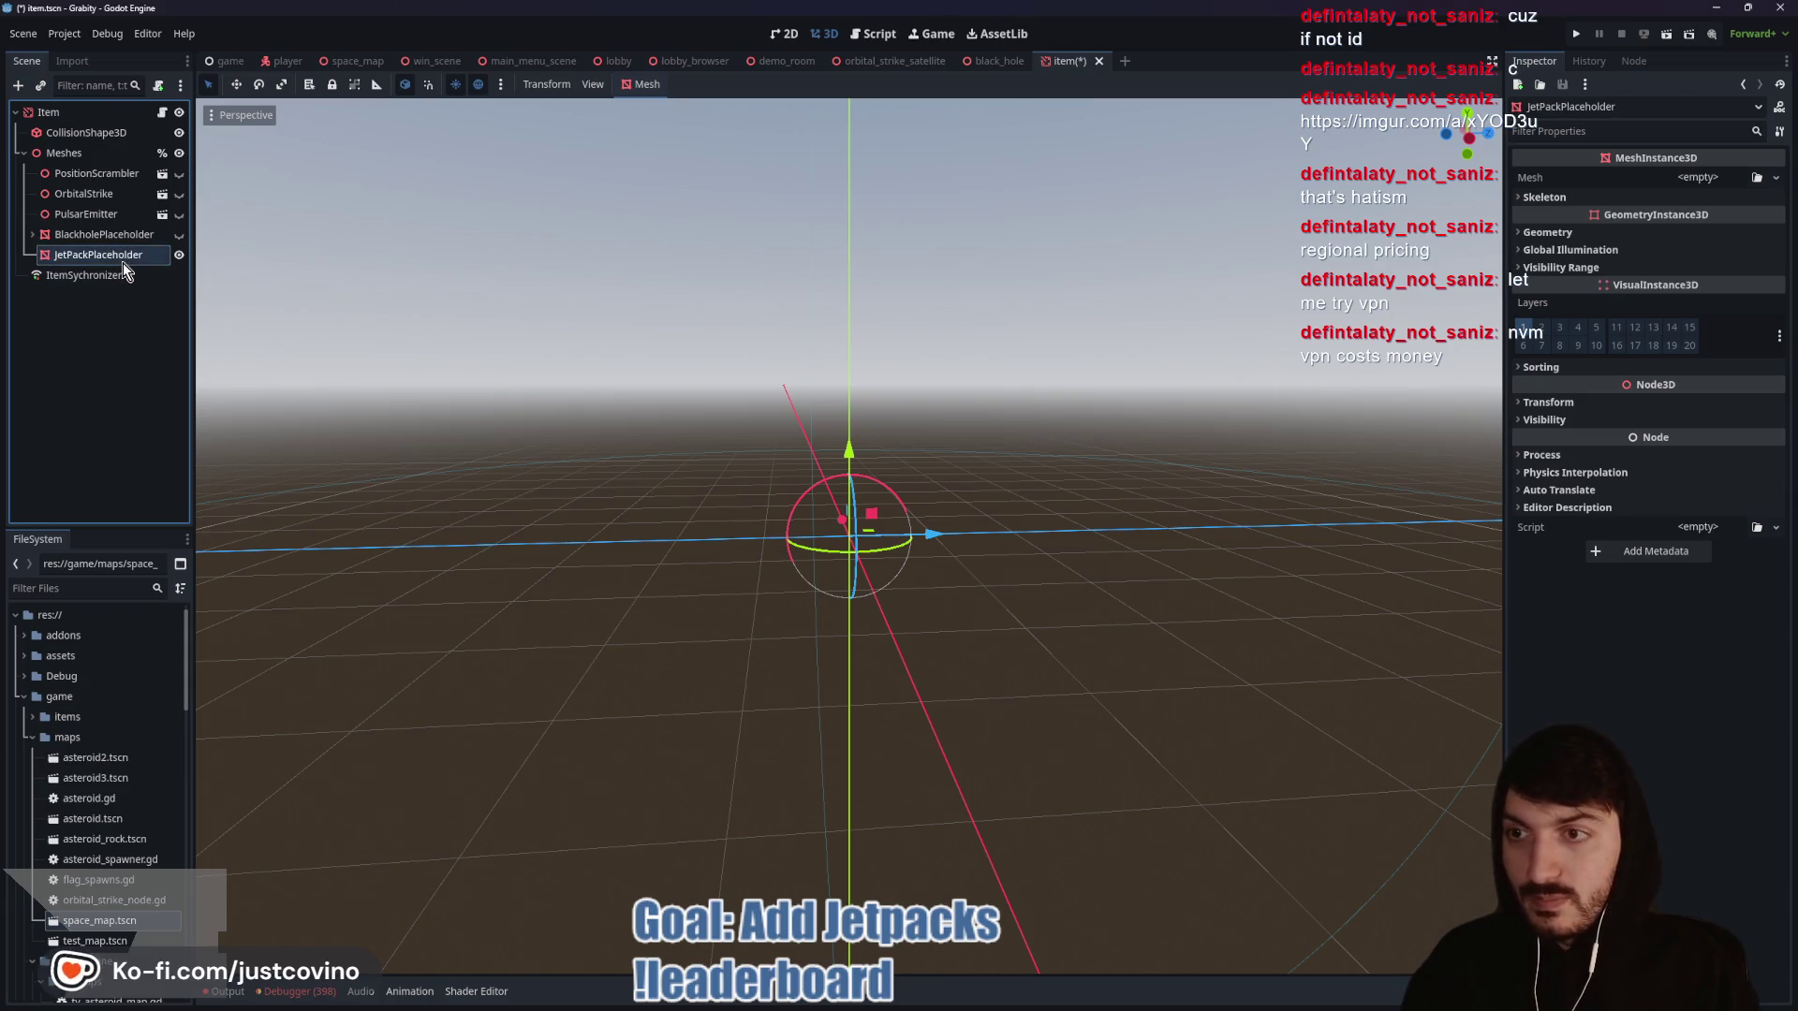
Step: Give JetPackPlaceholder a BoxMesh sized 0.5 × 1 × 0.25 m, save the scene, and return to the browser
left_click(1700, 177)
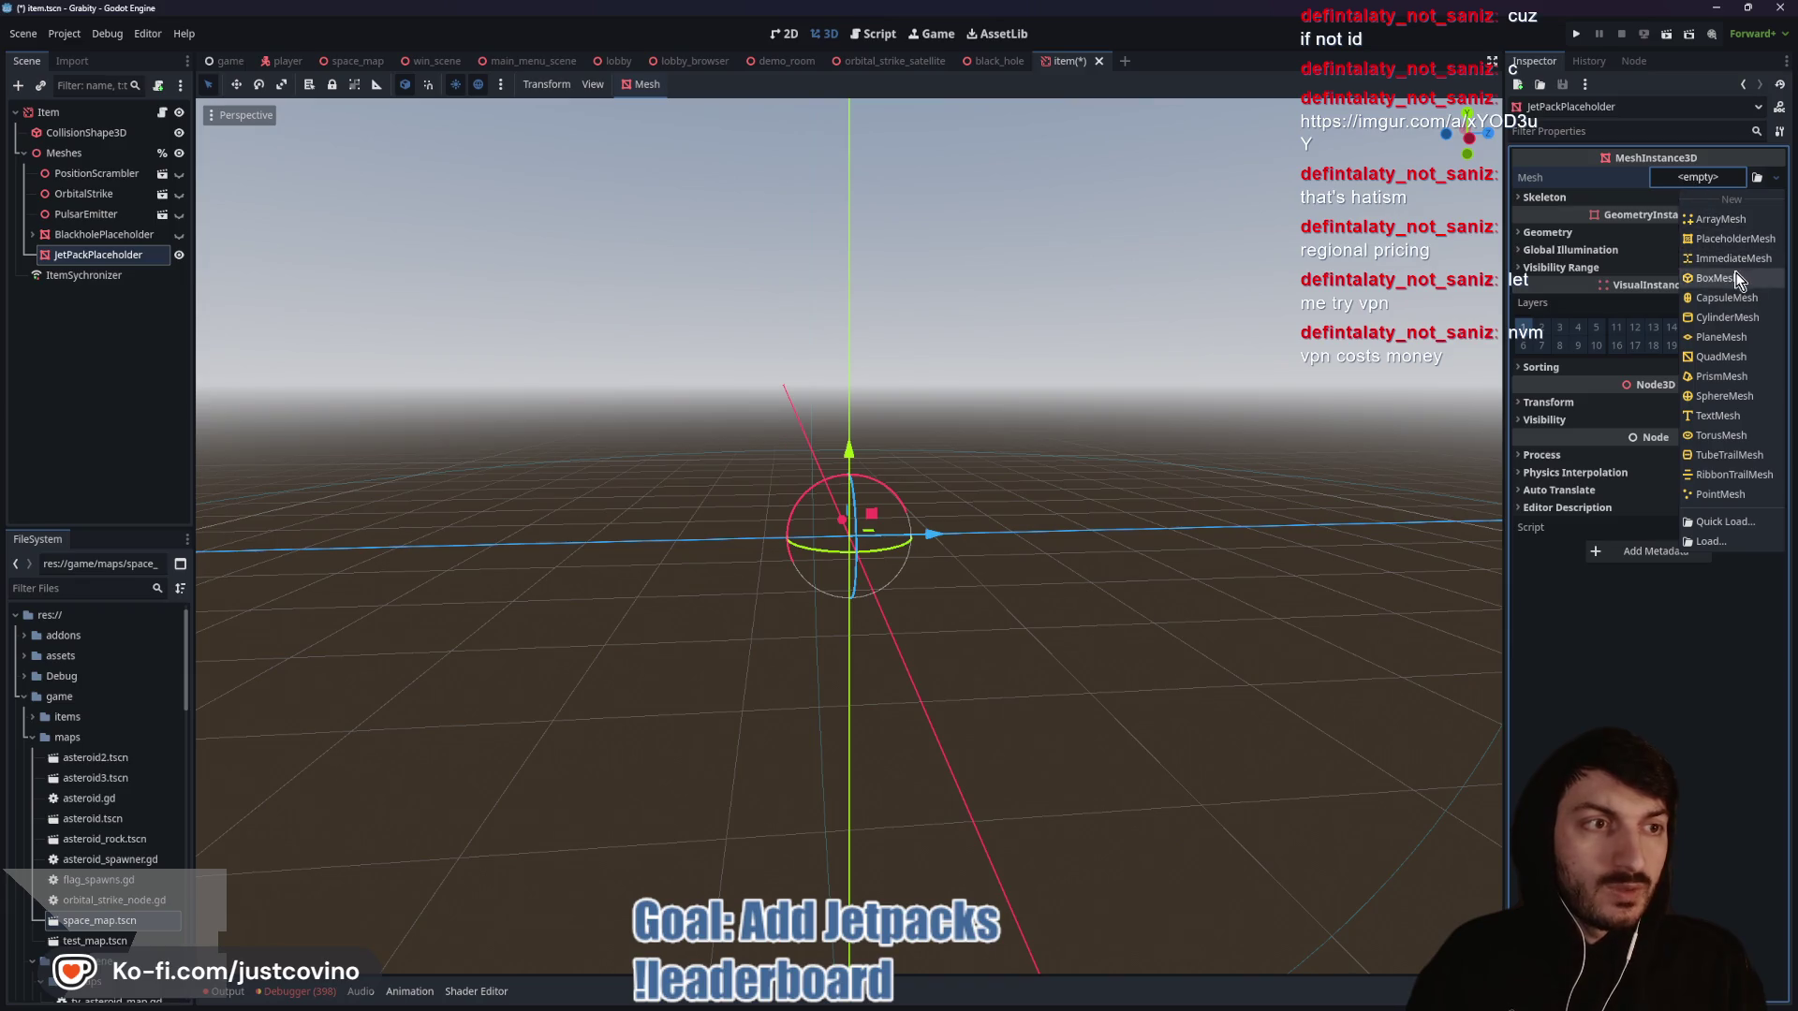
left_click(1716, 278)
left_click(1708, 192)
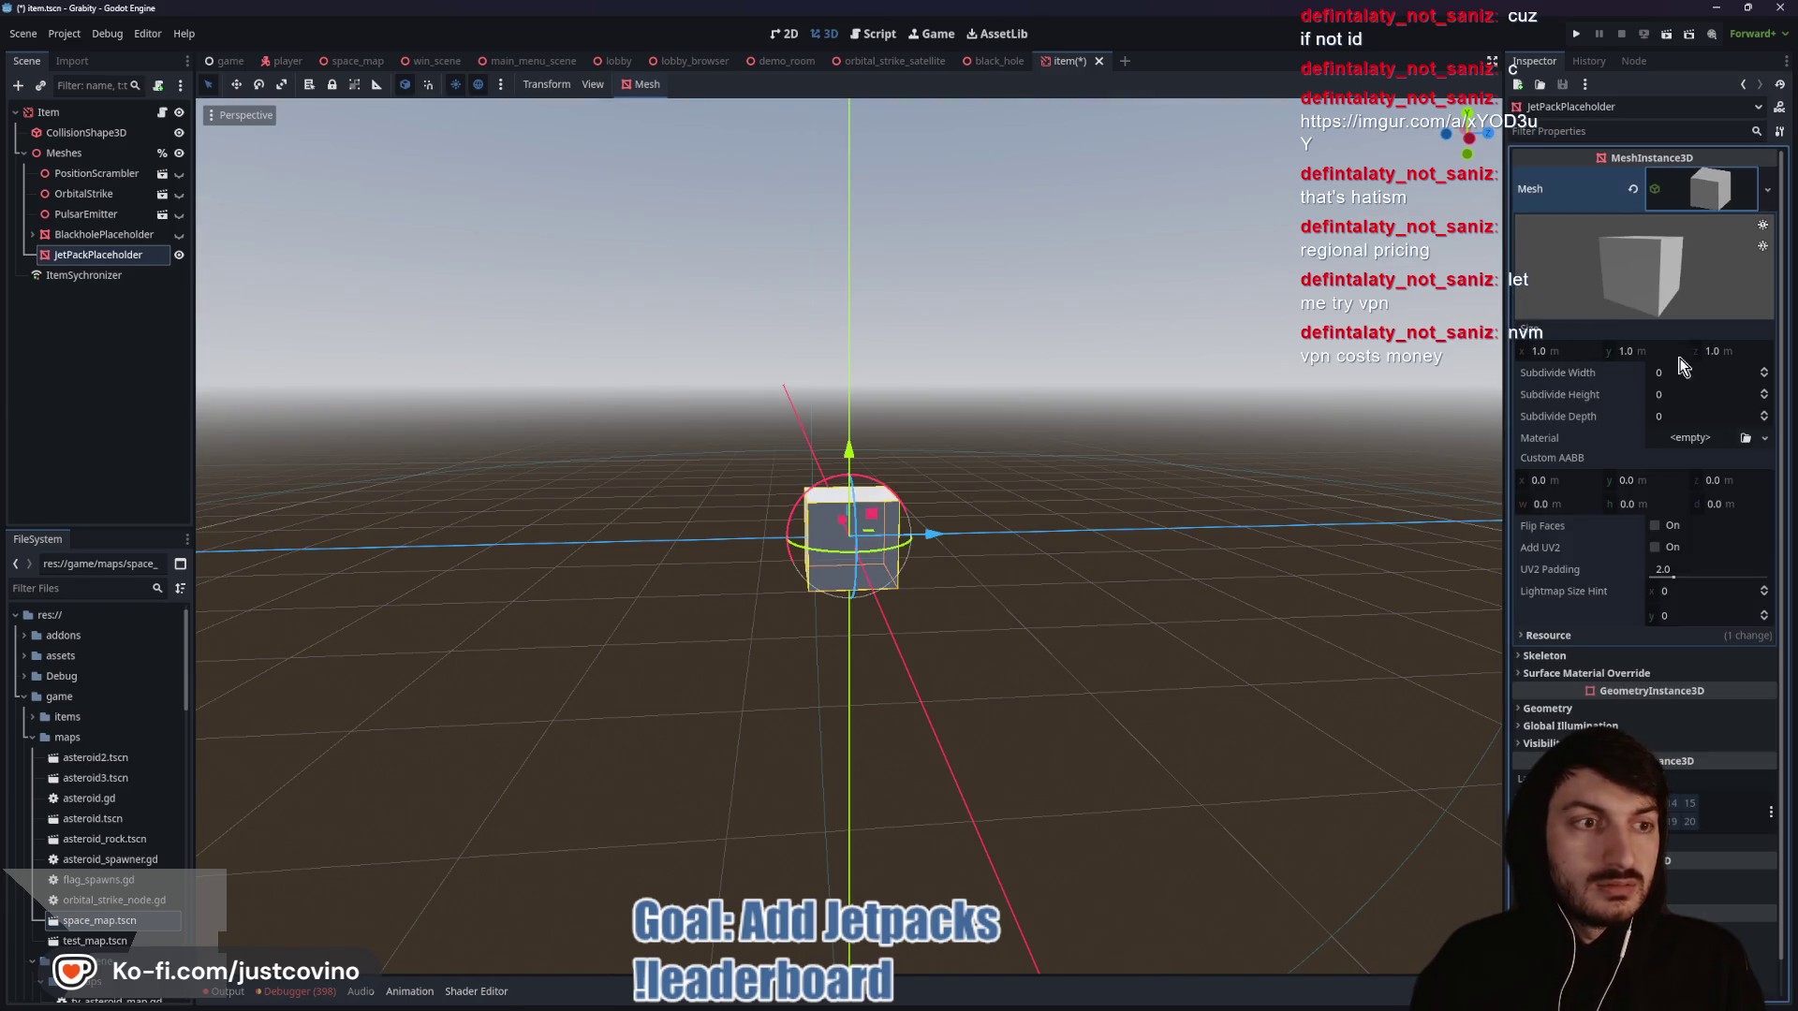
left_click(1747, 351)
type("0.25")
key("Return")
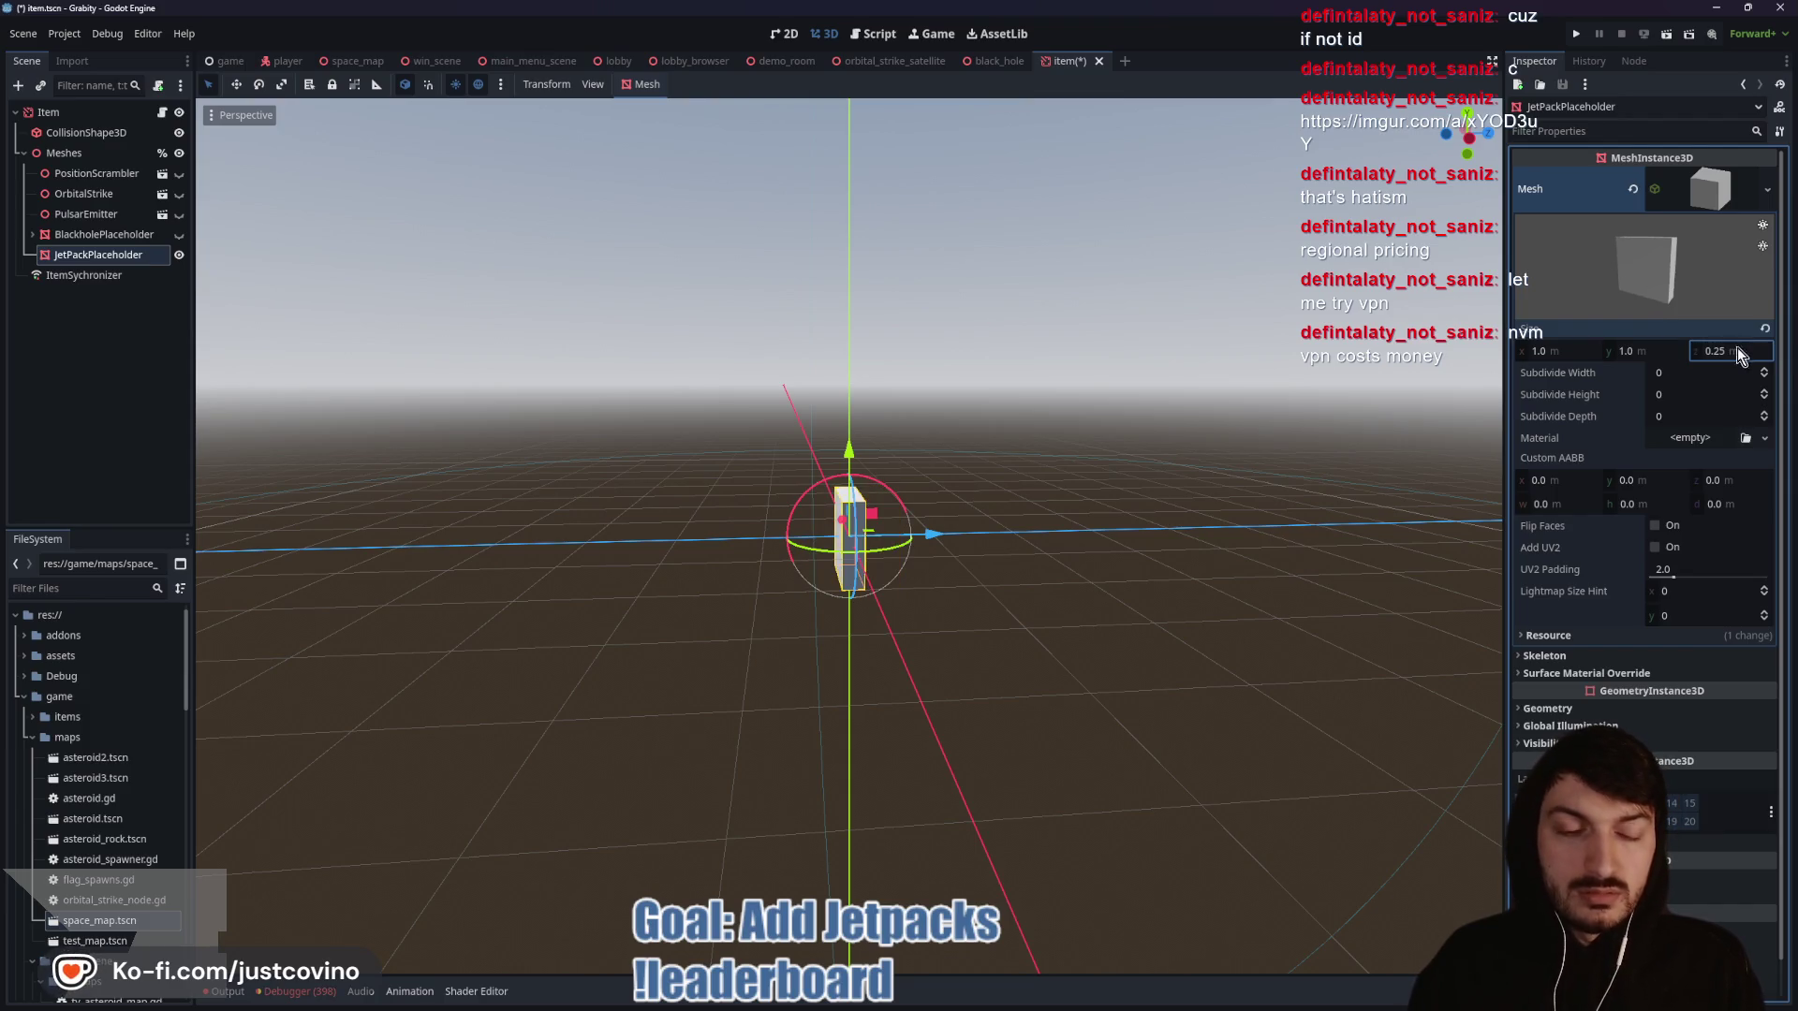
mouse_move(1043, 447)
left_mouse_down()
mouse_move(1176, 486)
mouse_move(841, 492)
left_mouse_up()
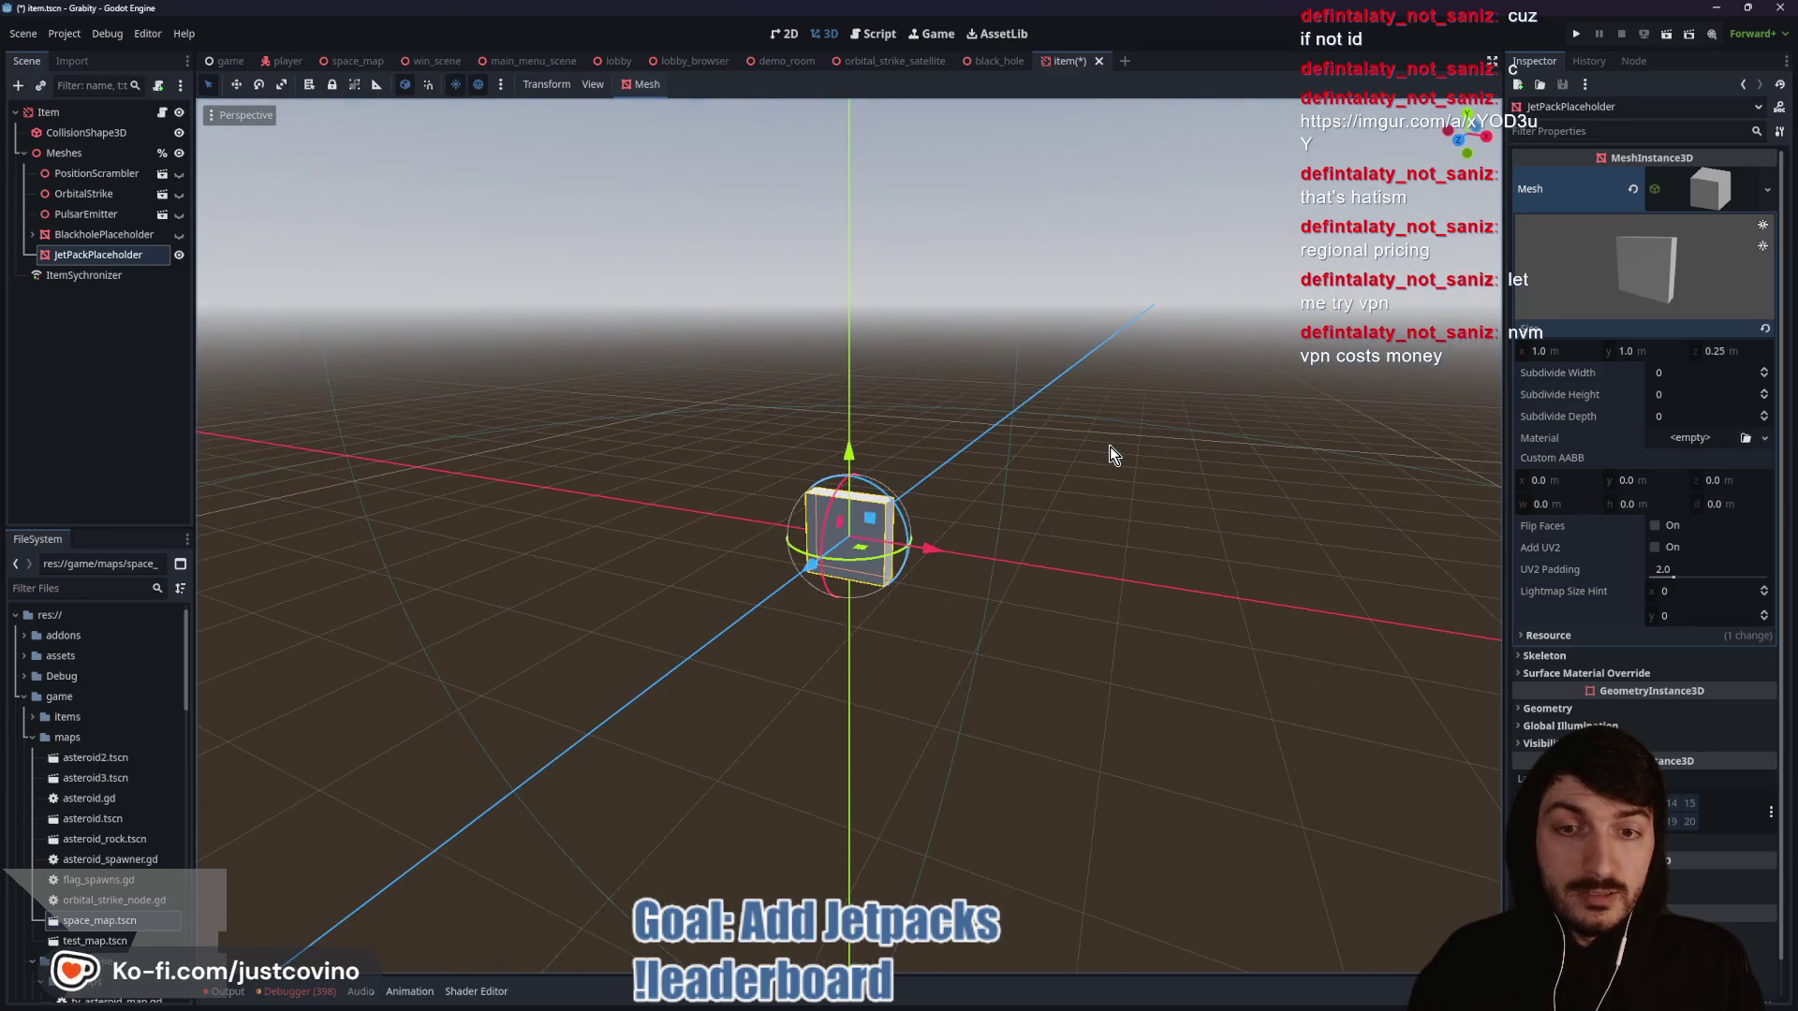
left_click(1578, 352)
type("5")
key("Return")
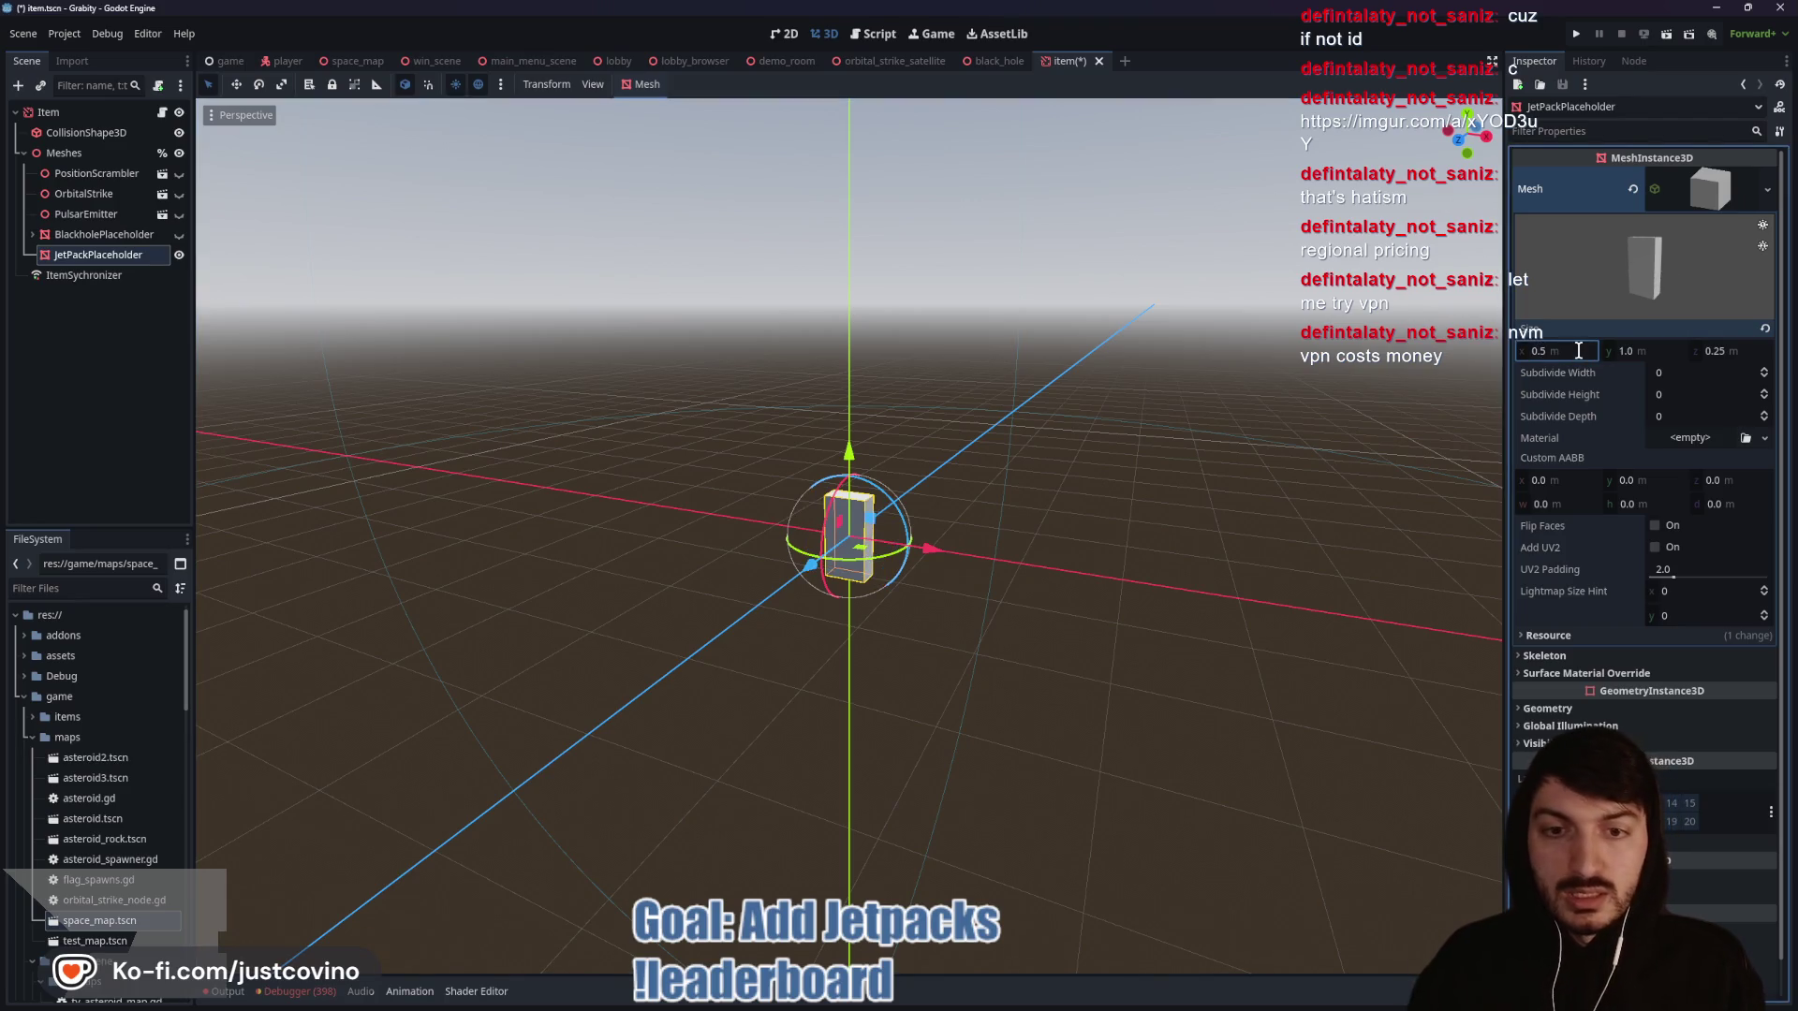
mouse_move(1171, 506)
left_mouse_down()
mouse_move(883, 508)
mouse_move(902, 513)
left_mouse_up()
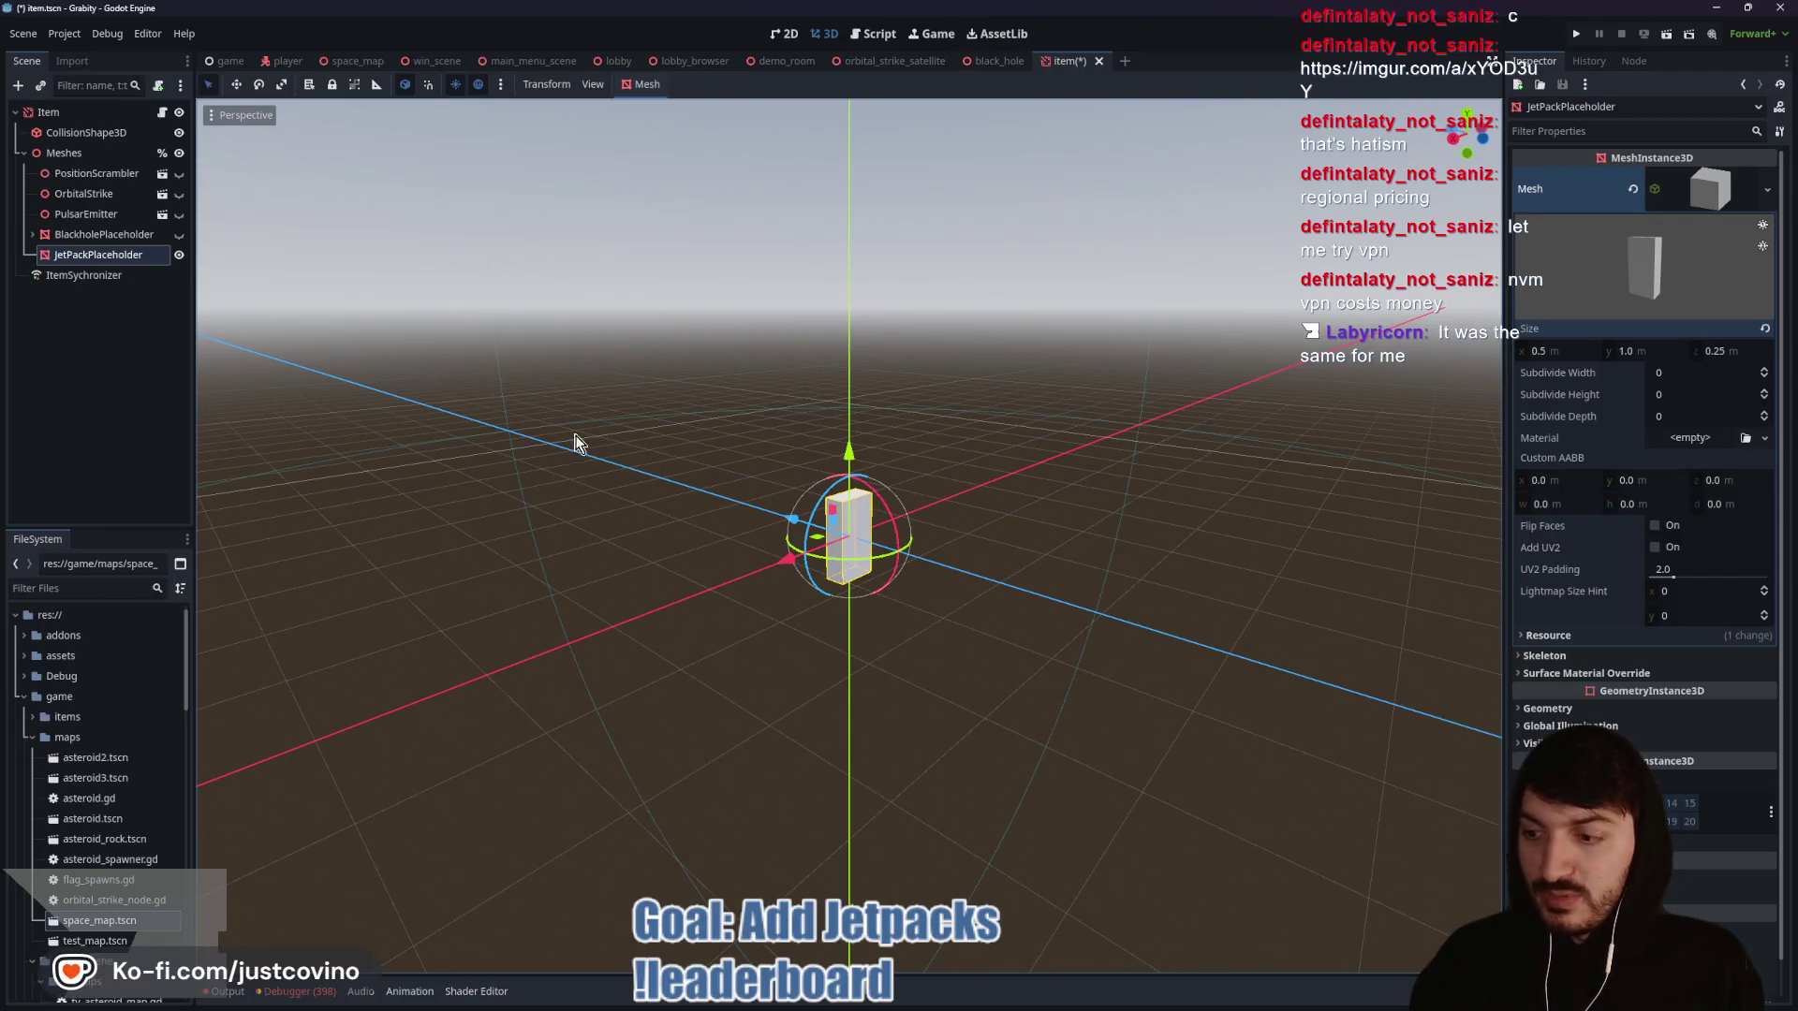
key("ctrl+s")
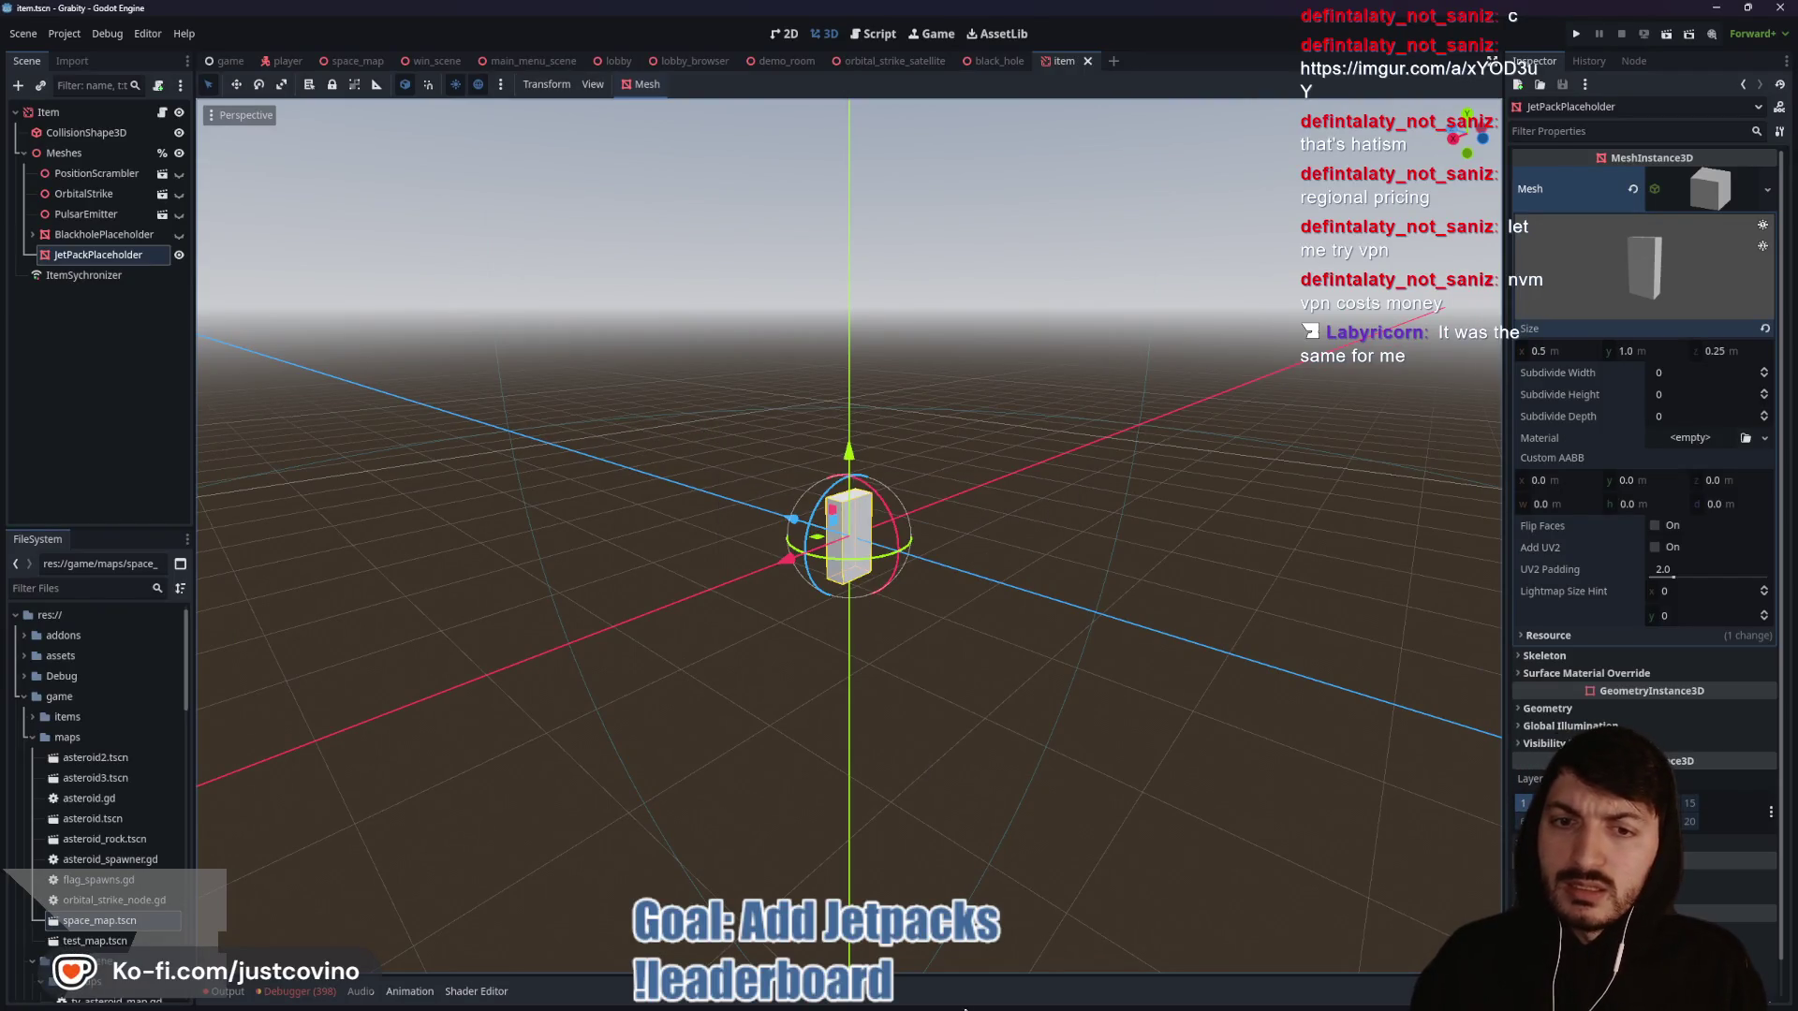
left_click(993, 995)
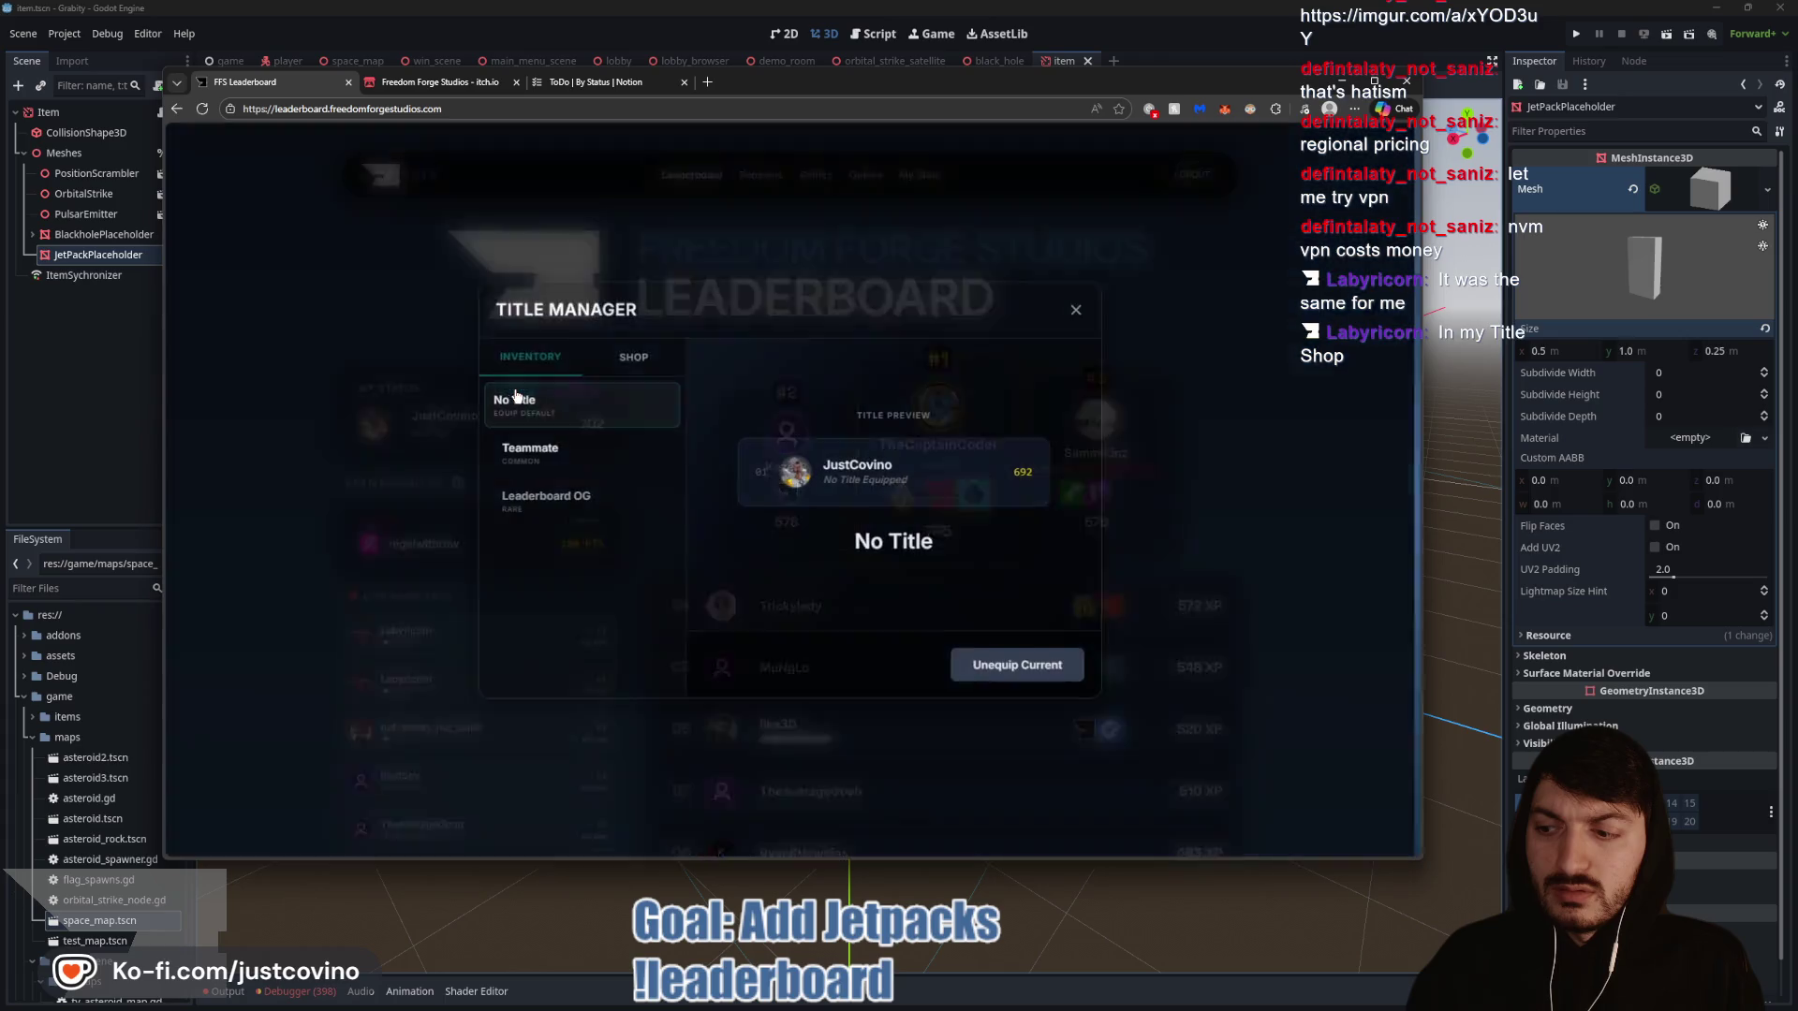
left_click(515, 390)
left_click(642, 356)
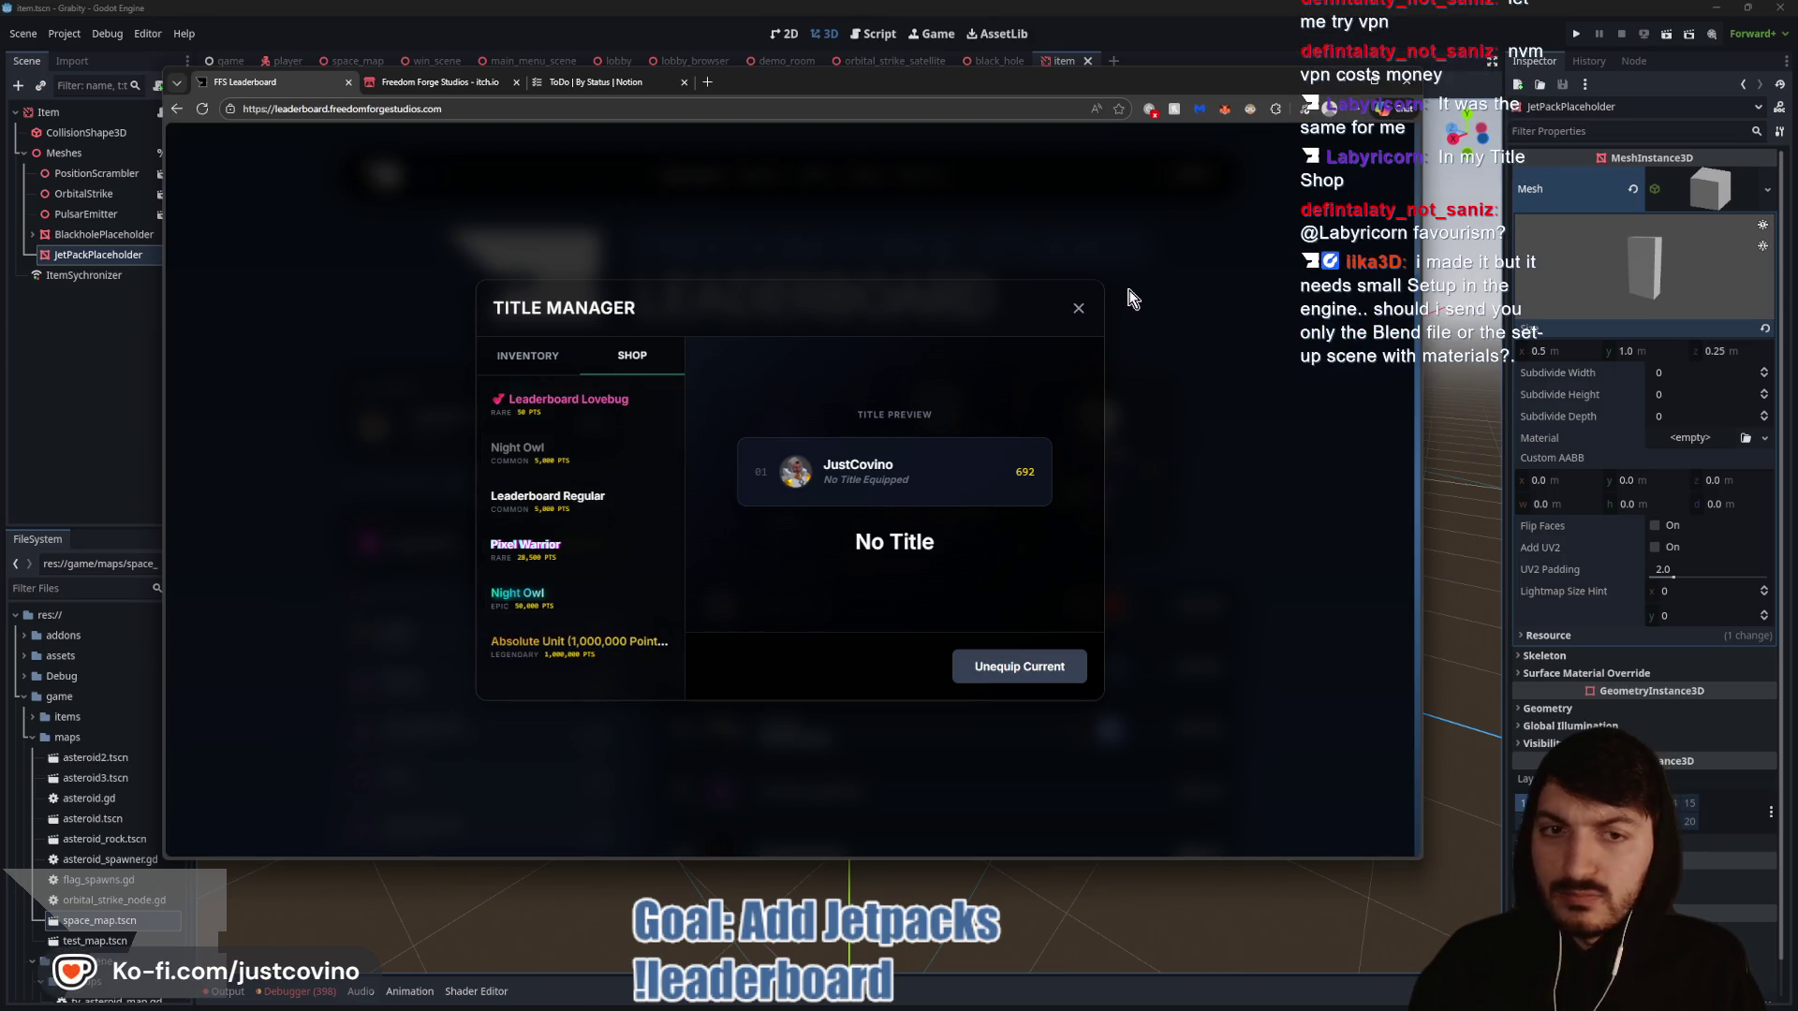
left_click(1077, 309)
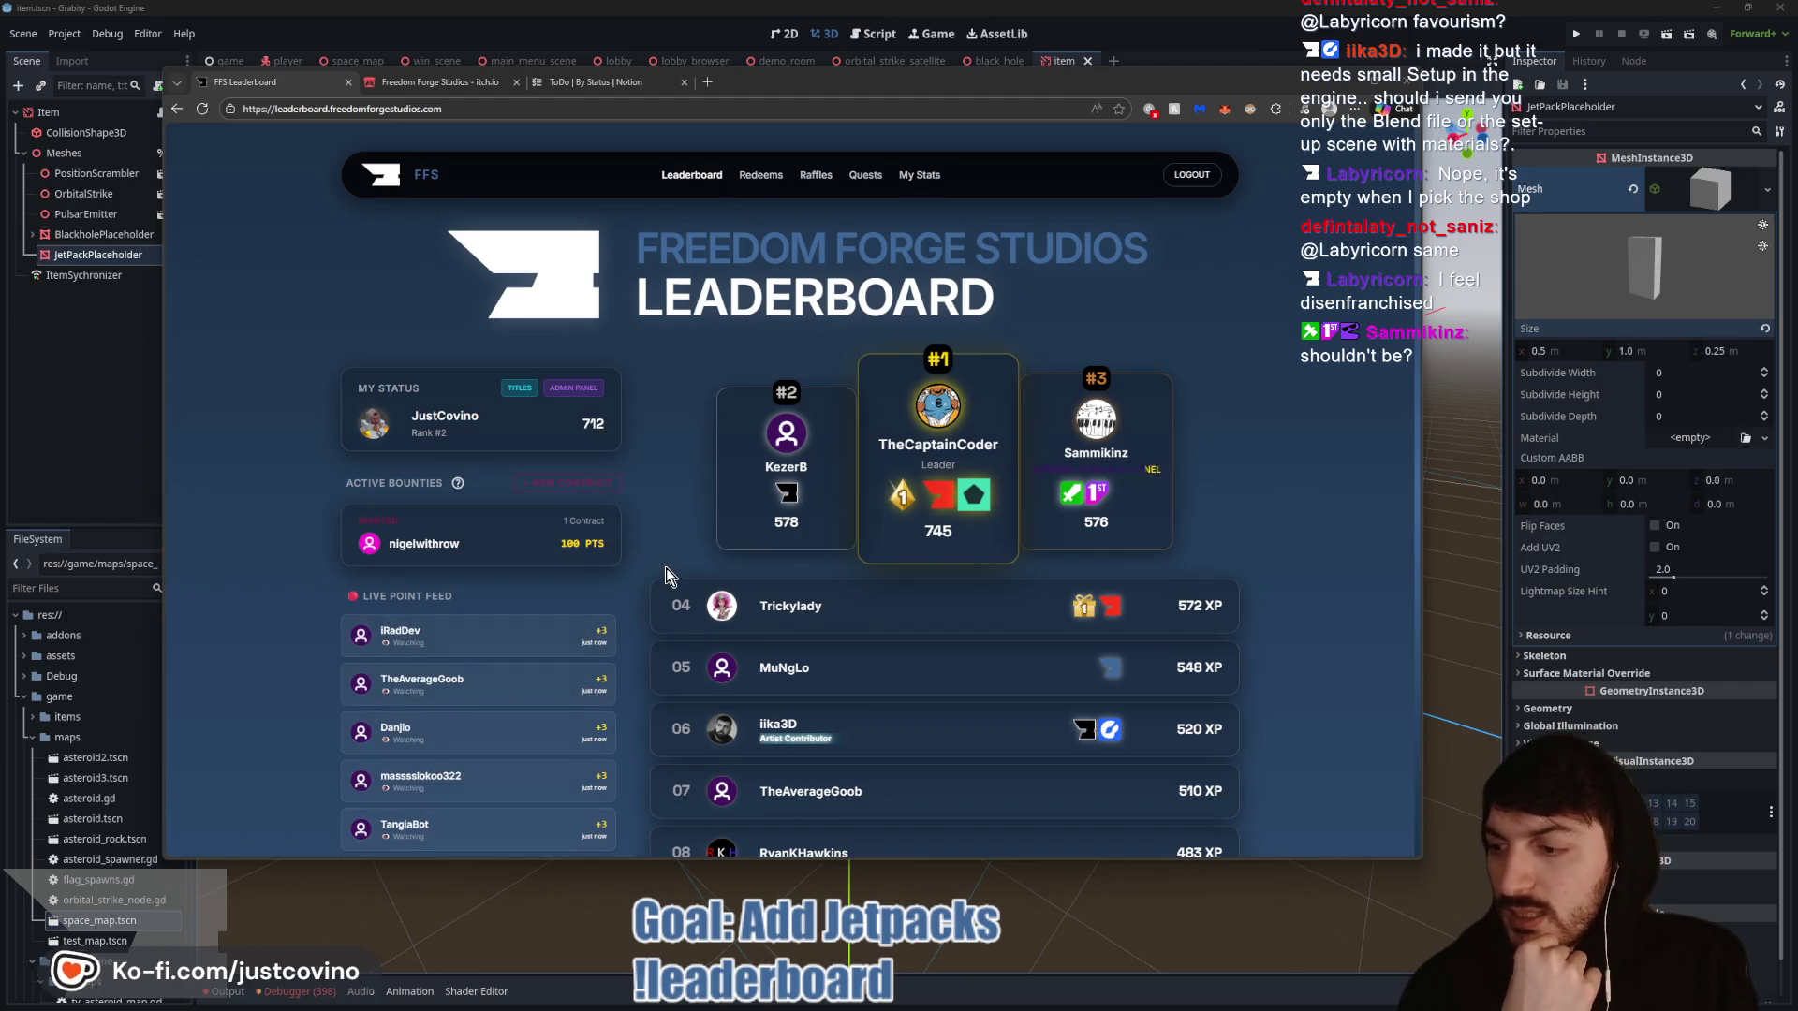
left_click(520, 387)
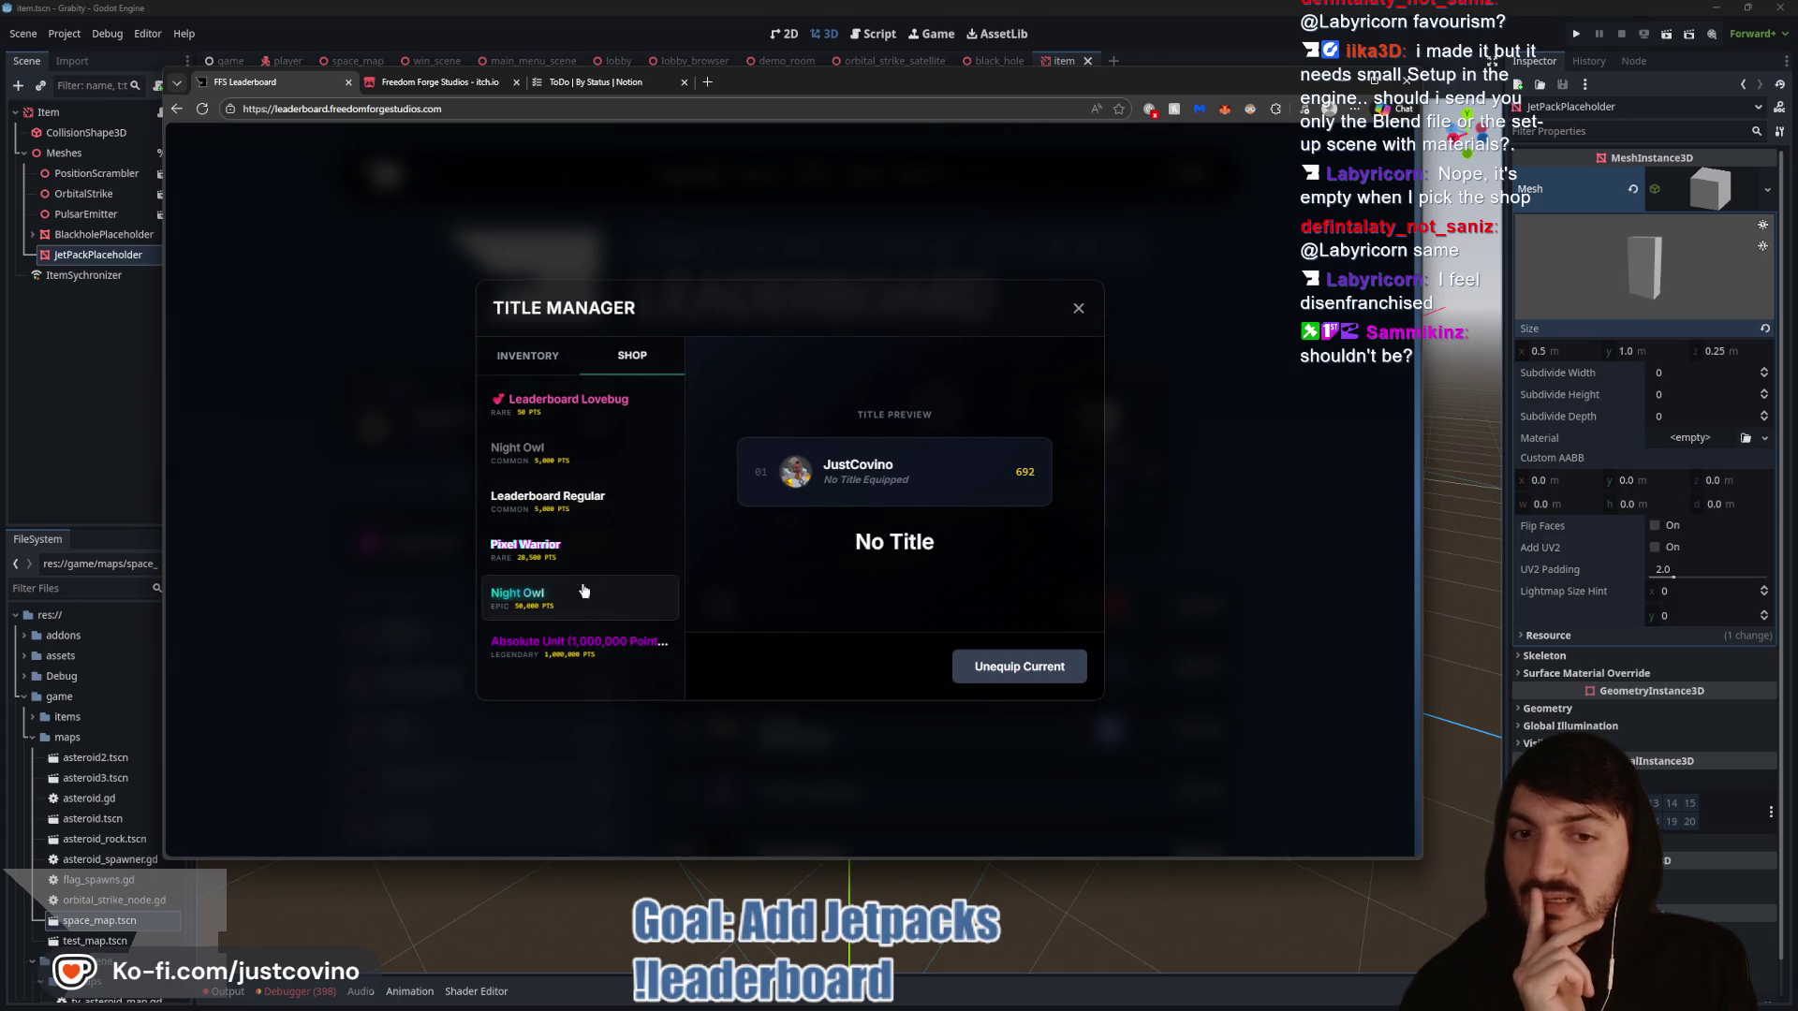
left_click(1078, 309)
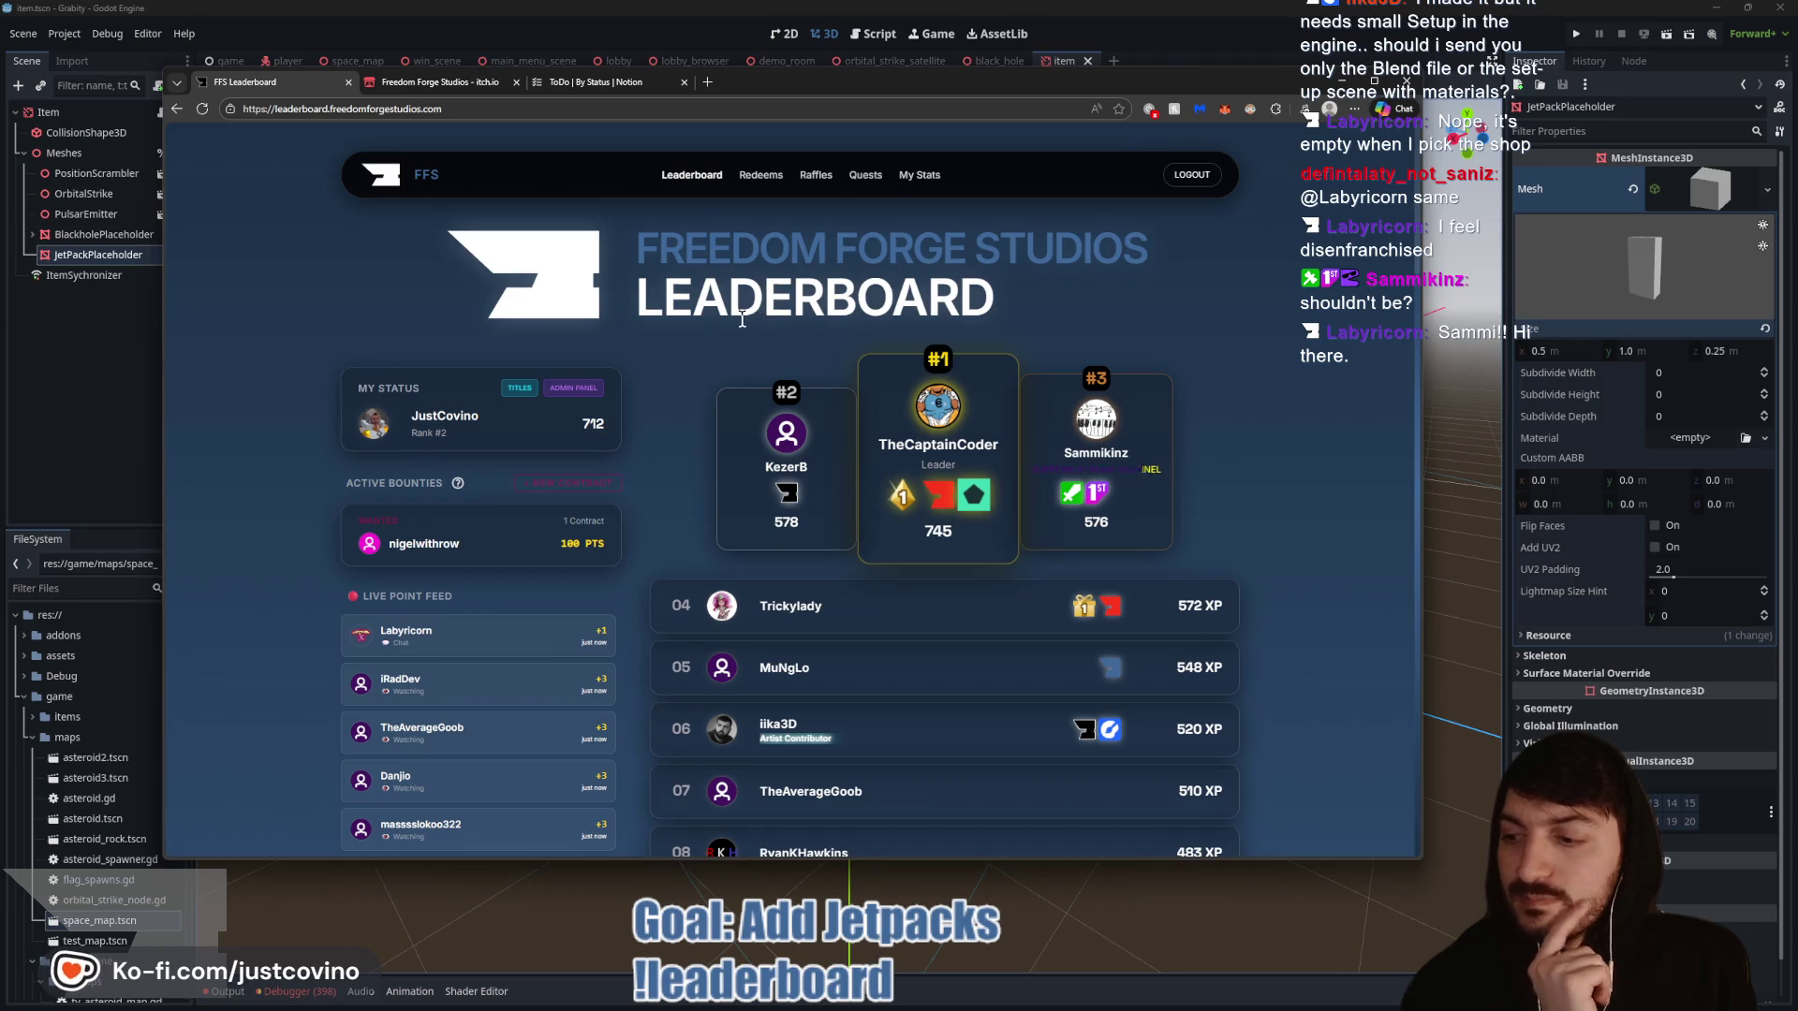
left_click(599, 86)
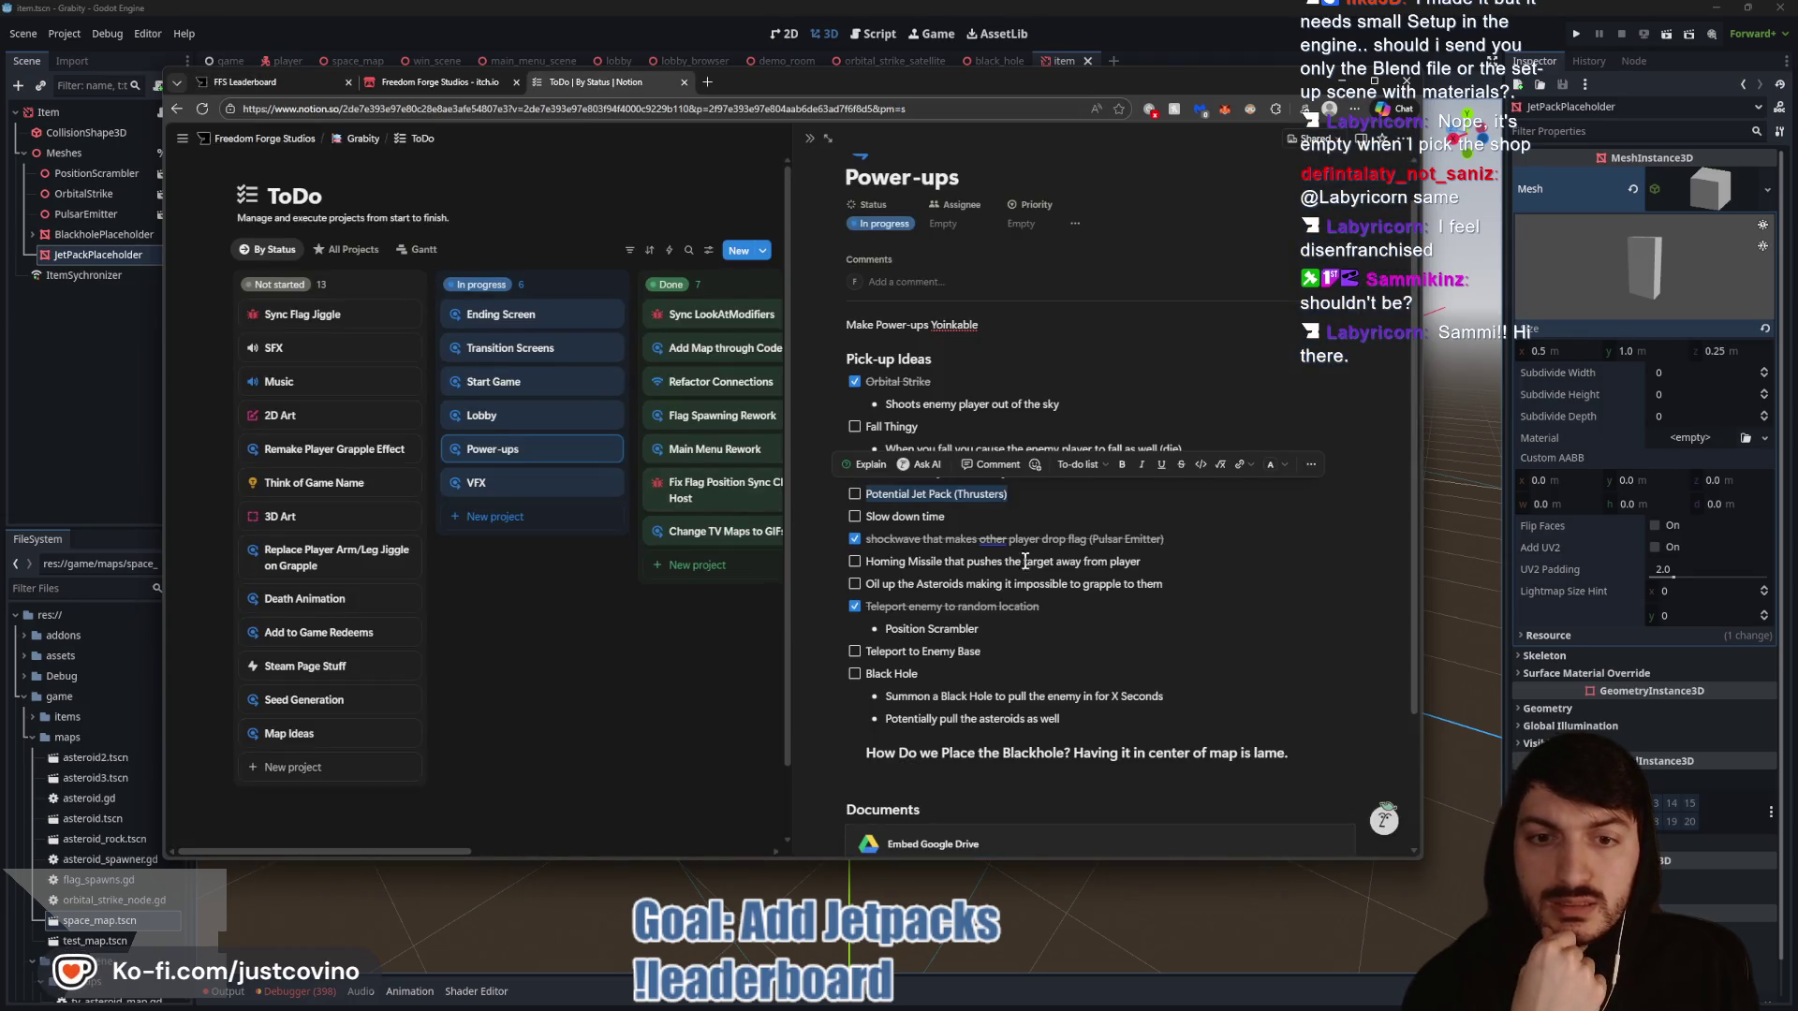
left_click(1017, 494)
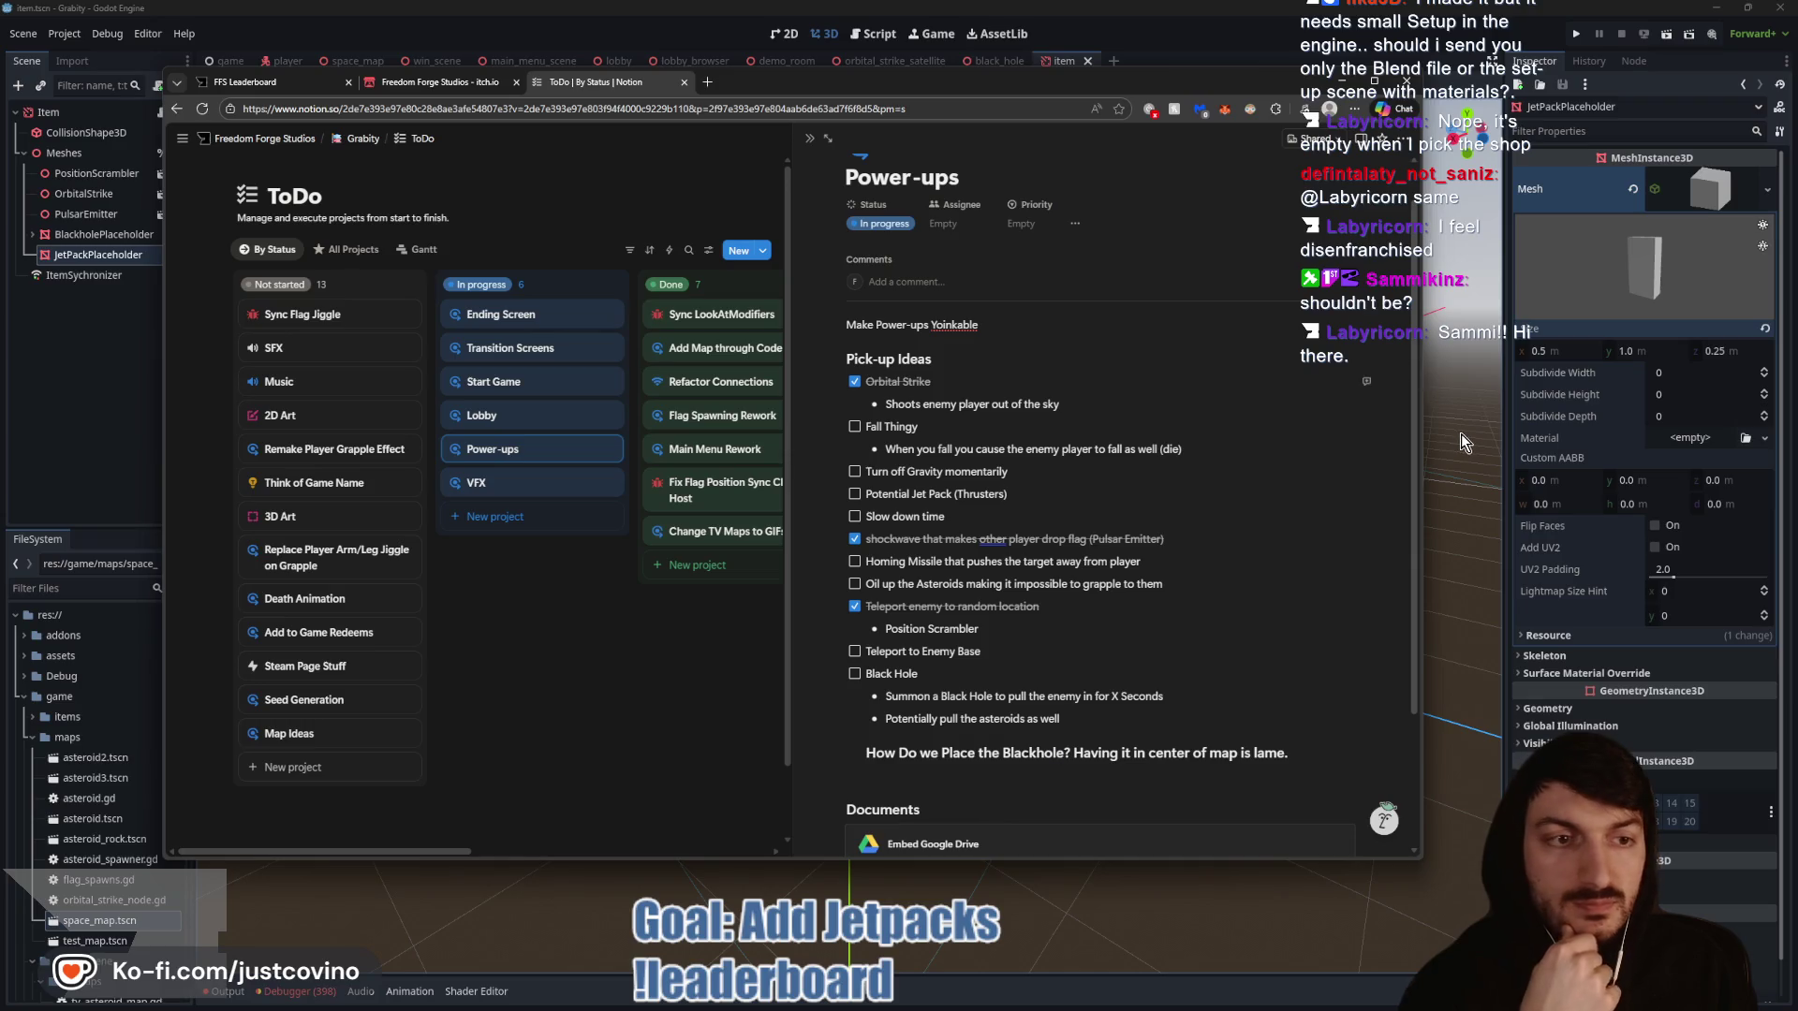
left_click(1460, 434)
left_click(169, 256)
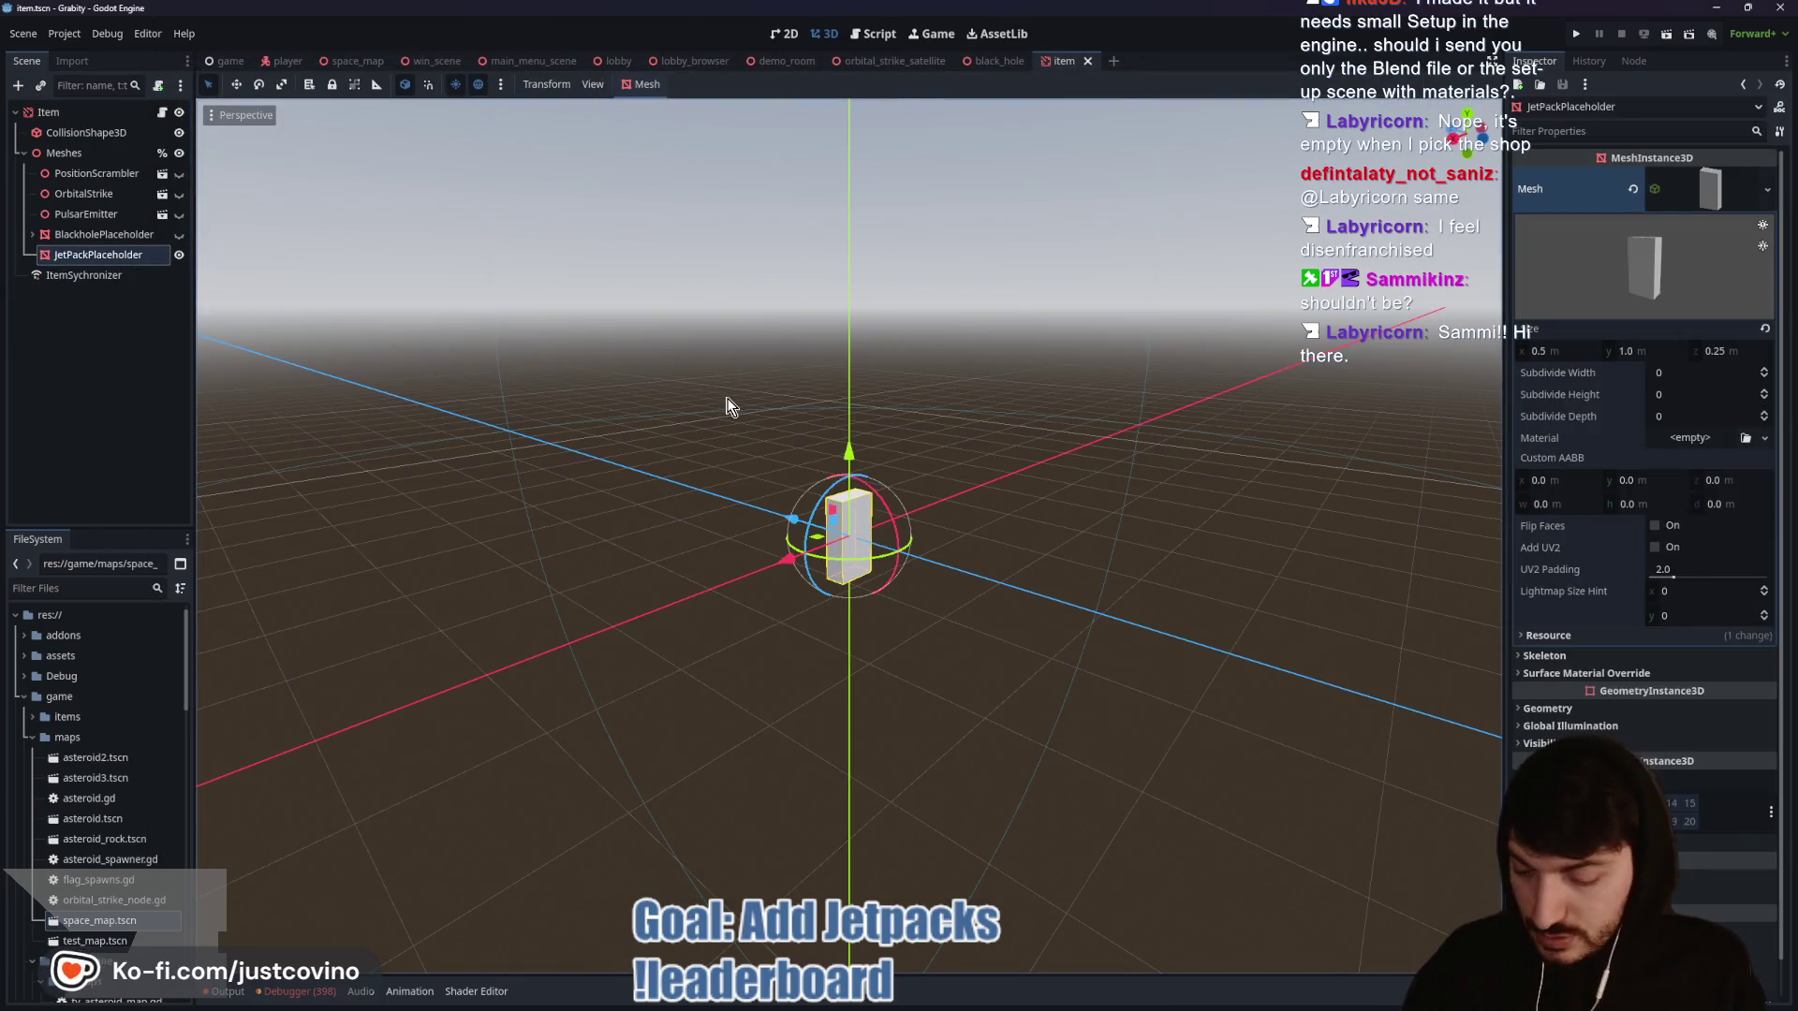
Step: Add a cylinder mesh child to JetPackPlaceholder with 0.25 top and bottom radii and 0.5 height
key("ctrl+a")
key("Return")
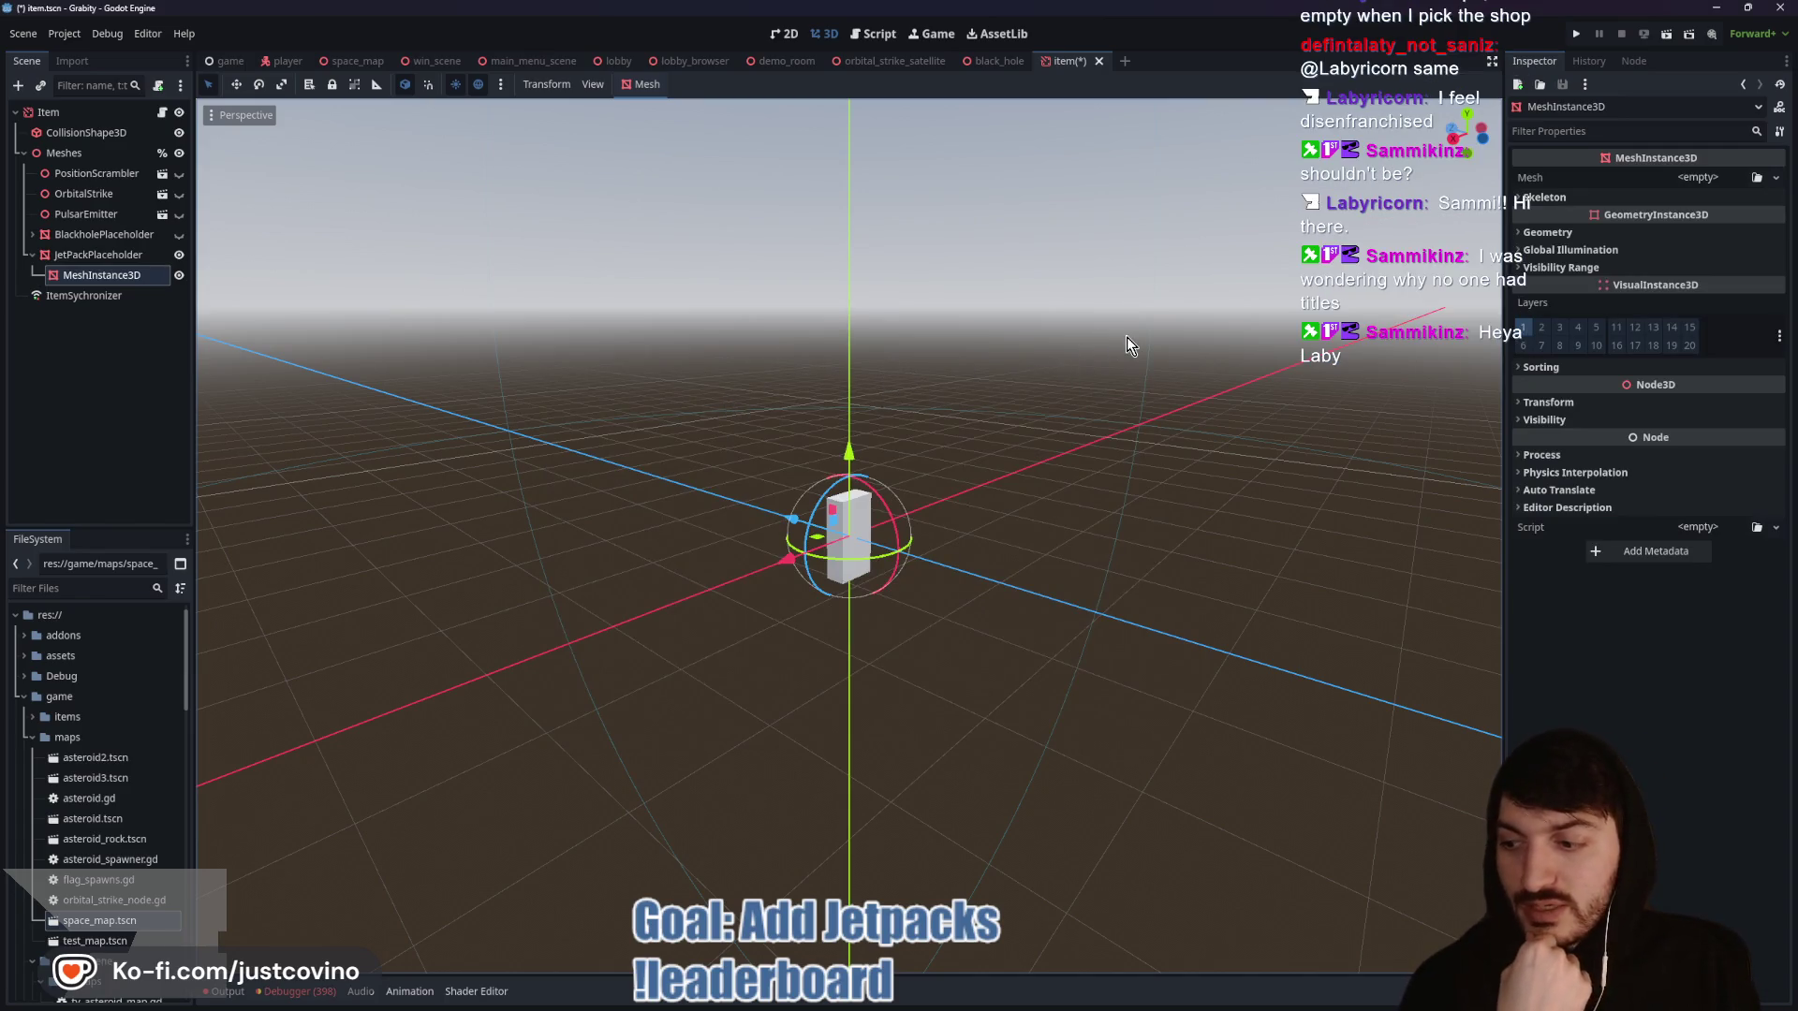
left_click(1697, 177)
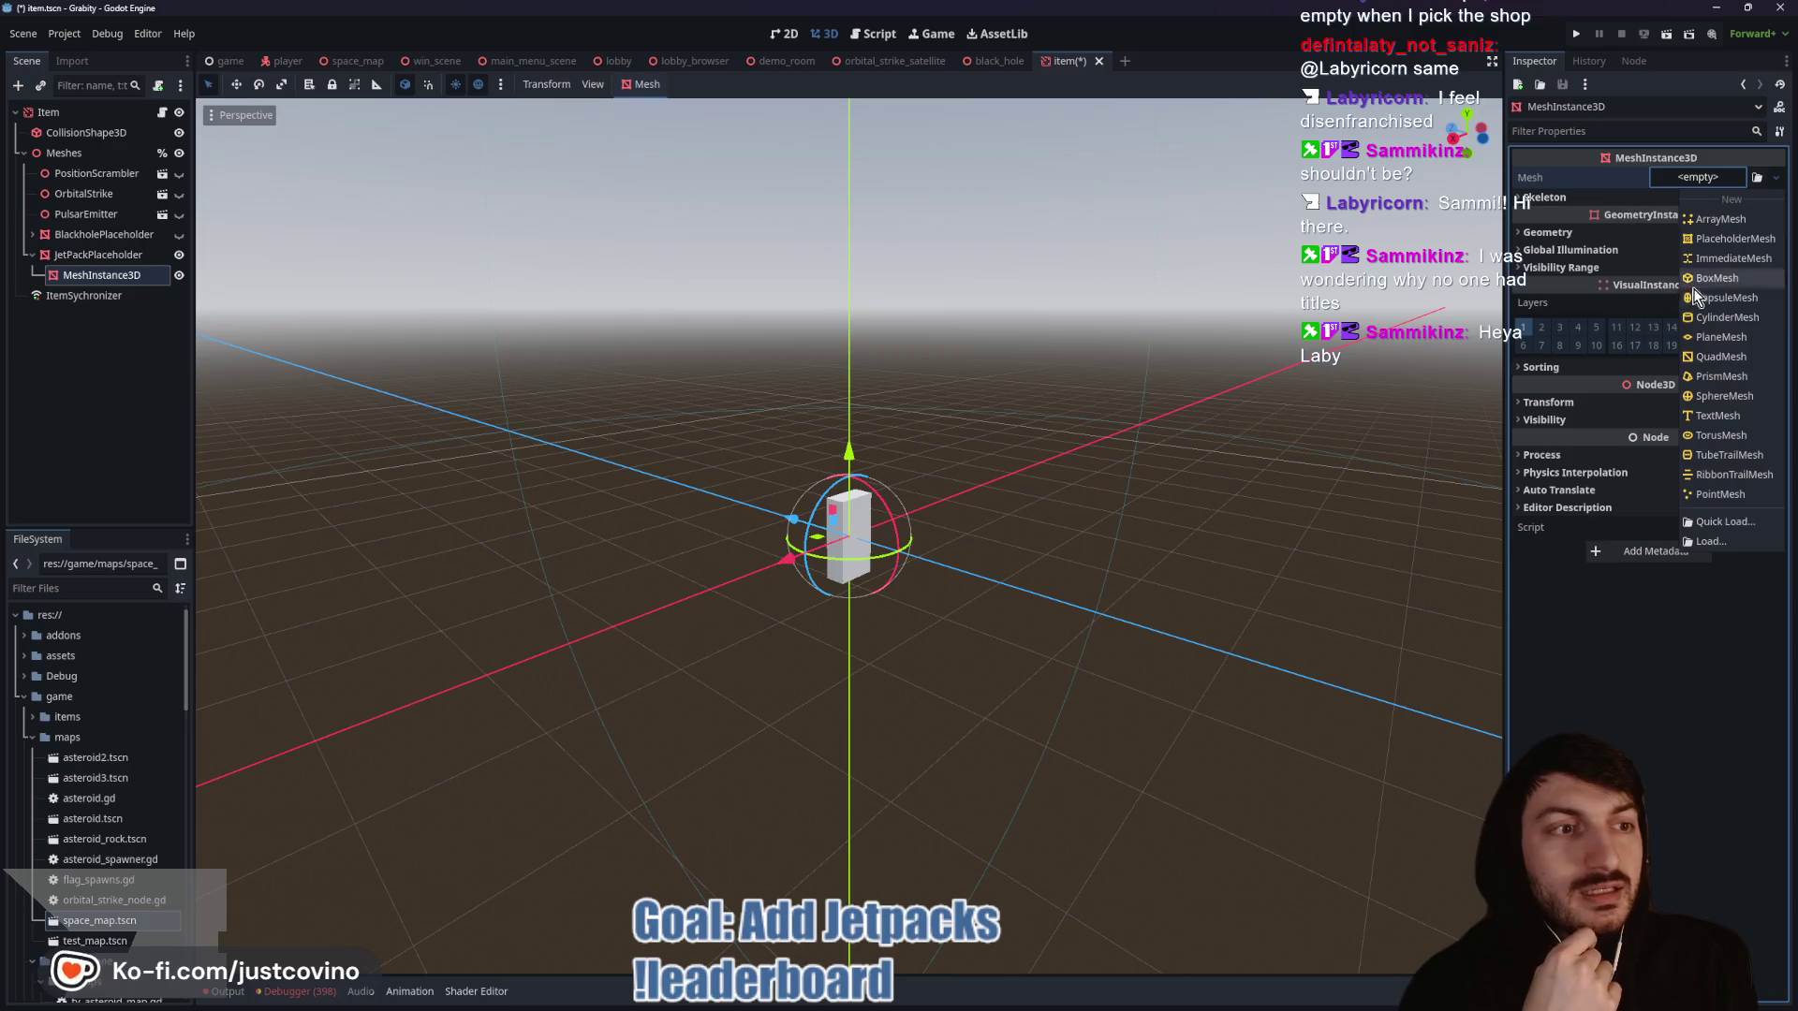
left_click(1681, 312)
left_click(1693, 198)
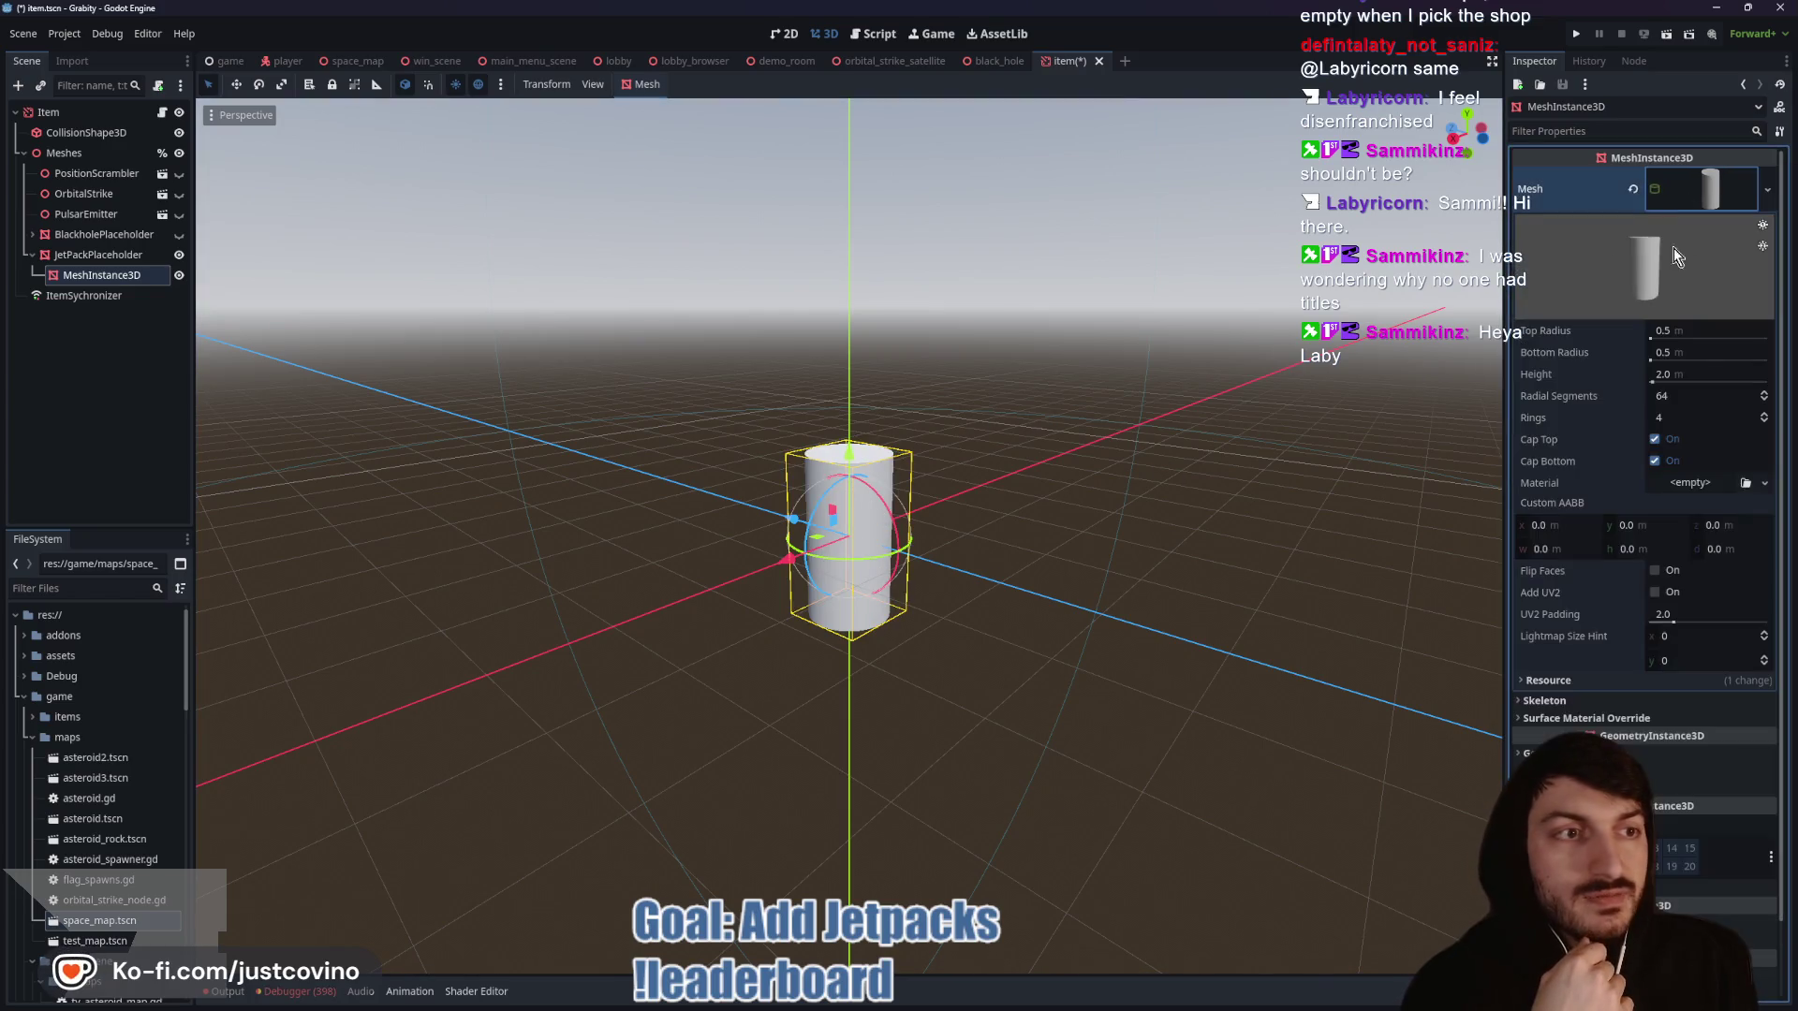
left_click(1699, 330)
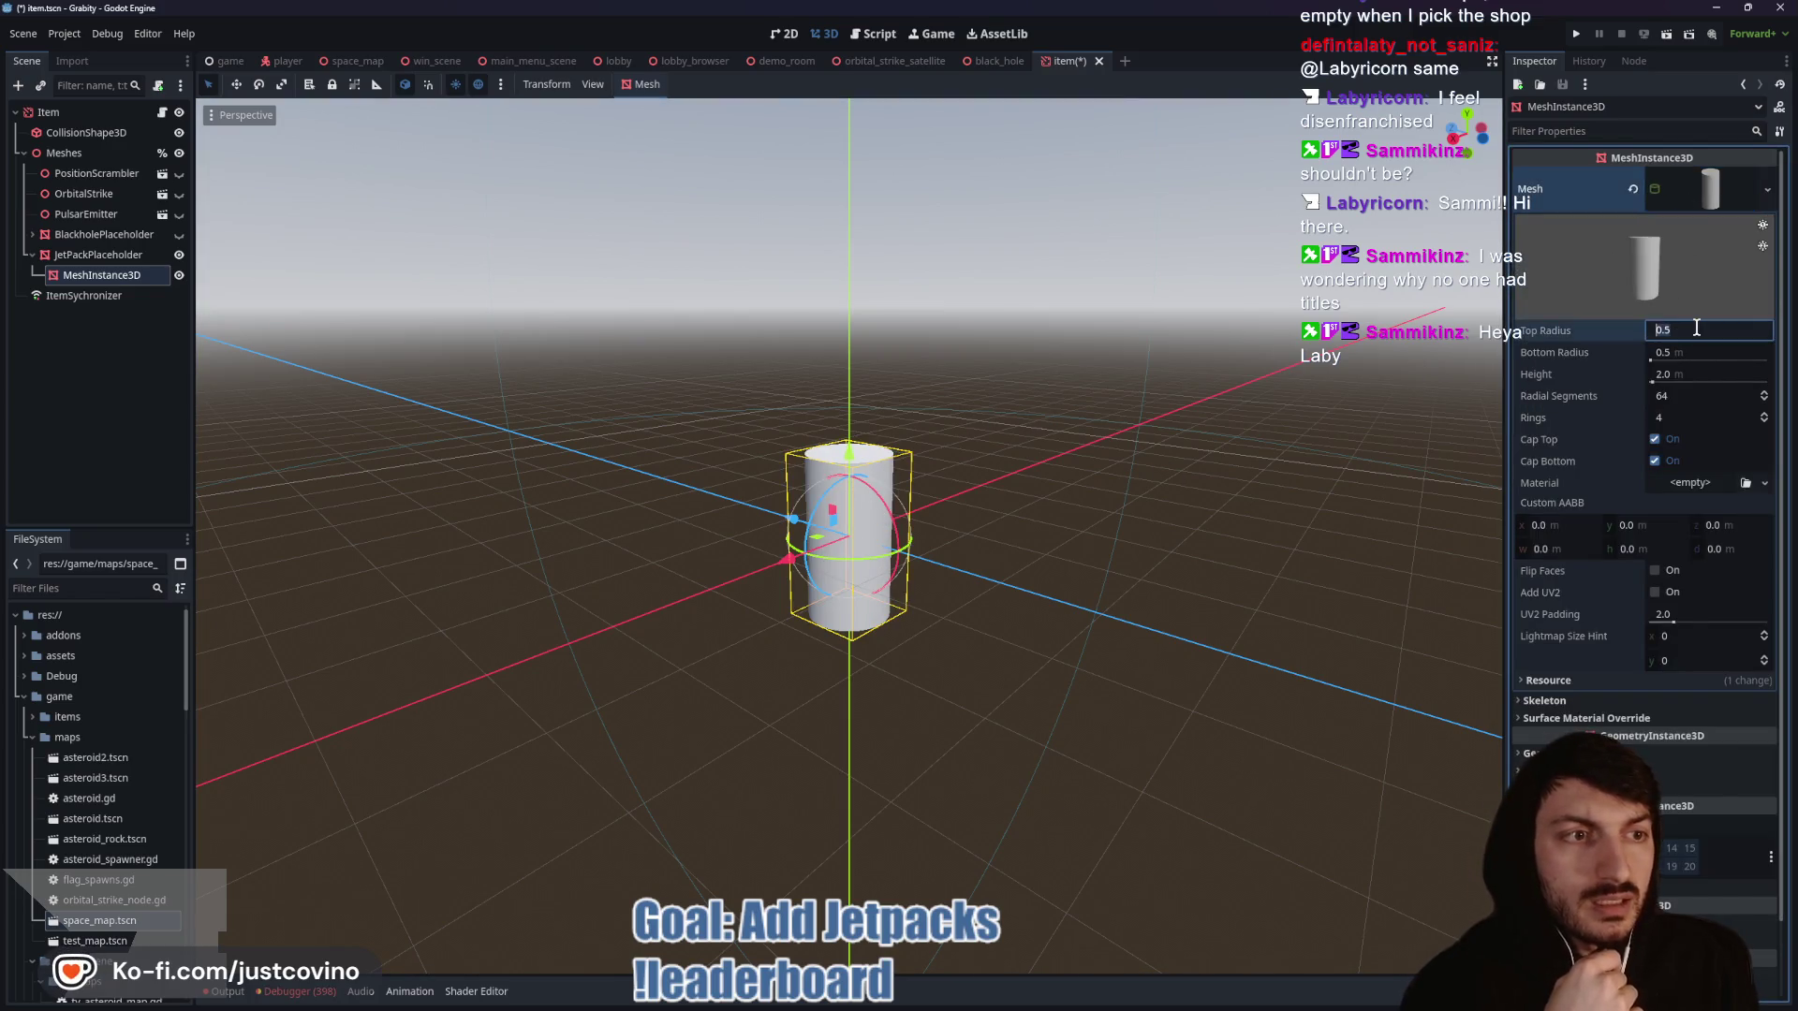
key("Tab")
type("0.25")
key("Return")
left_click(1721, 373)
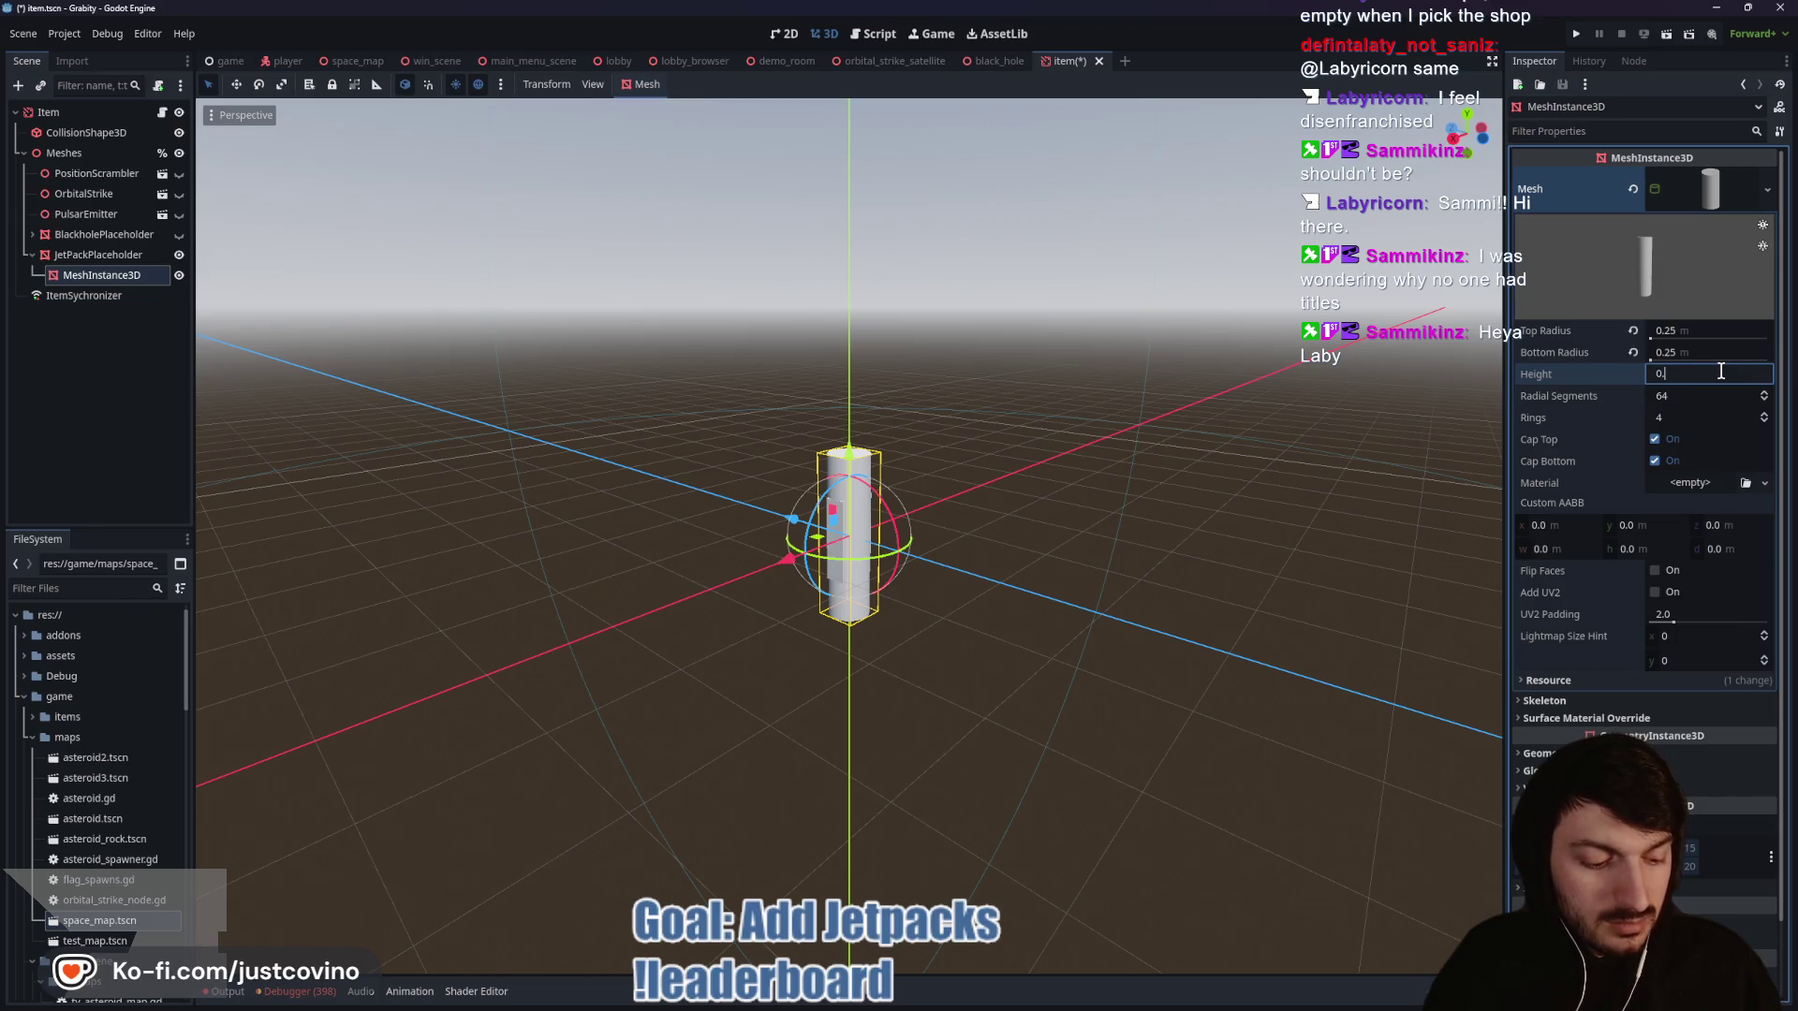
type("5")
key("Return")
Step: Stretch the cylinder's height to 0.85 while checking it in a rear orthogonal view
left_click_drag(796, 551, 735, 554)
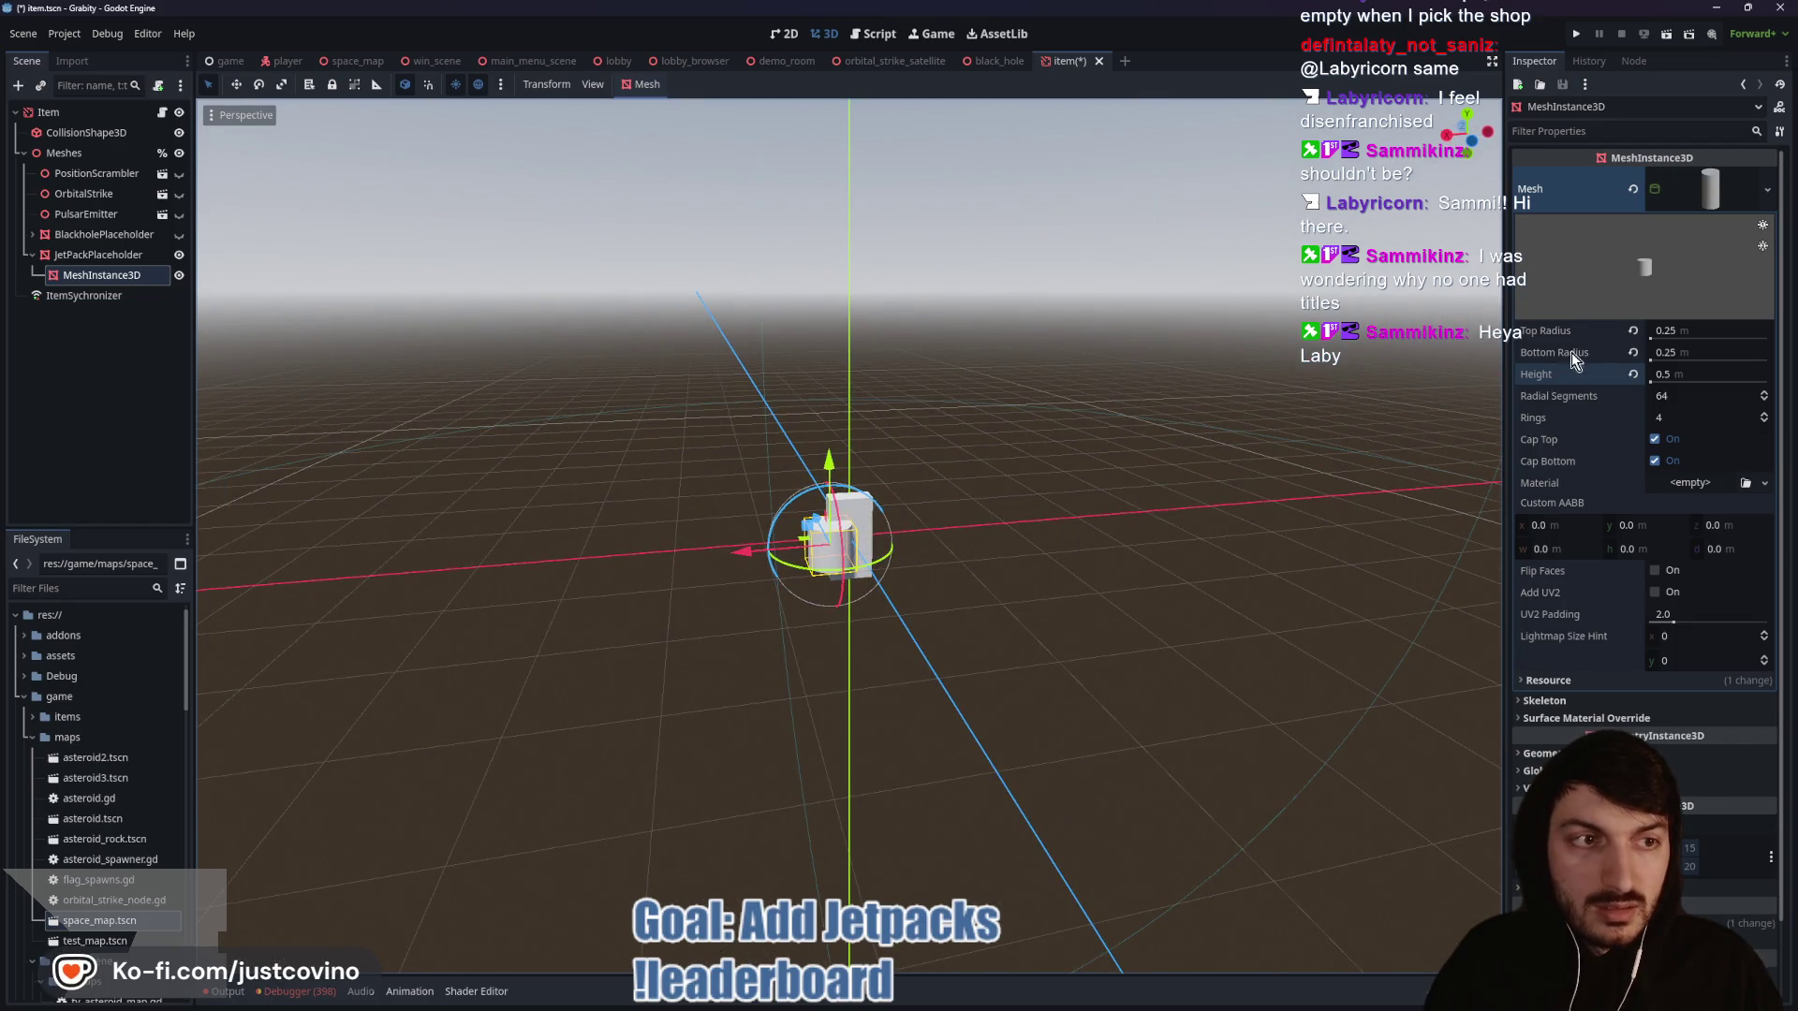
left_click_drag(1664, 373, 1704, 372)
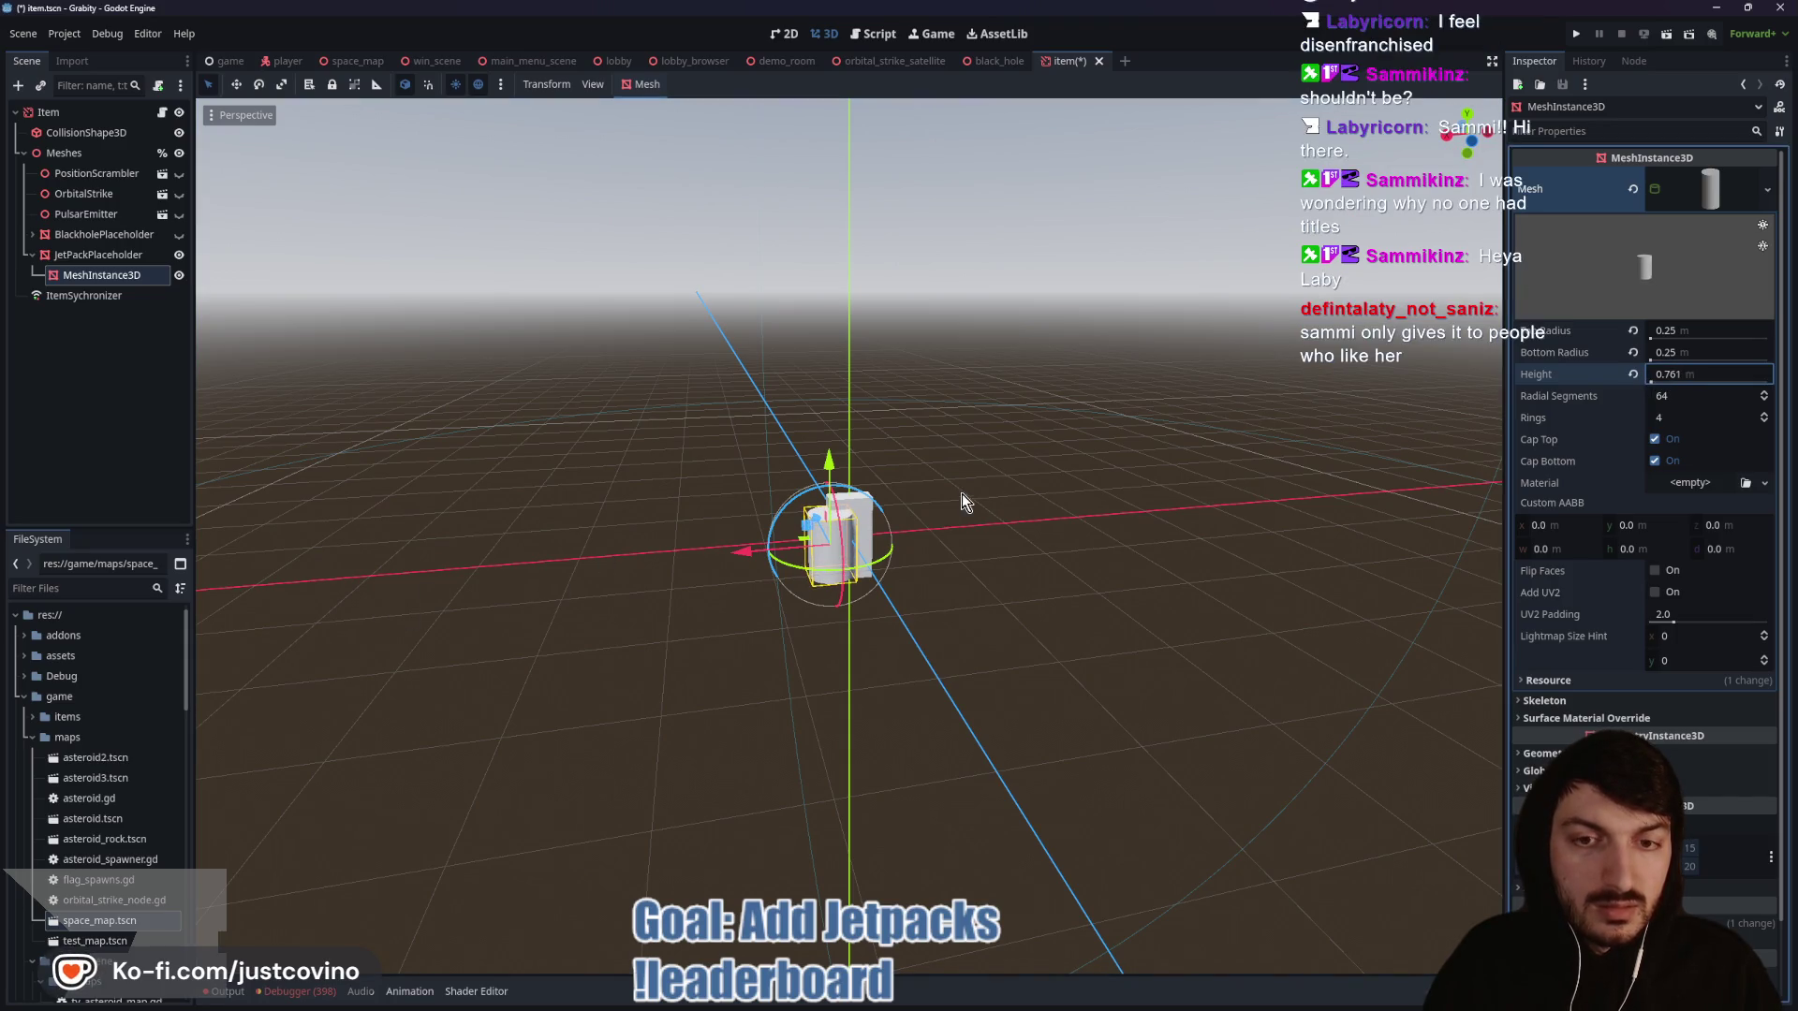
left_click(1473, 142)
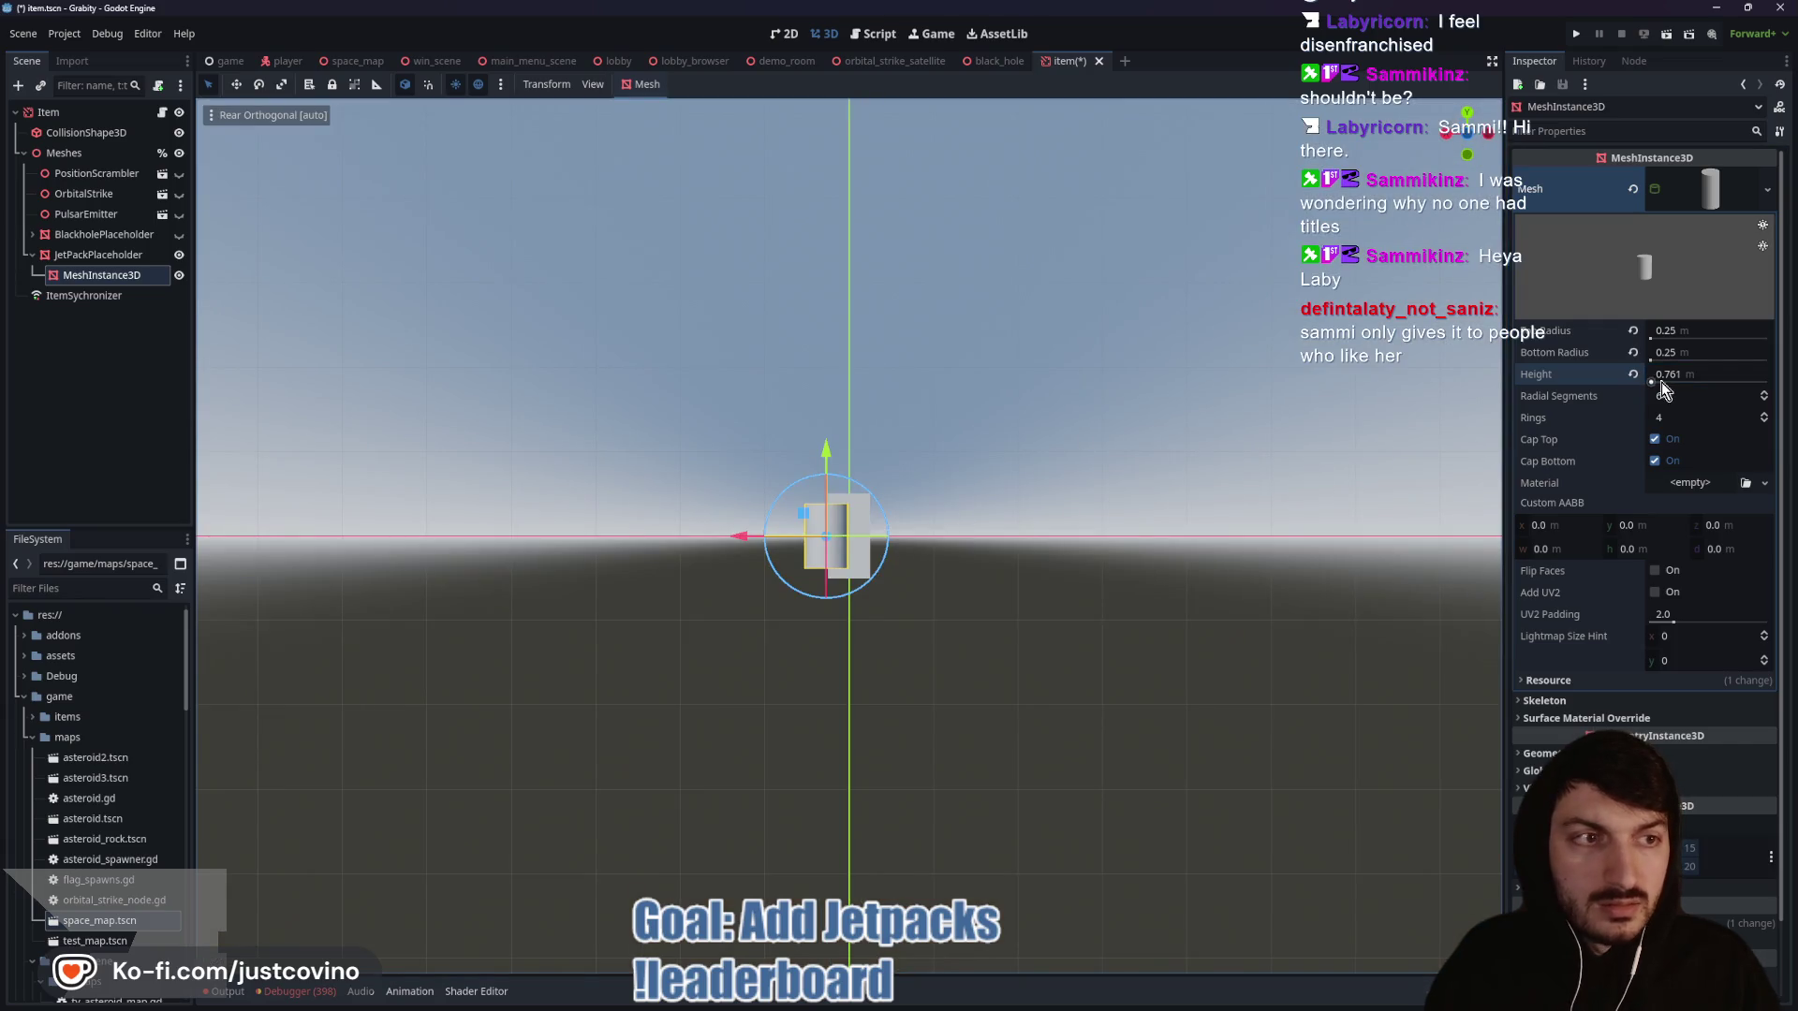
left_click_drag(1685, 374, 1699, 374)
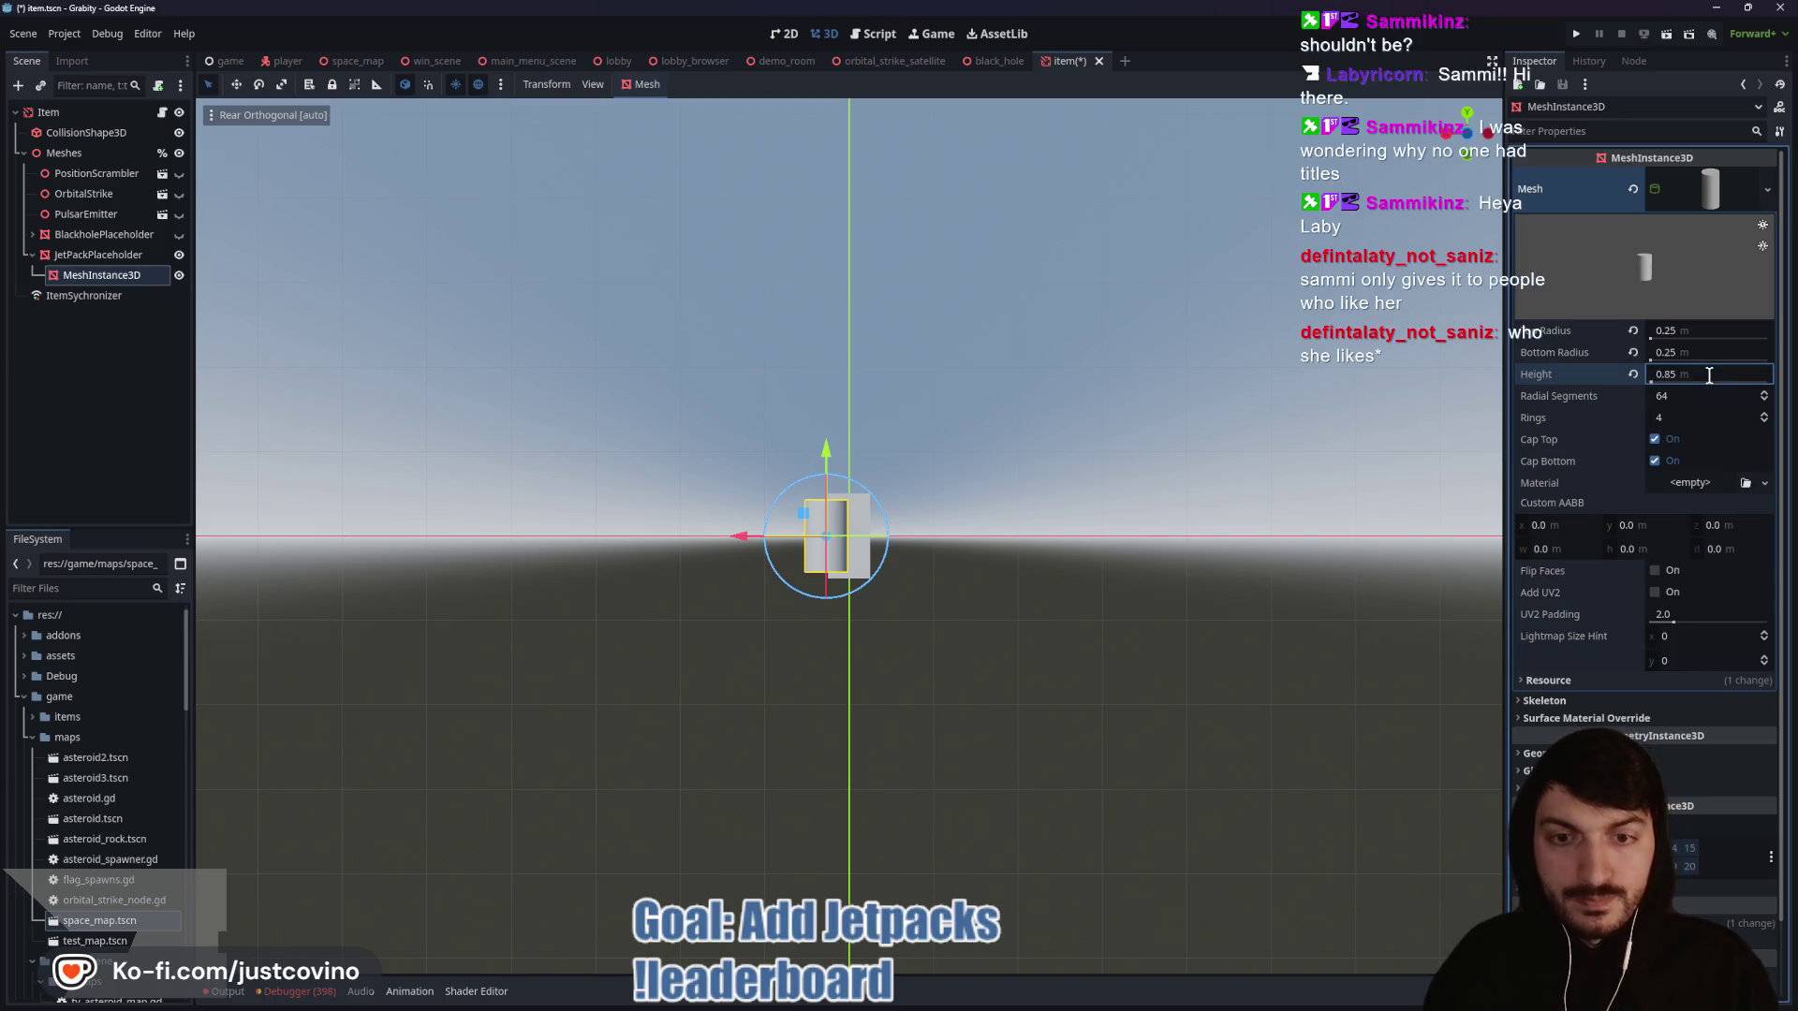
Step: Duplicate the cylinder beside the first one, then hide JetPackPlaceholder and save the item scene
key("ctrl+d")
mouse_move(733, 537)
left_mouse_down()
mouse_move(1228, 558)
mouse_move(1279, 622)
mouse_move(1108, 453)
mouse_move(1072, 561)
left_mouse_up()
left_click(1067, 517)
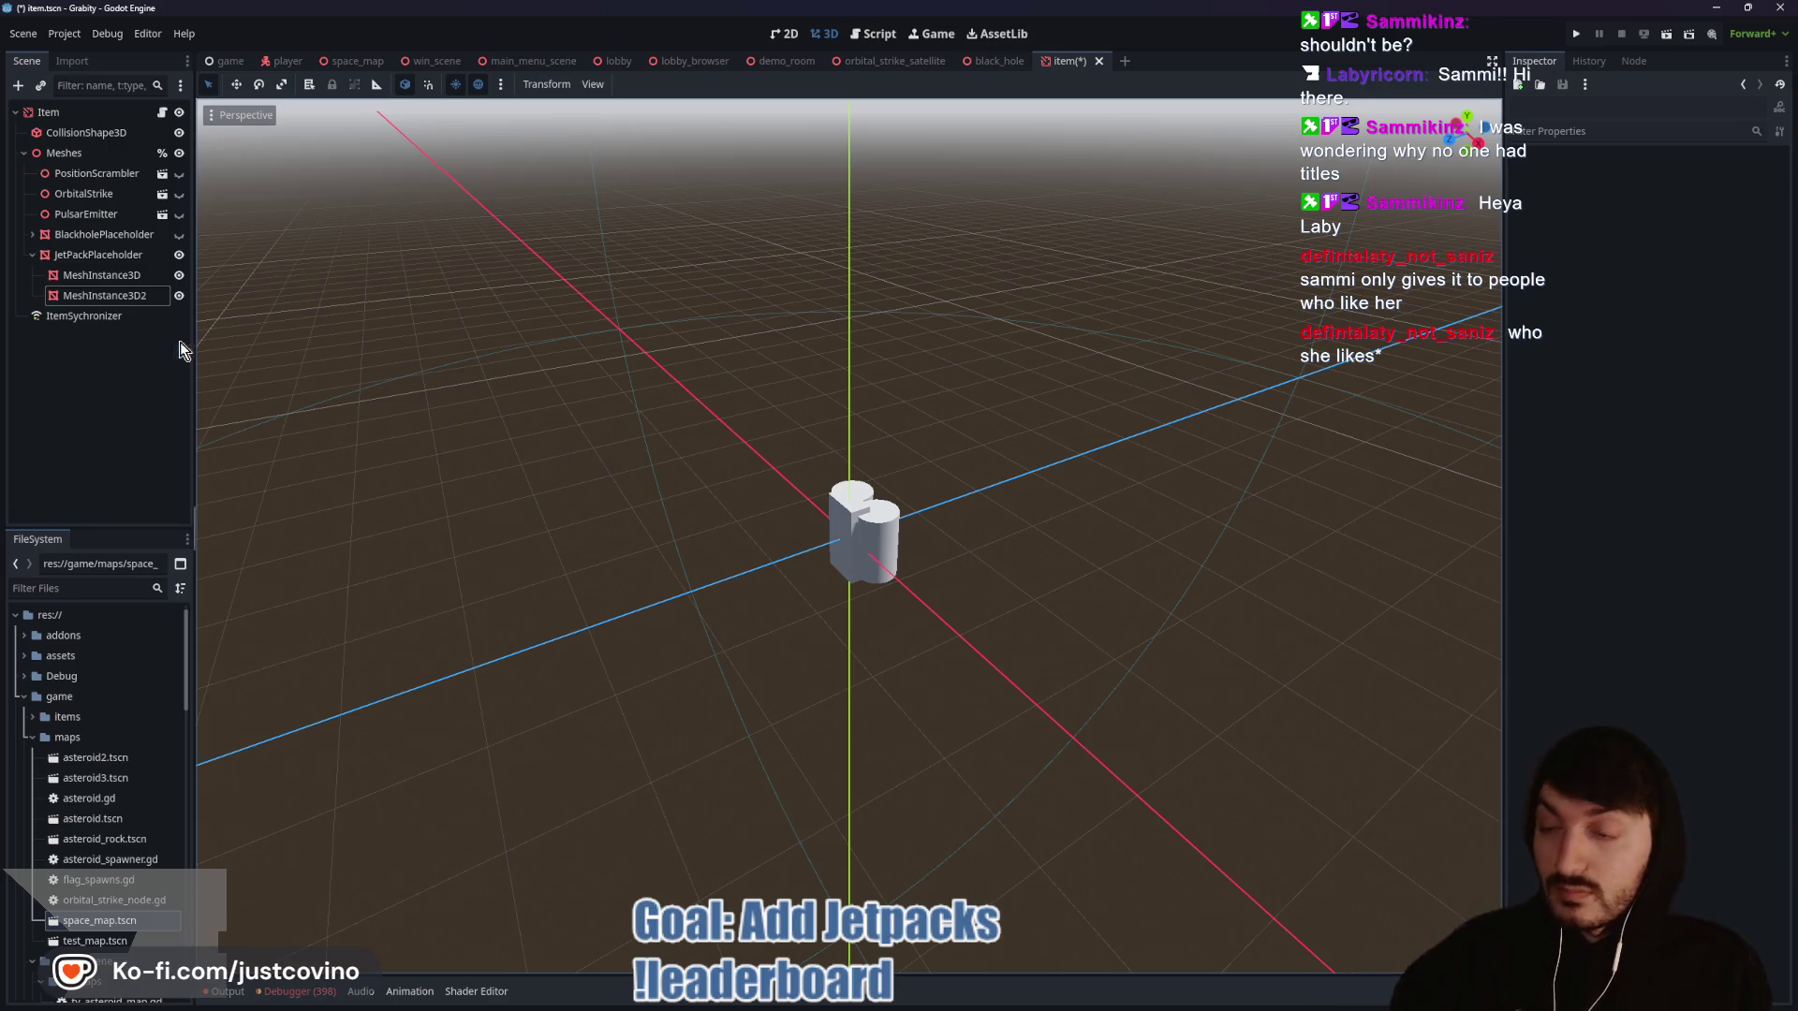
left_click(33, 255)
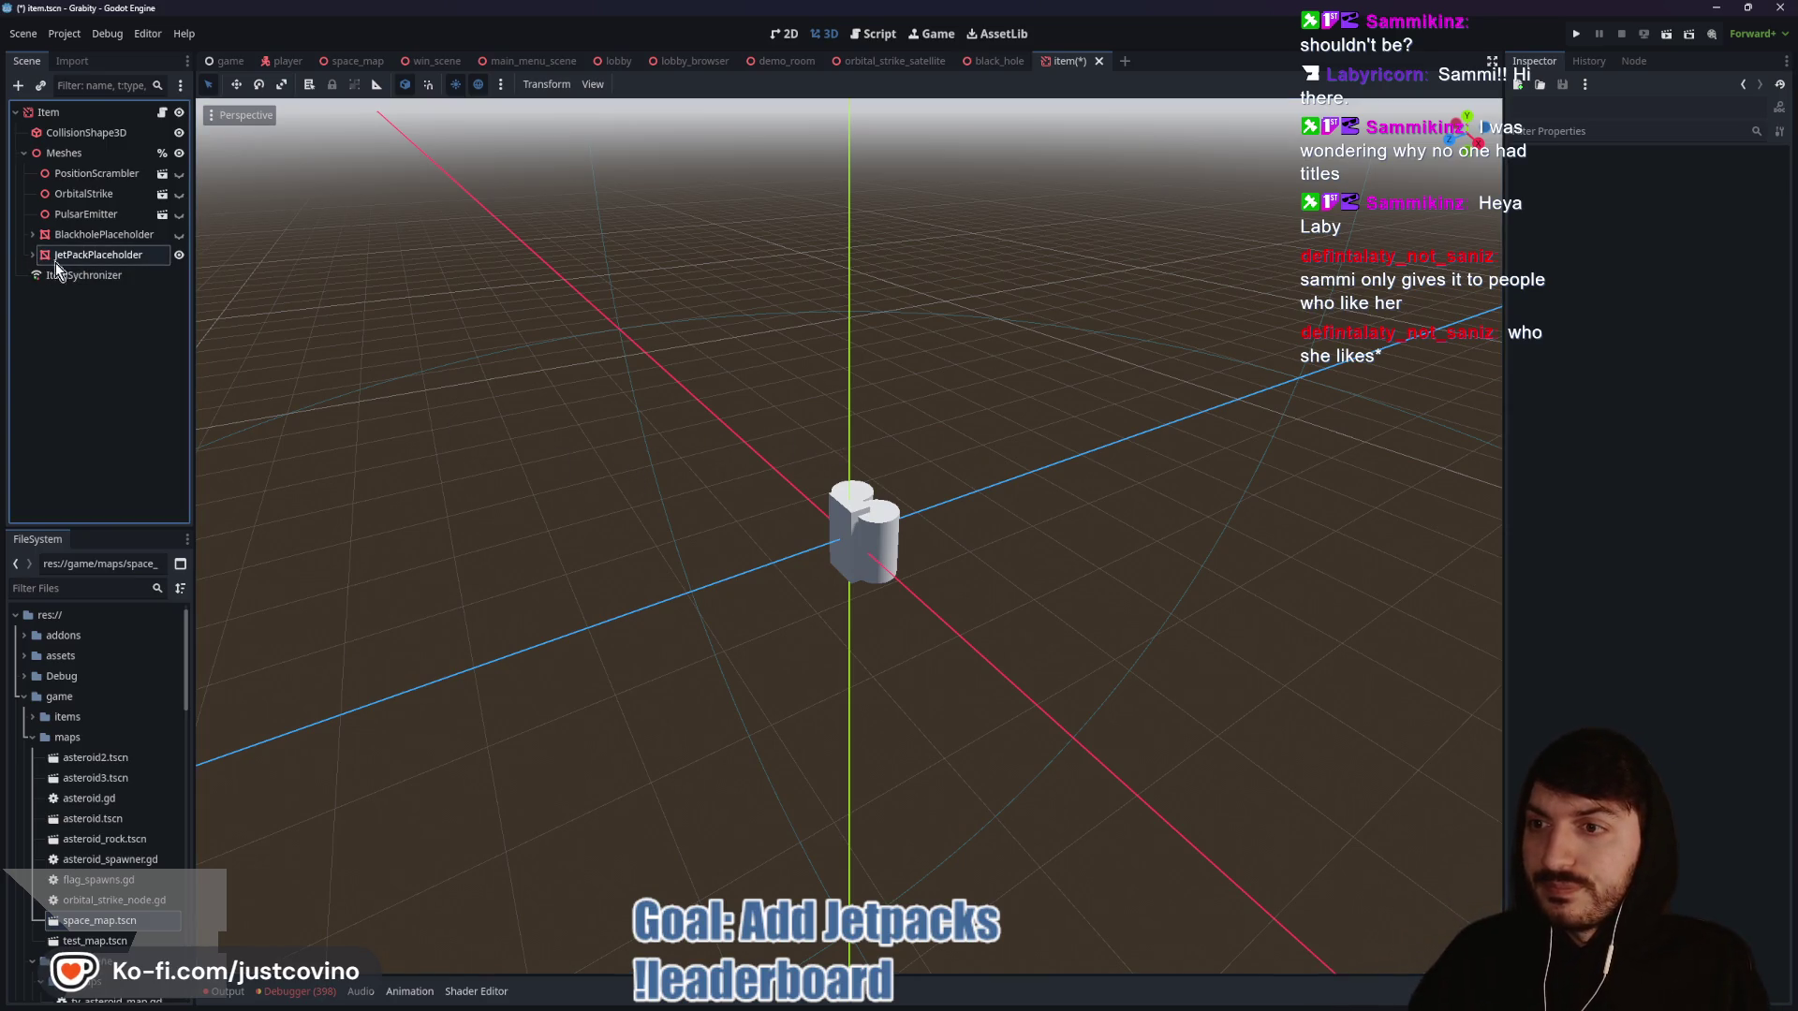
left_click(178, 254)
key("ctrl+s")
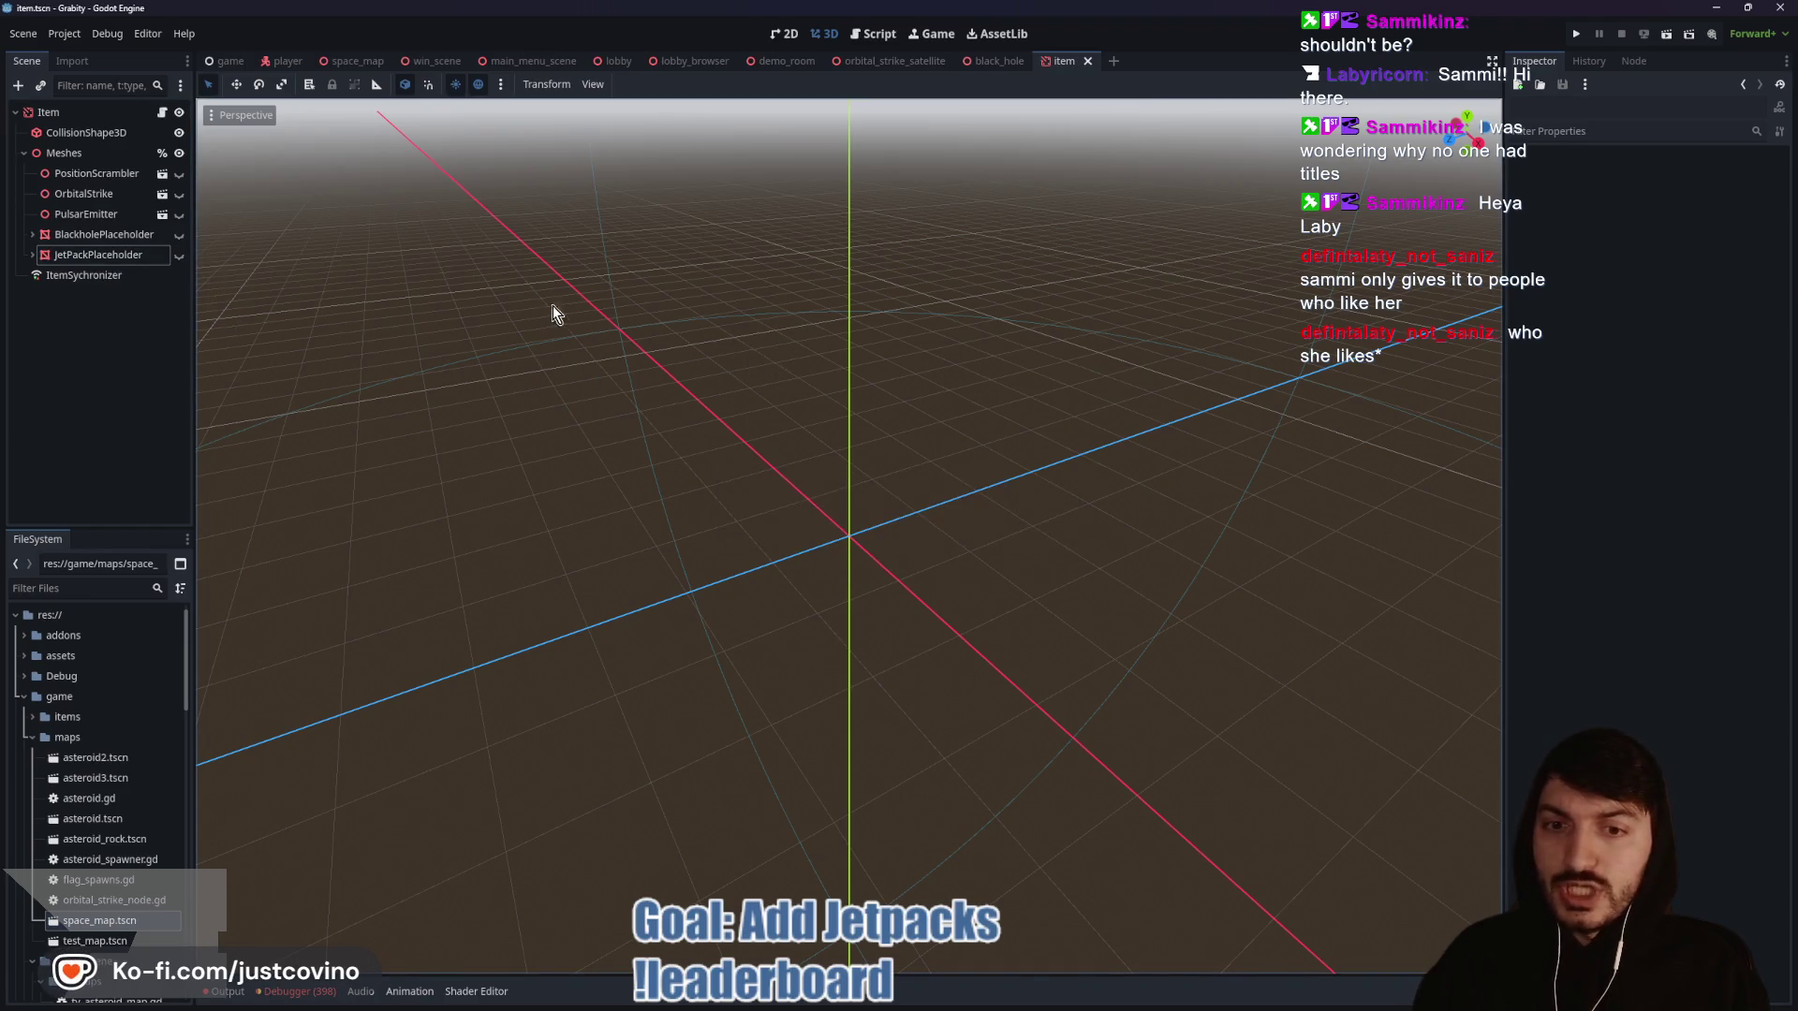
Step: Open player.gd and start a new line below the black_hole case in cheat_item
left_click(163, 112)
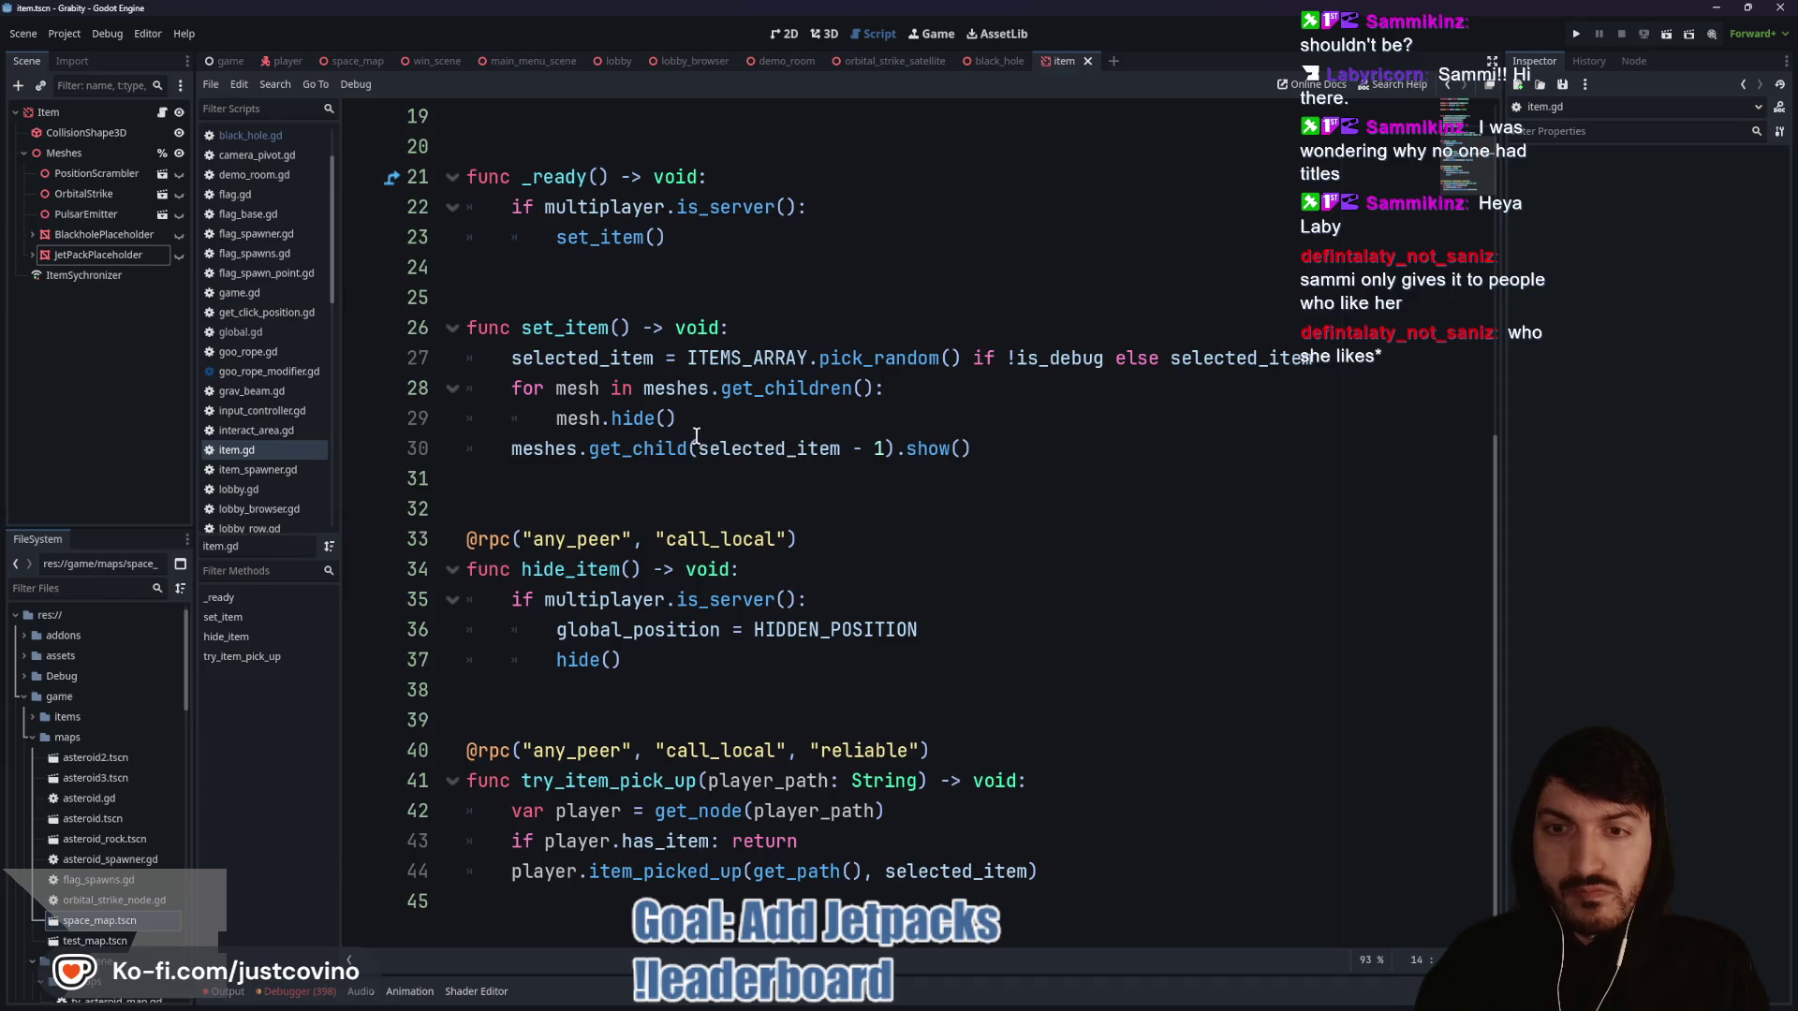
scroll(698, 437, "up", 4)
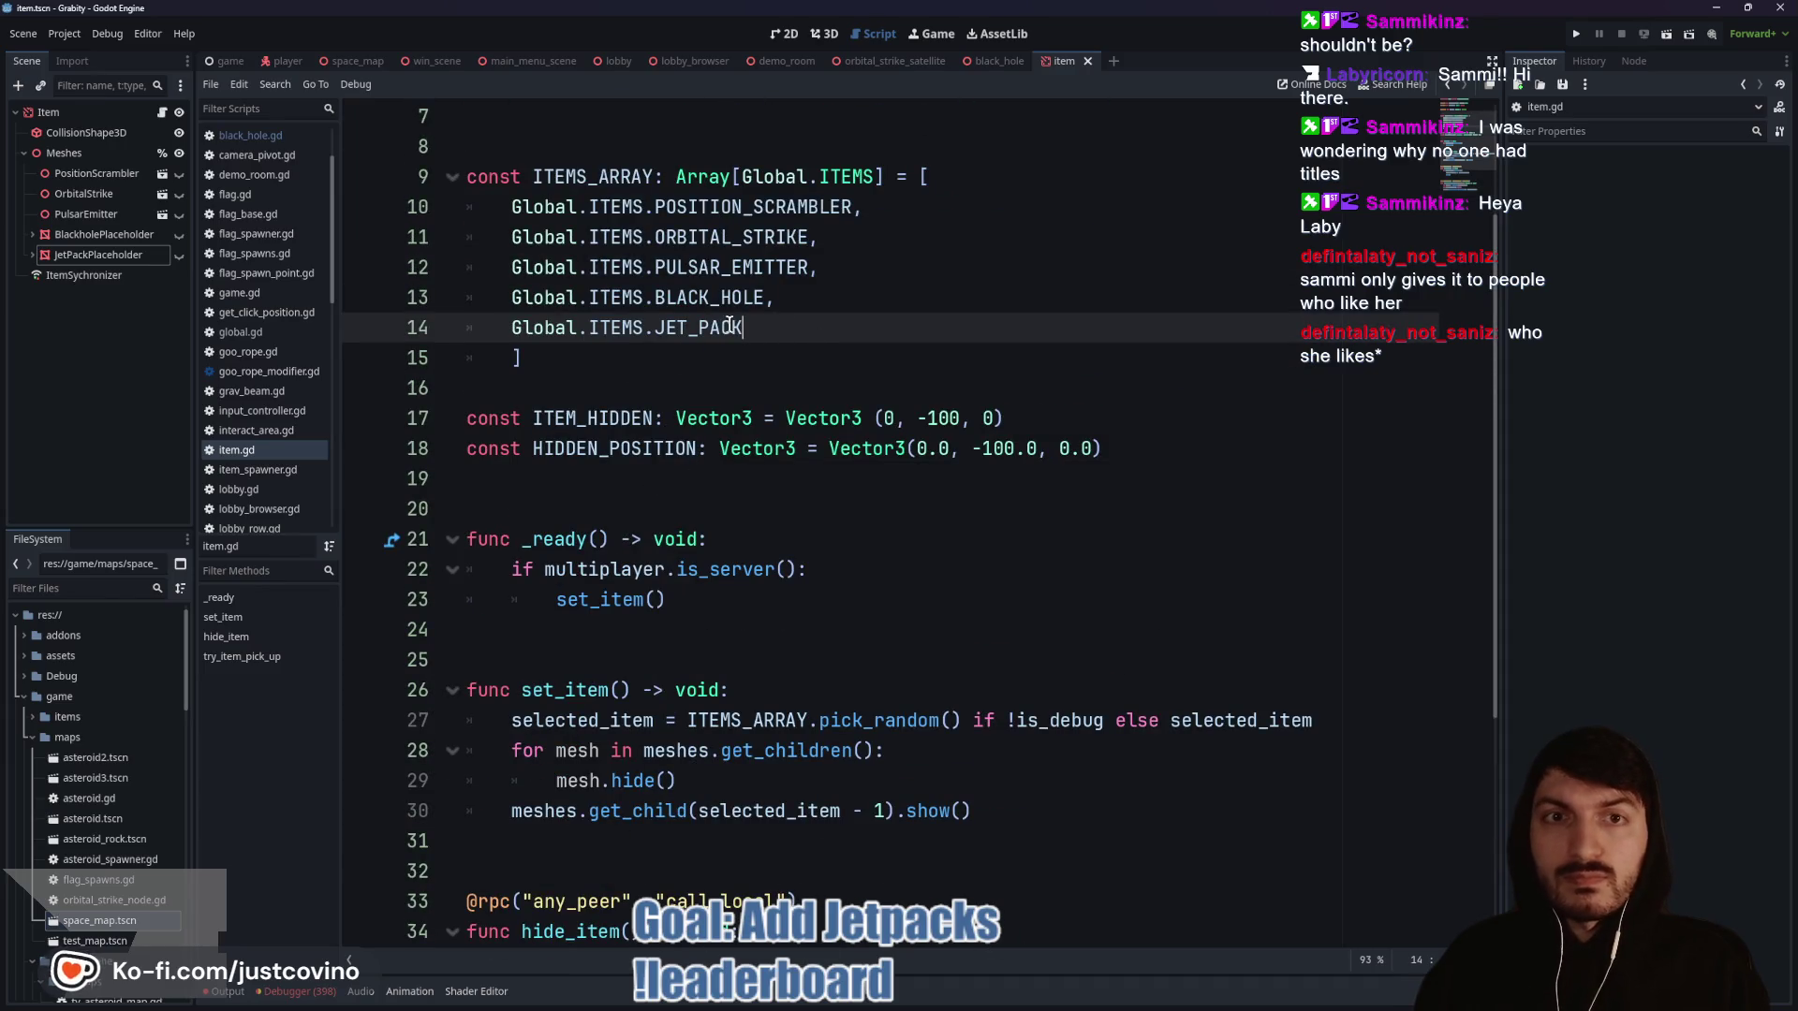
left_click(285, 61)
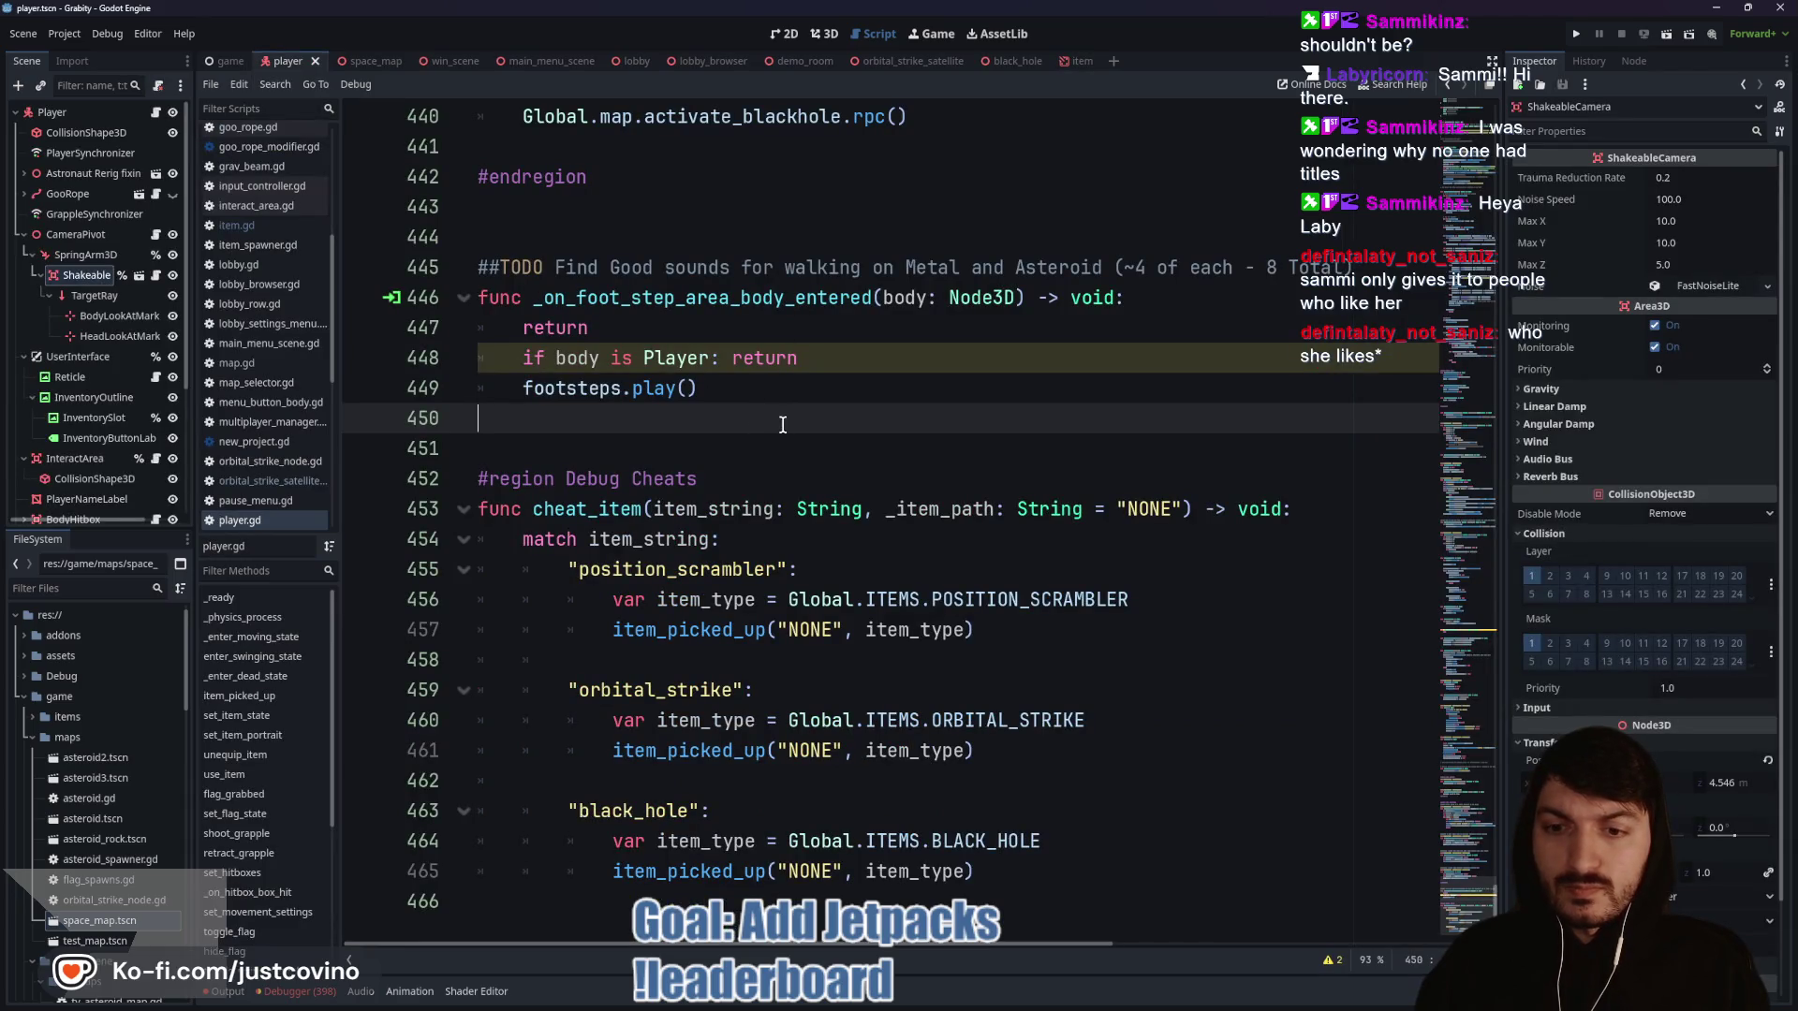
left_click(1027, 890)
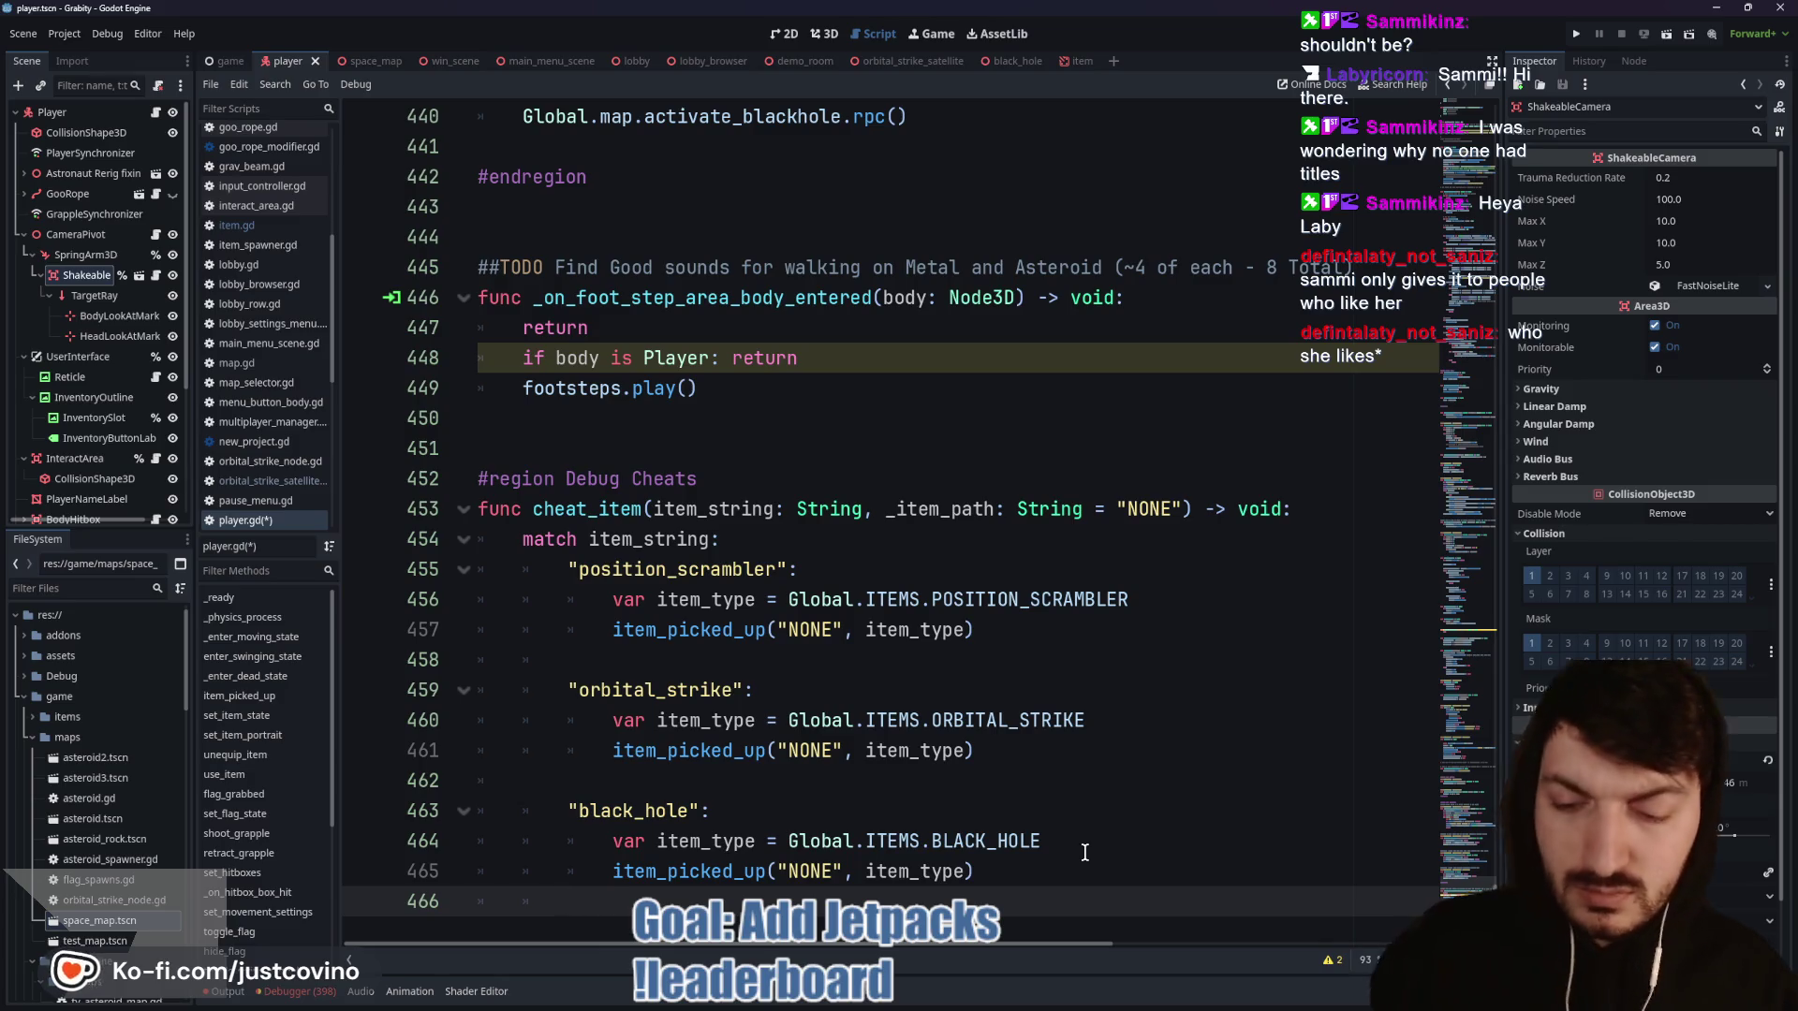
left_click(637, 792)
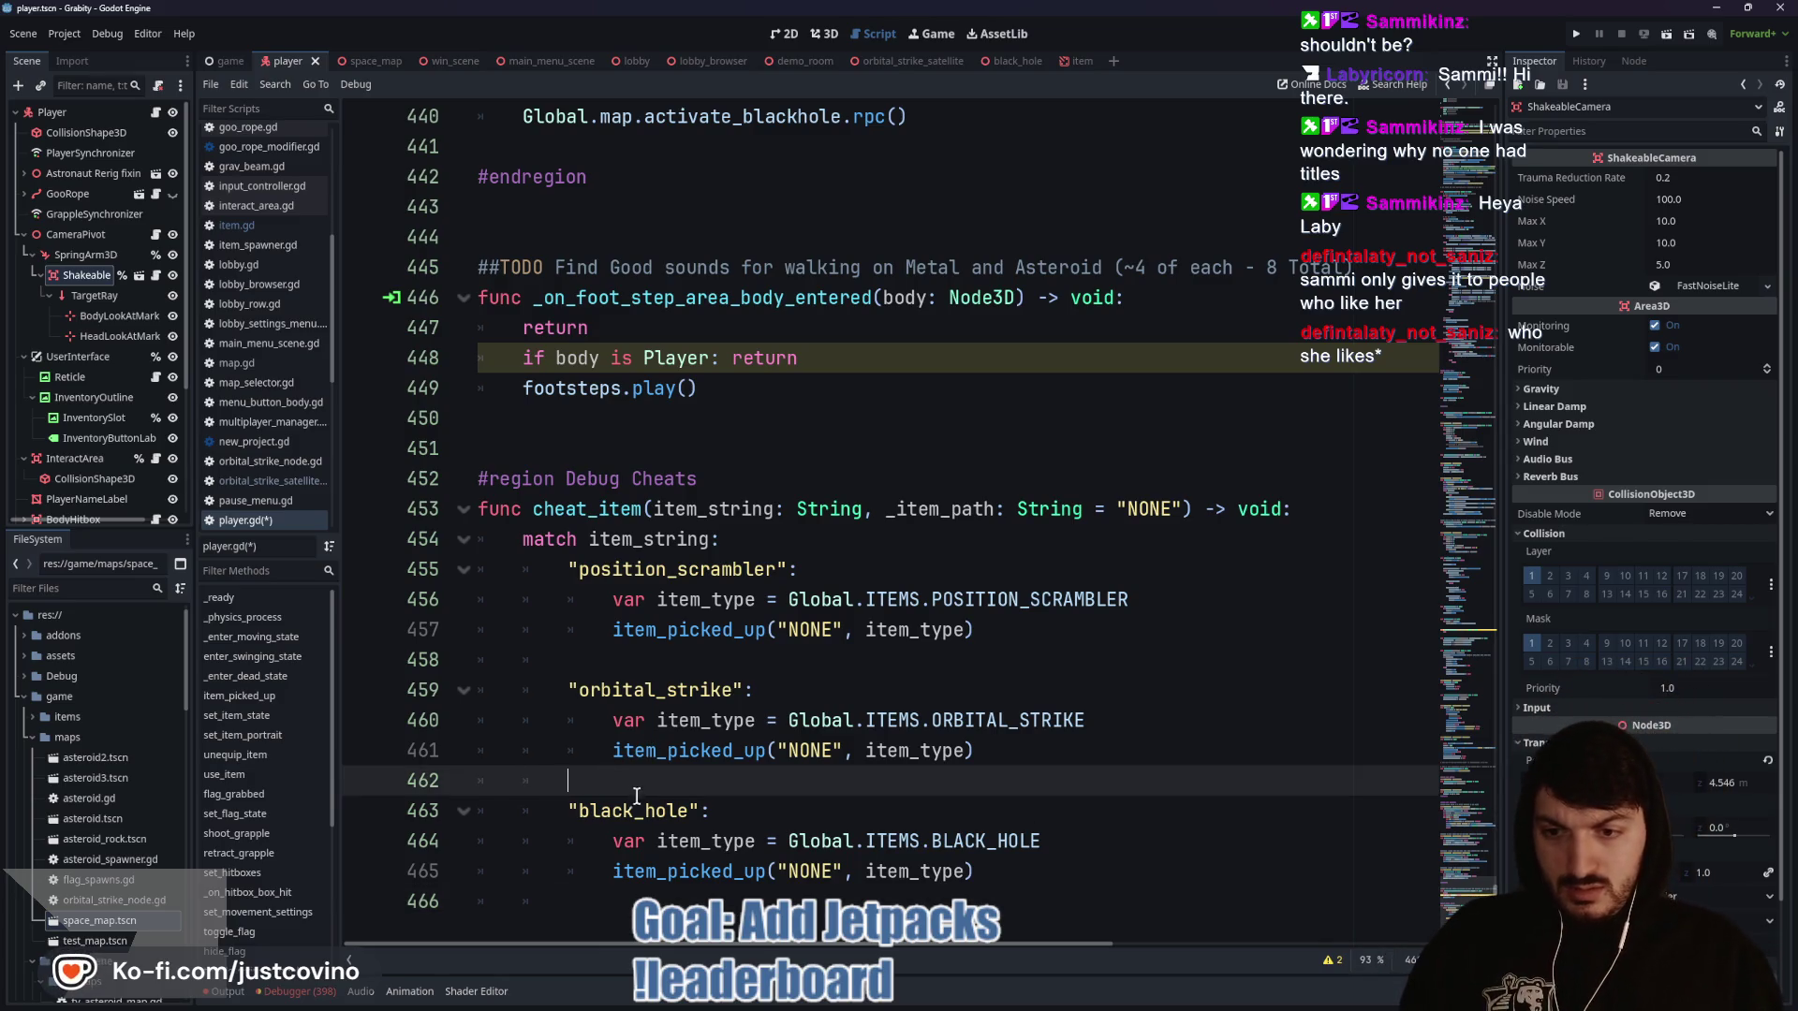
left_click(662, 899)
key("Return")
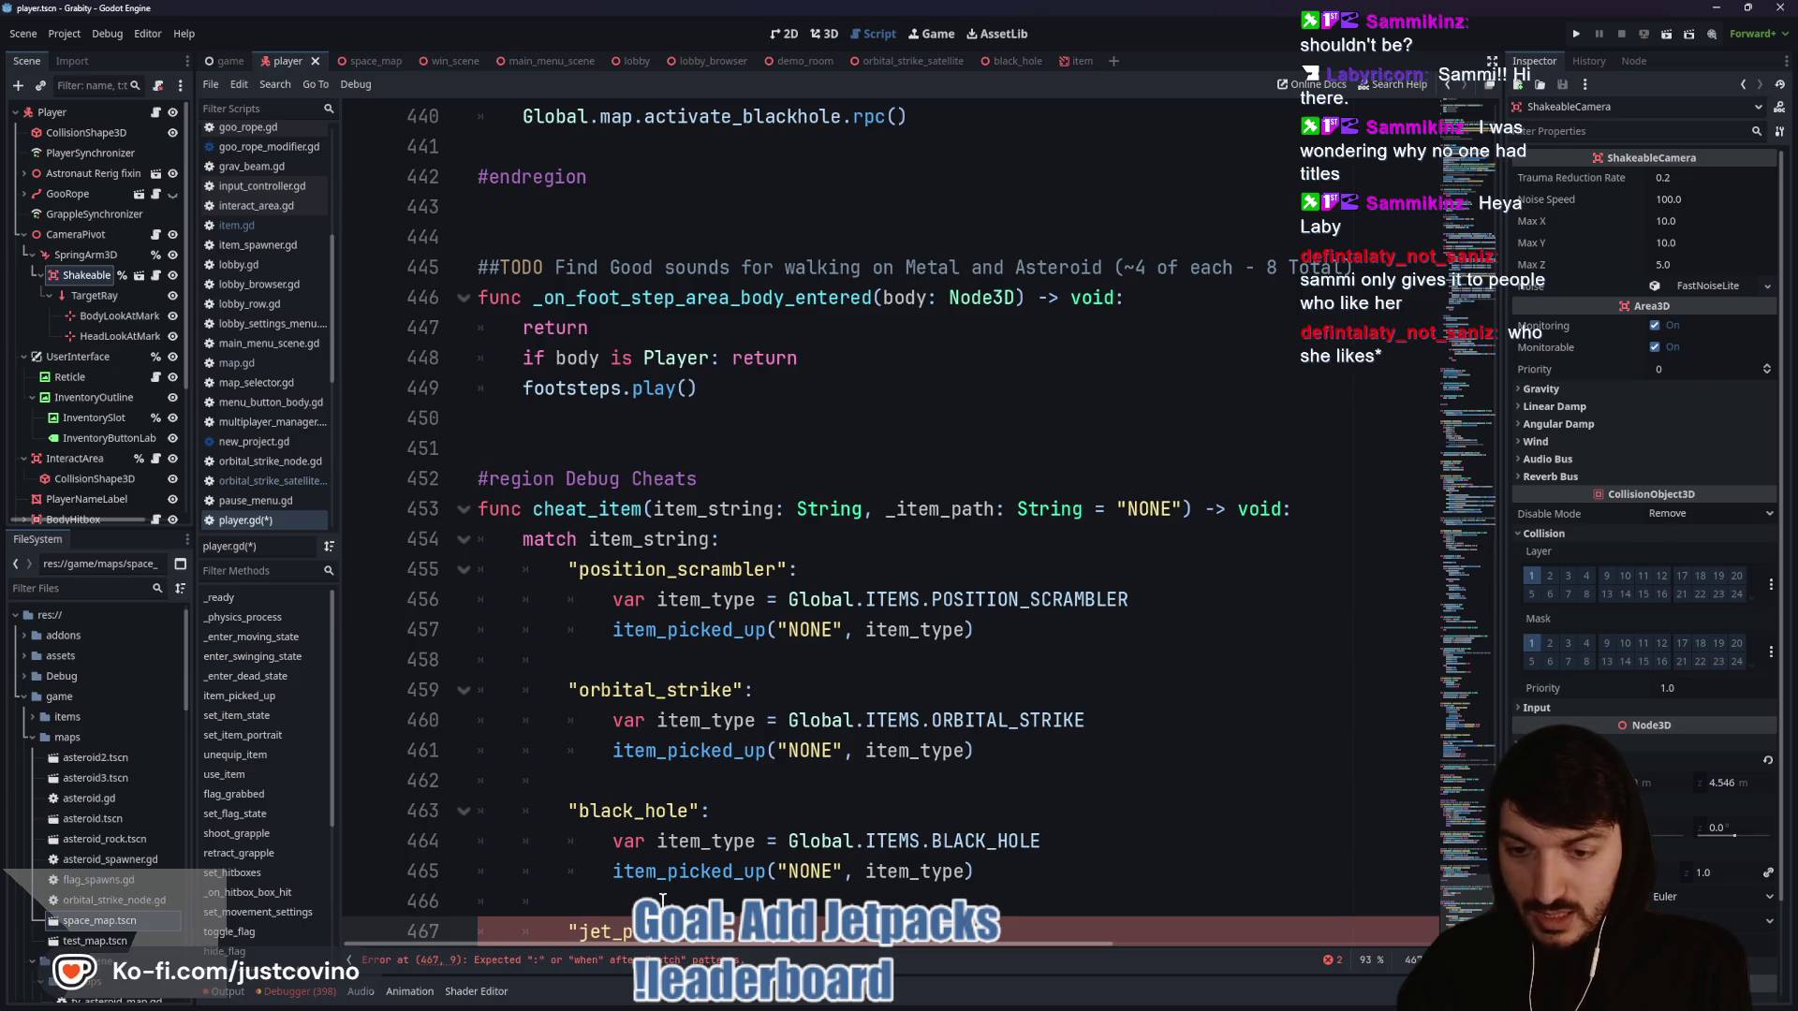
Step: Add a jet_pack case that sets item_type = Global.ITEMS.JET_PACK, and save
type(":")
key("Return")
type("va")
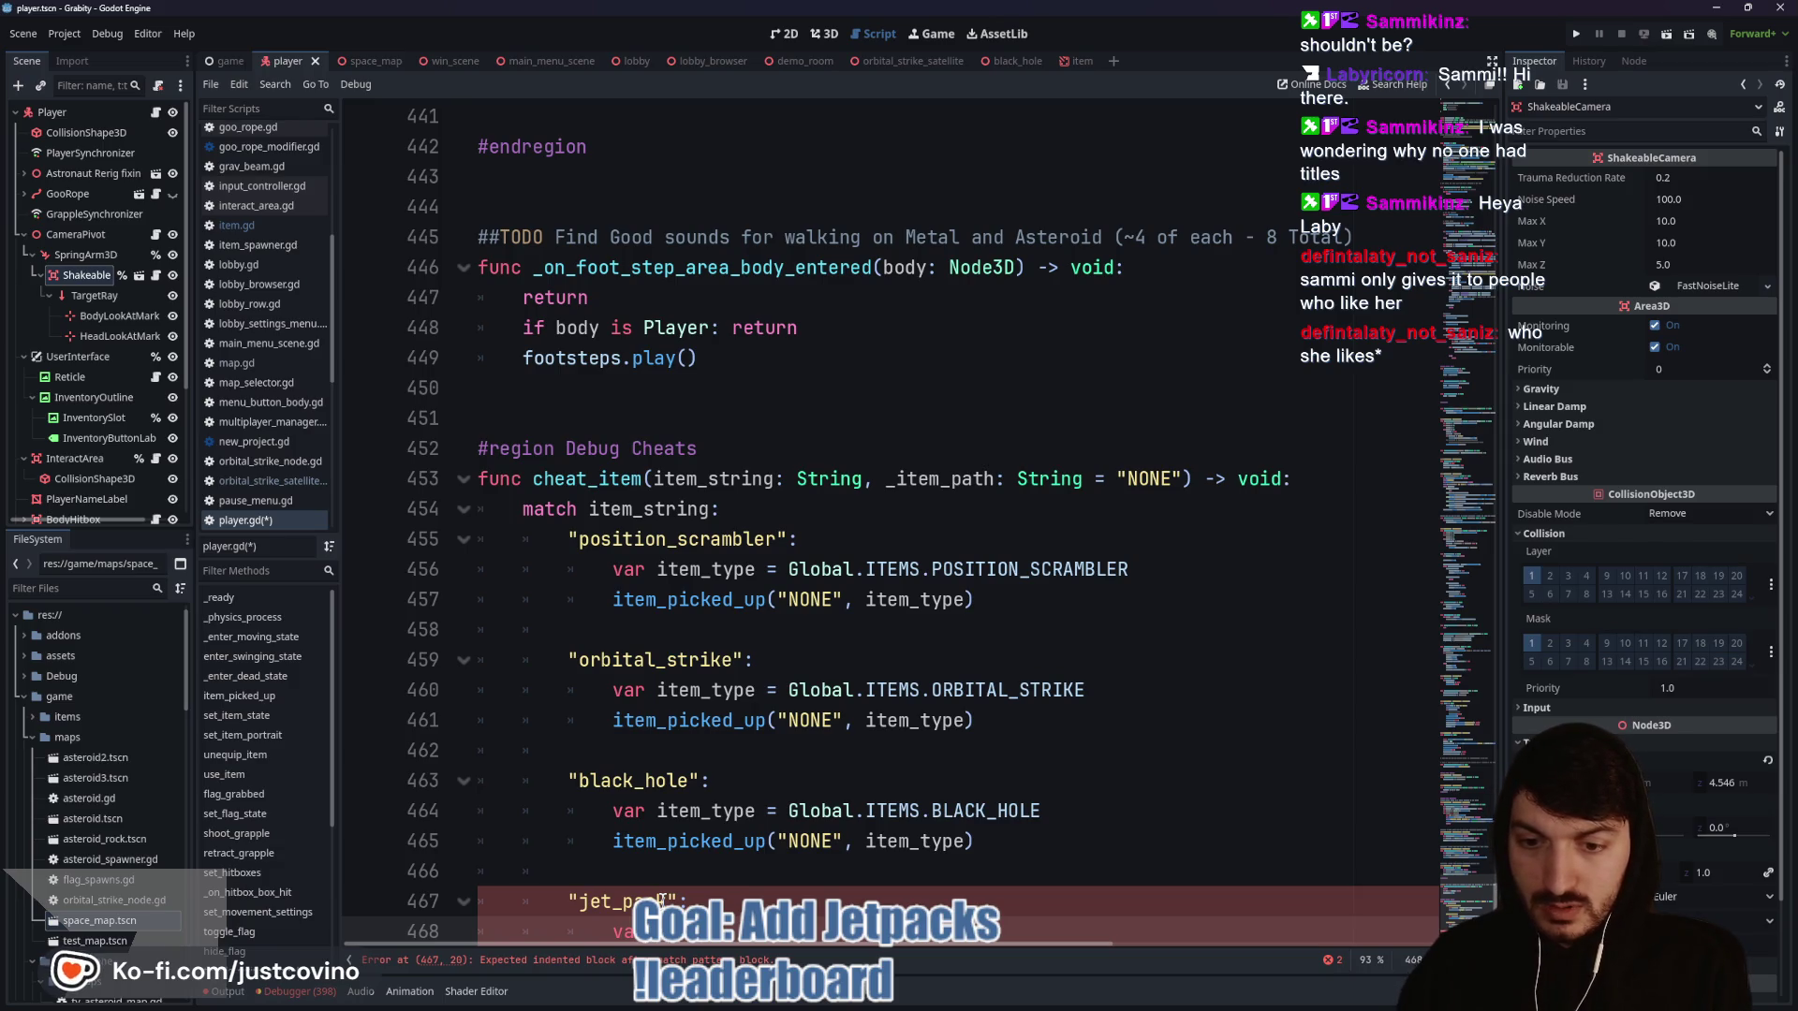
type("r item_type = Global.")
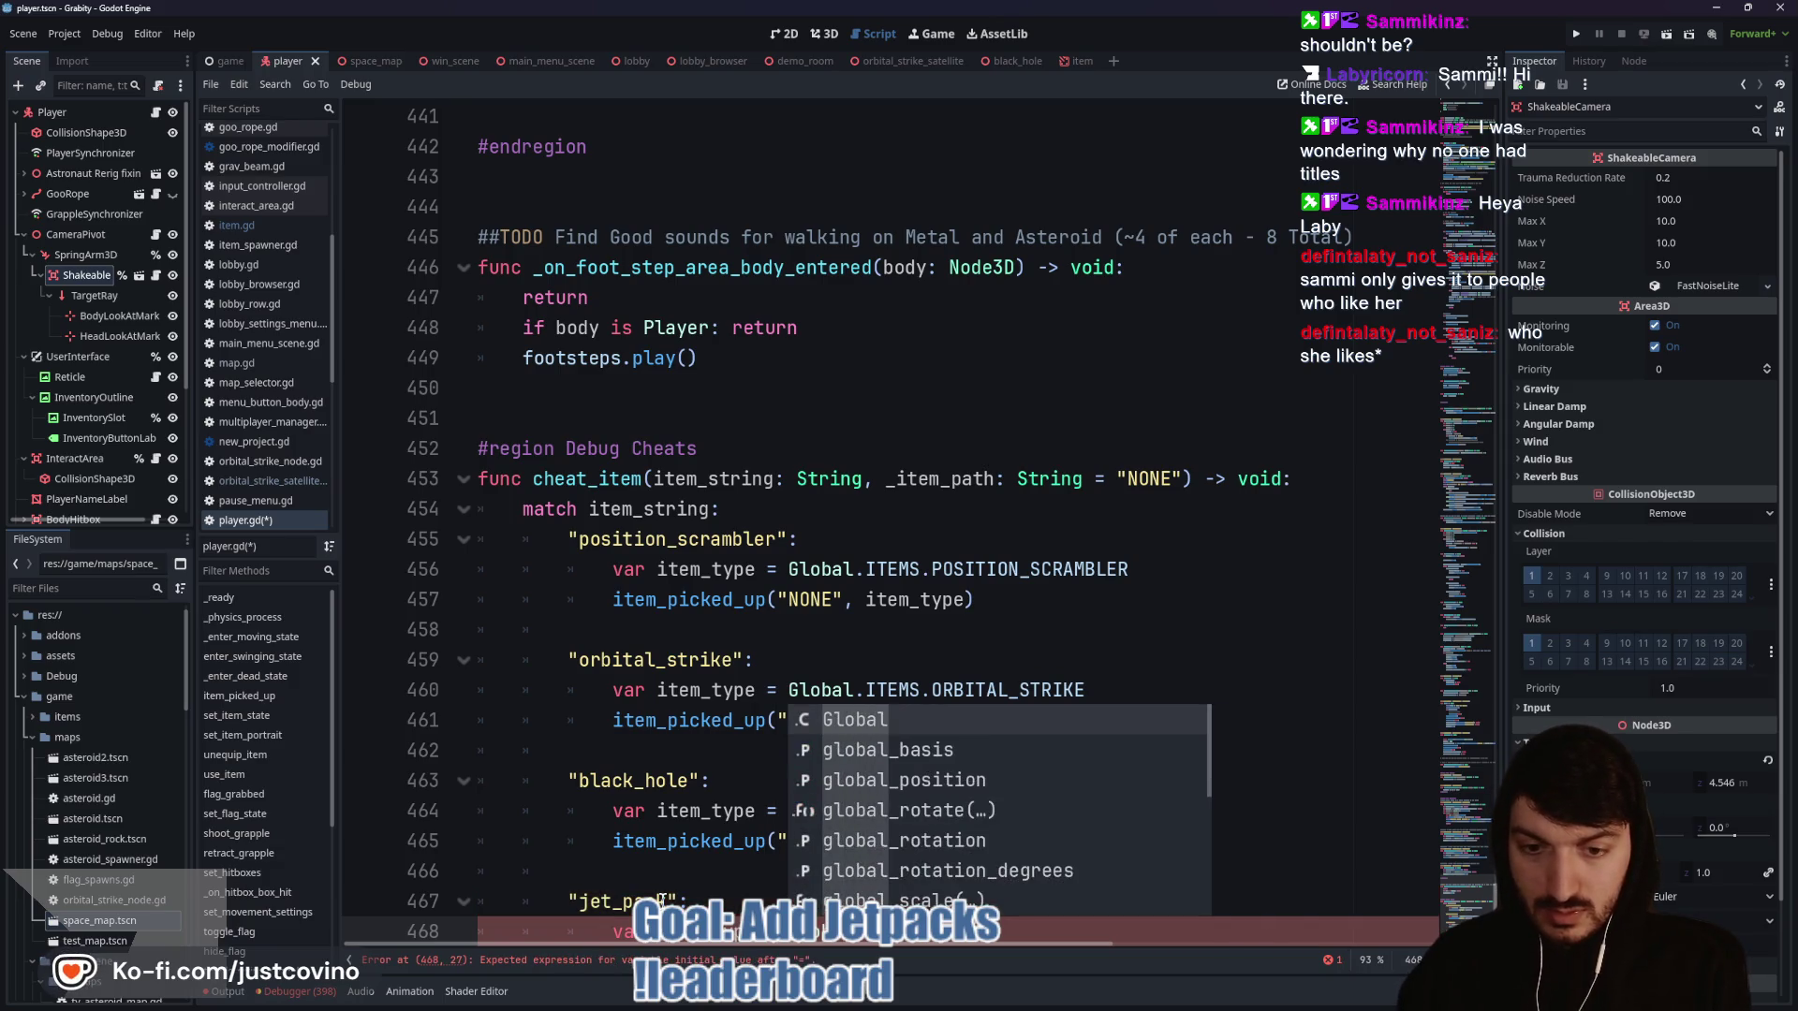
key("Escape")
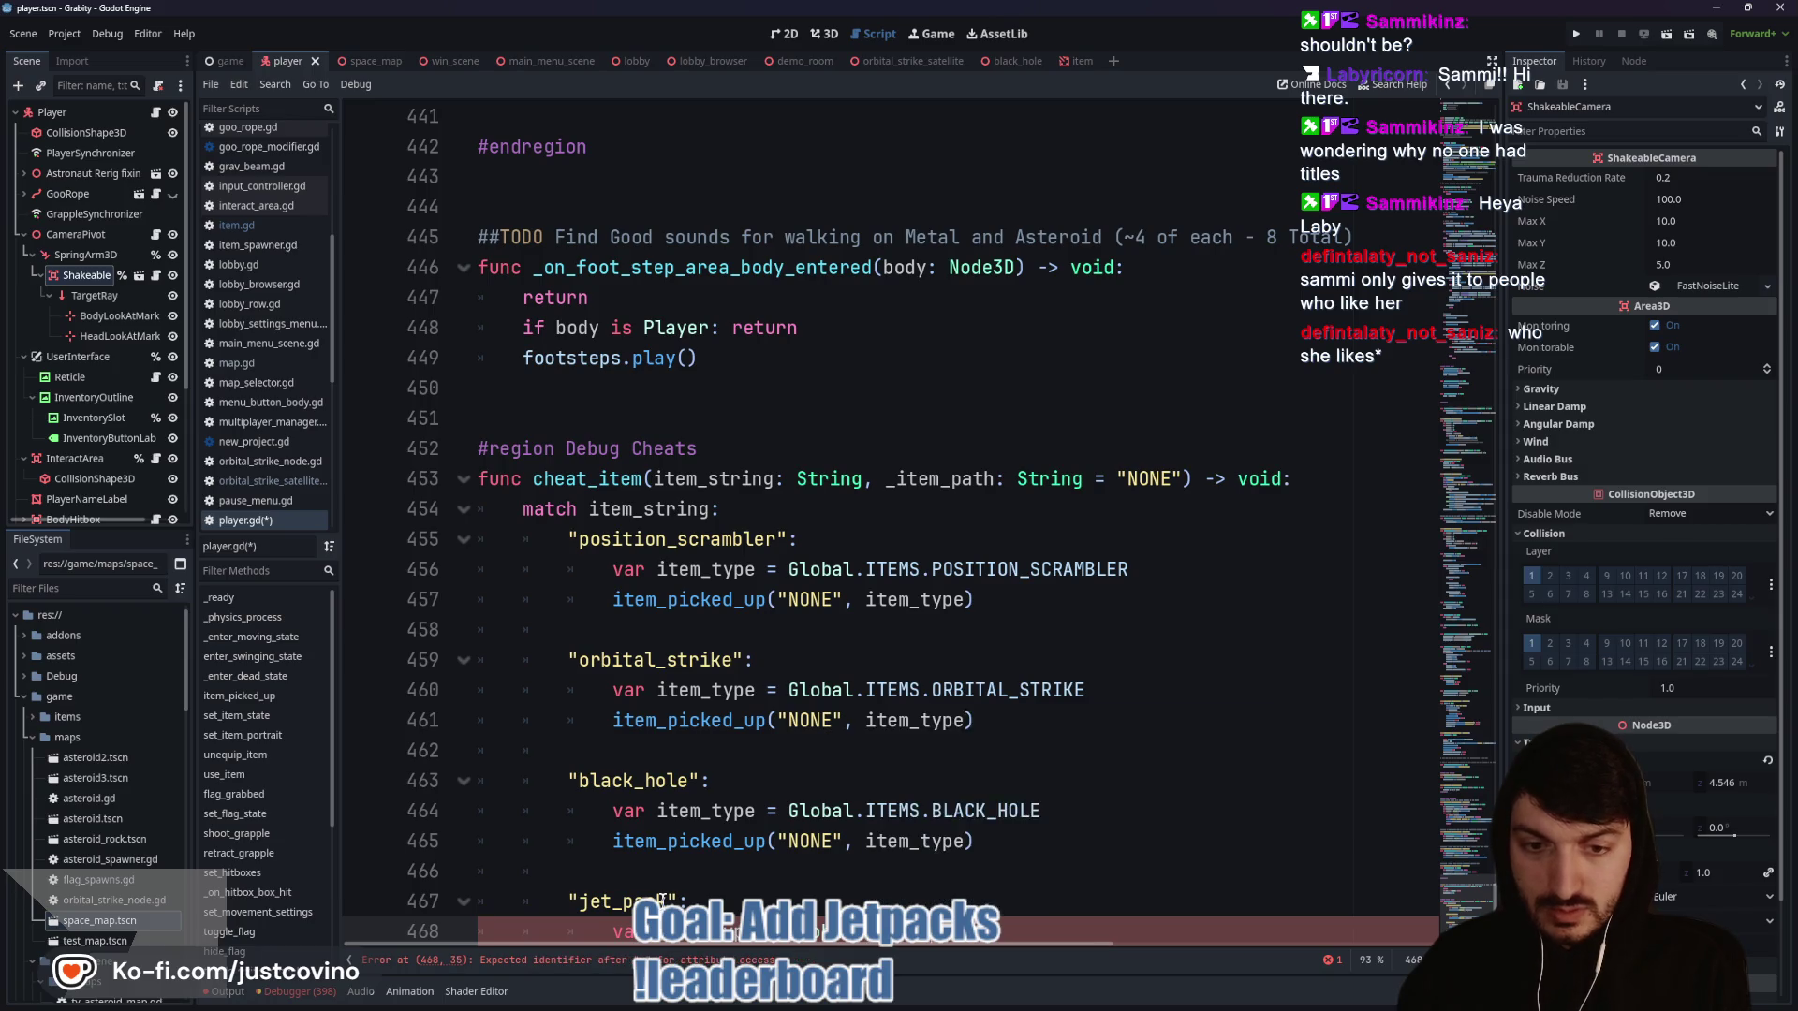
type("ITEMS.JET_PACK")
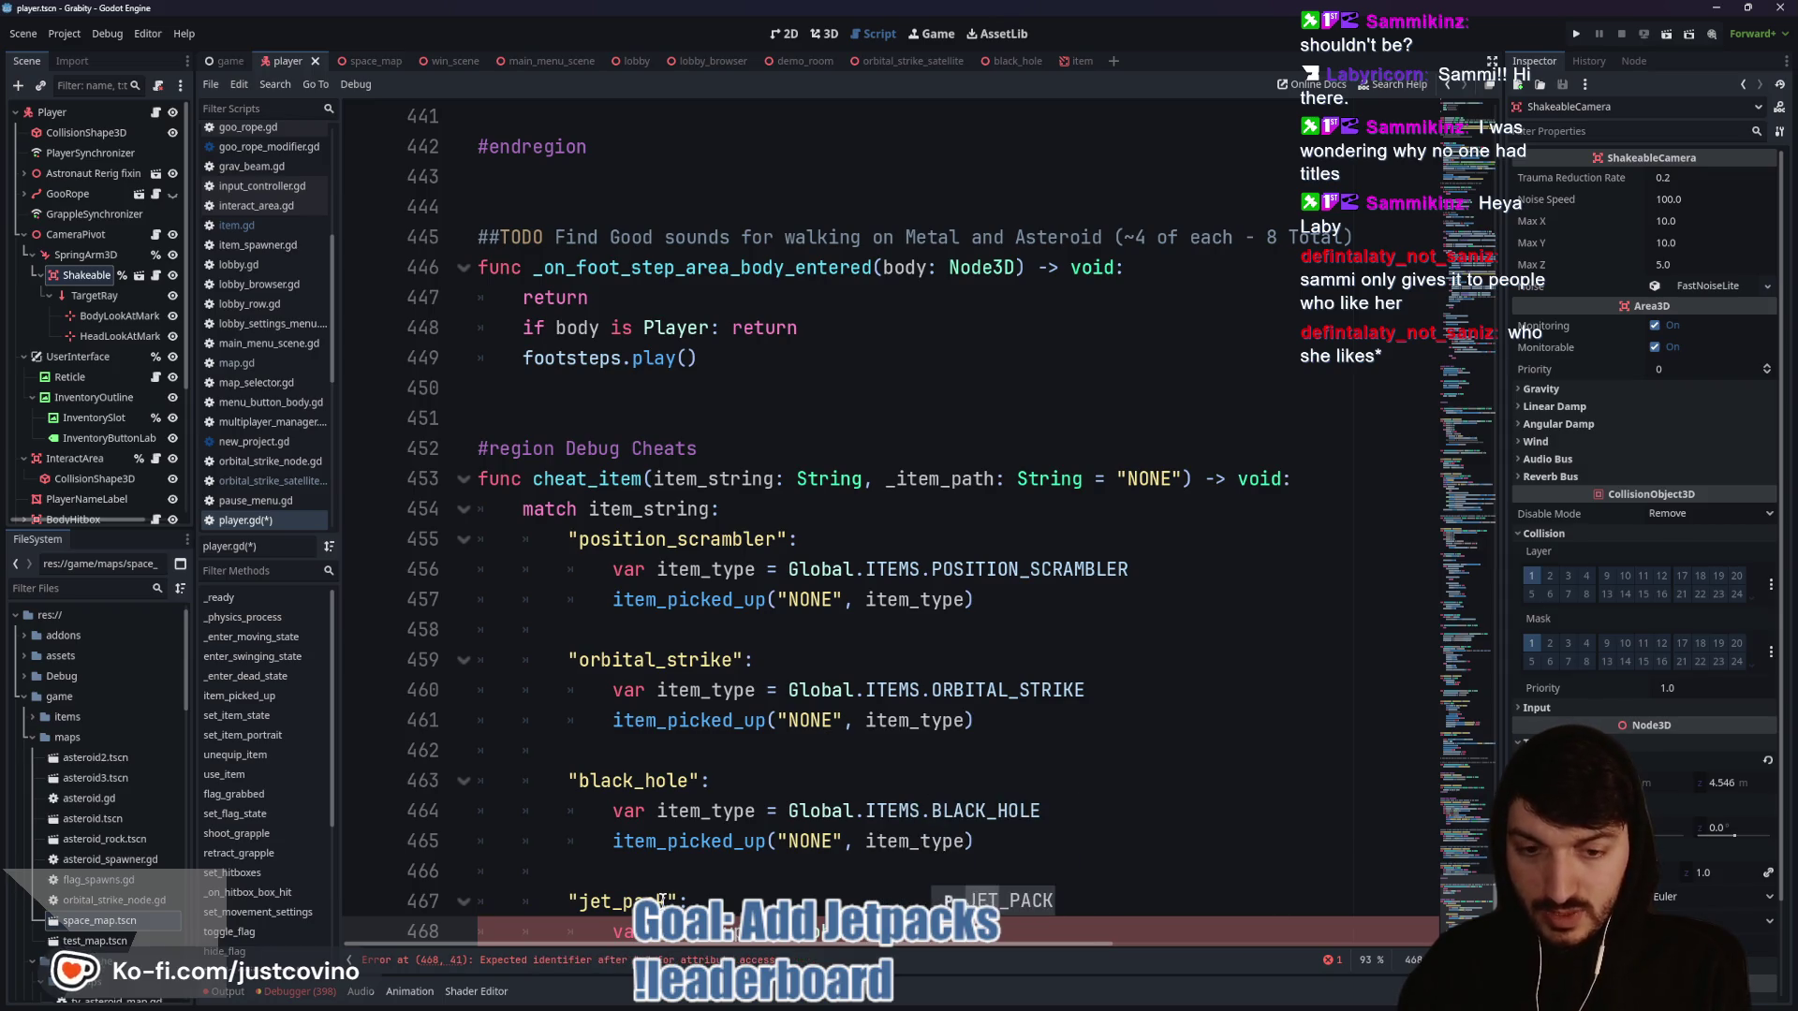
key("ctrl+s")
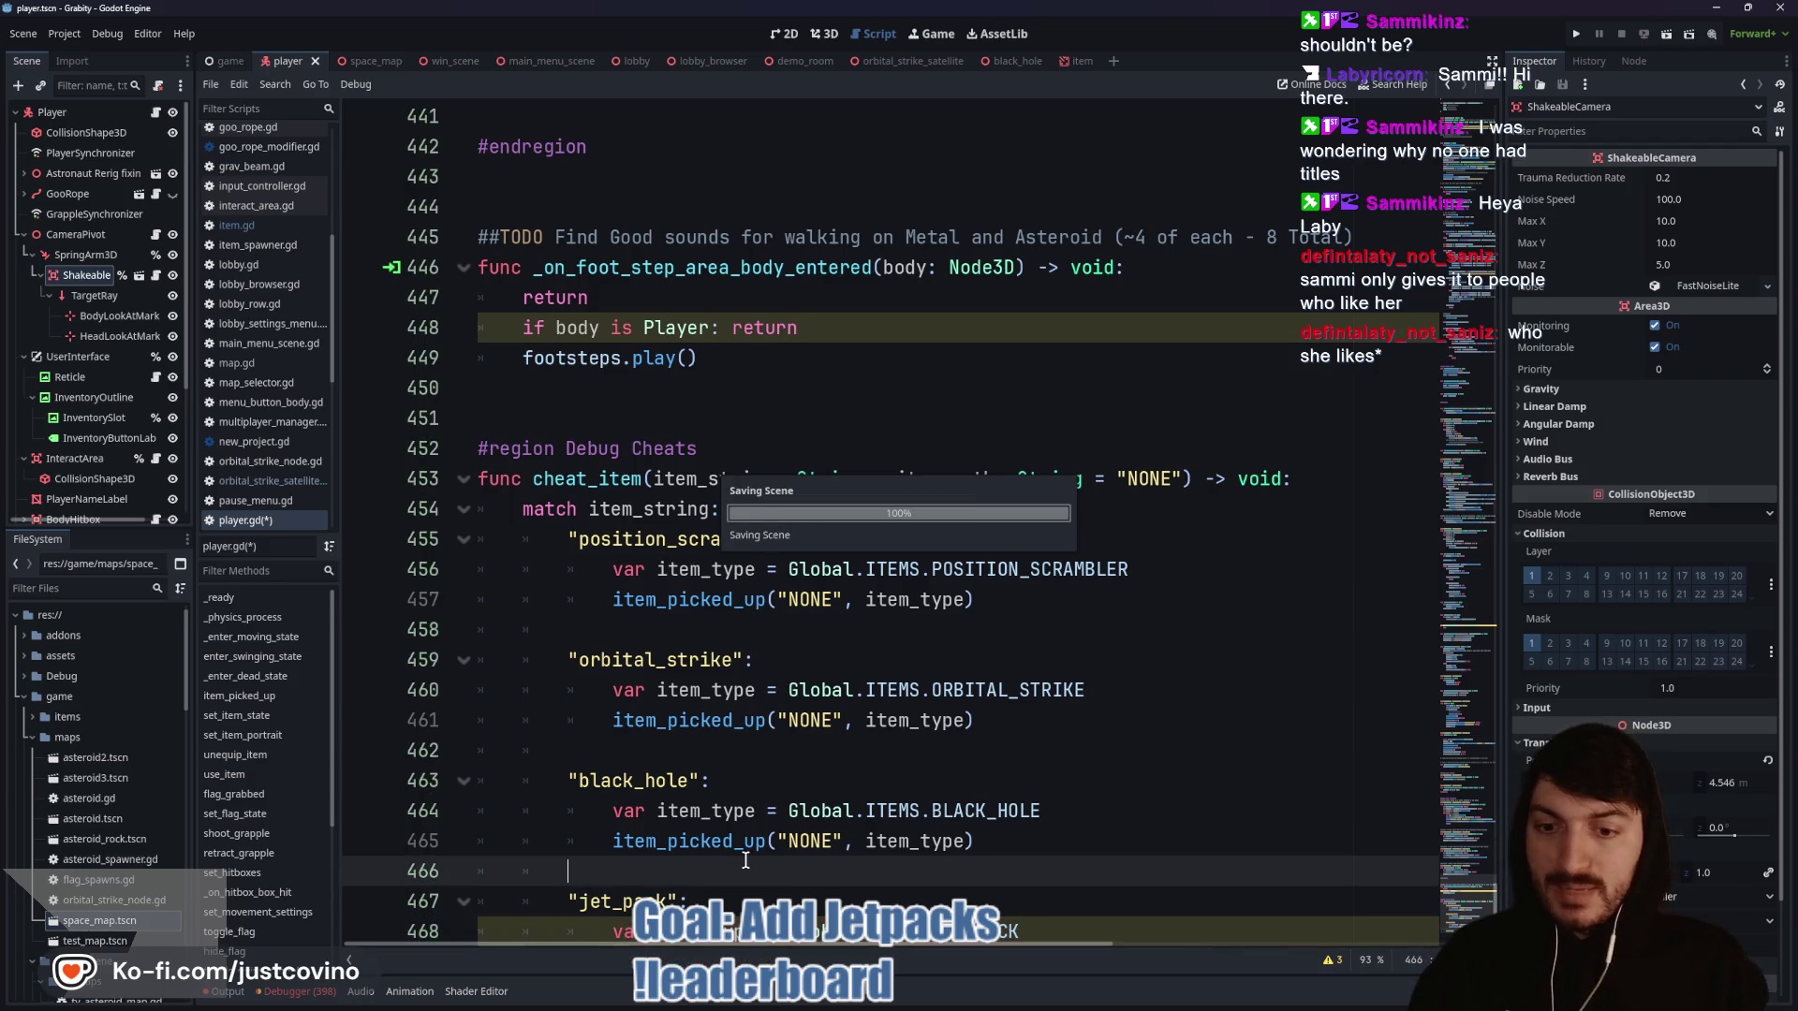
Step: Call item_picked_up("NONE", item_type) under the JET_PACK assignment and save player.gd
scroll(1101, 869, "down", 1)
key("Return")
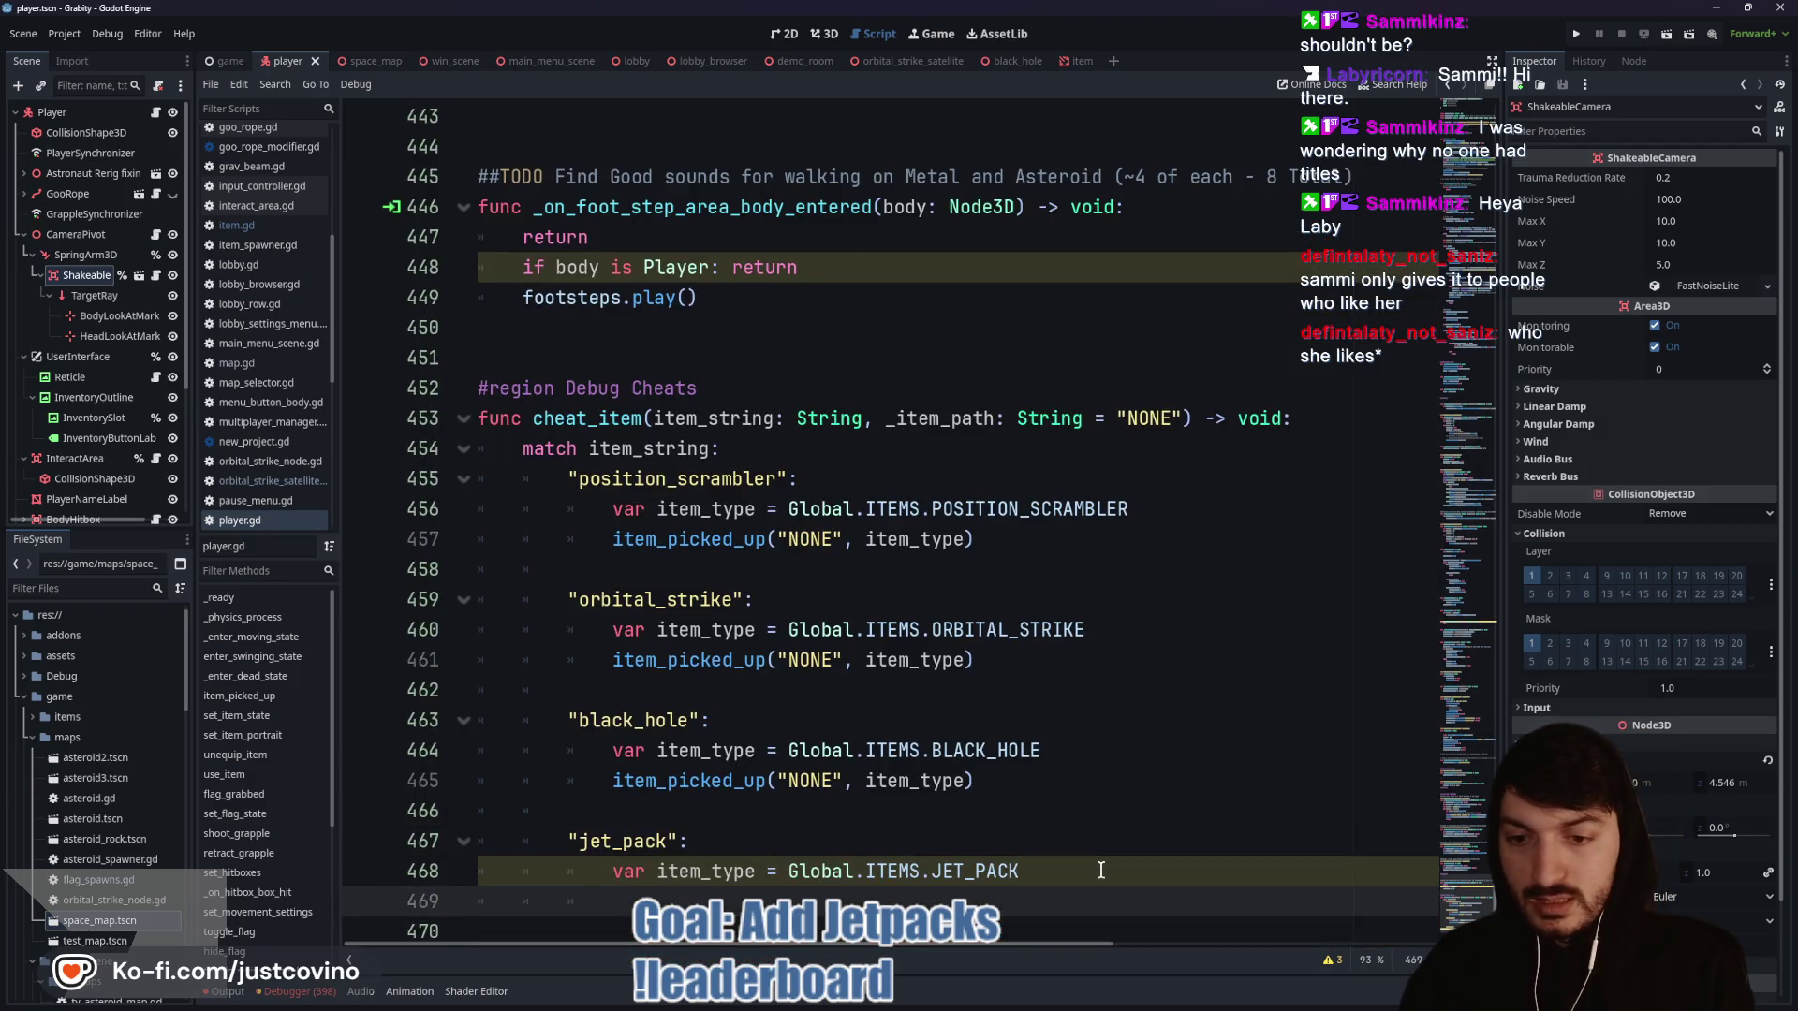
type("item")
key("Return")
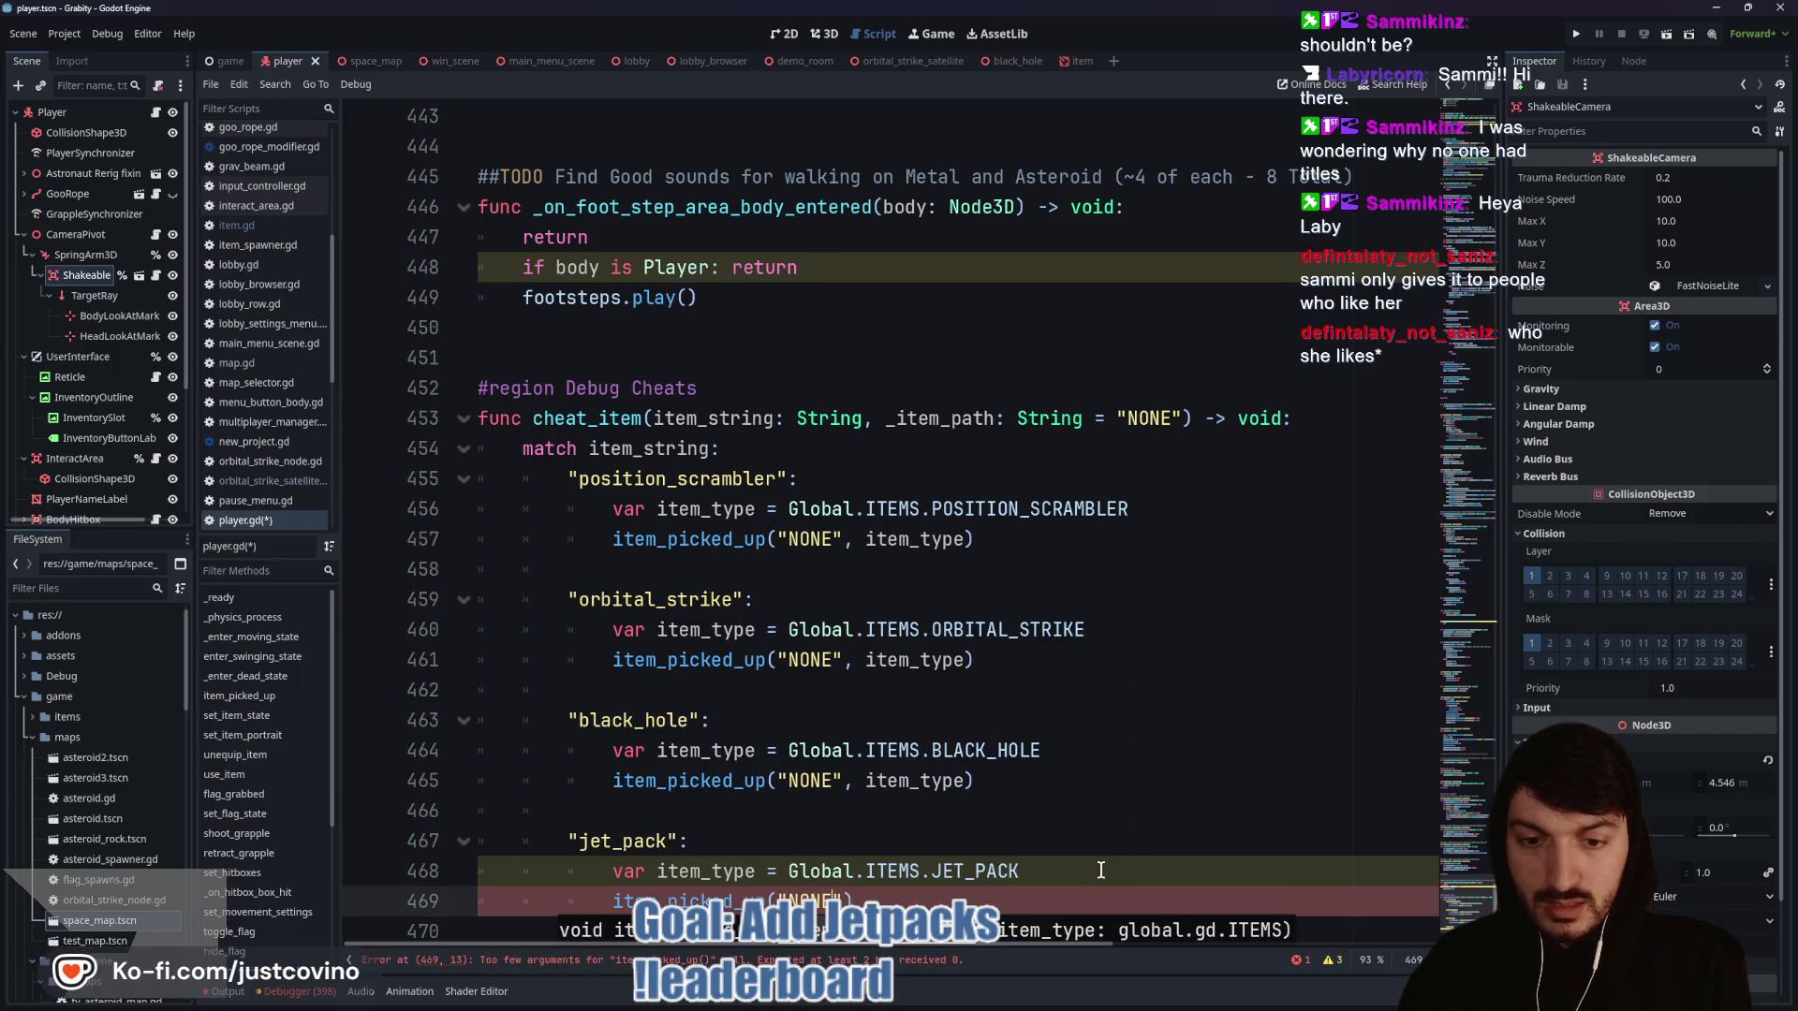
type(", ")
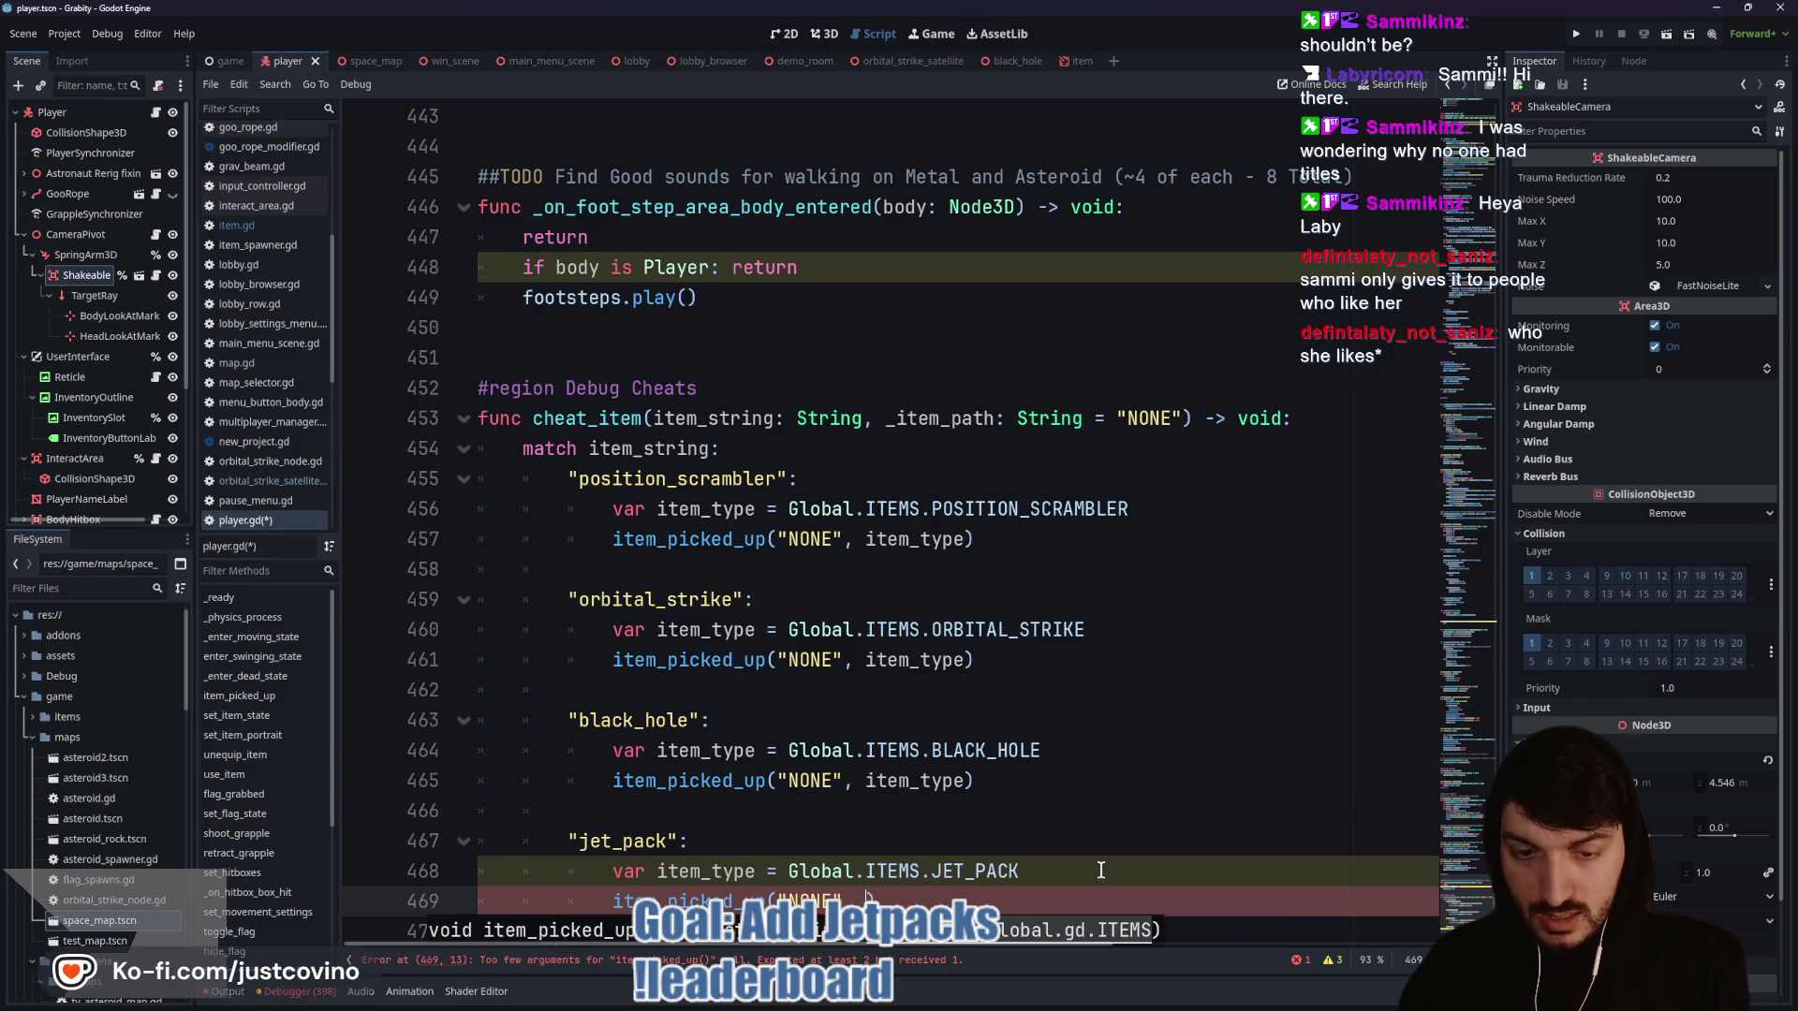
type("item")
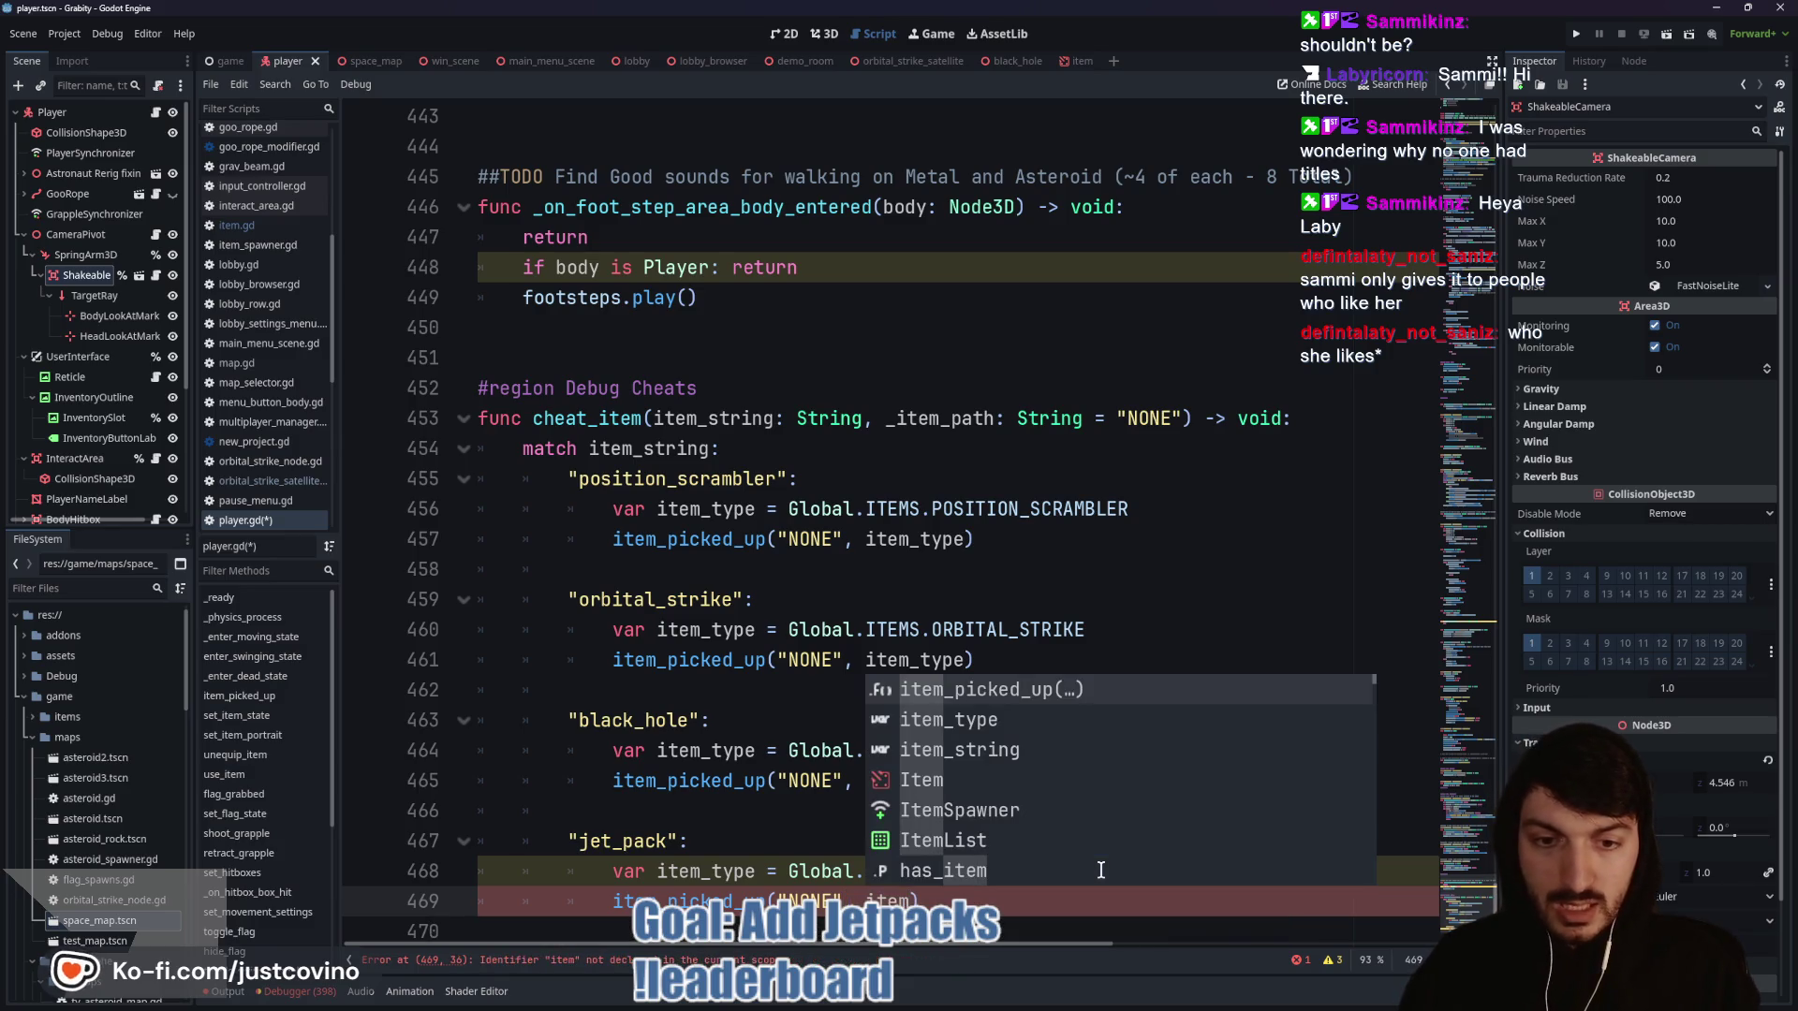
key("Down")
key("Return")
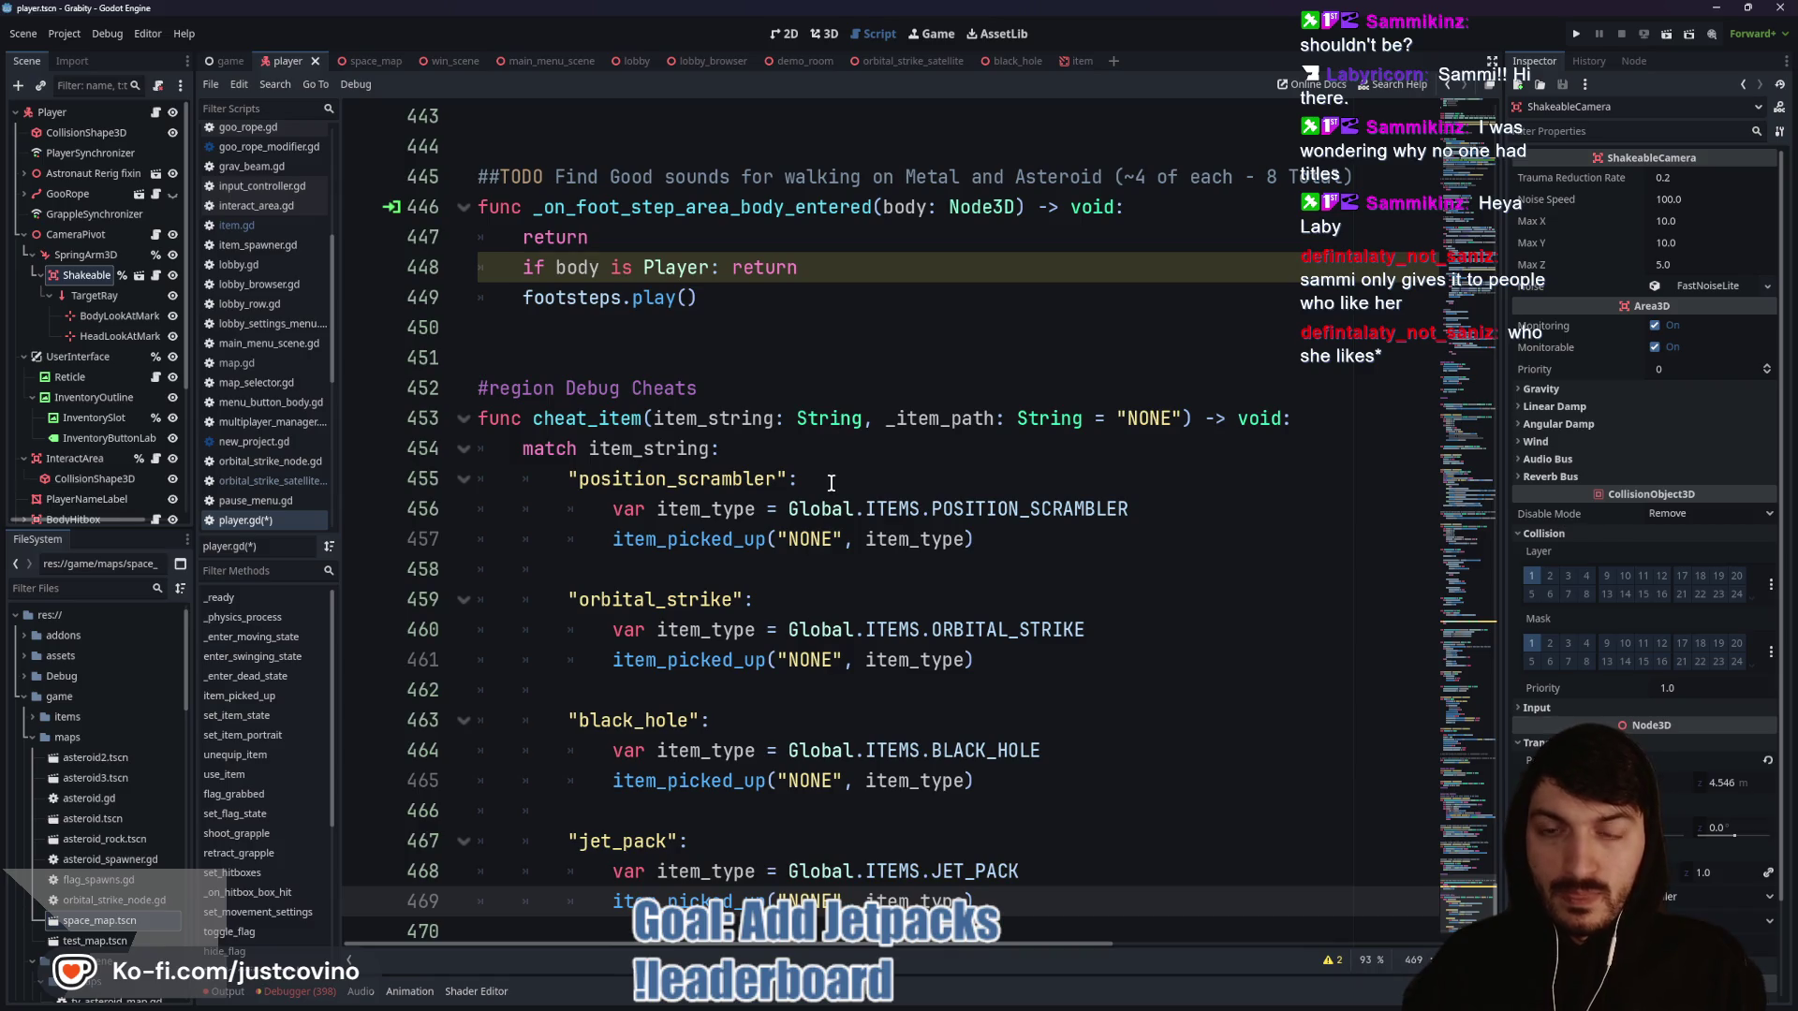
key("ctrl+s")
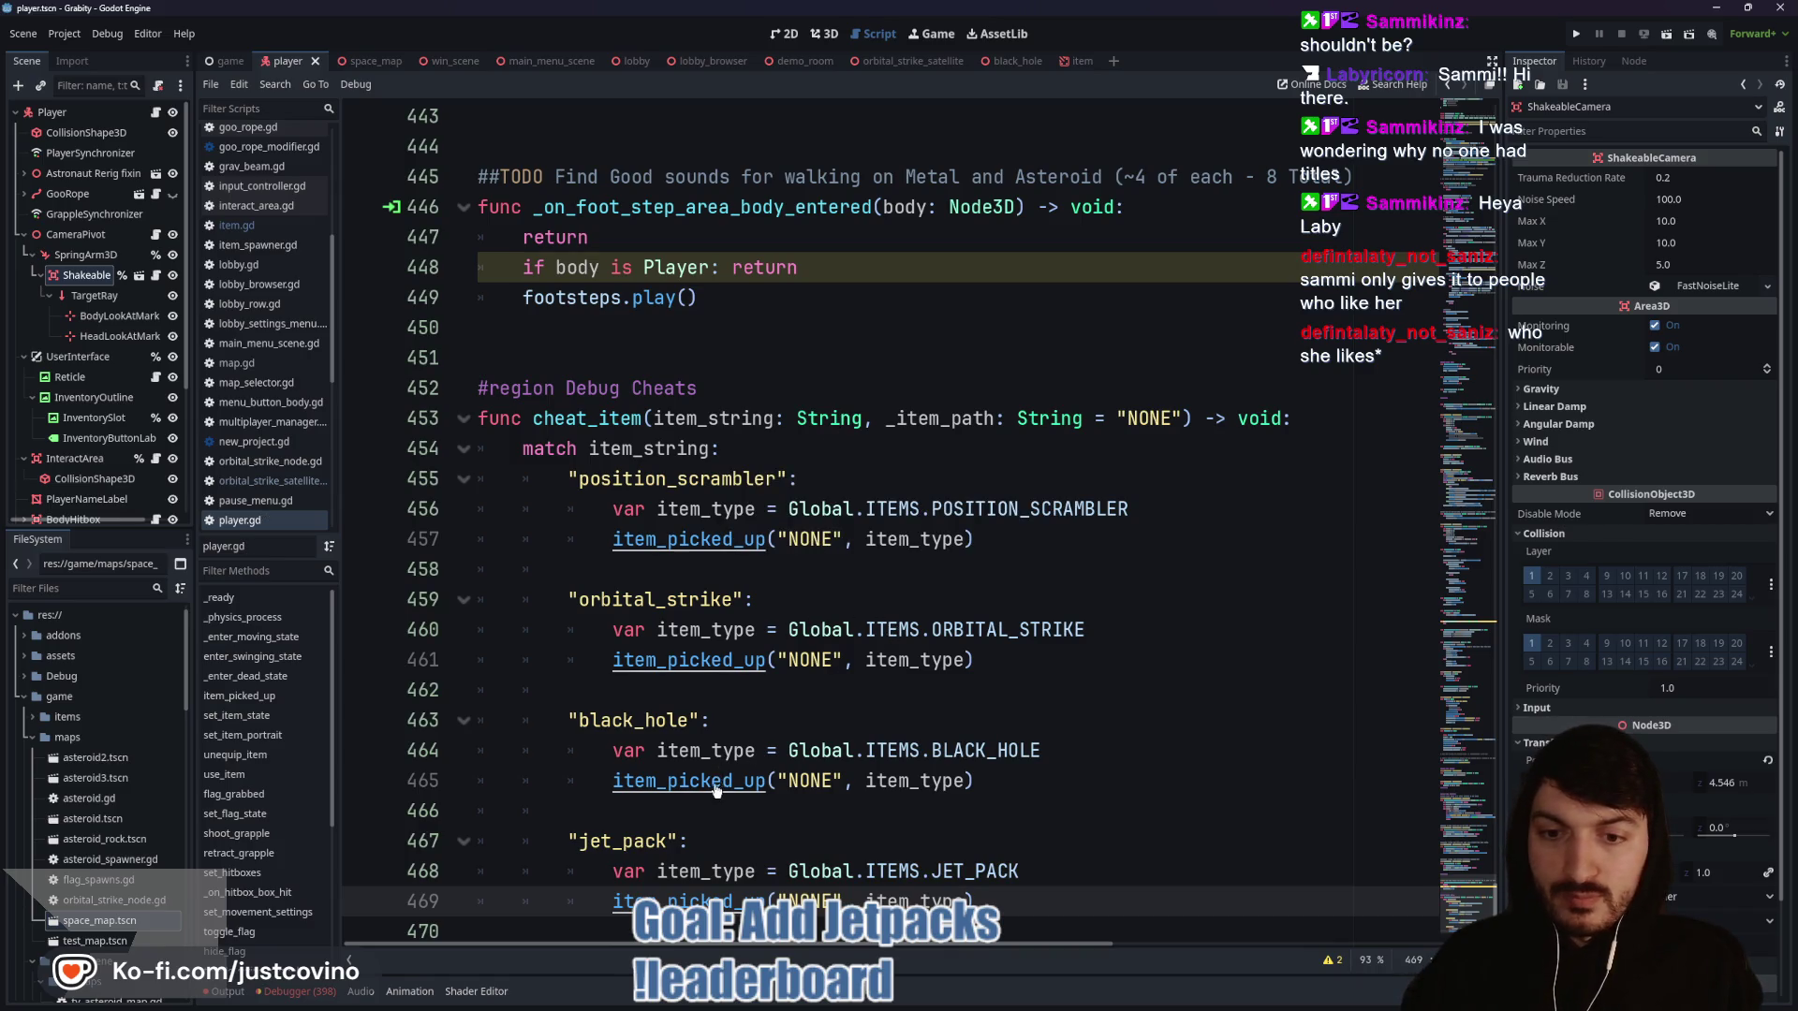
Step: Jump to item_picked_up, locate use_item's match, and open a new line after the use_blackhole call
left_click(693, 781, "ctrl")
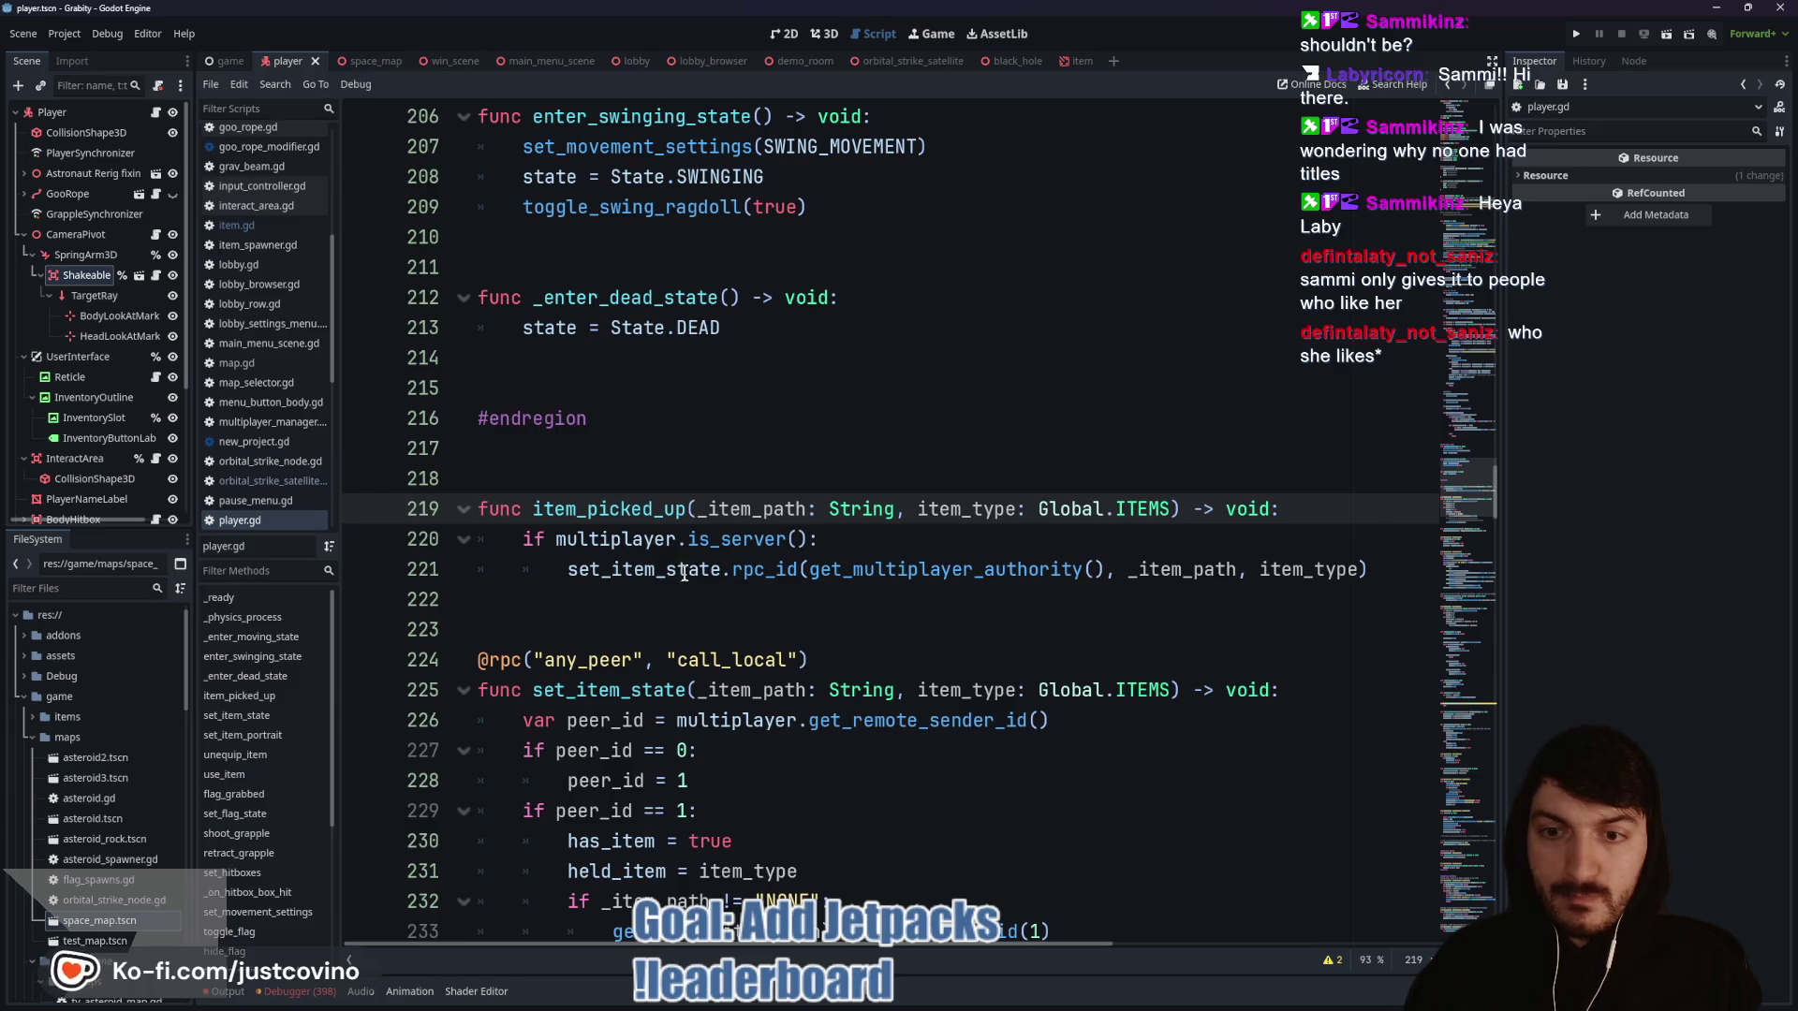
scroll(655, 573, "down", 3)
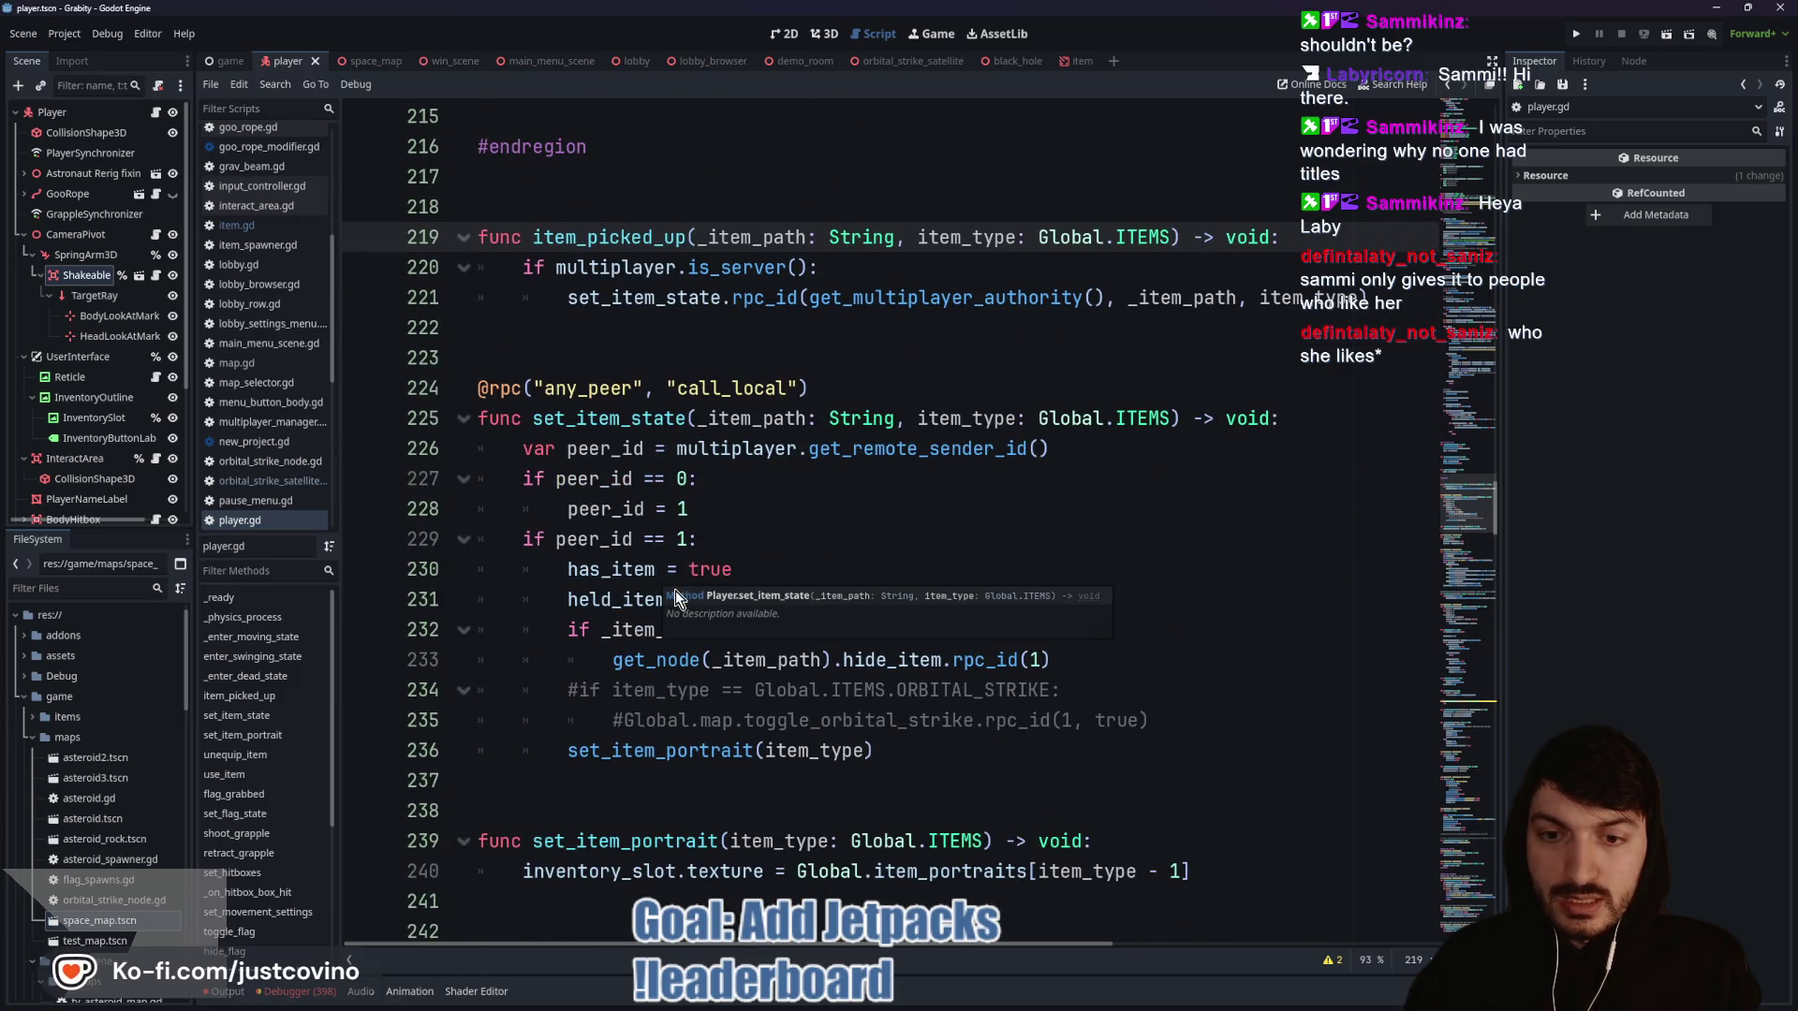
scroll(808, 581, "up", 3)
scroll(694, 577, "up", 8)
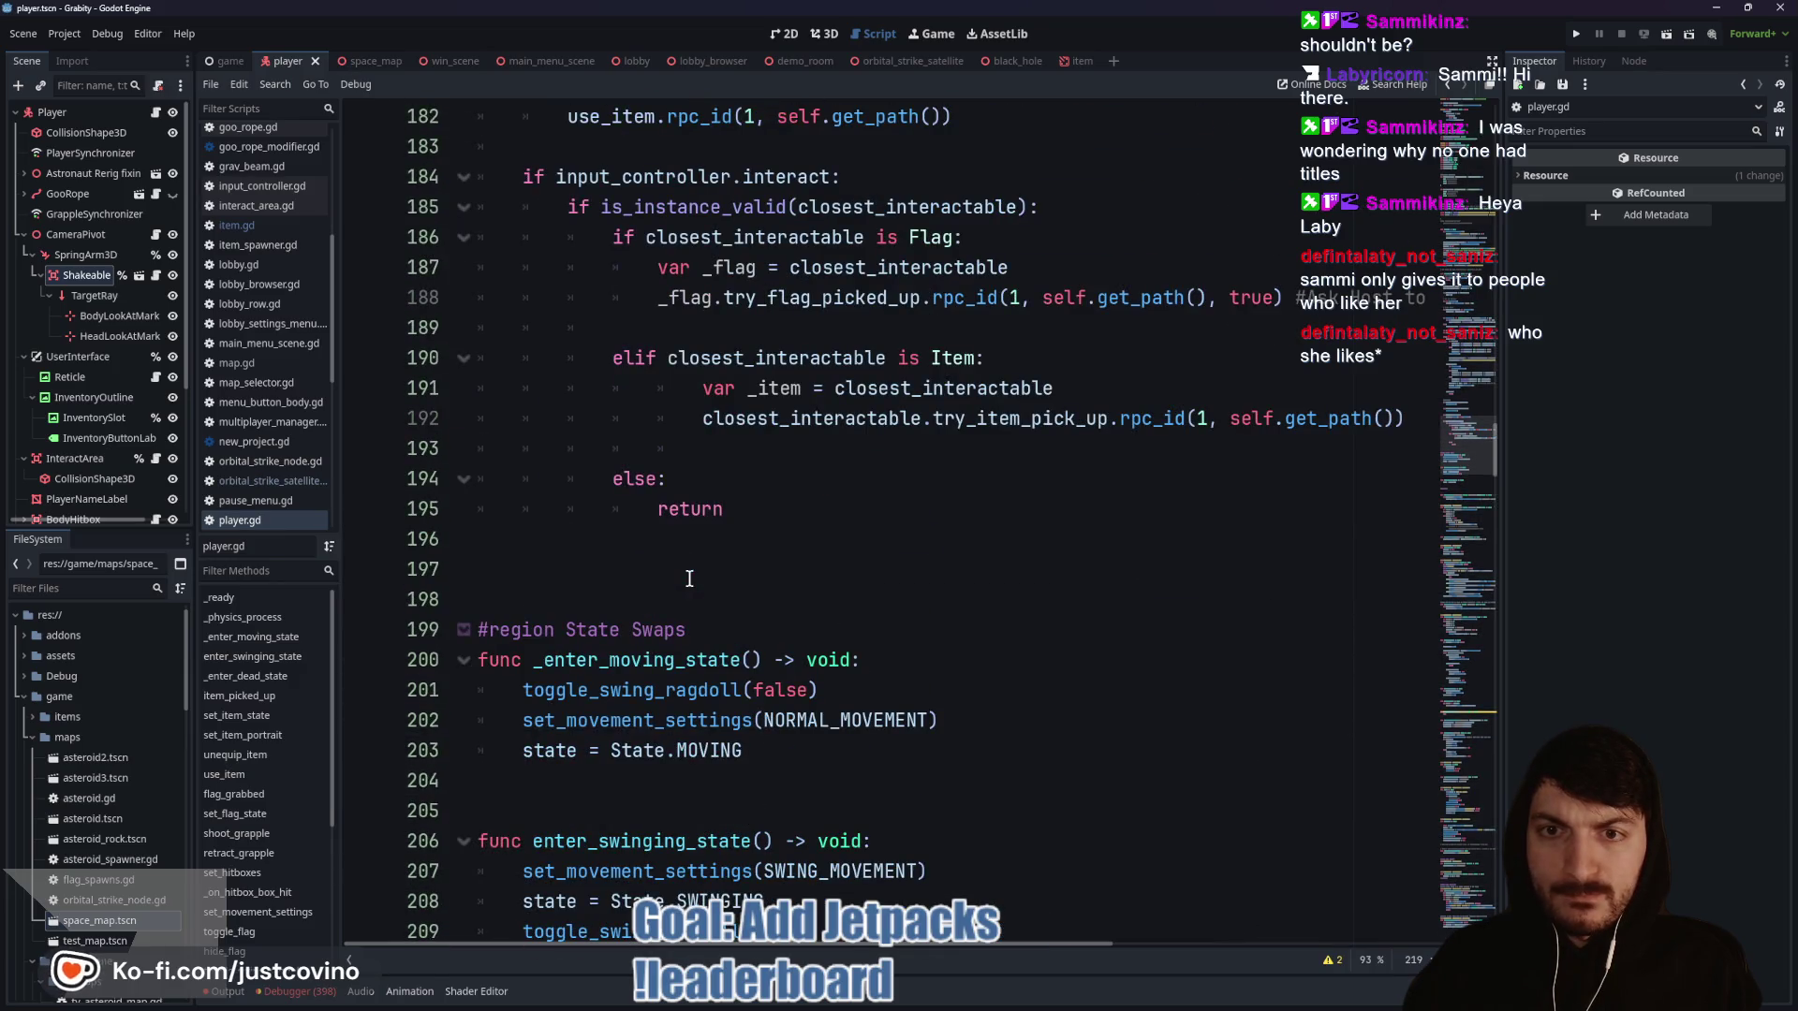
scroll(689, 579, "up", 4)
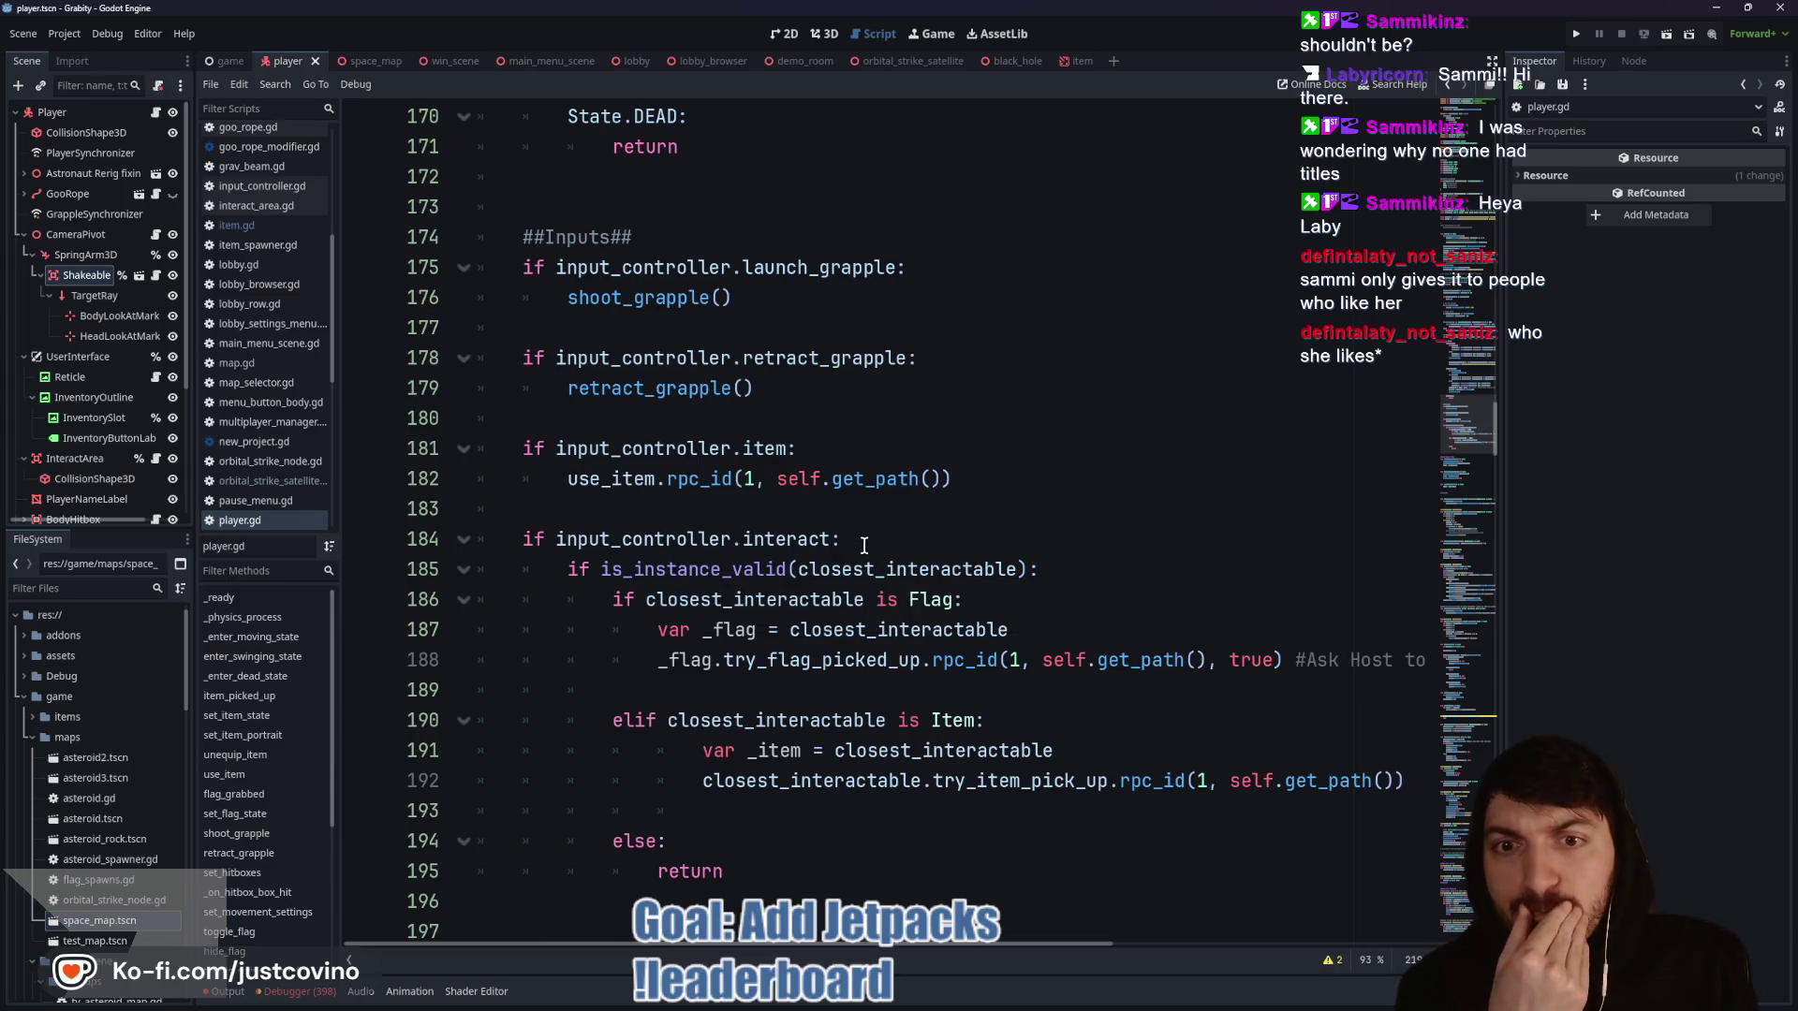
scroll(842, 543, "down", 18)
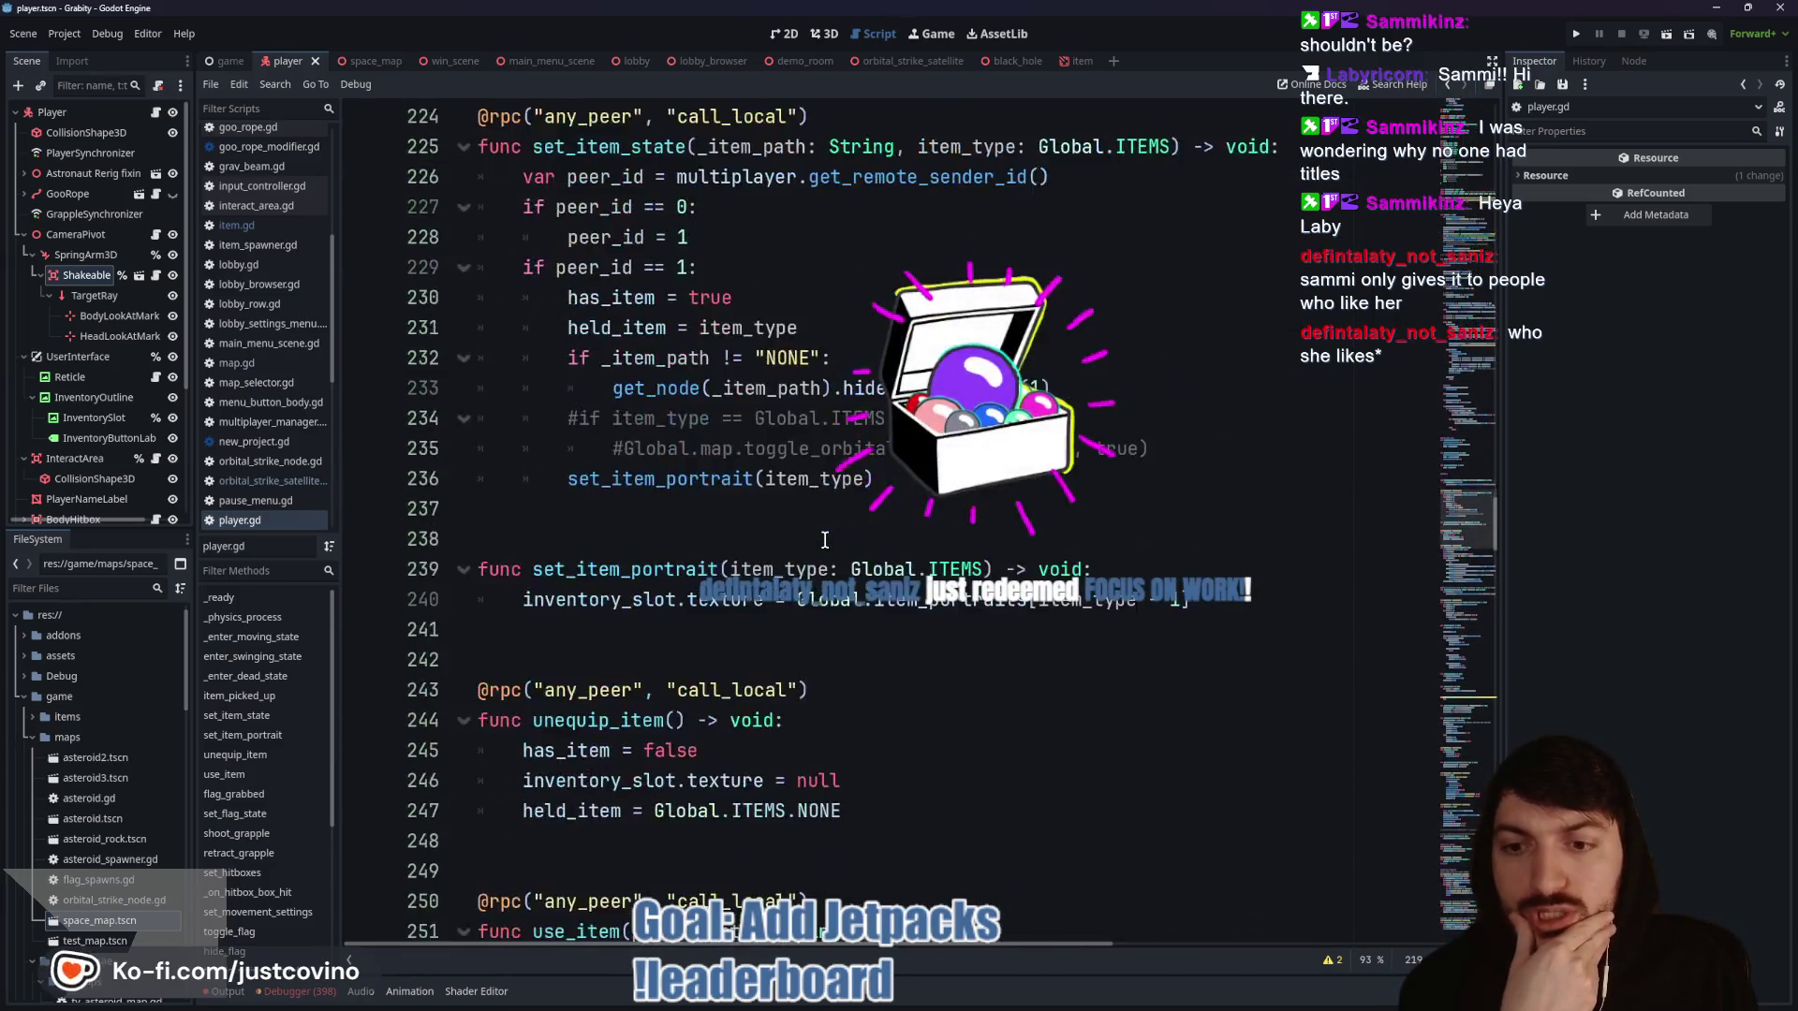
scroll(824, 541, "down", 6)
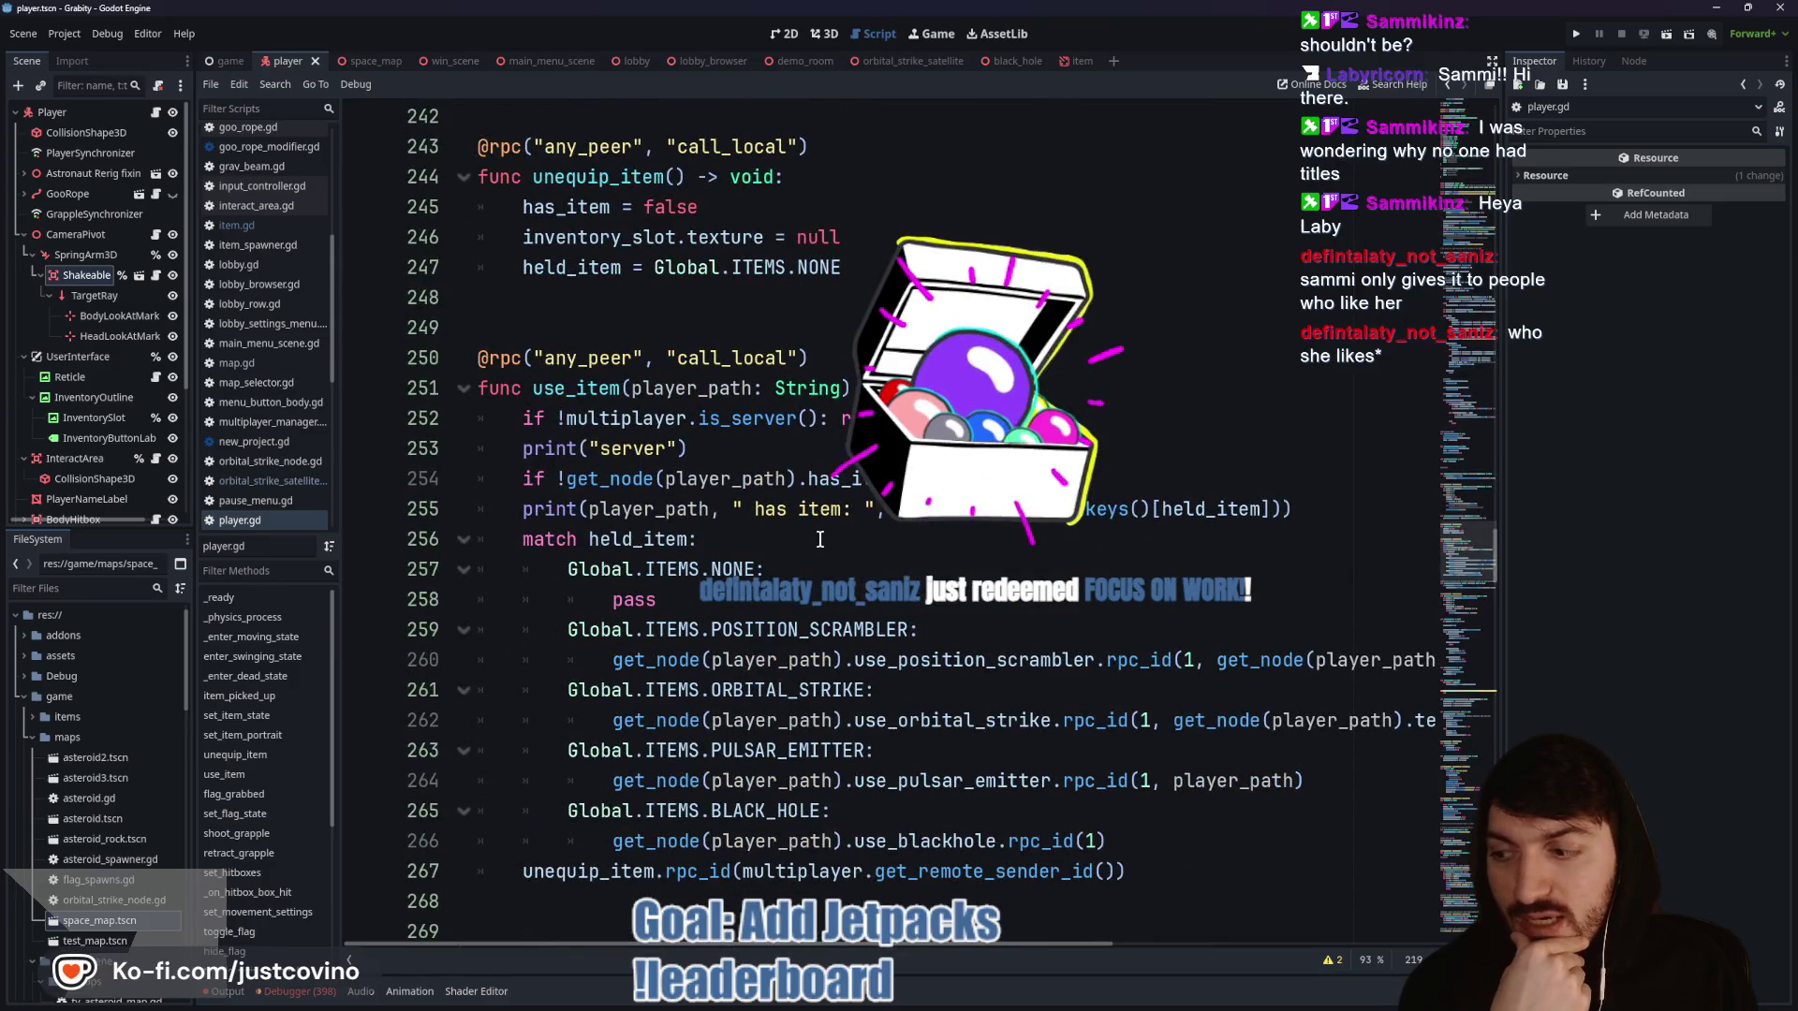
scroll(819, 540, "down", 3)
scroll(819, 540, "down", 3)
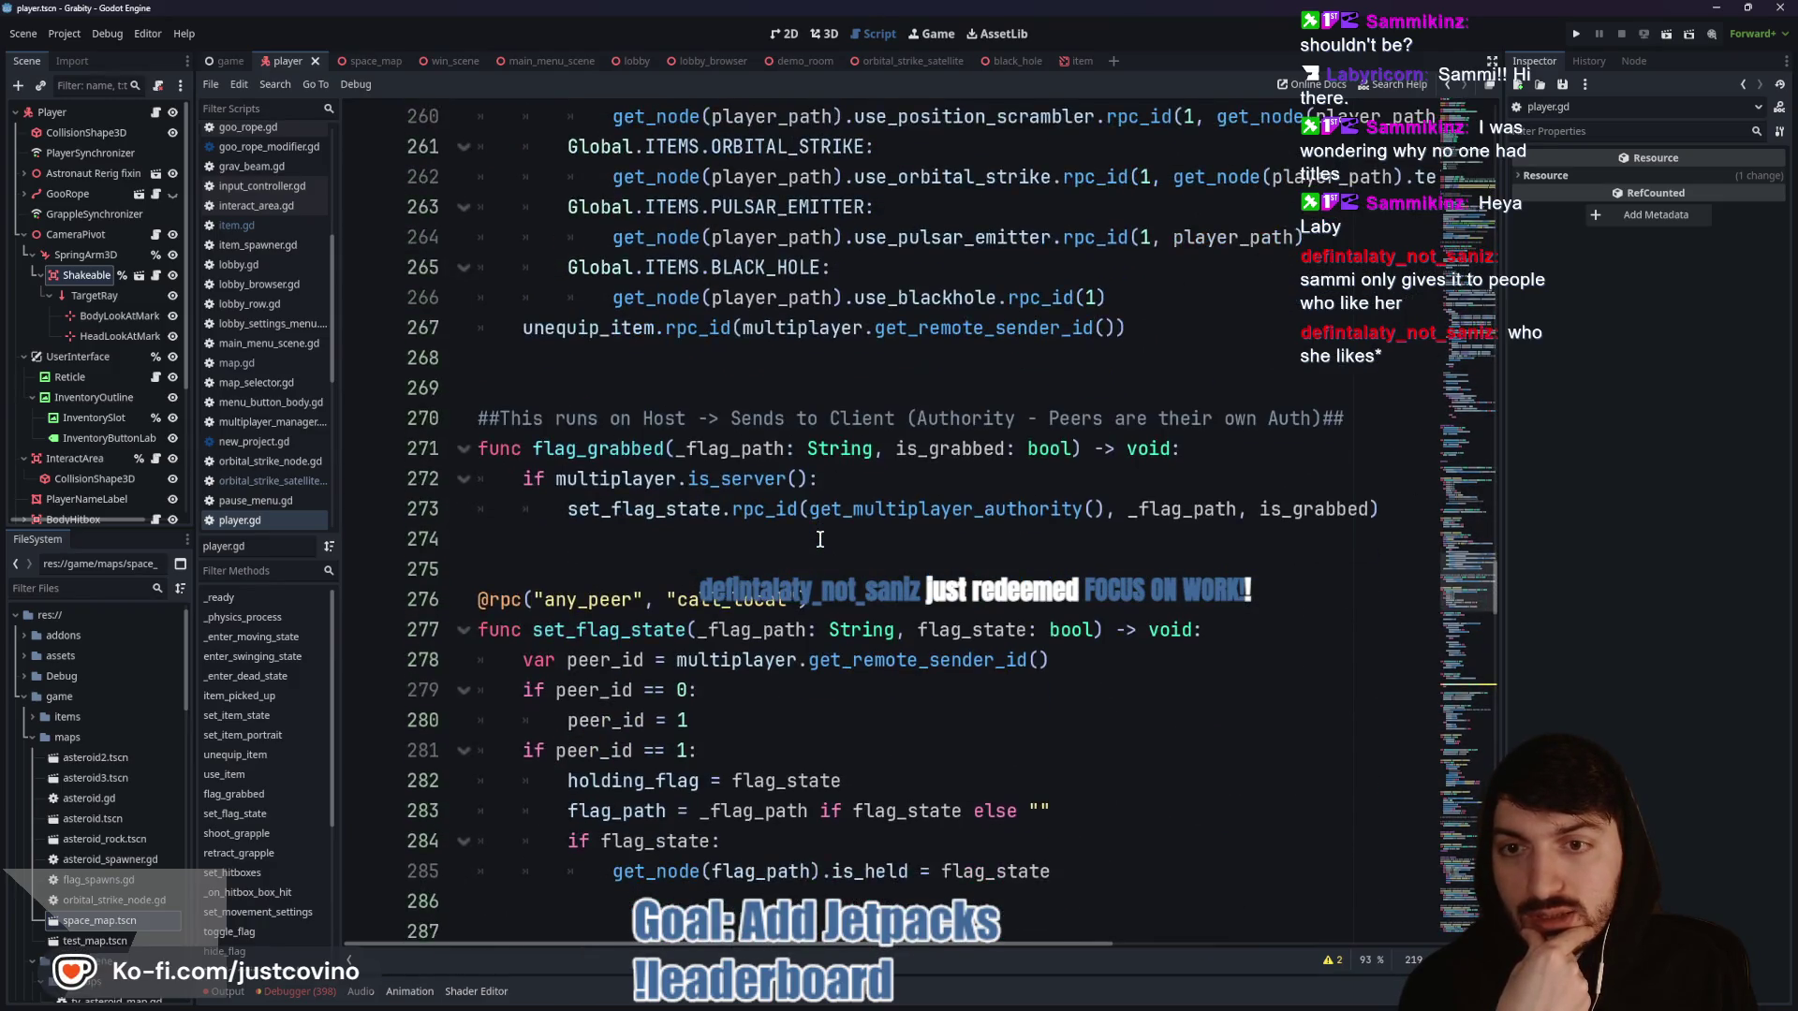
scroll(819, 540, "up", 4)
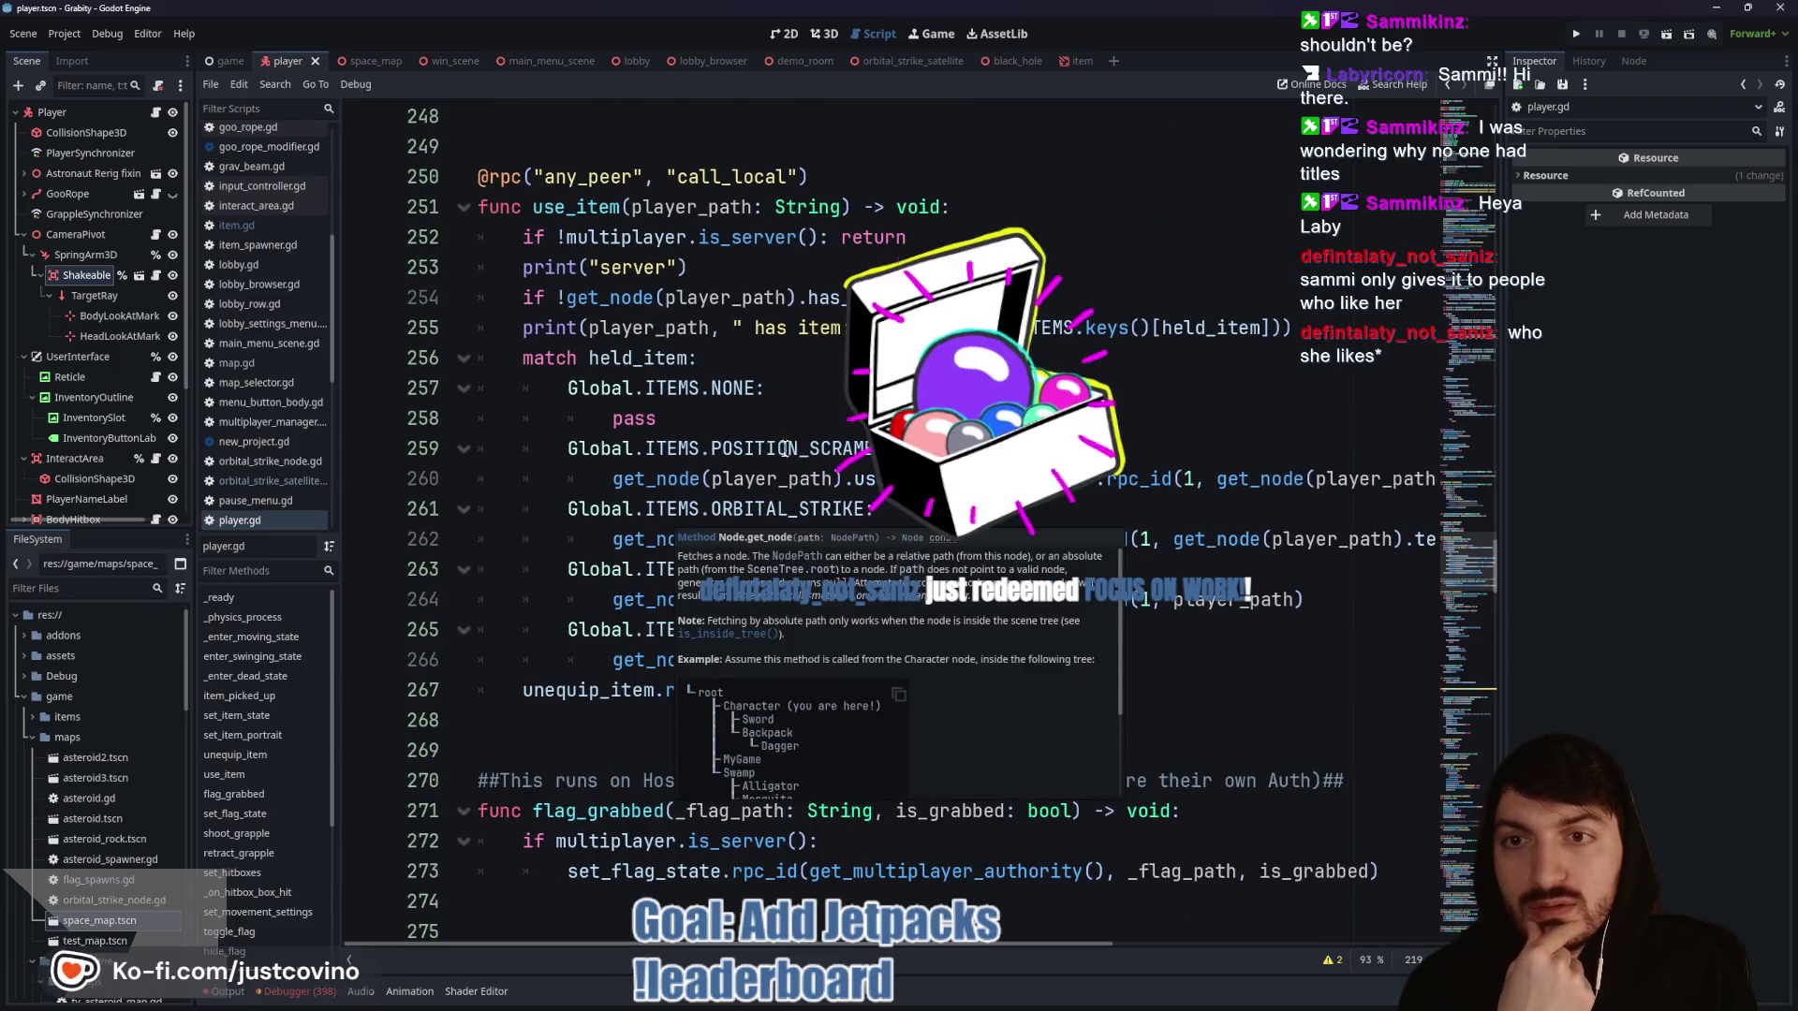
left_click(1147, 658)
key("Return")
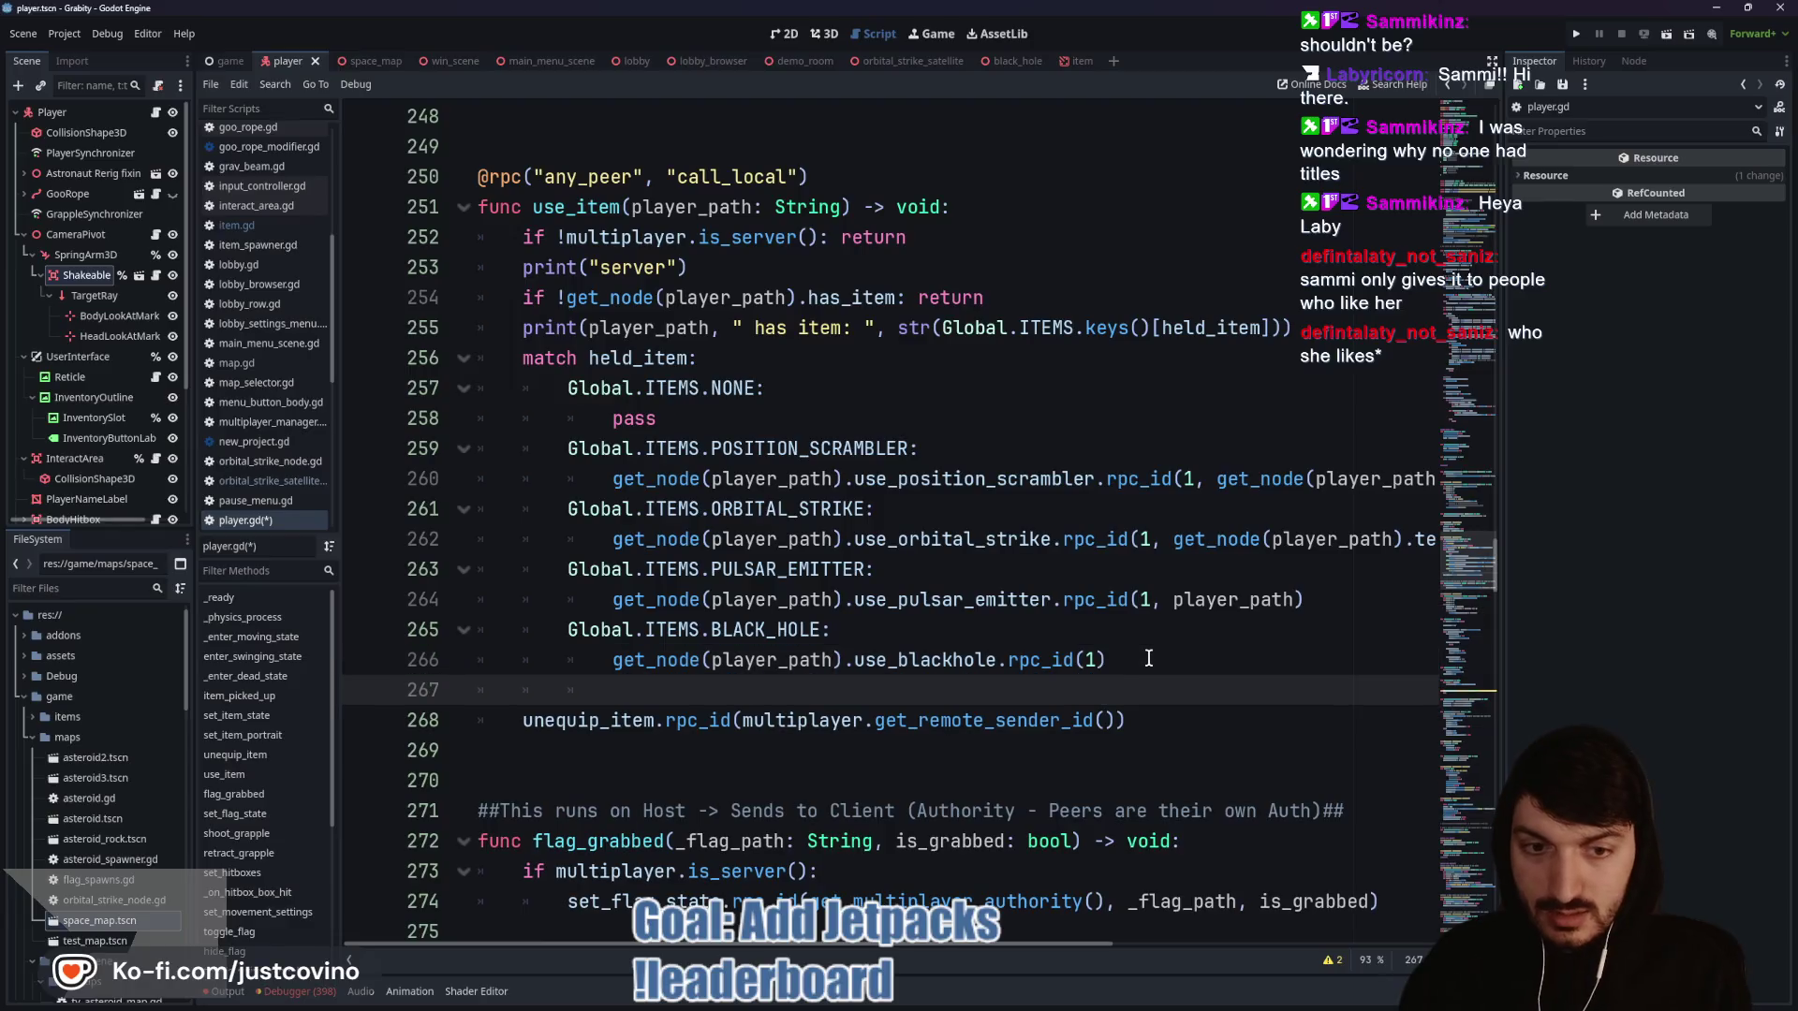
Step: Add a Global.ITEMS.JET_PACK: case to the use_item match on line 267
key("BackSpace")
type("Global.ITEMS")
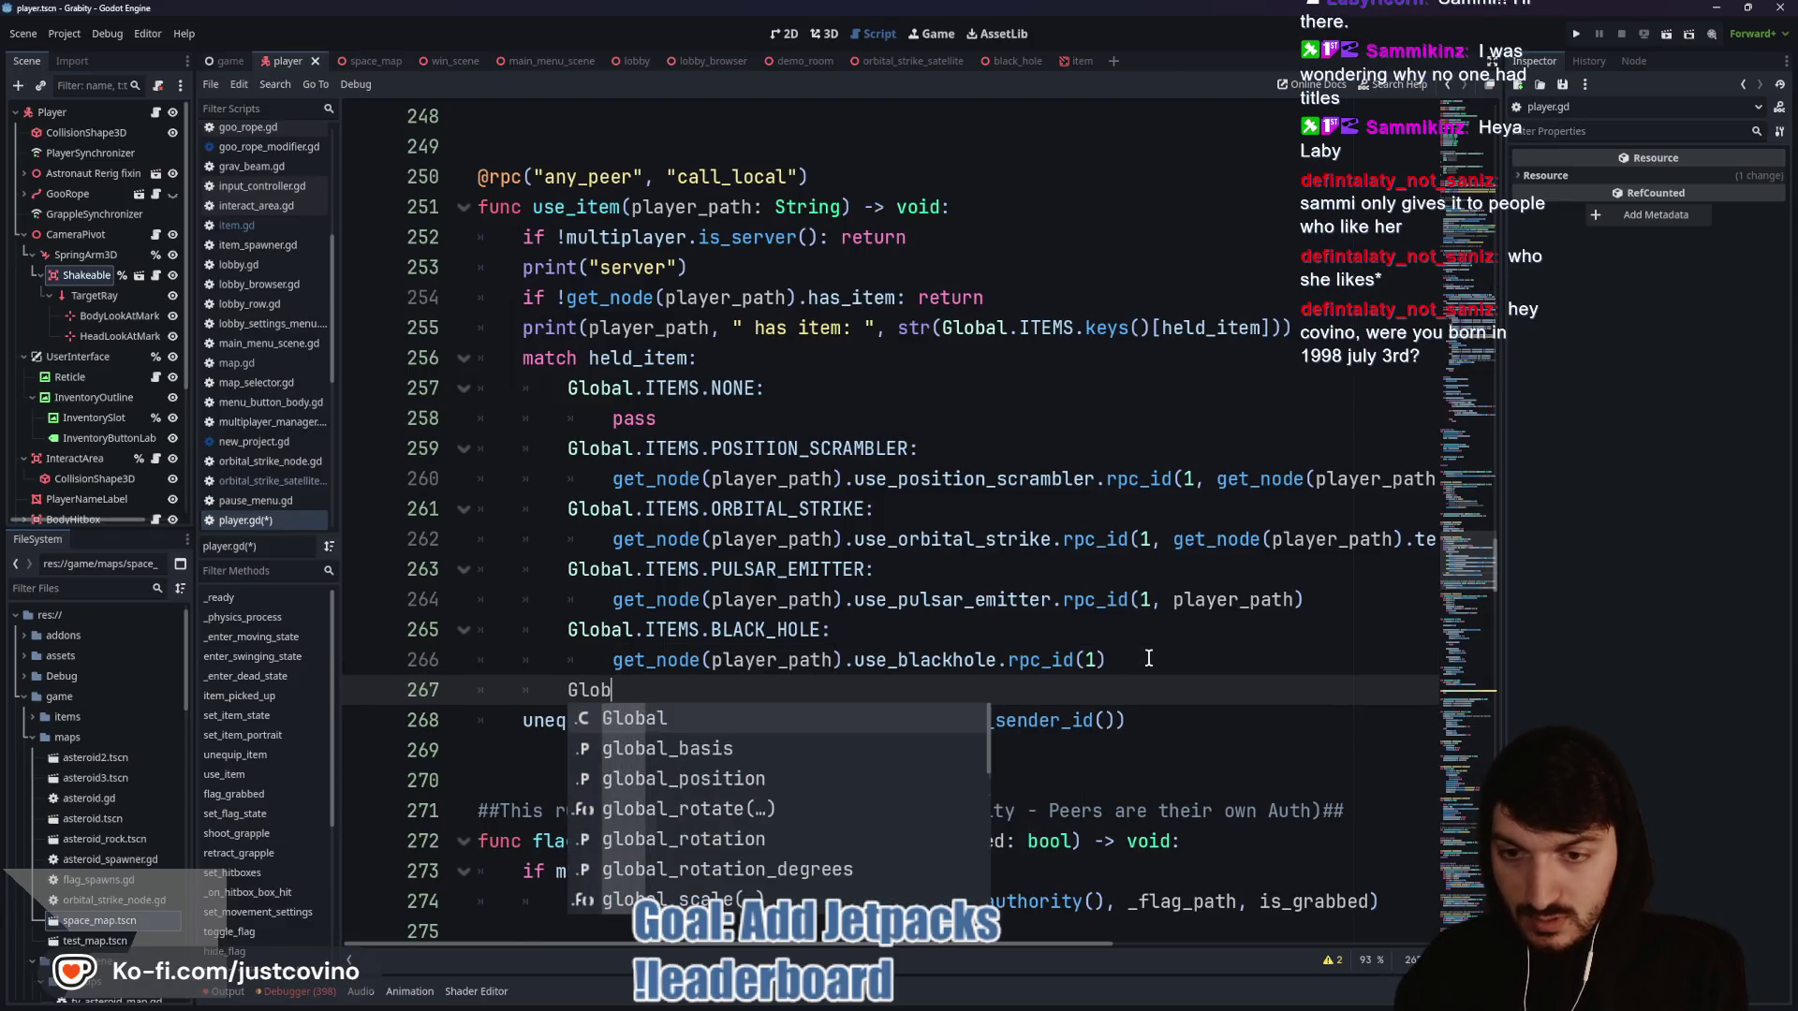
type(".")
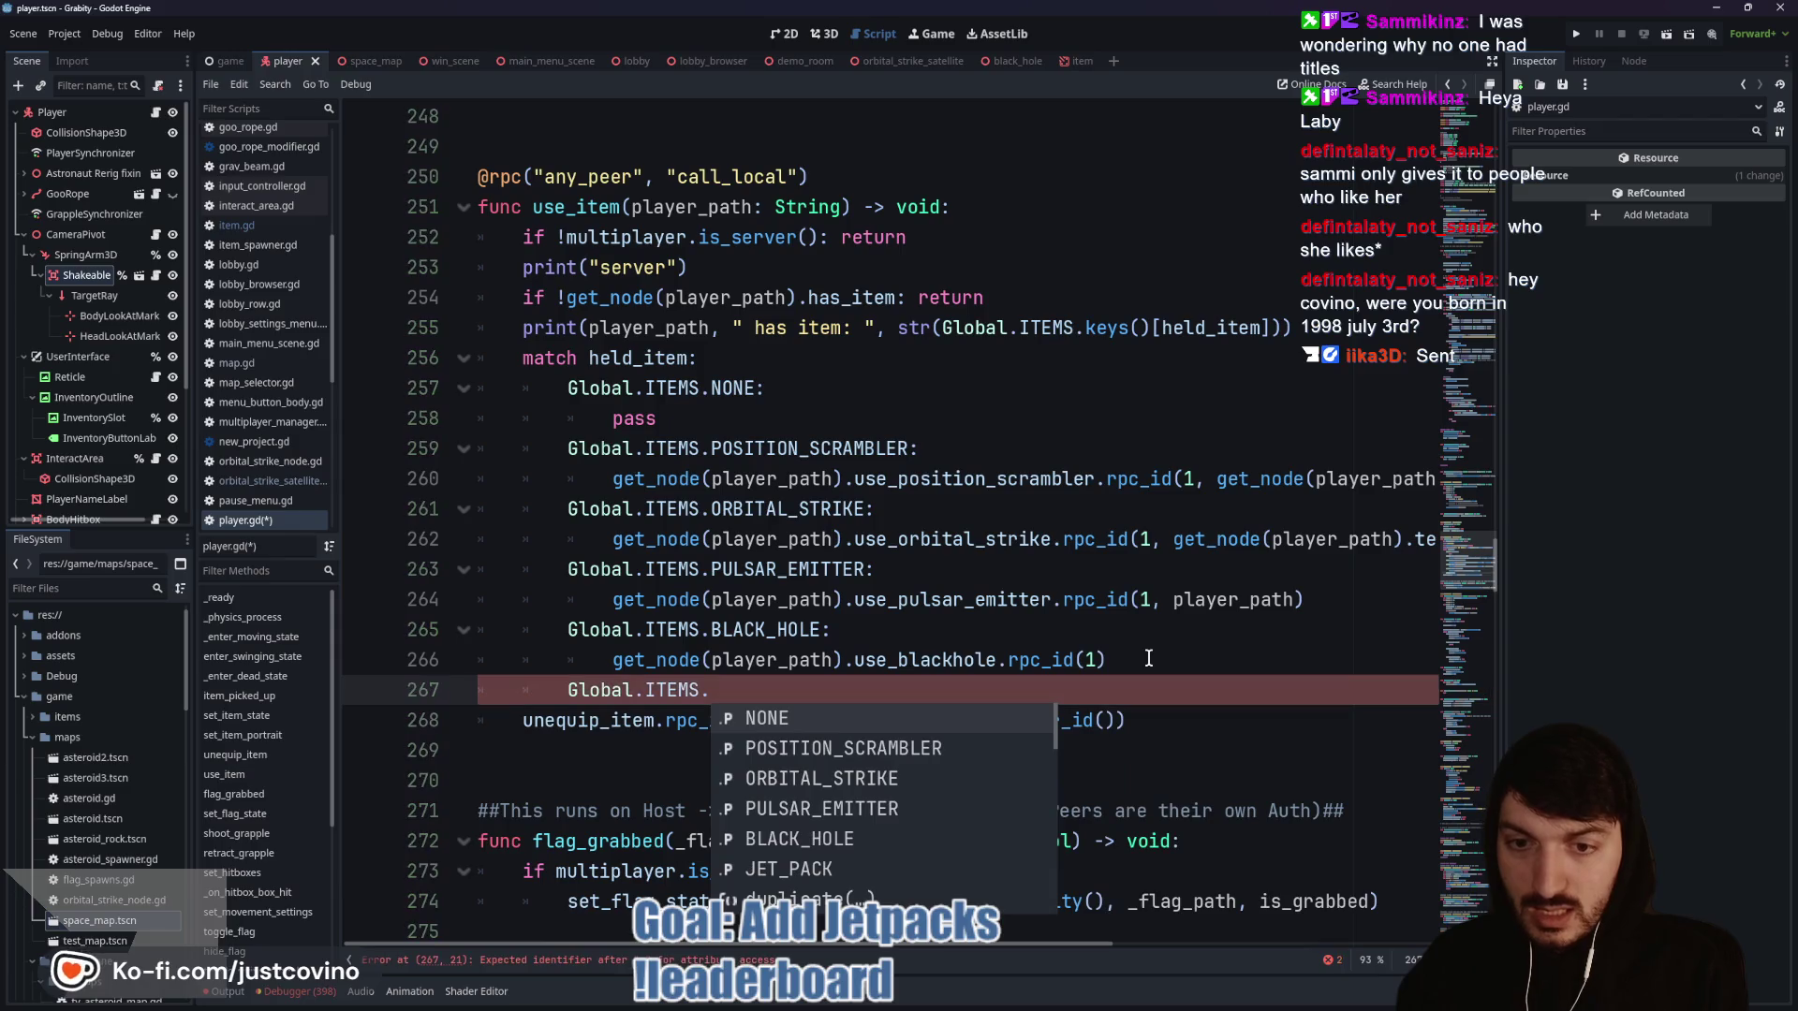
type("JET_")
key("Return")
type(":")
key("Return")
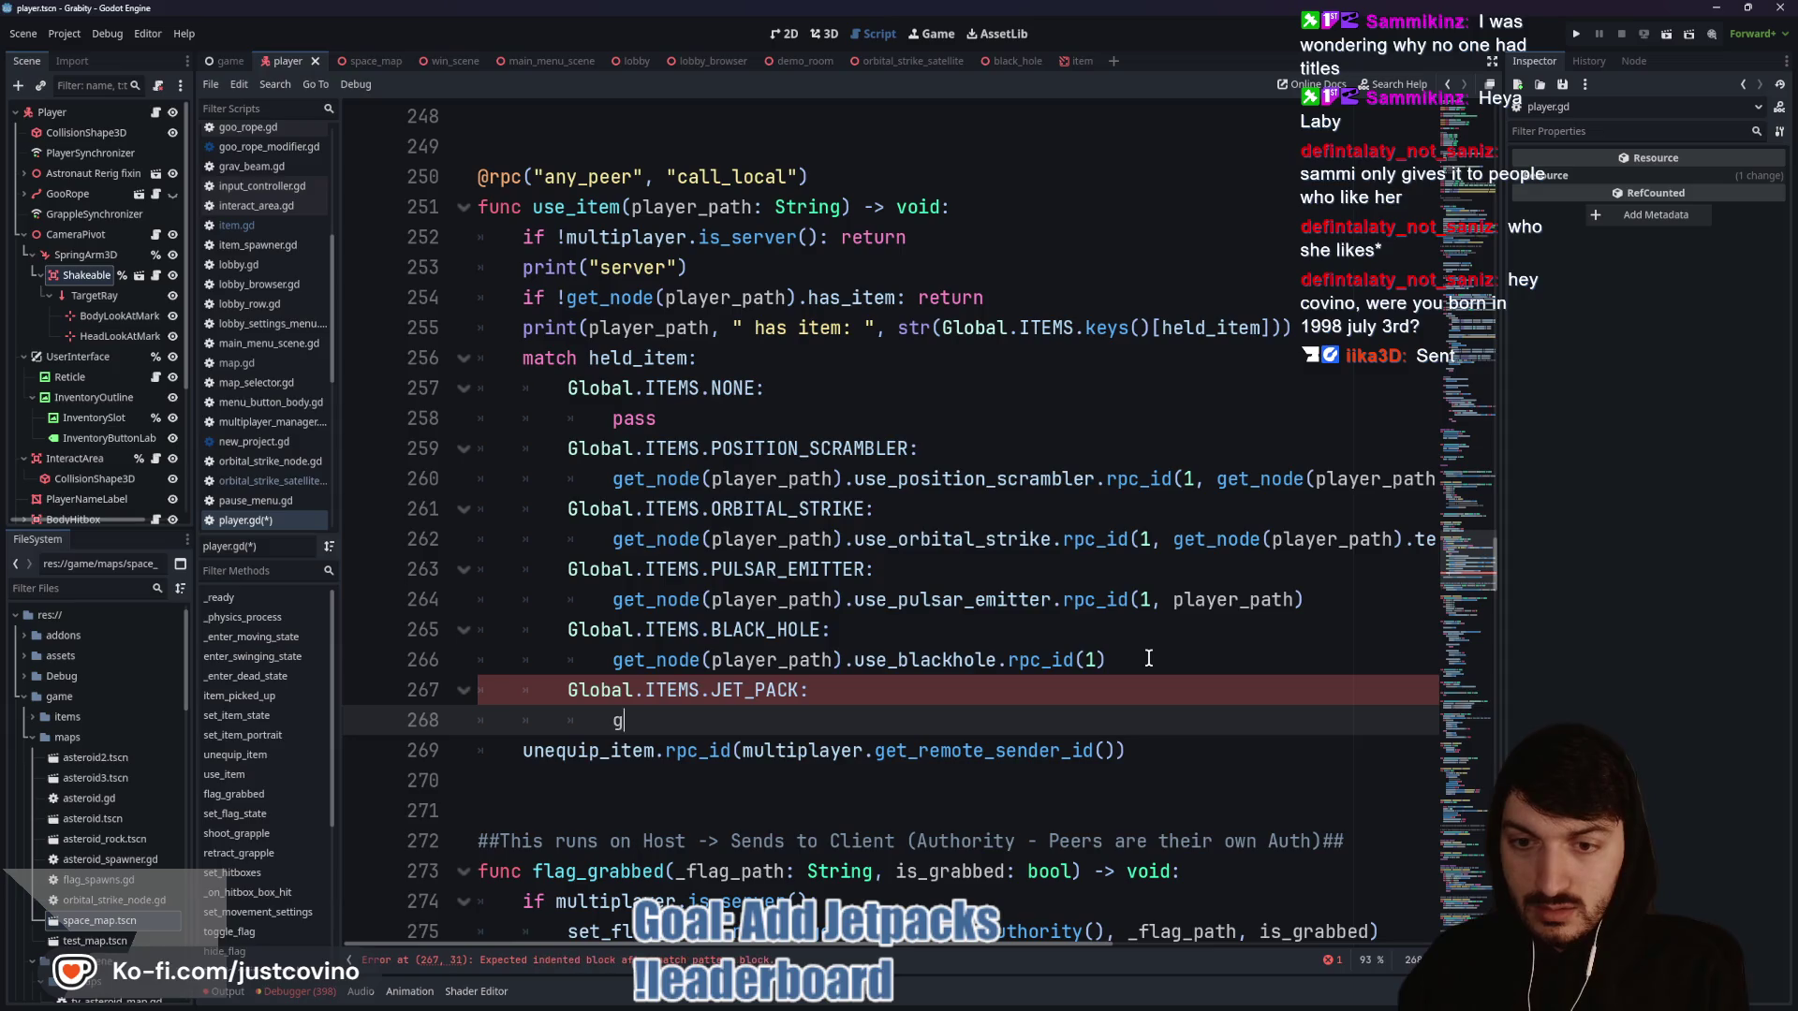
Step: Write get_node(player_path).equip_jet_pack.rpc_id(1) as the JET_PACK case body on line 268
type("et_node(")
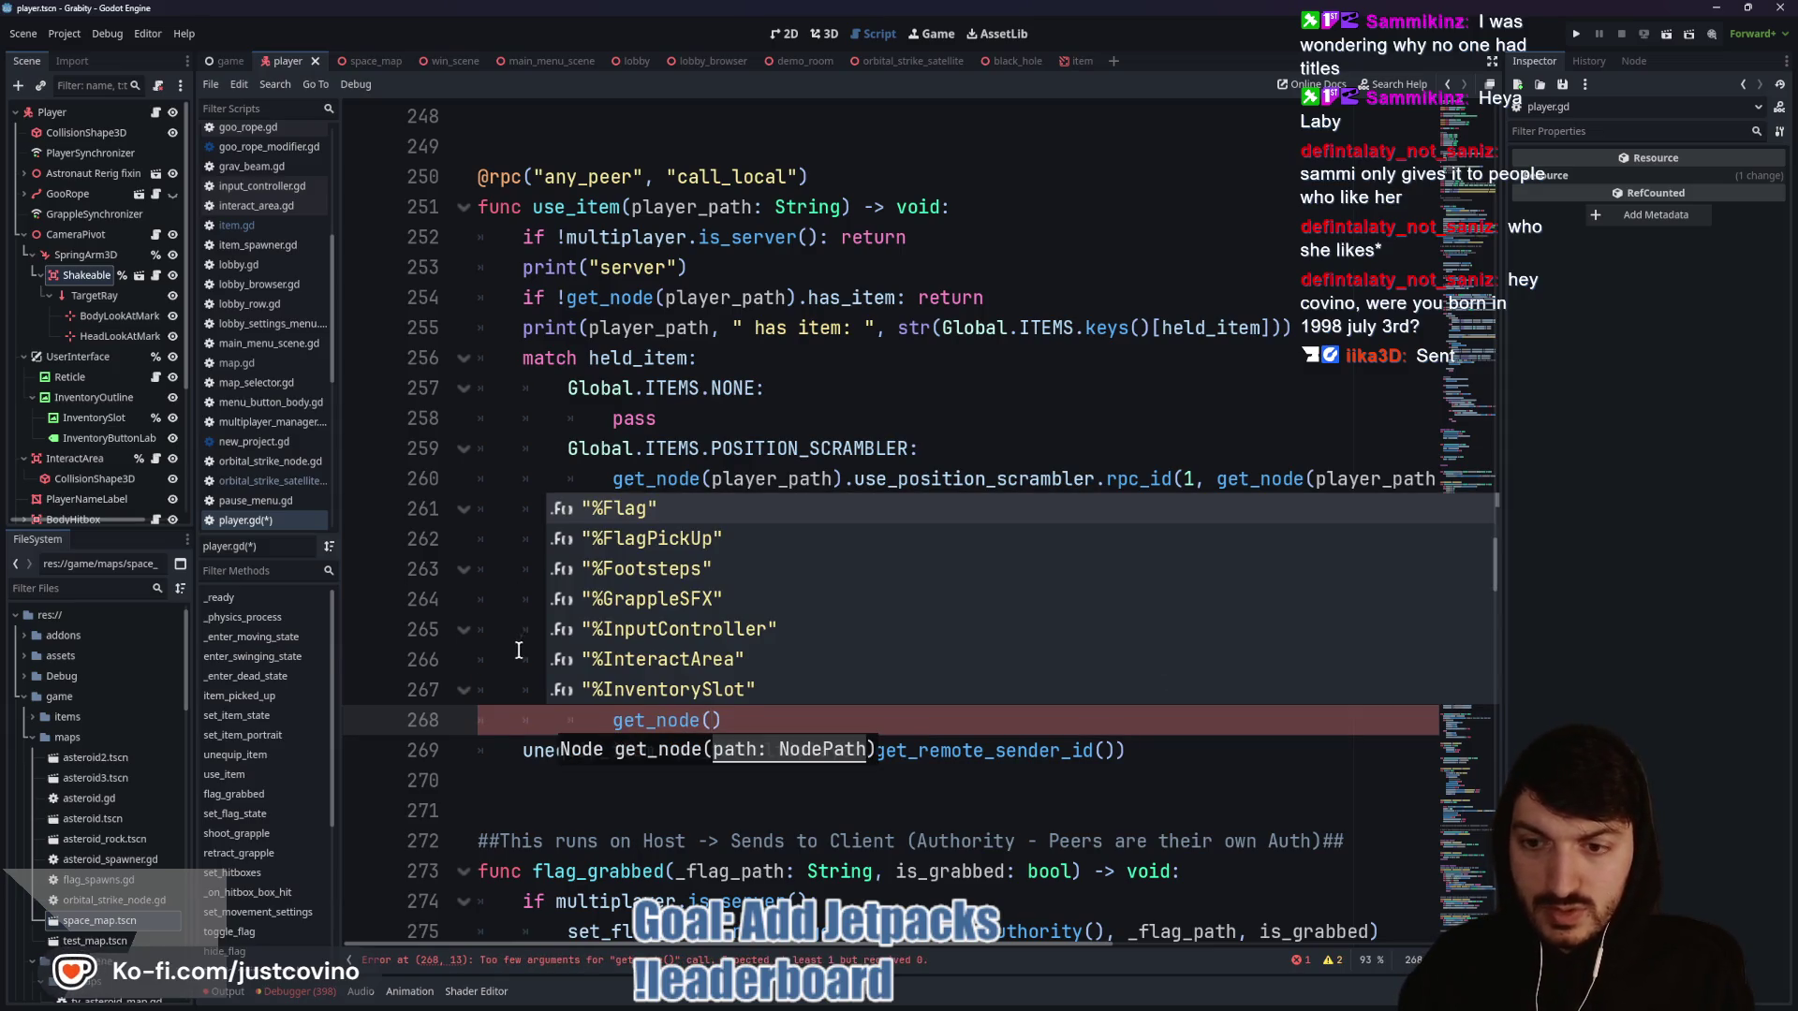
left_click(520, 648)
left_click(720, 721)
type("player_path")
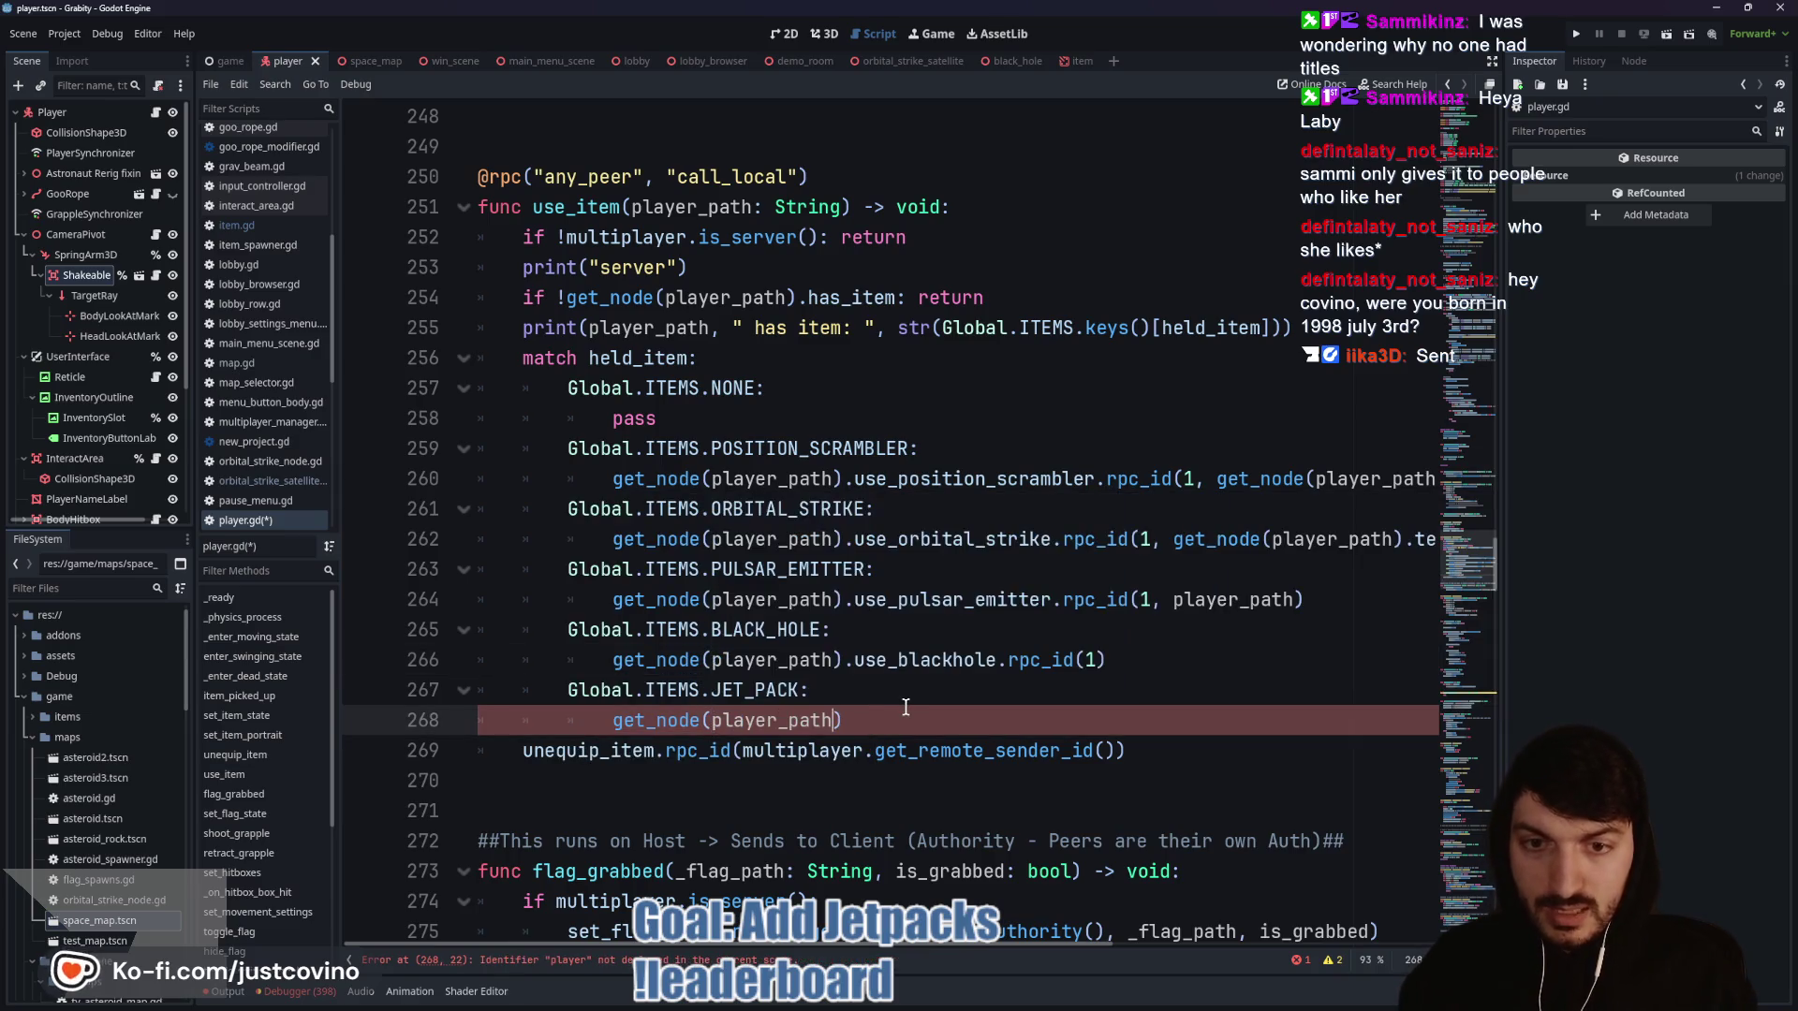
type(").use_")
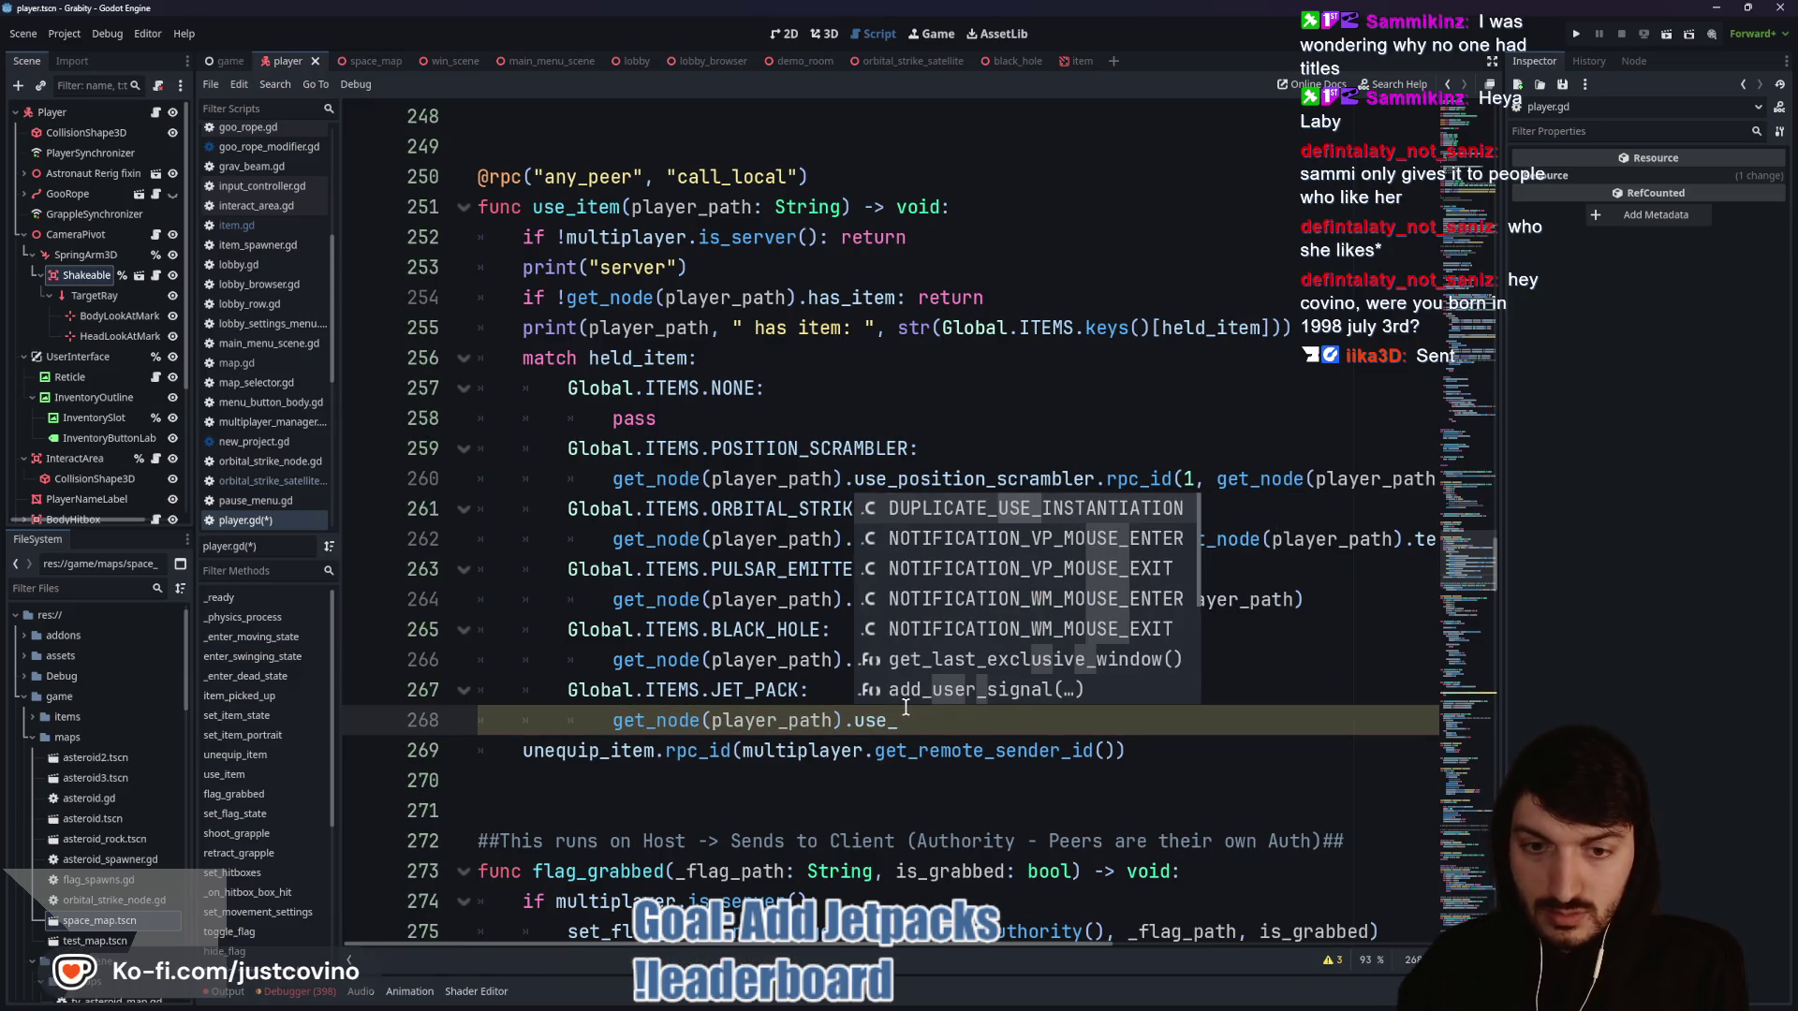
key("BackSpace")
key("BackSpace")
key("BackSpace")
type("equip_jet")
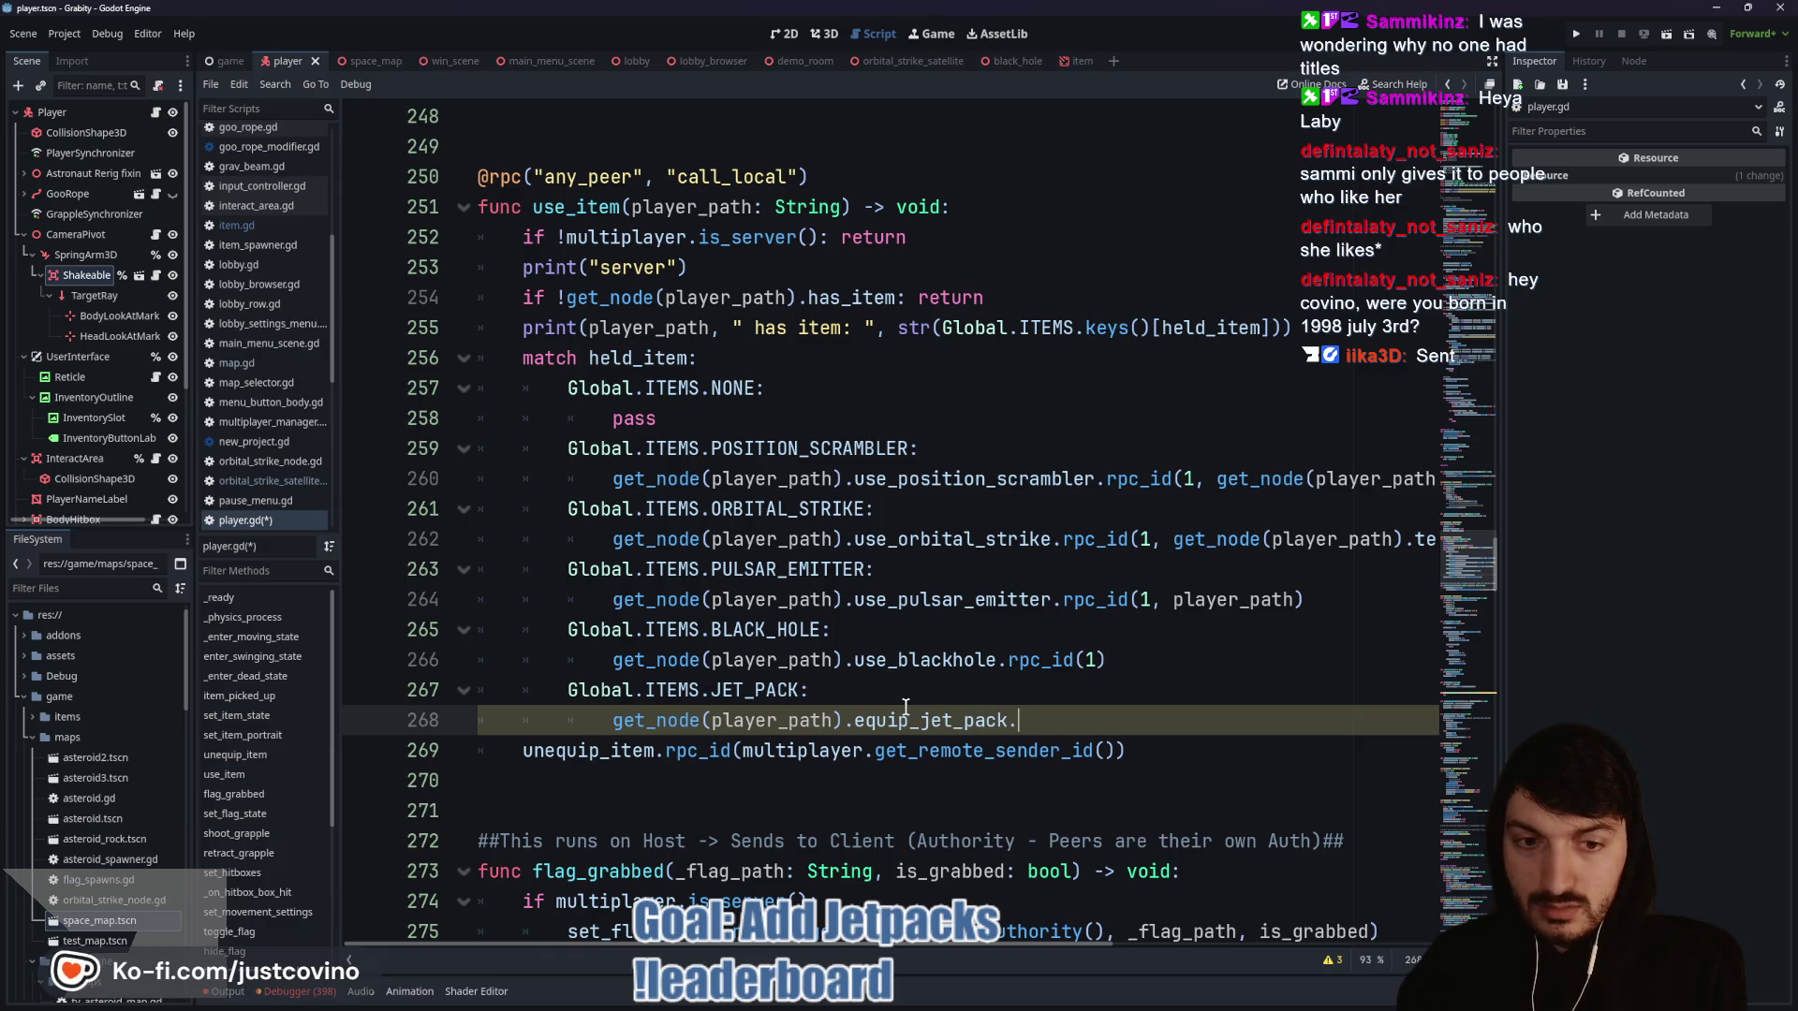
type(".rpc_id")
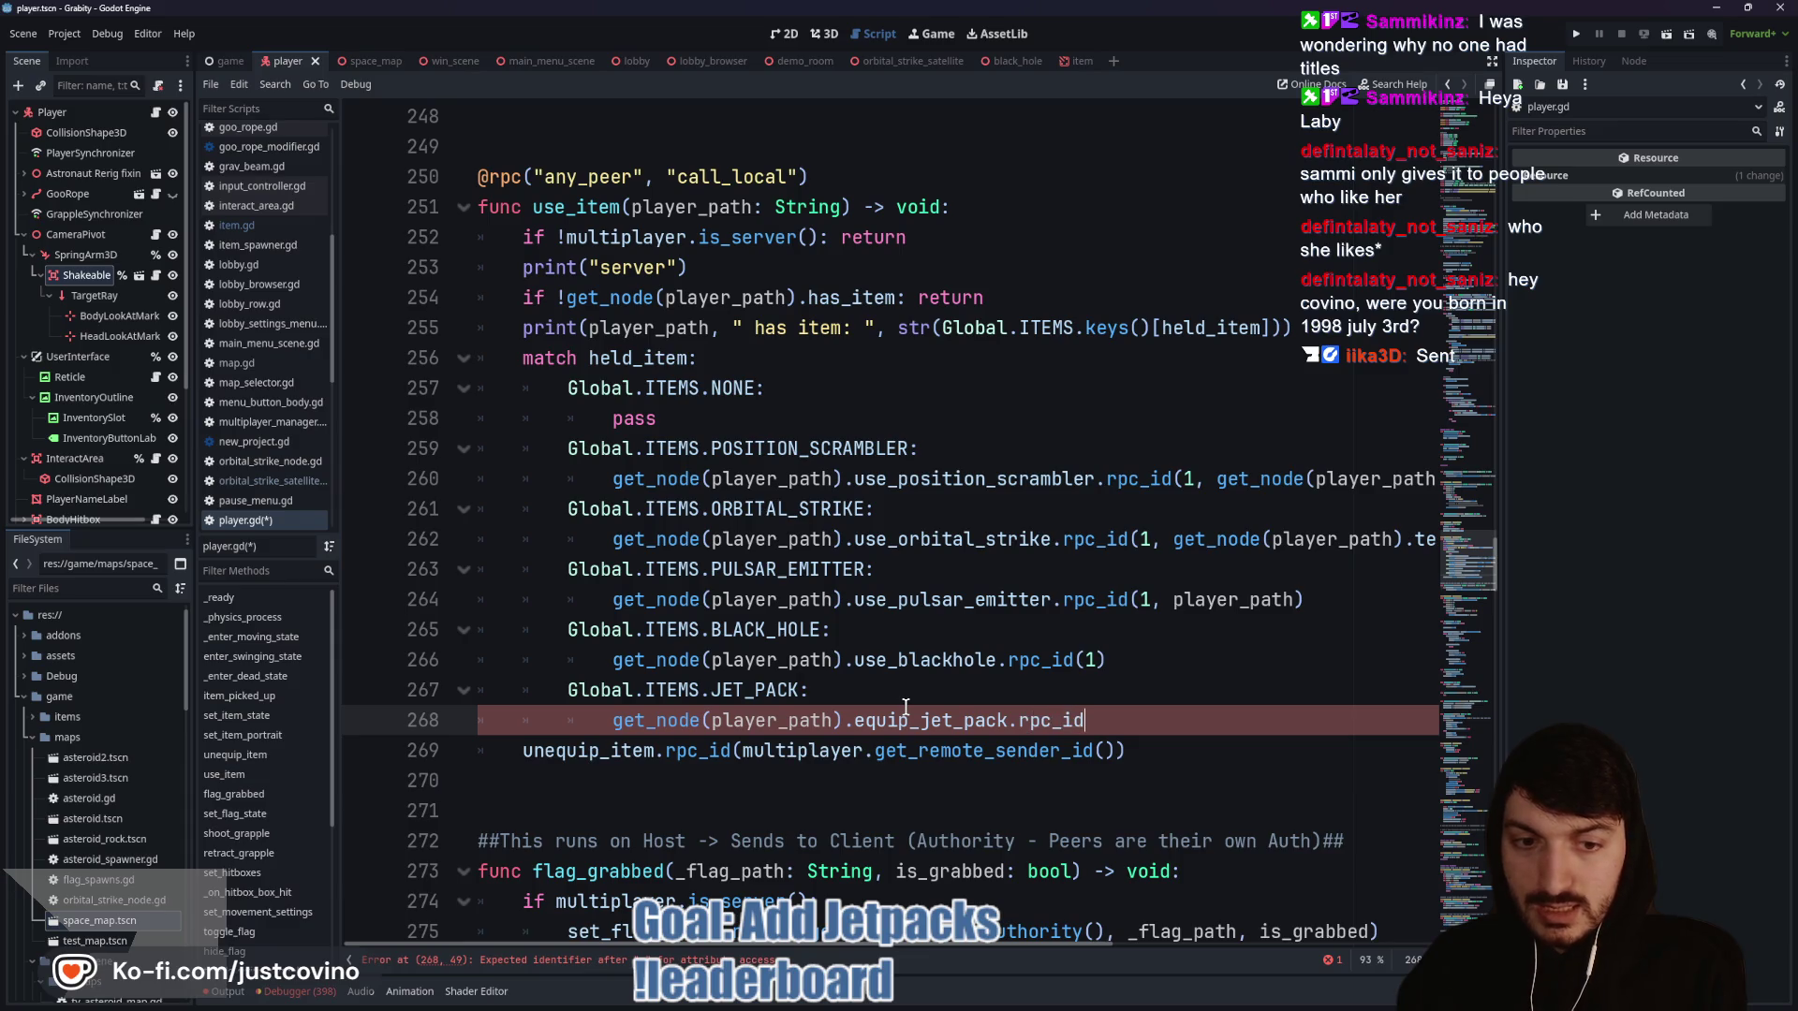
type("(1")
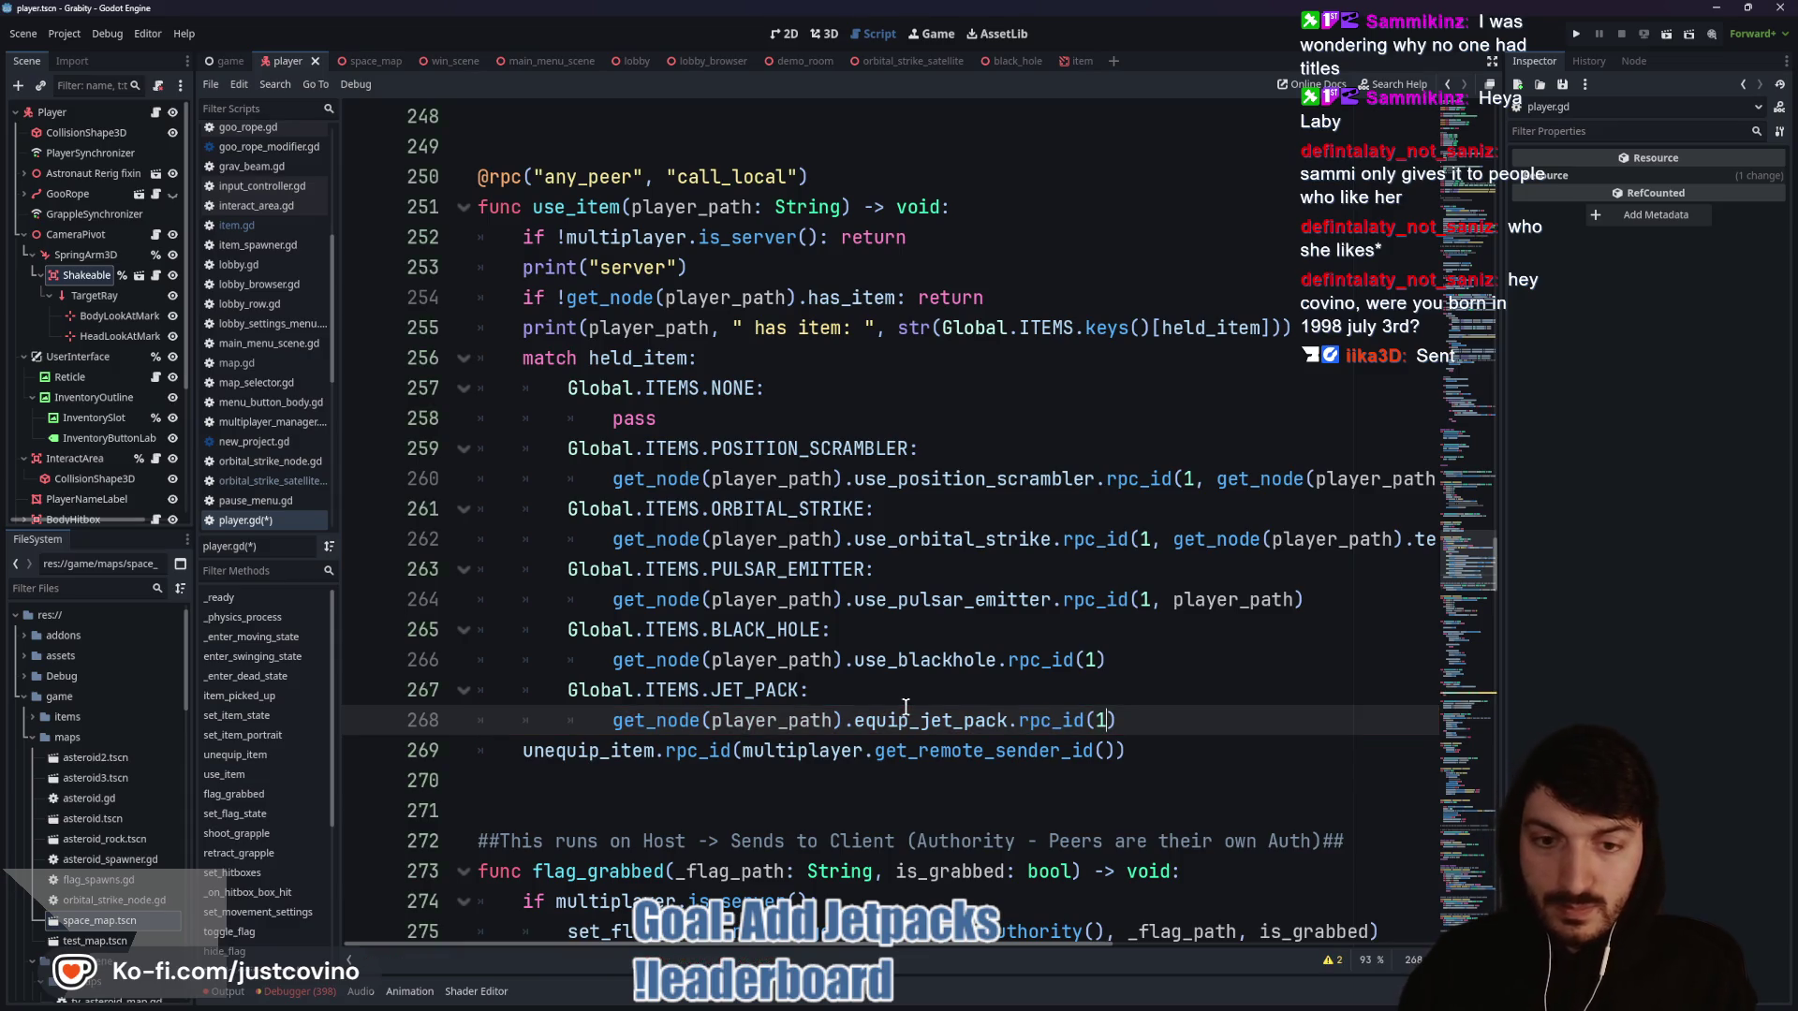
double_click(899, 719)
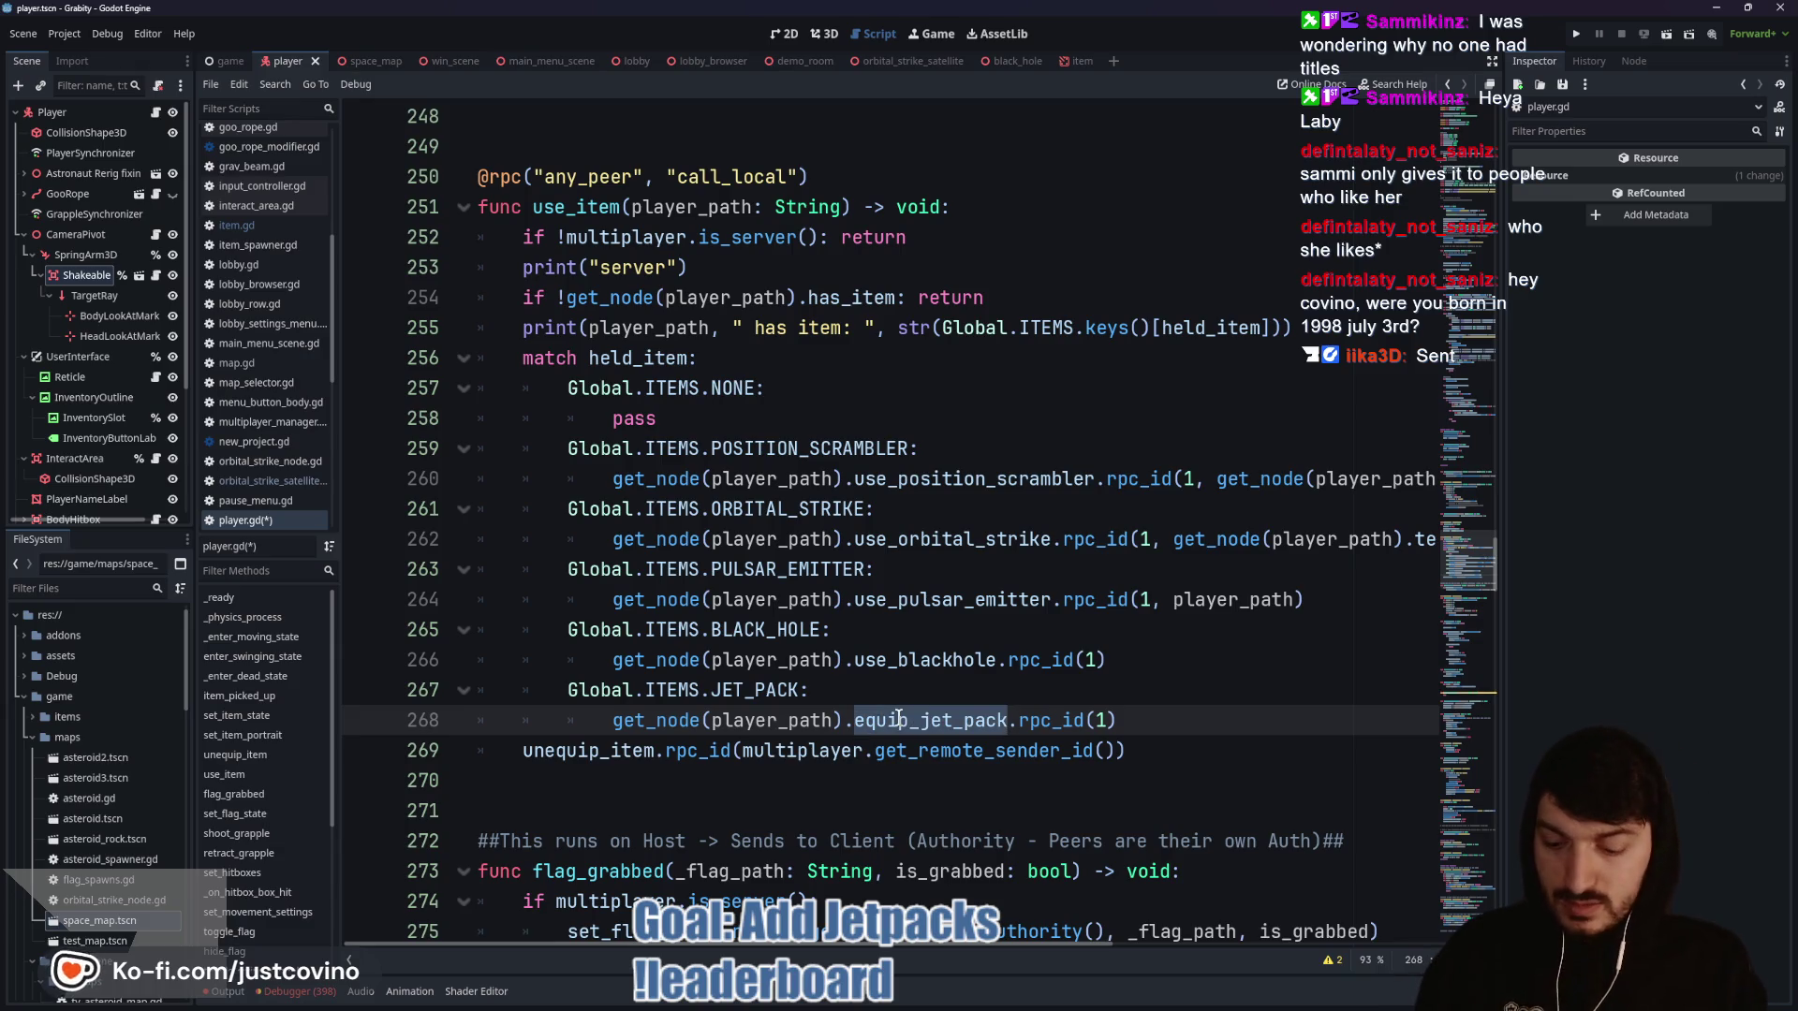
Step: Find equip_jet_pack and open a blank line below the use_blackhole function
key("ctrl+f")
scroll(792, 661, "down", 10)
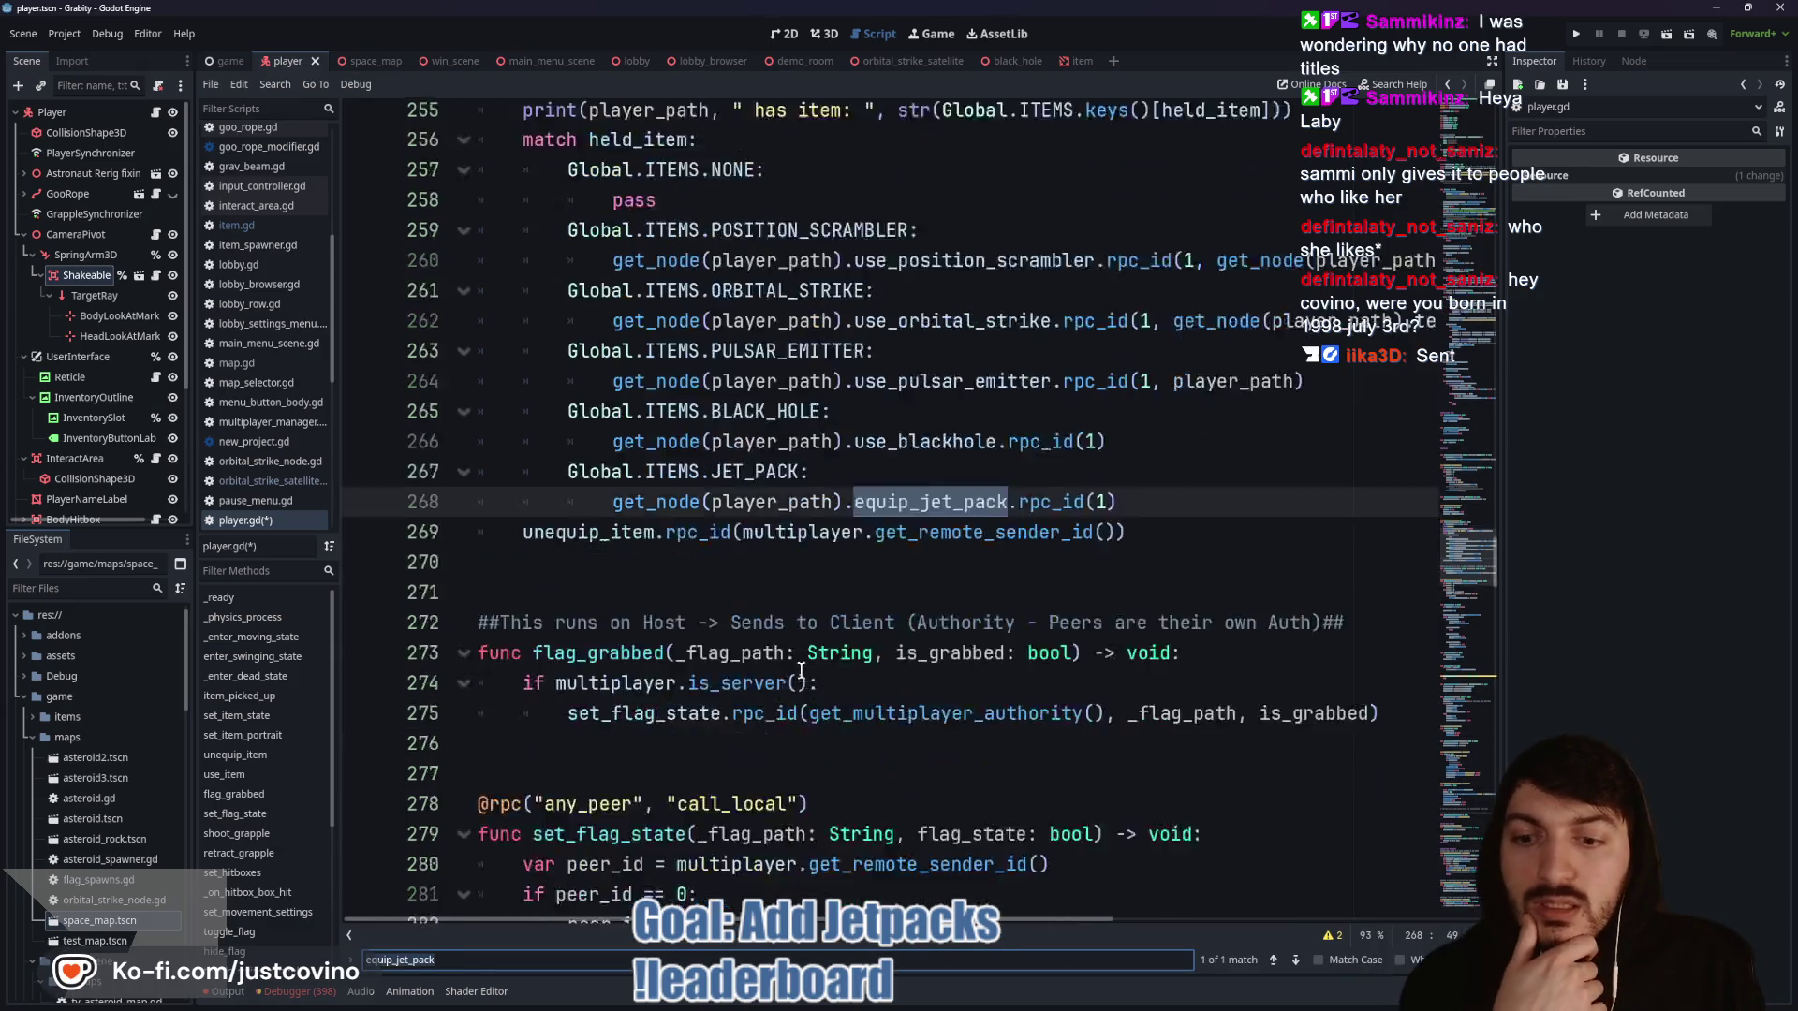
scroll(792, 661, "down", 20)
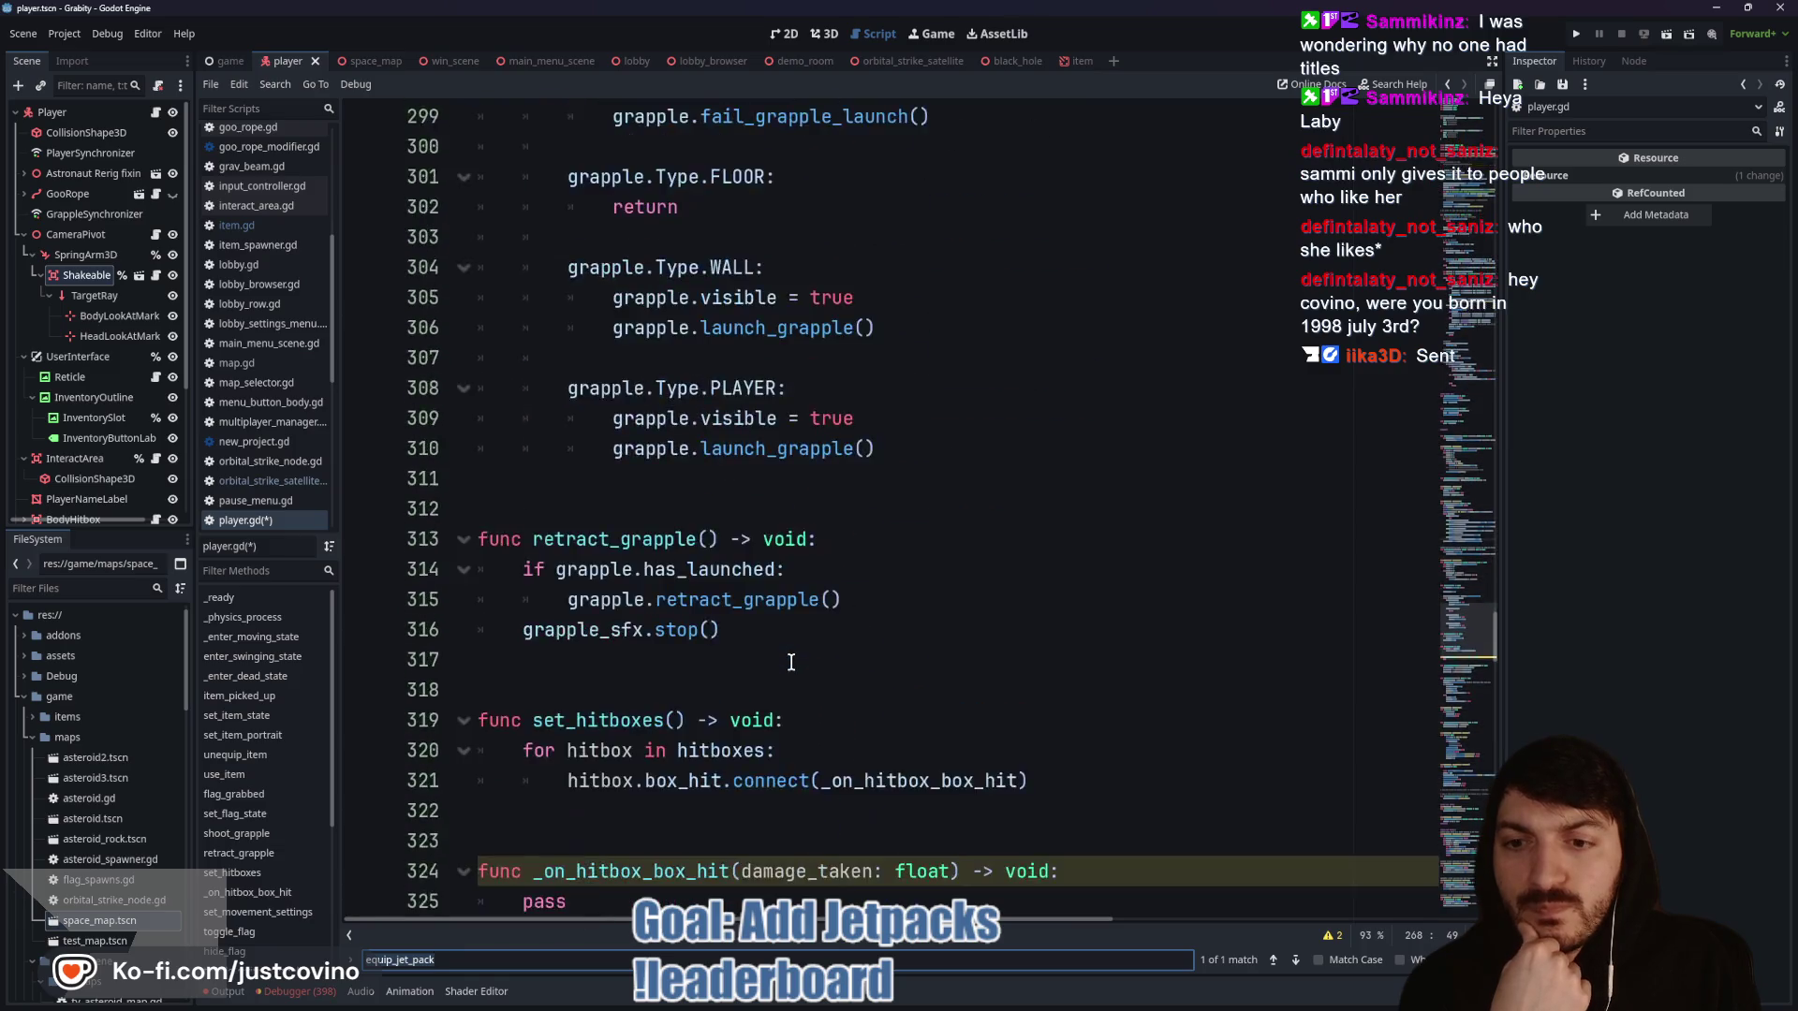
scroll(778, 655, "down", 12)
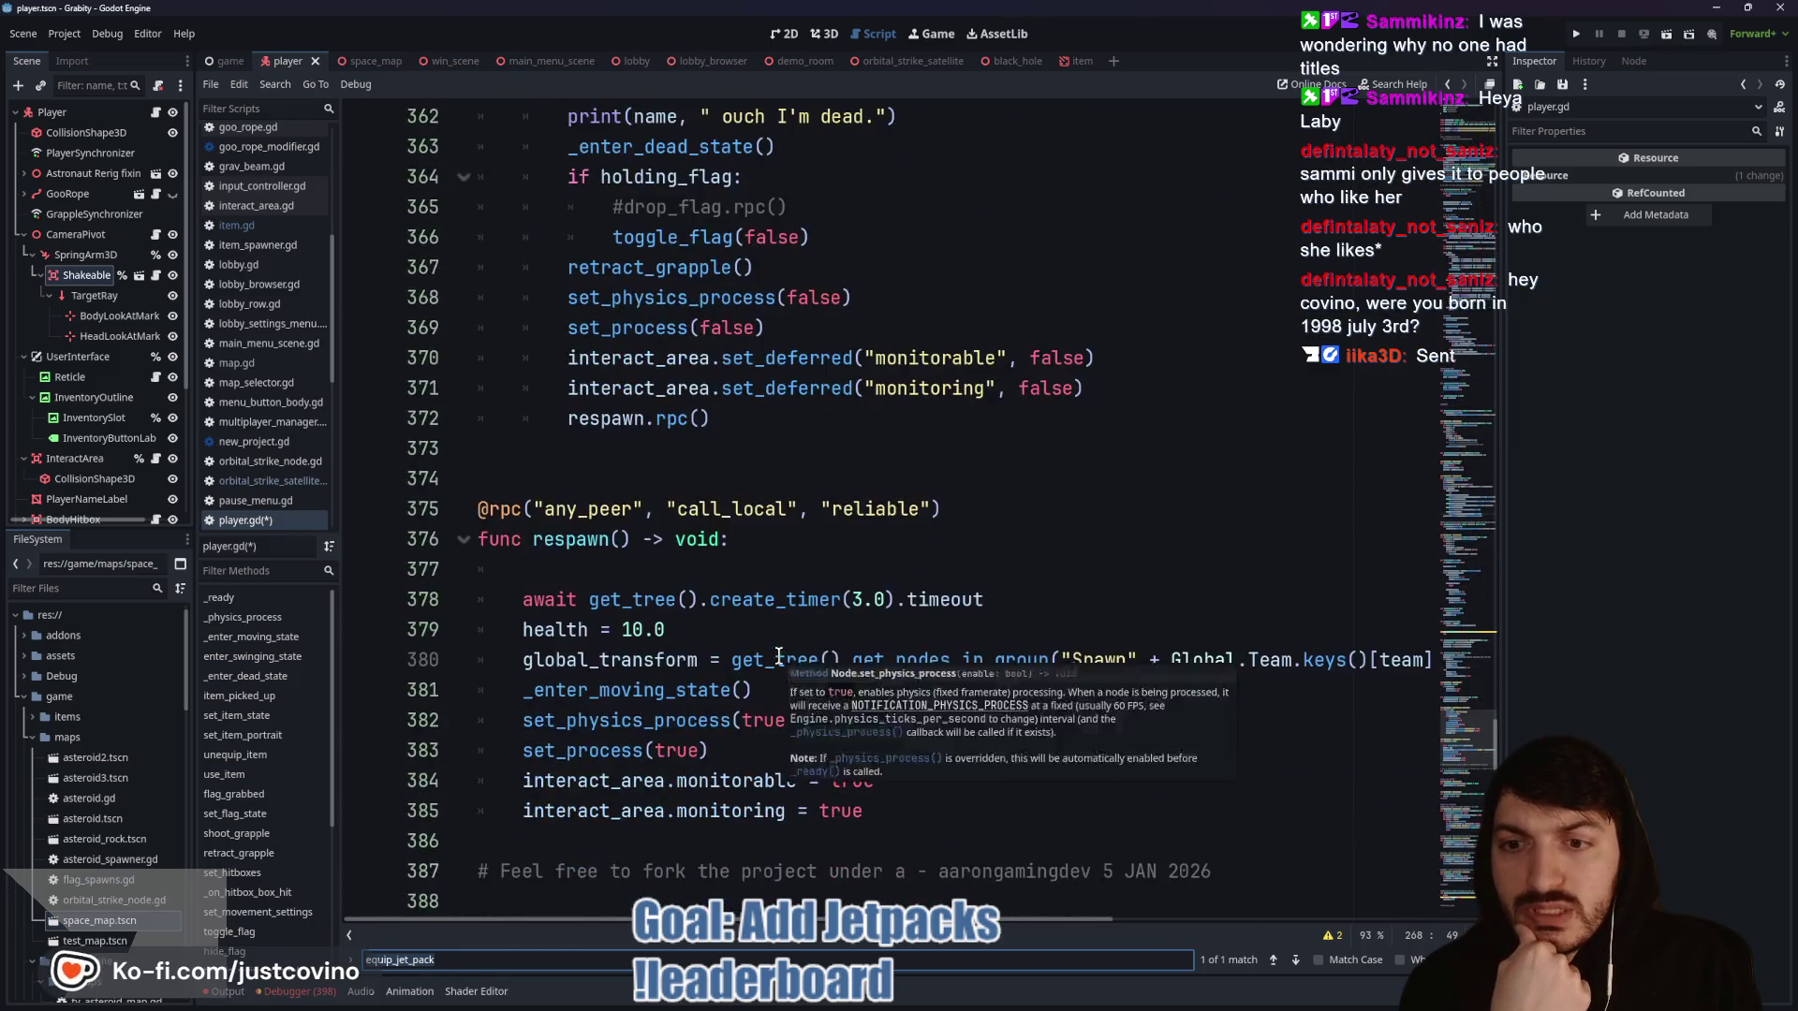
scroll(630, 569, "down", 10)
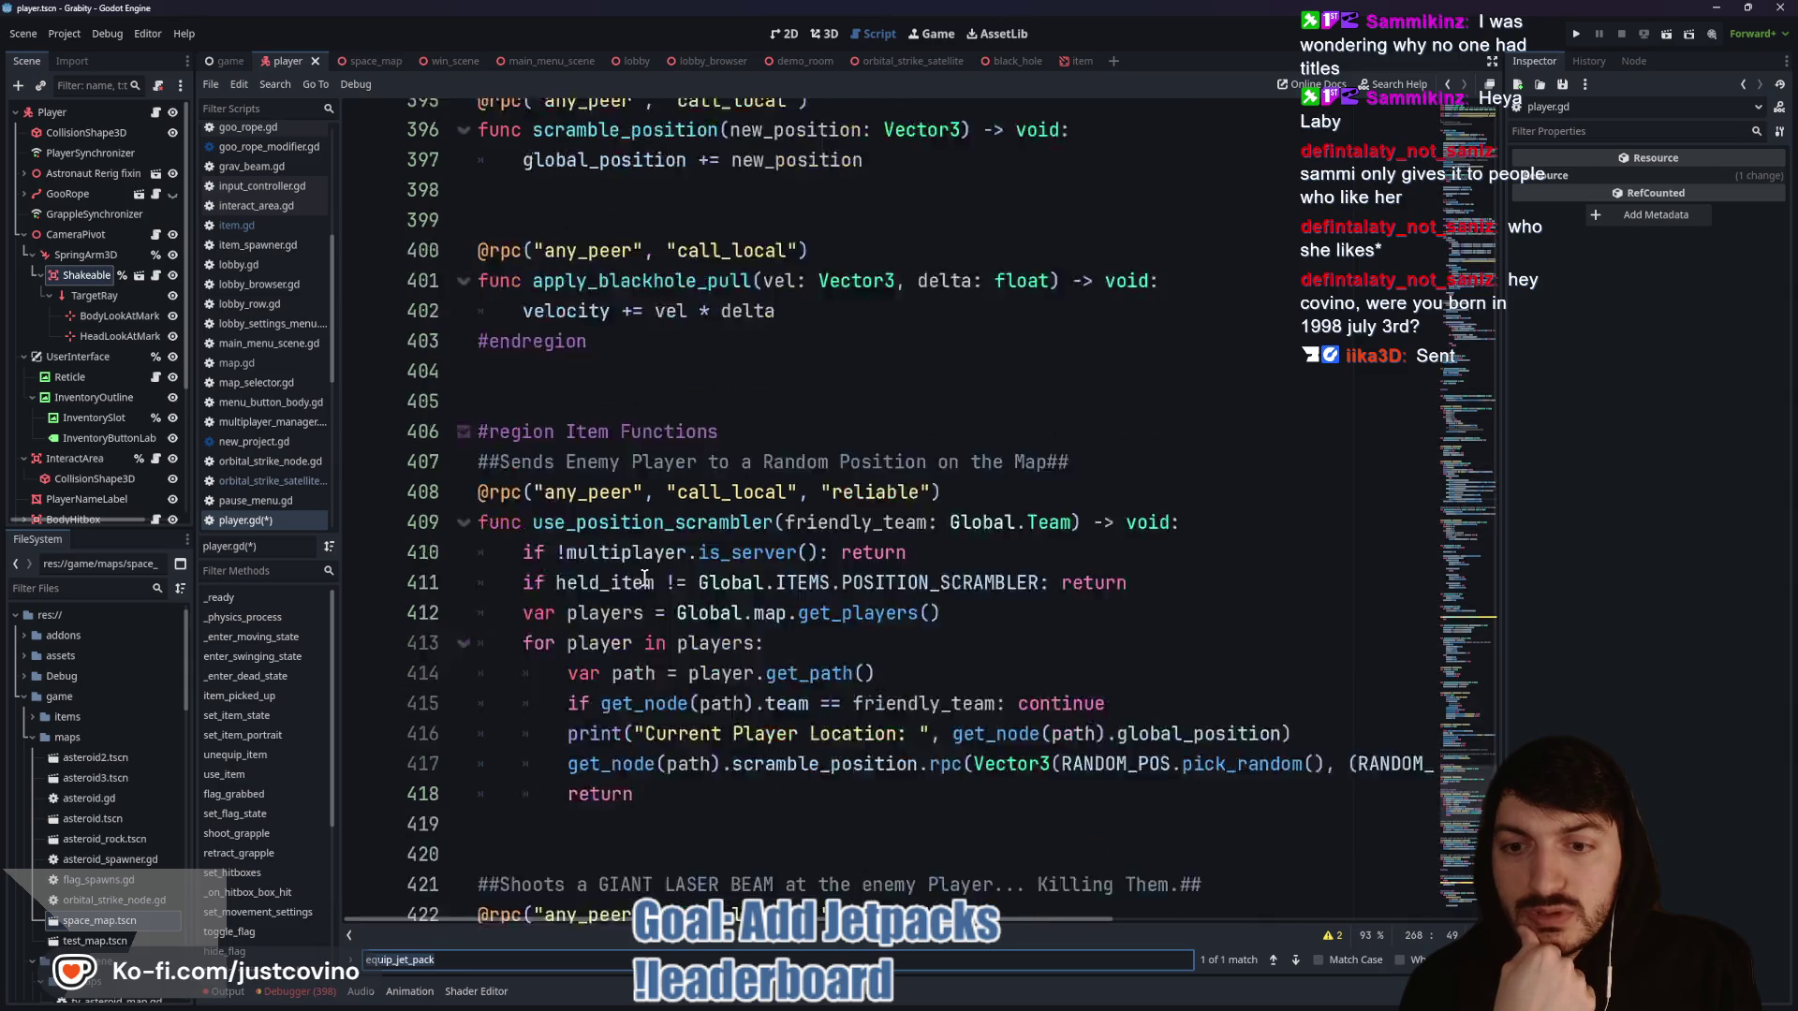
scroll(627, 542, "down", 2)
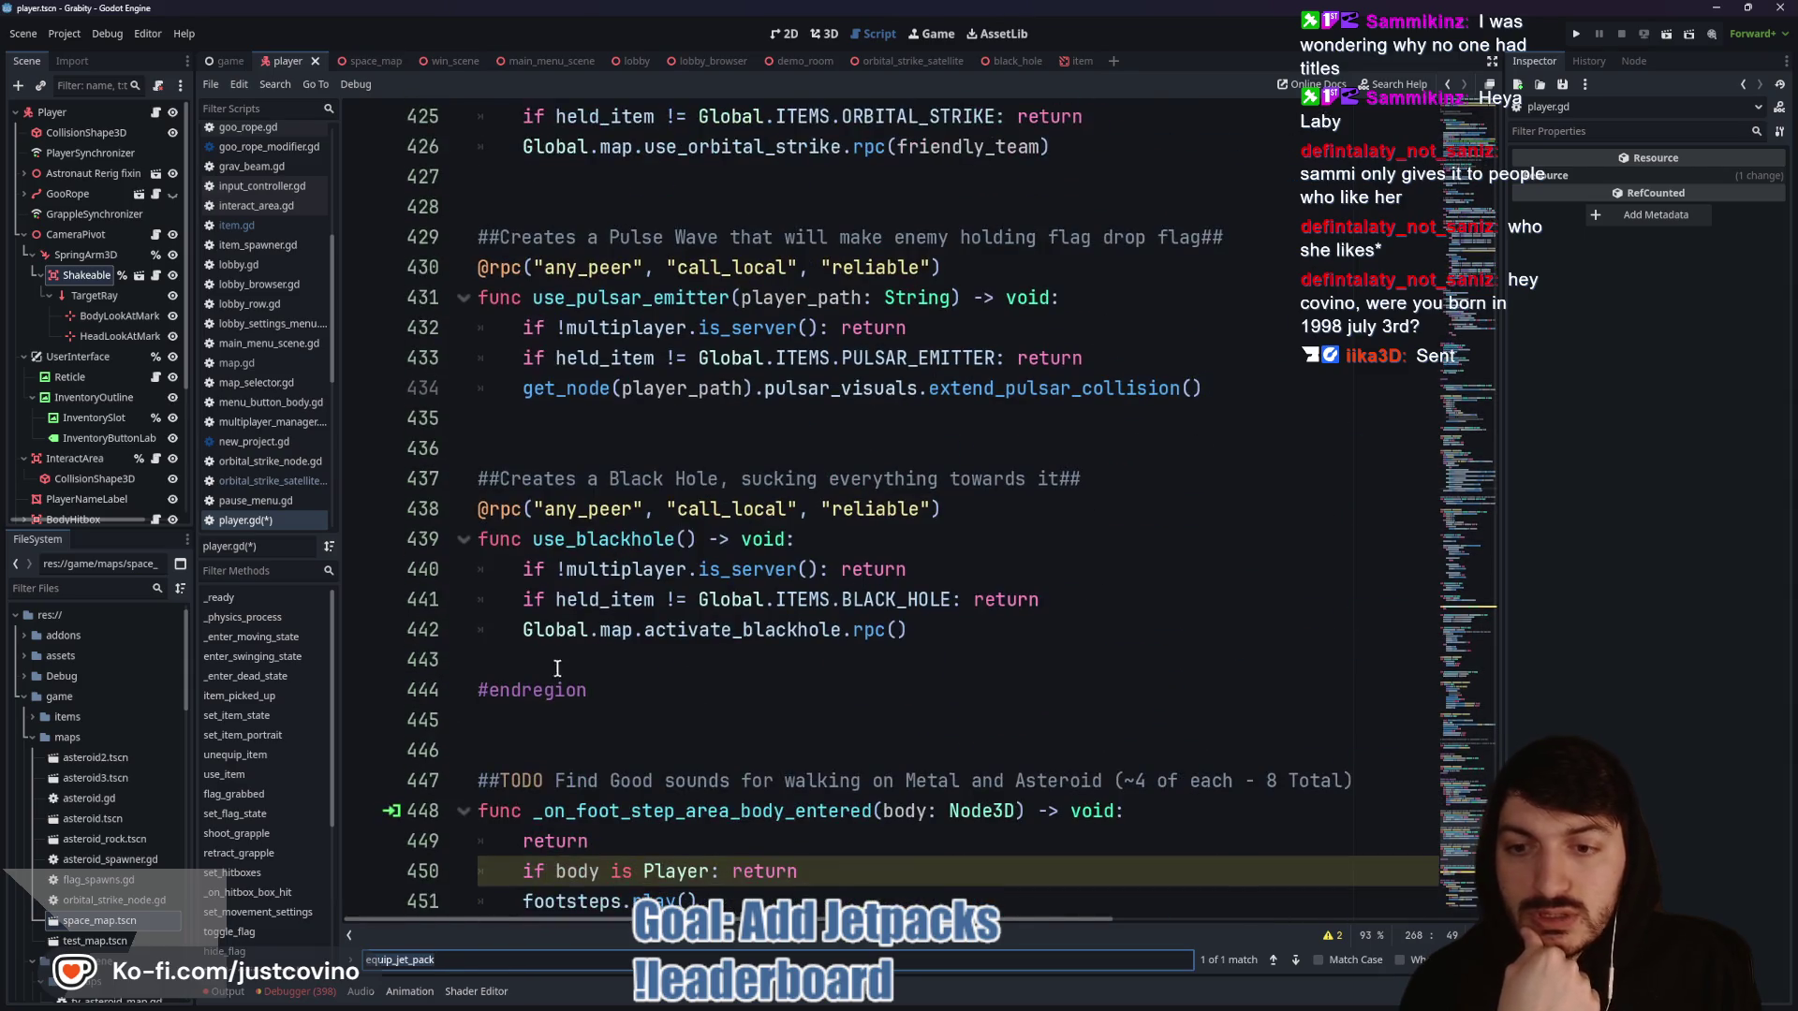
left_click(552, 663)
key("Return")
key("Return")
key("Return")
key("Up")
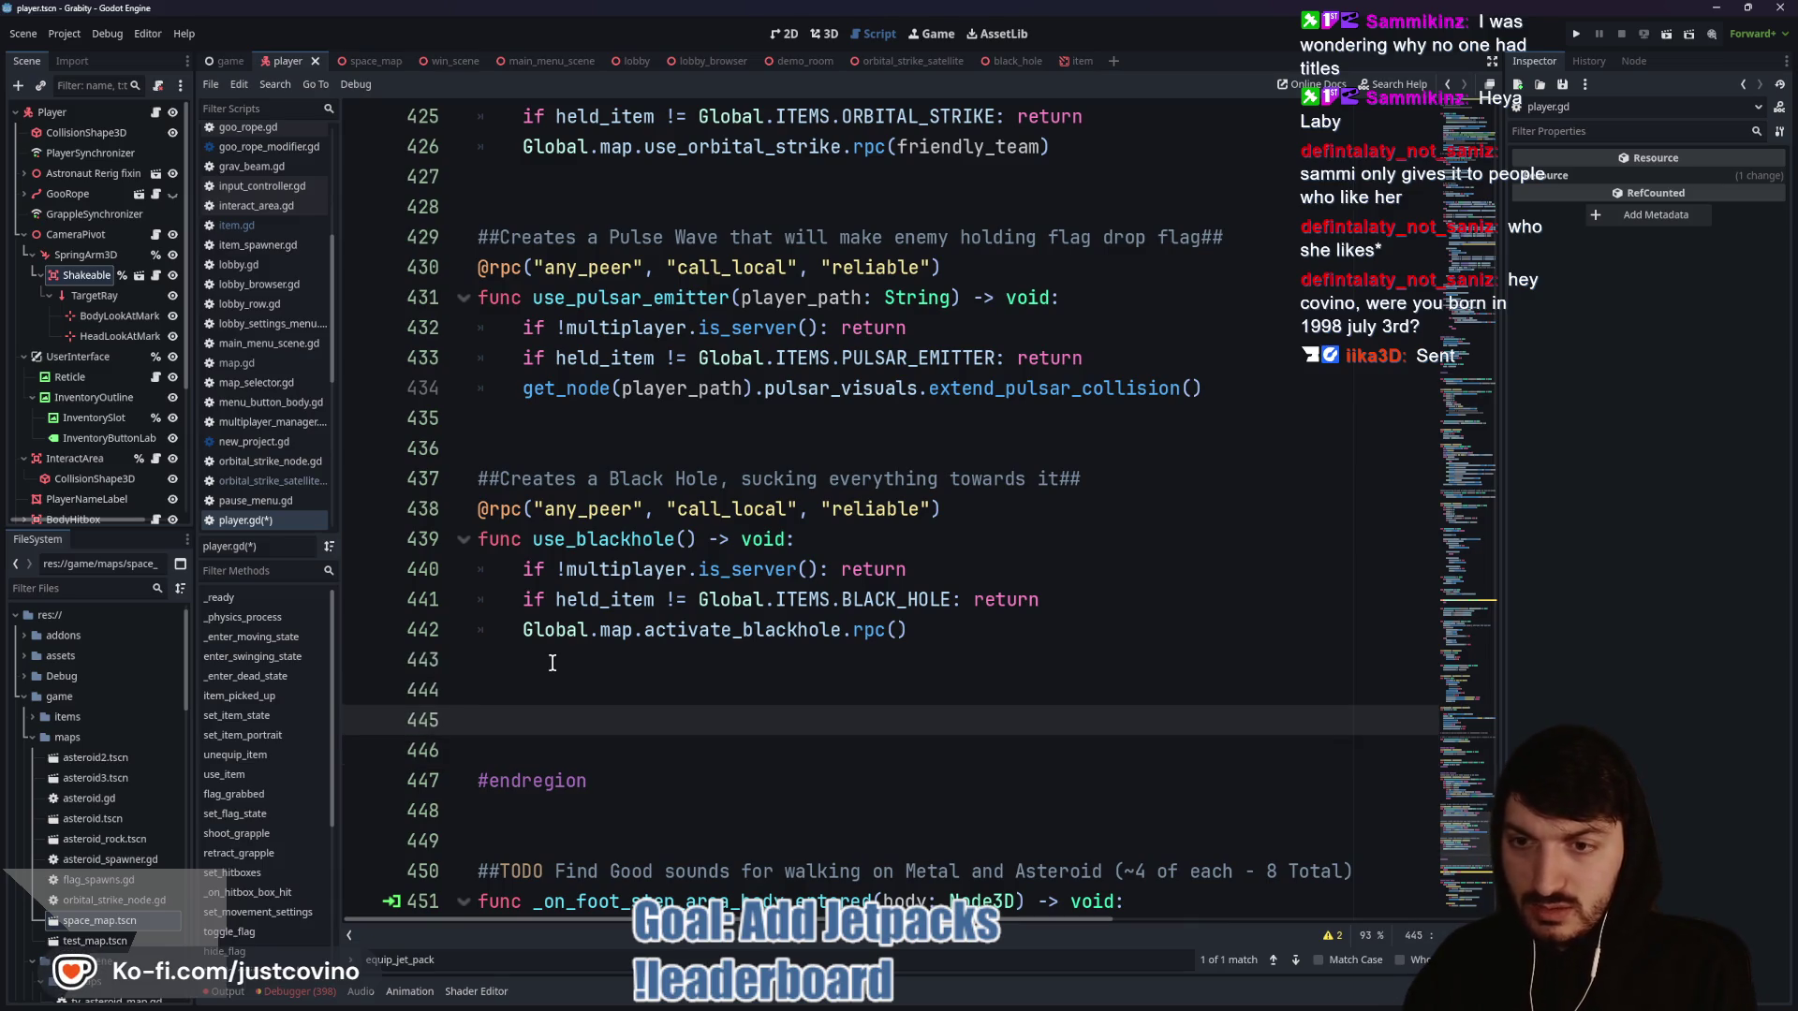
type("@rpc(")
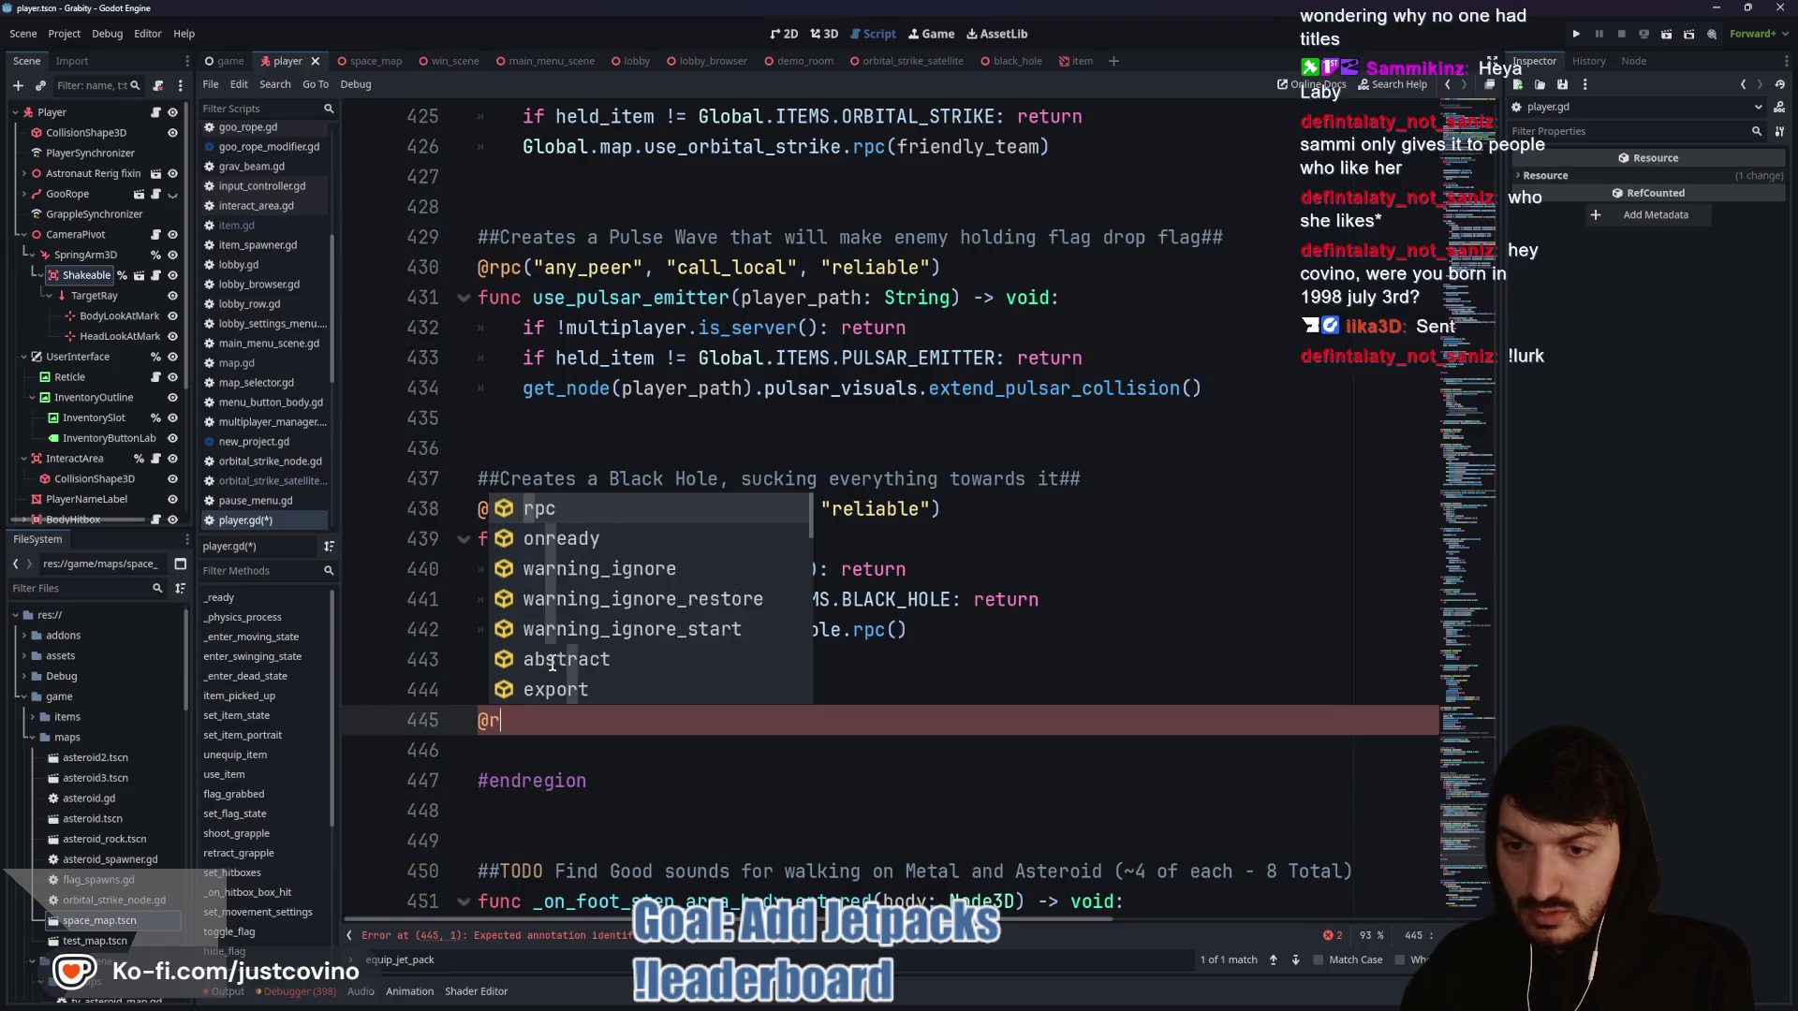
key("Return")
type(",")
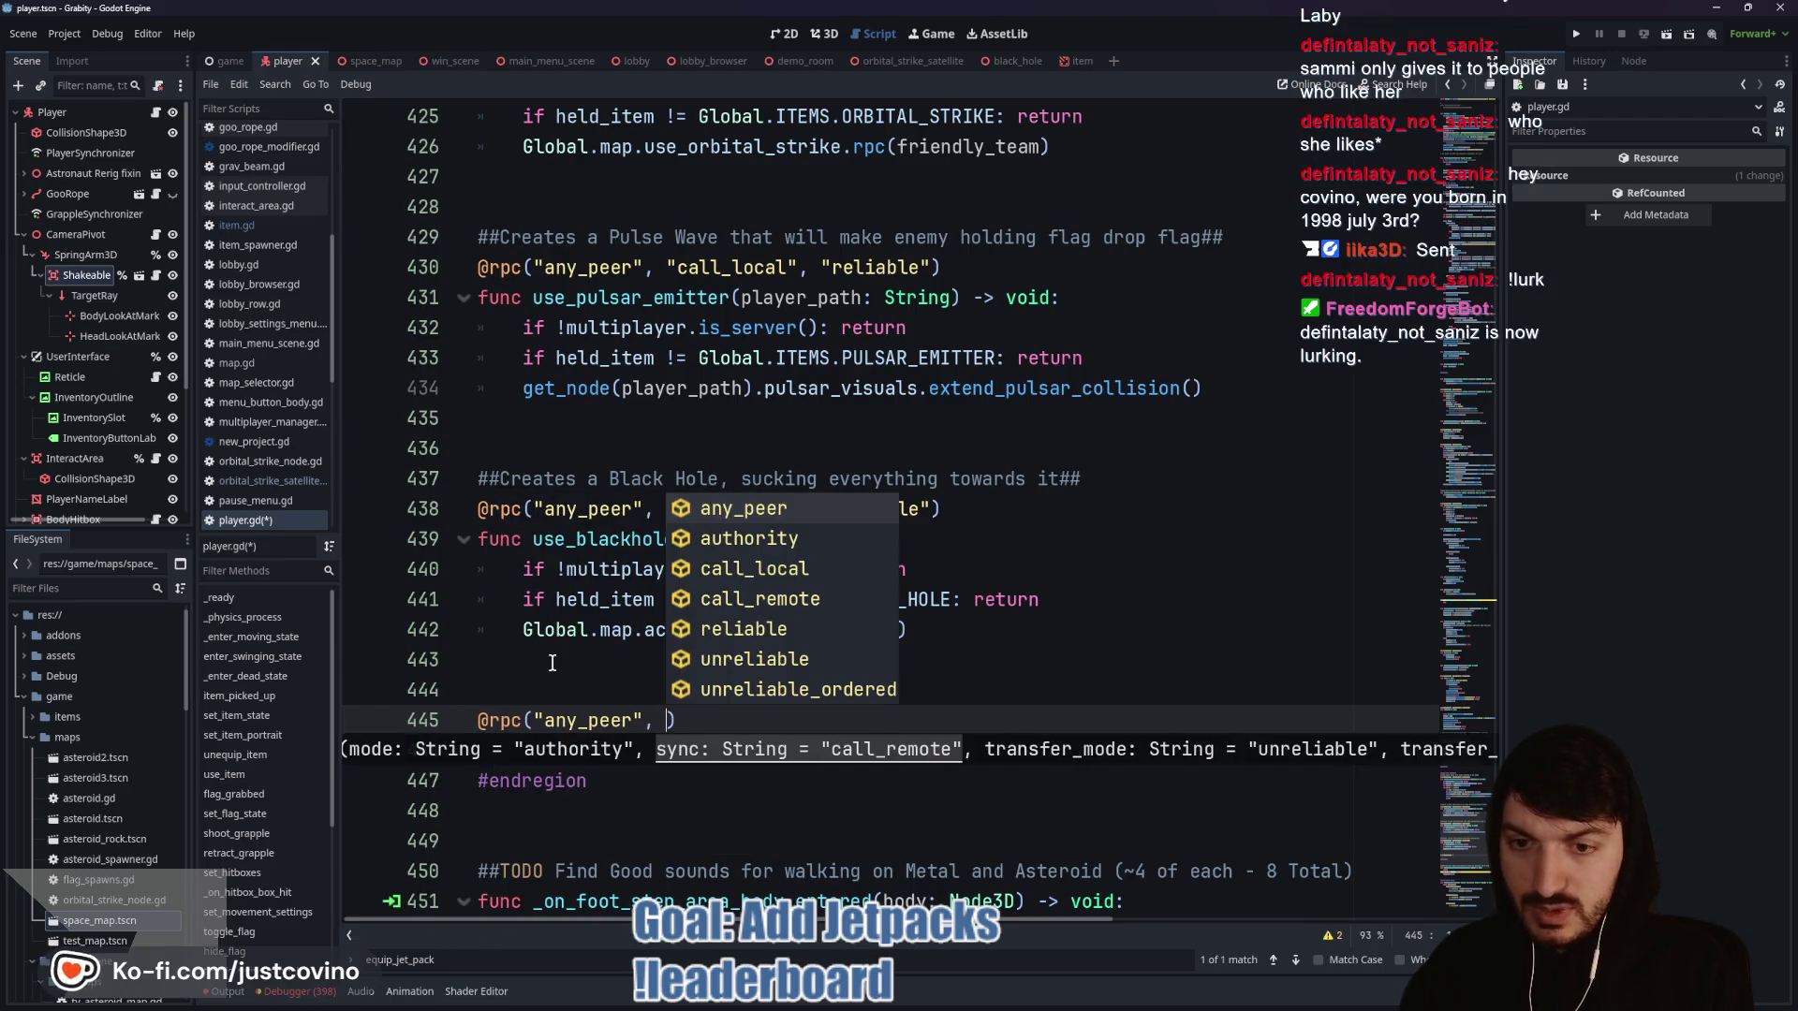
key("Return")
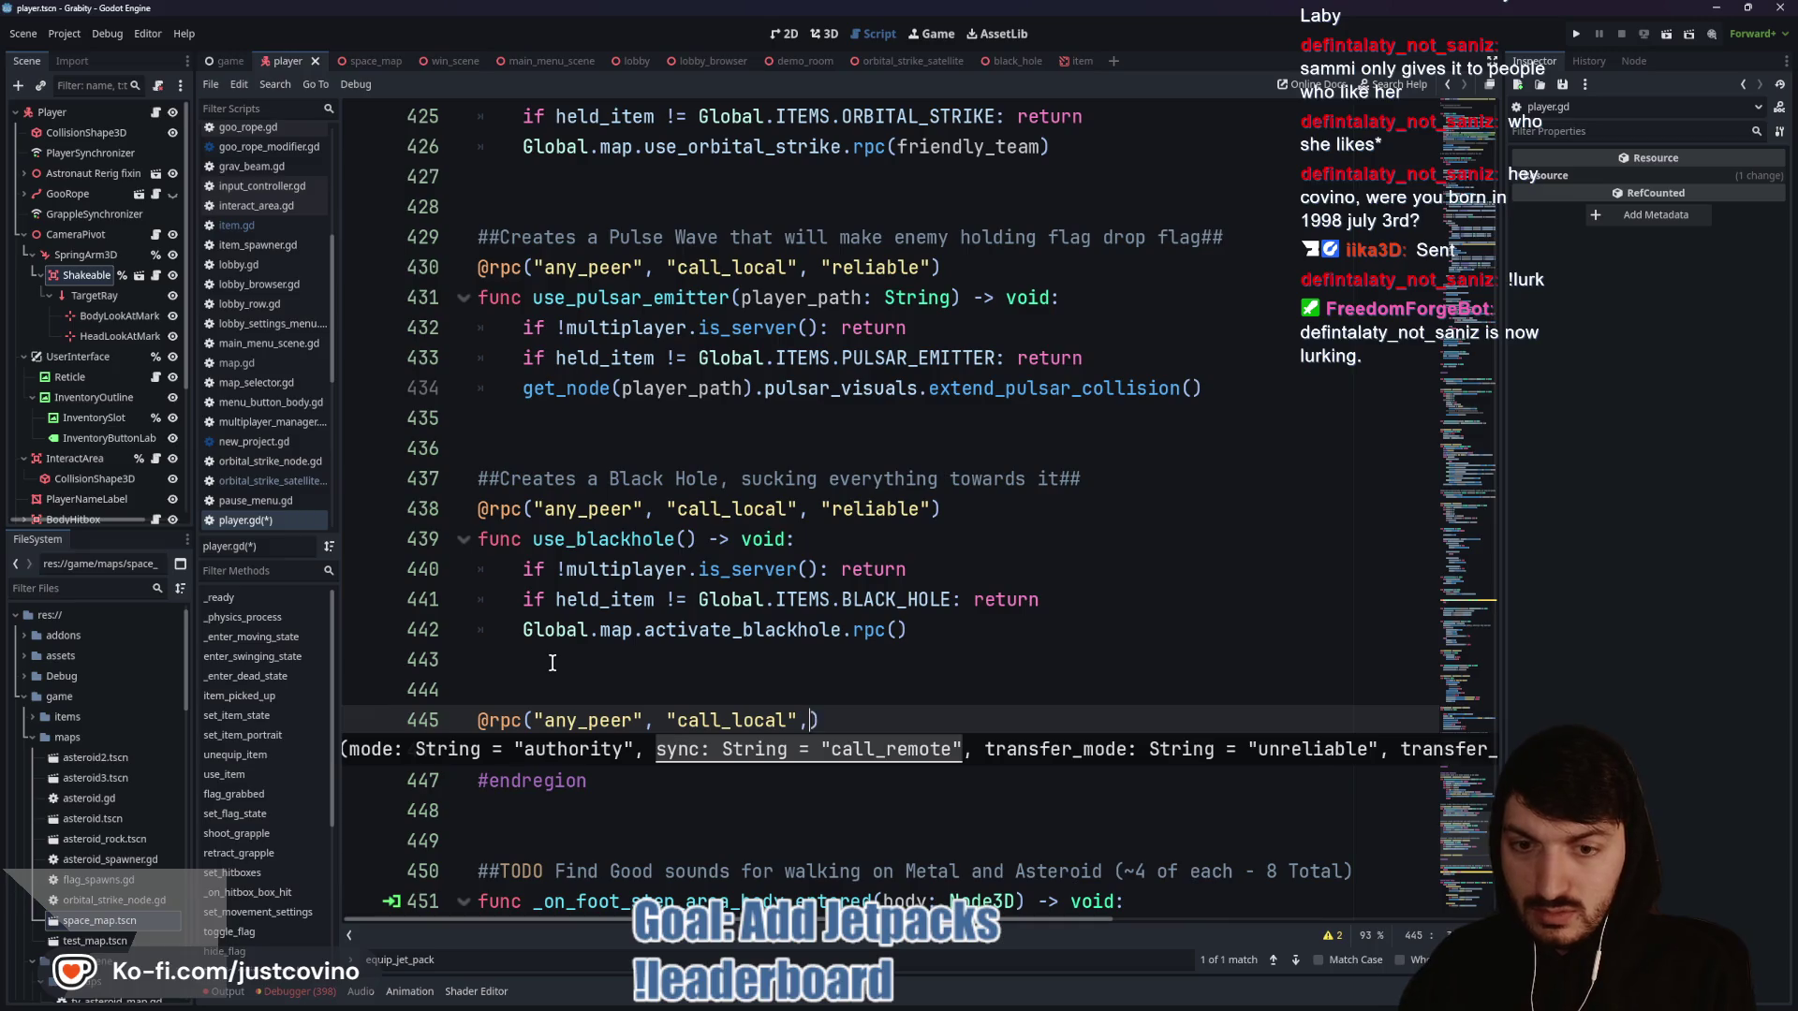
key("Down")
key("Down")
key("Return")
Step: Add guard lines that return unless on the server and holding the JET_PACK item
left_click(992, 713)
key("Return")
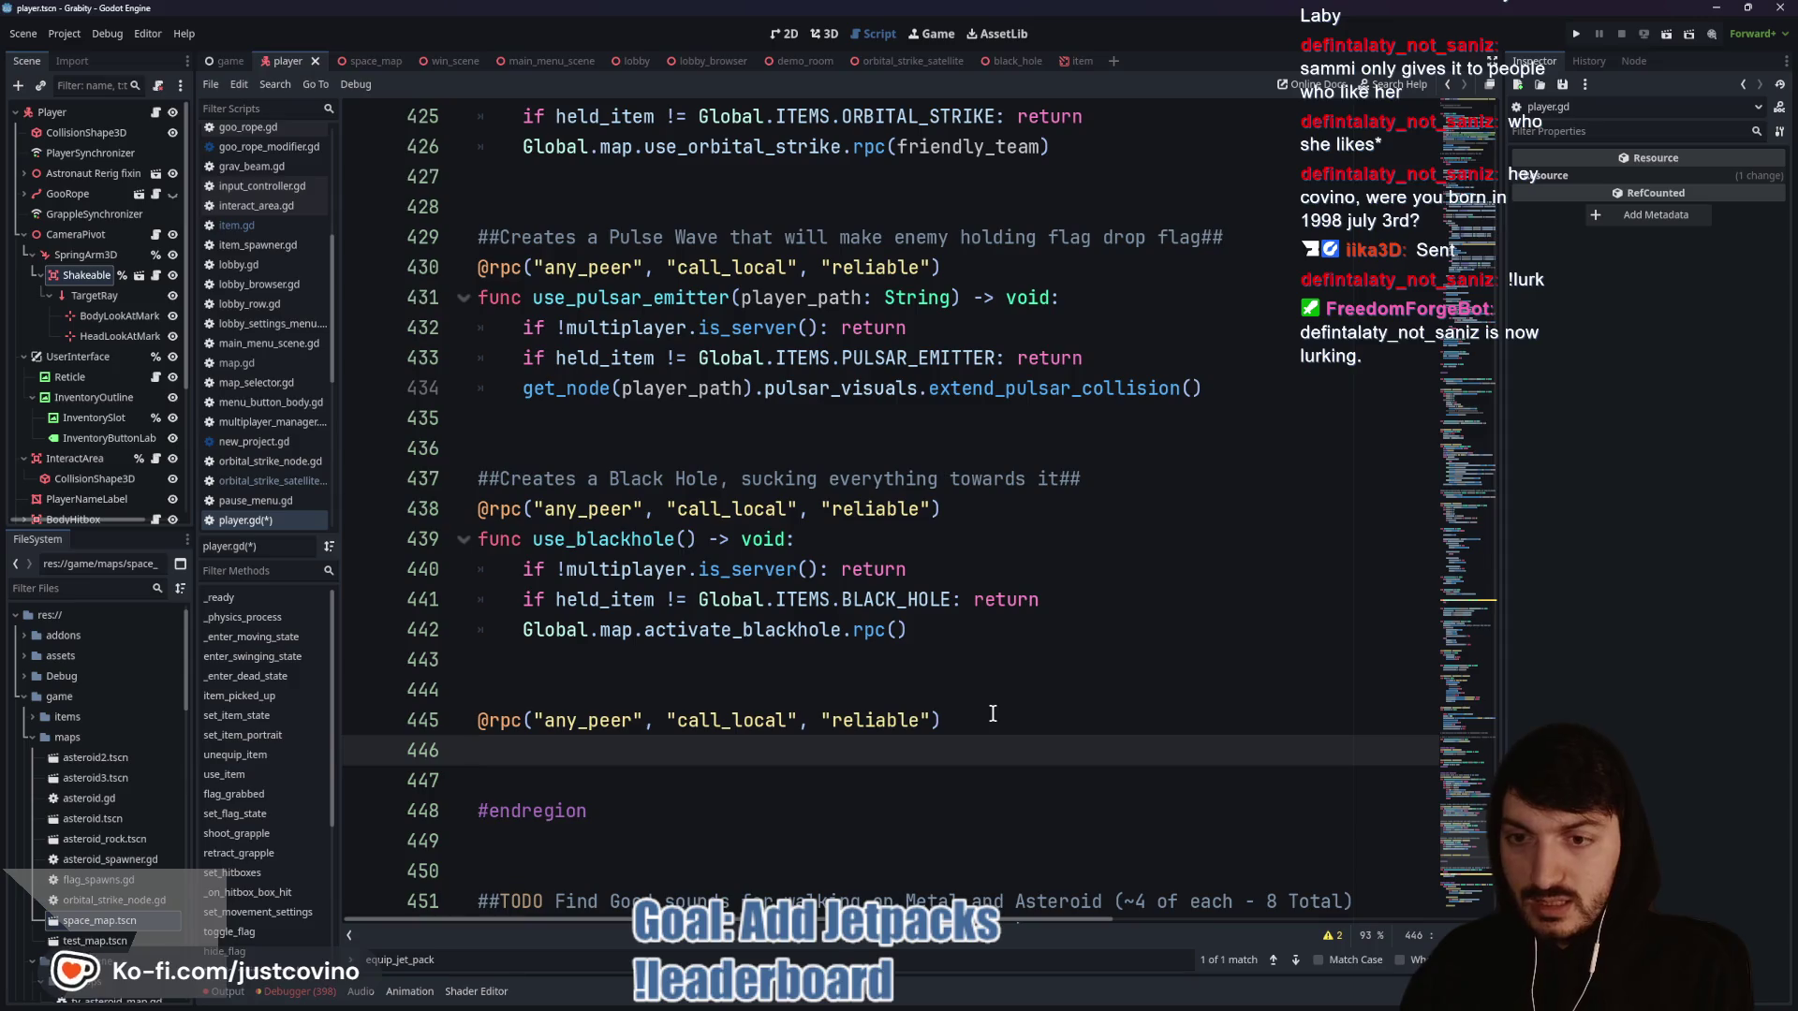
type("if !multiplayer.is_serve")
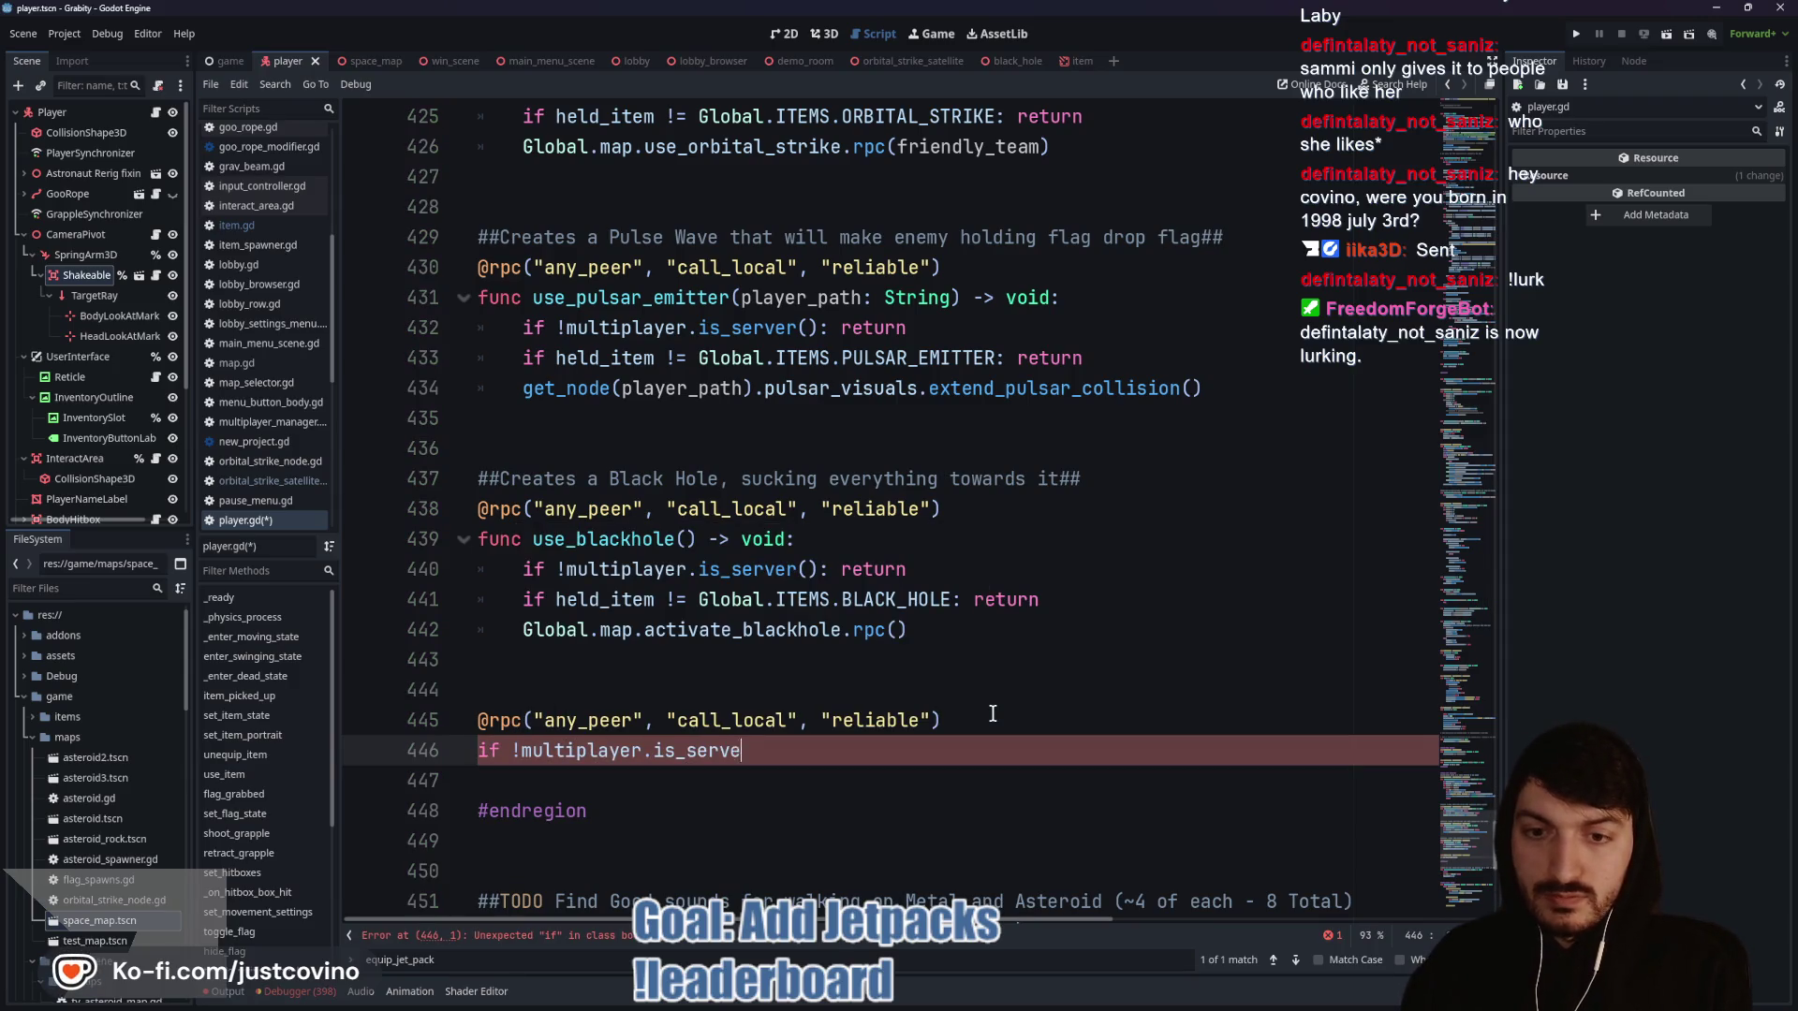
type("():return")
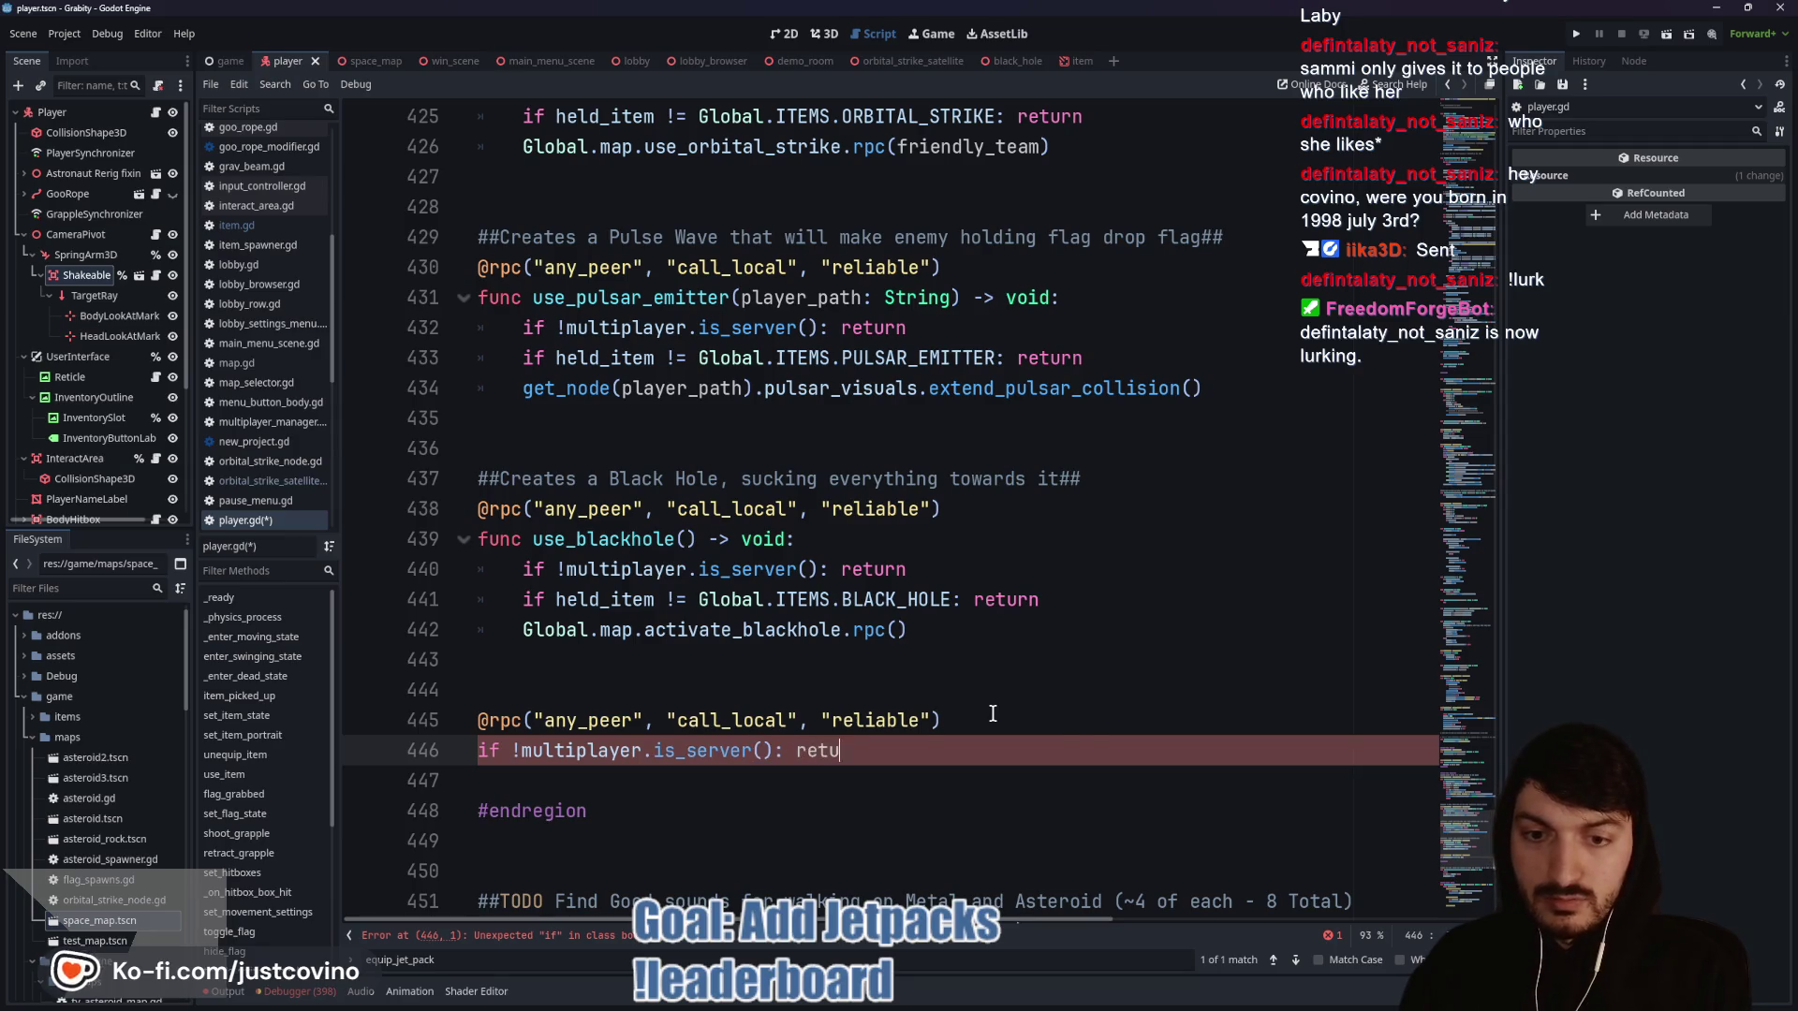
key("Return")
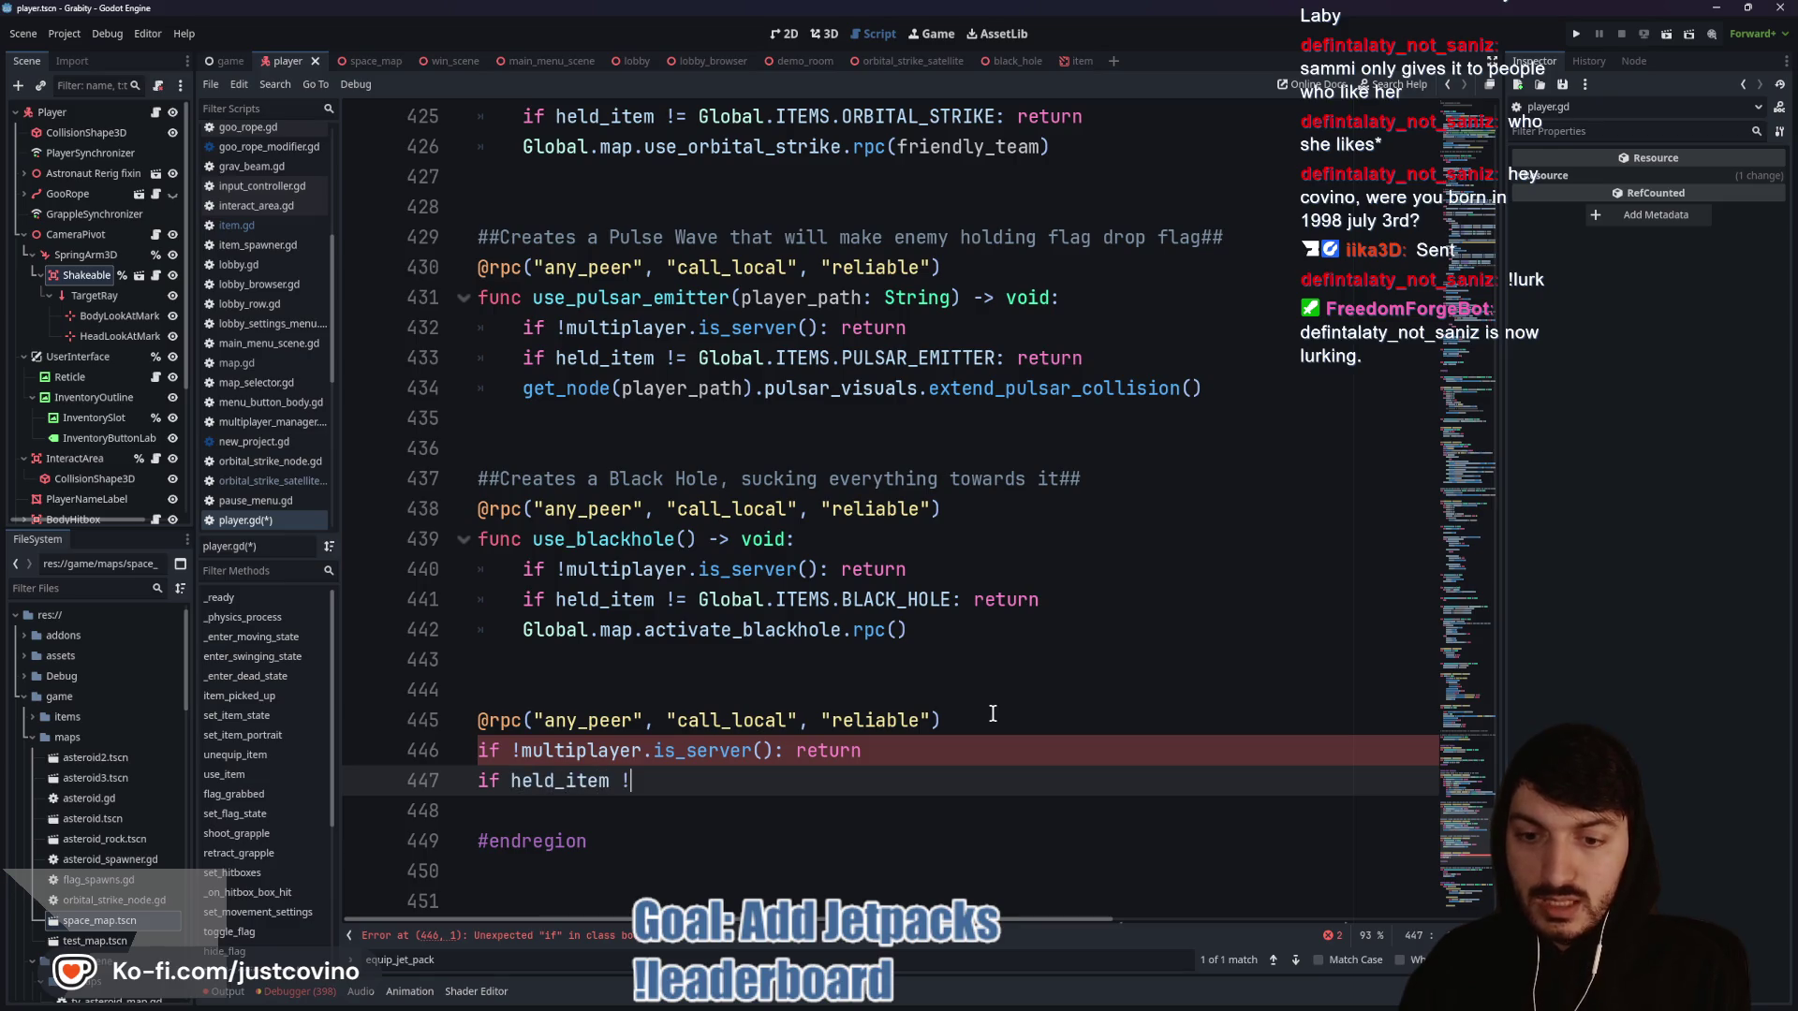
type("=")
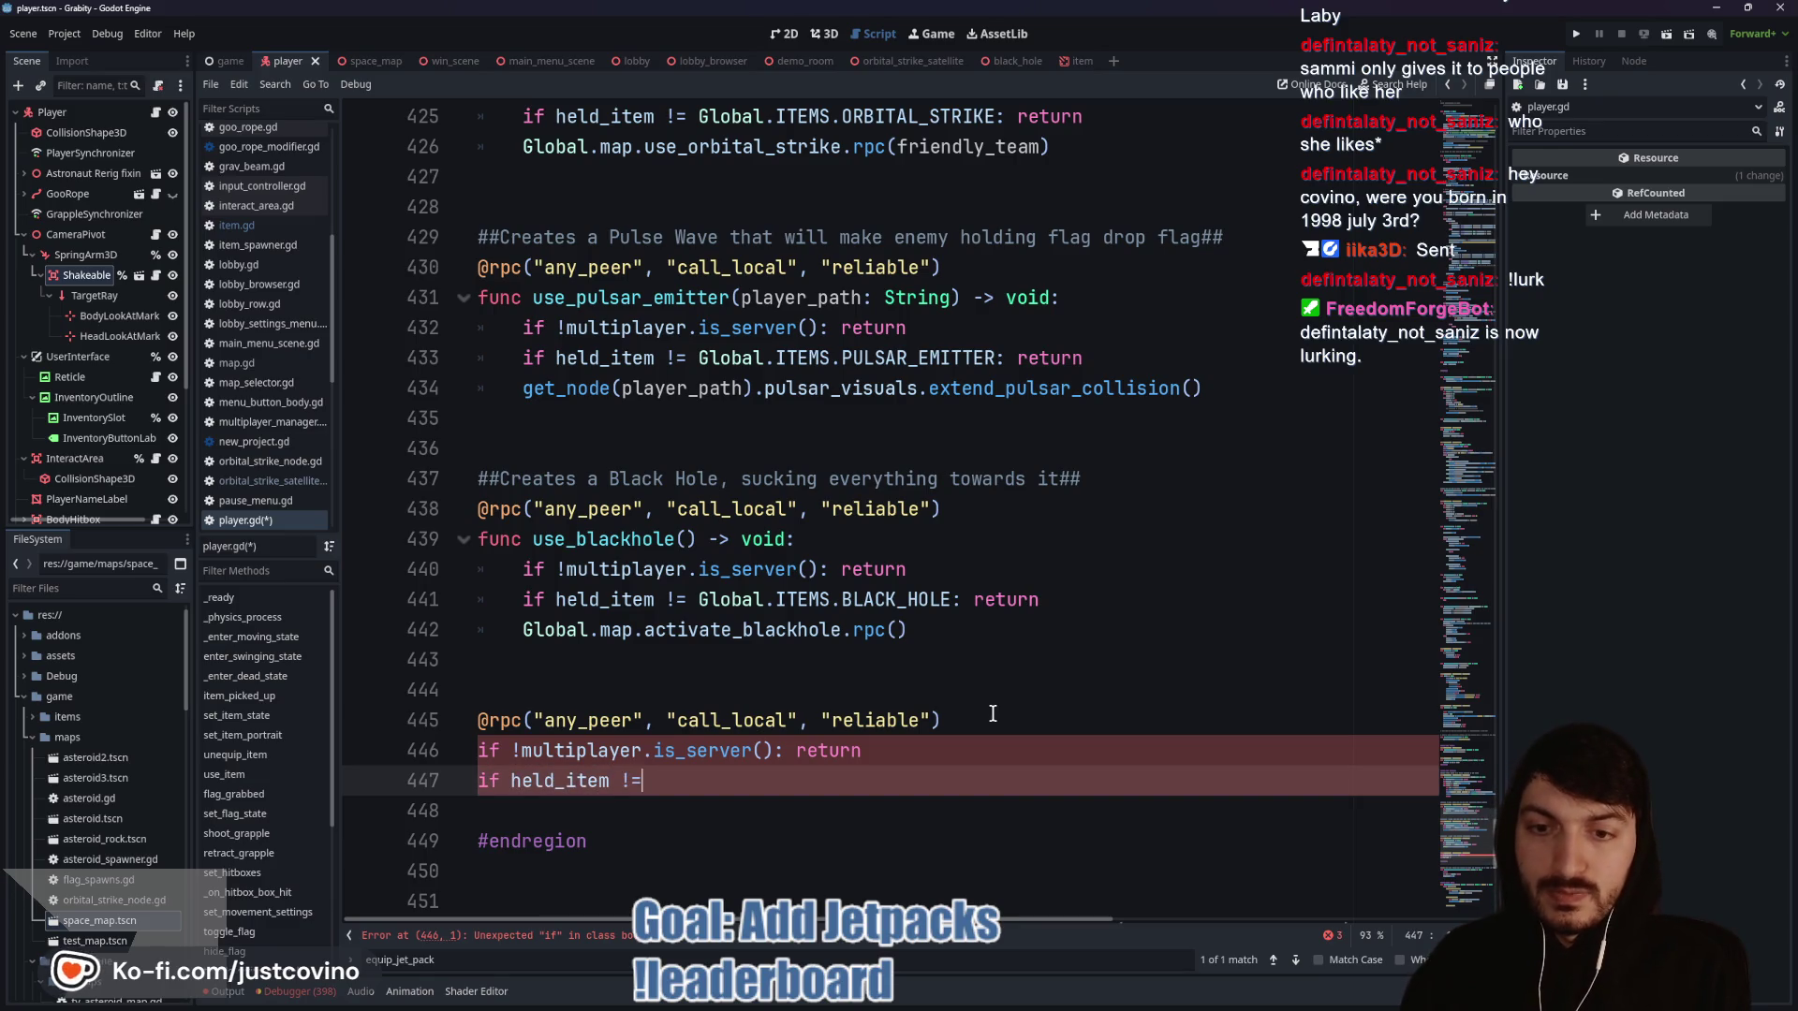
type(" Global.ITEMS")
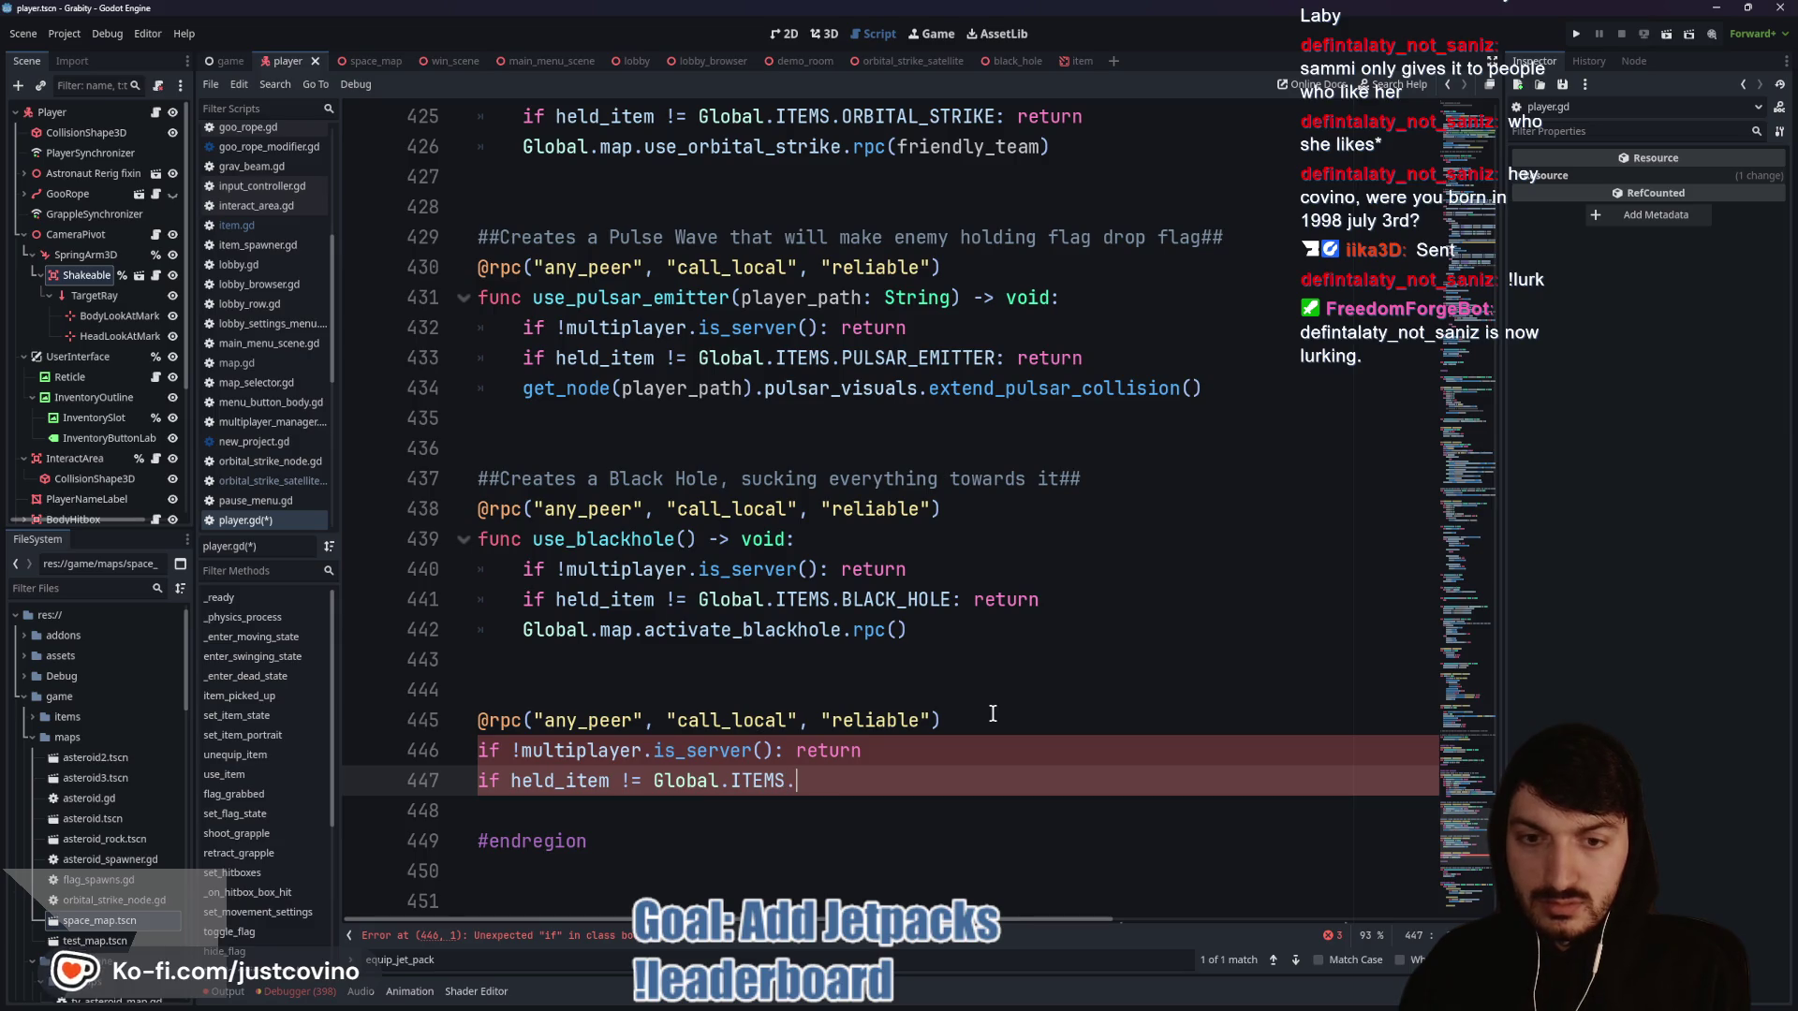
type(".JET_PACK: ")
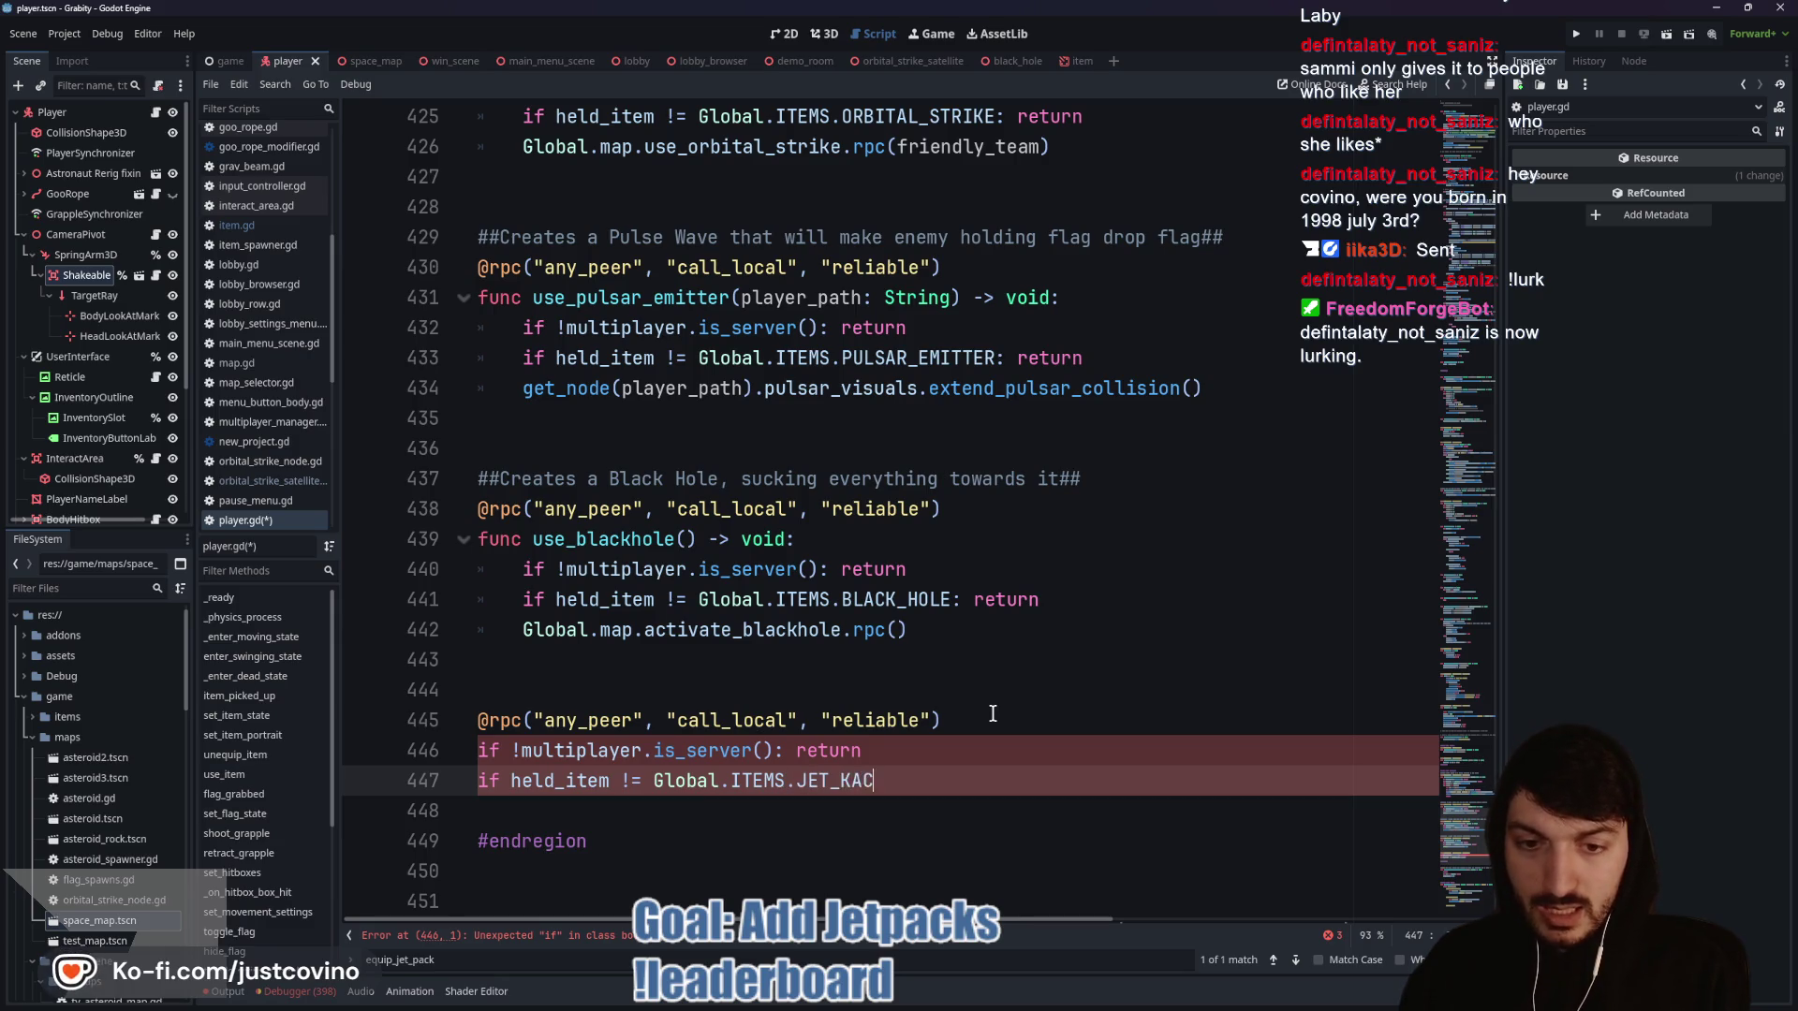
type("return")
key("Return")
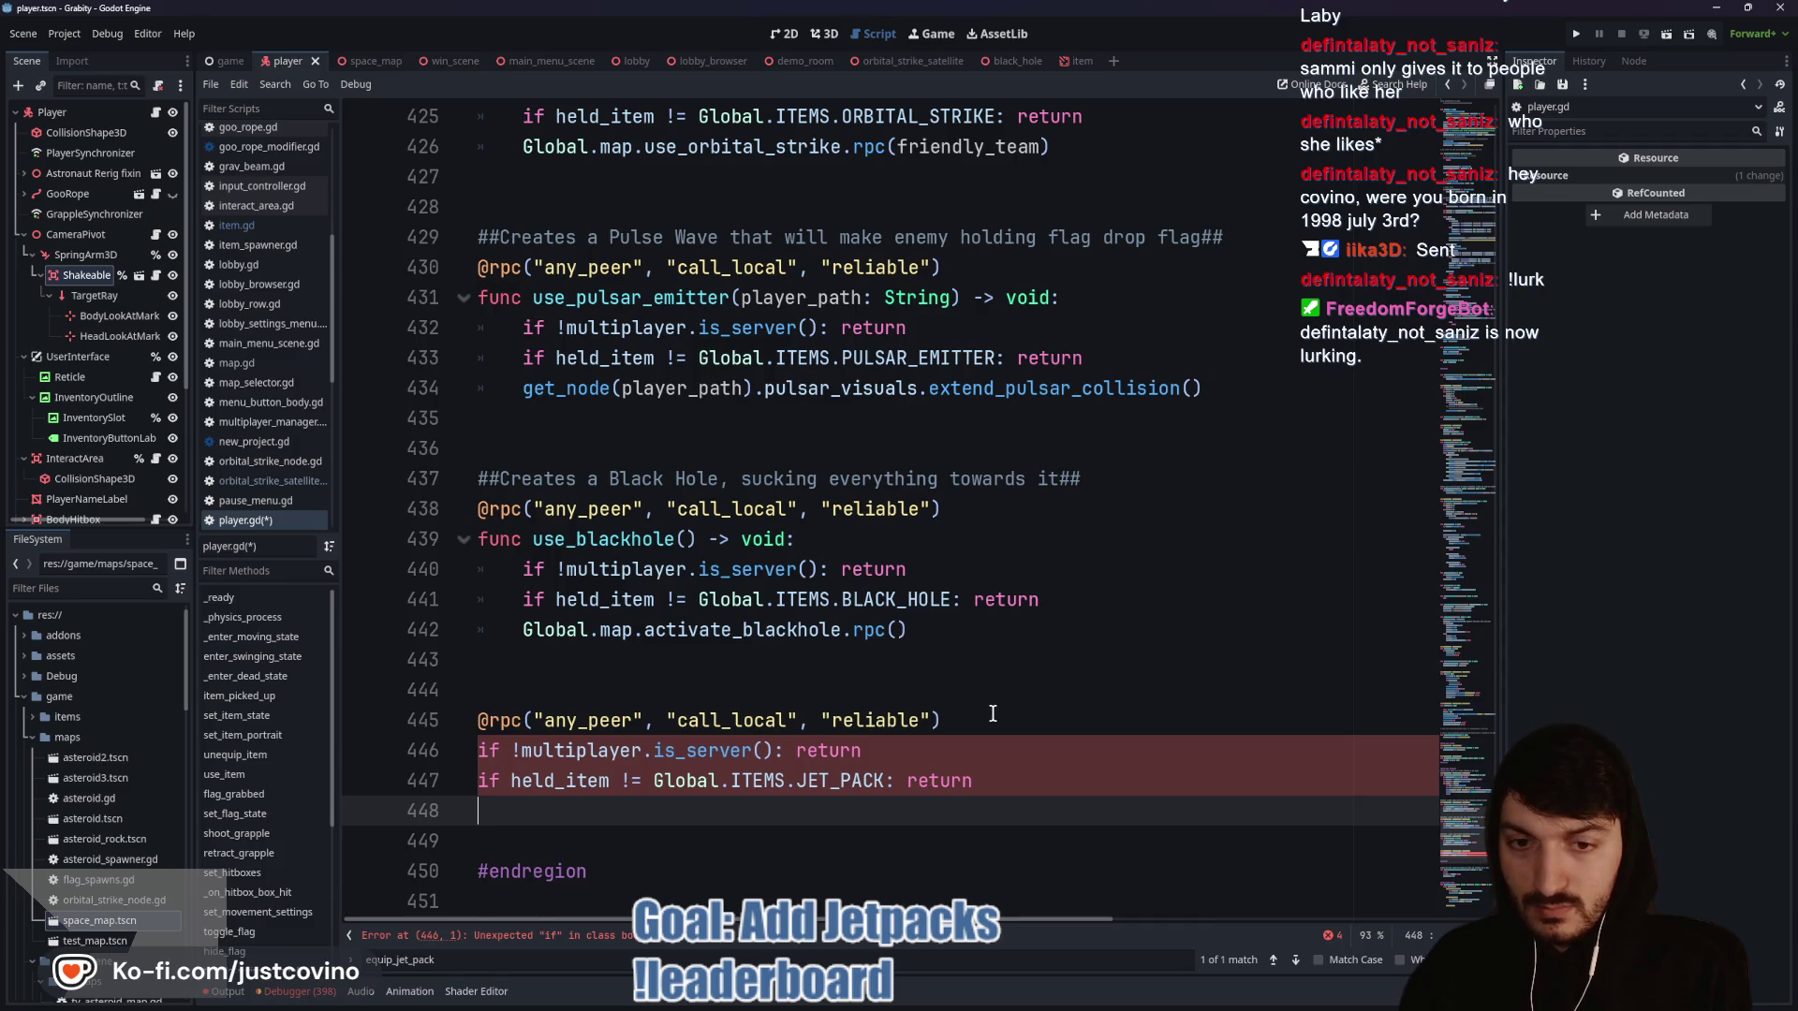
type("print")
key("BackSpace")
key("BackSpace")
key("BackSpace")
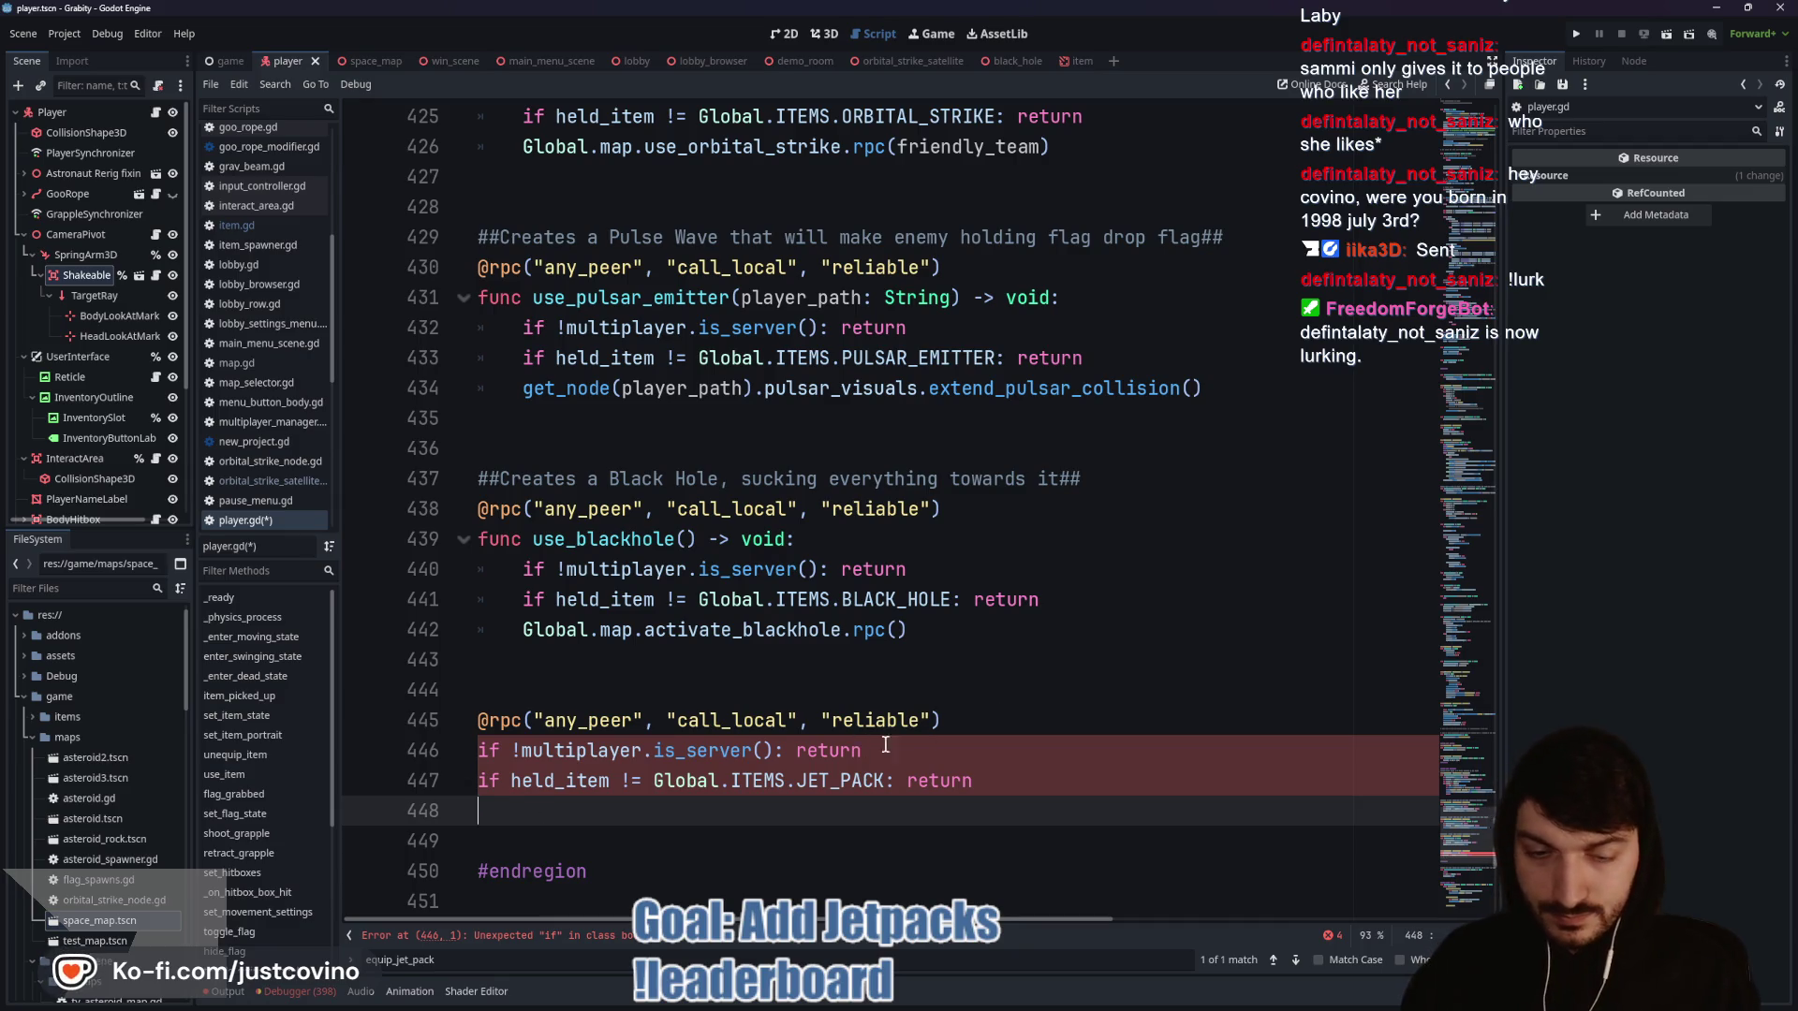
Step: Start a func declaration line directly beneath the rpc annotation
key("Up")
key("Up")
key("Up")
key("End")
key("Return")
type("func")
type("https://ika3d.itch.io/saniz-slayer")
Step: Complete the equip_jet_pack() -> void header and indent both guard lines into it
key("BackSpace")
key("BackSpace")
key("BackSpace")
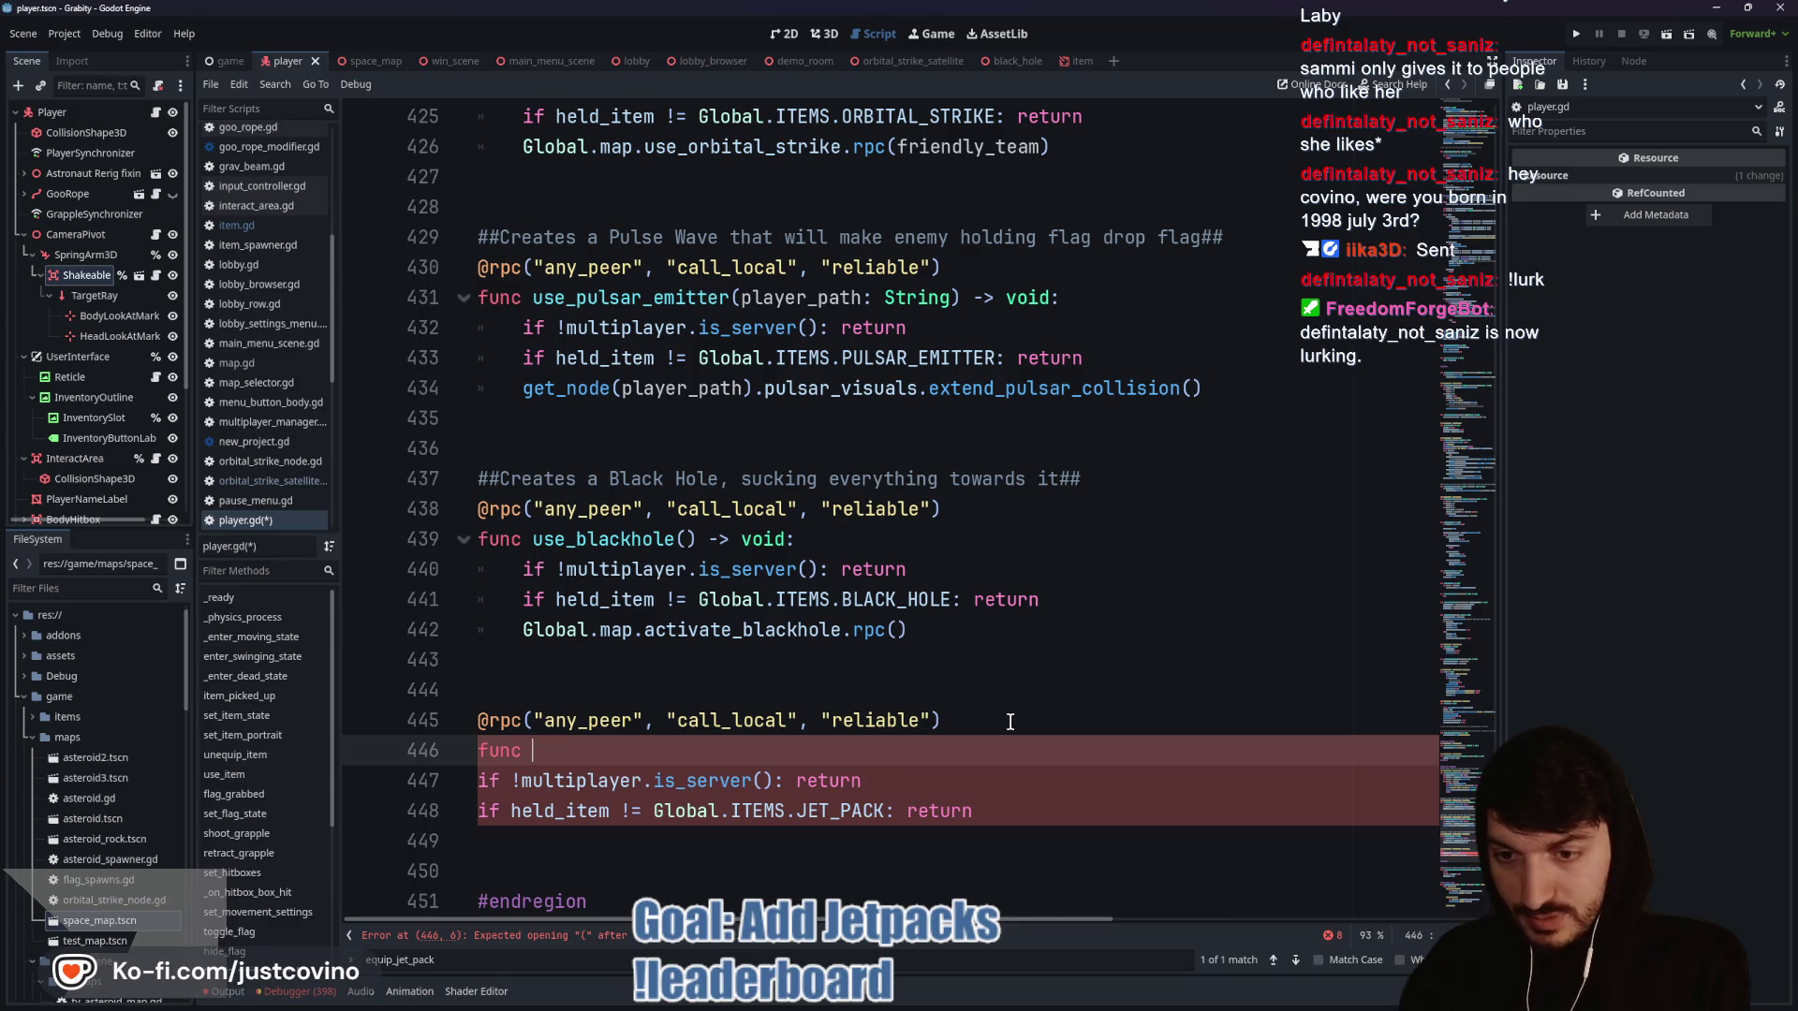
type("p_jet_pack()")
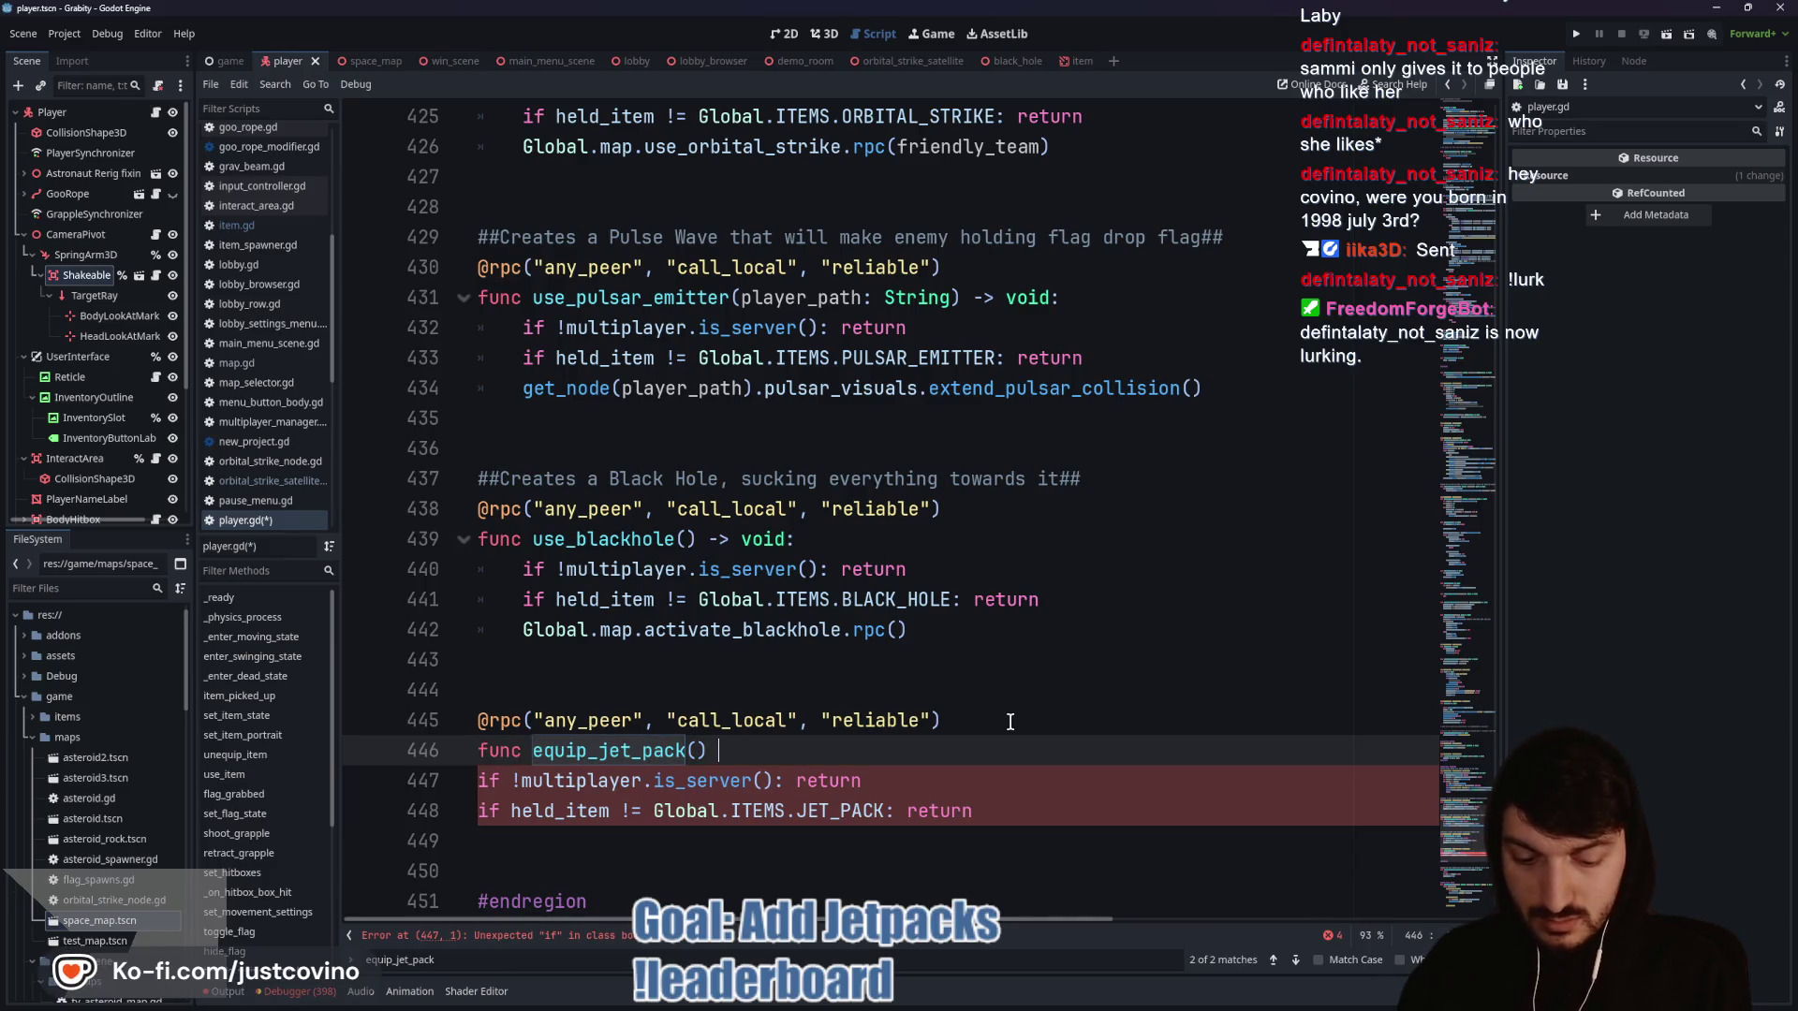
type(" -> void:'")
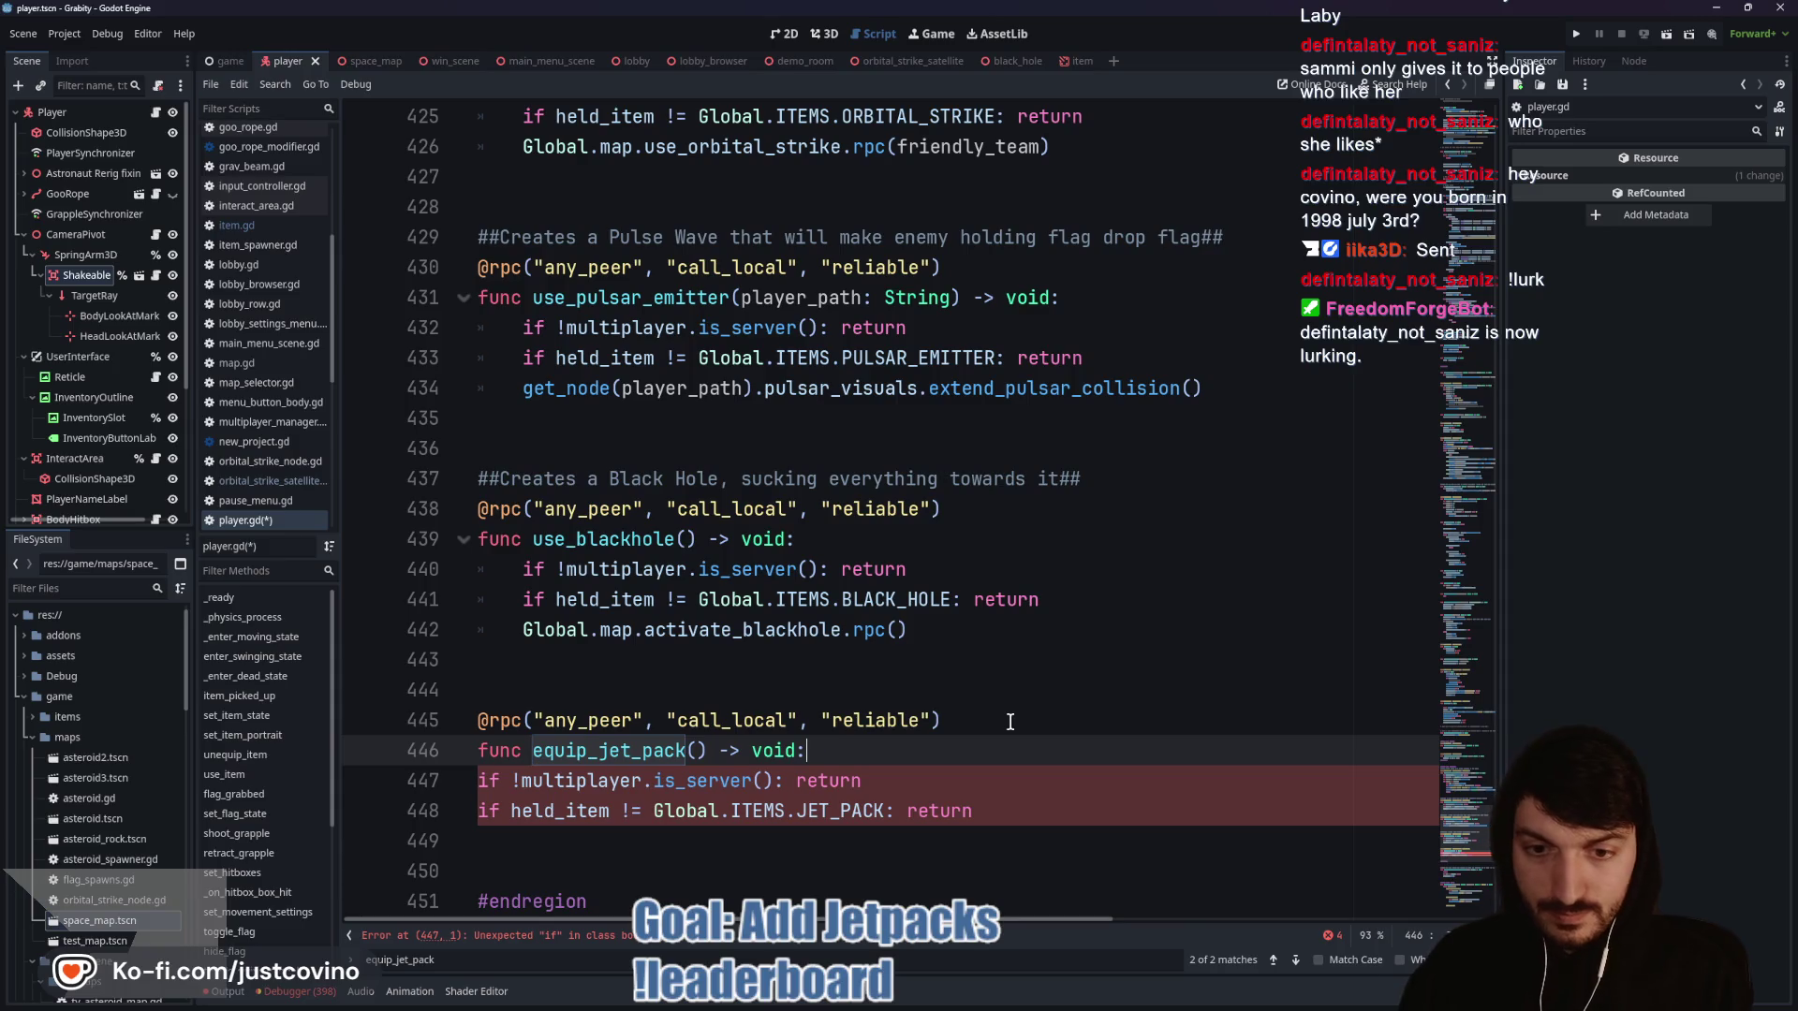
left_click(479, 782)
key("Tab")
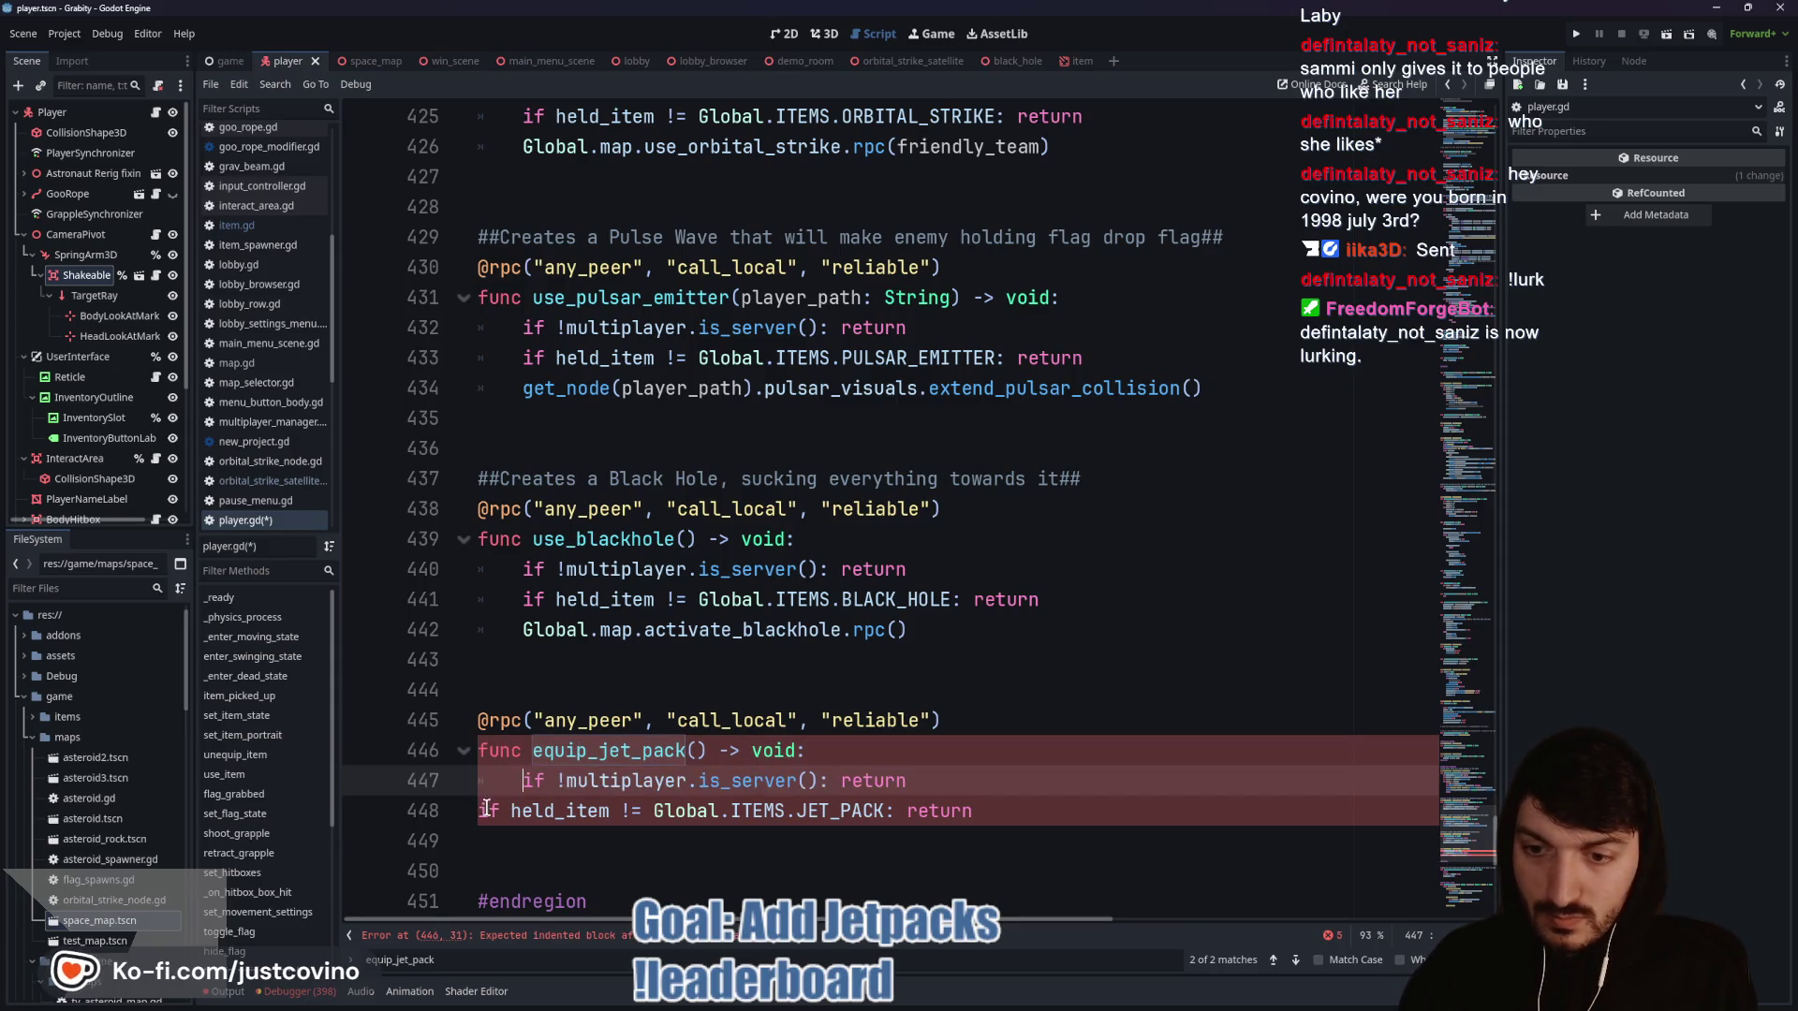
left_click(486, 807)
key("Tab")
Step: Add print("Jet Pack Equipped!") after the checks and save the script and scene
left_click(1084, 815)
key("Return")
type("print(\"Jet")
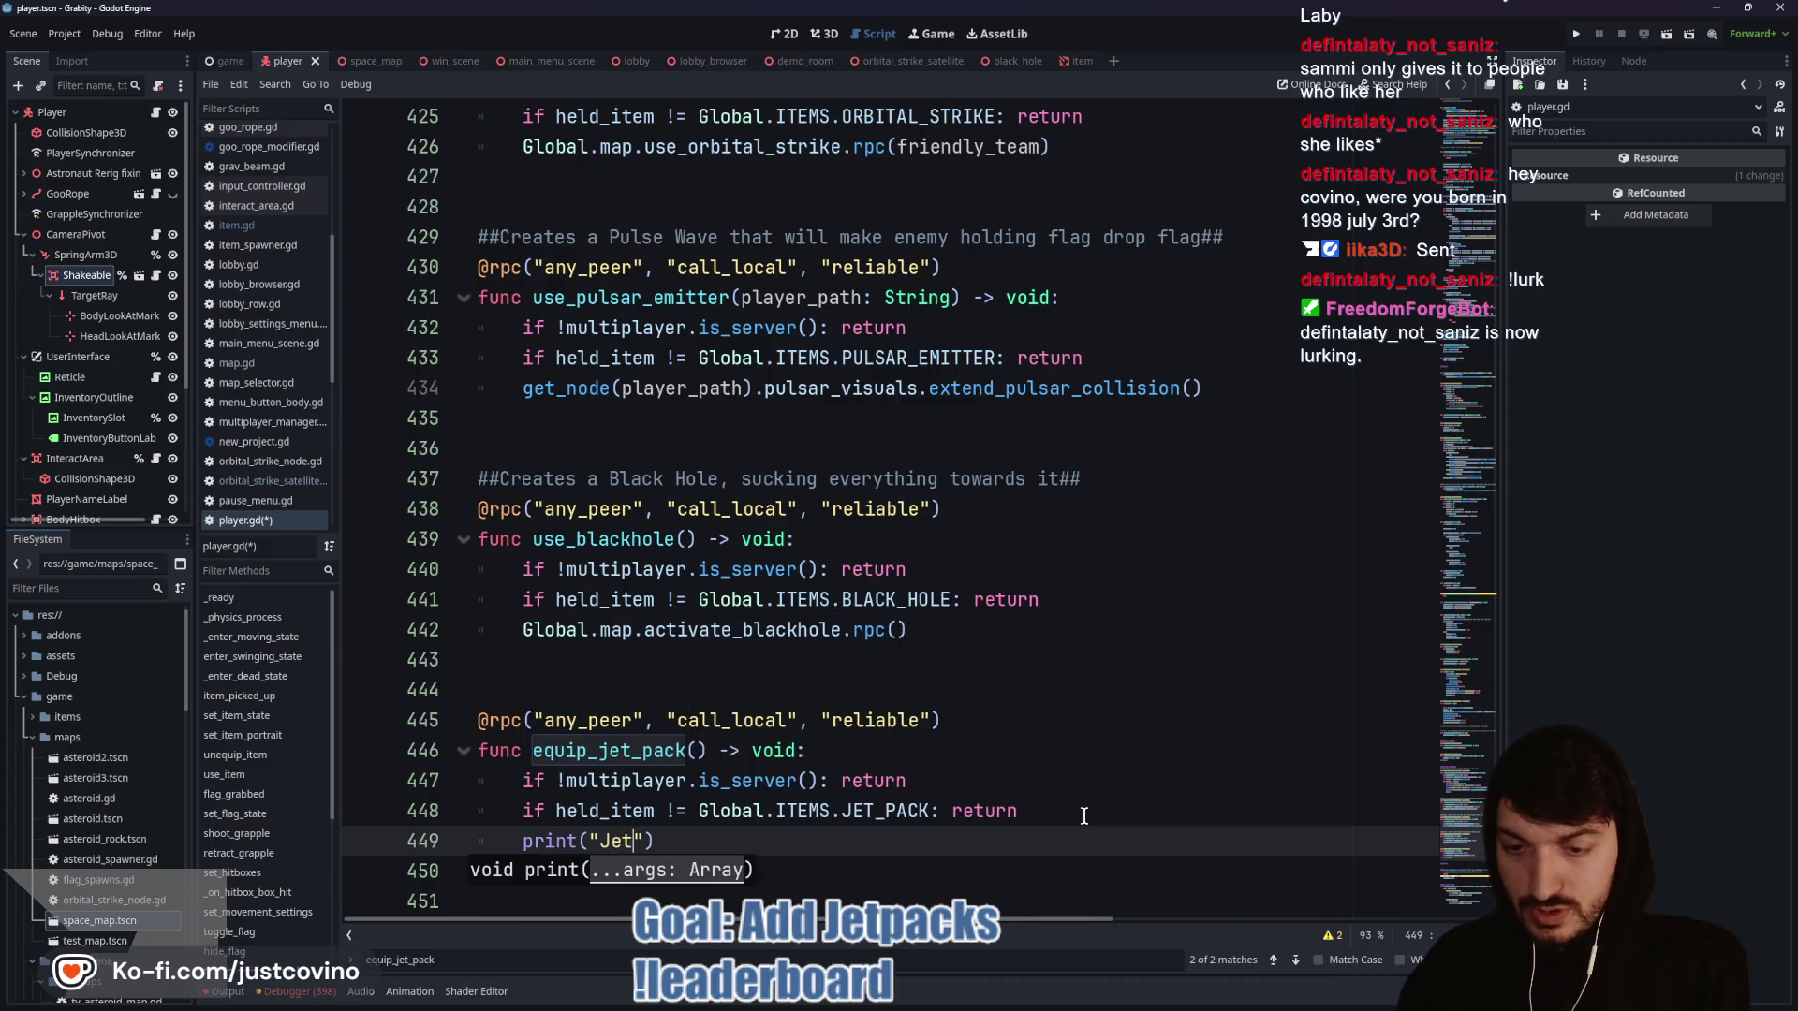
type(" Pack Equippe")
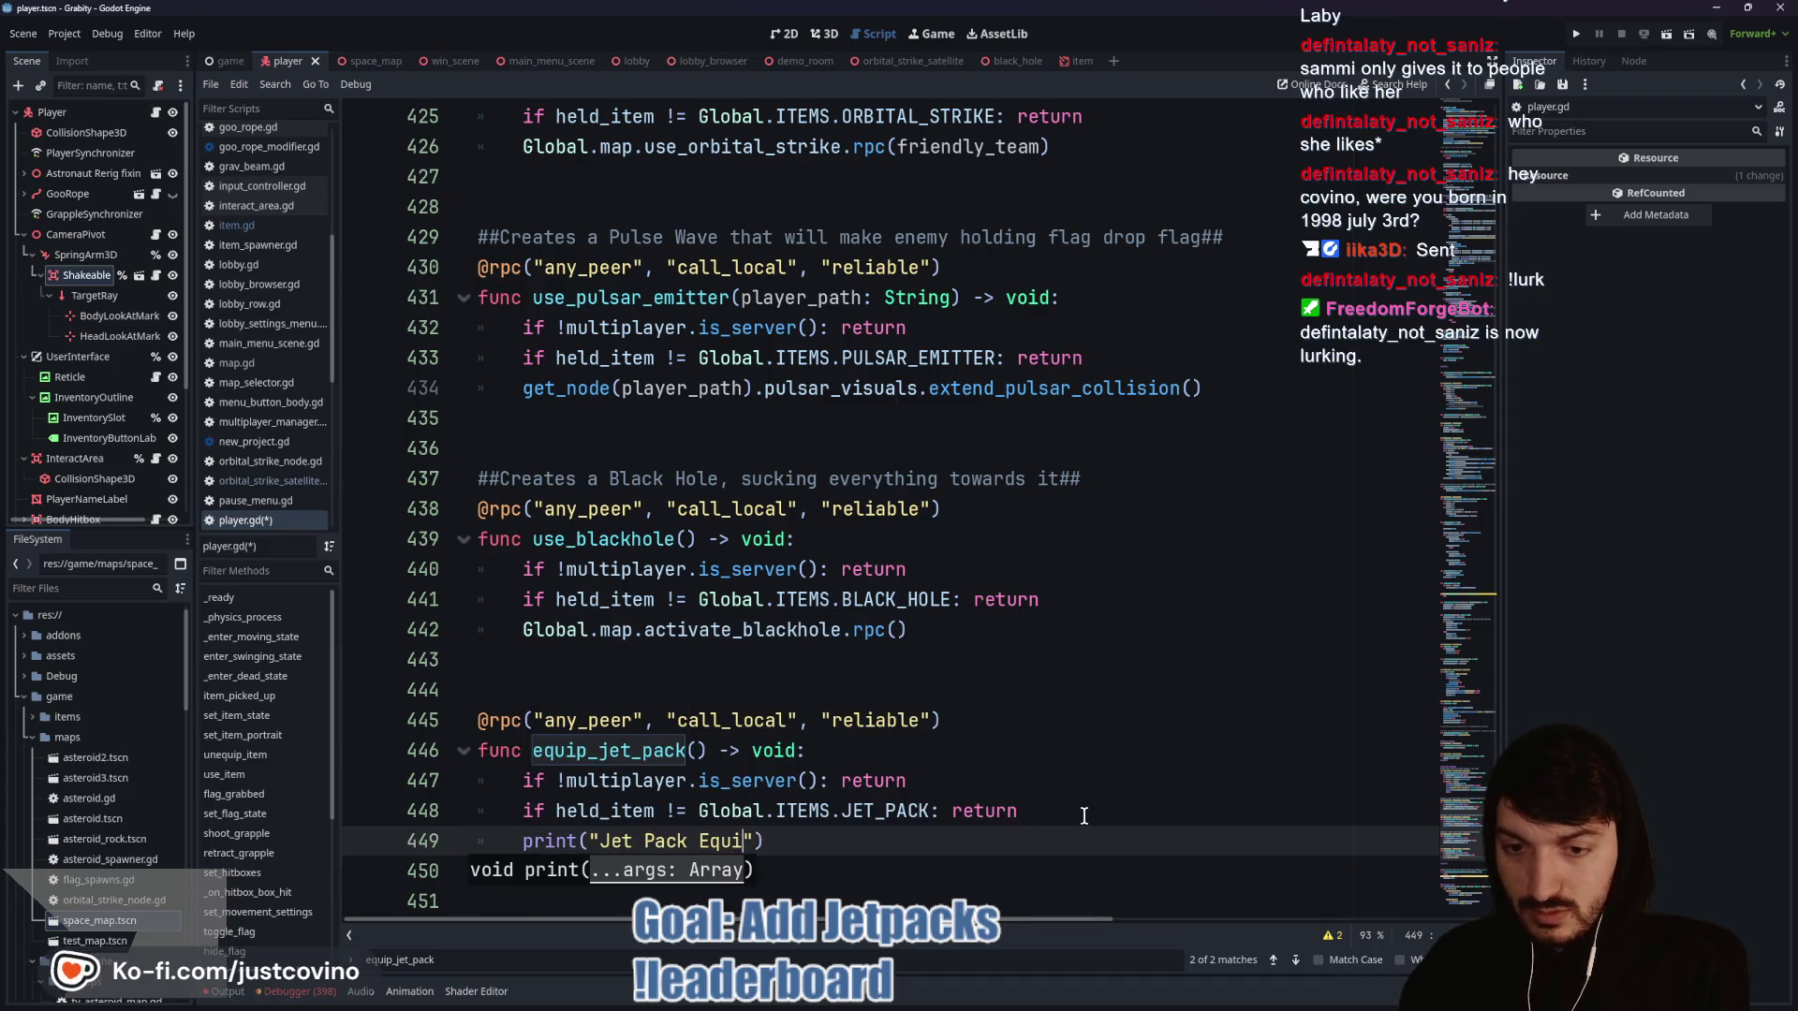
type("d!")
key("ctrl+s")
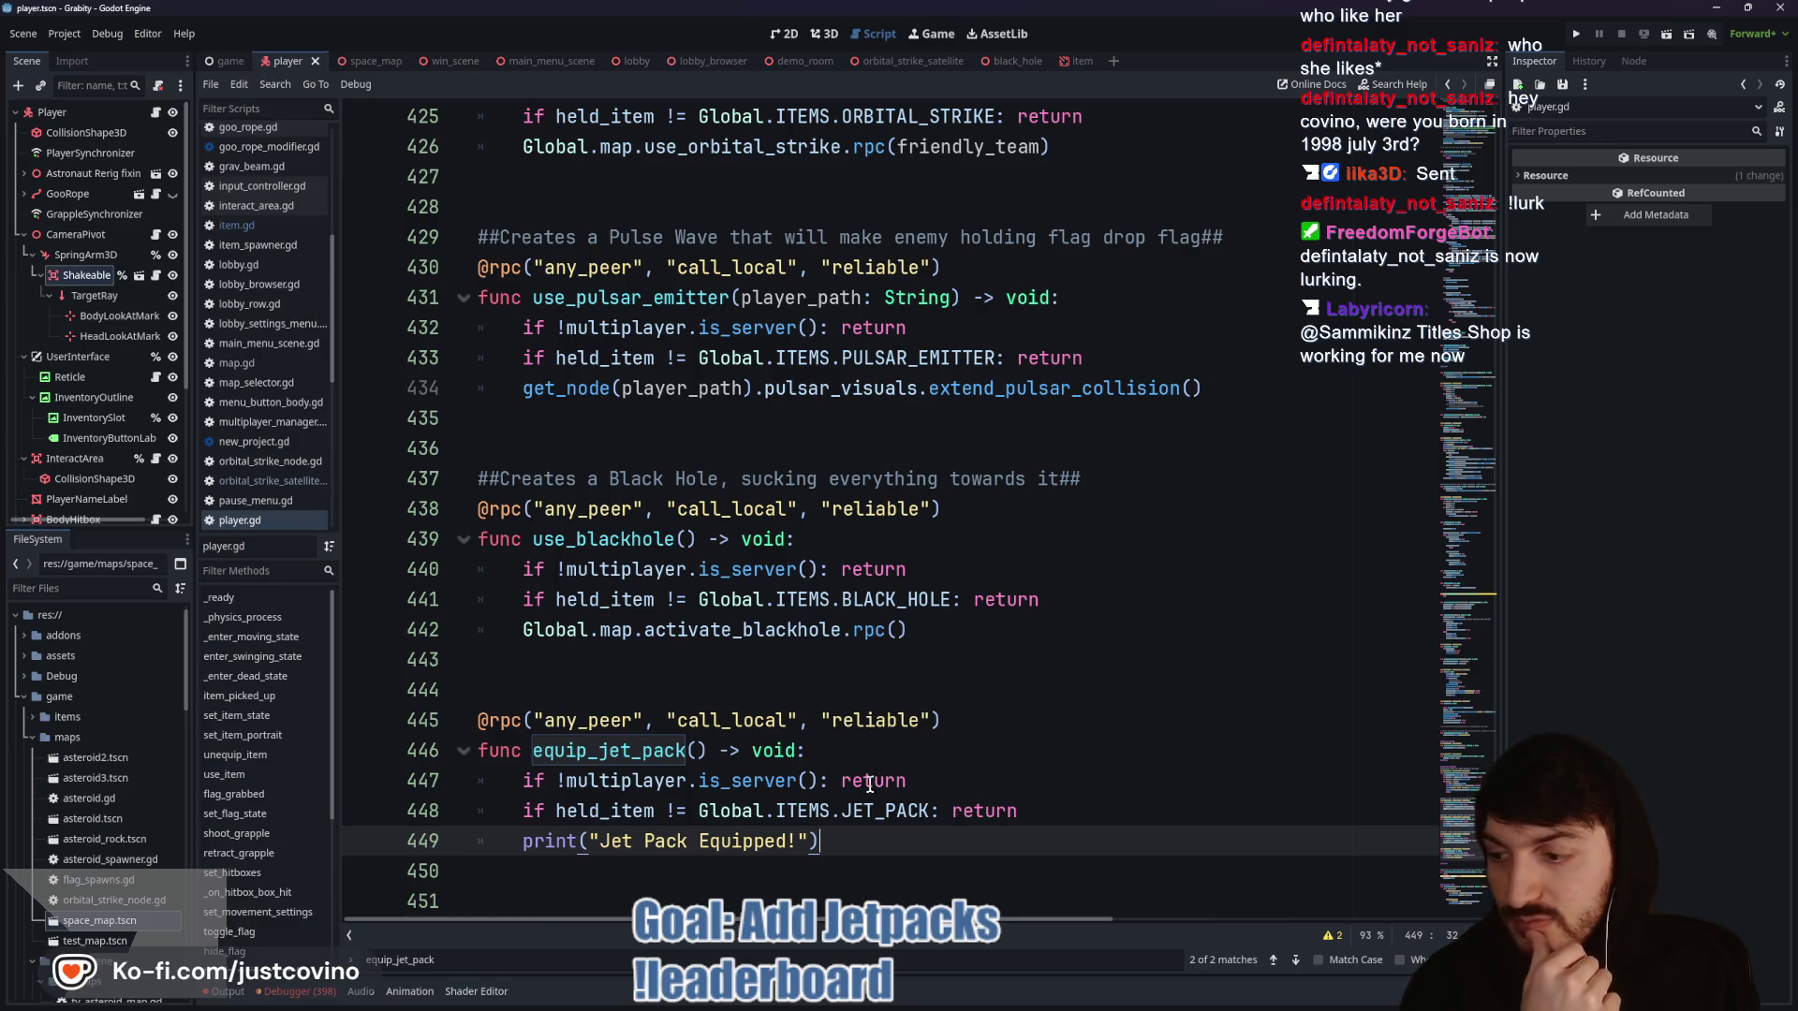
key("ctrl+s")
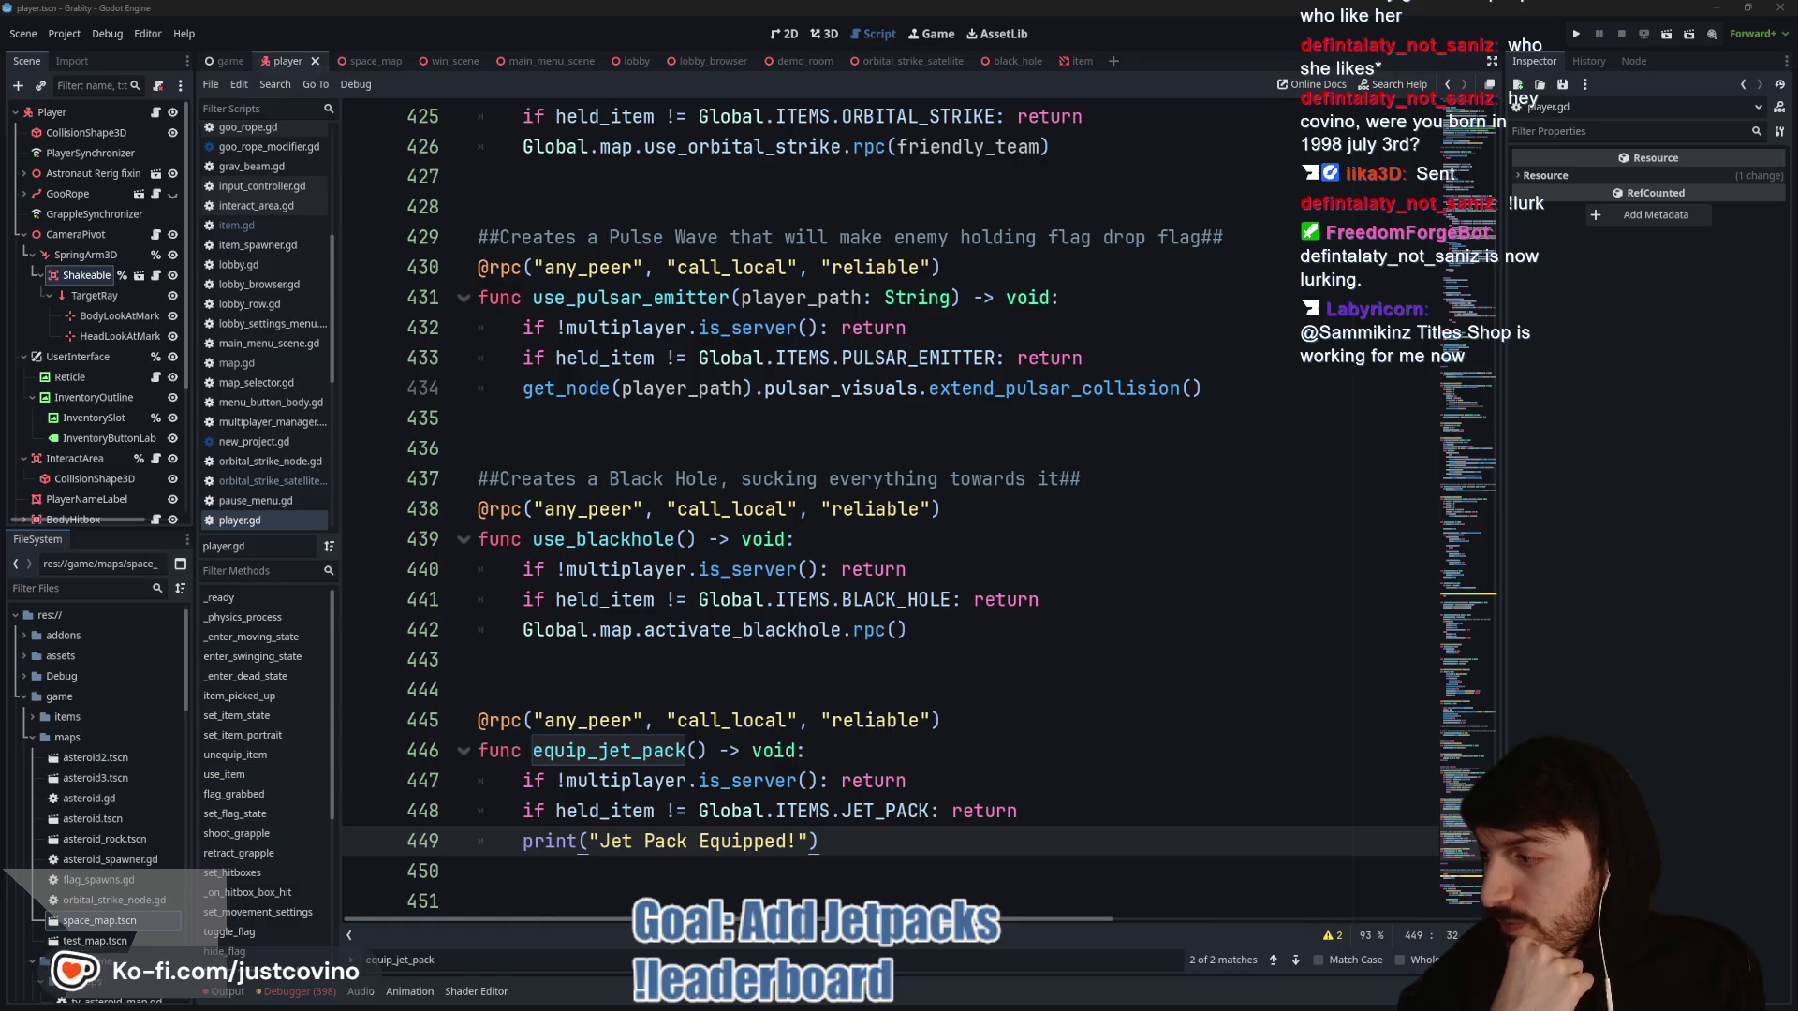
key("alt+Tab")
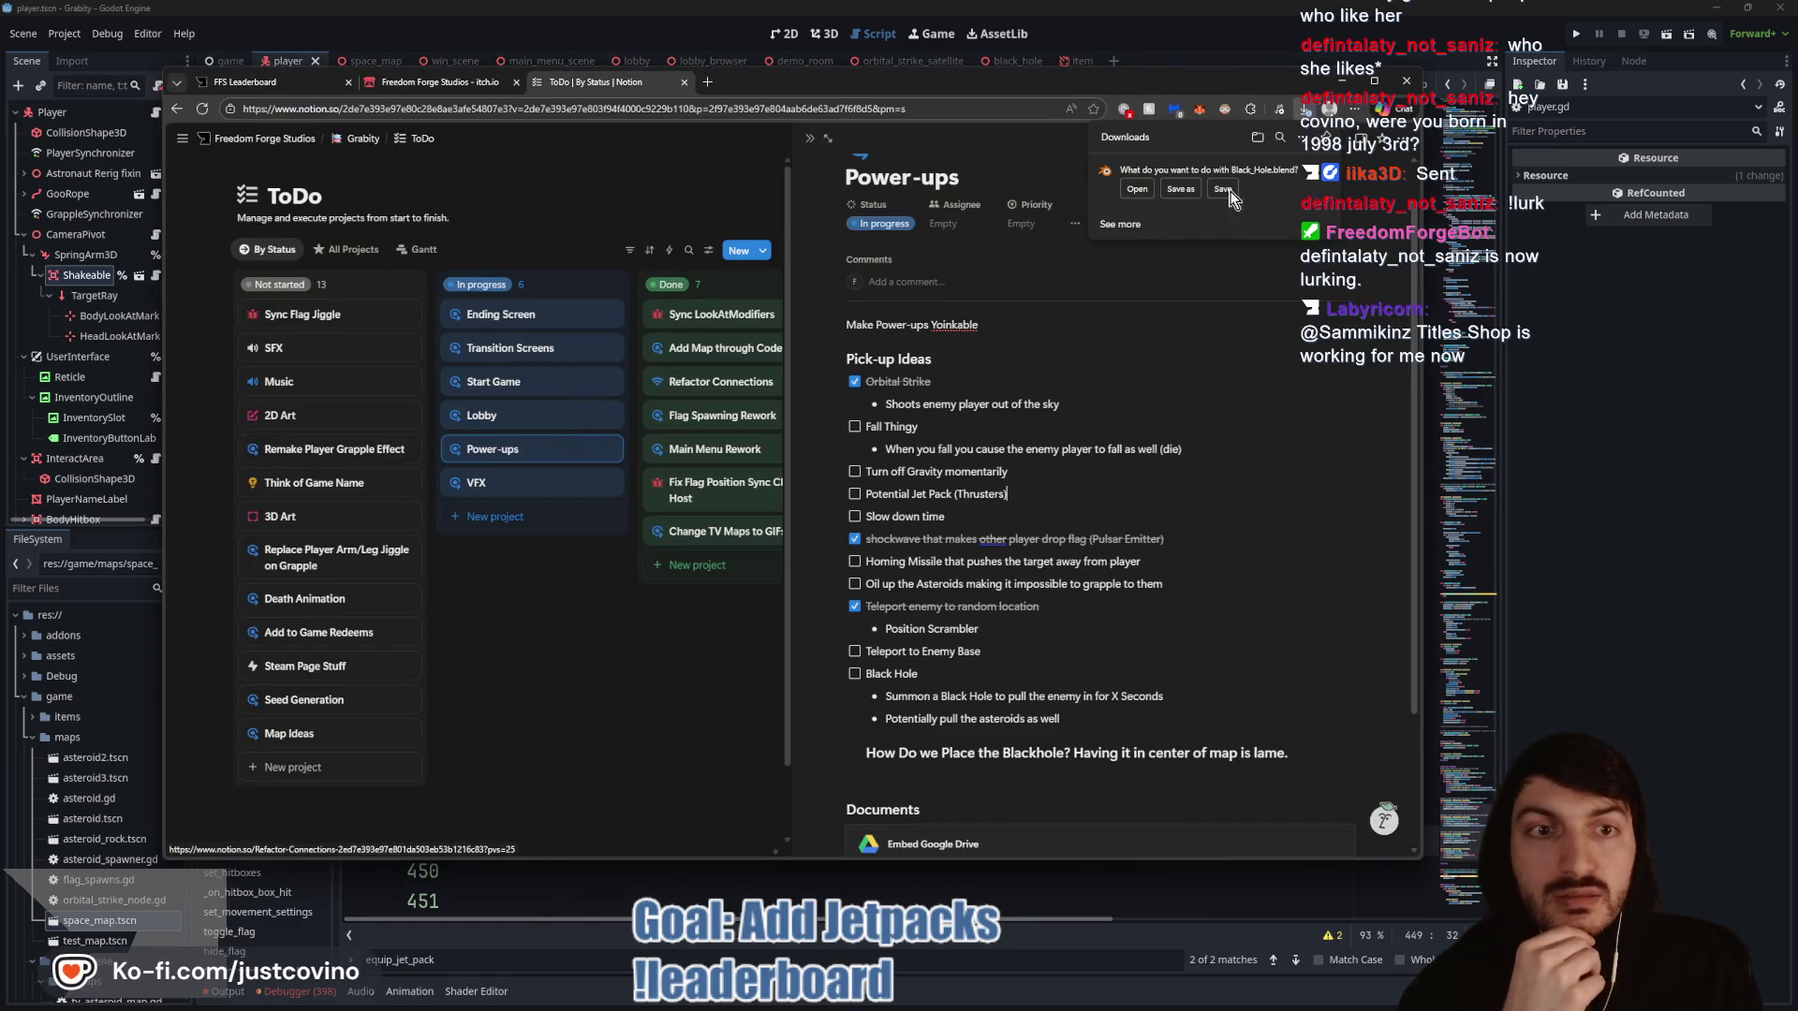
Step: Save the Black_Hole.blend download into Desktop > ctf_tower > assets > blender
left_click(1182, 190)
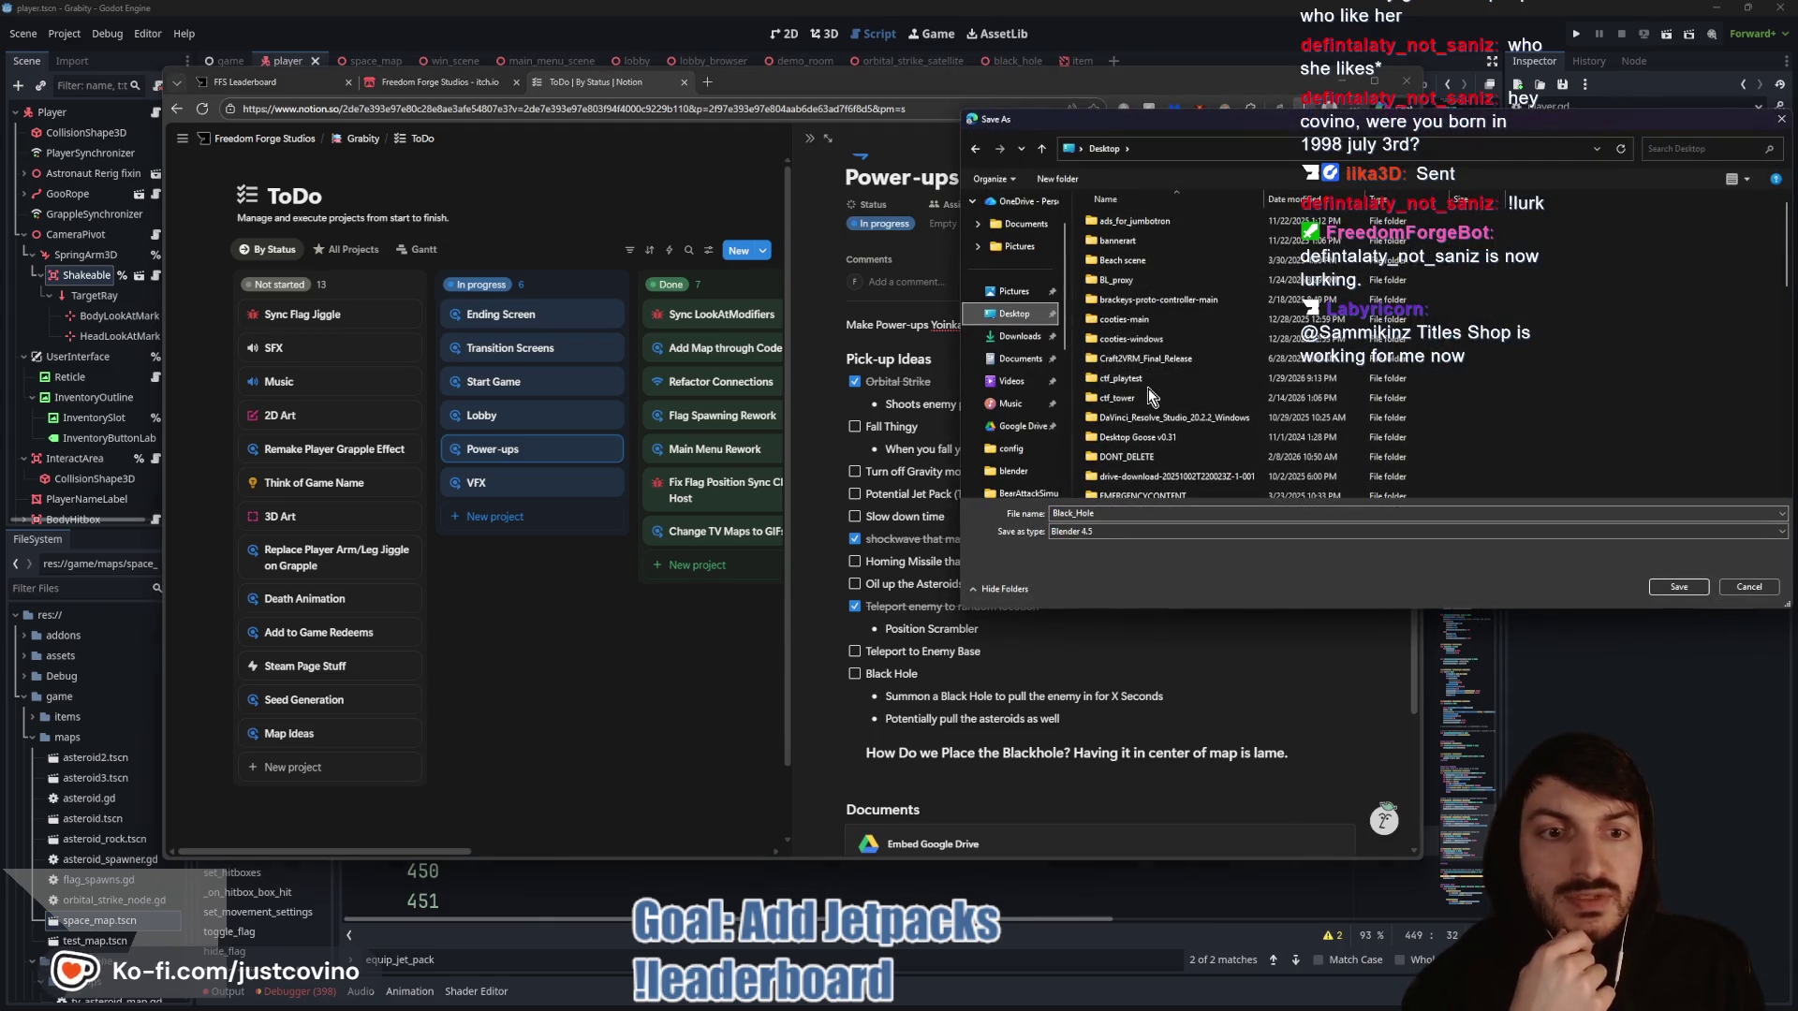
double_click(1152, 397)
double_click(1132, 280)
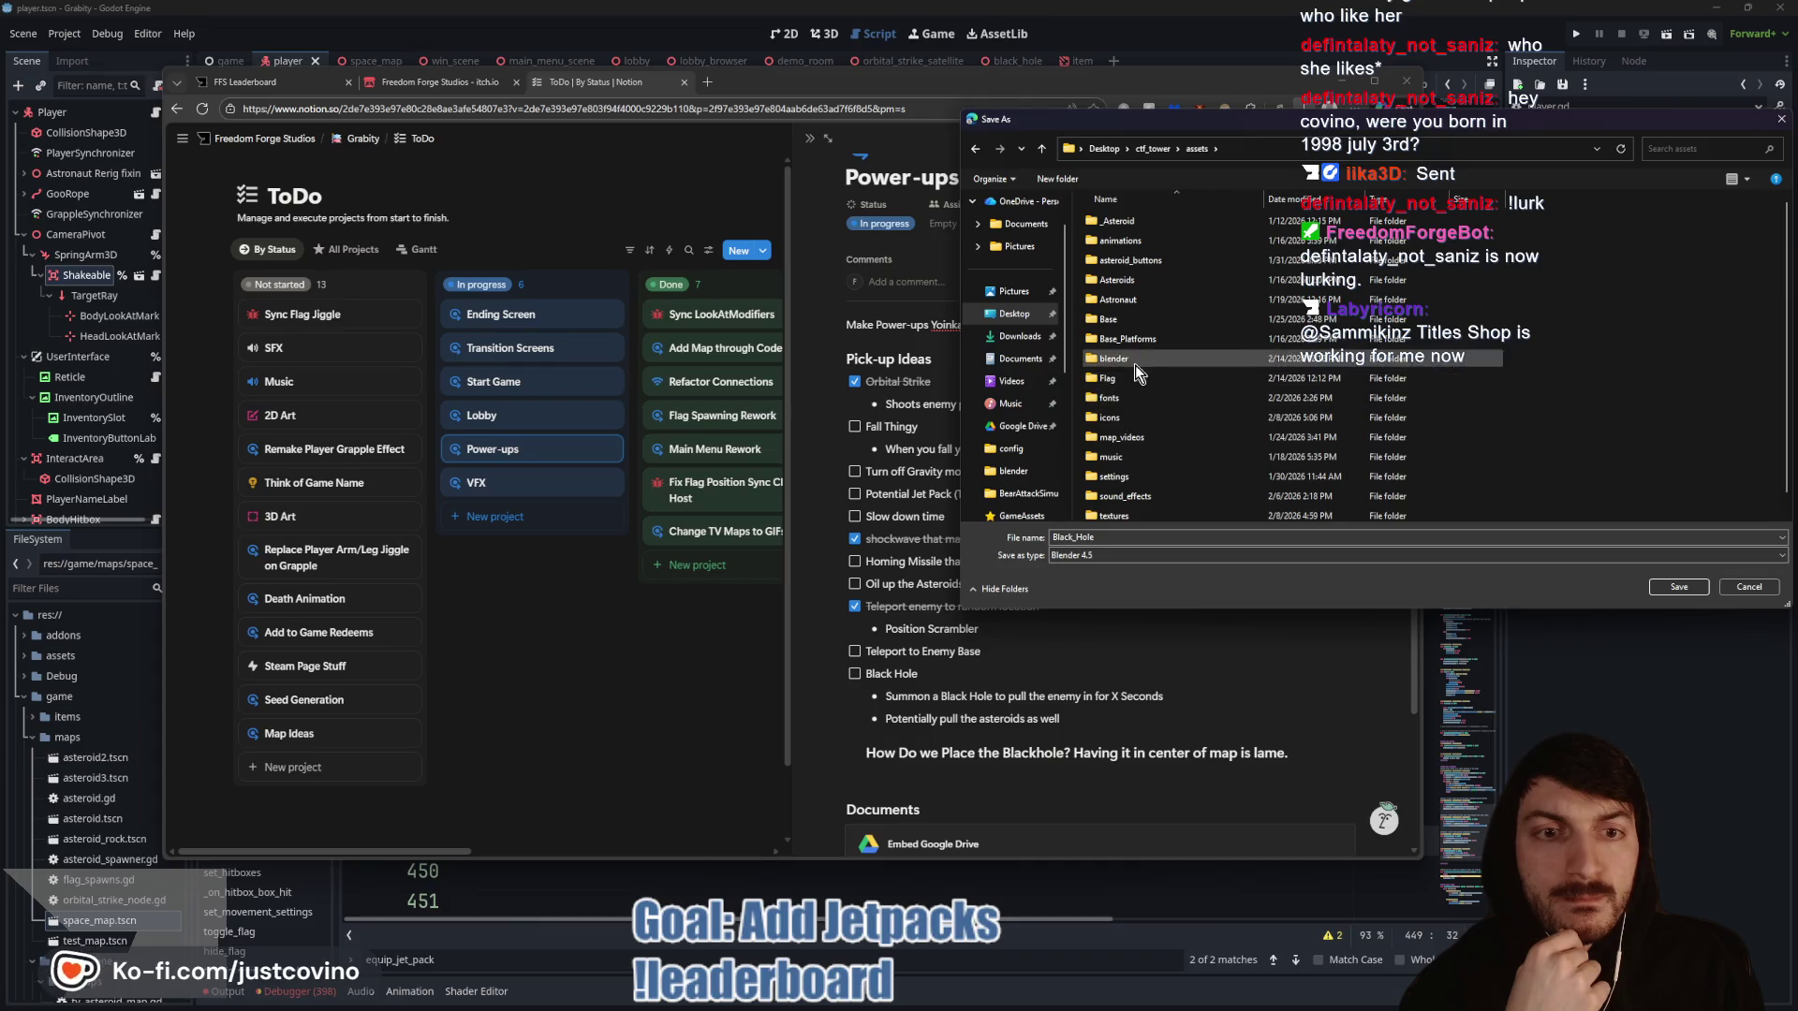
scroll(1134, 299, "down", 1)
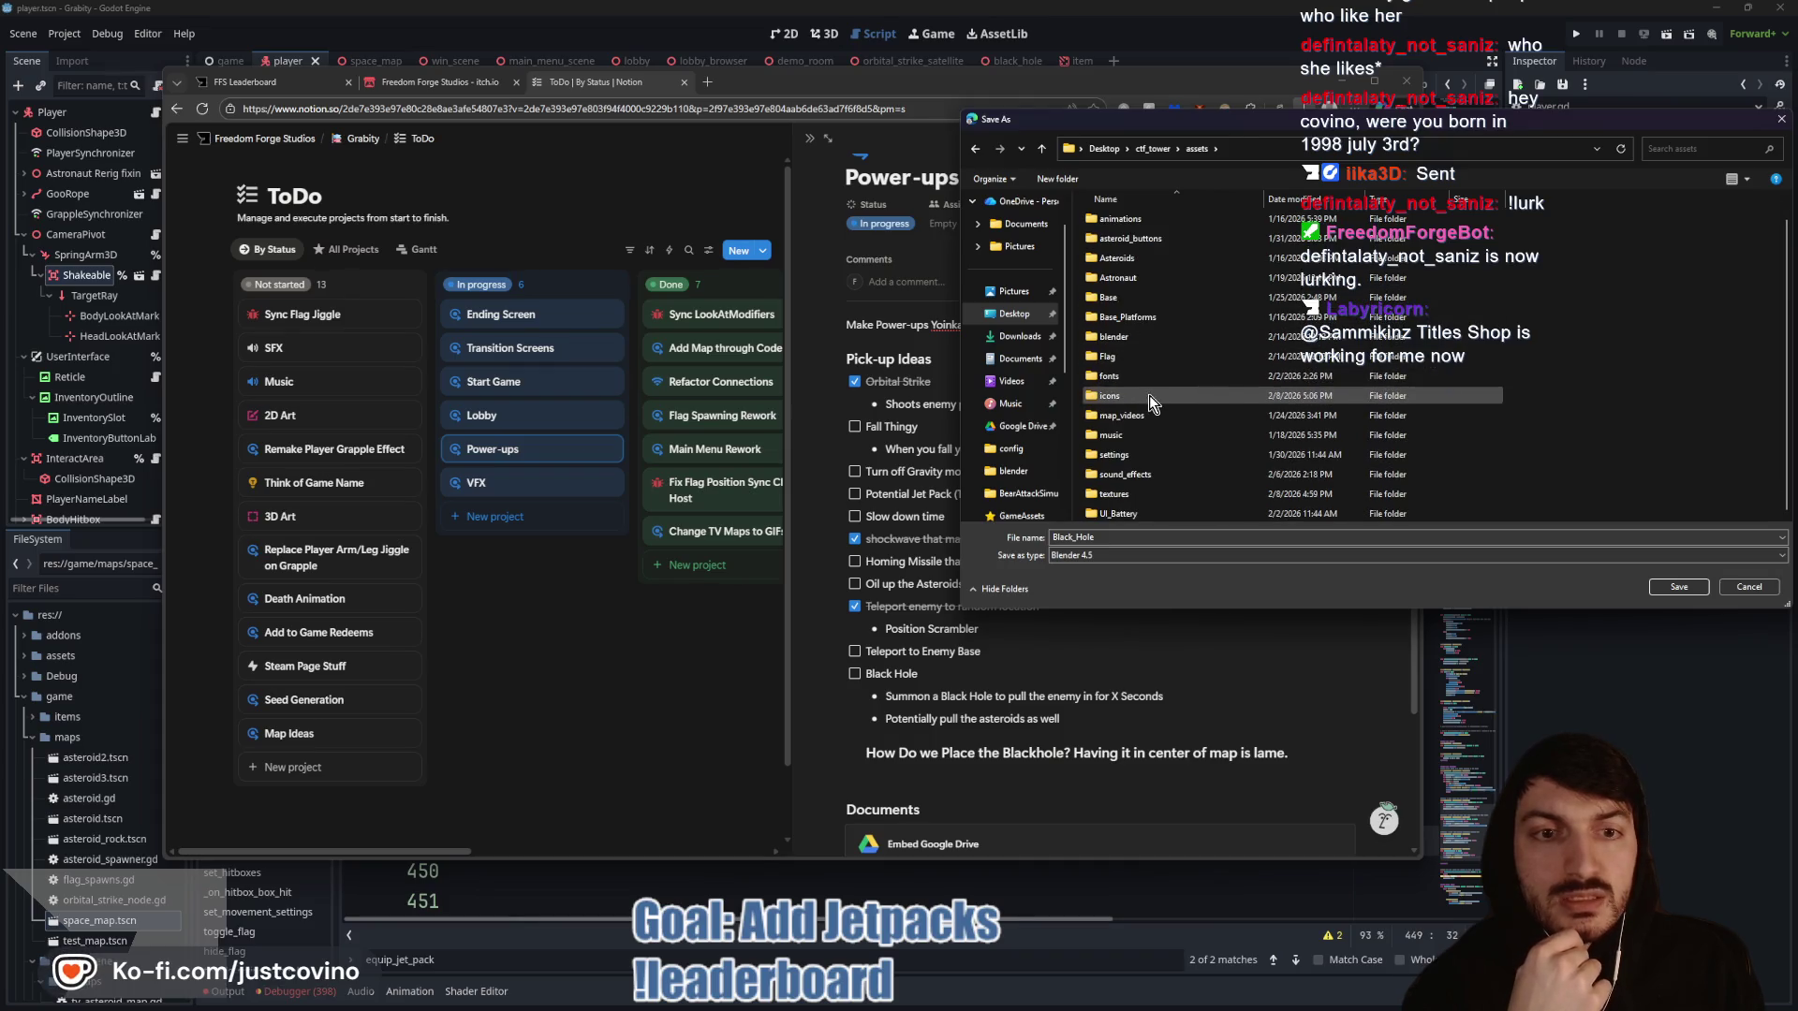
left_click(1138, 336)
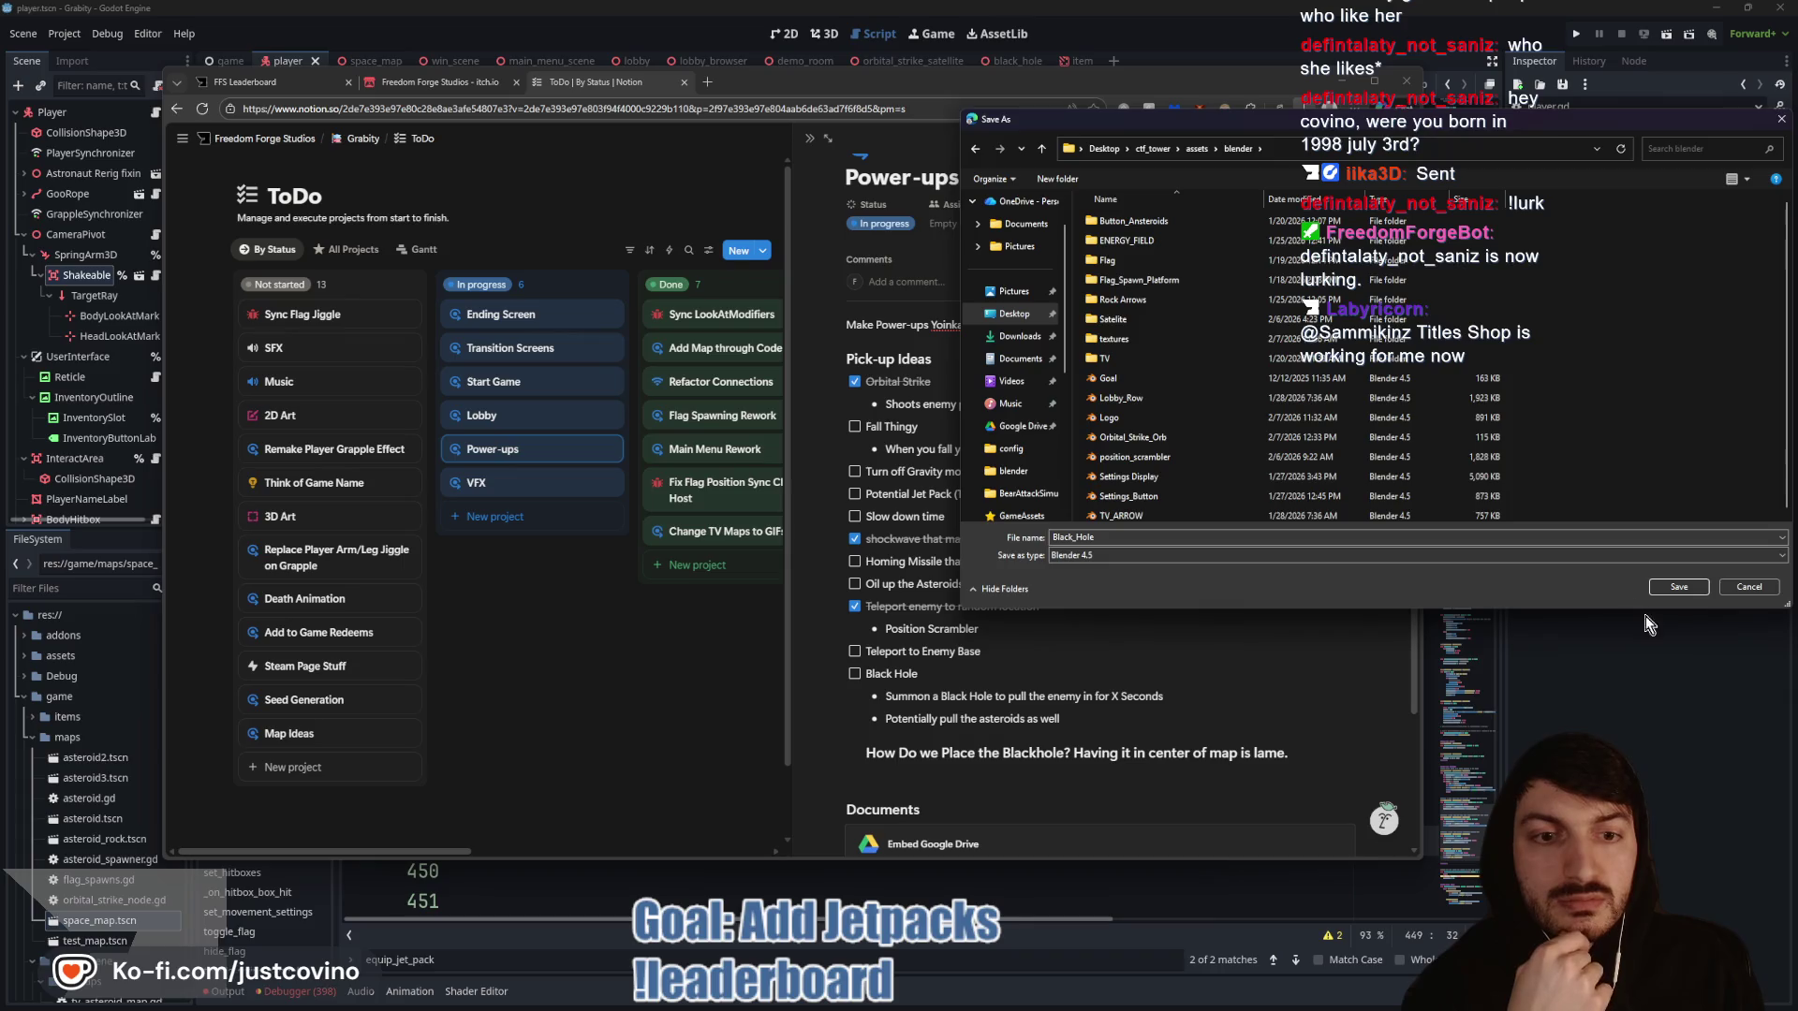
left_click(1677, 586)
Step: Return to Godot and show the black_hole scene in the 3D view
left_click(1665, 601)
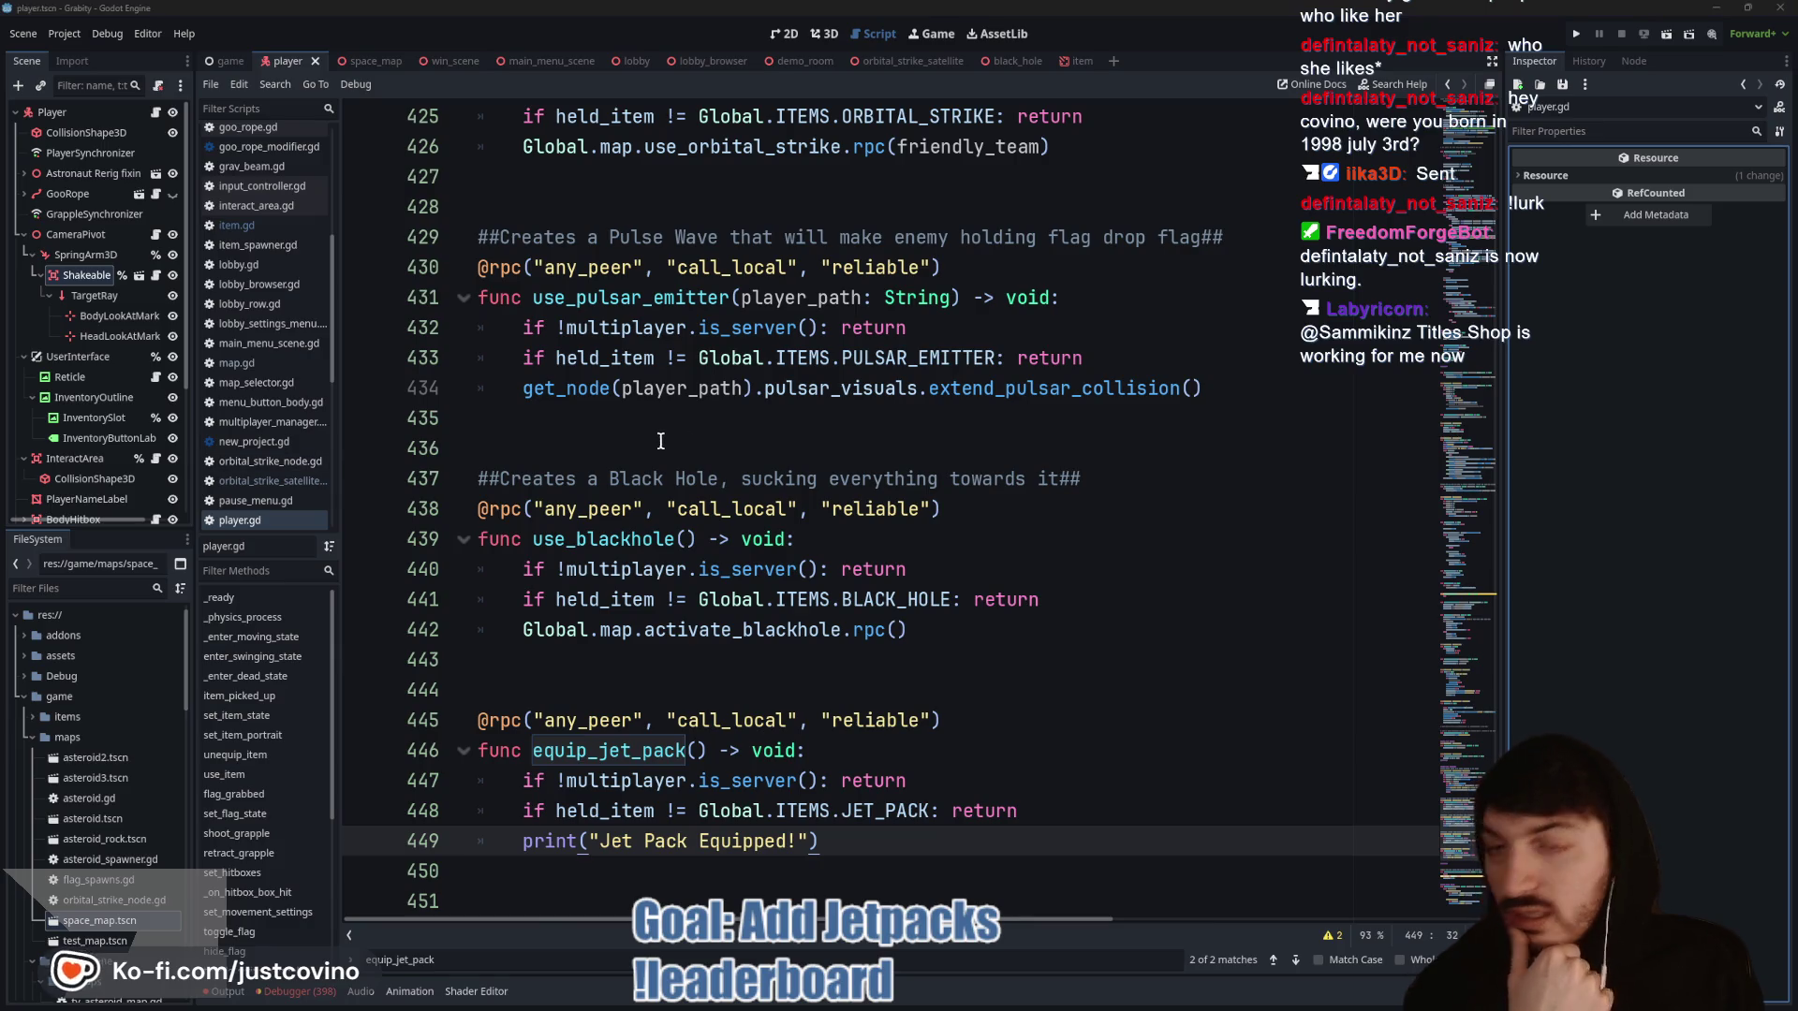
left_click(999, 61)
left_click(827, 34)
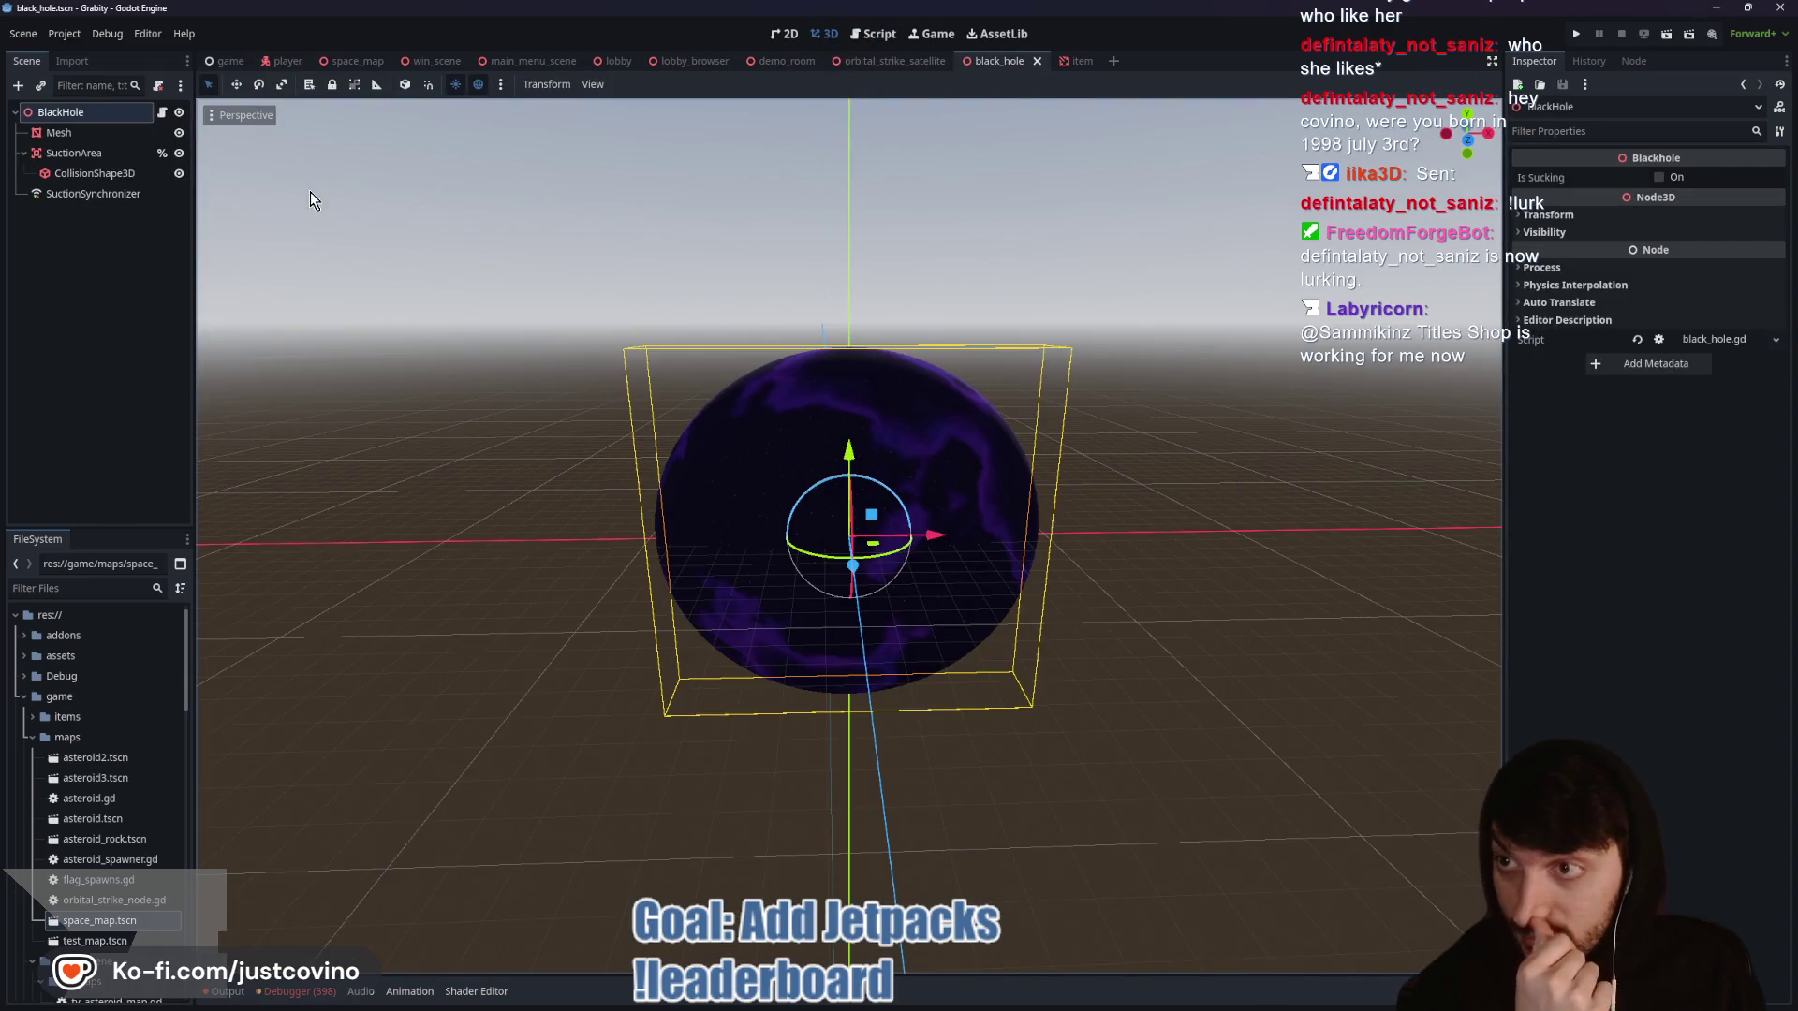
Step: Add the Black_Hole.blend model from assets/blender into the scene viewport
left_click(98, 134)
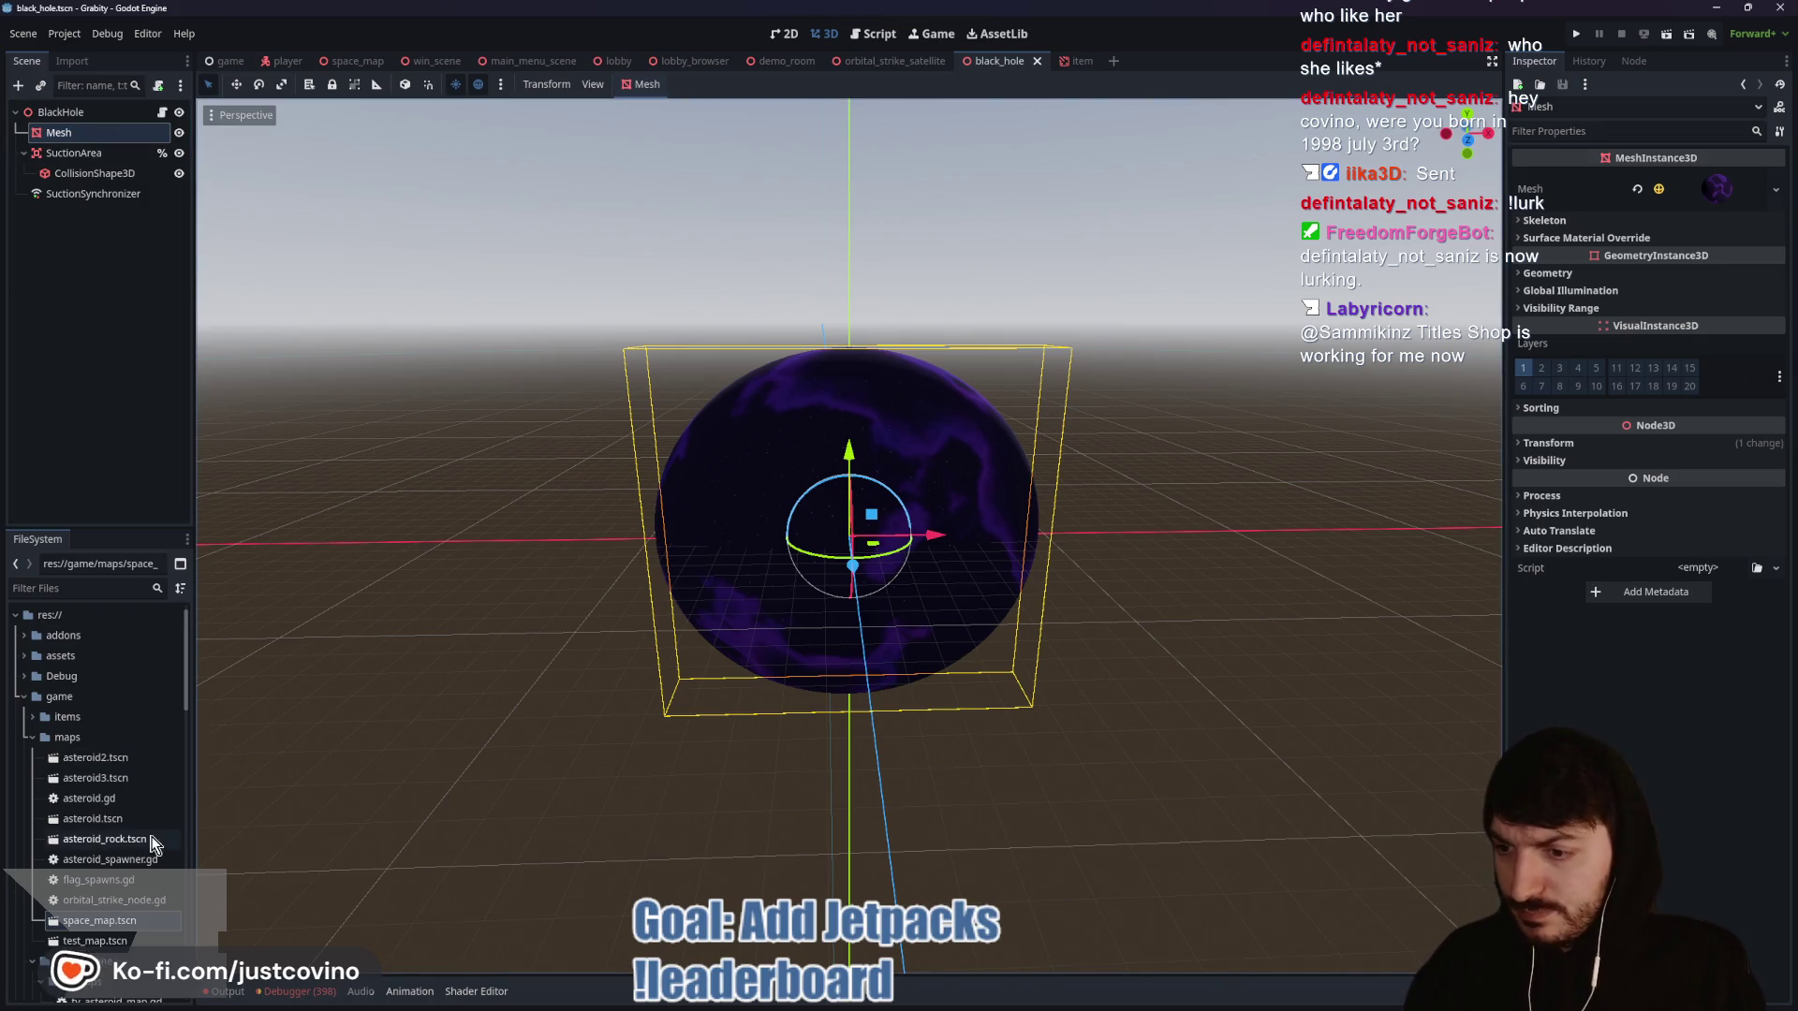
key("Delete")
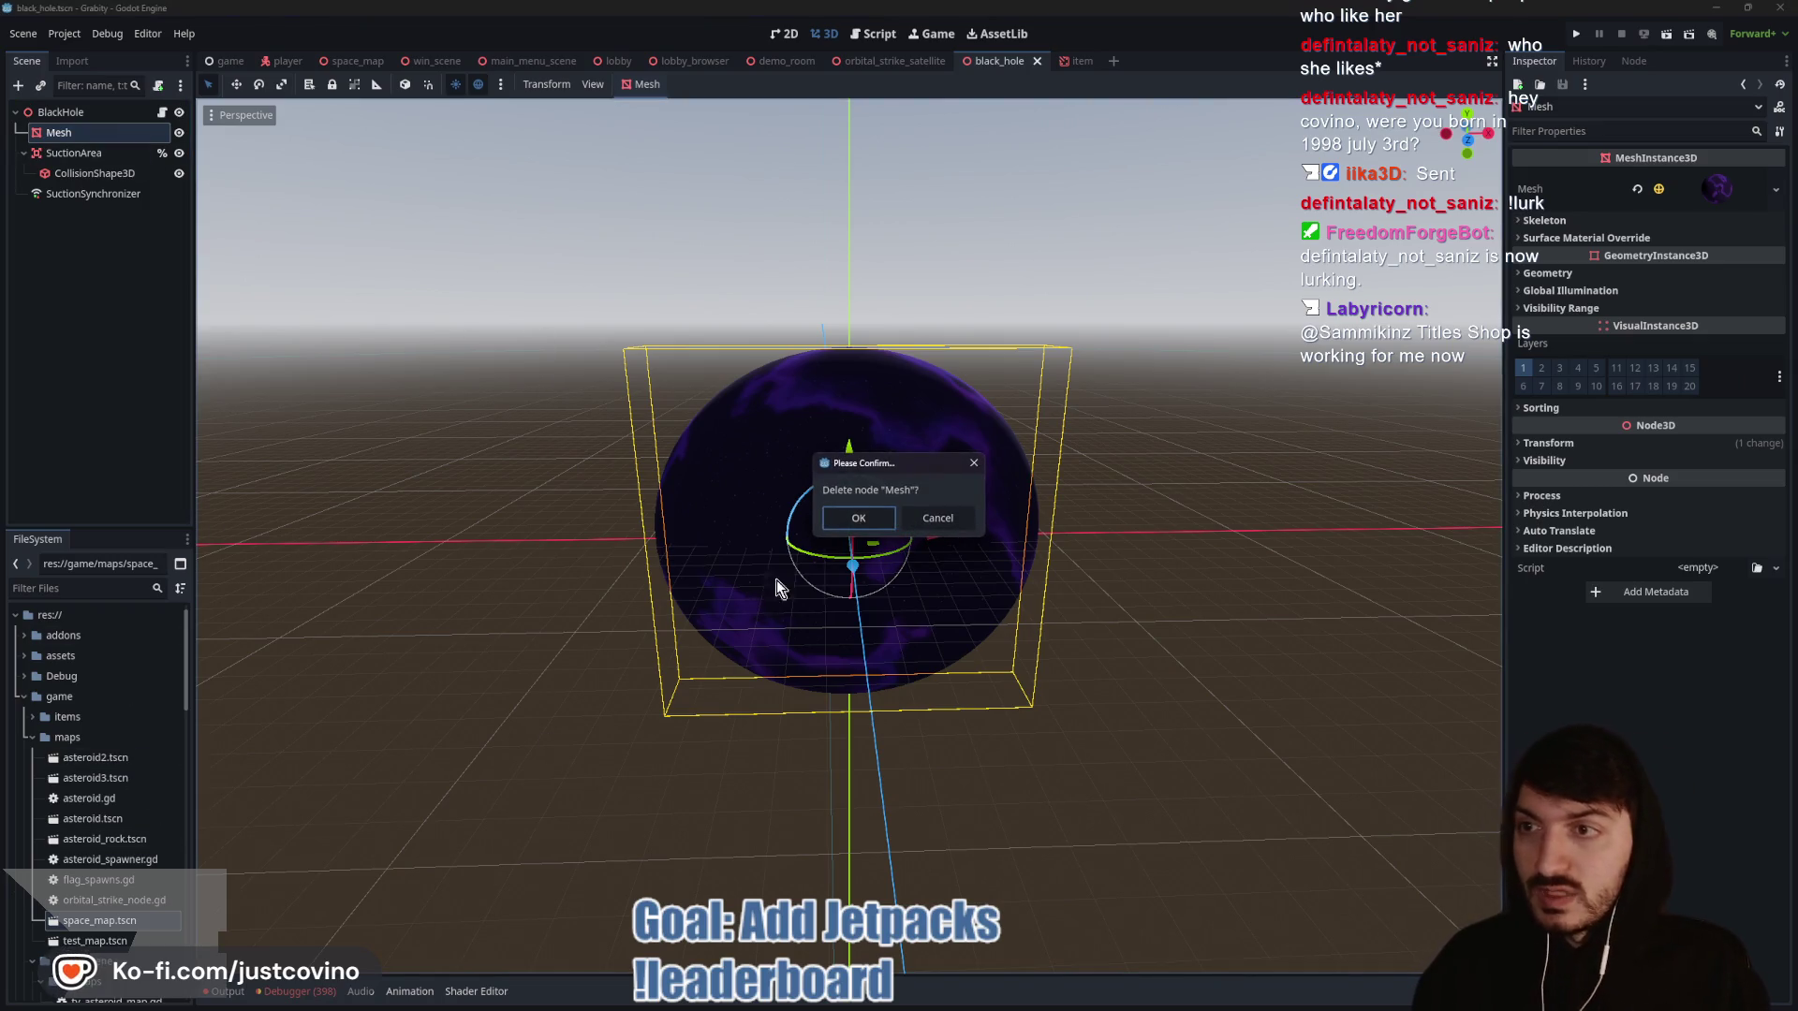
left_click(955, 517)
left_click(25, 697)
left_click(24, 655)
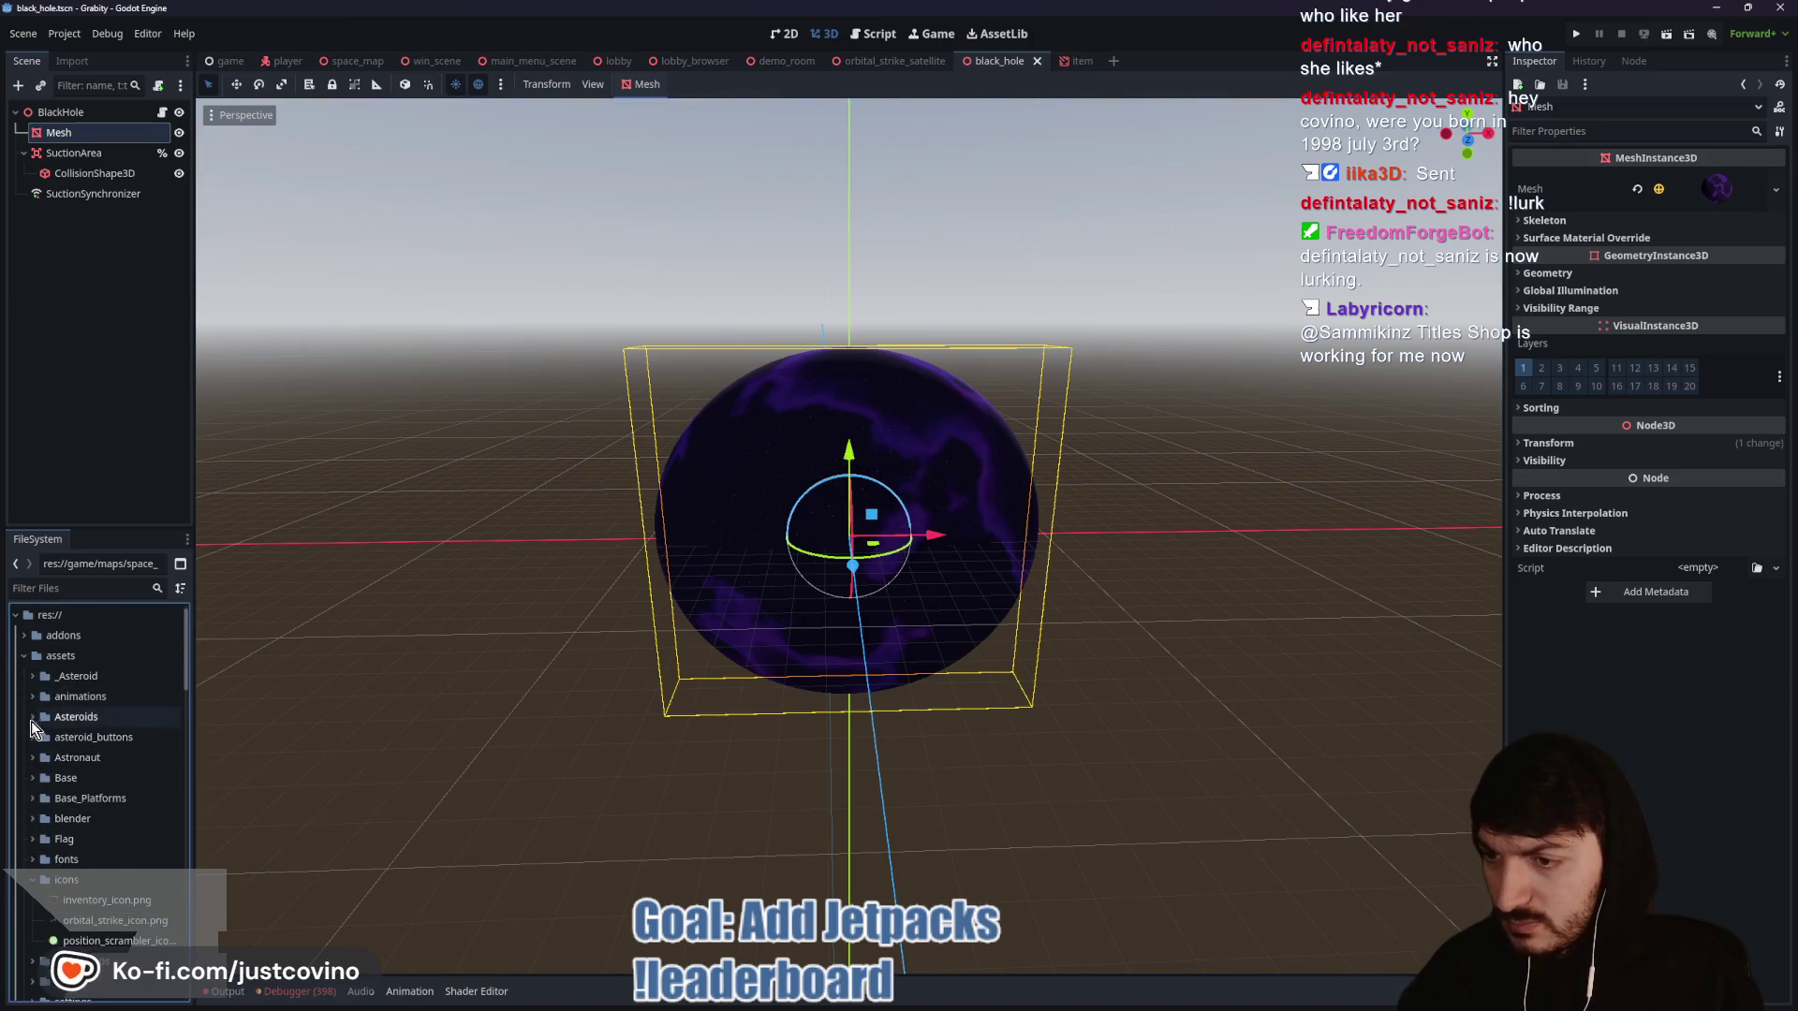
left_click(32, 817)
scroll(82, 785, "down", 3)
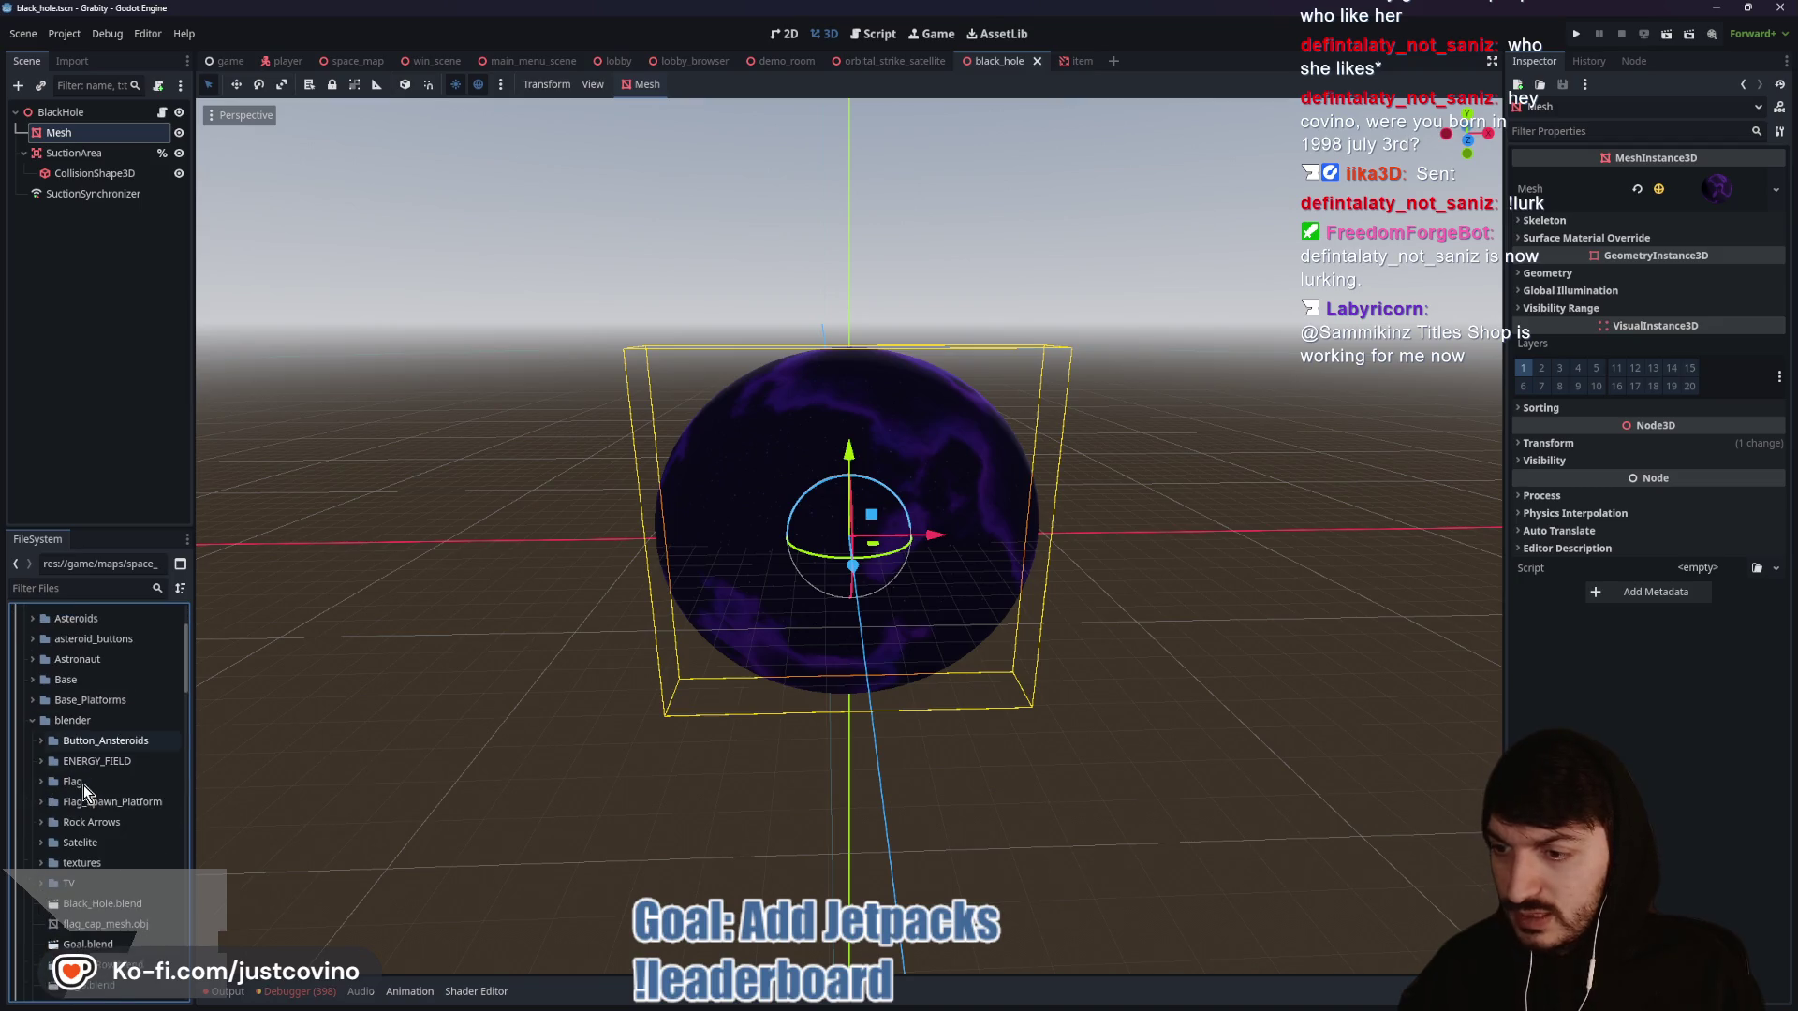
scroll(82, 785, "down", 6)
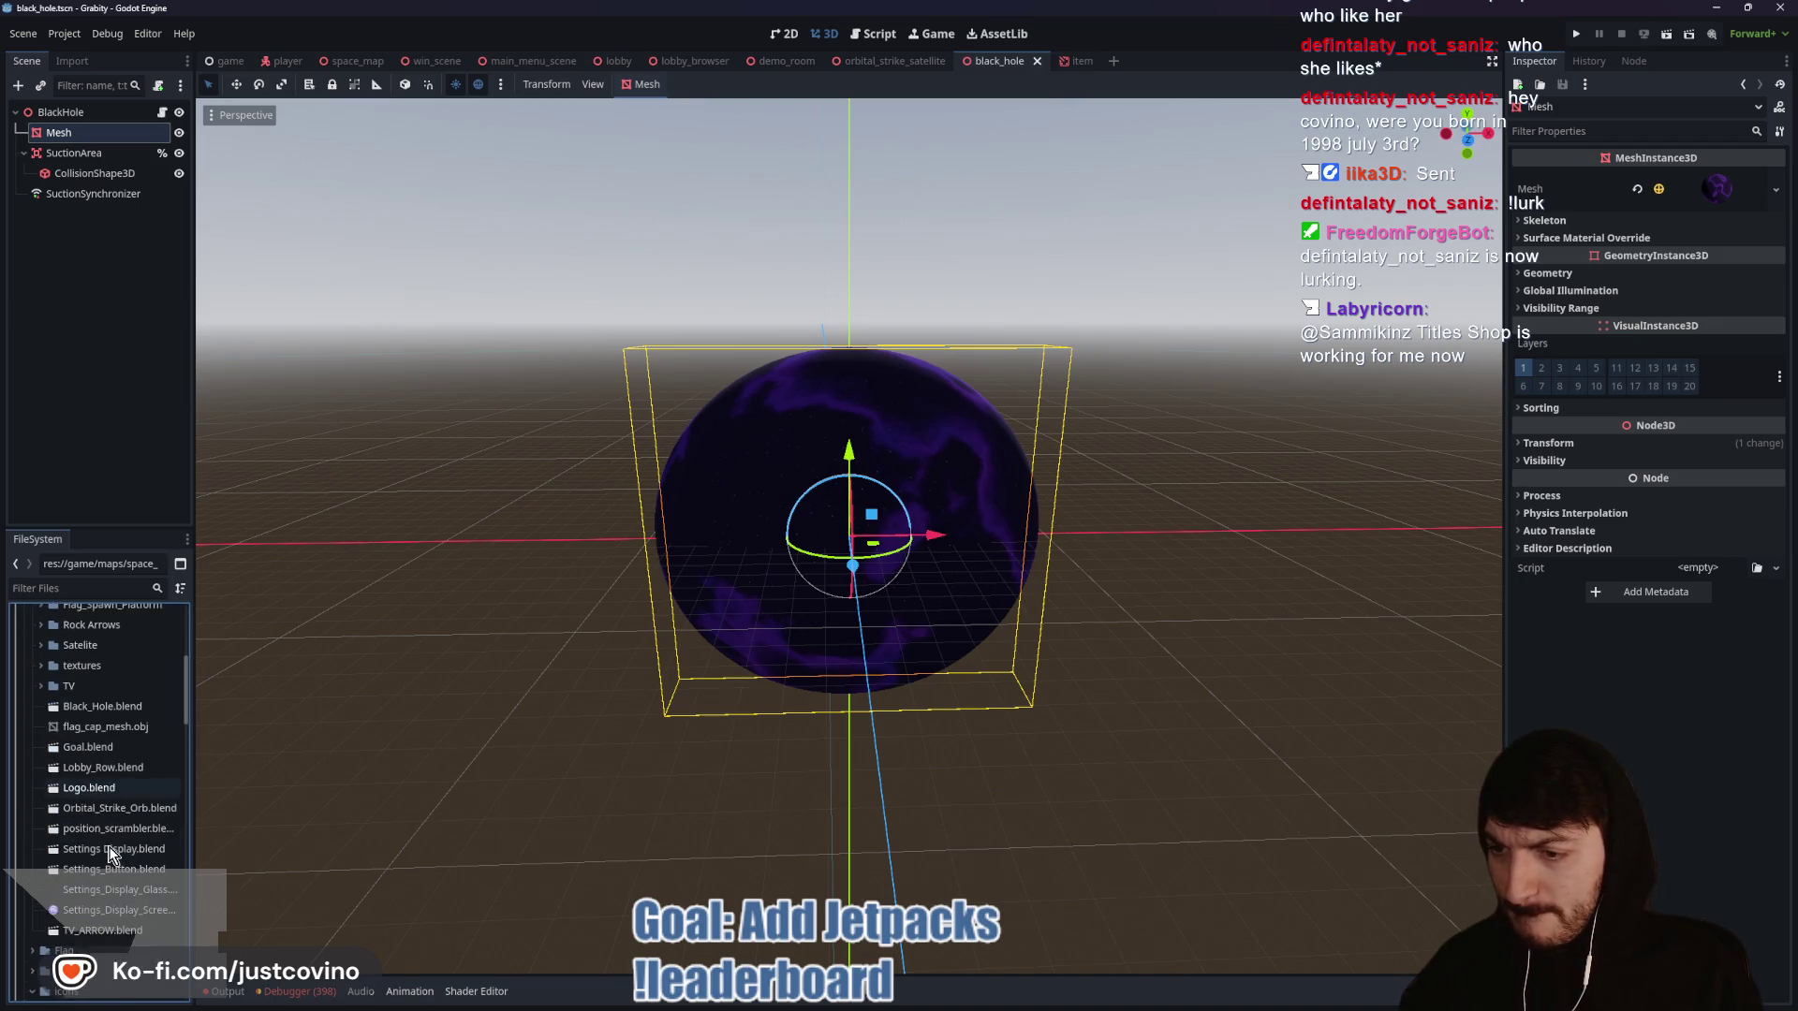
mouse_move(103, 708)
left_mouse_down()
mouse_move(155, 719)
mouse_move(842, 546)
mouse_move(835, 607)
left_mouse_up()
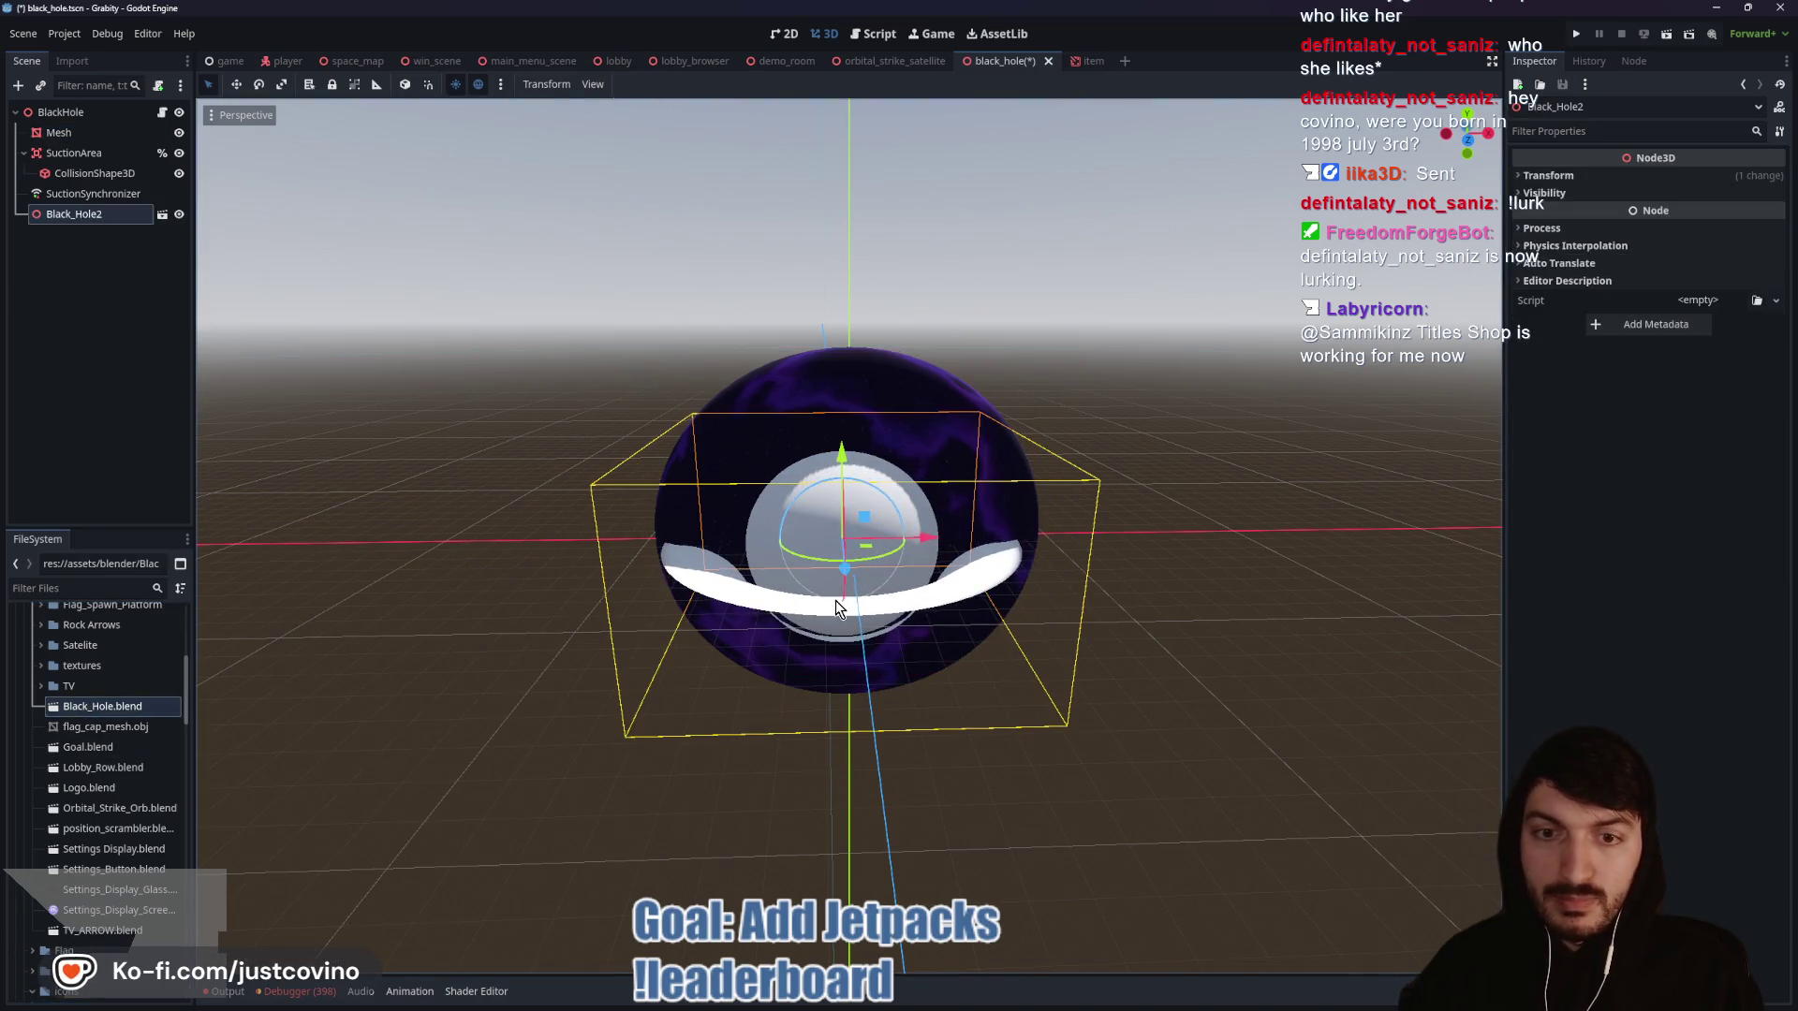
Step: Reset Black_Hole2's position, enable Editable Children, and set its scale to 2
left_click(1548, 175)
left_click(1767, 194)
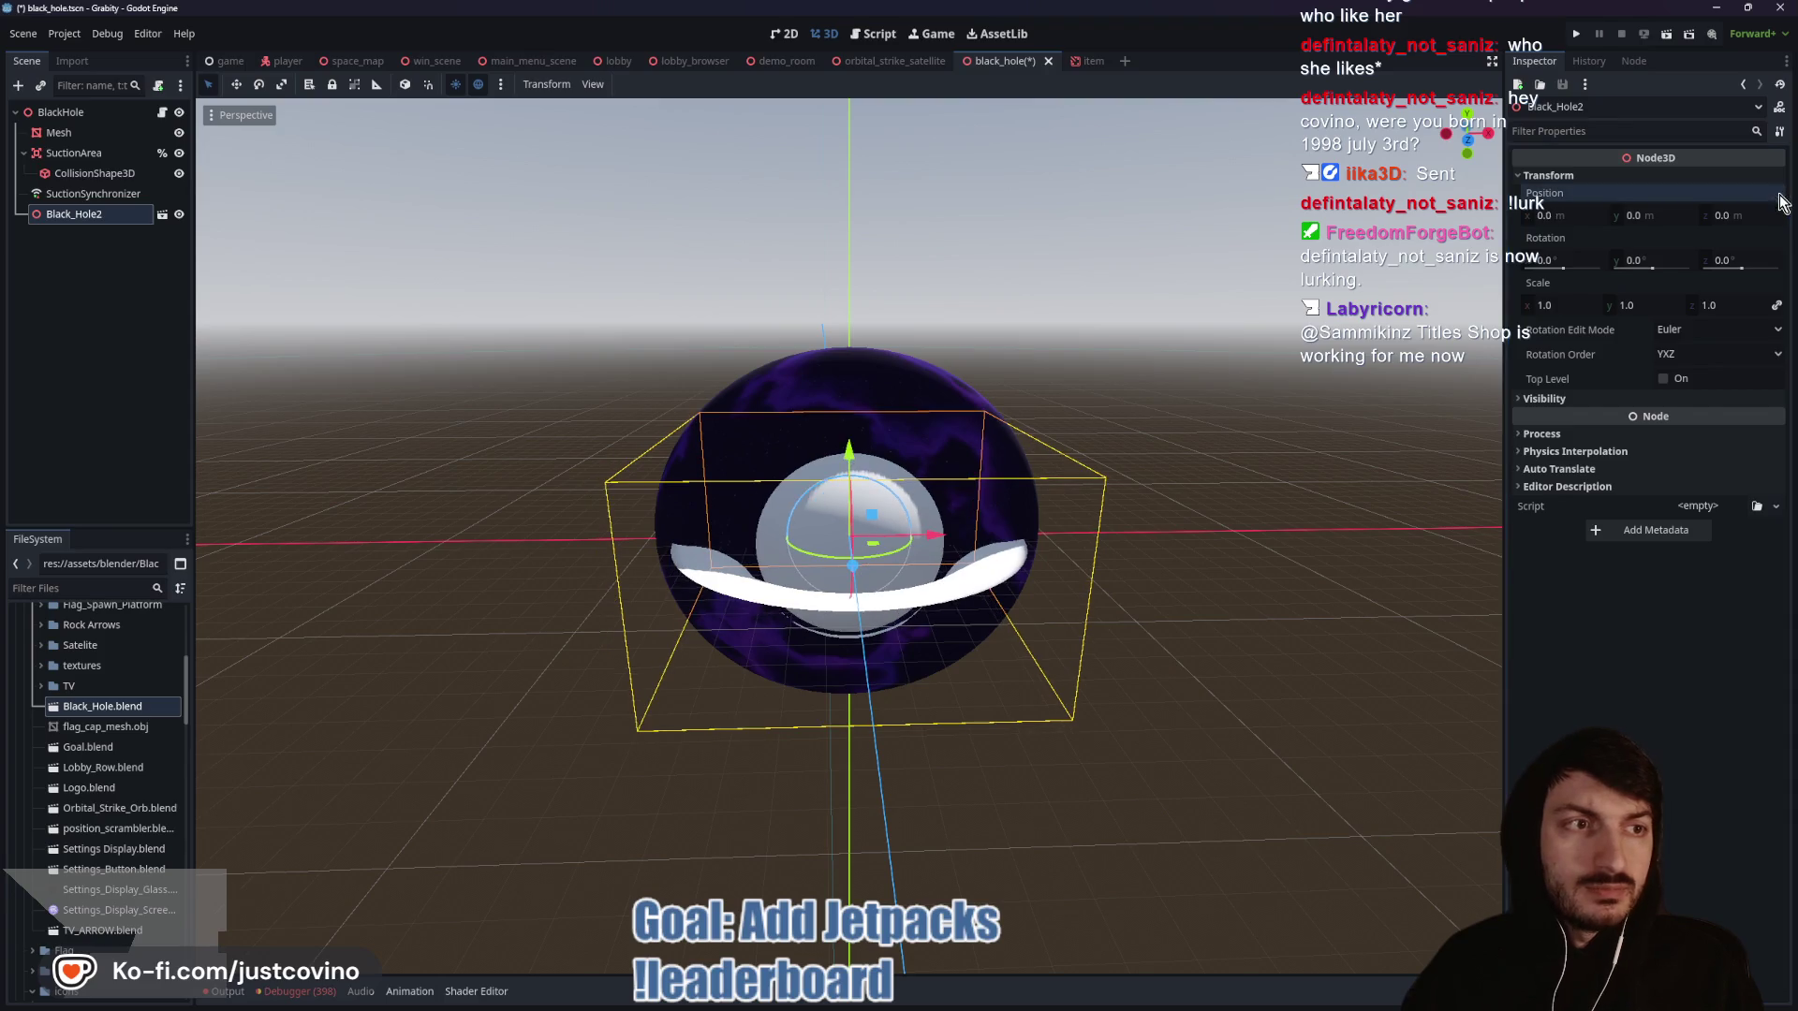
right_click(110, 232)
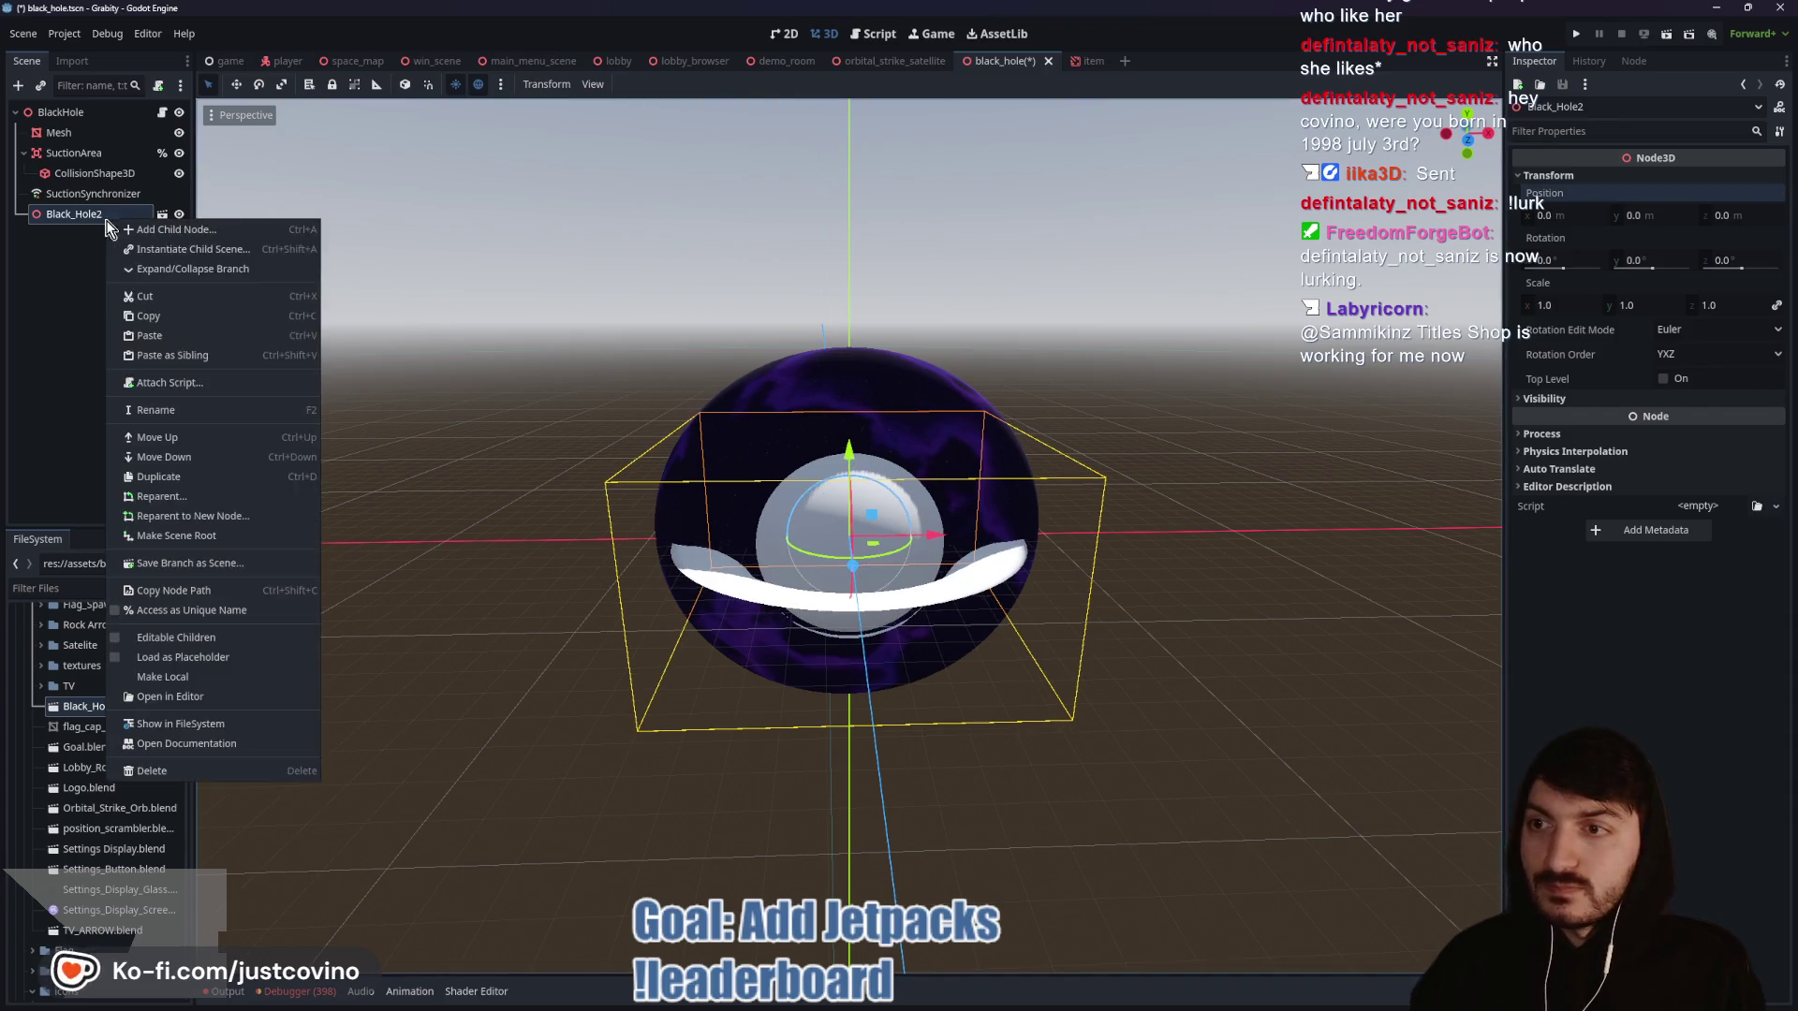
left_click(180, 637)
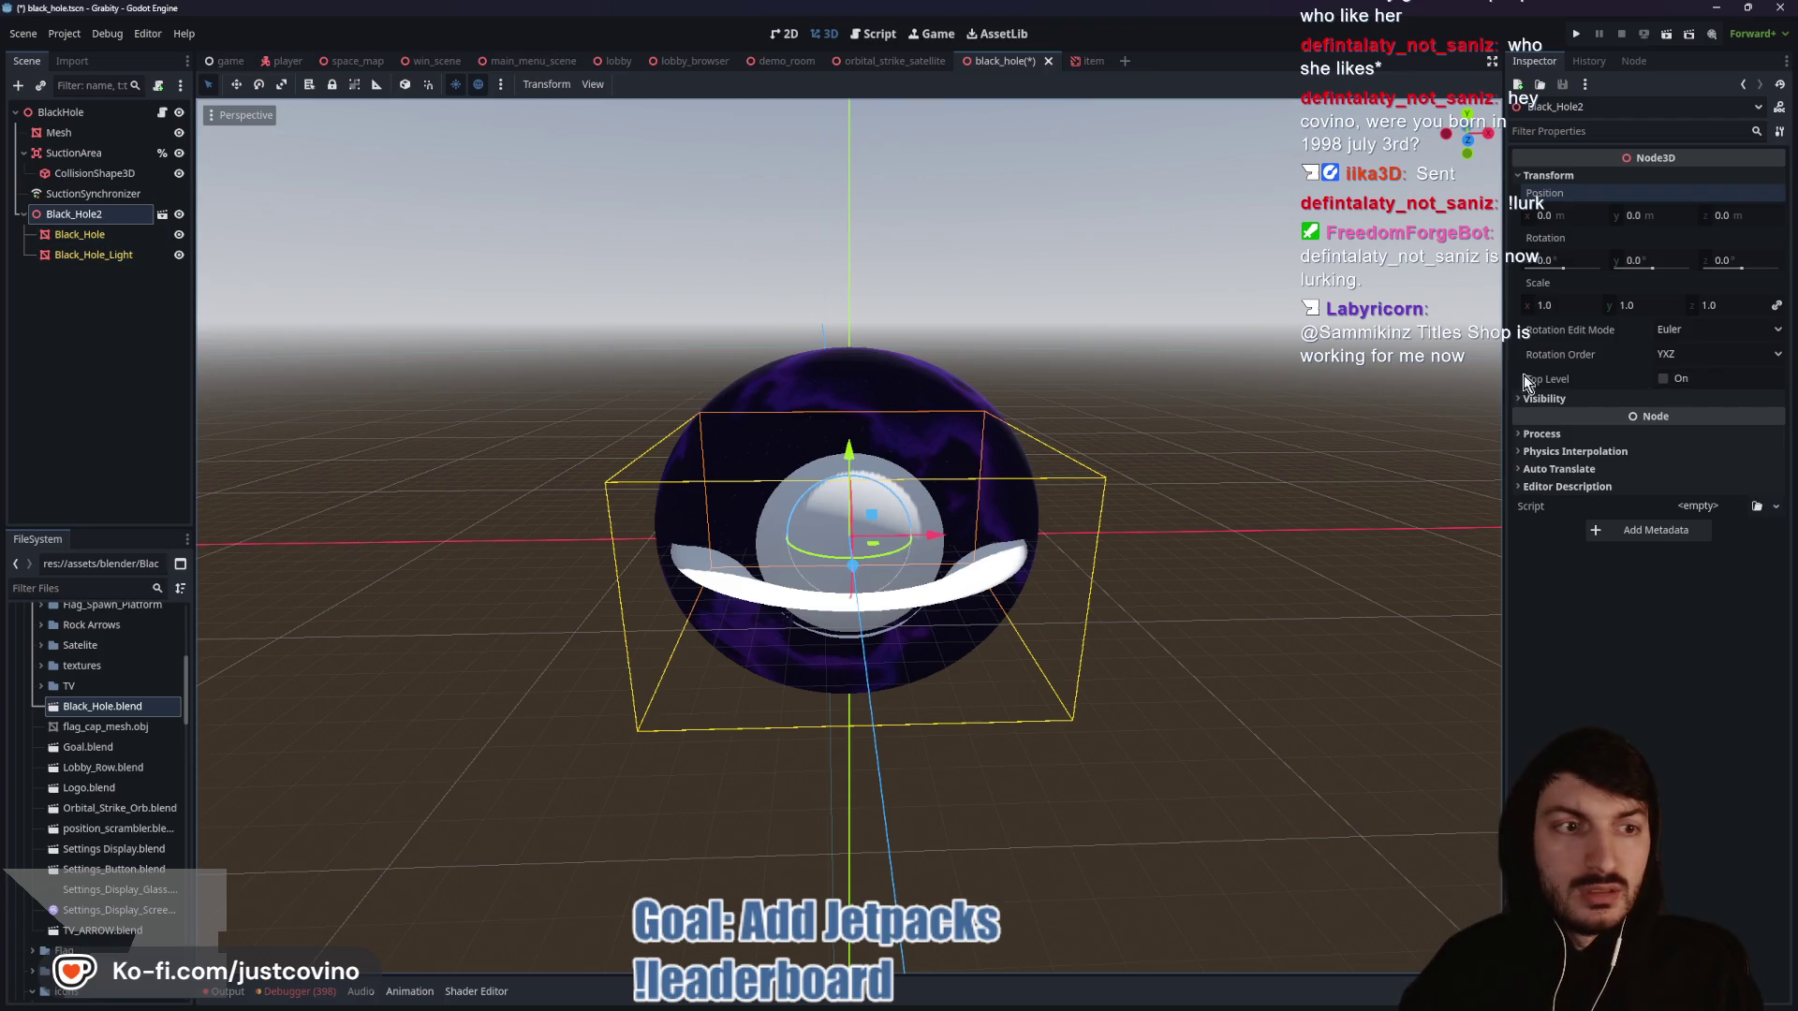
left_click(1560, 308)
type("2")
key("Return")
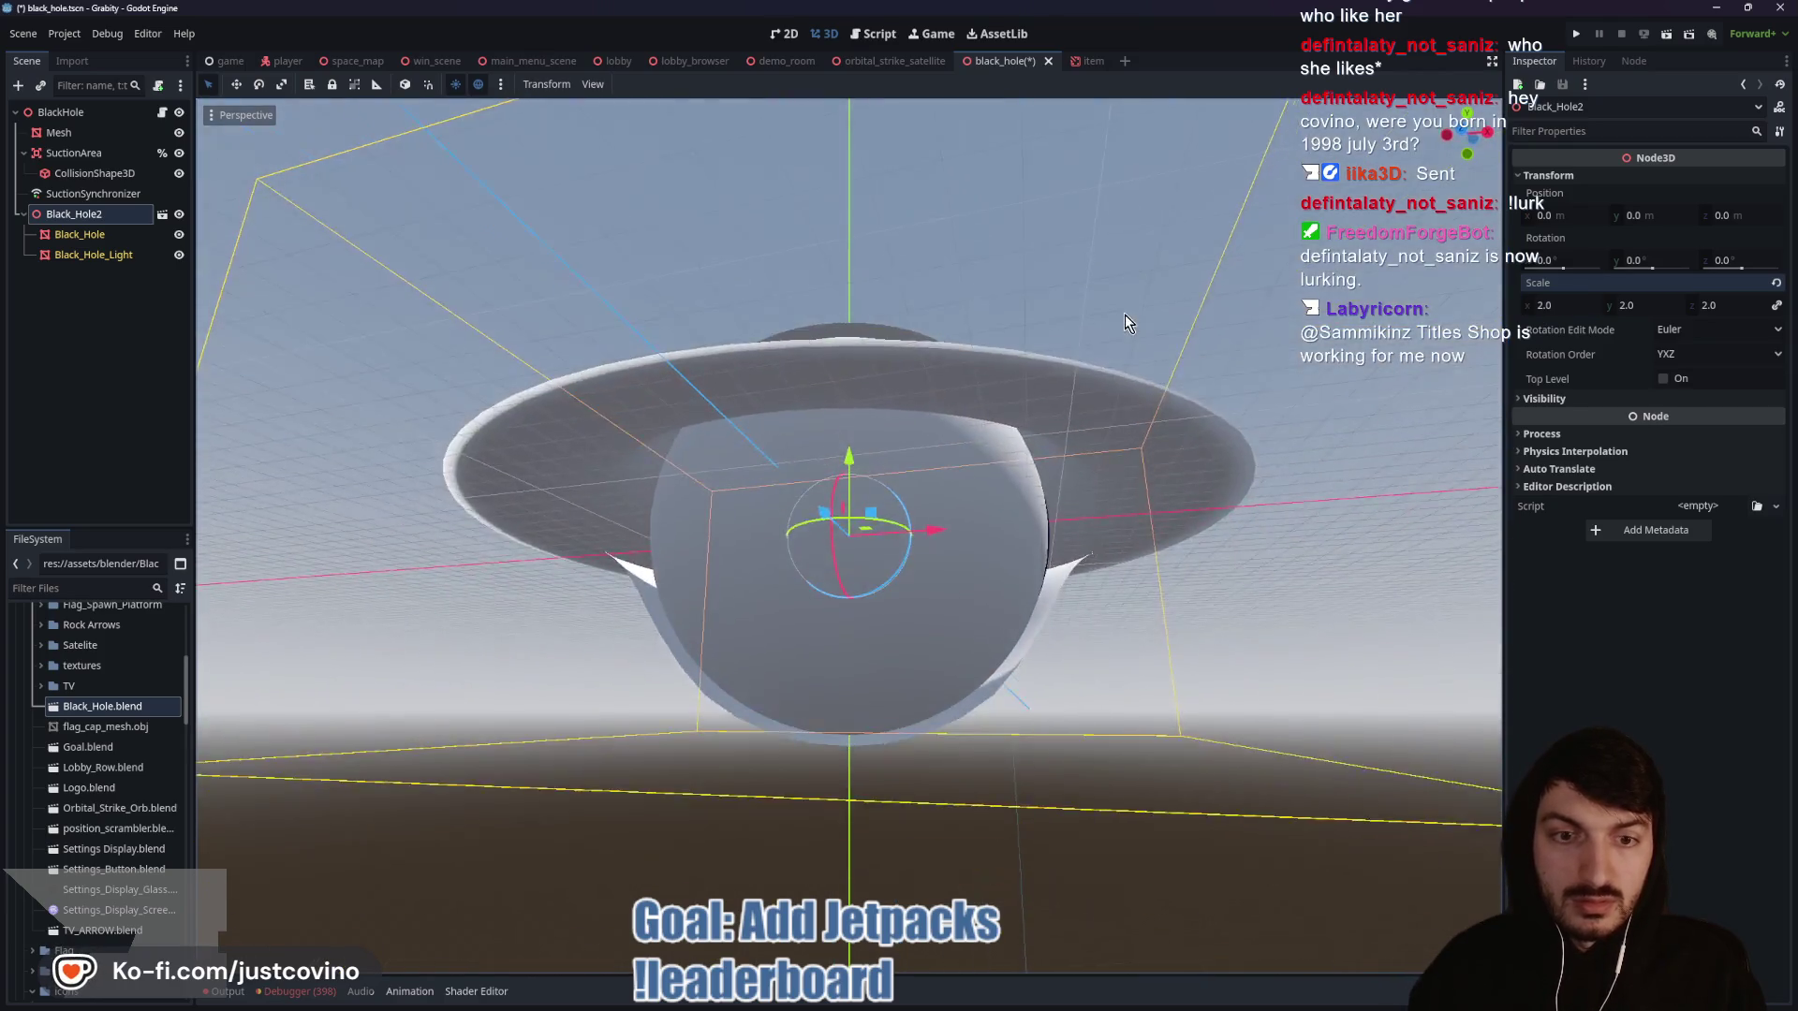
mouse_move(1125, 315)
left_mouse_down()
mouse_move(883, 381)
mouse_move(1055, 434)
mouse_move(1184, 442)
left_mouse_up()
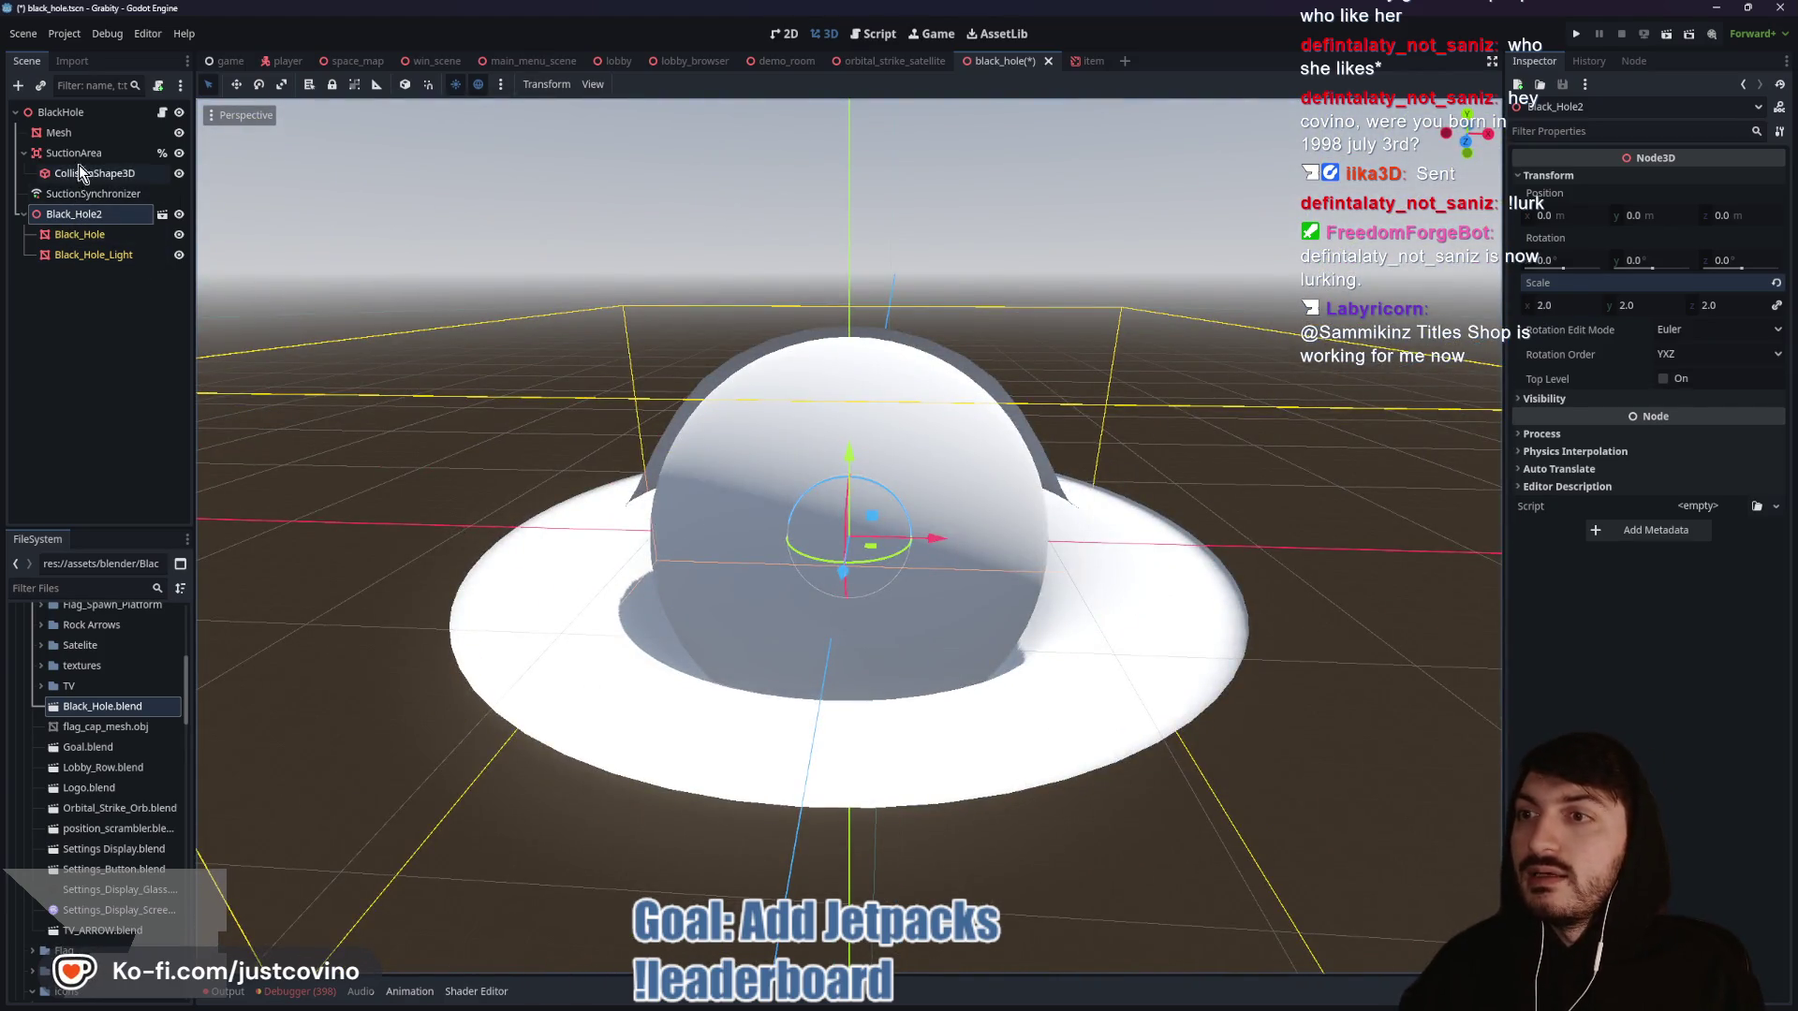
Step: Delete the old Mesh node and move Black_Hole2 above SuctionArea
left_click(60, 133)
key("Delete")
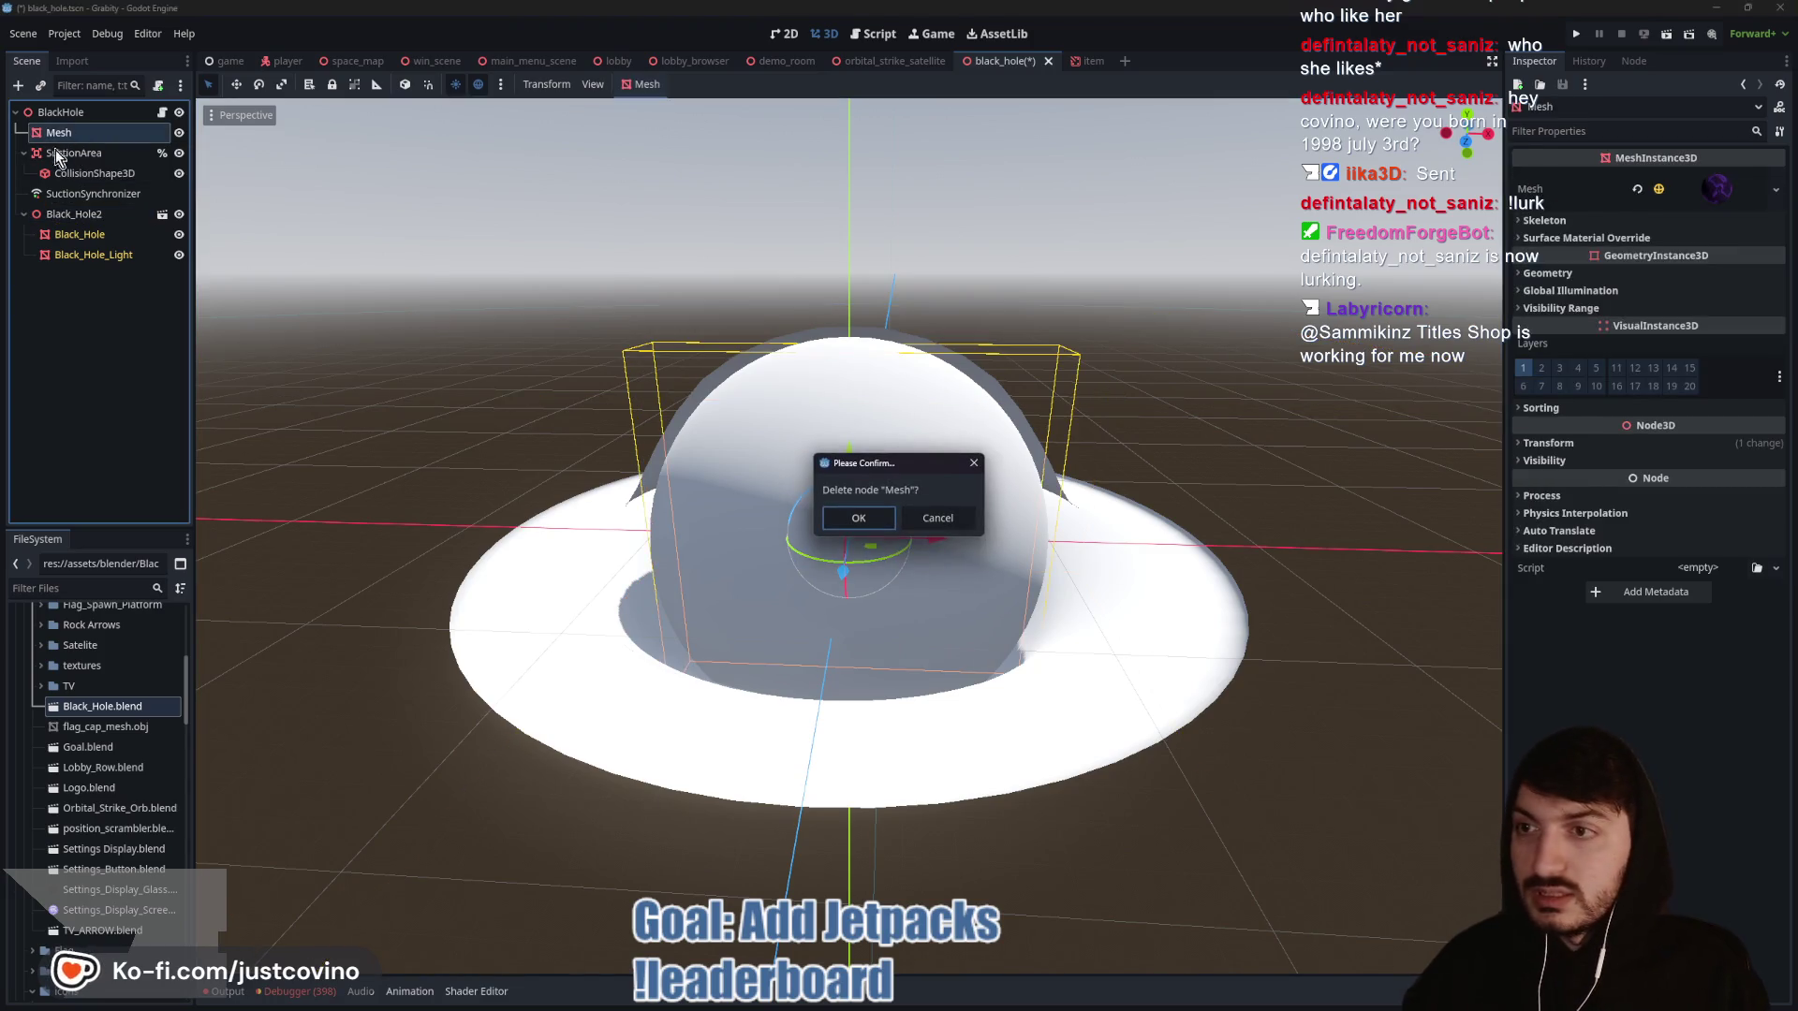
left_click(858, 518)
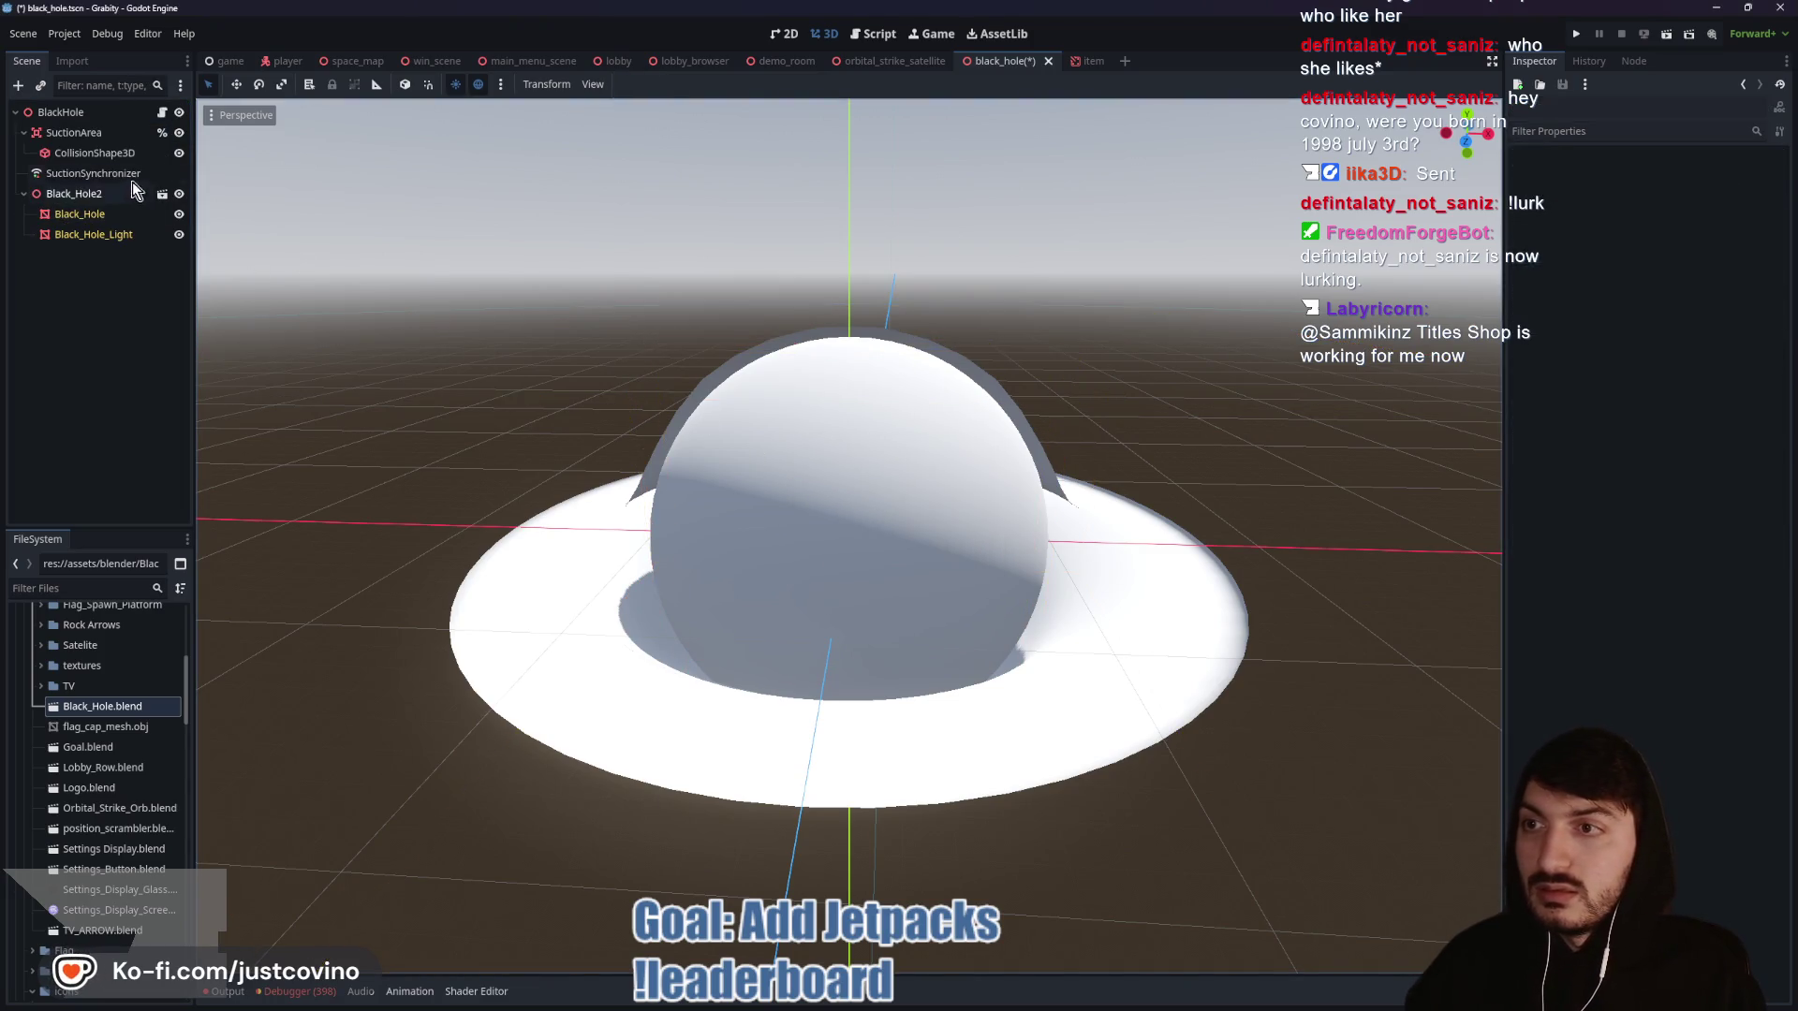
left_click(65, 191)
left_click_drag(53, 200, 48, 126)
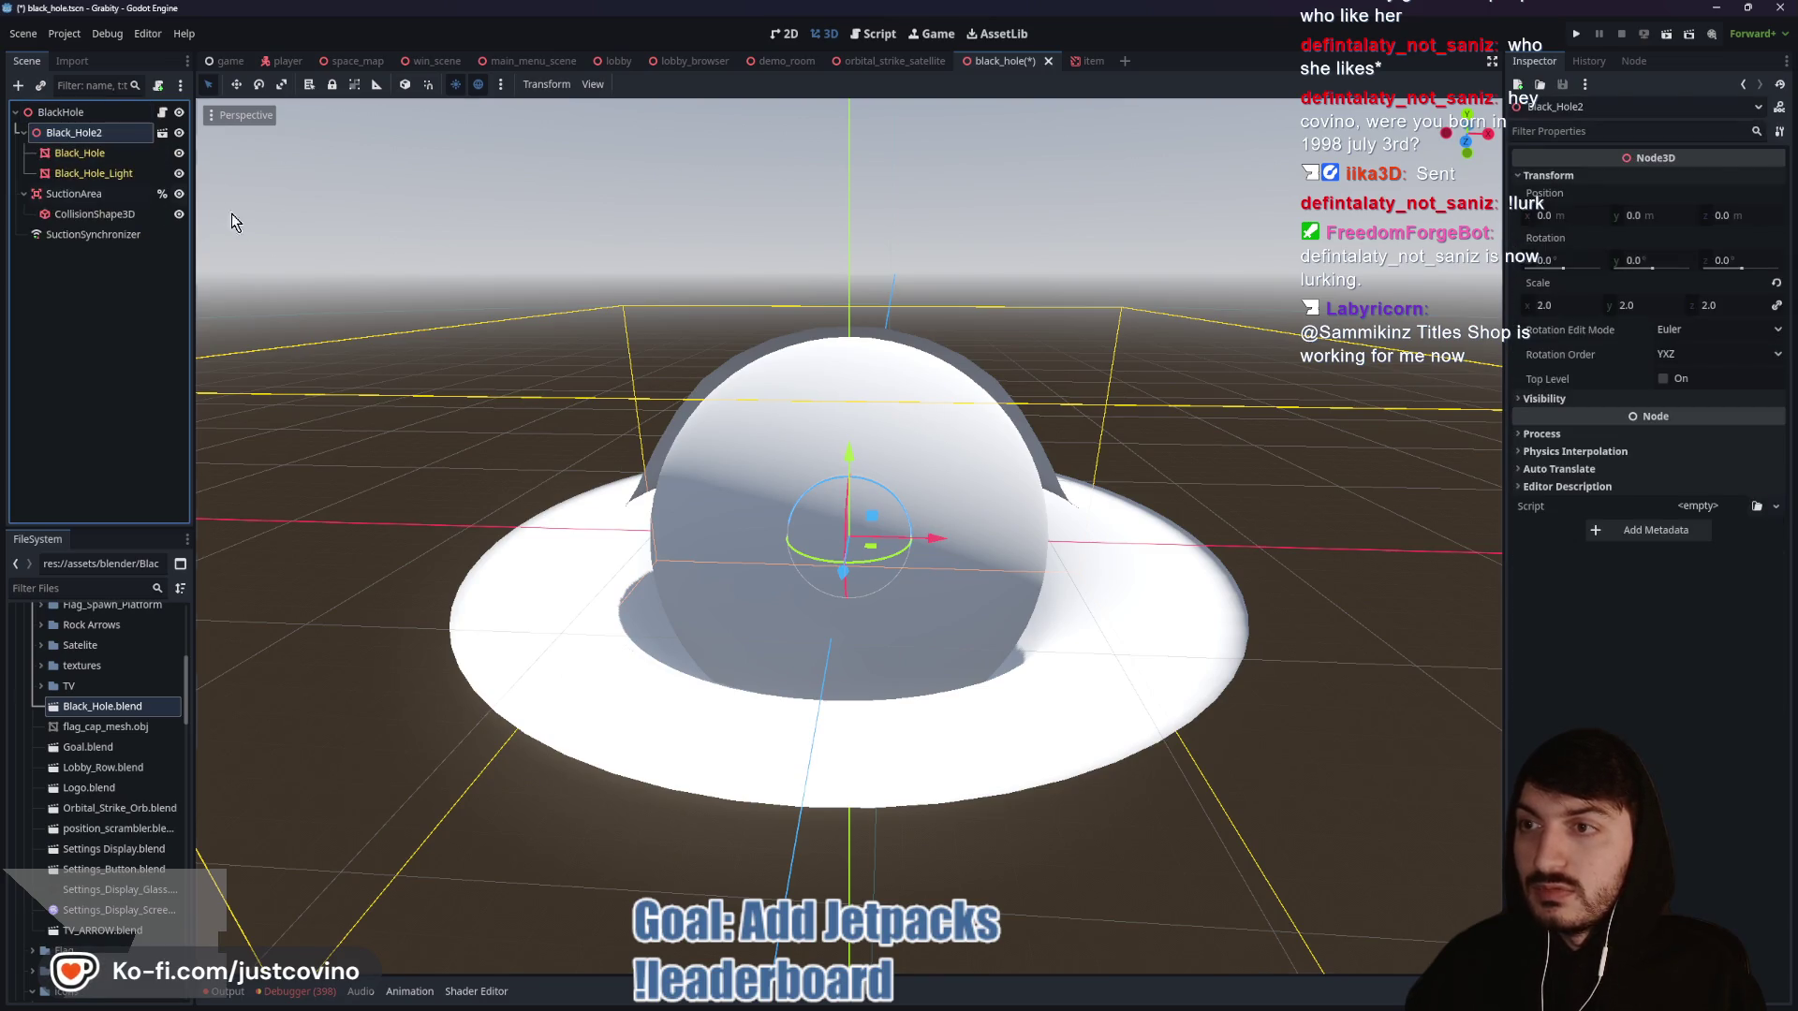
Step: Inspect the SuctionArea collision shape, then select the Black_Hole_Light ring mesh
left_click(78, 213)
scroll(736, 313, "down", 10)
scroll(643, 328, "up", 8)
left_click(76, 137)
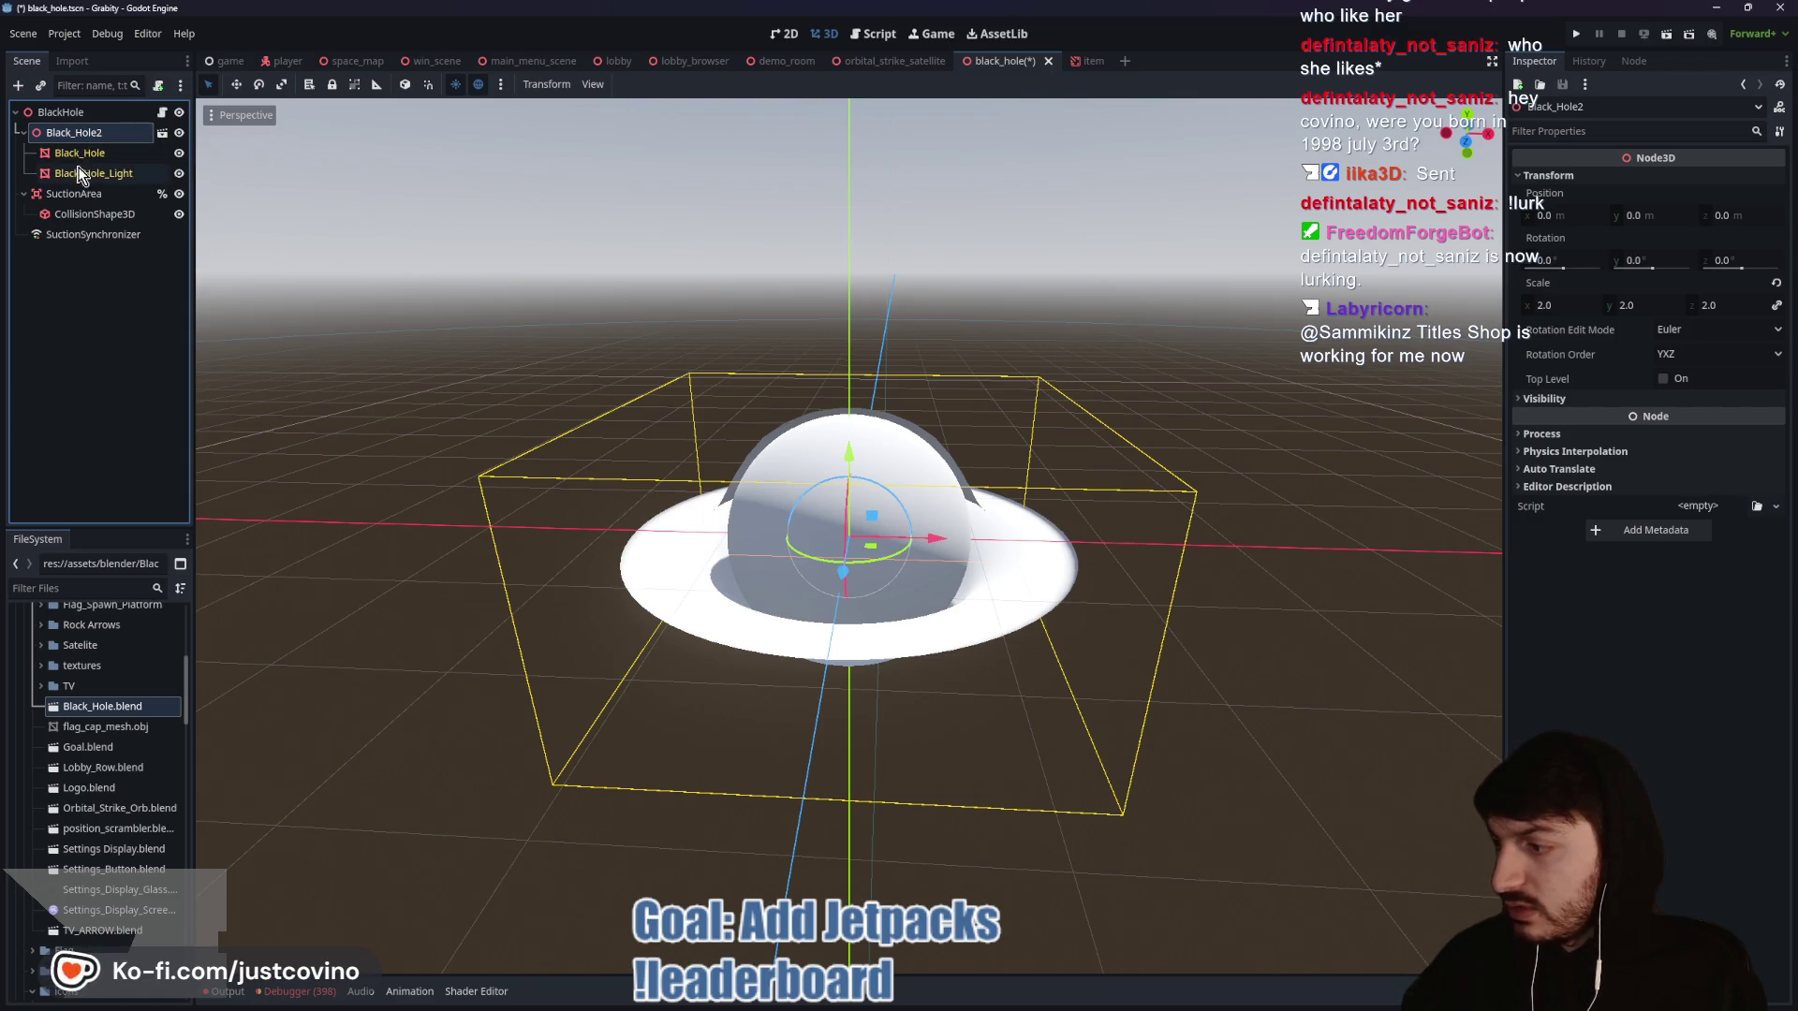
left_click(94, 172)
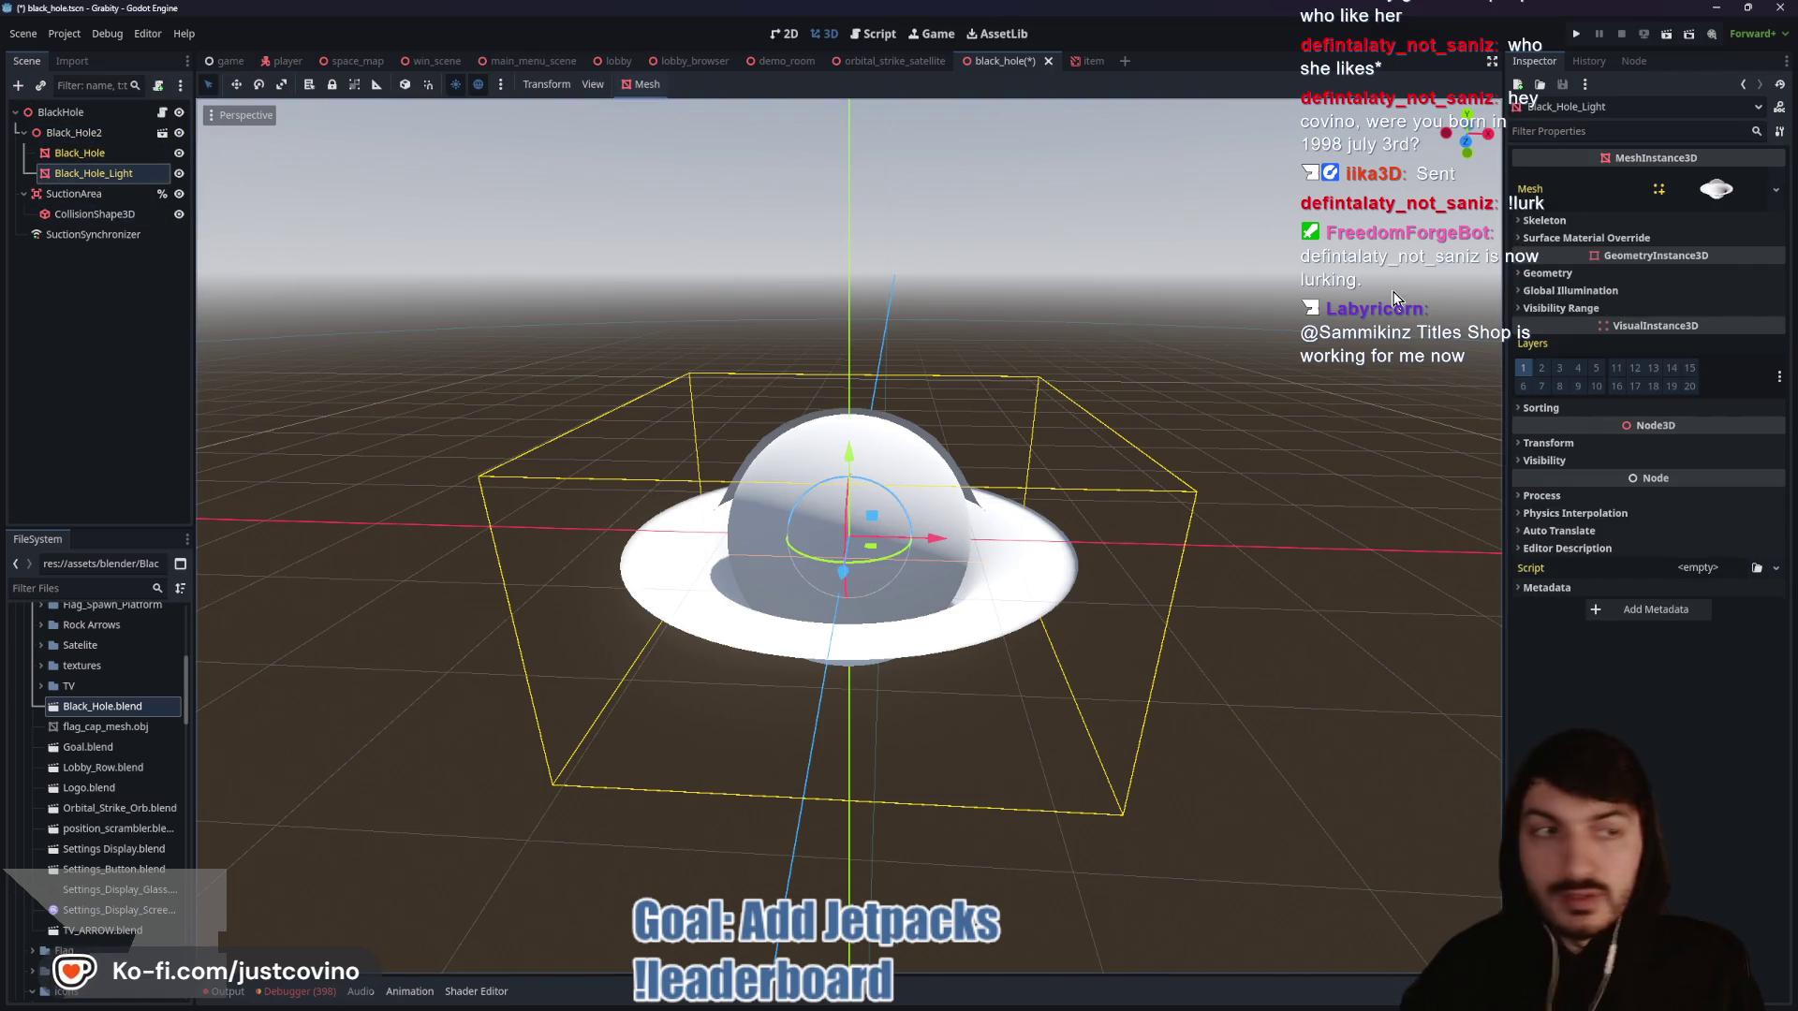
Step: Clear Black_Hole_Light's surface material override and assign a new StandardMaterial3D
left_click(1678, 238)
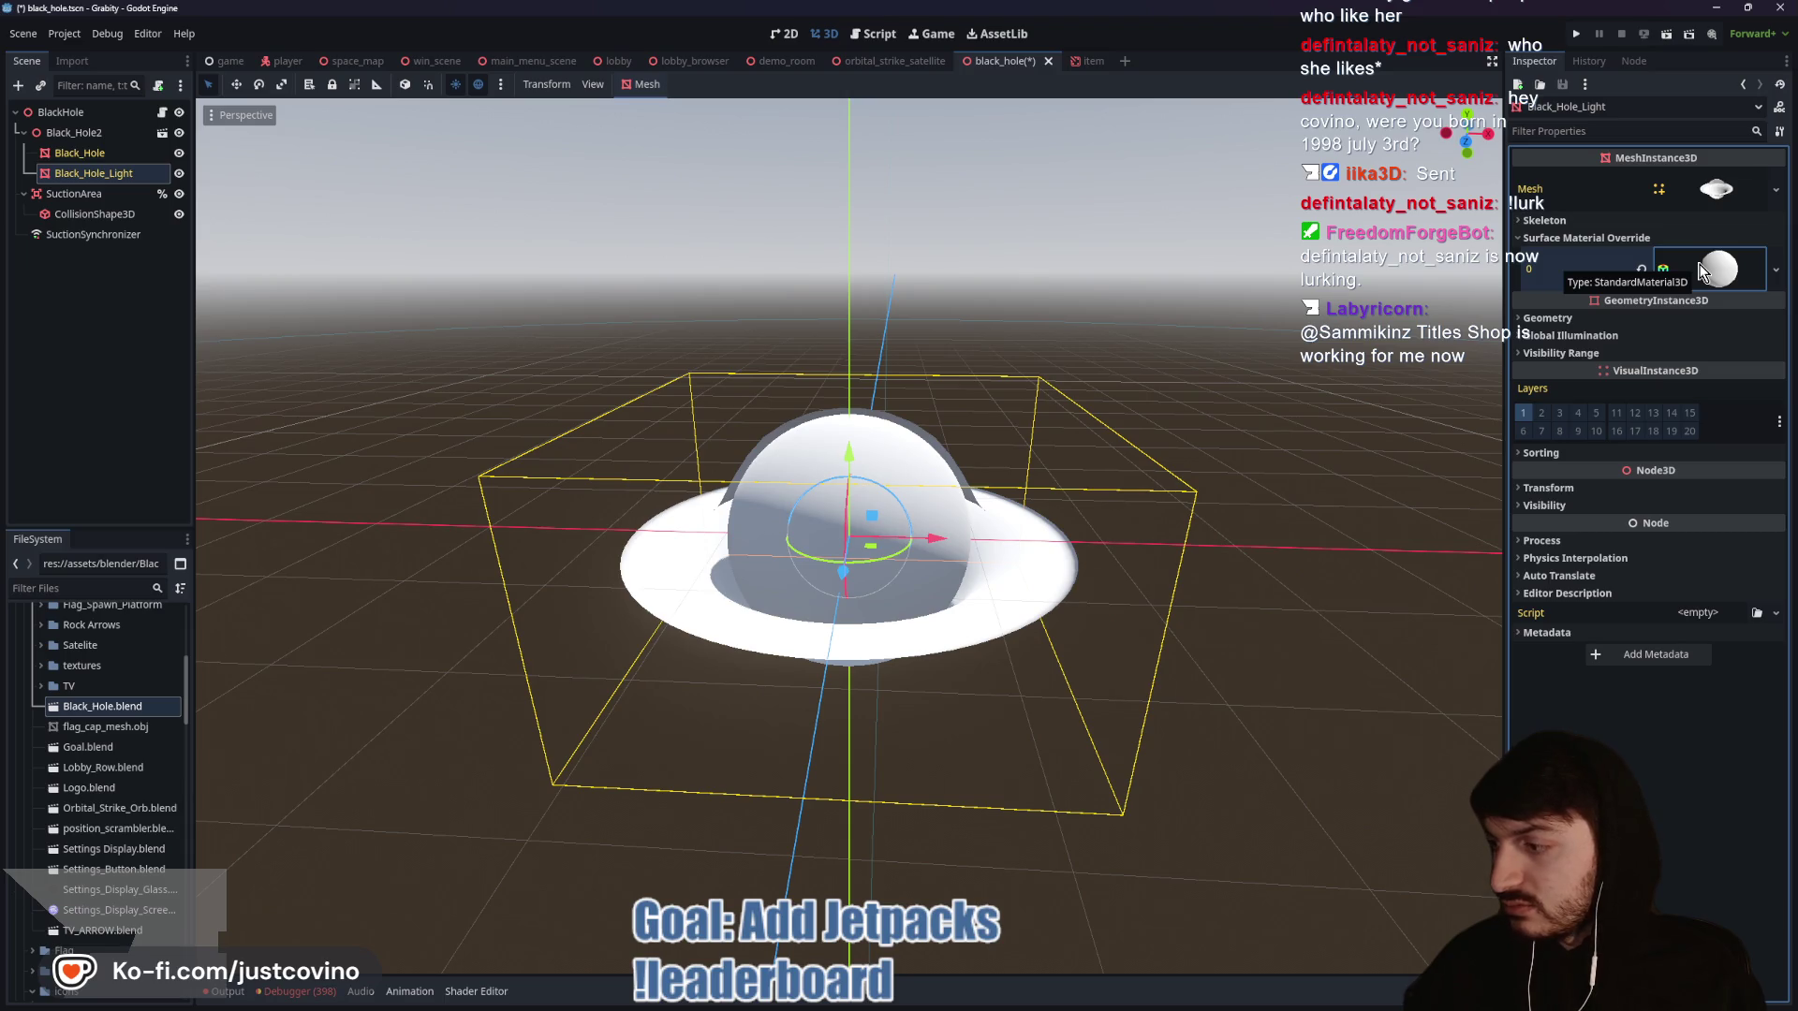
left_click(1701, 271)
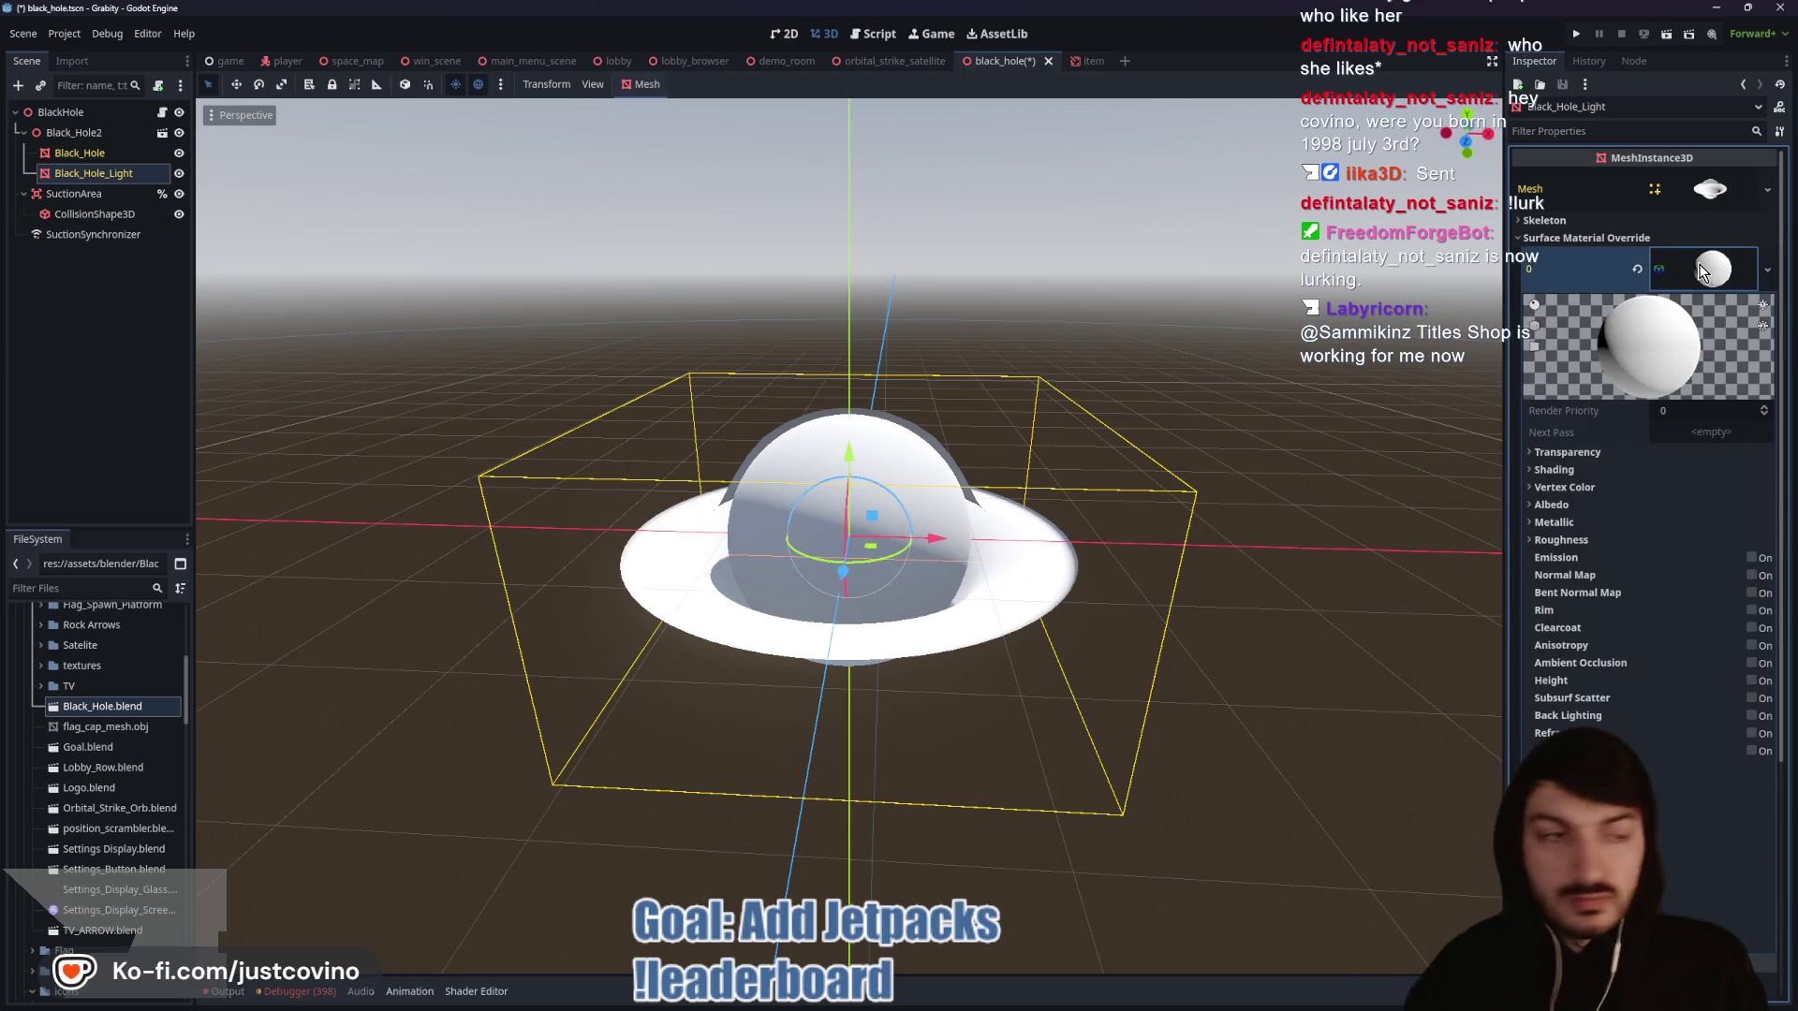
left_click(1596, 506)
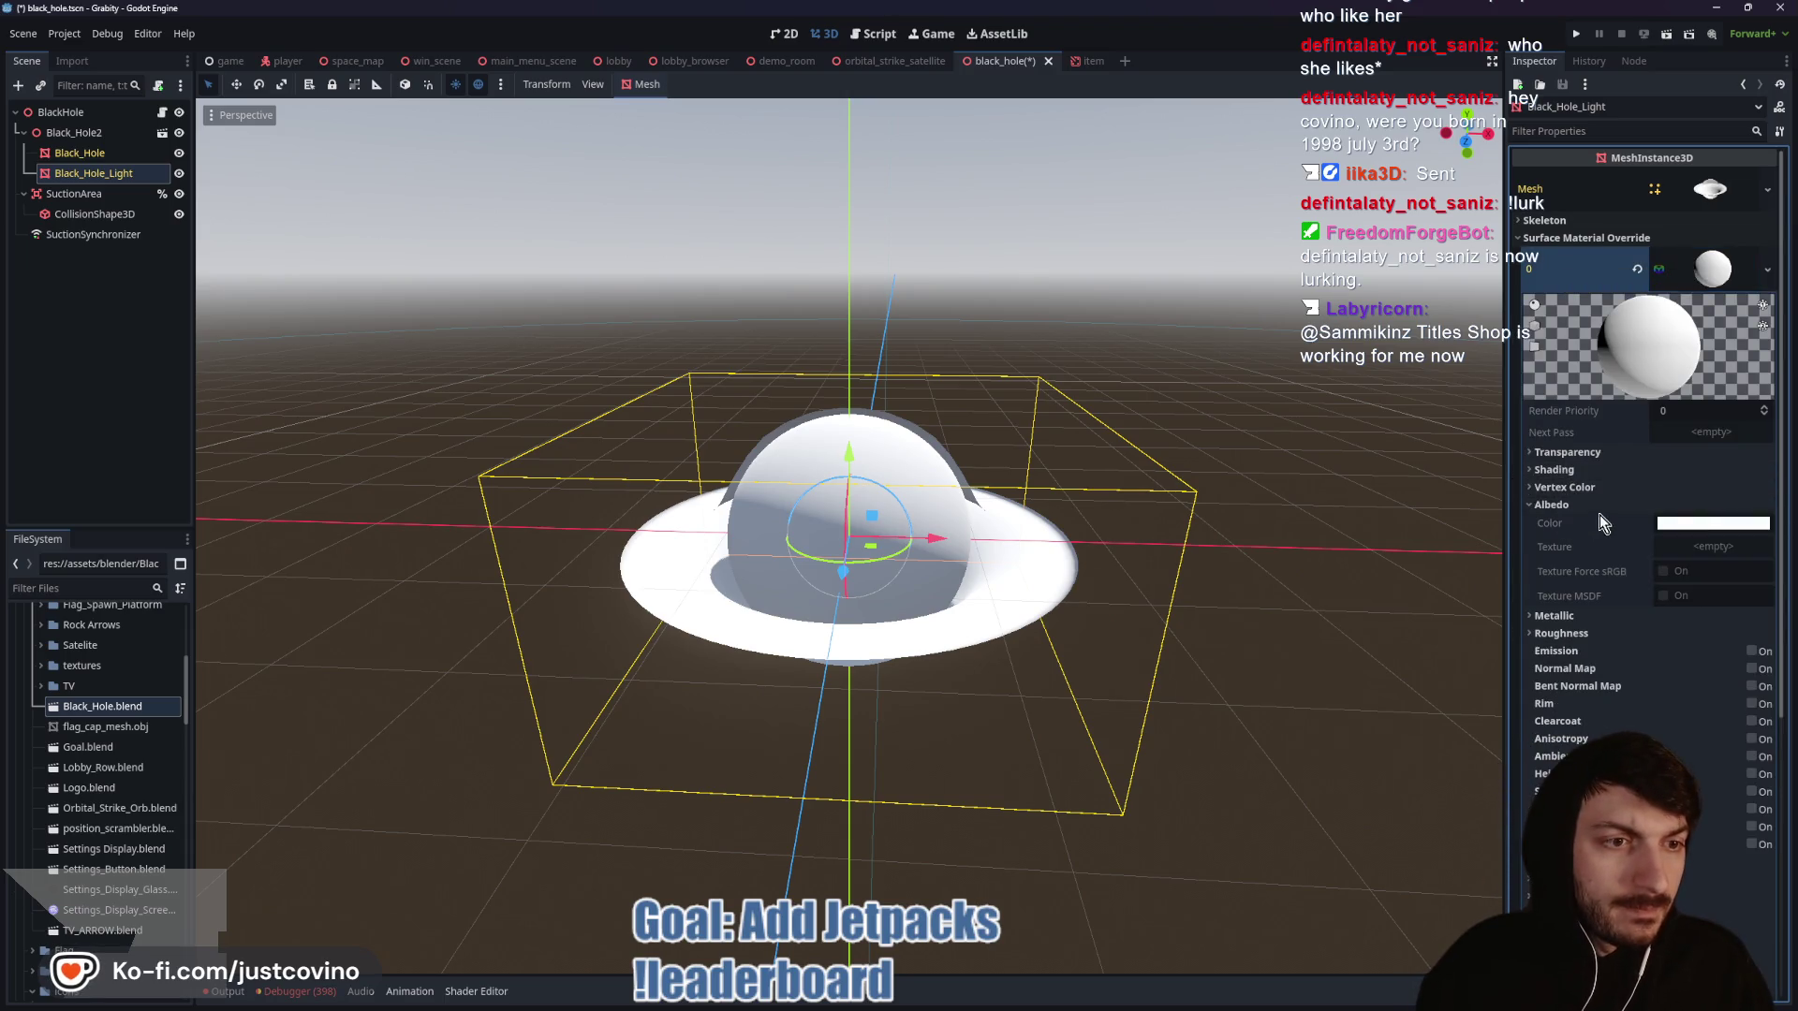
right_click(1706, 268)
left_click(1699, 435)
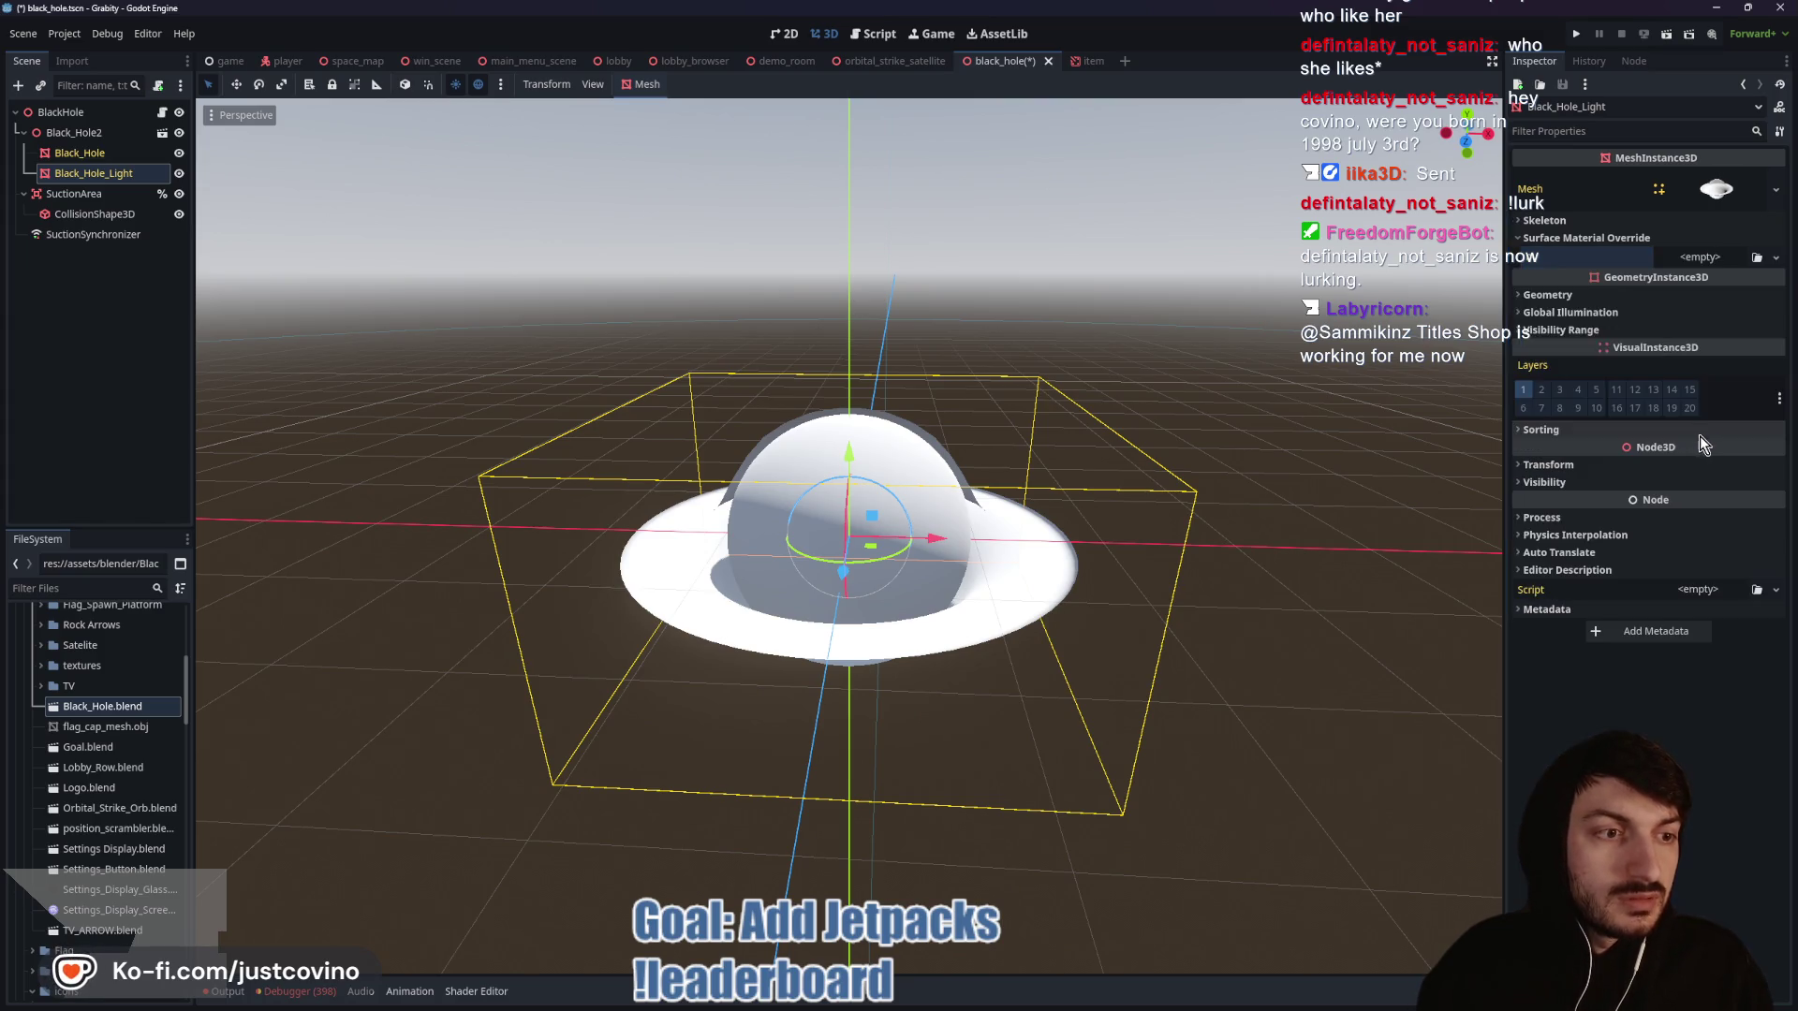
left_click(1699, 256)
left_click(1698, 298)
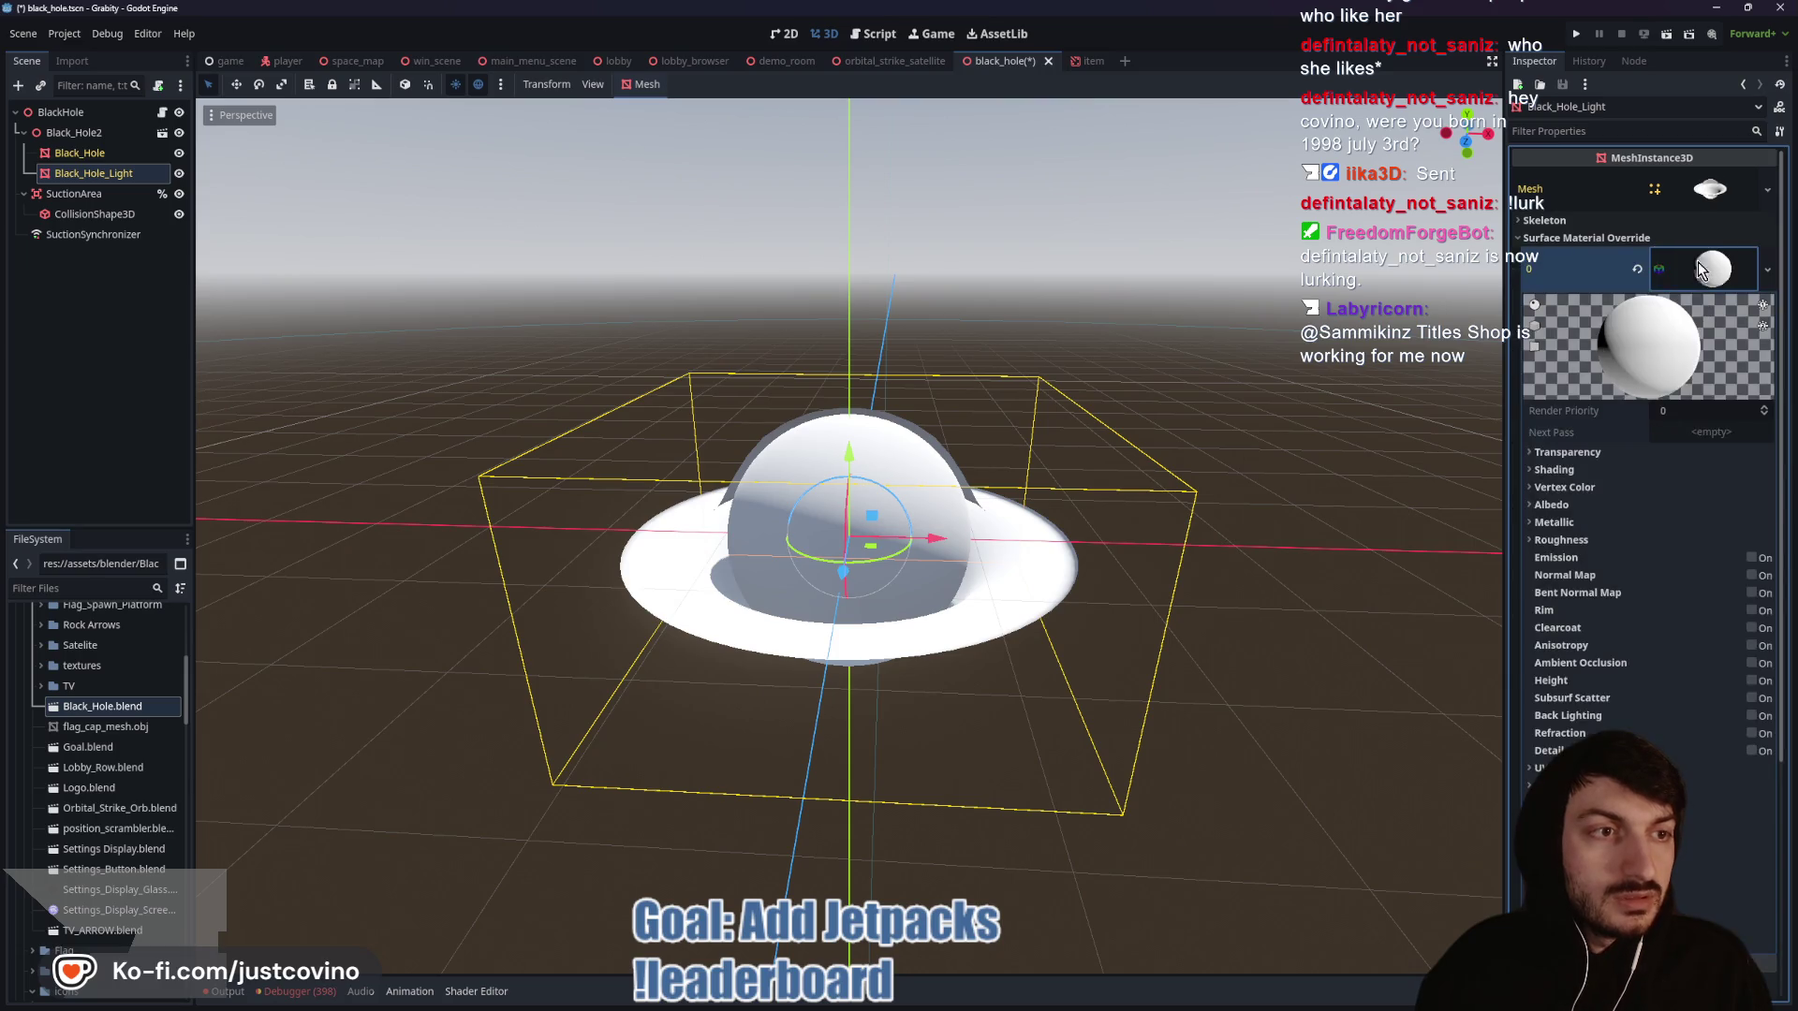
Step: Set the new material's albedo colour to pure black
left_click(1685, 506)
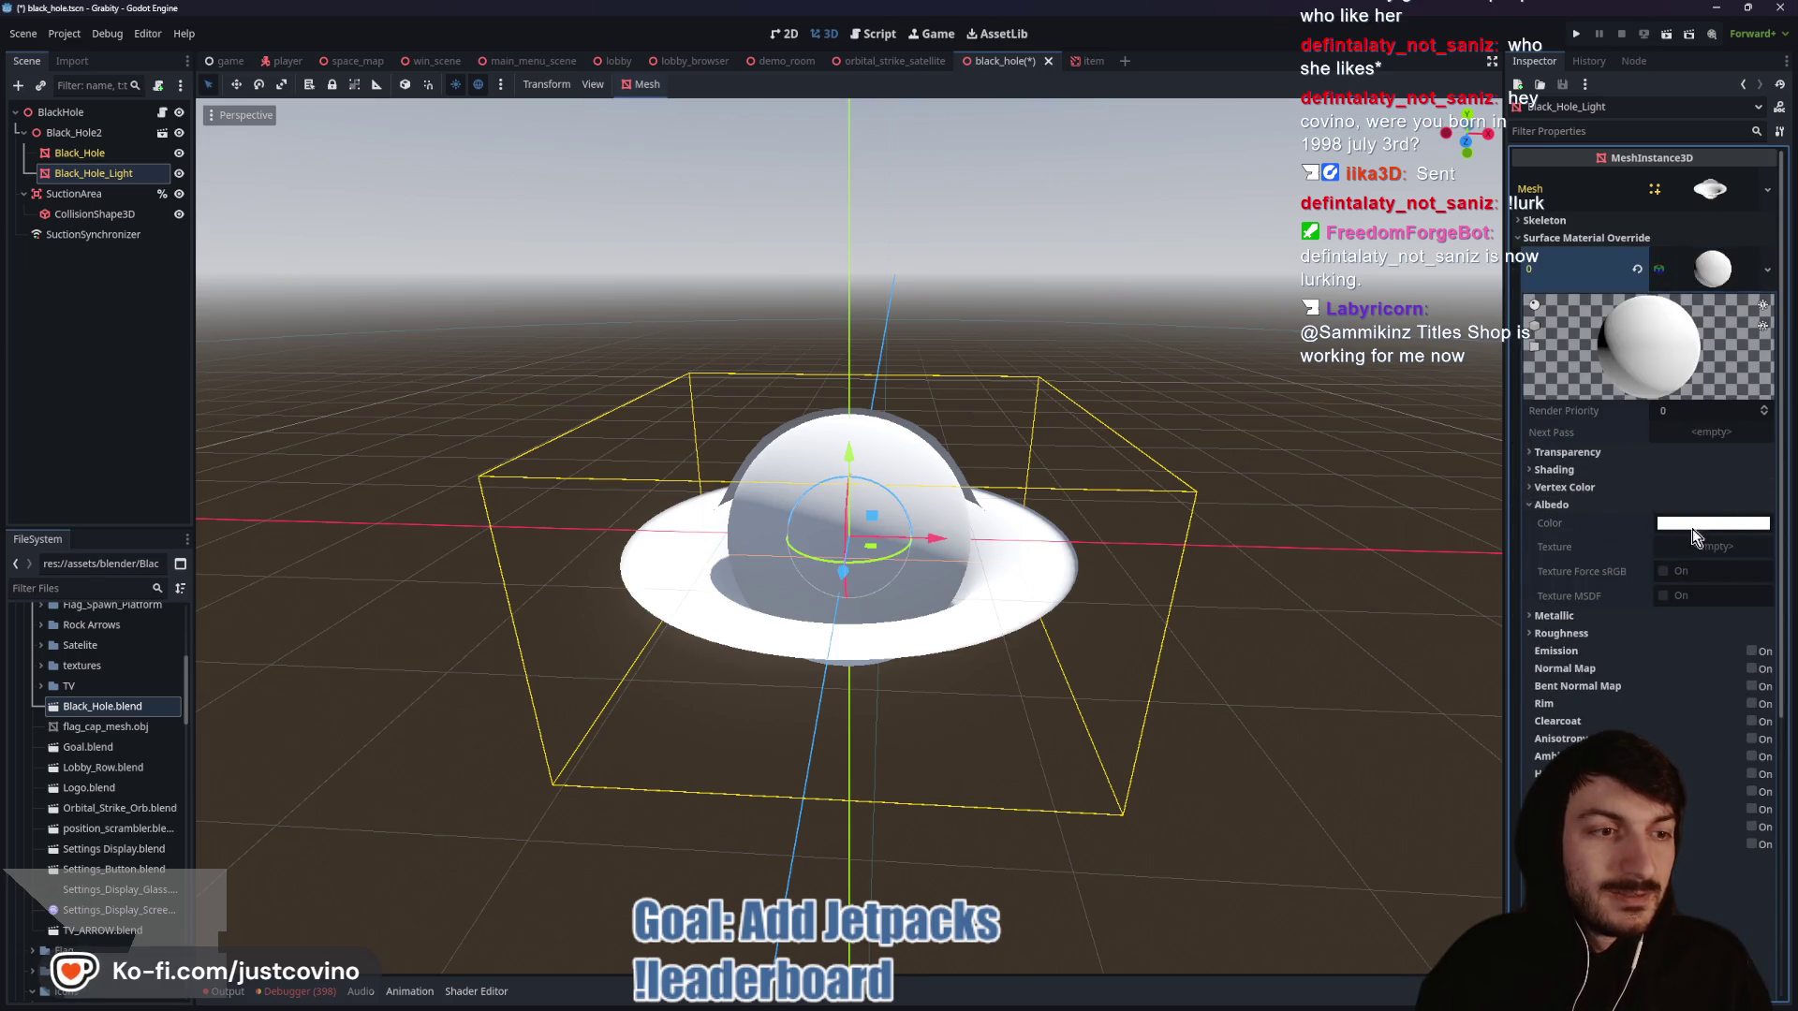
right_click(1706, 268)
left_click(1672, 410)
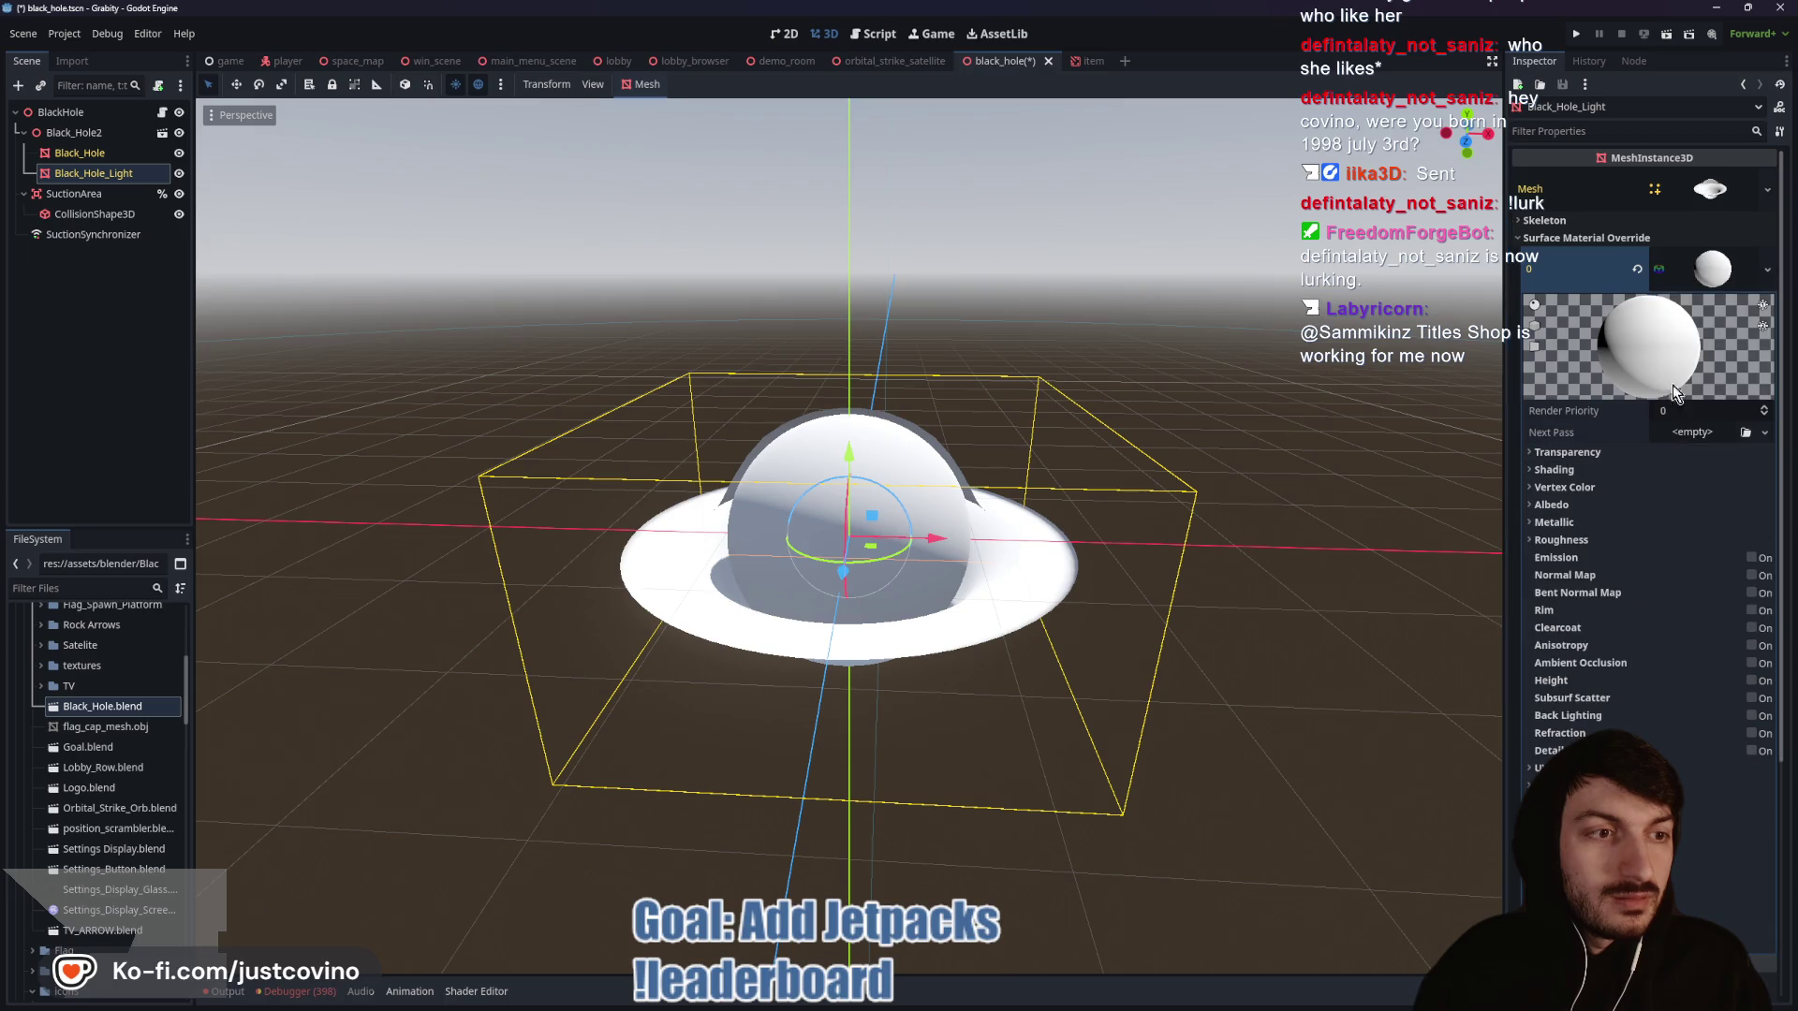
left_click(1676, 505)
left_click(1690, 522)
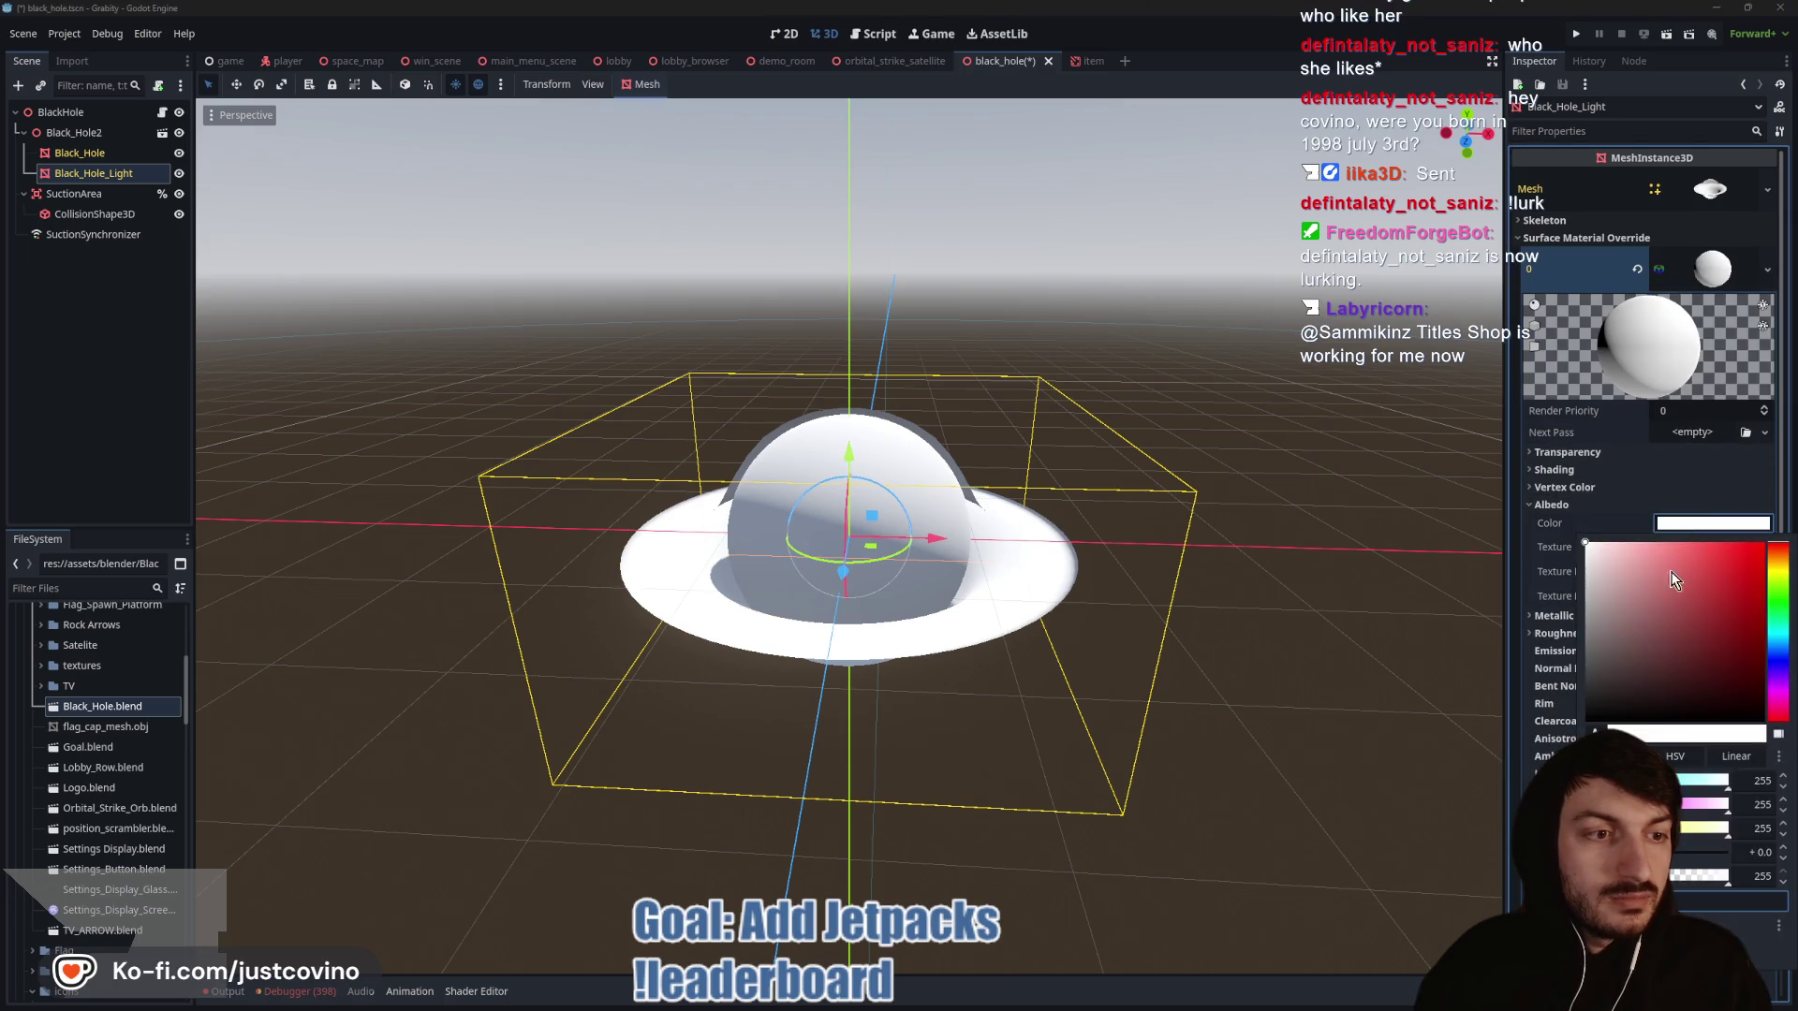
left_click_drag(1677, 573, 1584, 722)
left_click(1717, 521)
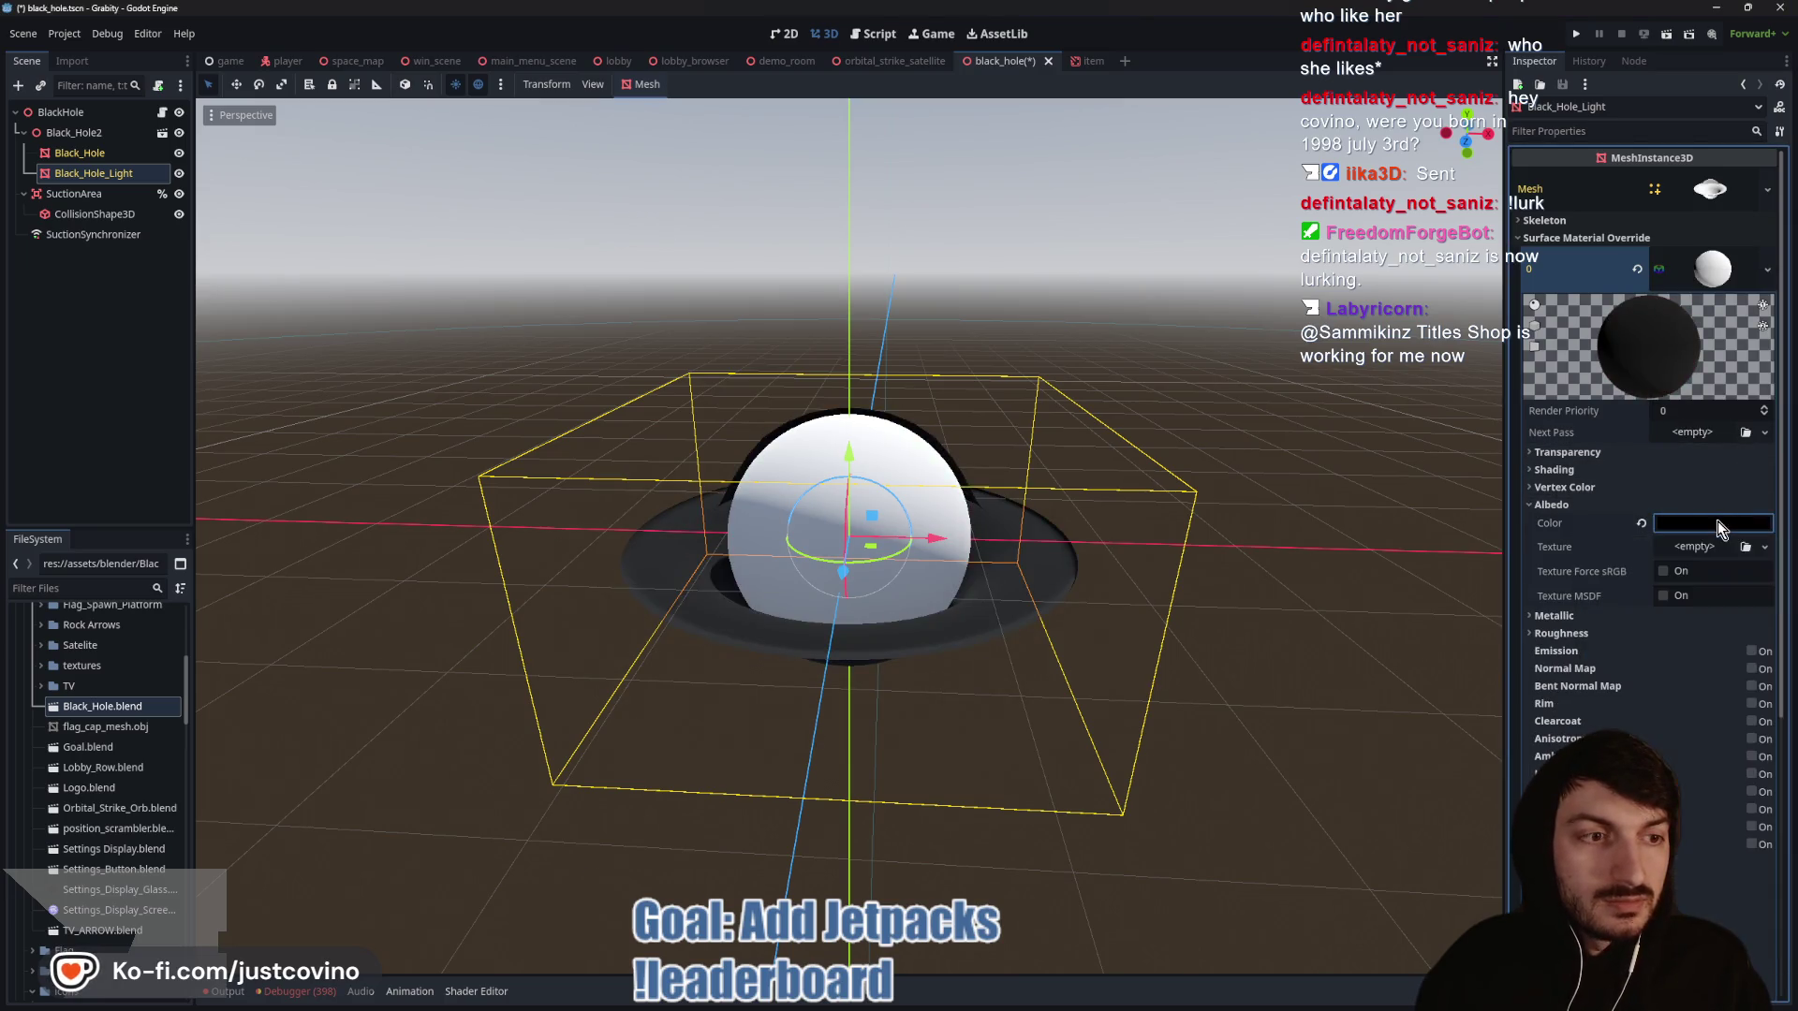
left_click(1573, 616)
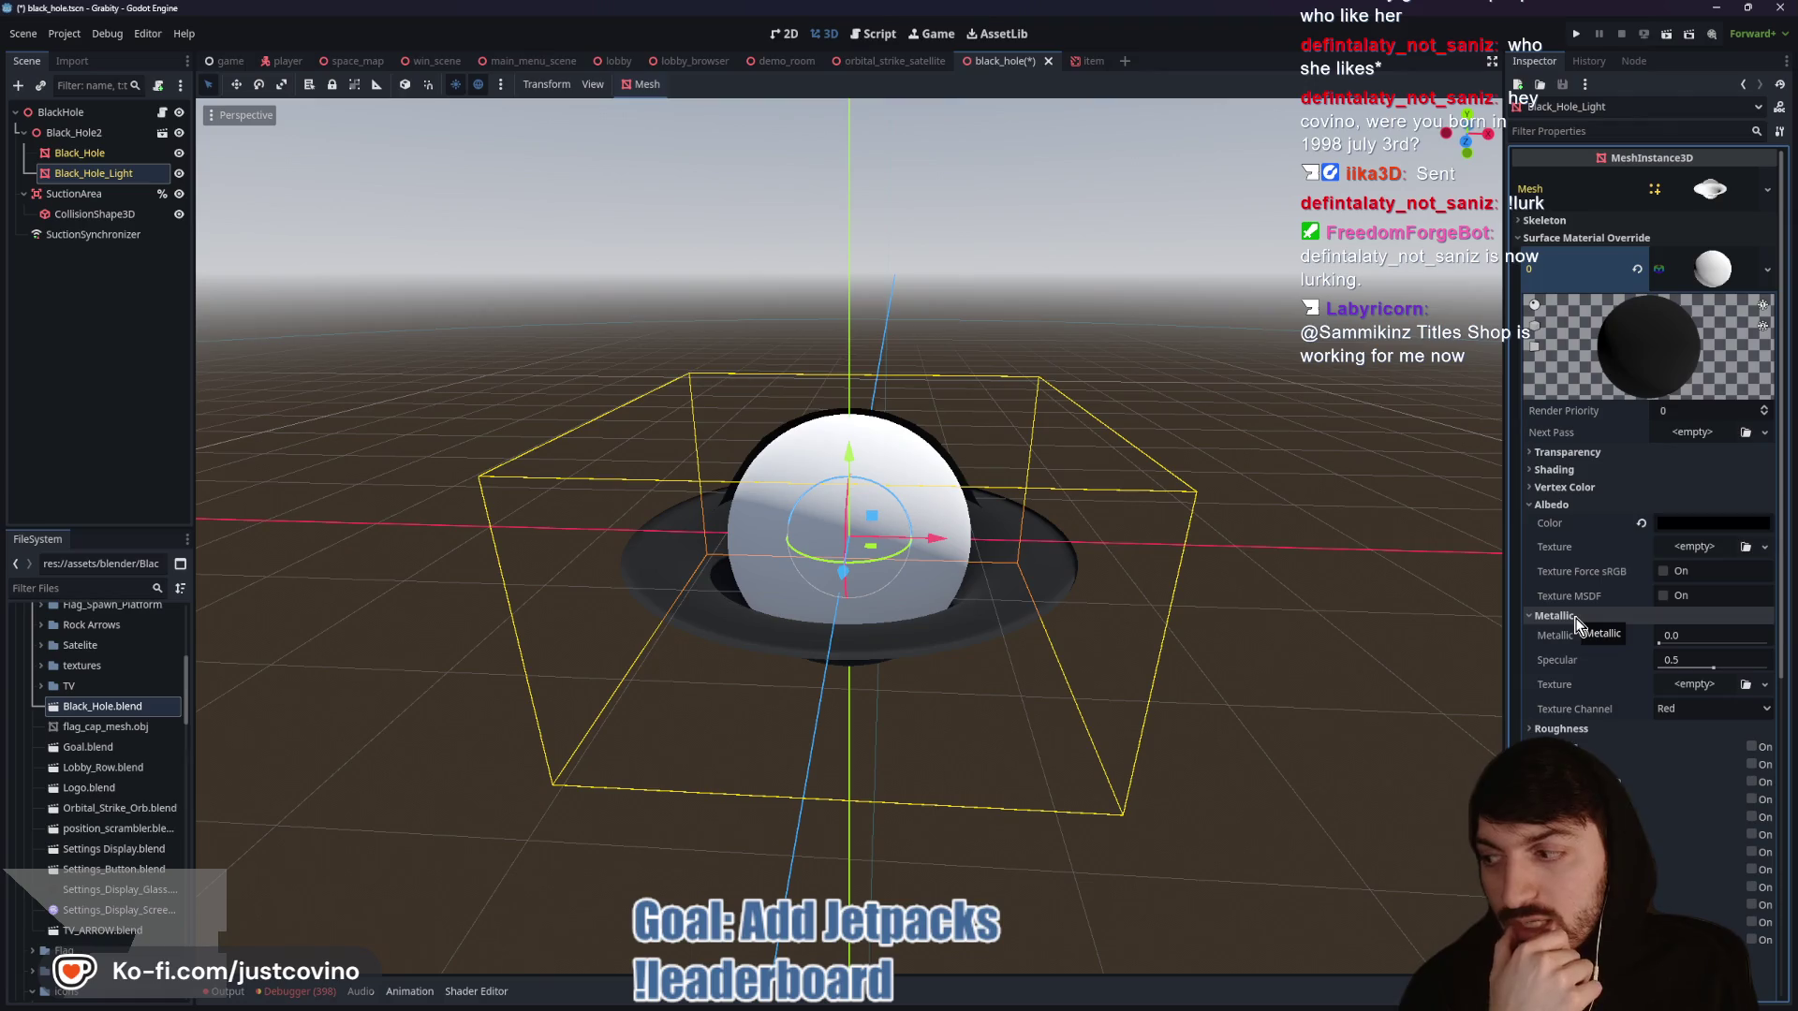
left_click(1560, 506)
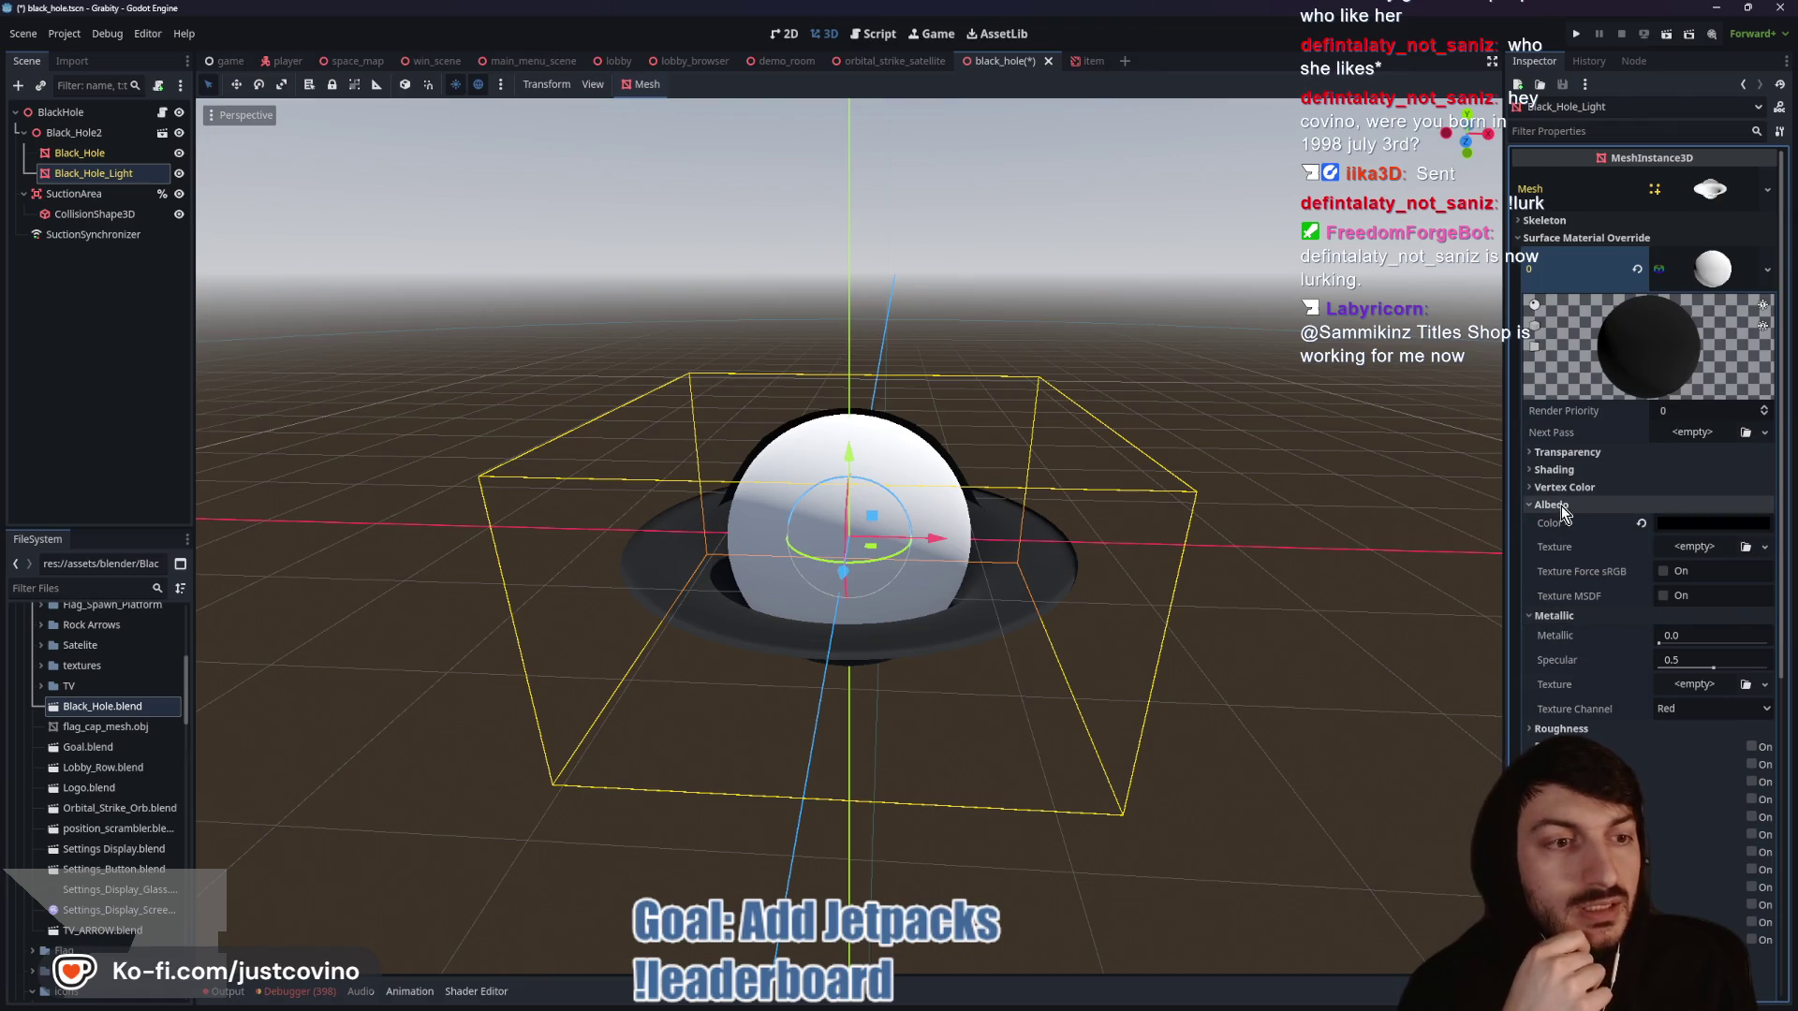
Step: Set Cull Mode to Front, enable Emission, and reset the albedo colour to white
left_click(1556, 453)
left_click(1690, 521)
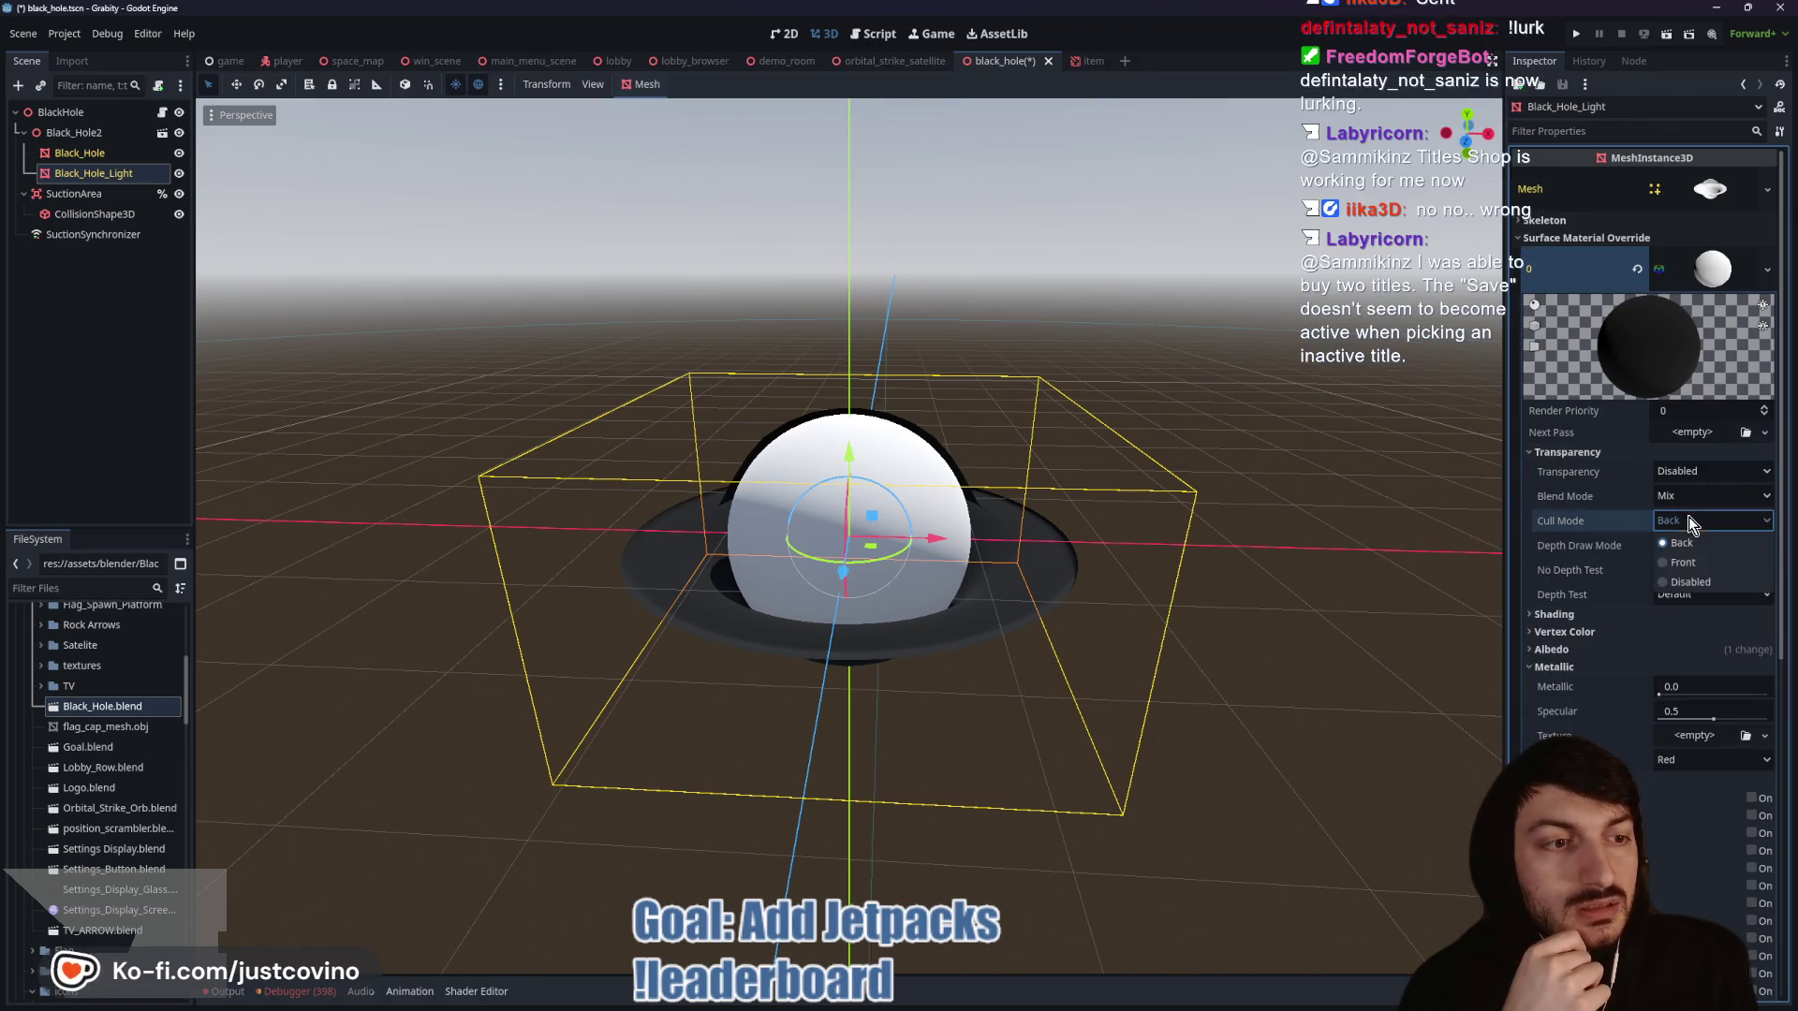
left_click(1685, 563)
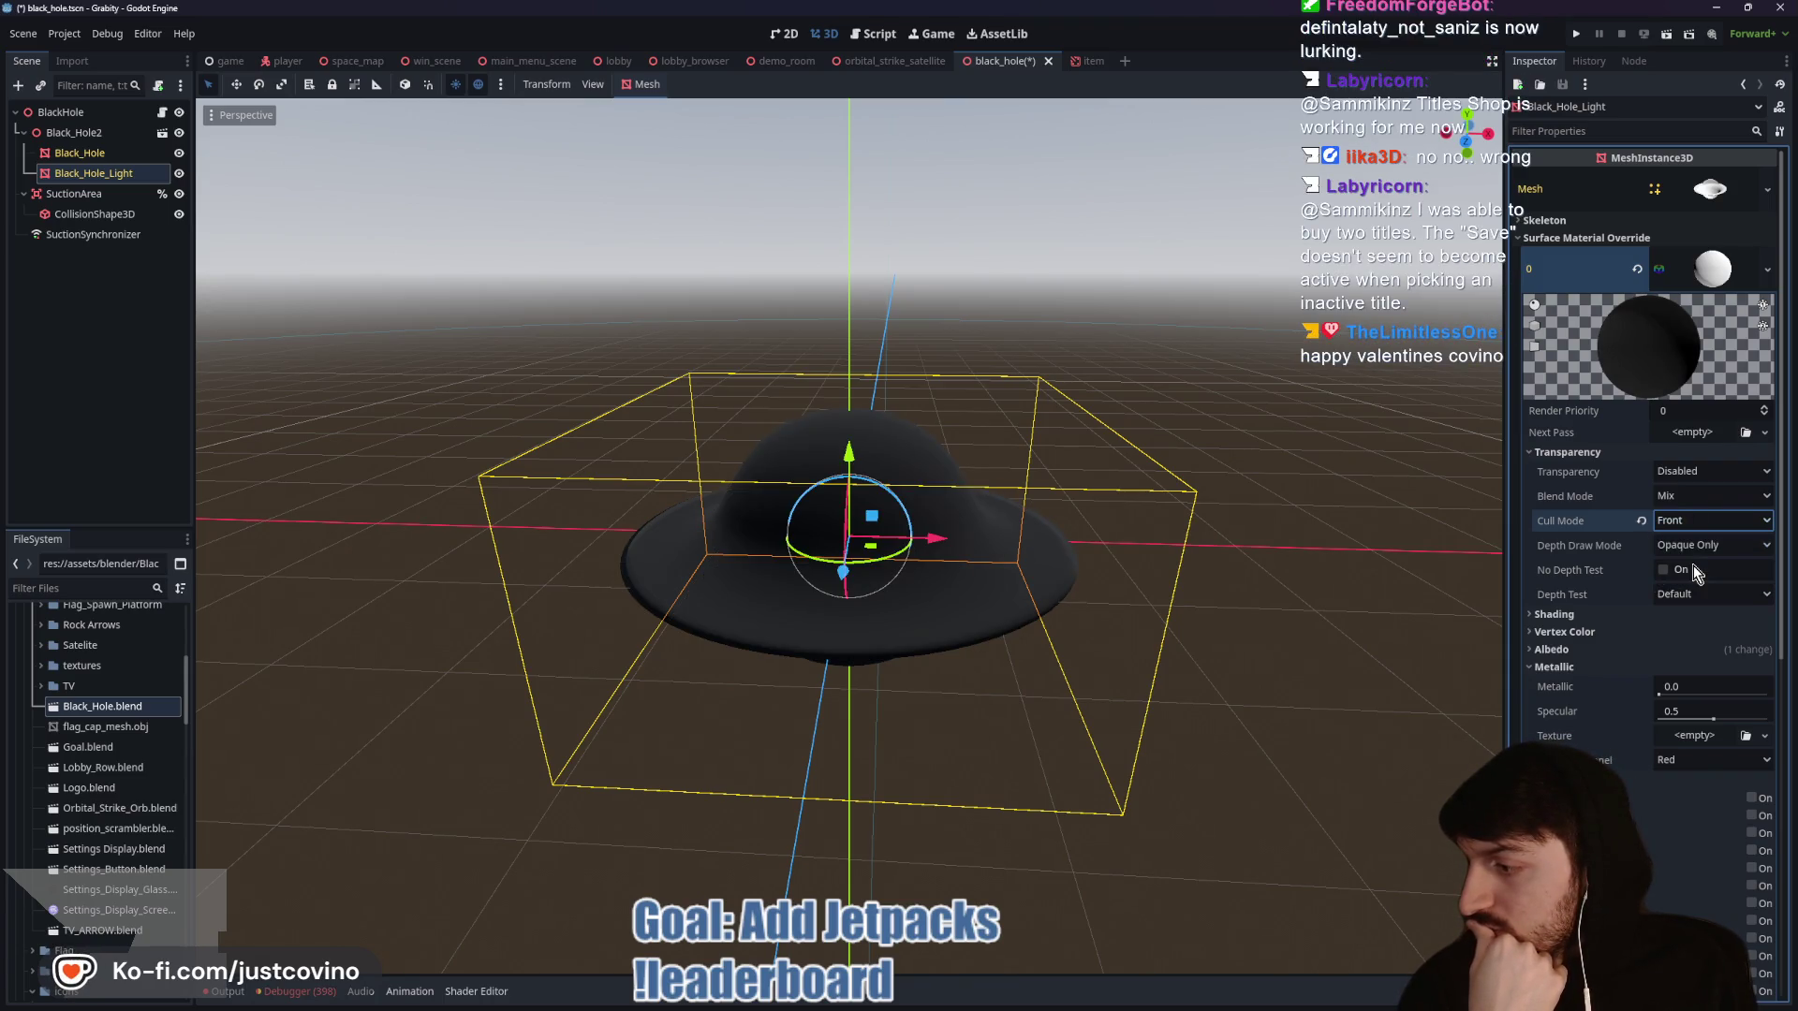
left_click(1570, 665)
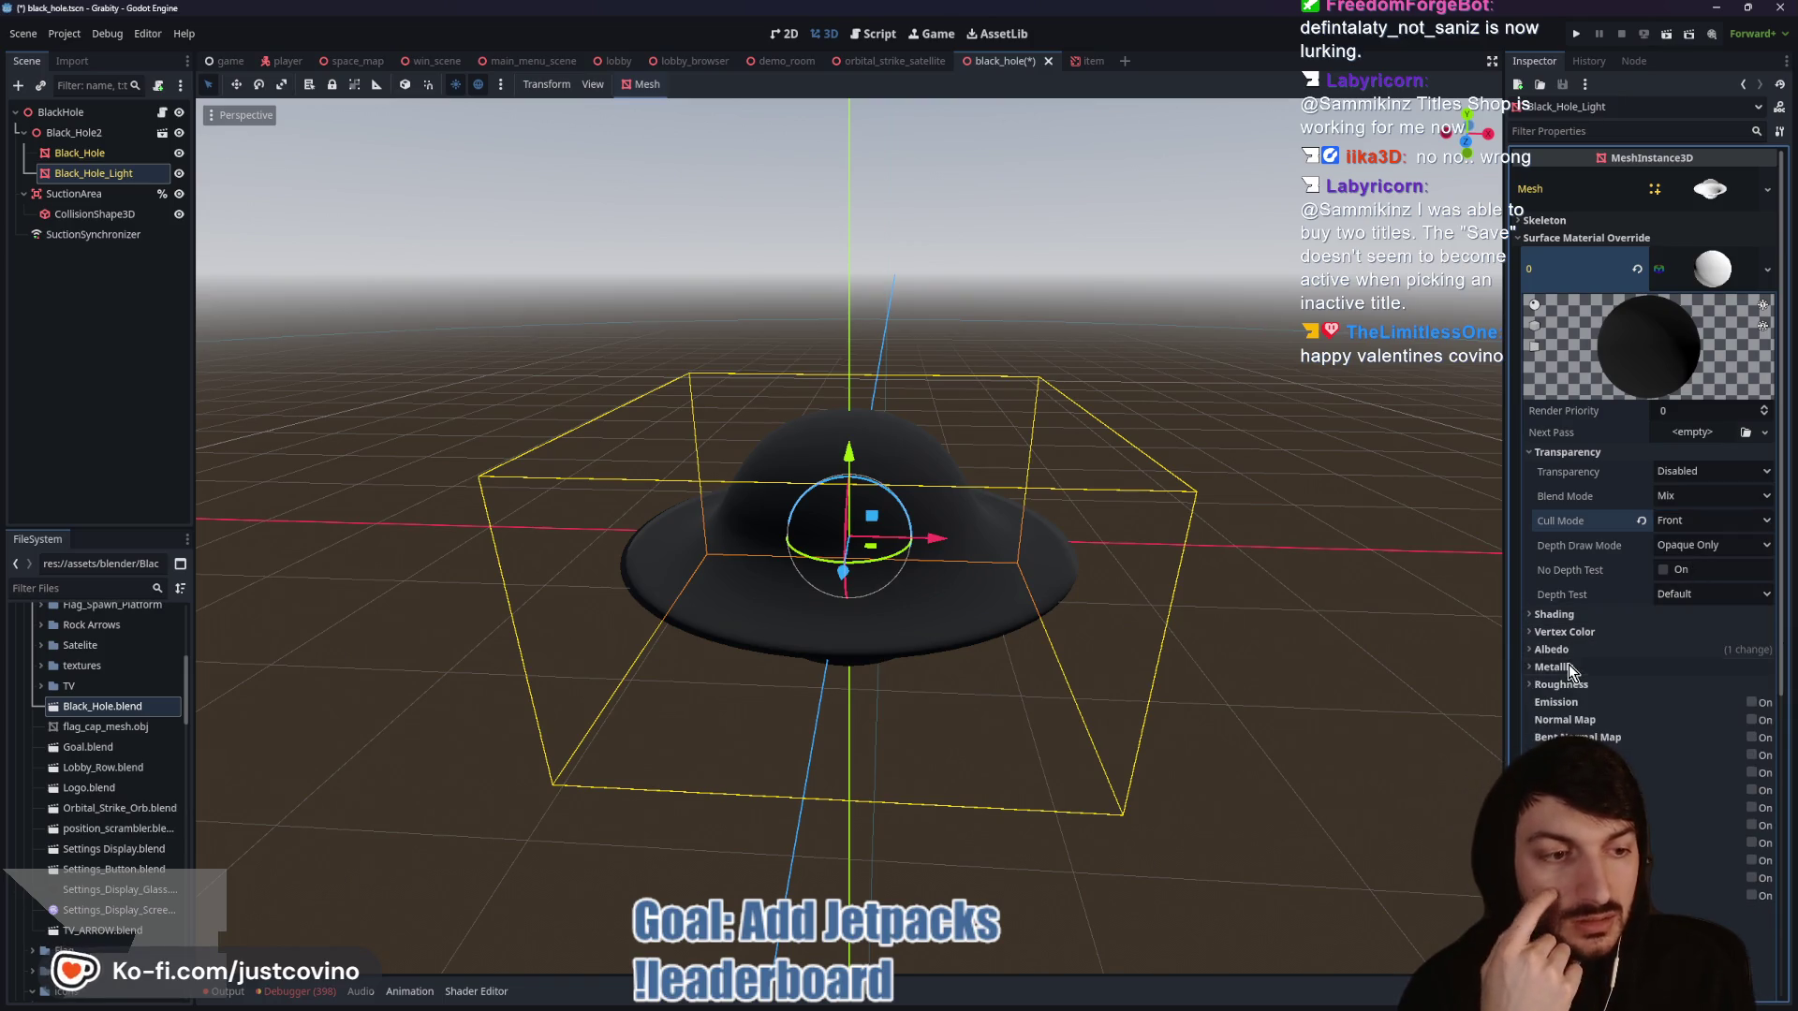
left_click(1750, 702)
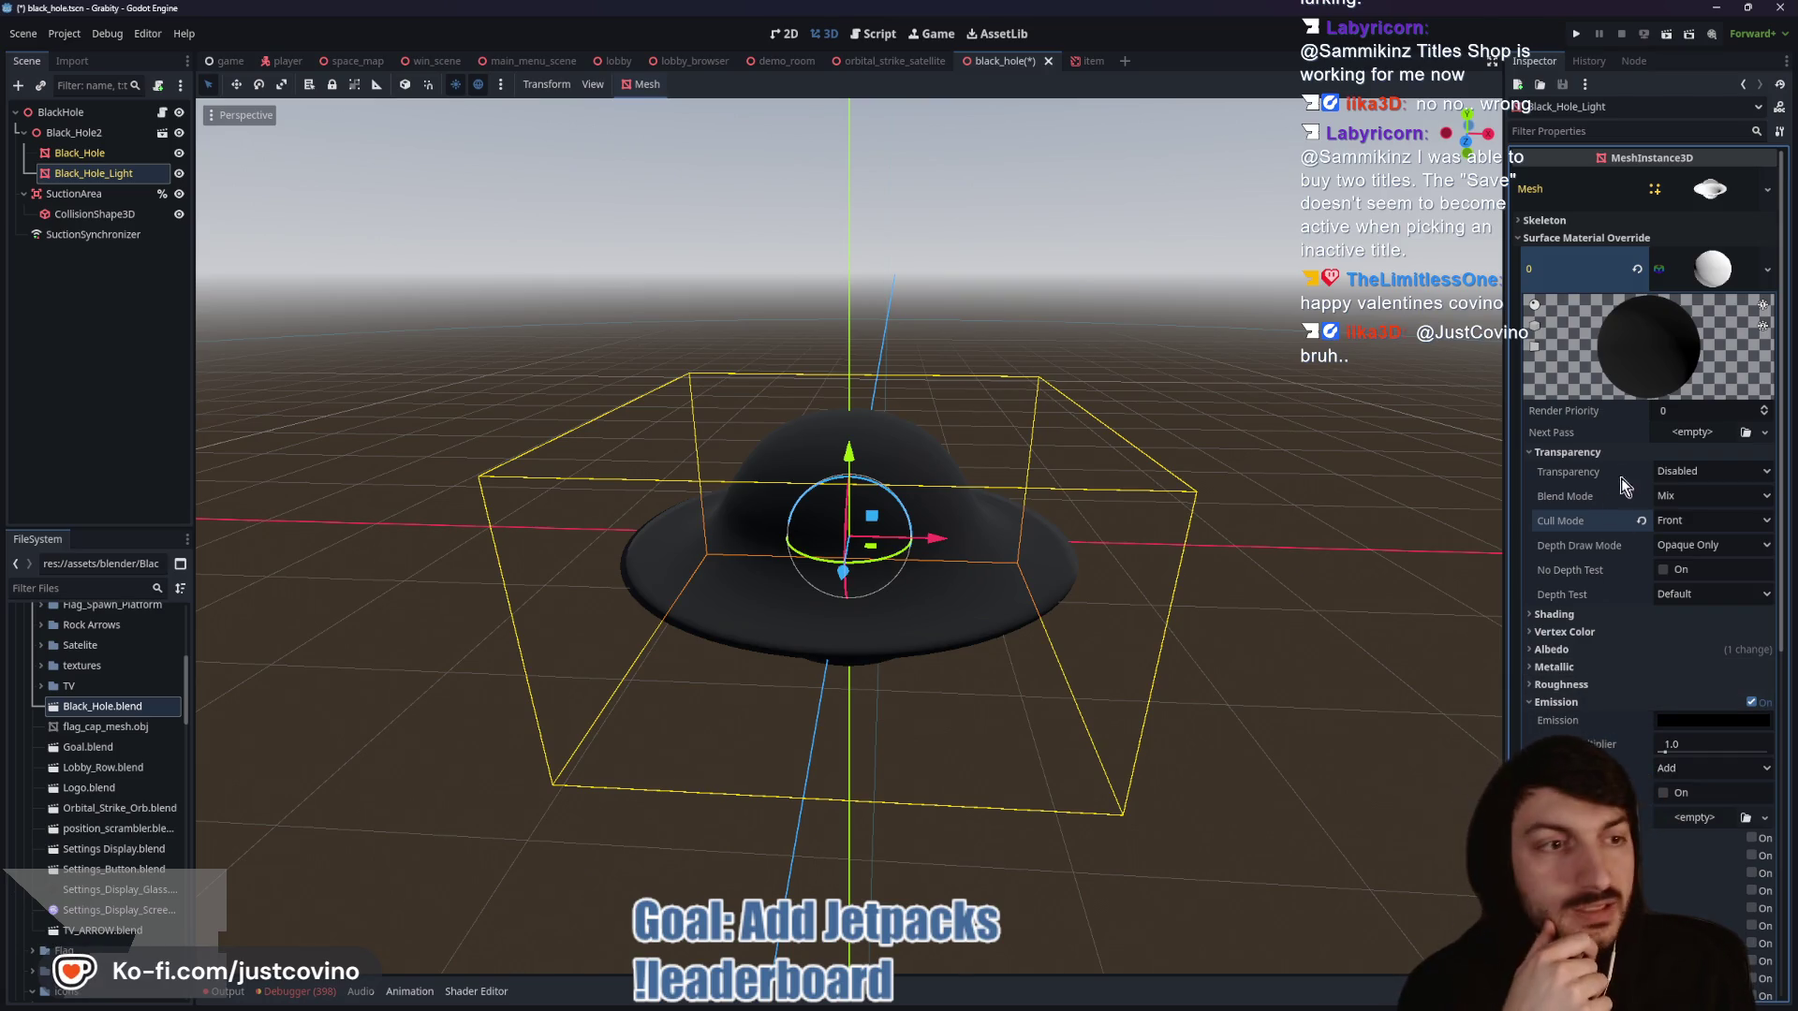
left_click(1578, 651)
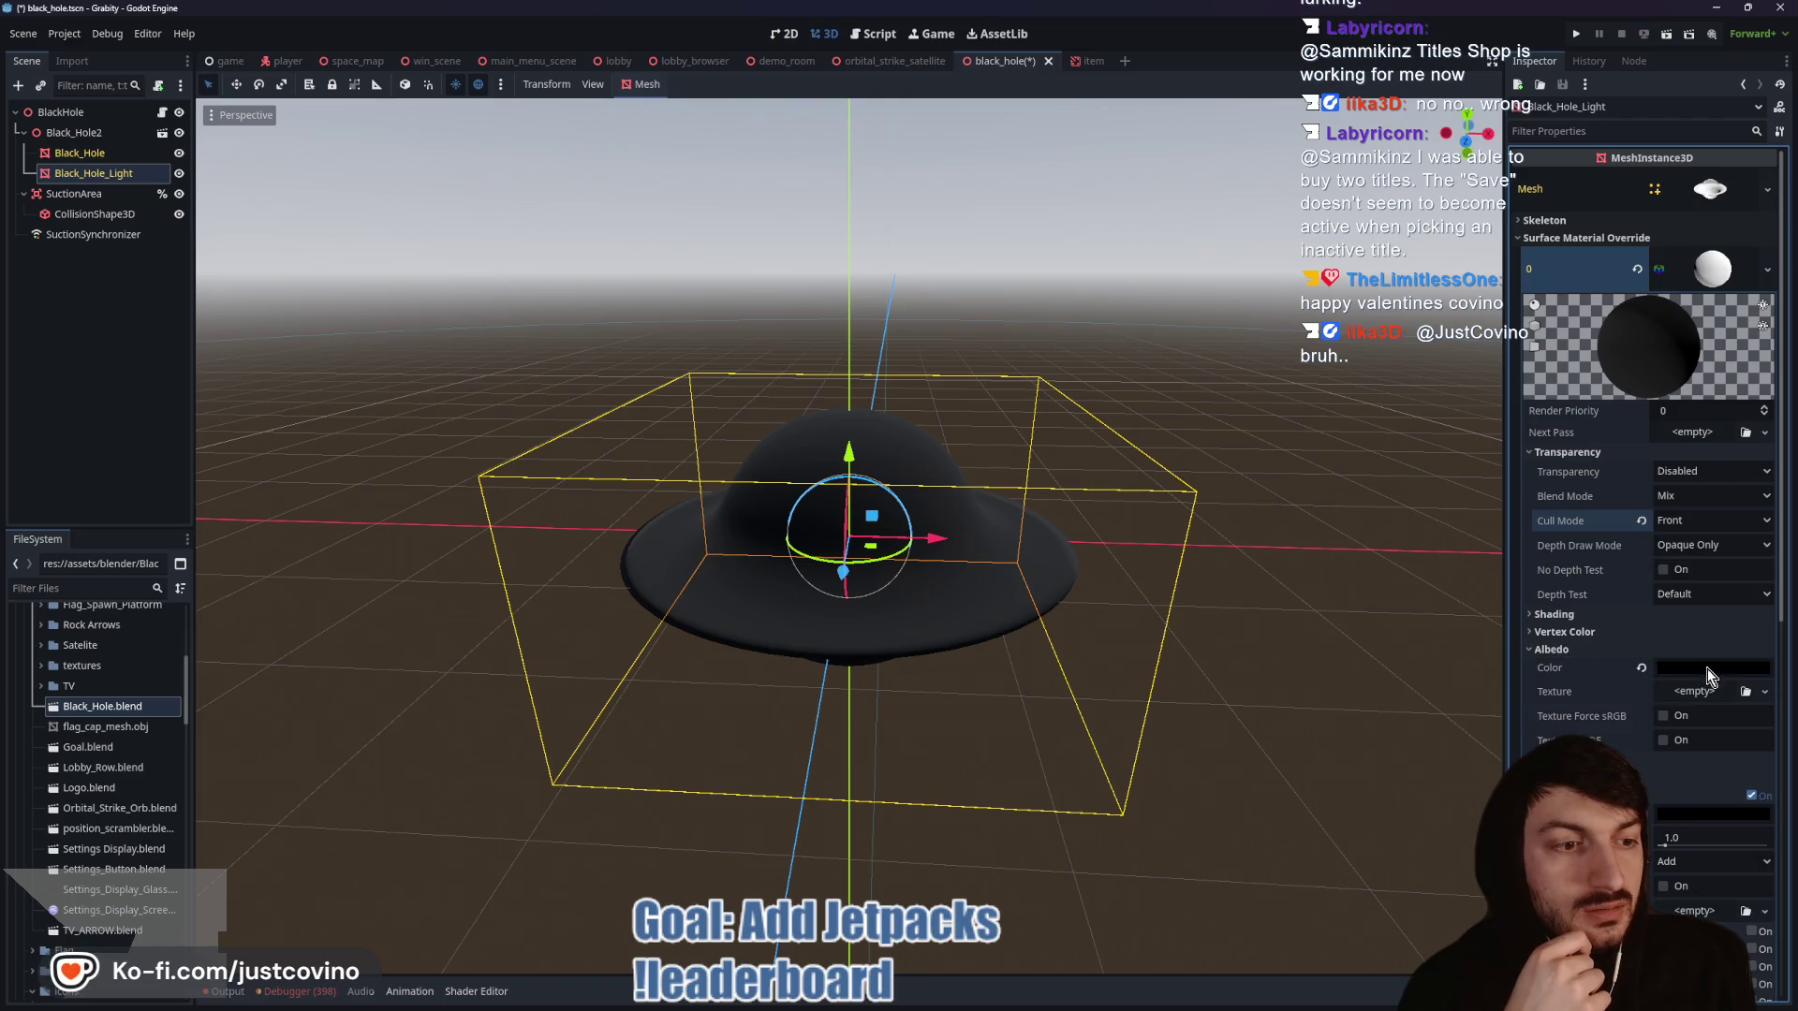
left_click(1641, 668)
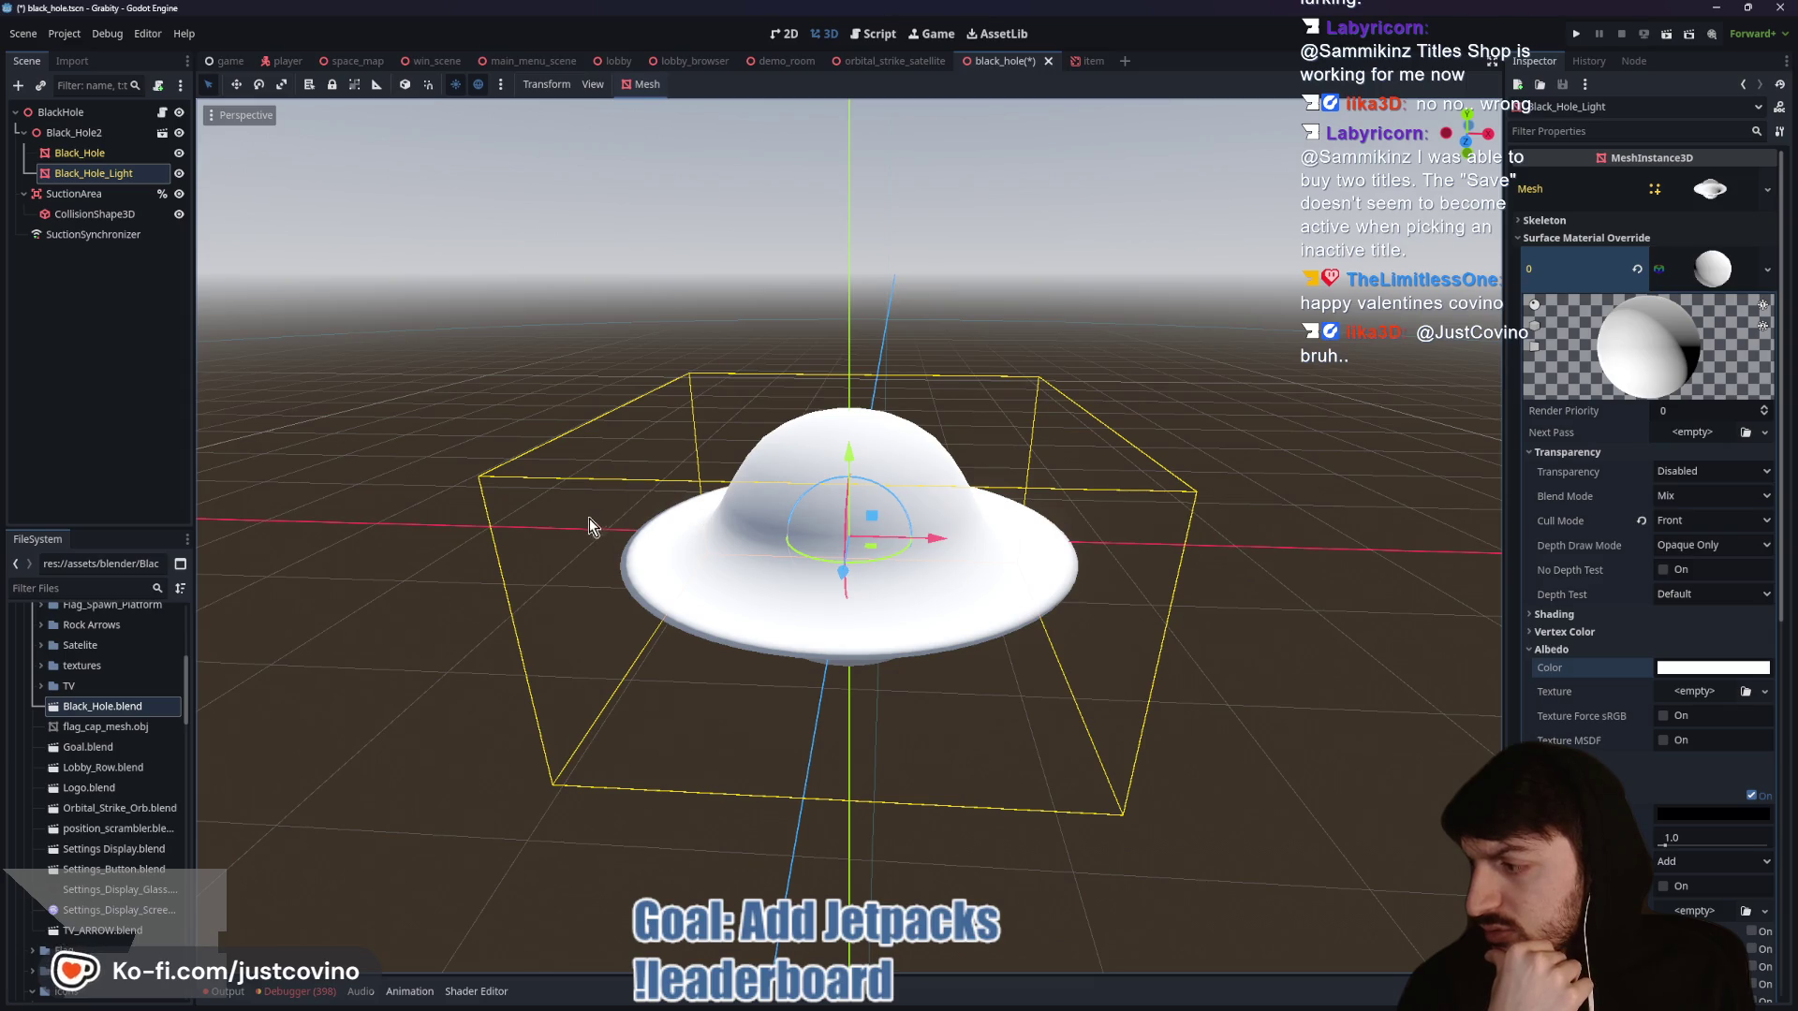
Step: Give the Black_Hole mesh a new StandardMaterial3D surface material override
left_click(93, 156)
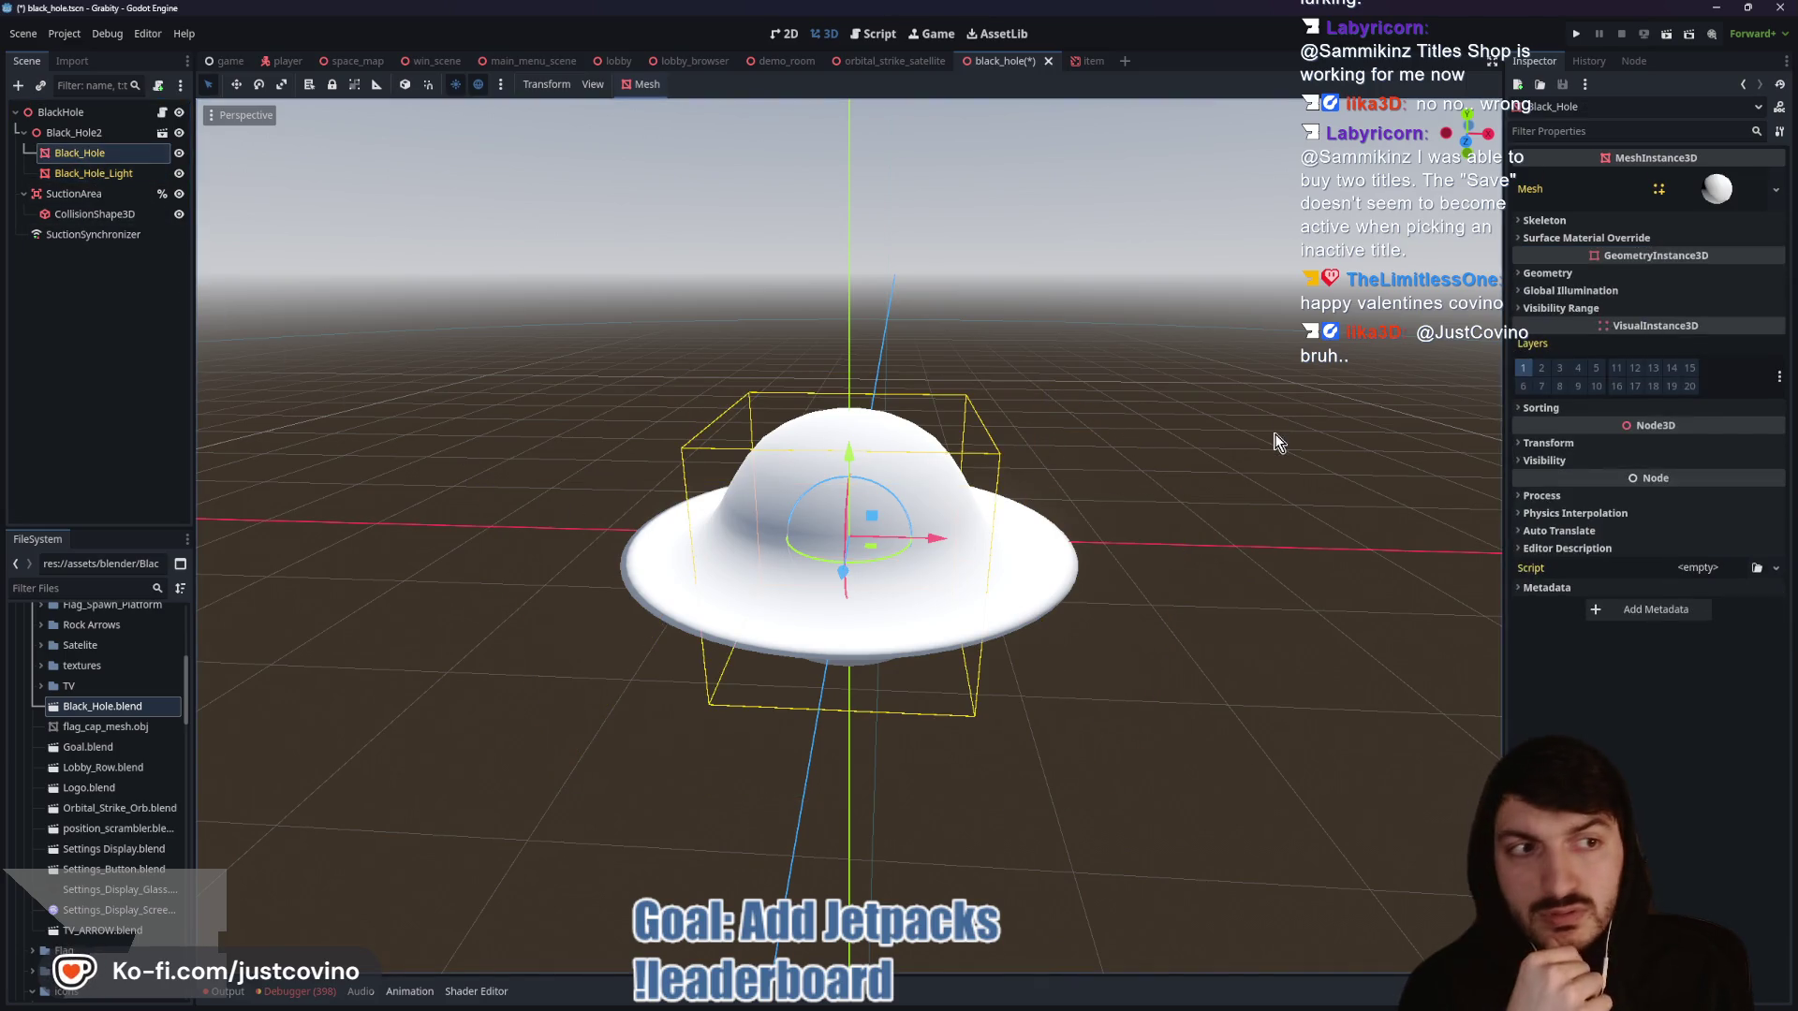
left_click(1676, 238)
left_click(1700, 256)
left_click(1705, 292)
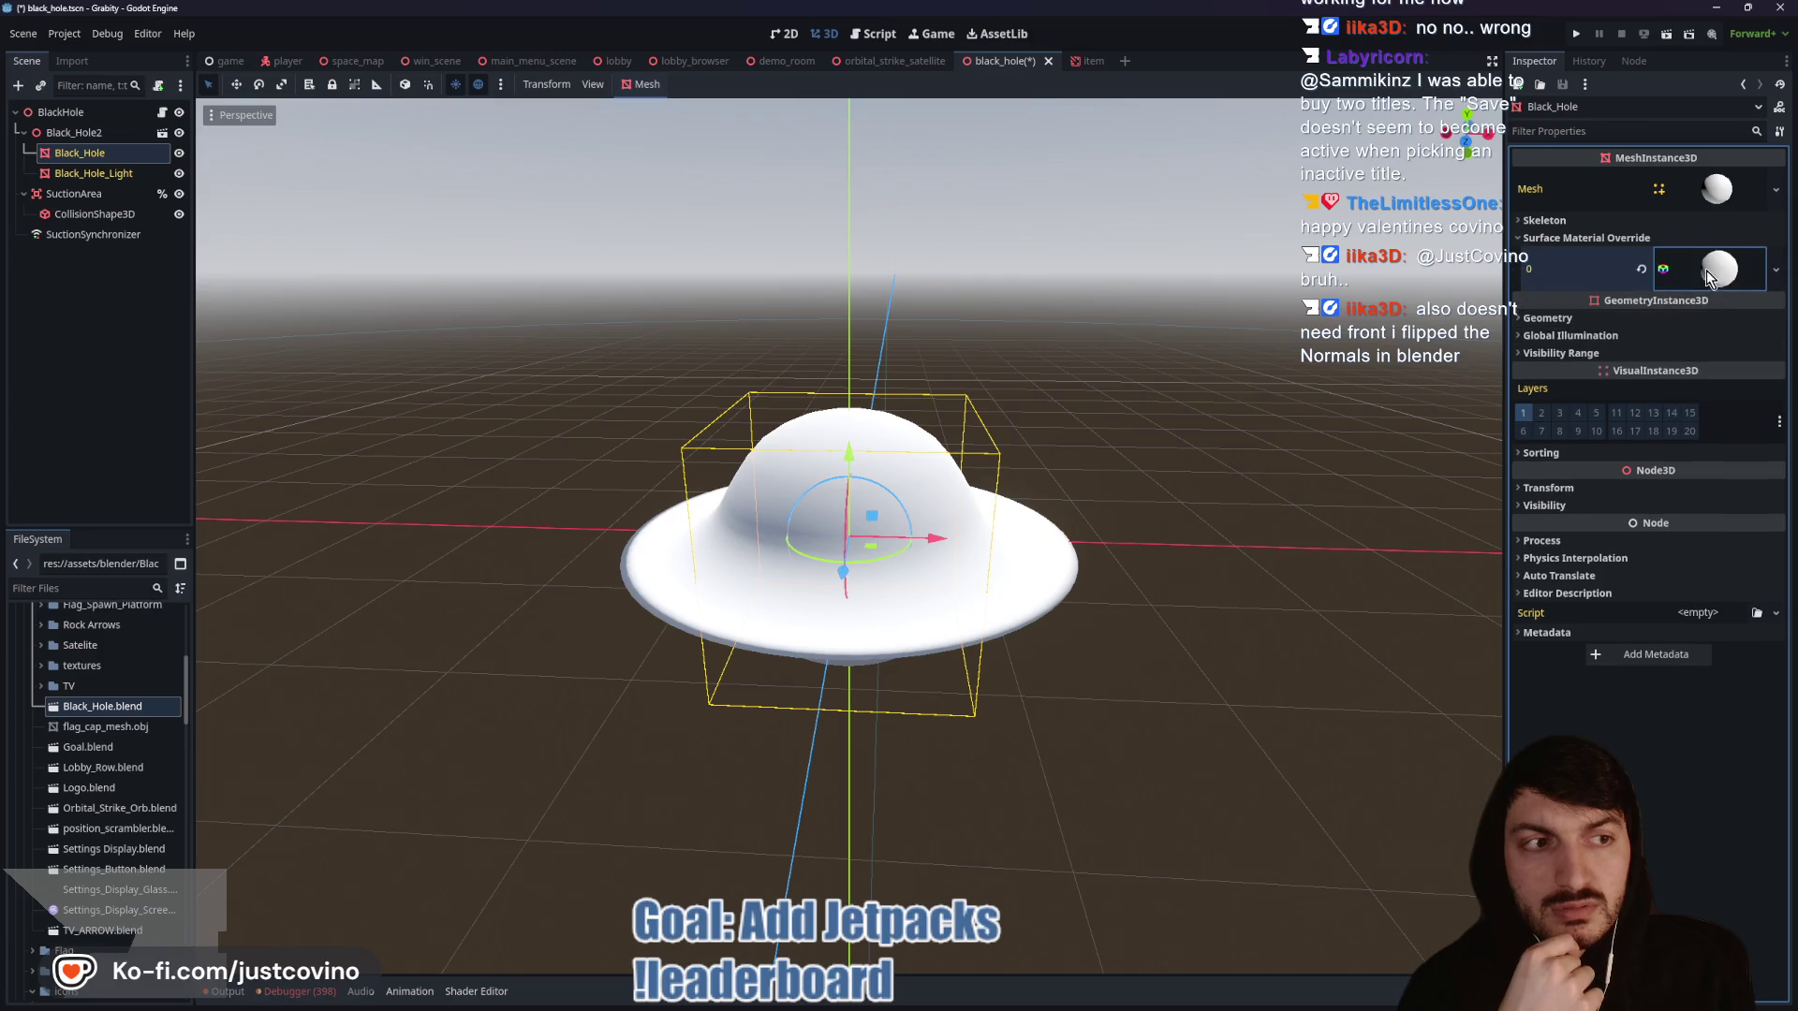
left_click(1705, 269)
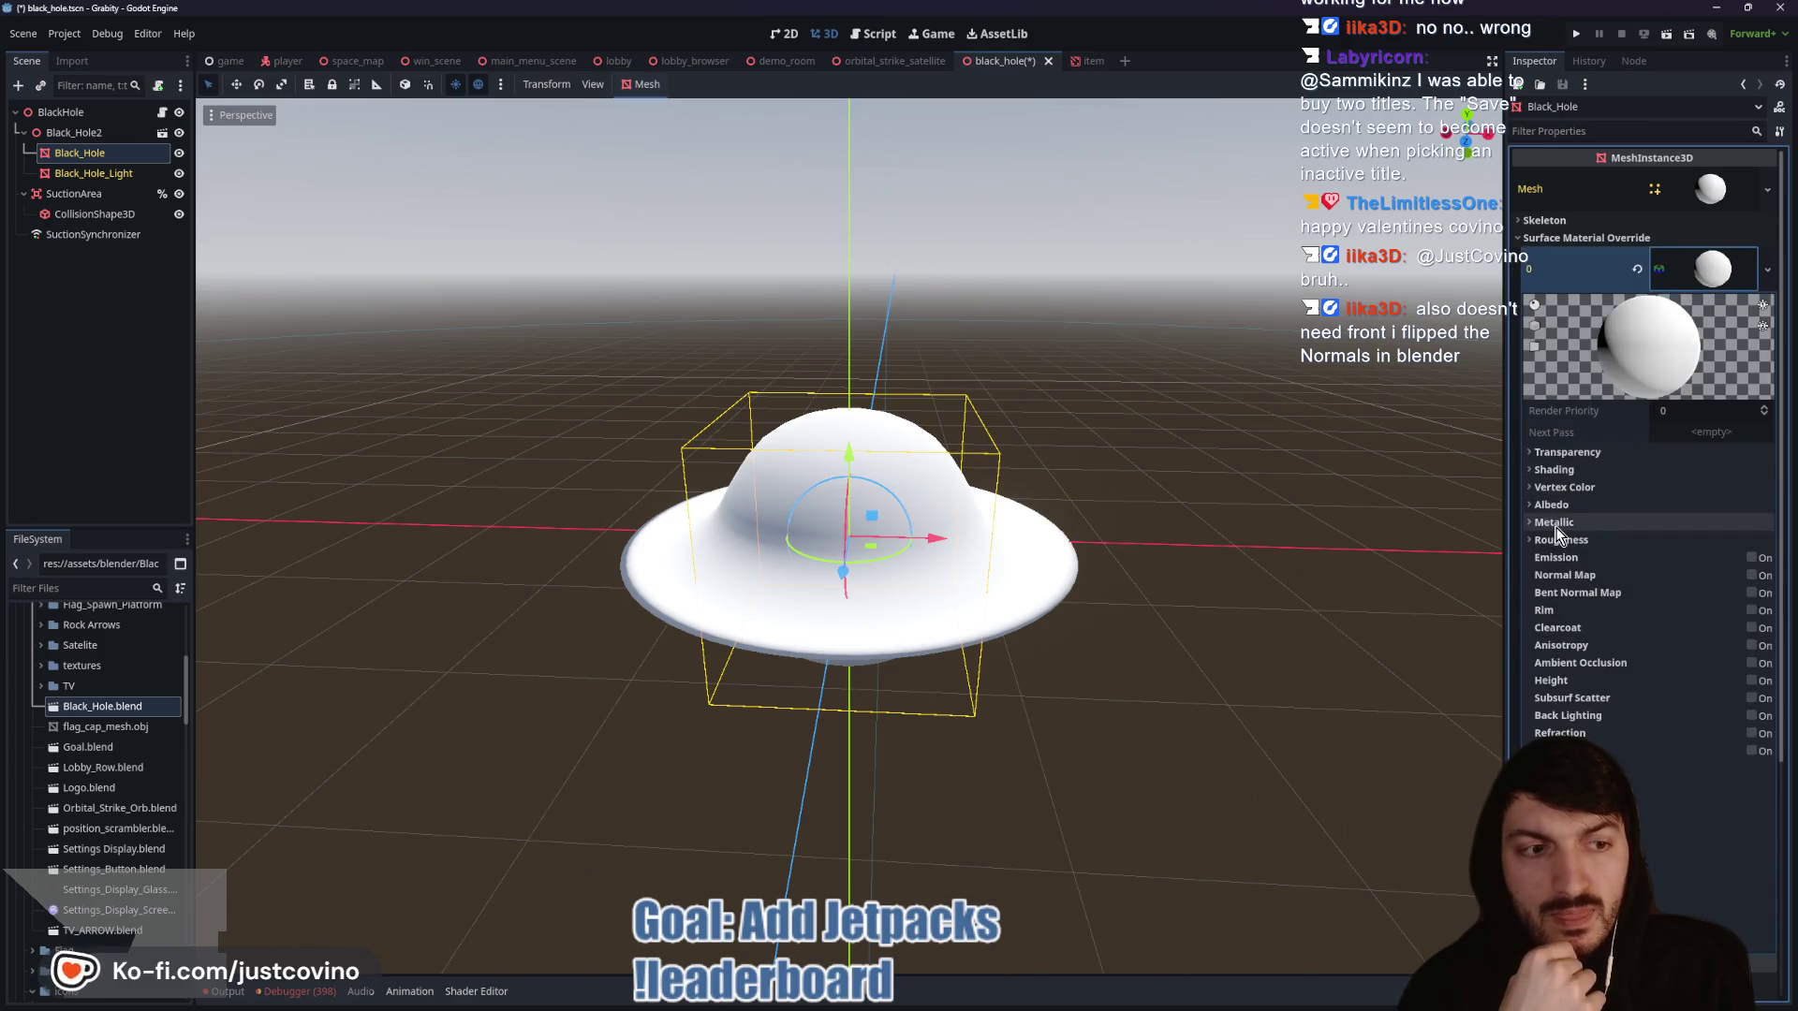
left_click(1556, 504)
right_click(1700, 277)
left_click(1711, 455)
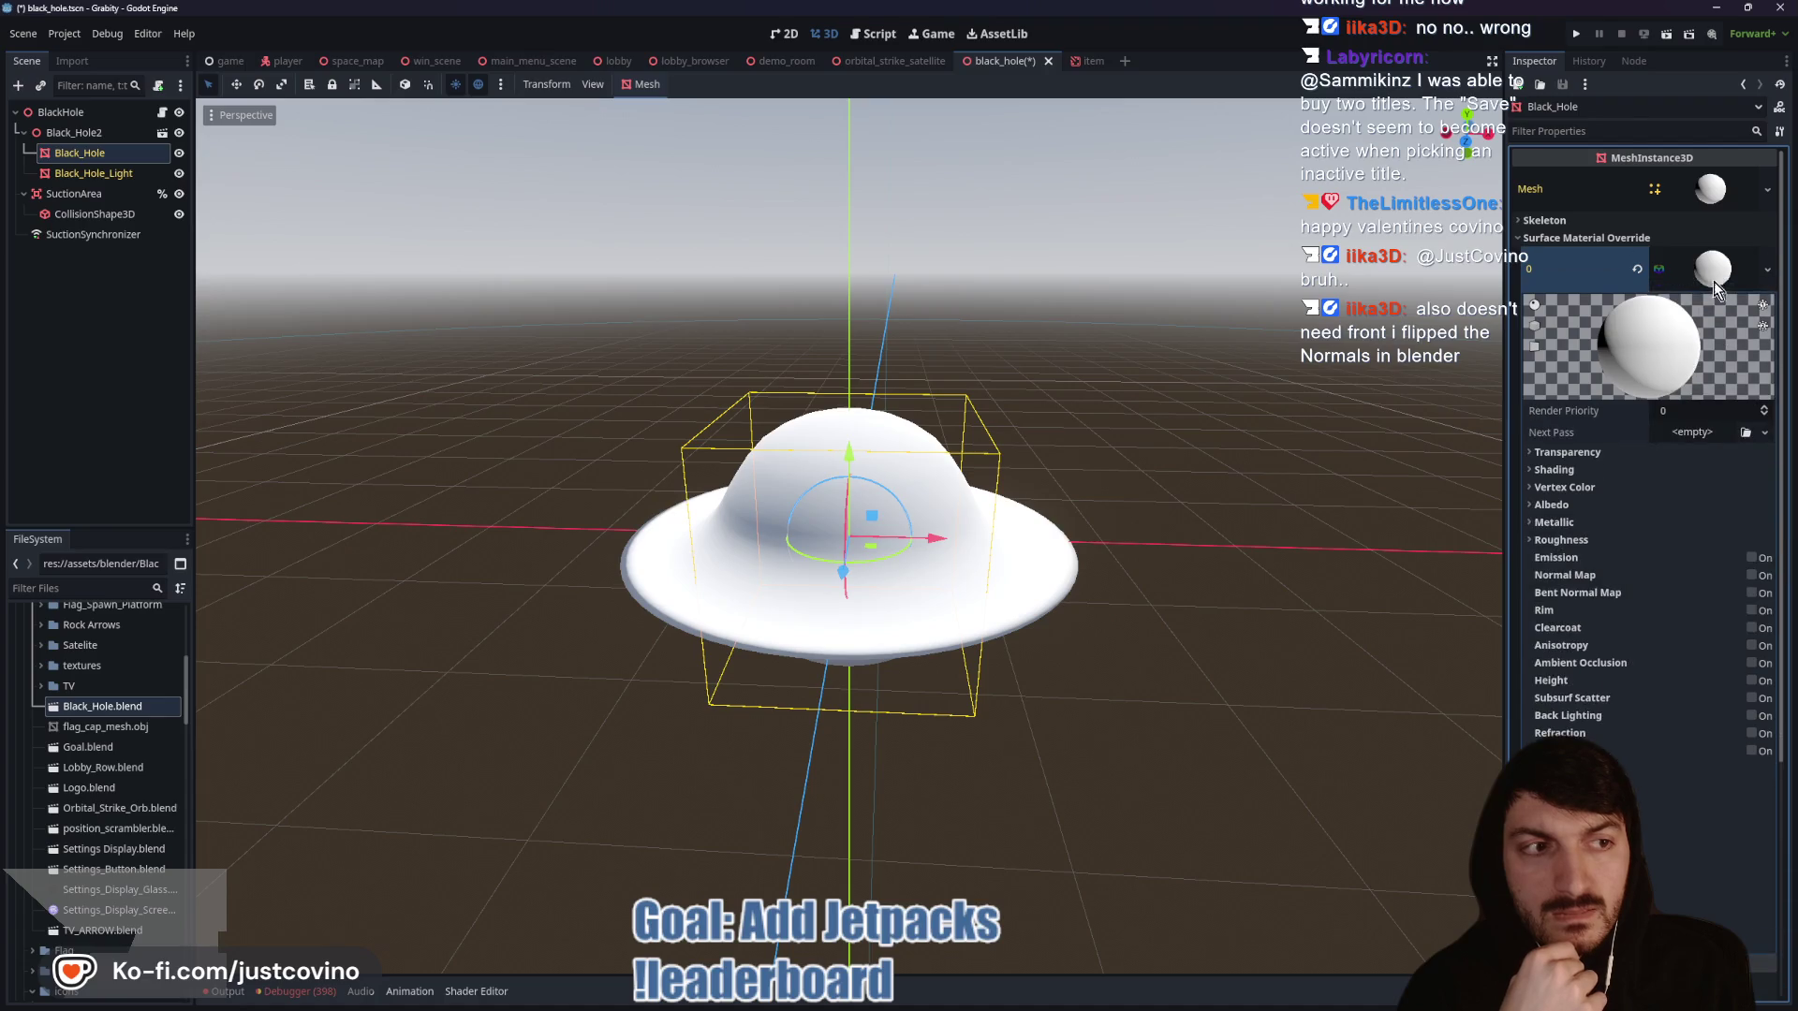
Step: Set that material's albedo colour to pure black (0,0,0)
left_click(1678, 523)
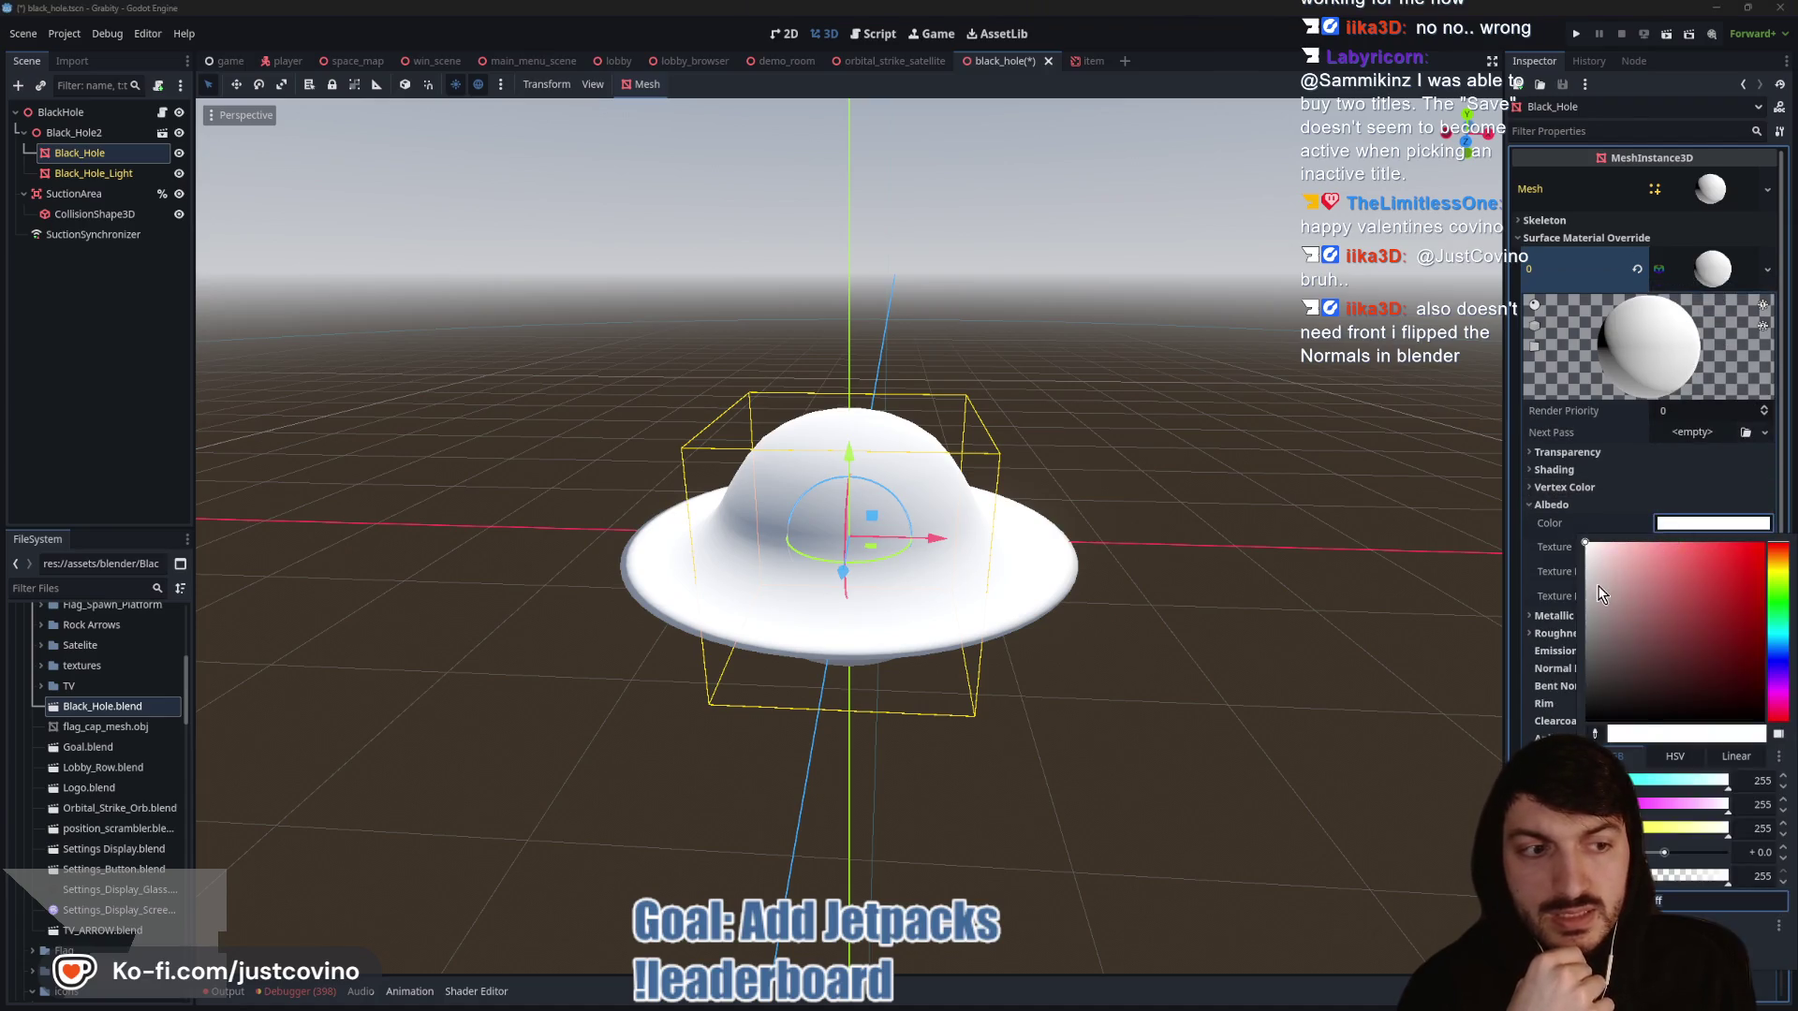
left_click_drag(1599, 582, 1571, 711)
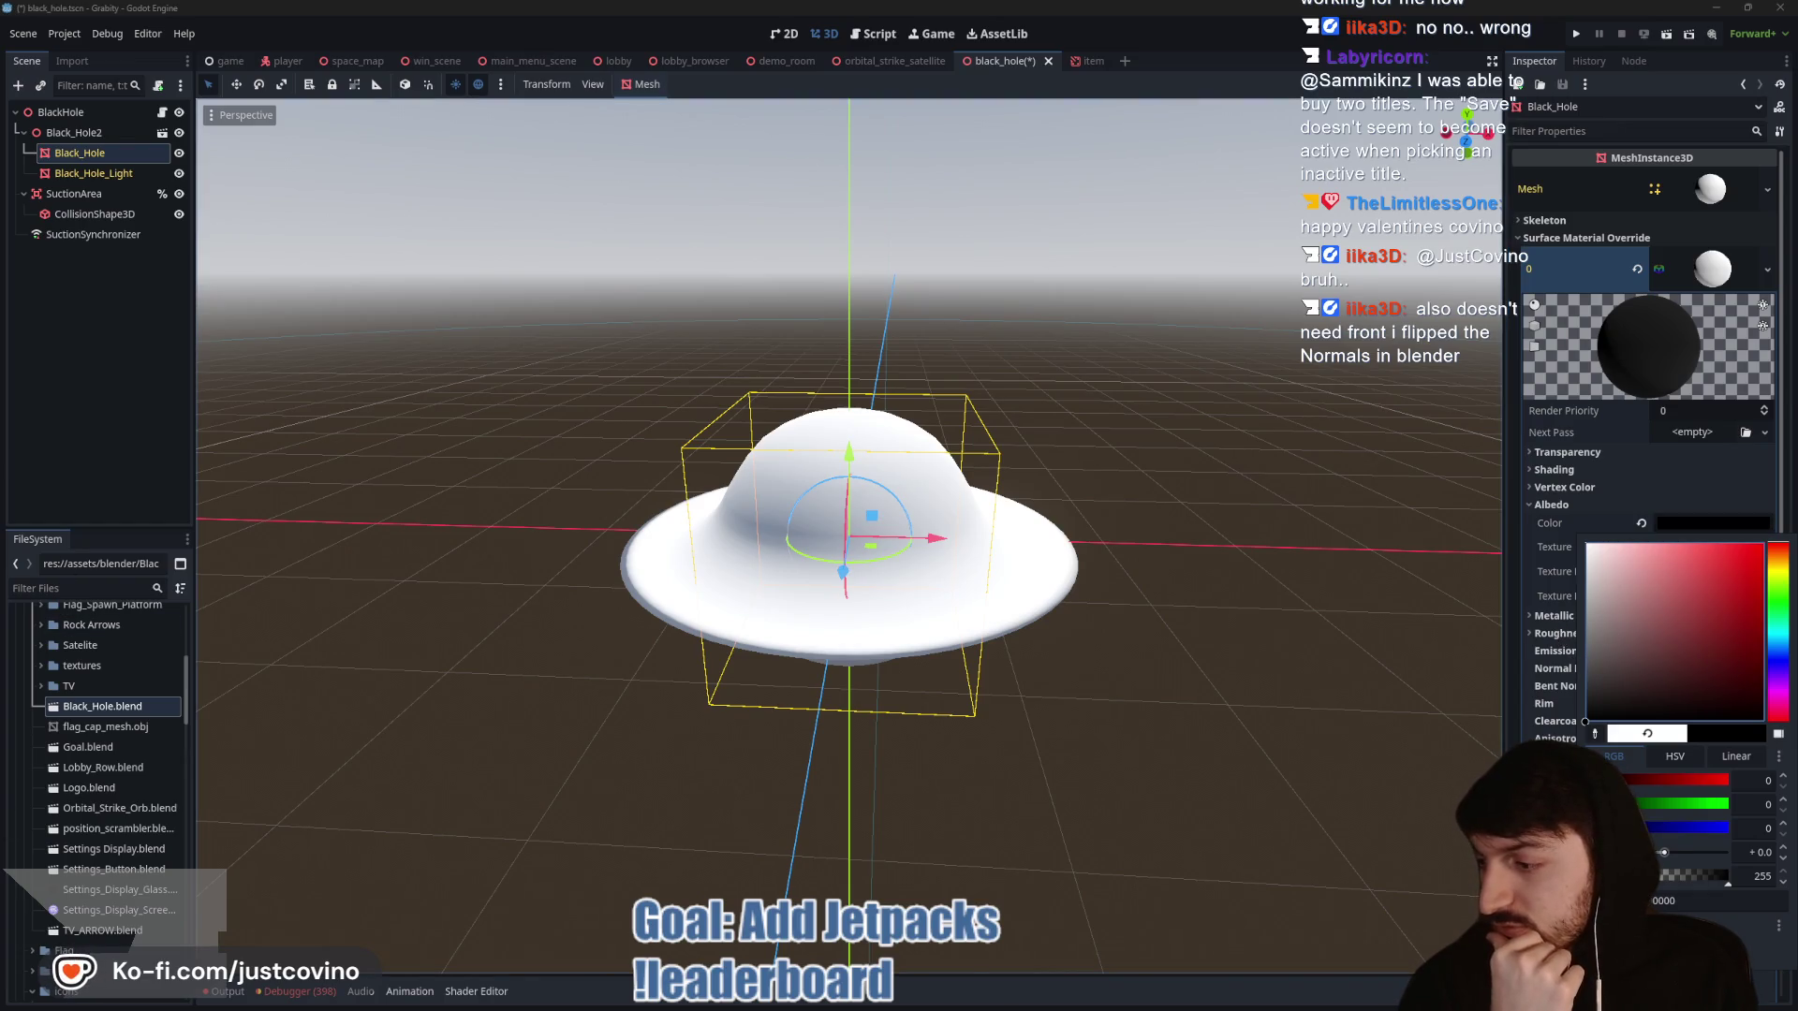
key("Escape")
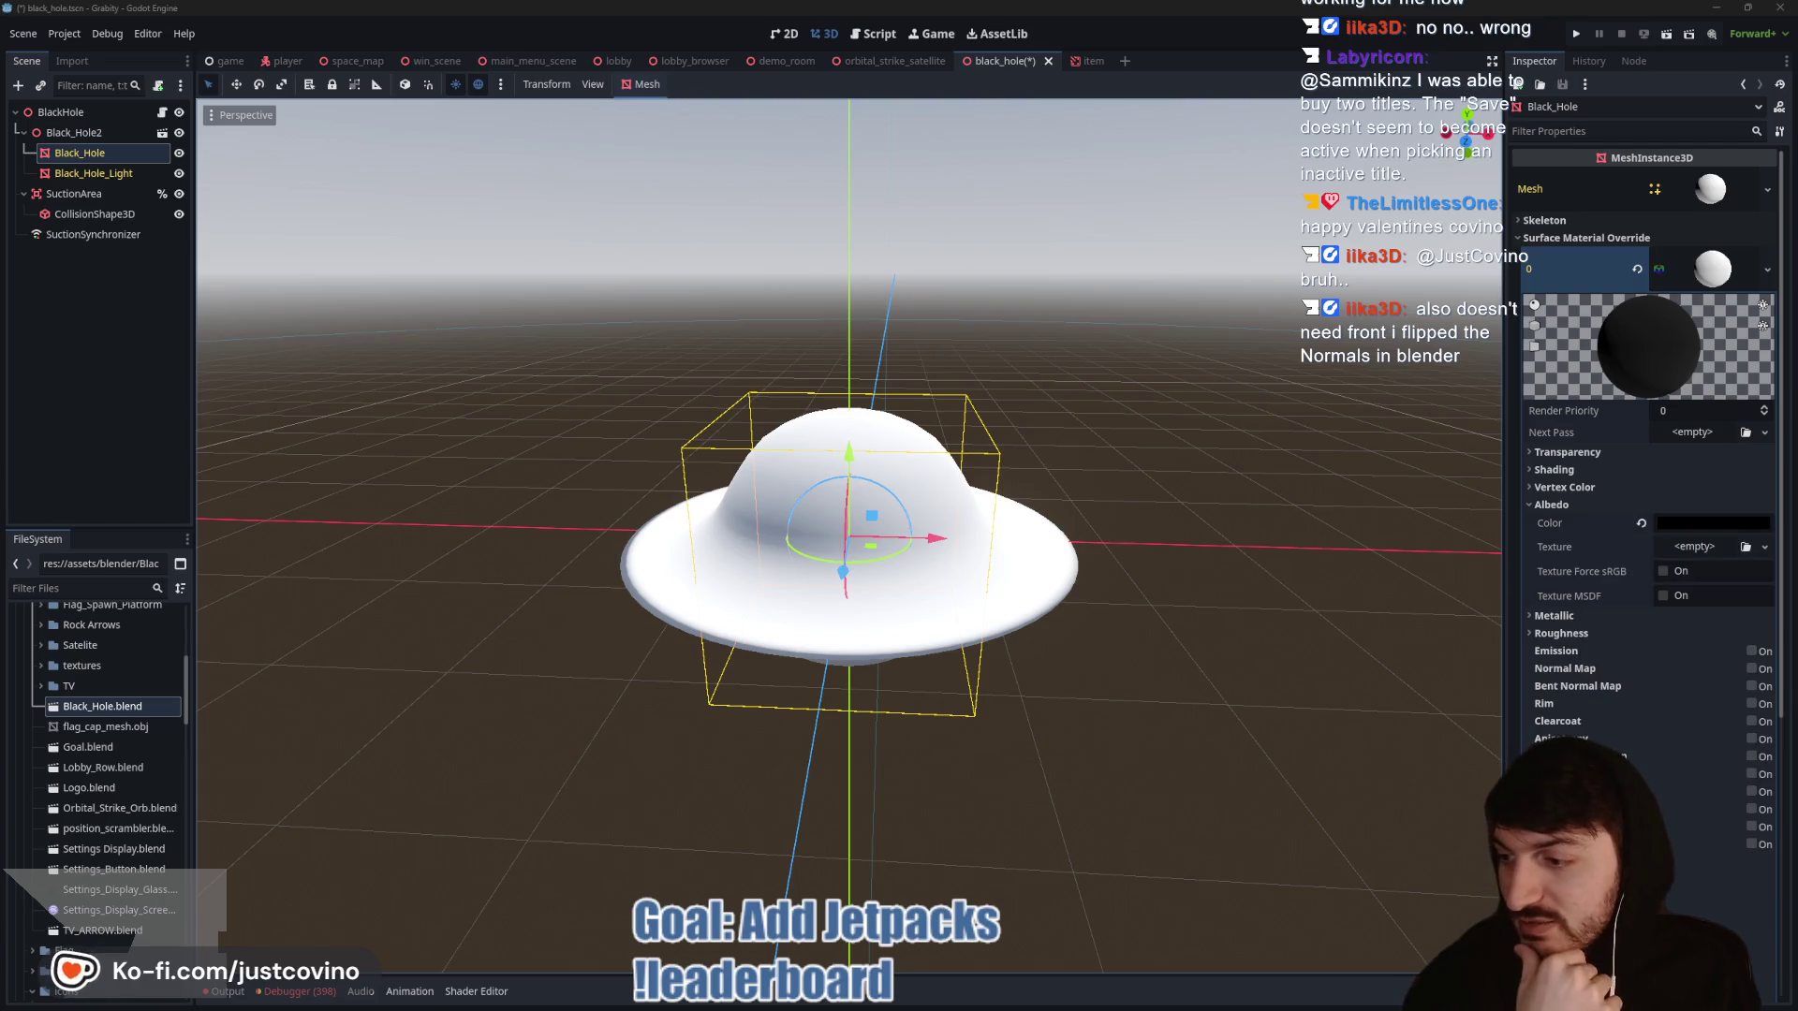
key("alt+Tab")
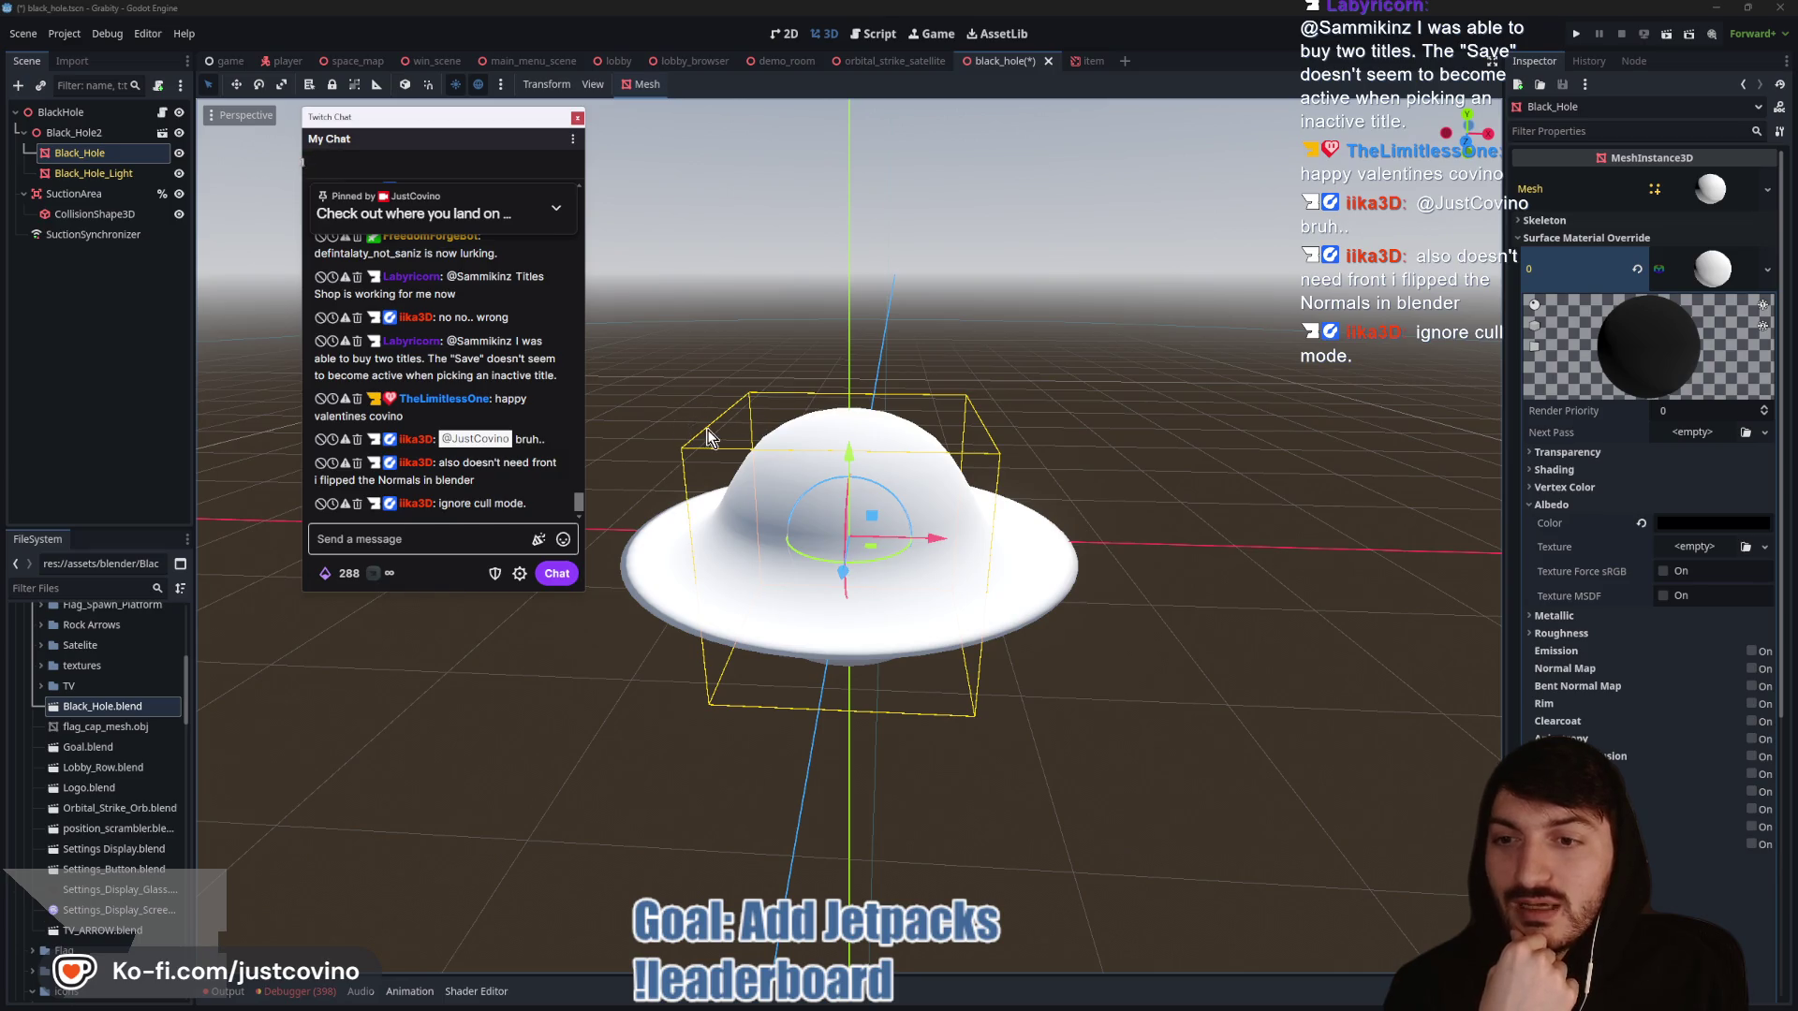
left_click(94, 173)
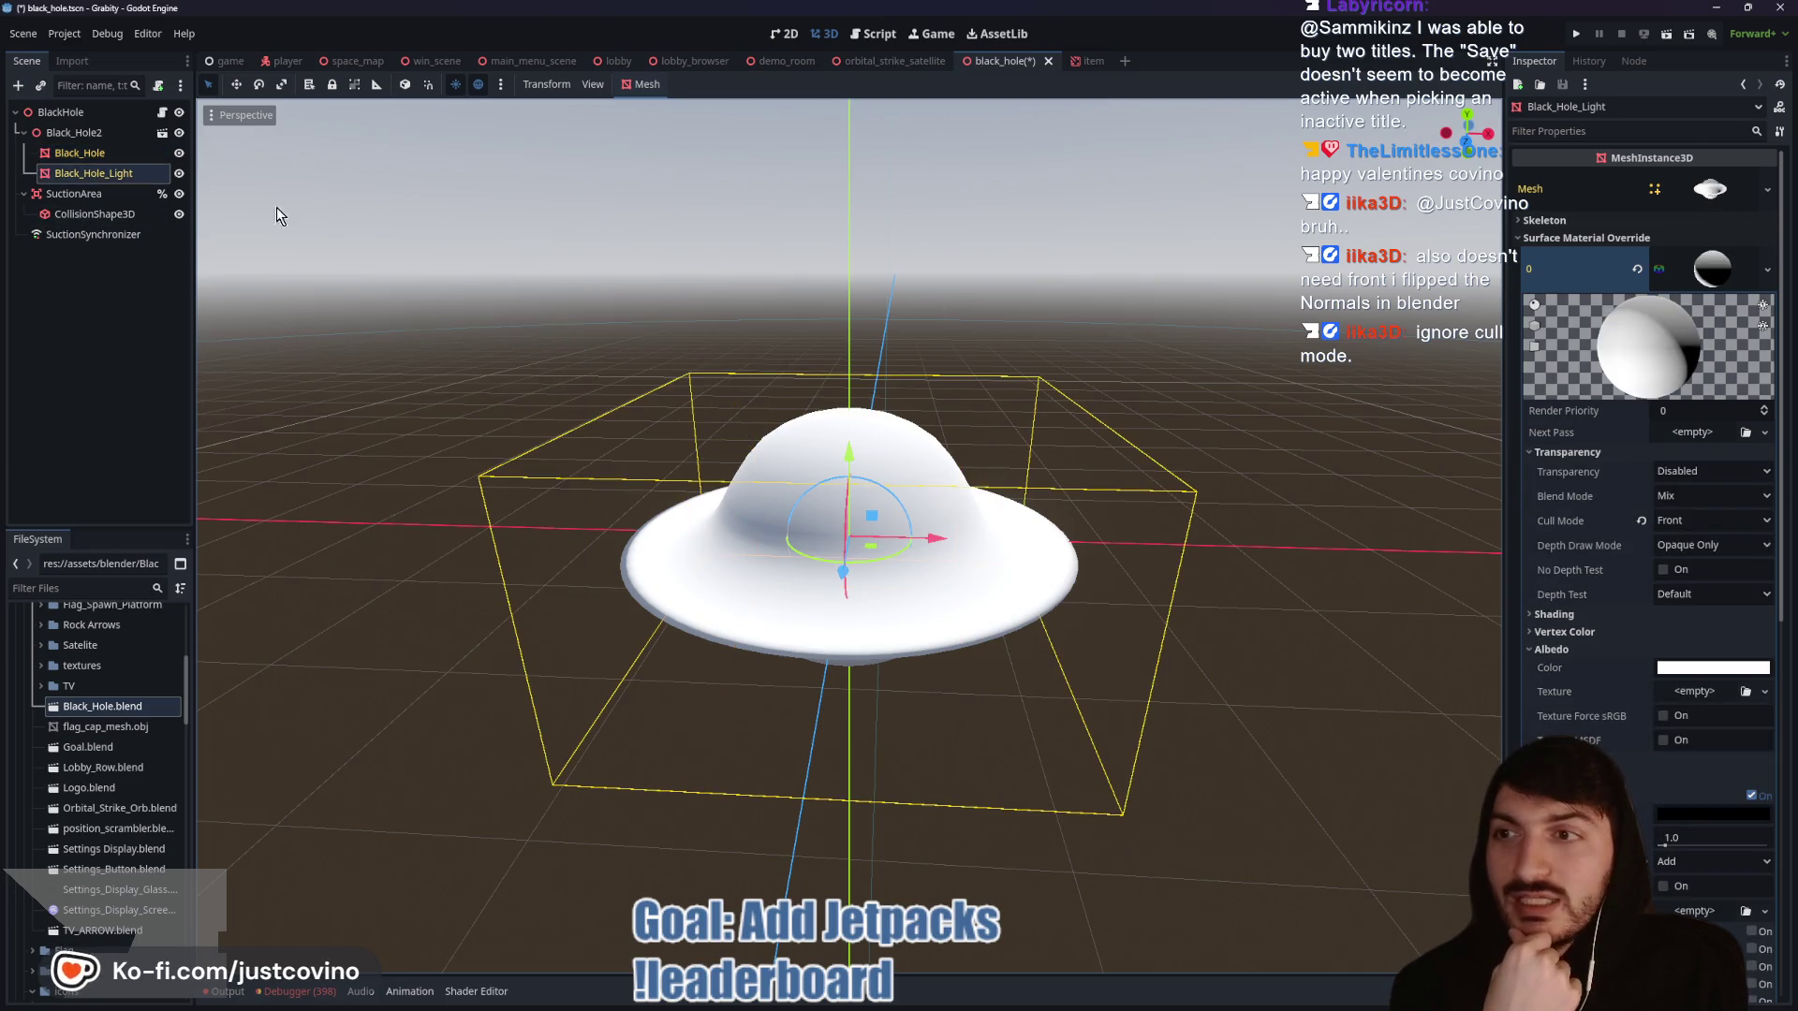
Step: Revert Black_Hole_Light's Cull Mode to Back, select Black_Hole, and move the chat window right
left_click(1643, 522)
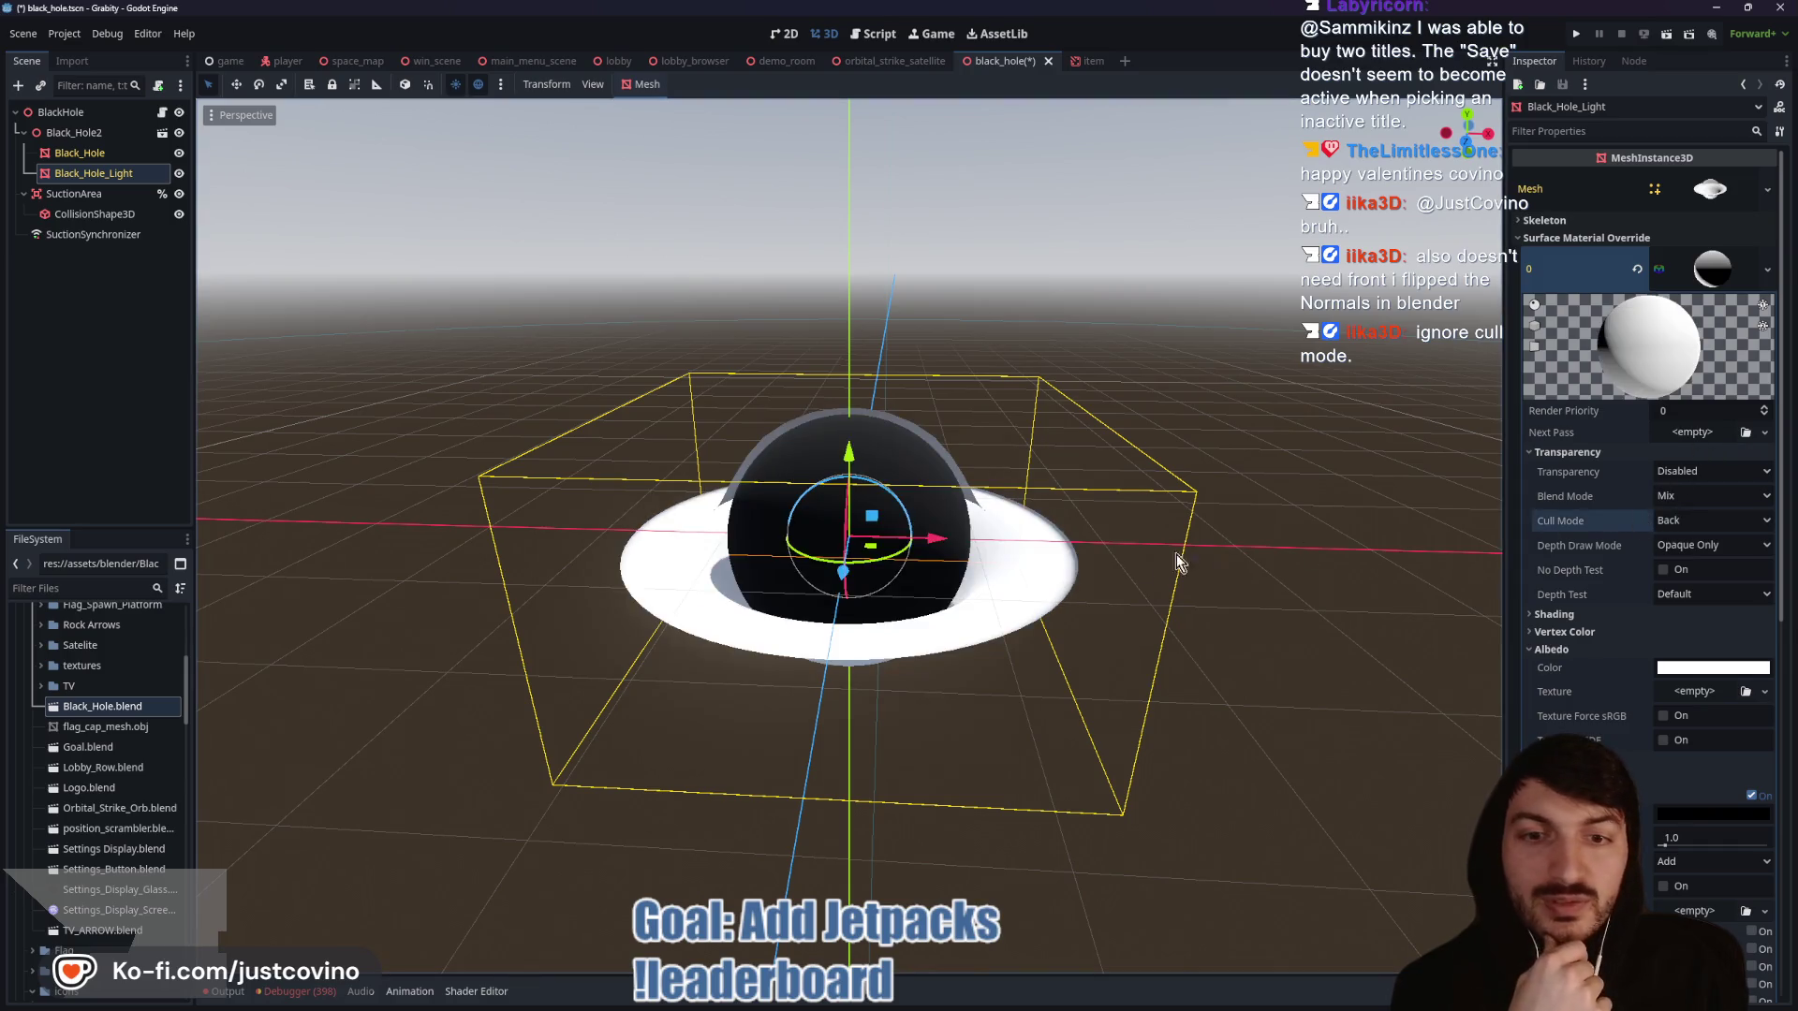
left_click(105, 157)
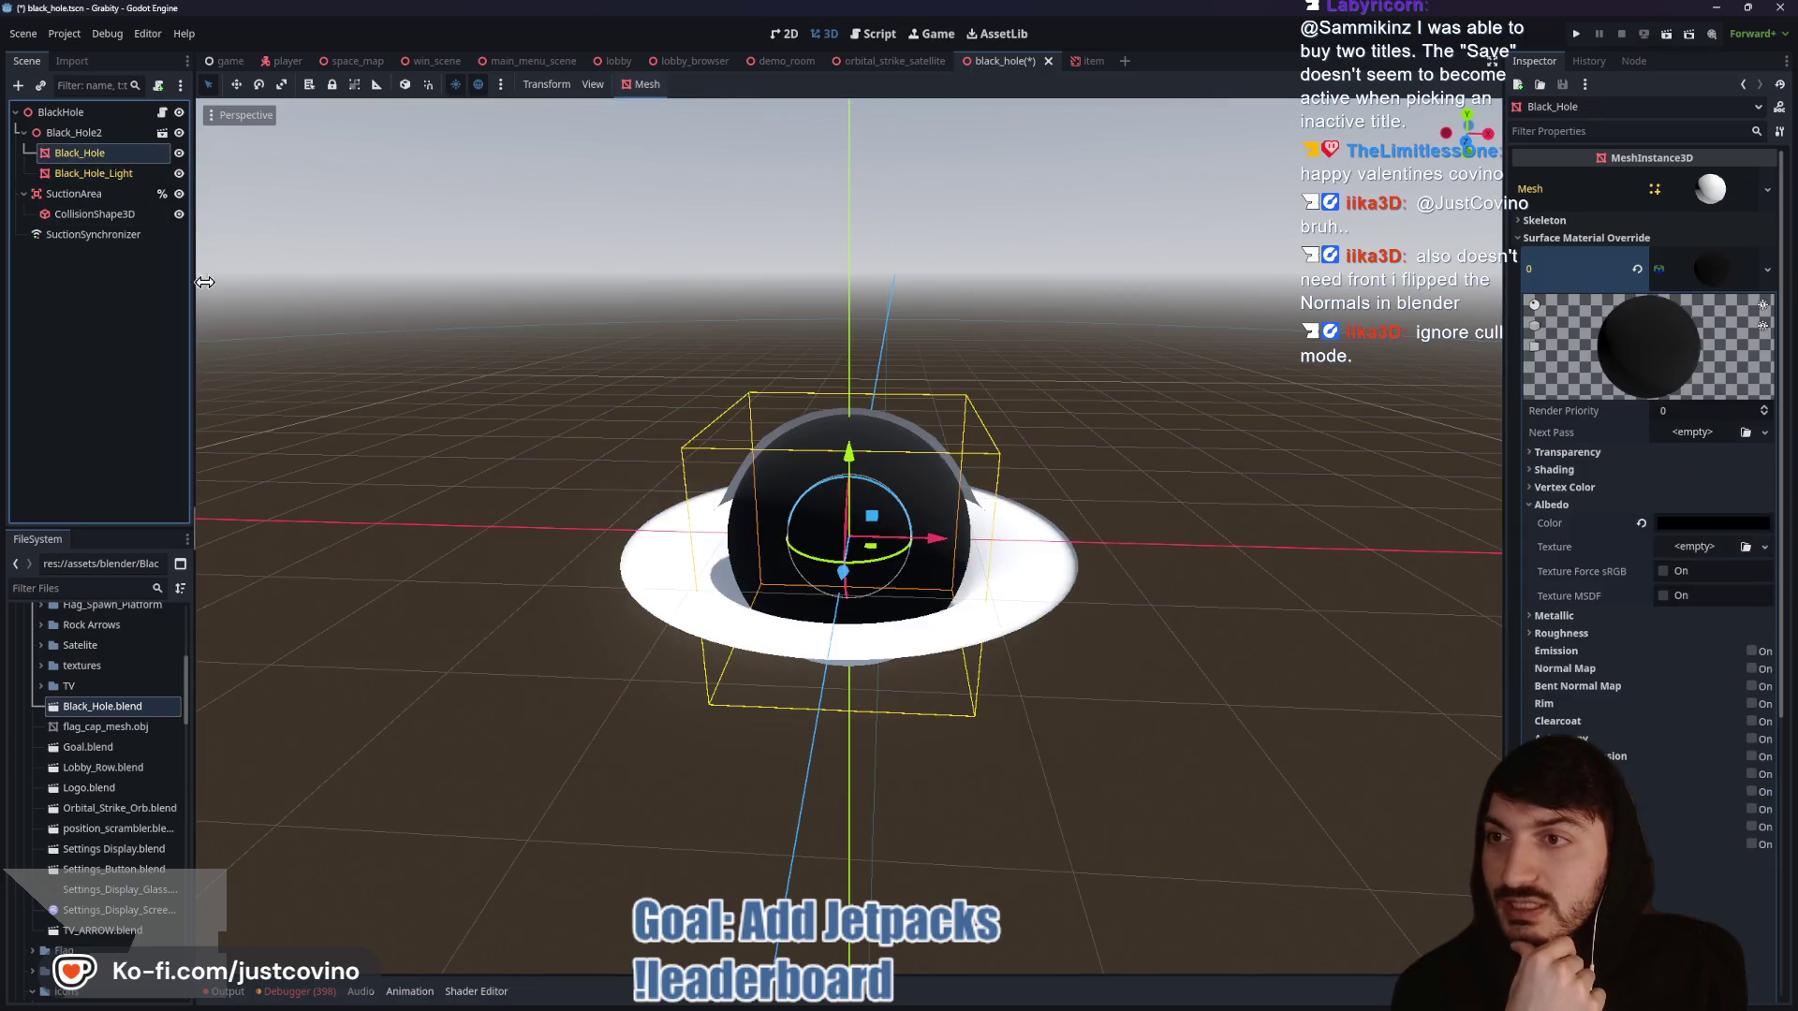
key("alt+Tab")
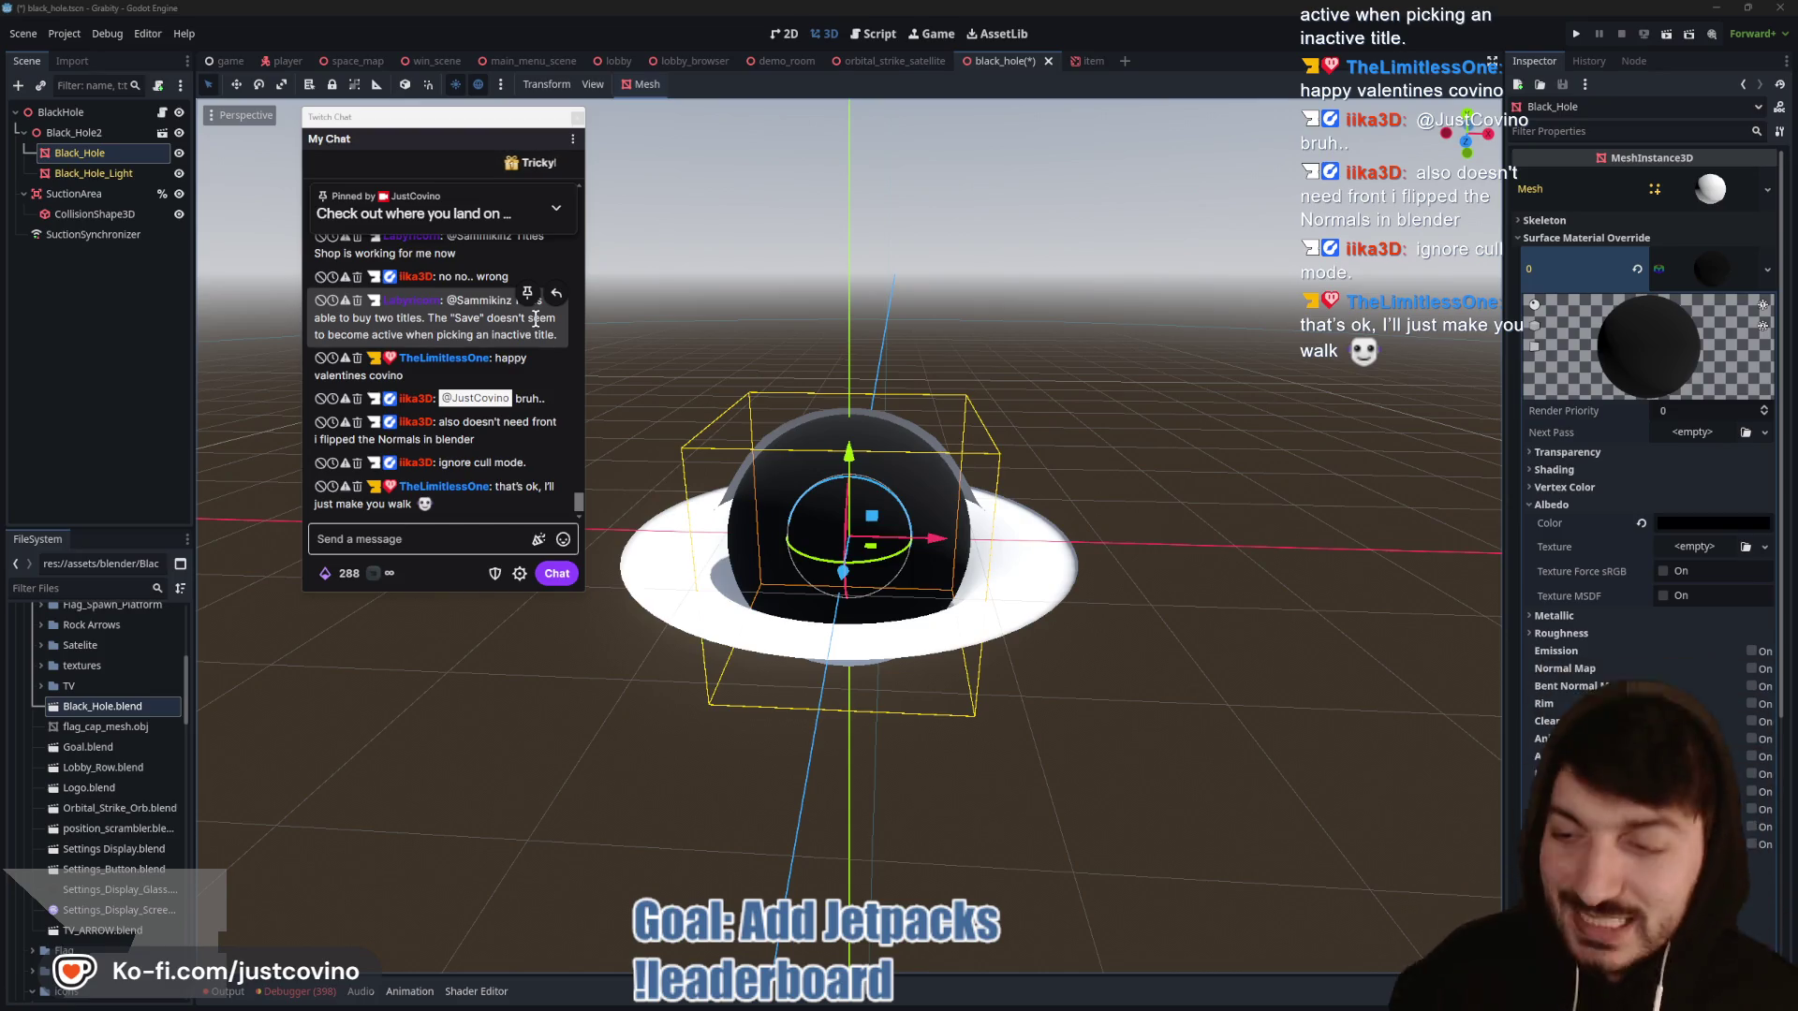
mouse_move(487, 122)
left_mouse_down()
mouse_move(702, 157)
mouse_move(637, 136)
mouse_move(568, 149)
left_mouse_up()
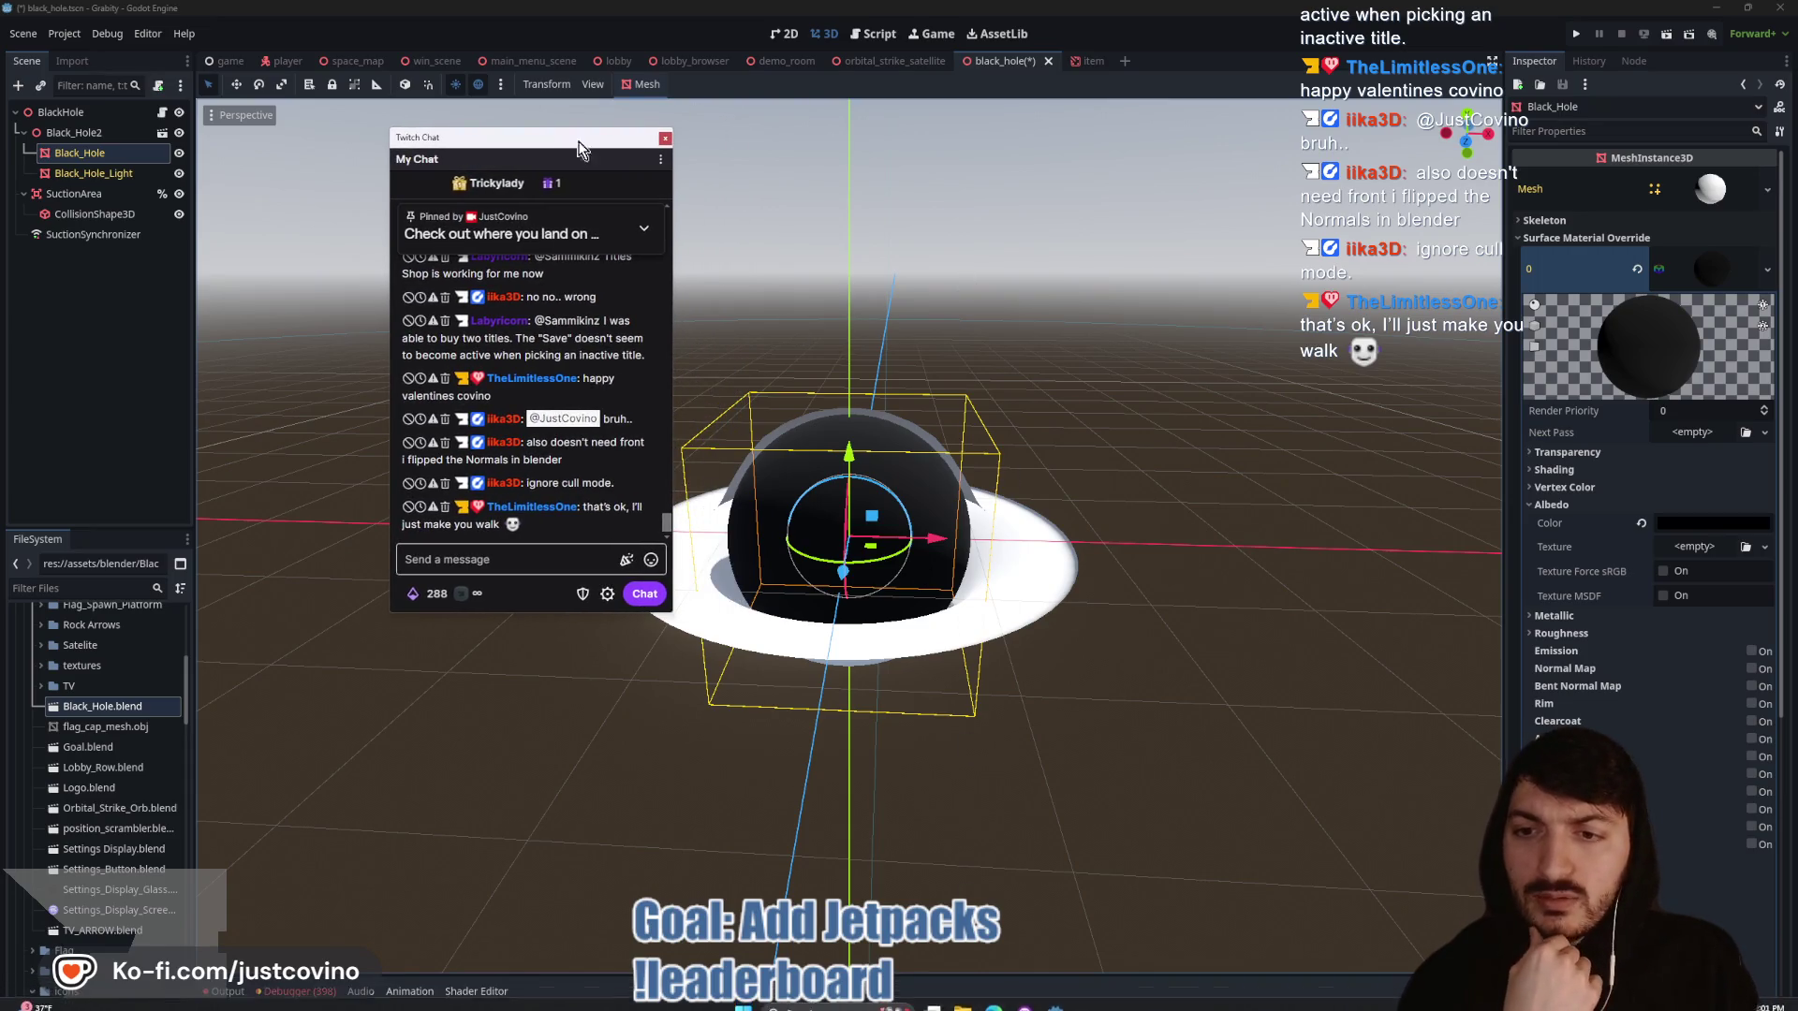
Step: Bring the browser forward, open the FFS Leaderboard page, then the Raffles page
mouse_move(892, 1002)
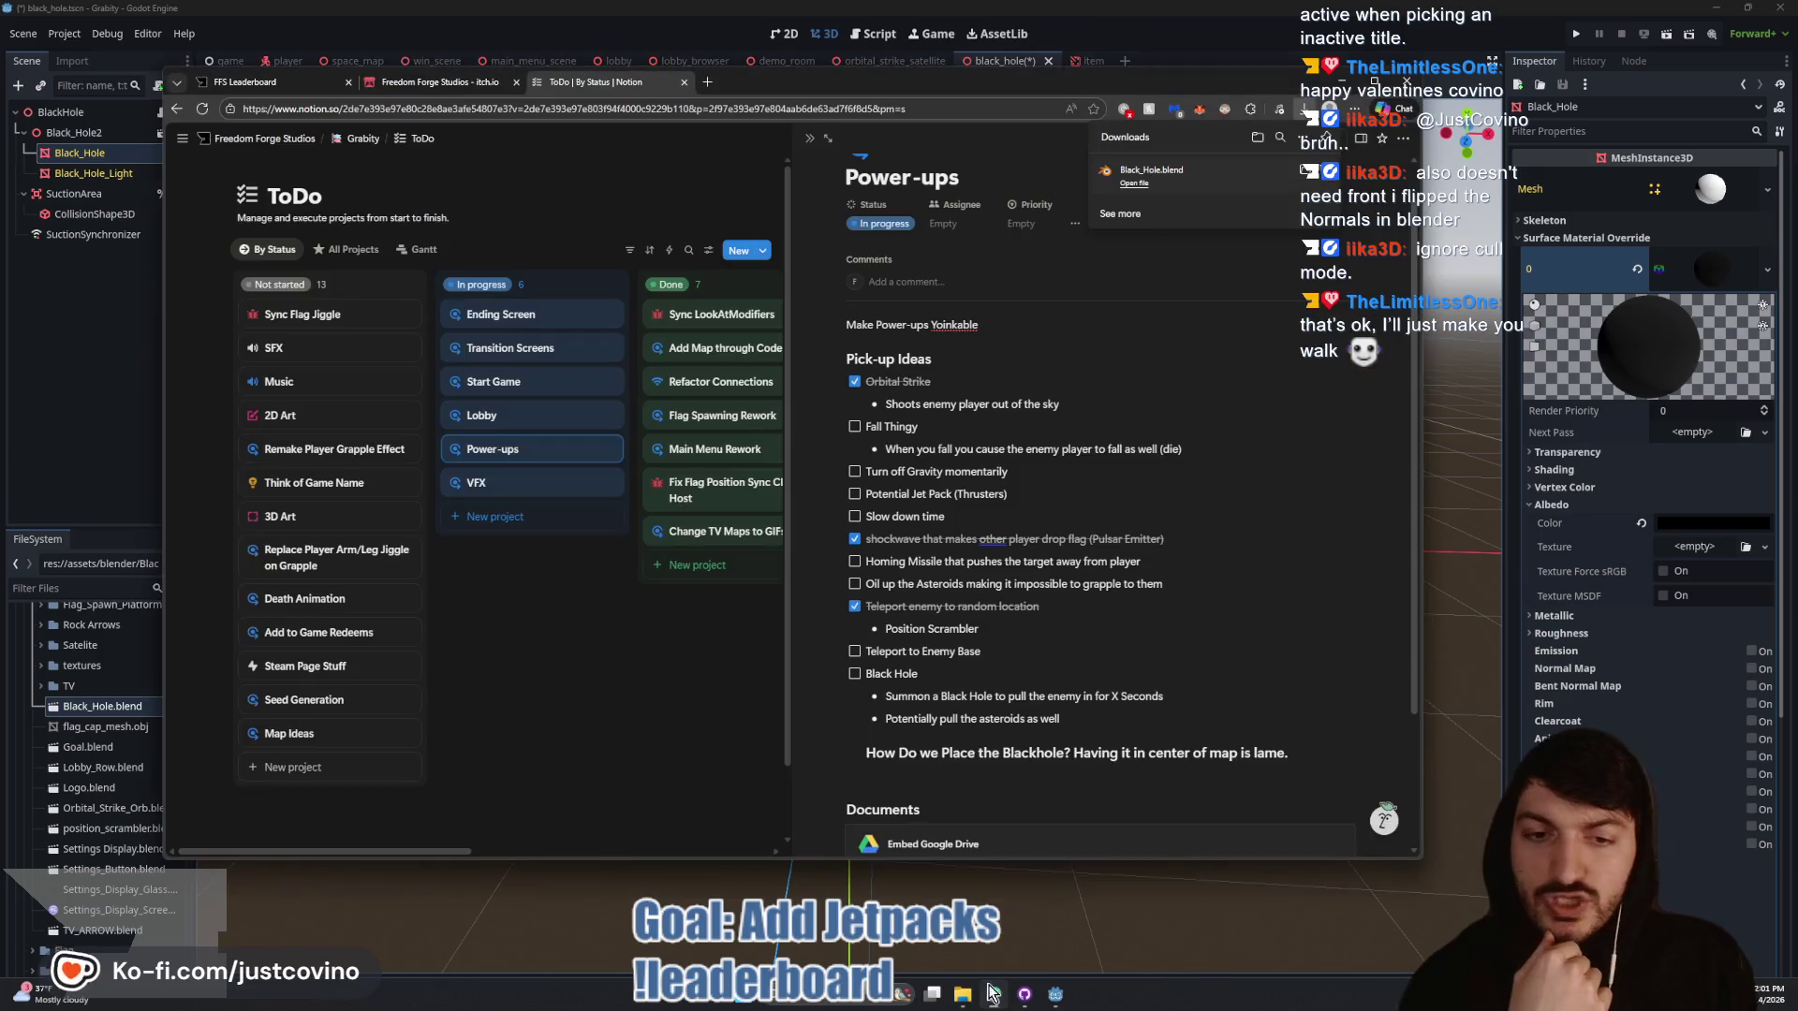
left_click(994, 1004)
left_click(272, 86)
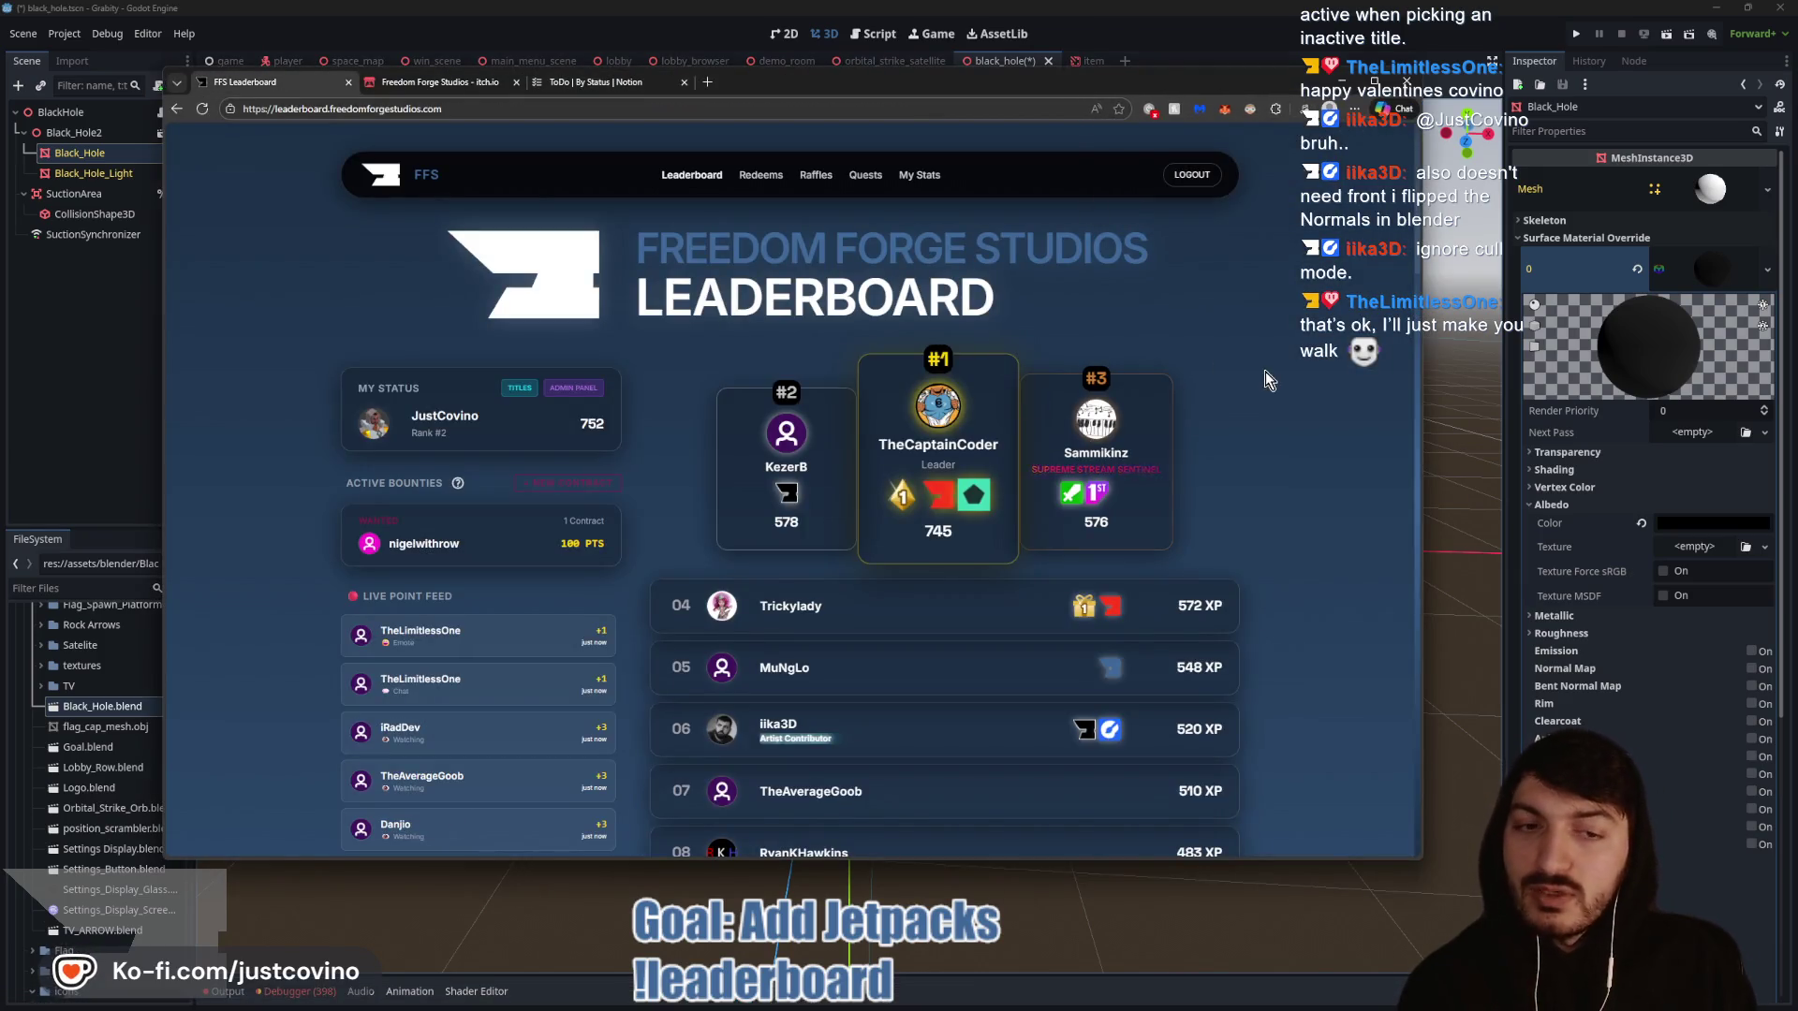
scroll(1240, 365, "down", 3)
scroll(1270, 390, "up", 3)
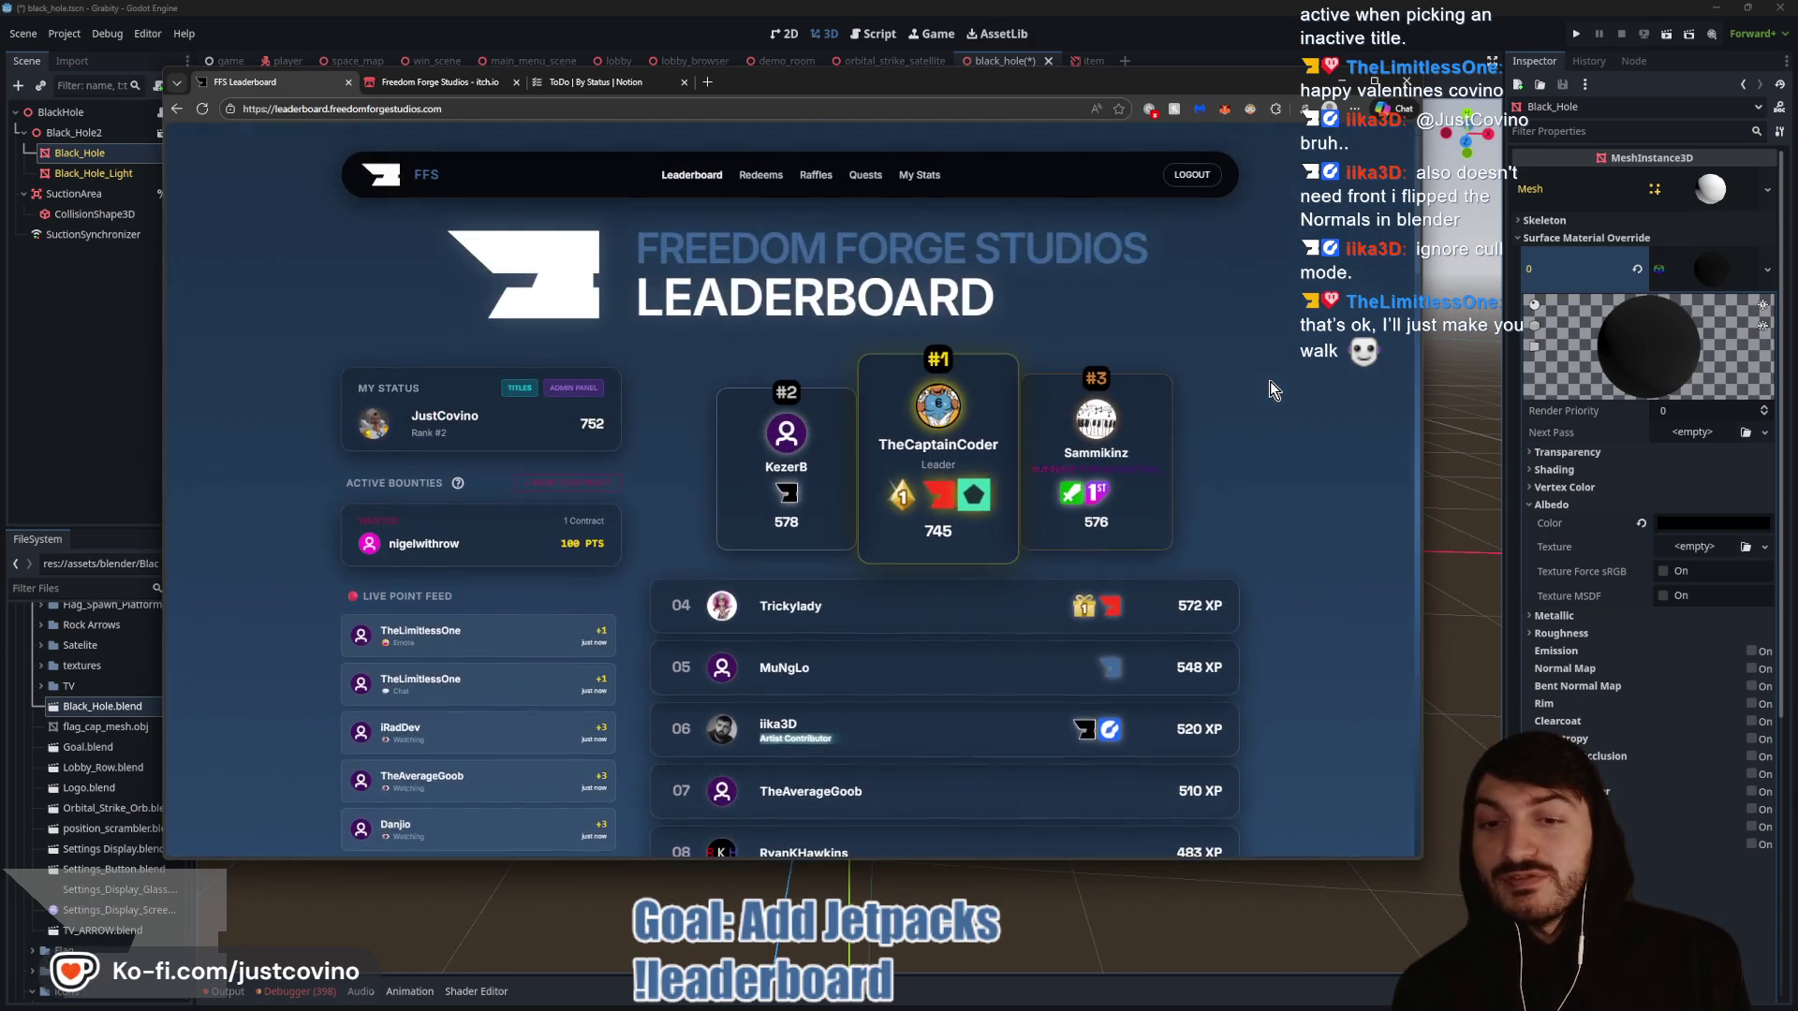
left_click(810, 183)
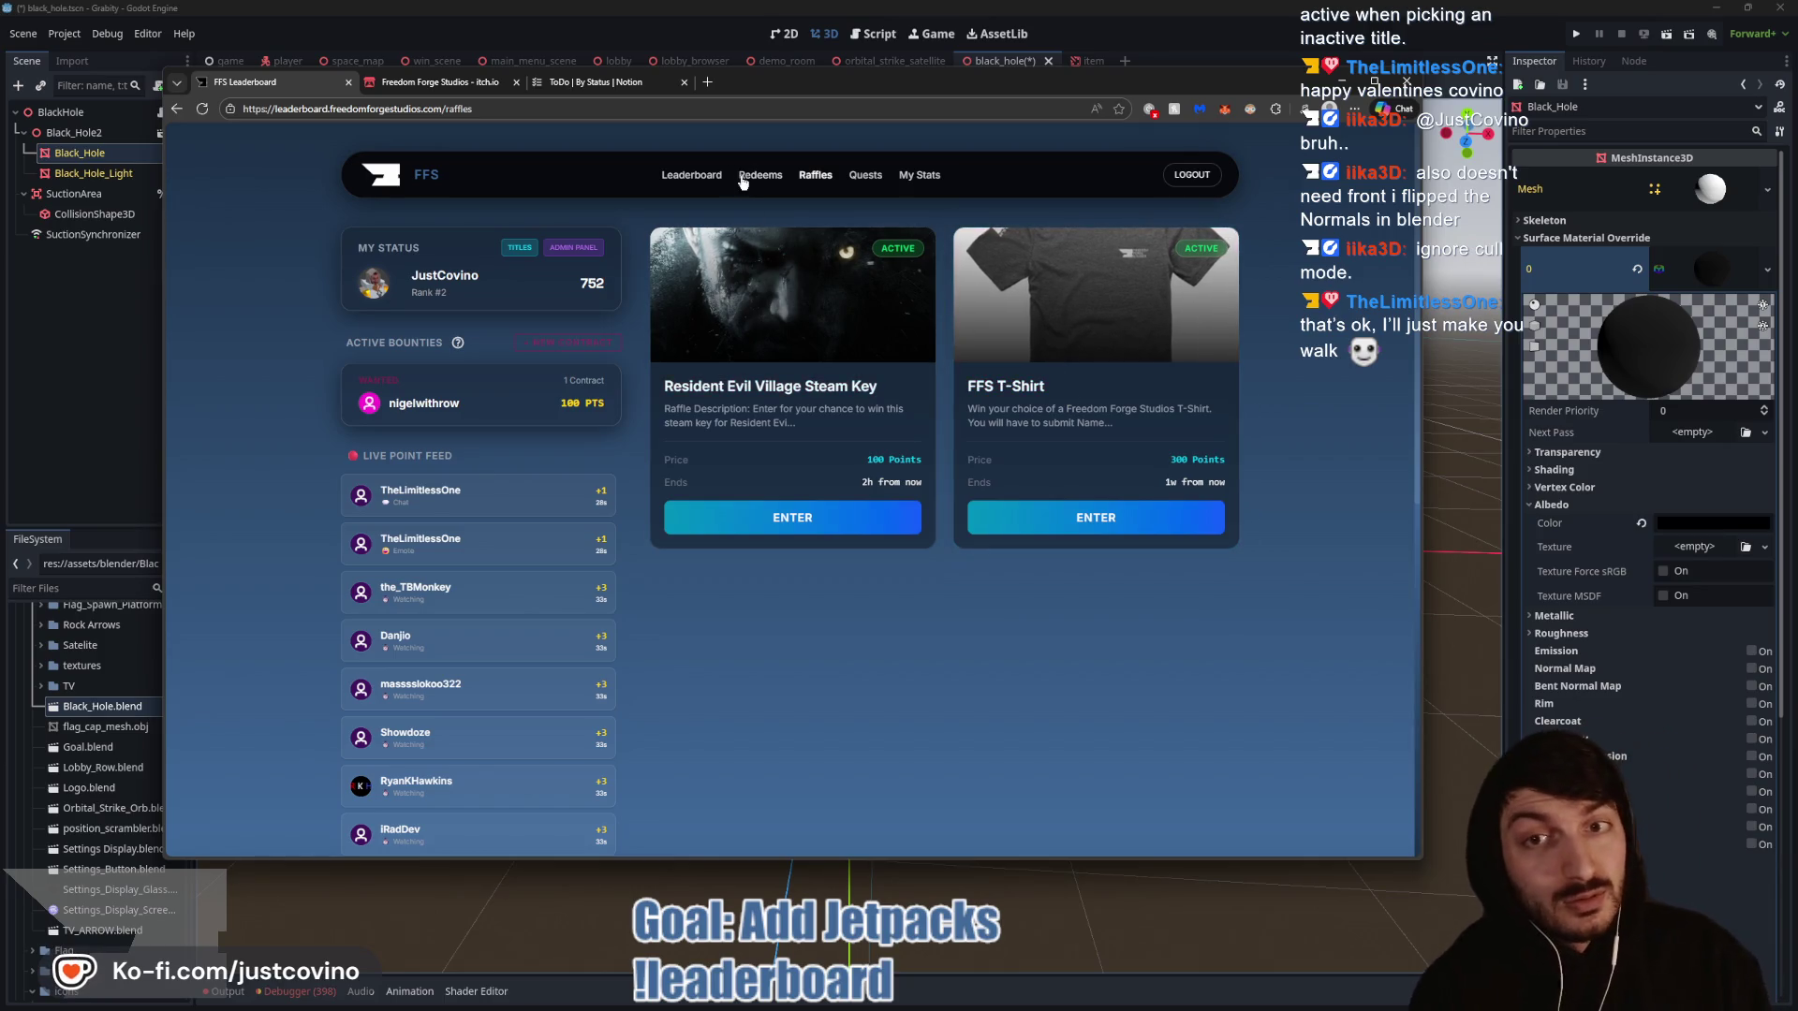
Step: Browse Quests, Channel Redeems and the leaderboard, and view the title shop
left_click(866, 175)
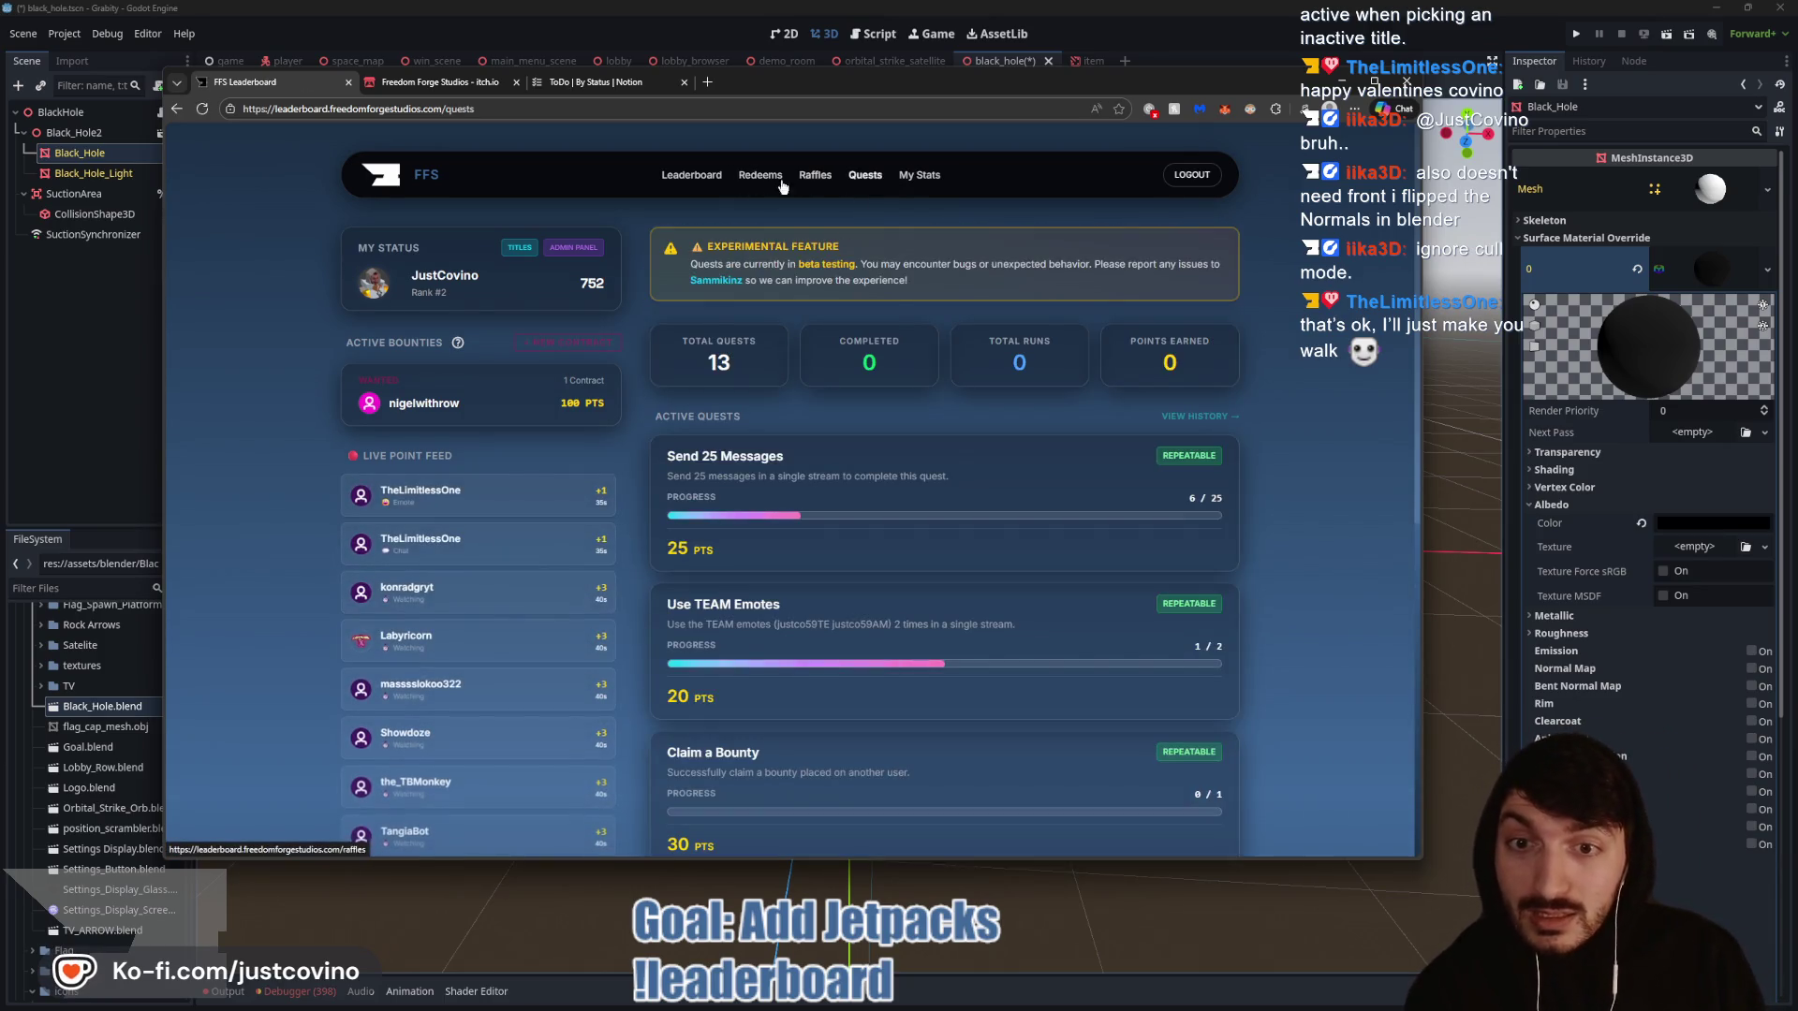
left_click(758, 175)
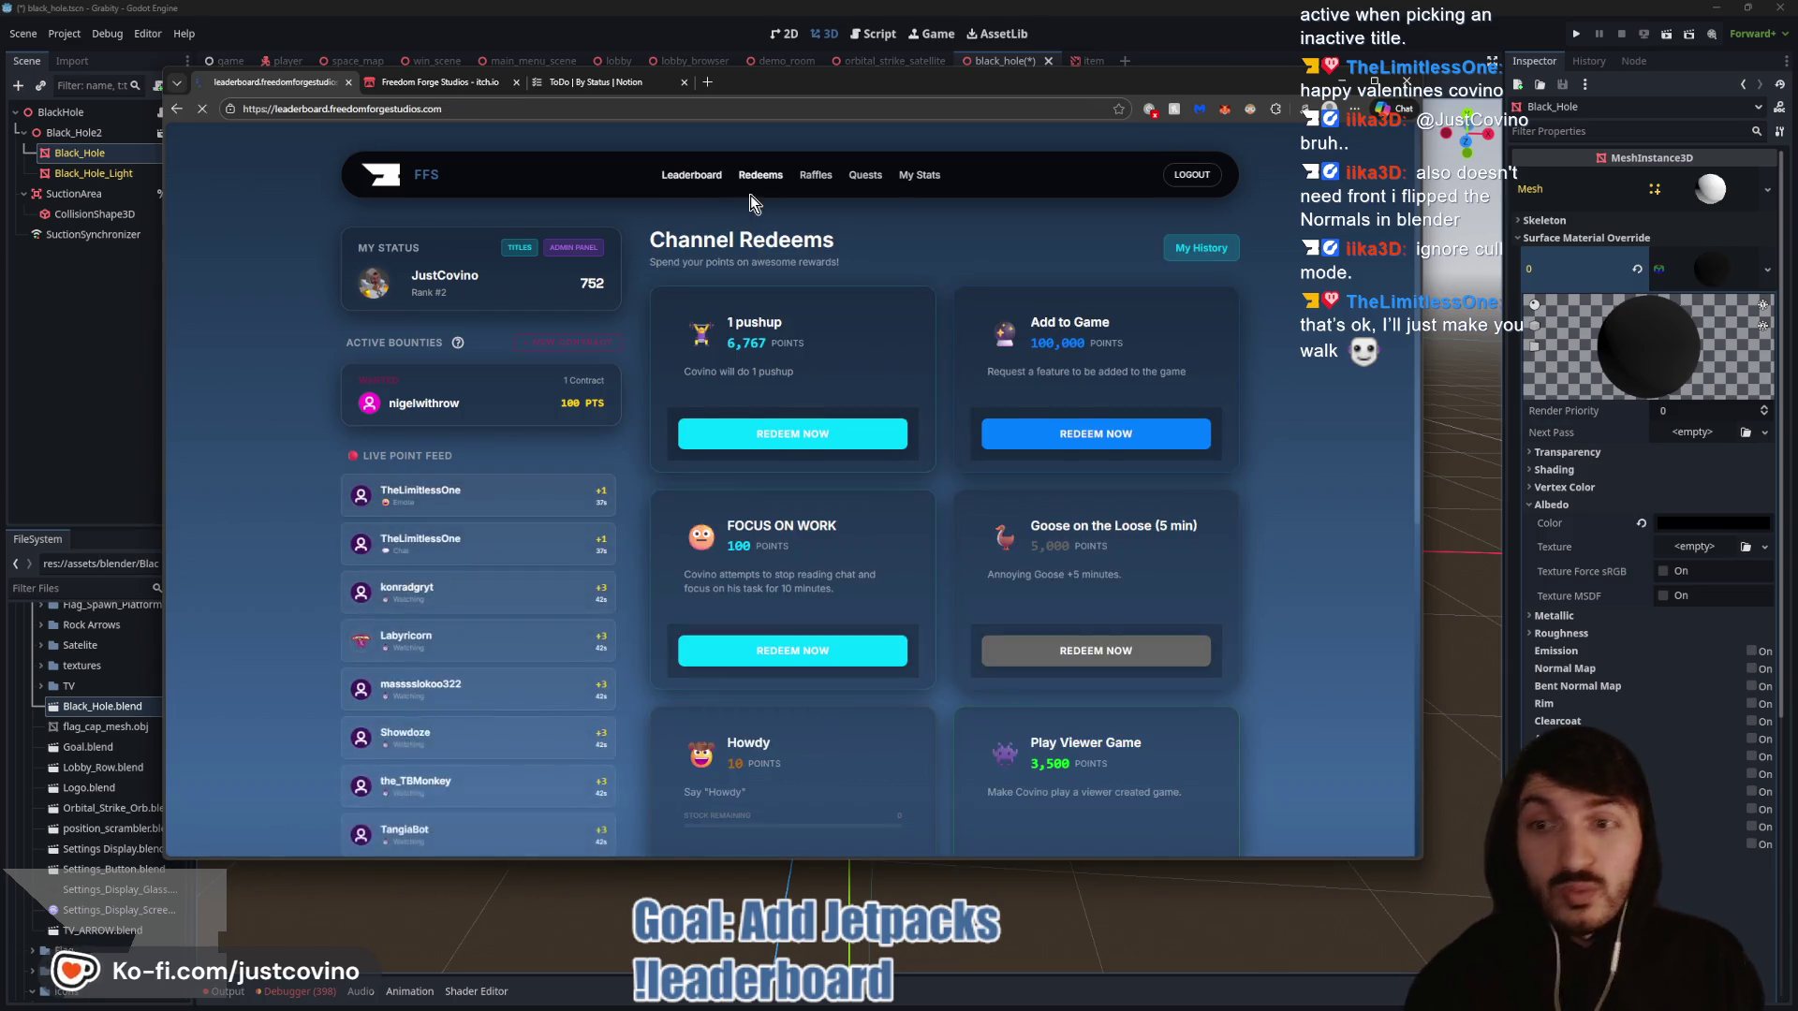
left_click(692, 176)
left_click(518, 387)
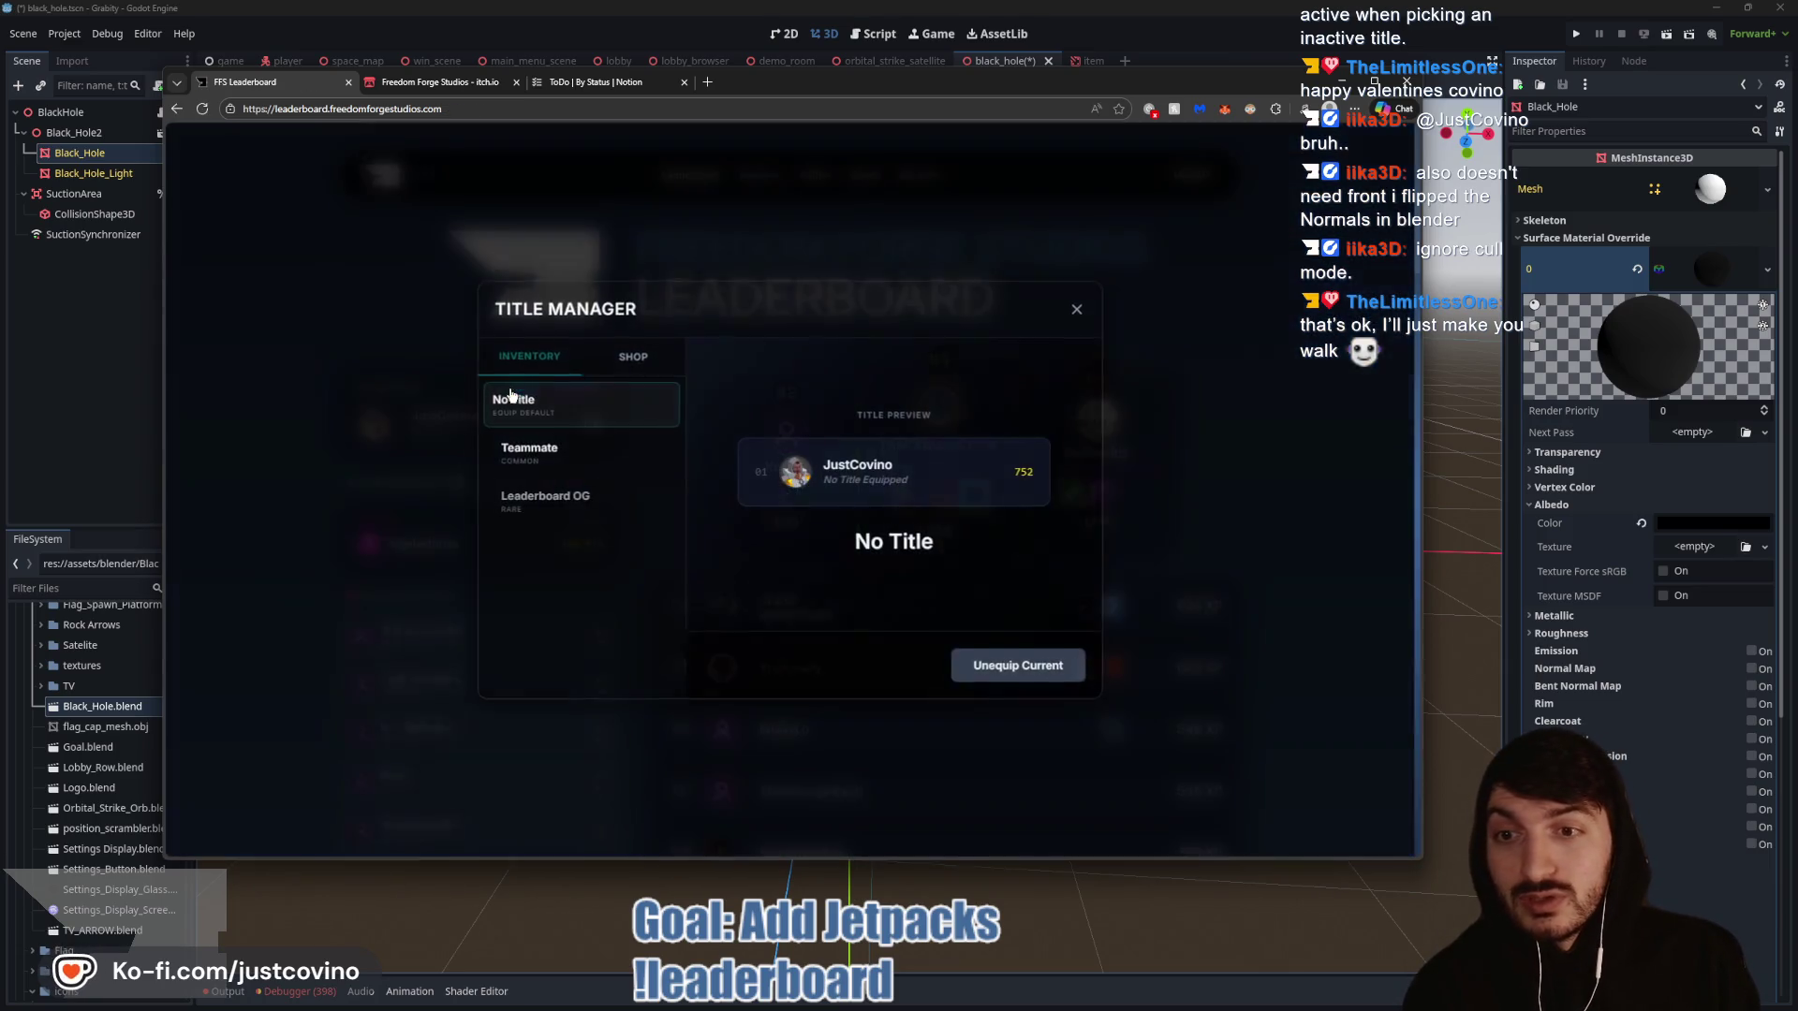
left_click(628, 360)
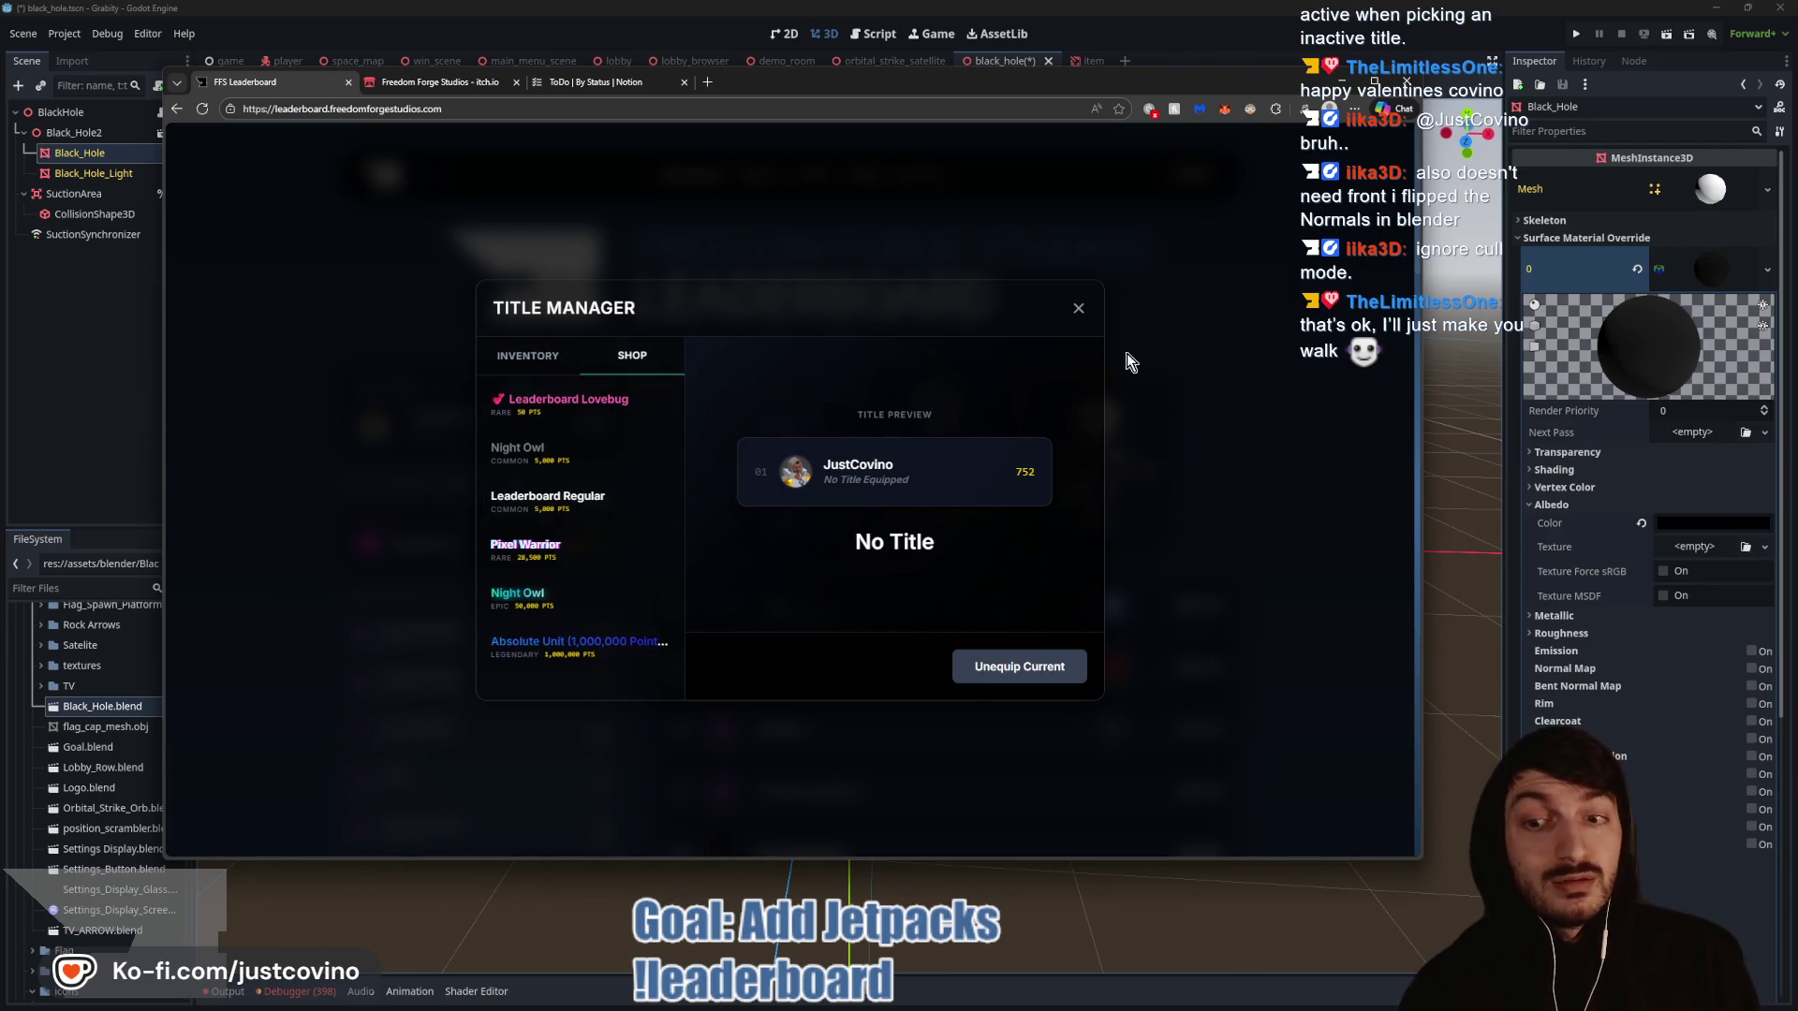
left_click(1078, 308)
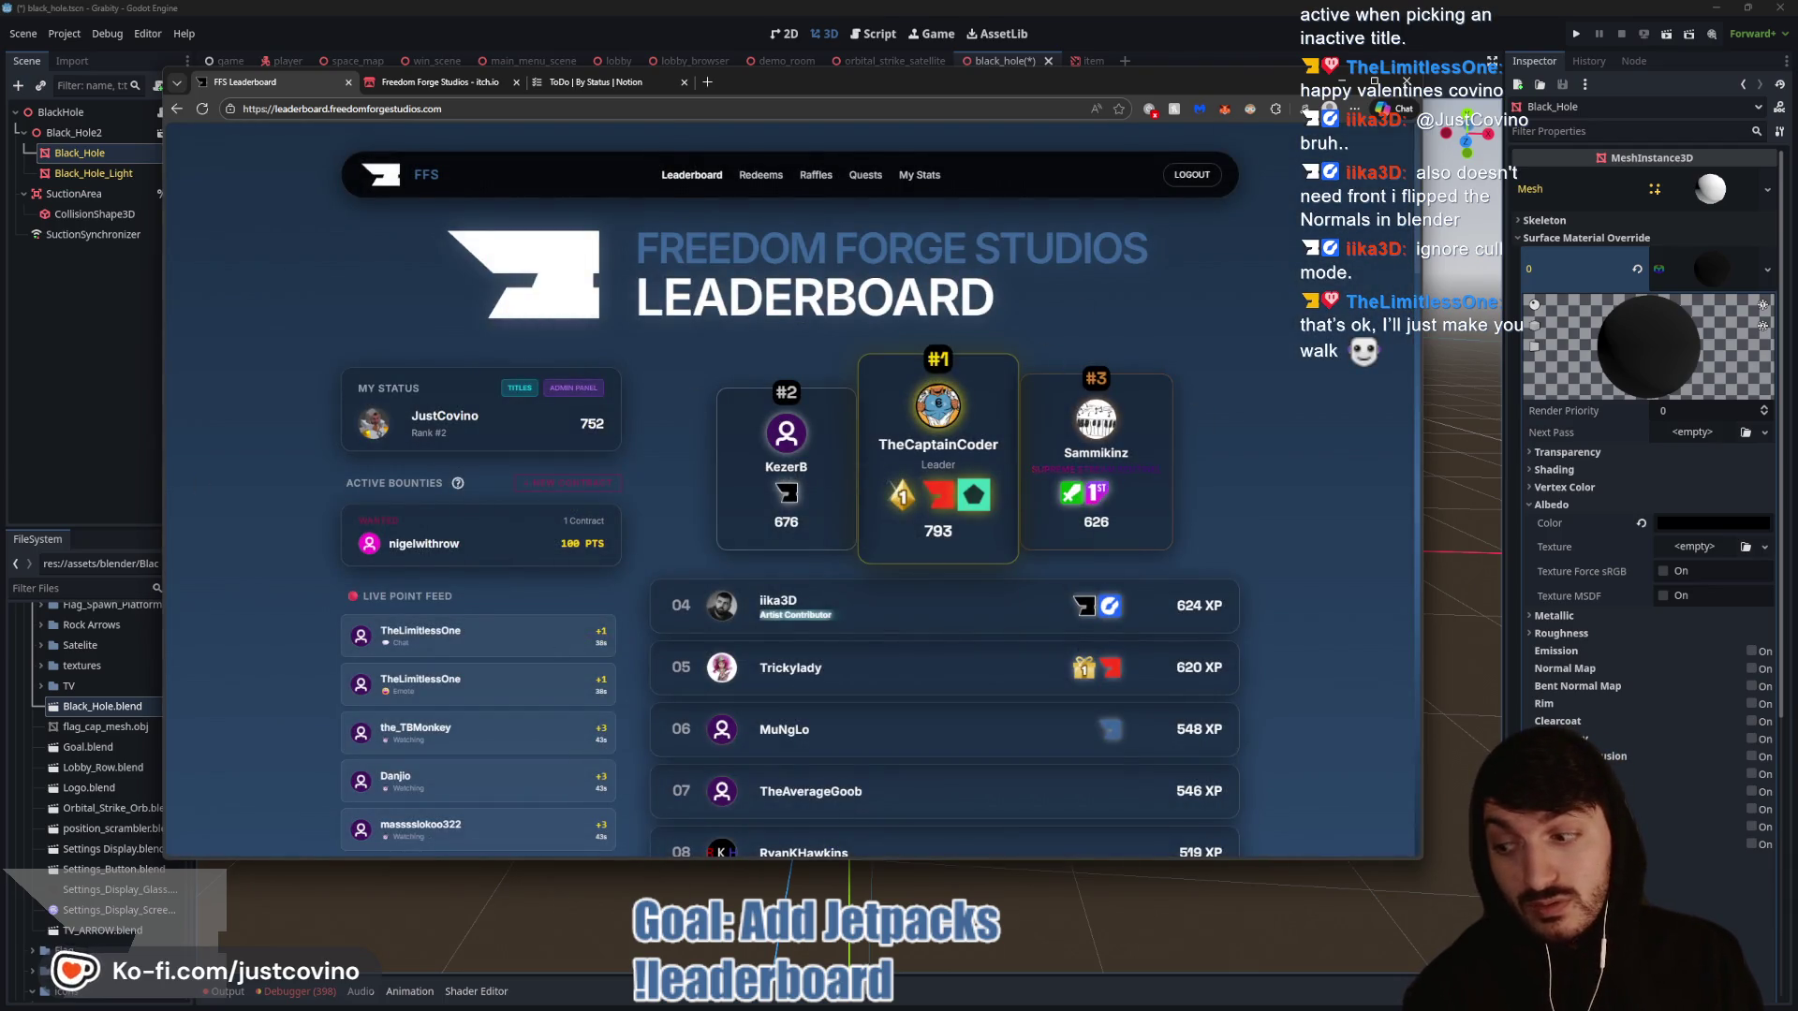
Step: Pop out and close the stream chat, then return to Godot
left_click_drag(548, 166, 636, 166)
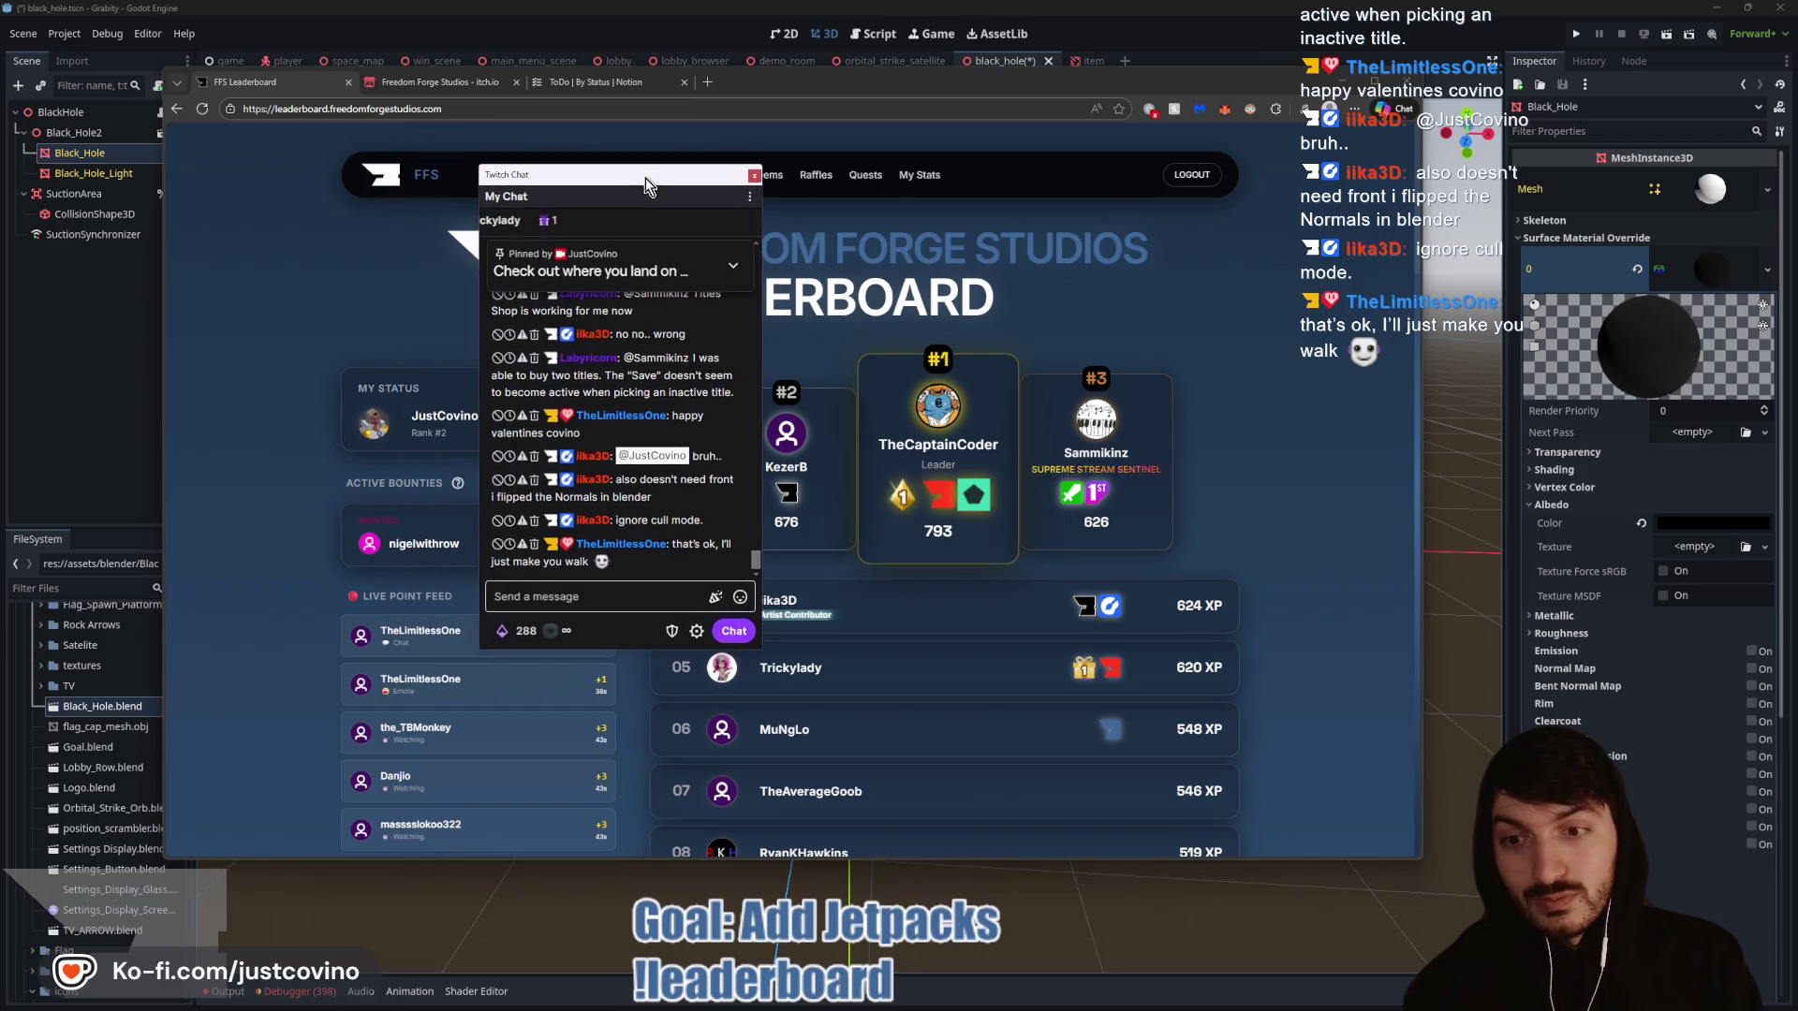
left_click(745, 165)
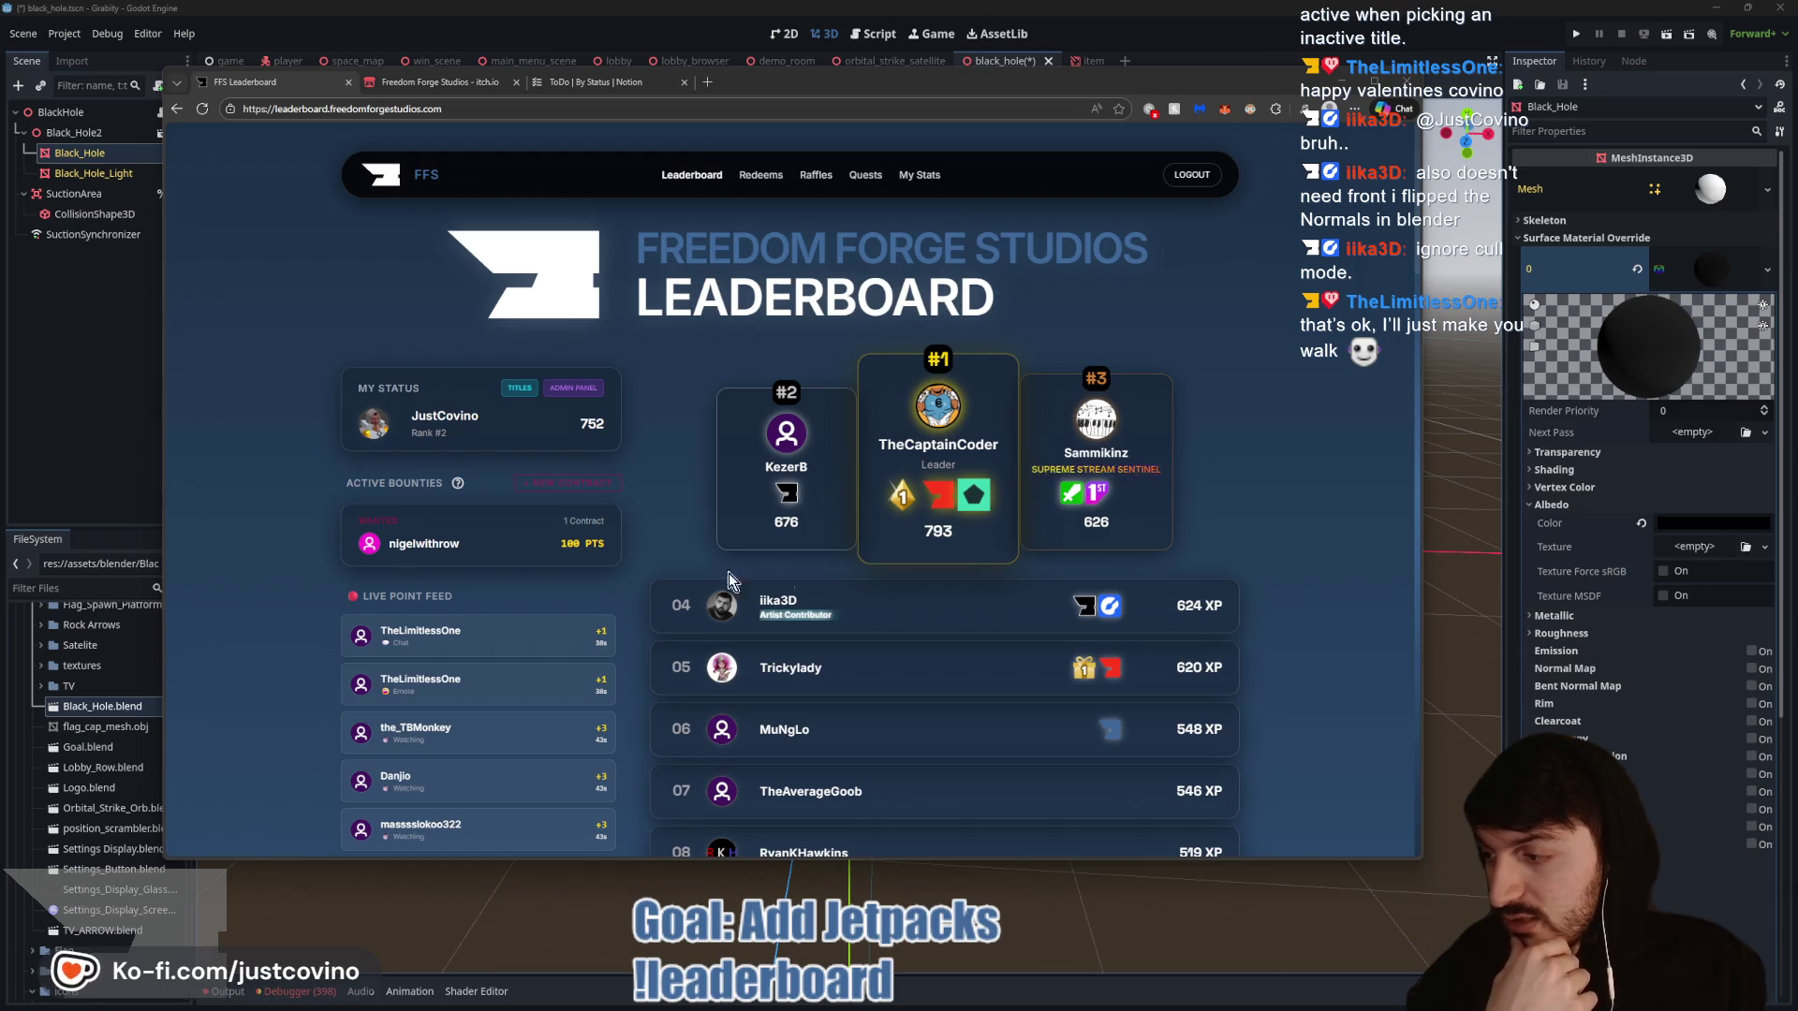
key("alt+Tab")
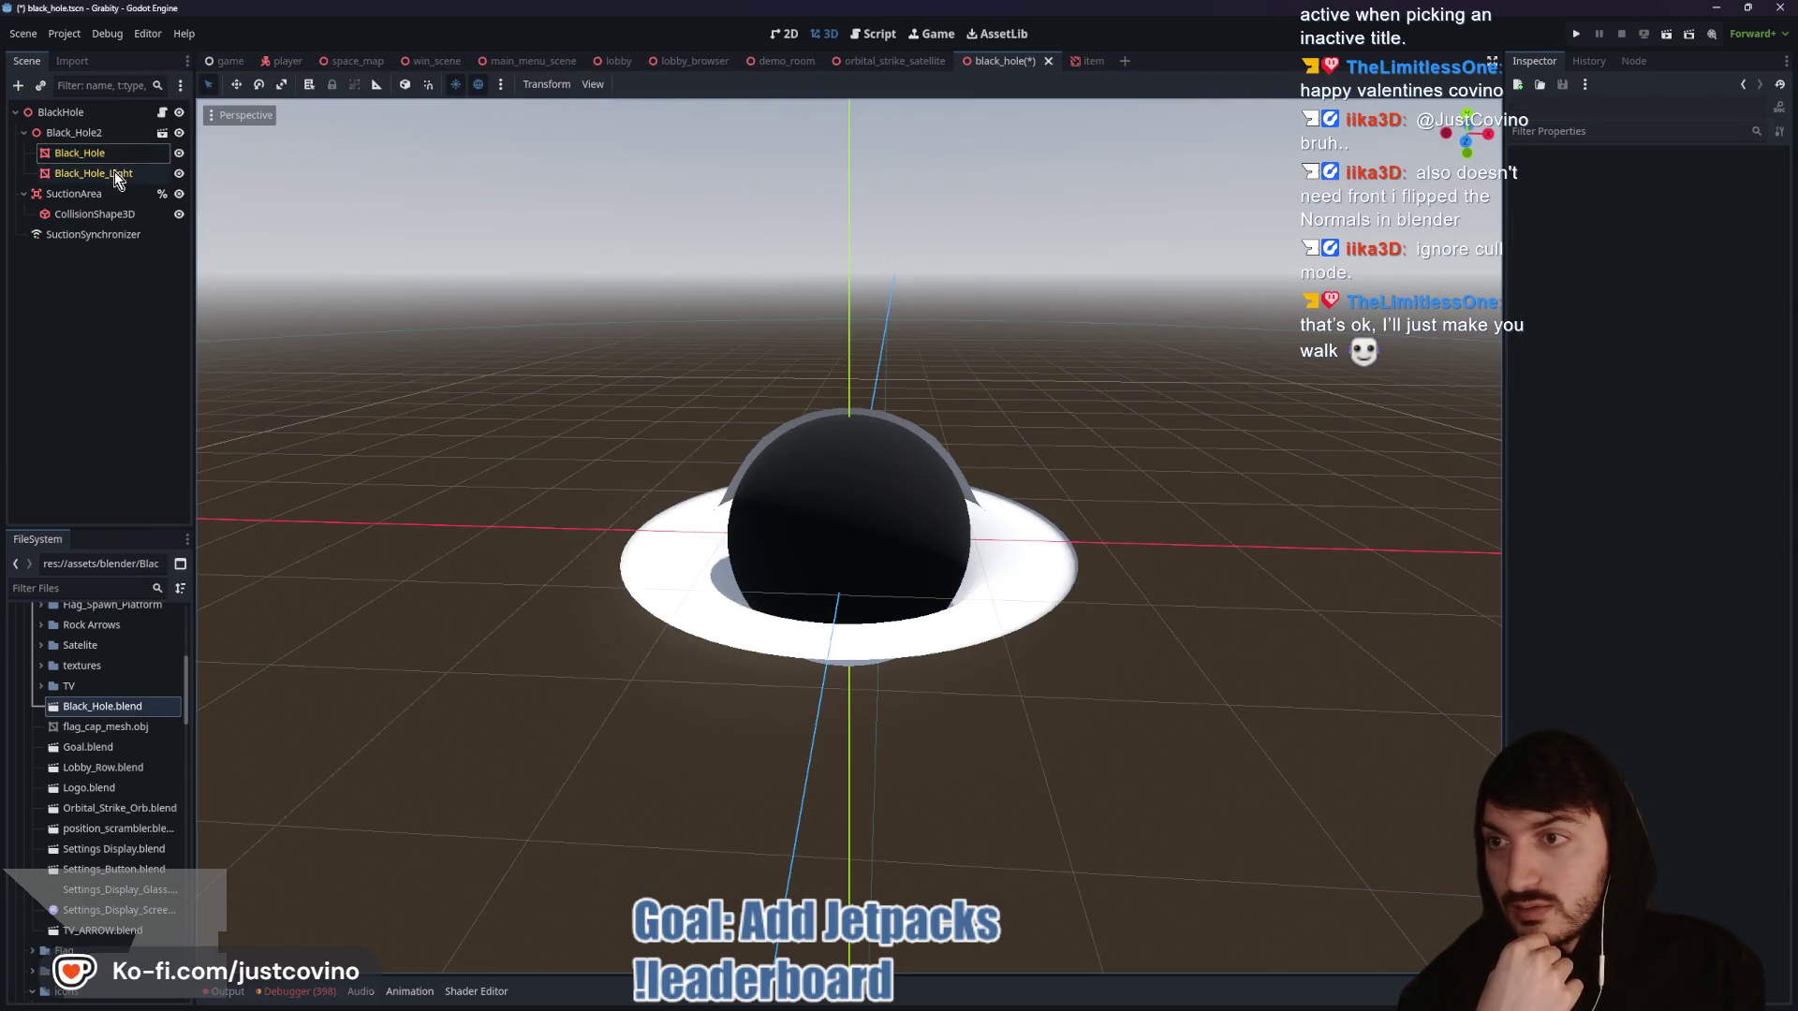
Step: Lower the Black_Hole material's Specular to 0.0, then select Black_Hole_Light
left_click(94, 153)
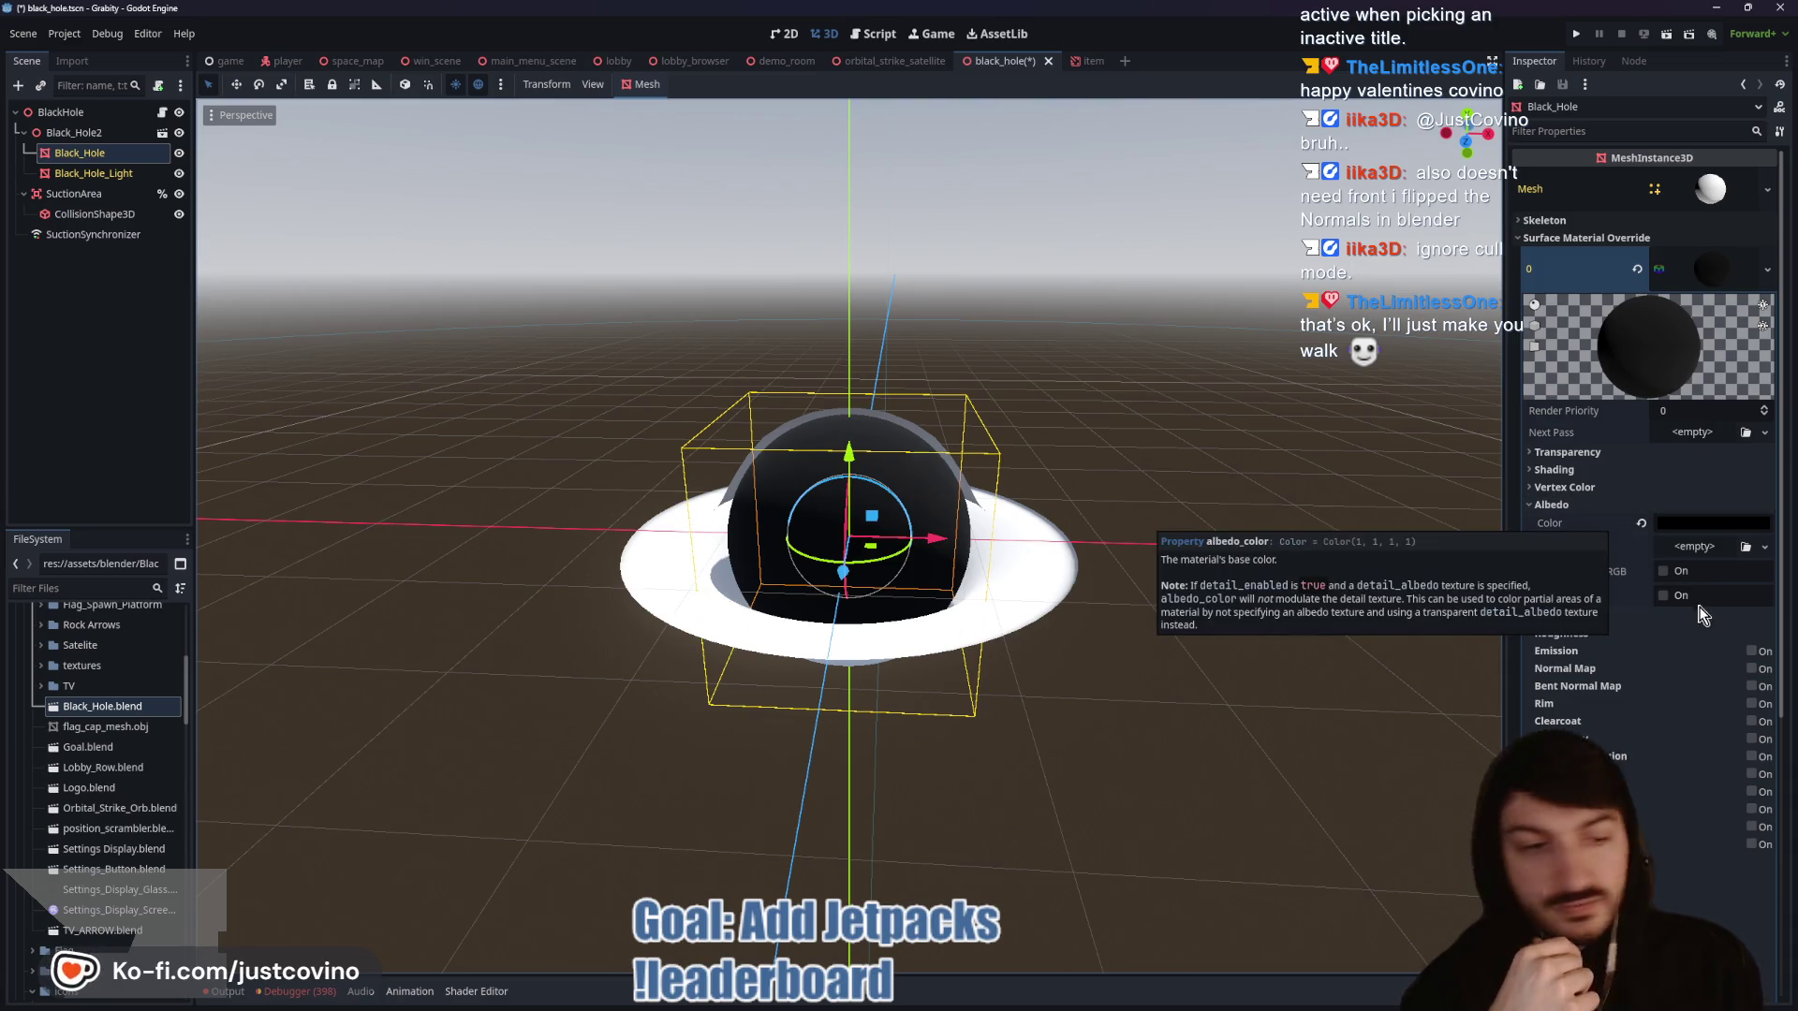
left_click(1599, 637)
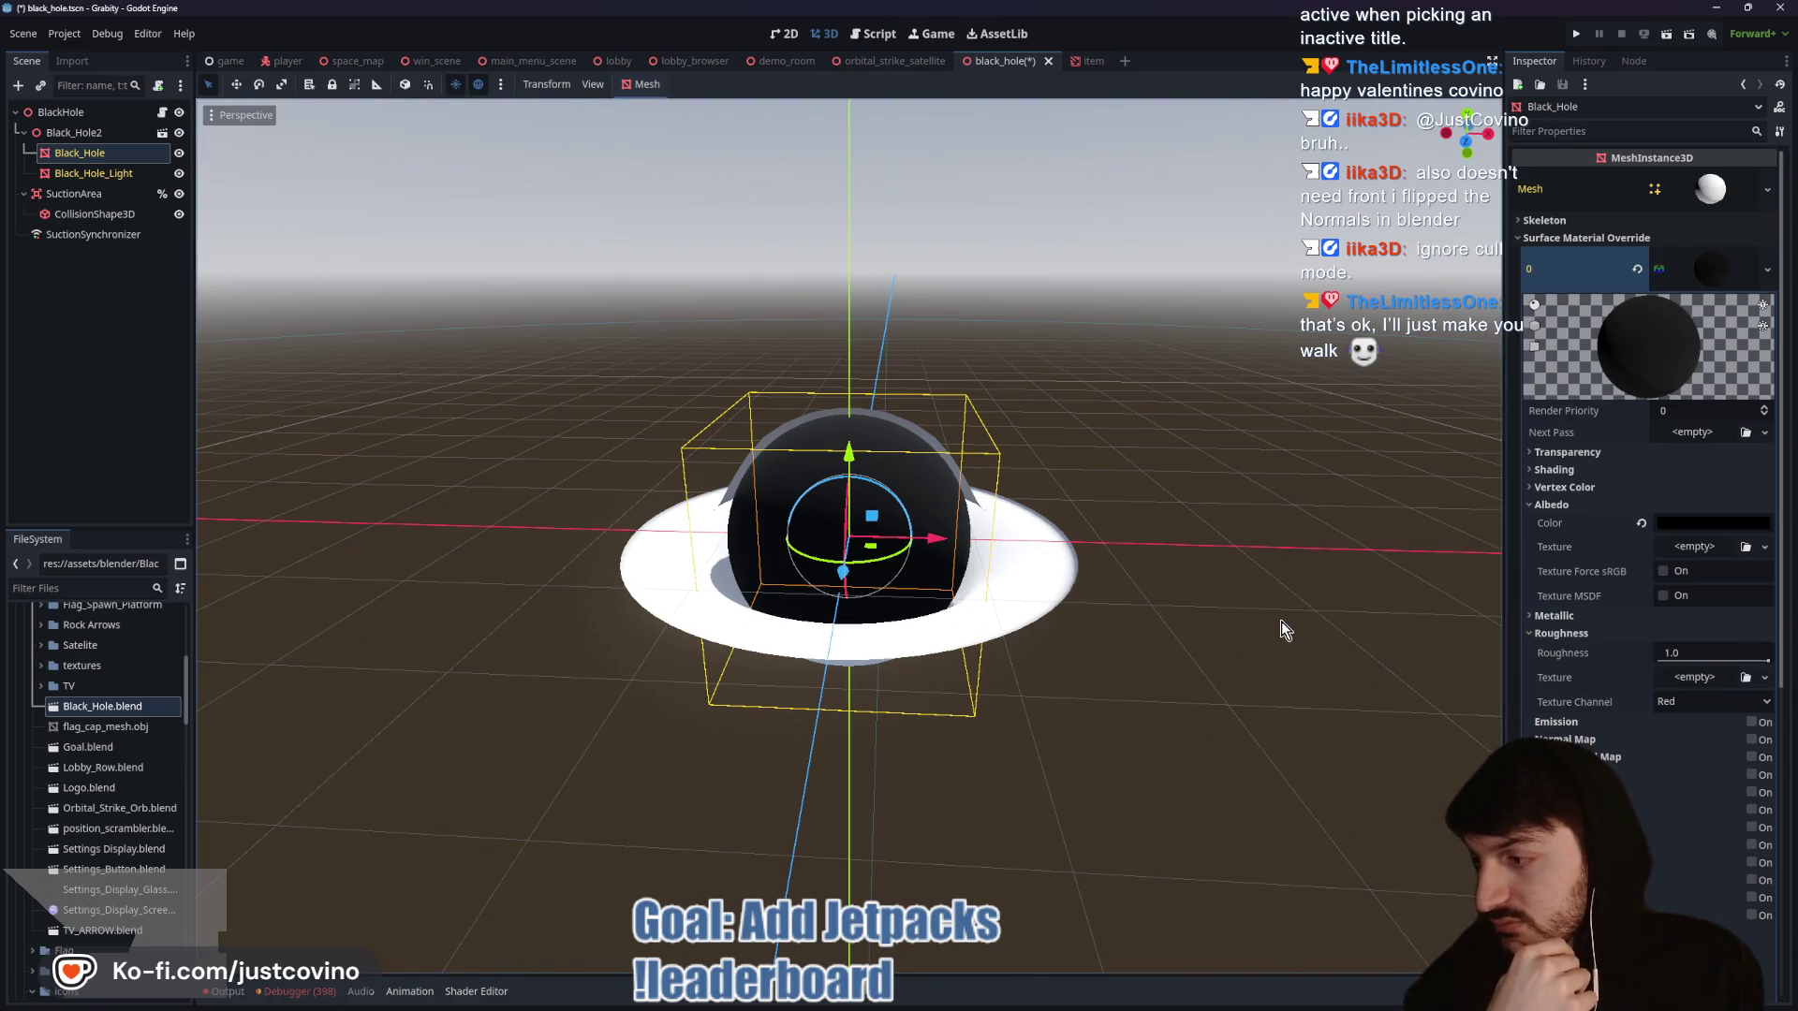
left_click(1582, 618)
left_click_drag(1716, 669, 1463, 677)
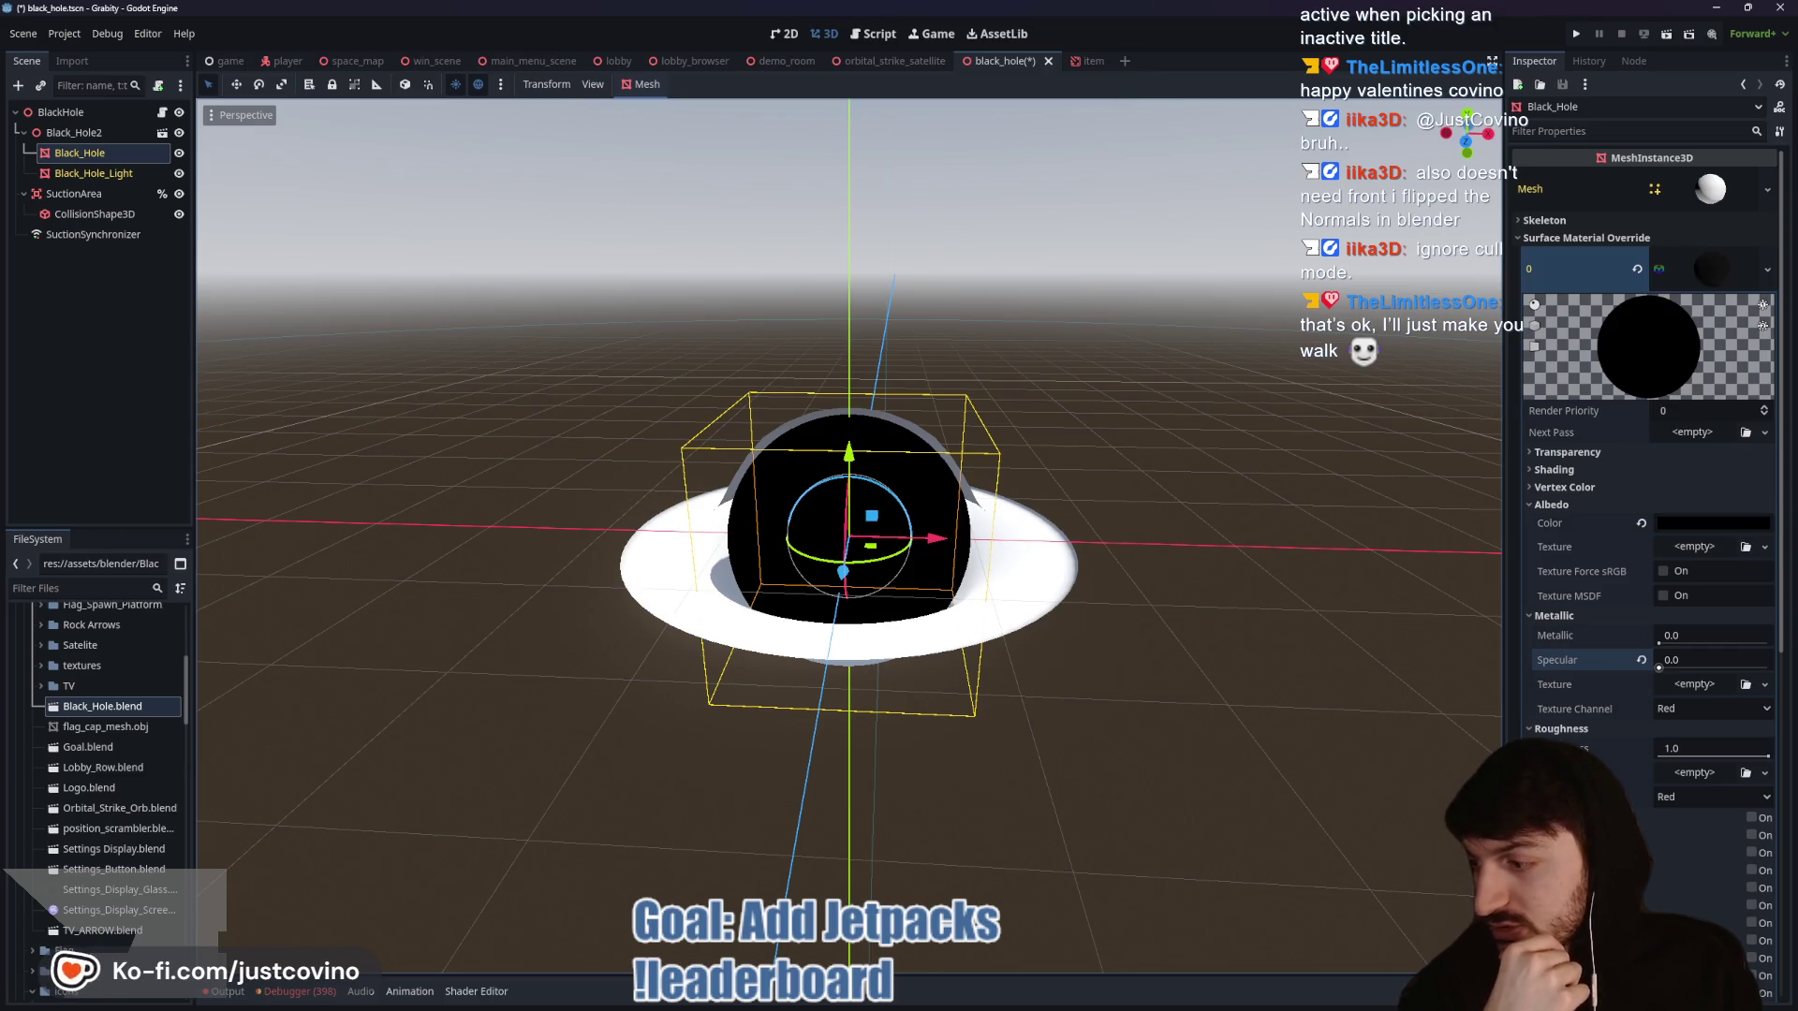
left_click(94, 173)
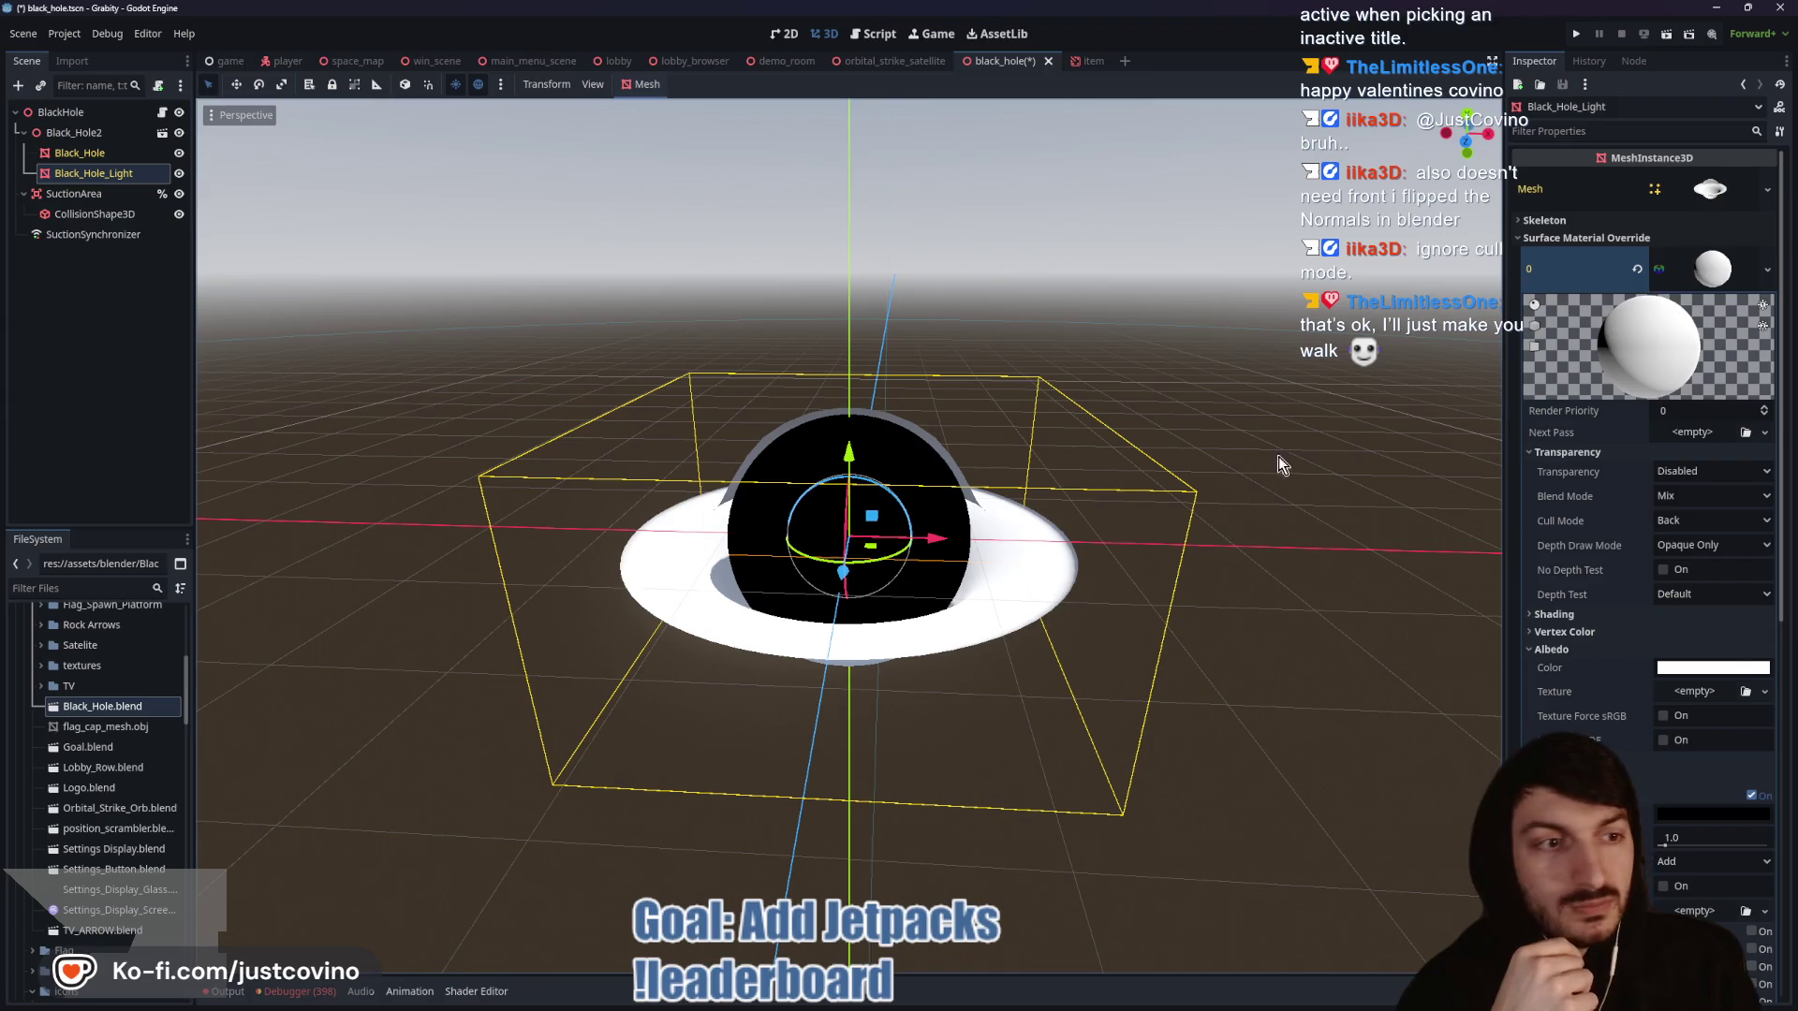
scroll(1662, 704, "down", 2)
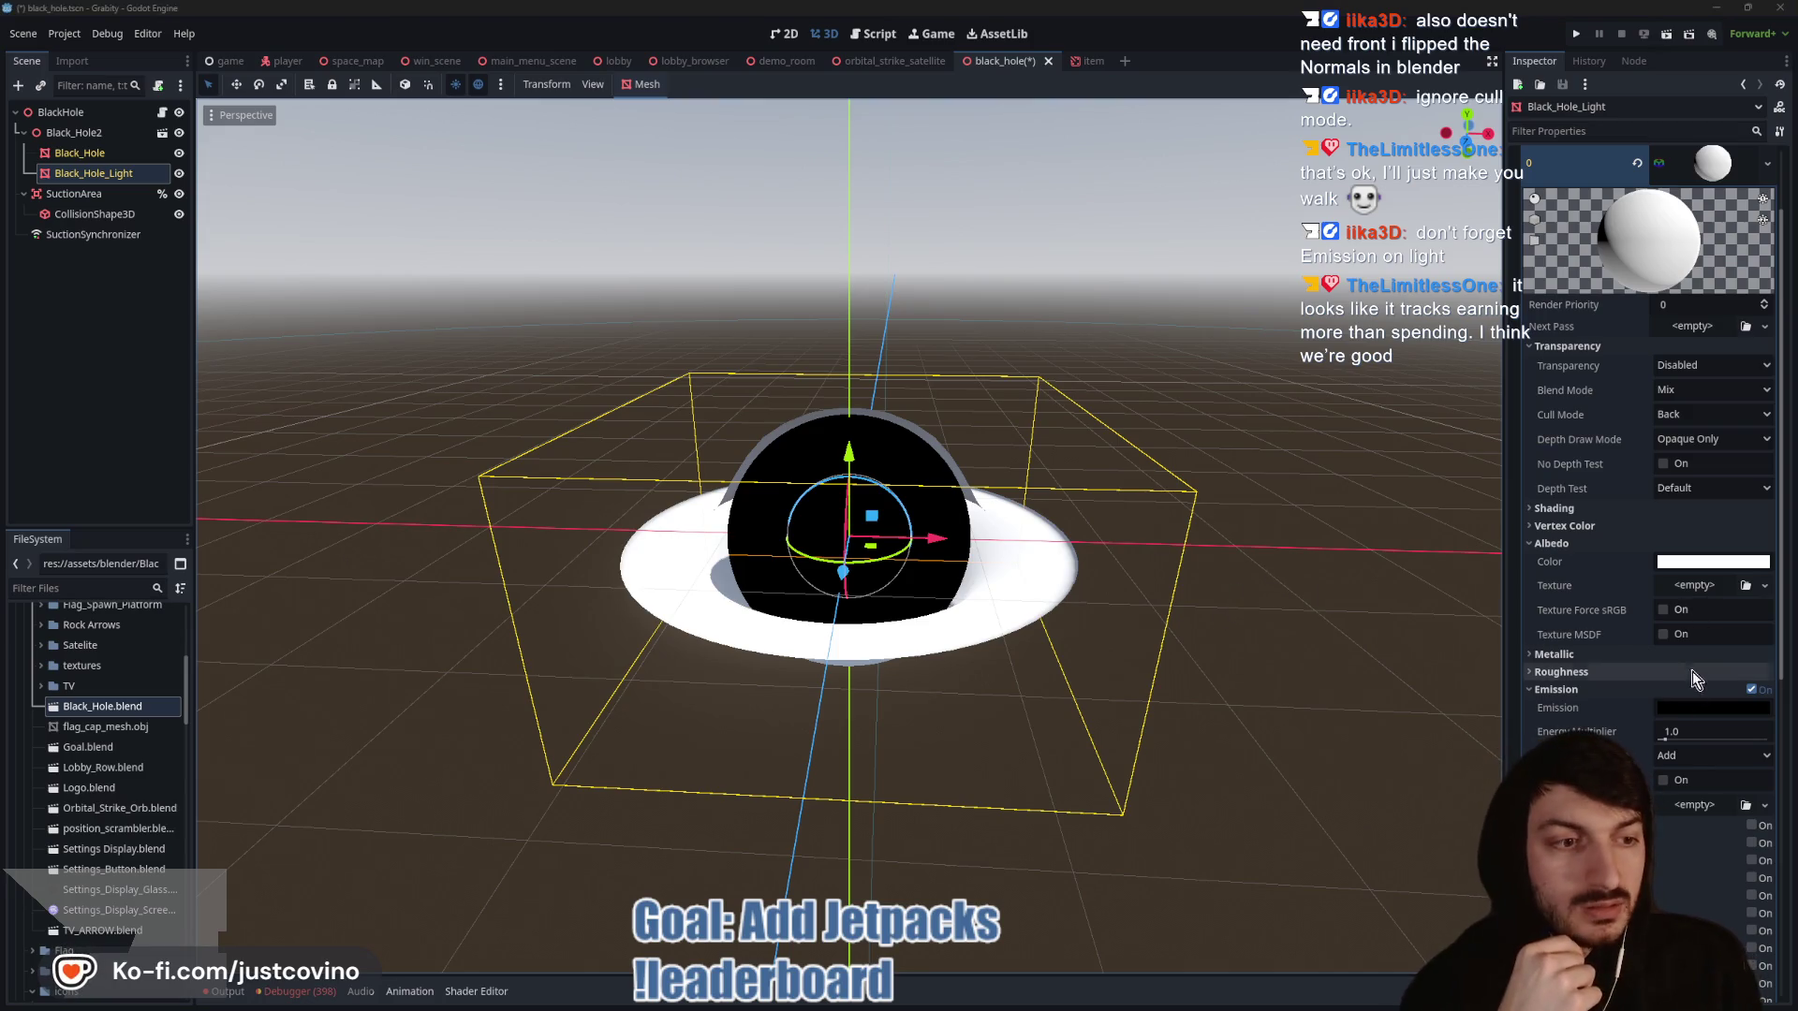
Step: Change the Black_Hole_Light emission colour to a slightly darkened yellow
left_click(1677, 708)
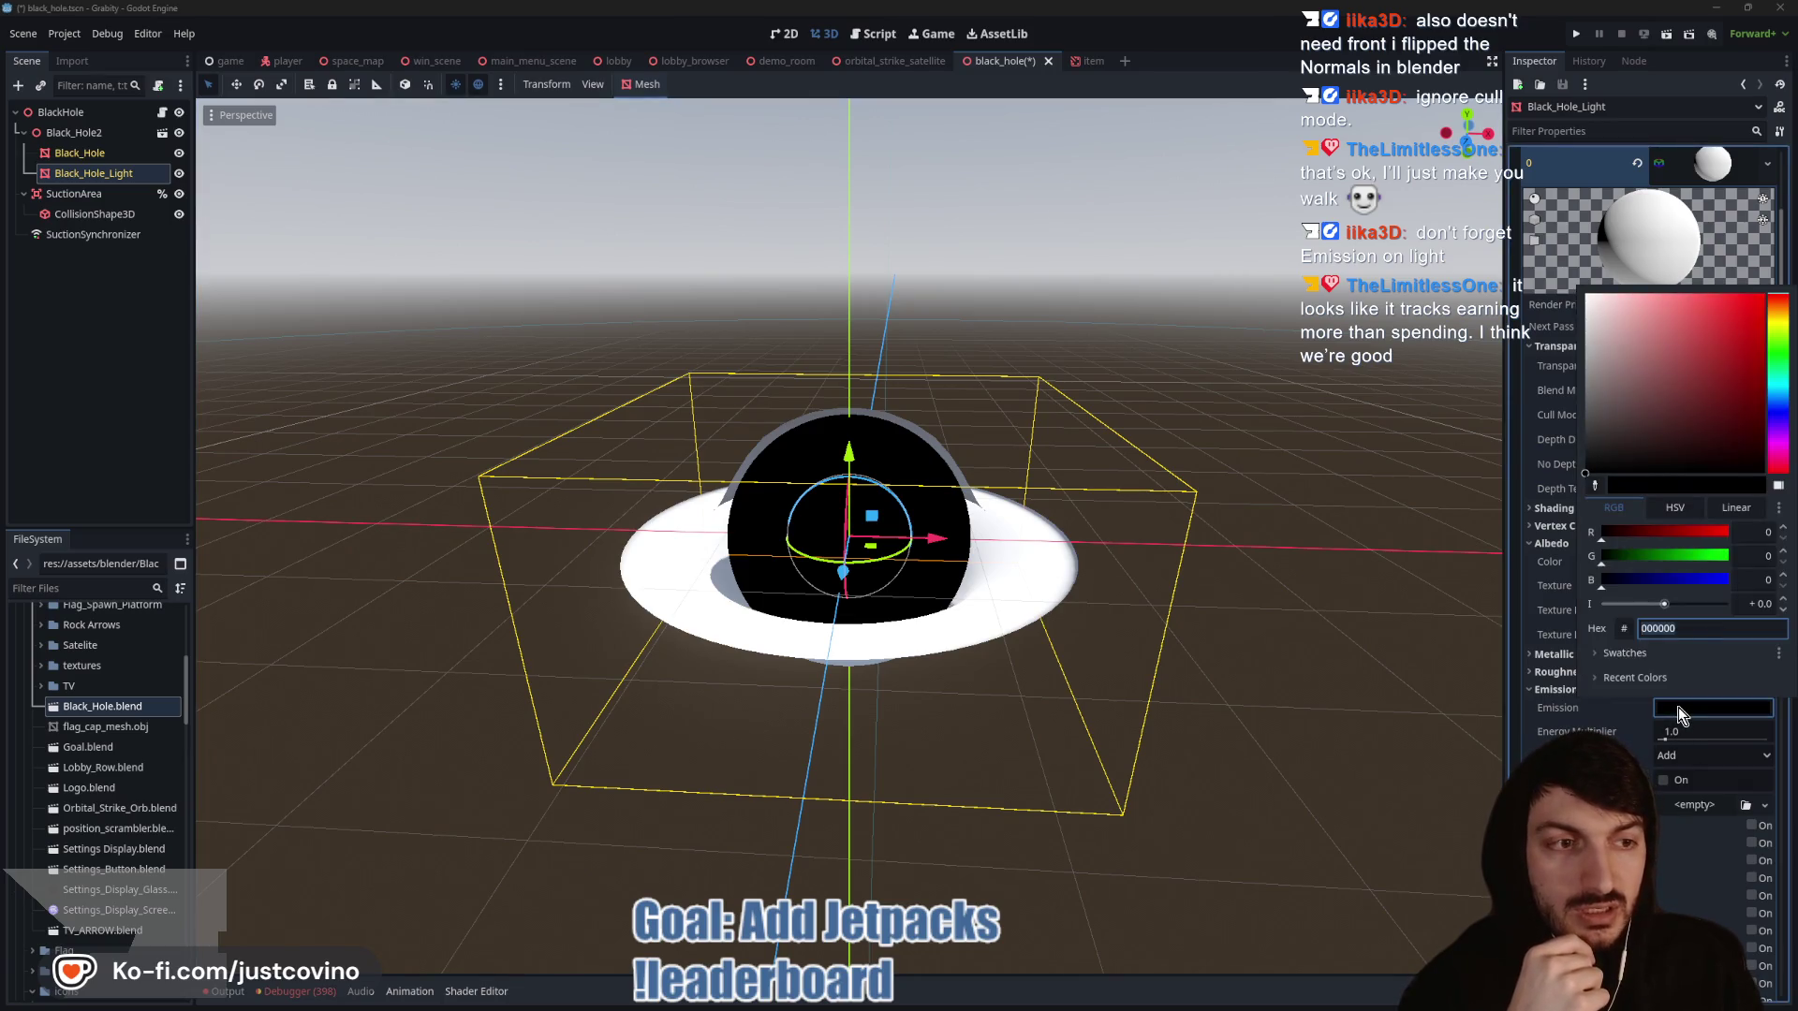
left_click(1677, 711)
left_click(1676, 711)
left_click(1677, 711)
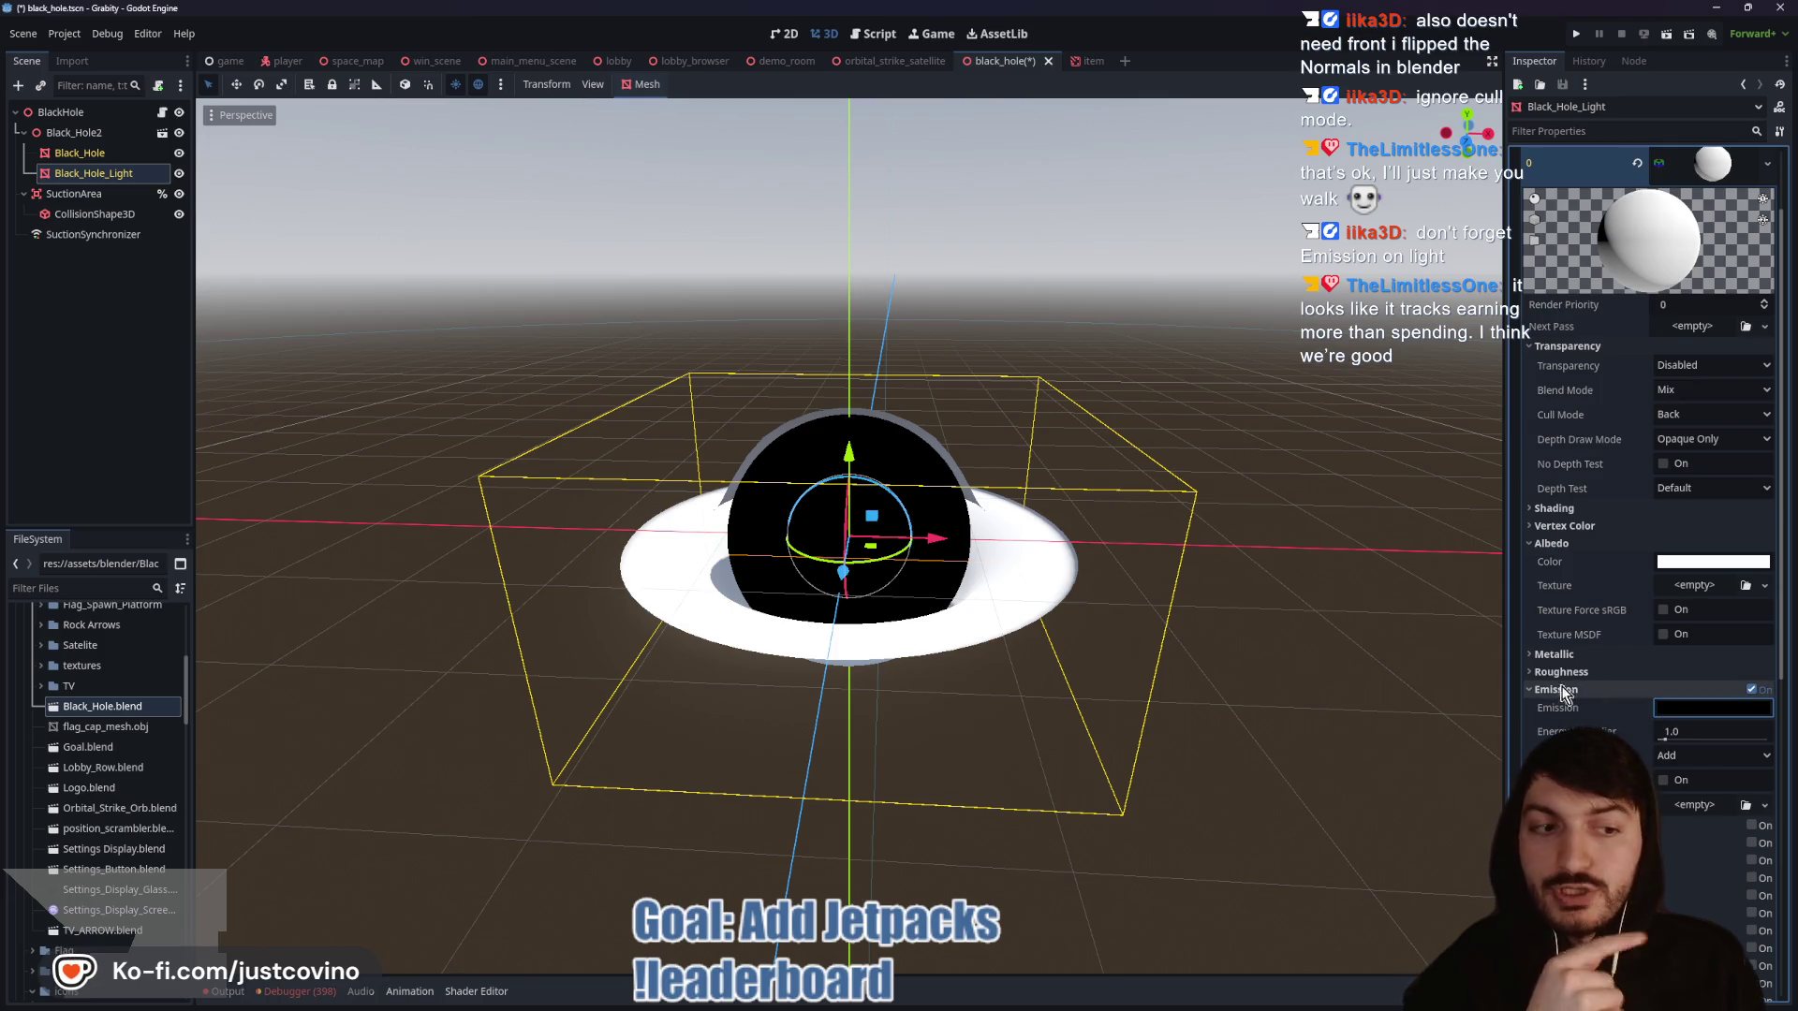
left_click(1687, 708)
left_click(1779, 330)
left_click(1728, 302)
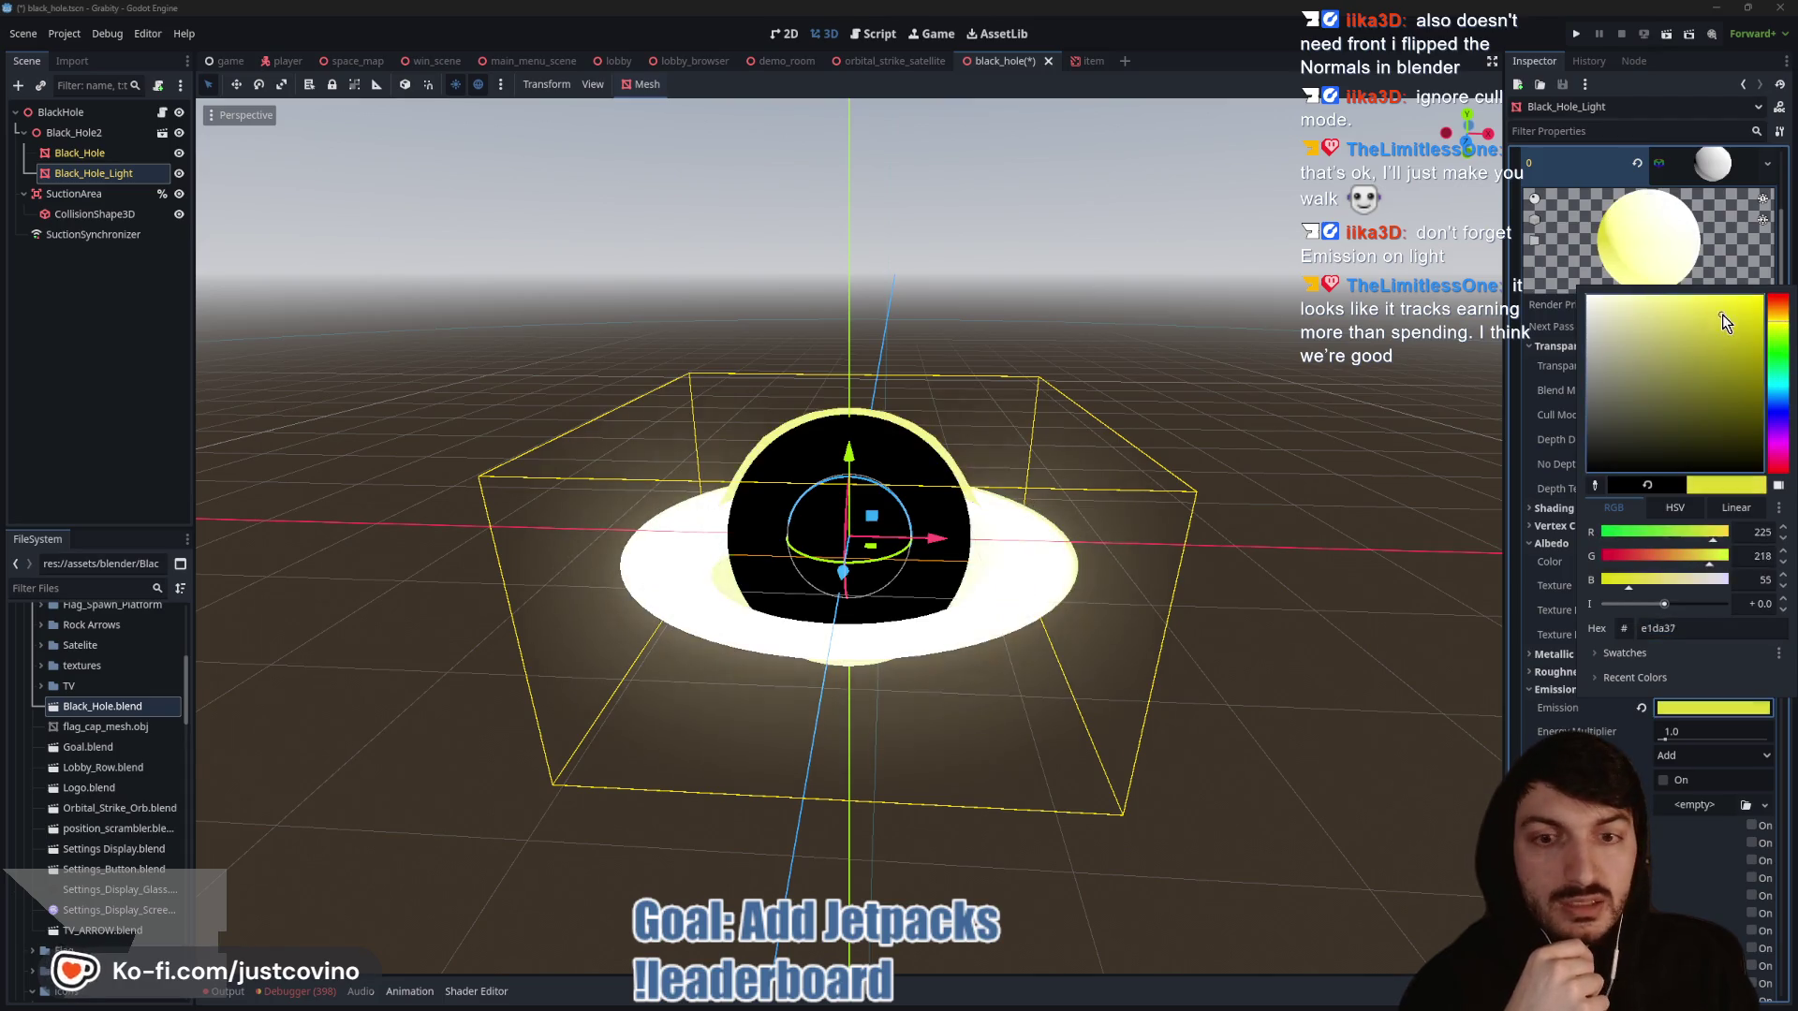
left_click_drag(1779, 302, 1779, 311)
left_click(1327, 556)
Step: Adjust the emission energy multiplier and refine the emission colour to bright yellow f4ea04
scroll(1327, 556, "down", 5)
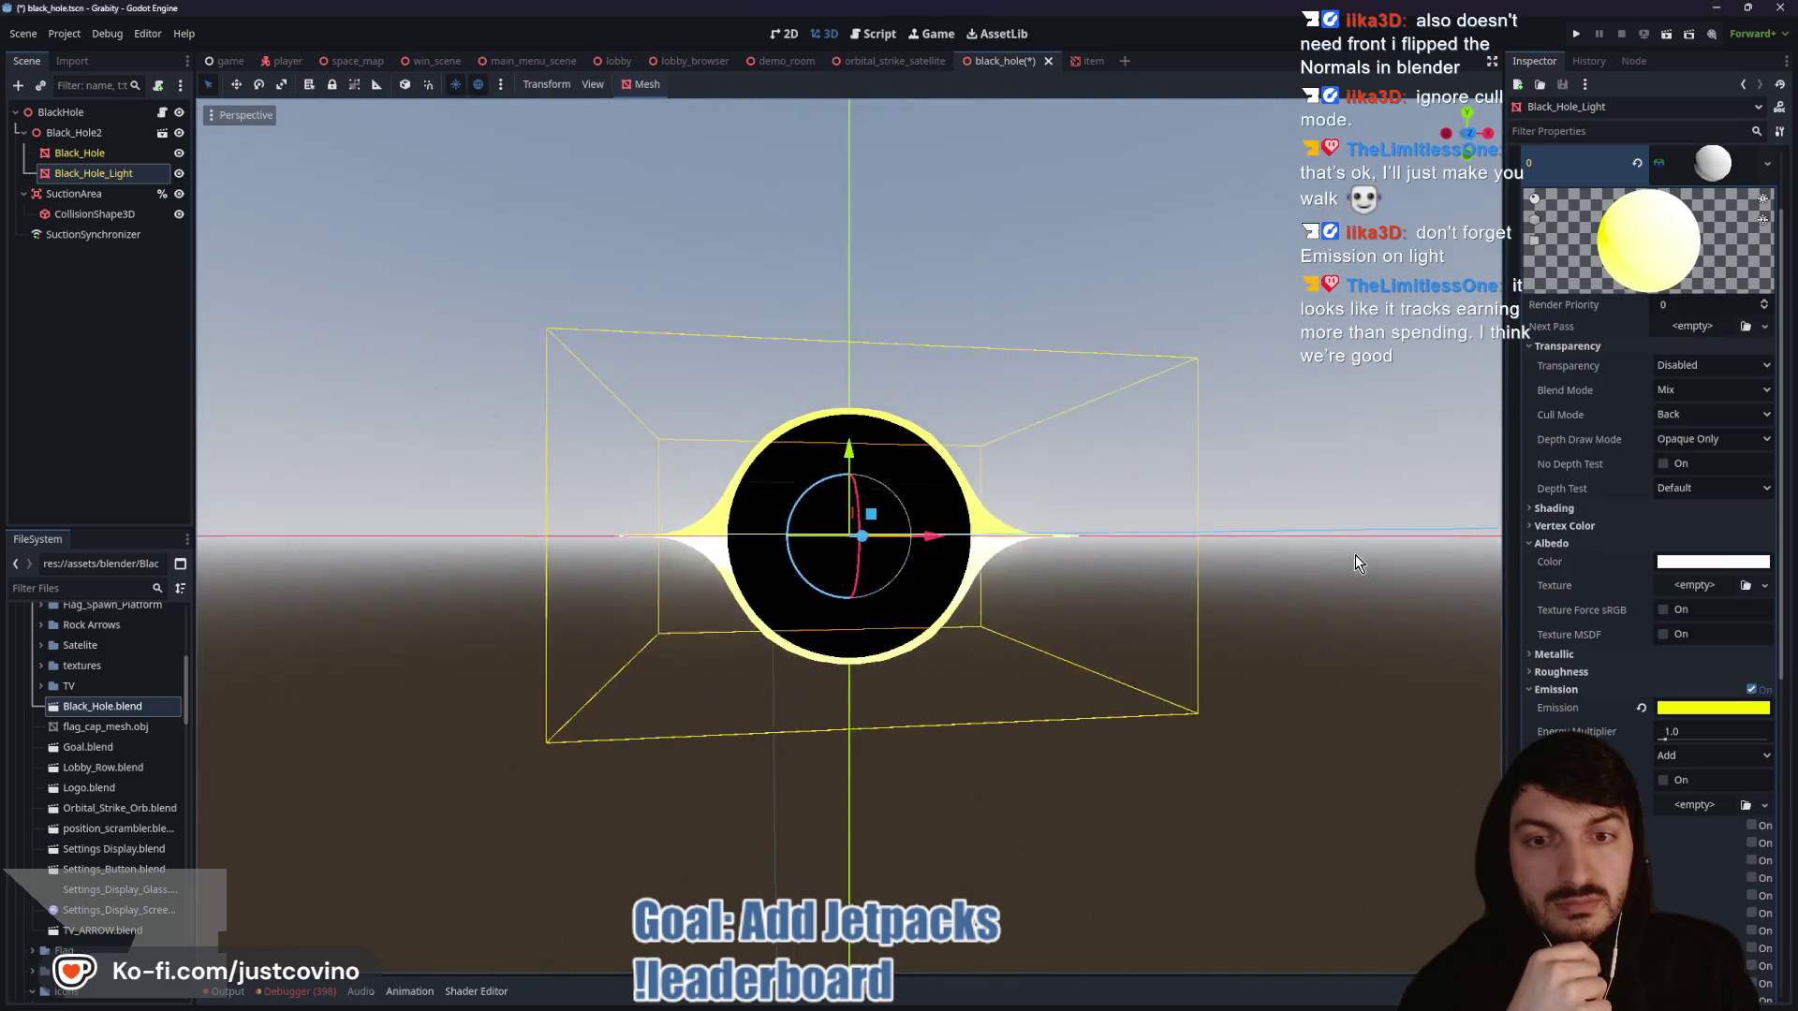
scroll(1192, 632, "up", 5)
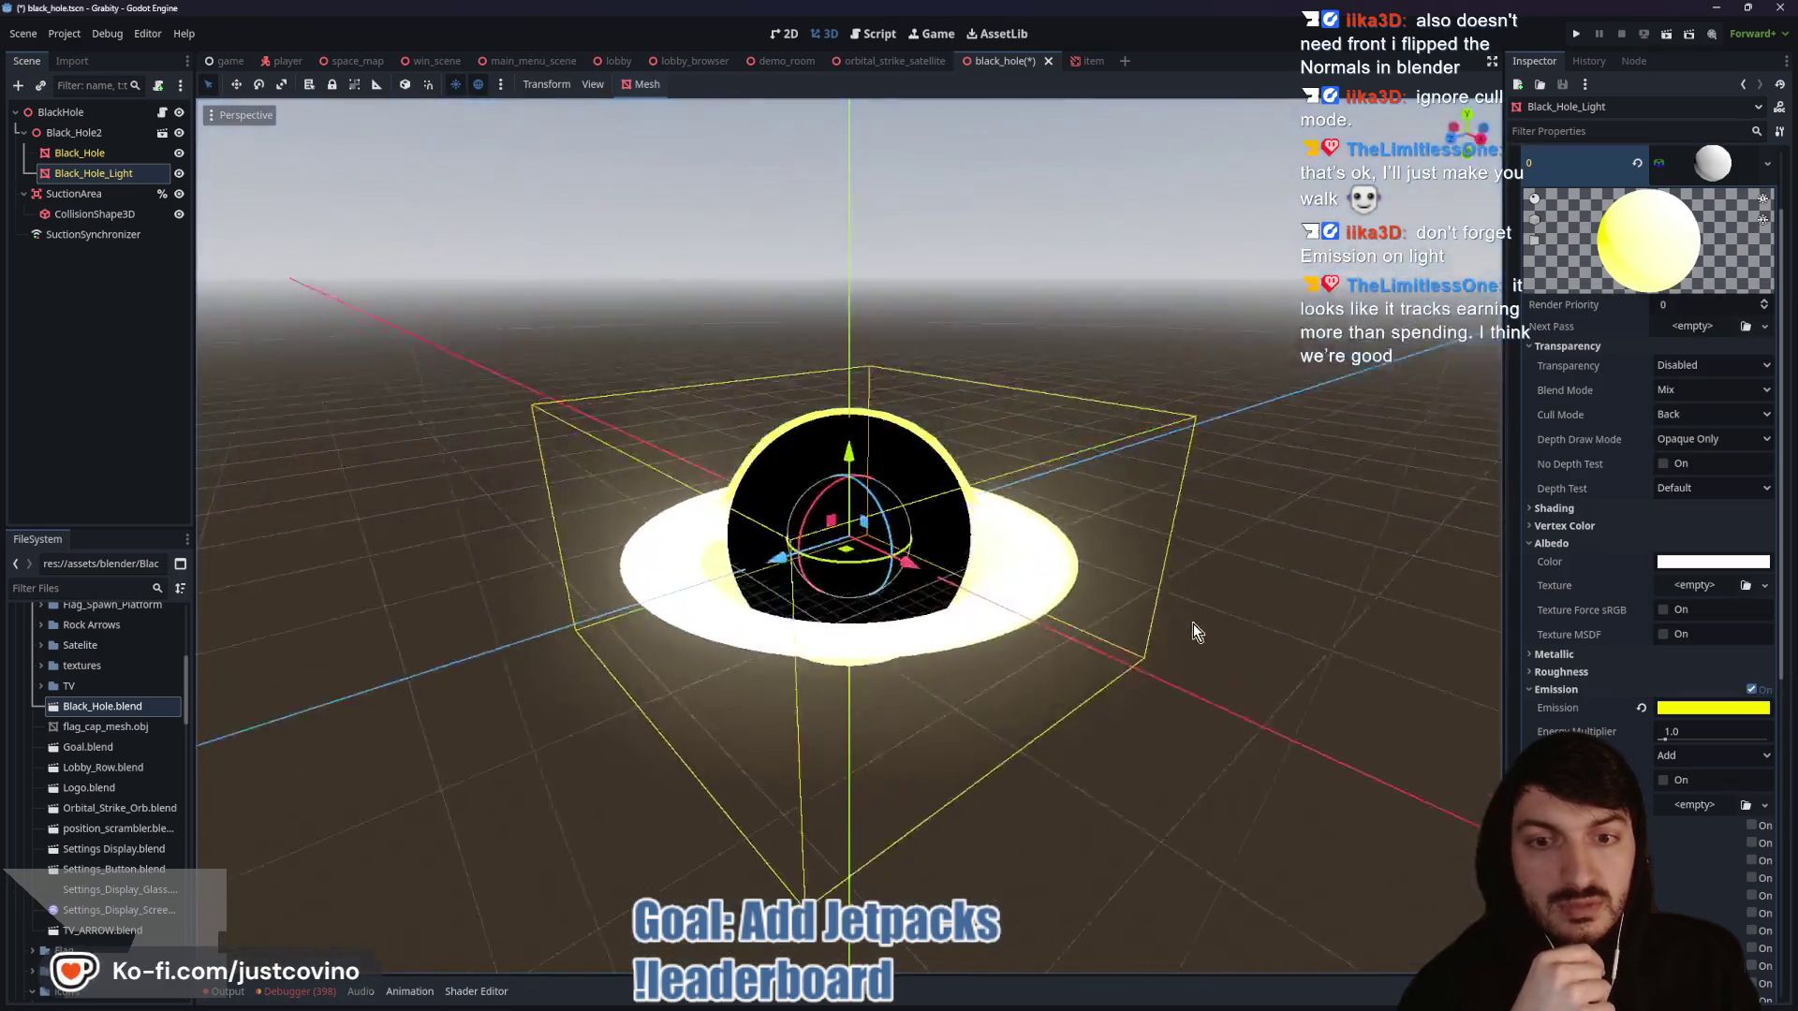
left_click_drag(1193, 623, 1385, 646)
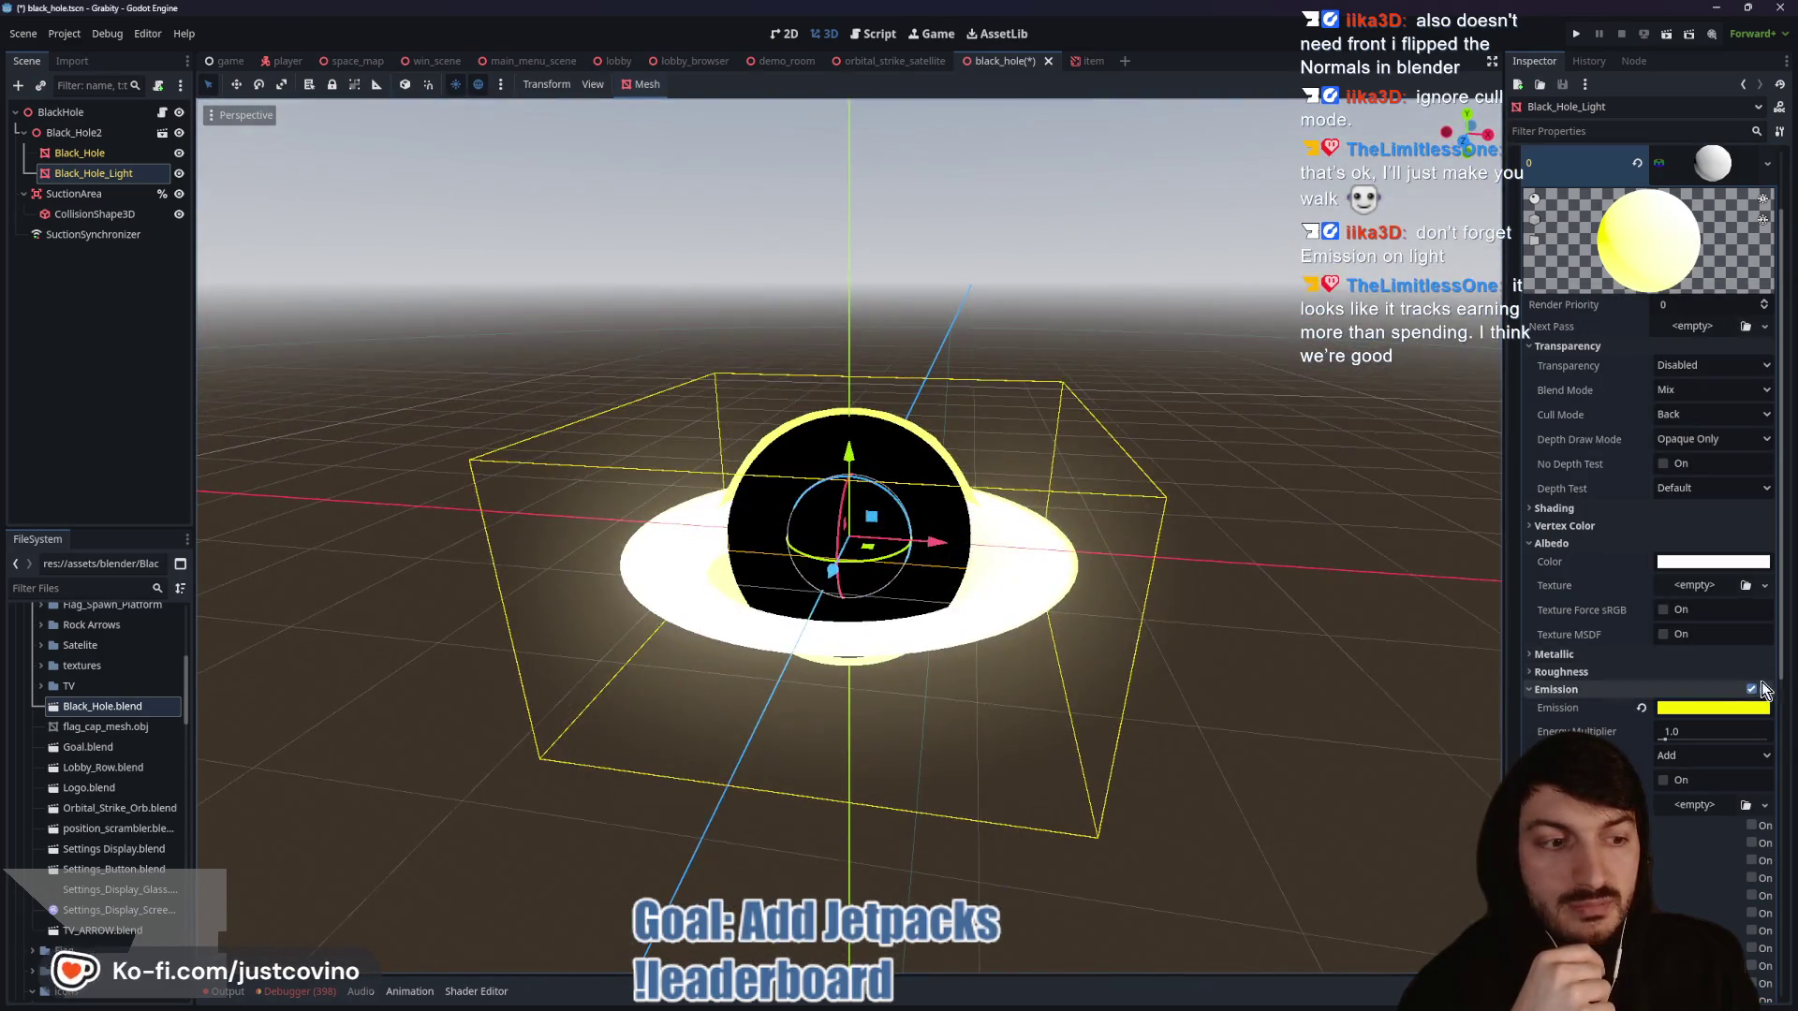
mouse_move(1664, 745)
left_mouse_down()
mouse_move(1748, 754)
mouse_move(1668, 756)
left_mouse_up()
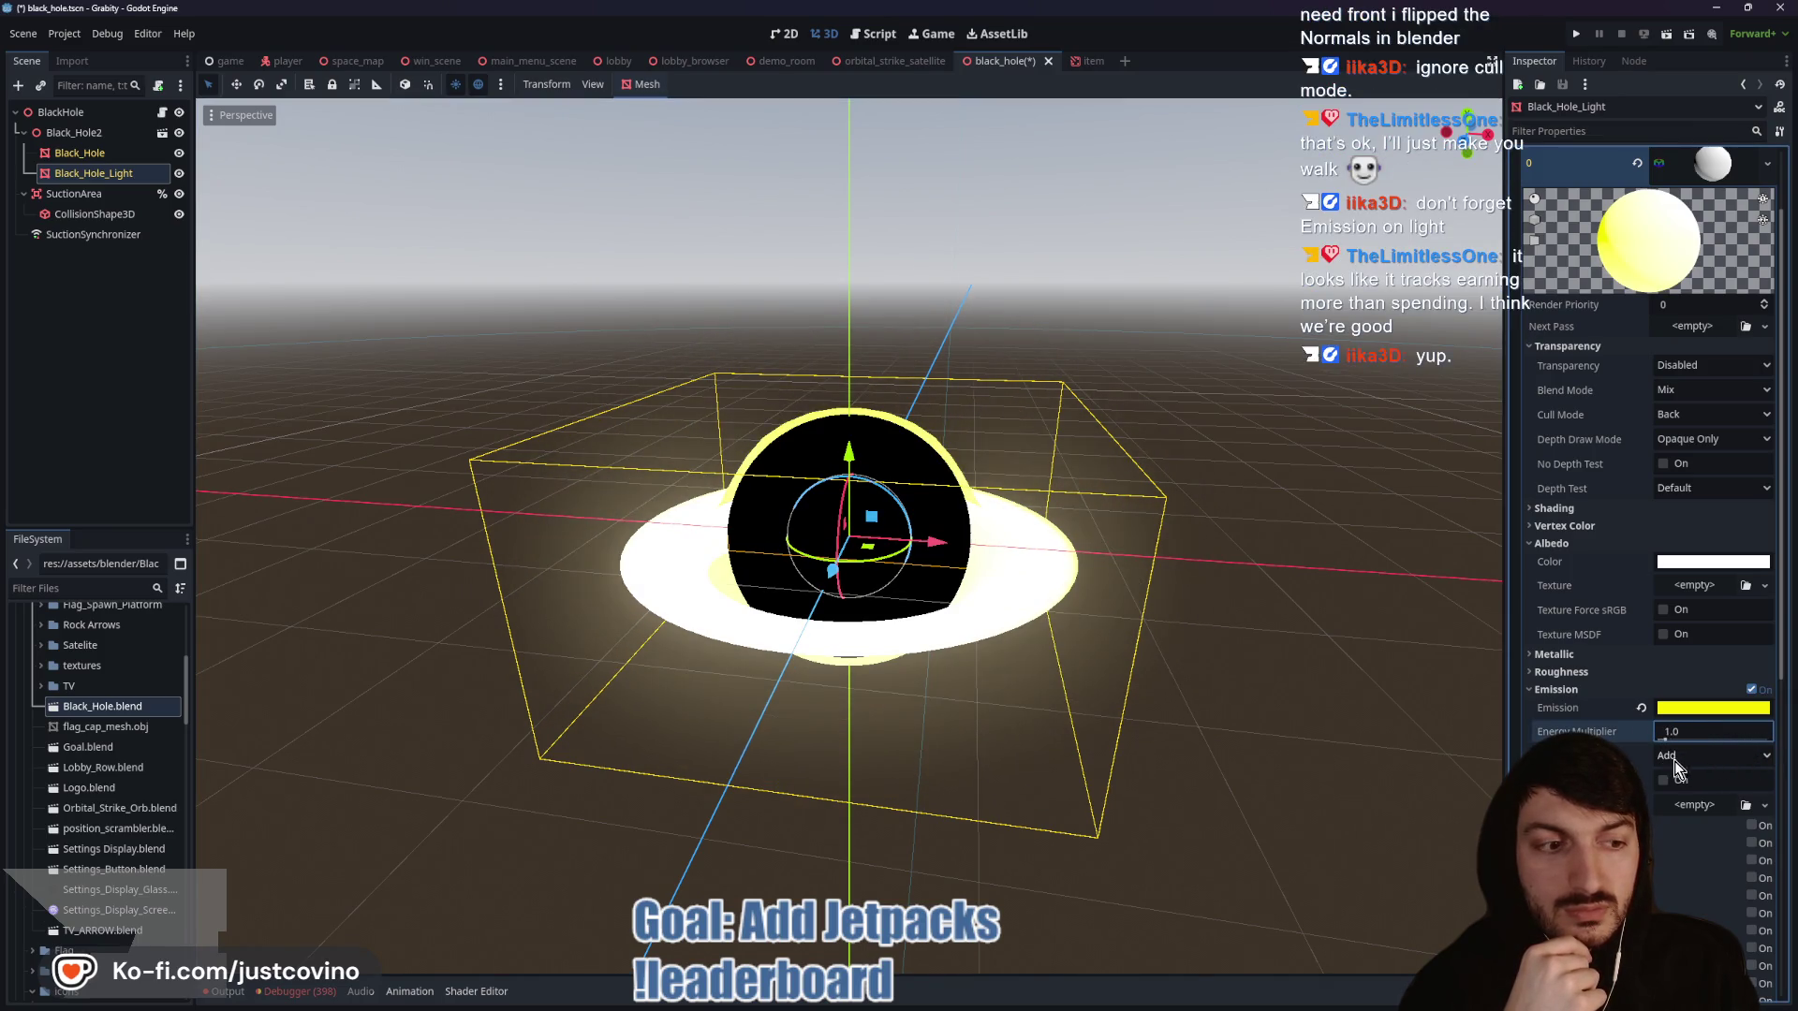
left_click(1696, 708)
mouse_move(1760, 309)
left_mouse_down()
mouse_move(1665, 405)
mouse_move(1639, 311)
mouse_move(1728, 293)
left_mouse_up()
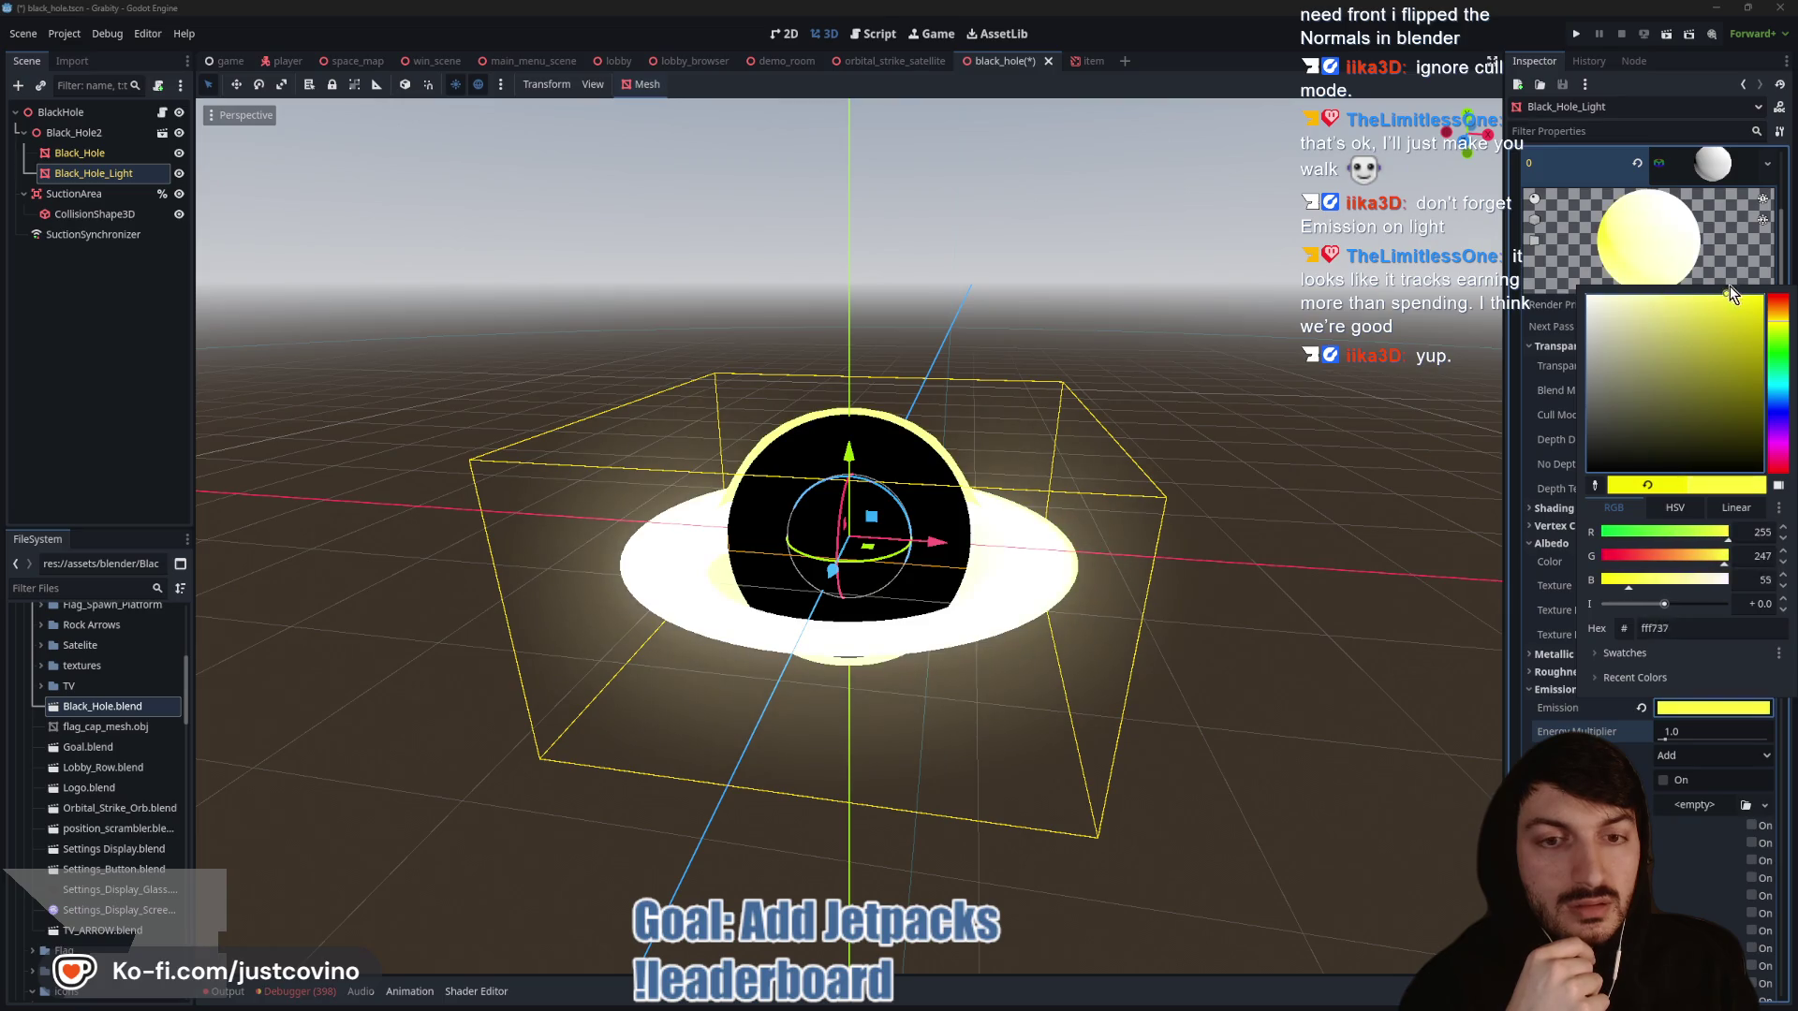
mouse_move(1378, 531)
left_mouse_down()
mouse_move(1266, 650)
mouse_move(1391, 599)
mouse_move(1202, 678)
mouse_move(1023, 661)
mouse_move(1255, 630)
mouse_move(1210, 637)
mouse_move(1396, 521)
left_mouse_up()
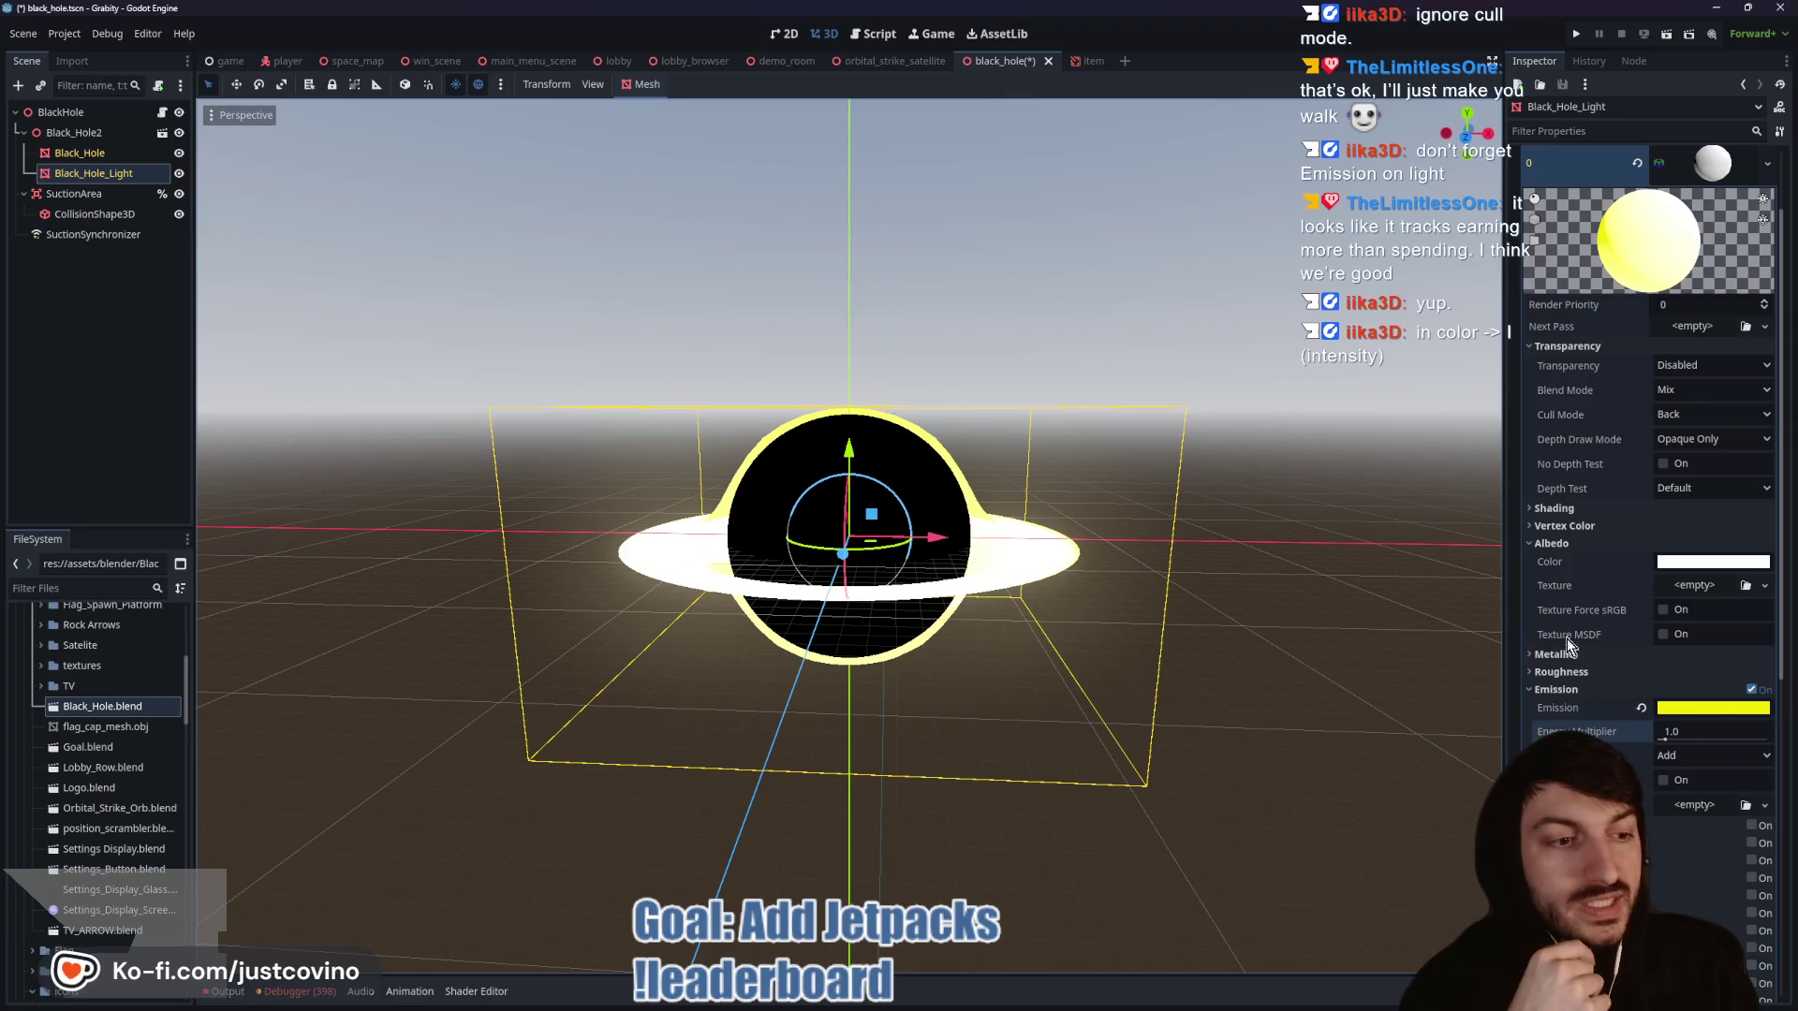
Step: Raise the emission colour intensity so the ring glows brighter
left_click(1712, 707)
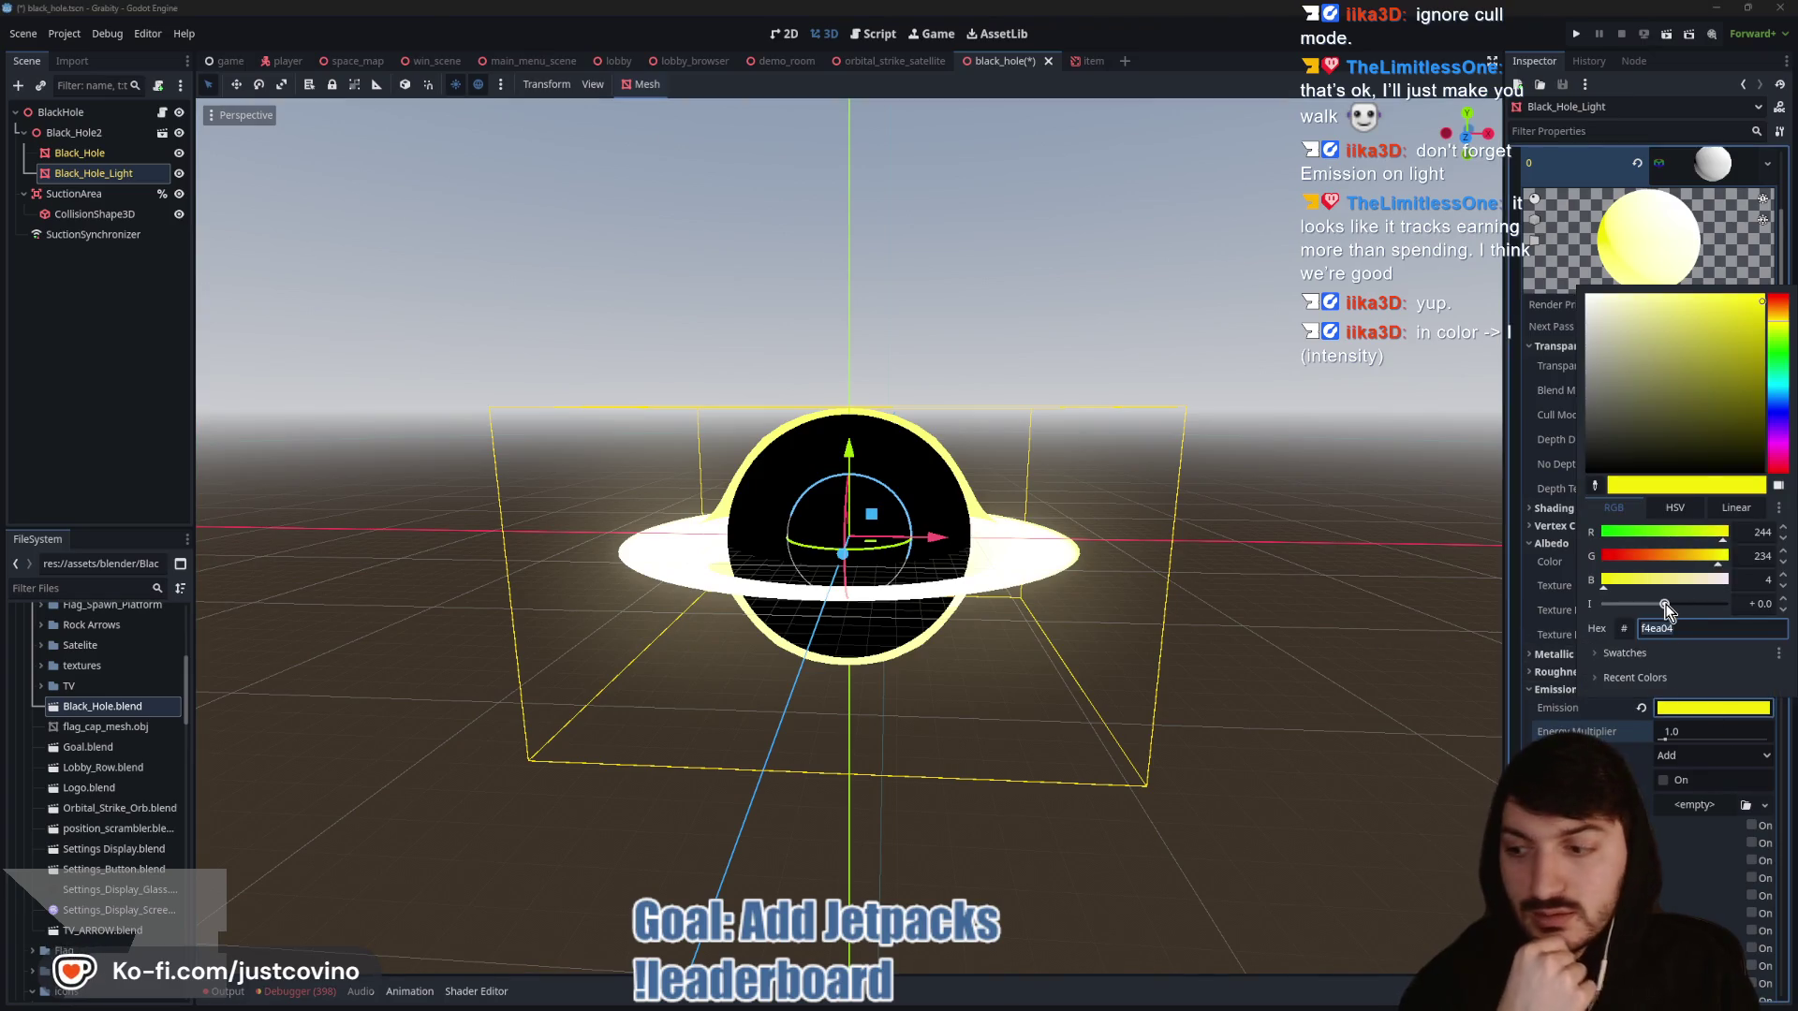
mouse_move(1665, 609)
left_mouse_down()
mouse_move(1650, 609)
mouse_move(1735, 606)
mouse_move(1674, 603)
left_mouse_up()
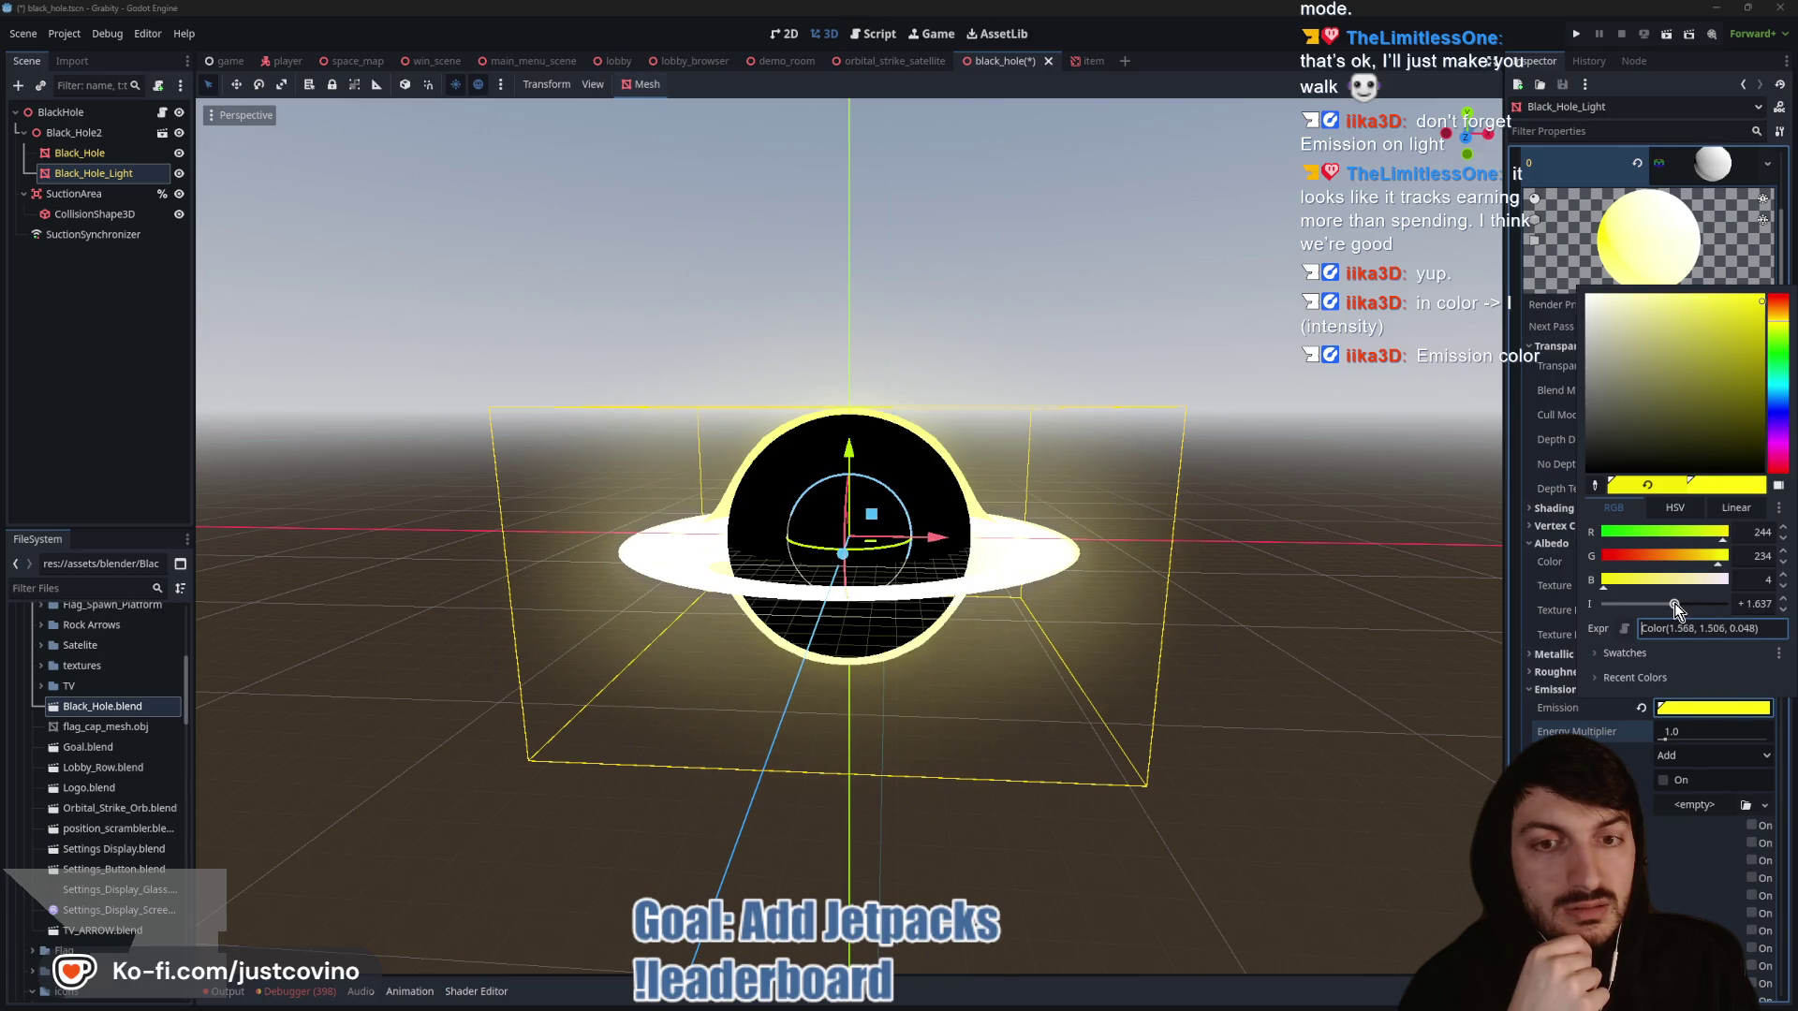
mouse_move(1199, 667)
left_mouse_down()
mouse_move(1093, 707)
mouse_move(1297, 694)
left_mouse_up()
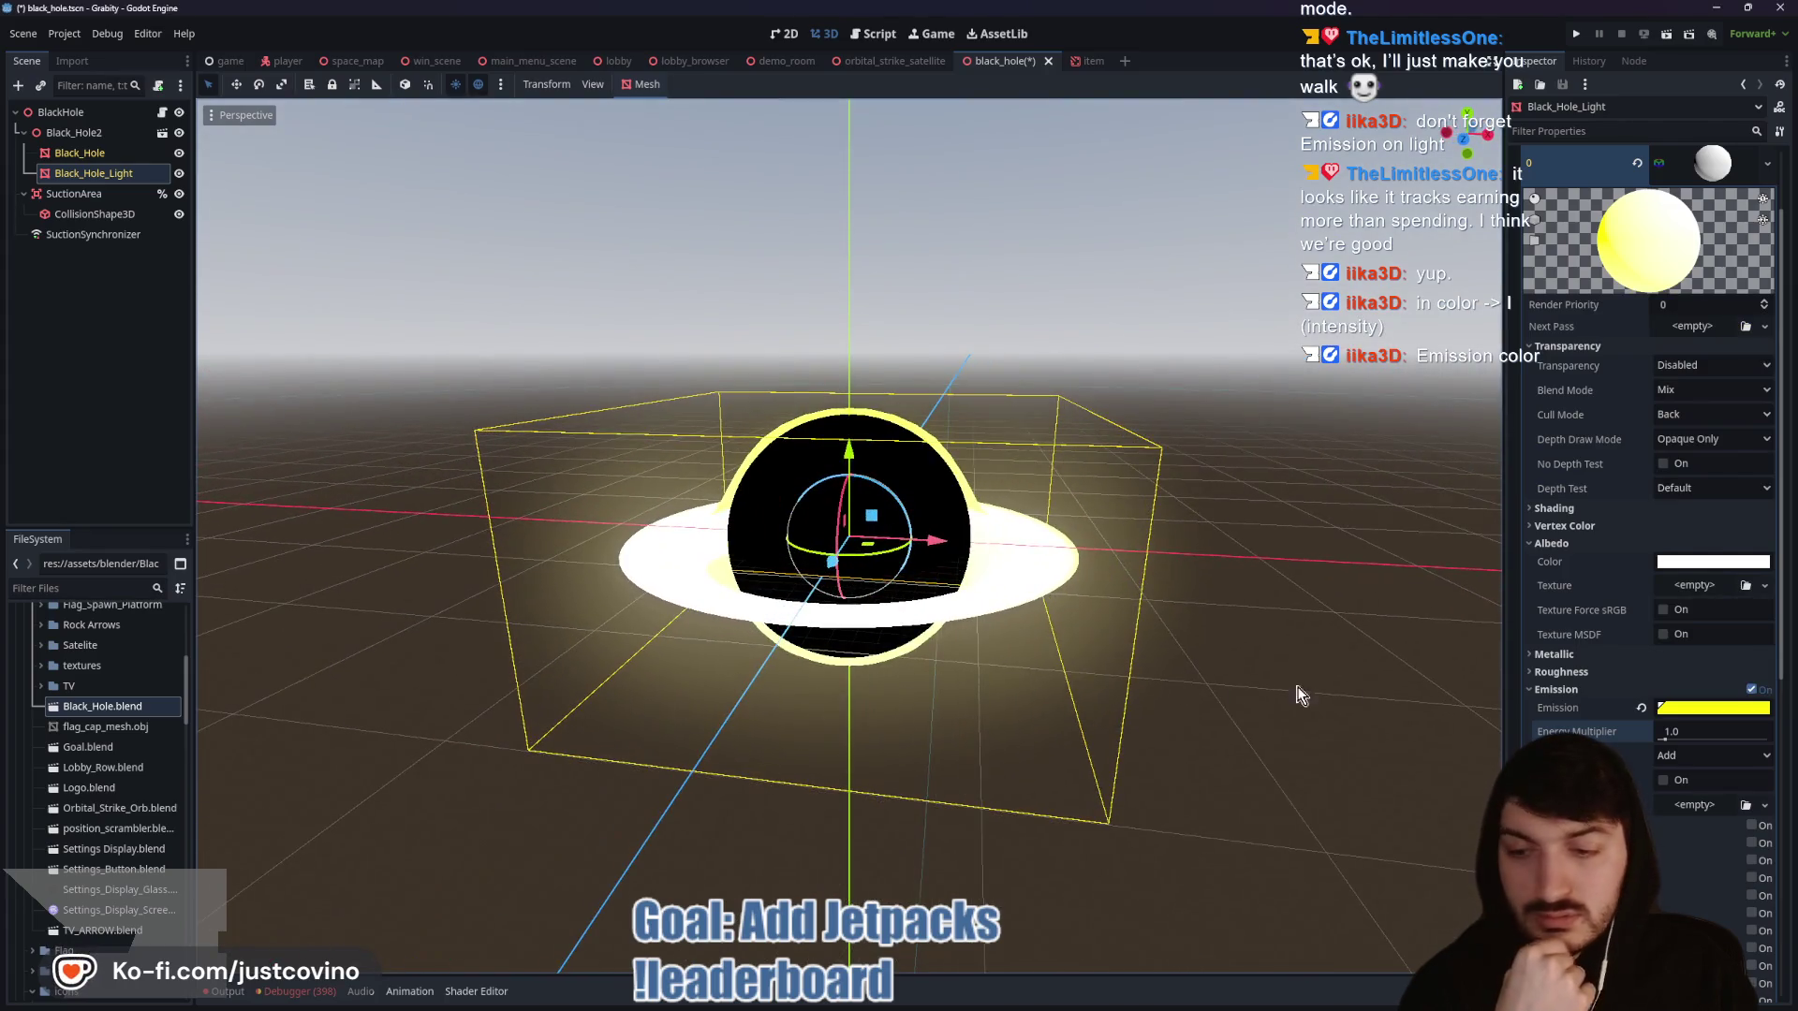
left_click(1697, 711)
left_click(1486, 783)
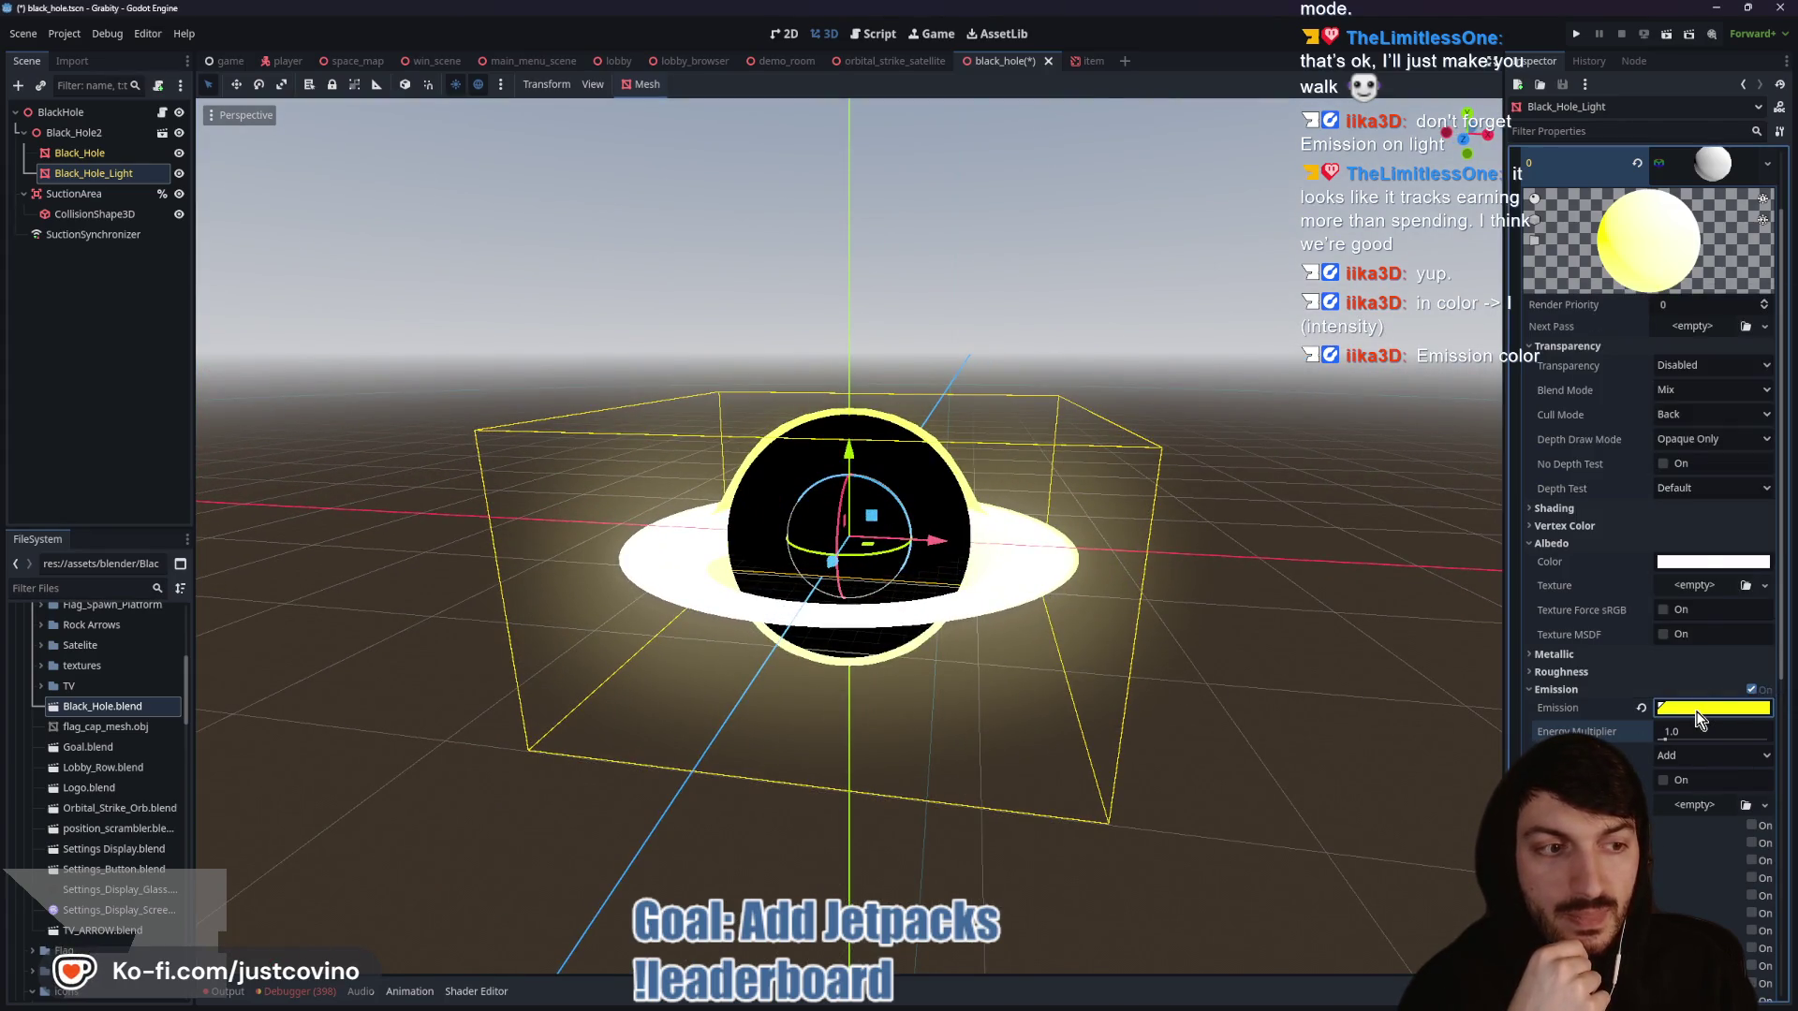
Step: Tint the ring's Albedo Color pale yellow and view it from the front
left_click(1685, 567)
mouse_move(1667, 656)
left_mouse_down()
mouse_move(1732, 610)
mouse_move(1590, 760)
mouse_move(1558, 616)
mouse_move(1522, 664)
left_mouse_up()
left_click_drag(1780, 627, 1782, 618)
mouse_move(1614, 620)
left_mouse_down()
mouse_move(1693, 595)
mouse_move(1605, 631)
mouse_move(1636, 641)
left_mouse_up()
left_click(1696, 572)
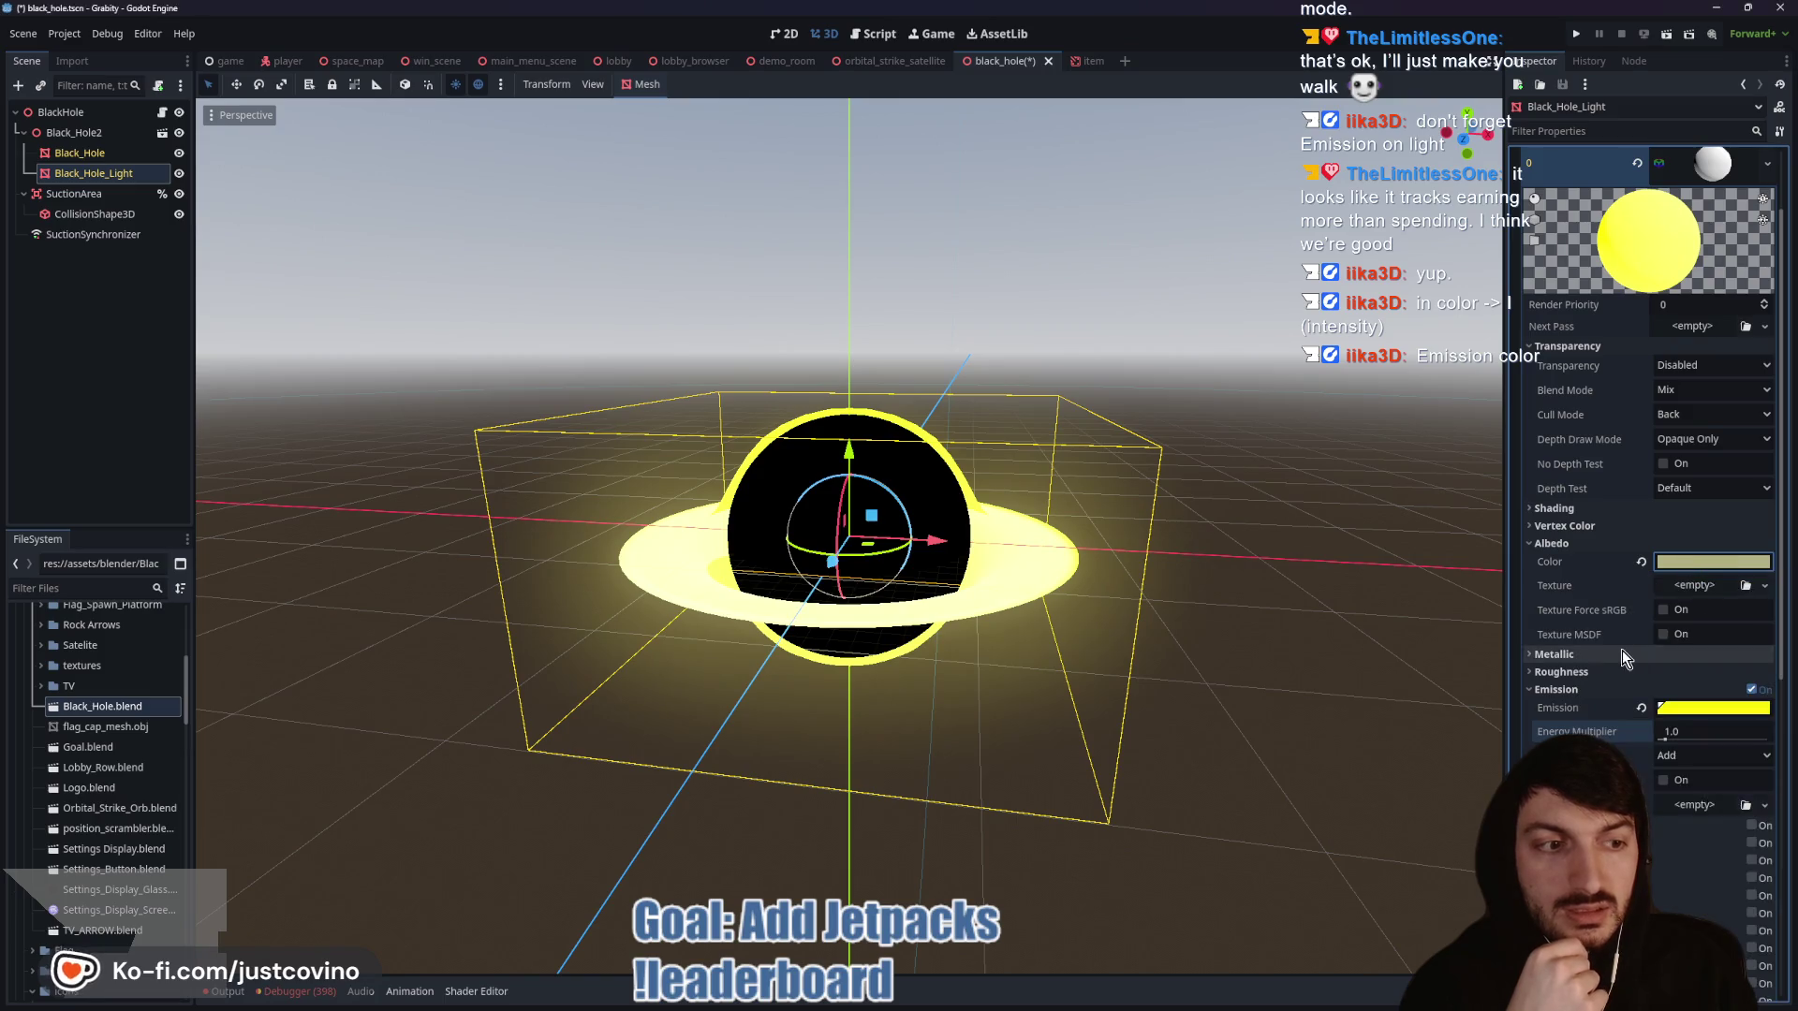
key("KP_1")
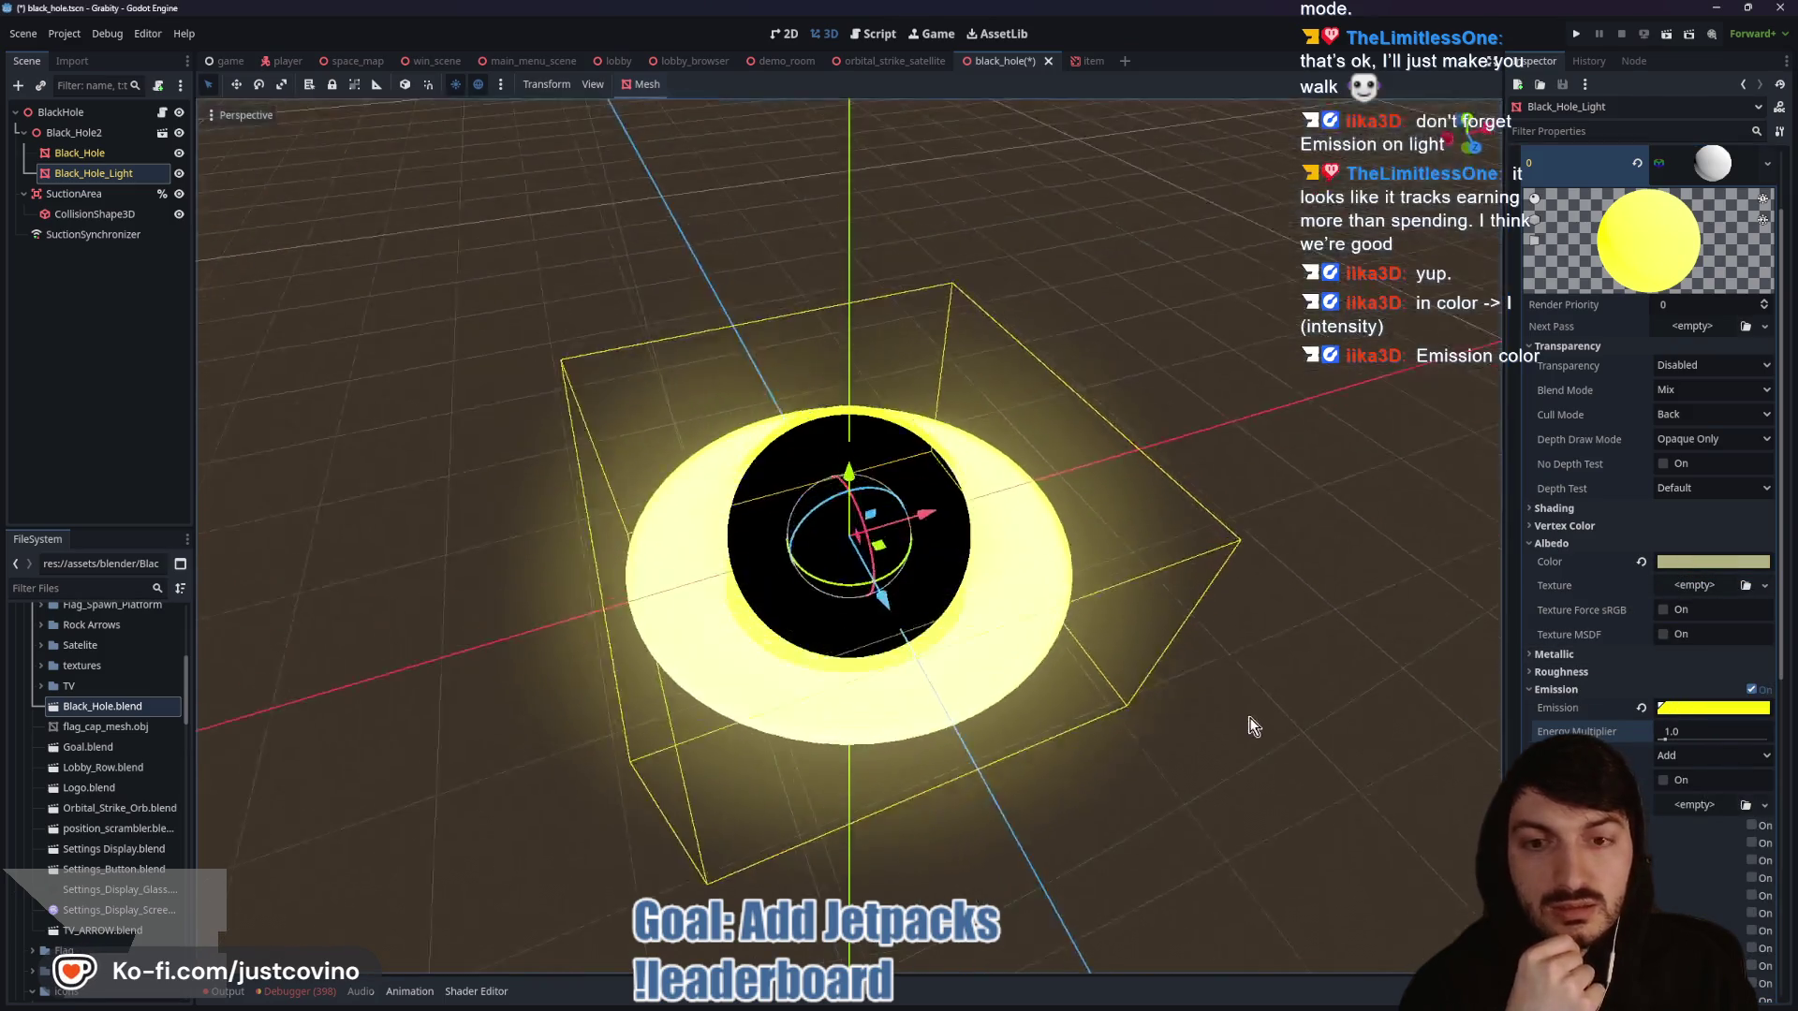
mouse_move(1189, 619)
left_mouse_down()
mouse_move(1159, 642)
mouse_move(1195, 644)
left_mouse_up()
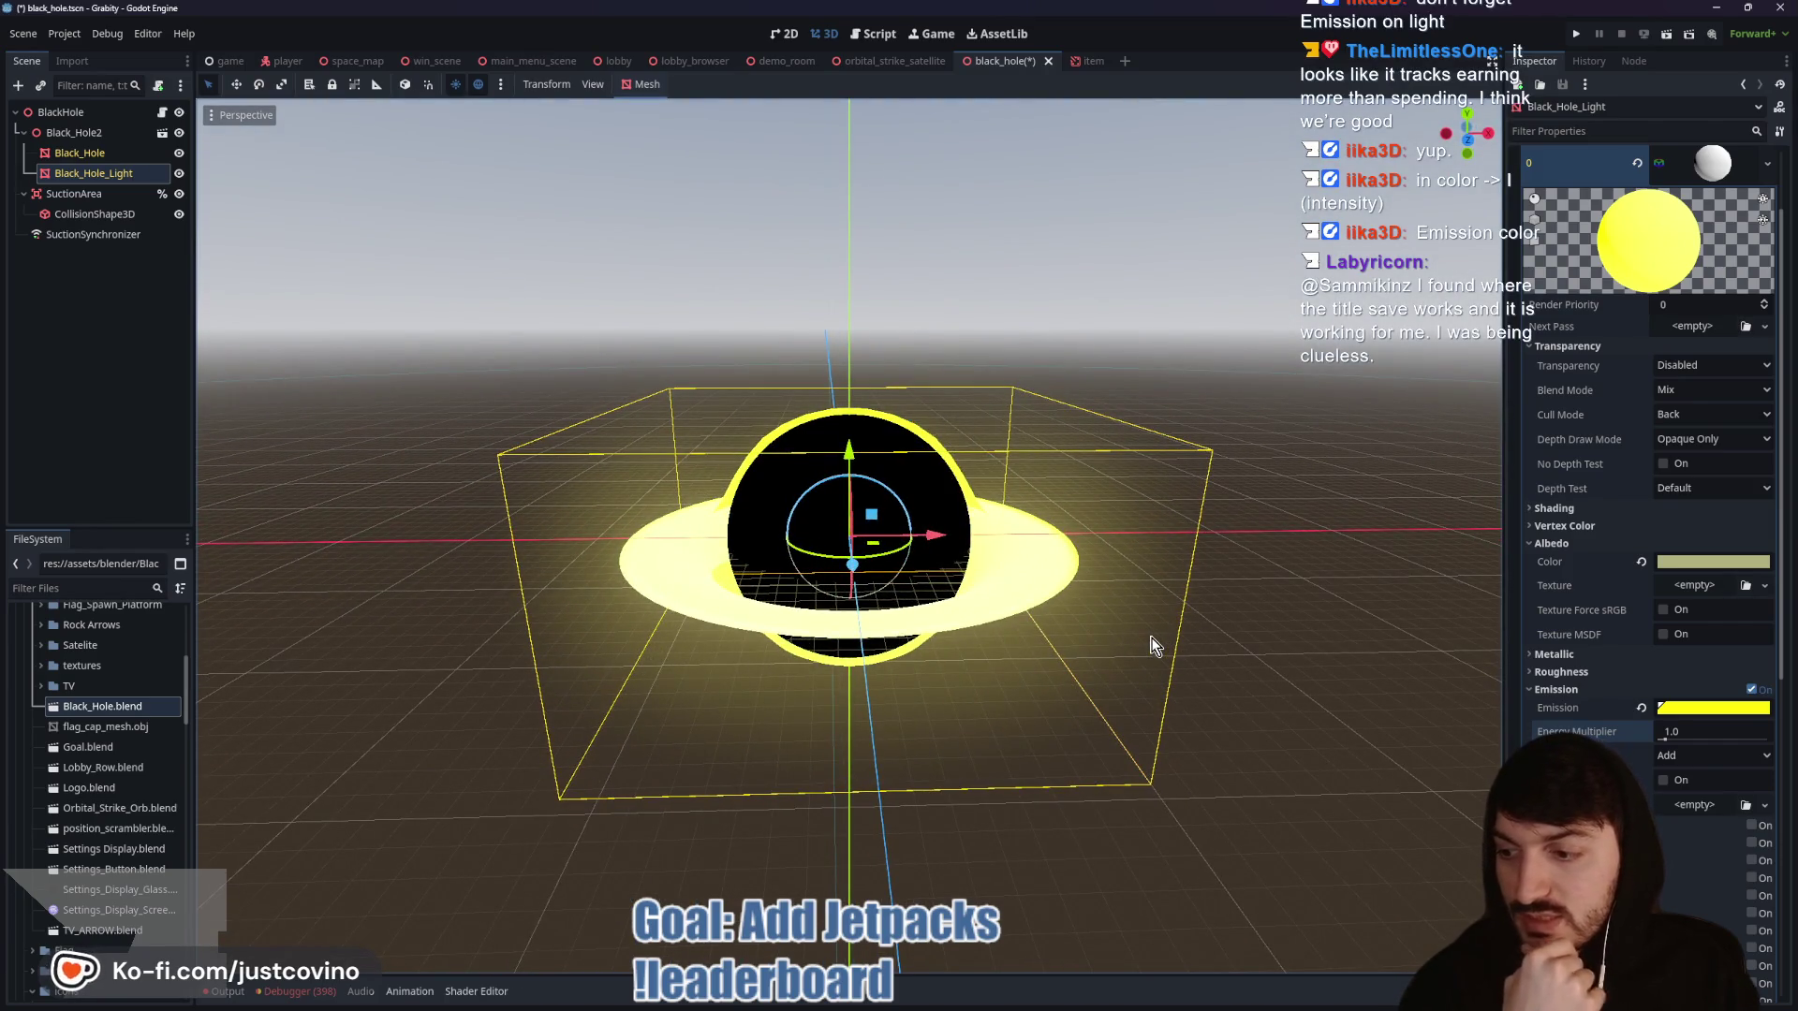
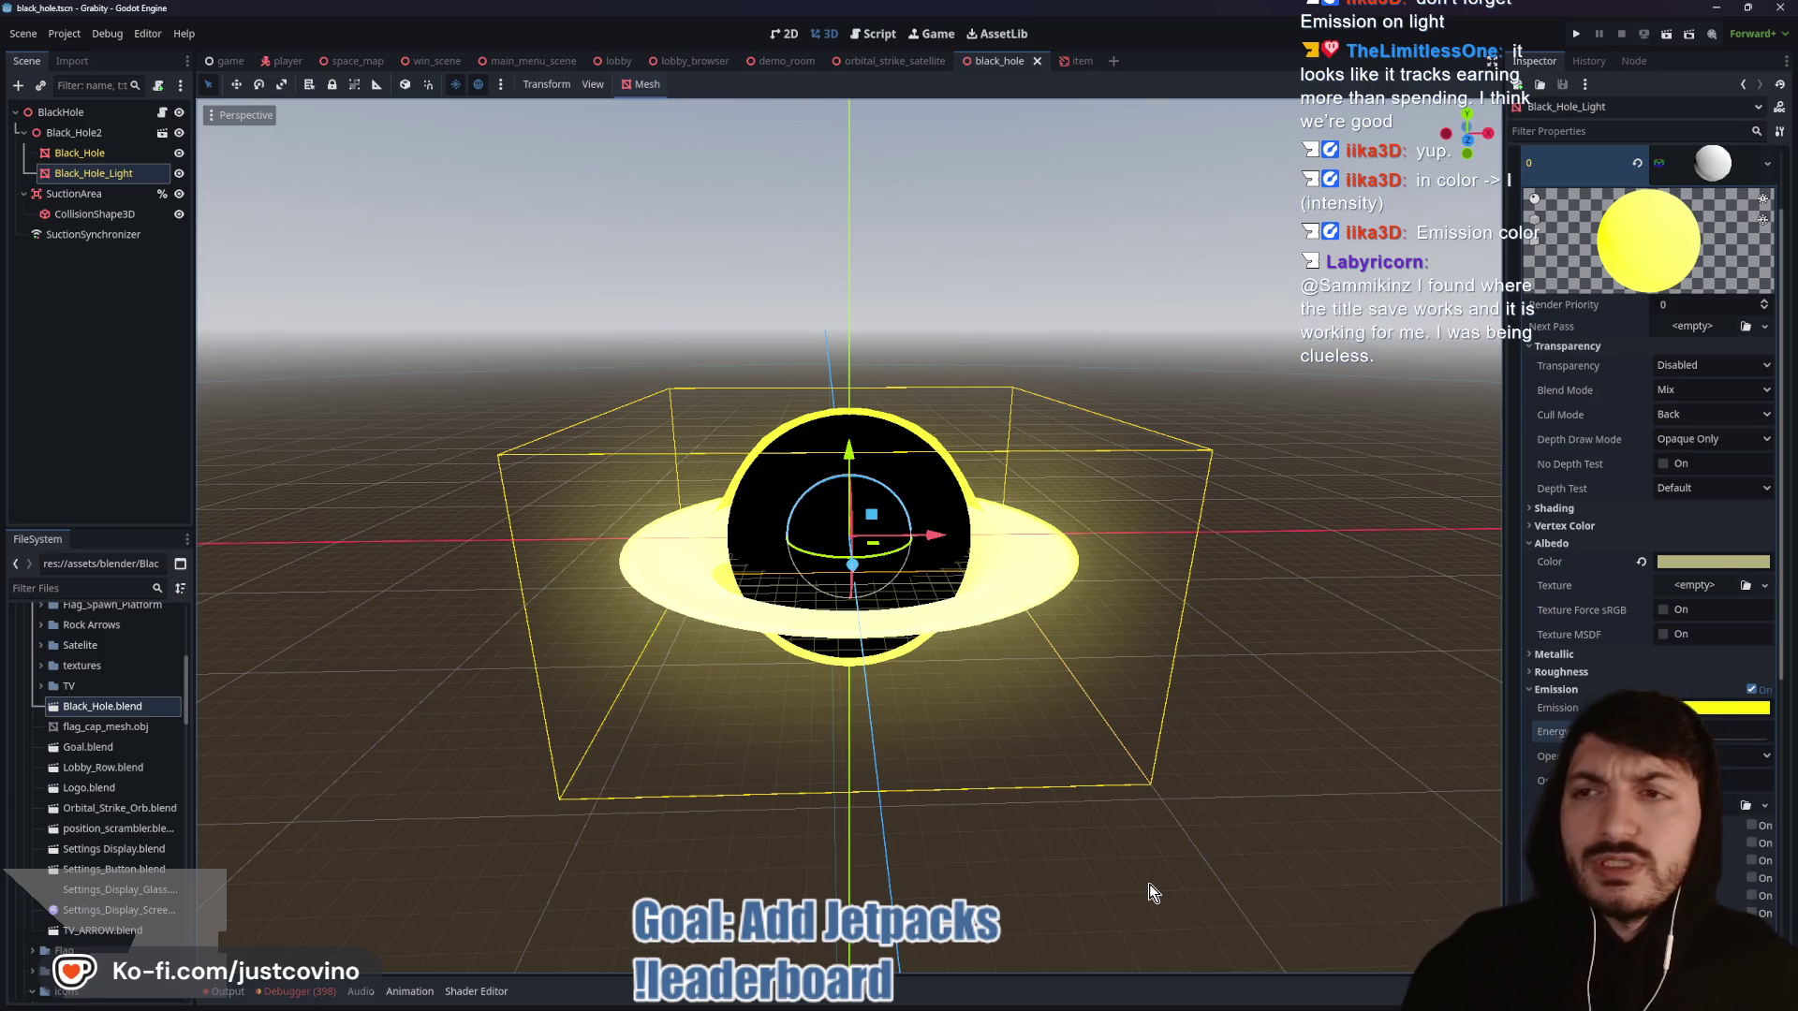
Step: Switch to the space_map scene, orbit around the black hole, and select the WorldEnvironment node
left_click(357, 60)
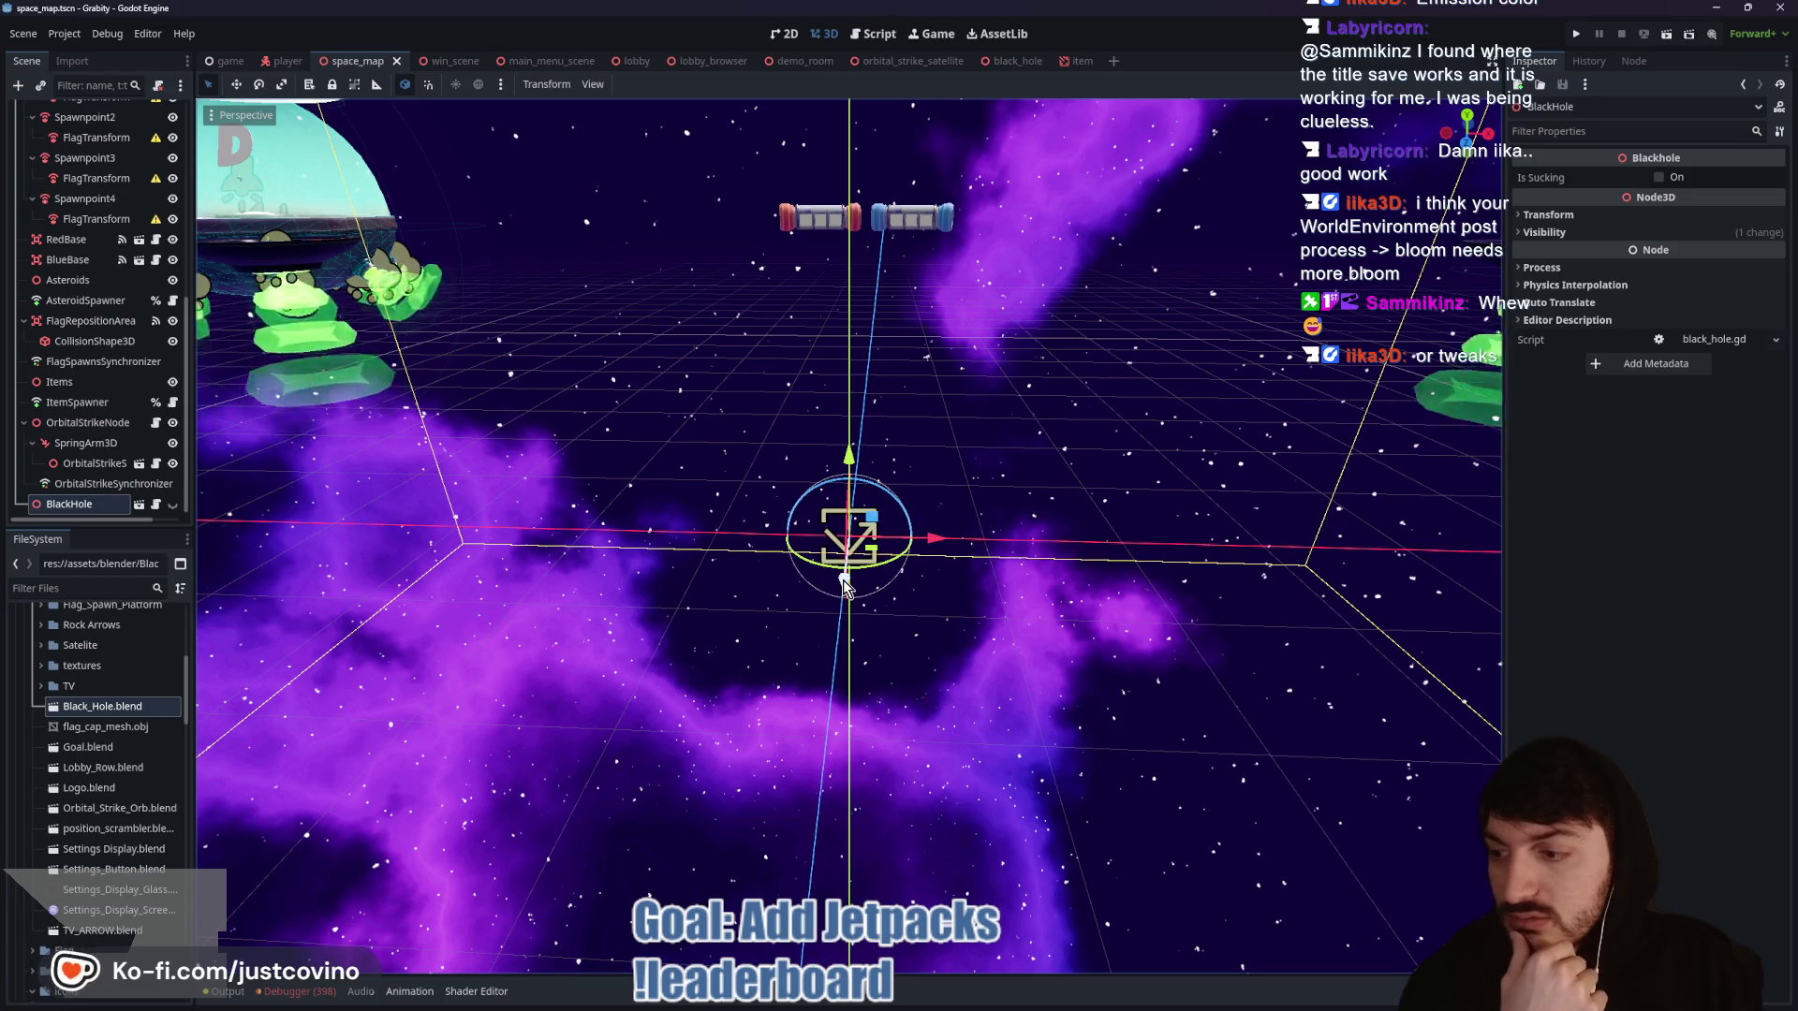
left_click(1019, 67)
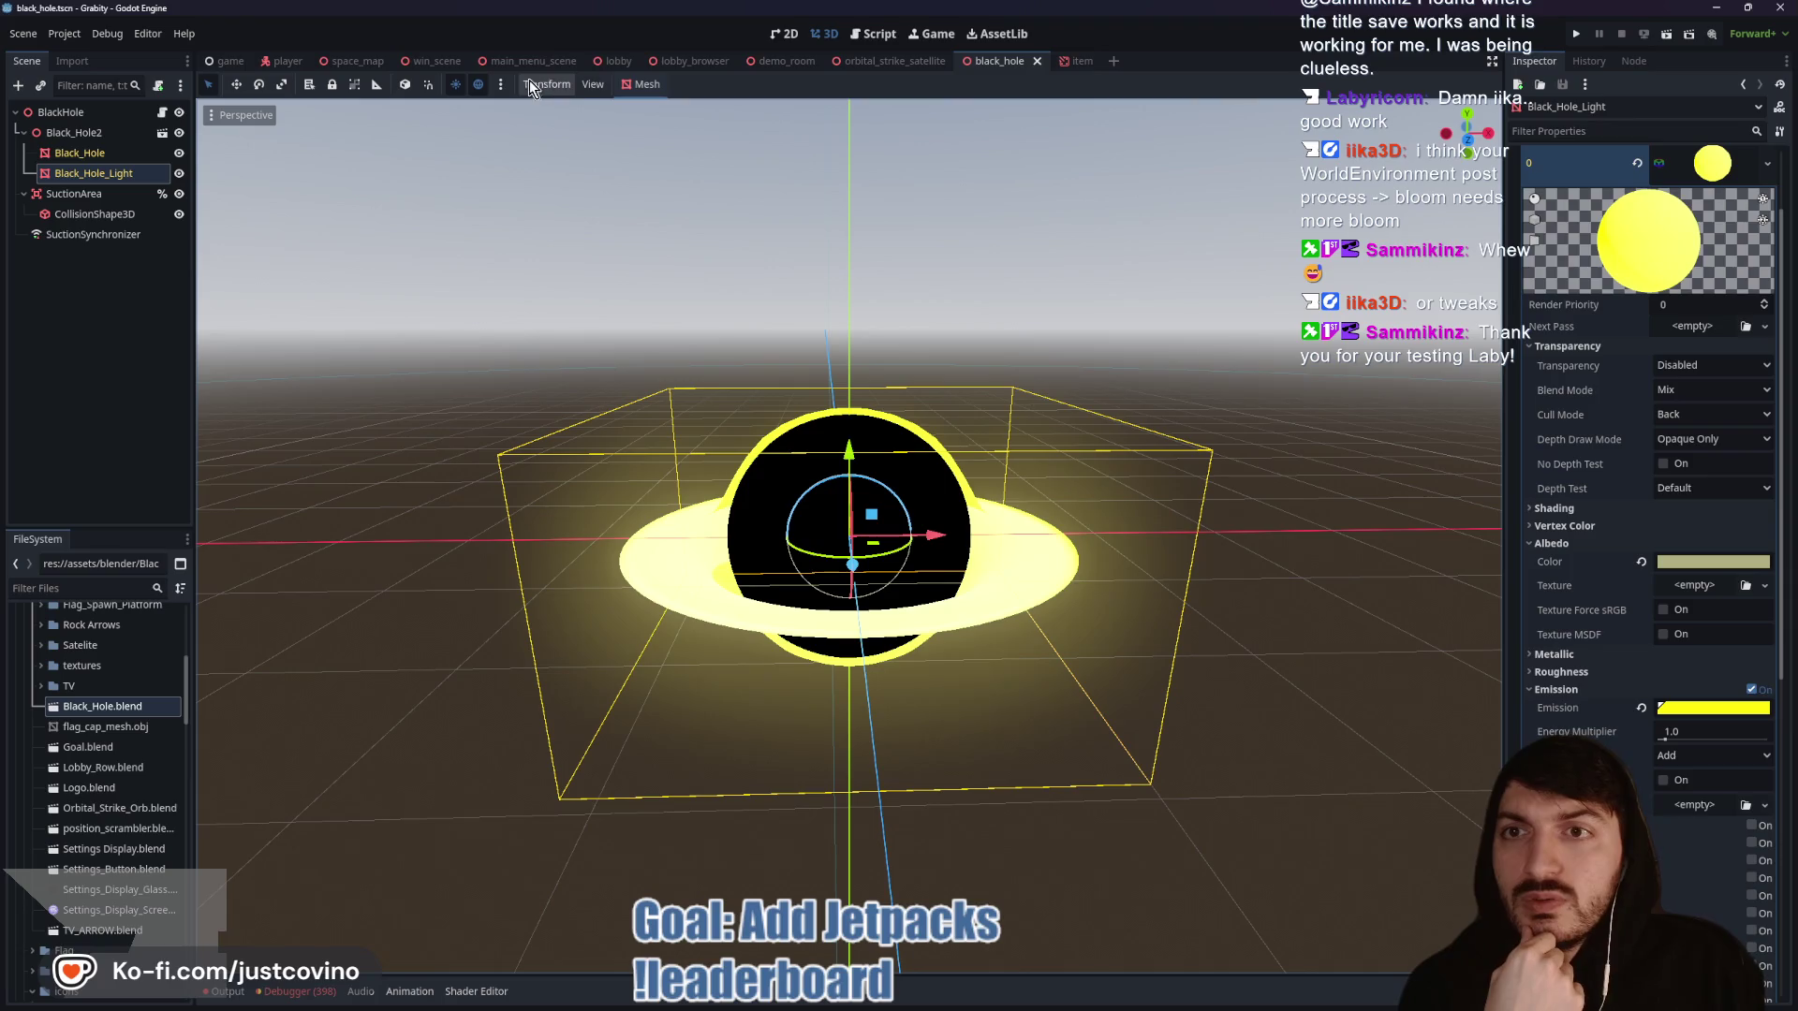
left_click(357, 63)
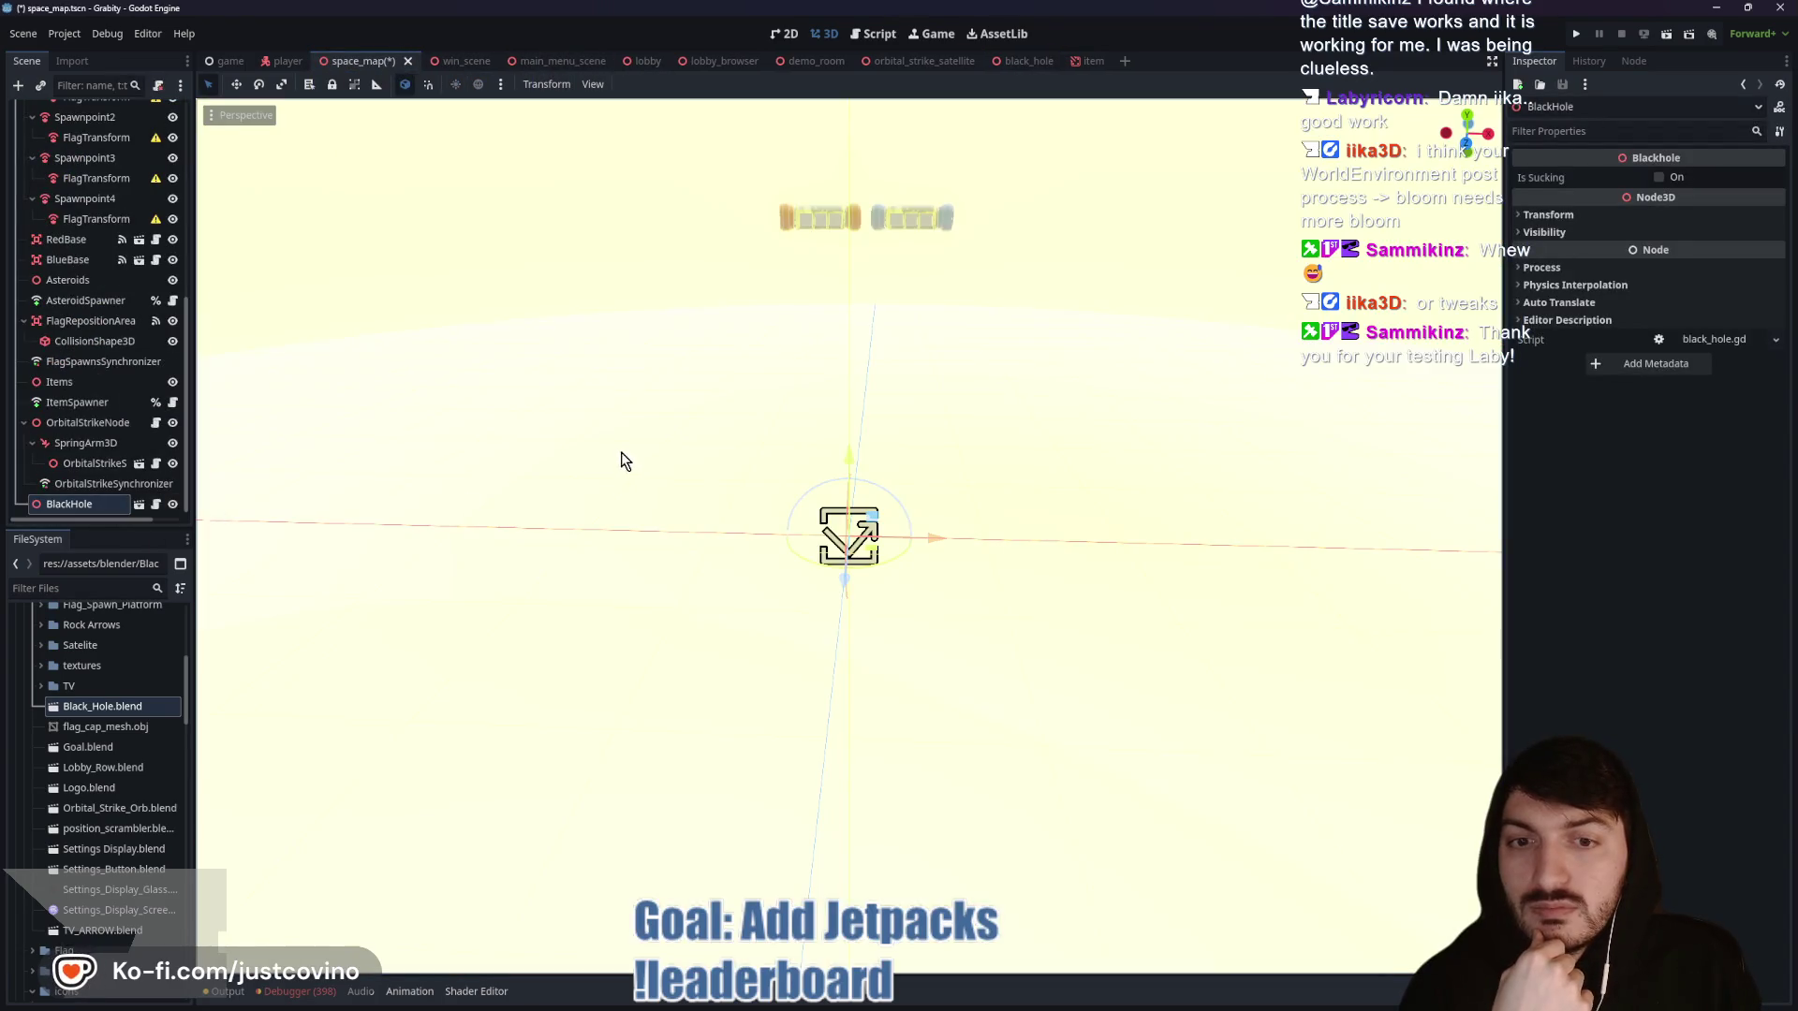
scroll(674, 440, "down", 6)
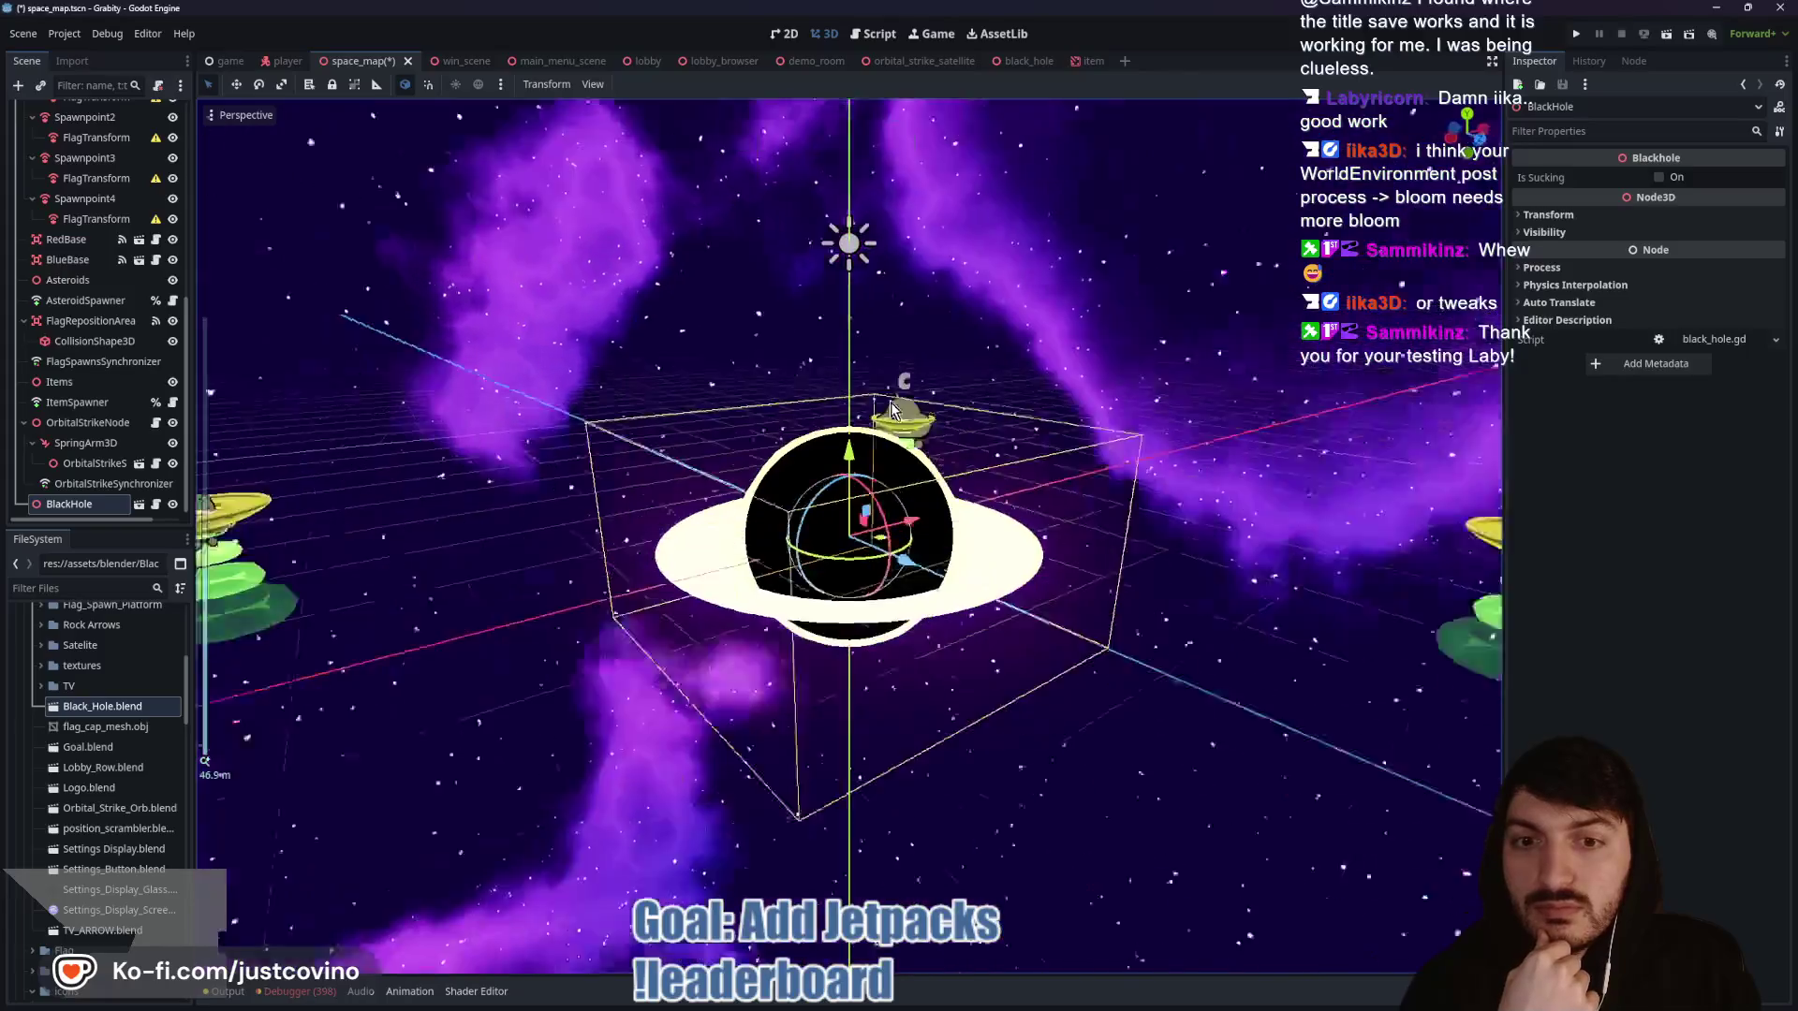
mouse_move(891, 410)
left_mouse_down()
mouse_move(1160, 453)
mouse_move(1076, 440)
left_mouse_up()
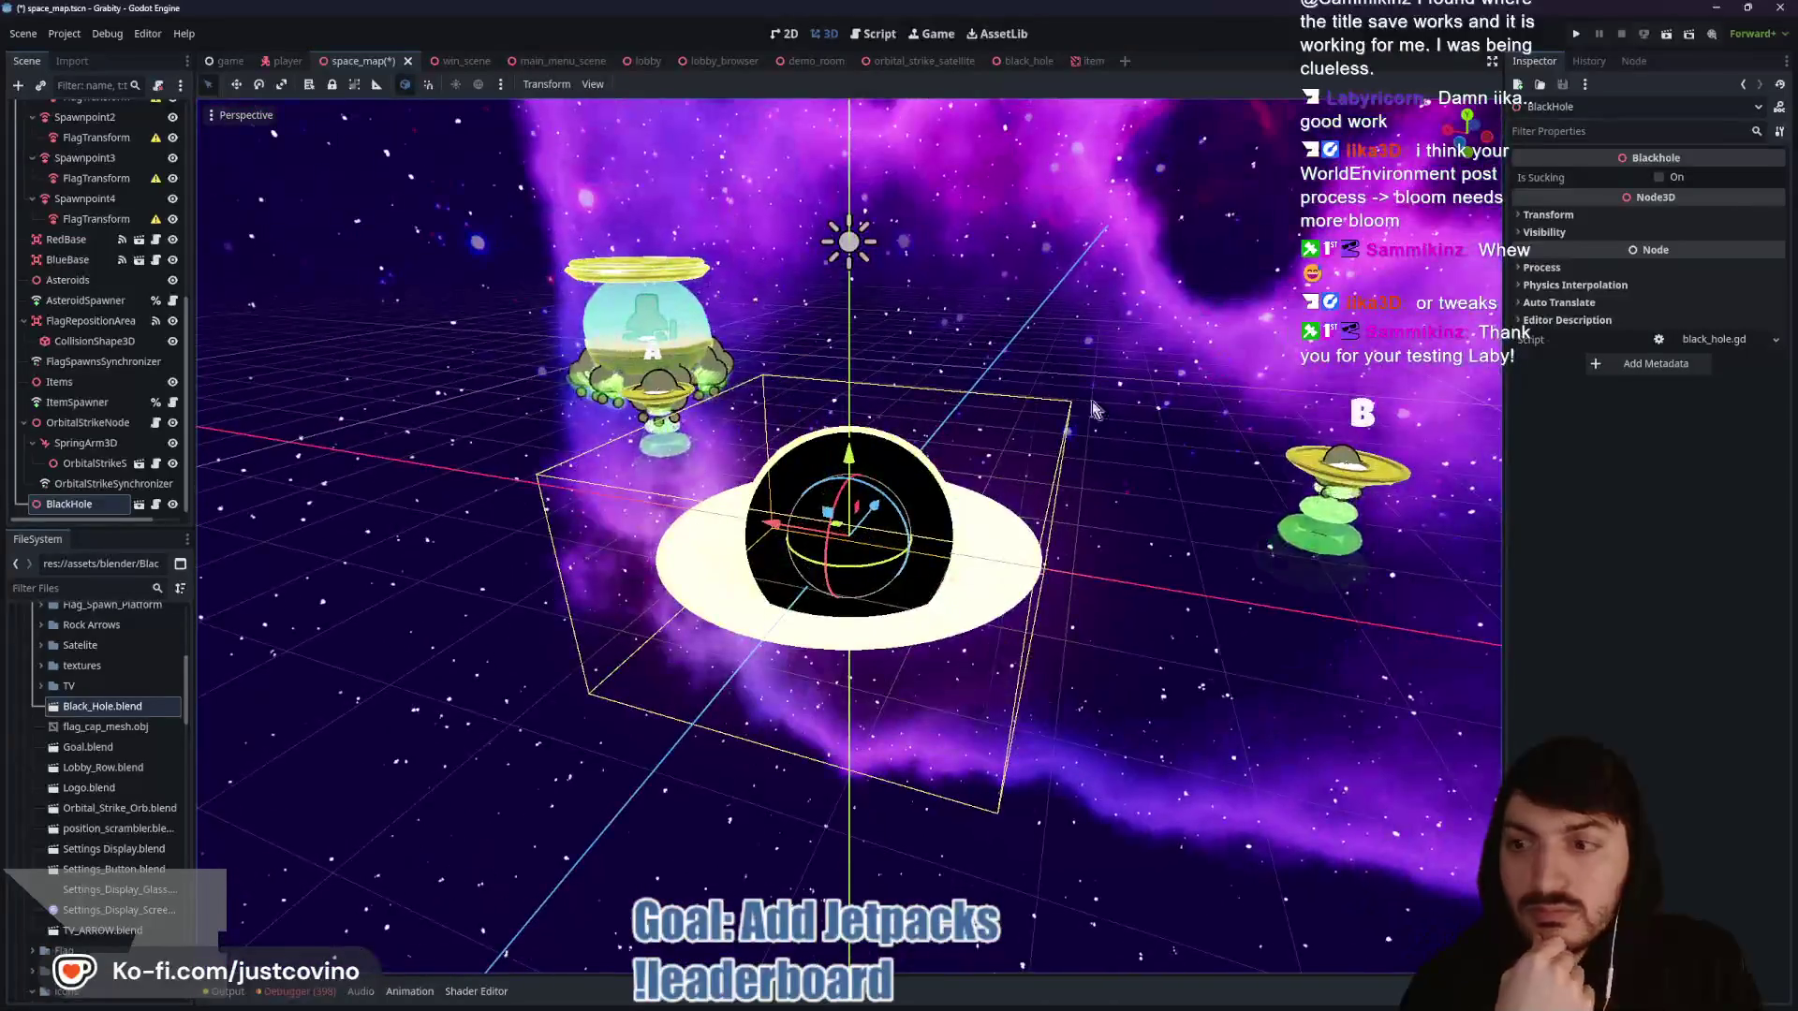
scroll(106, 314, "up", 5)
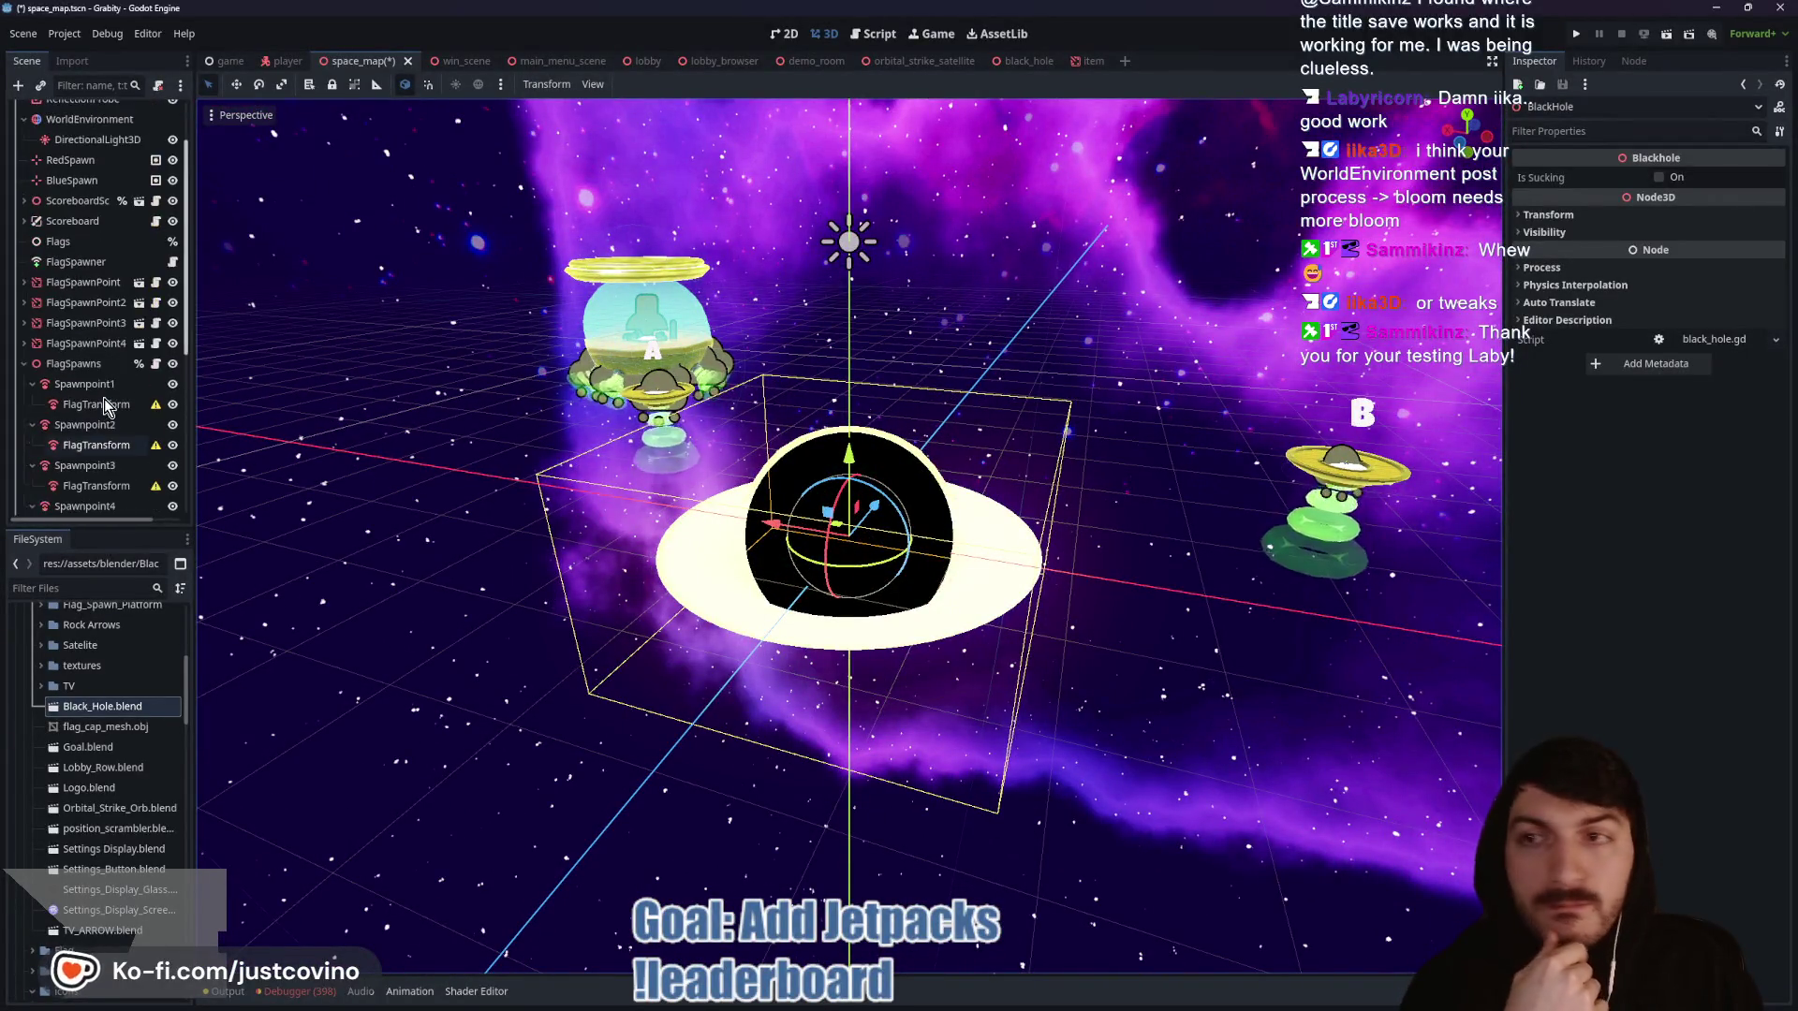
left_click(90, 194)
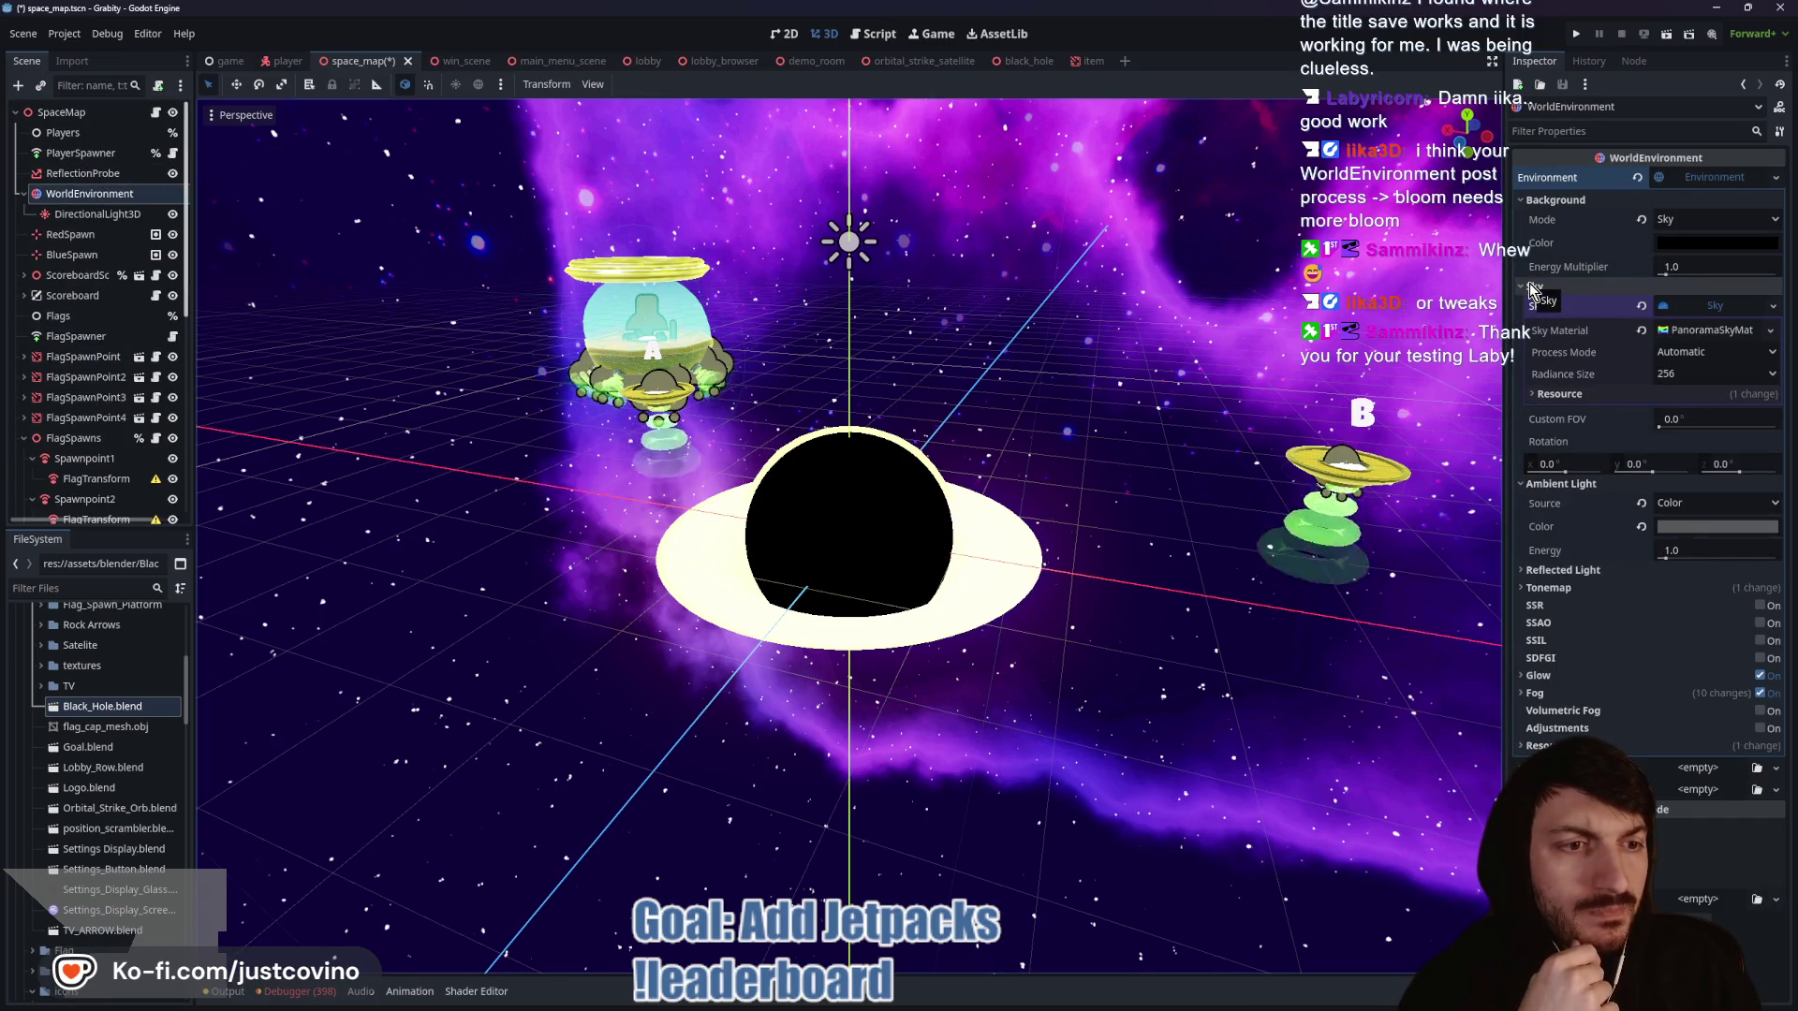
Step: Expand the WorldEnvironment Glow settings and drag Bloom higher, orbiting to judge the glow
left_click(1548, 675)
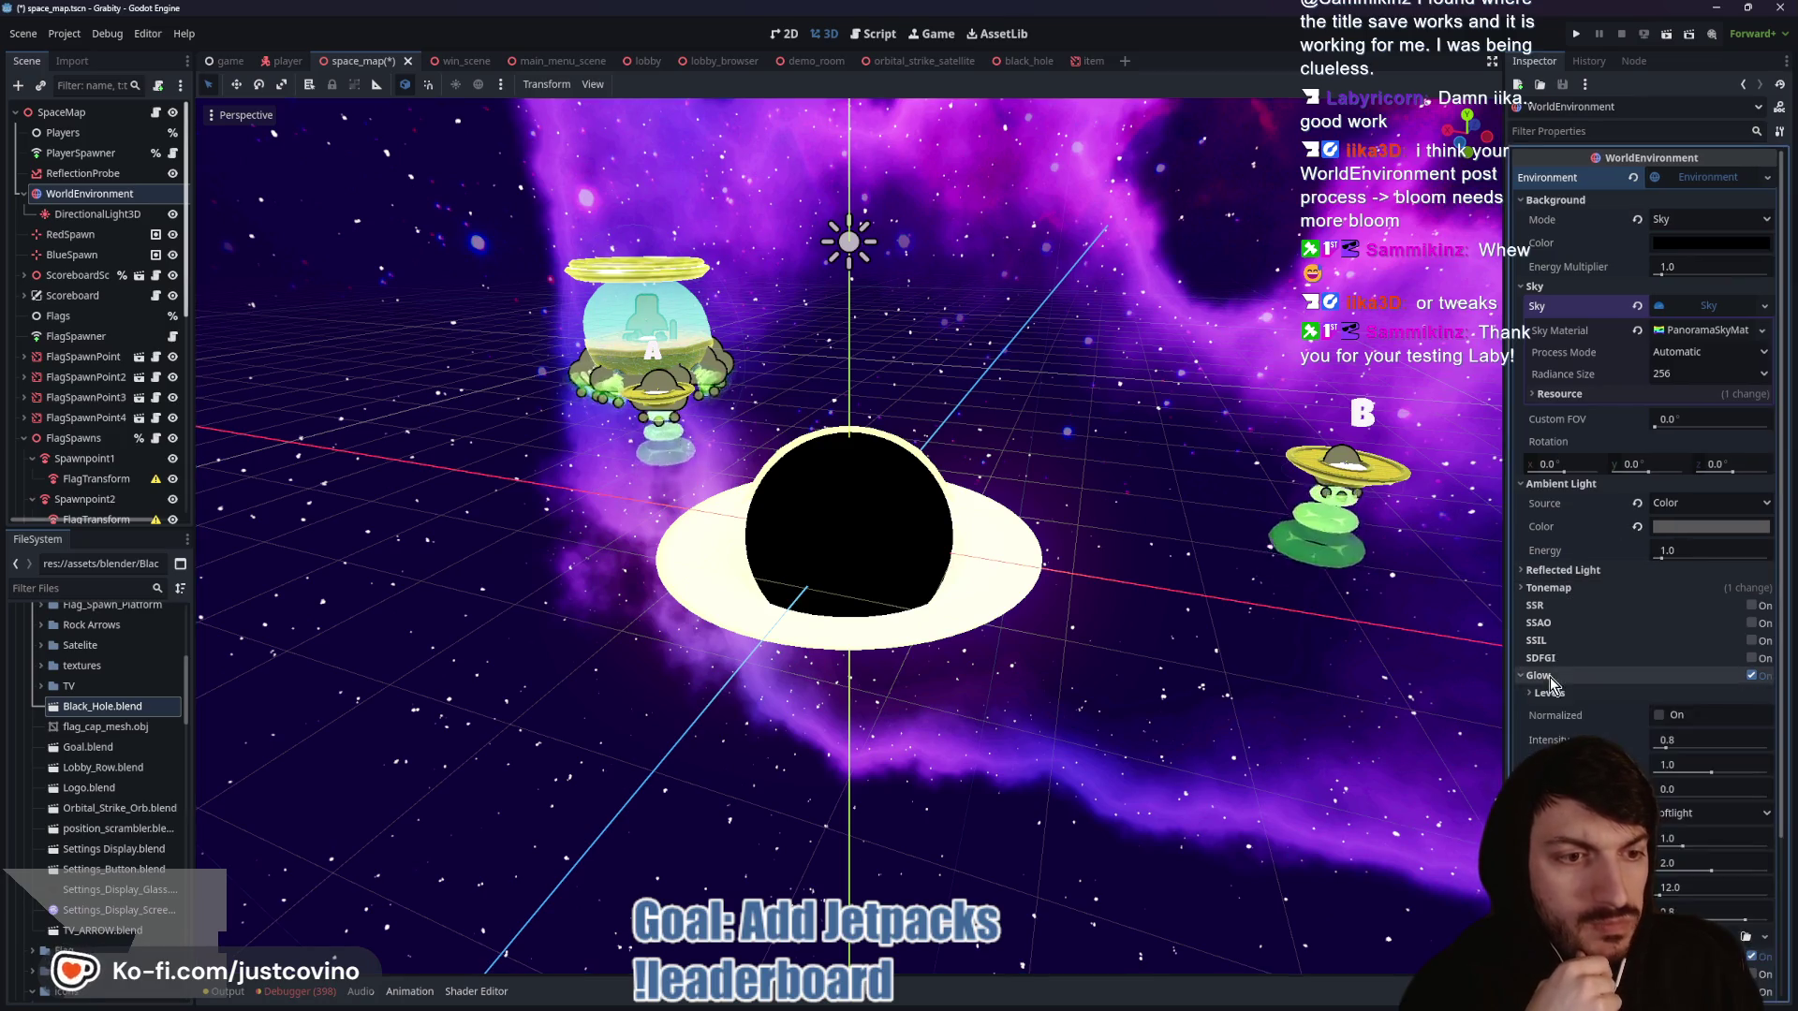
scroll(1569, 614, "down", 3)
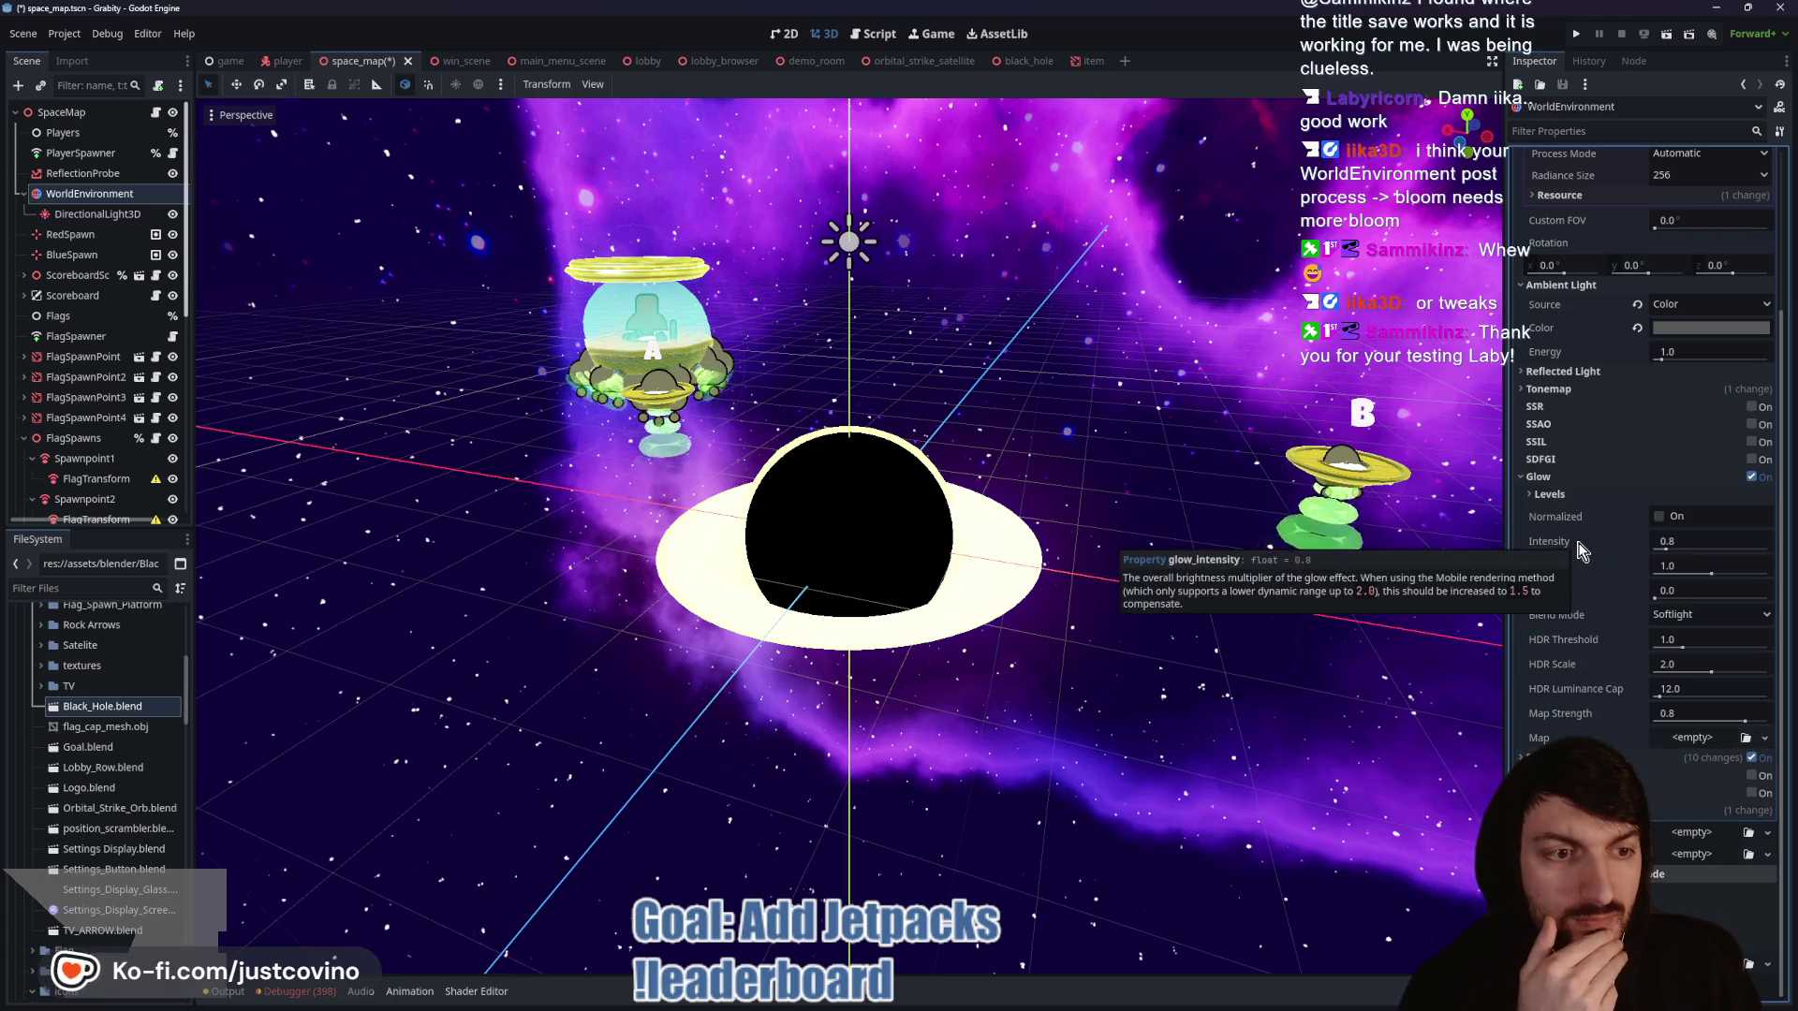
mouse_move(1653, 601)
left_mouse_down()
mouse_move(1740, 614)
mouse_move(1760, 597)
mouse_move(1477, 616)
left_mouse_up()
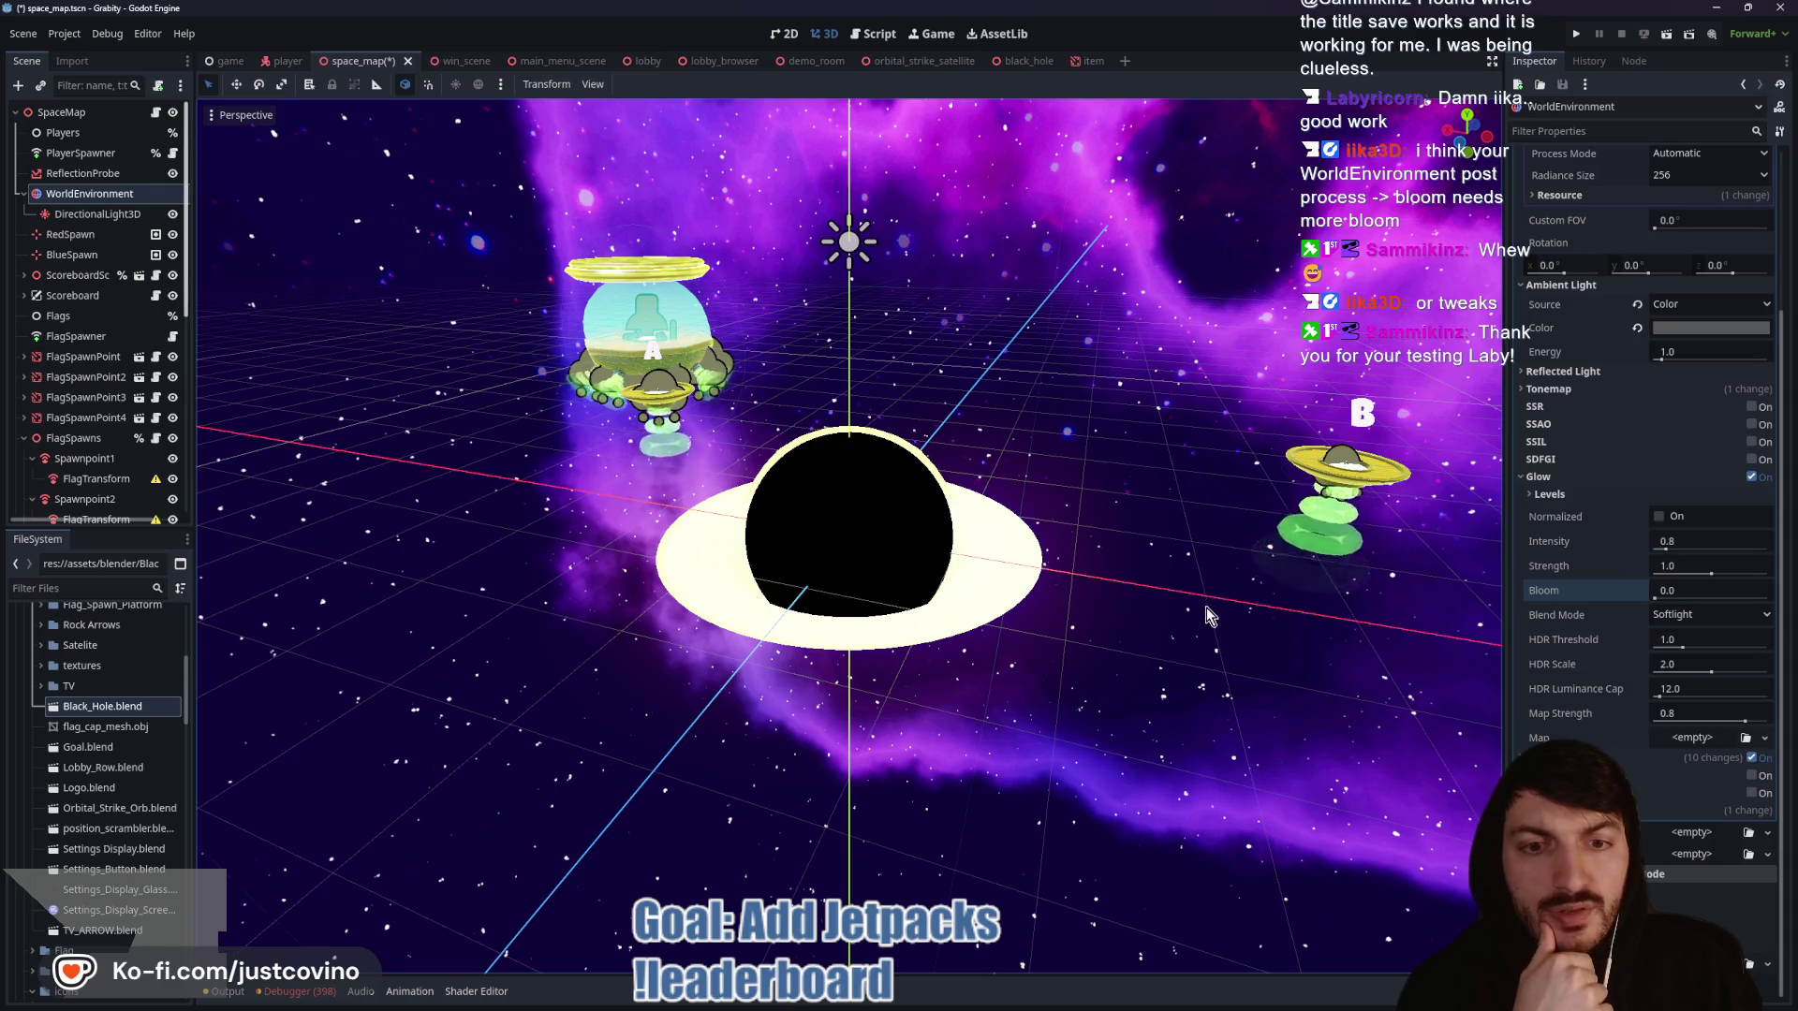
scroll(1119, 625, "up", 1)
mouse_move(1119, 625)
left_mouse_down()
mouse_move(879, 634)
mouse_move(1019, 575)
left_mouse_up()
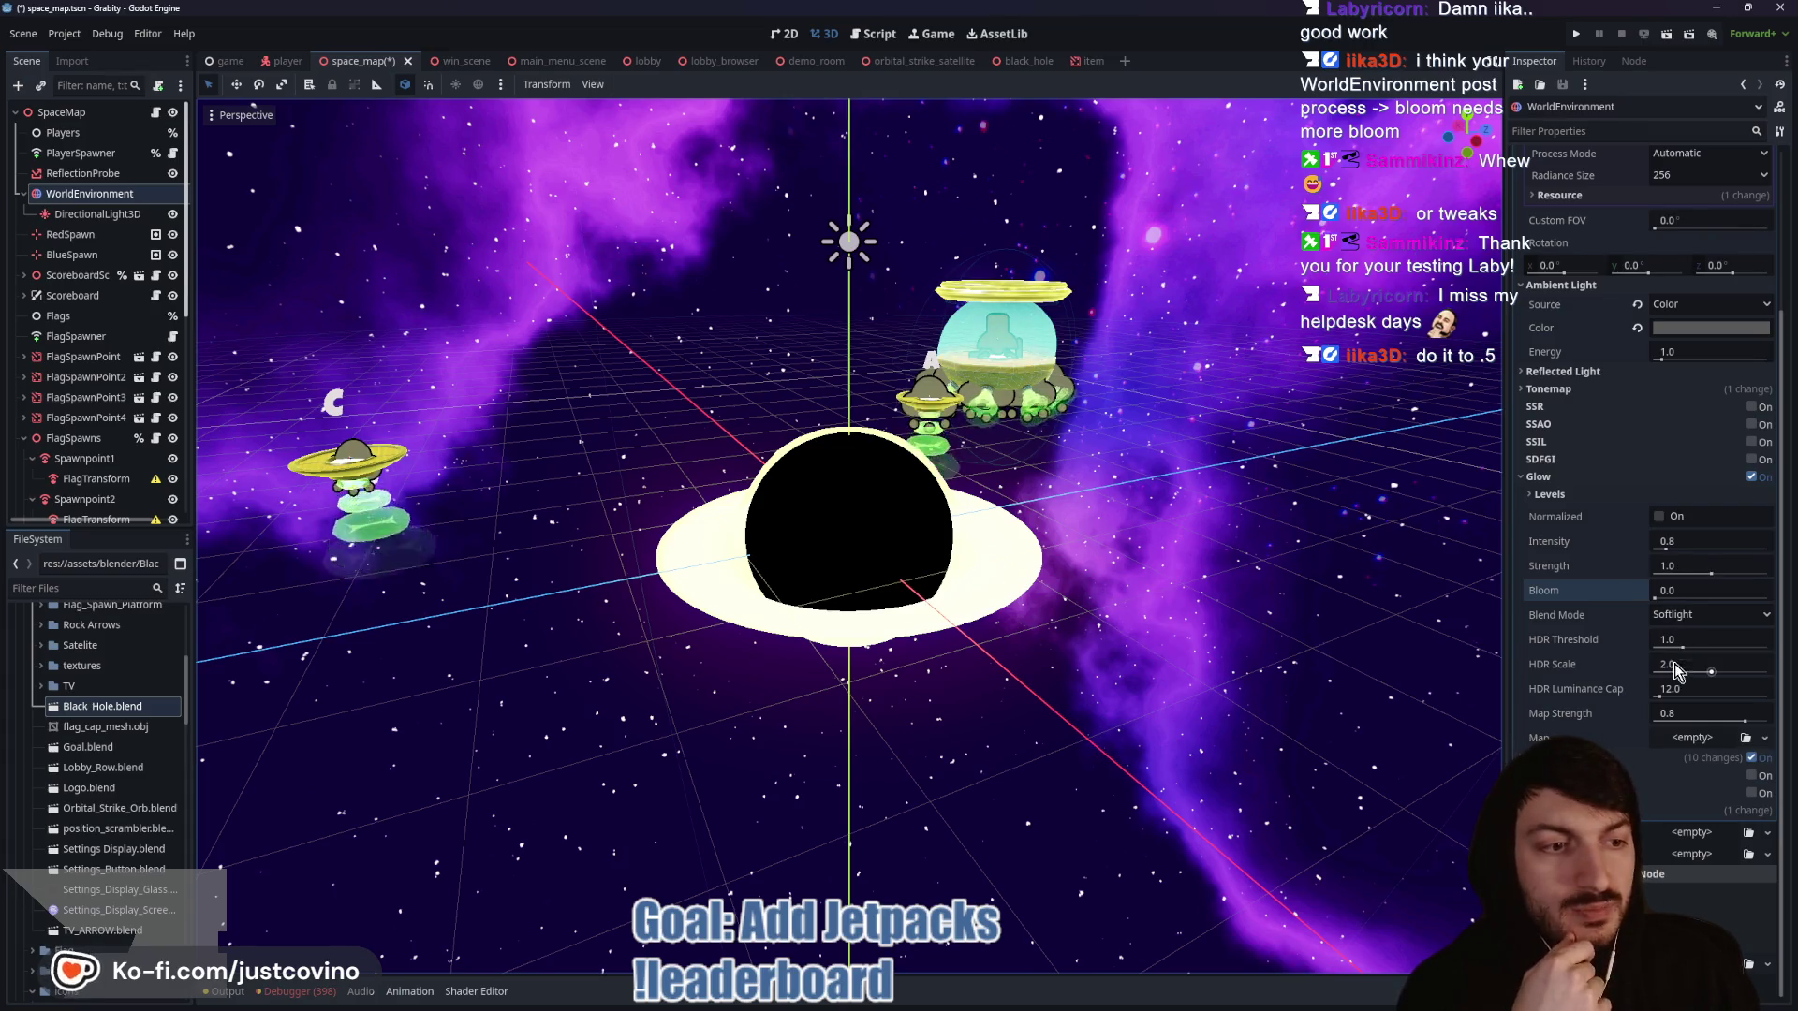
Step: Set Glow Bloom to exactly 0.5, check the glow, and return to the black_hole scene
left_click(1692, 599)
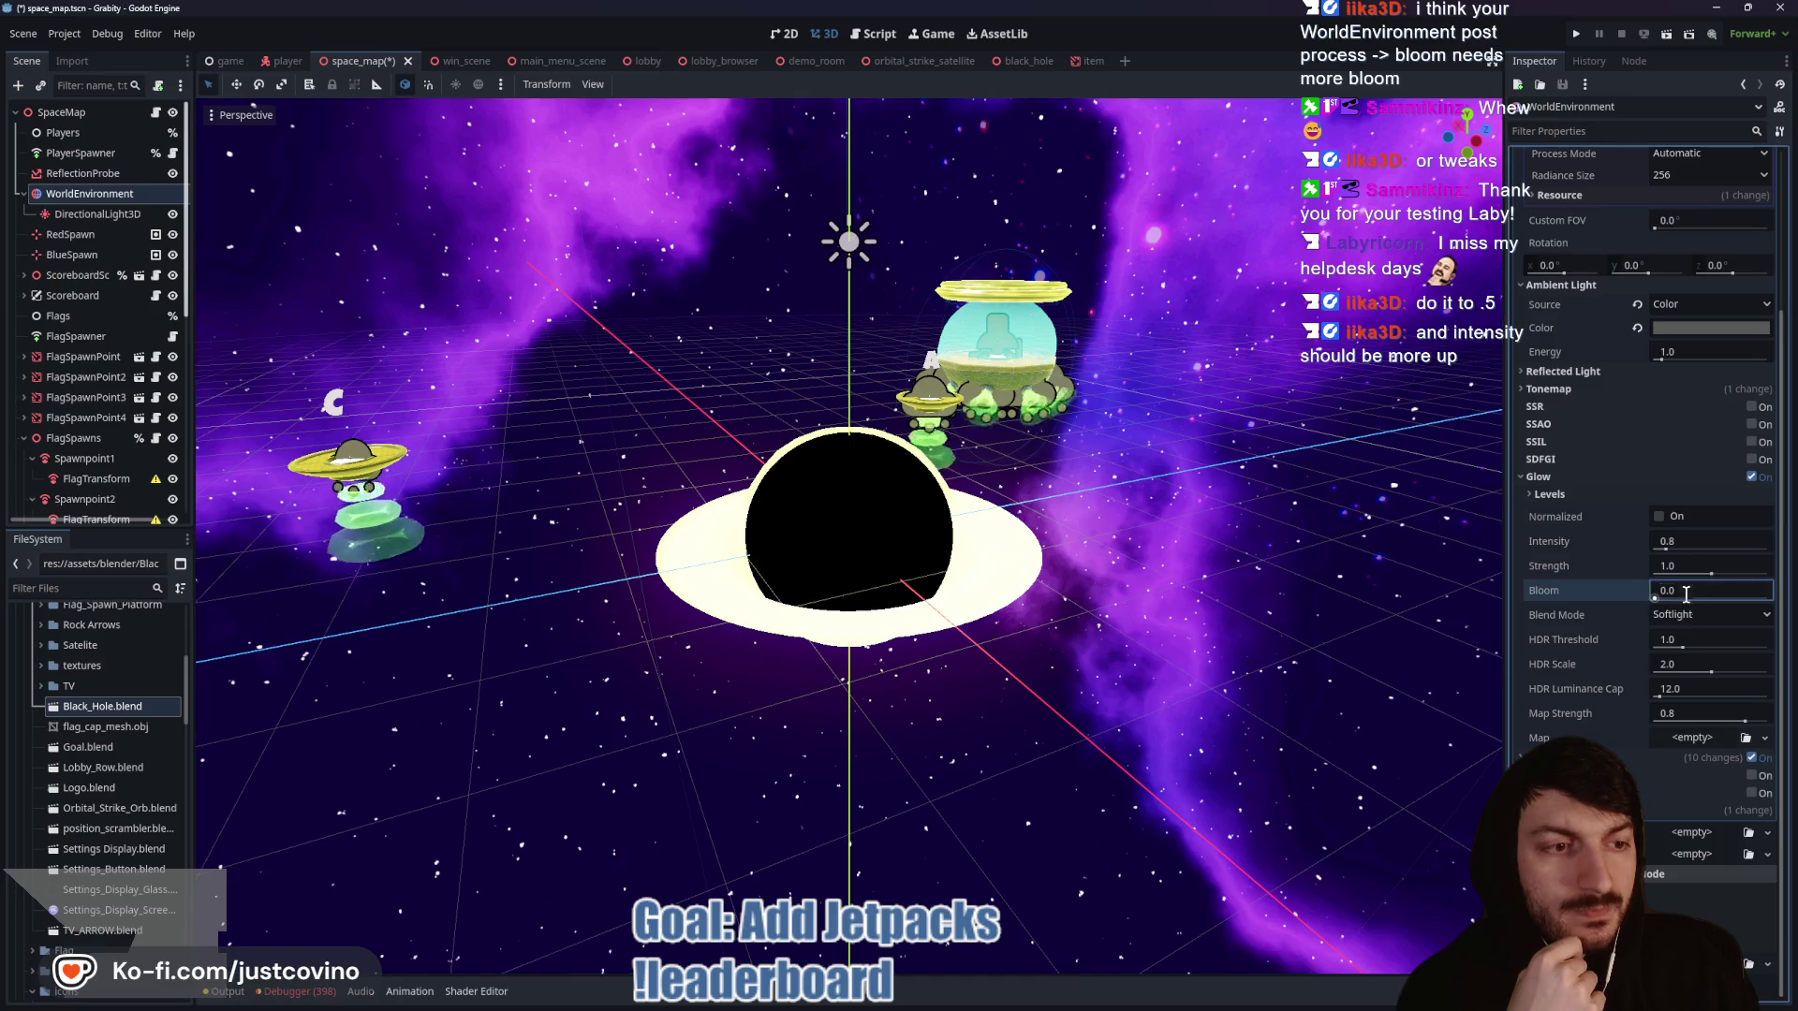
type("5")
key("Return")
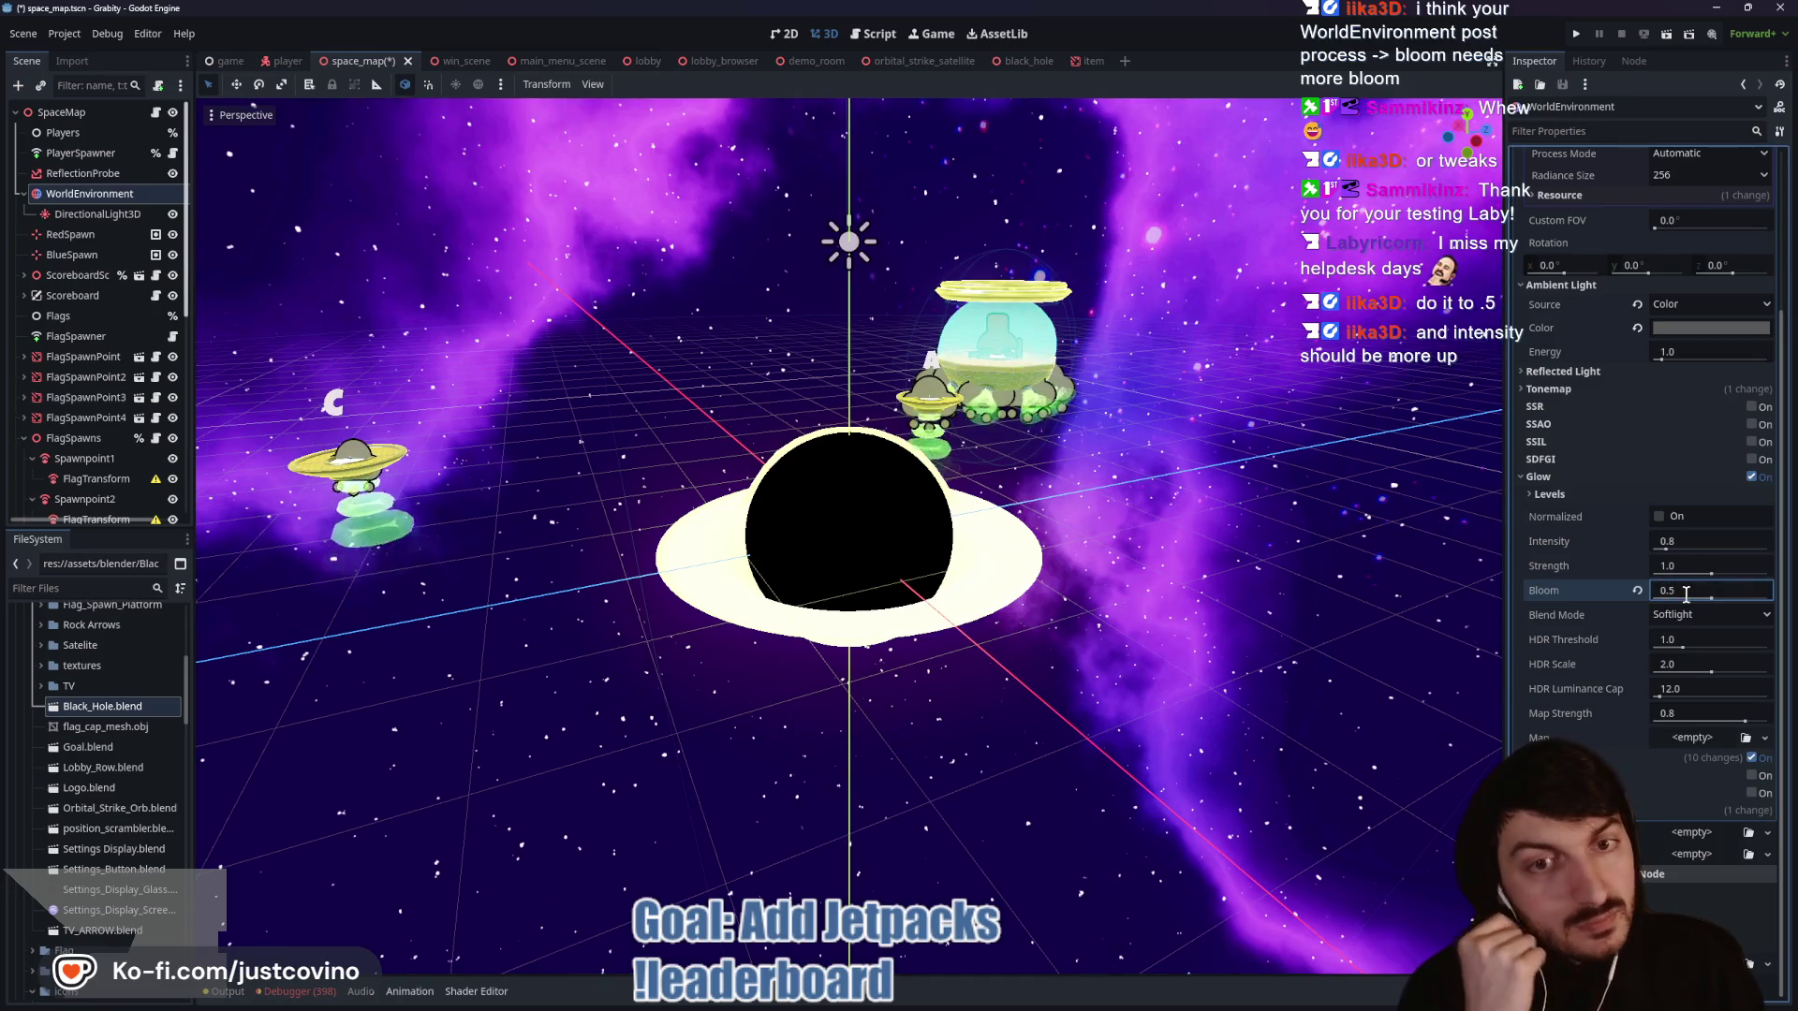
scroll(1001, 665, "down", 3)
scroll(992, 660, "up", 2)
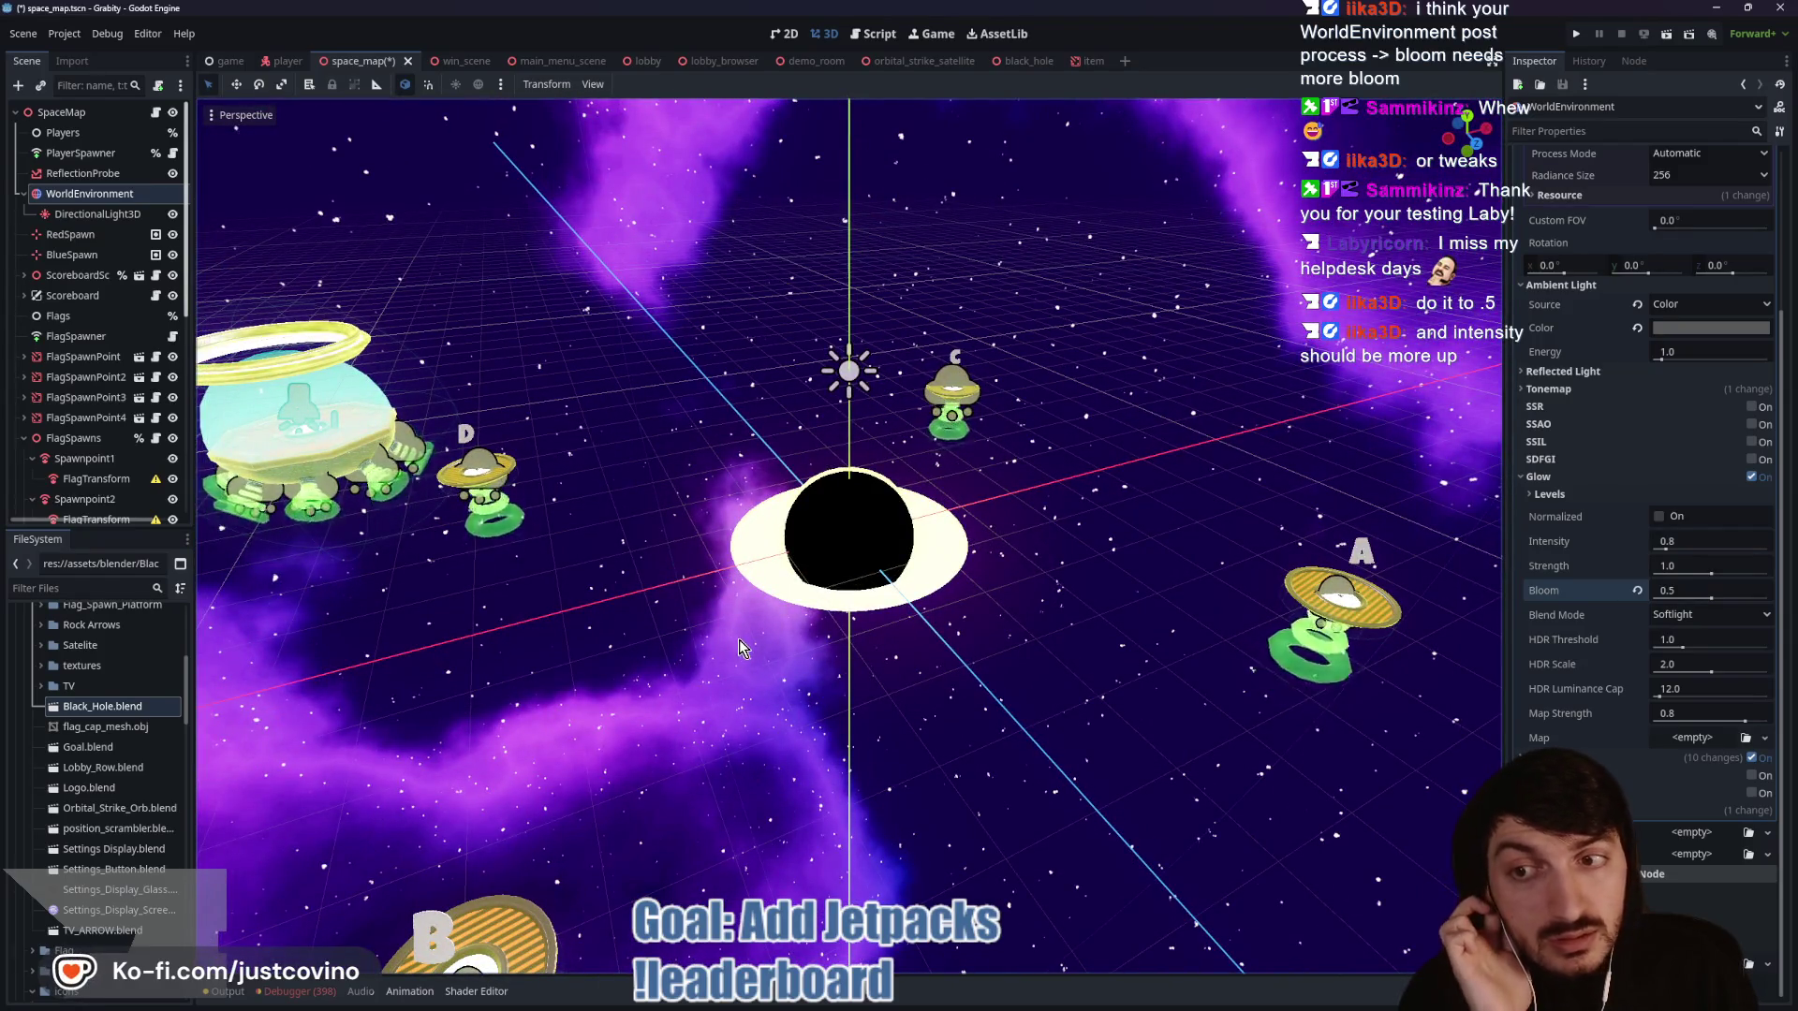
mouse_move(616, 660)
left_mouse_down()
mouse_move(700, 625)
mouse_move(709, 648)
left_mouse_up()
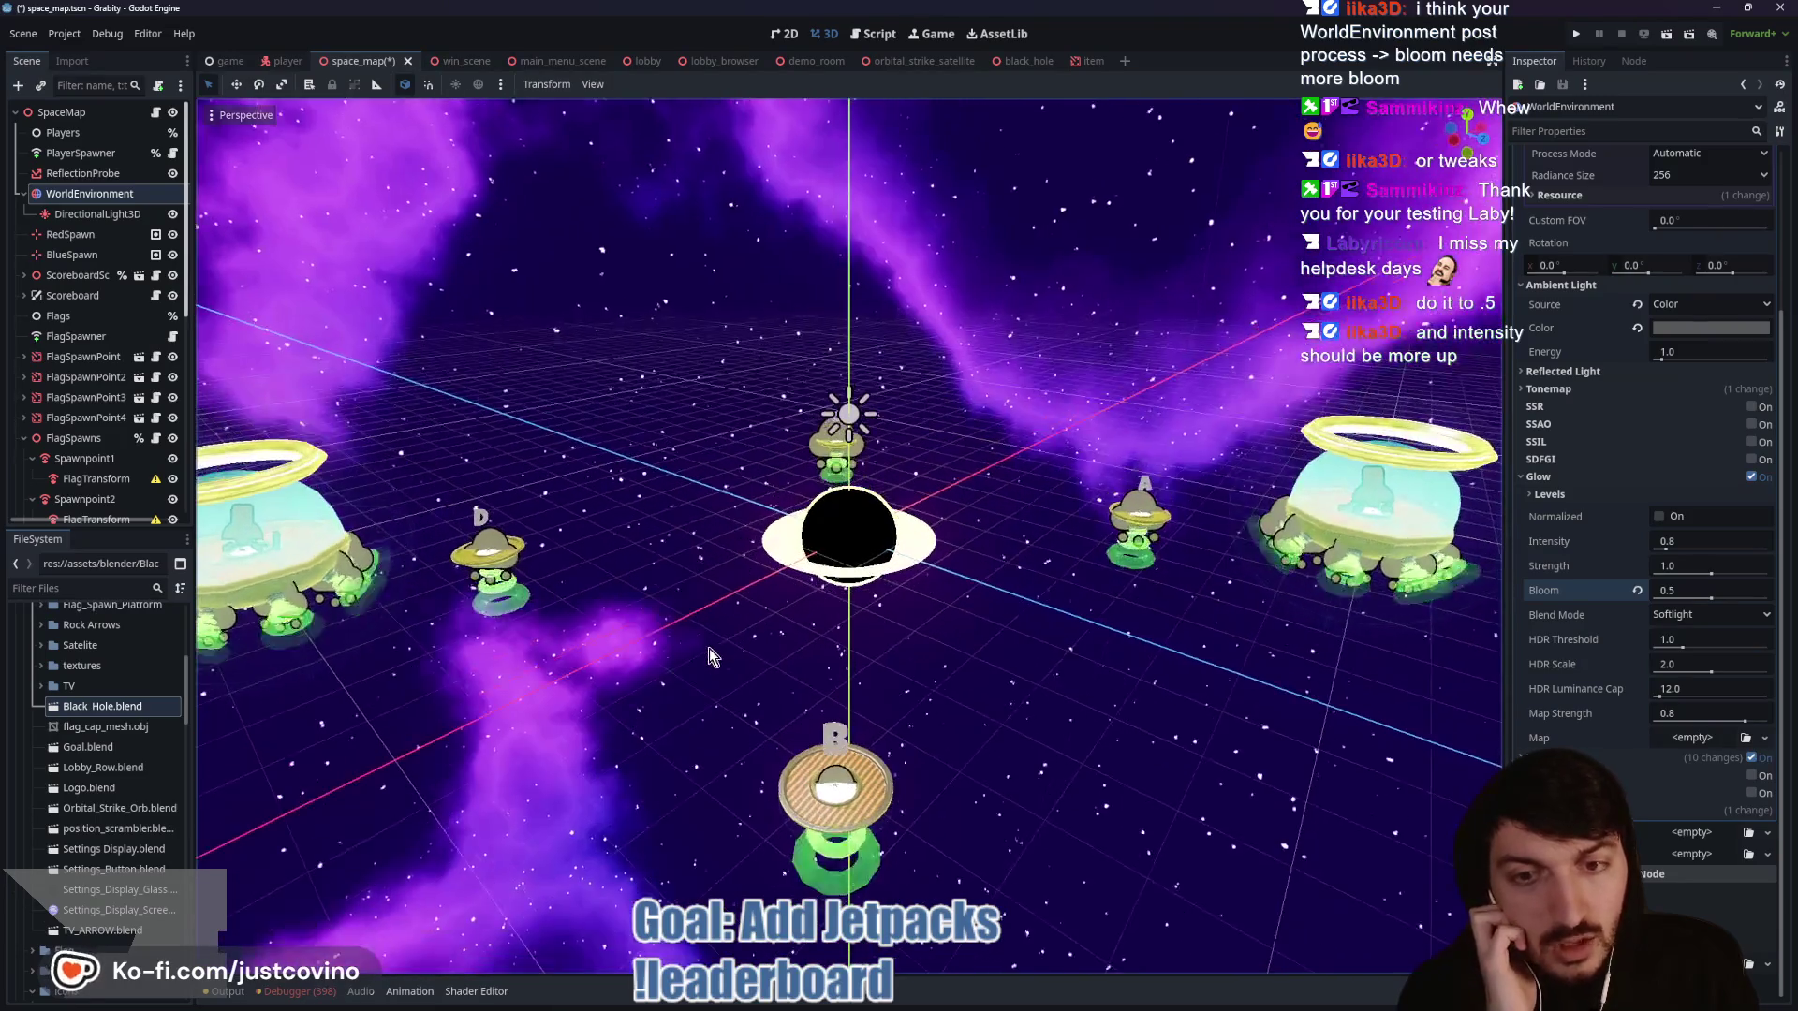
left_click(1025, 61)
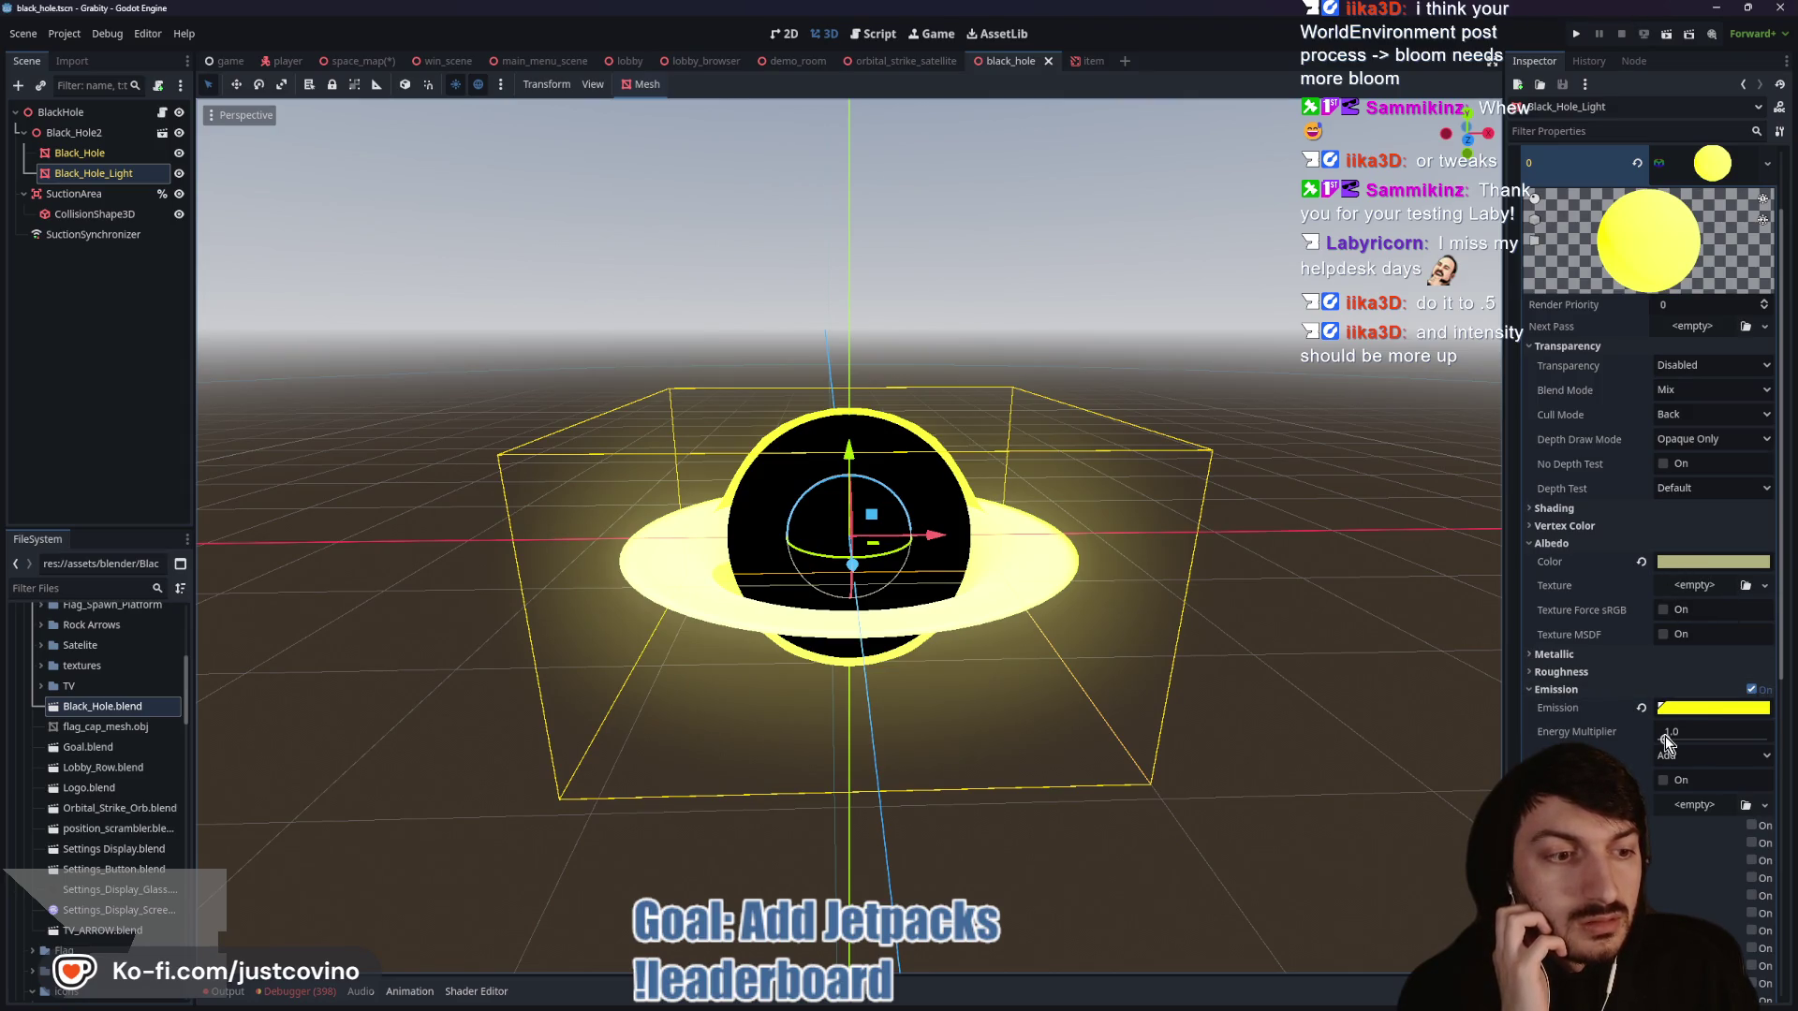
Step: Lower the black hole light's emission colour intensity and save the black_hole scene
left_click(1693, 706)
left_click_drag(1666, 605, 1656, 605)
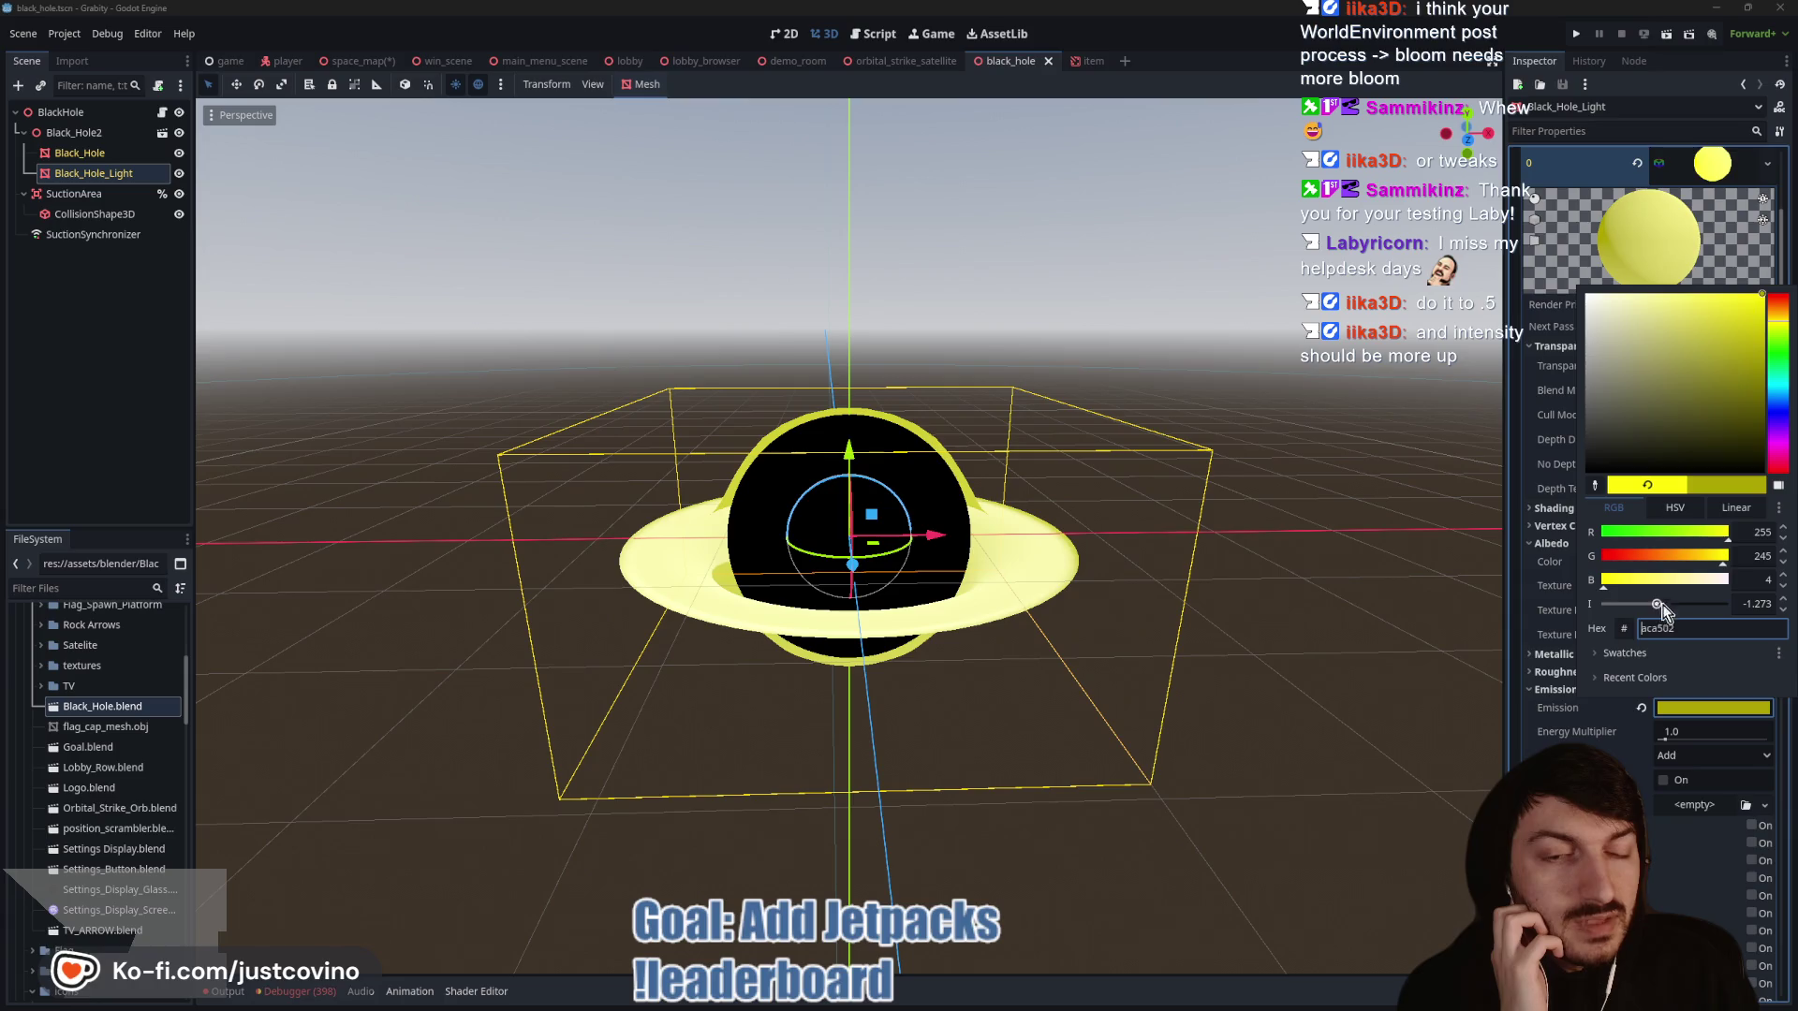
left_click(908, 343)
key("ctrl+s")
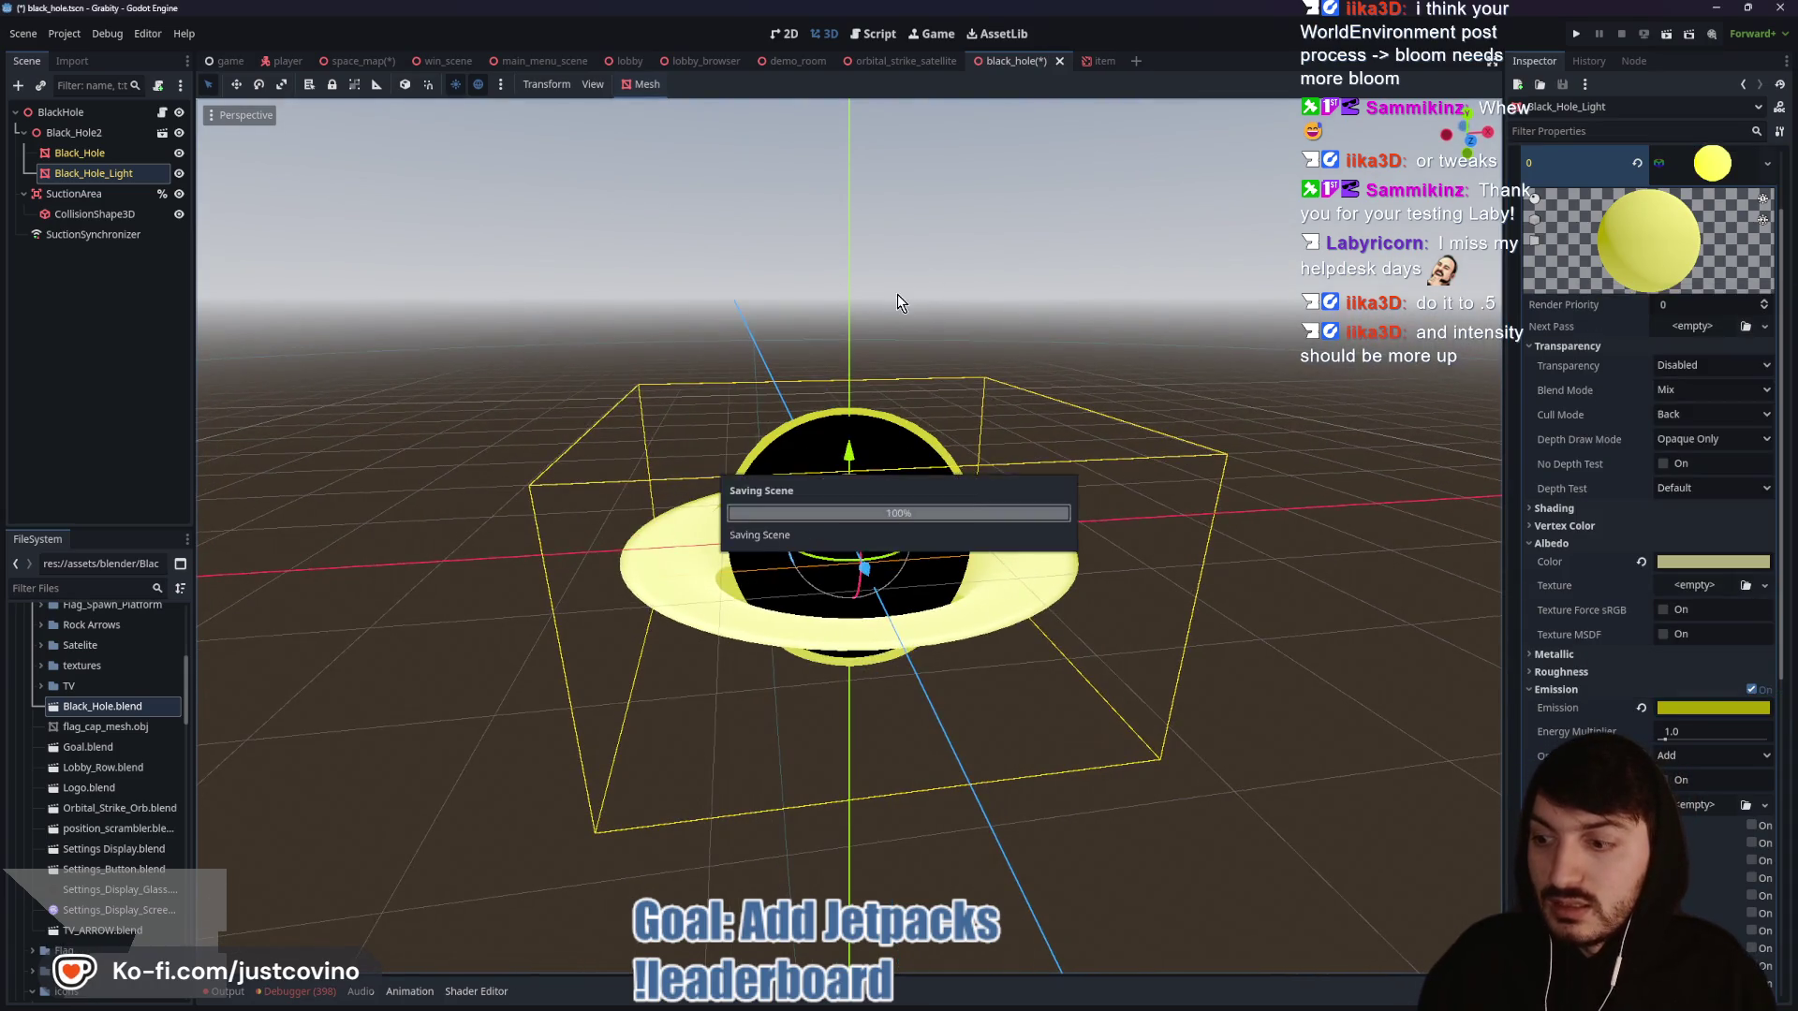
Step: Check the black hole in the space_map scene from an orbited view and save it
left_click(364, 62)
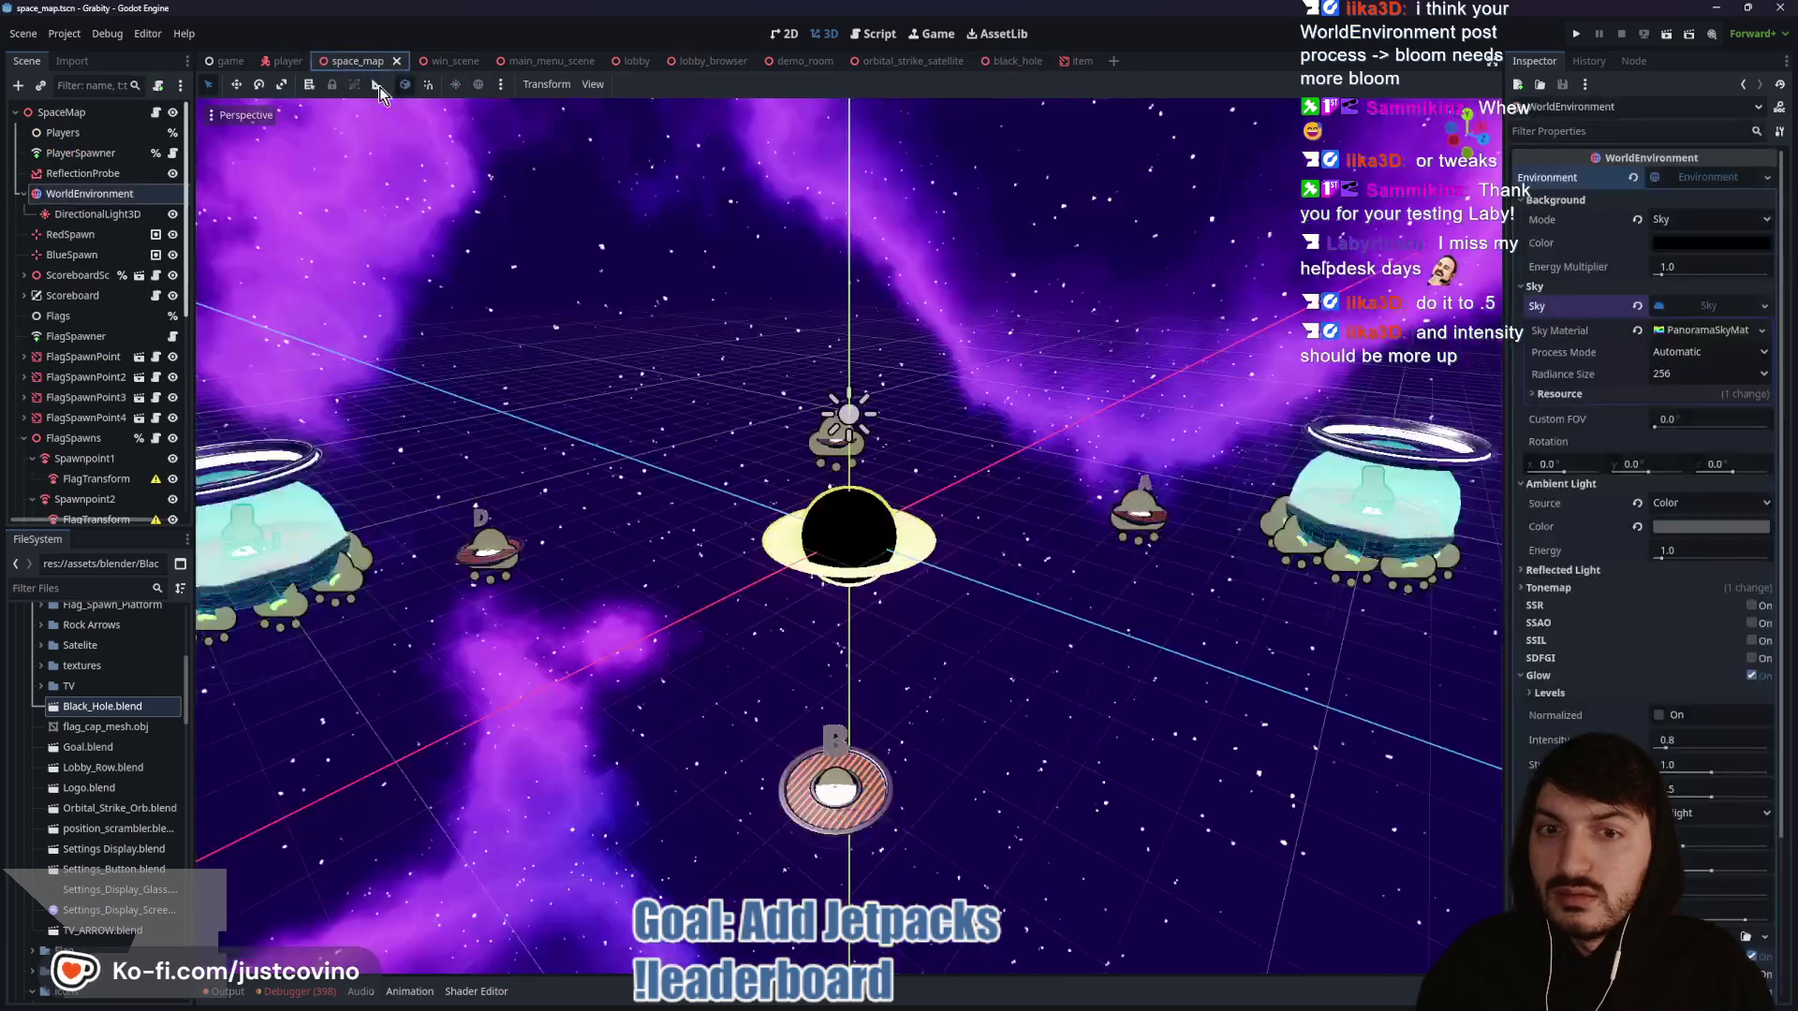
mouse_move(798, 296)
left_mouse_down()
mouse_move(608, 292)
mouse_move(279, 395)
left_mouse_up()
key("ctrl+s")
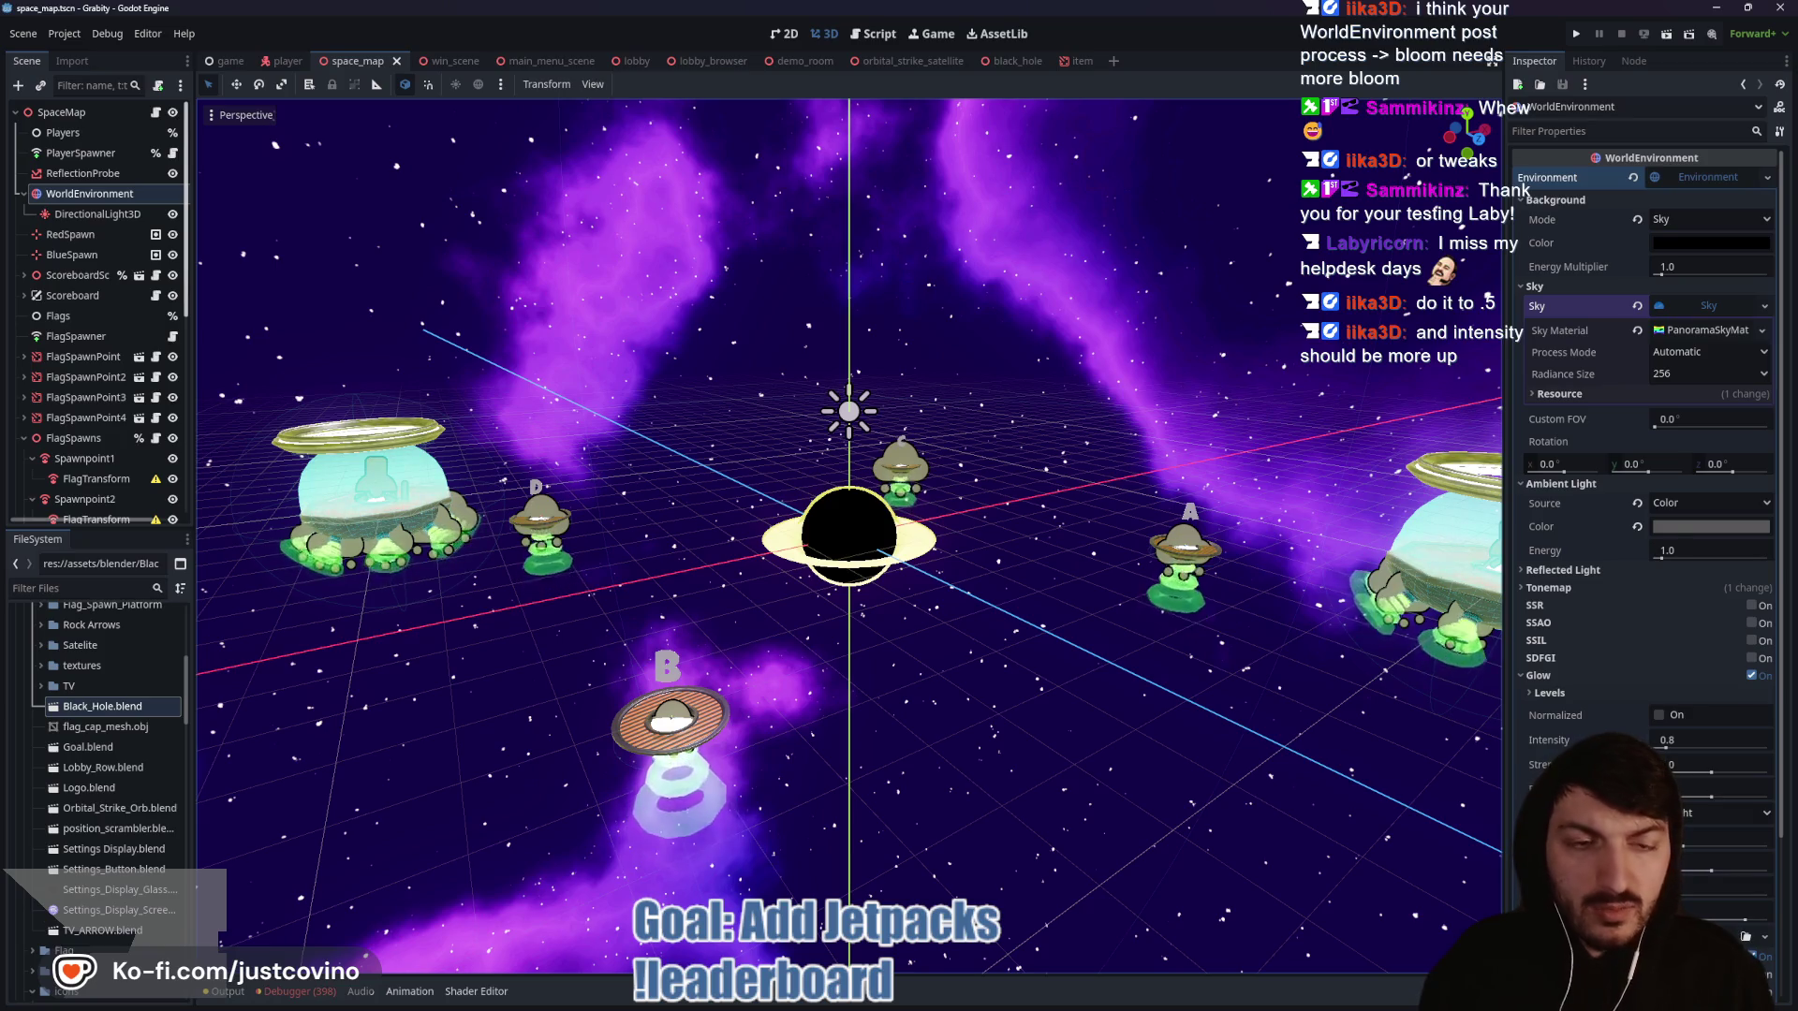
key("ctrl+s")
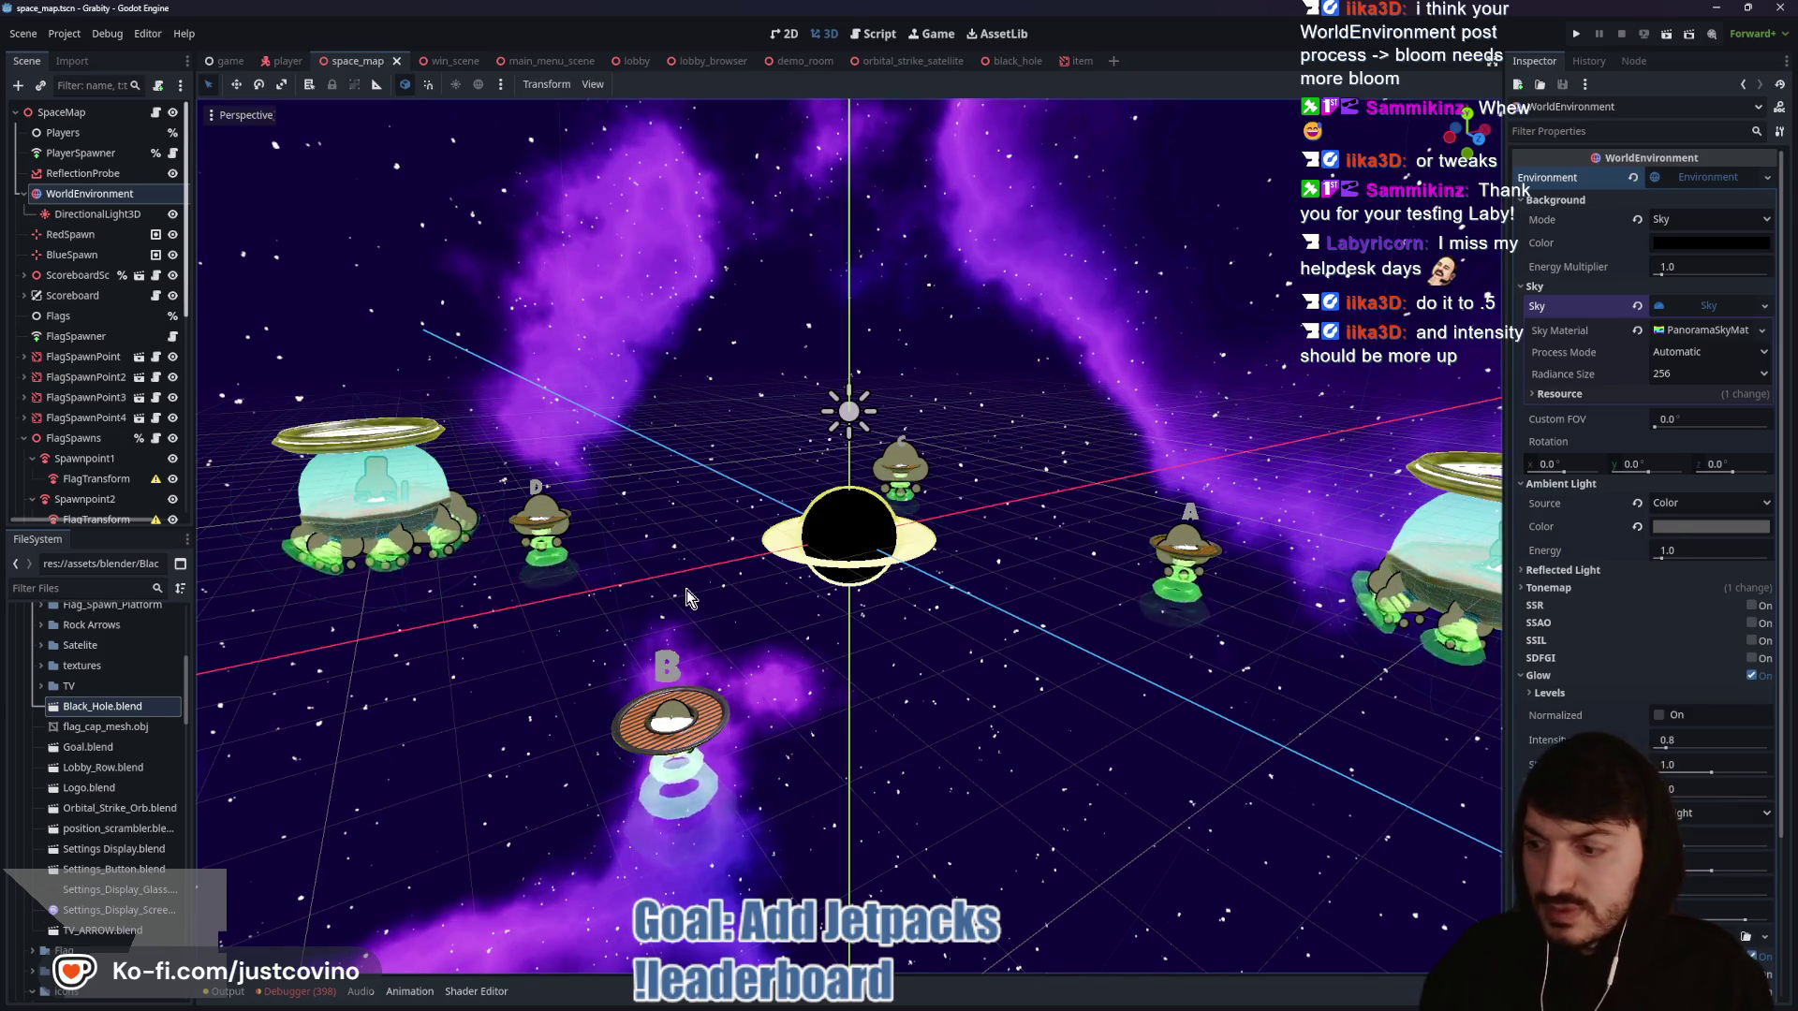
Step: Raise the emission energy multiplier to 2.64, reset albedo to white, and save black_hole
left_click(1017, 61)
left_click_drag(1673, 740, 1676, 740)
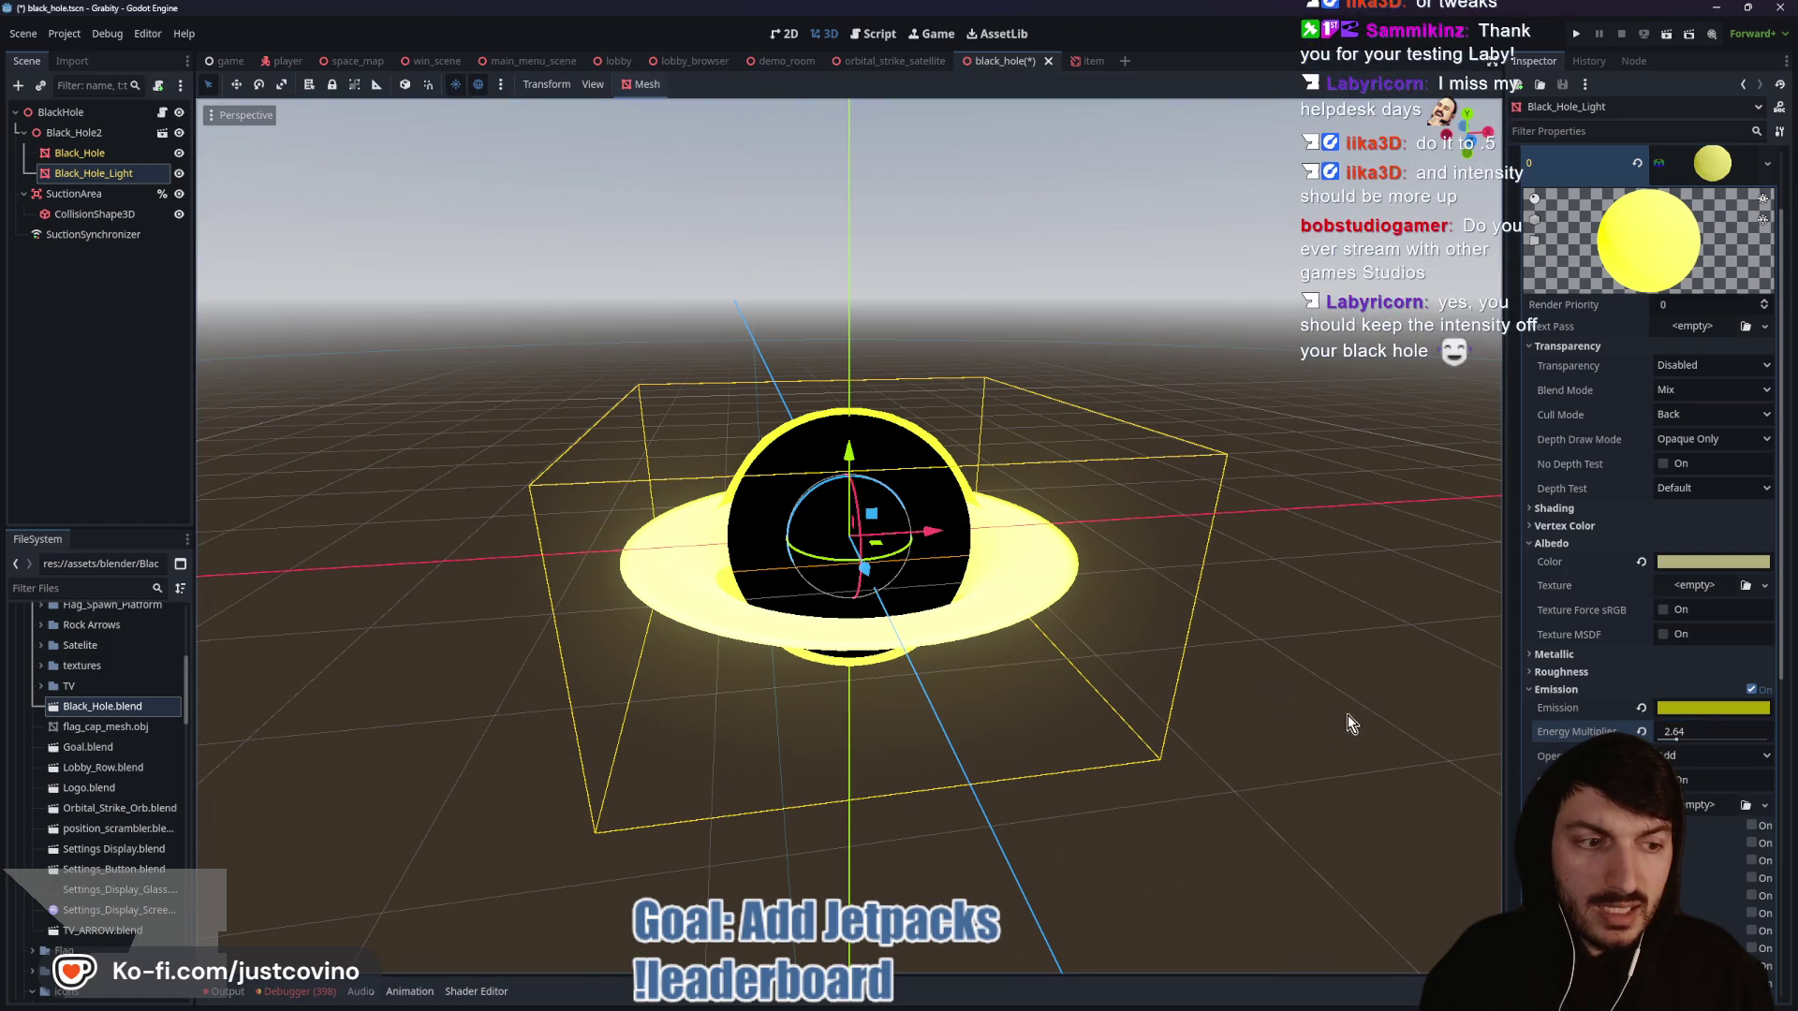
left_click(1641, 562)
key("ctrl+s")
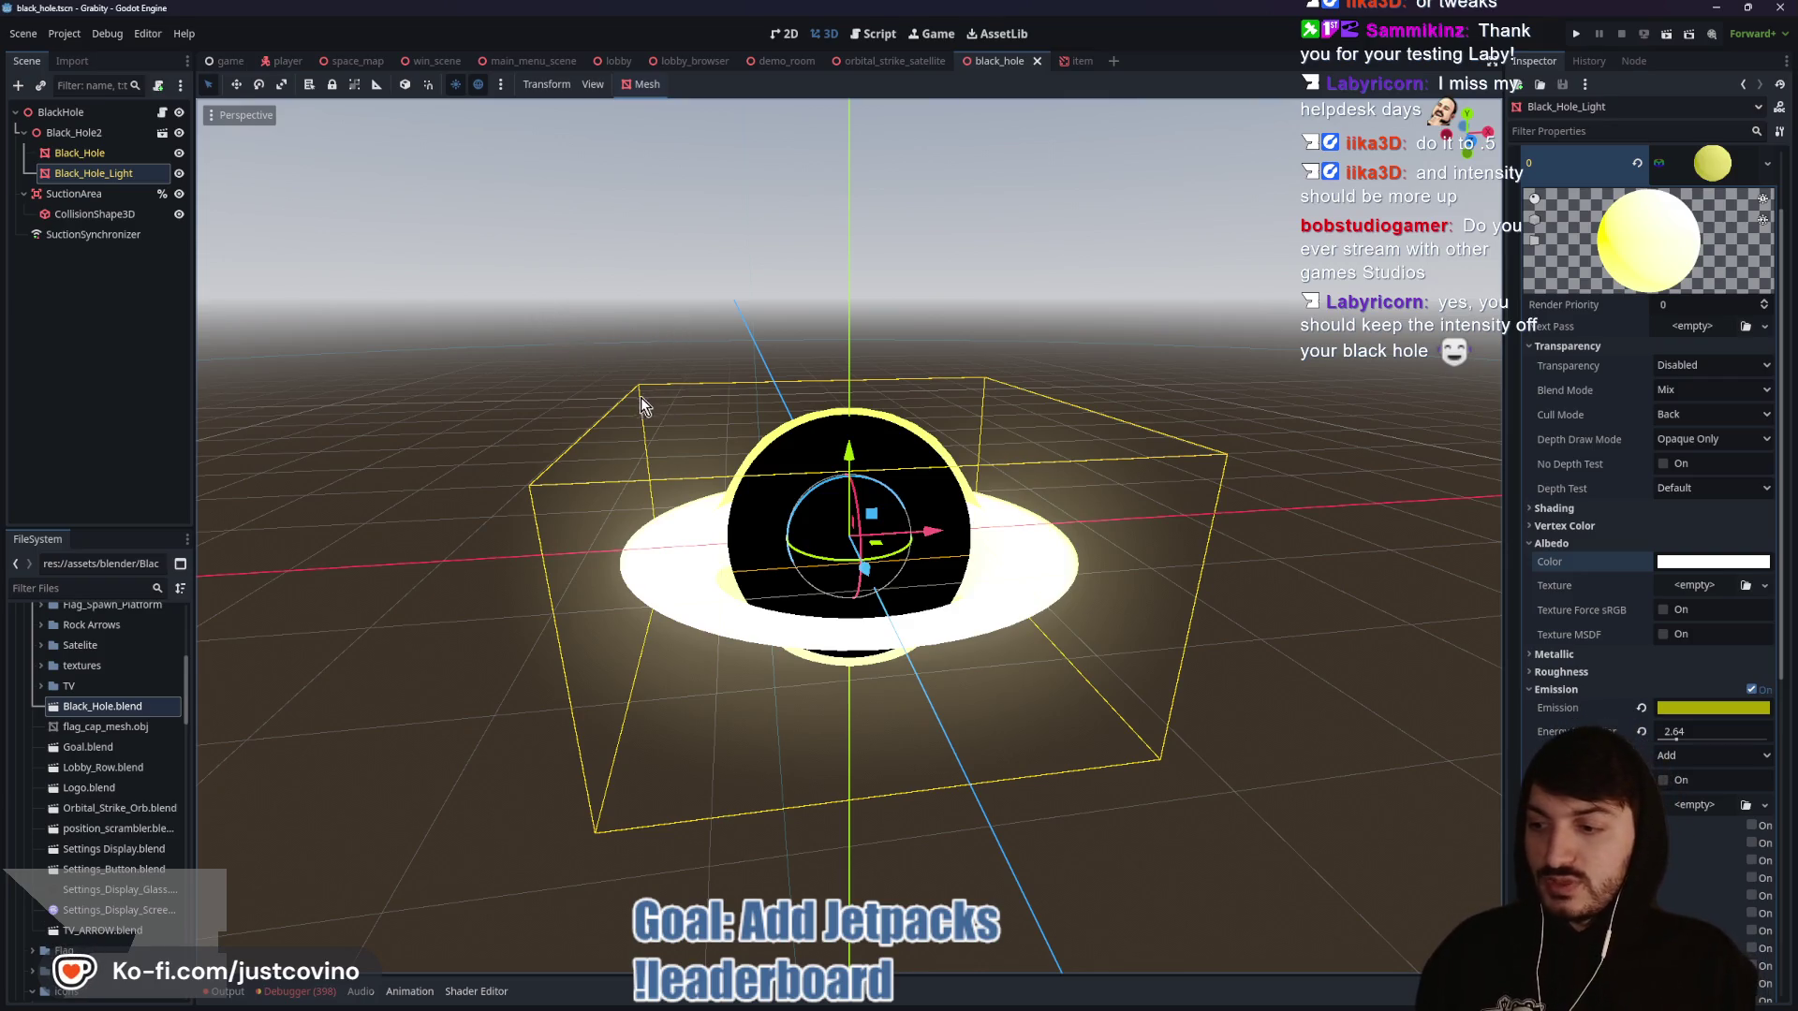
left_click_drag(812, 373, 706, 320)
key("ctrl+s")
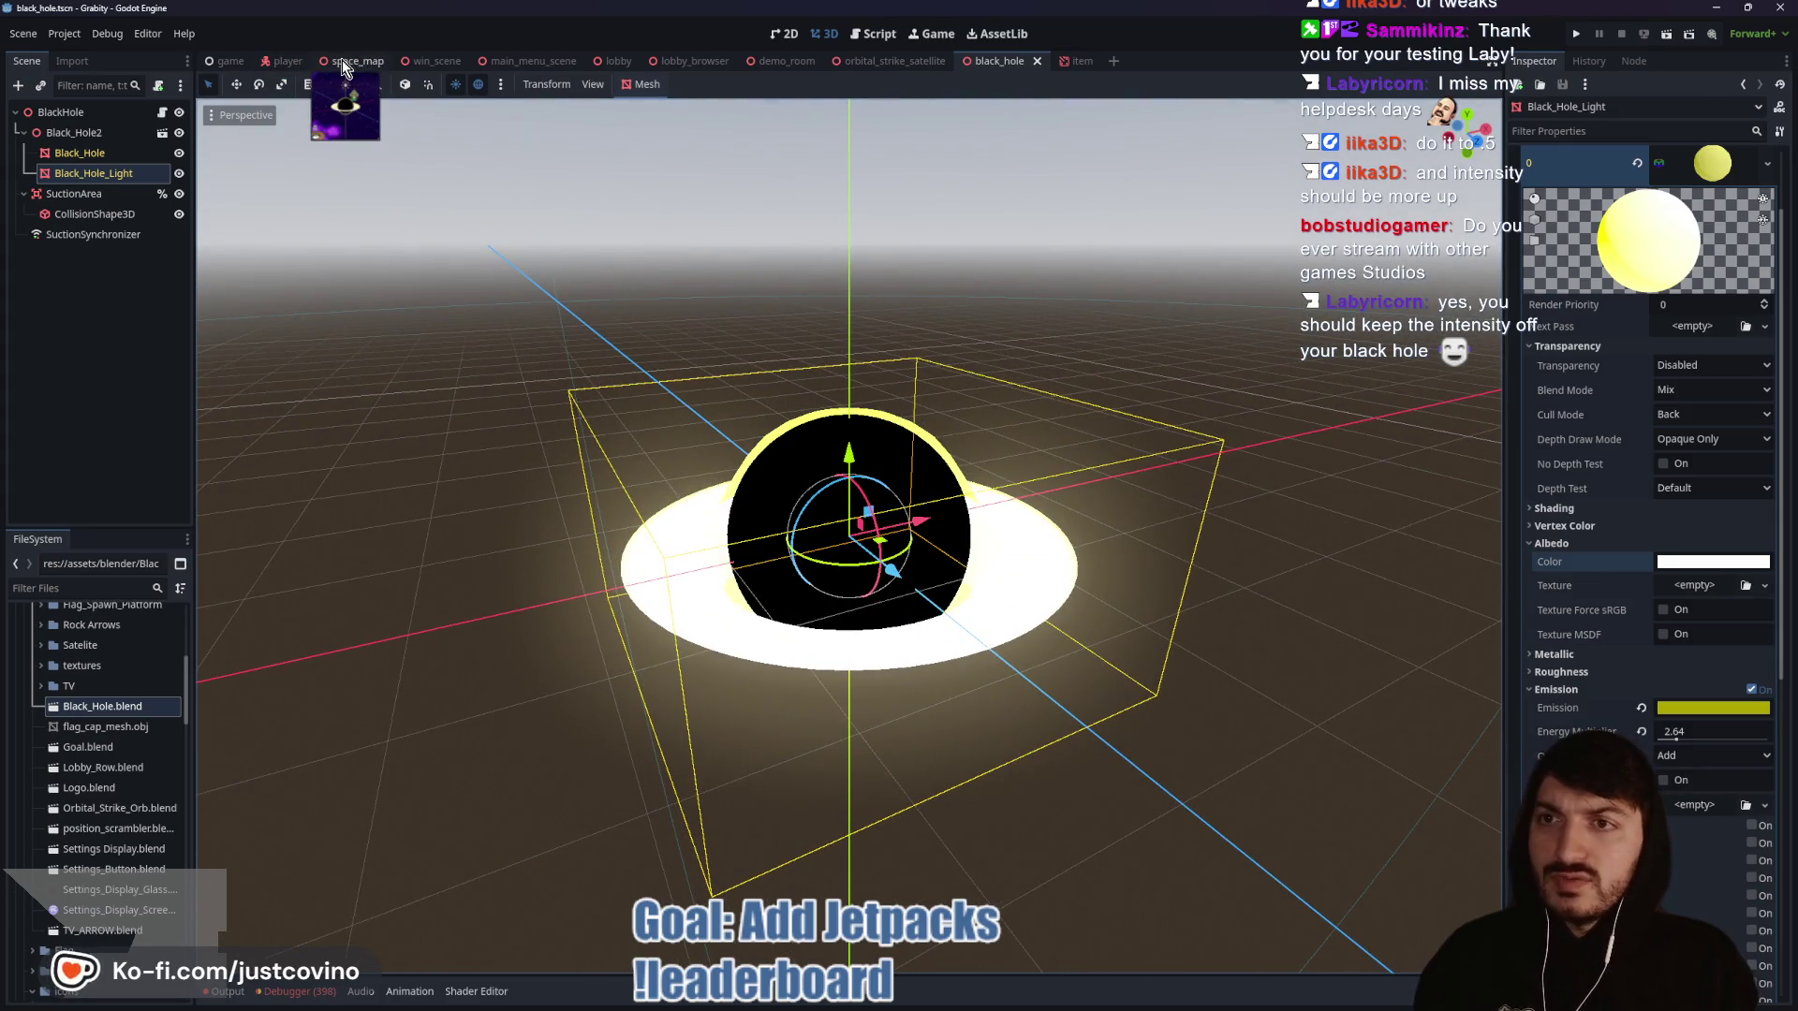
Step: In space_map, toggle the BlackHole node's visibility repeatedly to compare, leaving it visible
left_click(344, 64)
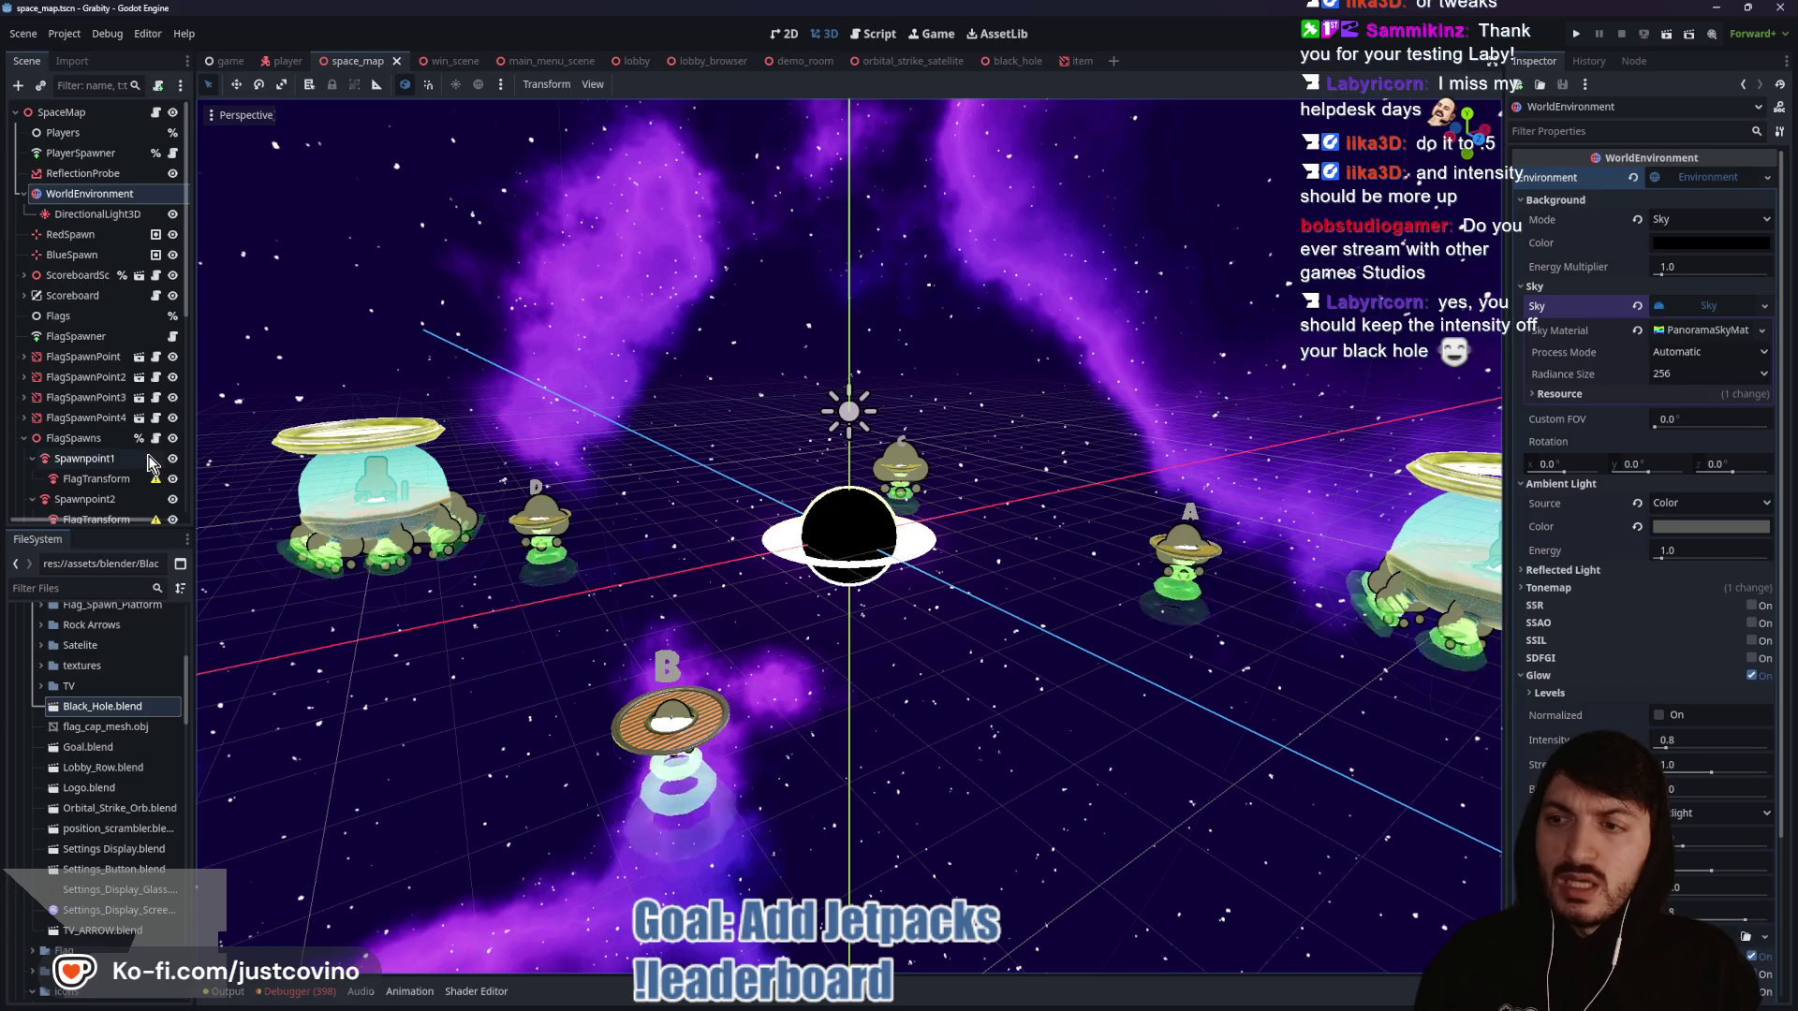
scroll(108, 403, "down", 5)
scroll(165, 485, "down", 3)
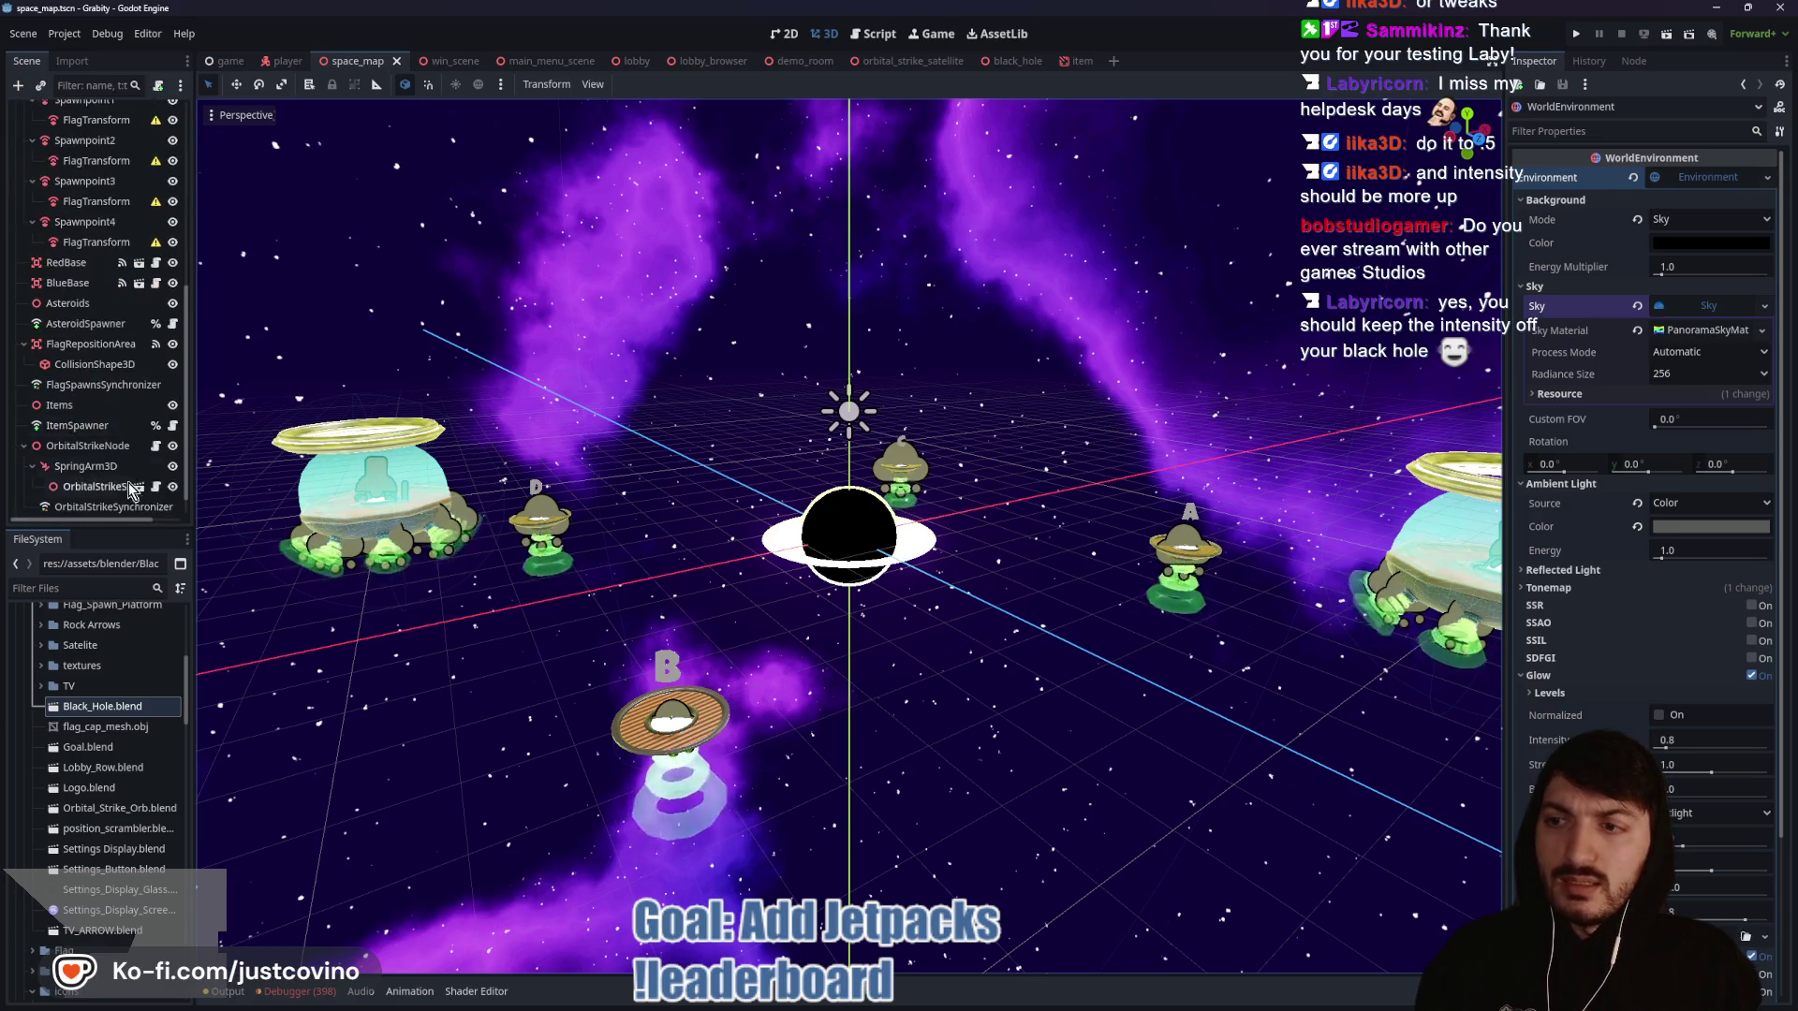
left_click(171, 503)
left_click(172, 504)
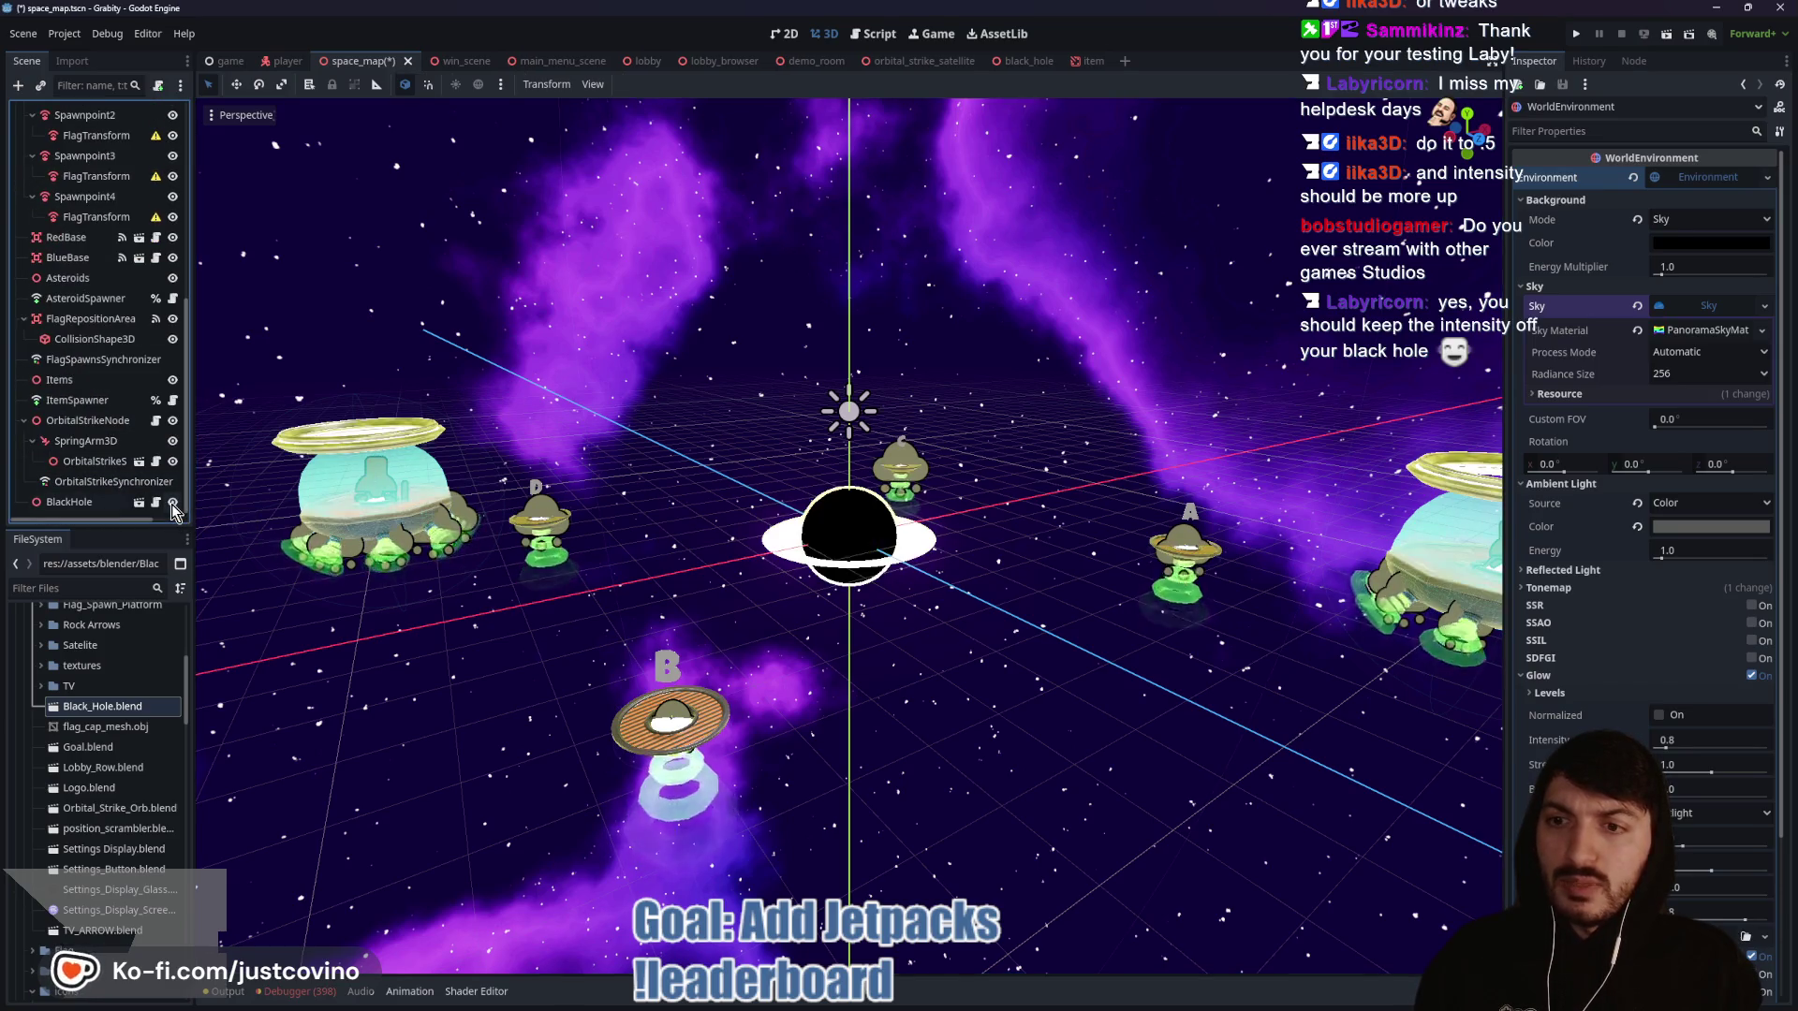
left_click(171, 503)
left_click(171, 503)
left_click(171, 503)
left_click(171, 503)
left_click(172, 504)
left_click(172, 504)
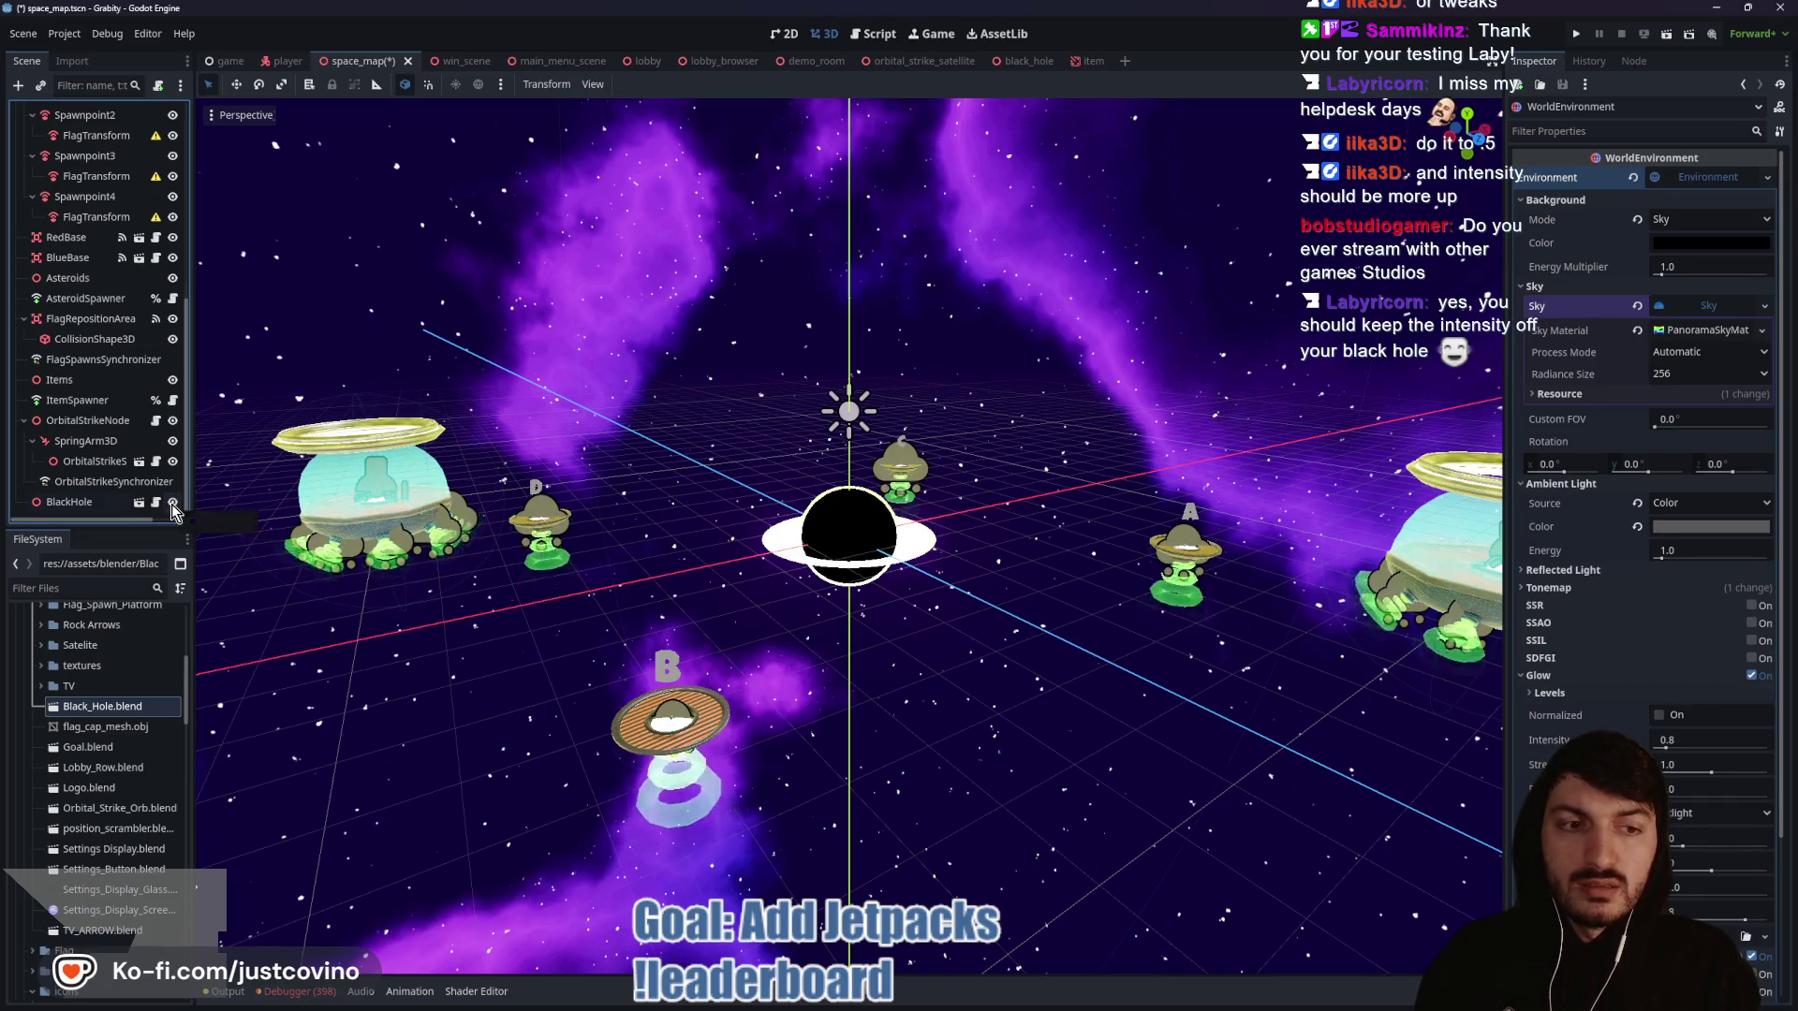
left_click(172, 504)
left_click(172, 504)
left_click(171, 503)
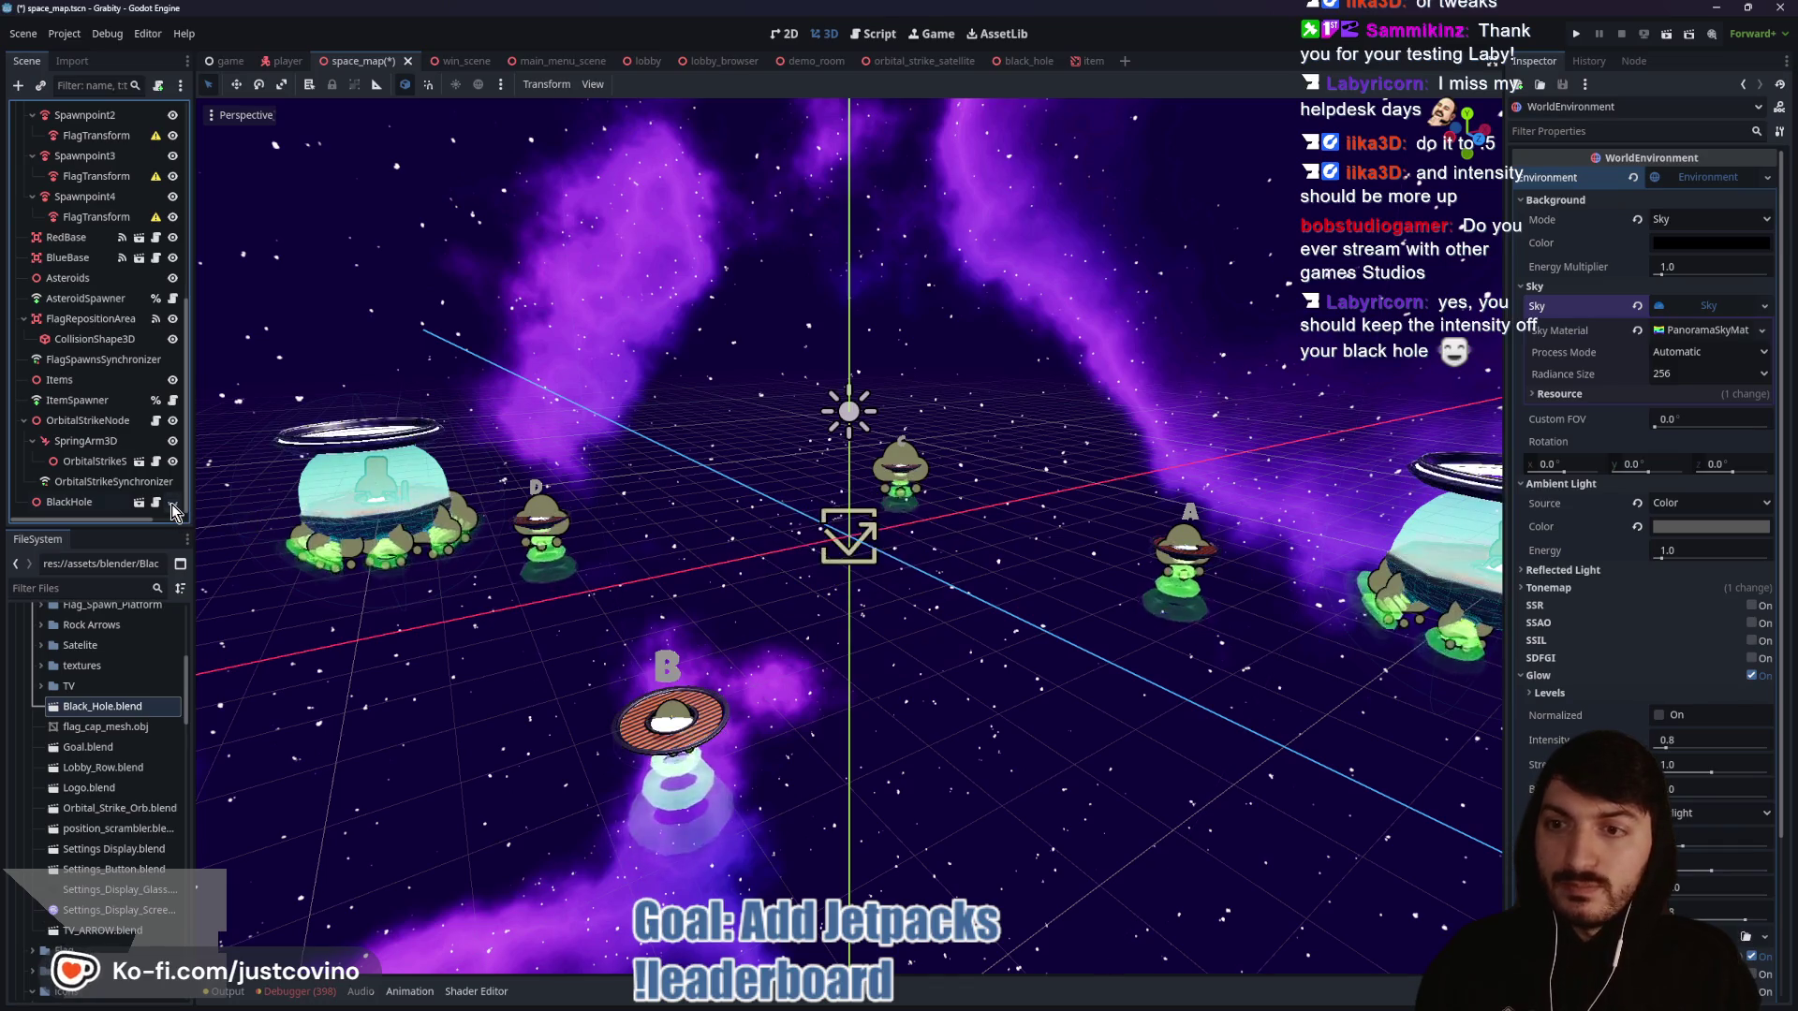
left_click(171, 504)
left_click(171, 504)
left_click(172, 504)
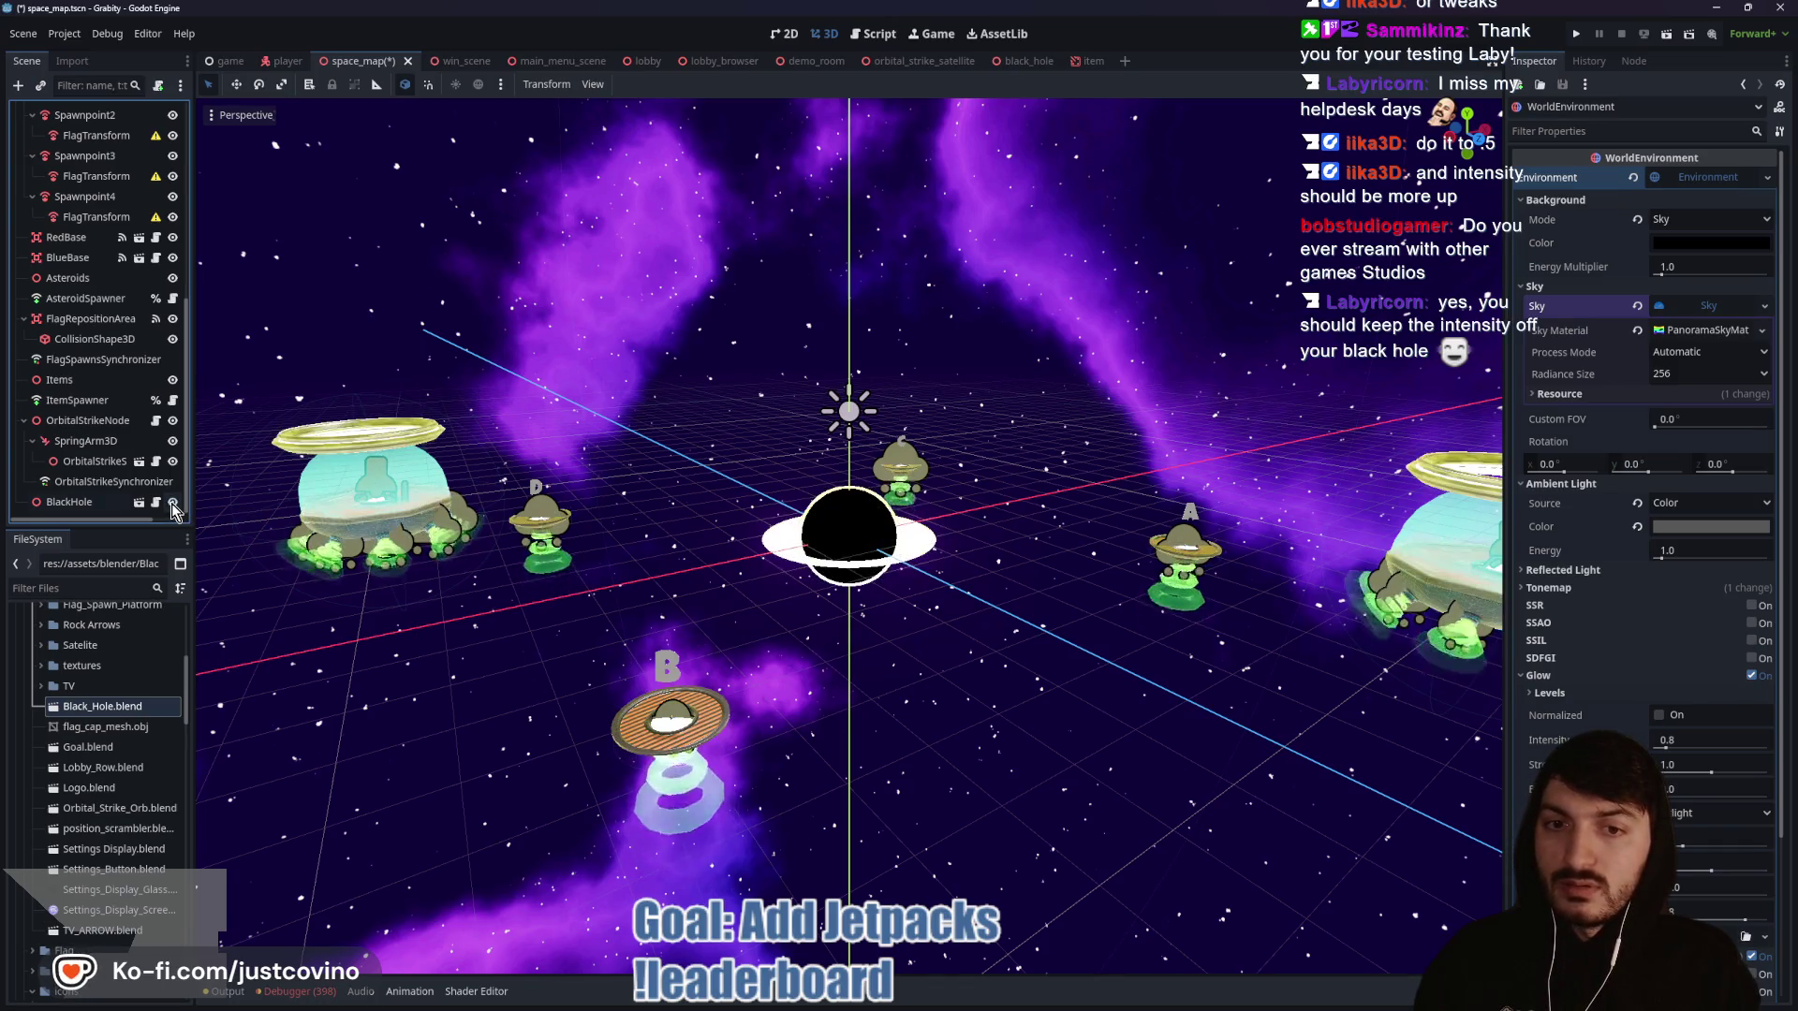
Step: Orbit to look down on the map and save the space_map scene
mouse_move(646, 477)
left_mouse_down()
mouse_move(787, 646)
mouse_move(749, 599)
mouse_move(721, 458)
mouse_move(573, 527)
mouse_move(598, 481)
mouse_move(654, 480)
left_mouse_up()
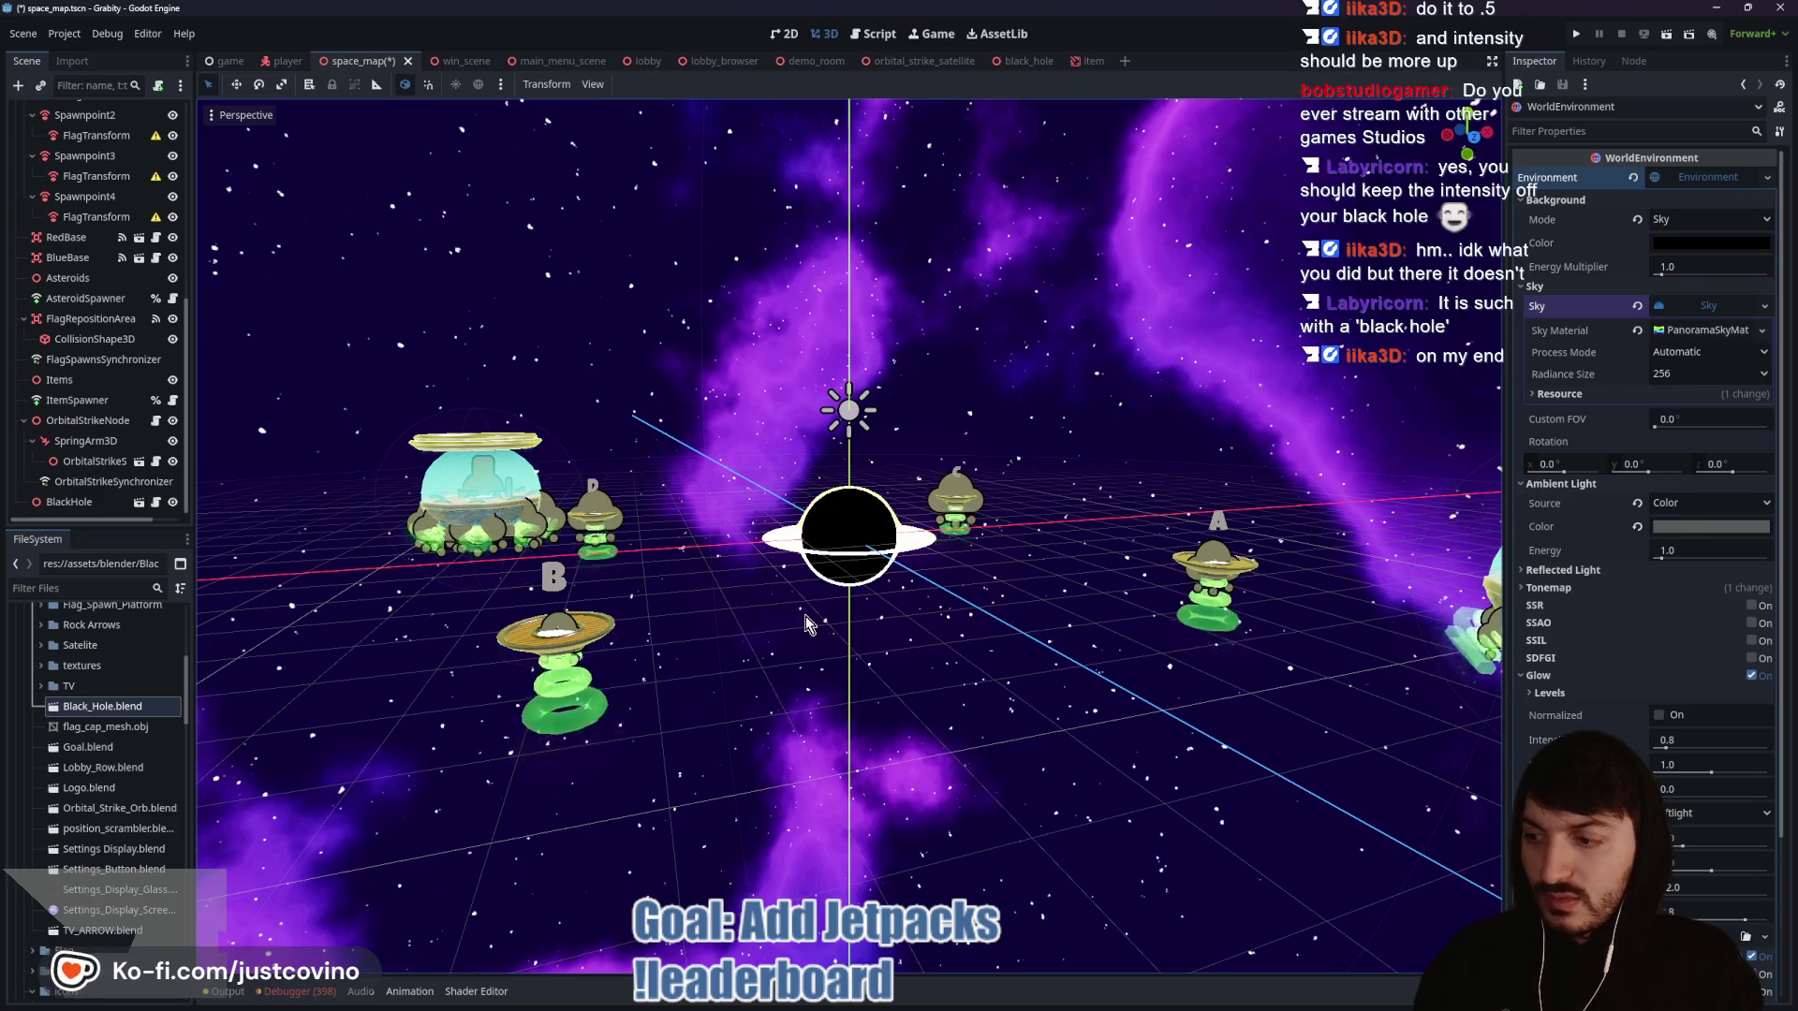
key("ctrl+s")
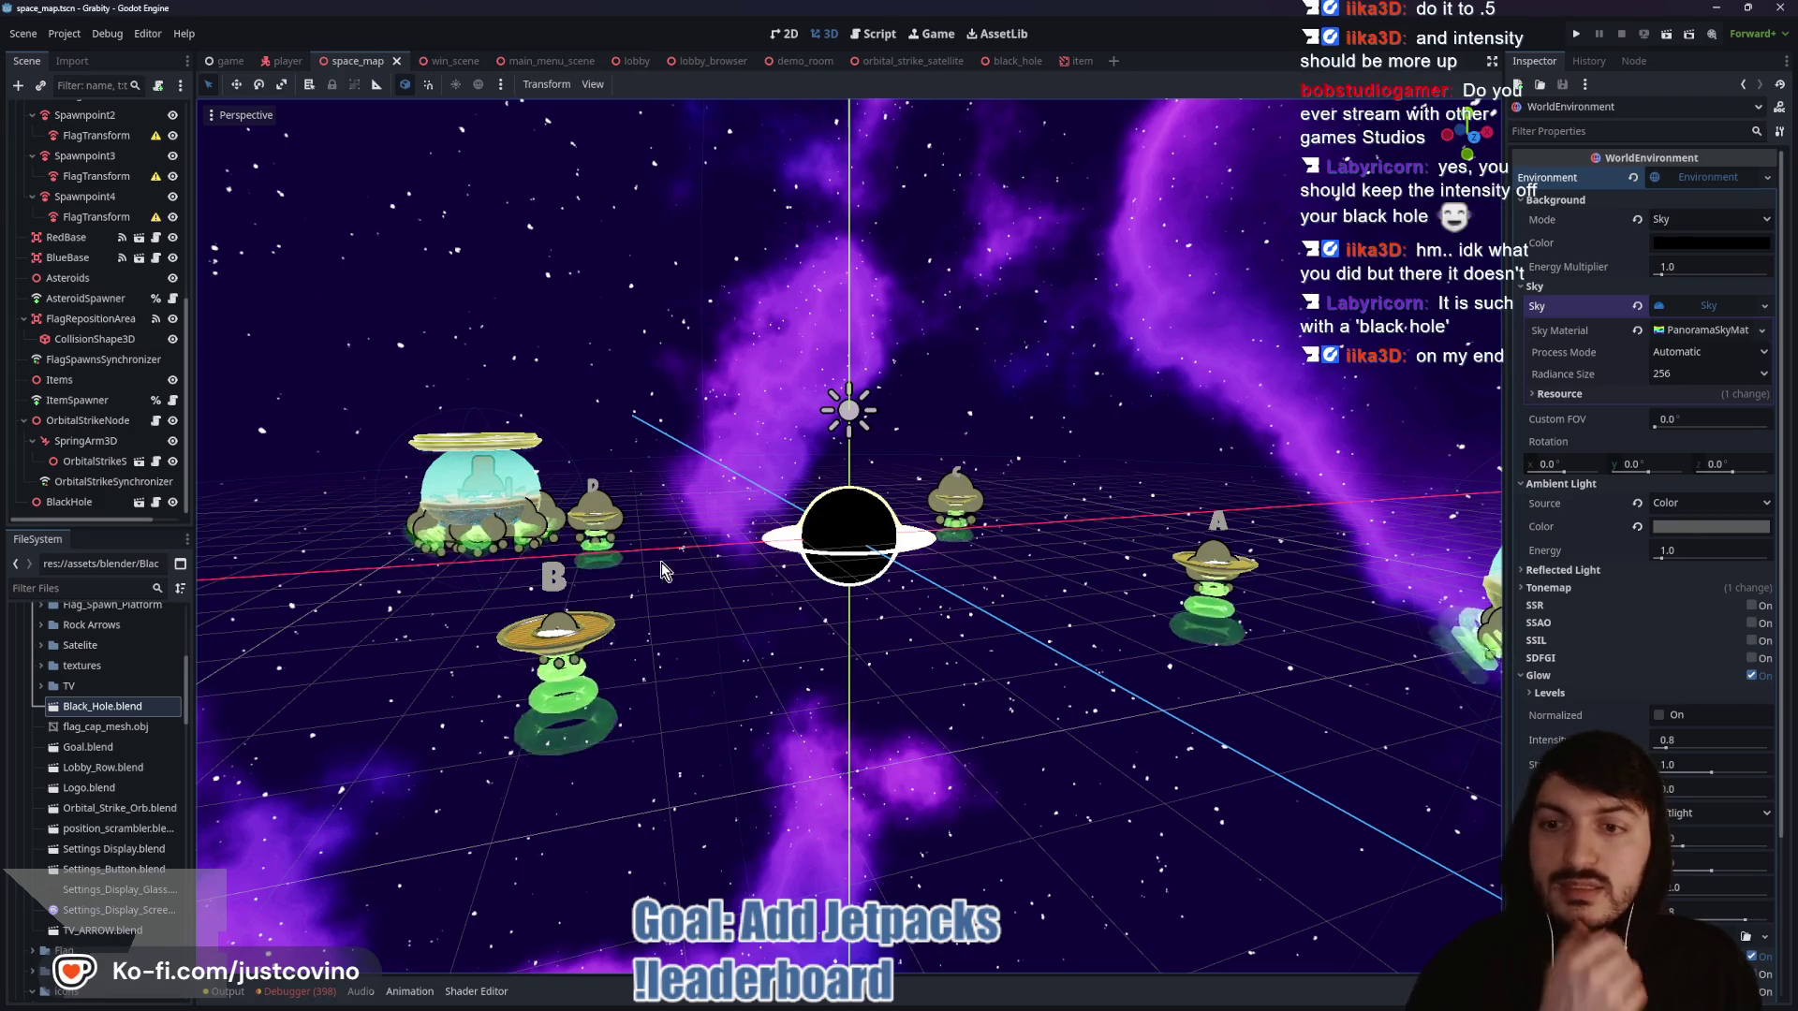
left_click(1004, 61)
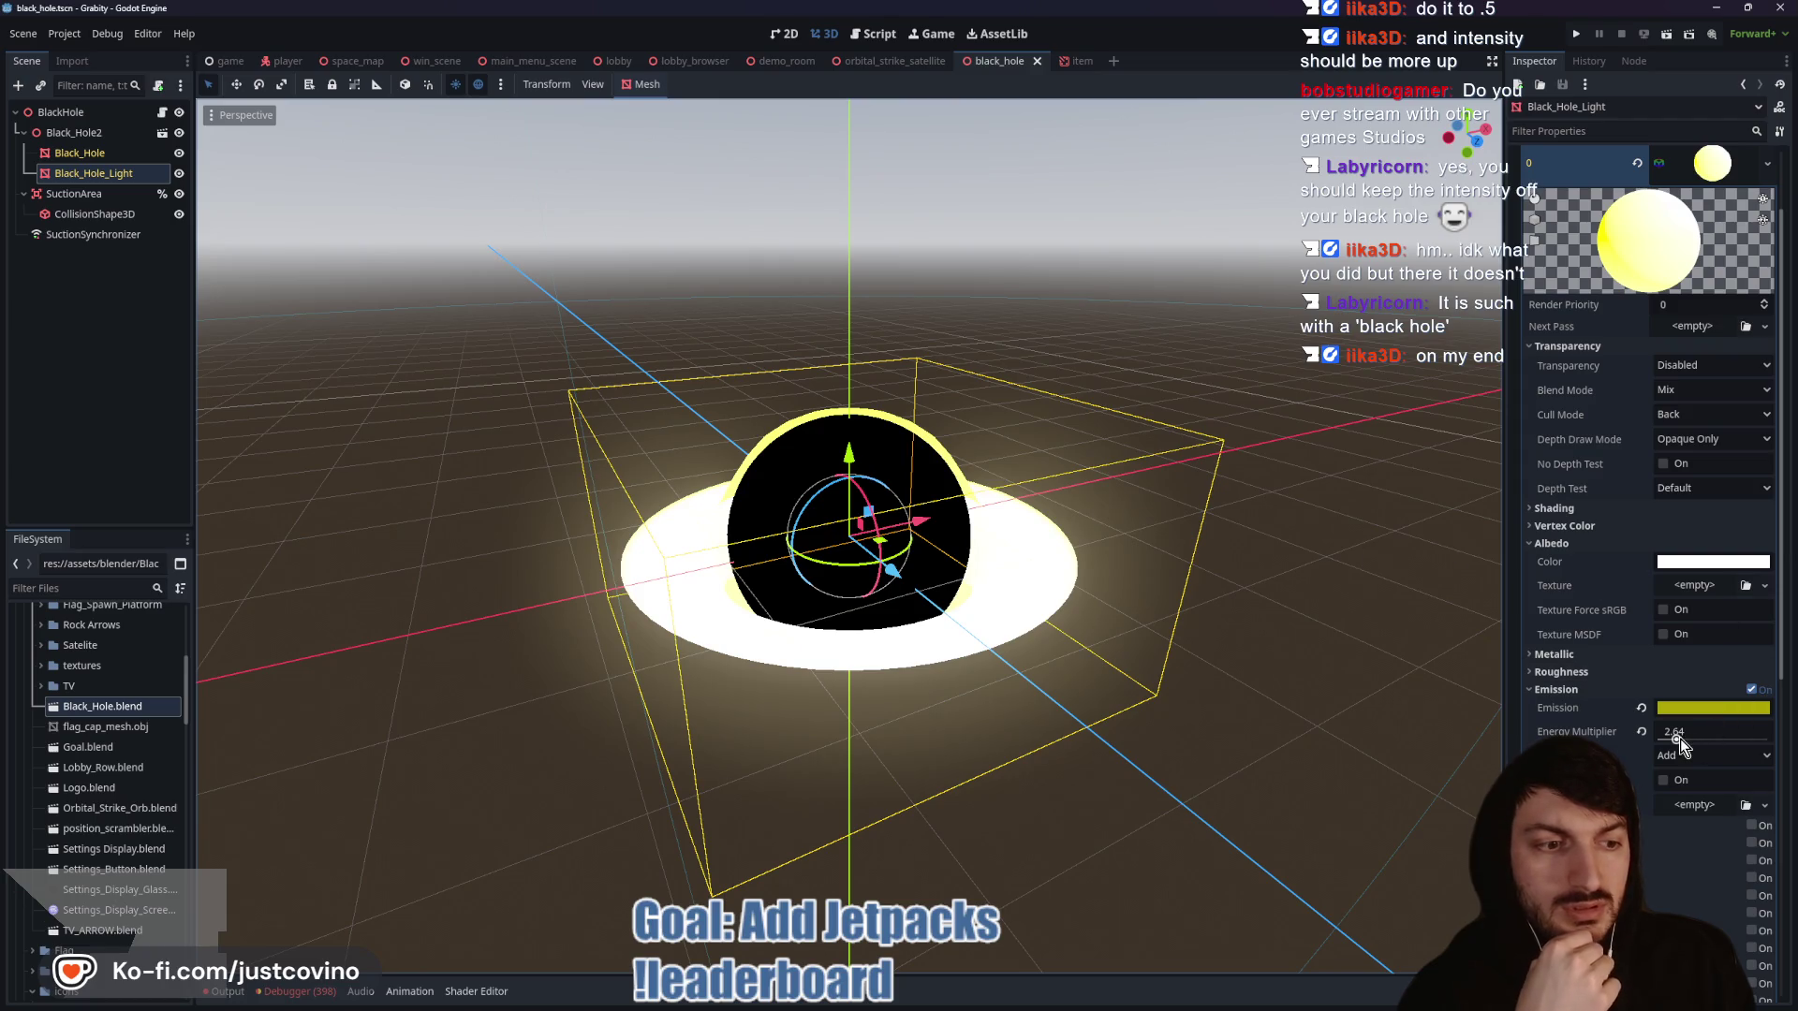
Step: Reset the emission energy multiplier to 1.0 and collapse the Transparency section
left_click(1641, 731)
left_click(1669, 709)
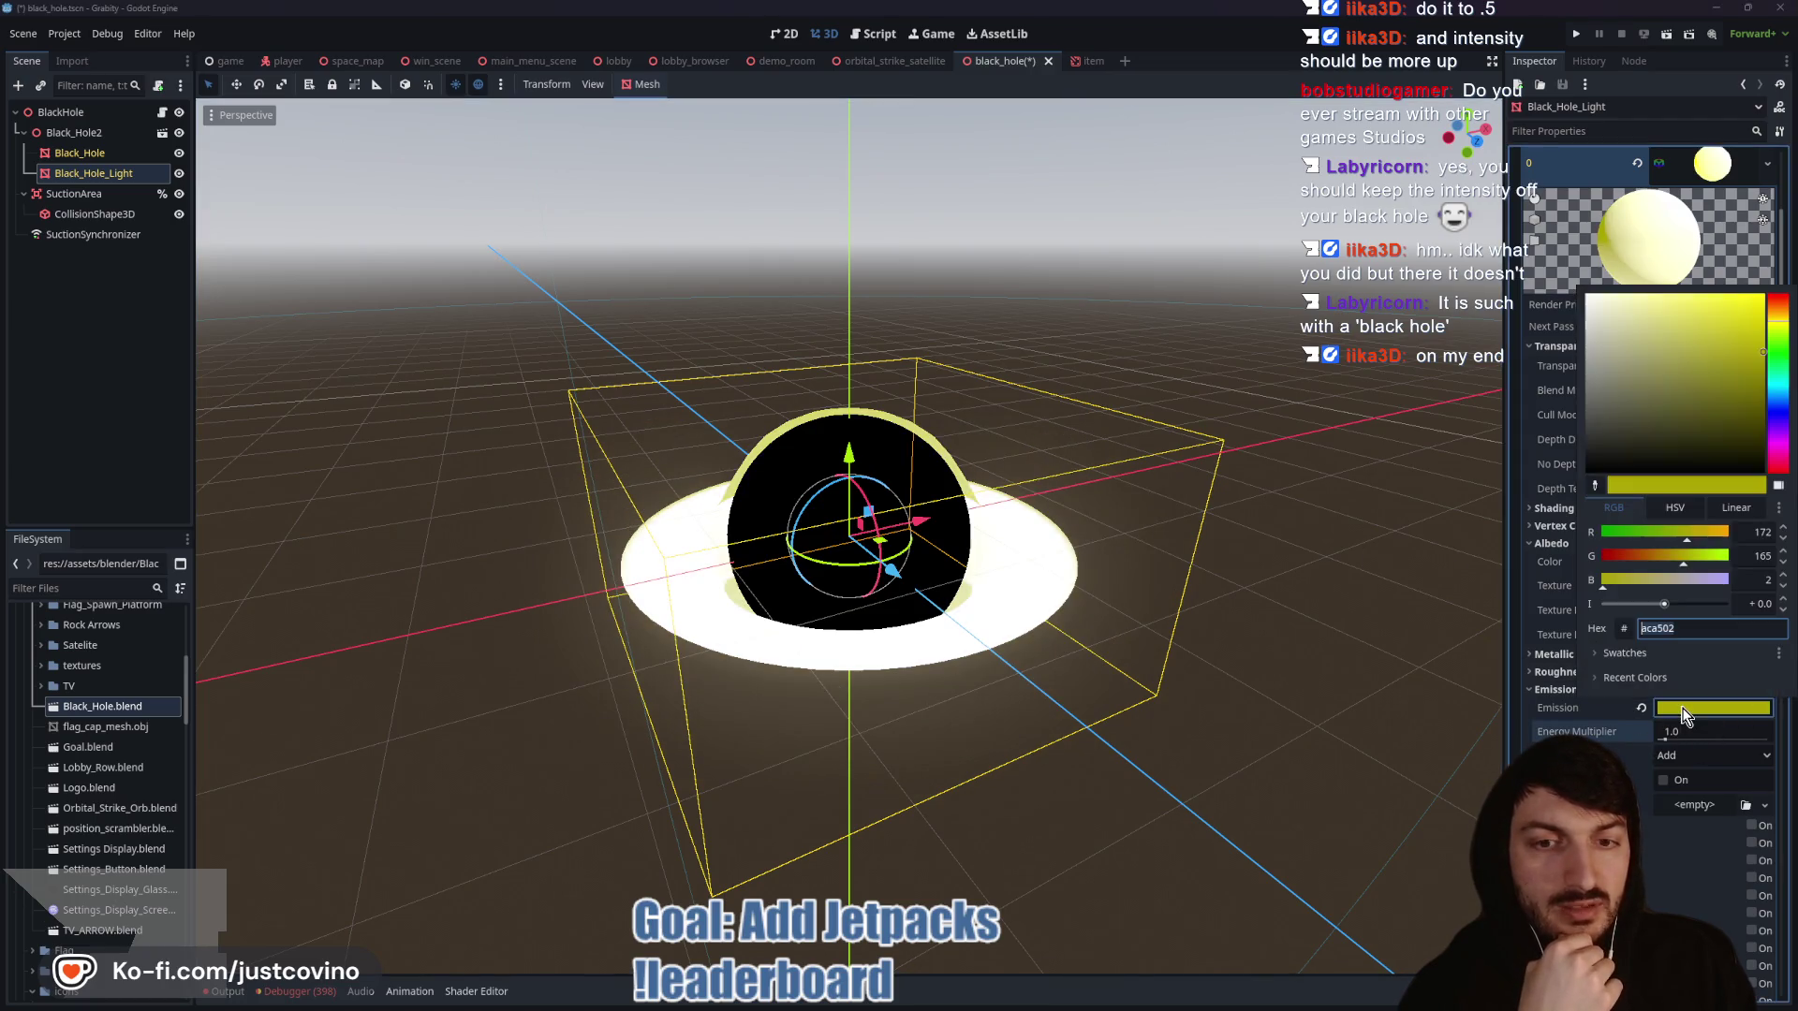
left_click(1673, 709)
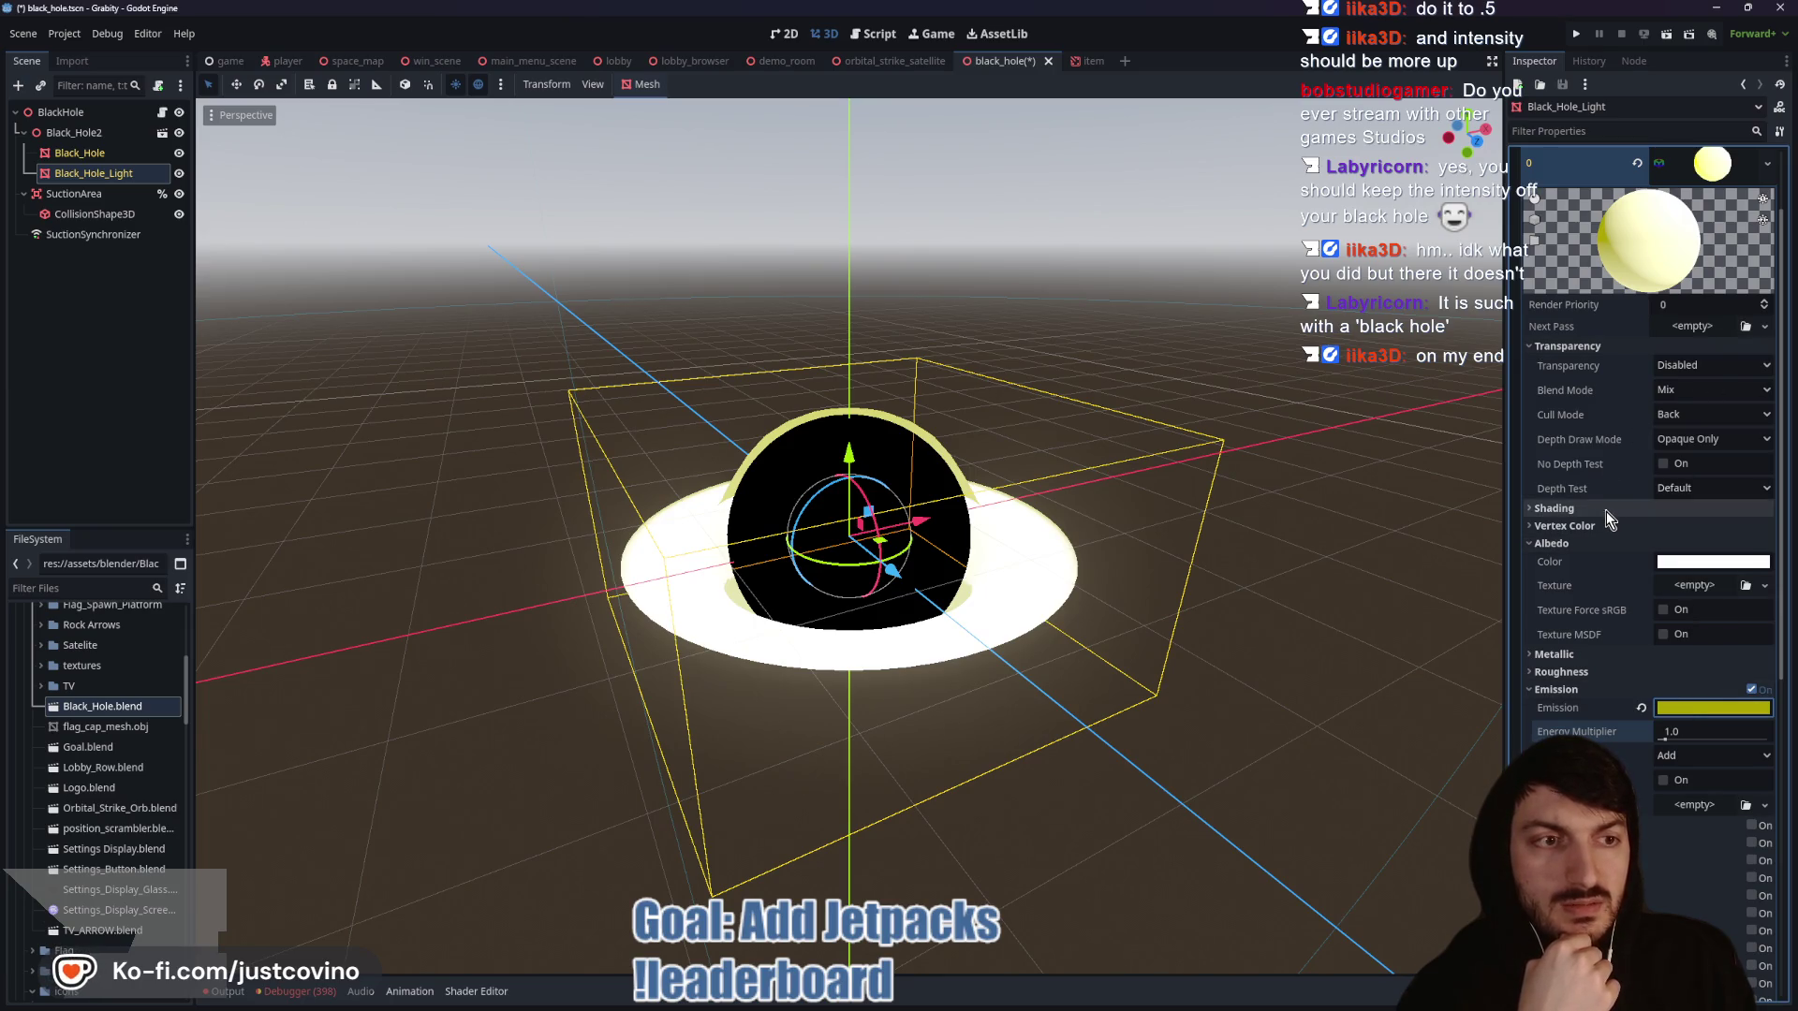
left_click(1556, 348)
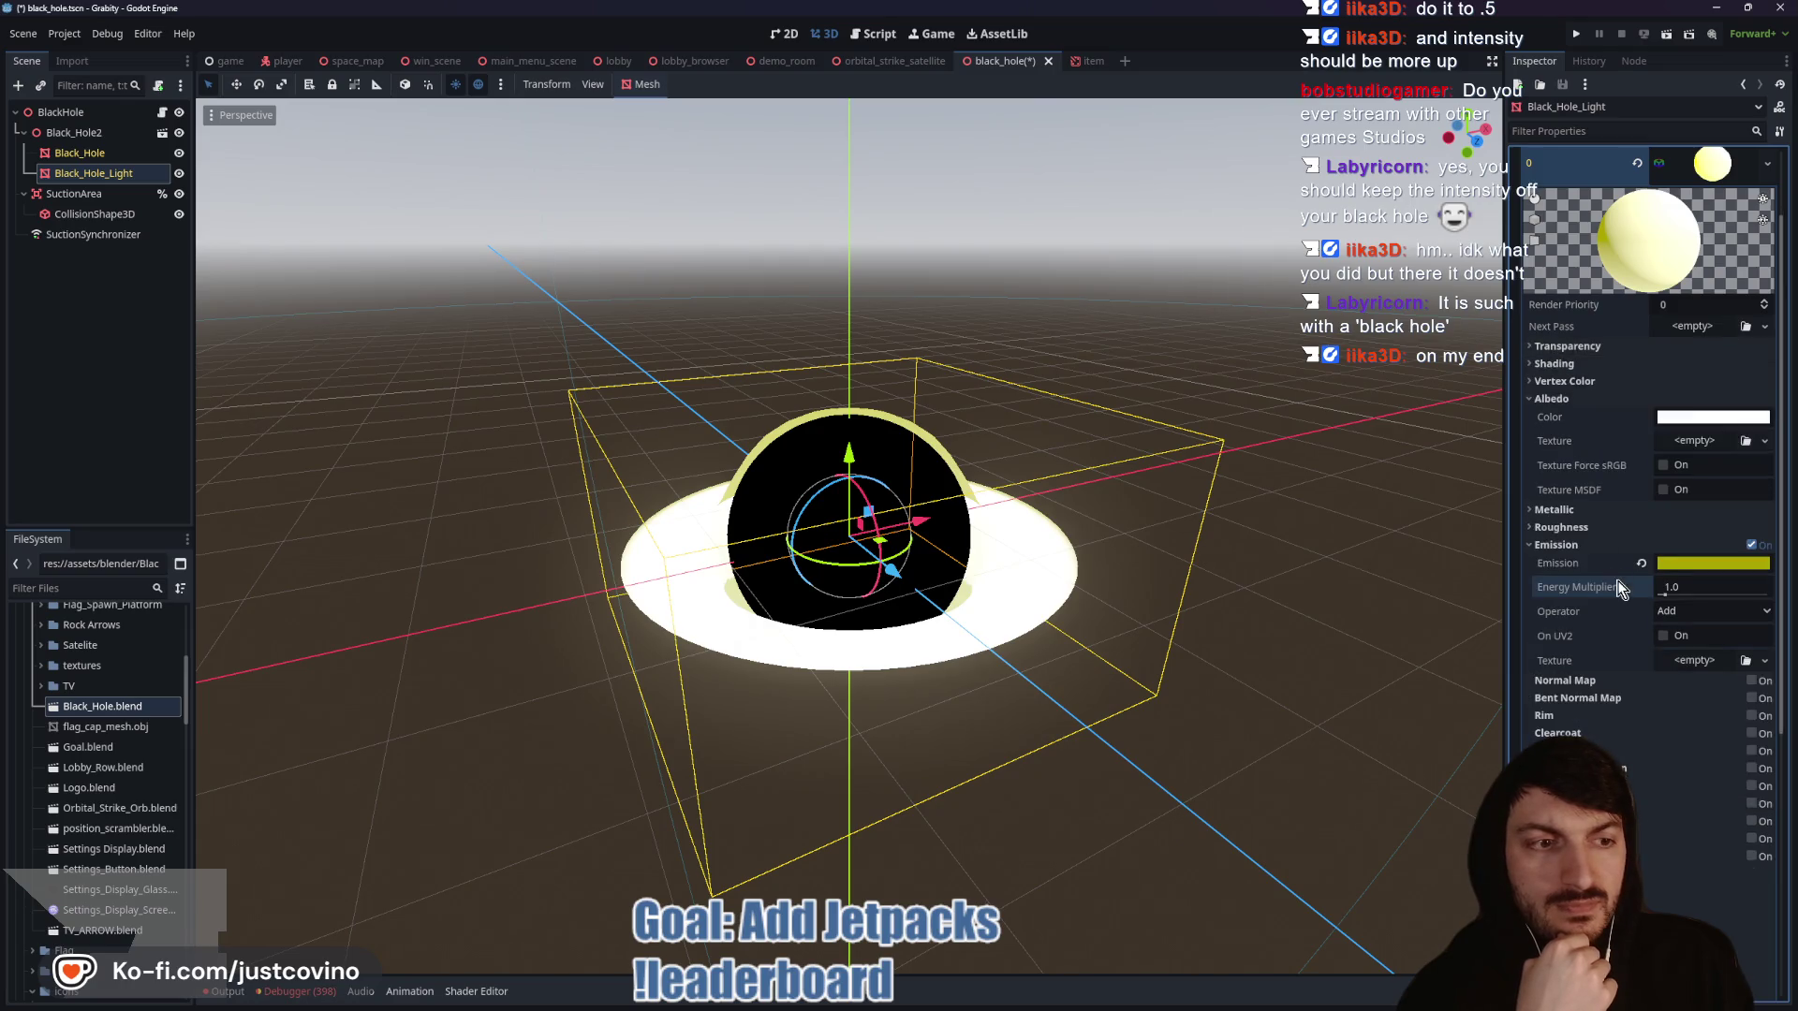
Step: Make the emission colour bright yellow with an intensity of -1.516
left_click(1685, 564)
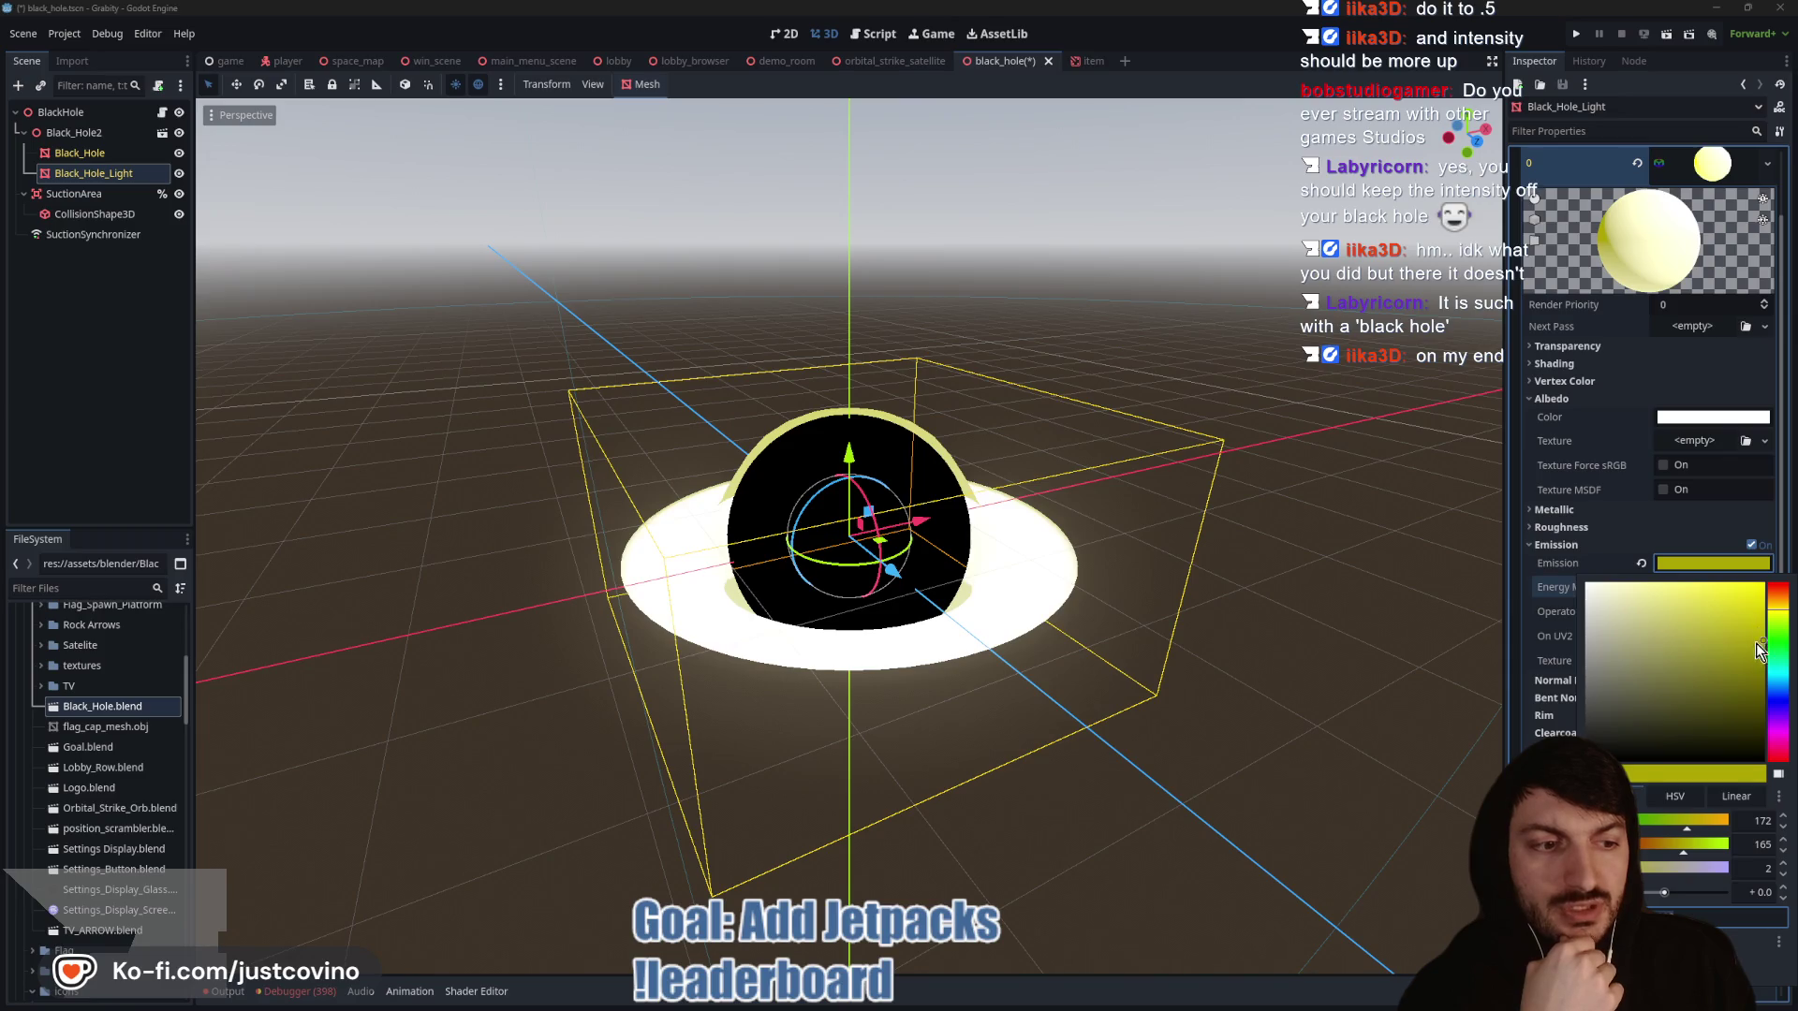
left_click_drag(1760, 652, 1768, 571)
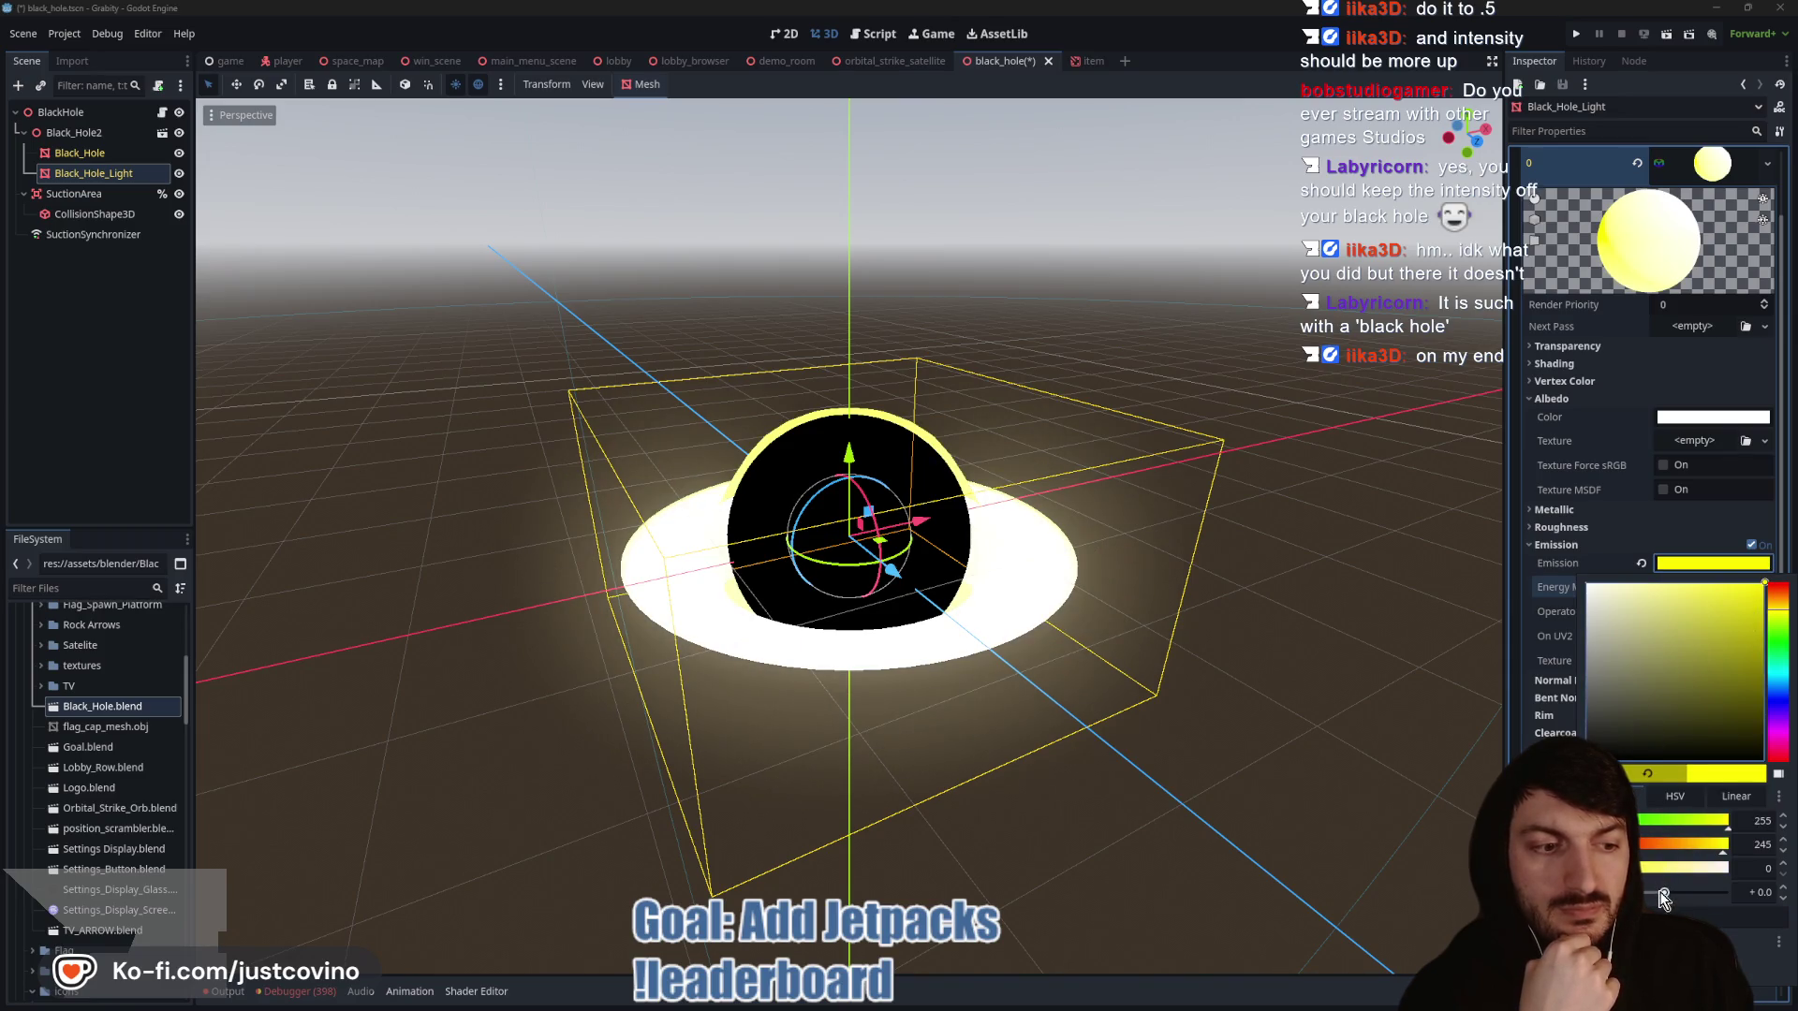
left_click_drag(1666, 896, 1696, 900)
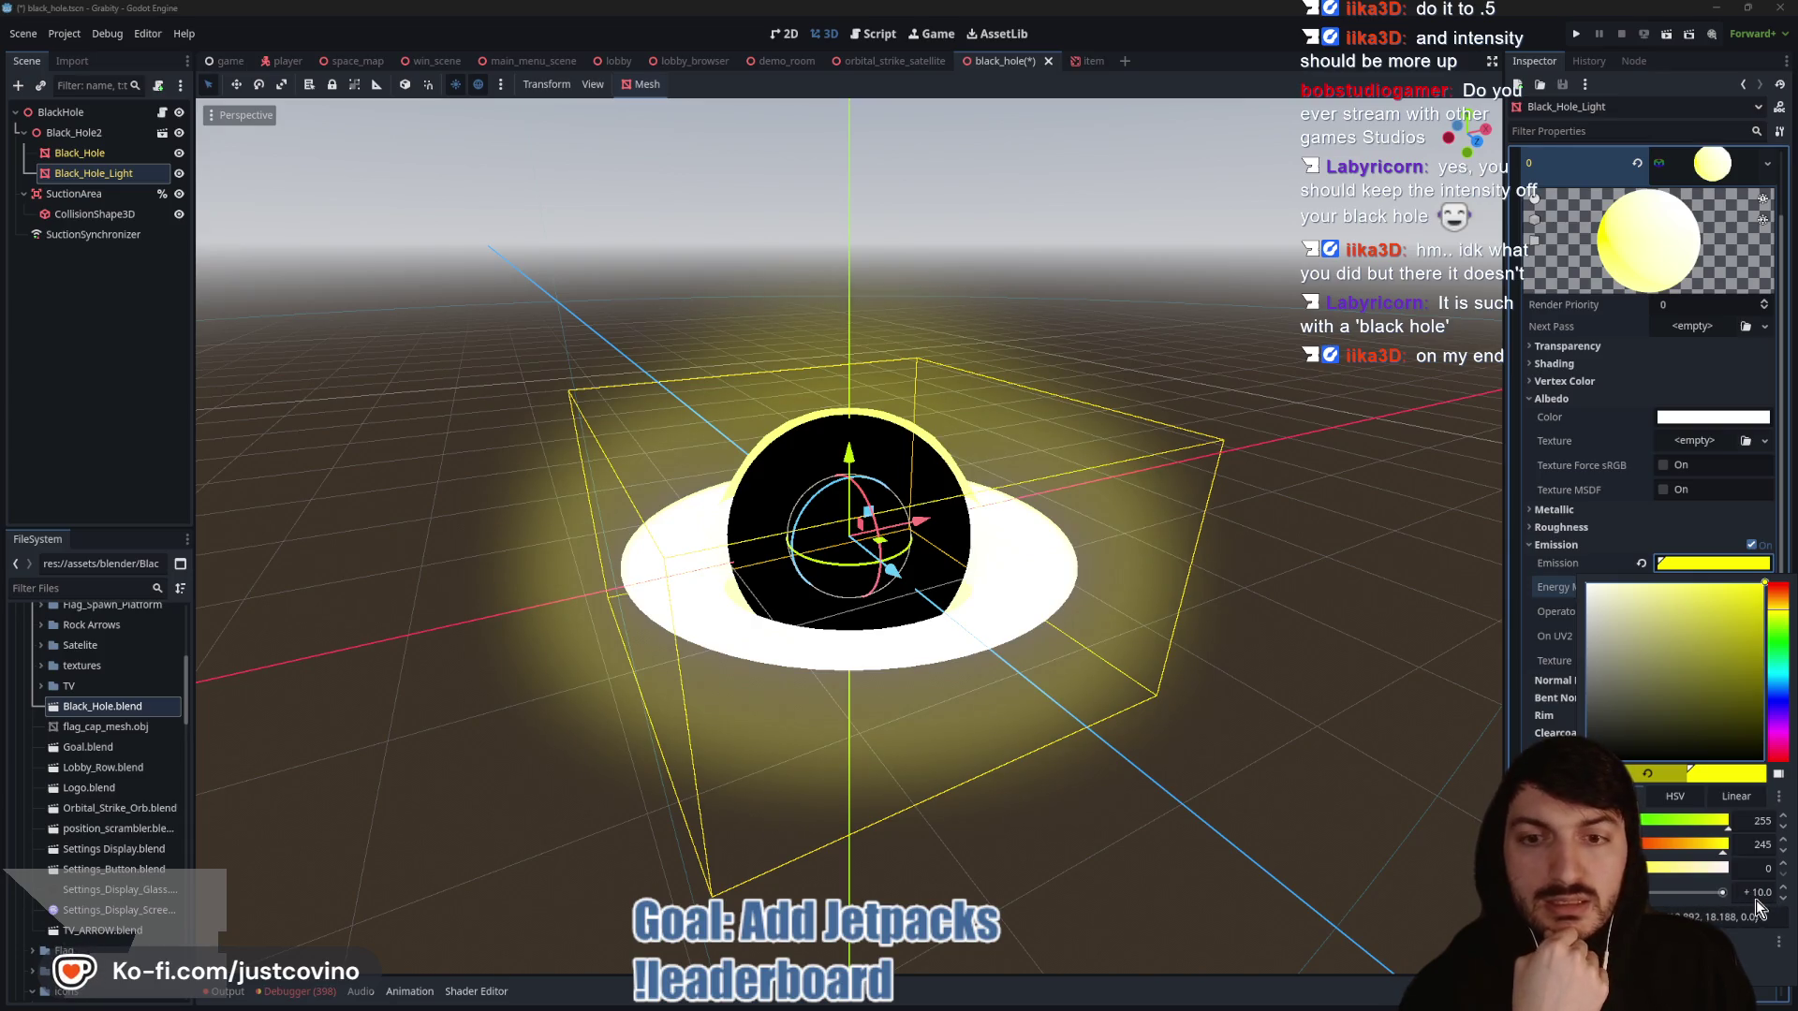
mouse_move(1694, 902)
left_mouse_down()
mouse_move(1654, 900)
mouse_move(1676, 899)
left_mouse_up()
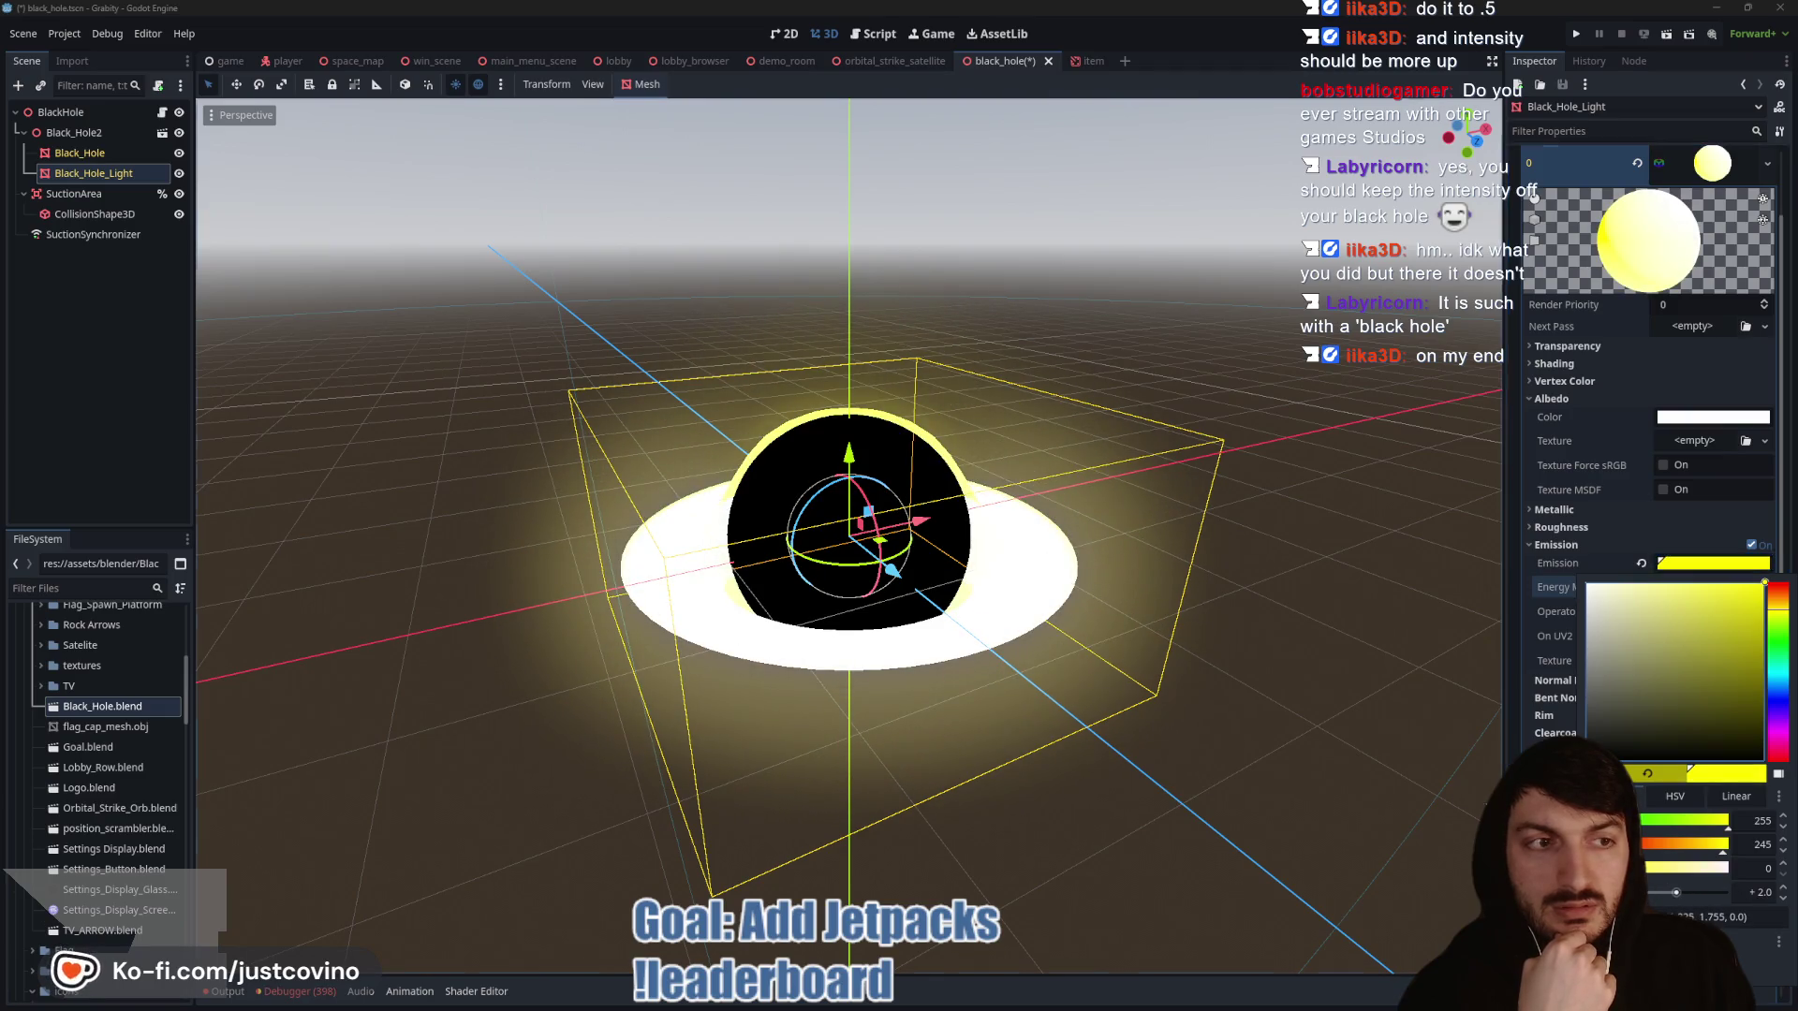
Step: Set the albedo colour to light grey and save the black_hole scene
left_click(1671, 421)
left_click(1587, 497)
left_click(1682, 409)
mouse_move(1361, 714)
left_mouse_down()
mouse_move(1252, 693)
mouse_move(1266, 707)
left_mouse_up()
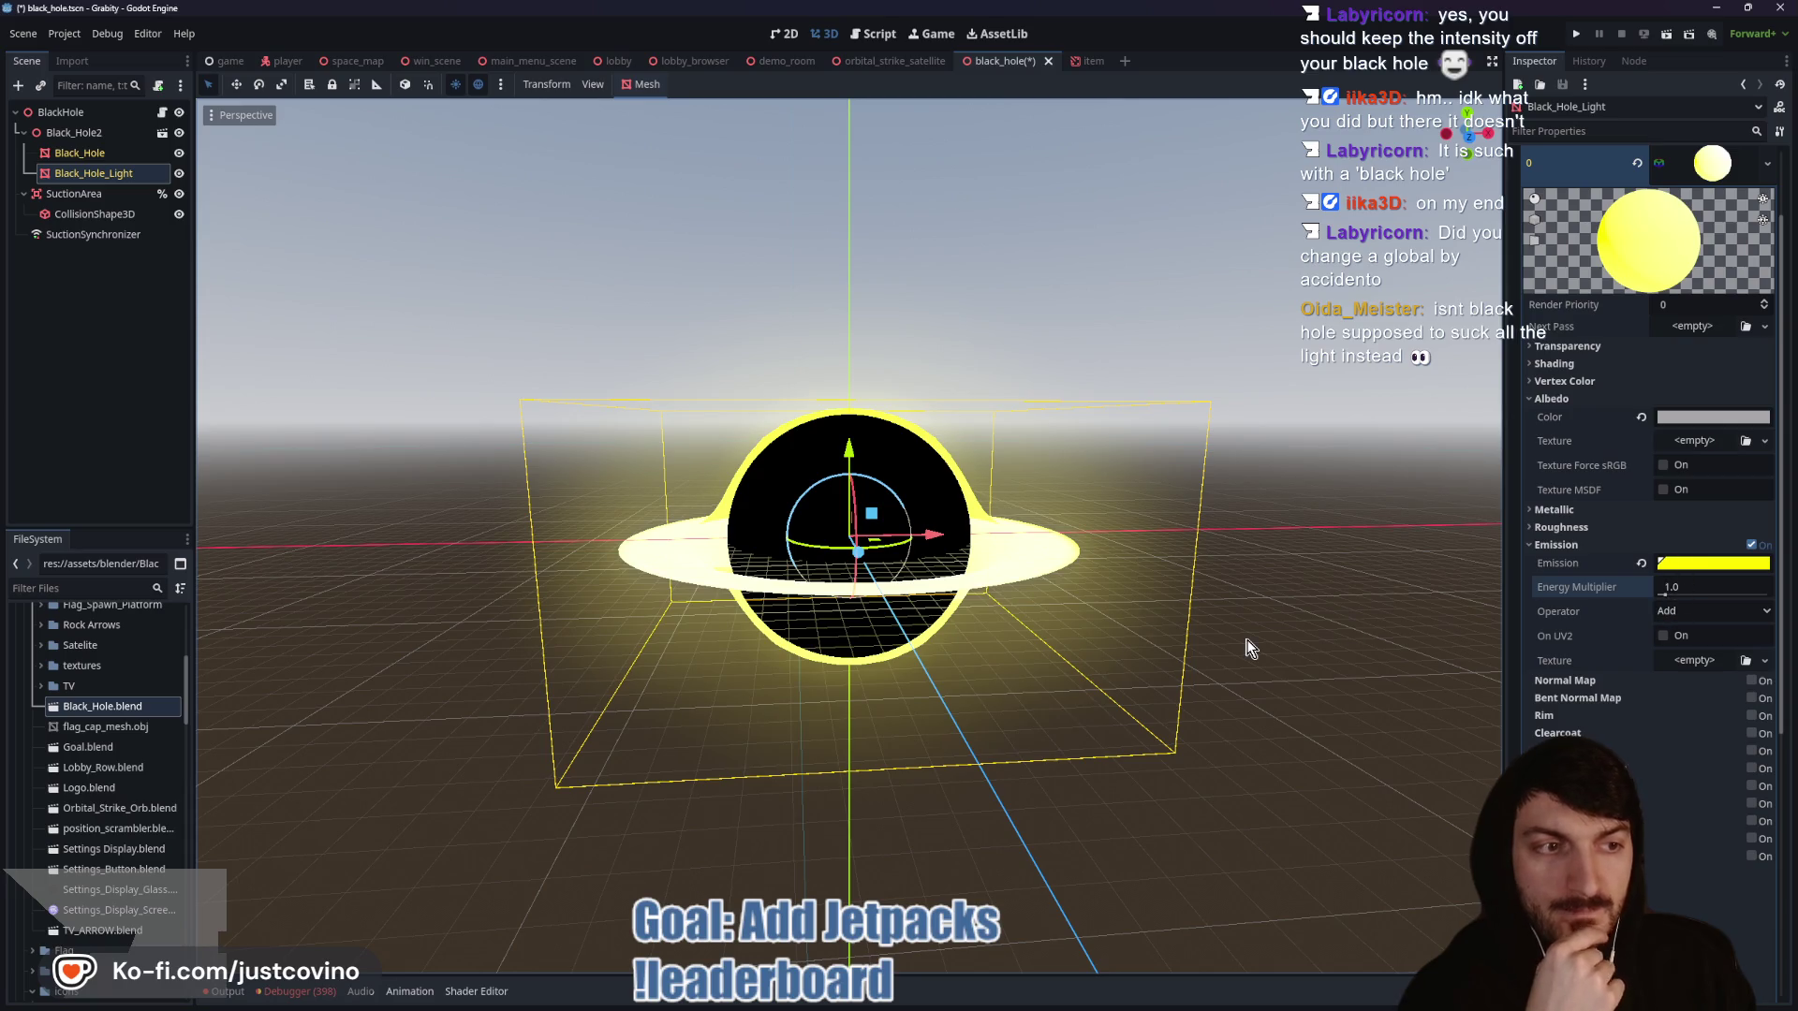
key("ctrl+s")
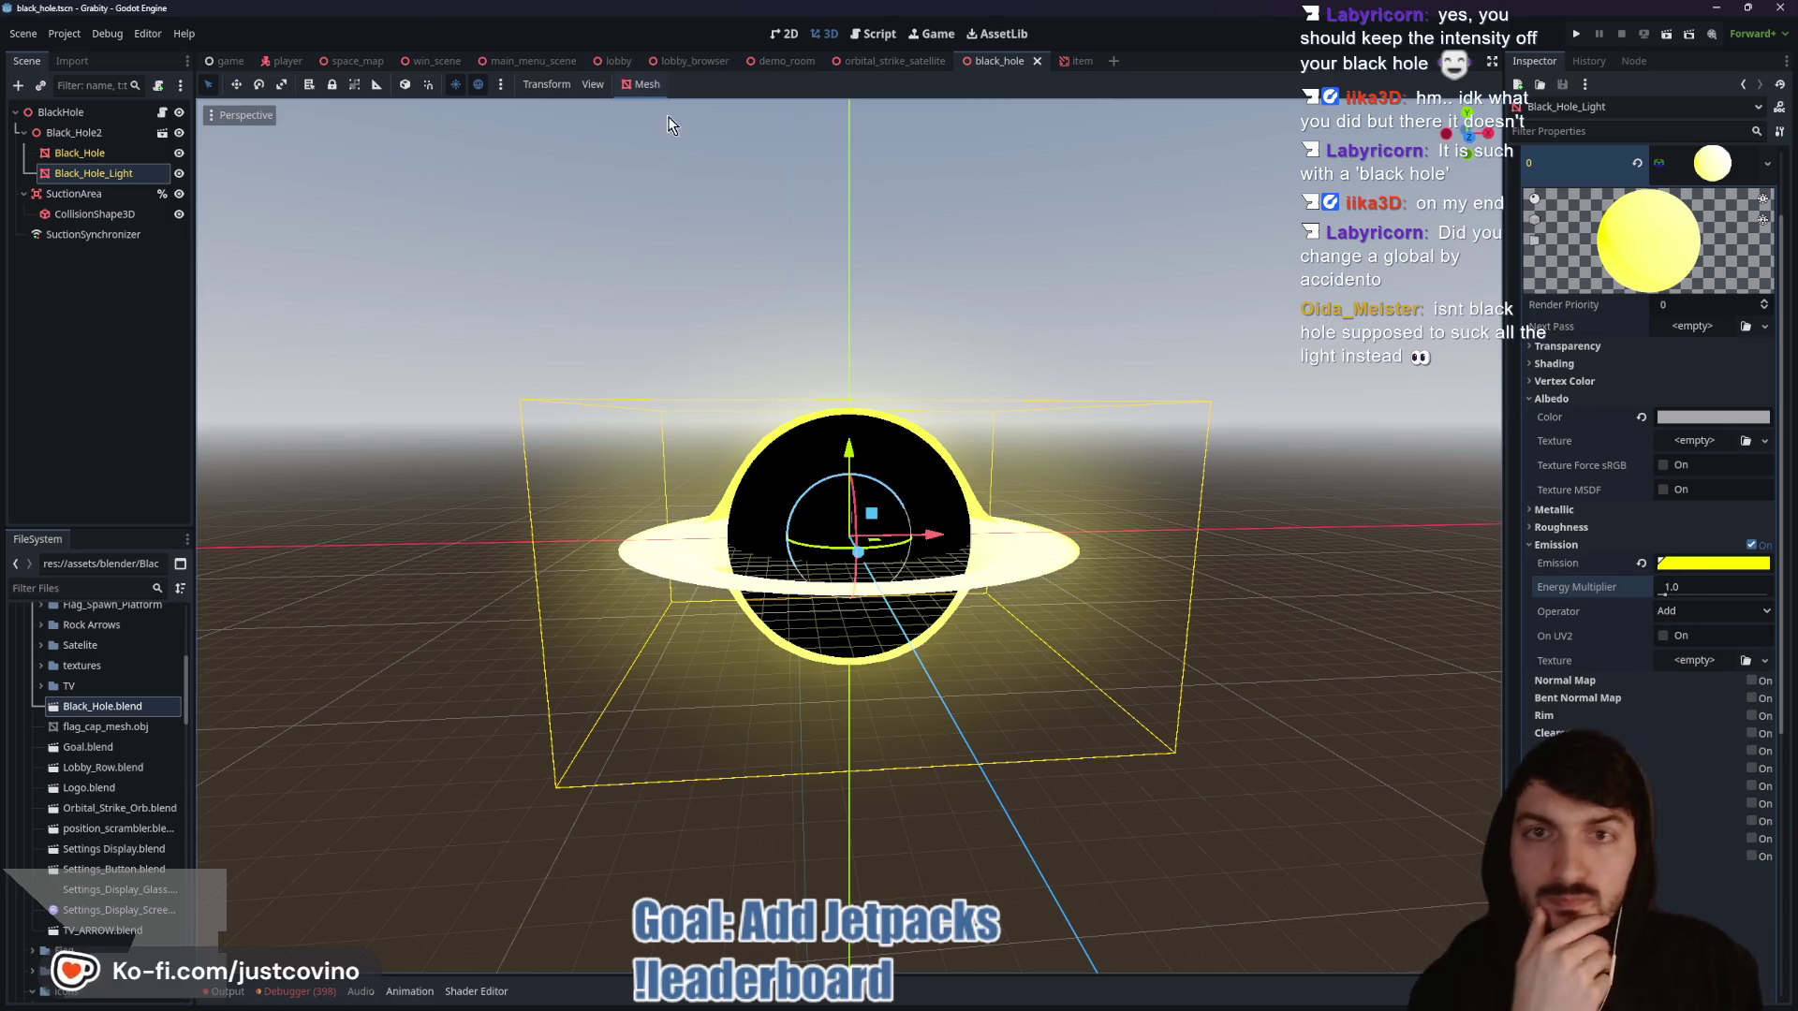
left_click(354, 61)
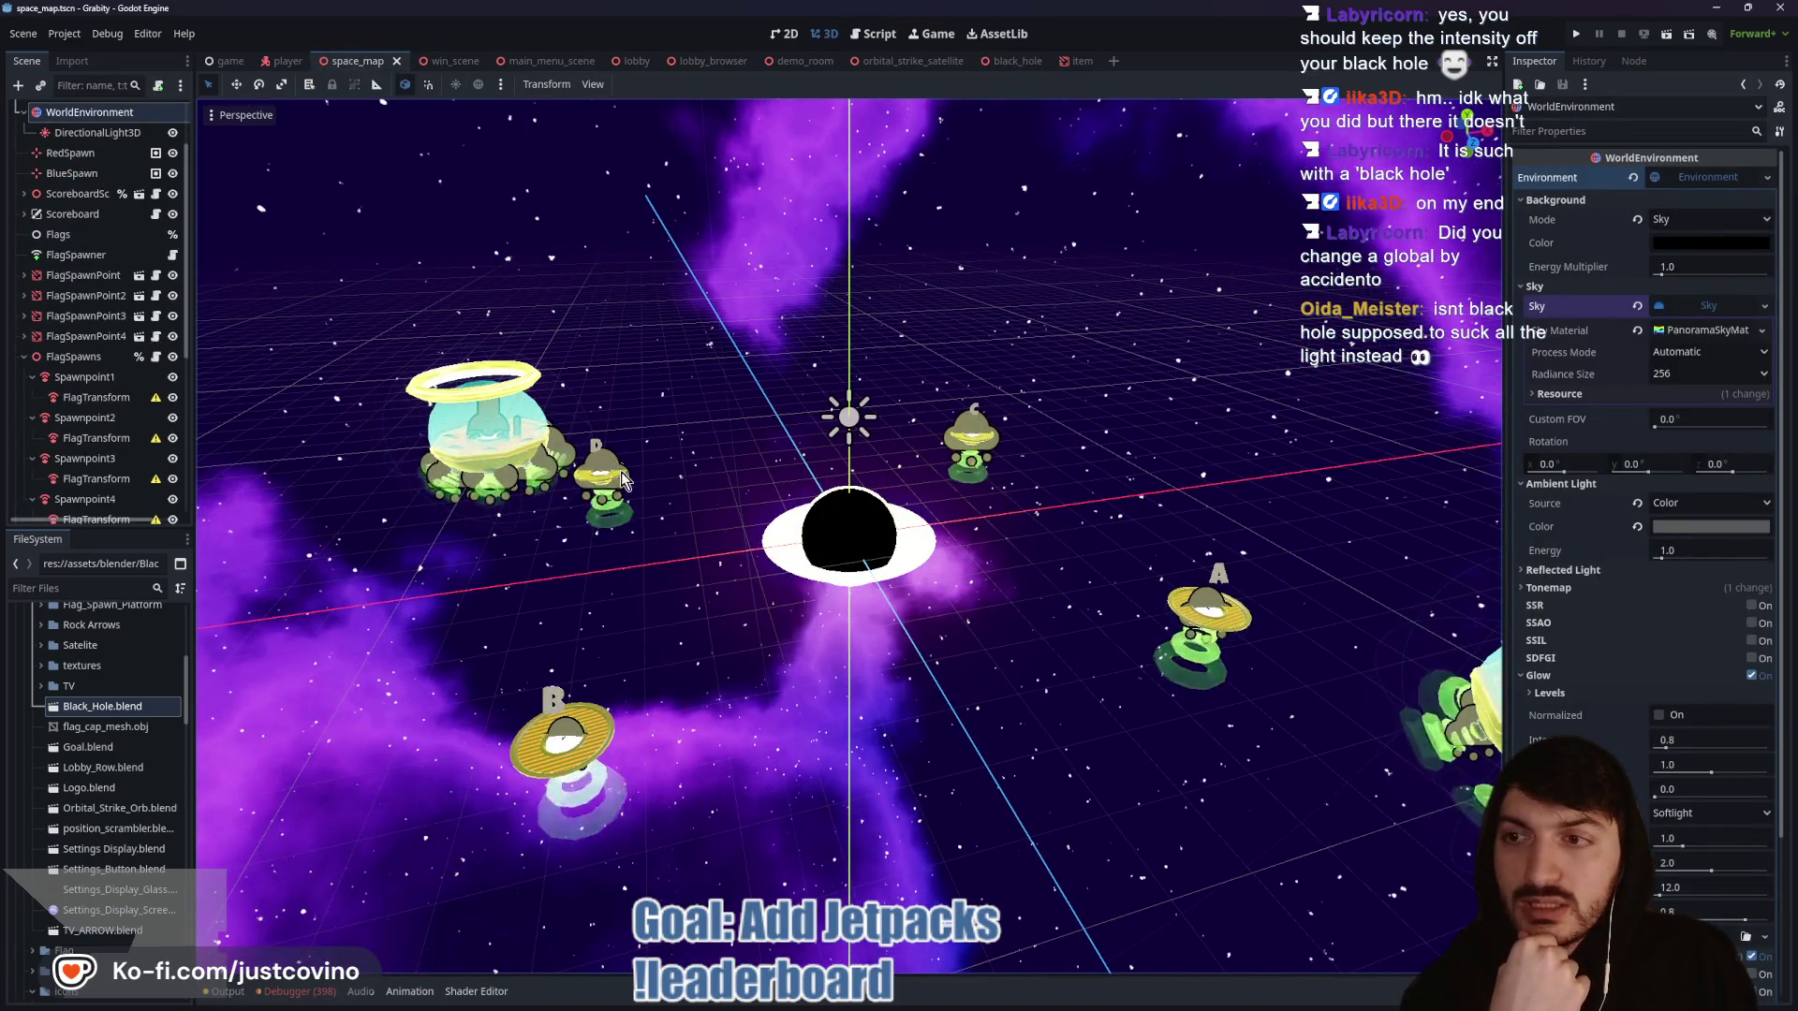
Step: Toggle the BlackHole's visibility in space_map several times, ending with it shown
scroll(149, 468, "down", 5)
left_click(172, 503)
left_click(173, 503)
left_click(172, 502)
left_click(173, 503)
left_click(172, 502)
left_click(172, 502)
left_click(173, 502)
left_click(172, 503)
left_click(172, 502)
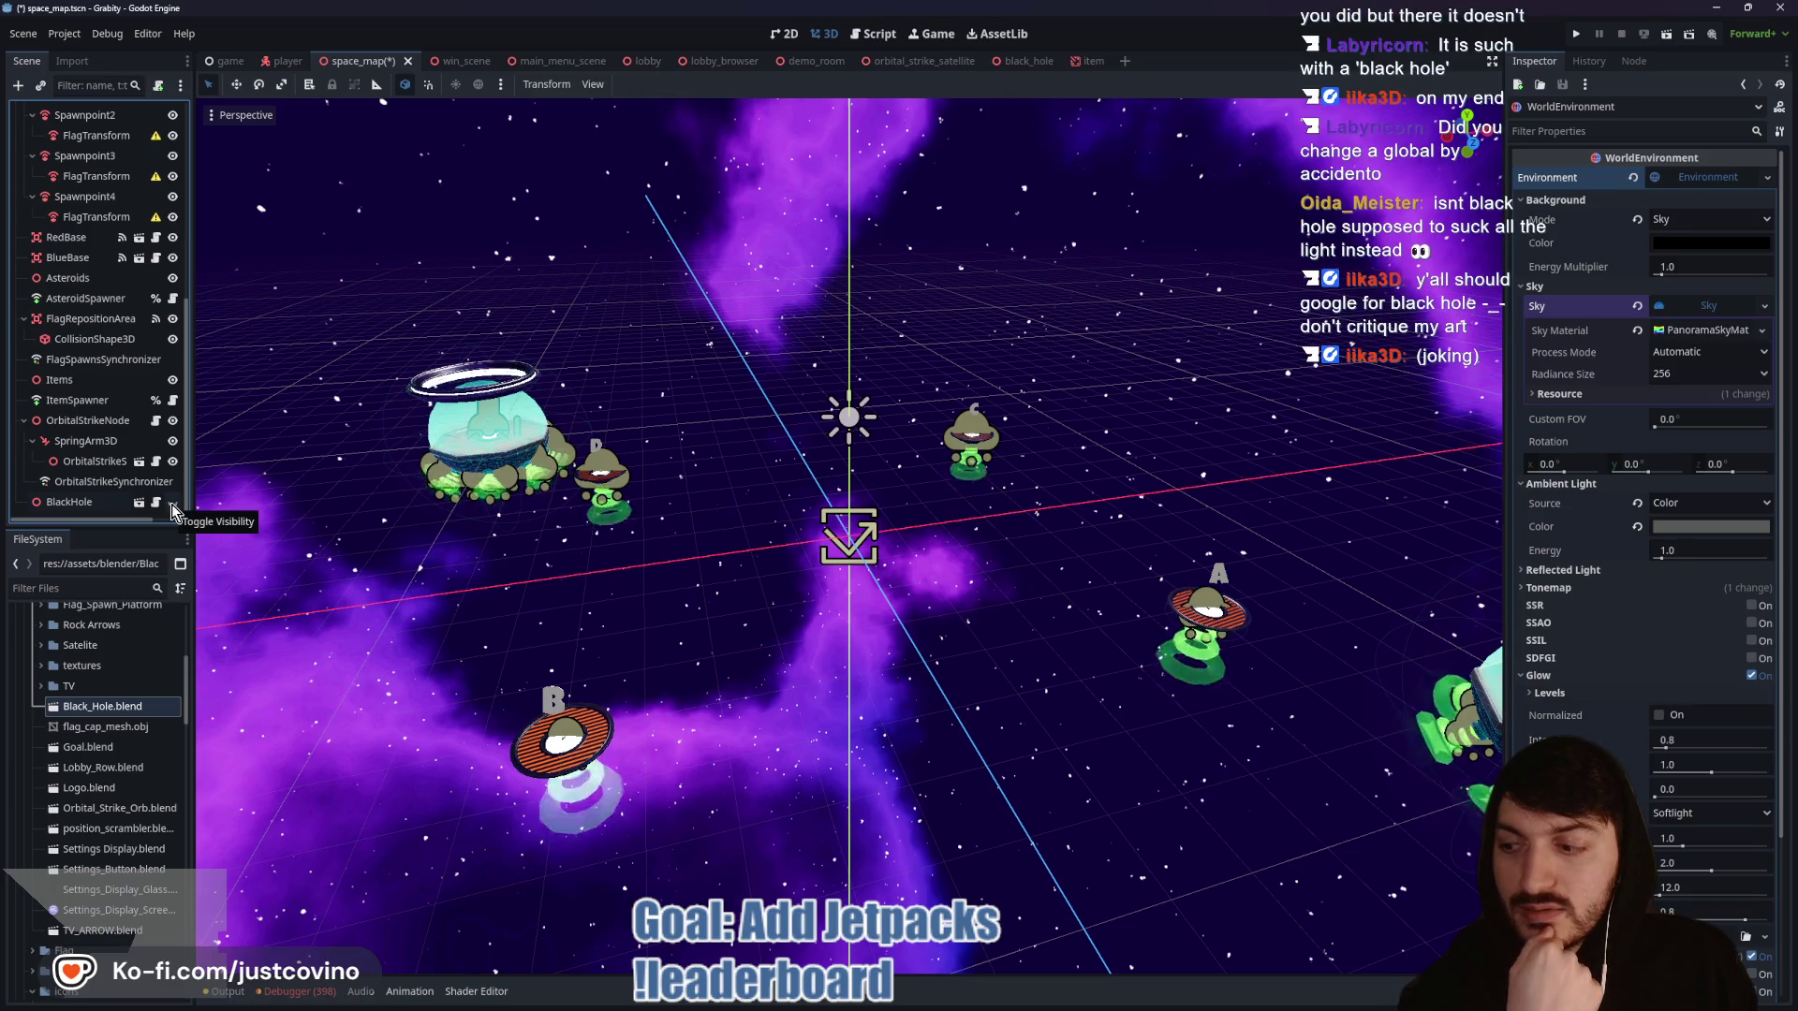
left_click(172, 502)
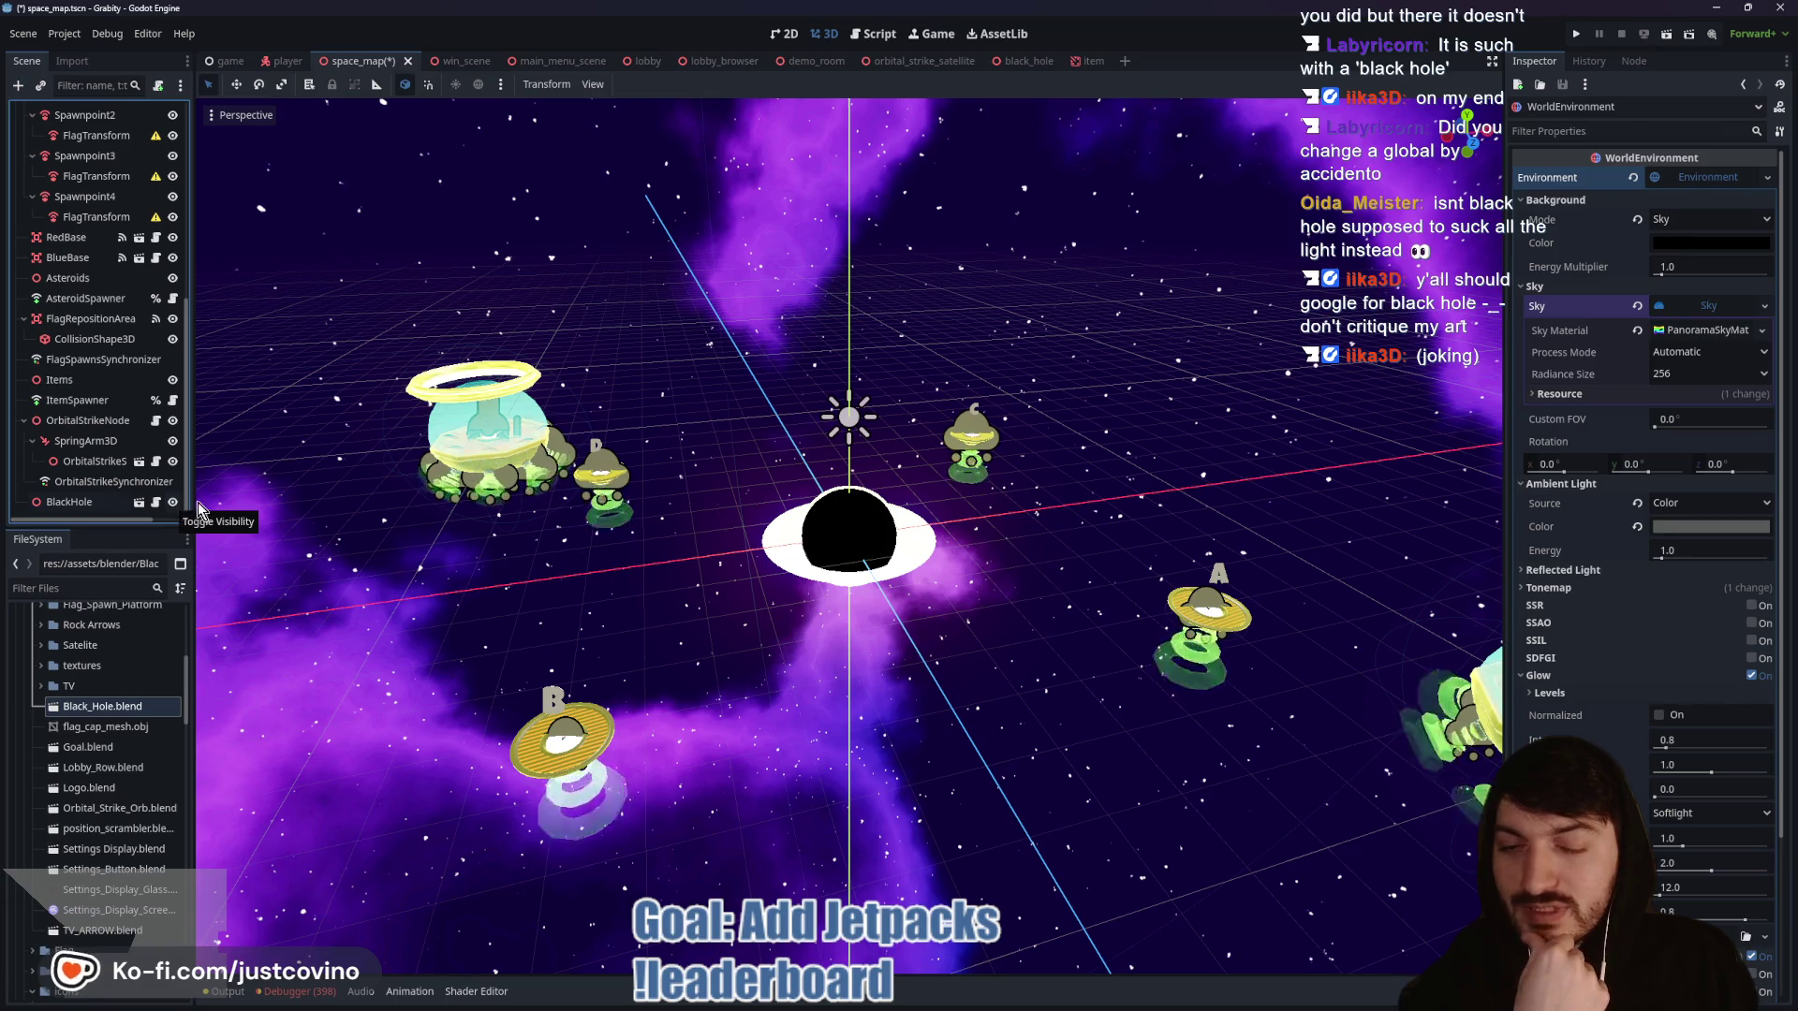
Step: Zoom and orbit for a side view of the black hole, then return to black_hole
scroll(985, 573, "up", 5)
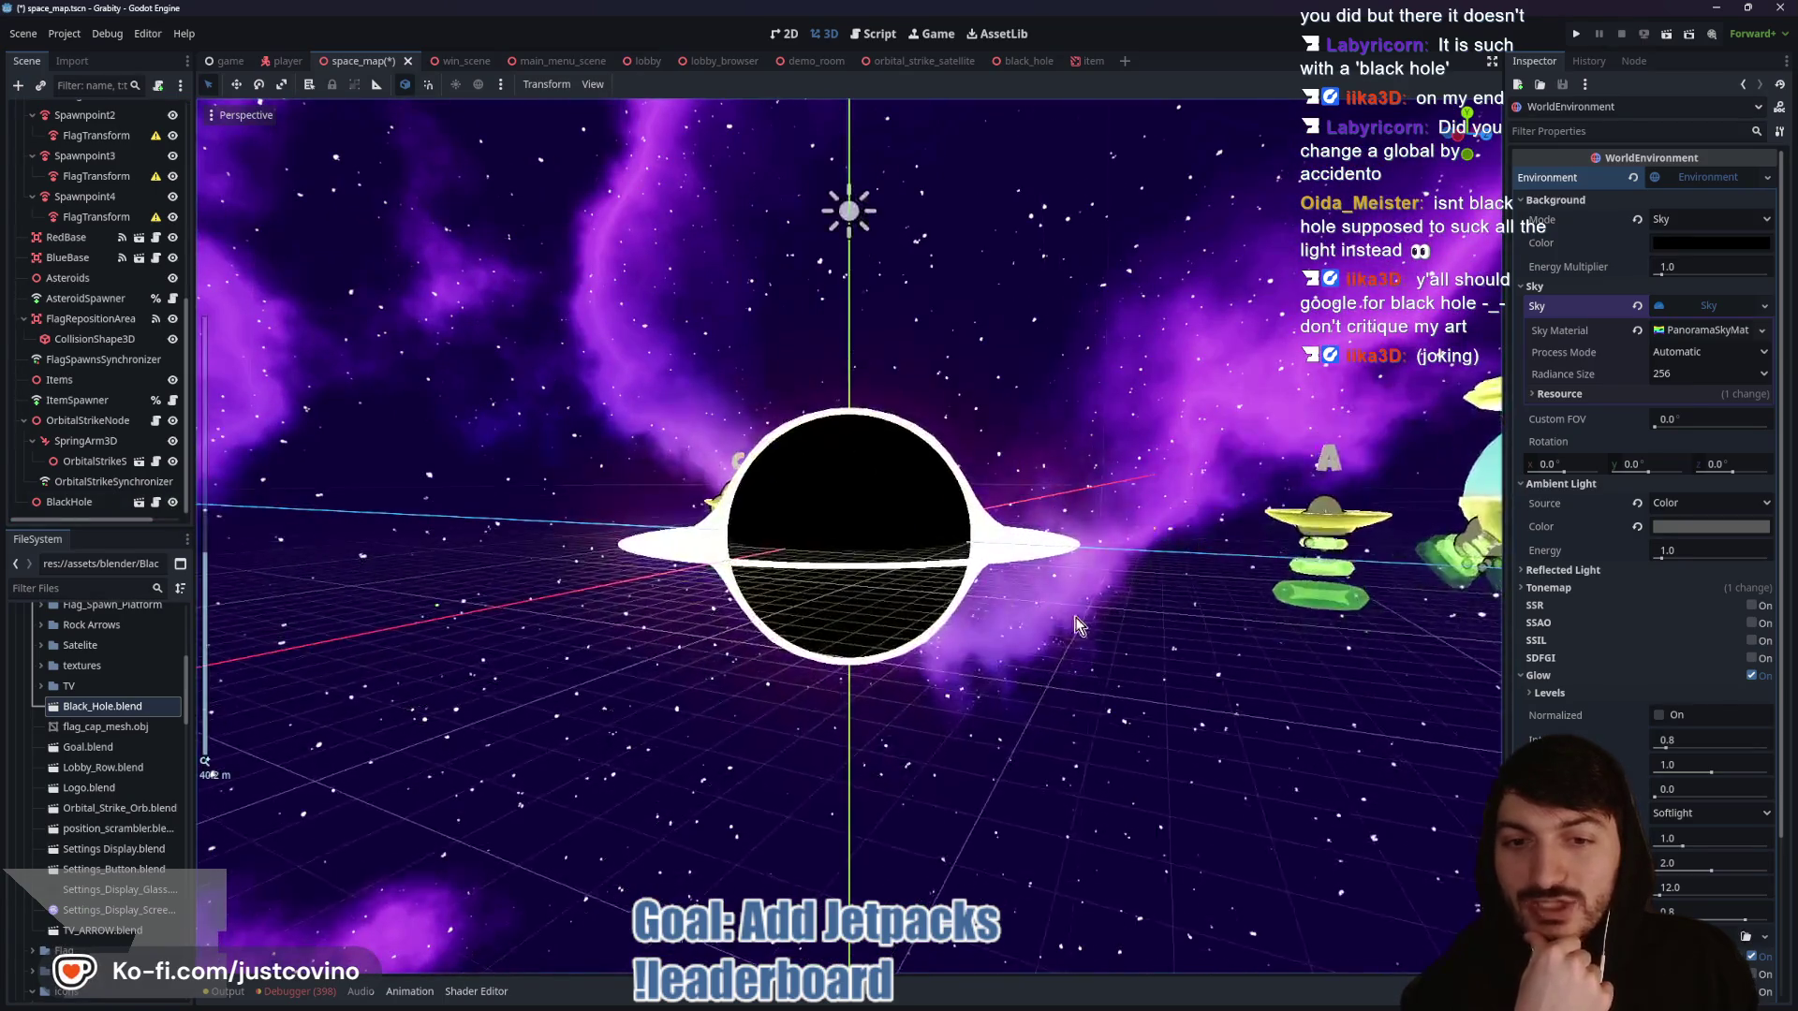
mouse_move(945, 684)
left_mouse_down()
mouse_move(874, 574)
mouse_move(1069, 468)
mouse_move(1091, 622)
mouse_move(1030, 618)
left_mouse_up()
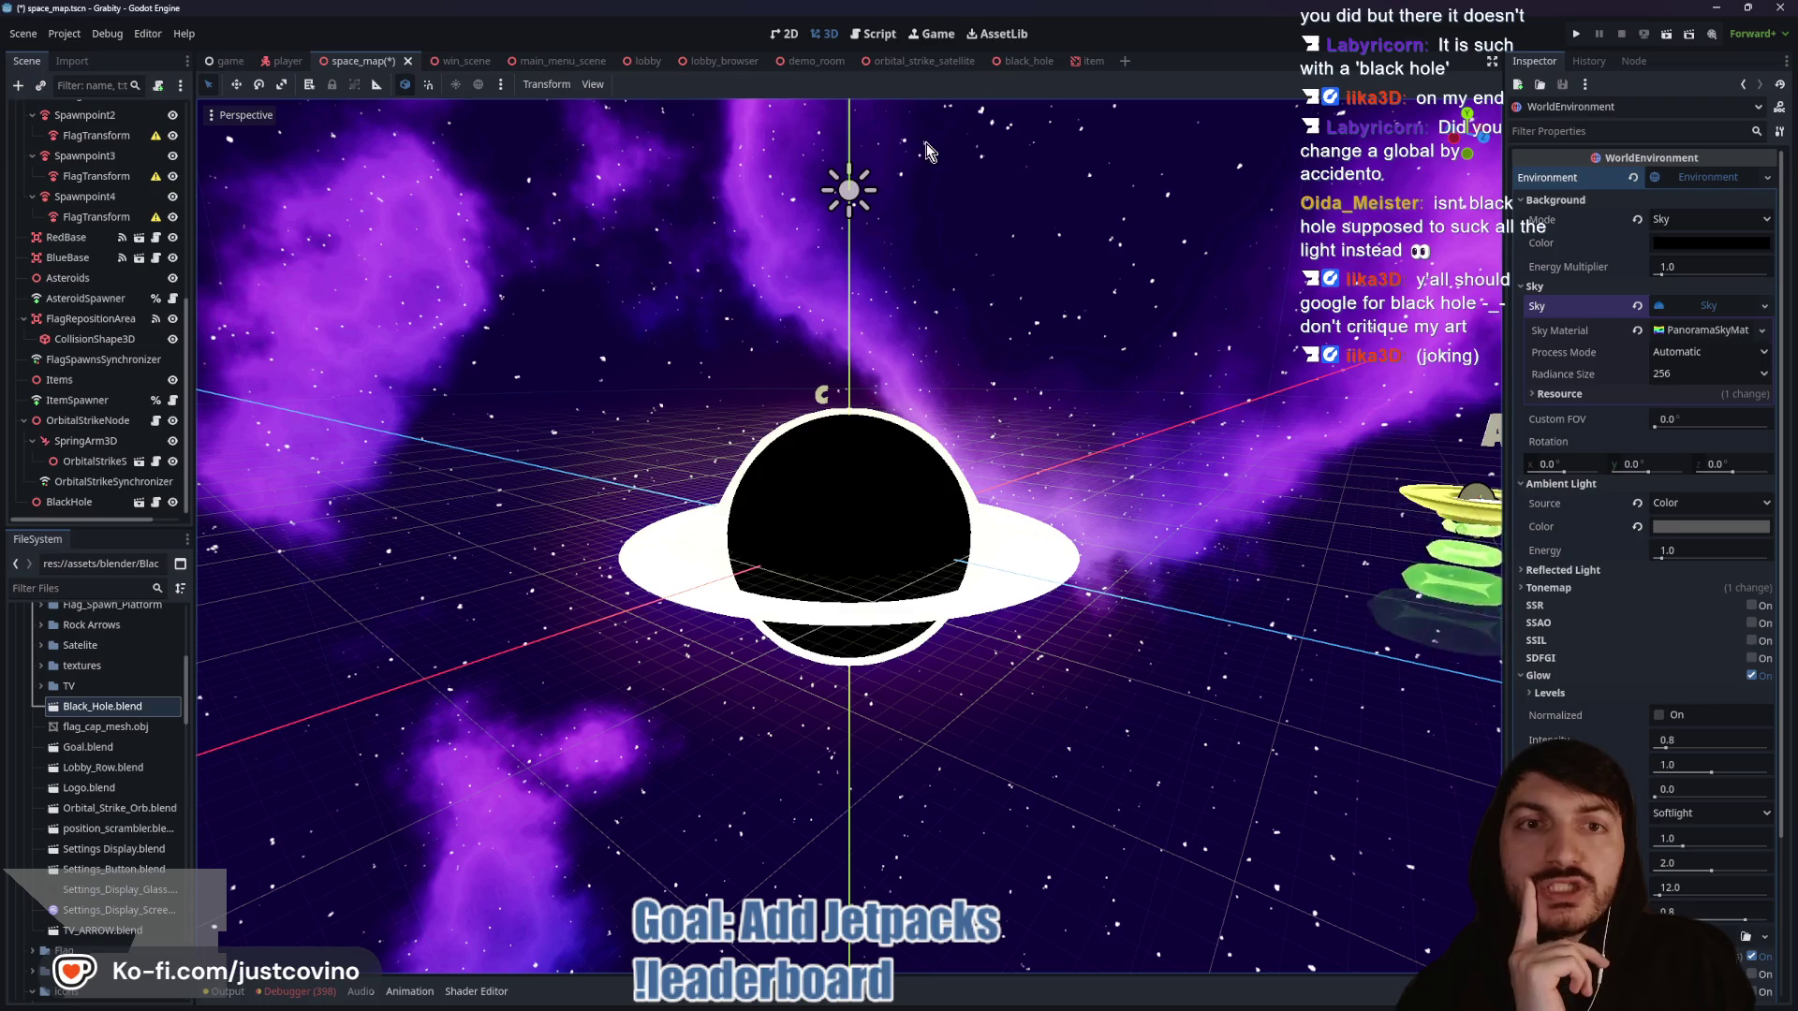
left_click(1026, 61)
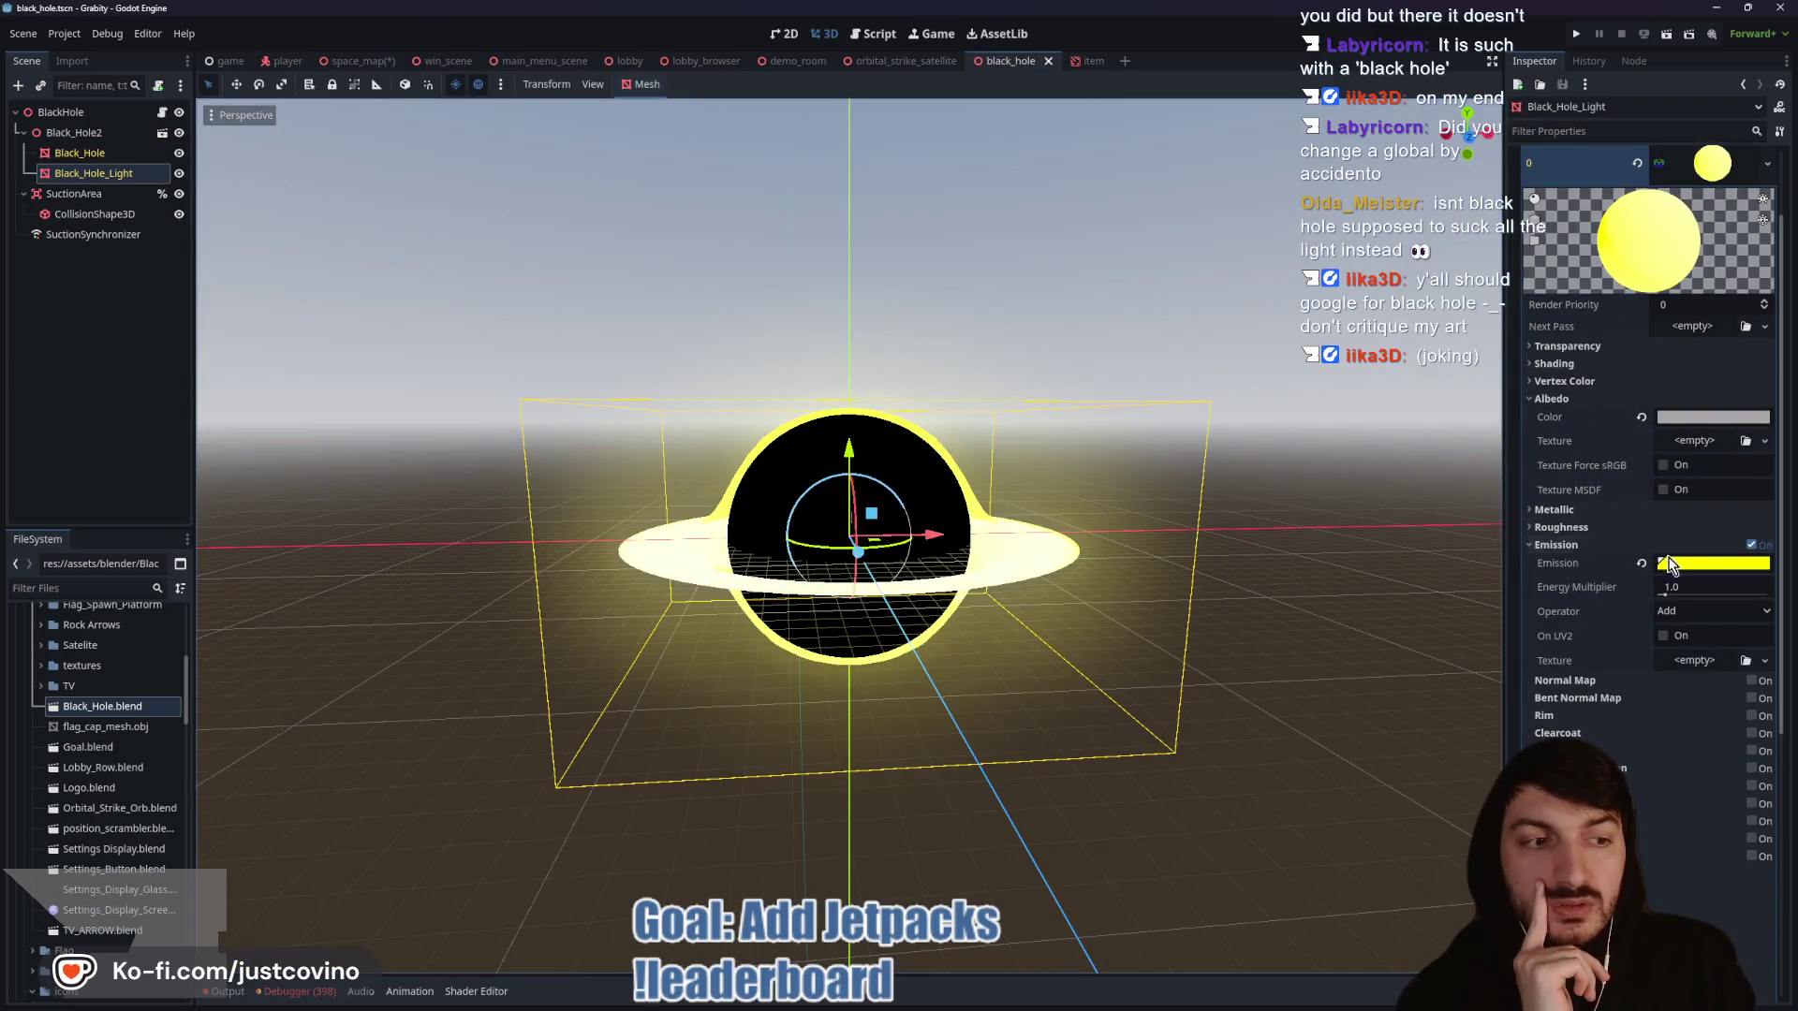
Step: Set the light material's albedo colour to black and save the black_hole scene
left_click(1683, 419)
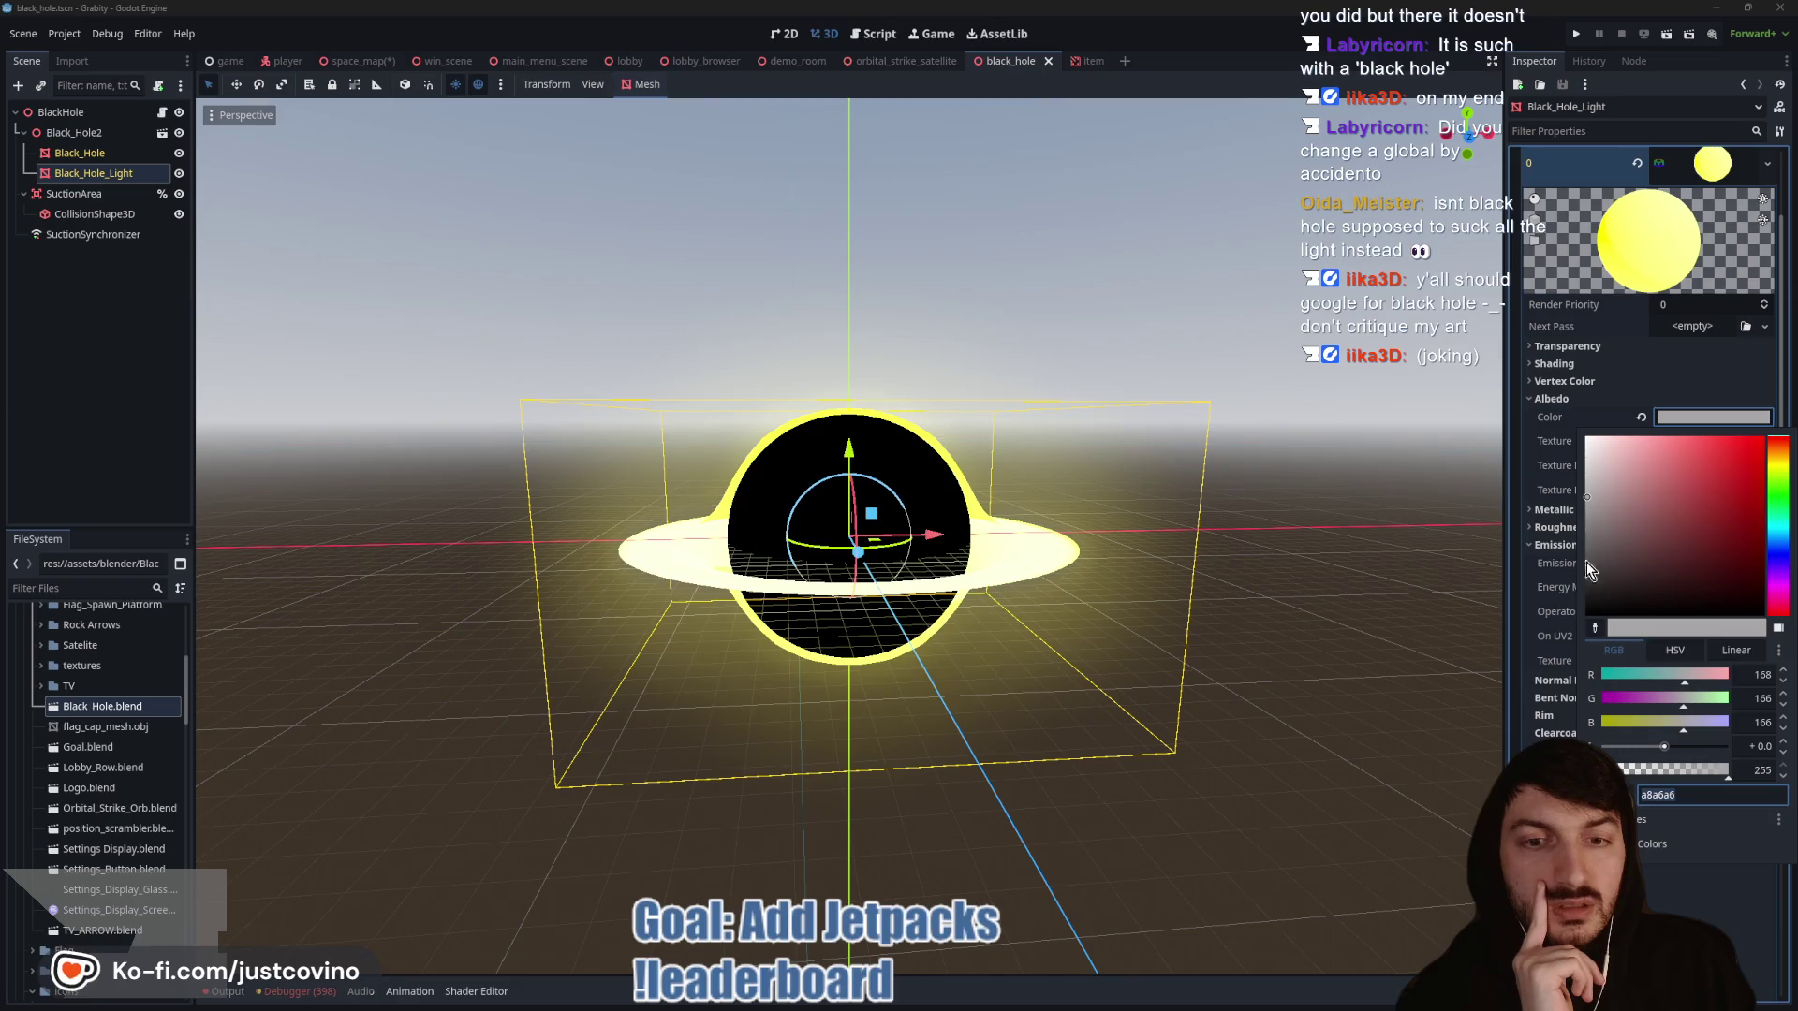
left_click_drag(1592, 550, 1574, 621)
left_click(1237, 495)
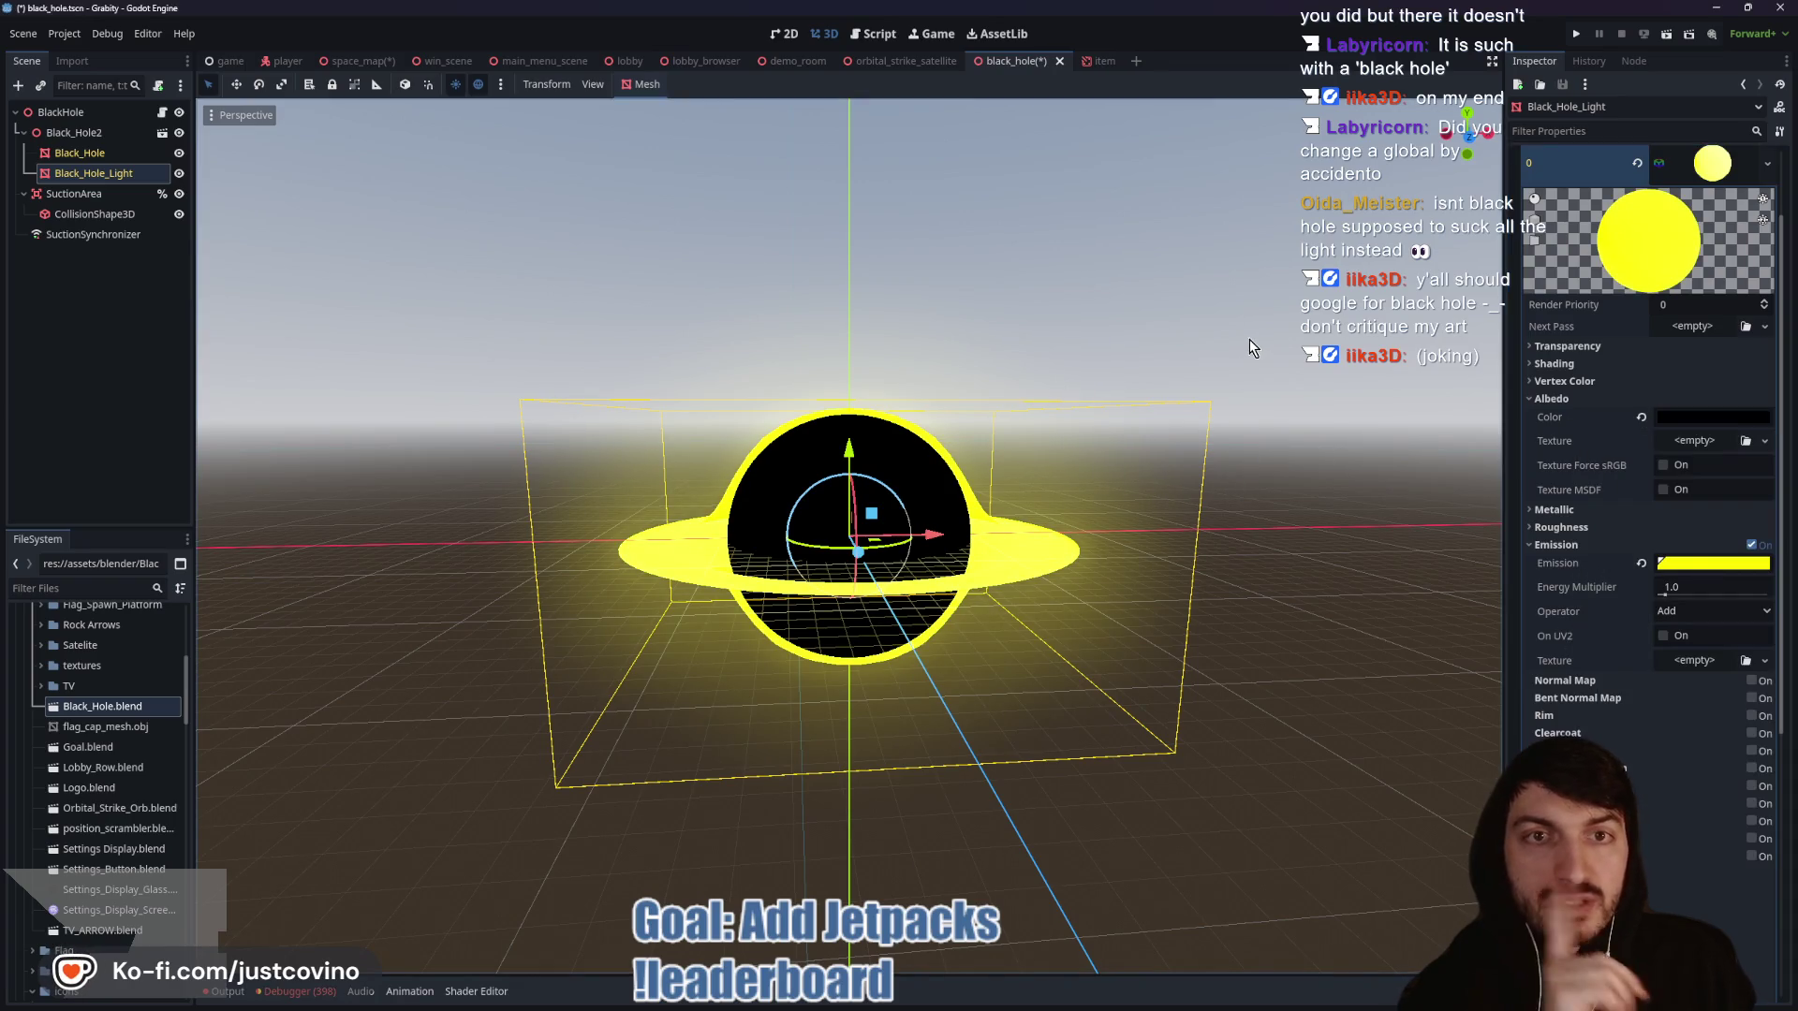
key("ctrl+s")
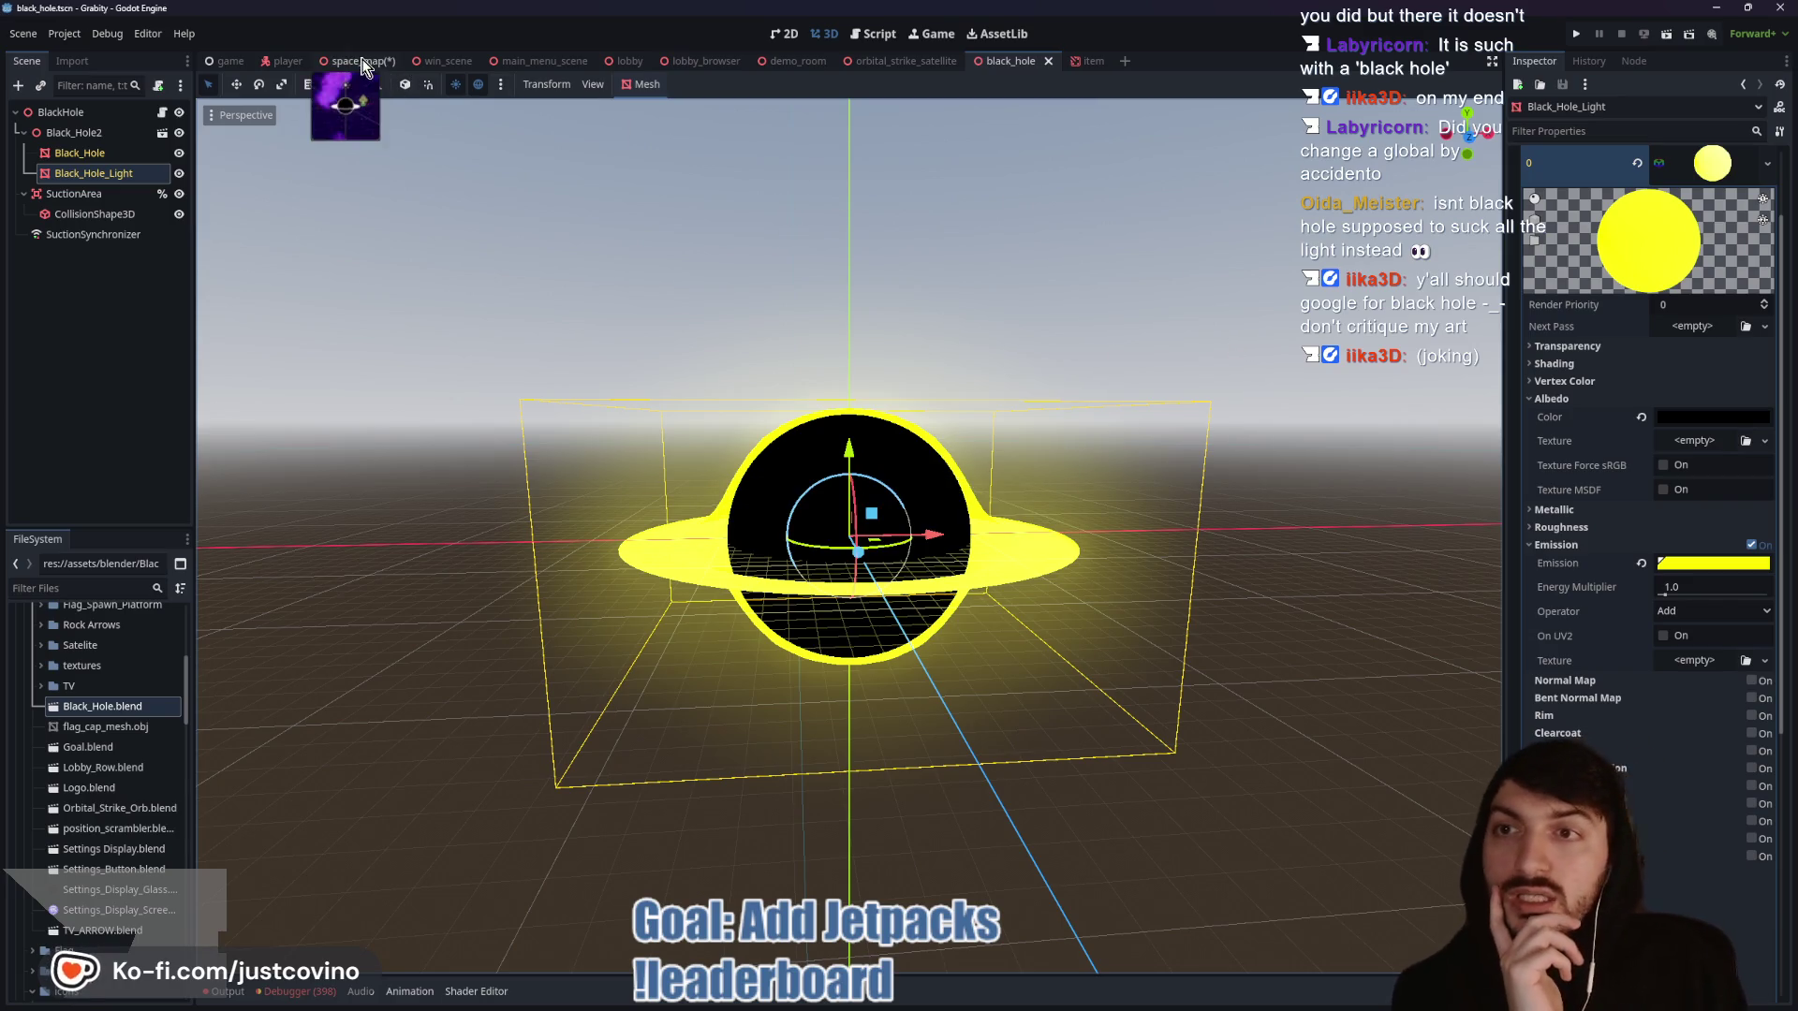
Step: Save the space_map scene and orbit around the black hole to view the result
left_click(353, 61)
key("ctrl+s")
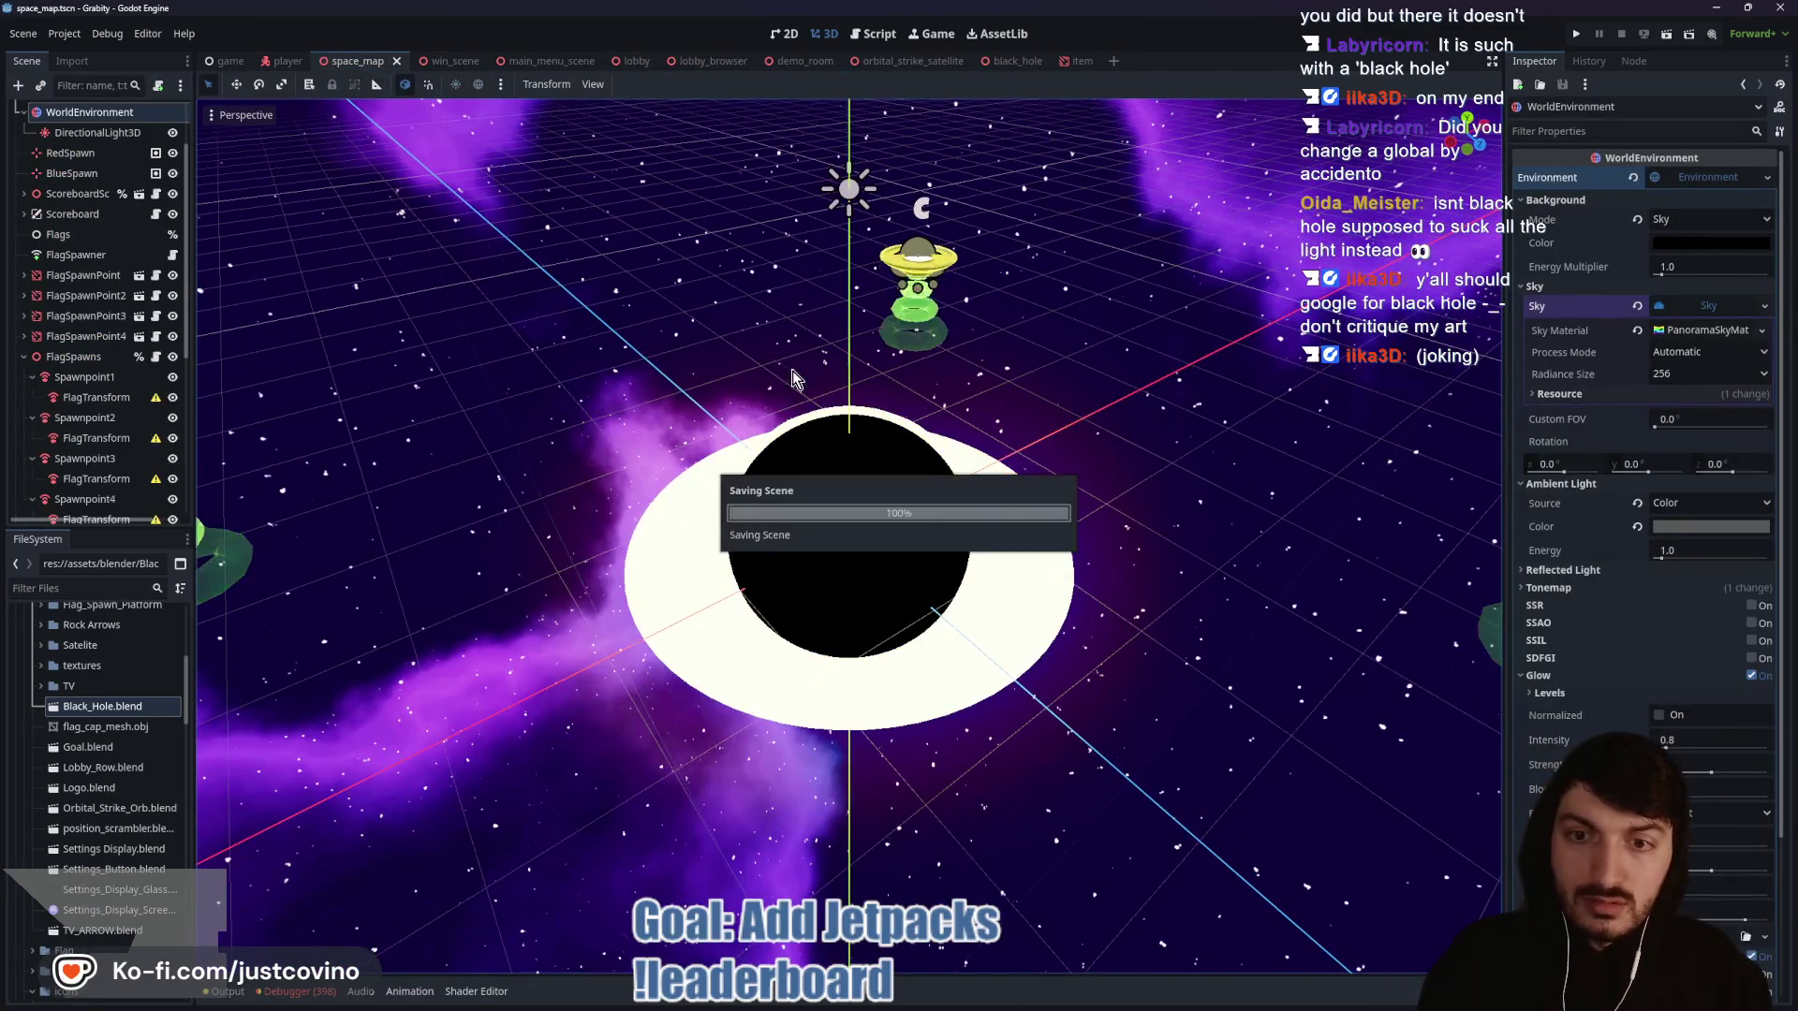
scroll(854, 393, "down", 4)
mouse_move(852, 389)
left_mouse_down()
mouse_move(927, 244)
mouse_move(932, 288)
left_mouse_up()
Step: Back in black_hole, dim the emission colour intensity to -1.636
left_click(1008, 61)
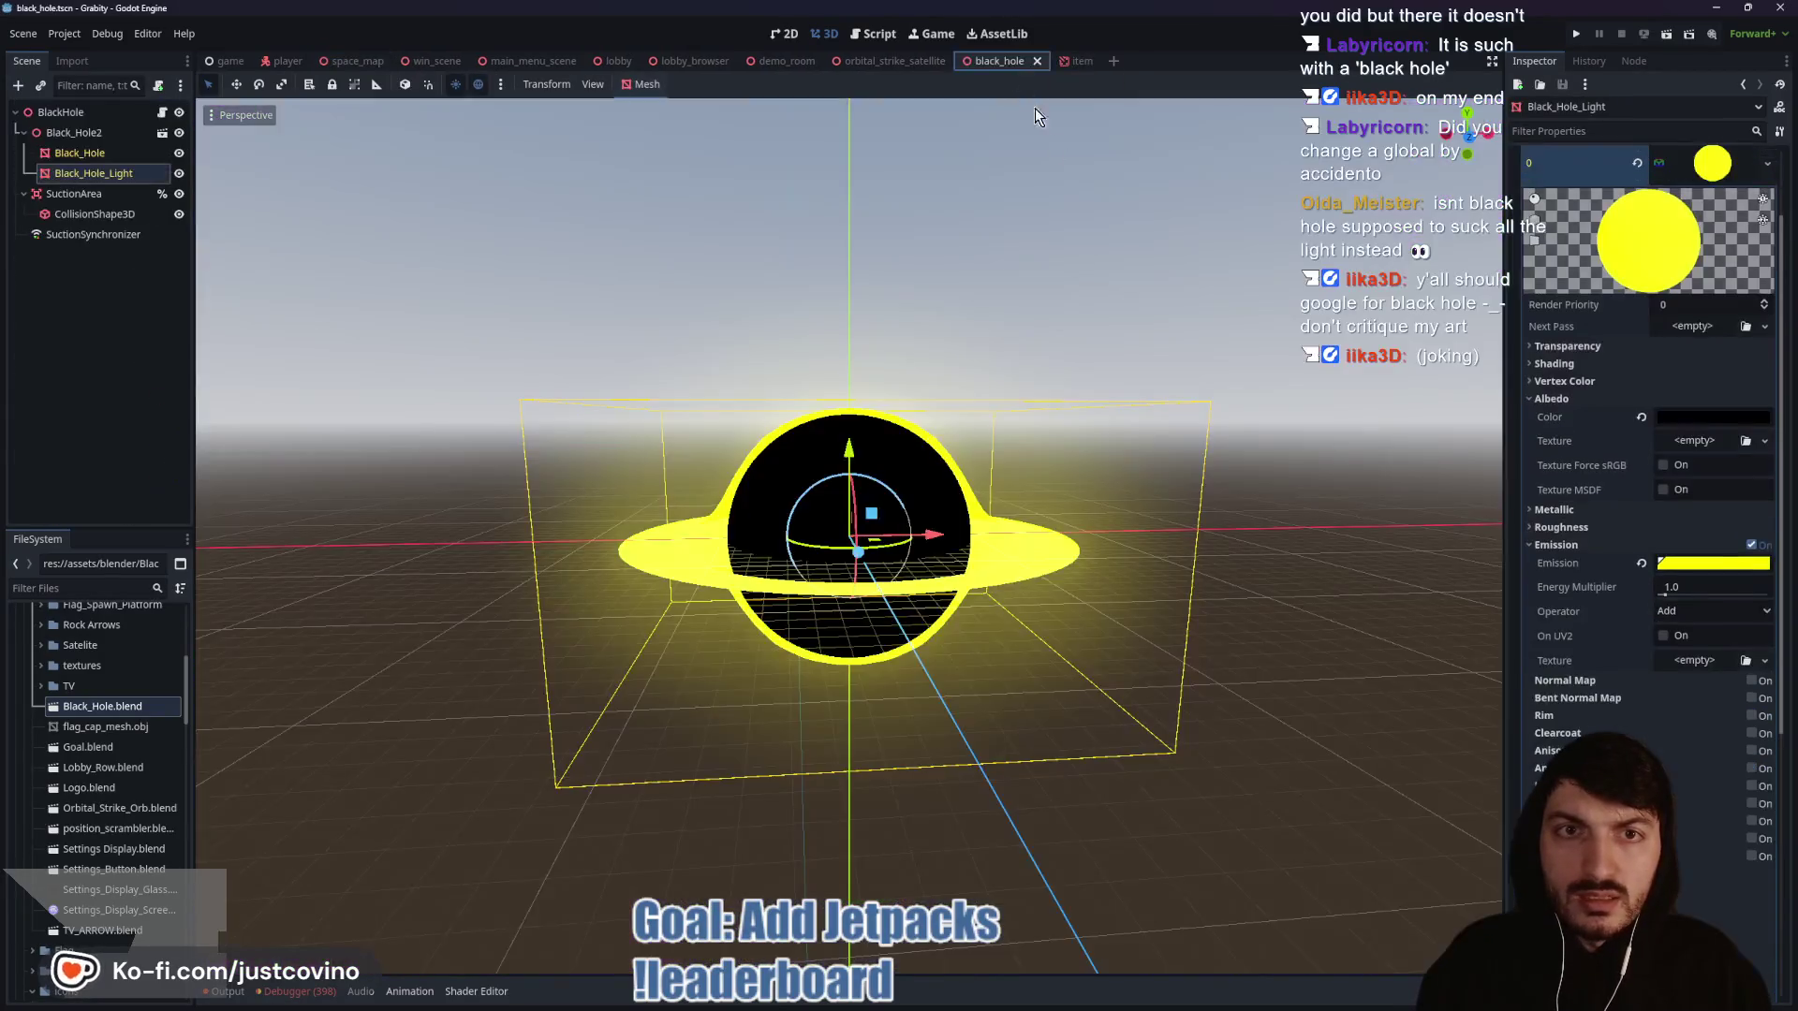
left_click(1663, 565)
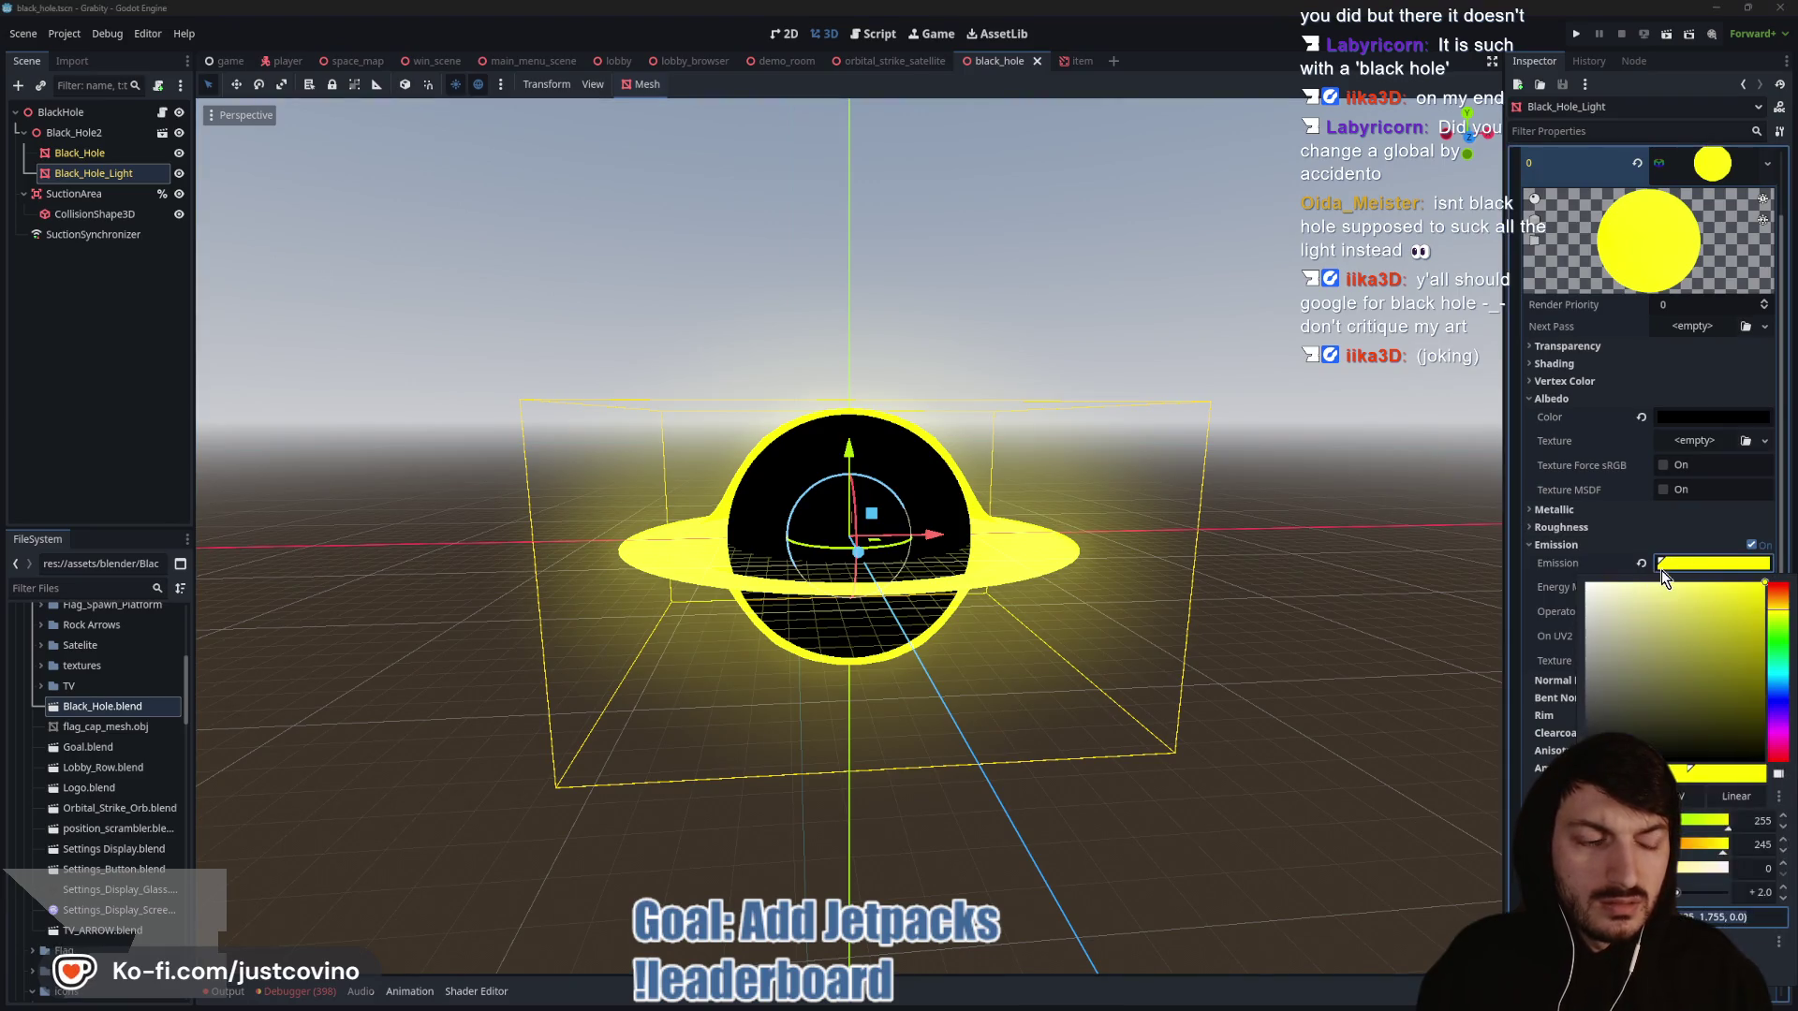
left_click_drag(1678, 894, 1629, 894)
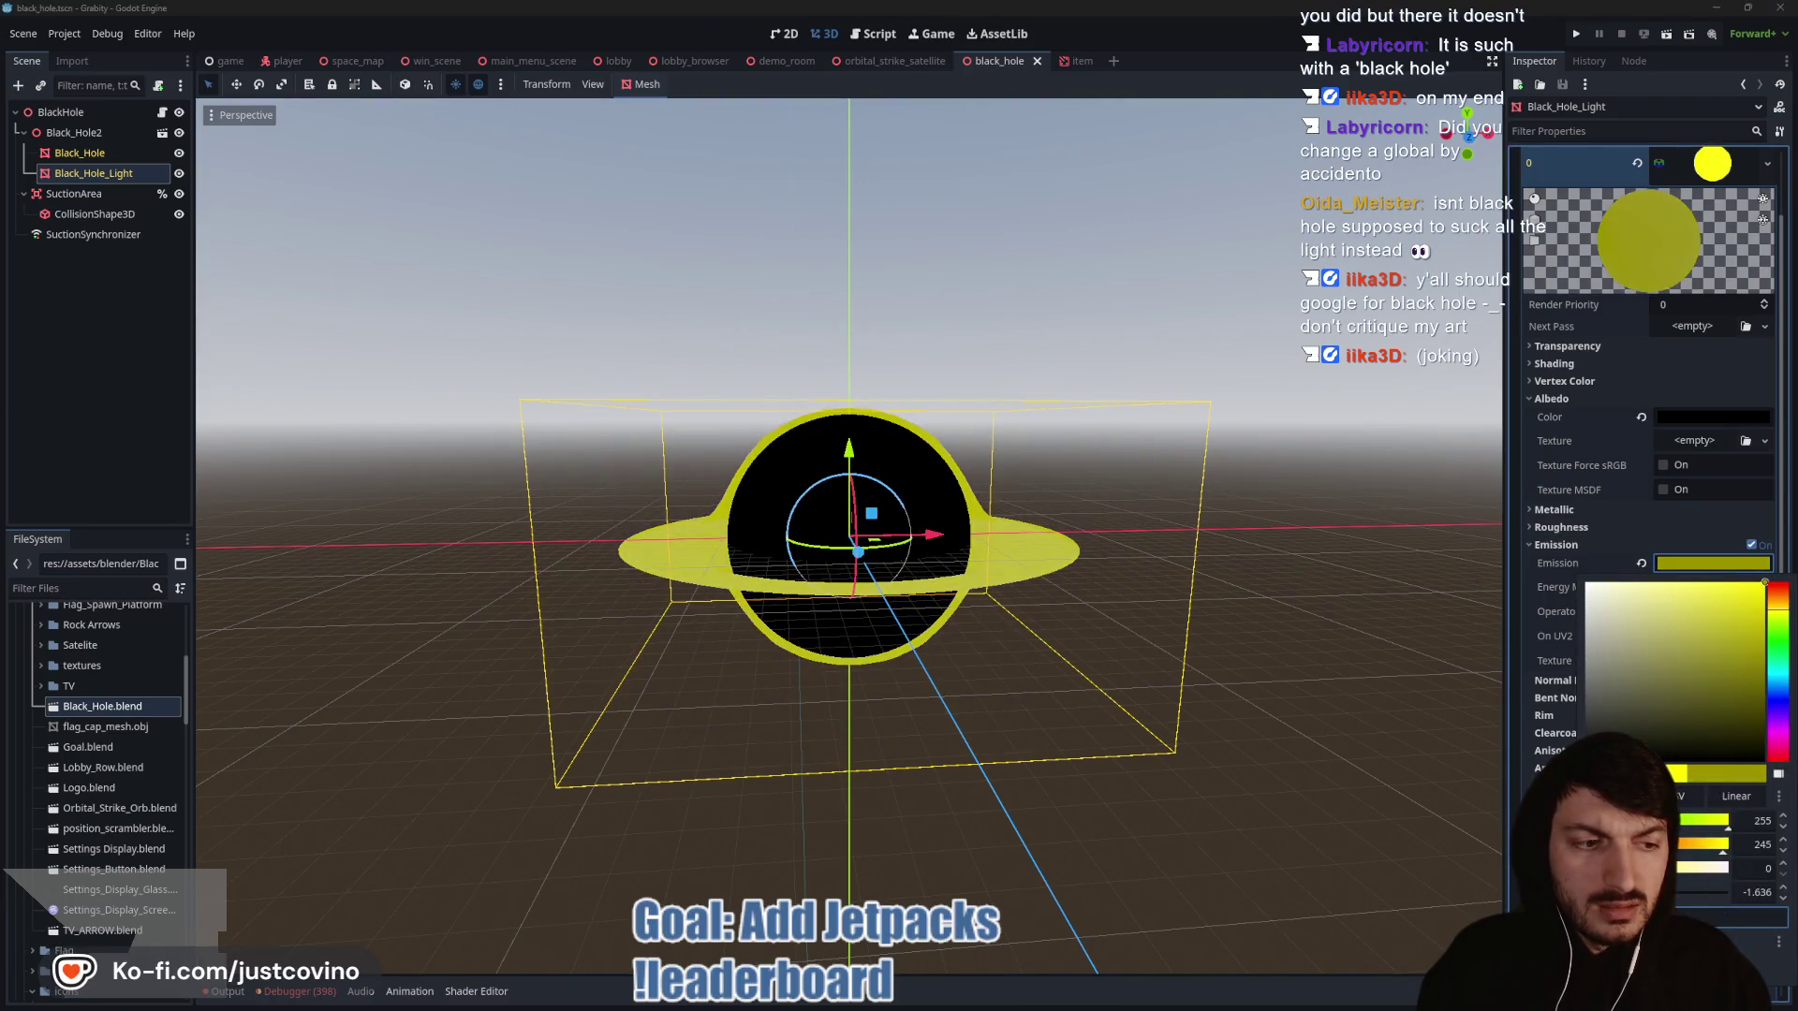
left_click(1264, 693)
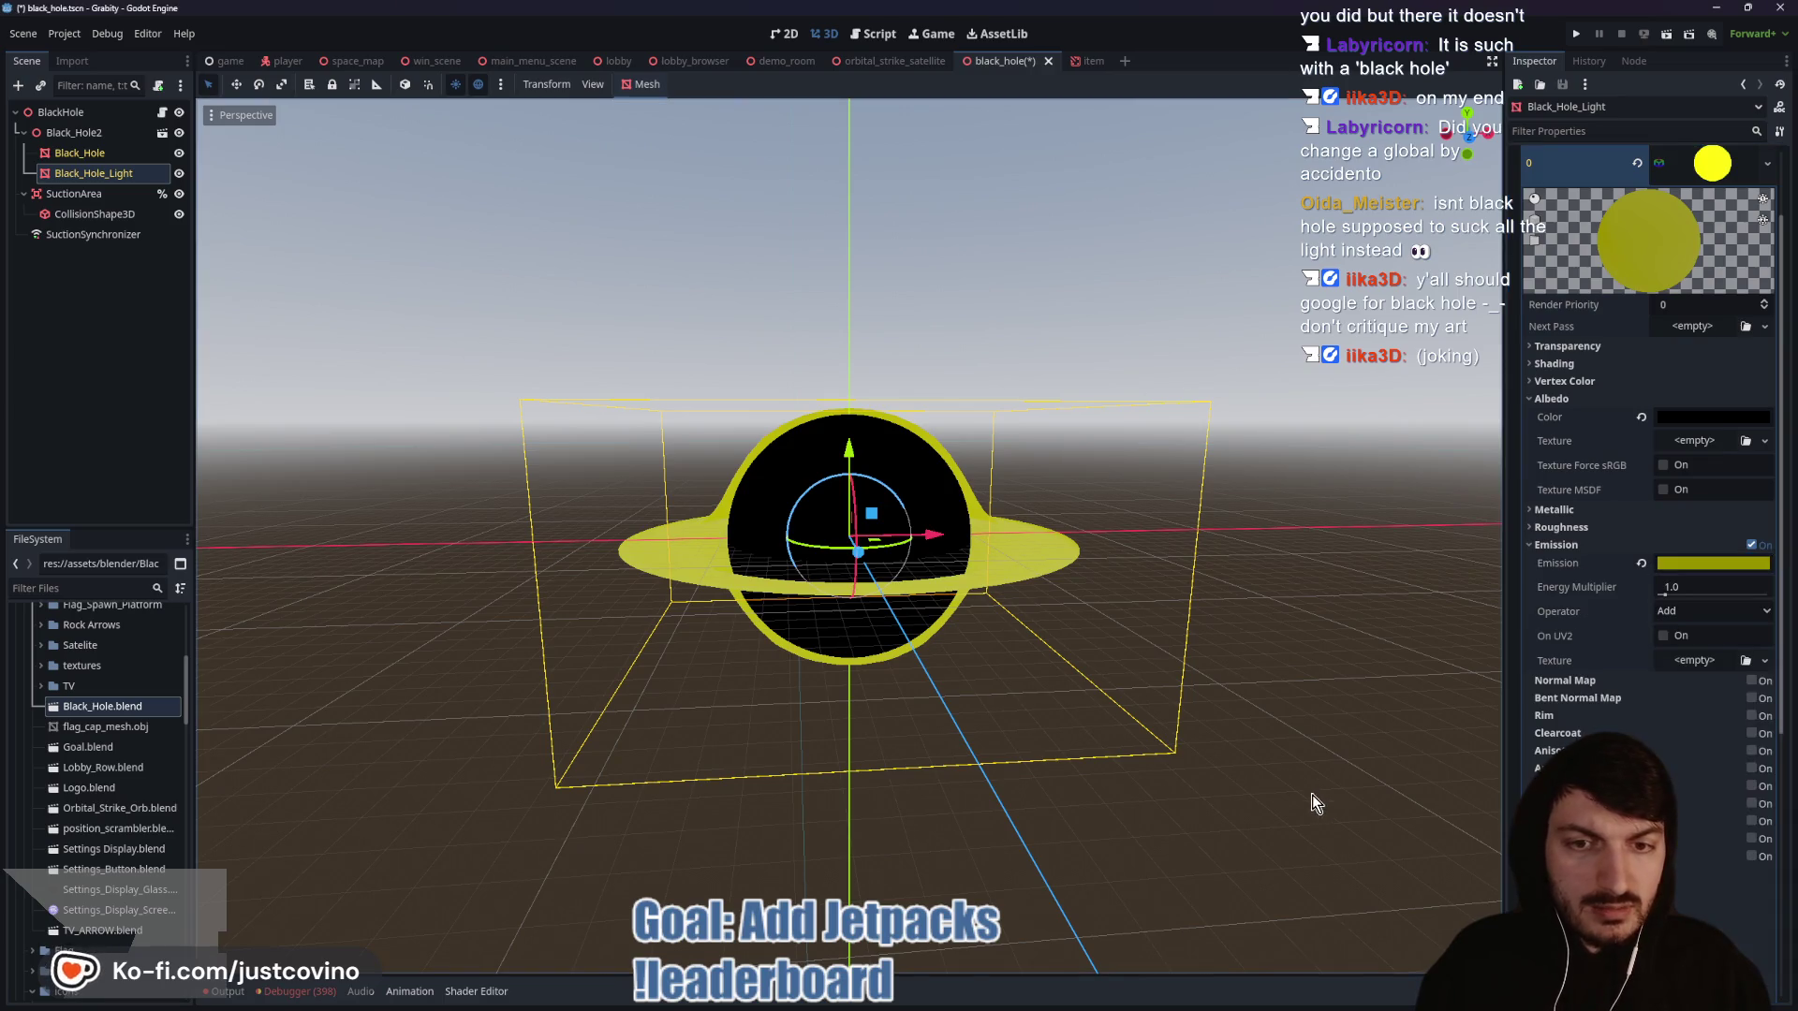
left_click(335, 60)
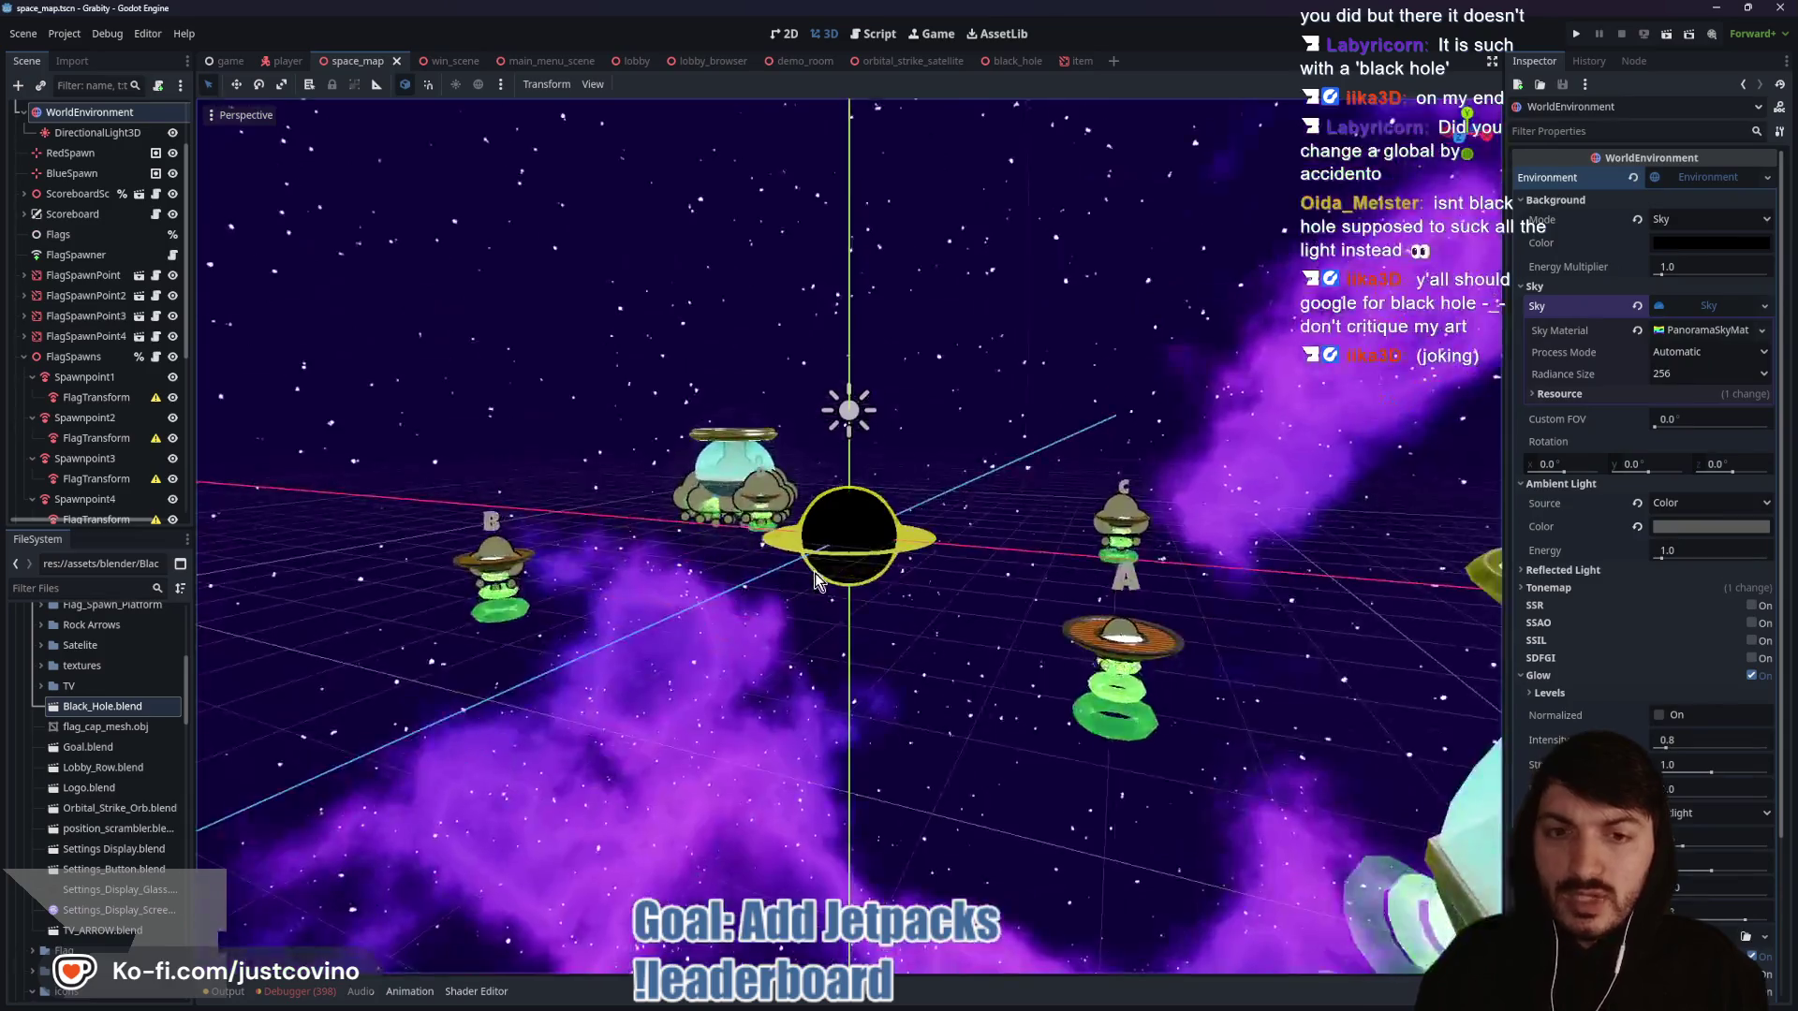
Step: Brighten the black hole's emission colour from dull olive to vivid yellow
left_click_drag(815, 581, 930, 626)
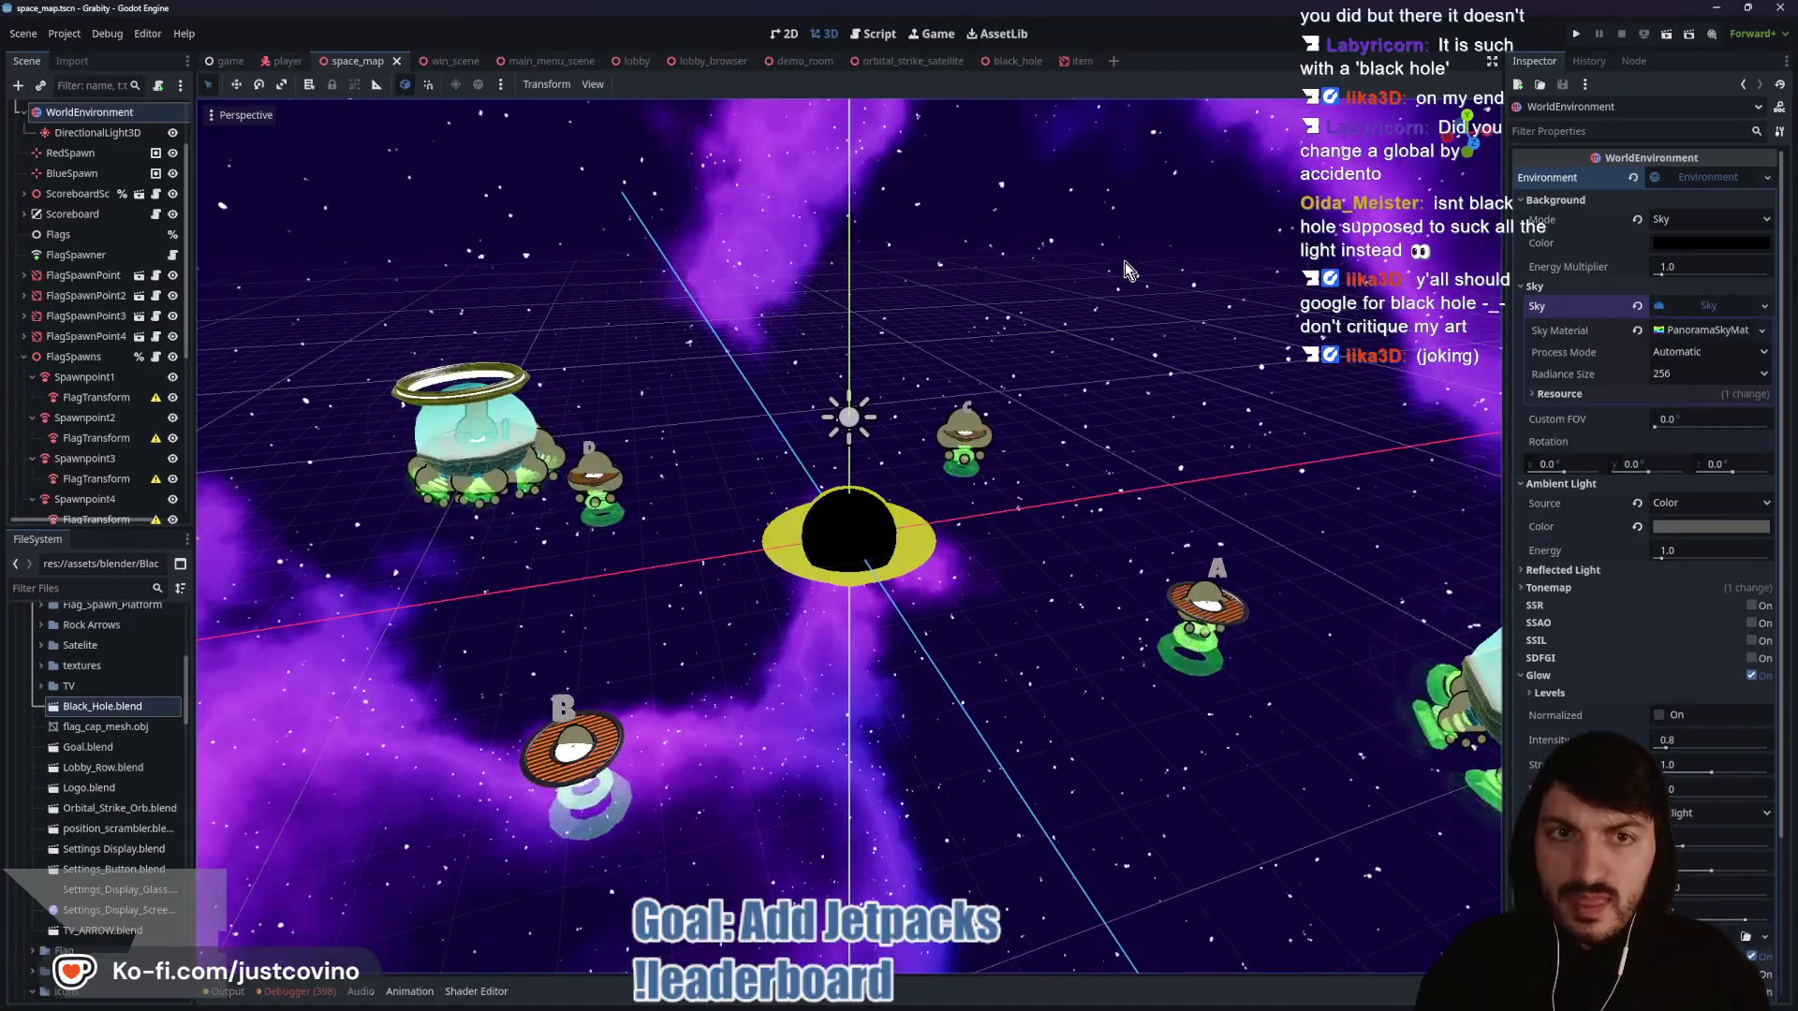
left_click(1019, 67)
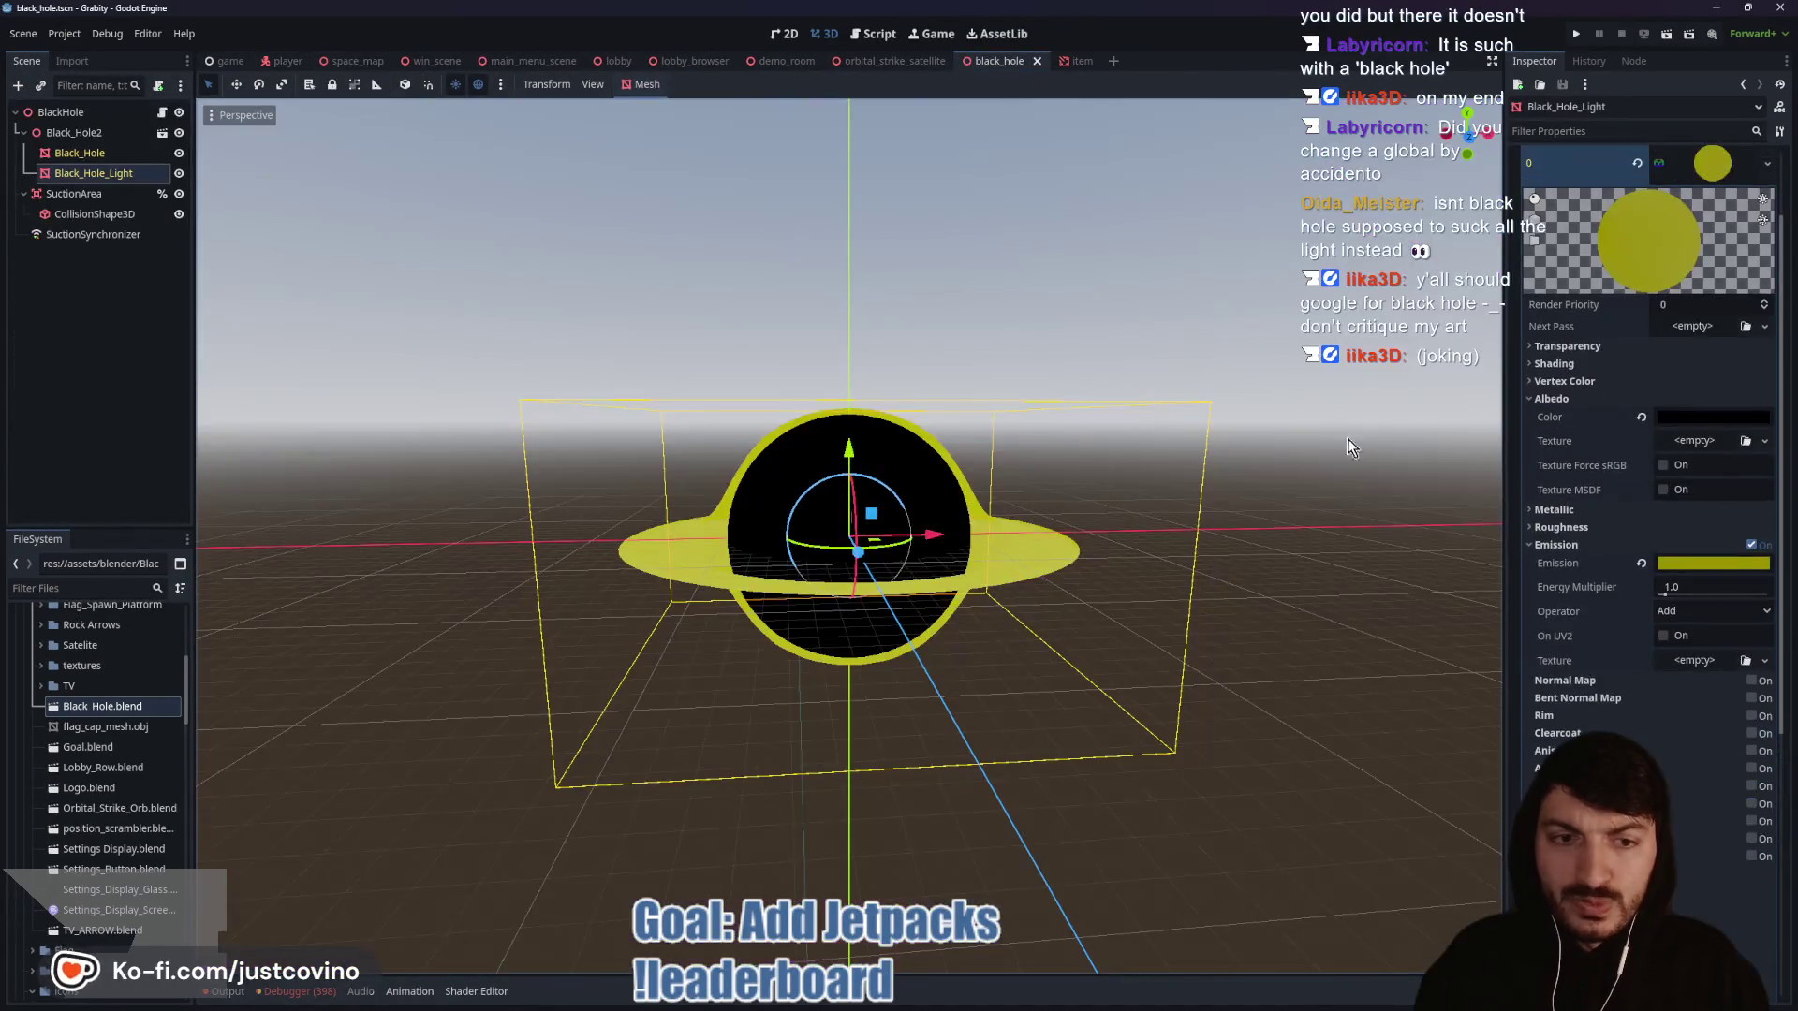
left_click(1673, 565)
left_click_drag(1753, 620, 1764, 582)
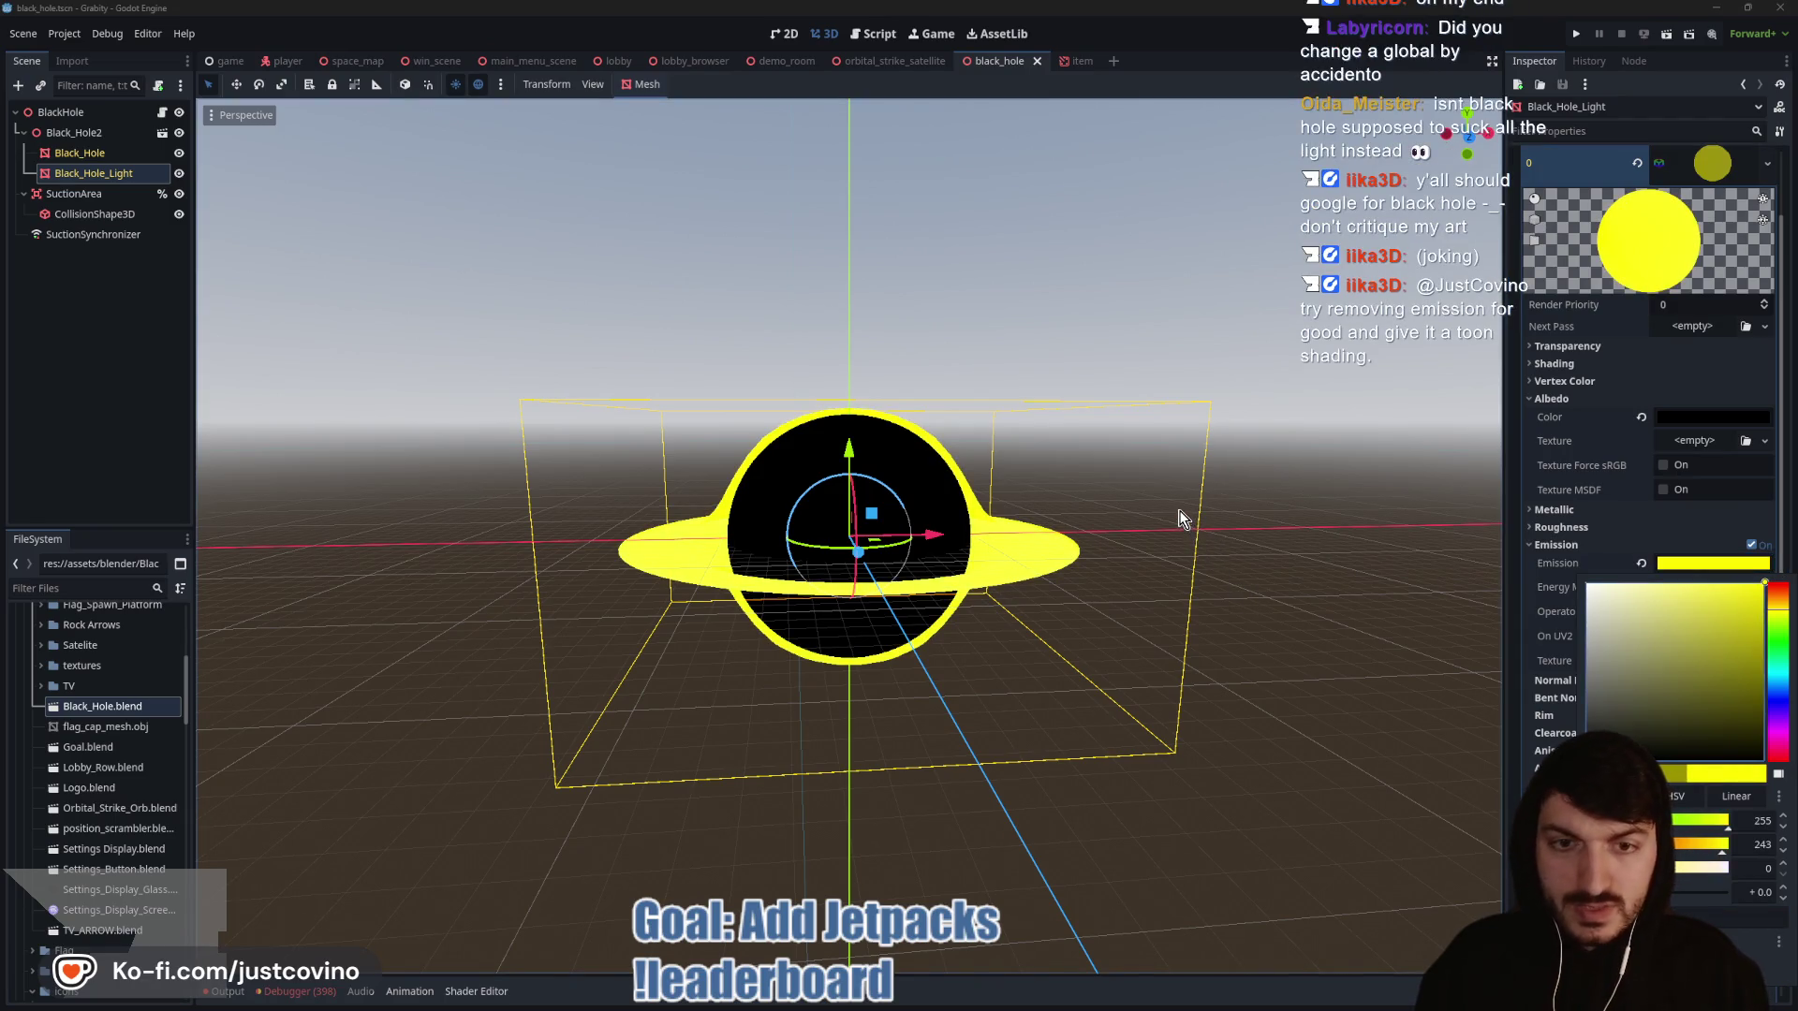
left_click_drag(1179, 521, 1120, 522)
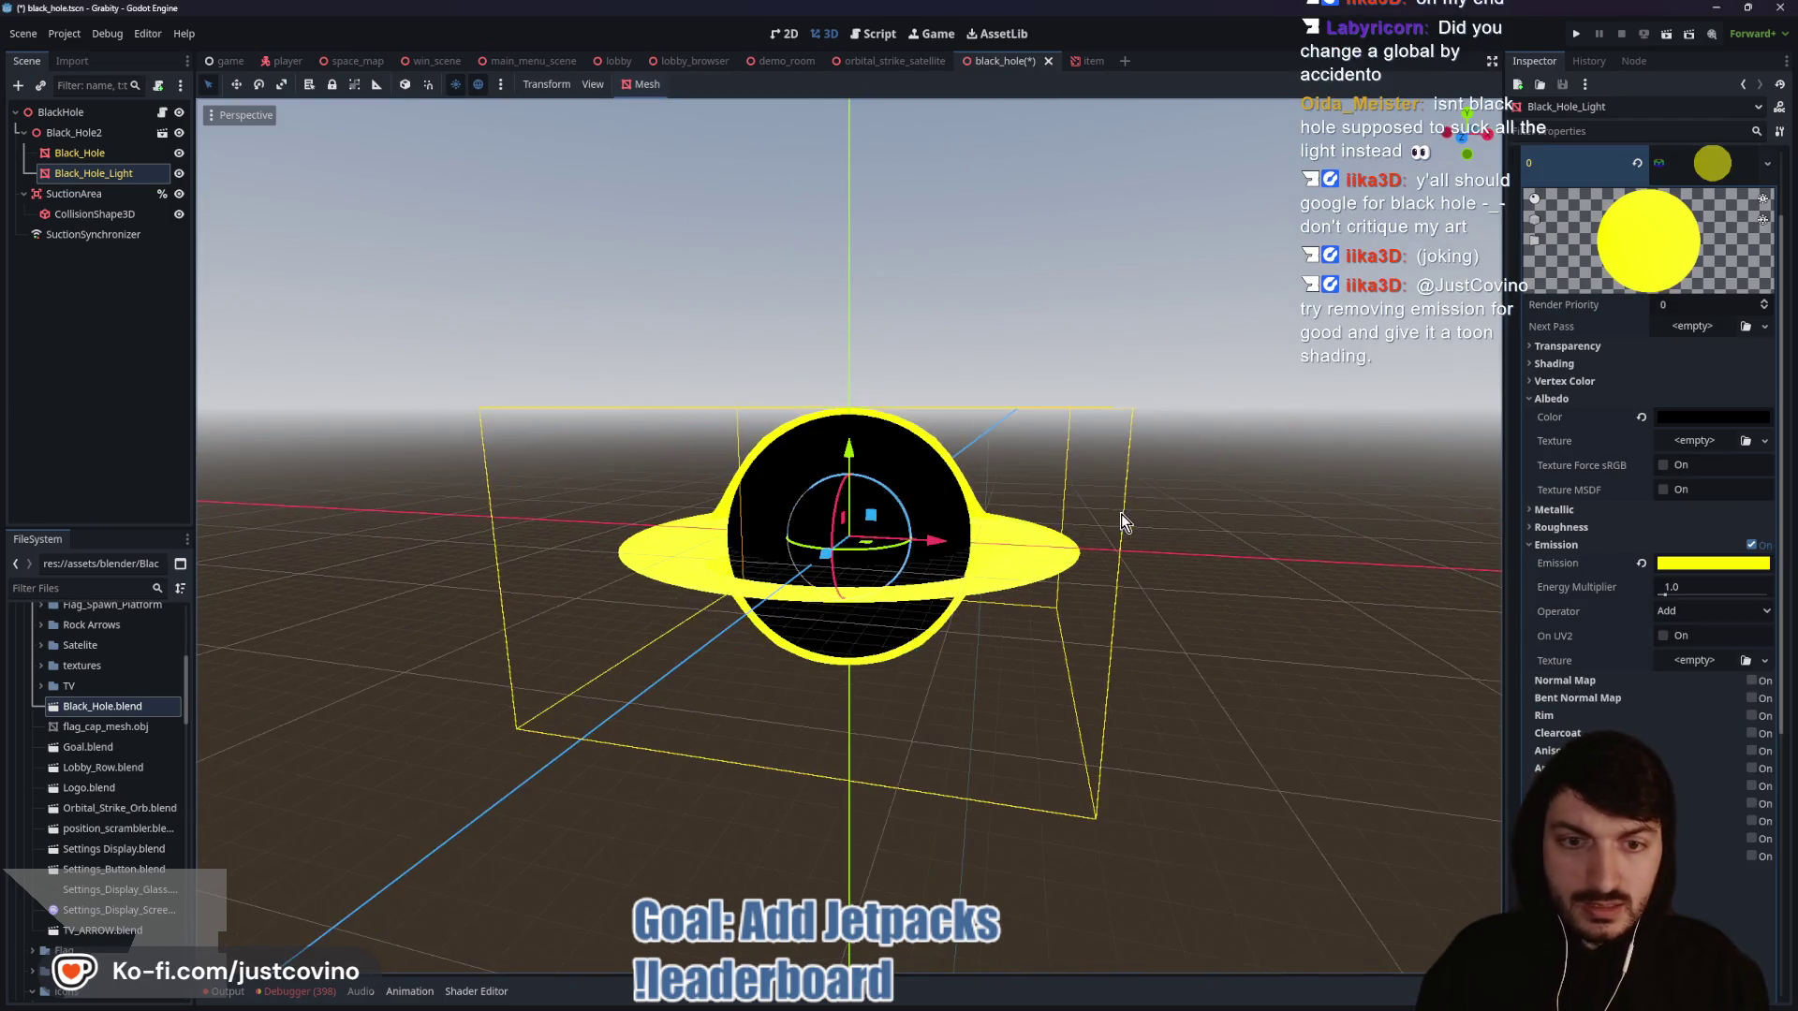
Step: Compare the ring in space_map from a top-down view, then expand the material's Transparency settings
left_click(356, 61)
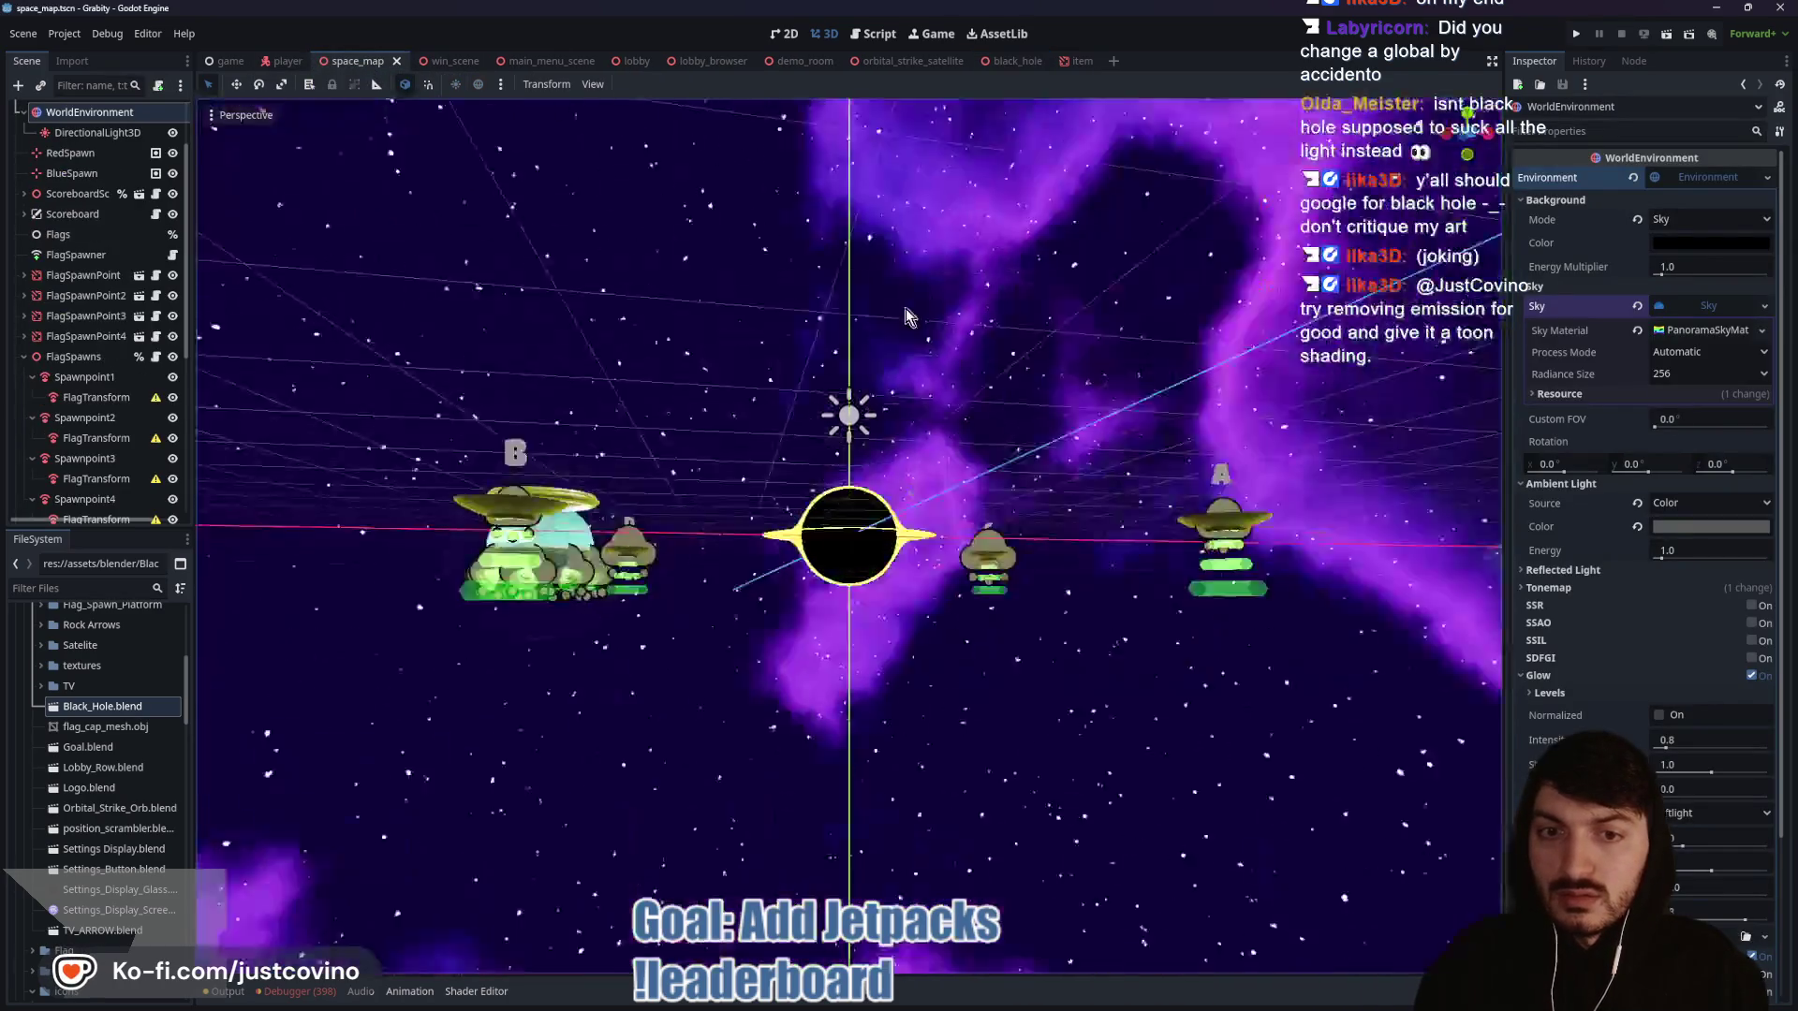
mouse_move(907, 316)
left_mouse_down()
mouse_move(1015, 463)
mouse_move(975, 465)
mouse_move(955, 433)
left_mouse_up()
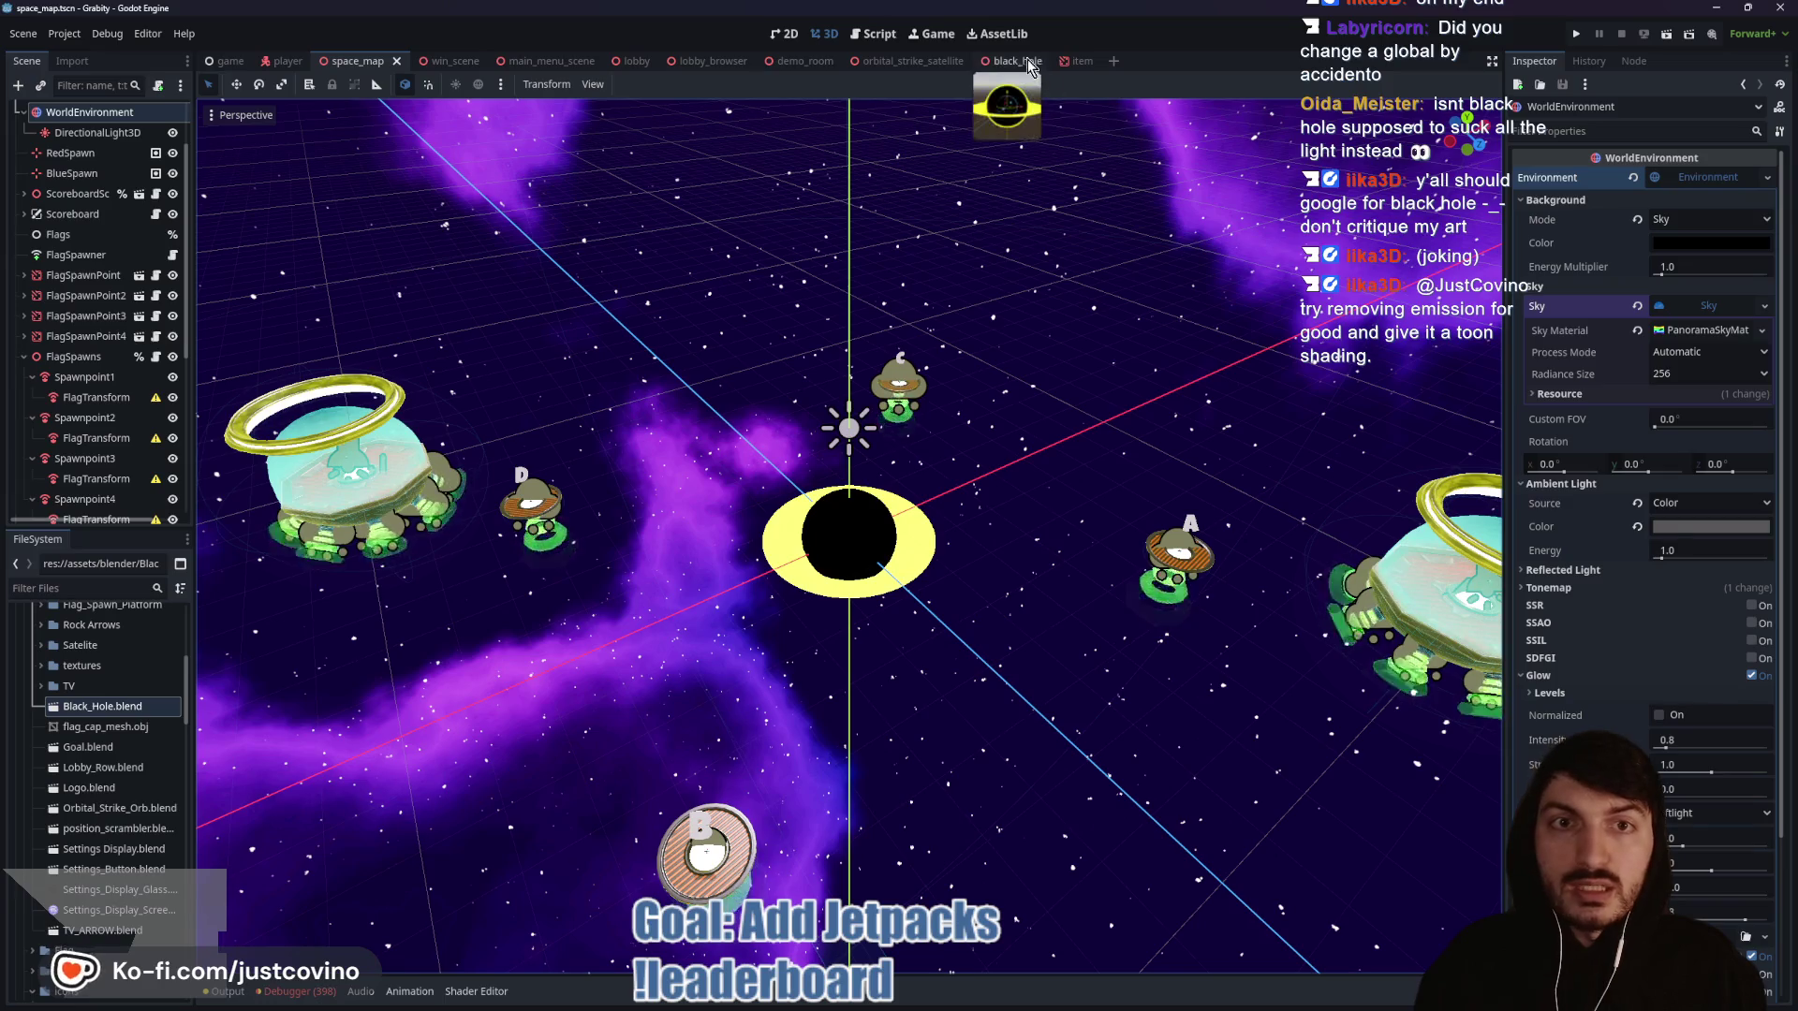
left_click(999, 61)
left_click(1573, 346)
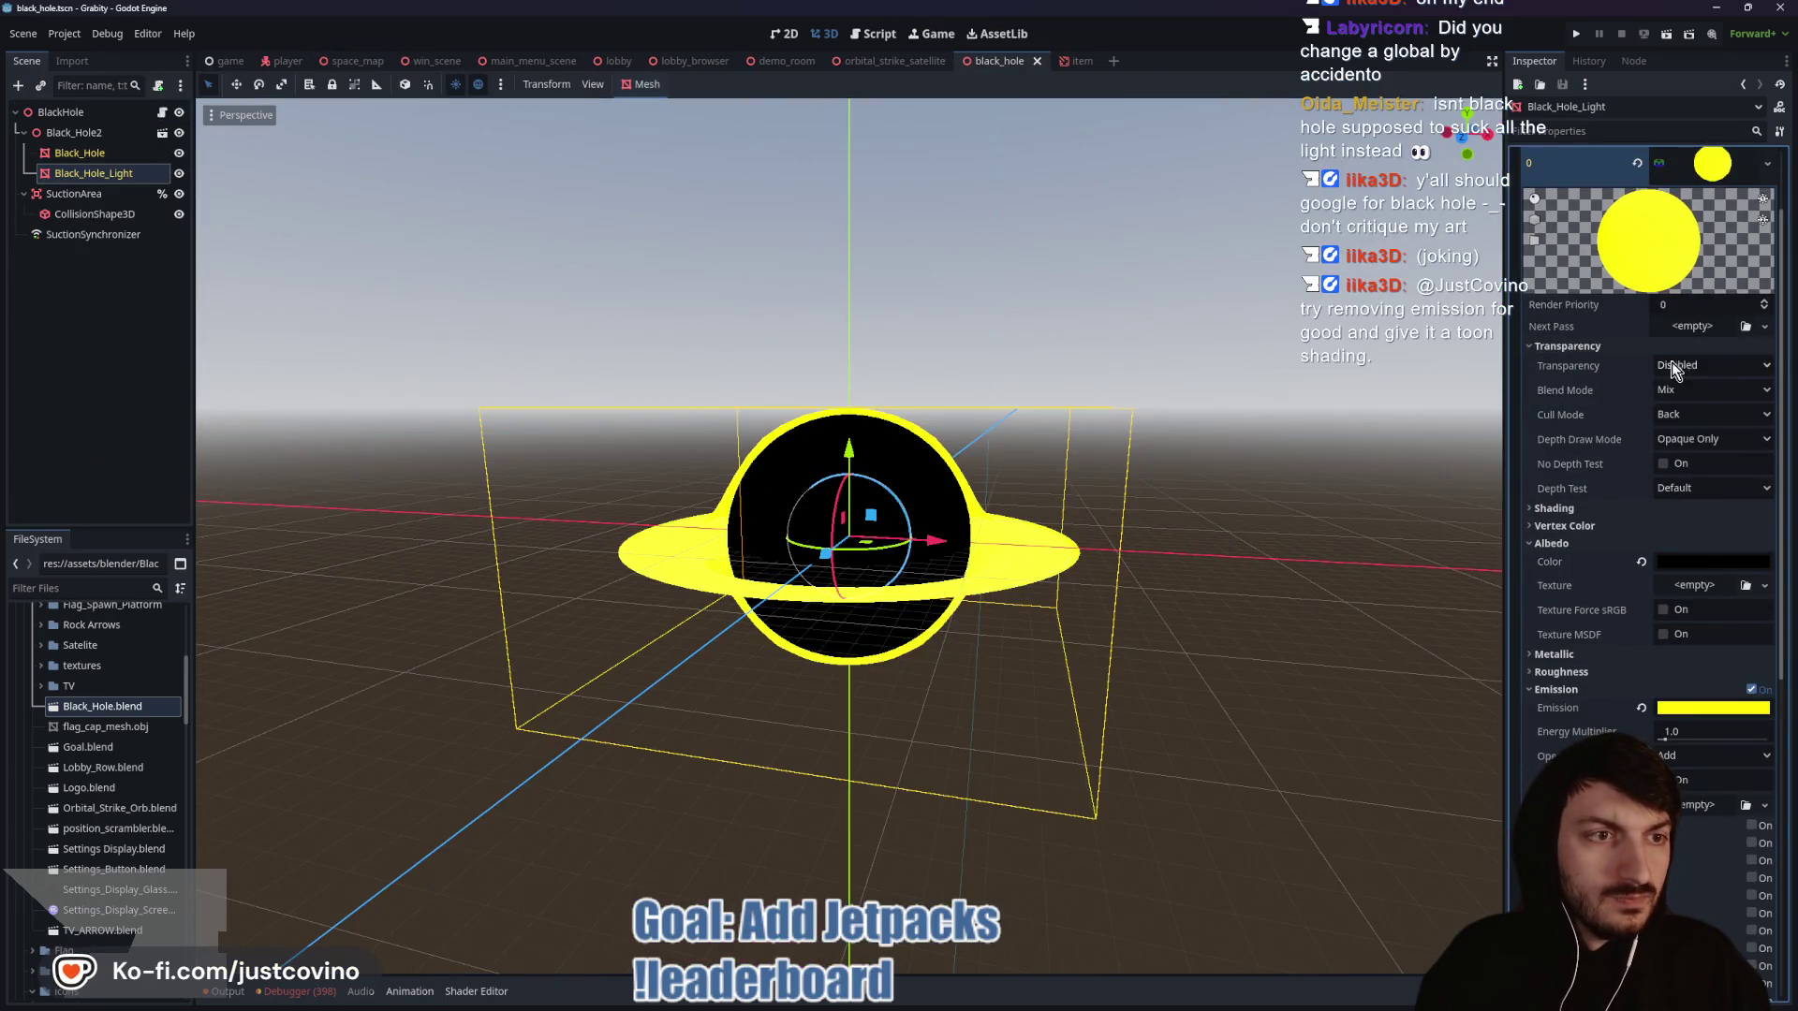
Step: Set Diffuse Mode to Toon, disable Emission, reset albedo to white, and save
left_click(1680, 508)
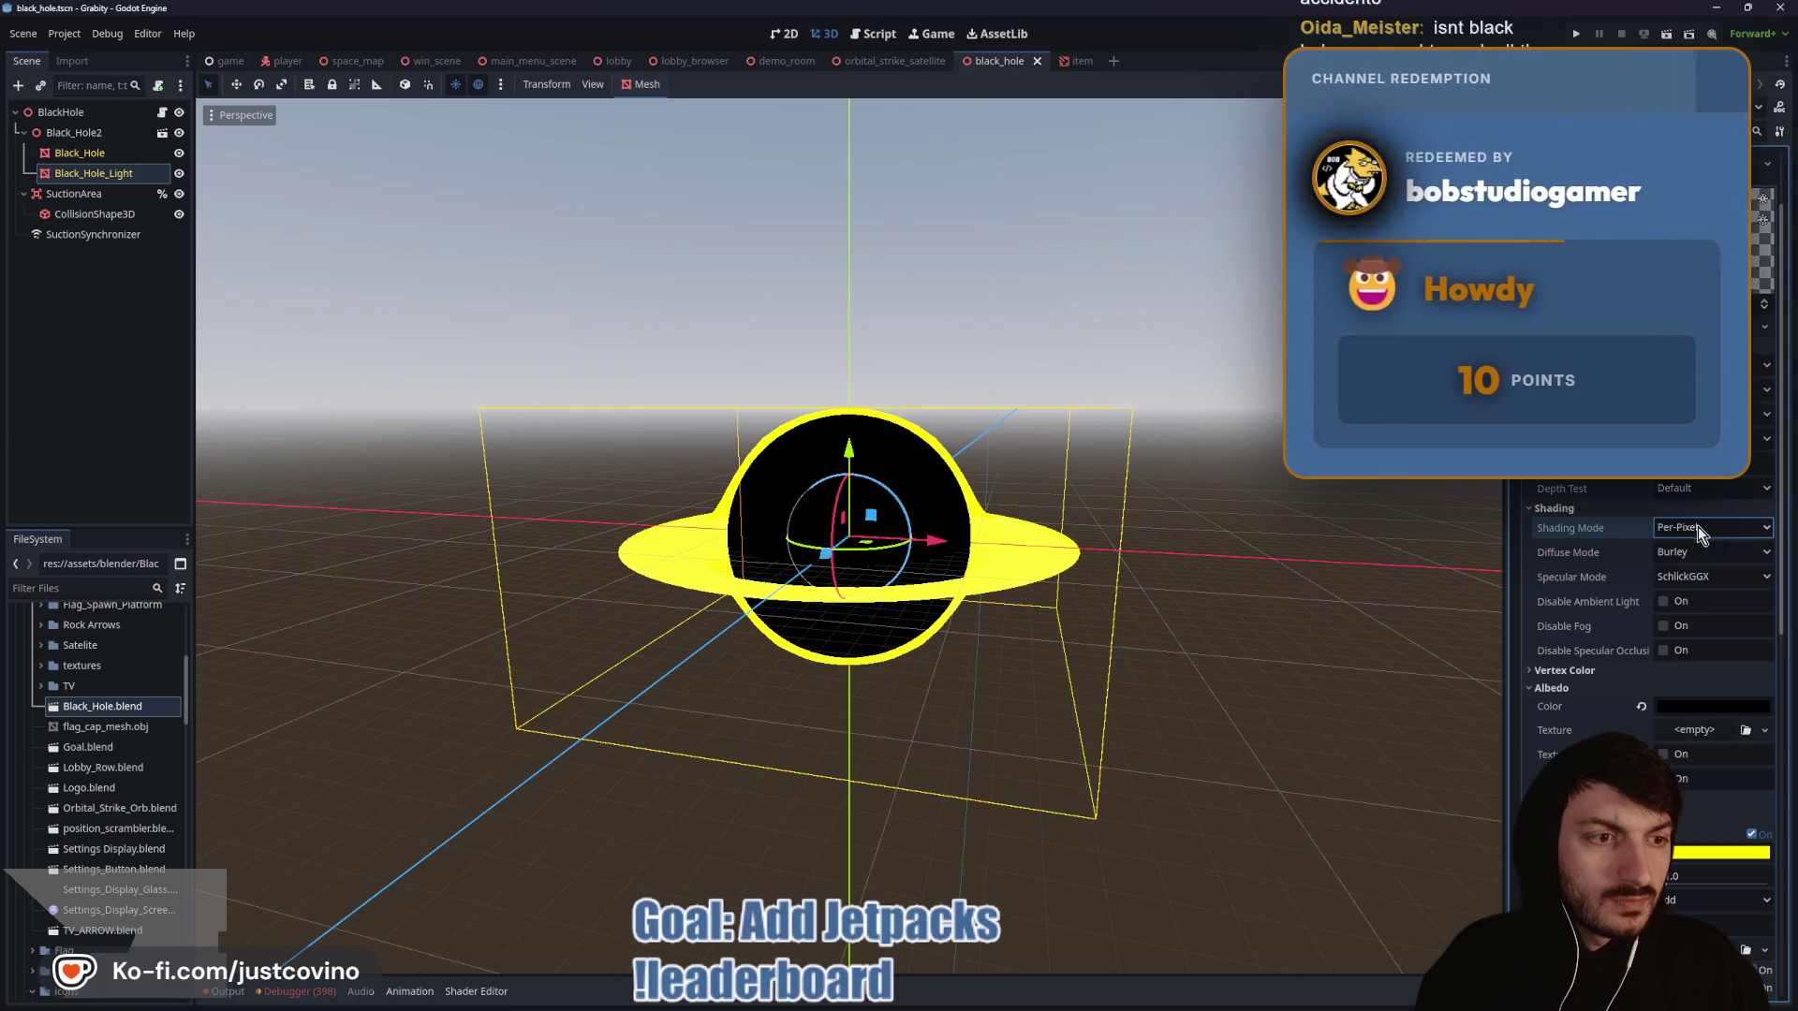
left_click(1682, 555)
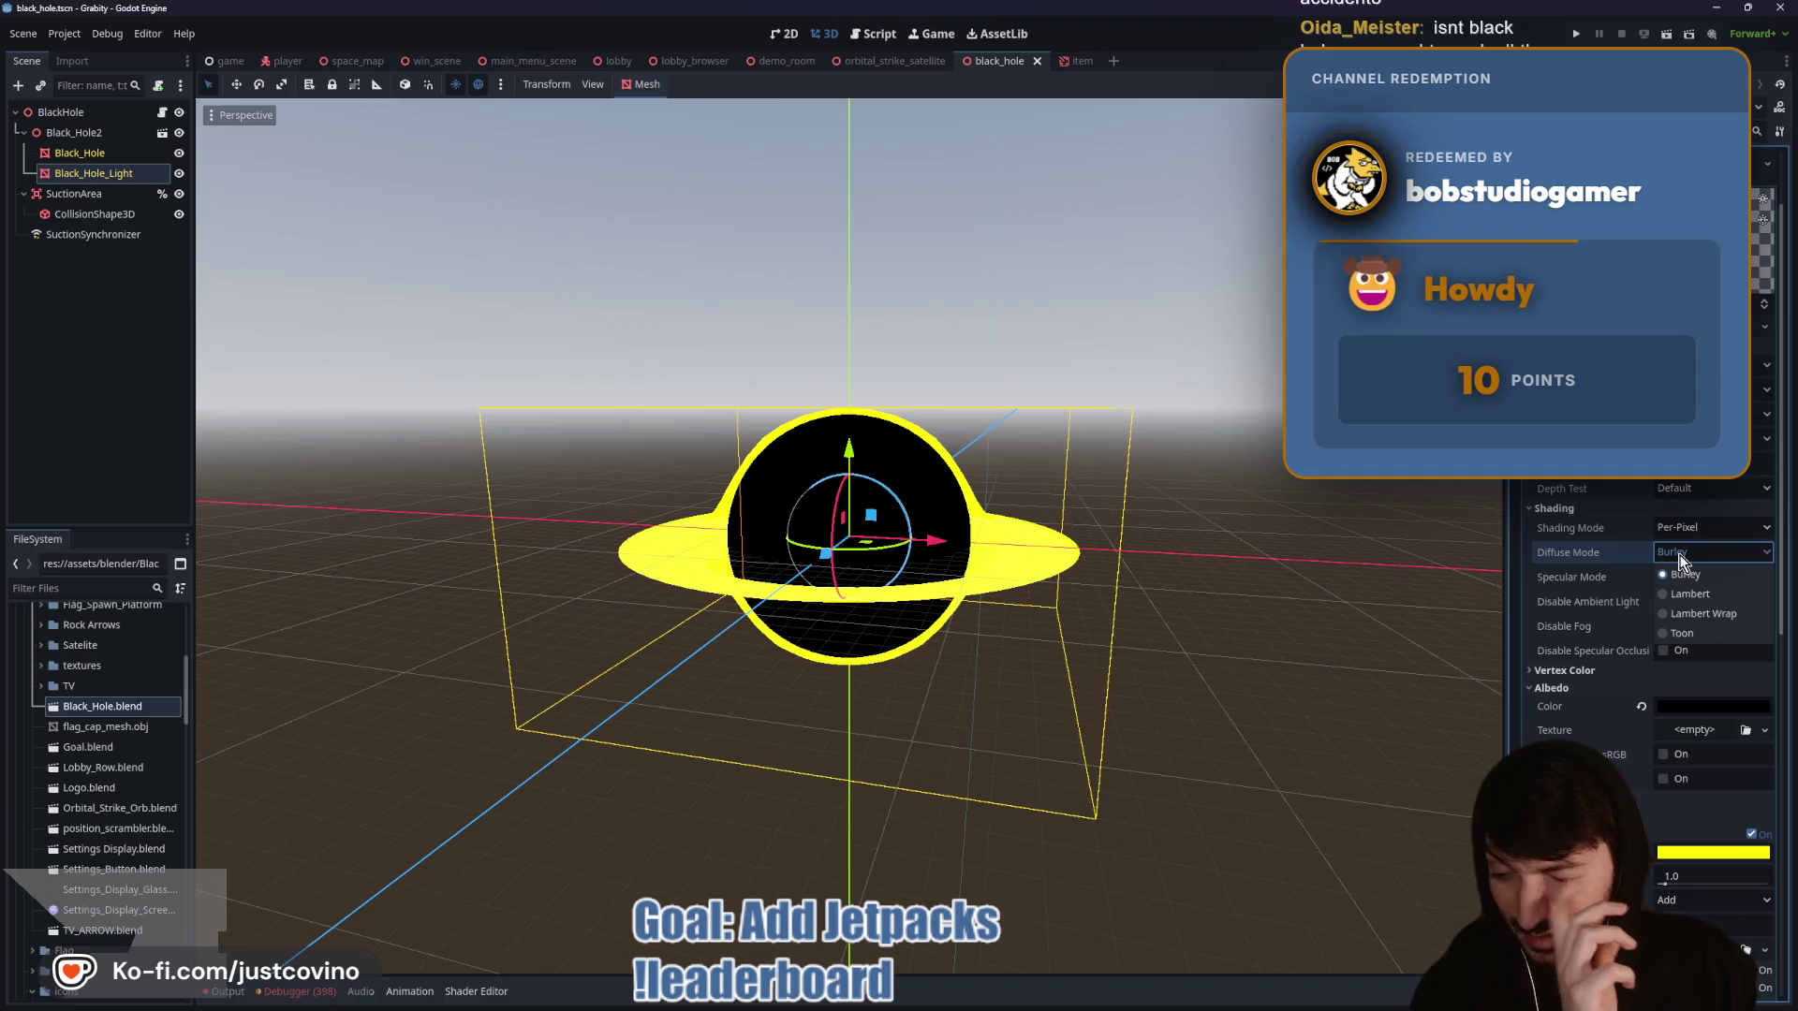
left_click(1698, 633)
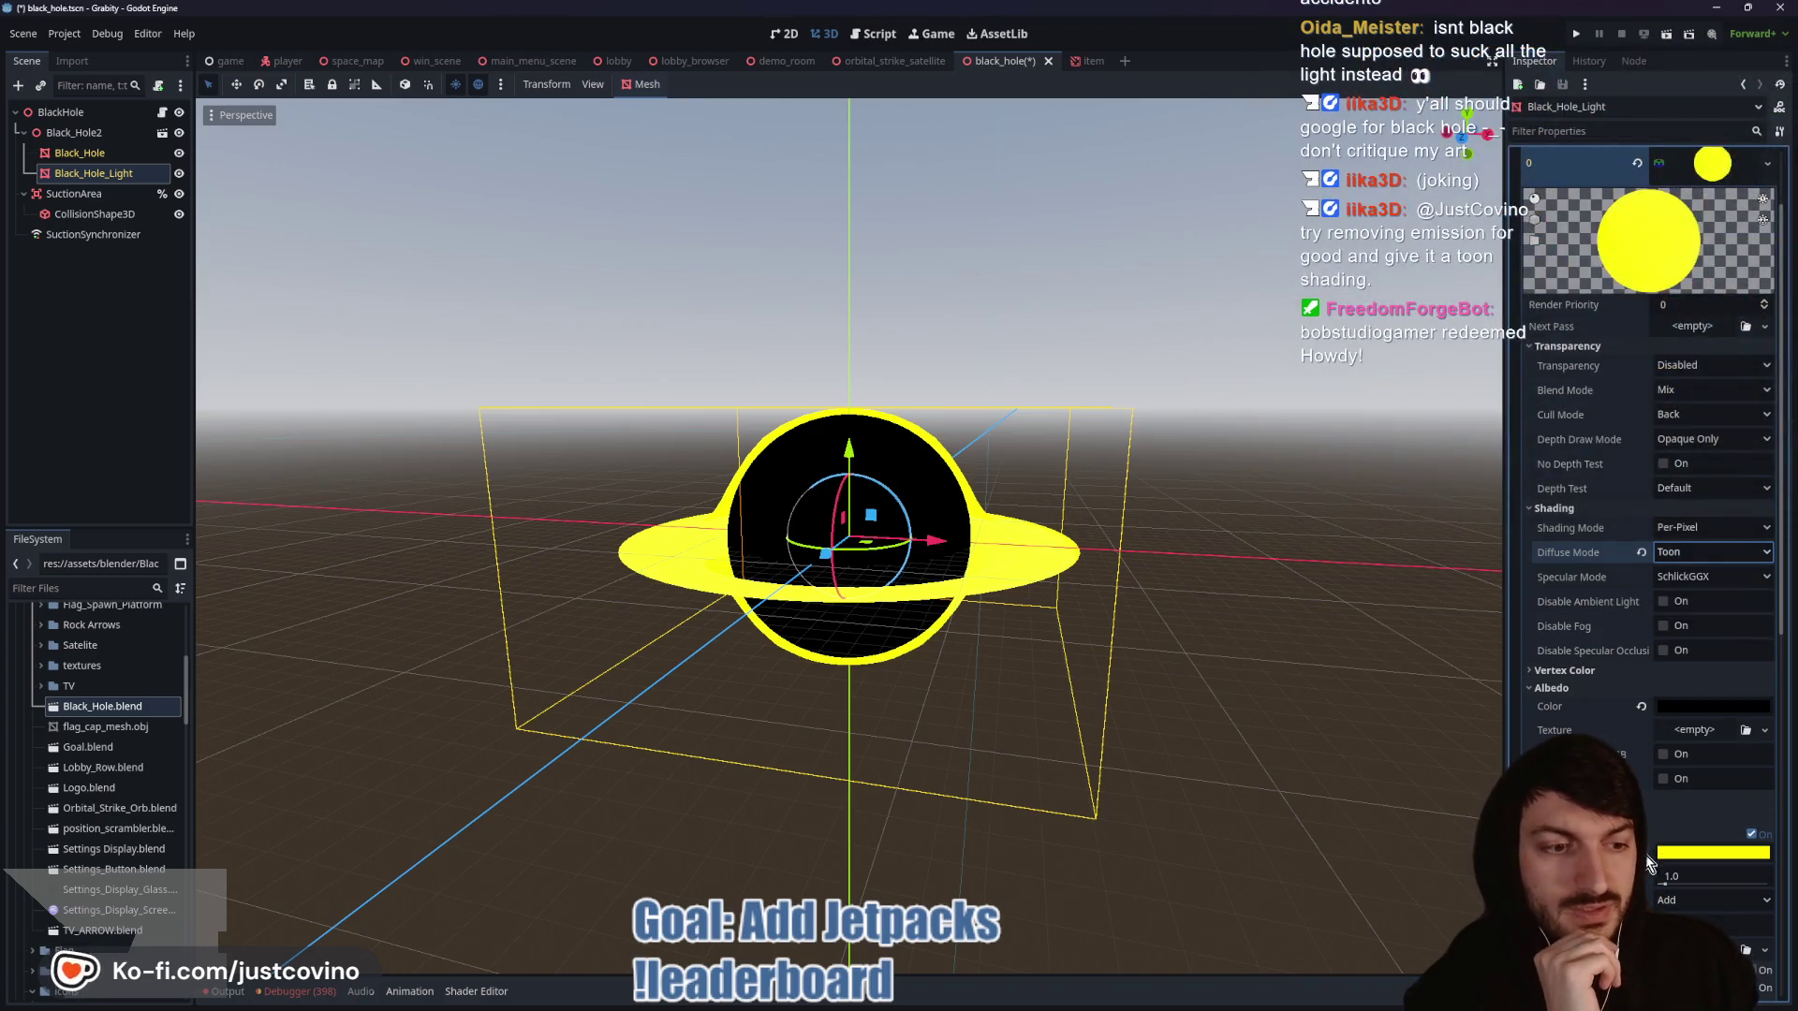
left_click(1751, 834)
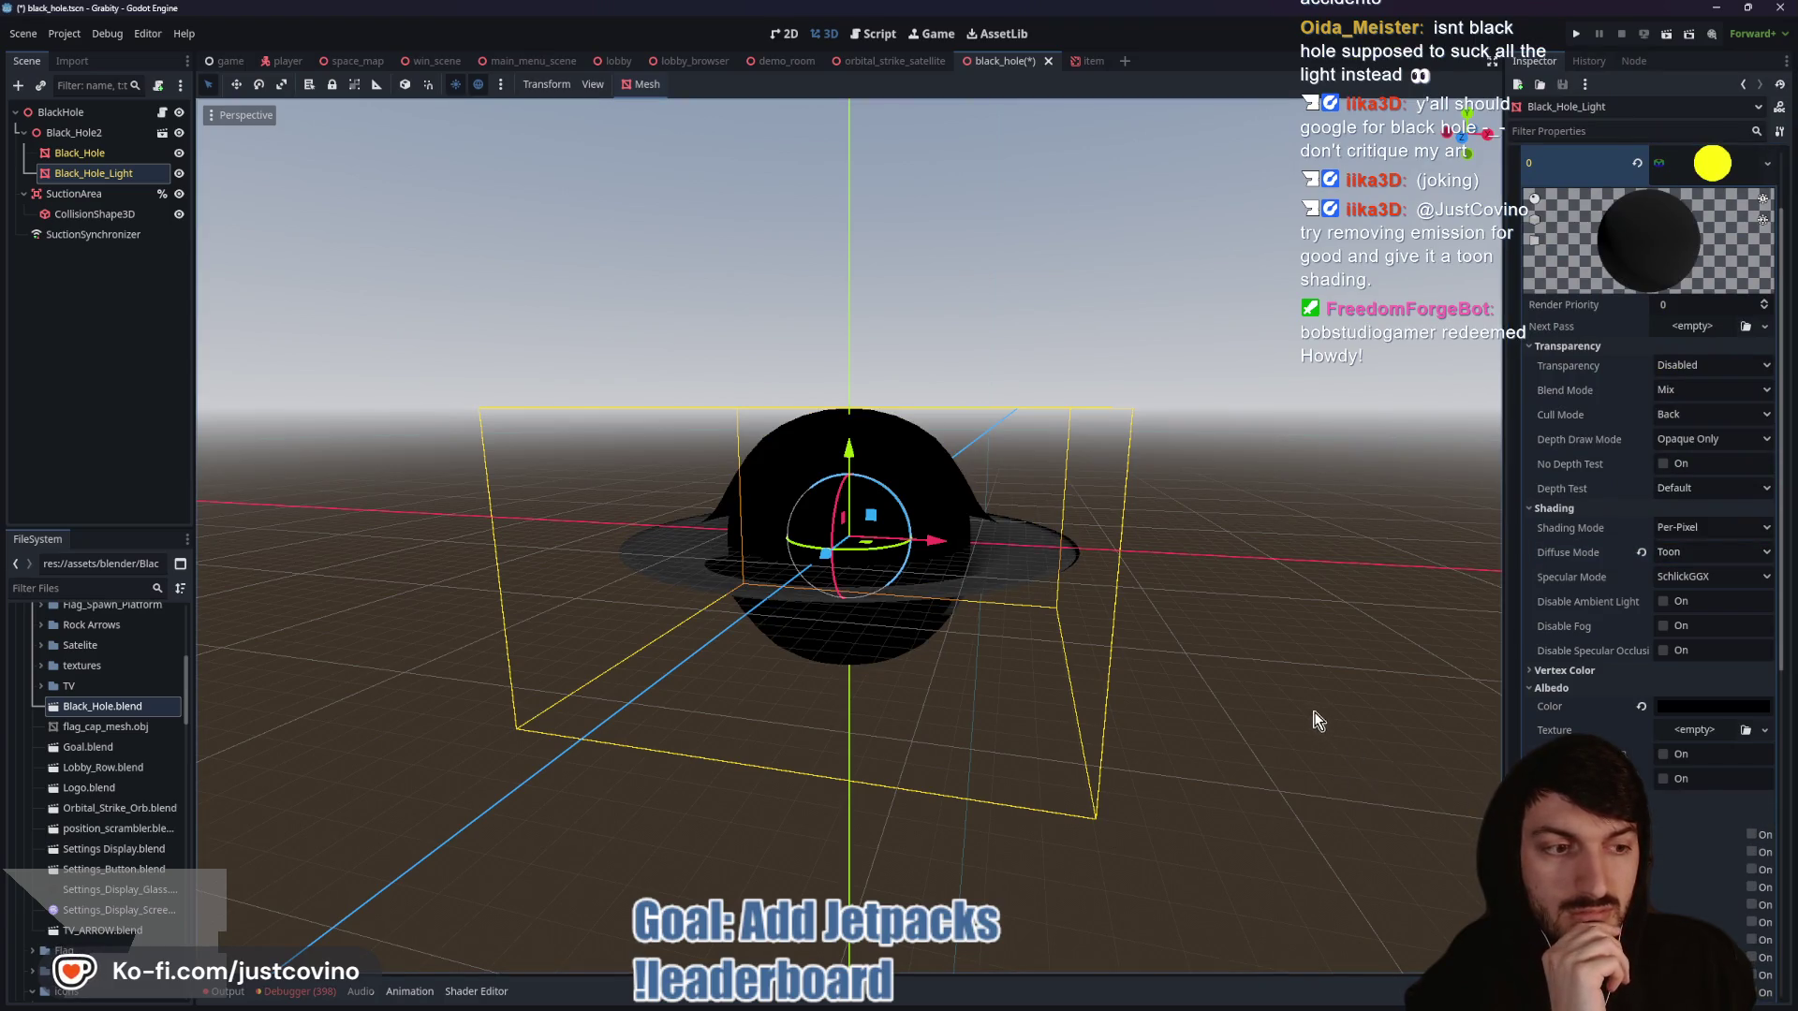
left_click(1641, 706)
mouse_move(1240, 683)
left_mouse_down()
mouse_move(1193, 683)
mouse_move(1198, 666)
left_mouse_up()
key("ctrl+s")
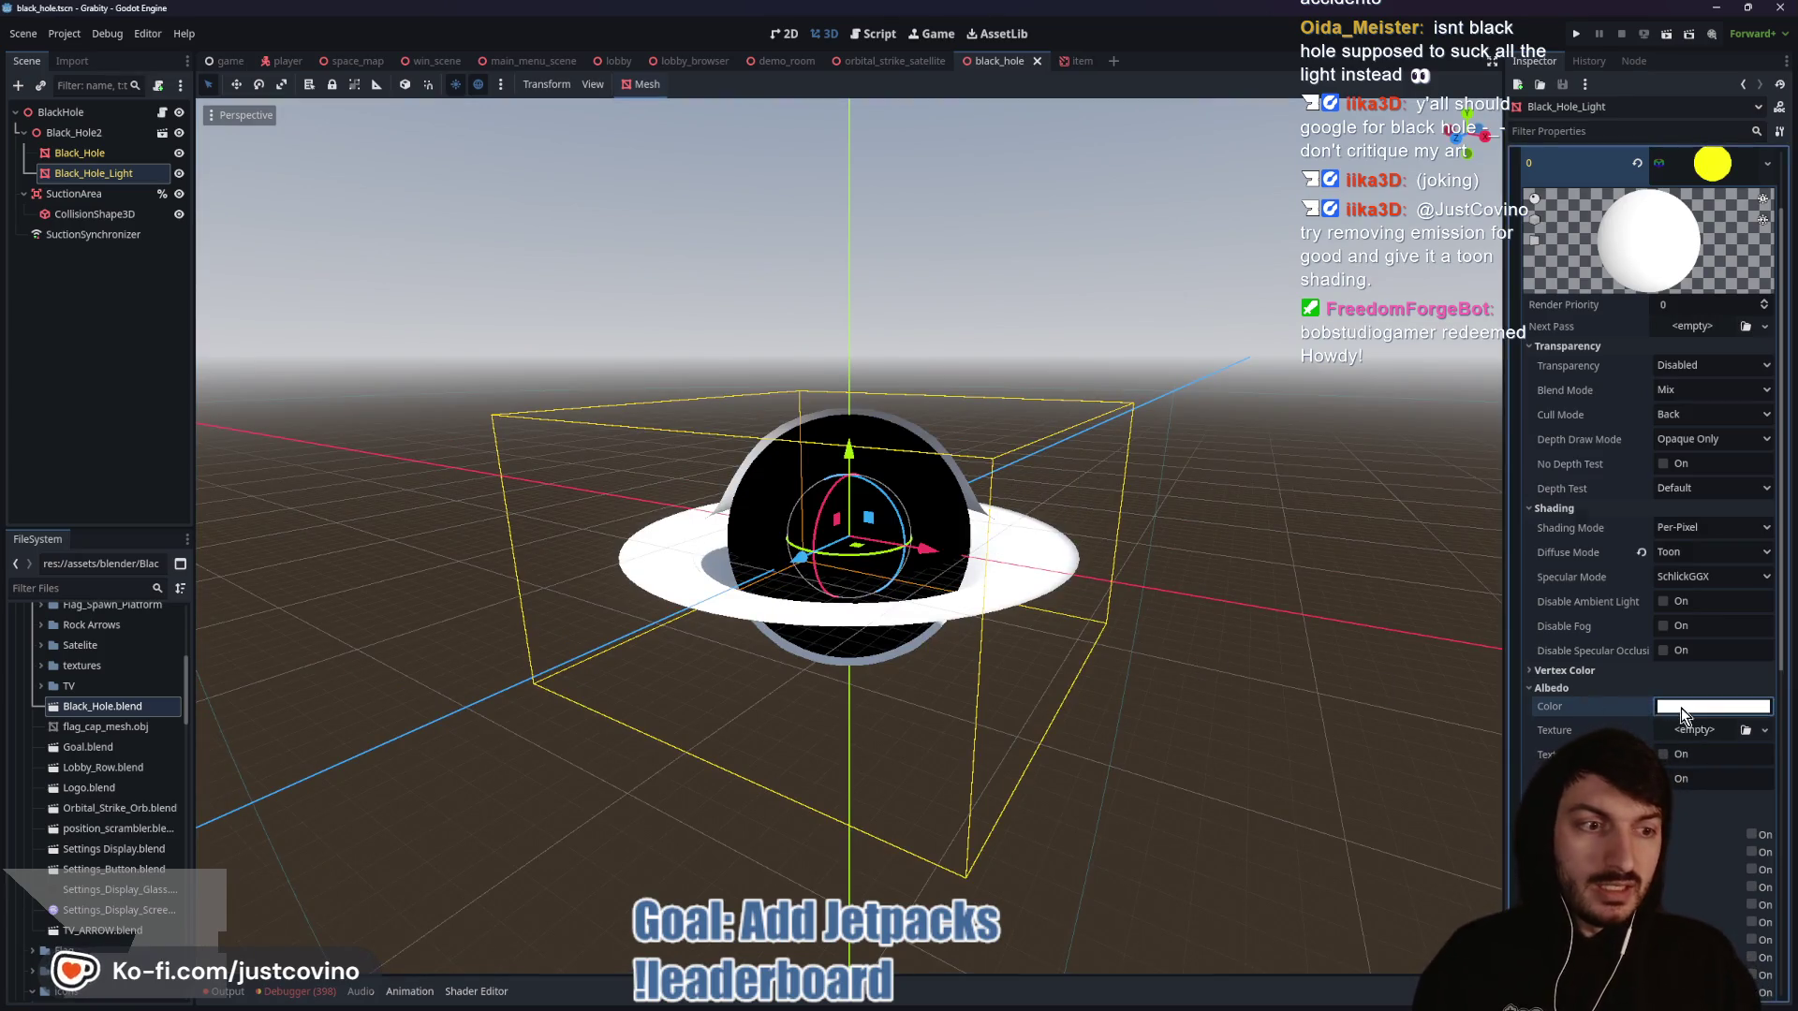
Step: Make the albedo colour bright yellow and save the black_hole scene
left_click(1681, 707)
left_click(1778, 298)
left_click(1764, 275)
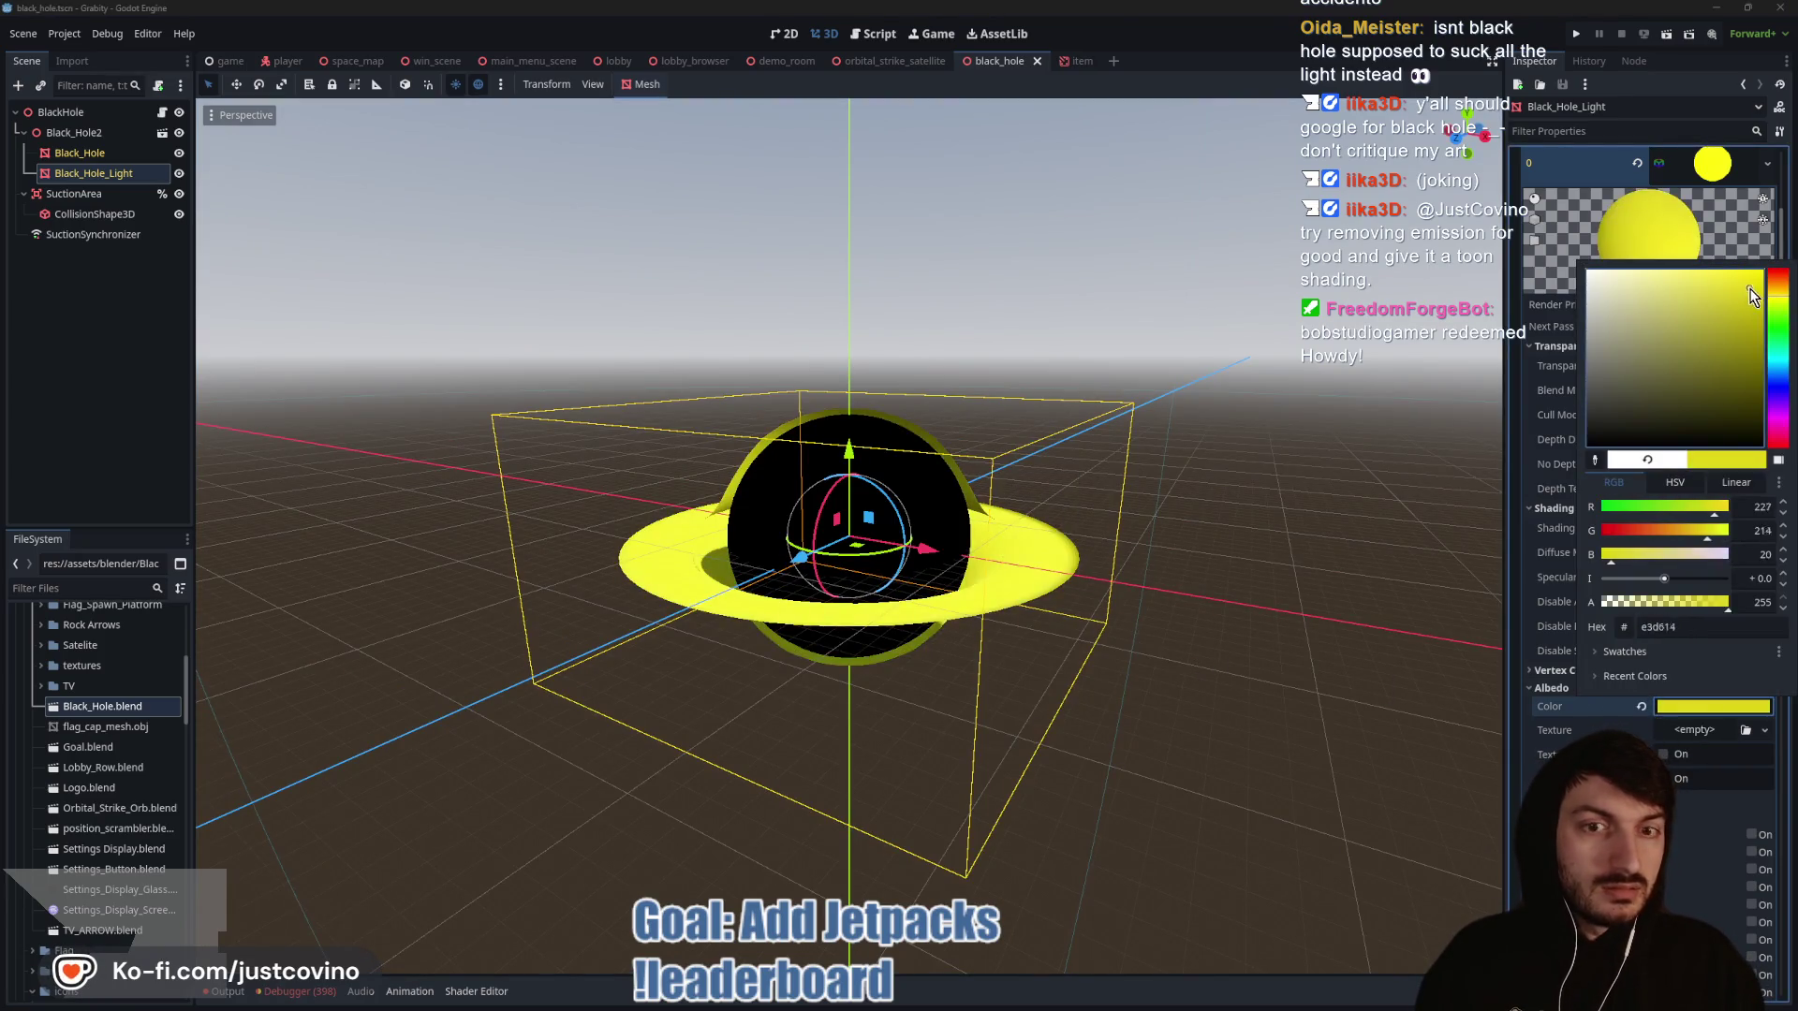
left_click(1078, 498)
left_click_drag(1182, 513, 749, 374)
key("ctrl+s")
left_click(345, 62)
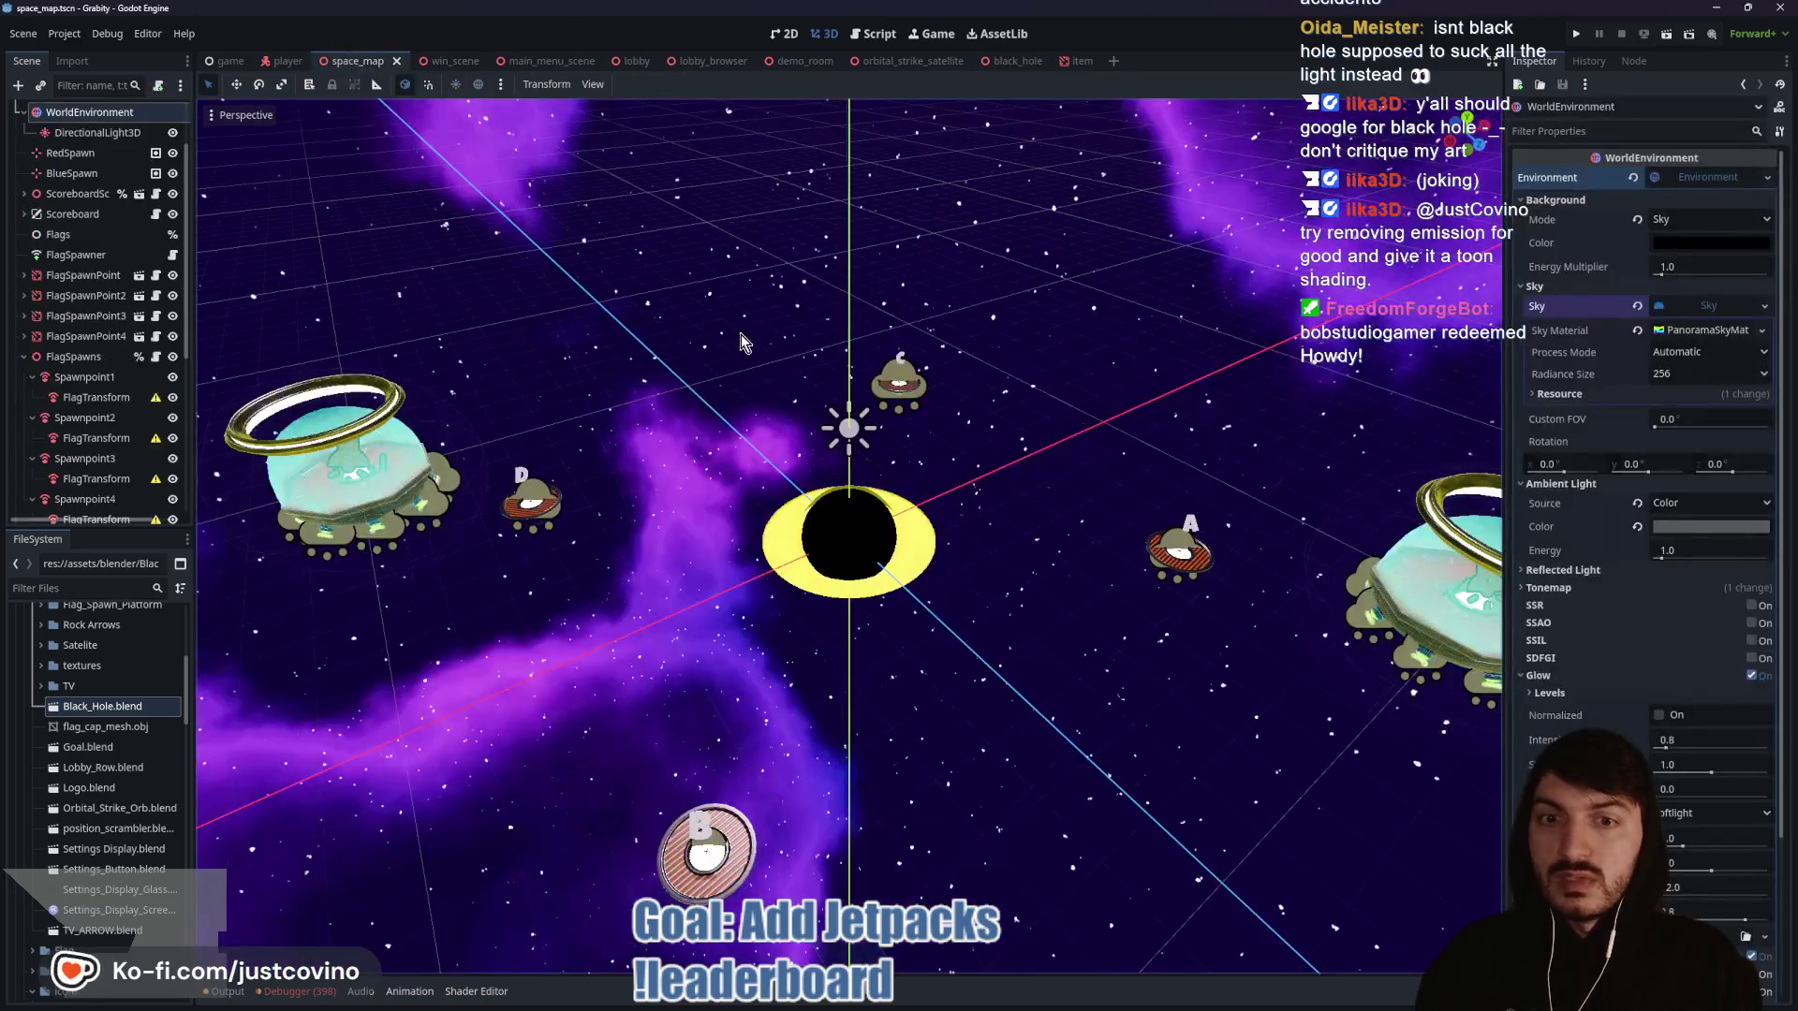
Step: Select the BlackHole at the map centre and drag it around, ending down and left
mouse_move(943, 452)
left_mouse_down()
mouse_move(965, 375)
mouse_move(936, 379)
mouse_move(983, 436)
mouse_move(998, 423)
left_mouse_up()
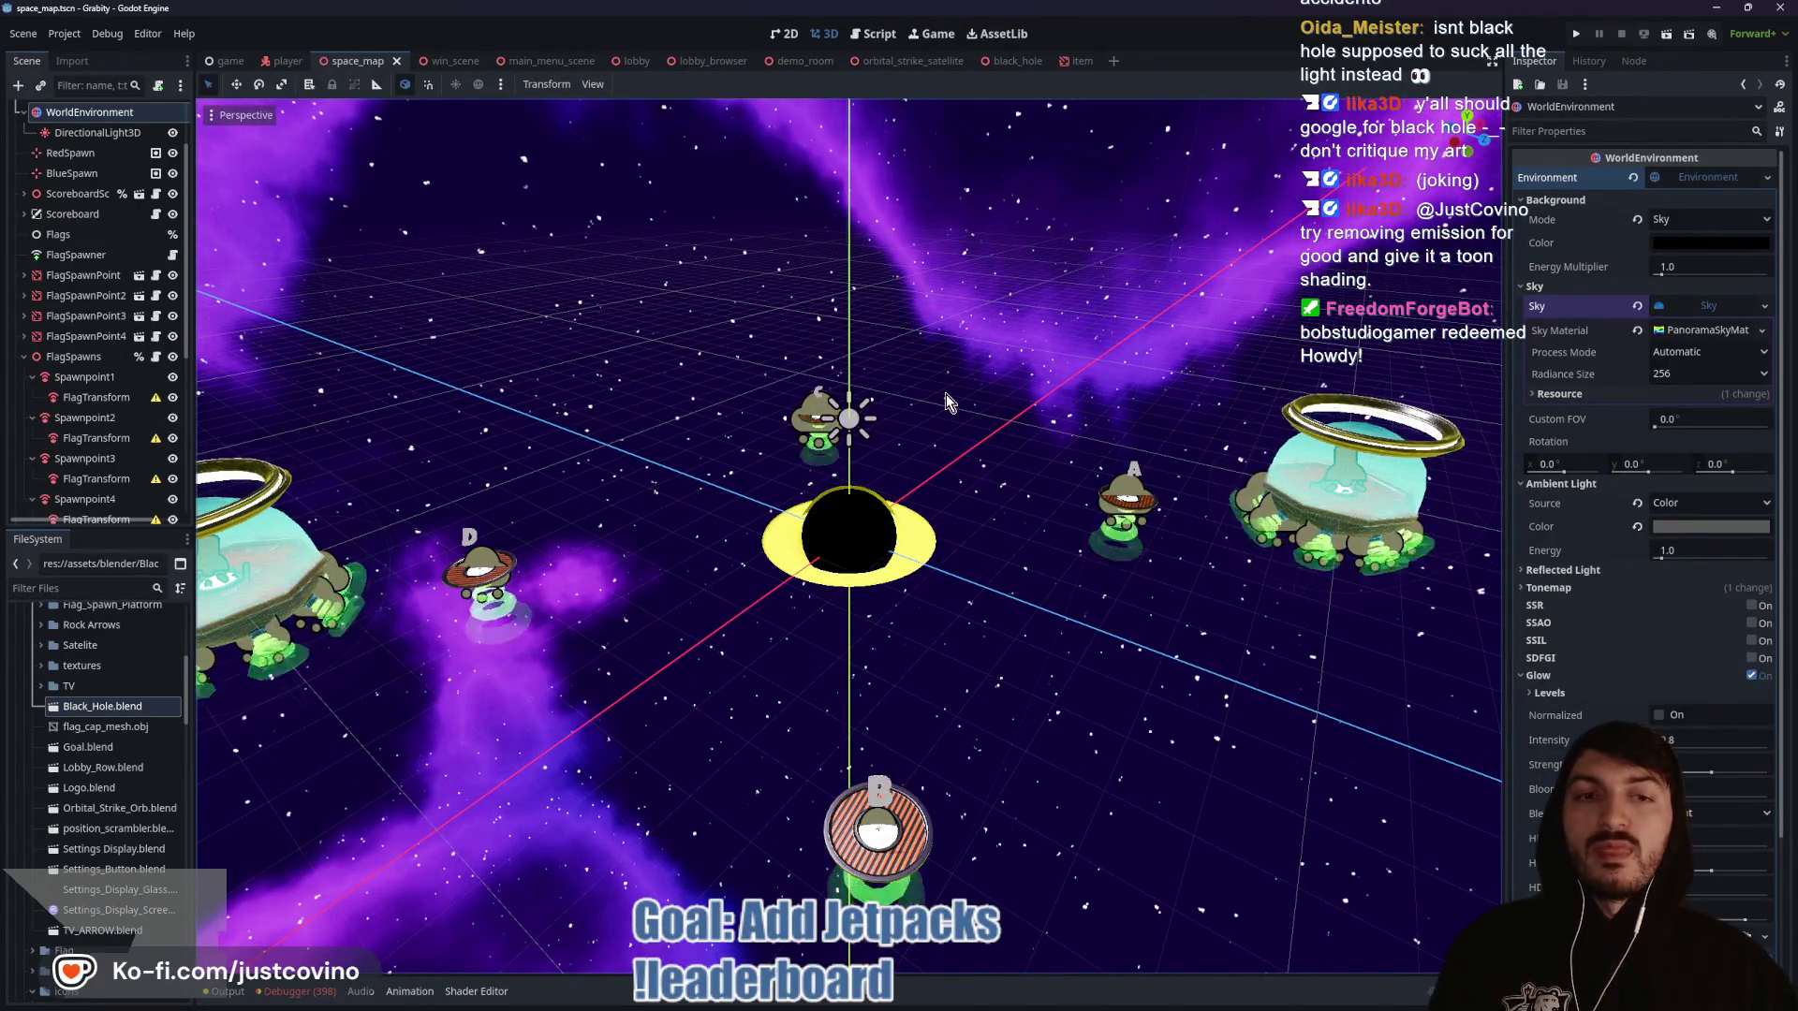
mouse_move(960, 400)
left_mouse_down()
mouse_move(1001, 362)
mouse_move(824, 300)
left_mouse_up()
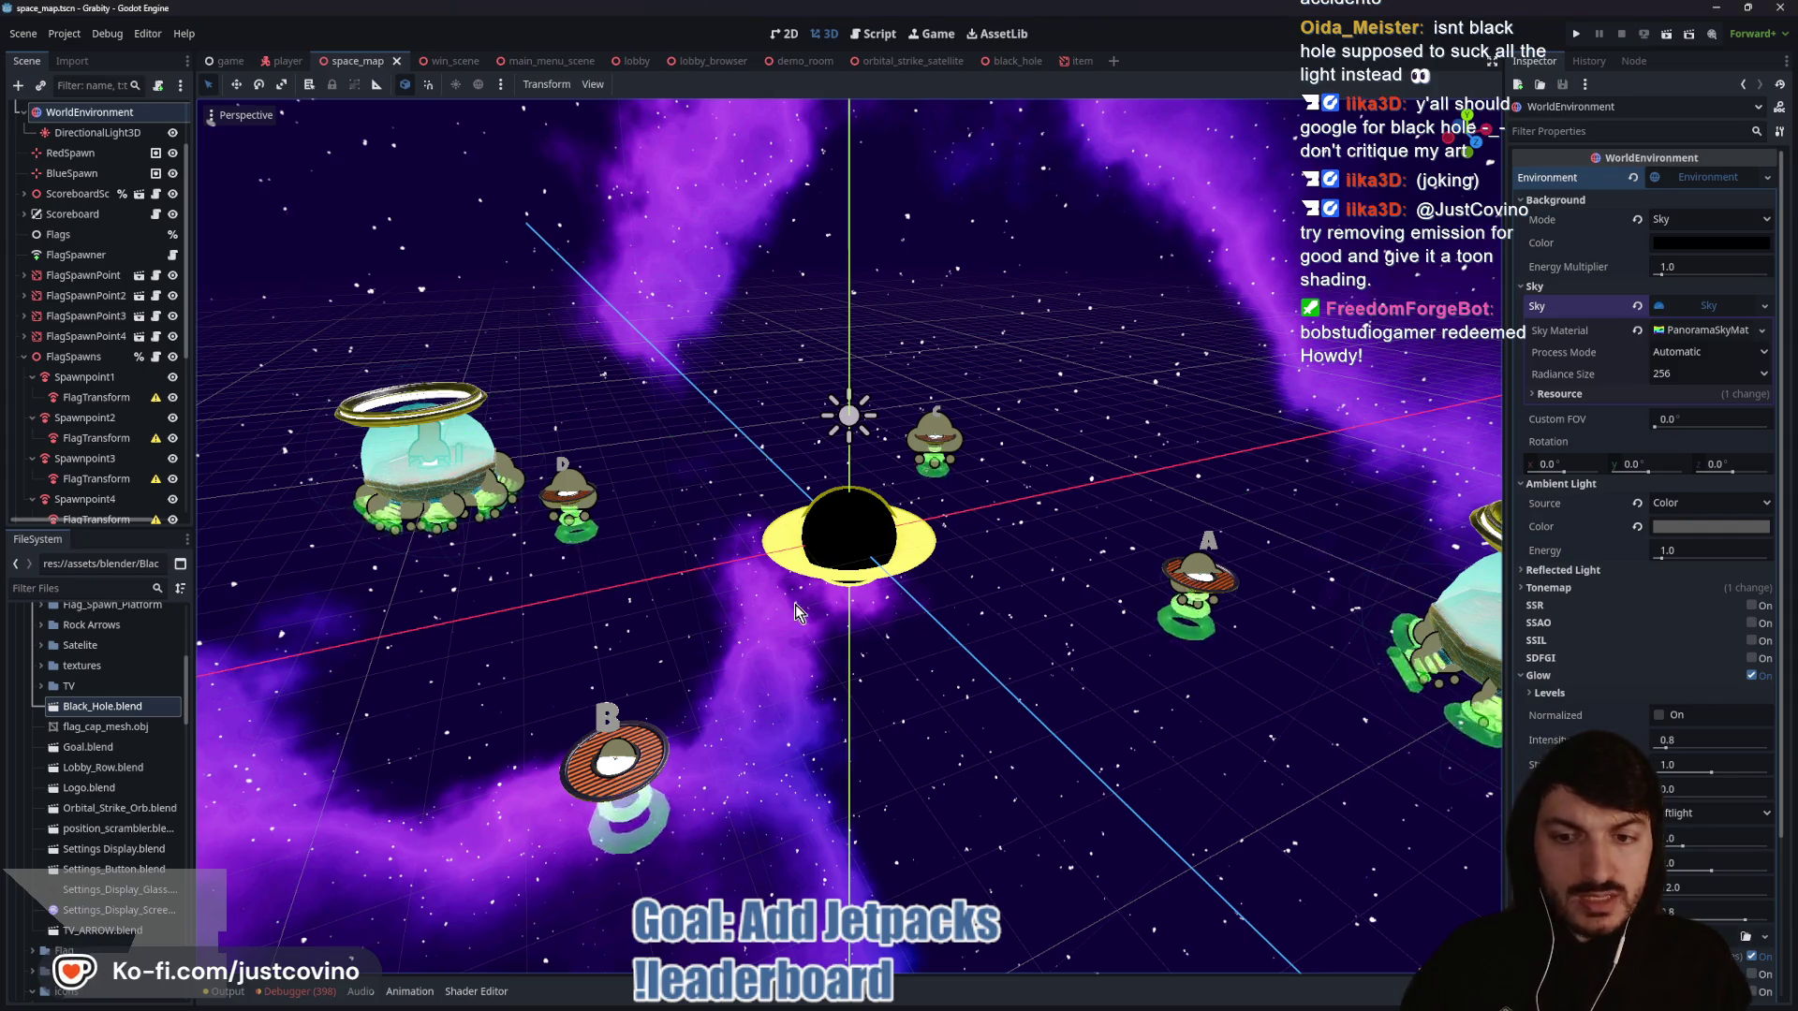
left_click(857, 580)
mouse_move(873, 530)
left_mouse_down()
mouse_move(908, 468)
mouse_move(1189, 515)
mouse_move(627, 510)
mouse_move(815, 456)
mouse_move(912, 393)
mouse_move(880, 519)
mouse_move(897, 468)
mouse_move(910, 501)
mouse_move(901, 457)
mouse_move(896, 514)
mouse_move(857, 424)
mouse_move(863, 476)
mouse_move(683, 302)
mouse_move(393, 311)
mouse_move(356, 538)
mouse_move(571, 300)
mouse_move(663, 798)
mouse_move(646, 496)
mouse_move(904, 513)
mouse_move(852, 478)
mouse_move(890, 520)
left_mouse_up()
mouse_move(1029, 304)
left_mouse_down()
mouse_move(898, 472)
mouse_move(870, 599)
mouse_move(898, 459)
mouse_move(796, 573)
left_mouse_up()
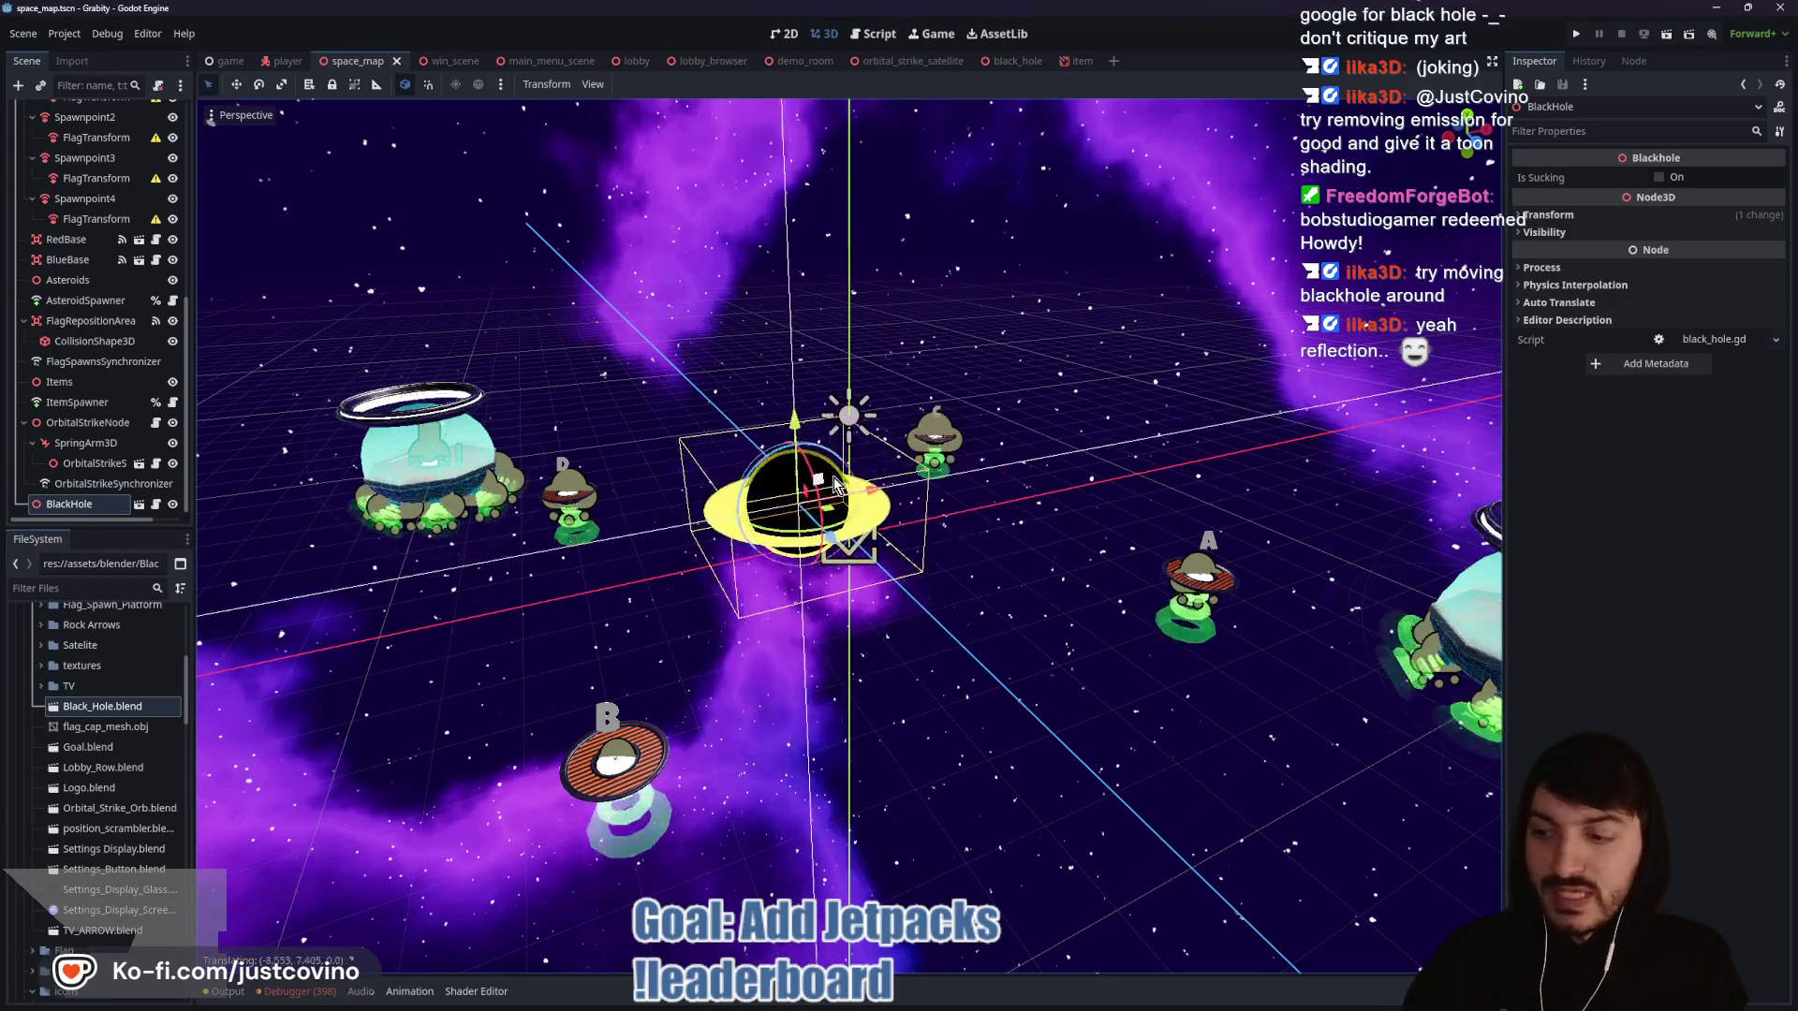
Step: Raise the BlackHole higher along Y above the map centre and save the space map scene
key("Escape")
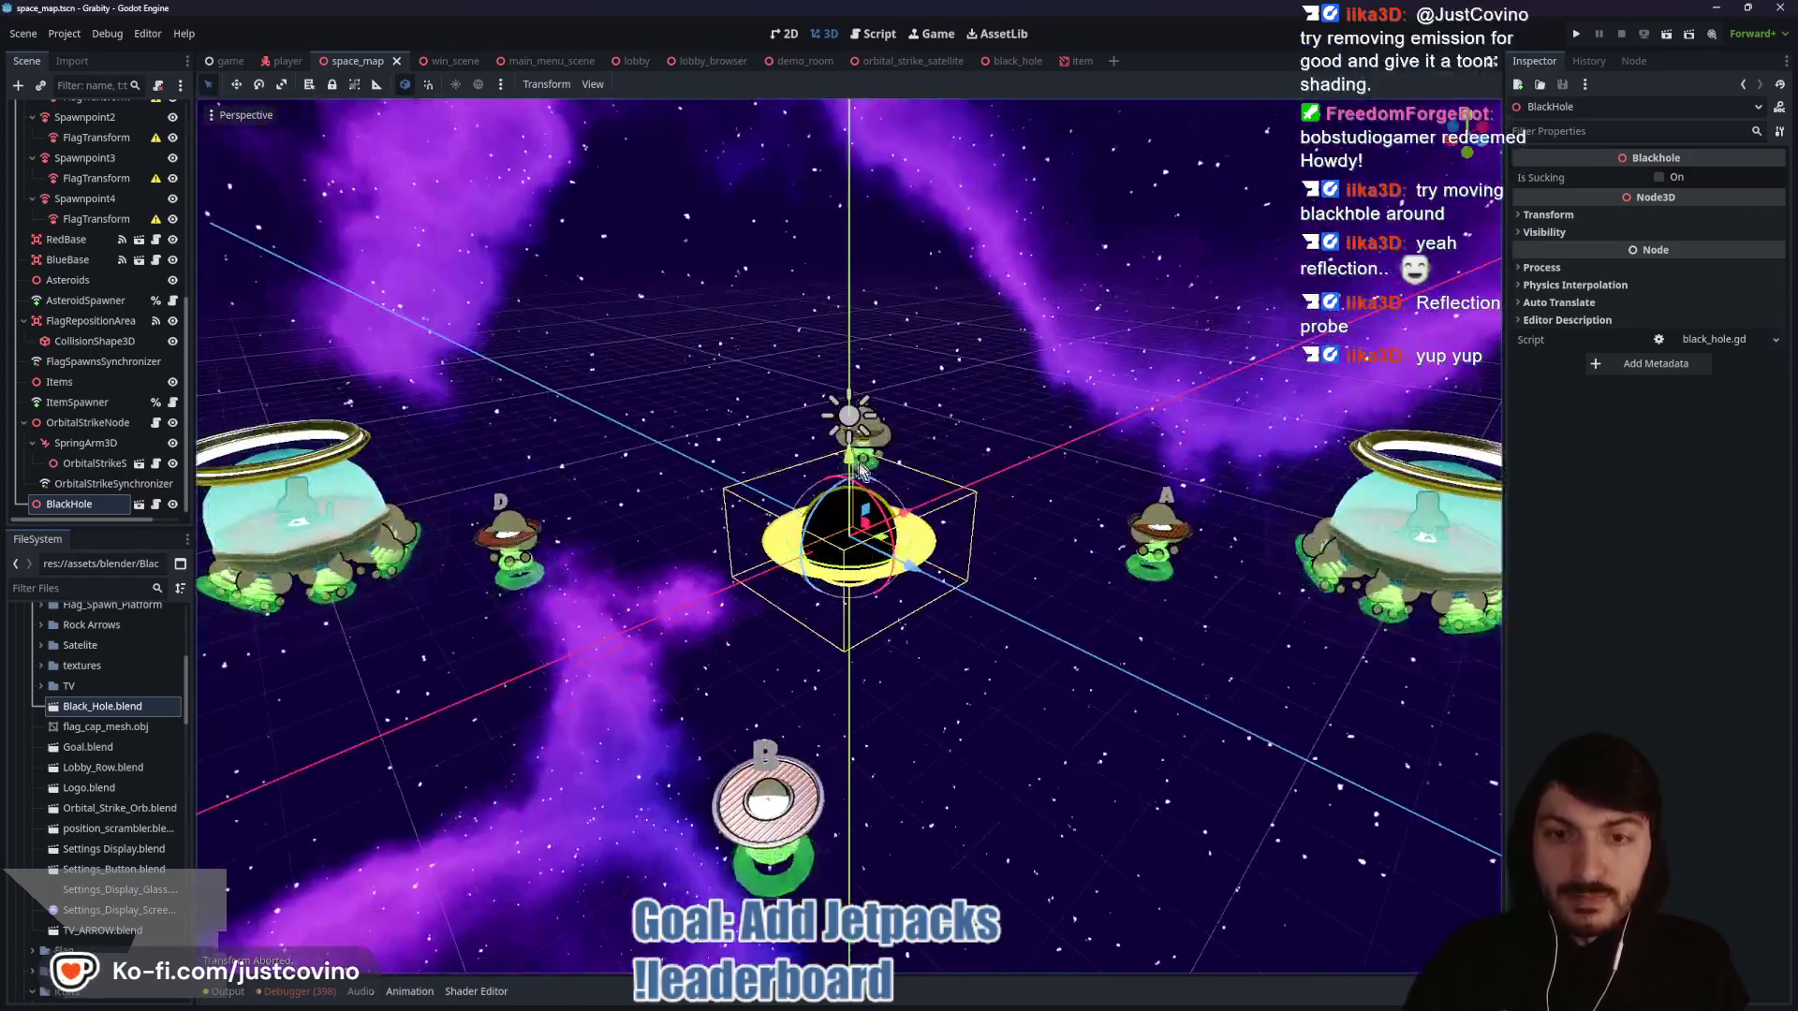
left_click_drag(849, 403, 851, 141)
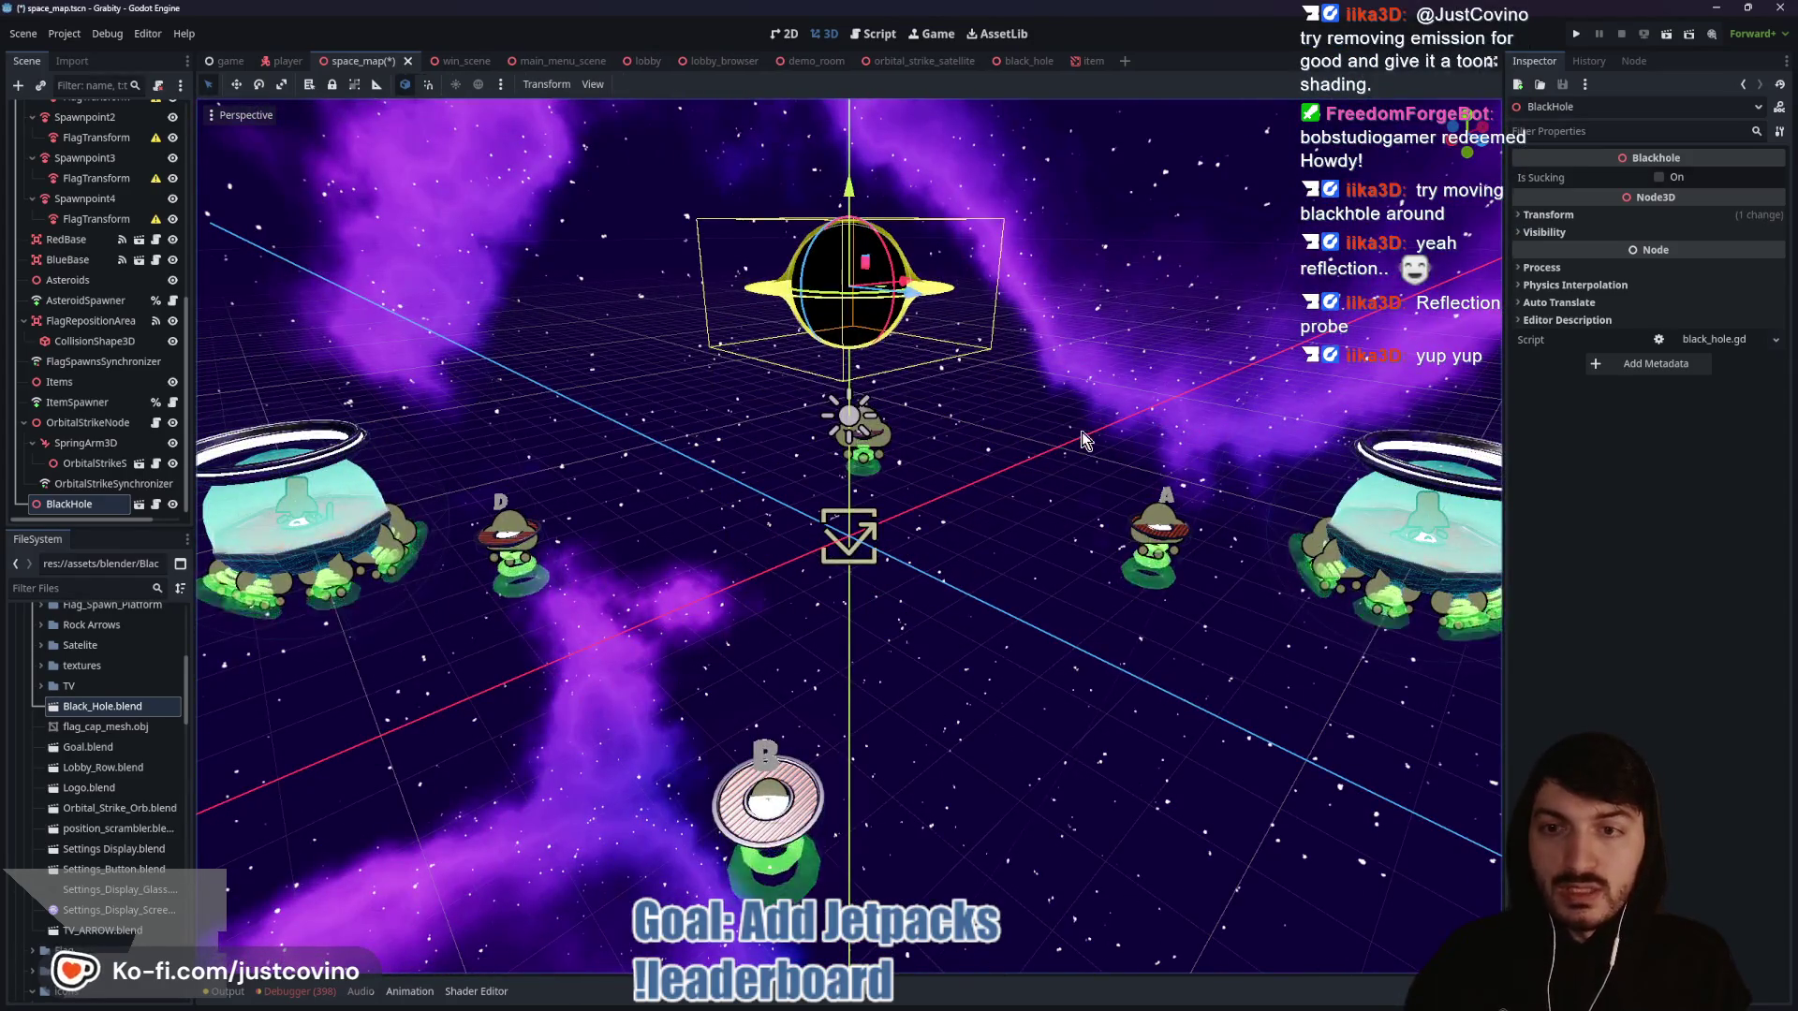
mouse_move(1069, 436)
left_mouse_down()
mouse_move(1023, 453)
mouse_move(992, 509)
left_mouse_up()
key("ctrl+s")
scroll(1061, 438, "down", 3)
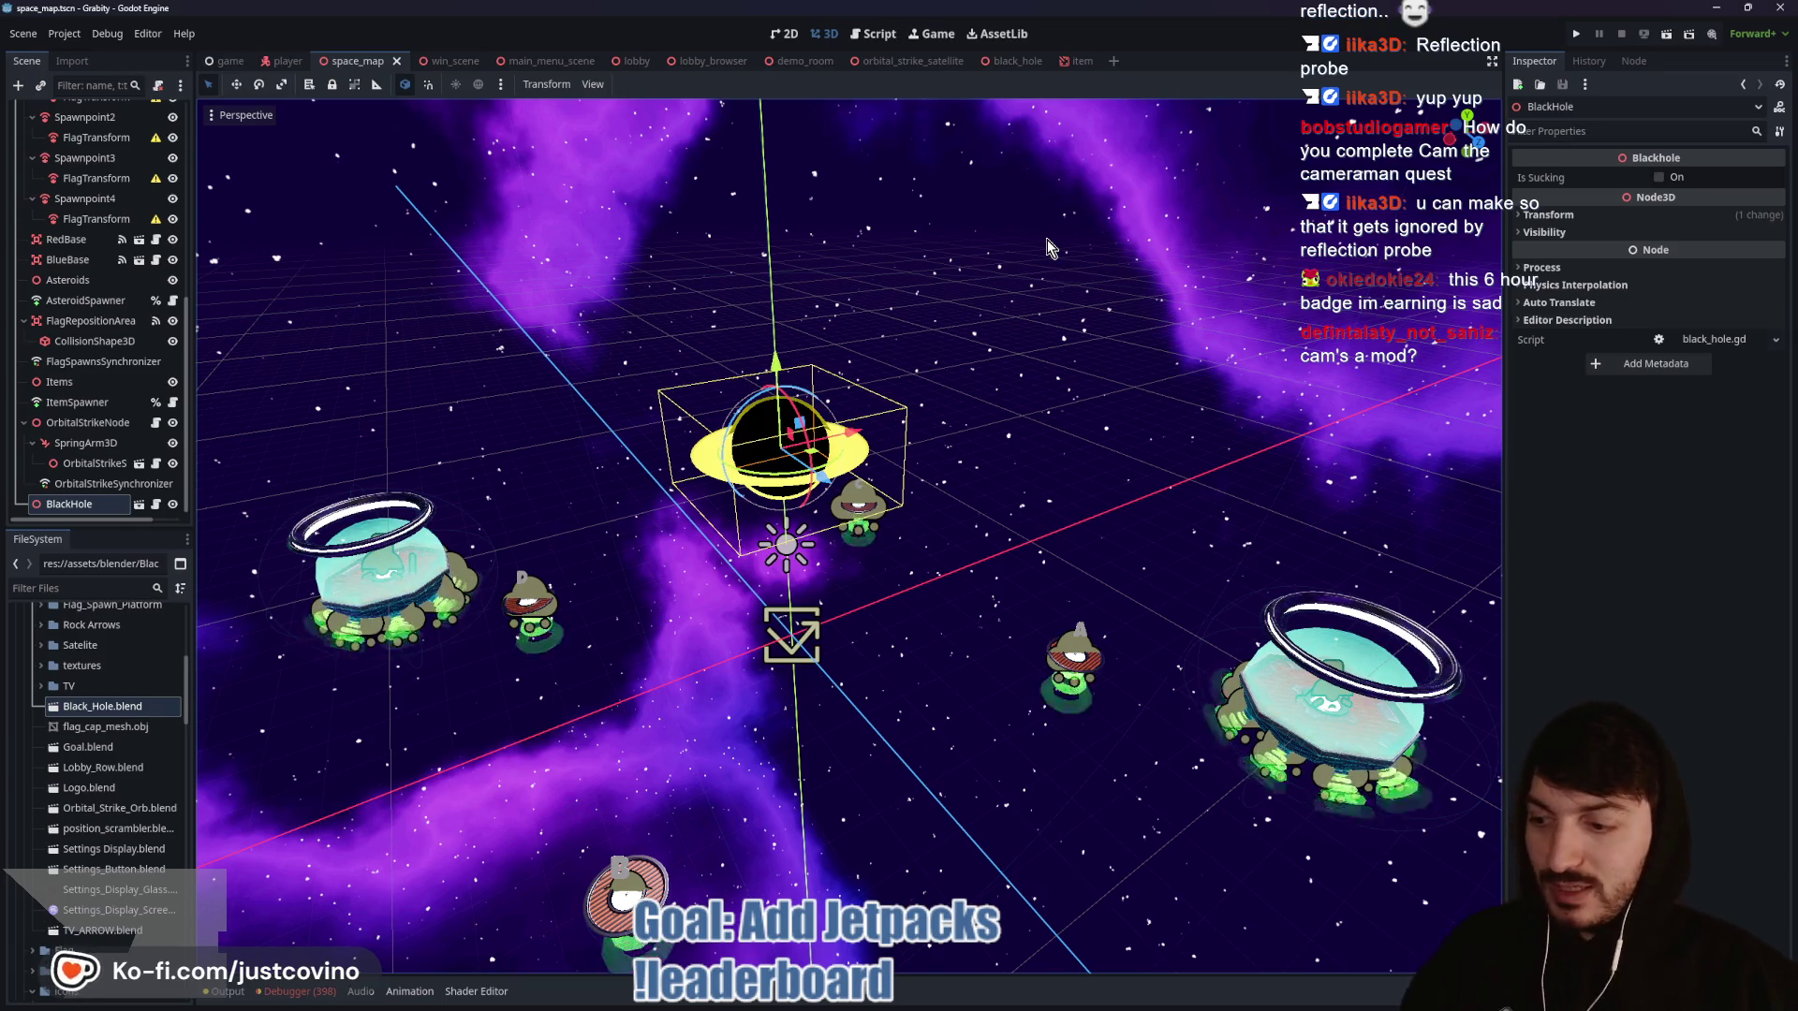
Step: Compare the ReflectionProbe with the BlackHole, including the BlackHole's visibility settings
left_click(798, 632)
left_click(788, 443)
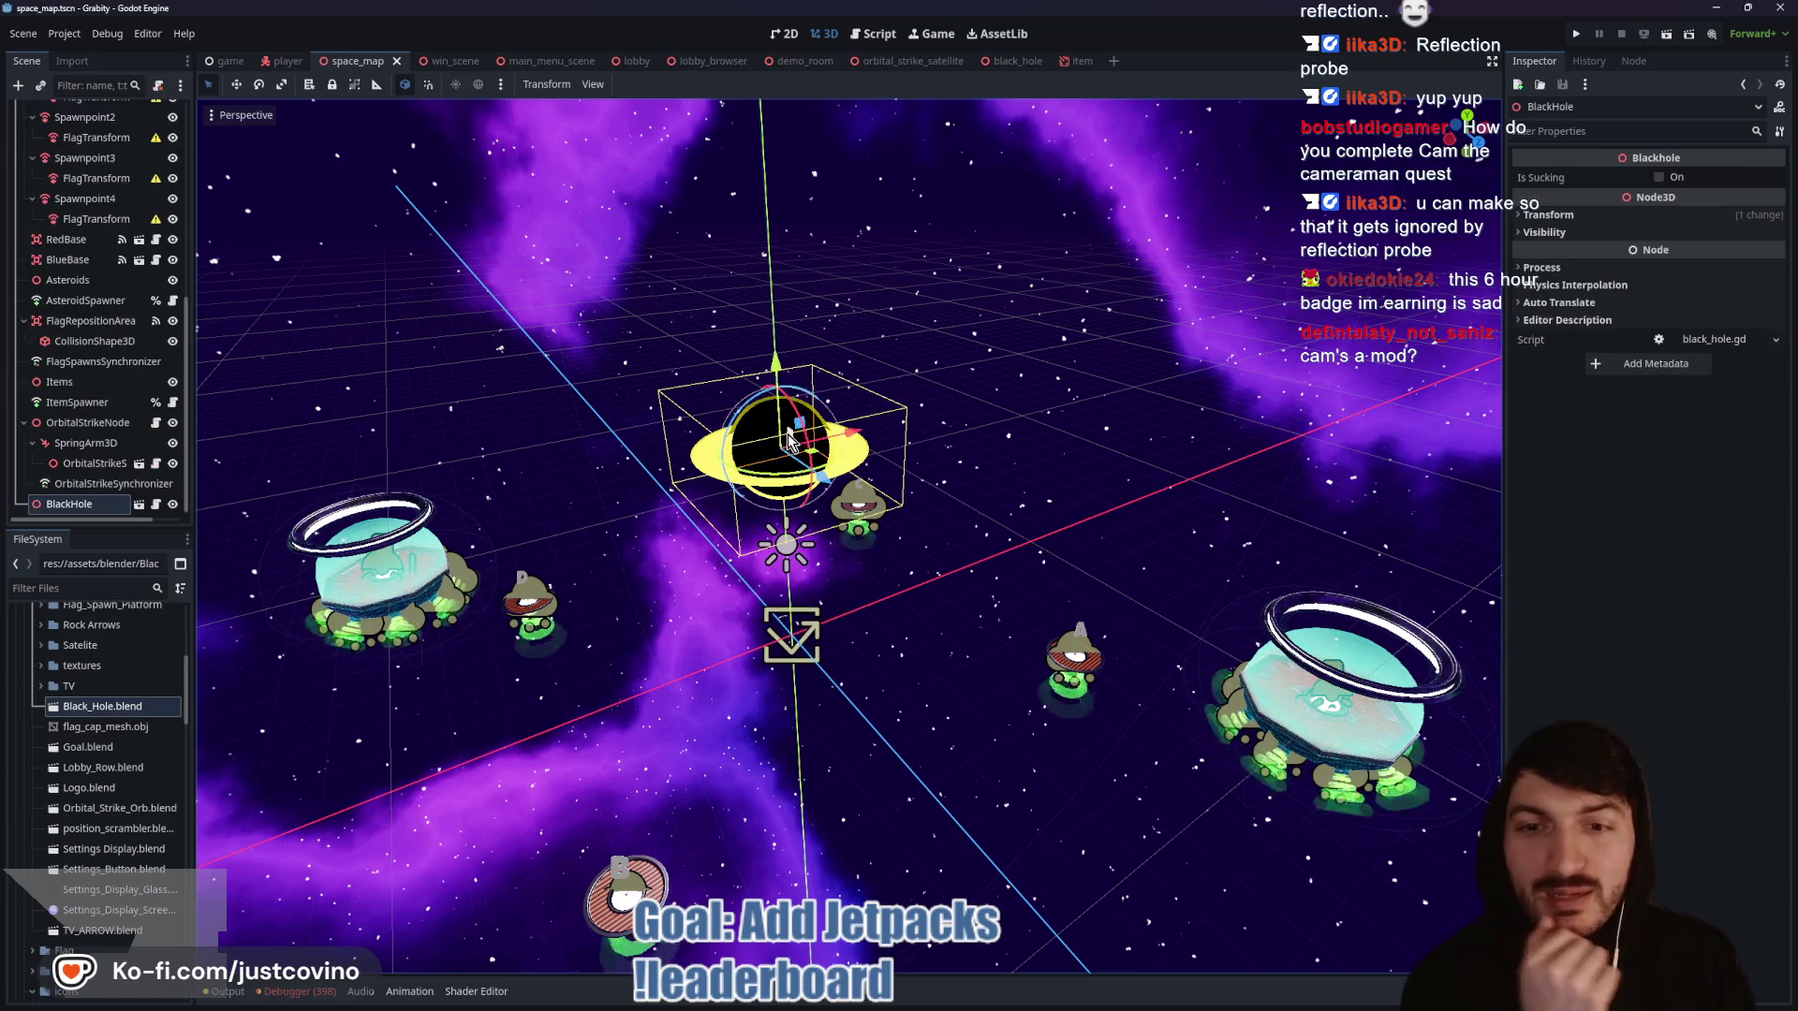
left_click(1542, 232)
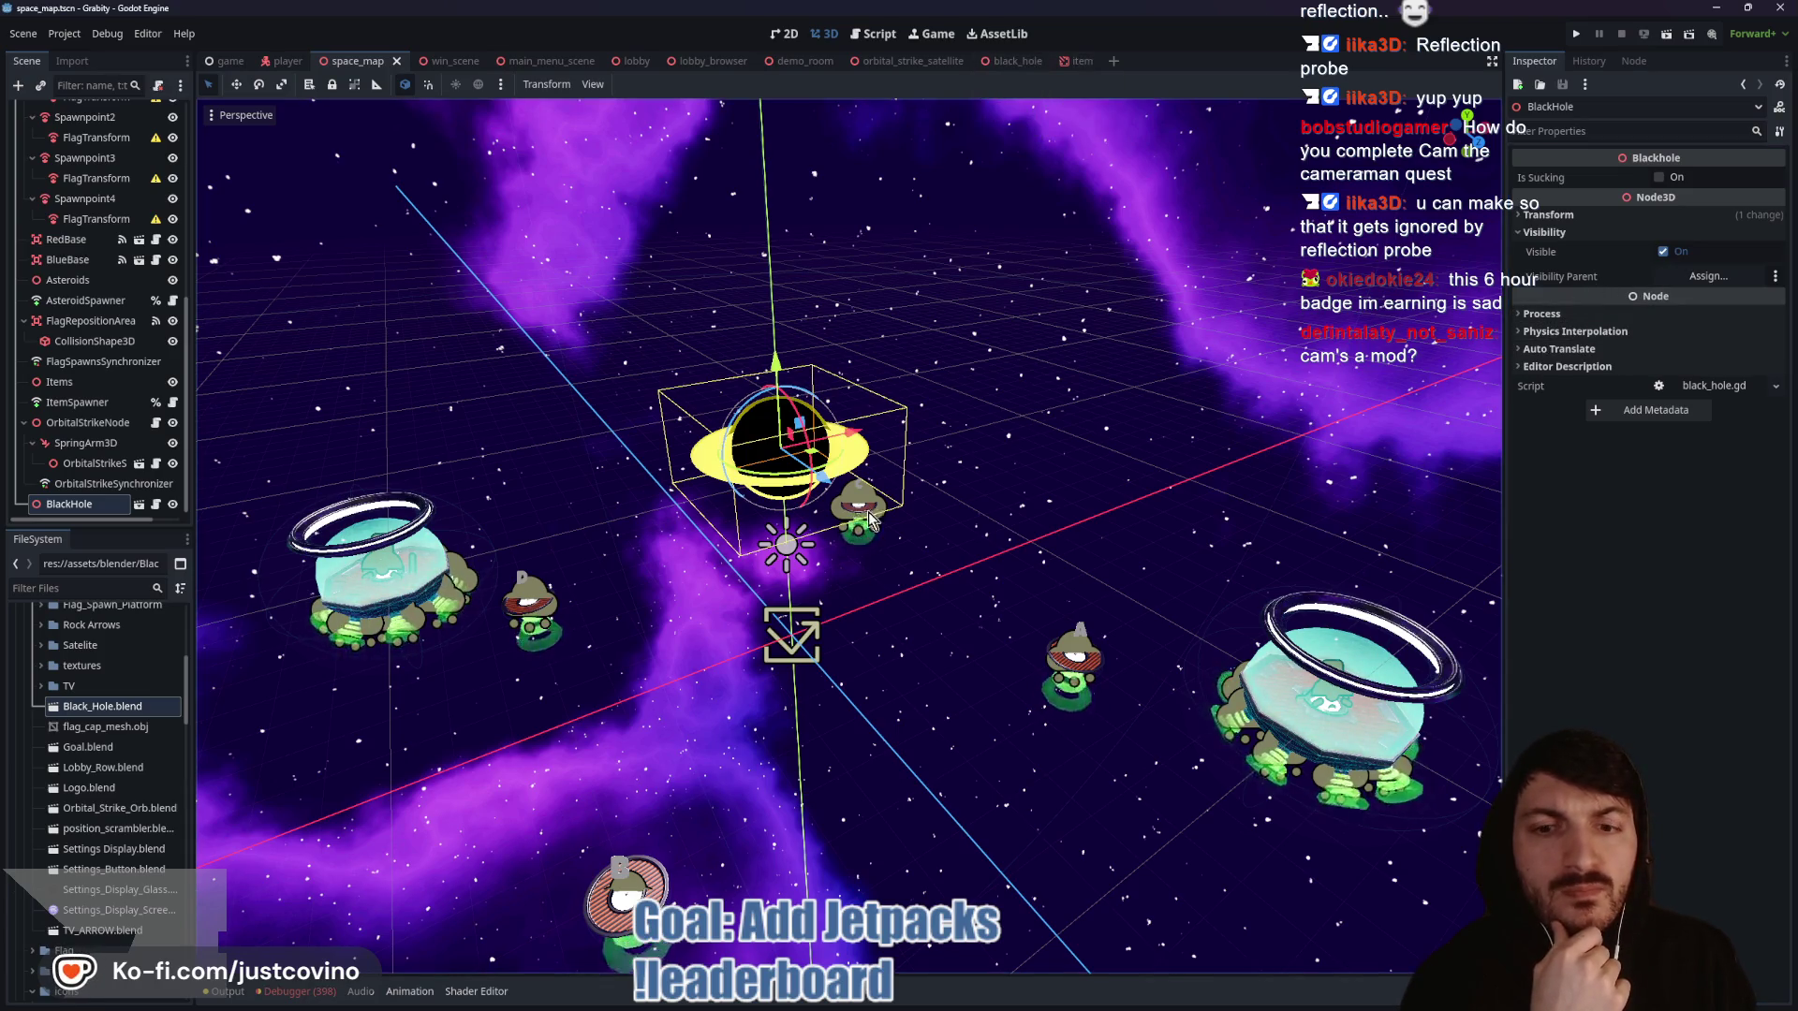
left_click(795, 646)
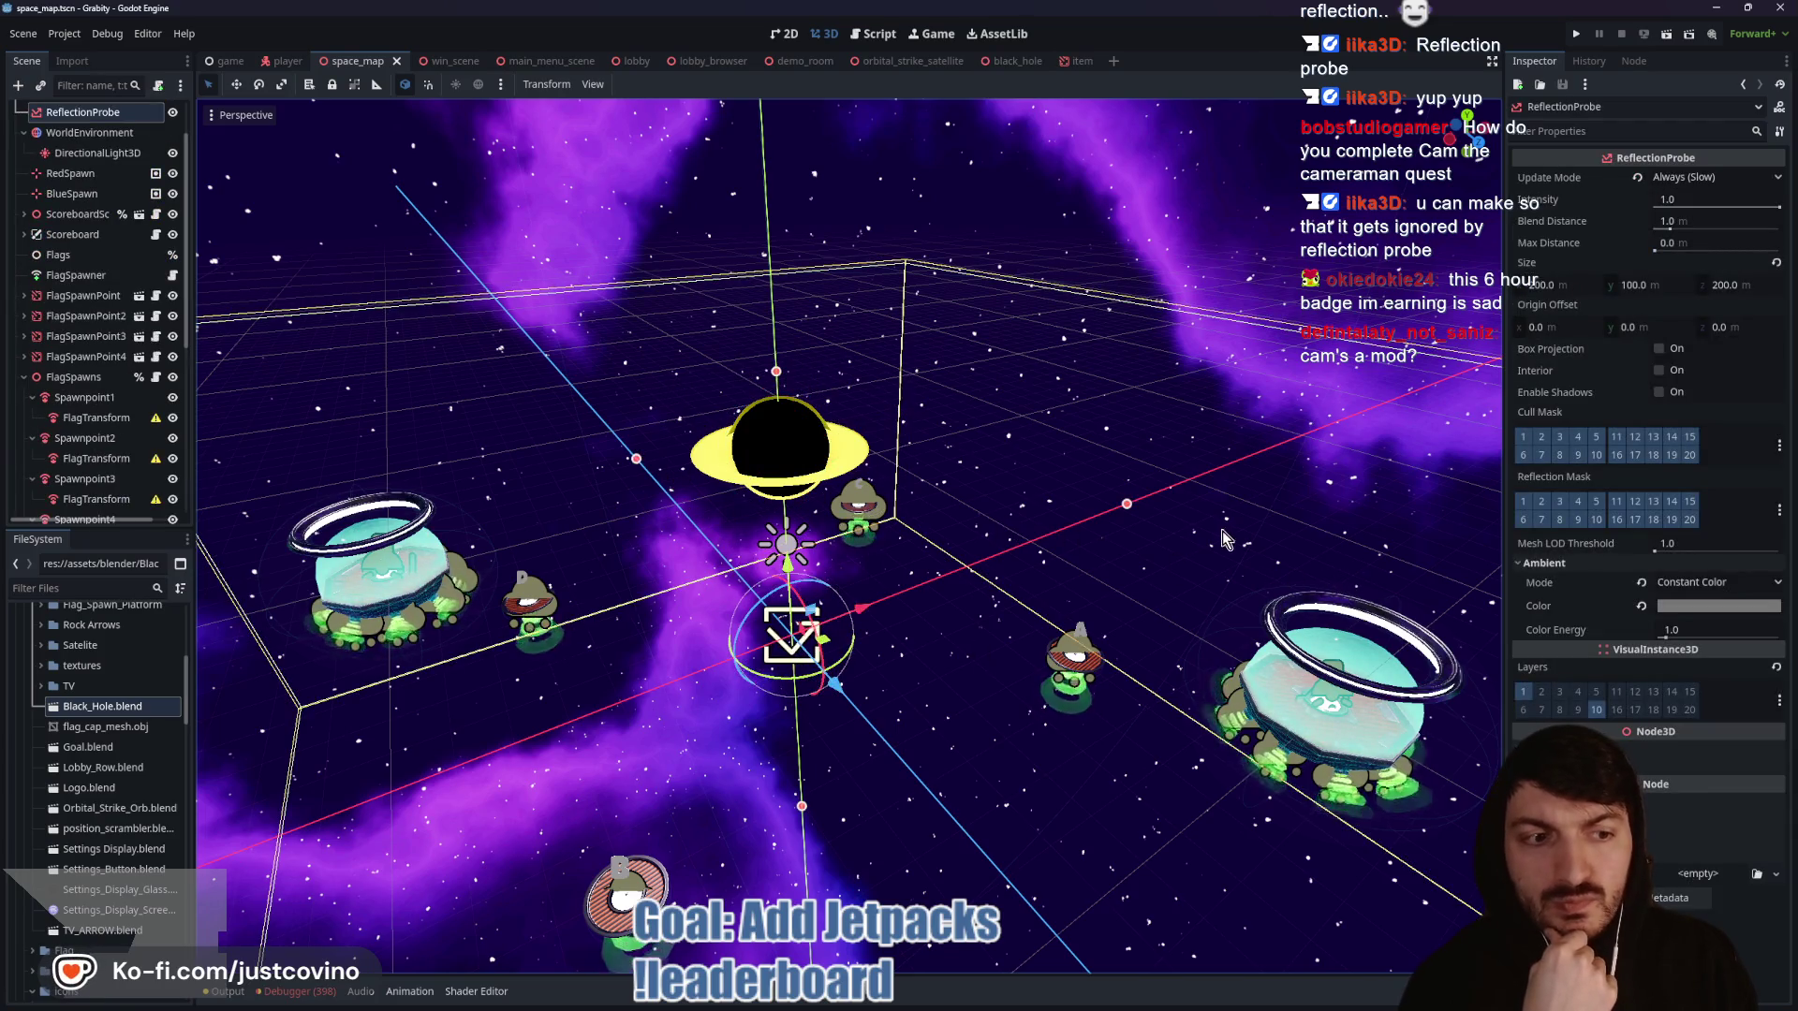
left_click(780, 479)
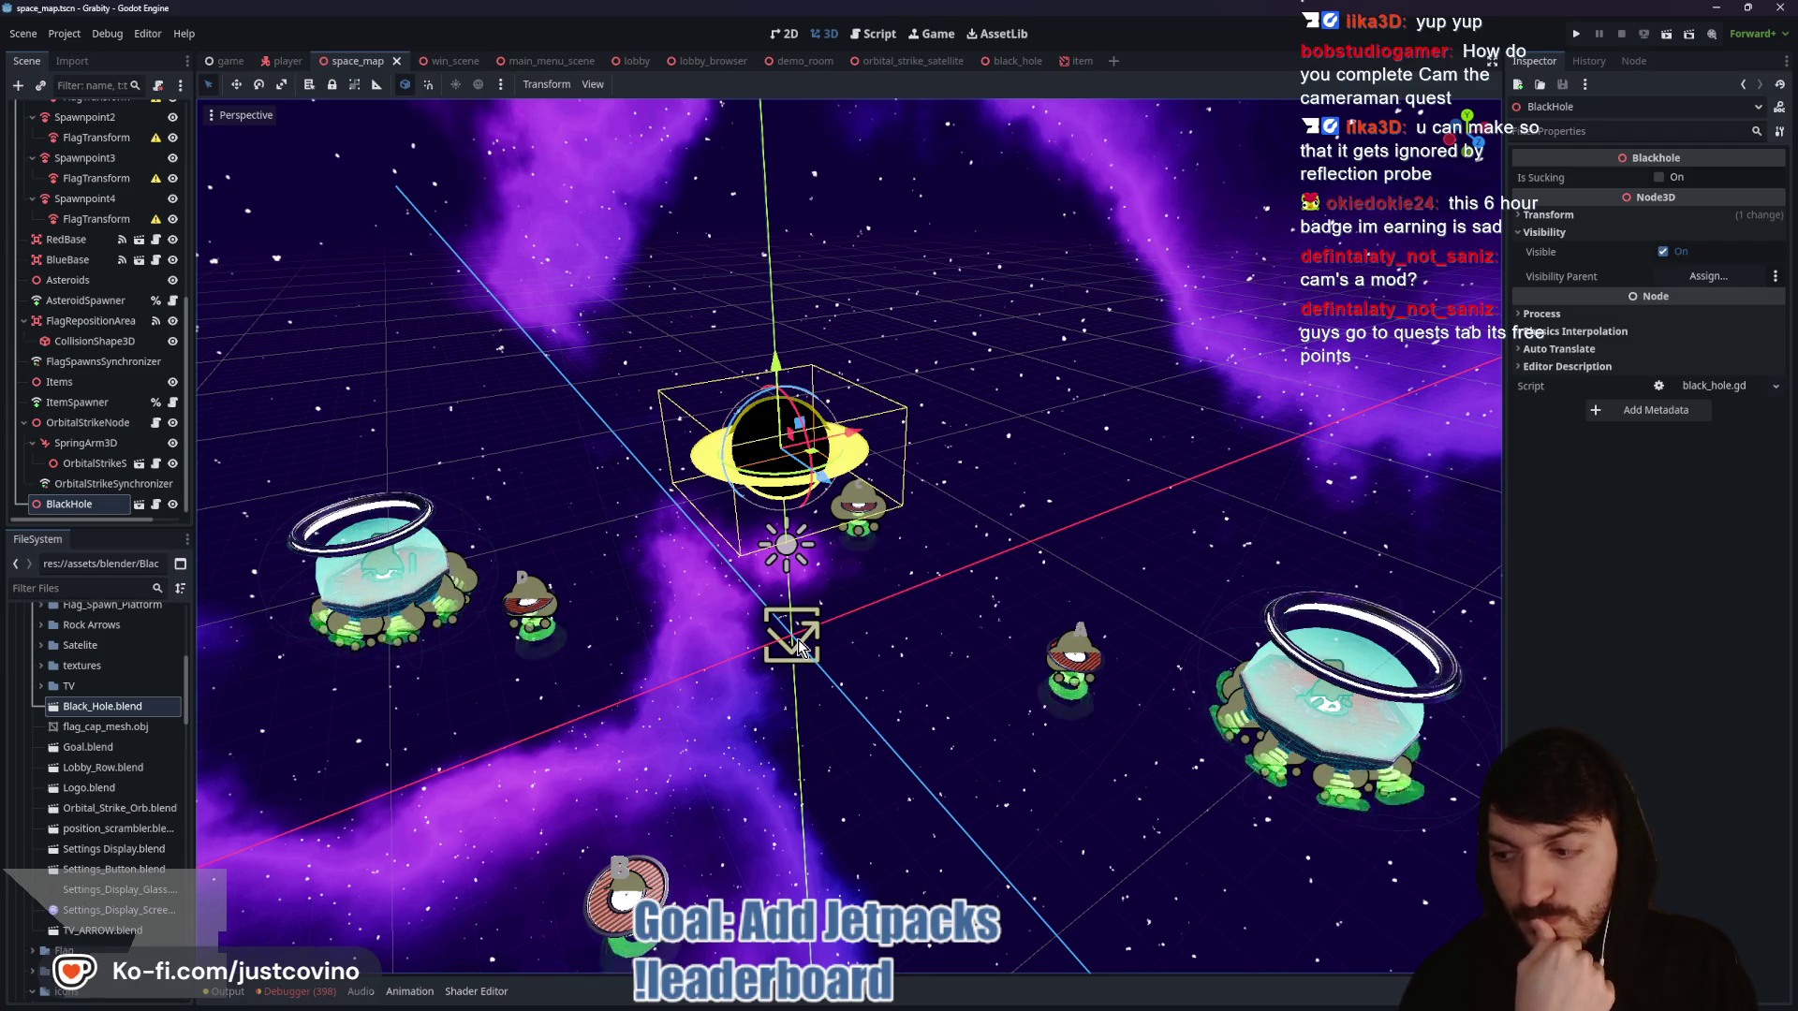
left_click(1011, 61)
Step: Re-enable the black hole light's emission in bright yellow, intensity about 2.4, and save
left_click(1683, 711)
left_click(1683, 712)
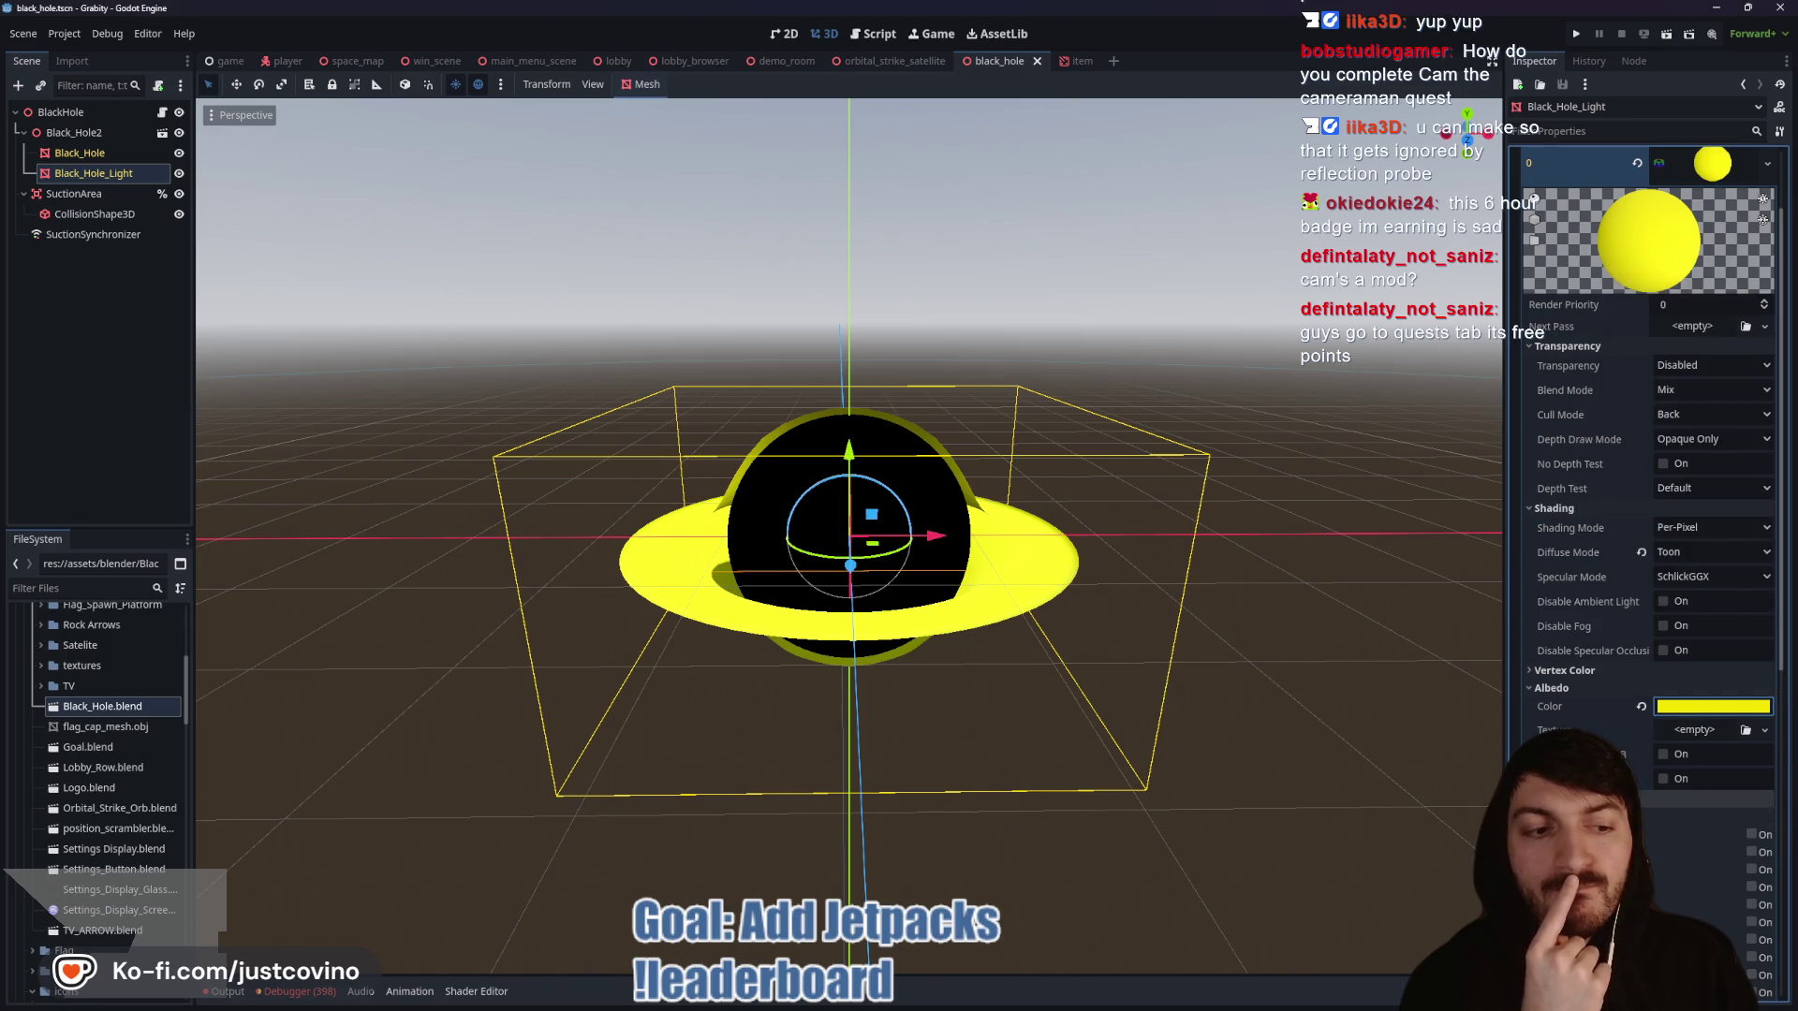
left_click(1751, 834)
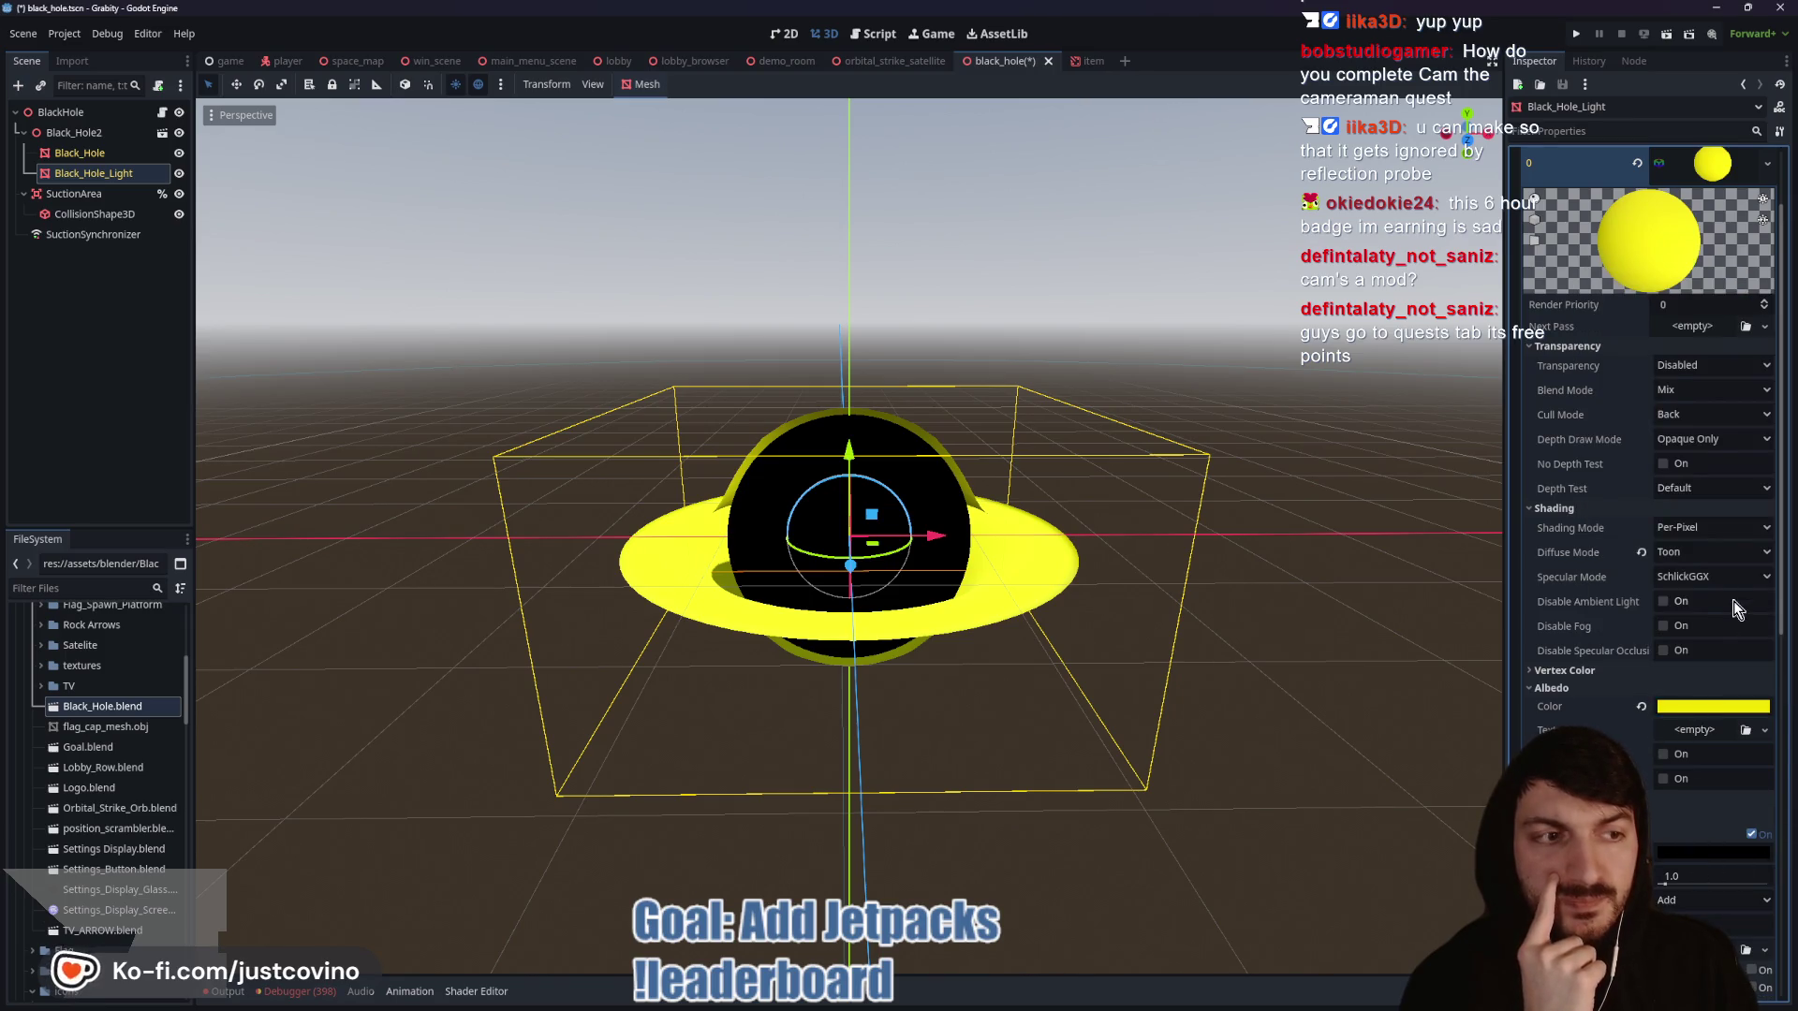
scroll(1667, 657, "down", 3)
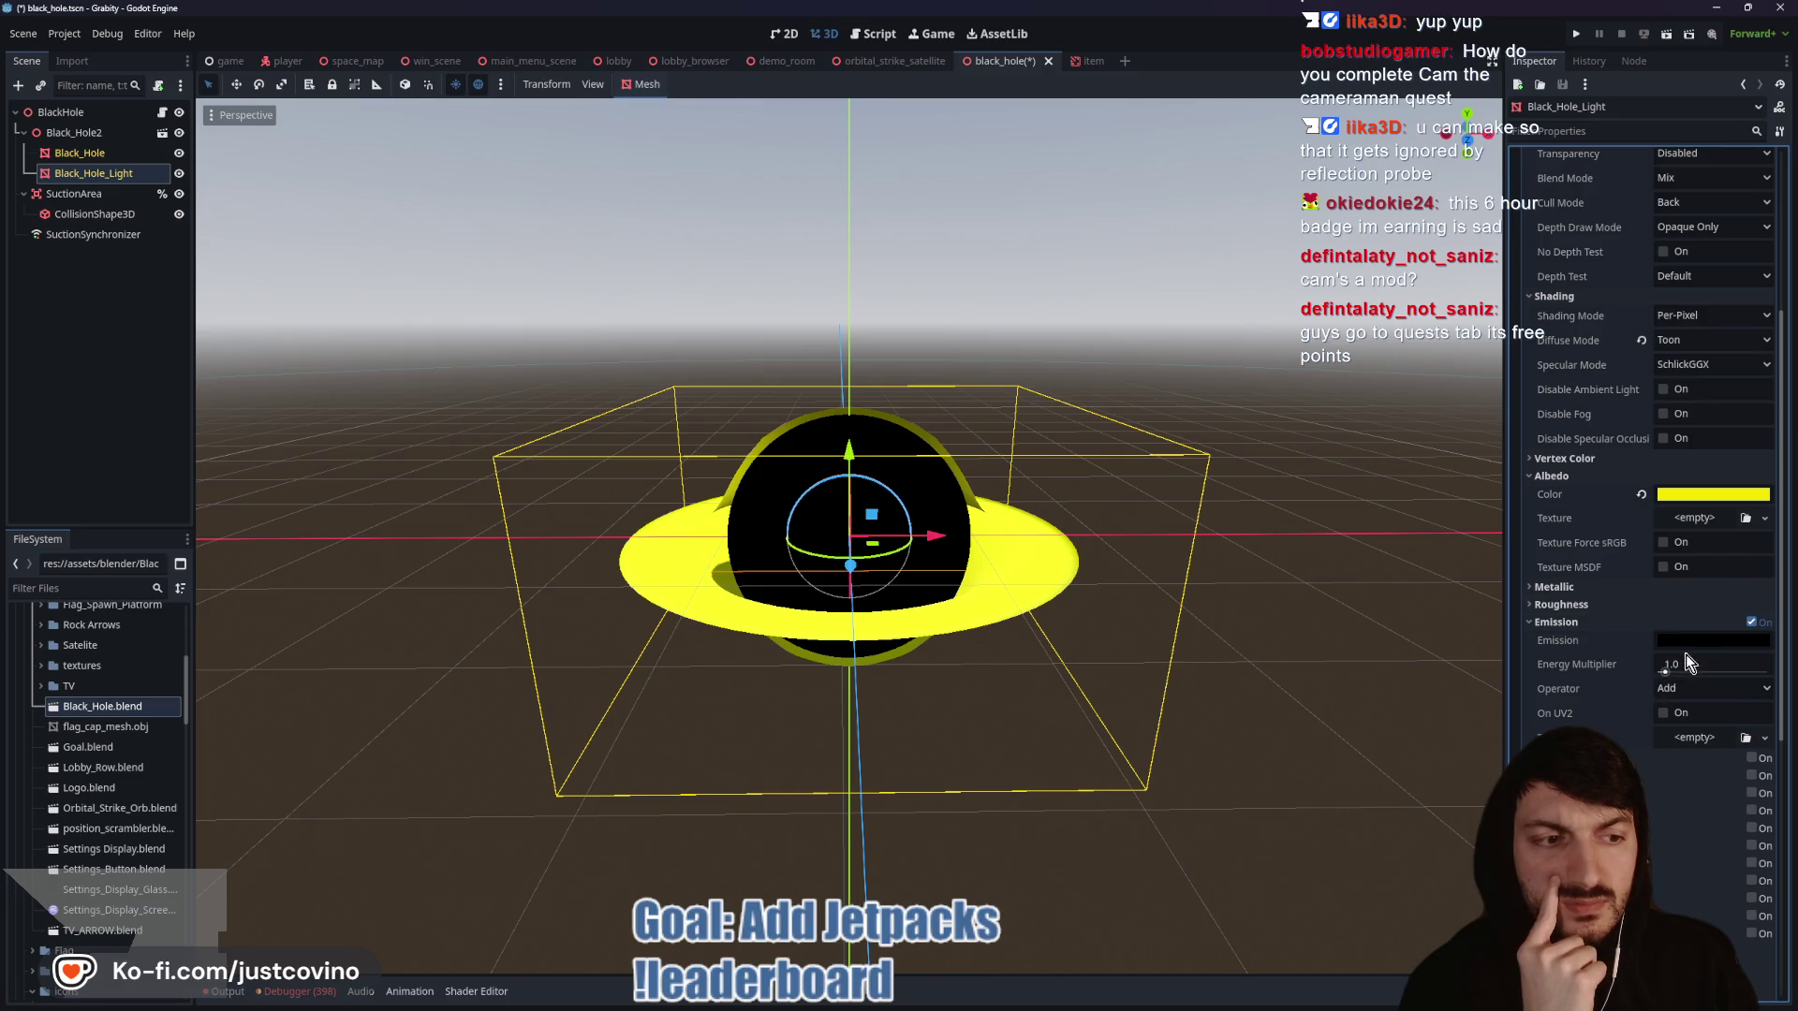
left_click(1679, 643)
left_click(1778, 255)
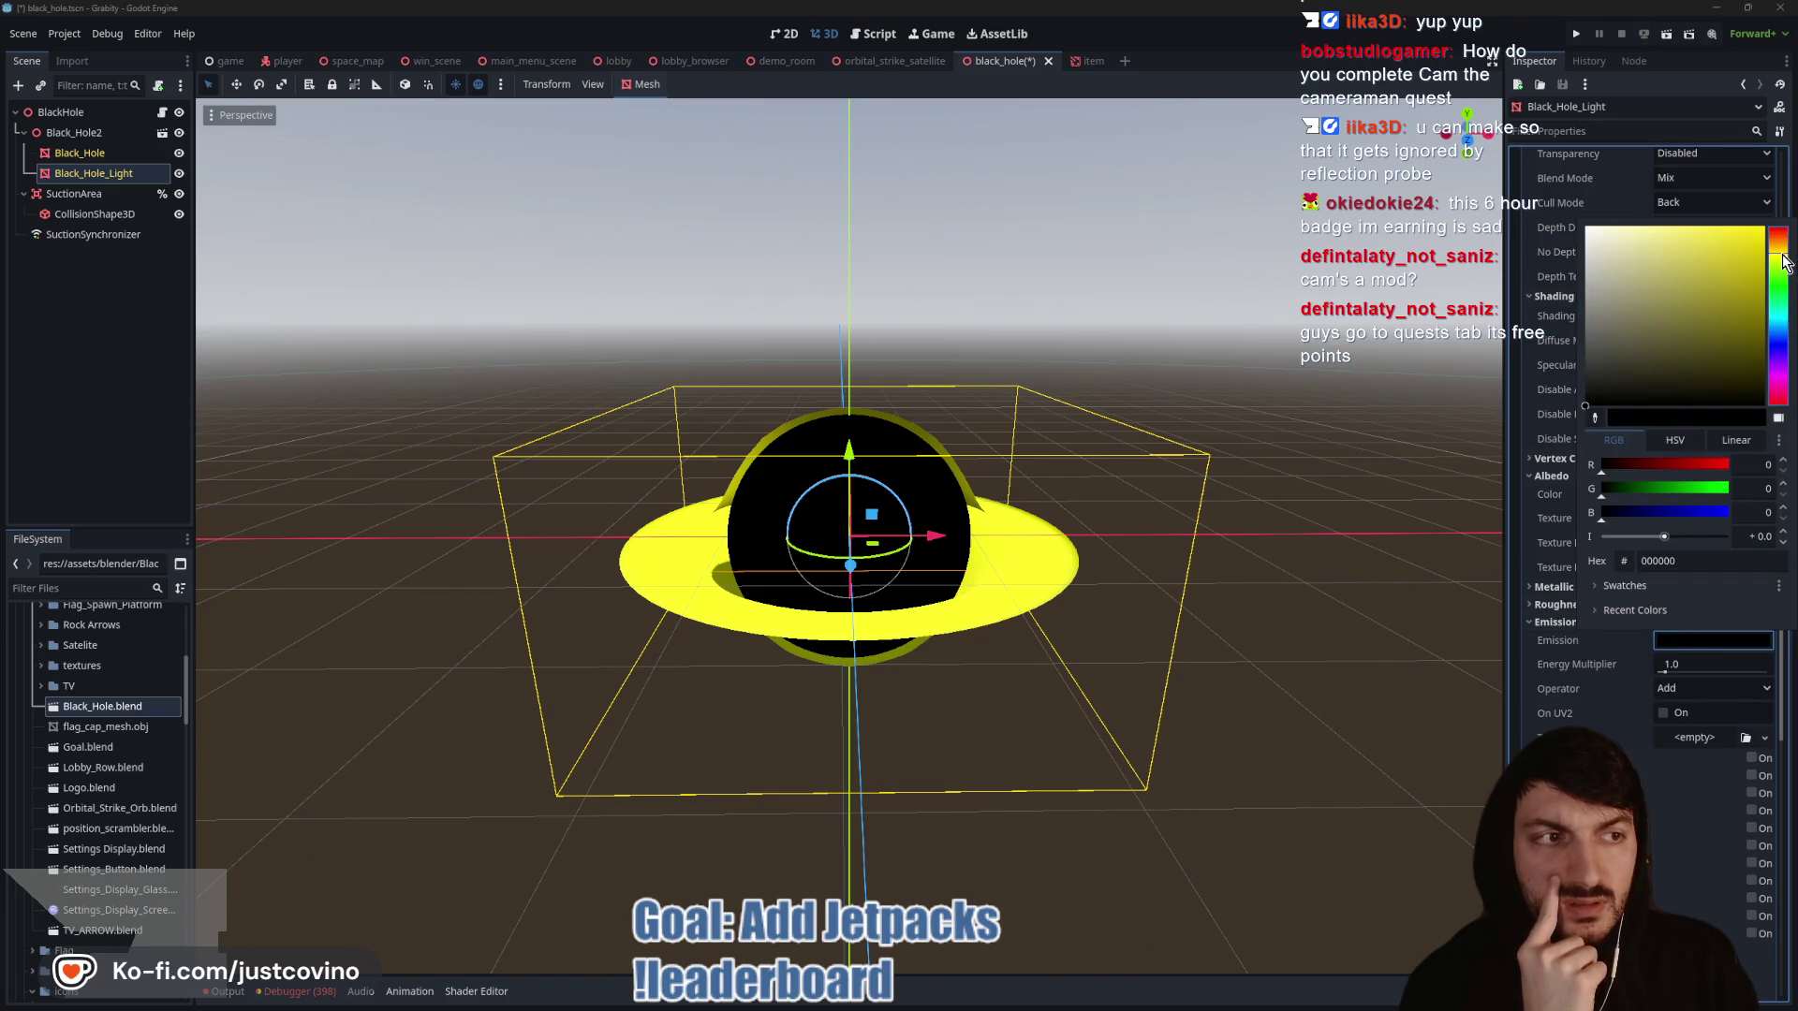
left_click(1761, 227)
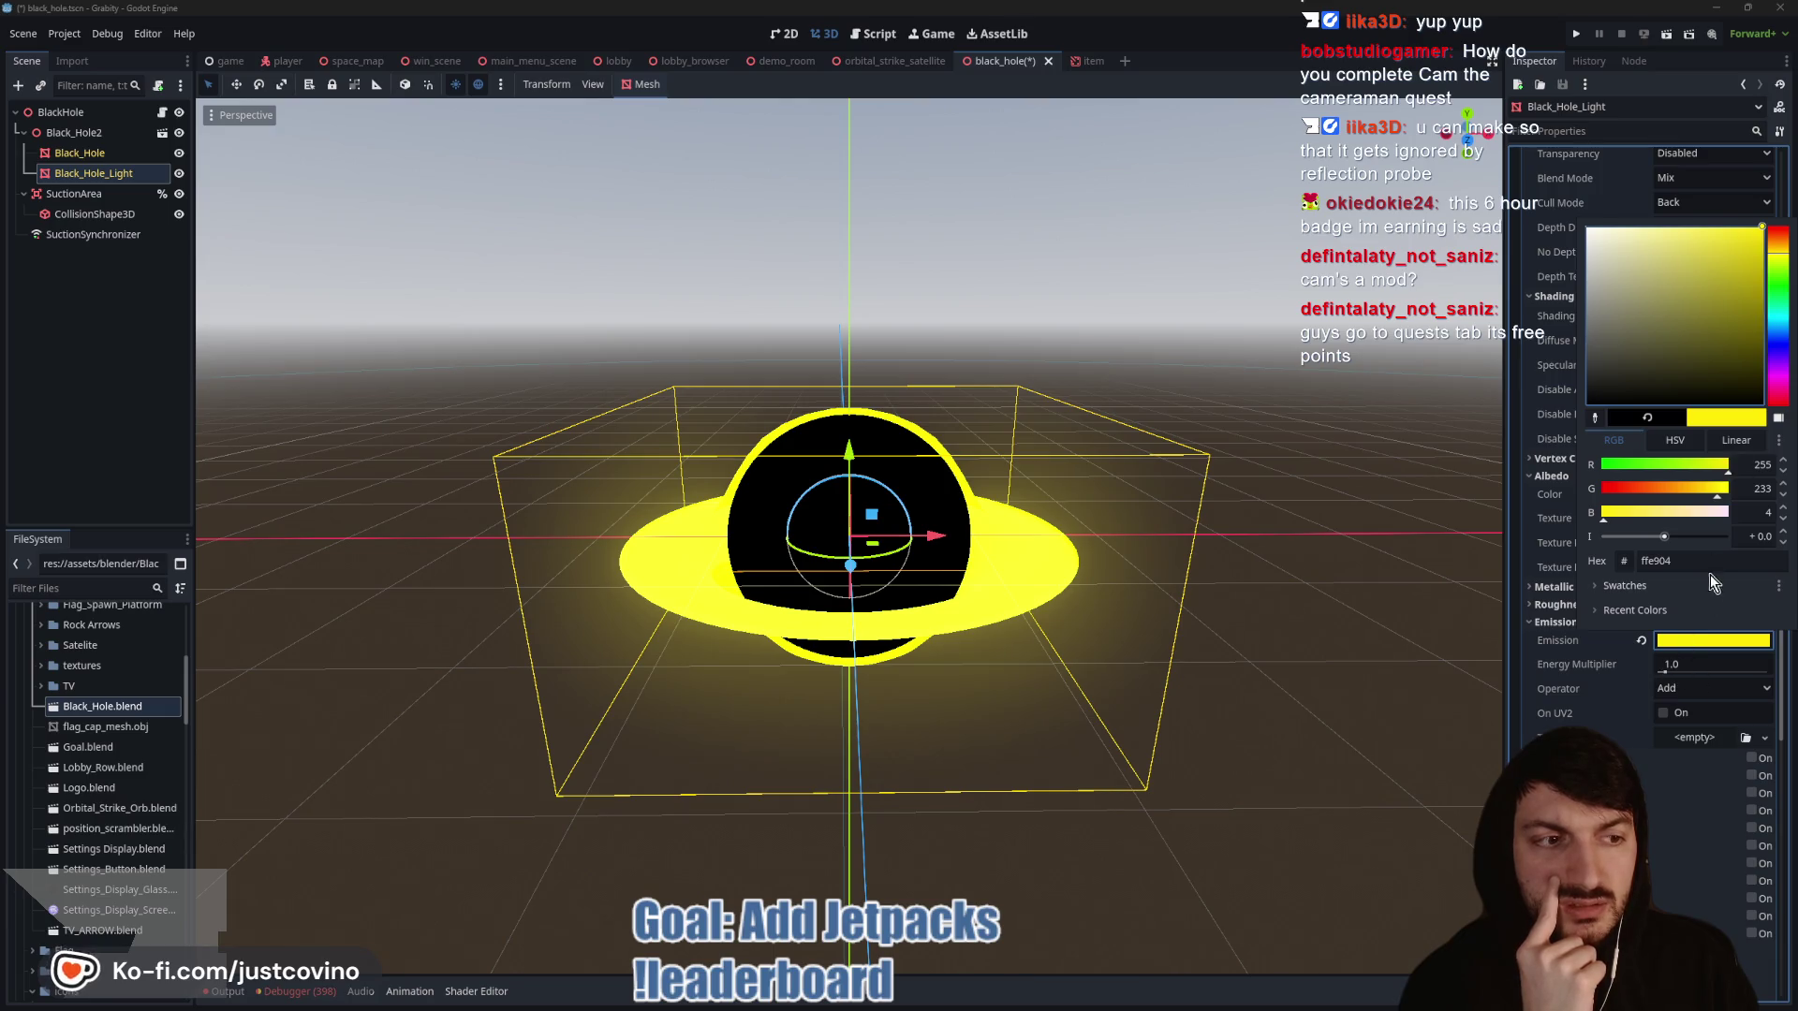
left_click_drag(1672, 535, 1677, 536)
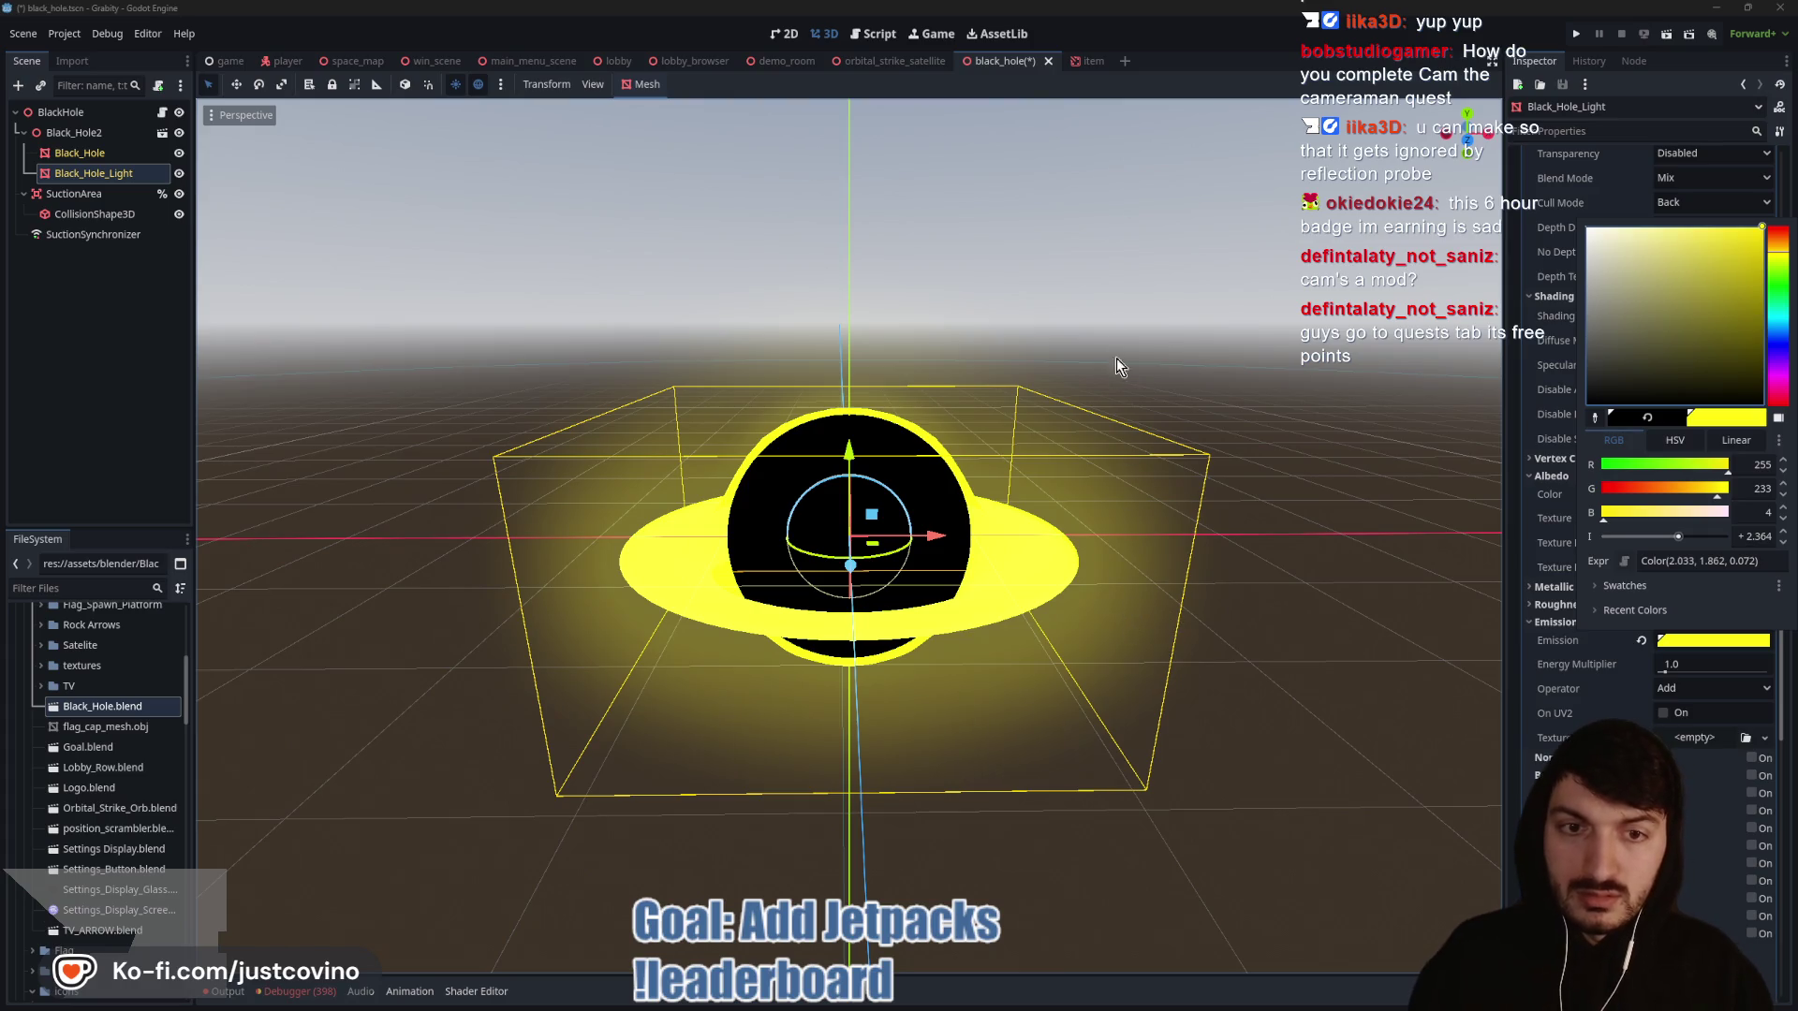
key("ctrl+s")
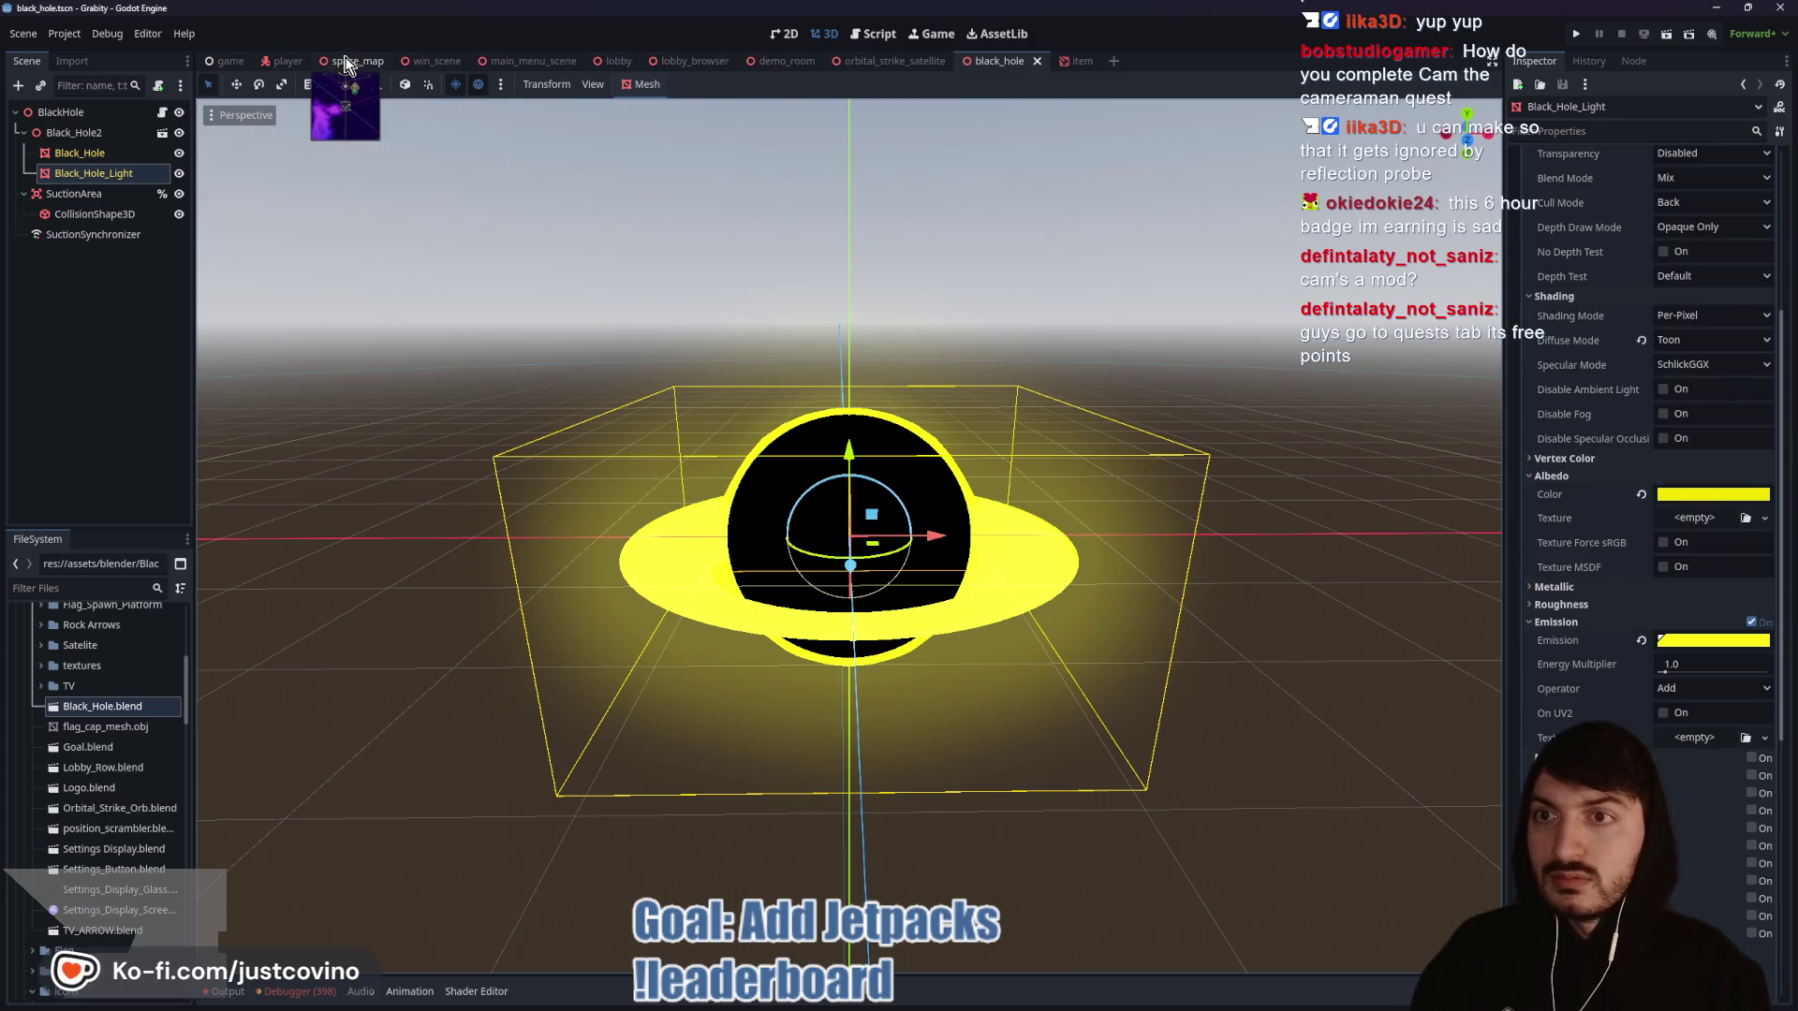
Step: After checking the space map, set the emission energy multiplier to 0.28 and save
left_click(348, 61)
scroll(1000, 365, "up", 5)
scroll(935, 459, "down", 5)
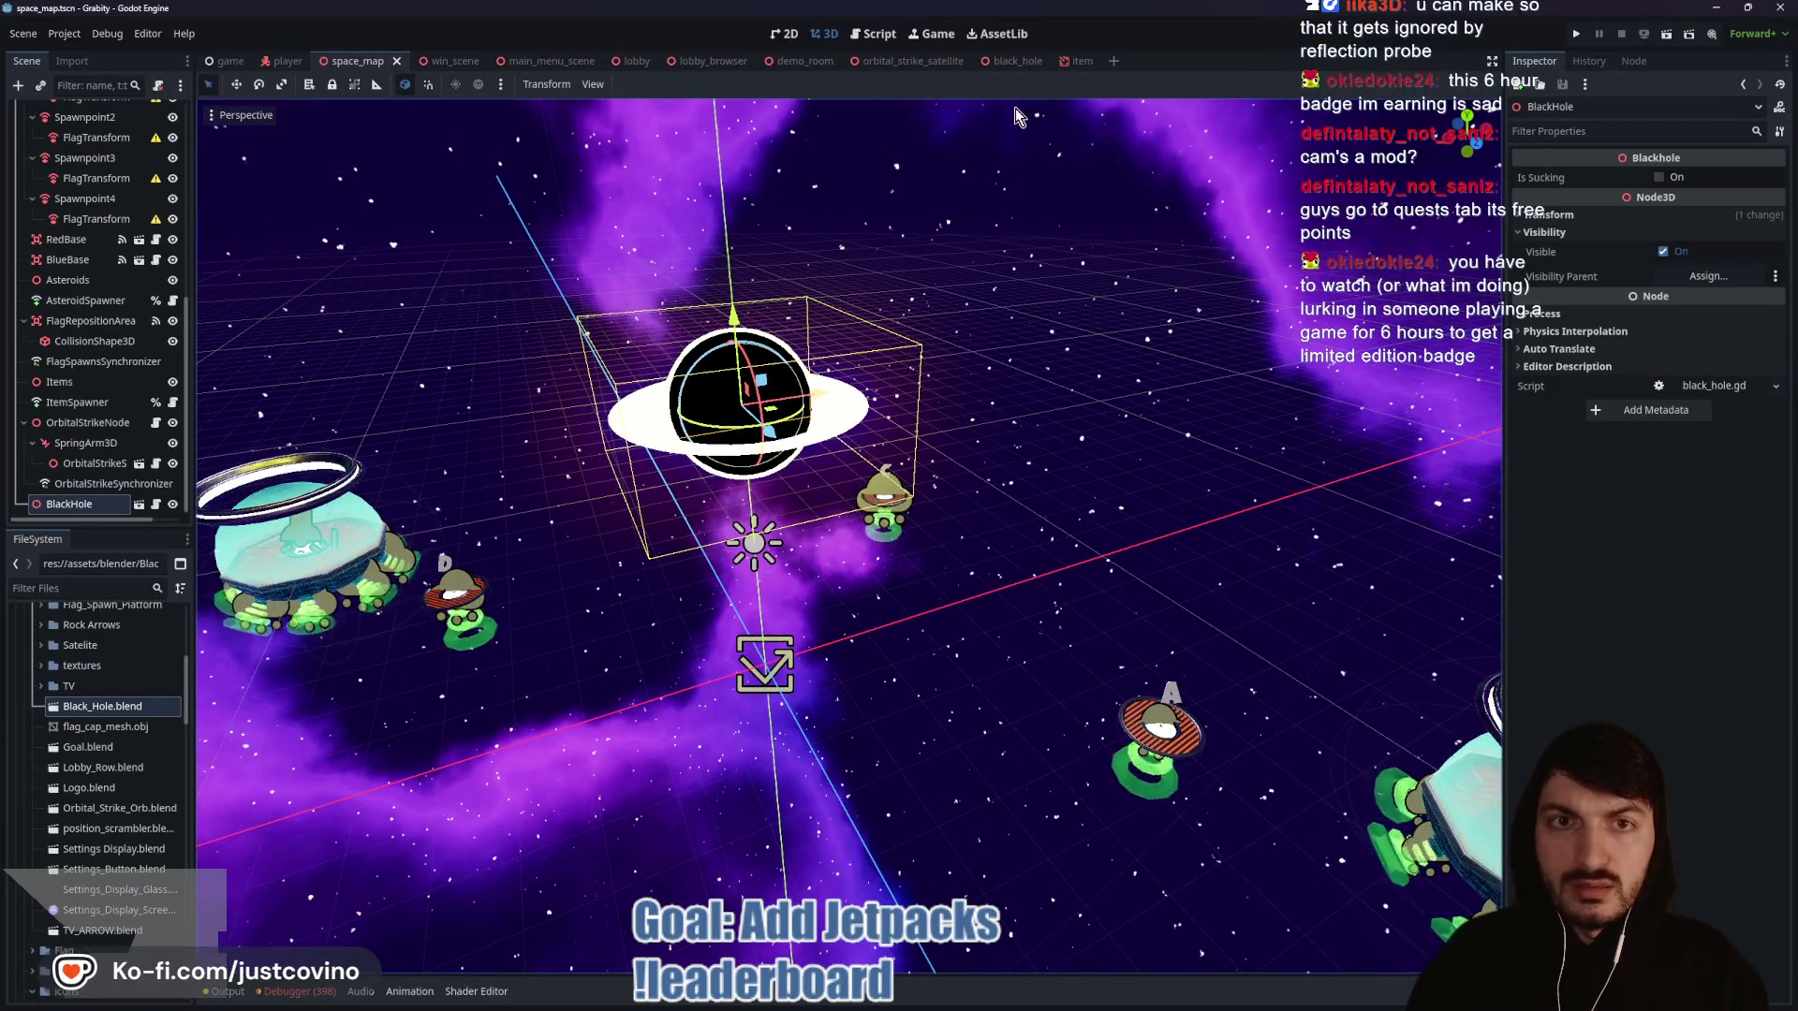
left_click(1015, 58)
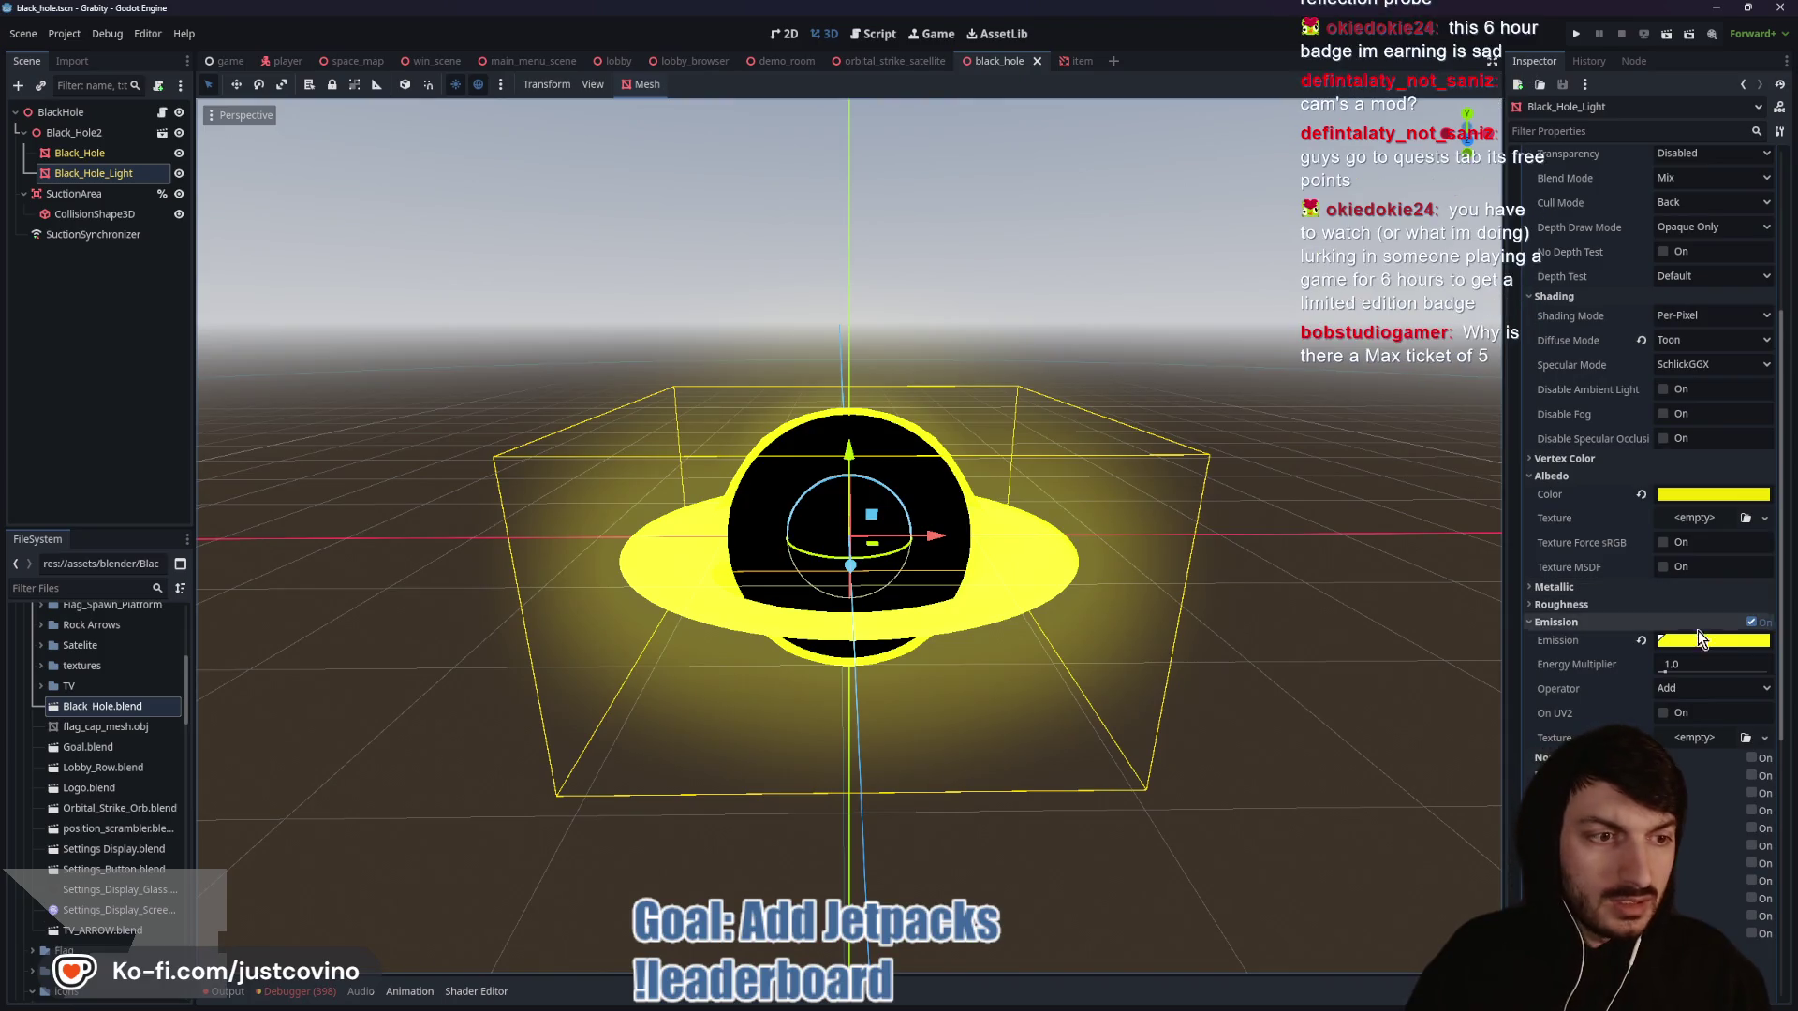
left_click_drag(1666, 671, 1661, 671)
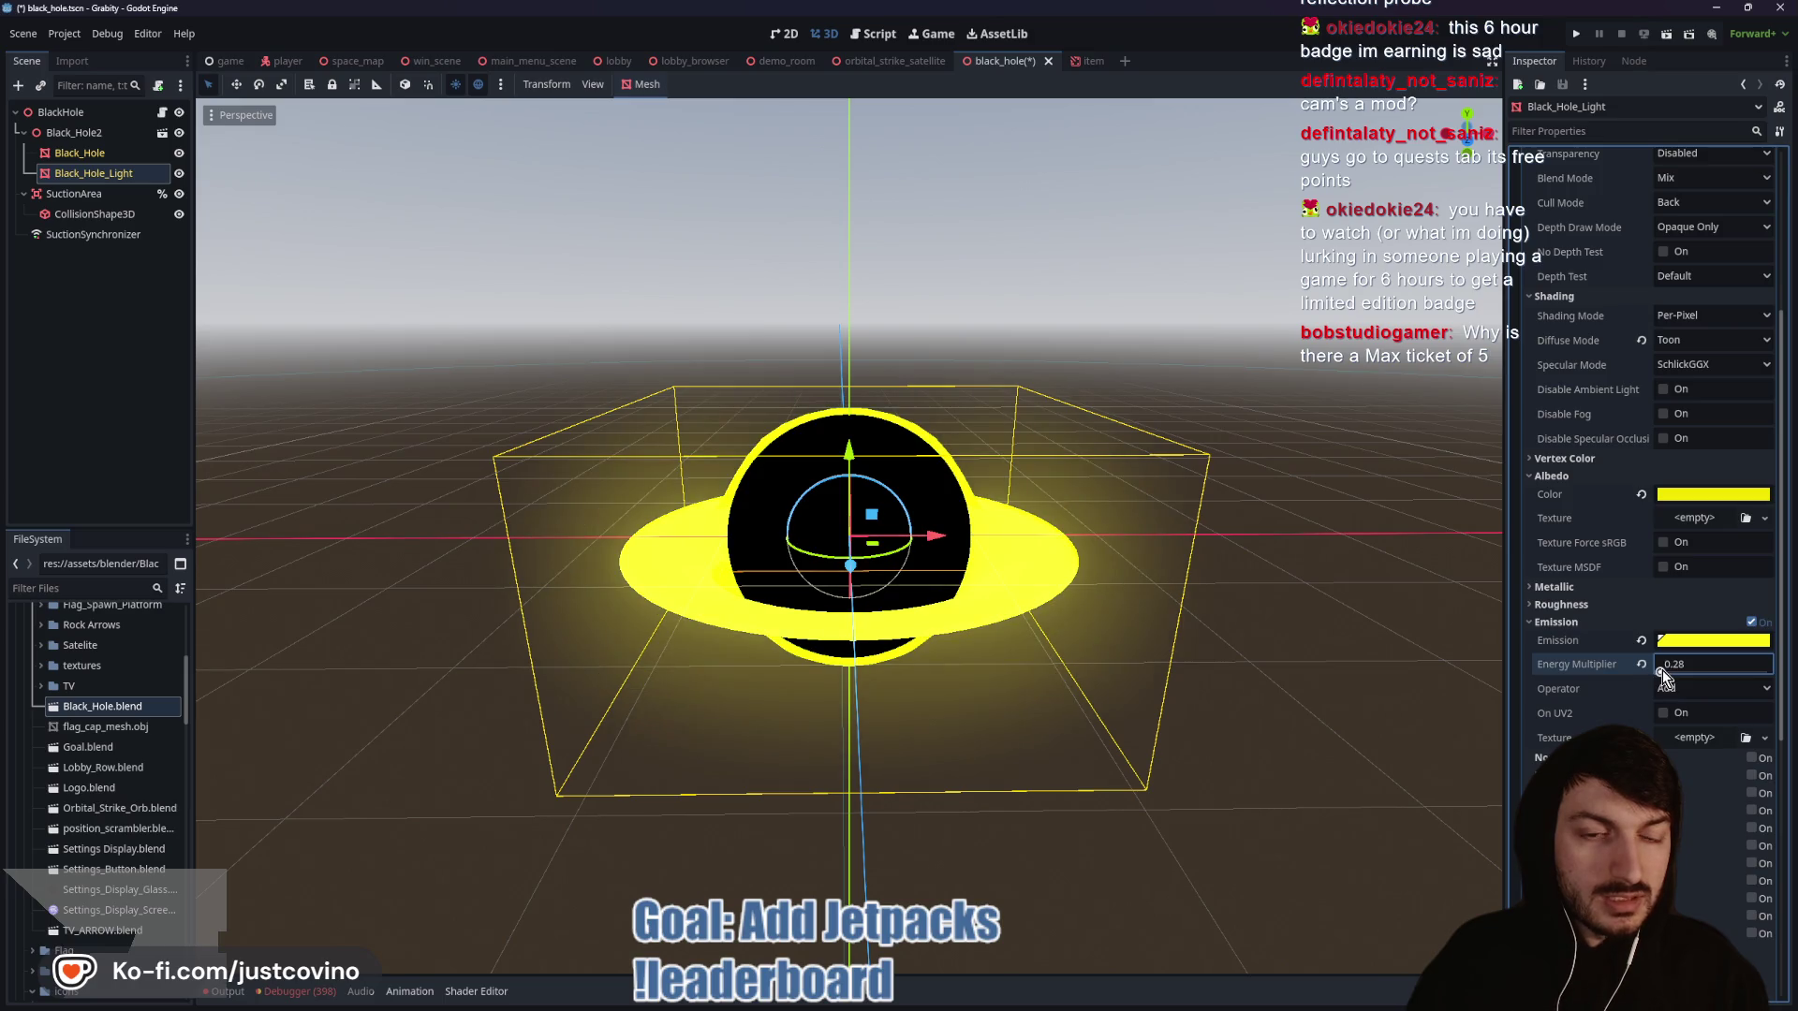
key("ctrl+s")
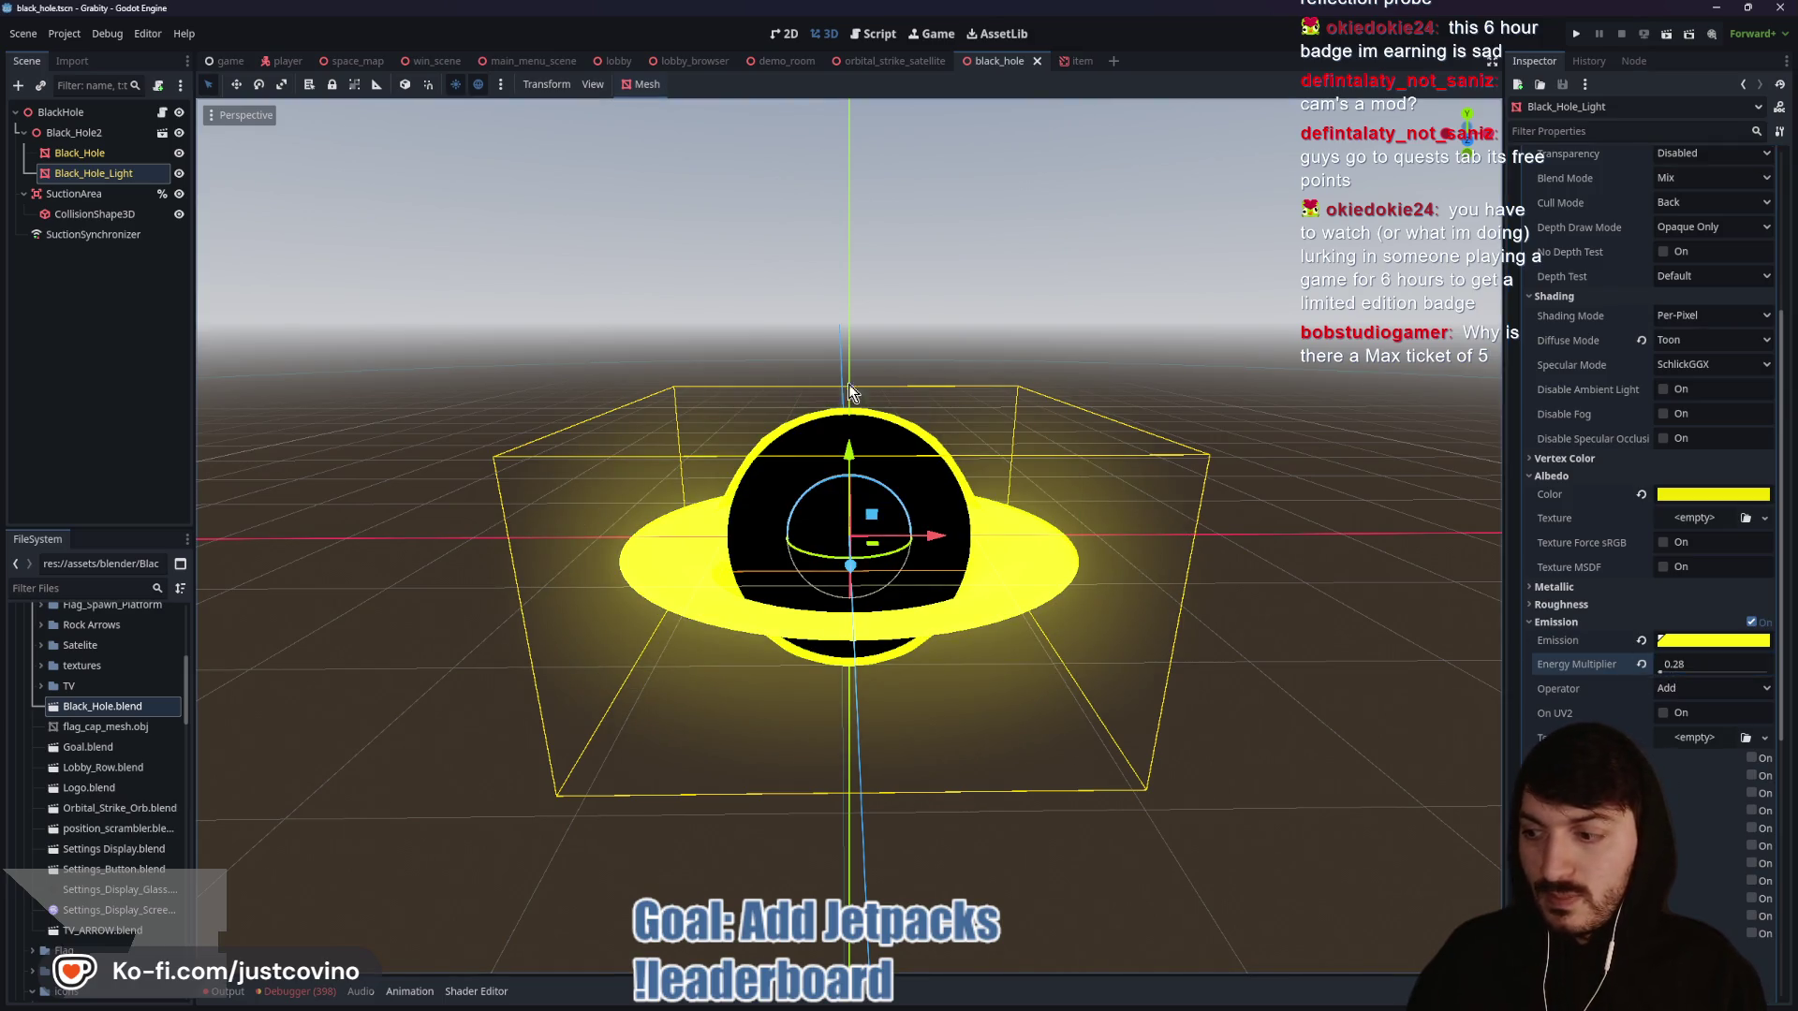
key("ctrl+shift+Tab")
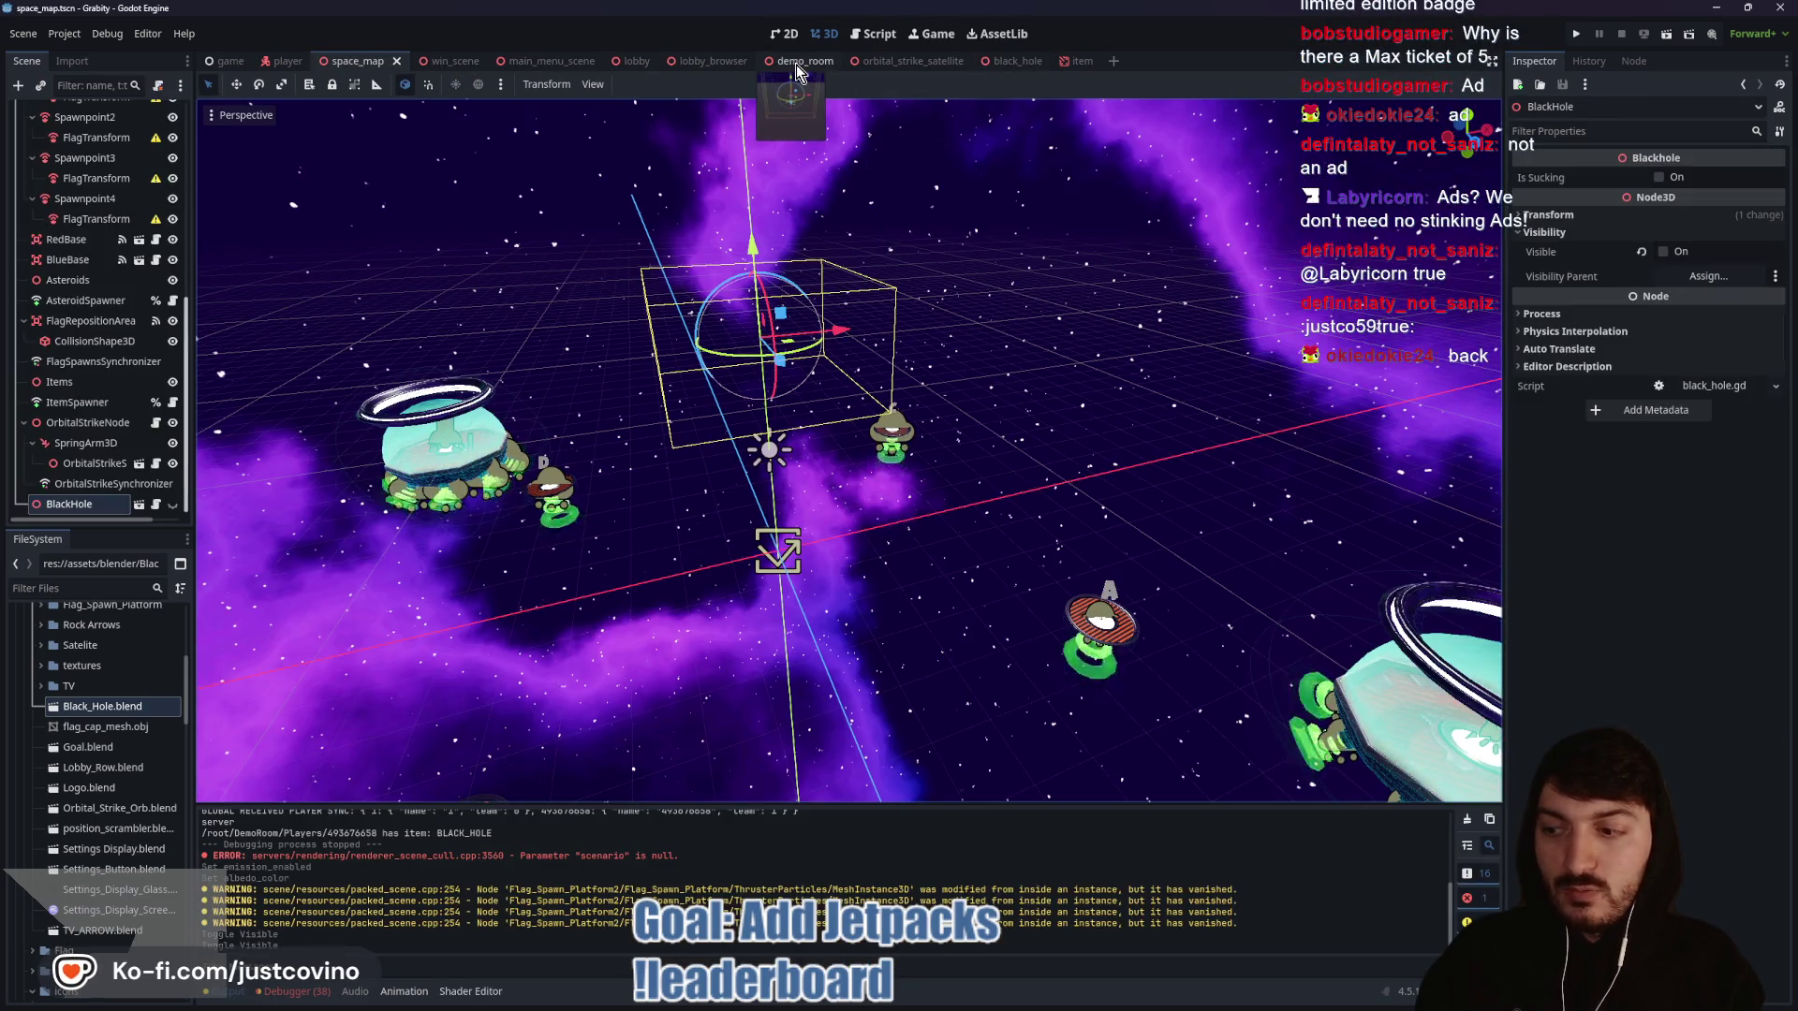
Step: Run demo_room and steer the blue player with WASD to grab the black hole item, then stop
left_click(796, 64)
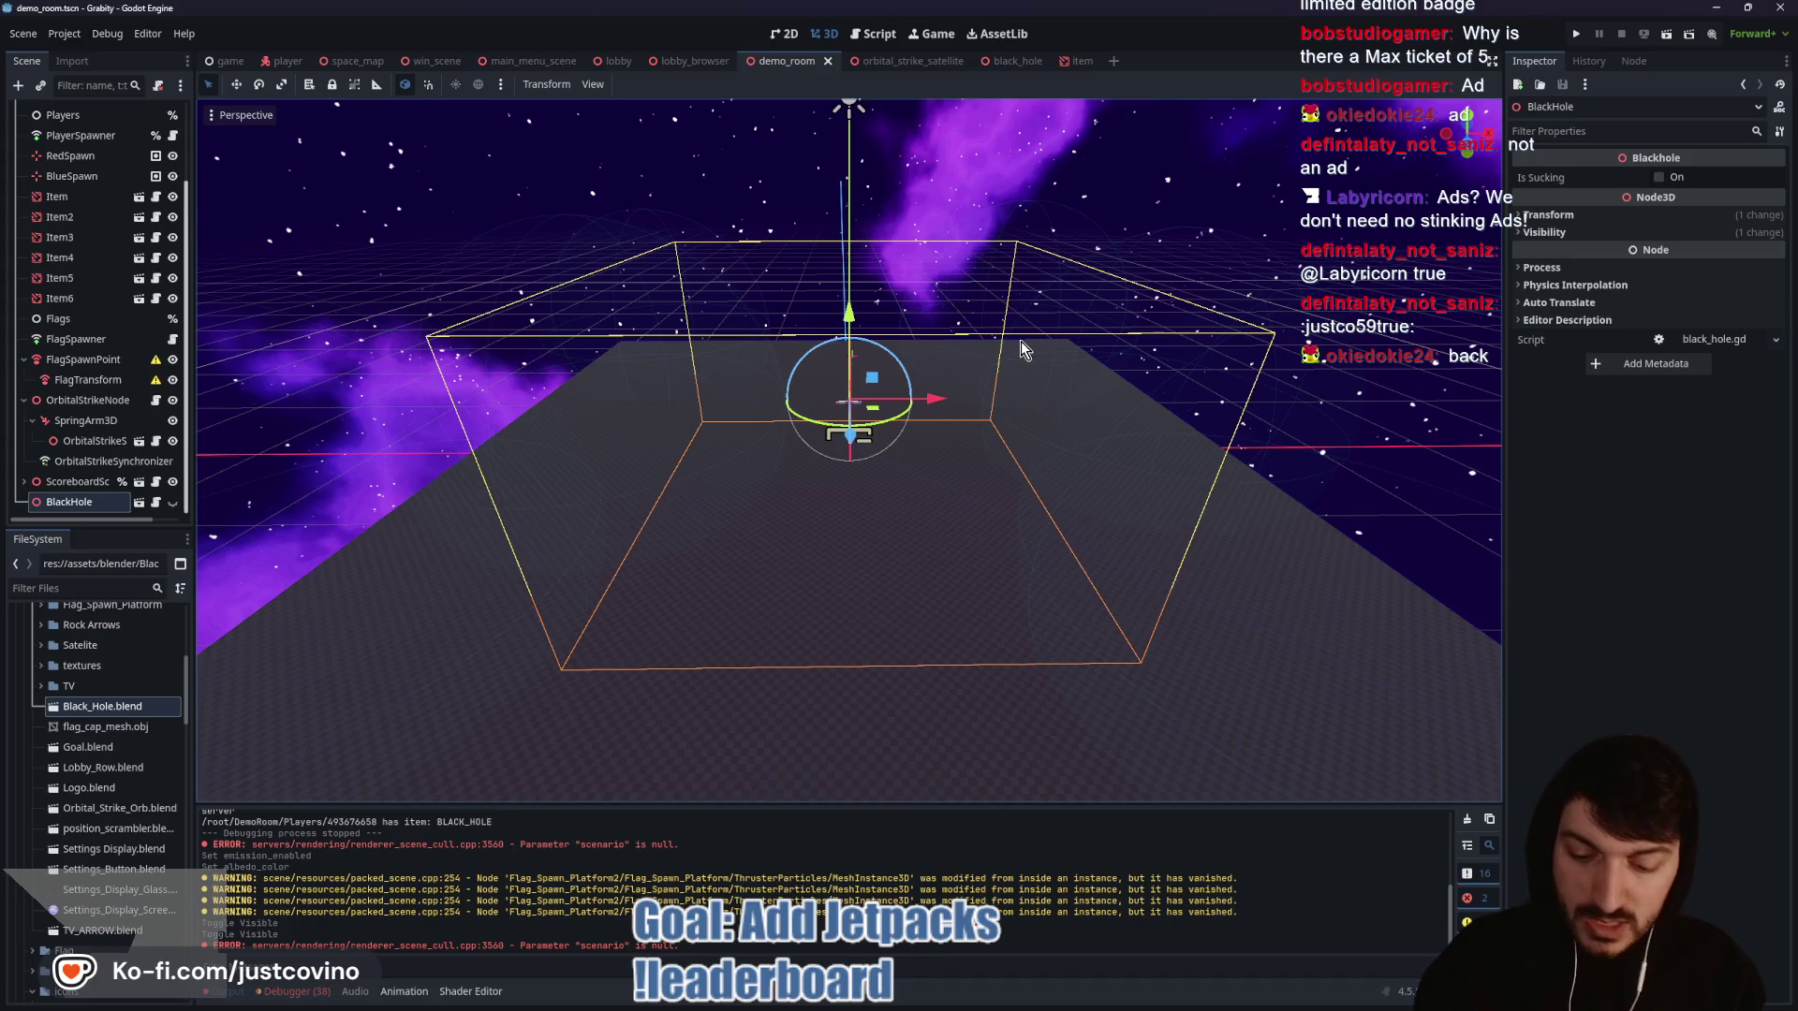
key("F5")
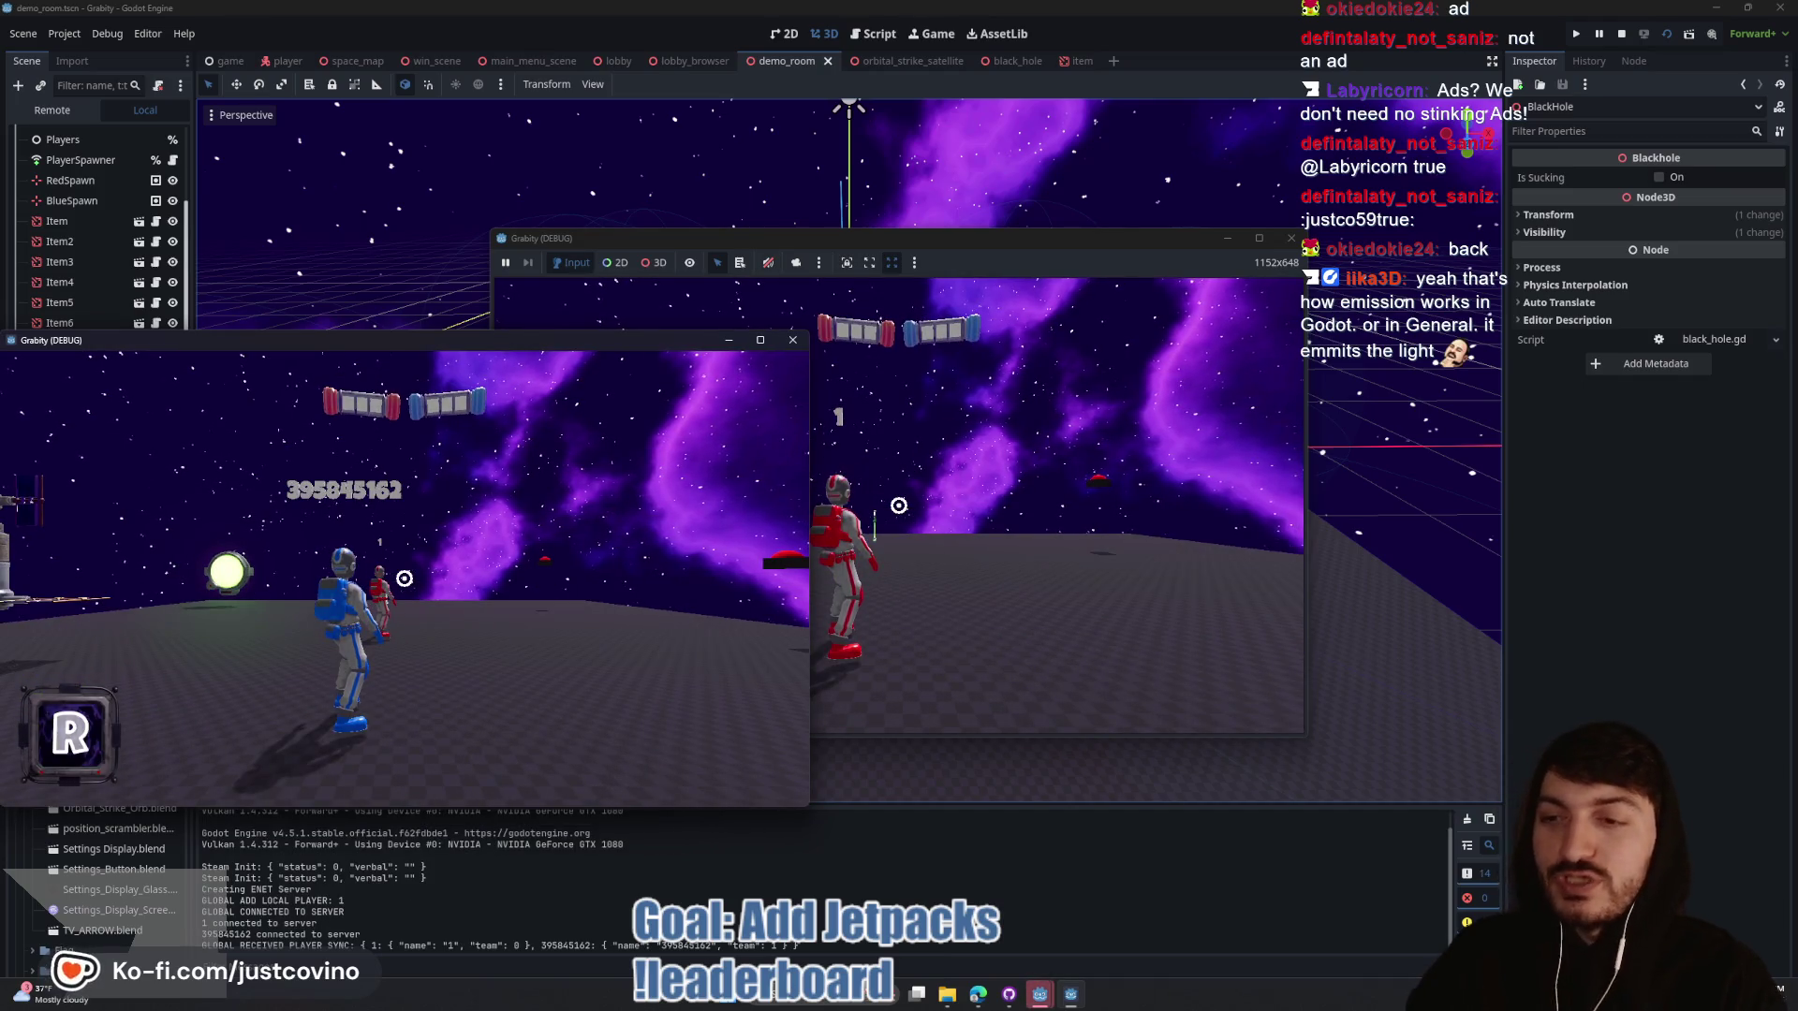
key("w")
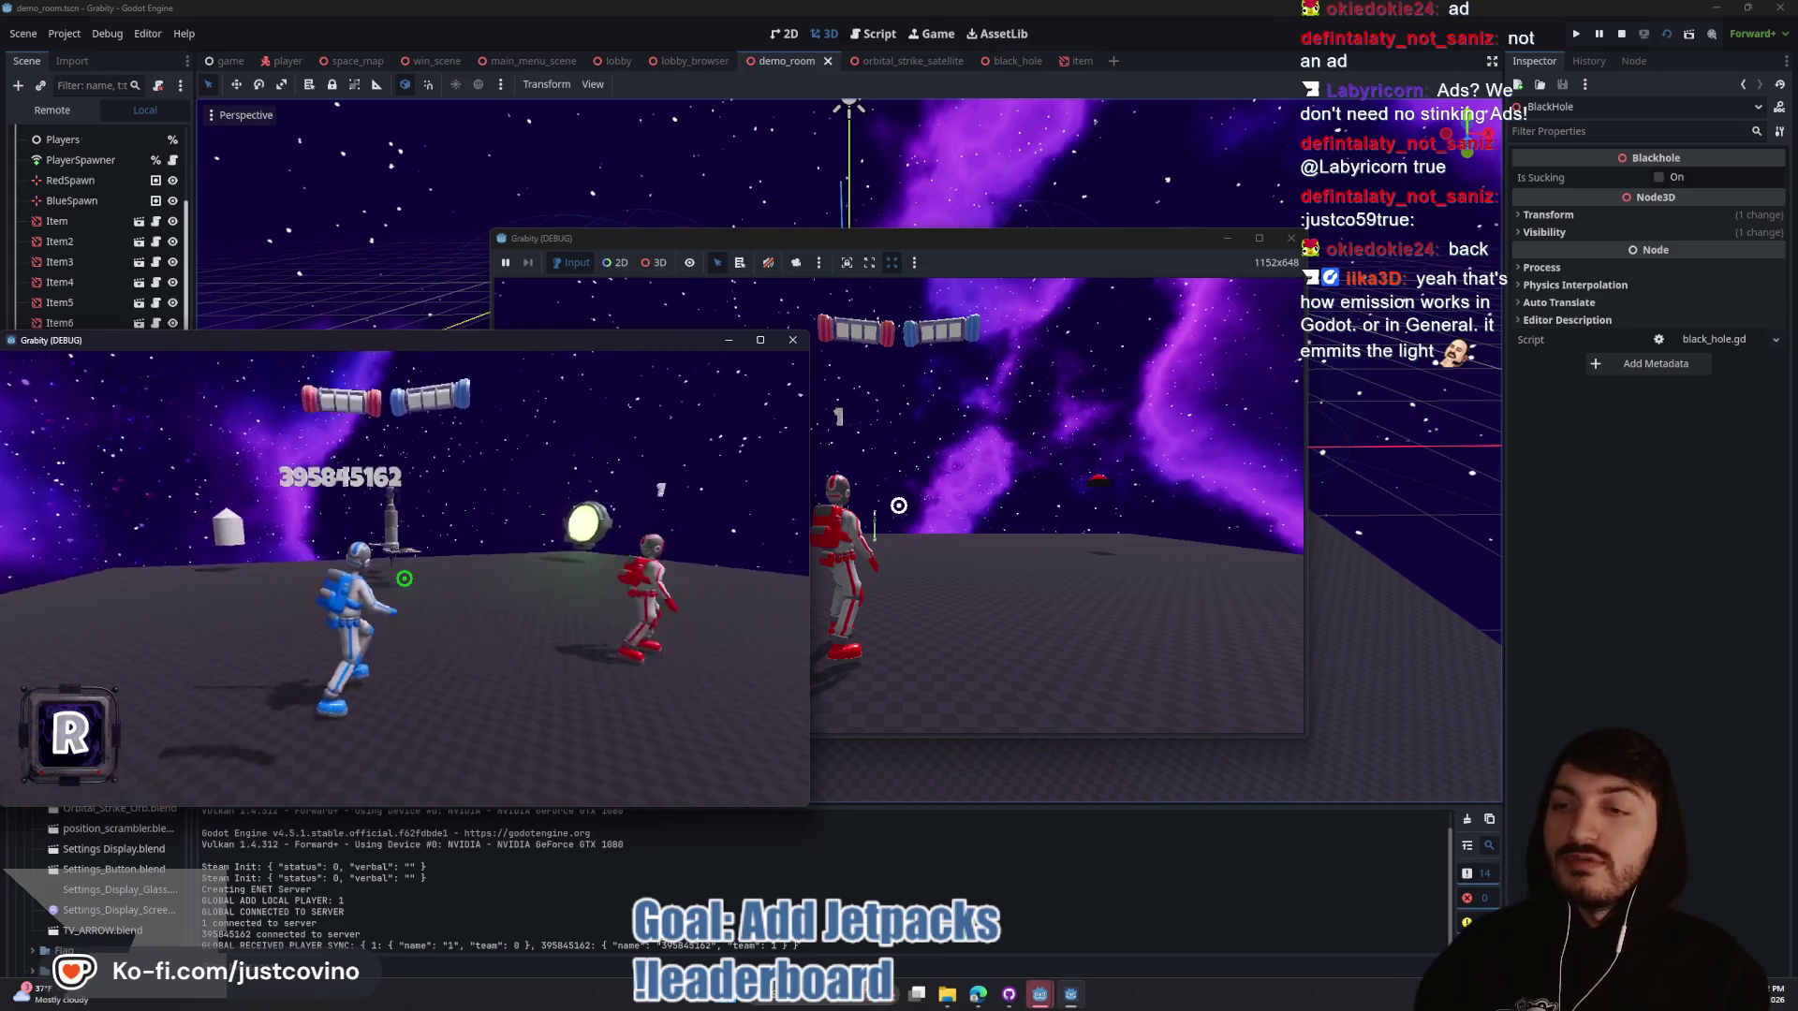
key("a")
key("w")
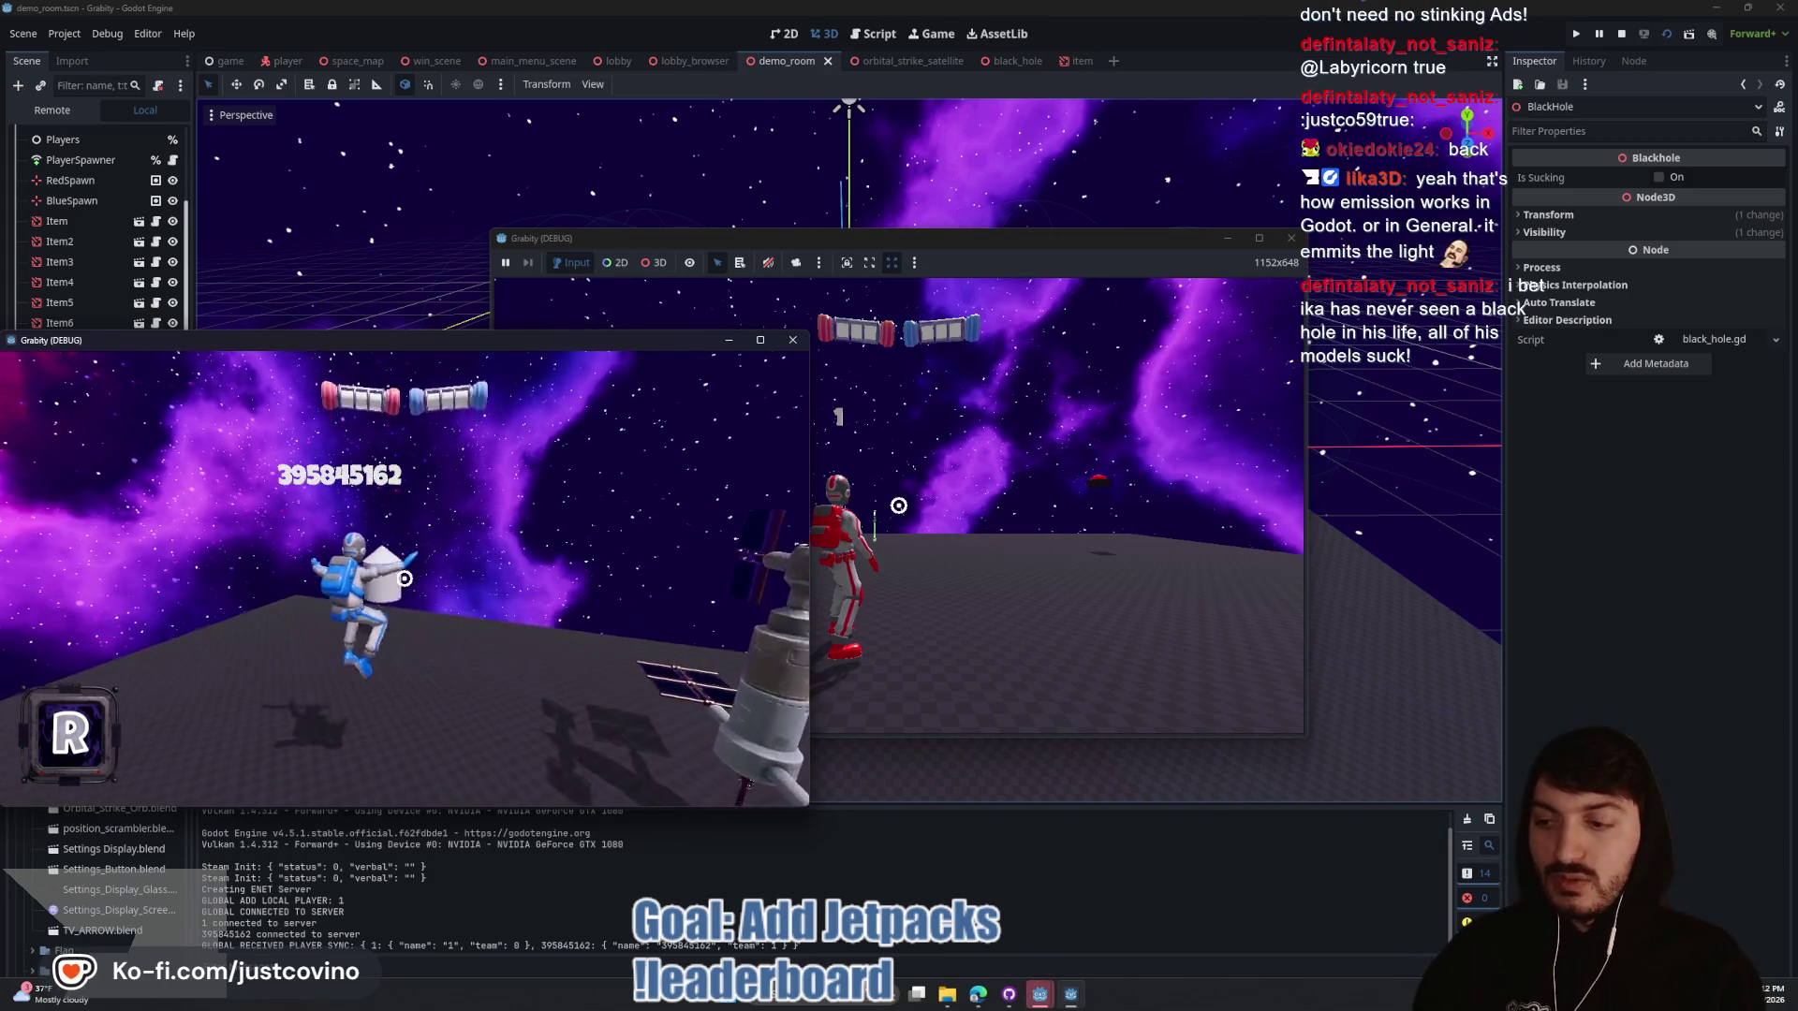
key("w")
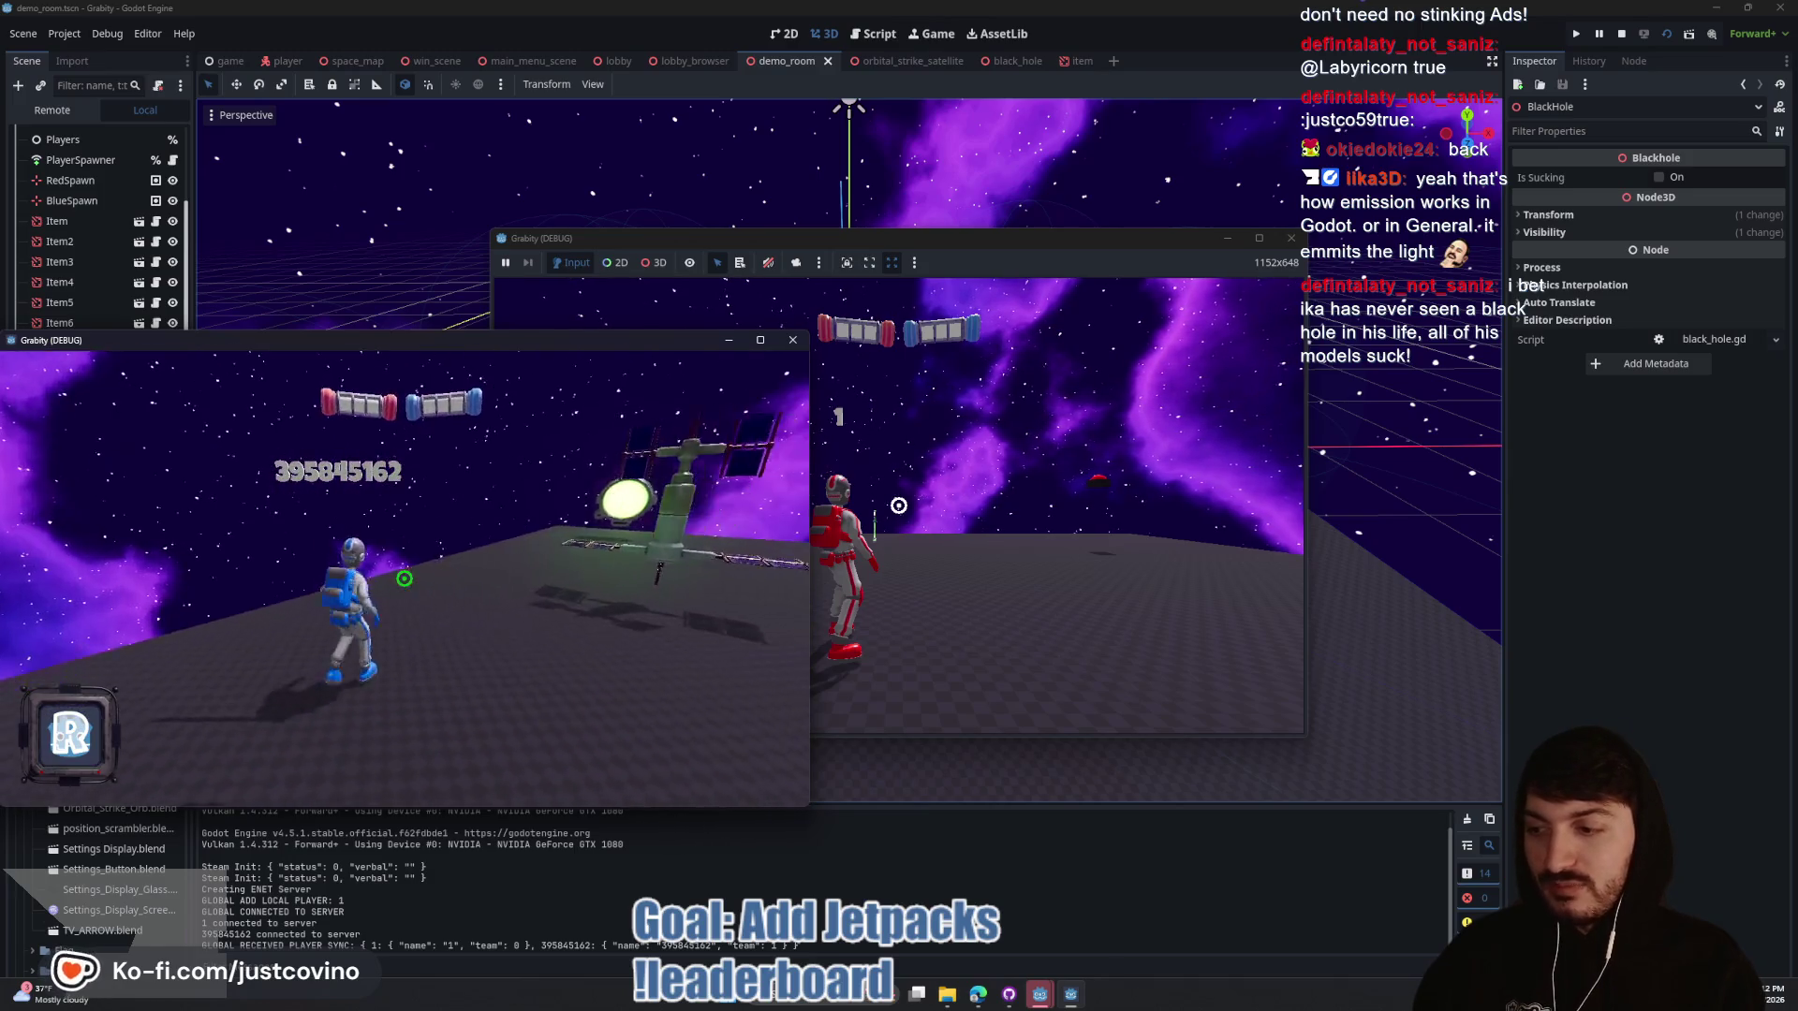
key("w")
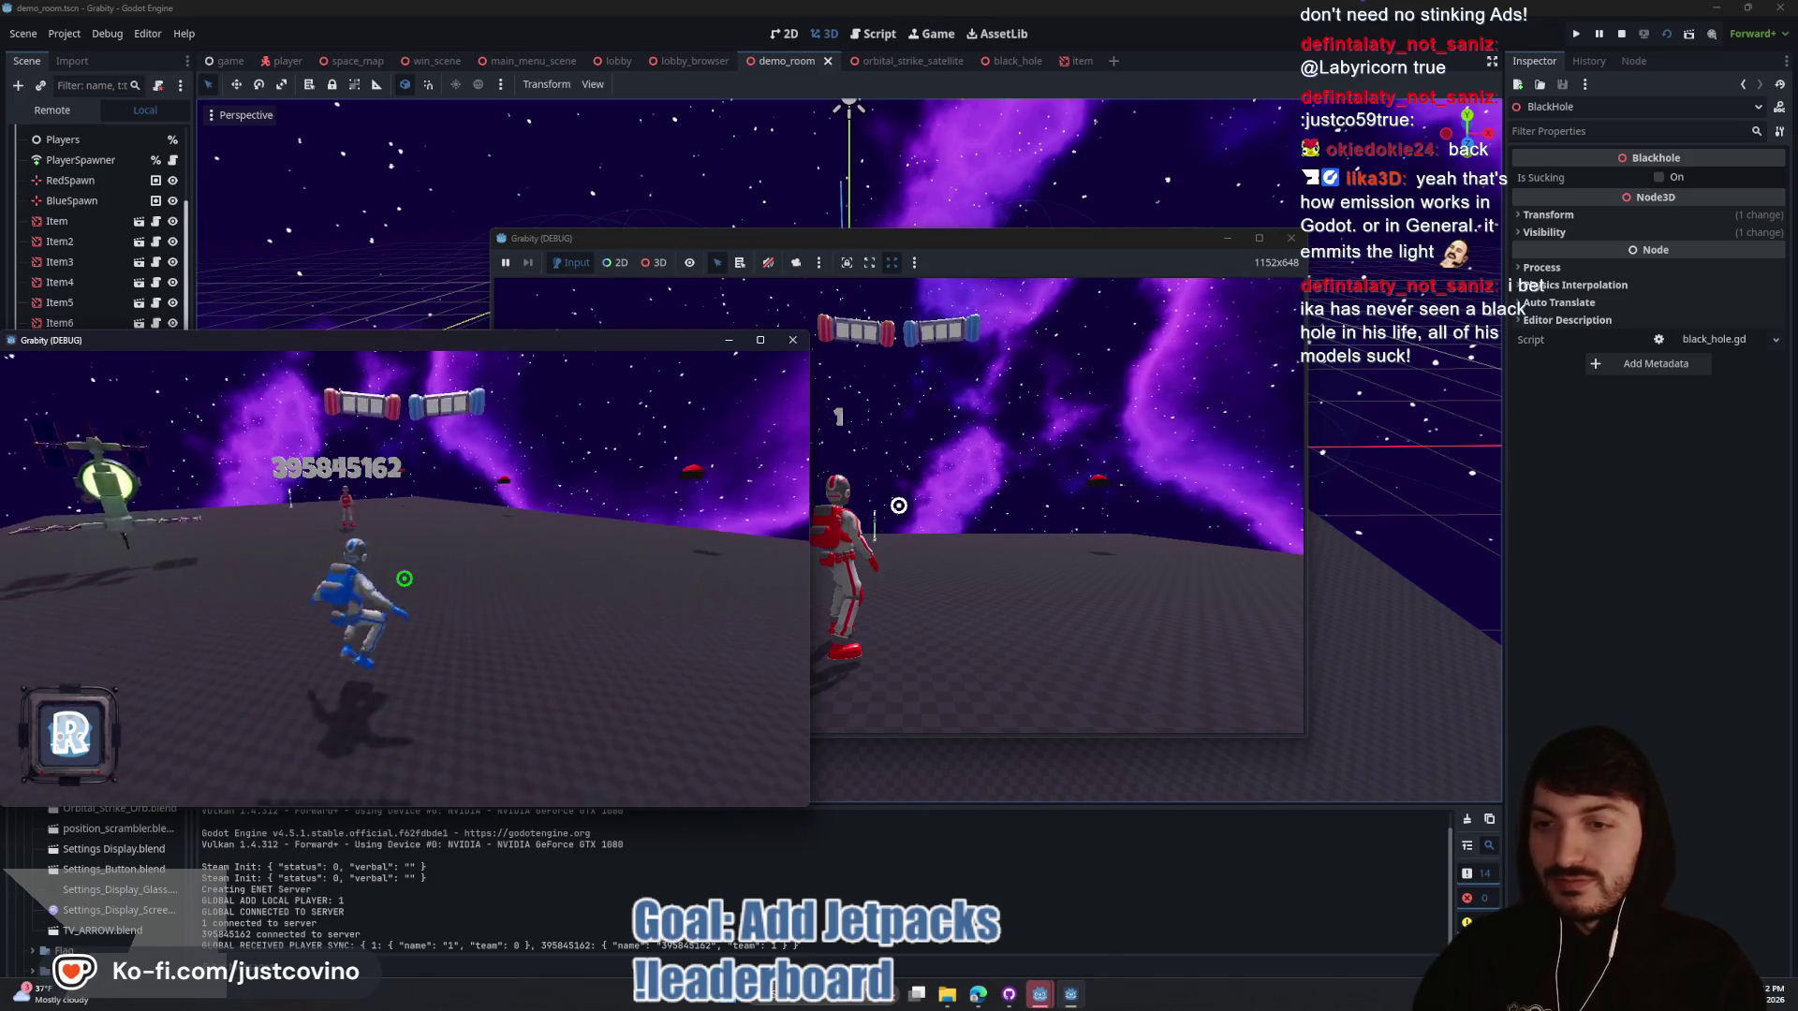
key("w")
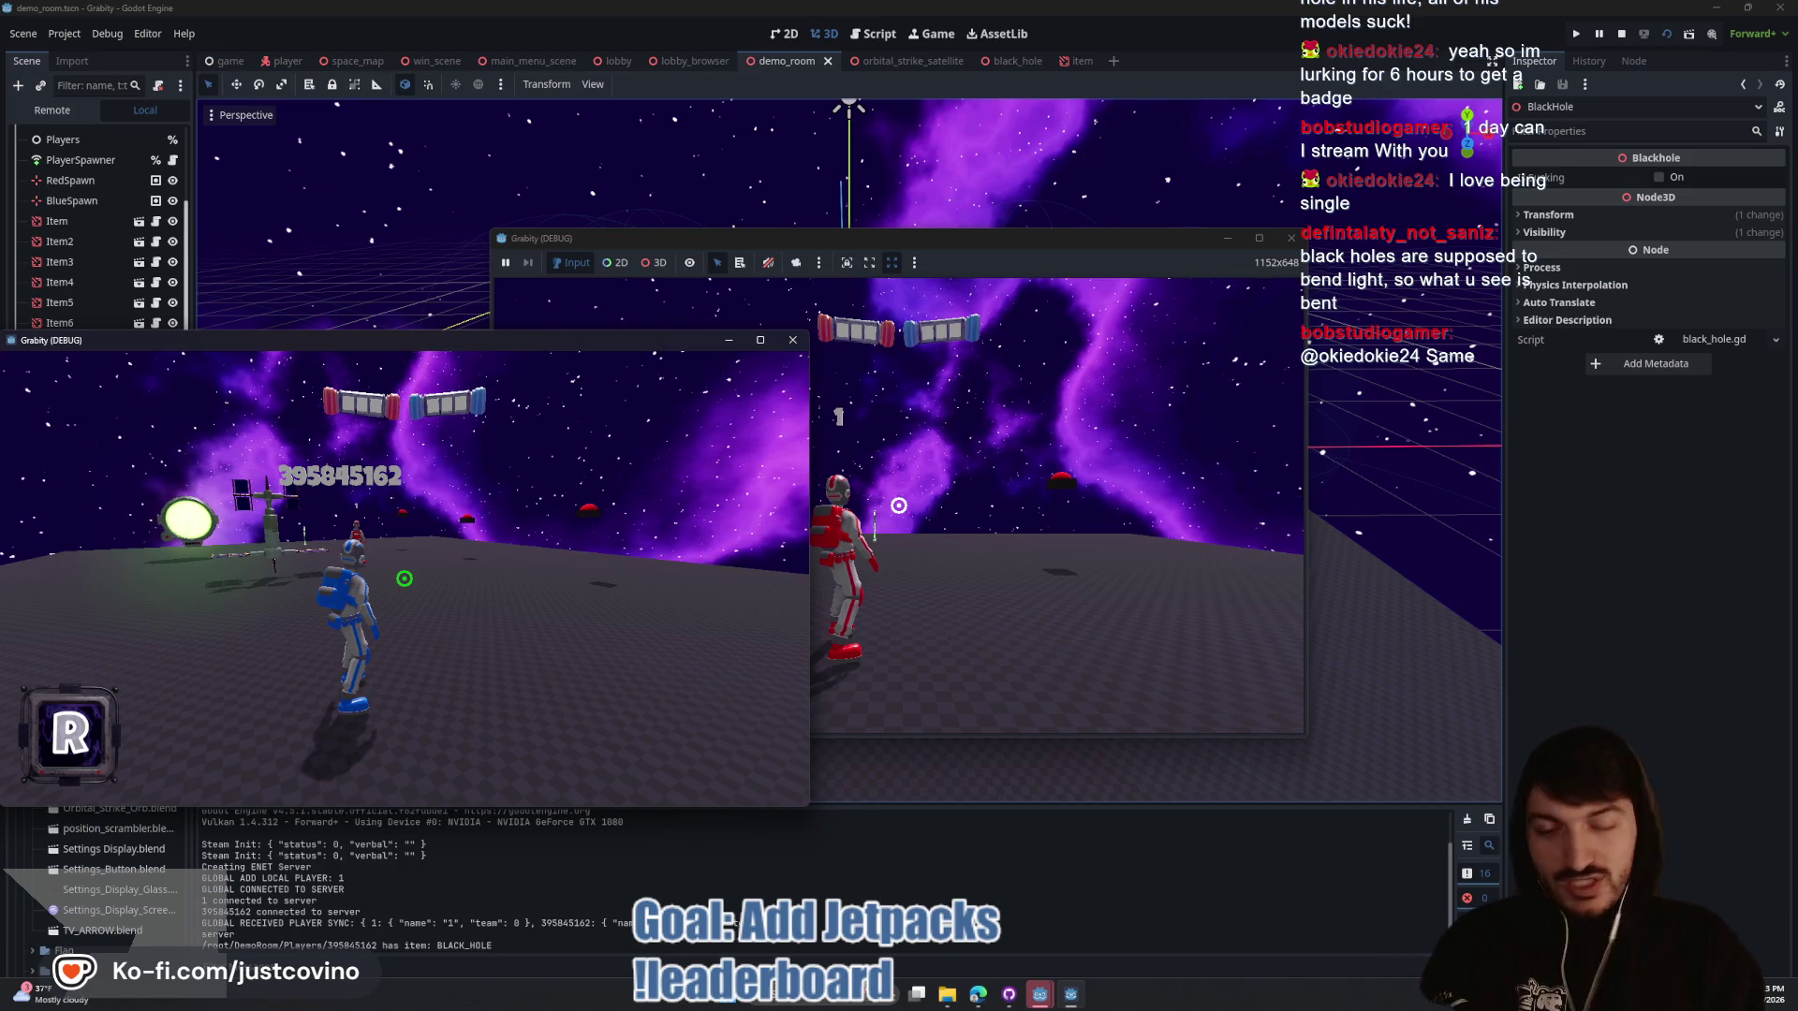
key("w")
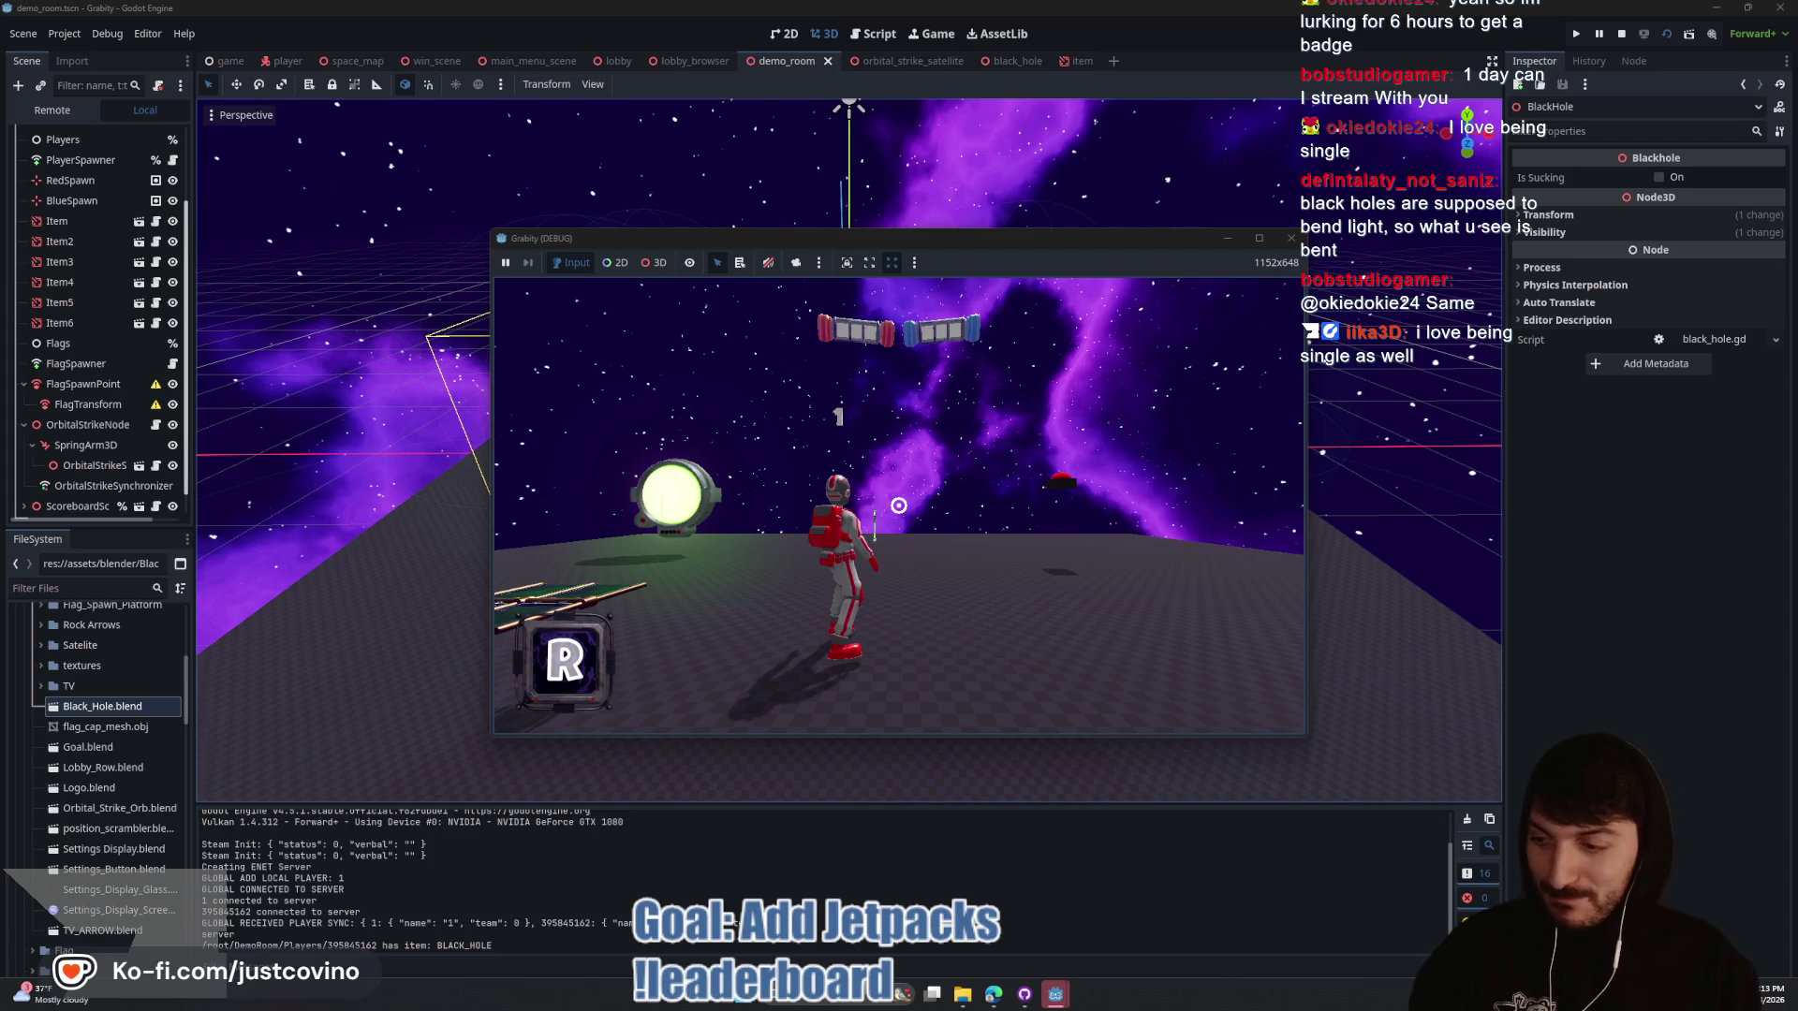
key("alt+F4")
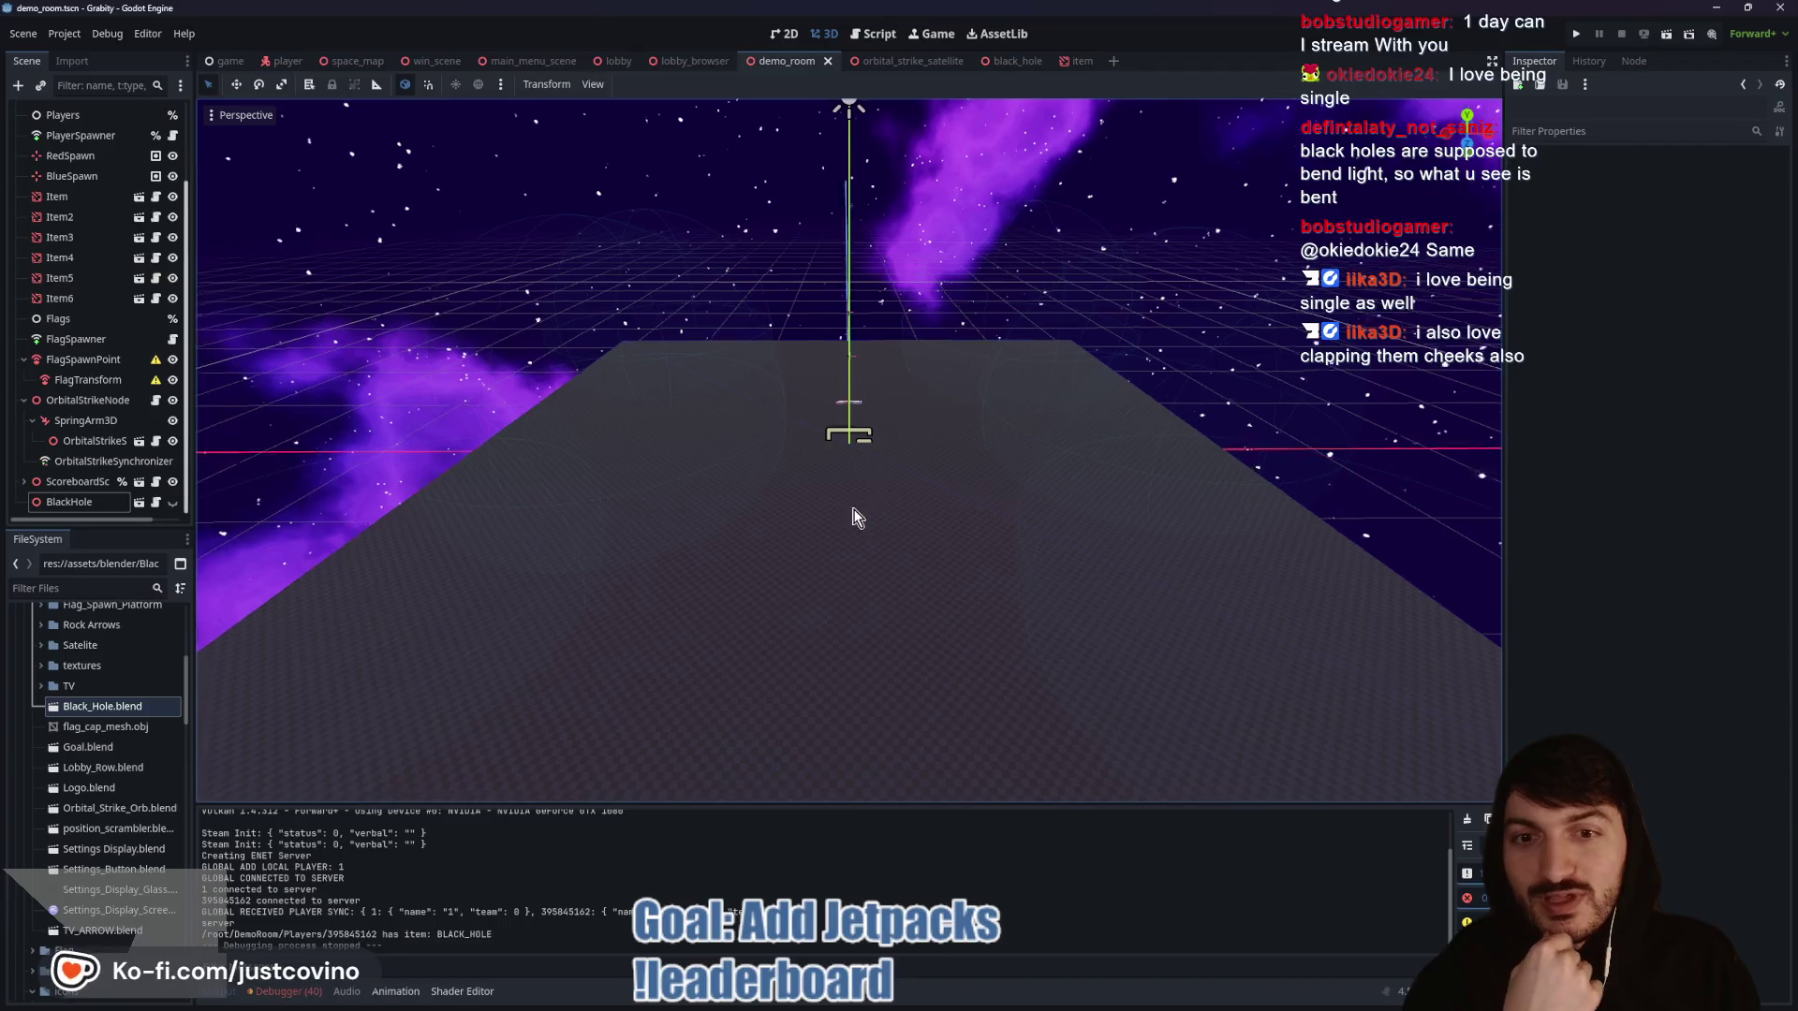
Step: Set the black hole light's albedo colour intensity to 1.131 and save the black_hole scene
left_click_drag(862, 510, 845, 515)
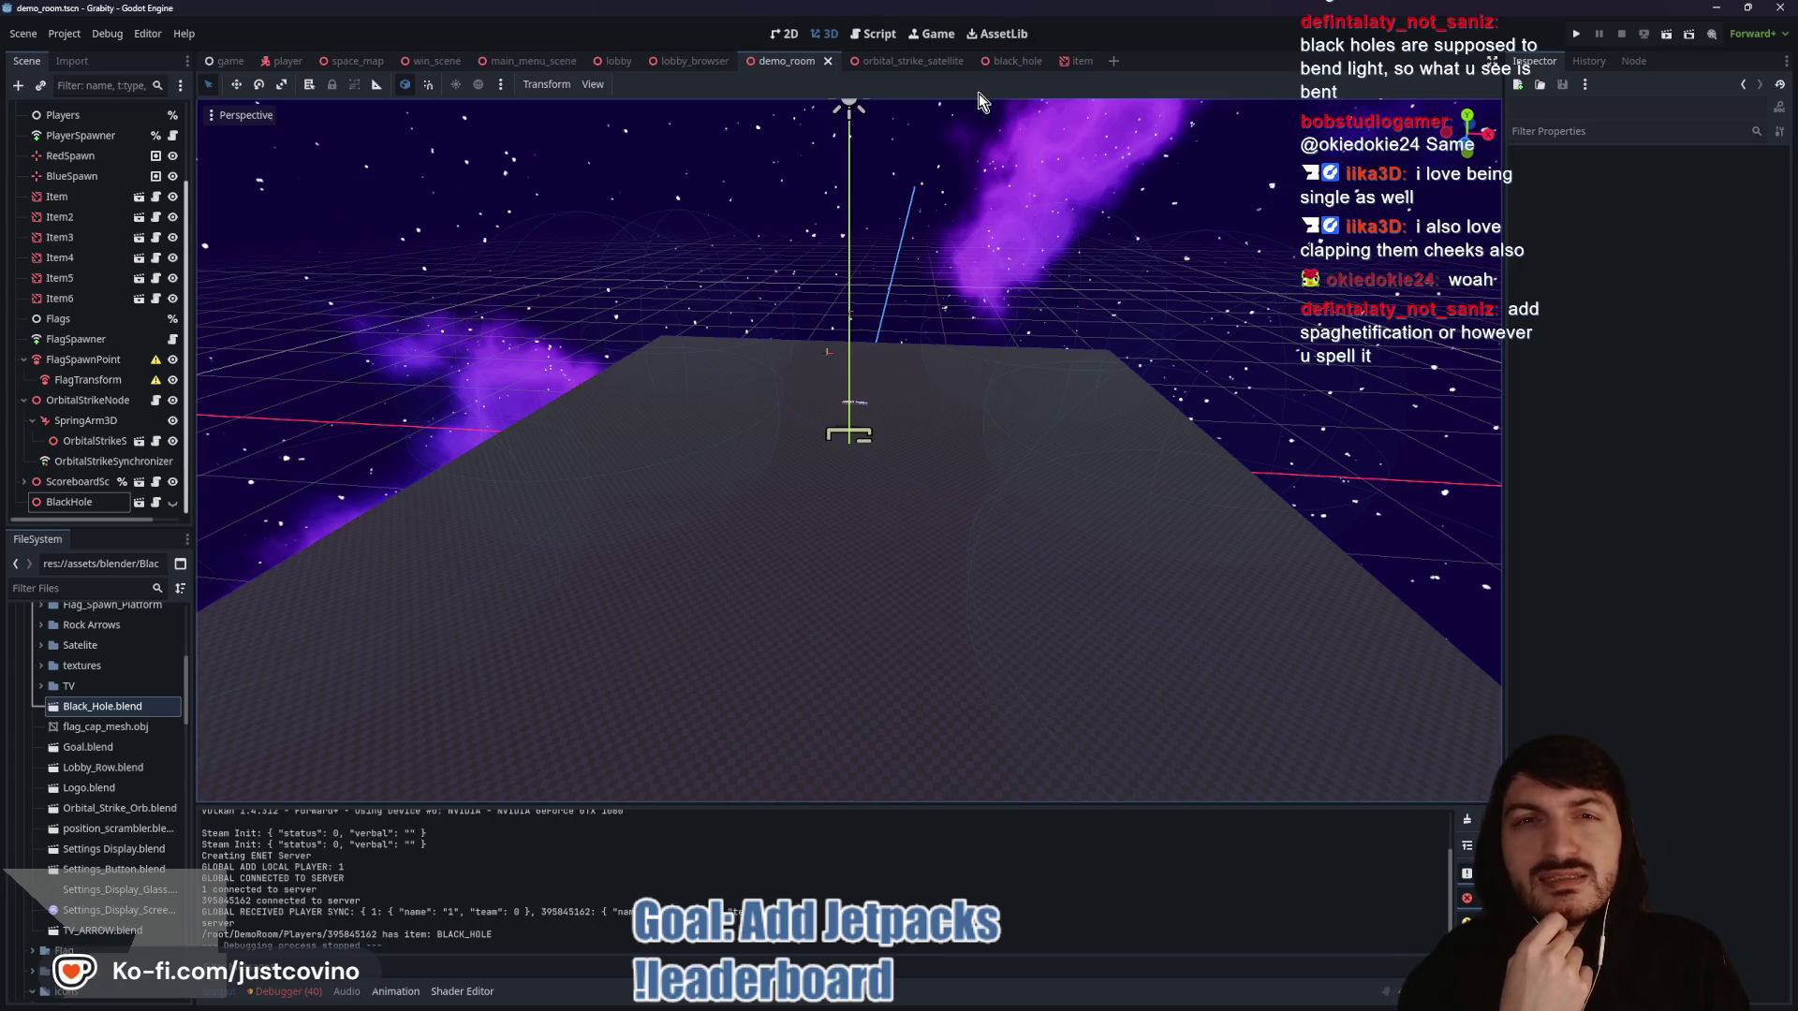
left_click(1009, 61)
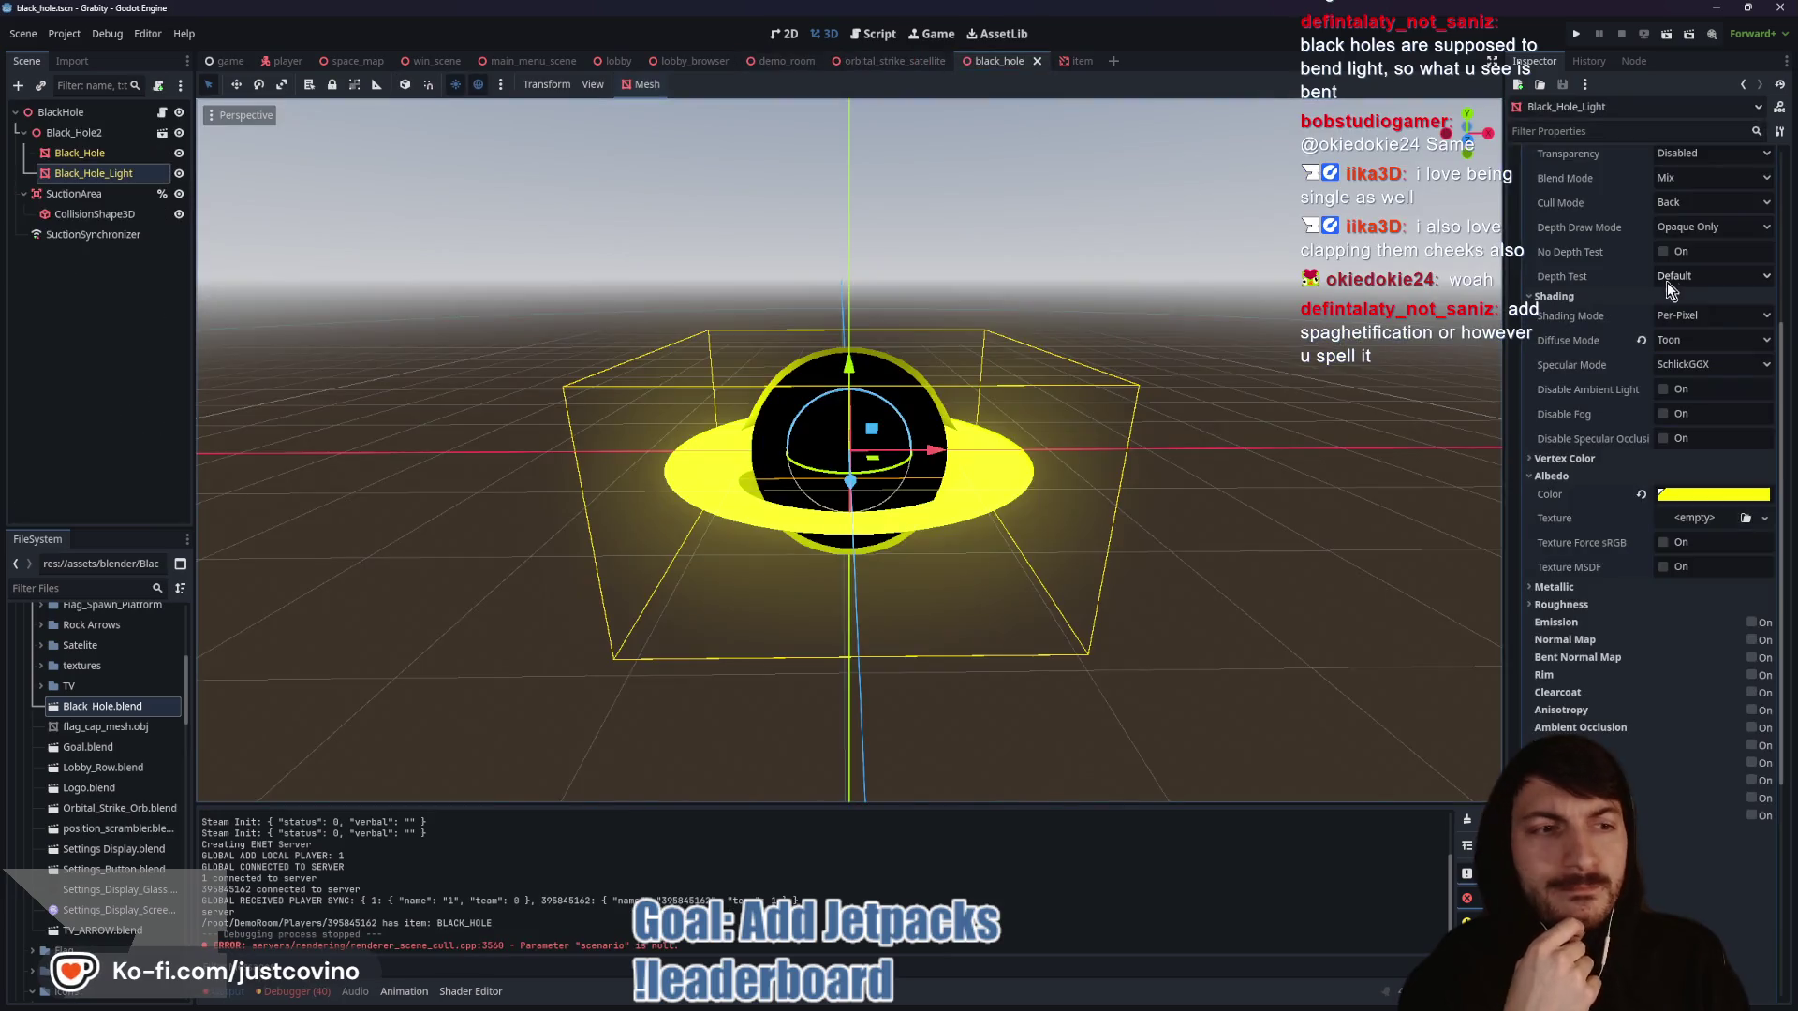
left_click(1714, 495)
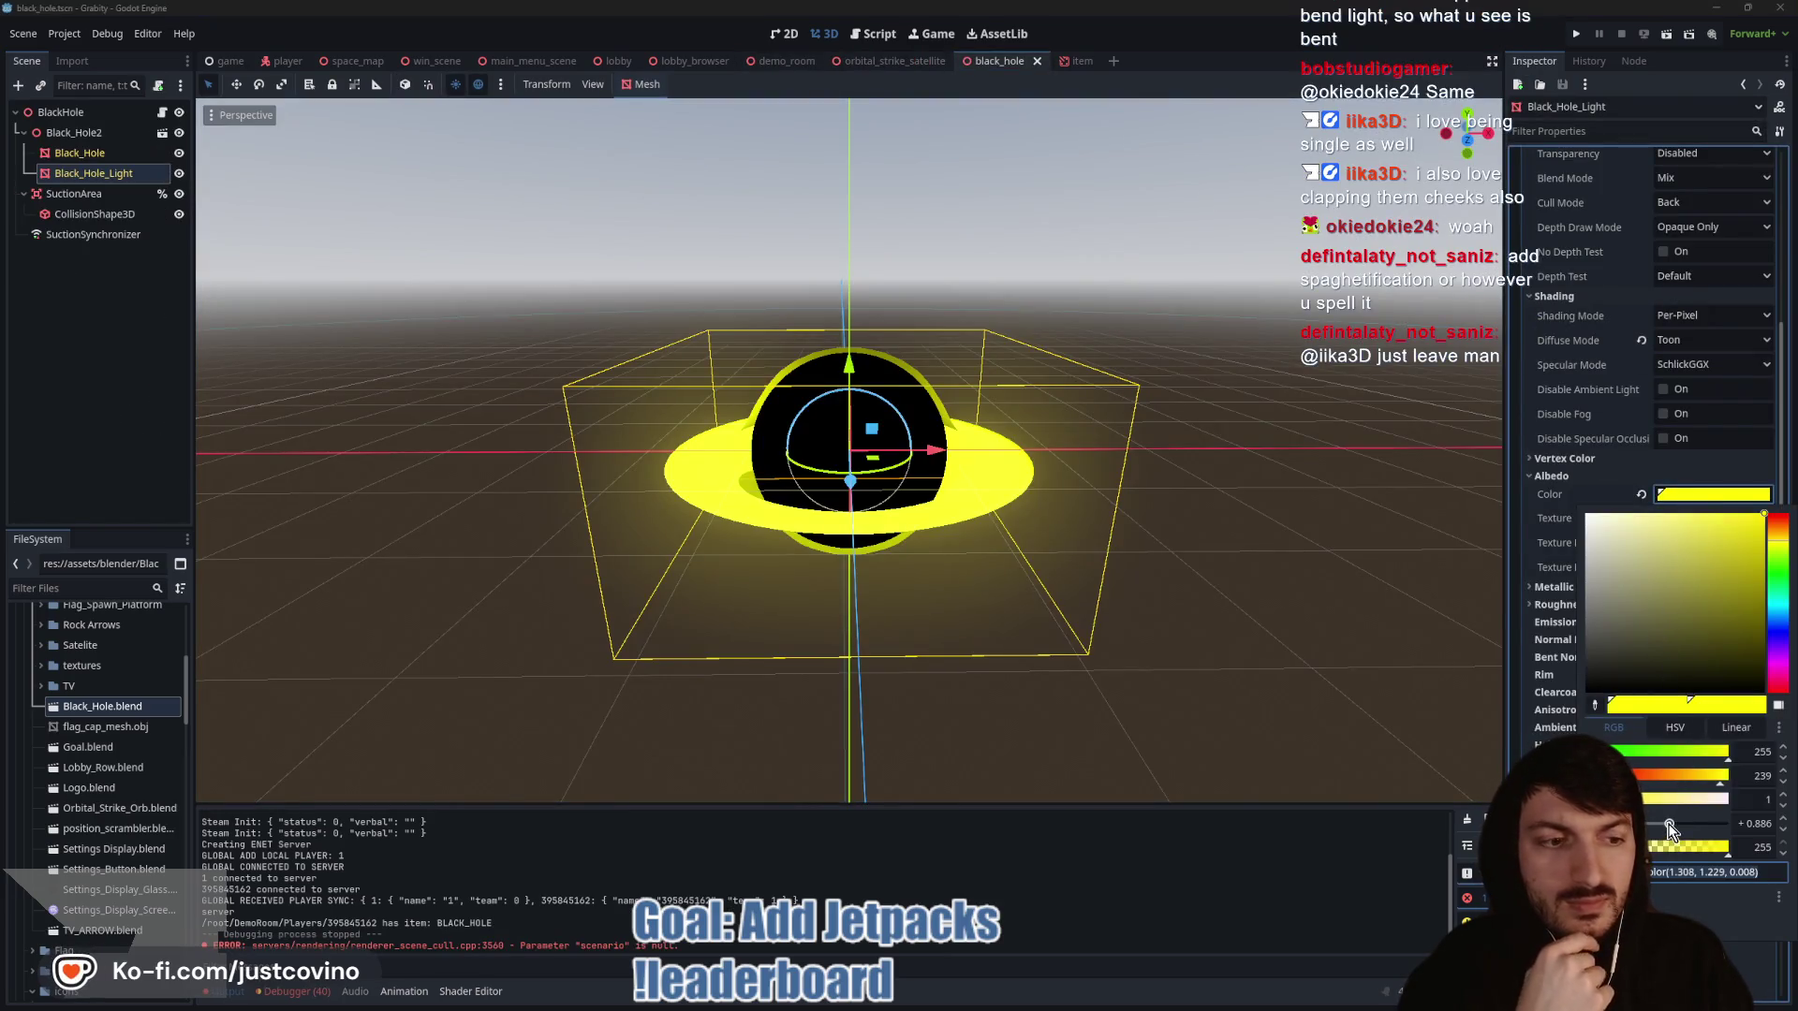
left_click(1760, 823)
type("1.131")
left_click(1348, 562)
key("ctrl+s")
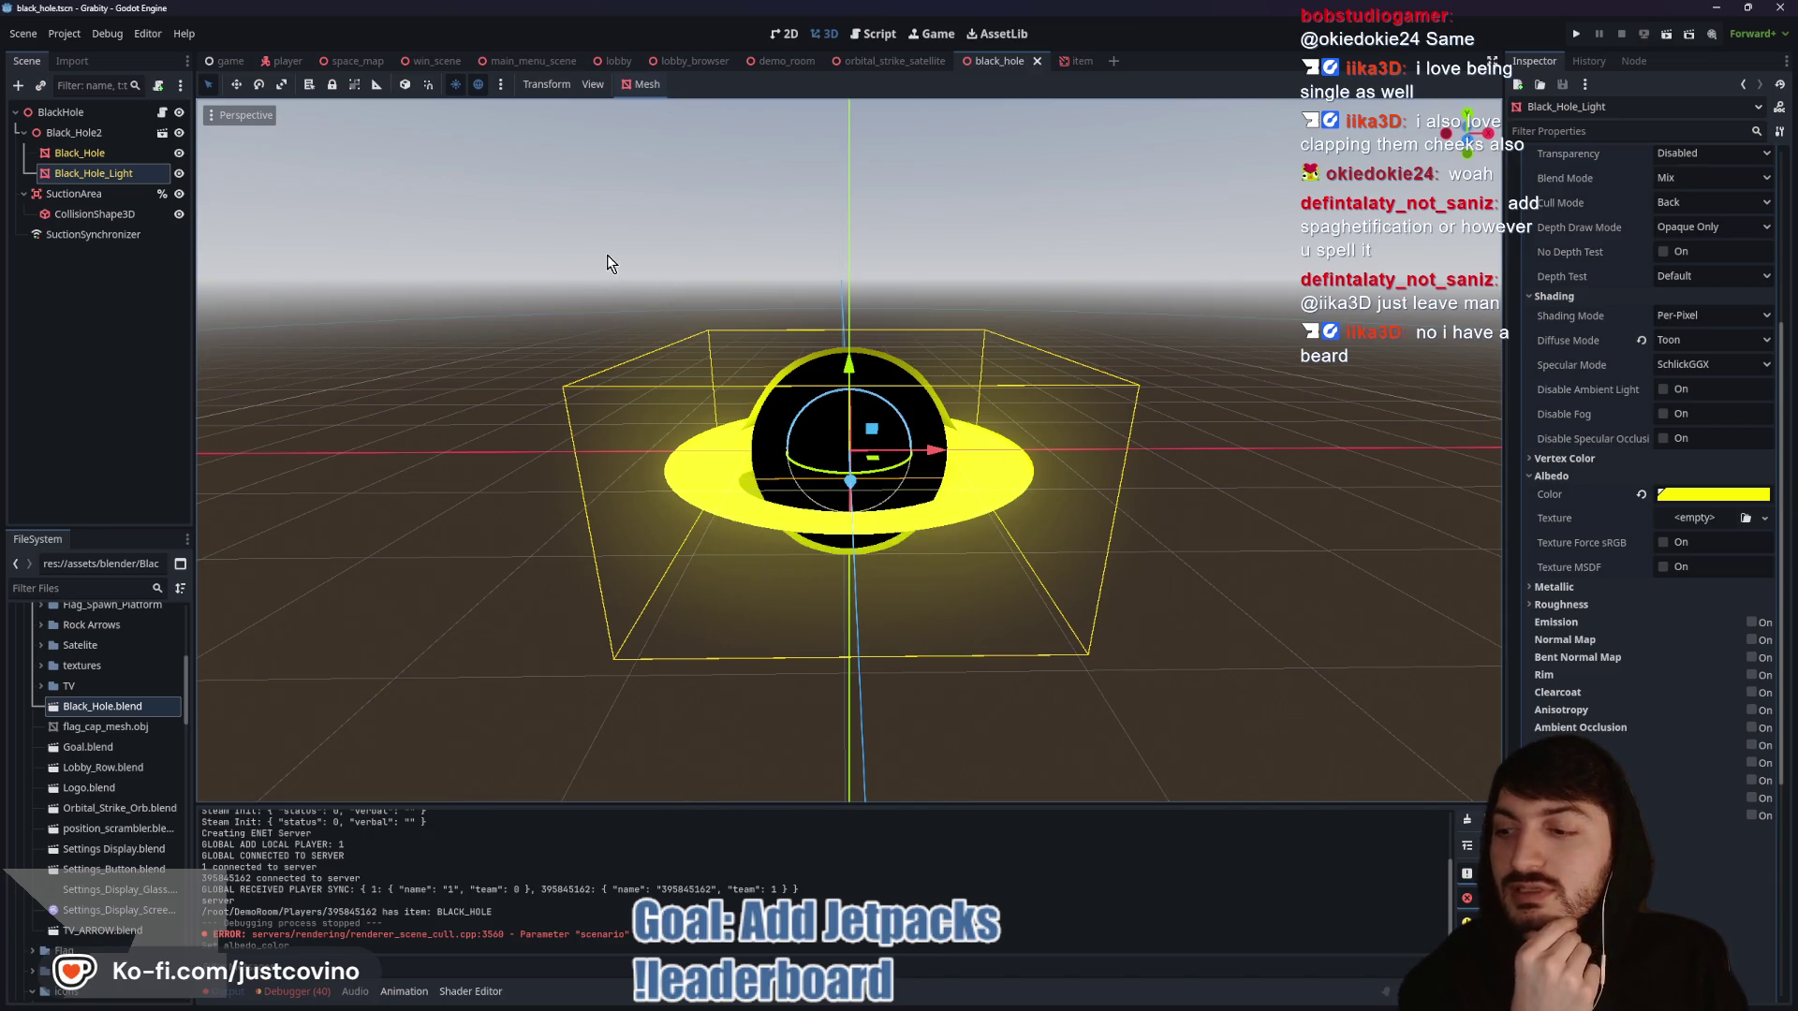
Step: Turn off the BlackHole node's visibility eye in the space_map scene
left_click(352, 67)
left_click(173, 505)
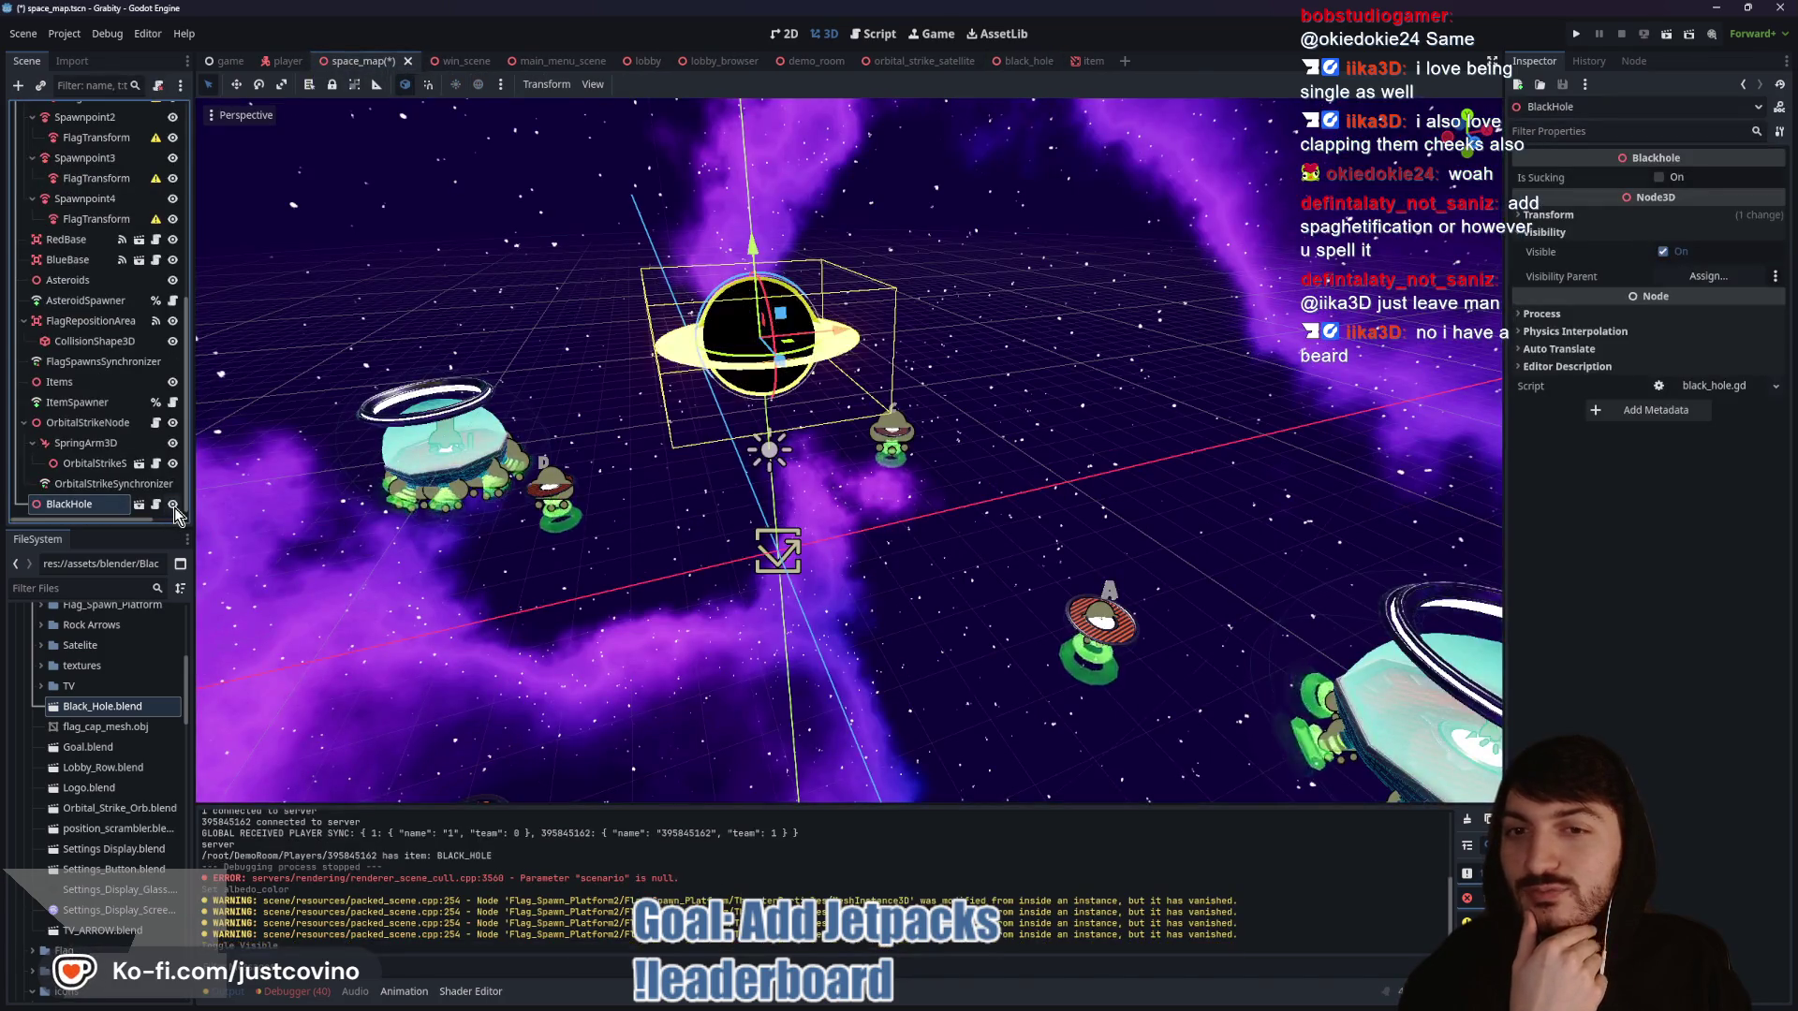
left_click(173, 506)
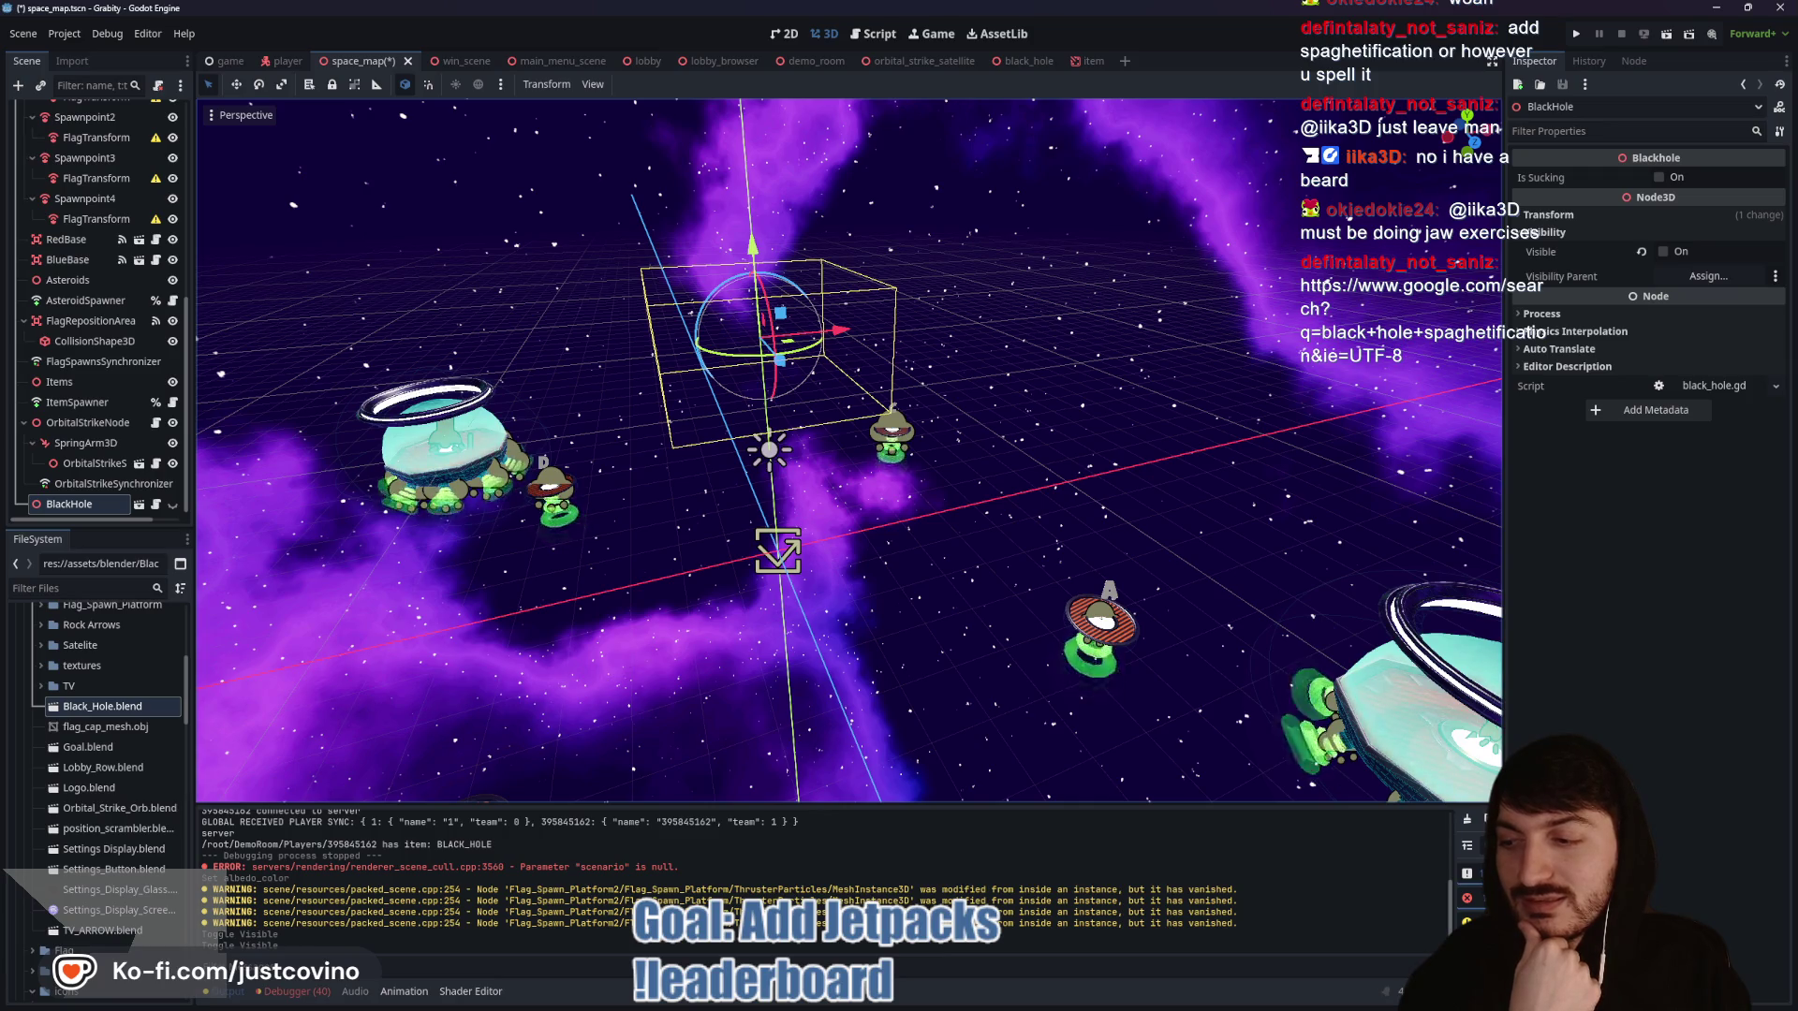
key("alt+Tab")
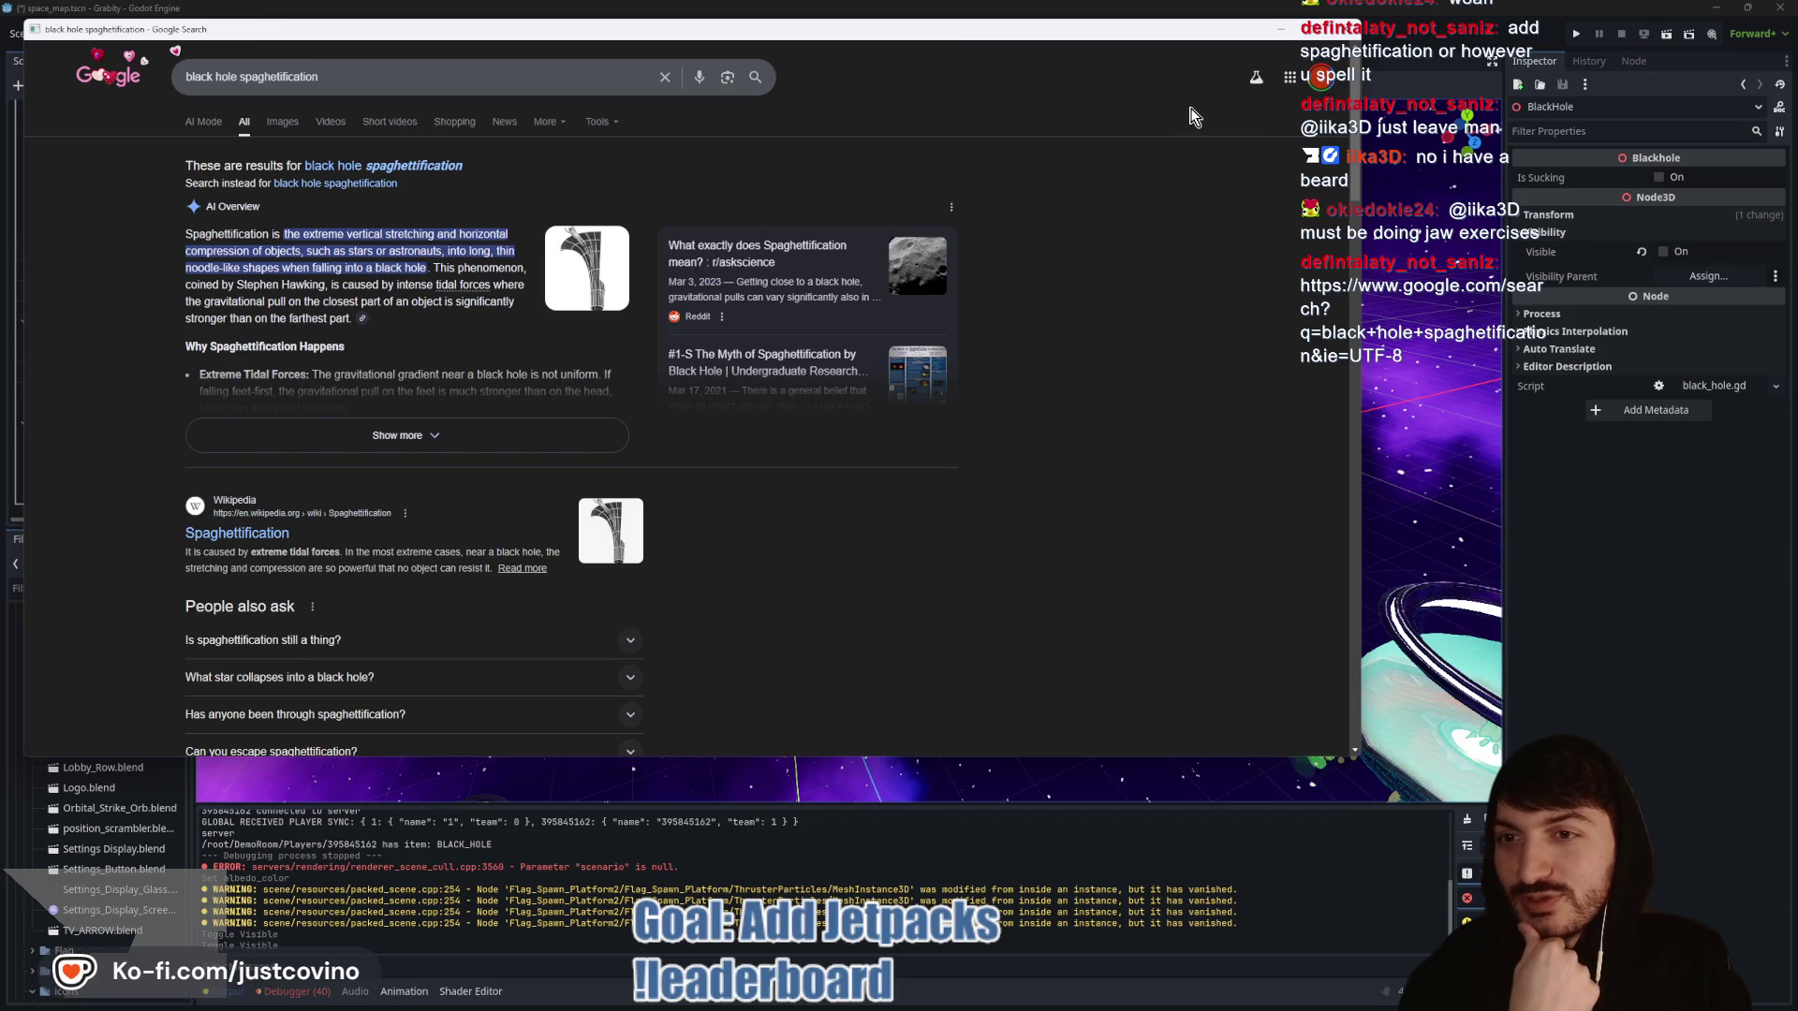
Step: Close the Google results for 'black hole spaghettification'
left_click(1342, 36)
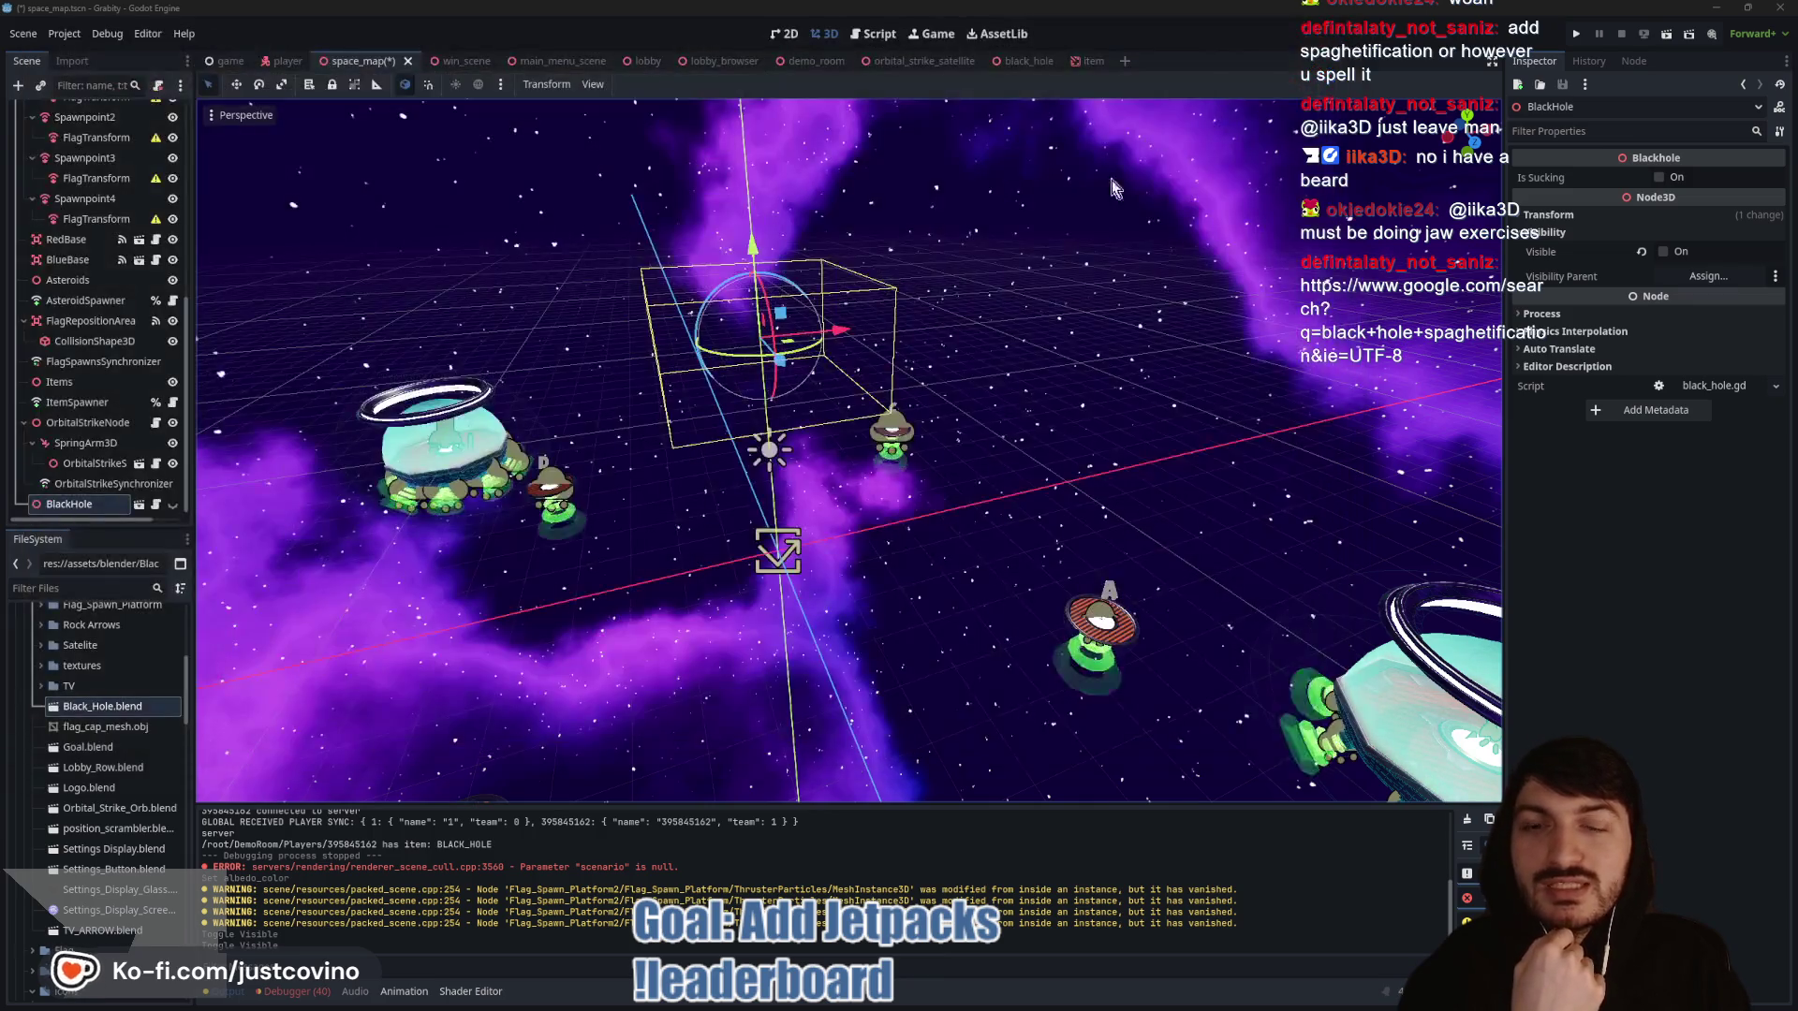
Step: Save the space map, sketch a spiral annotation, orbit the view, and open the black_hole scene
scroll(1030, 333, "down", 2)
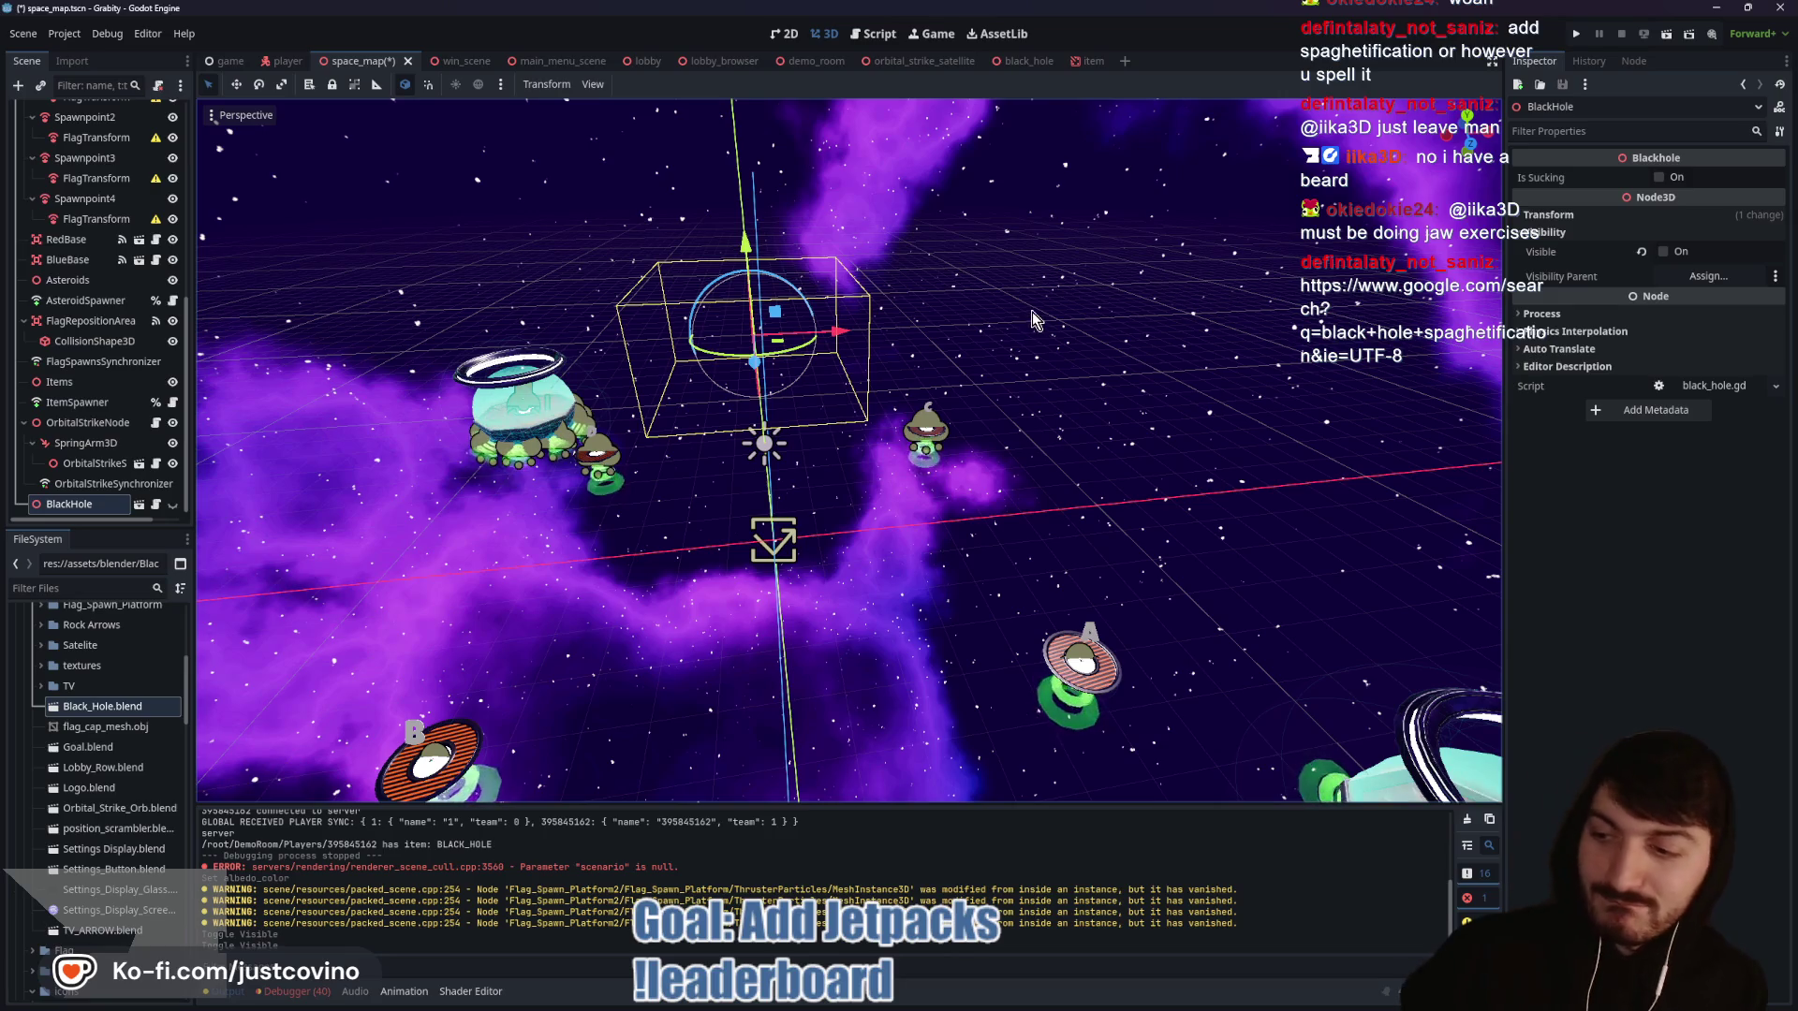
key("ctrl+s")
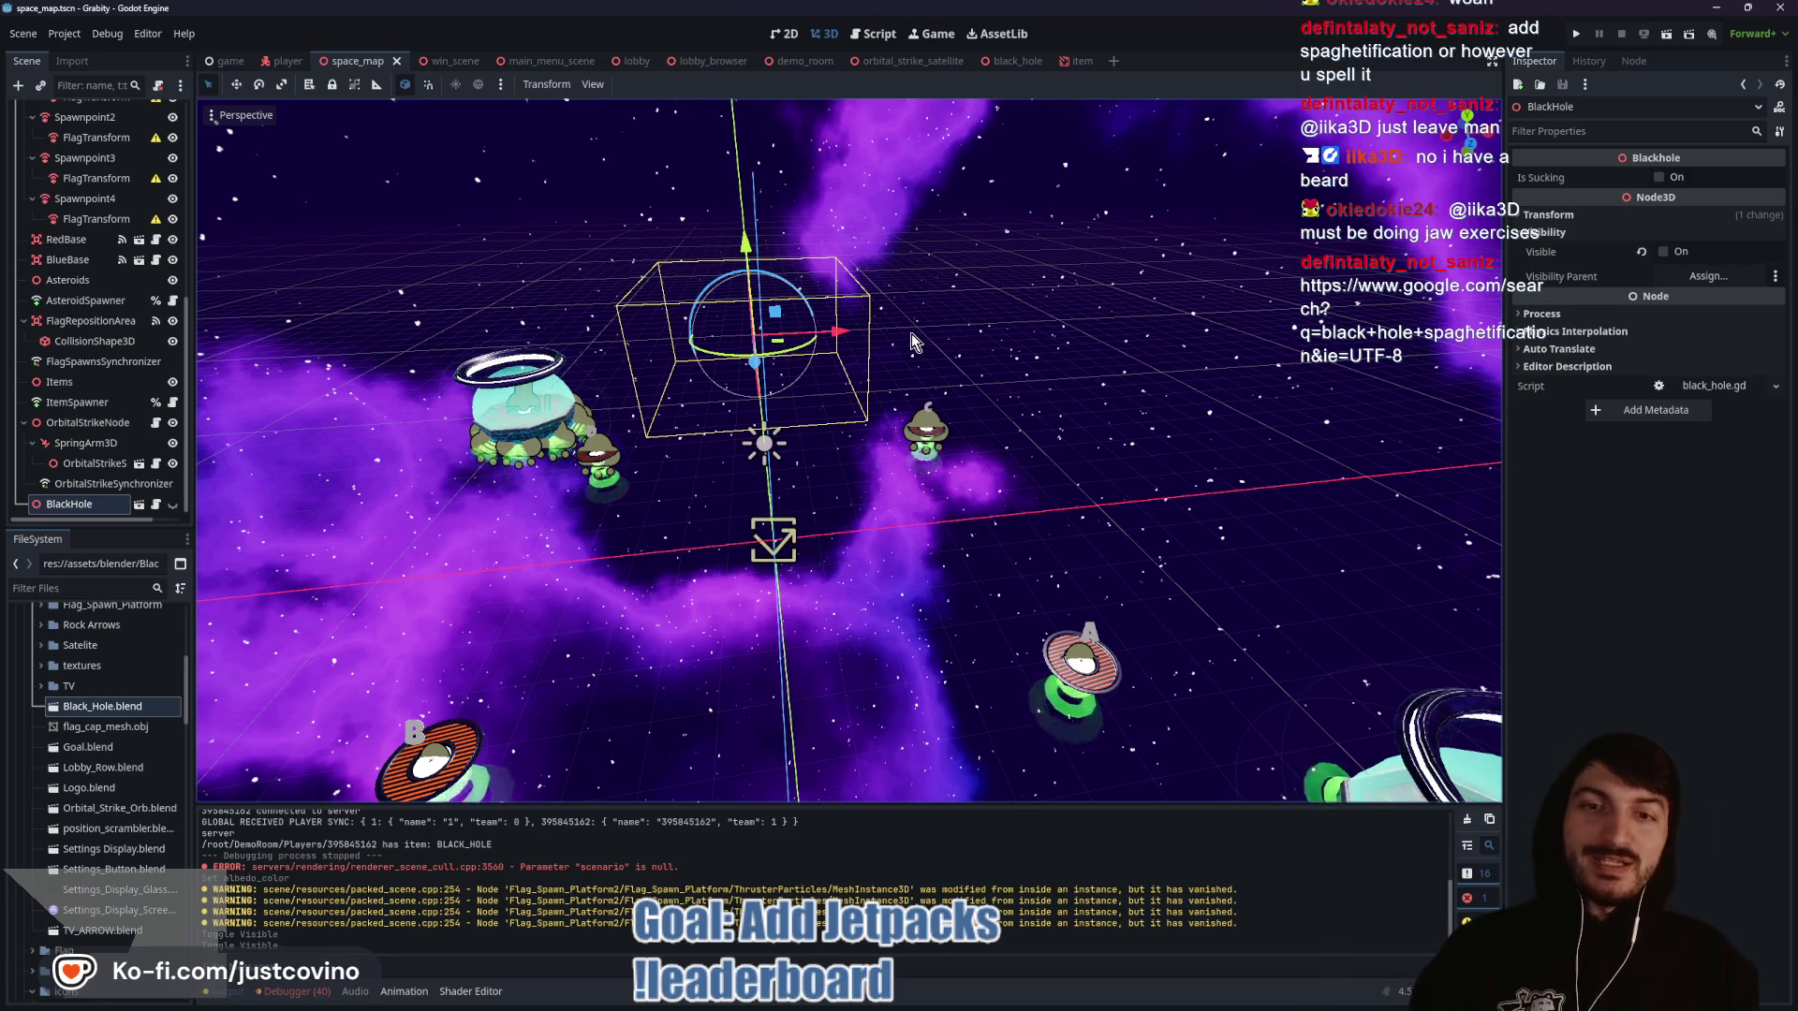
mouse_move(1337, 537)
left_mouse_down()
mouse_move(1273, 565)
mouse_move(1318, 622)
left_mouse_up()
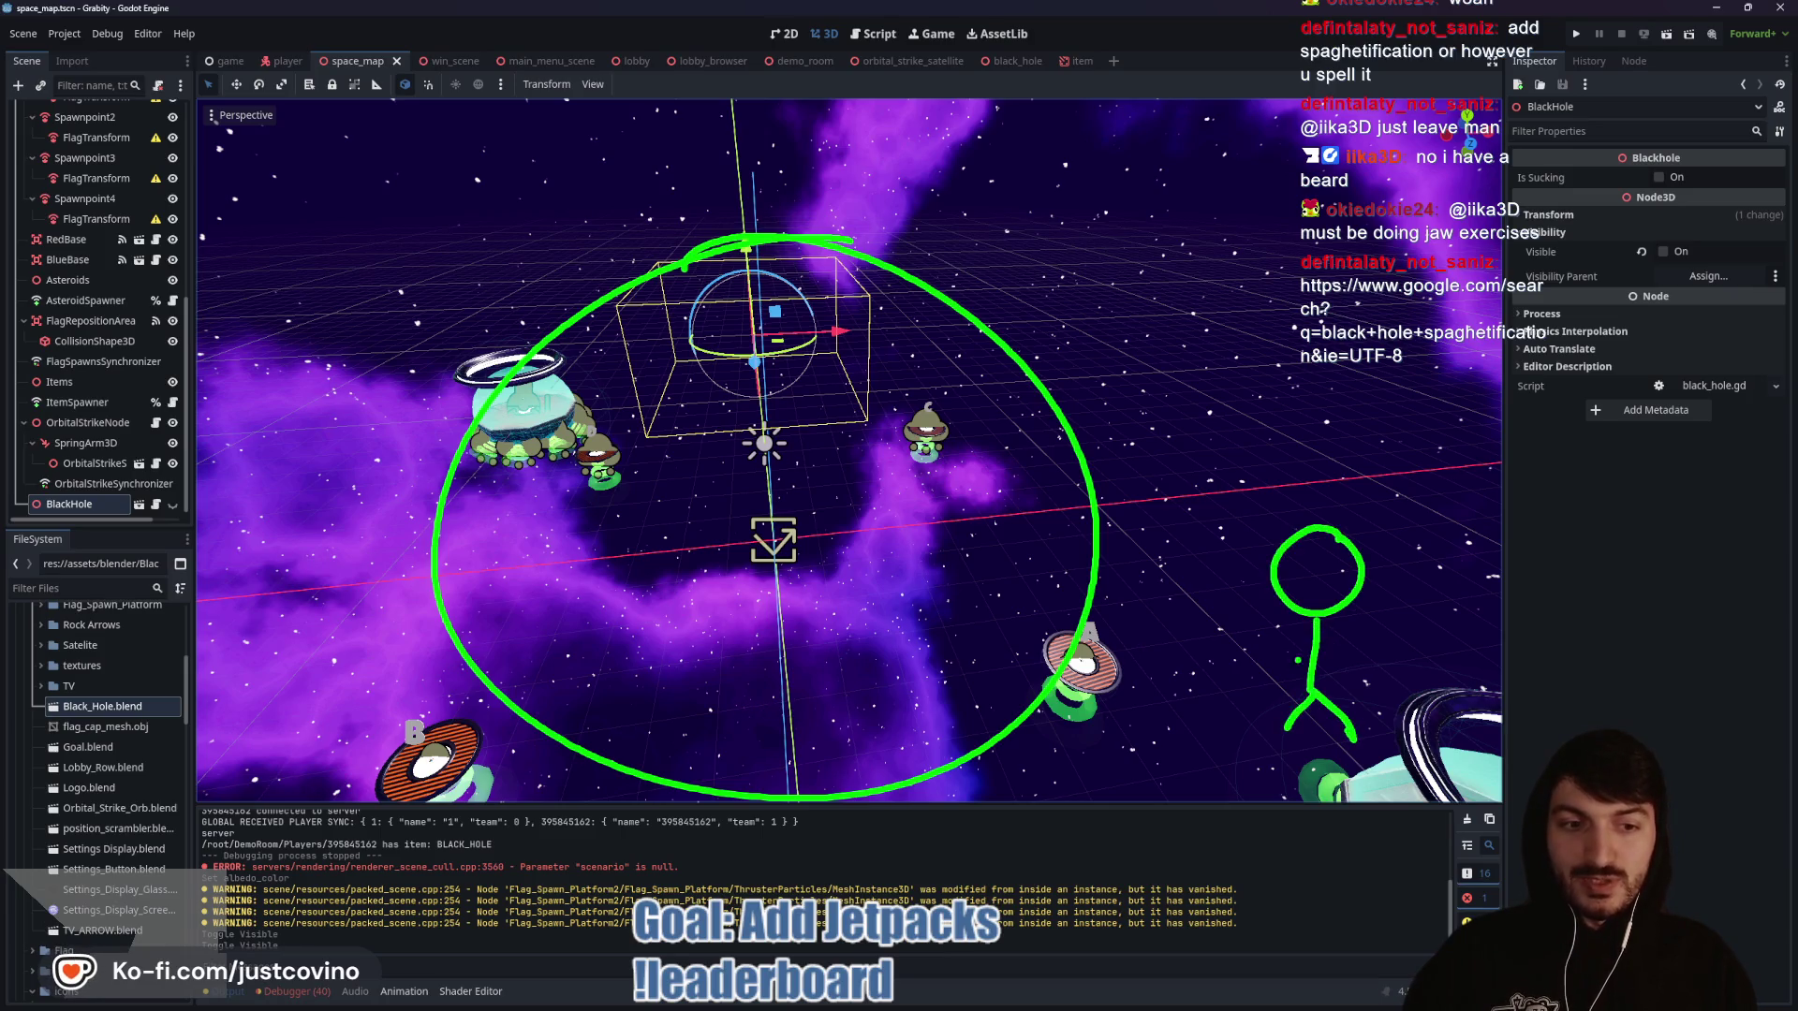
mouse_move(800, 724)
left_mouse_down()
mouse_move(604, 459)
mouse_move(950, 565)
left_mouse_up()
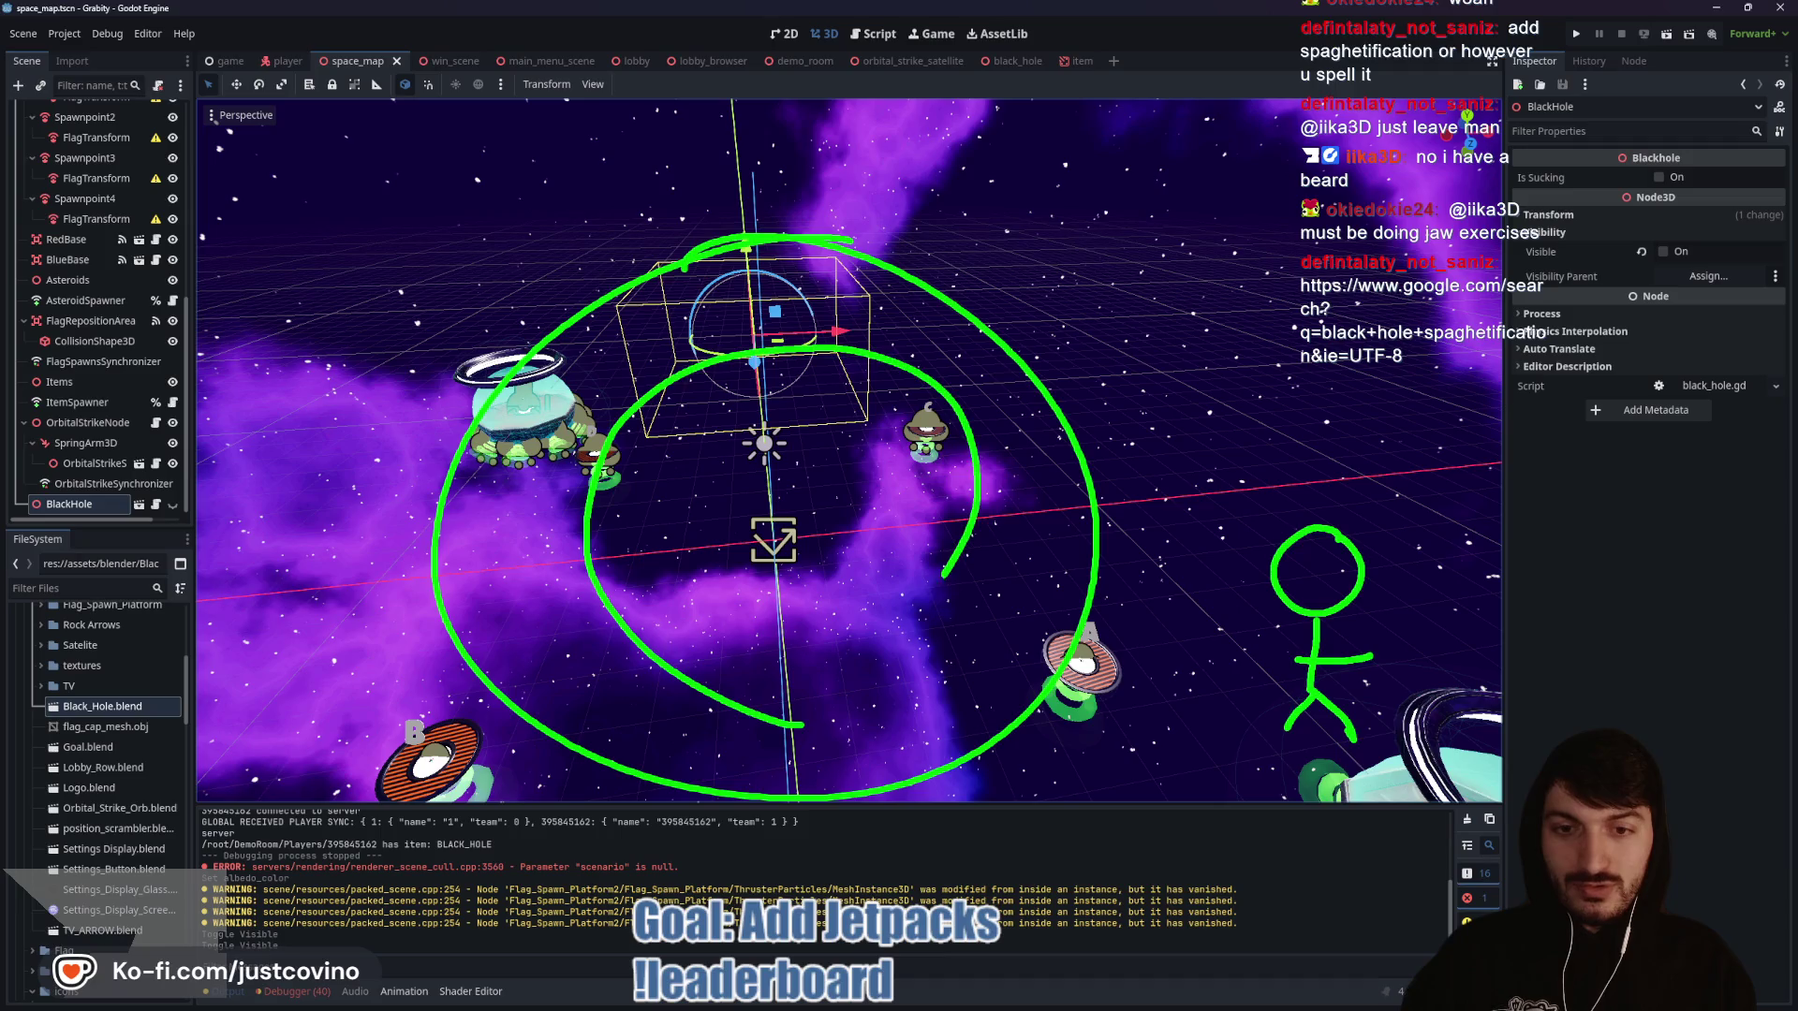
left_click_drag(857, 623, 919, 626)
mouse_move(755, 679)
left_mouse_down()
mouse_move(804, 723)
mouse_move(725, 751)
left_mouse_up()
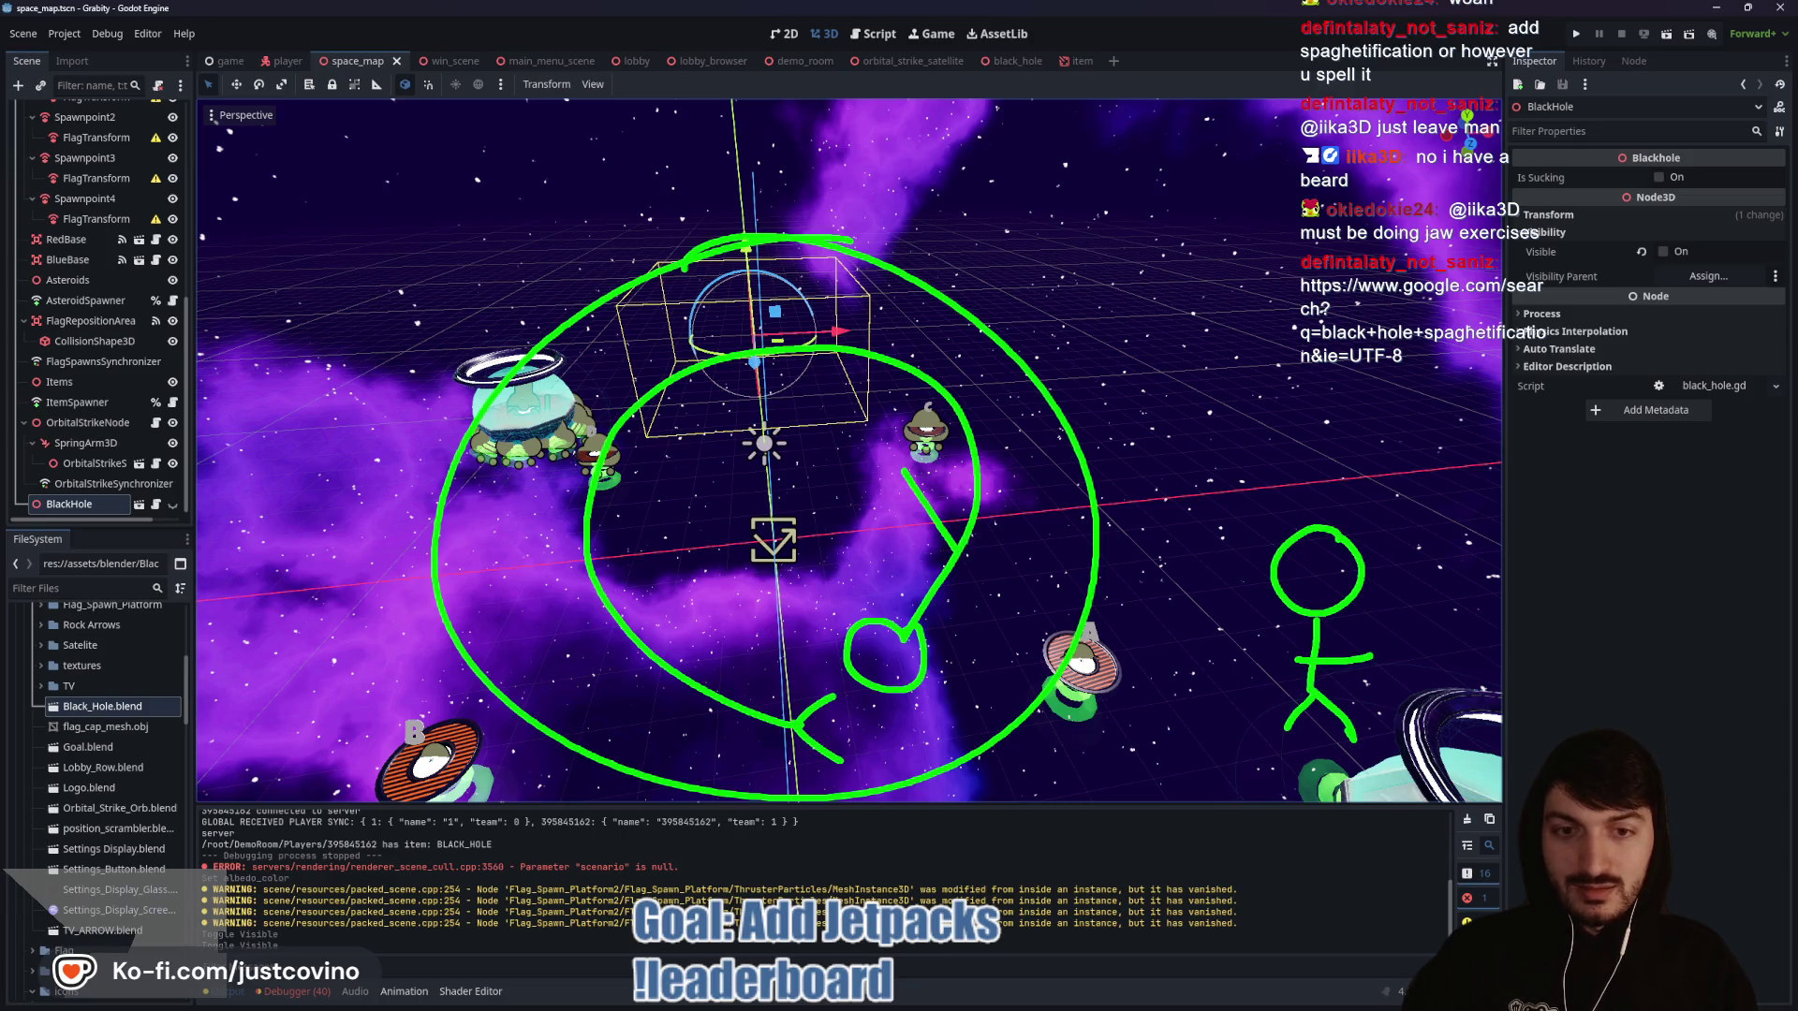
key("Escape")
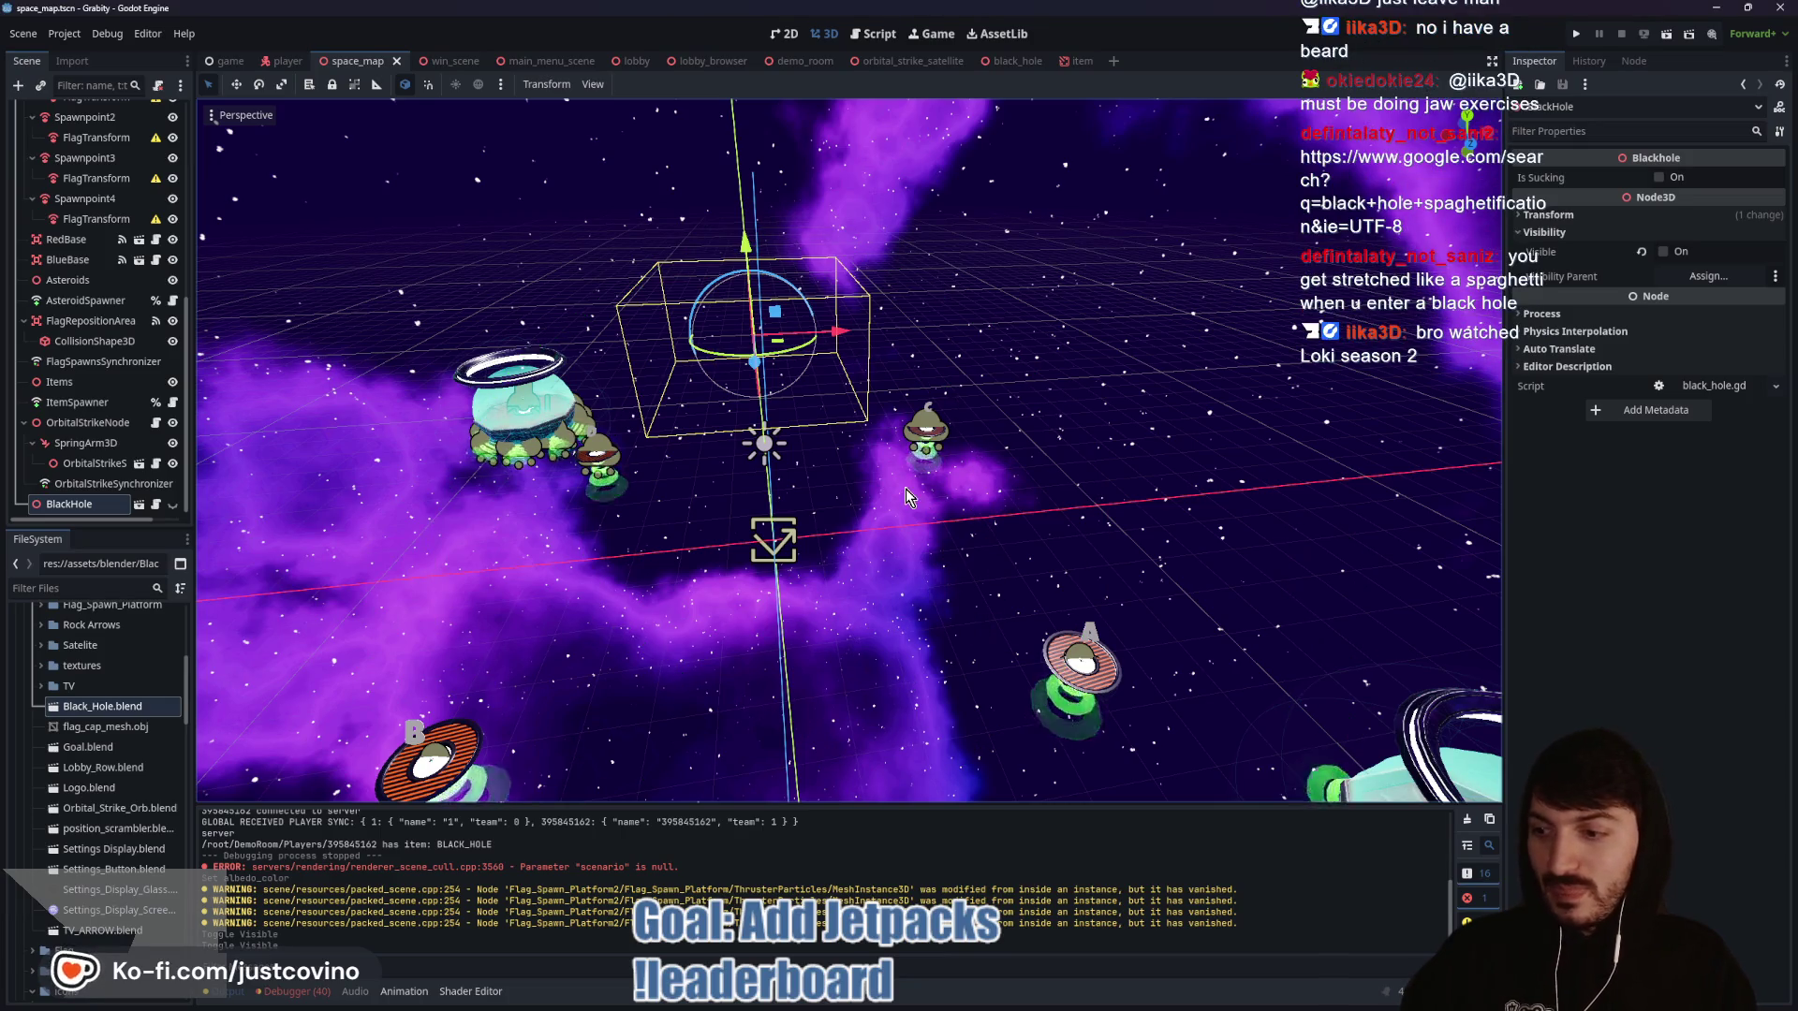
left_click_drag(906, 497, 715, 538)
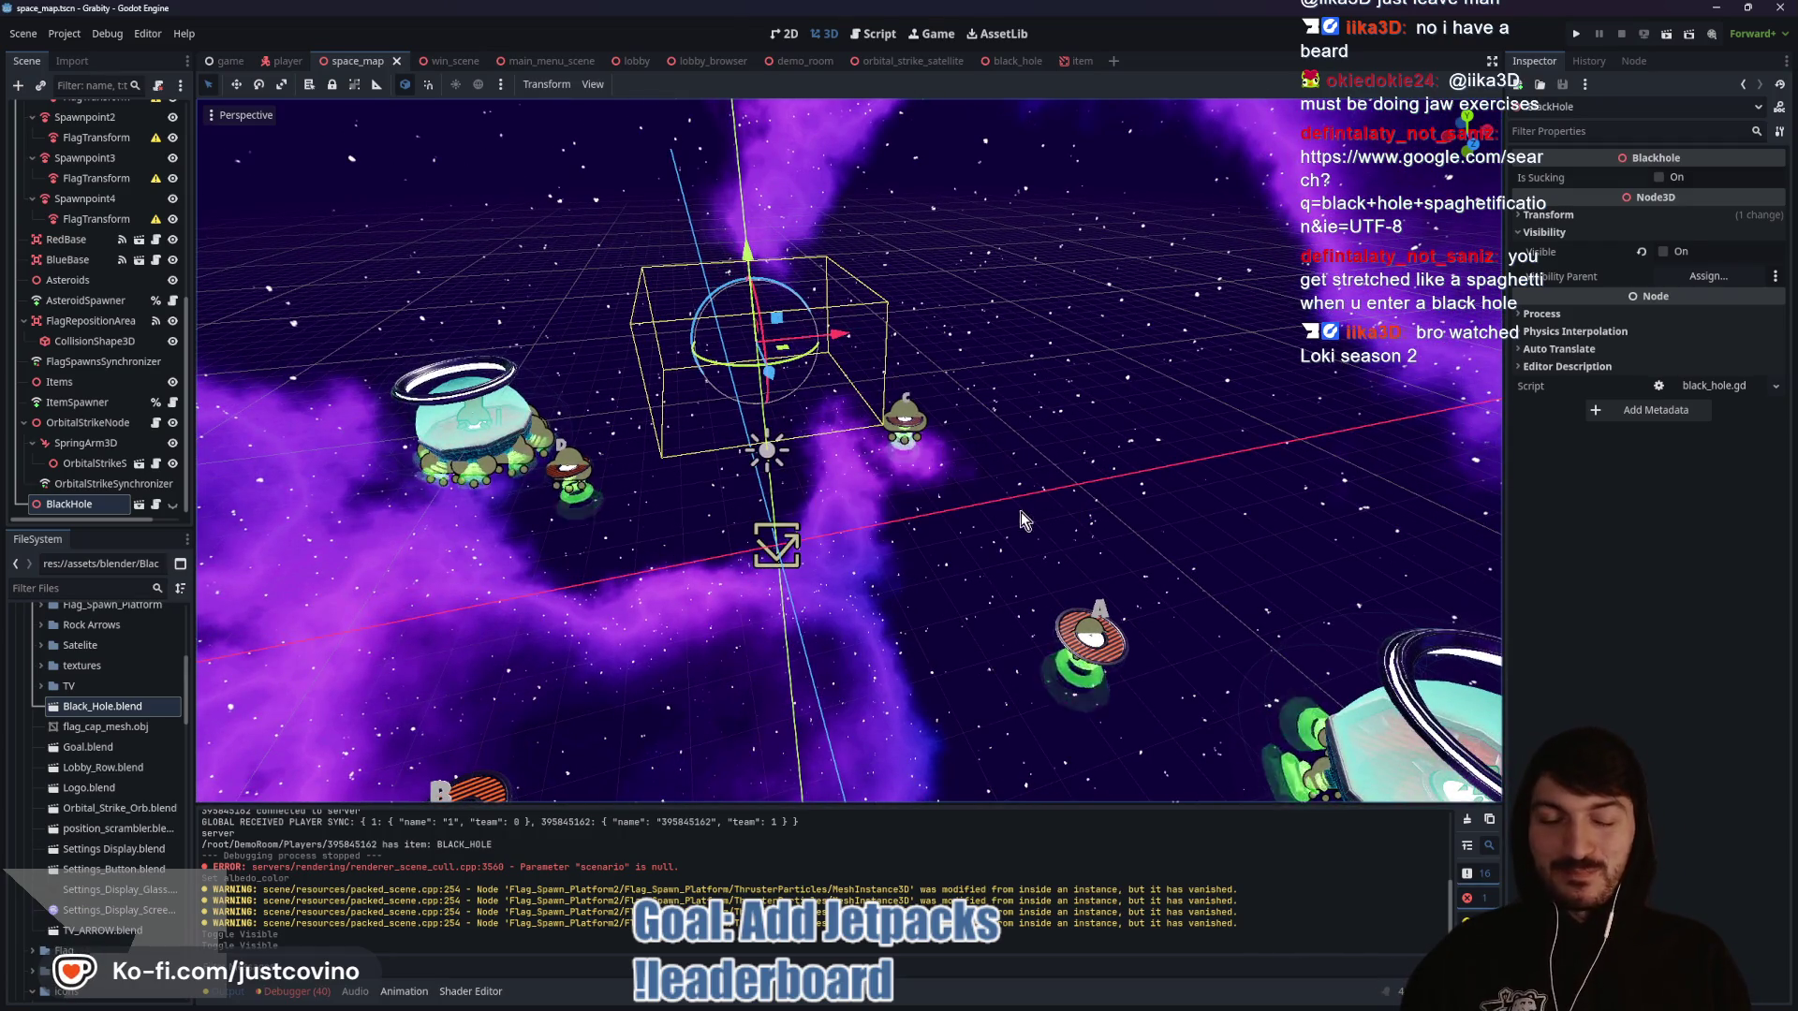
left_click(1015, 64)
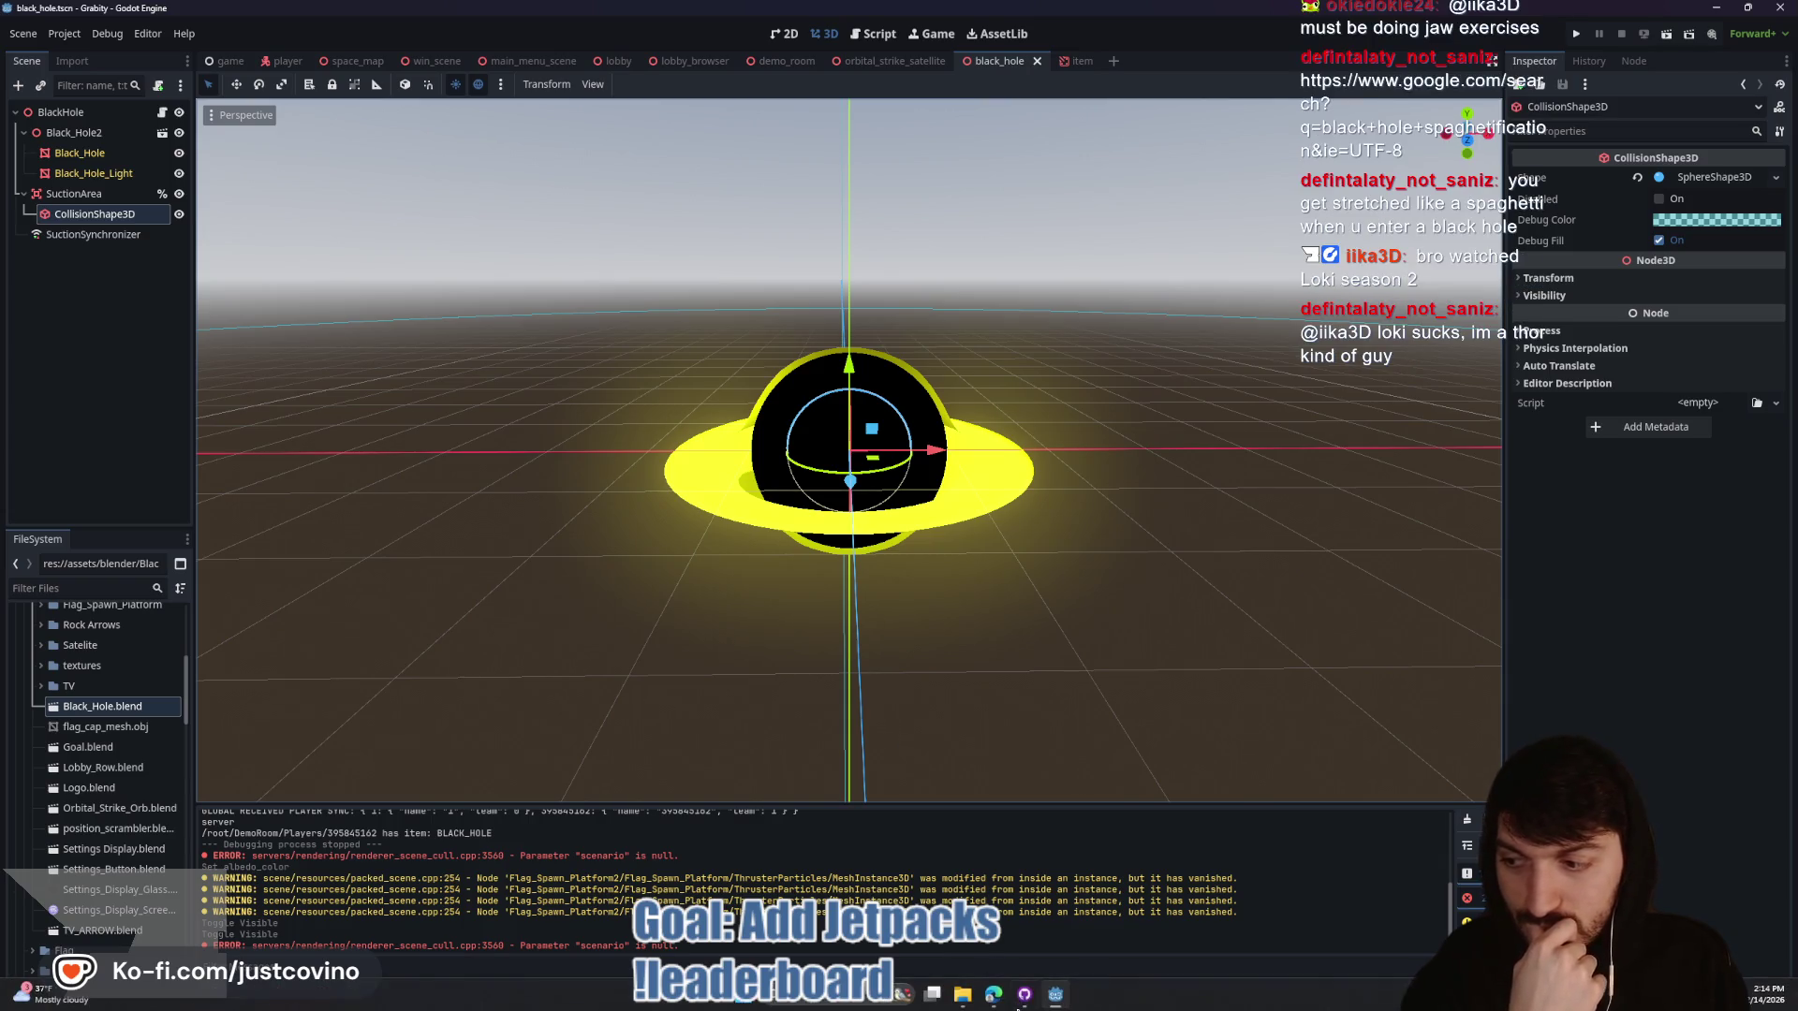
Step: Commit the nine changed files to MultiplayerRework as 'Blackhole model added' in GitHub Desktop
left_click(1024, 994)
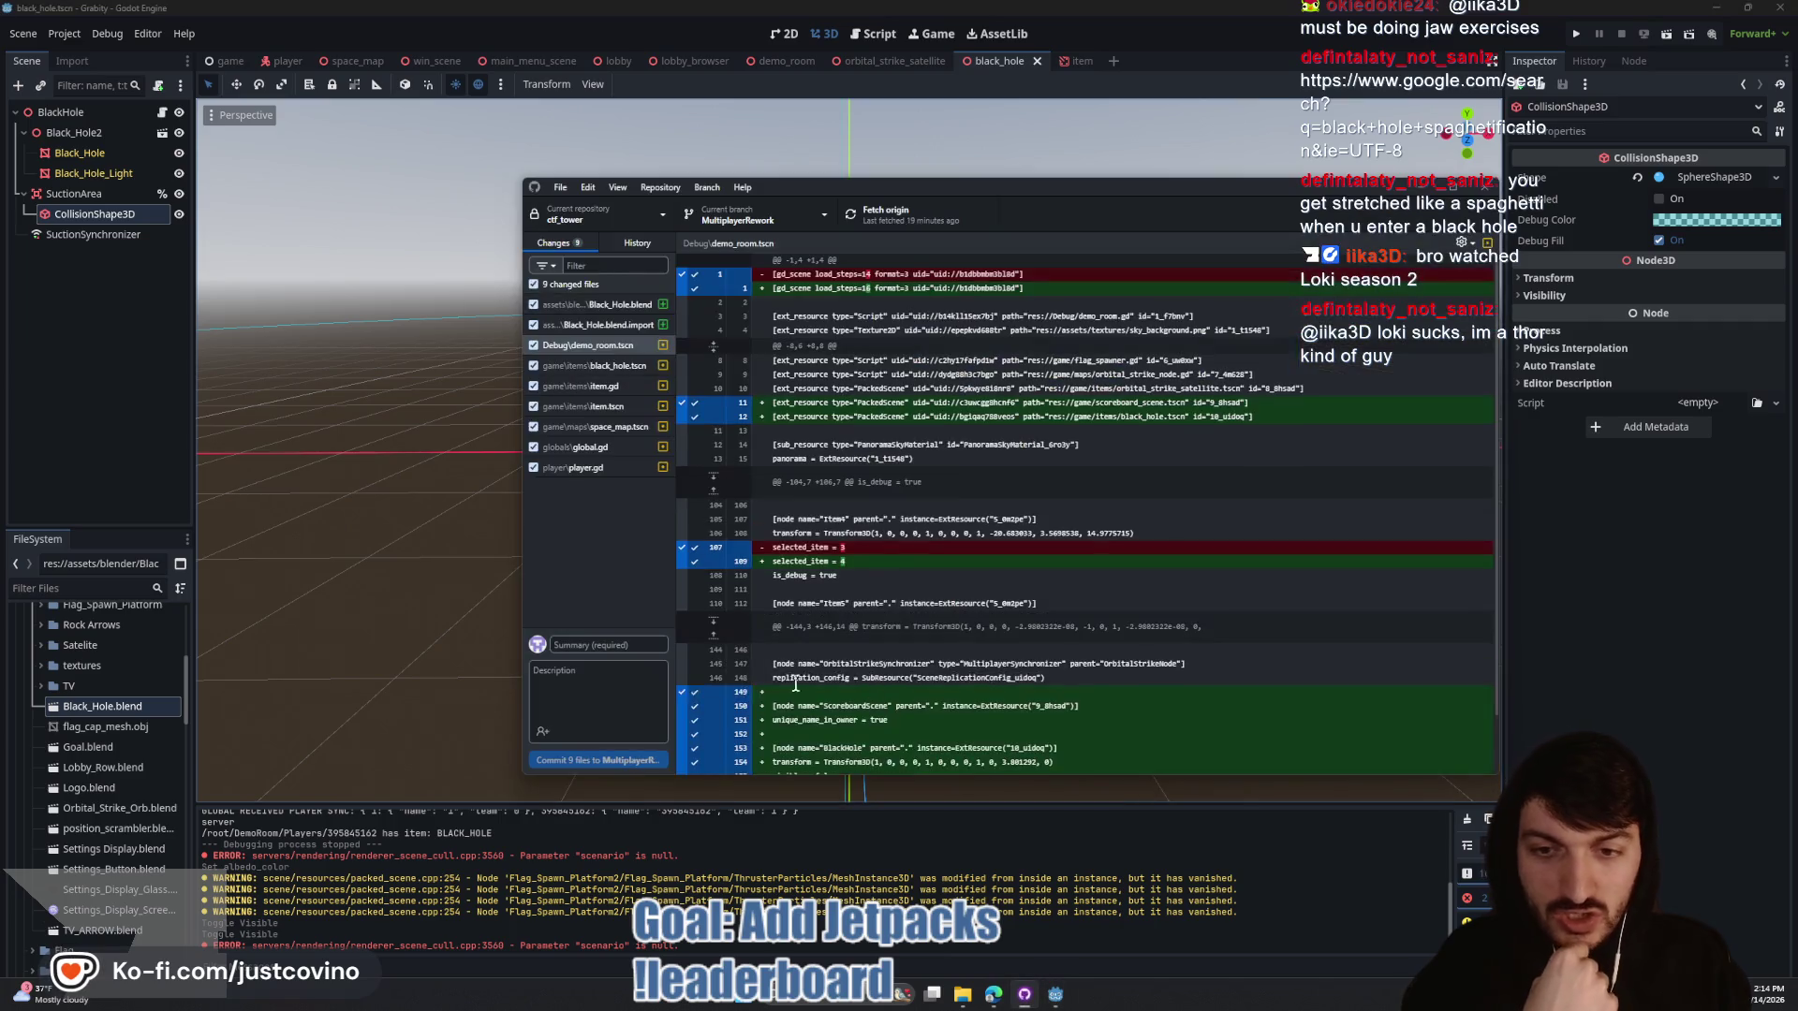
left_click(603, 645)
type("Blackhole")
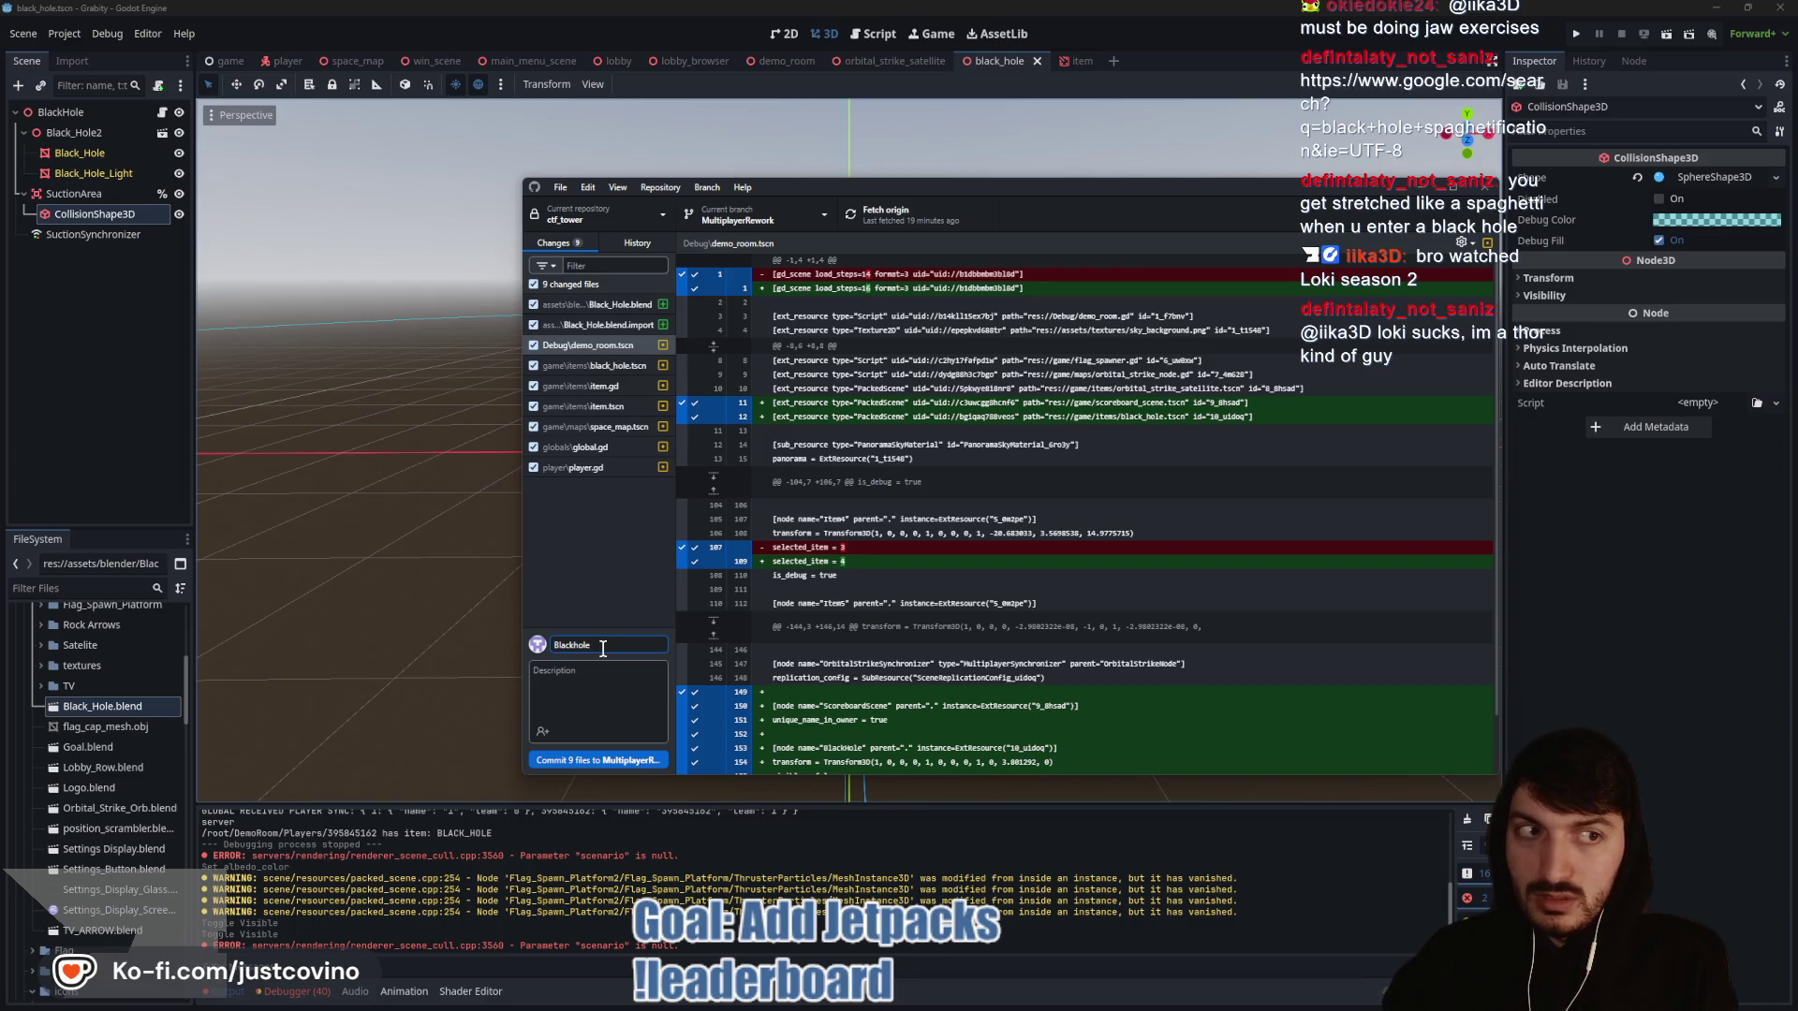
type("del added")
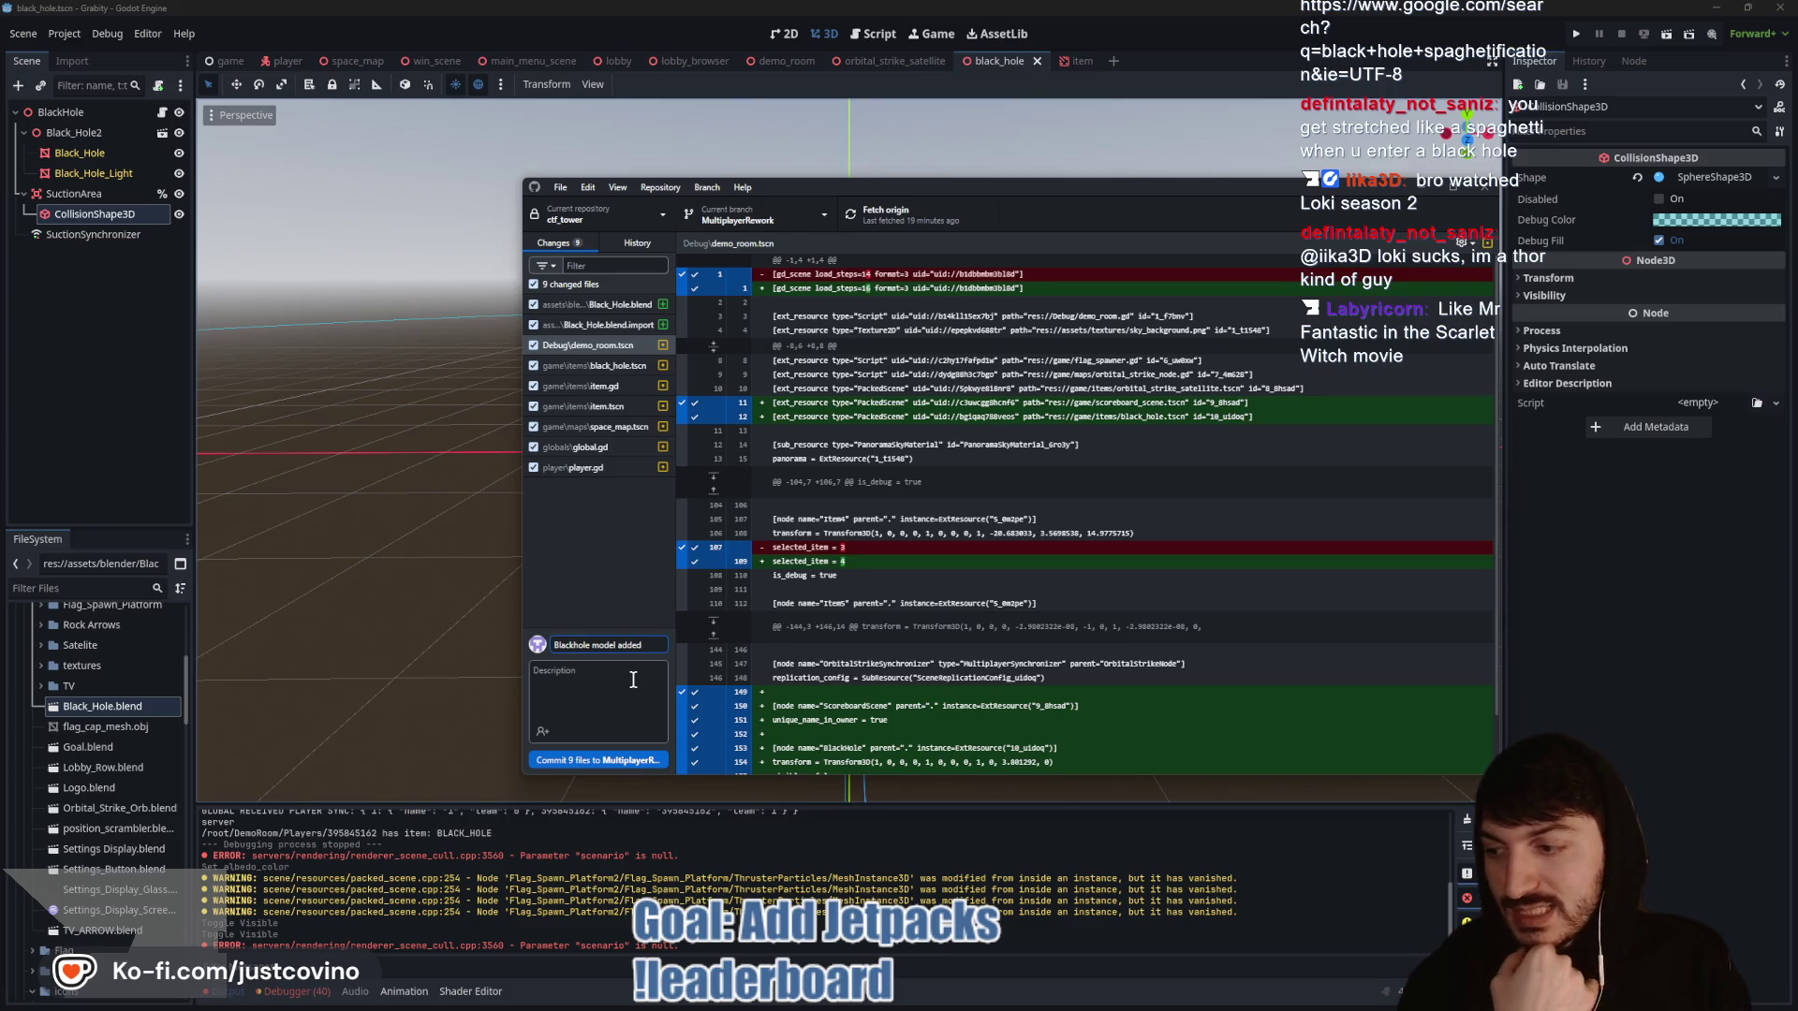
left_click(614, 761)
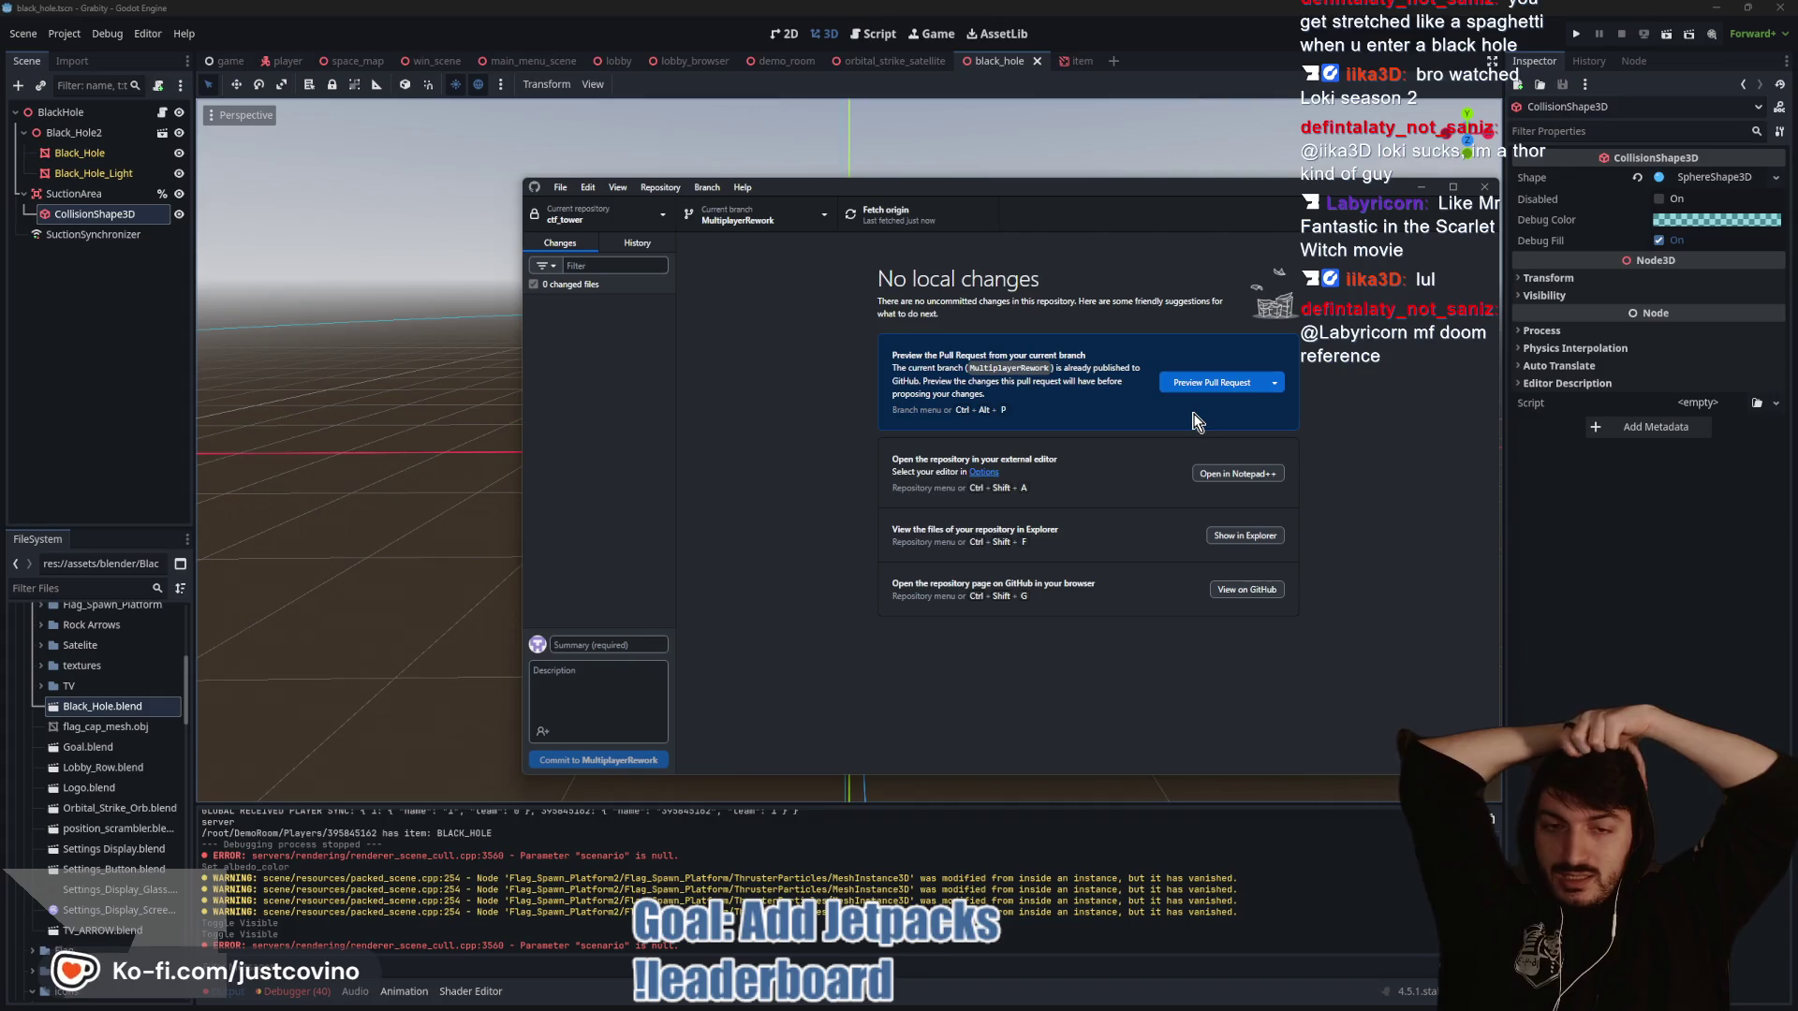
left_click(1619, 593)
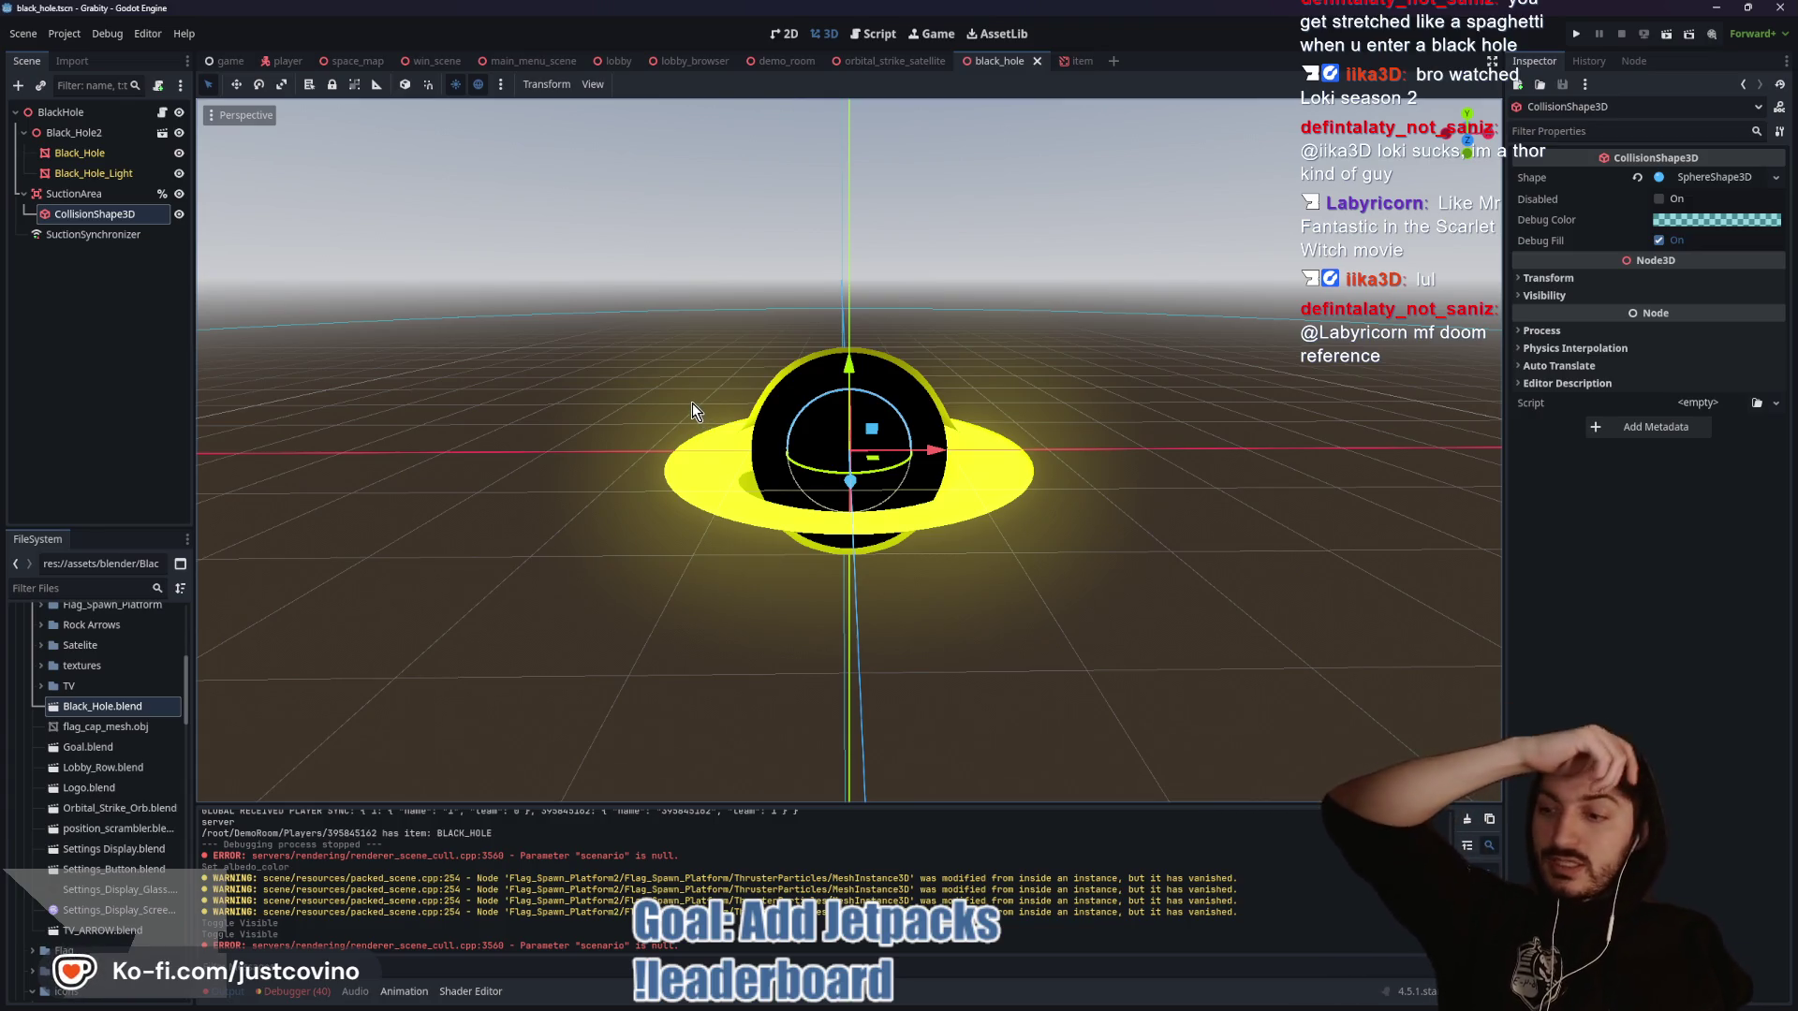
Step: Save black_hole, then in the item scene preview JetPackPlaceholder twice, hide it and save
key("ctrl+s")
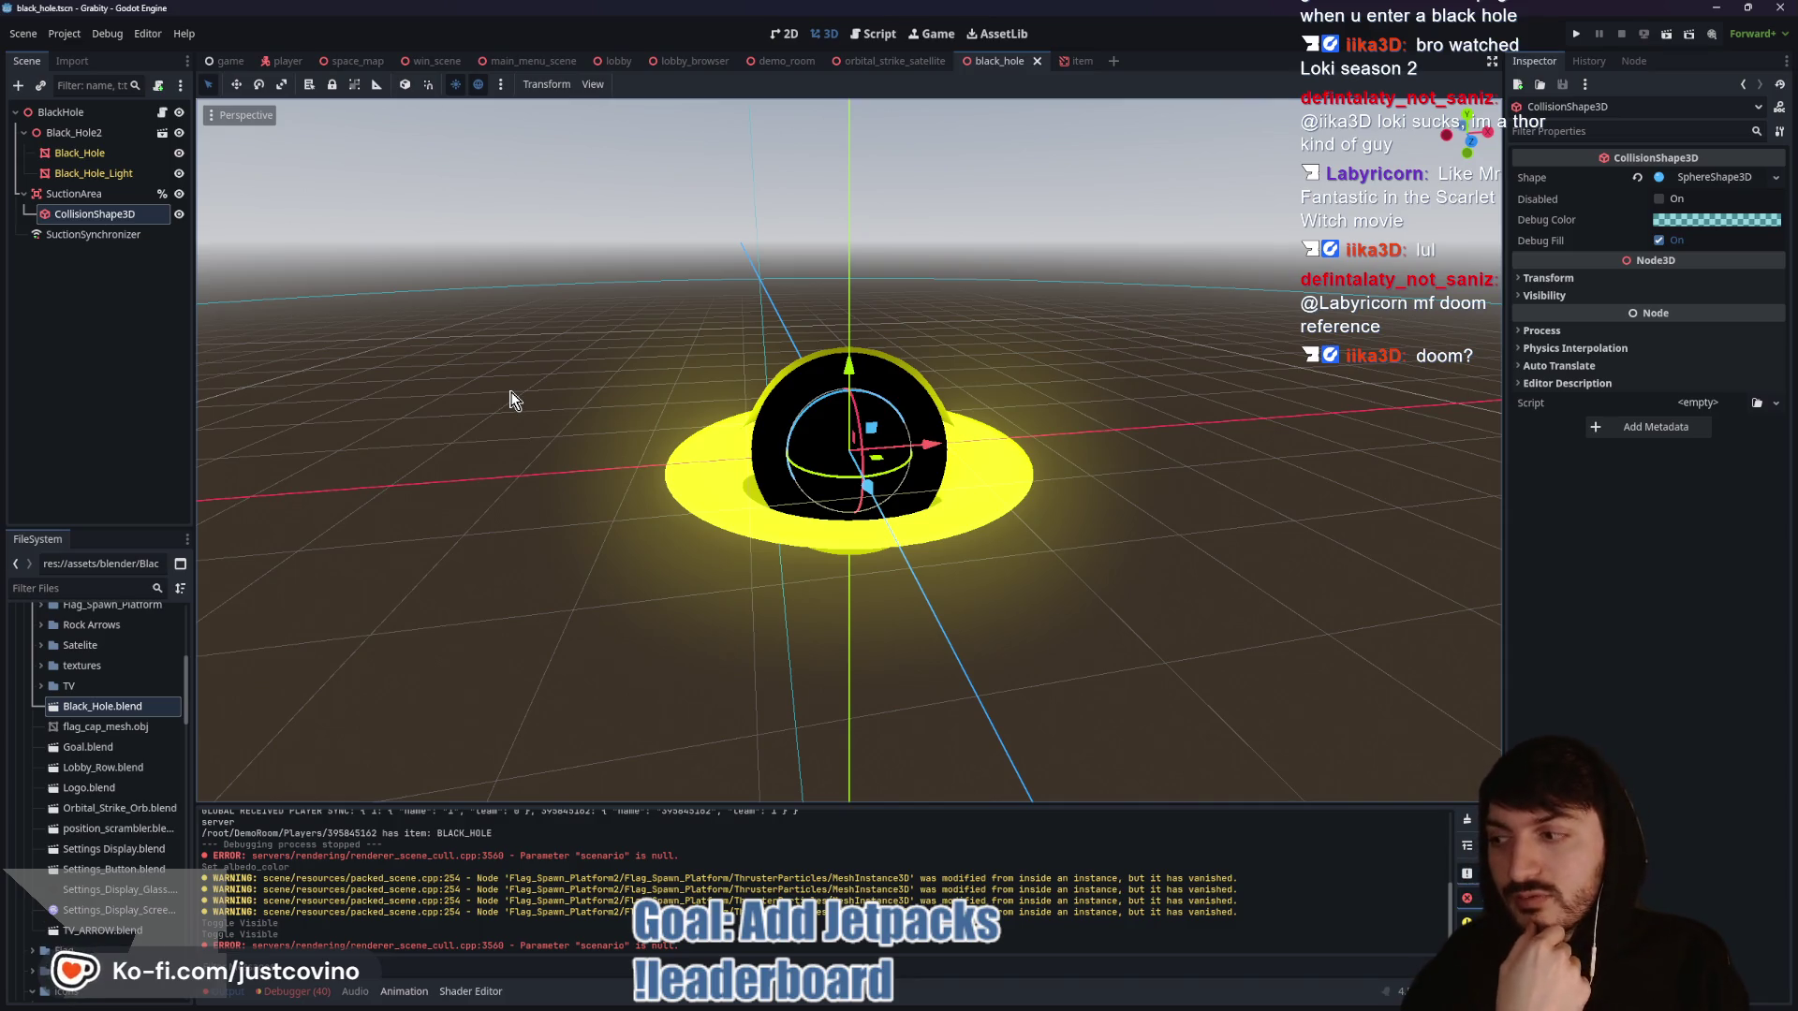
left_click(1067, 62)
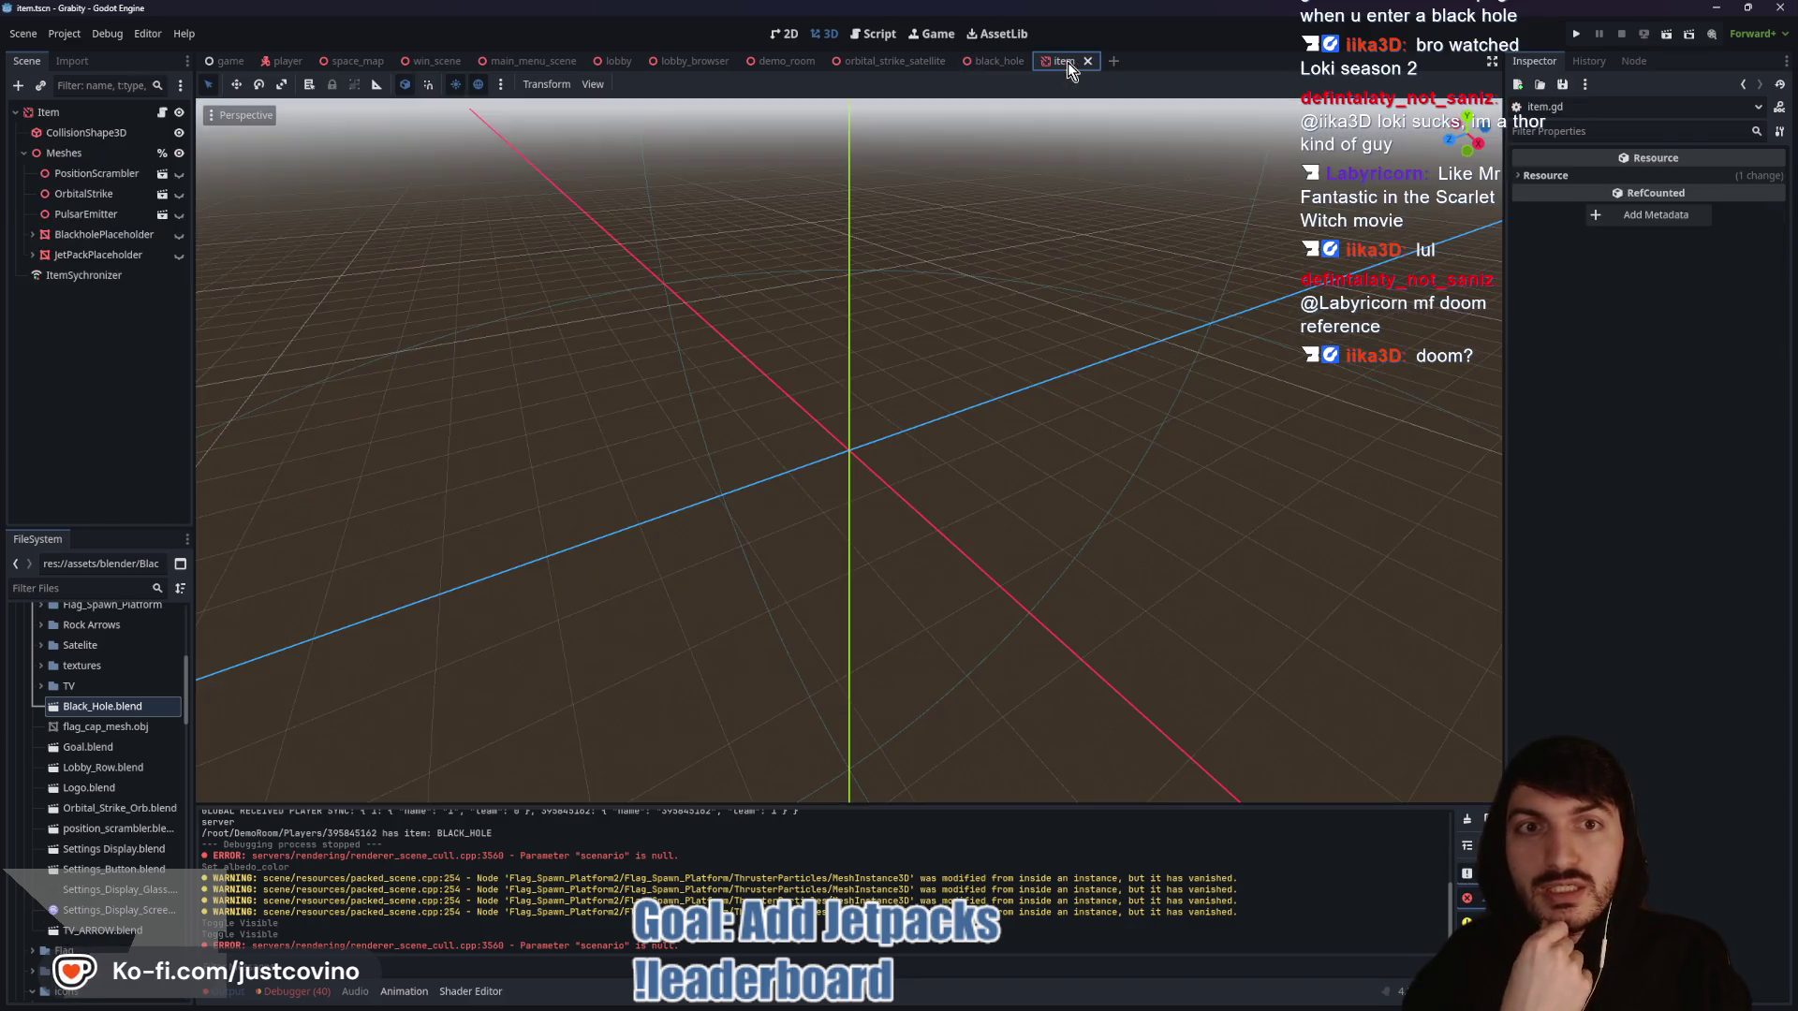
left_click(178, 259)
left_click(178, 258)
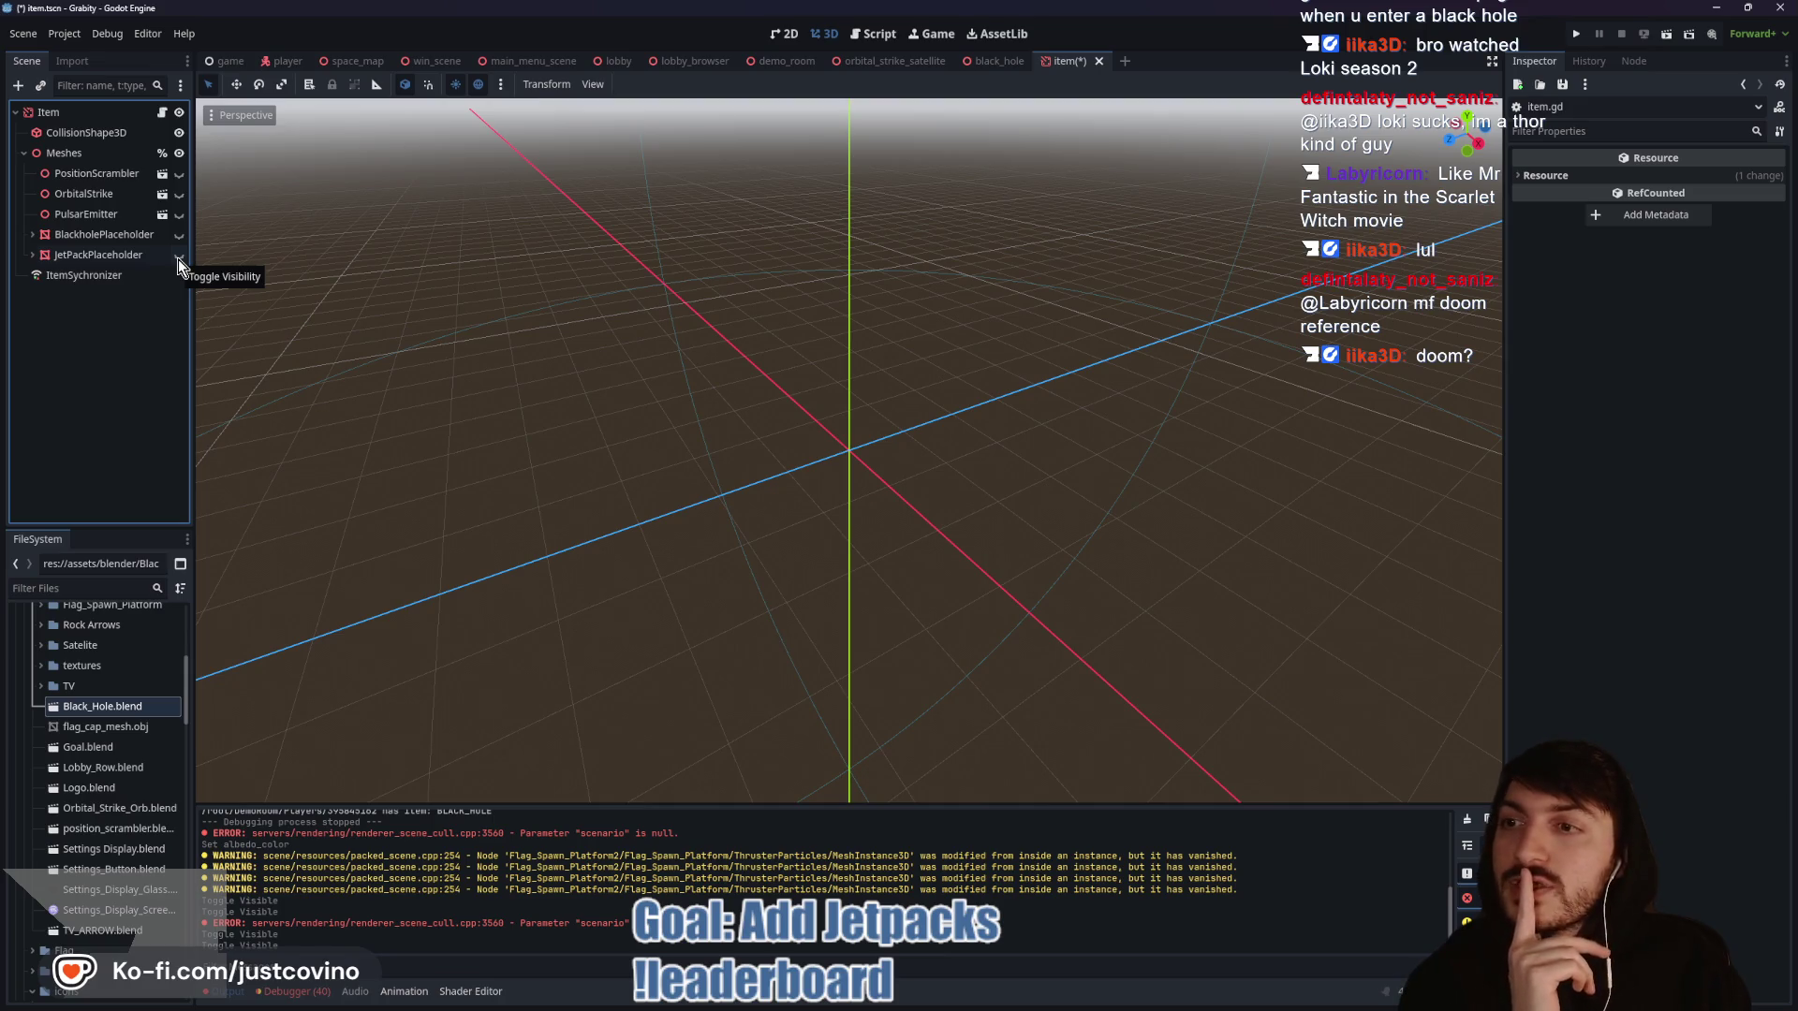
left_click(177, 258)
left_click(178, 258)
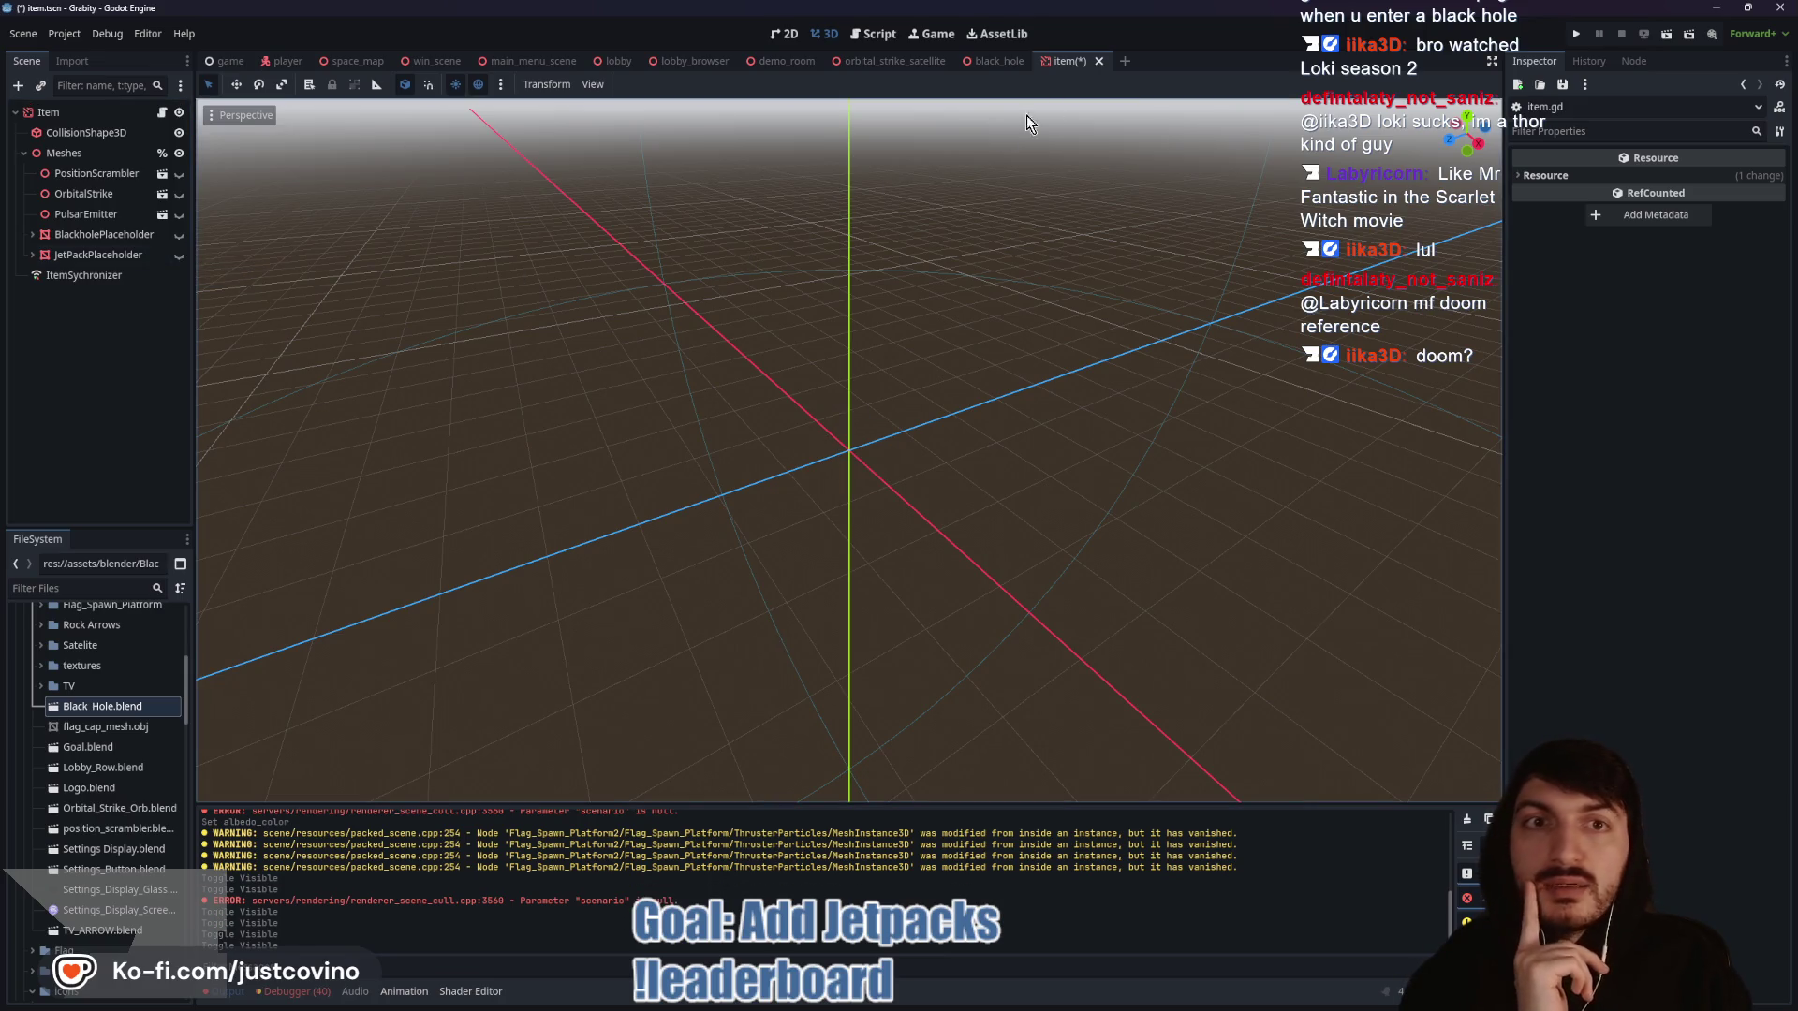
key("ctrl+s")
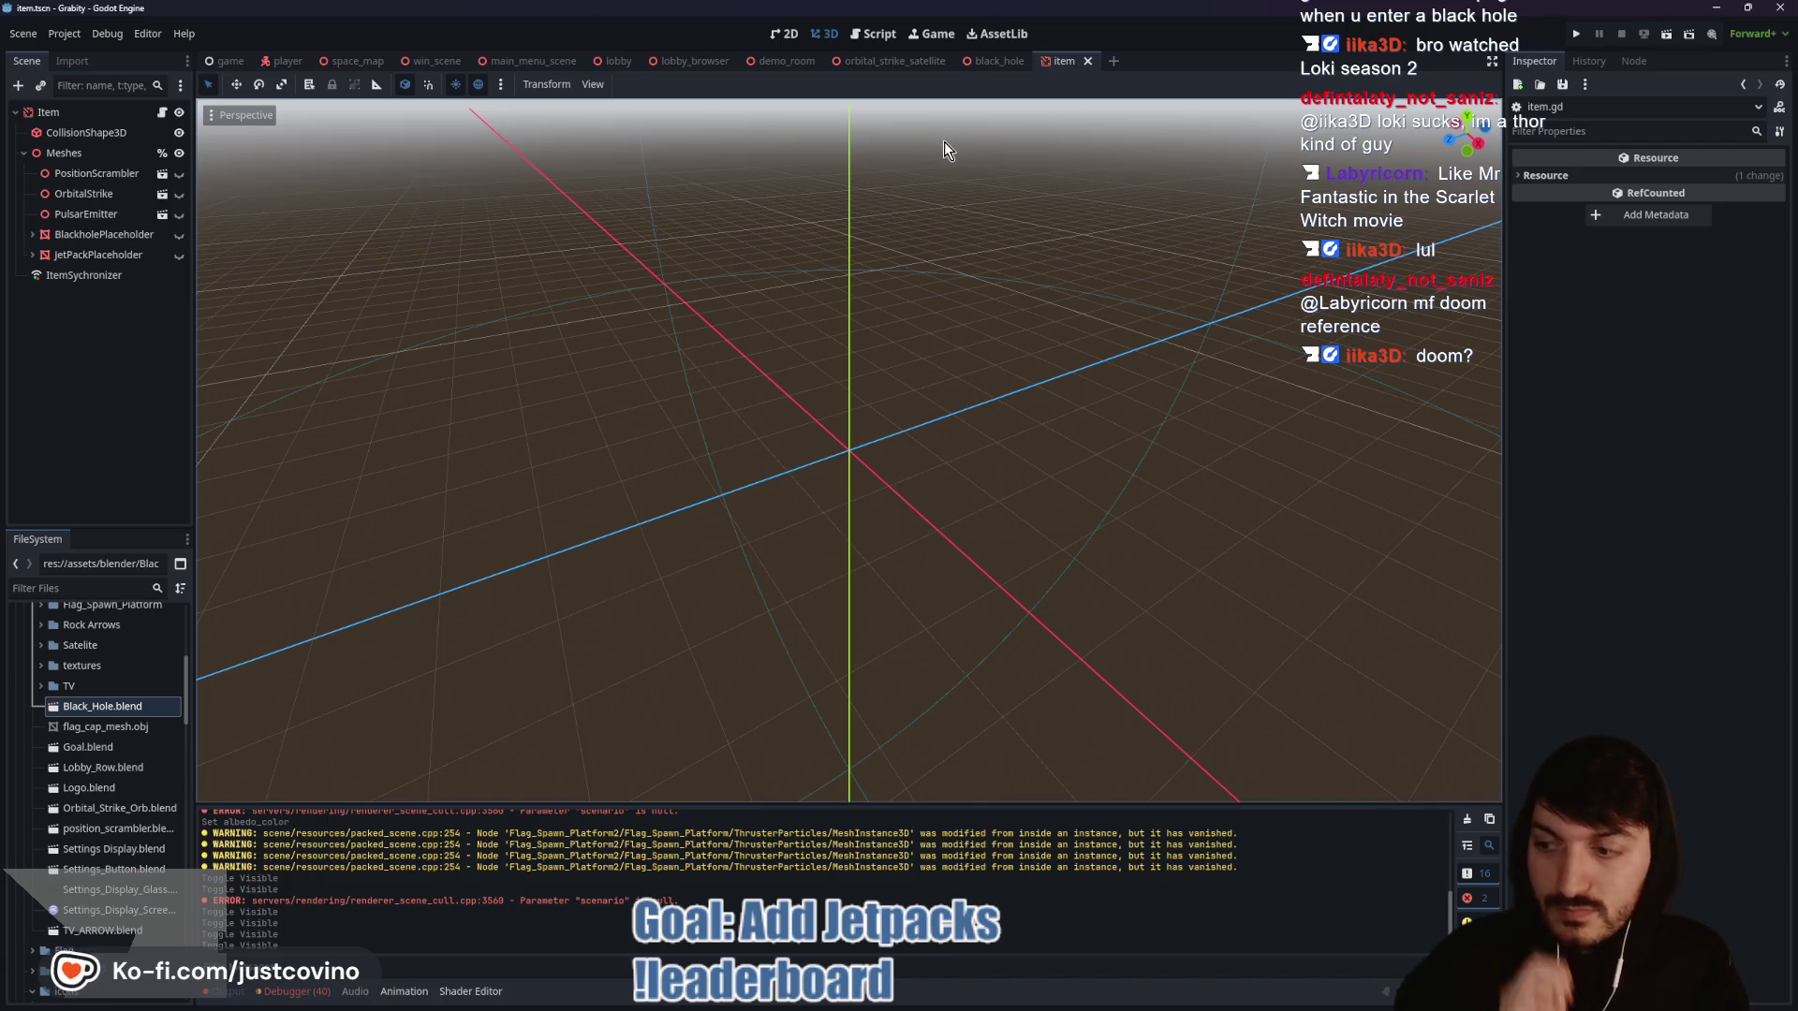
mouse_move(366, 70)
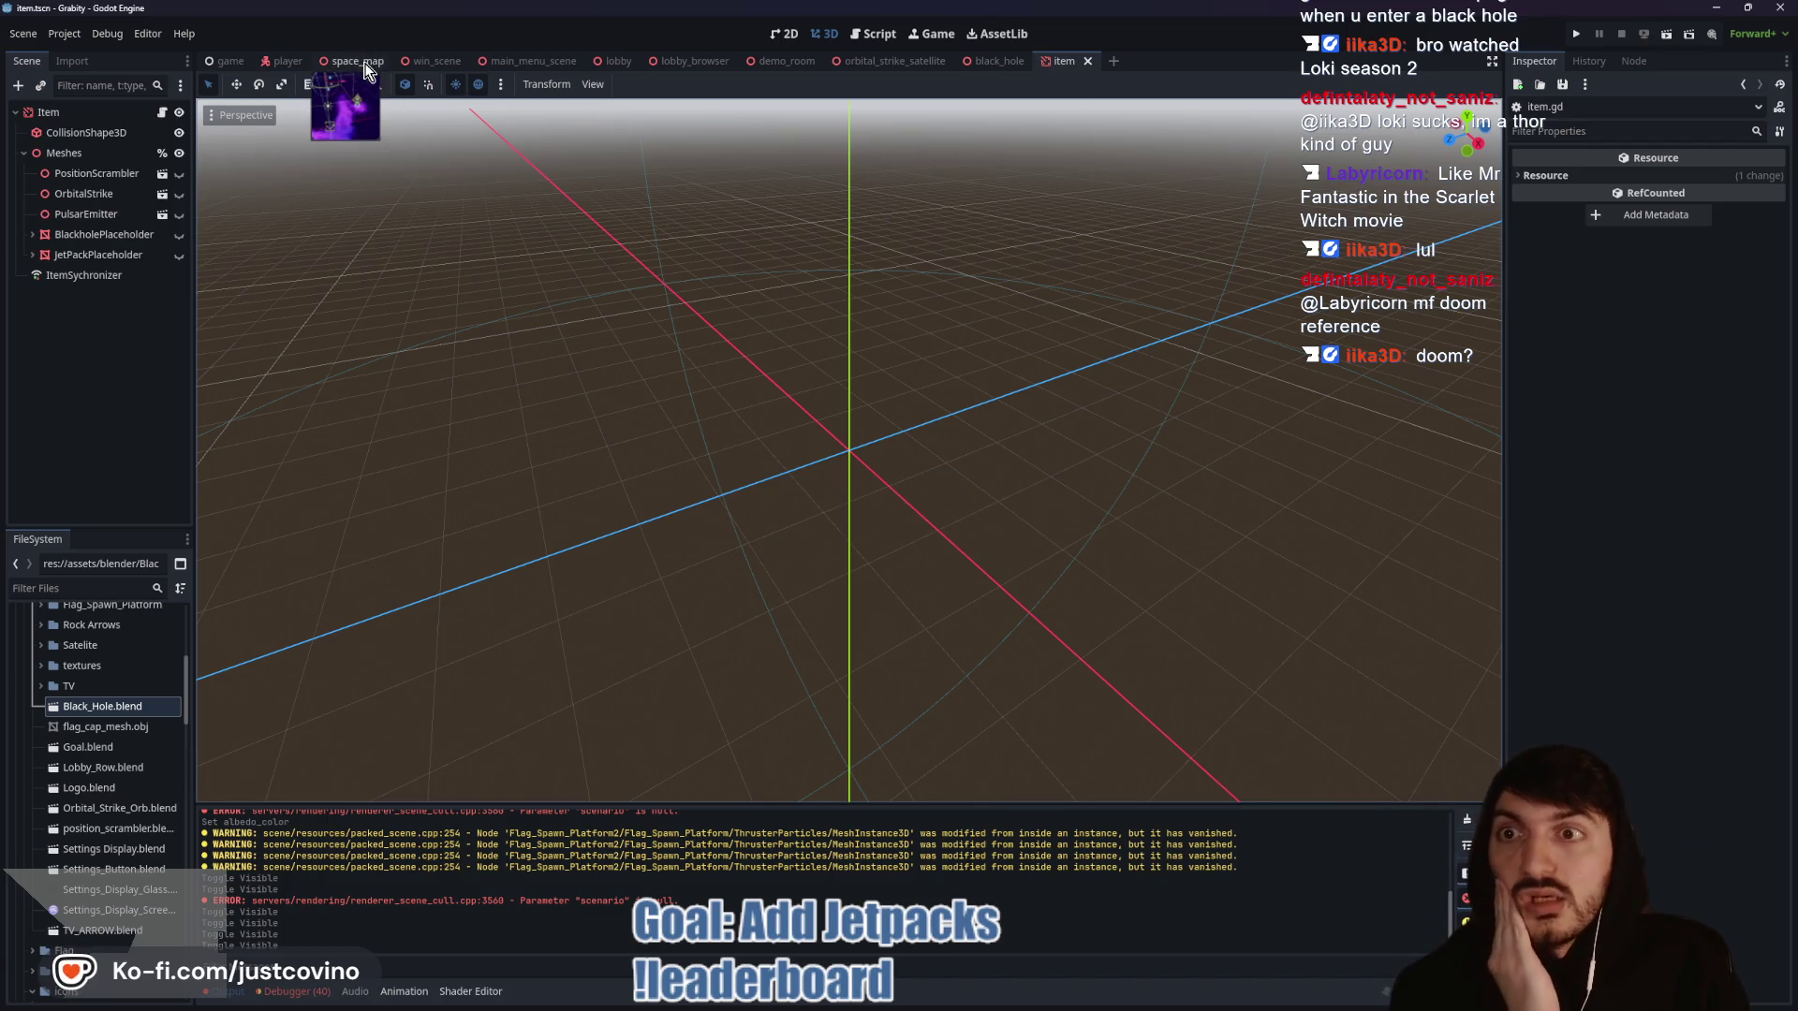
Step: Review equip_jet_pack in the player scene's player.gd, then return to the player's 3D view
left_click(270, 63)
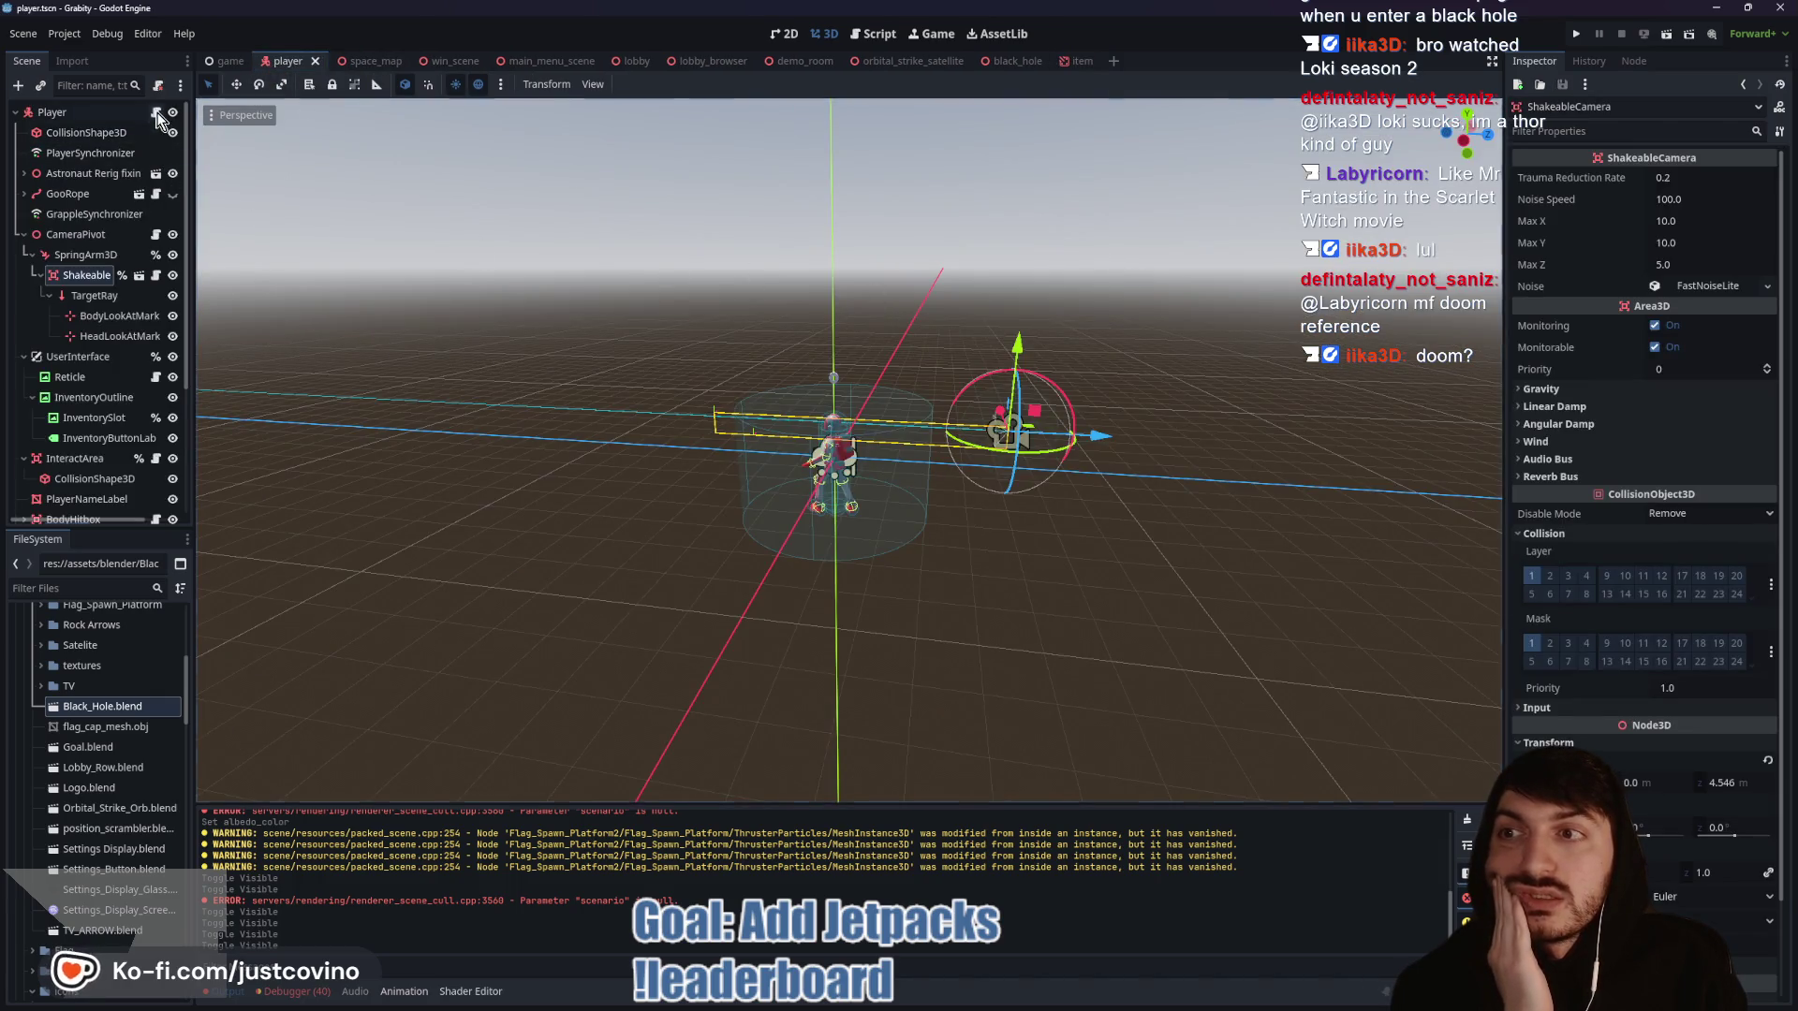
left_click(155, 112)
scroll(878, 389, "down", 6)
scroll(871, 393, "down", 5)
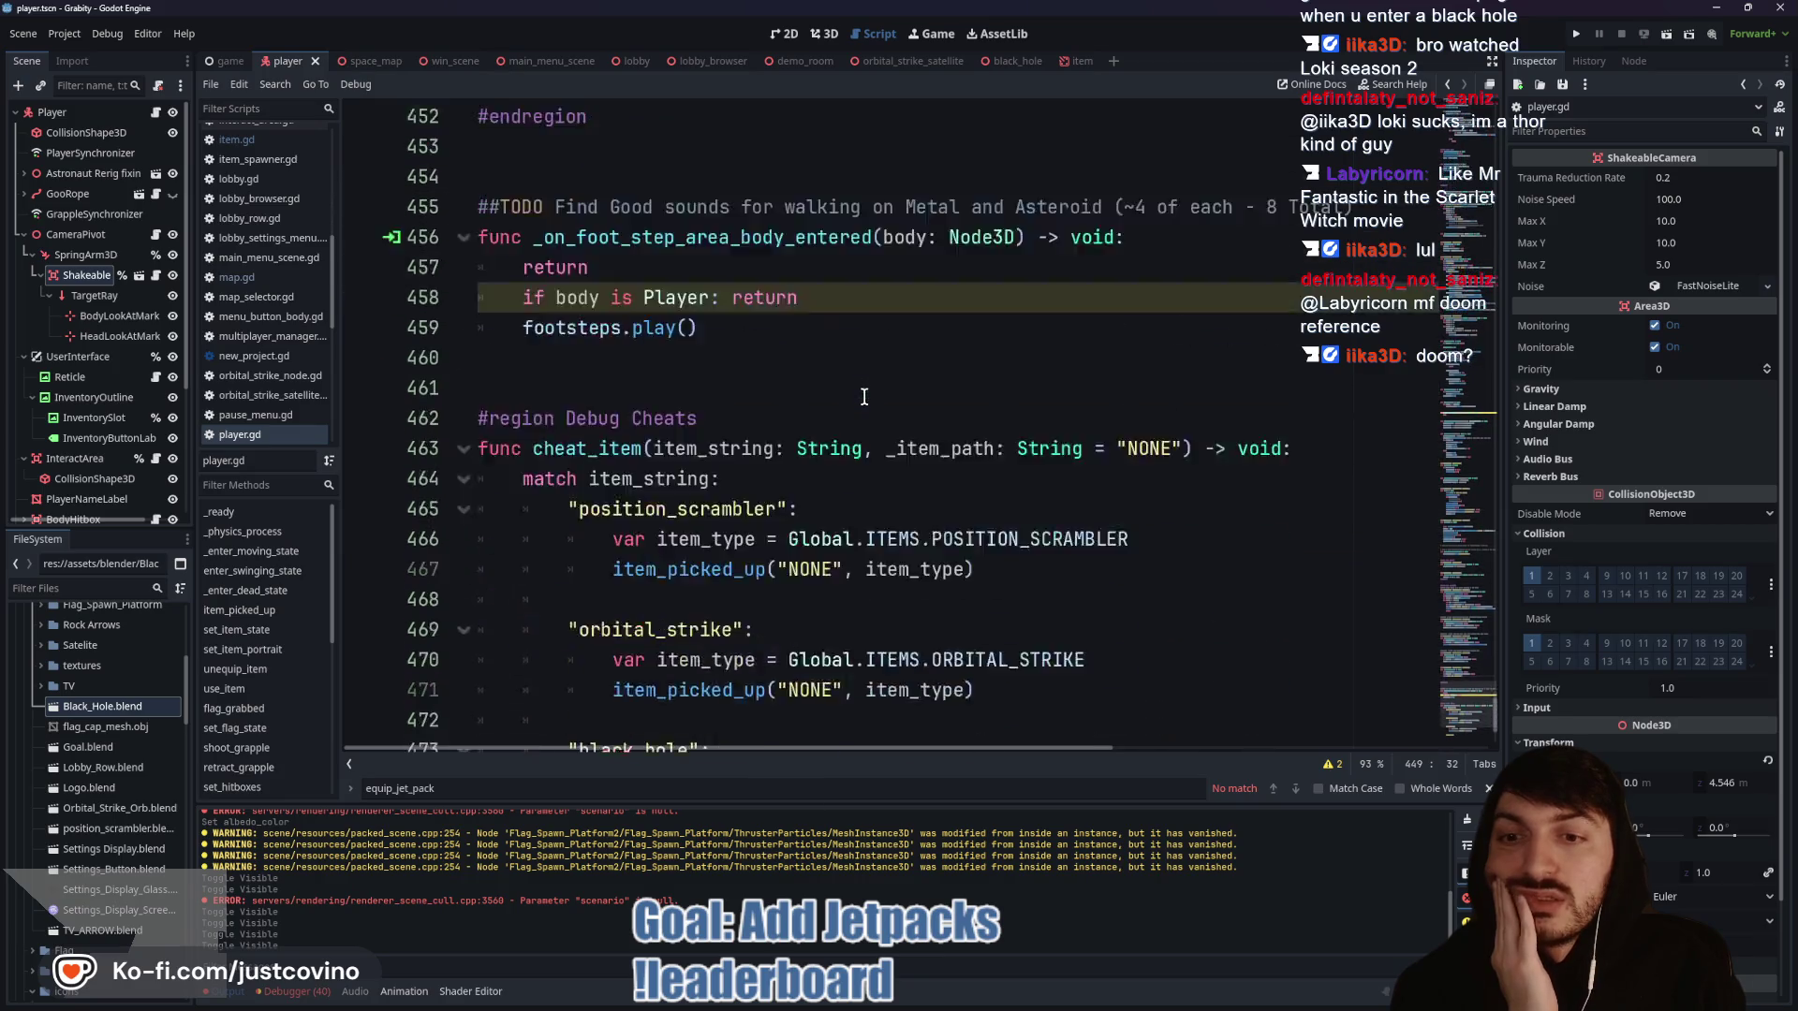
scroll(846, 398, "up", 5)
scroll(845, 398, "up", 5)
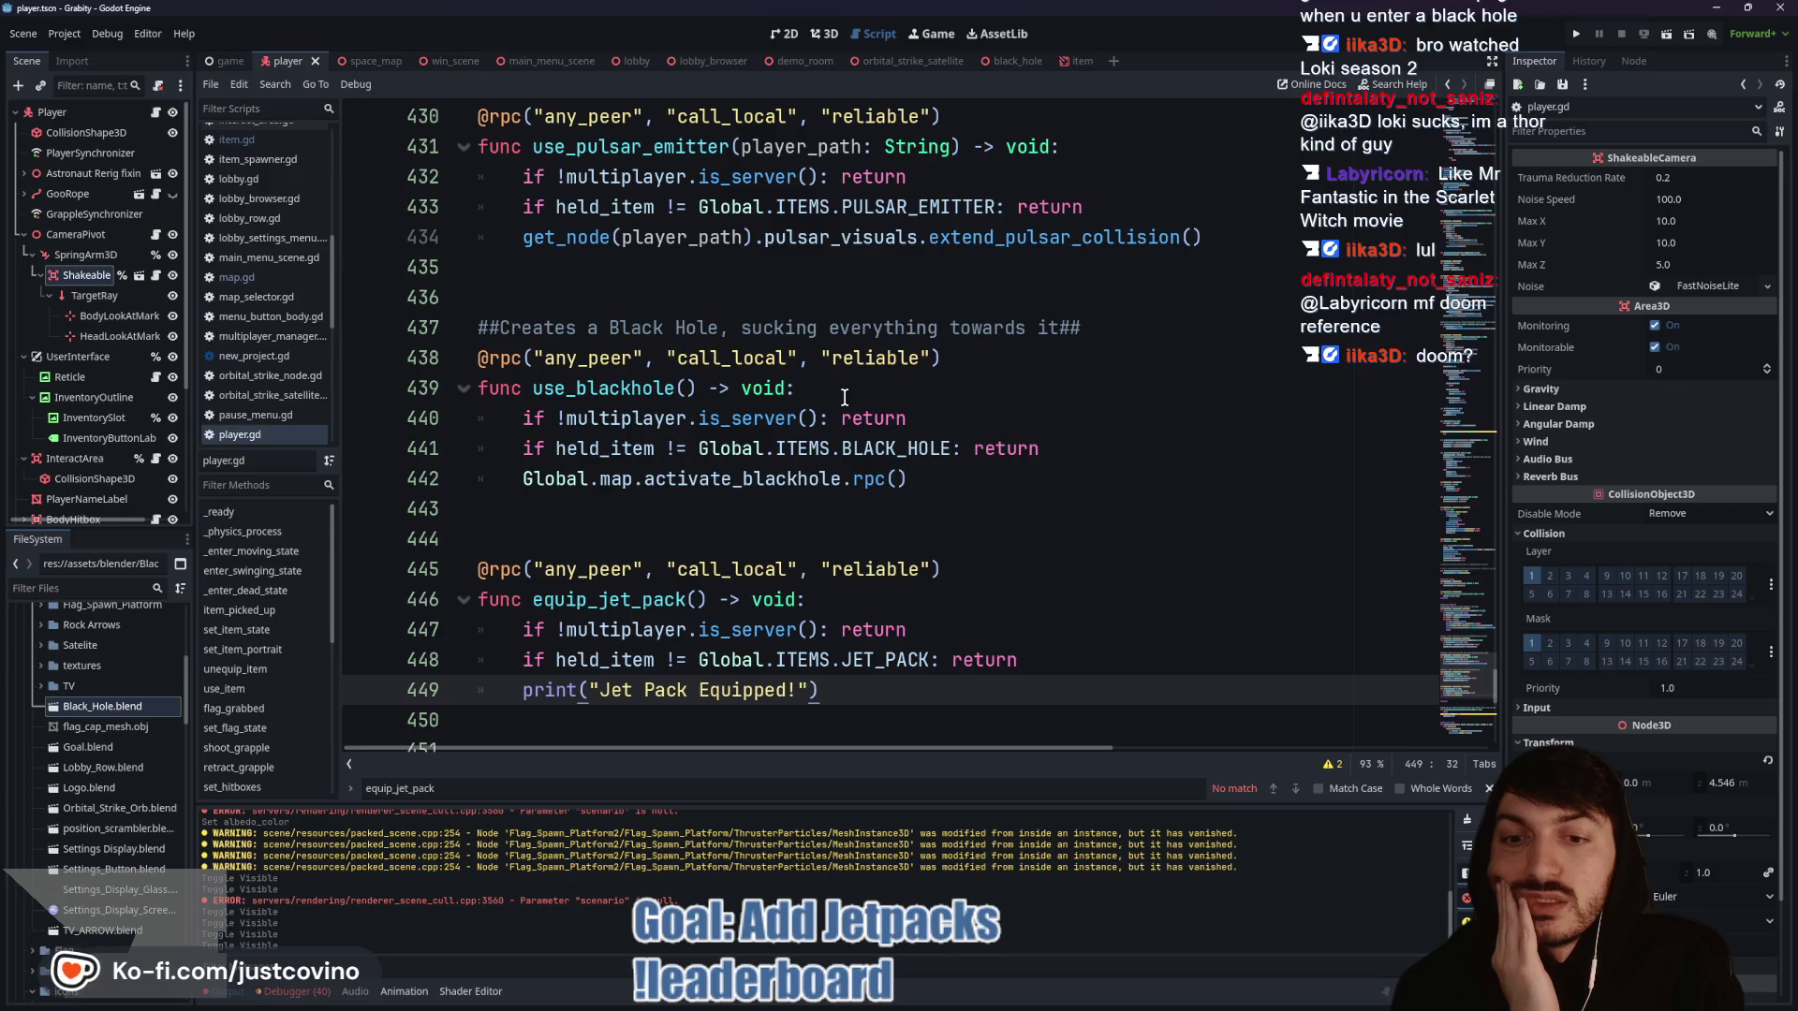
scroll(712, 616, "down", 2)
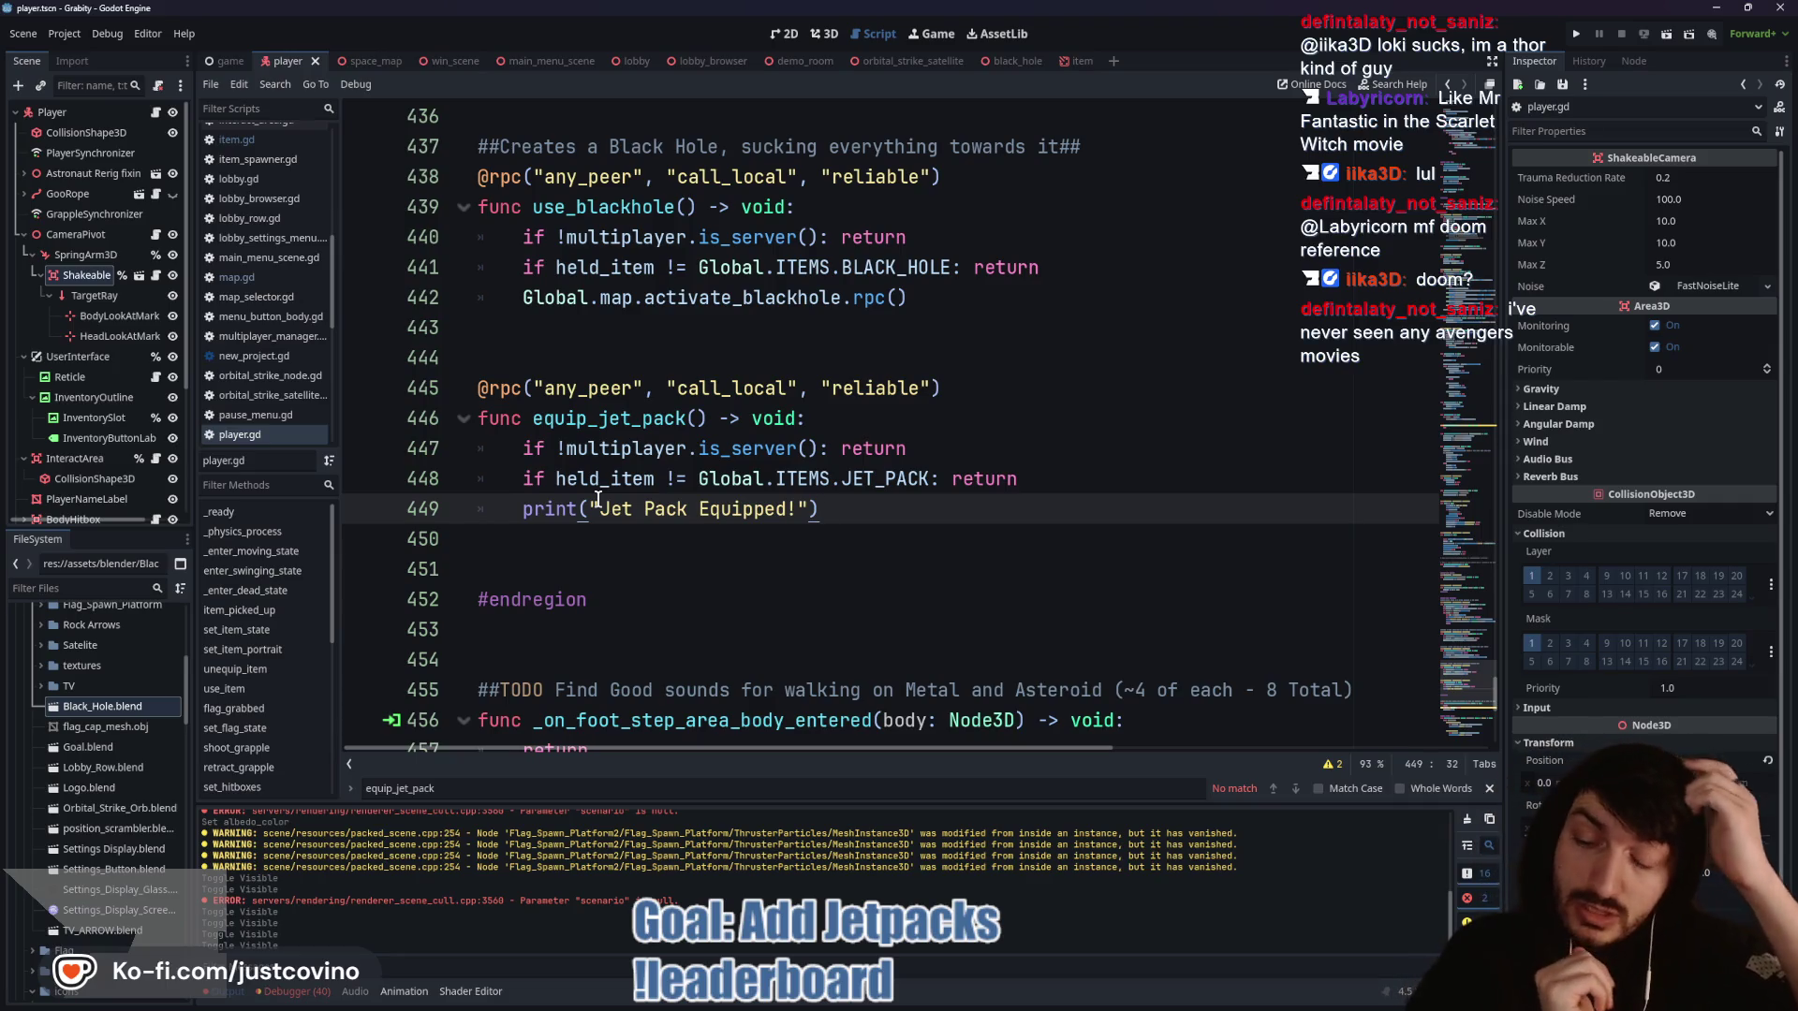
left_click(823, 34)
scroll(852, 519, "up", 6)
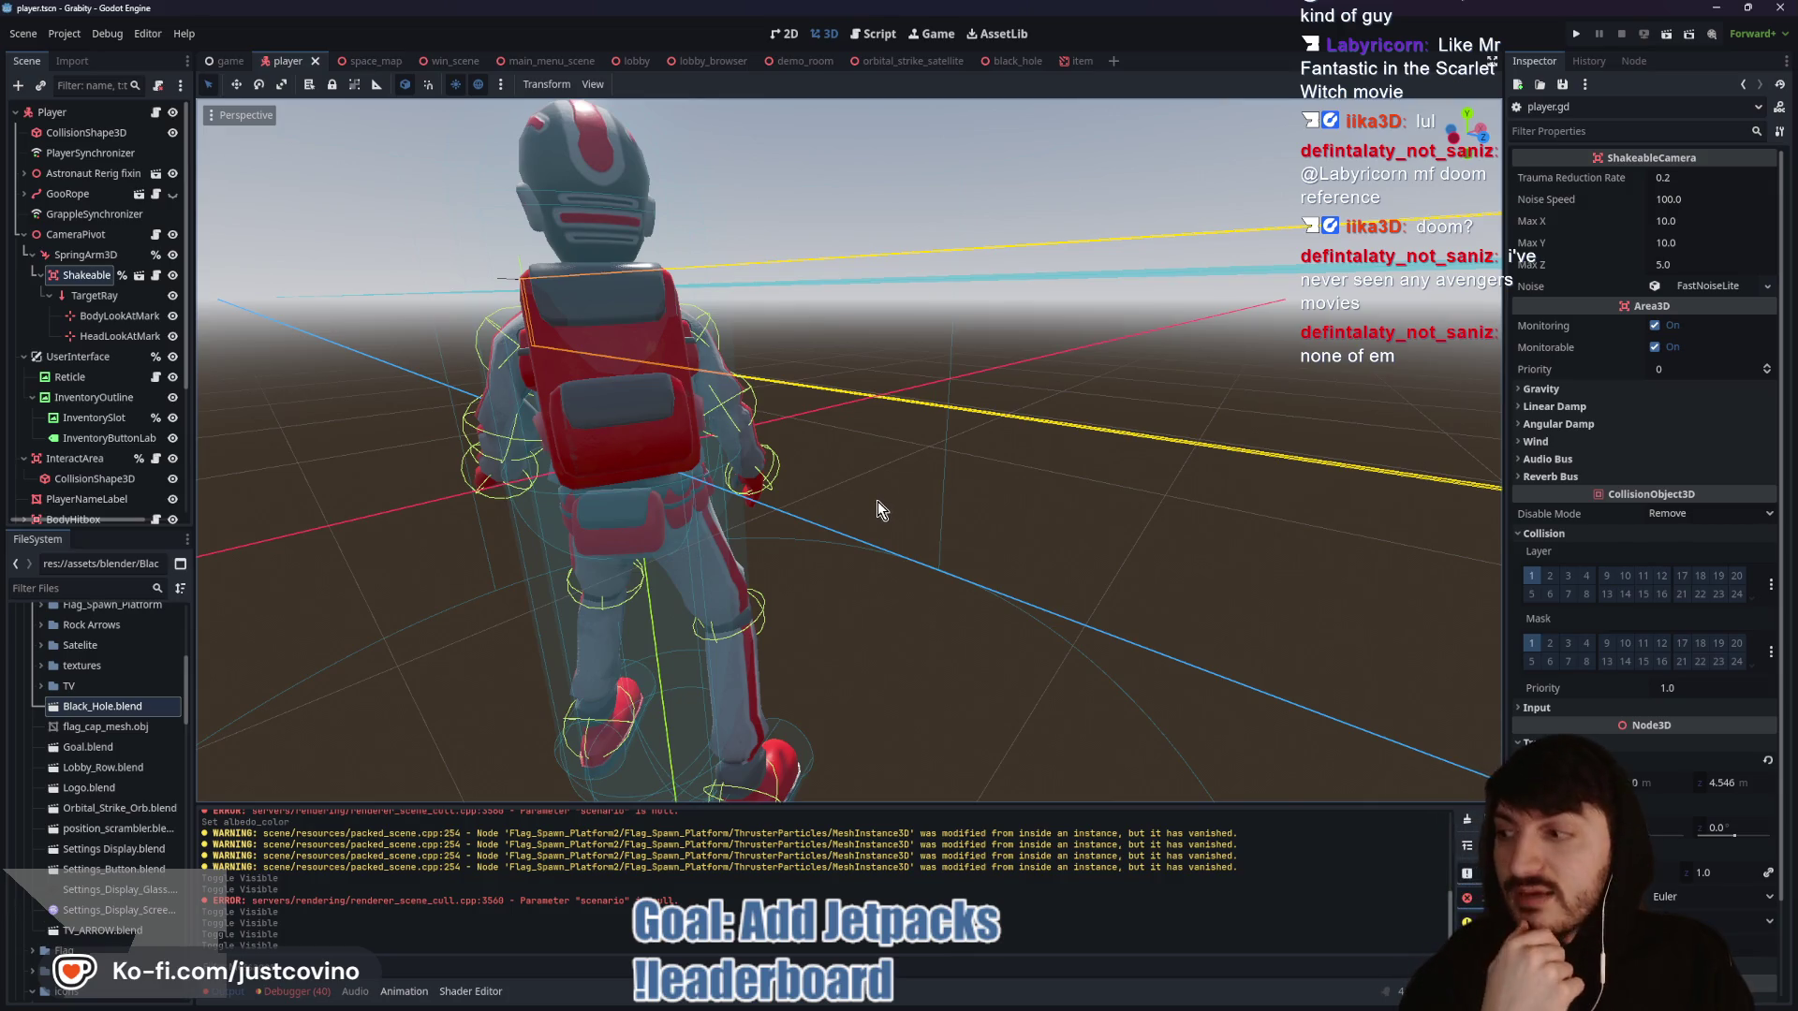
scroll(878, 513, "down", 3)
left_click_drag(878, 490, 1091, 493)
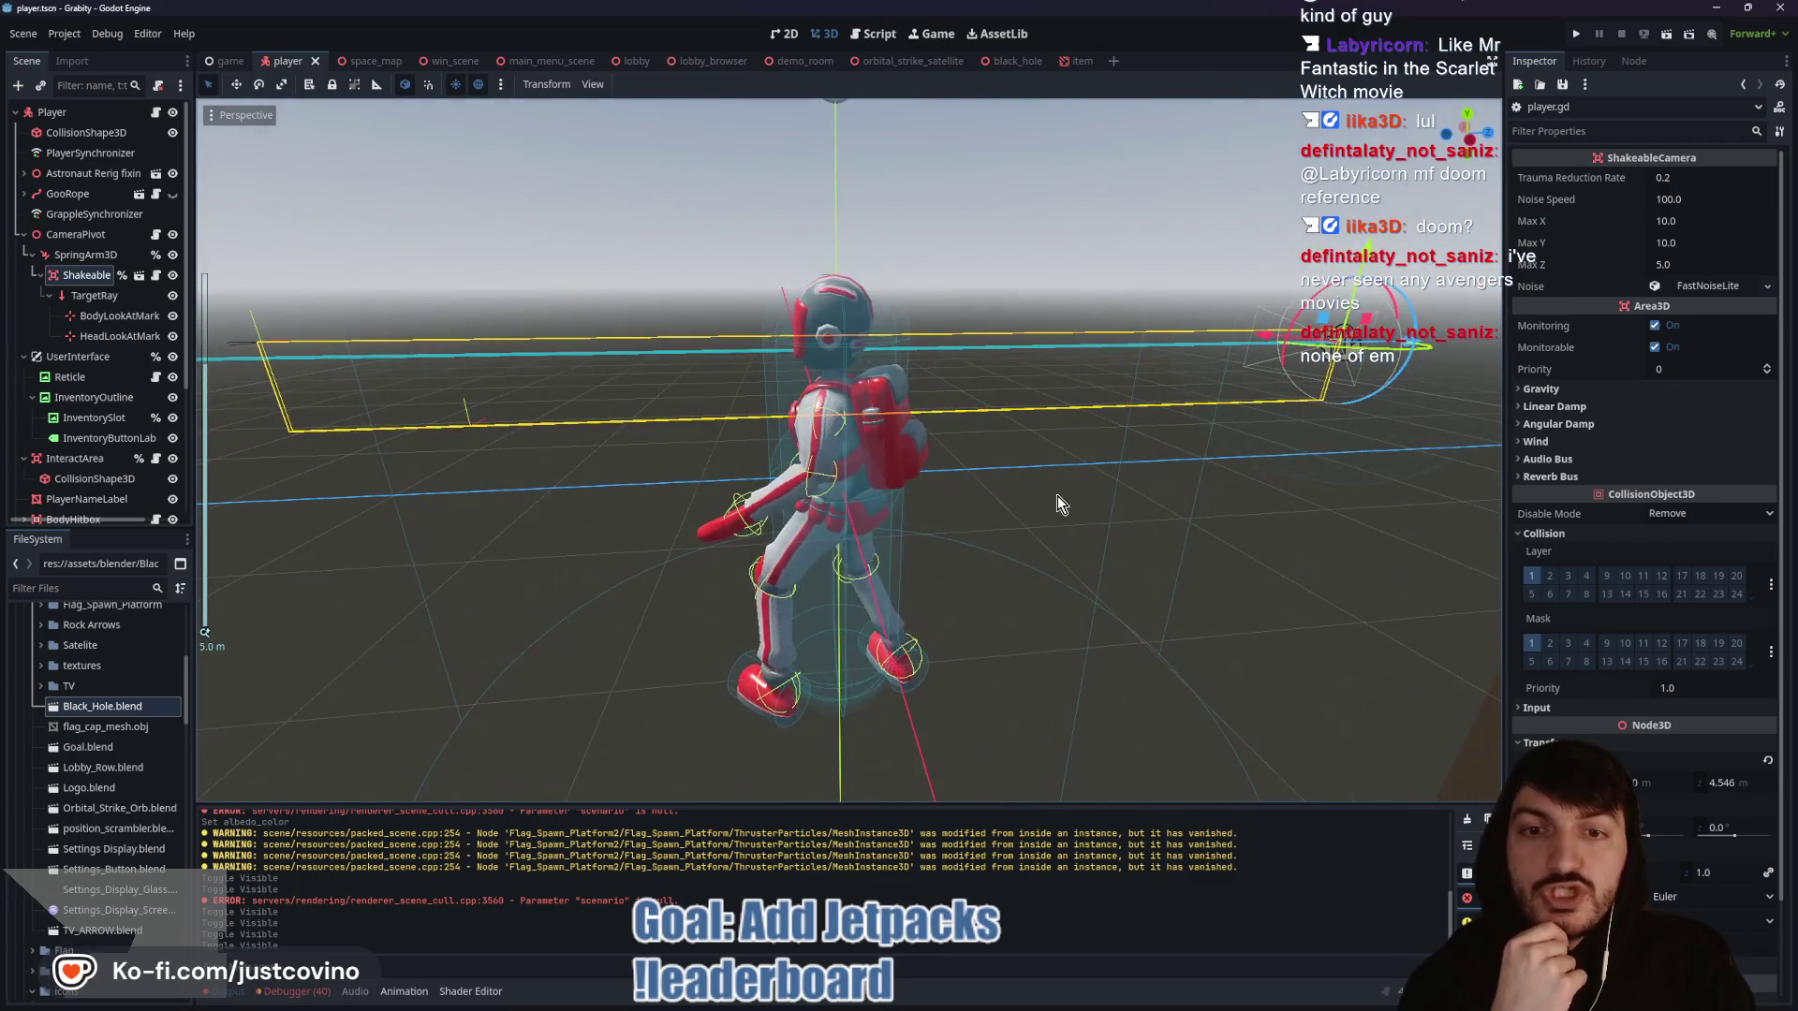
scroll(1030, 469, "up", 5)
scroll(1161, 483, "down", 4)
mouse_move(1167, 486)
left_mouse_down()
mouse_move(959, 474)
mouse_move(1111, 485)
left_mouse_up()
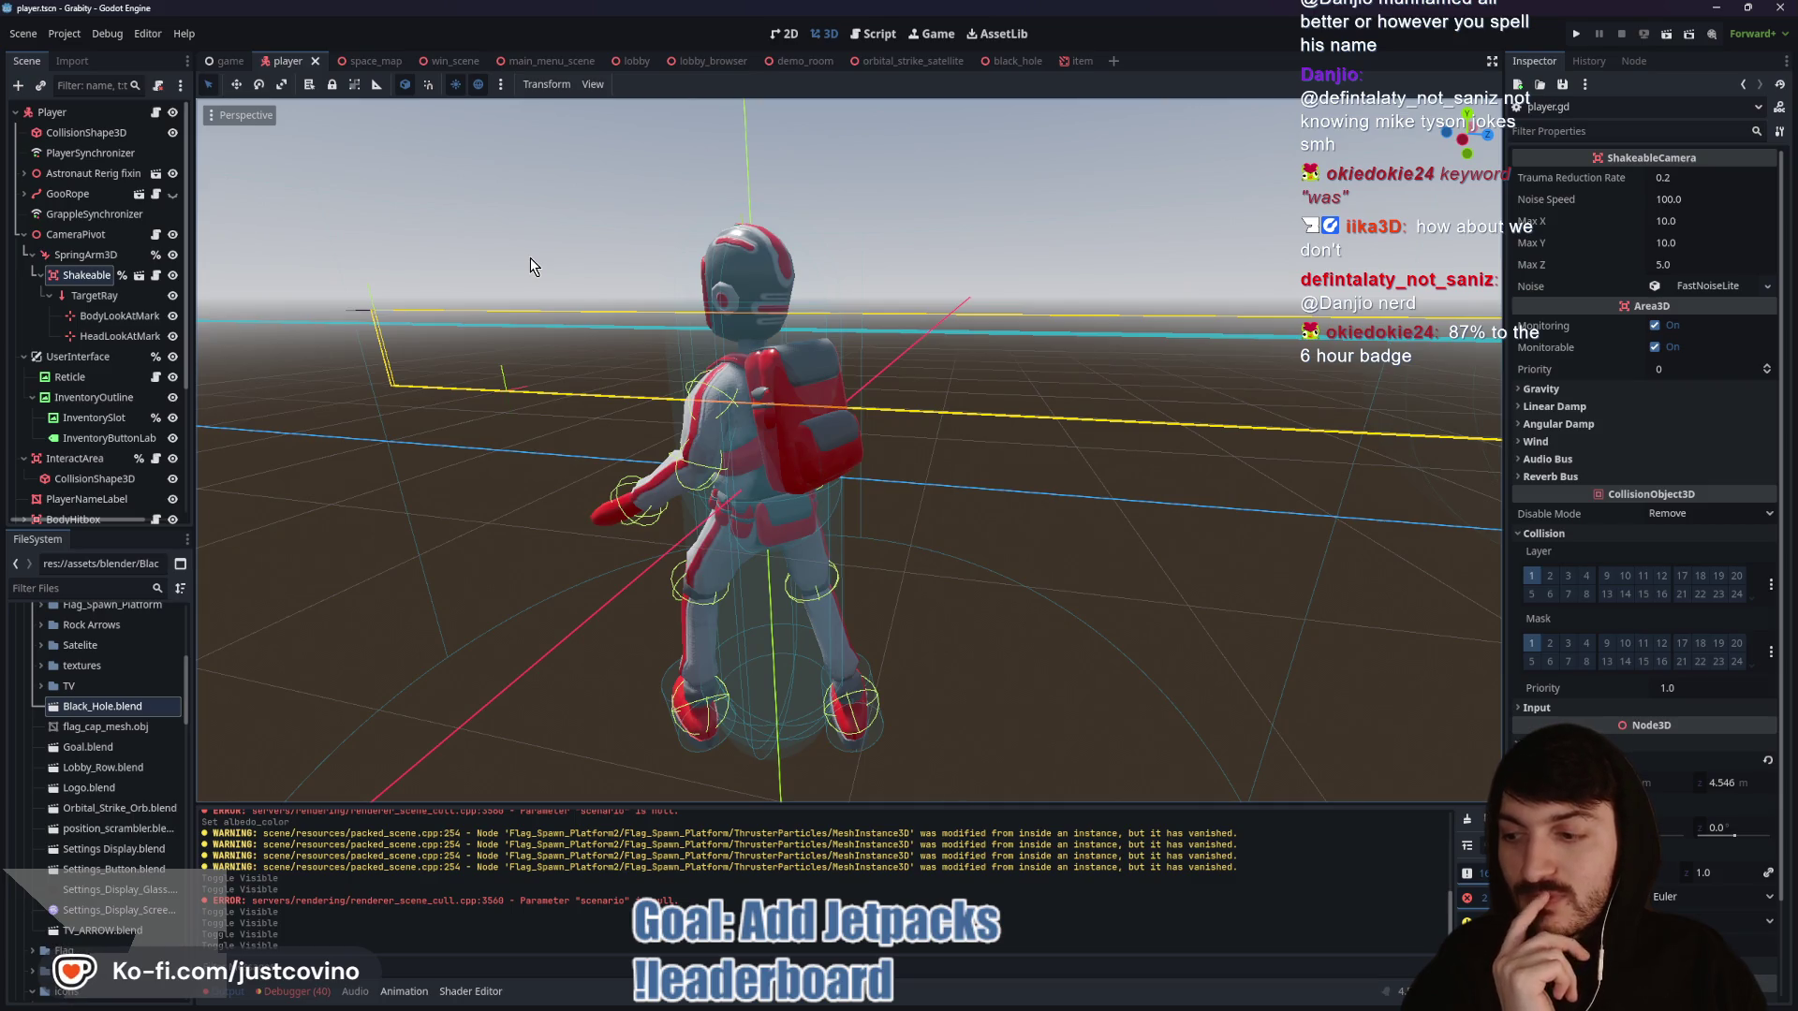
mouse_move(615, 313)
left_mouse_down()
mouse_move(913, 432)
mouse_move(622, 429)
mouse_move(884, 436)
left_mouse_up()
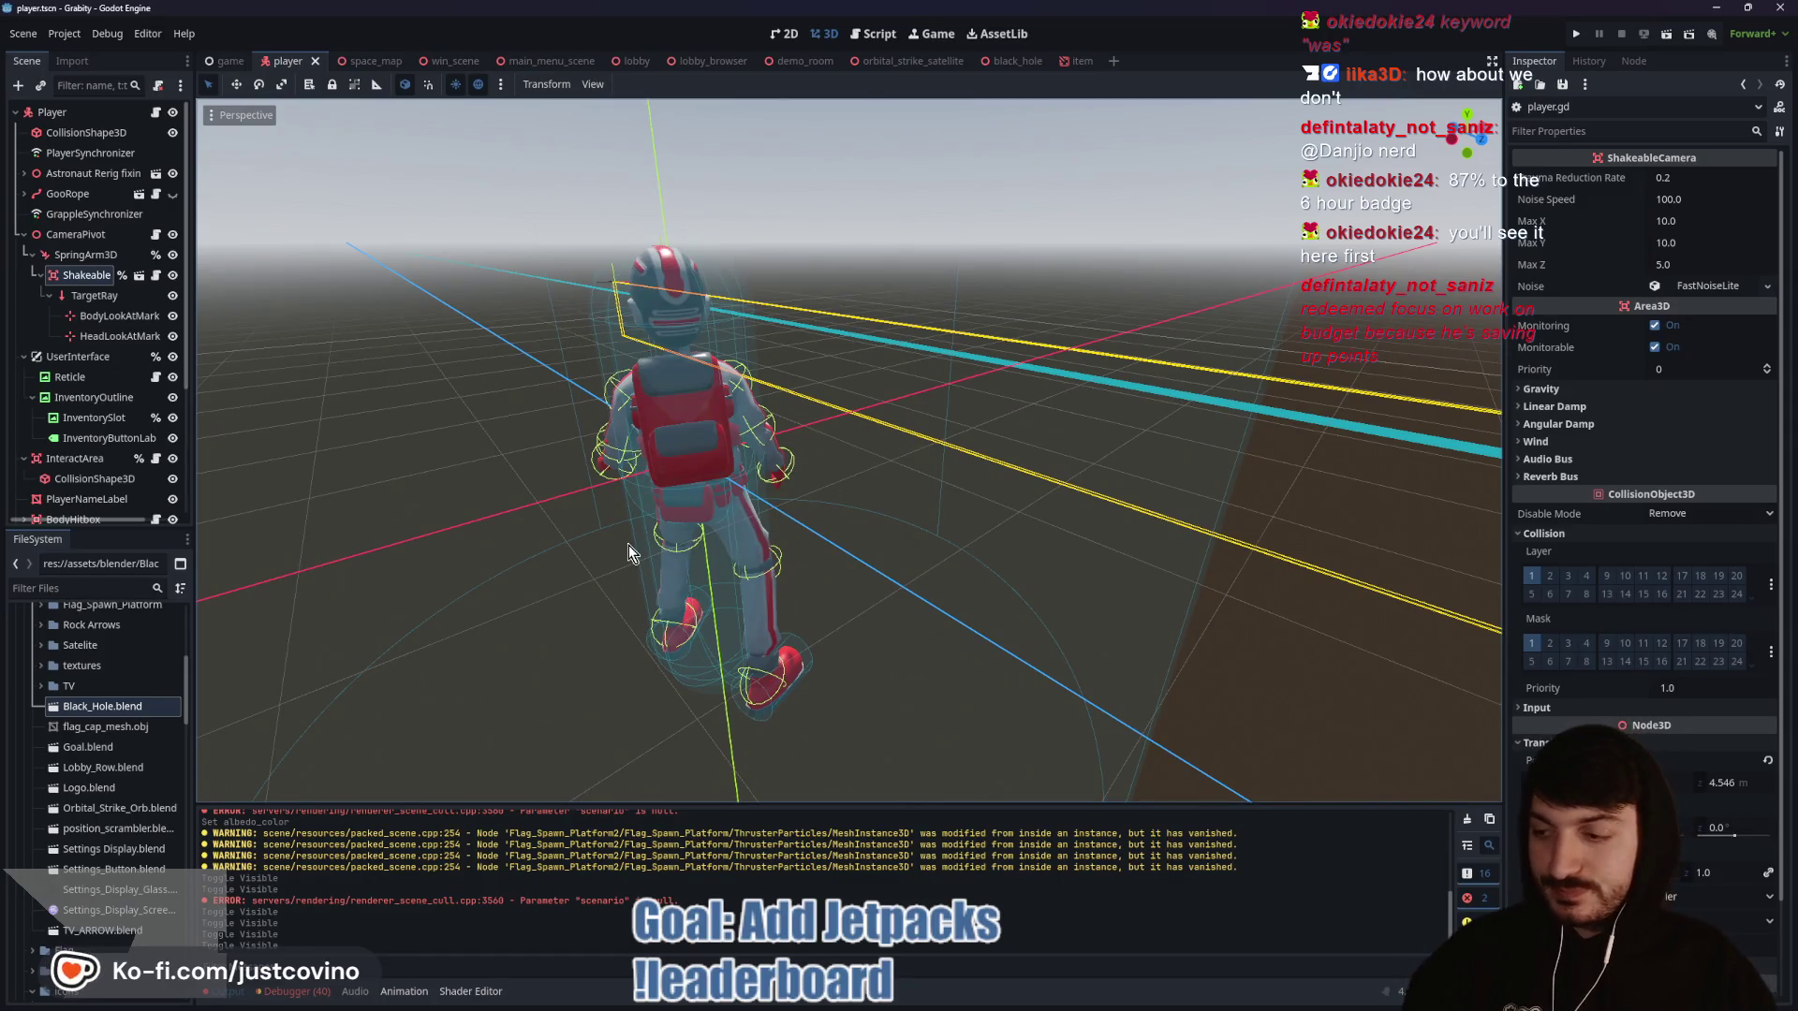
left_click_drag(594, 560, 636, 572)
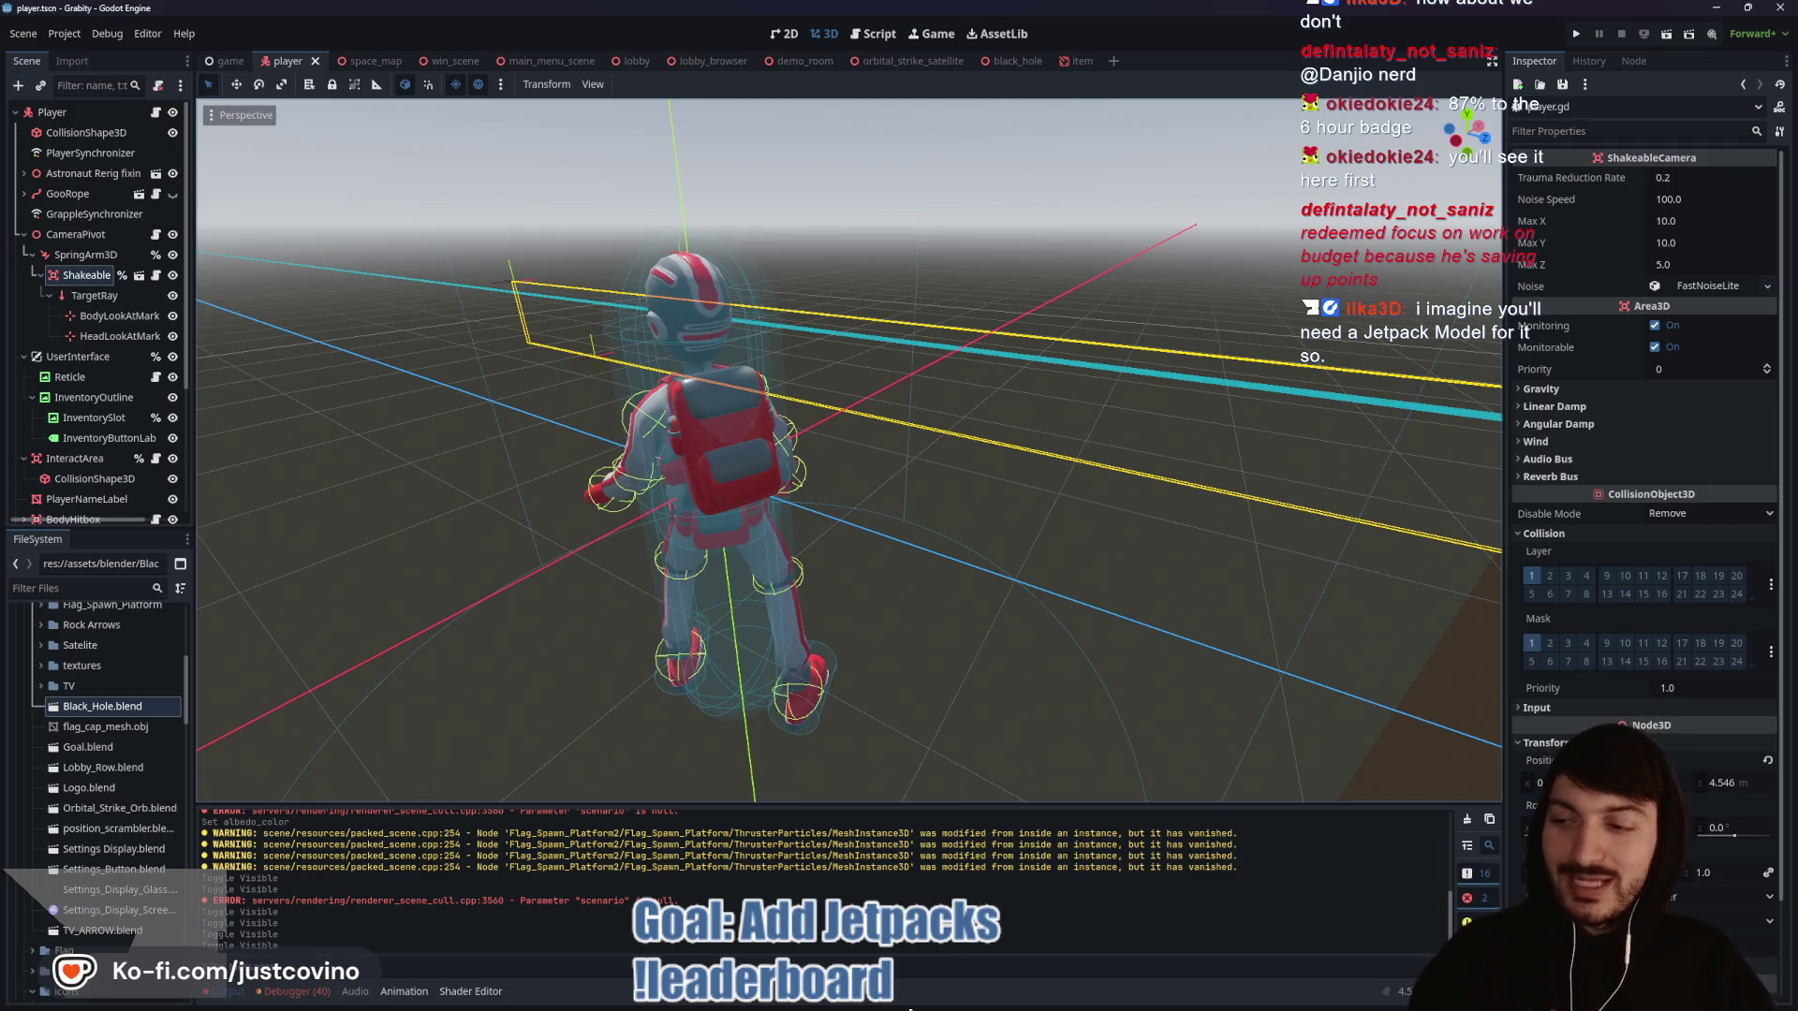
Step: Bring the browser forward, look over the Notion ToDo Power-ups list, and open a blank new tab
left_click(952, 994)
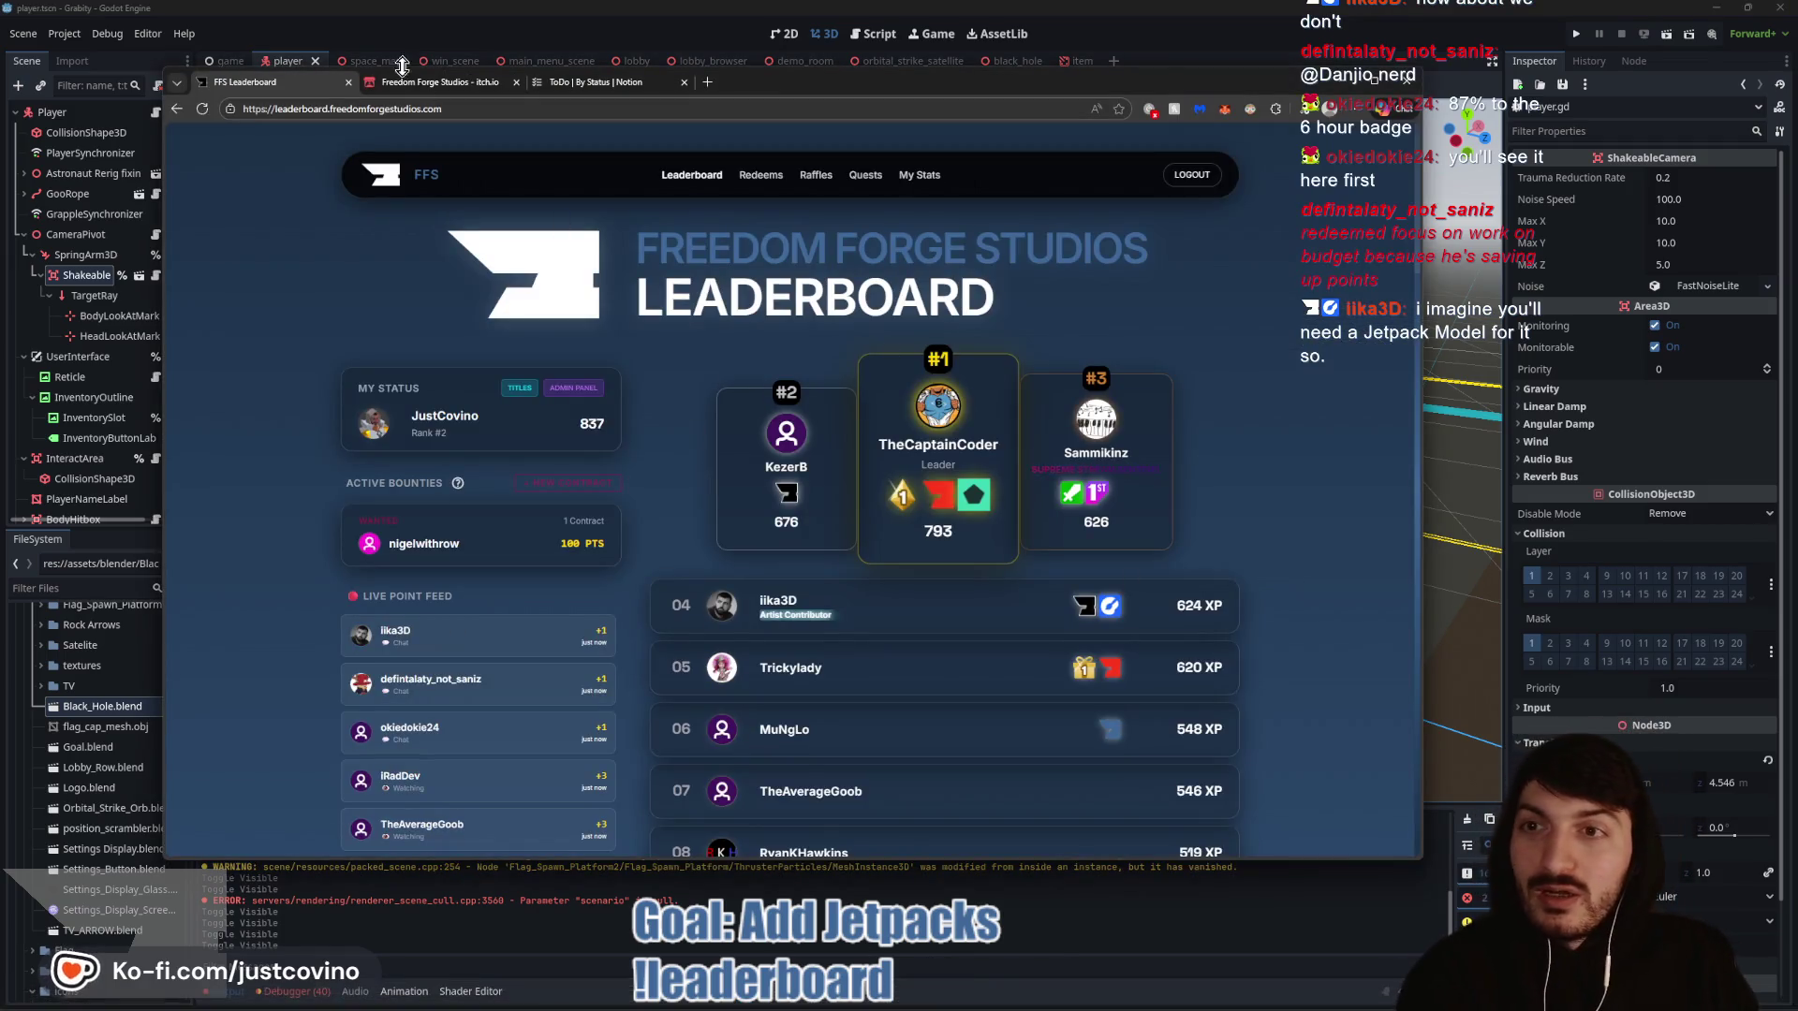
left_click(587, 82)
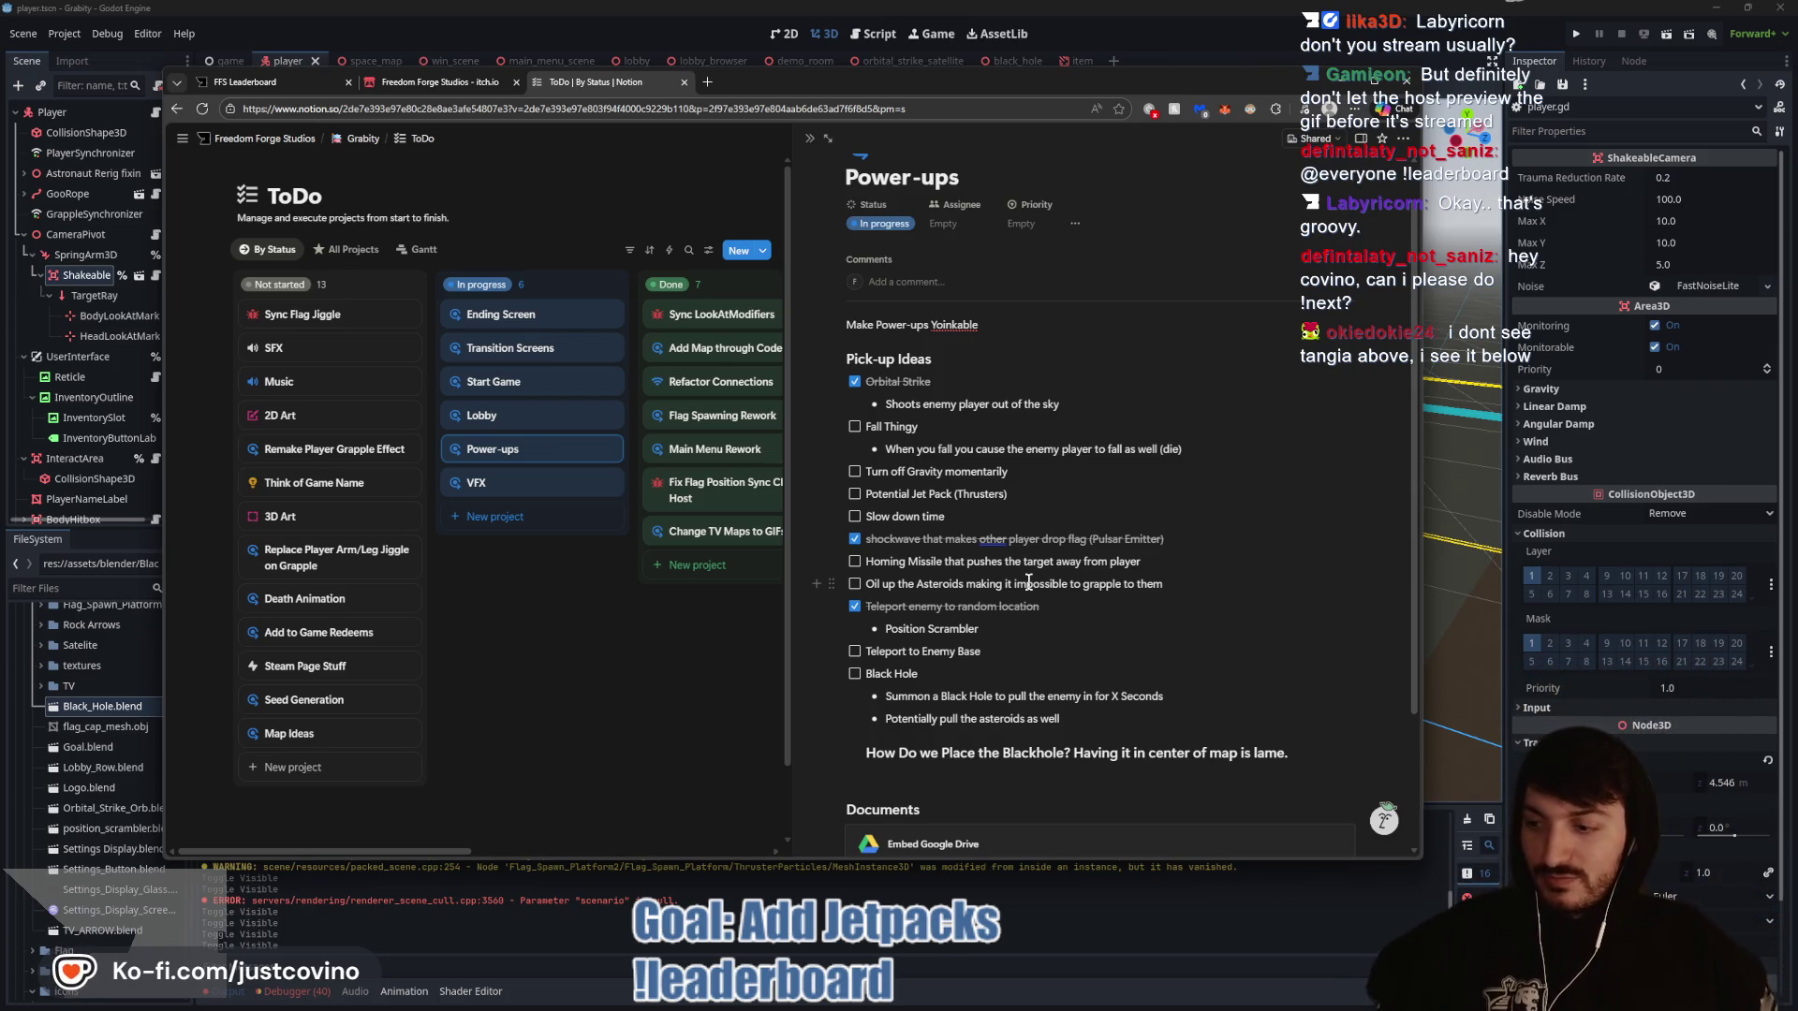
left_click(708, 78)
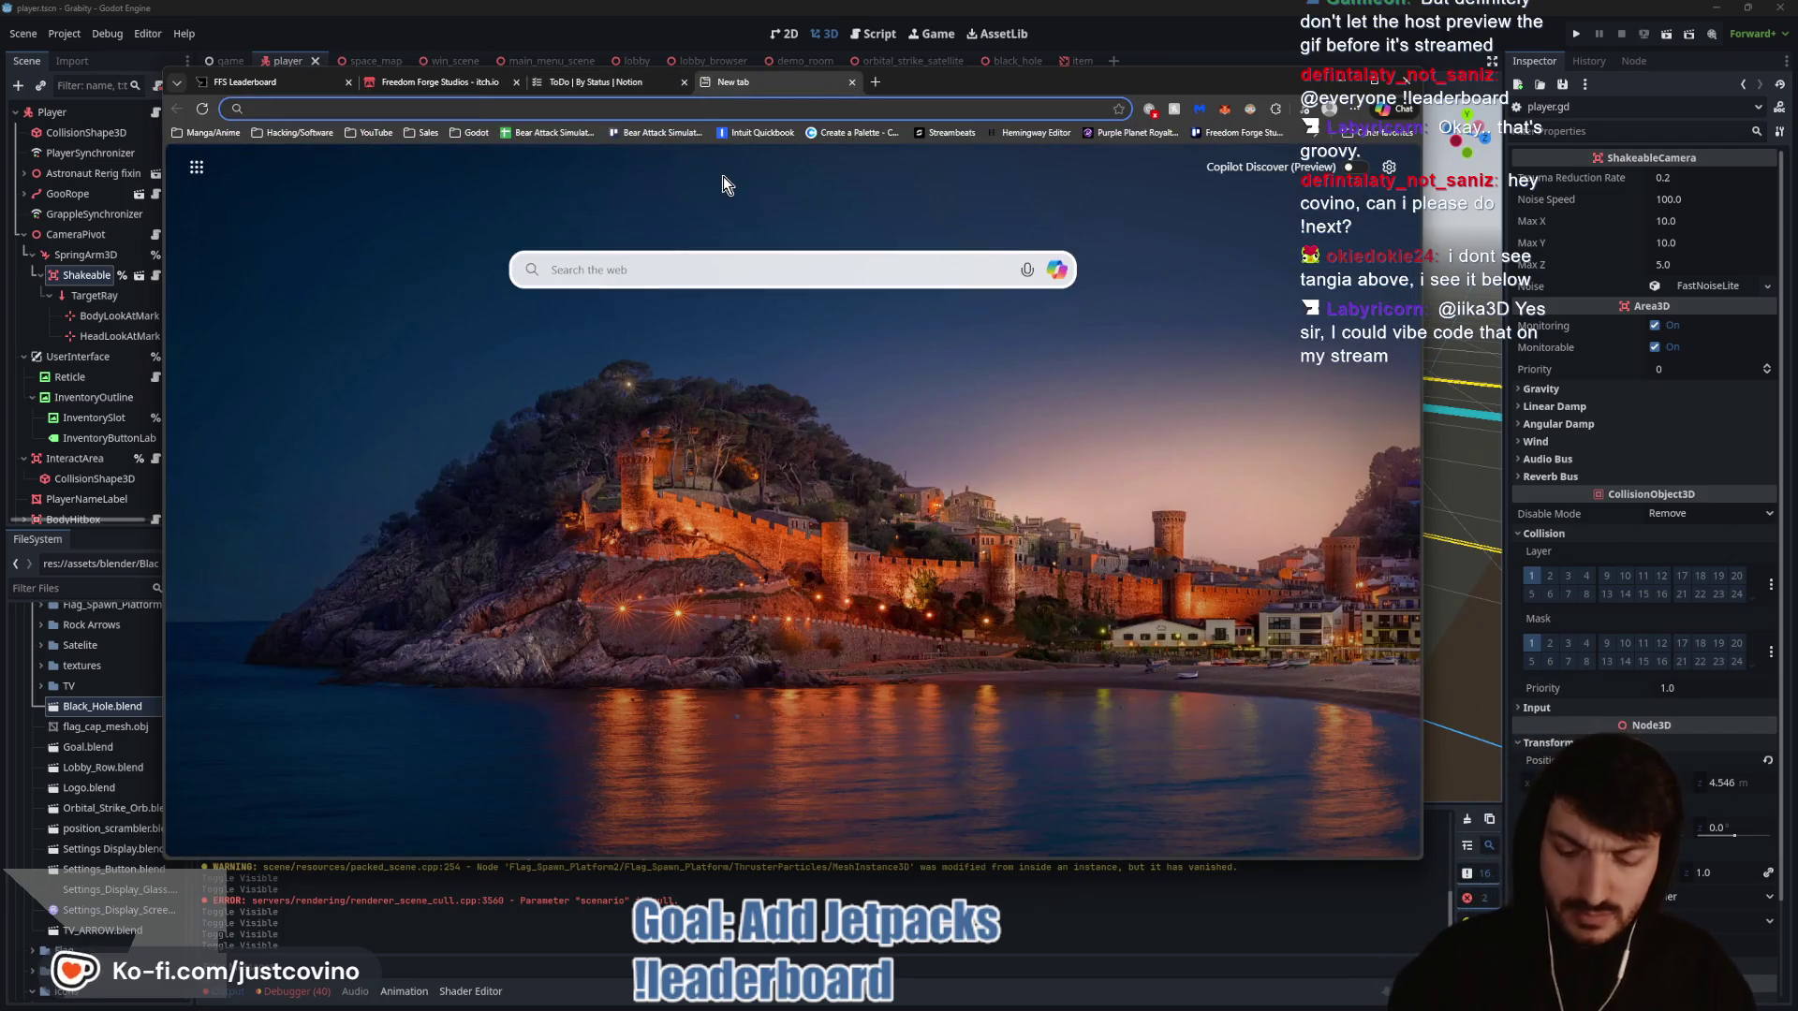
Step: Go to the Twitch home page and open the streamer's own channel page
type("twitch.tv")
key("Return")
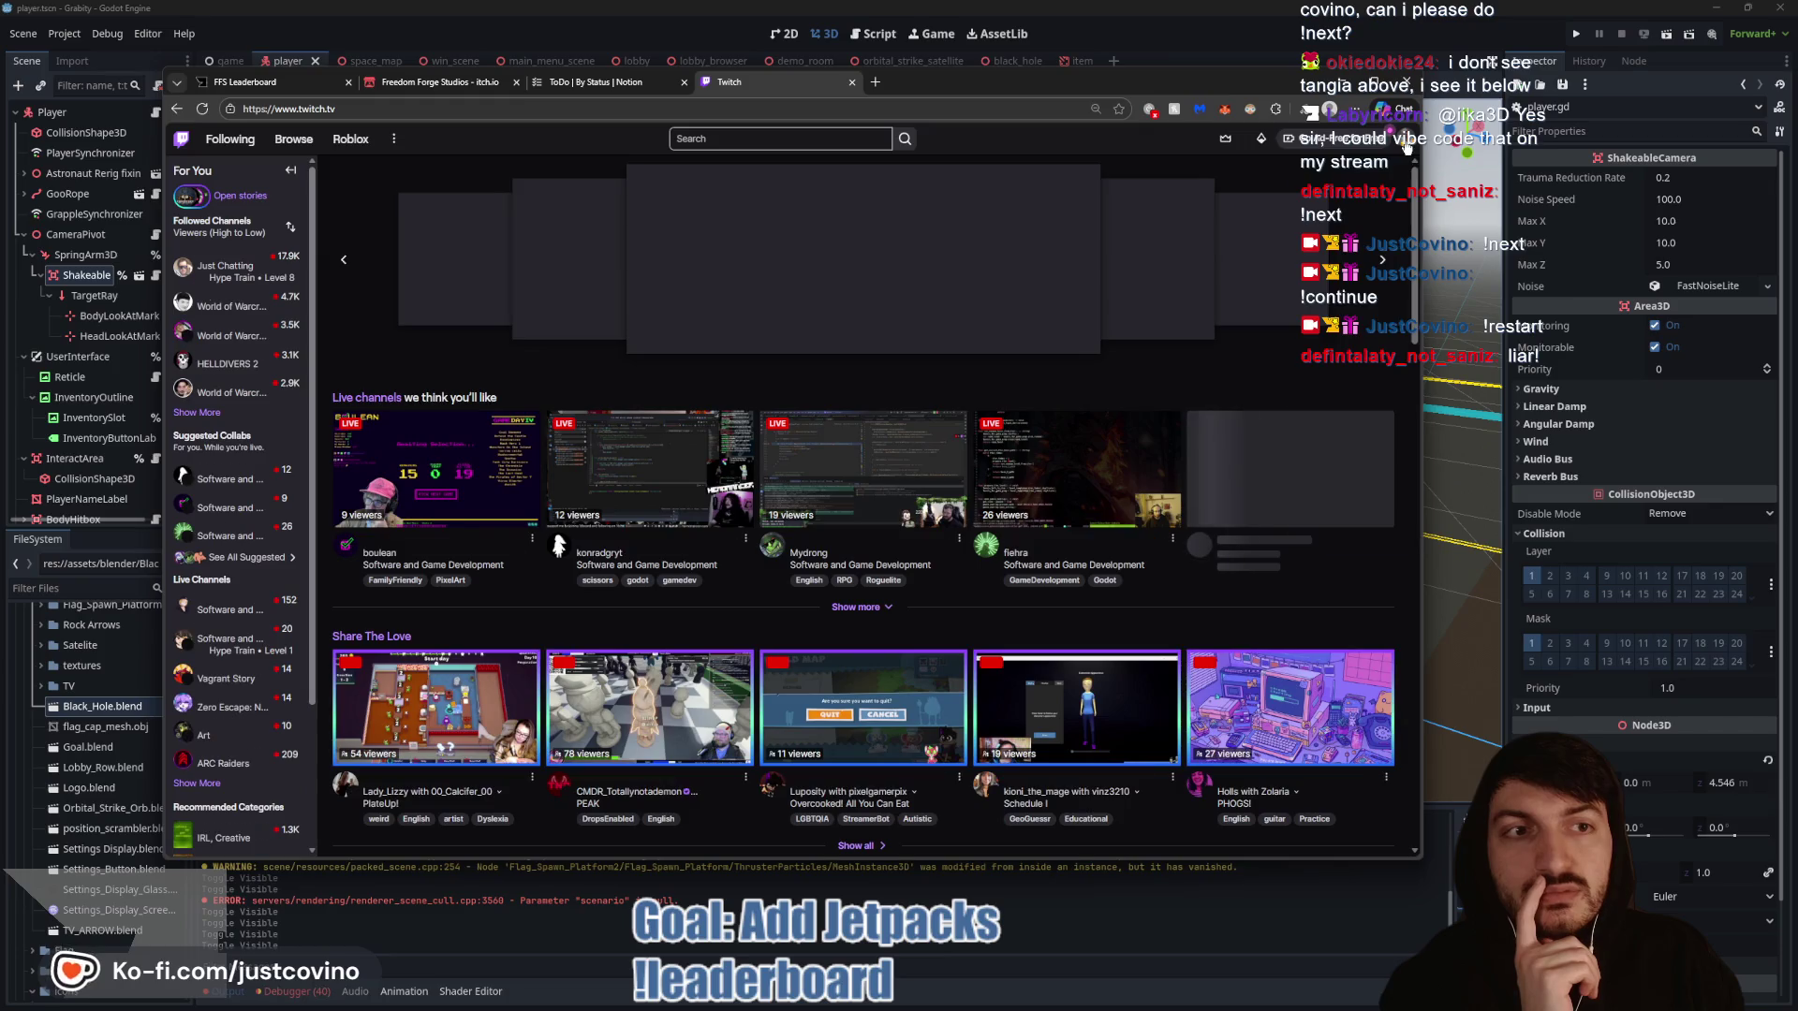
left_click(1404, 142)
left_click(1341, 200)
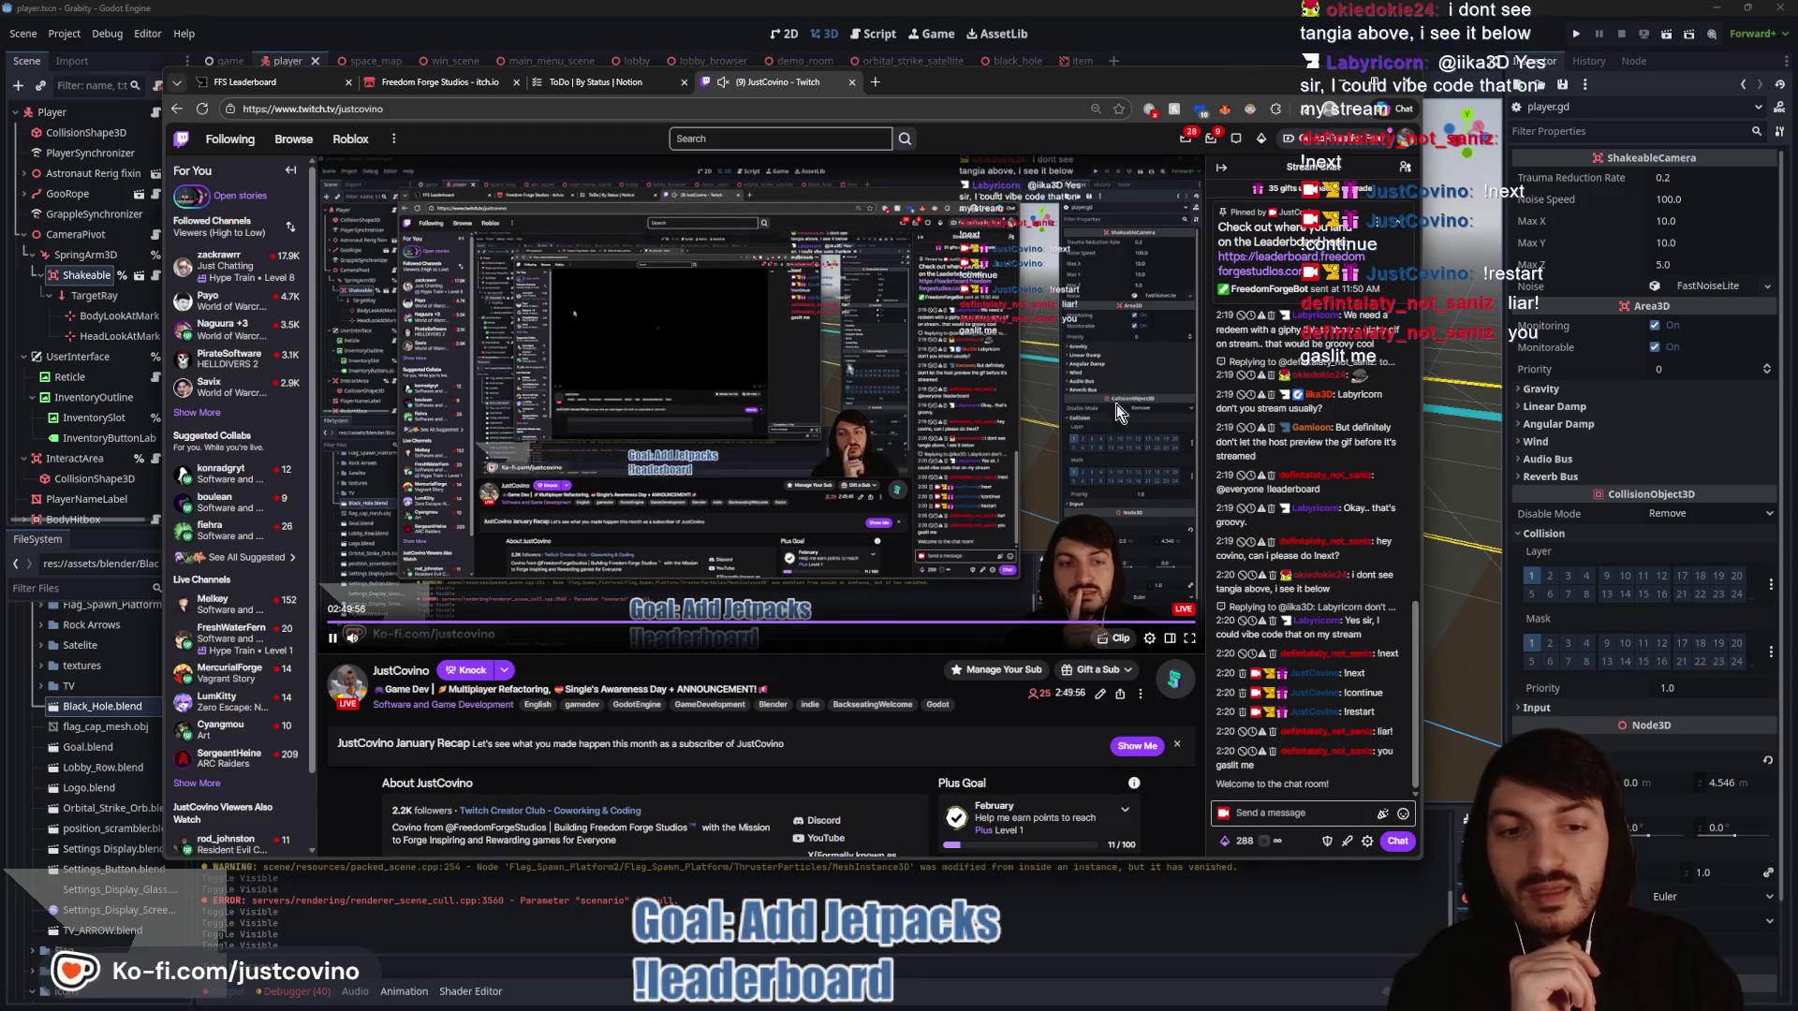
Step: Scroll through the channel page, then close the Twitch tab
scroll(894, 704, "down", 6)
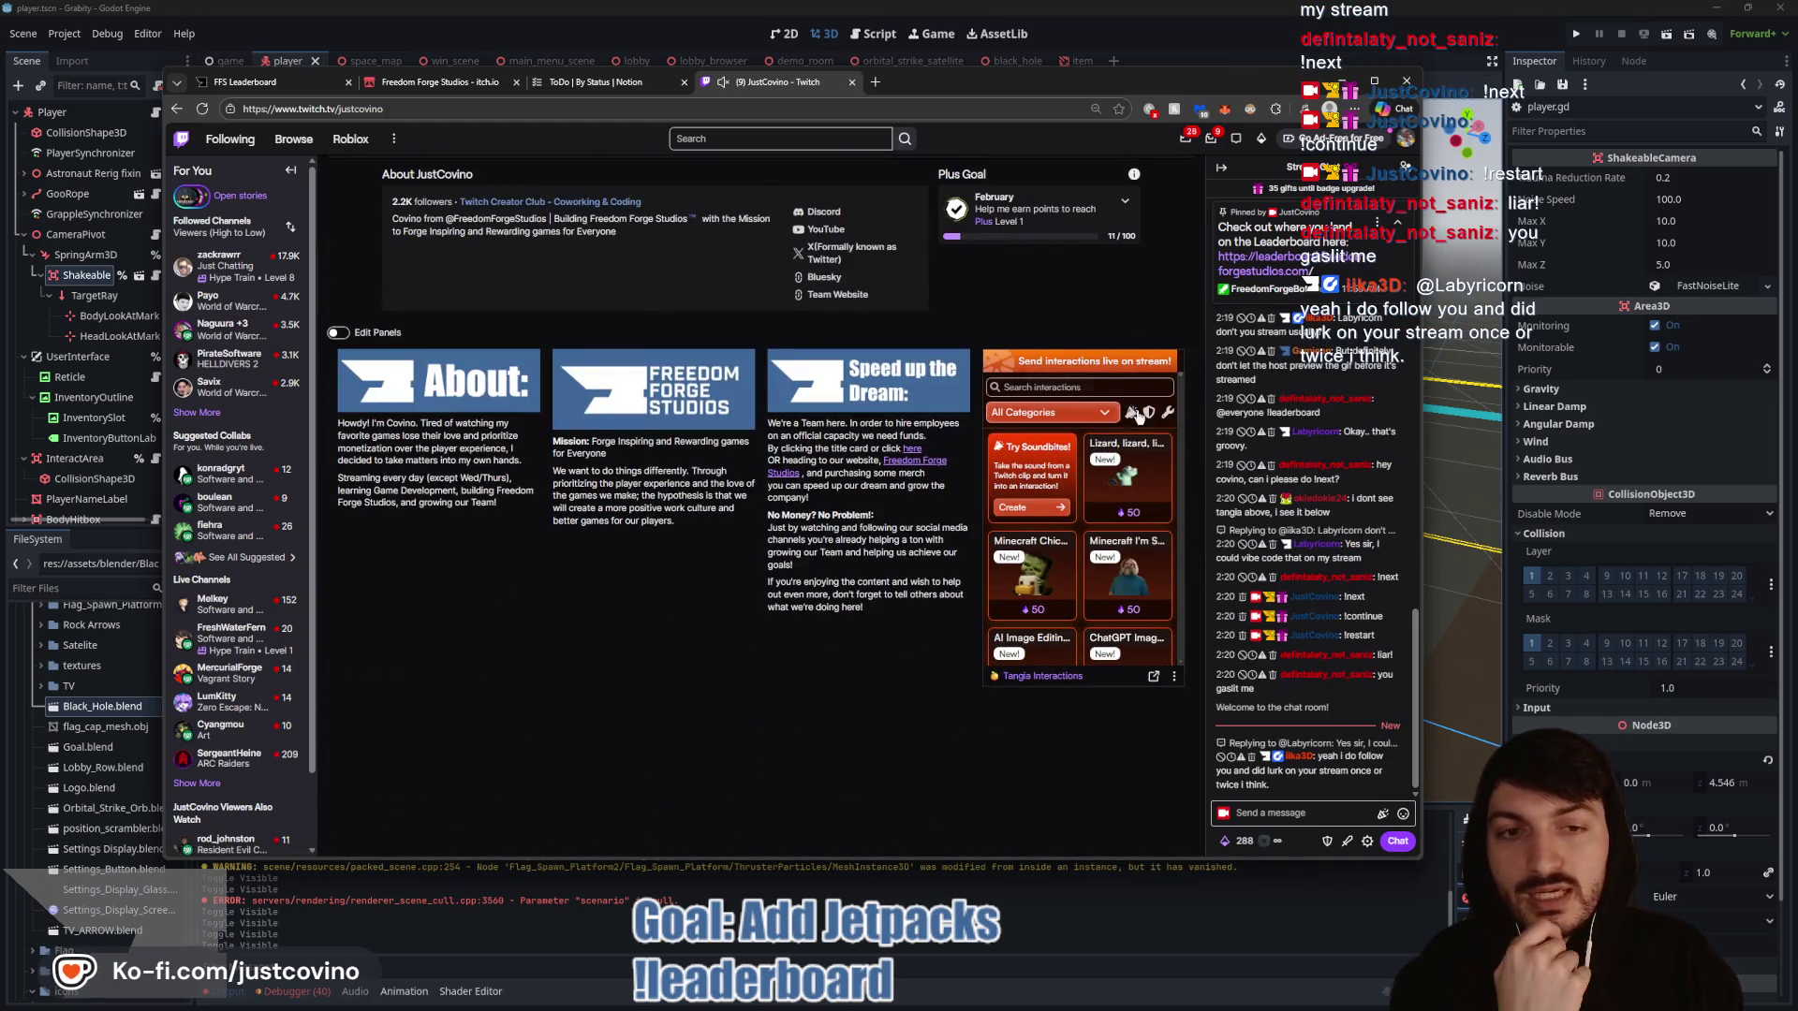
scroll(1110, 526, "down", 5)
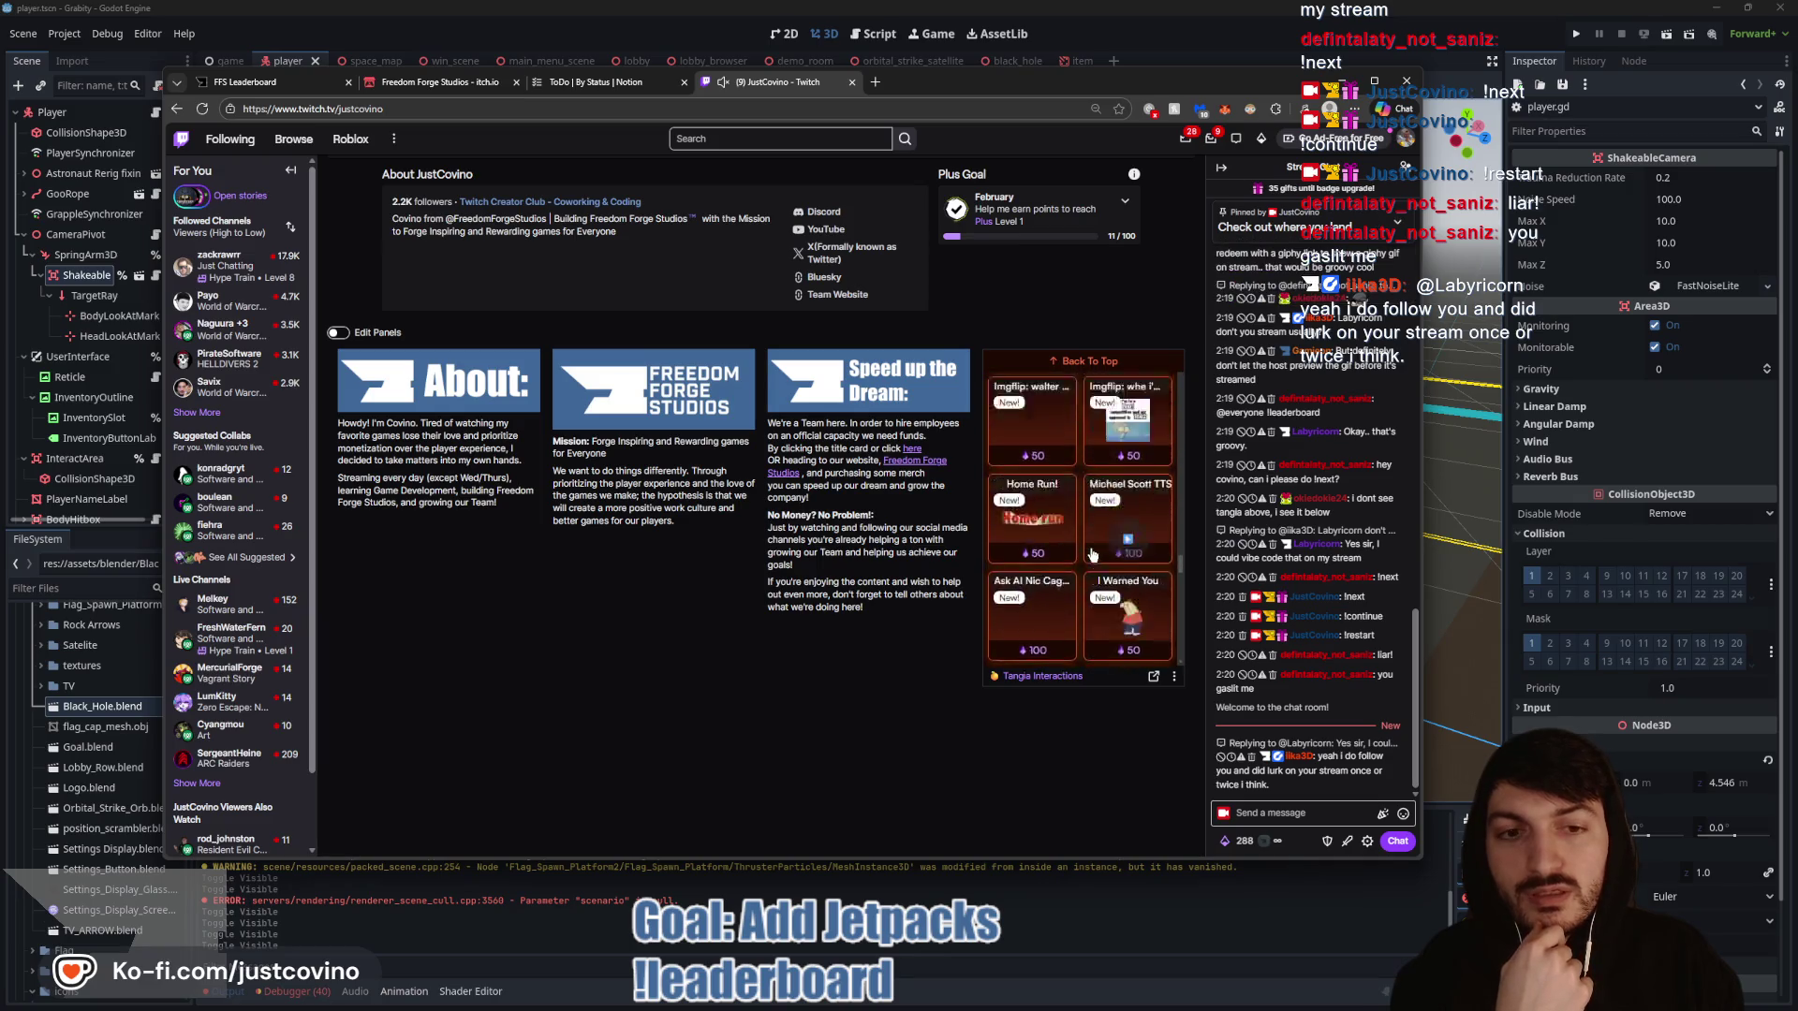
scroll(1089, 557, "down", 3)
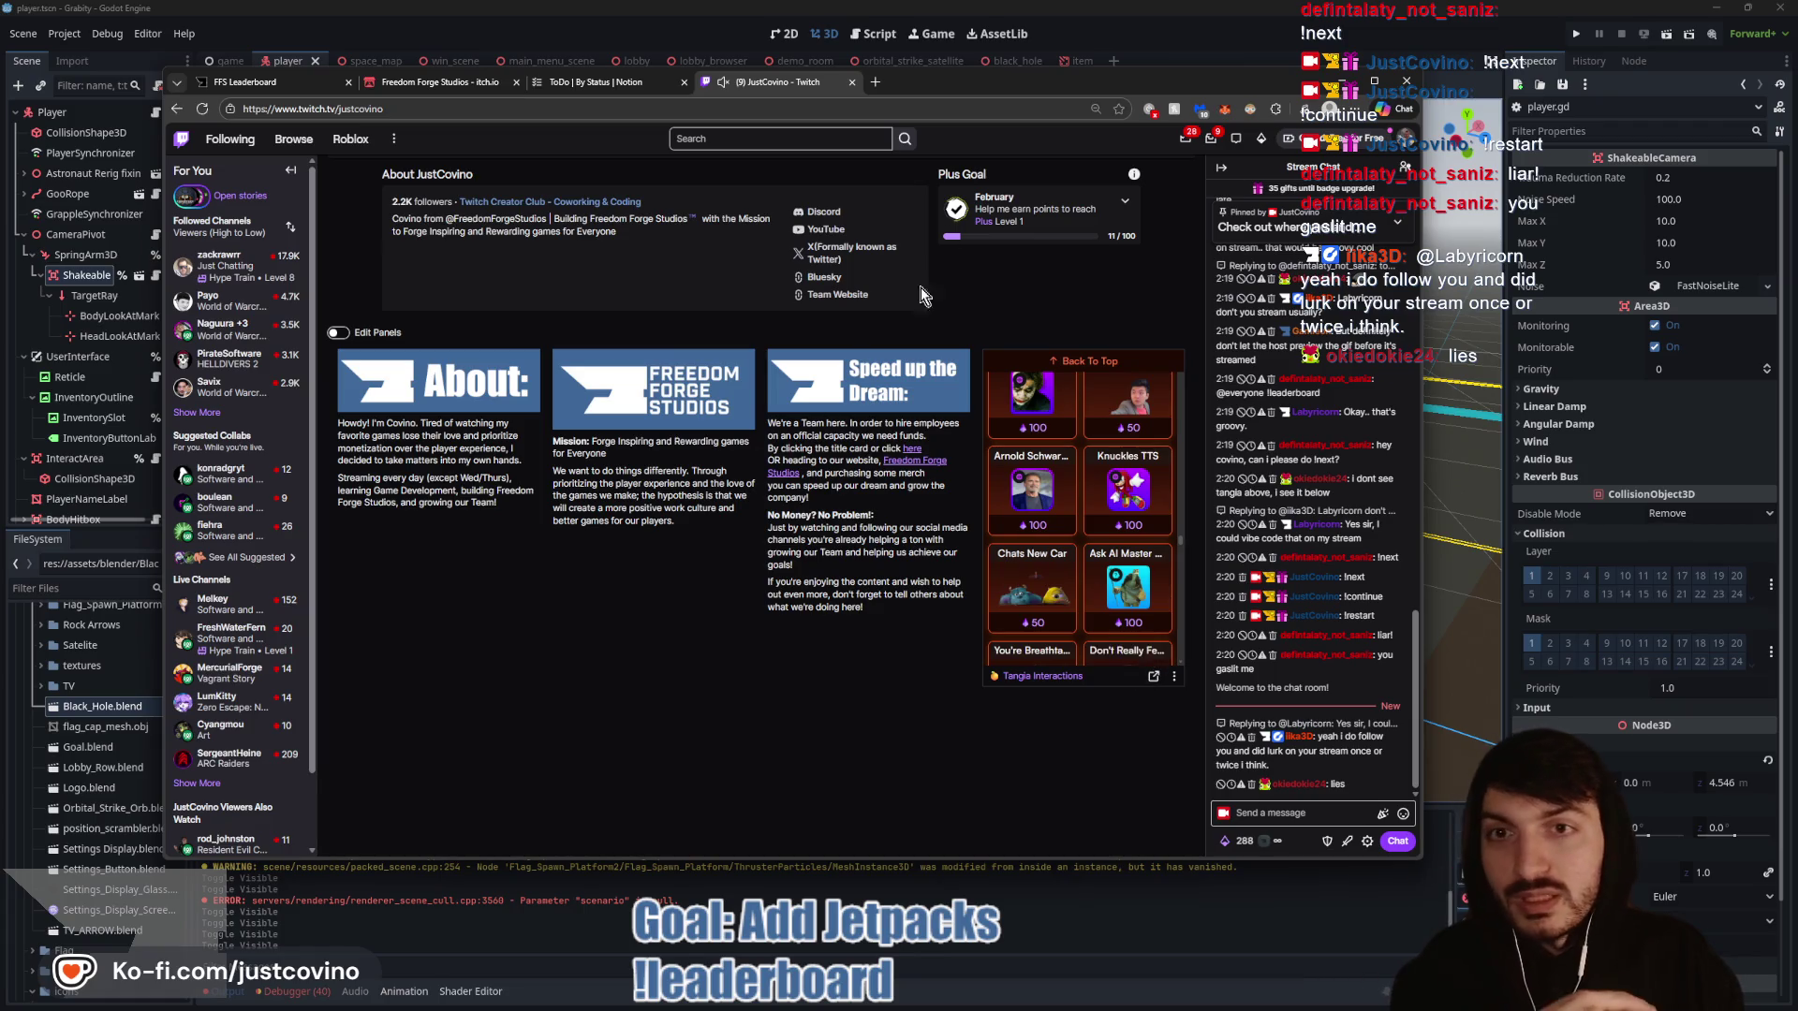
scroll(854, 430, "up", 6)
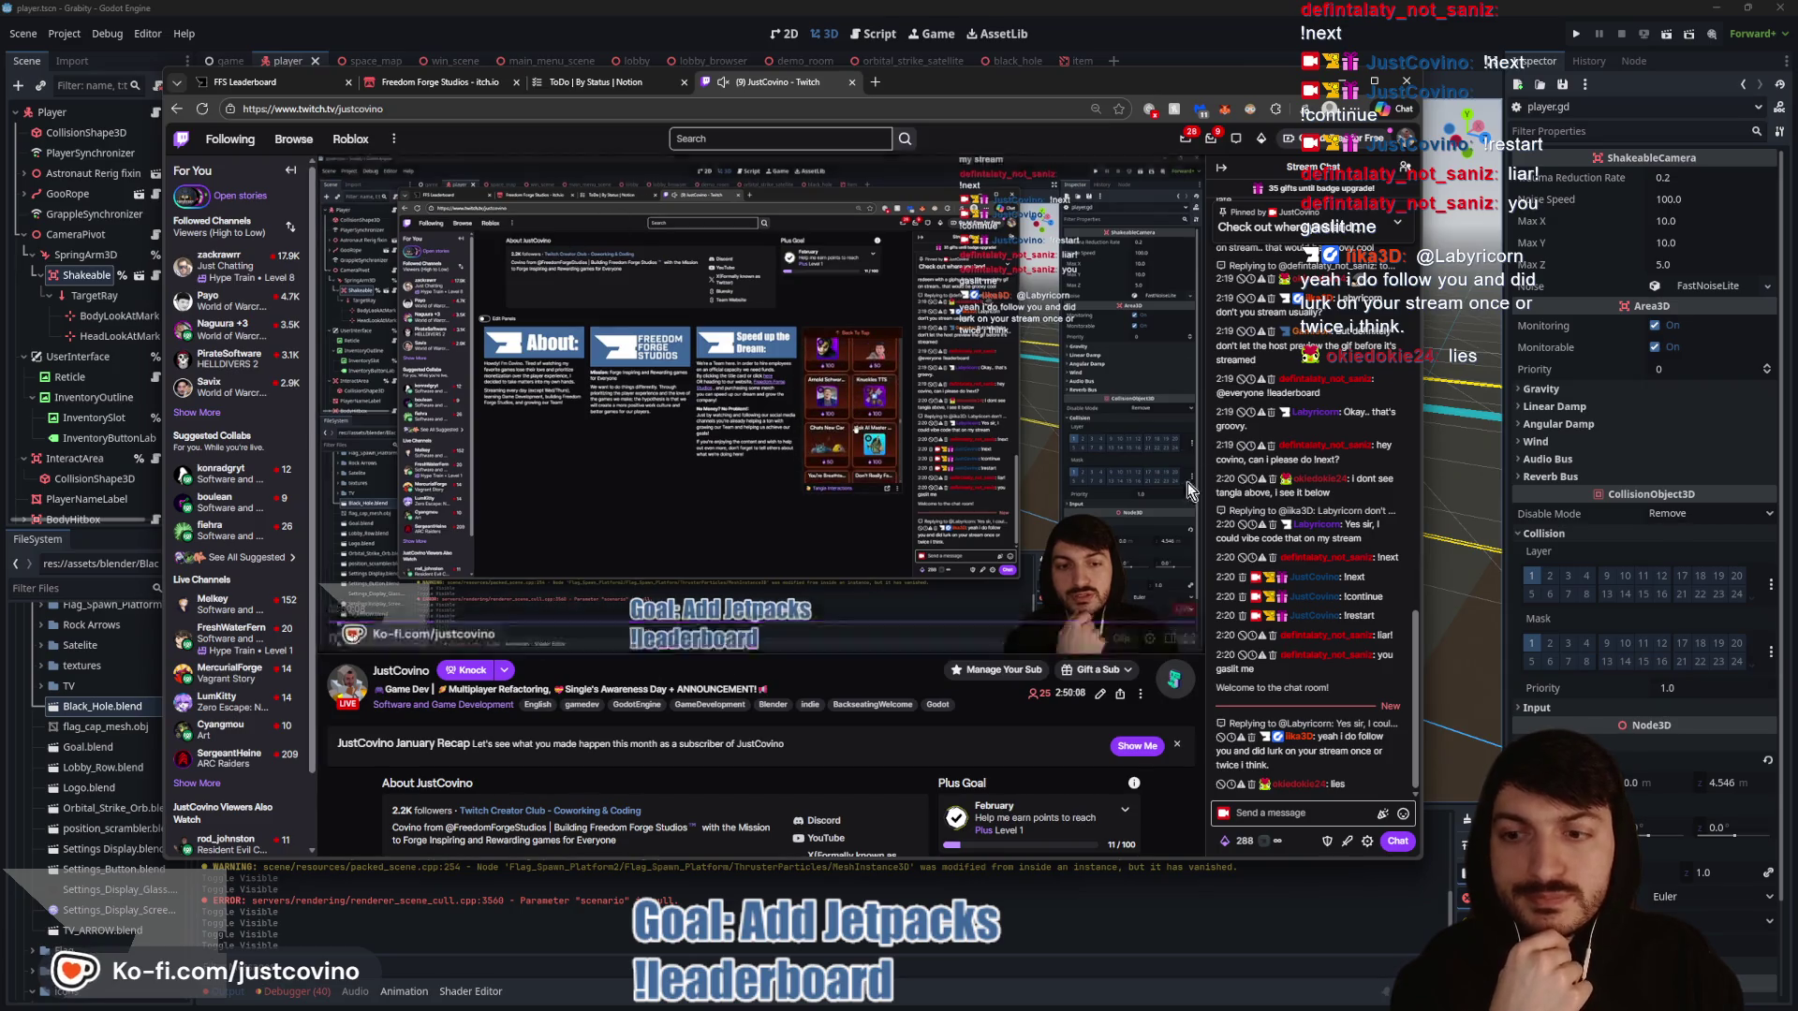
left_click(850, 82)
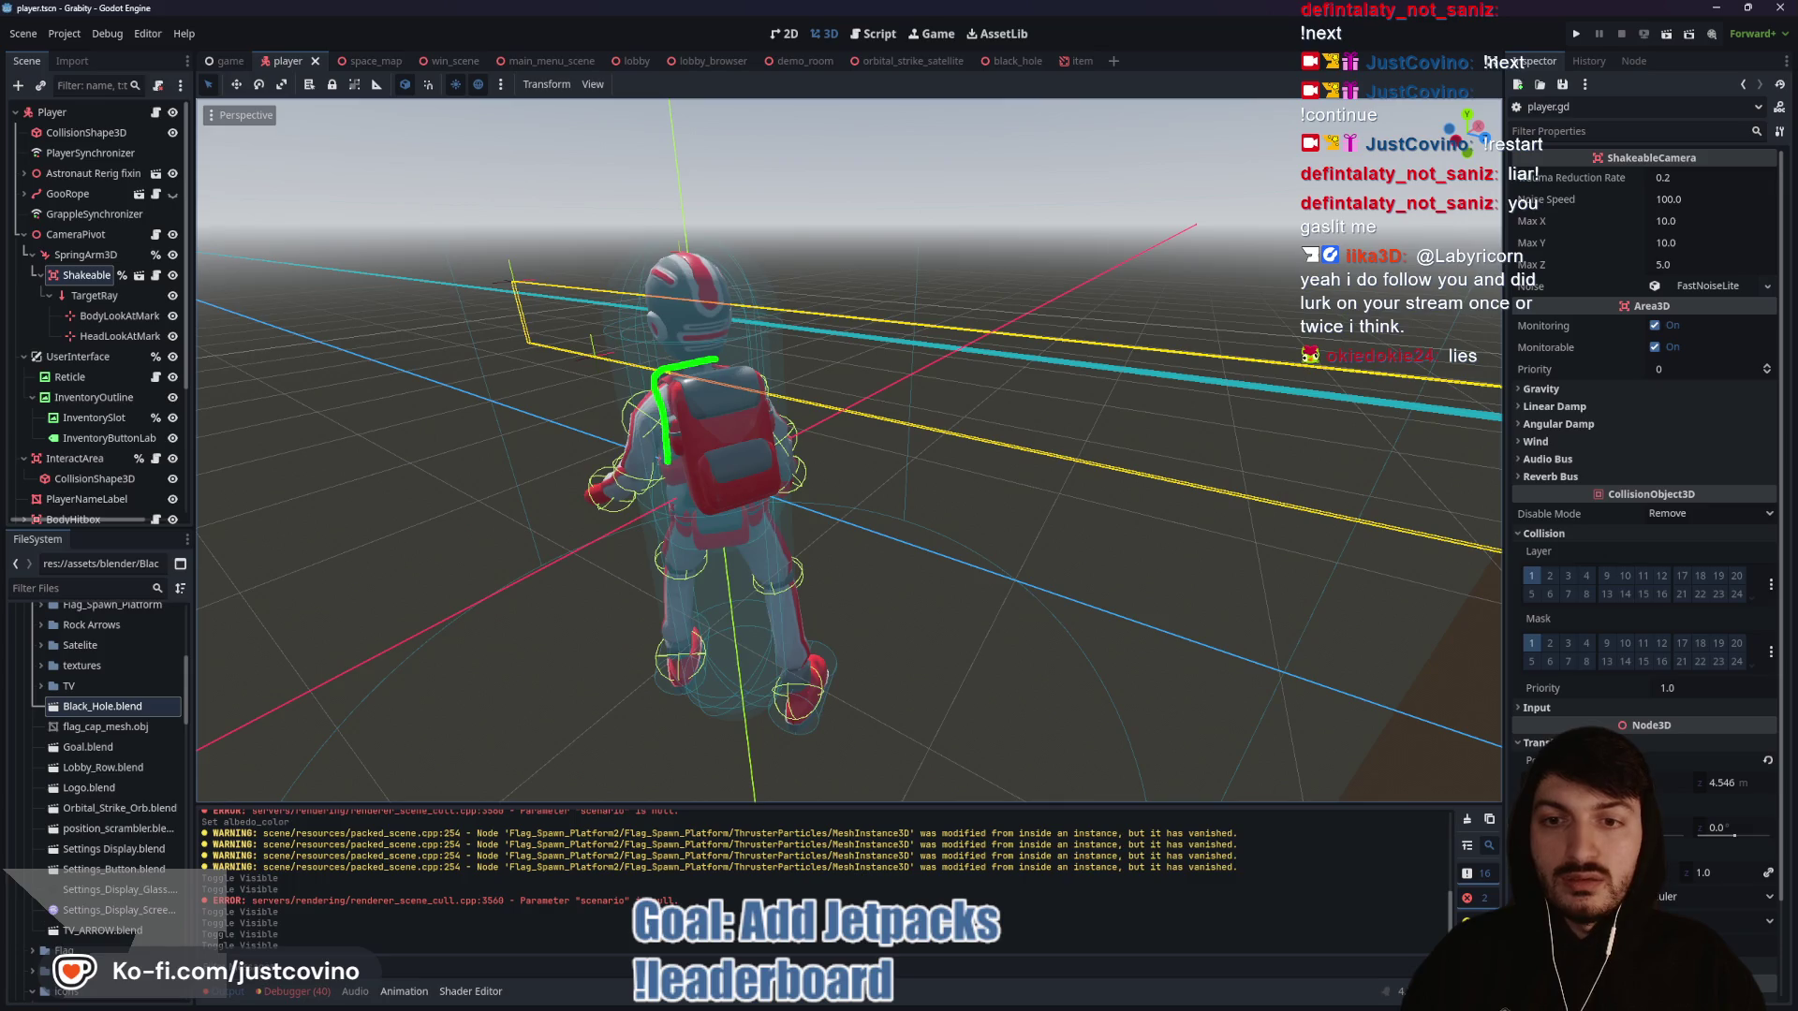
Step: Circle the astronaut's backpack, clear the mark, orbit to a side view, and expand the rig's nodes
mouse_move(686, 512)
left_mouse_down()
mouse_move(735, 515)
mouse_move(787, 421)
mouse_move(766, 356)
mouse_move(719, 353)
left_mouse_up()
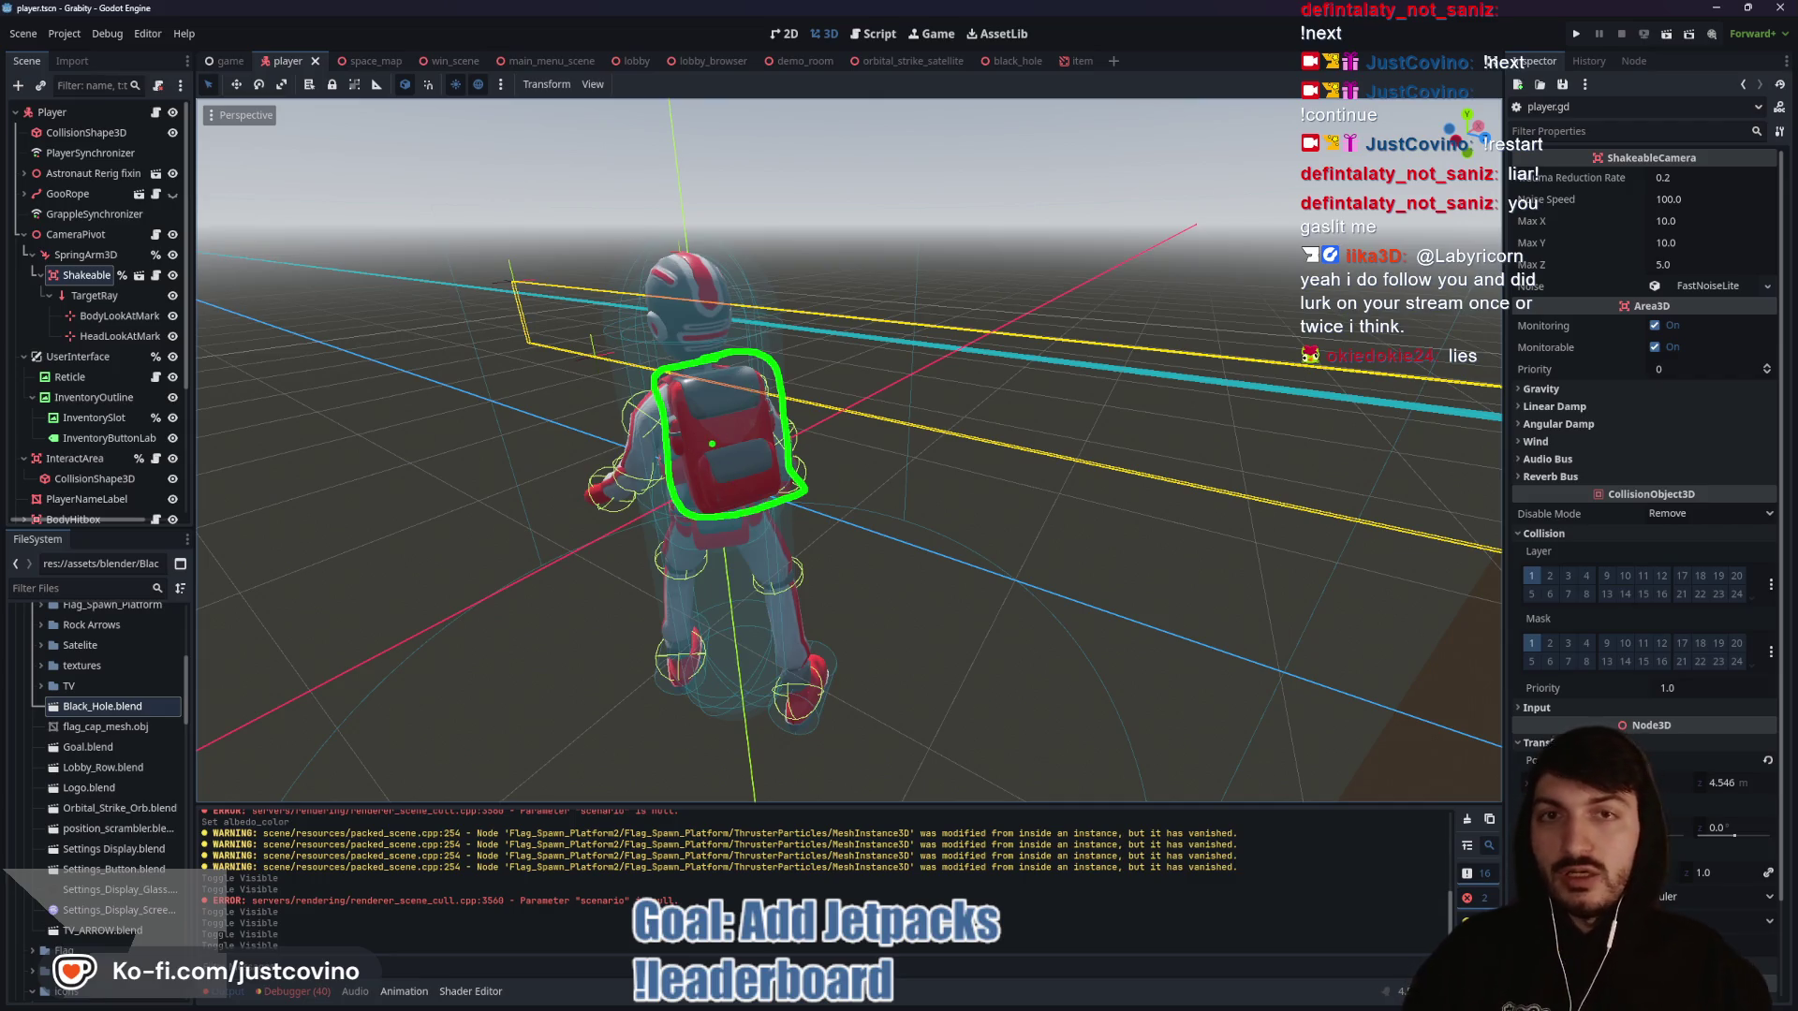
key("Escape")
left_click_drag(655, 476, 779, 476)
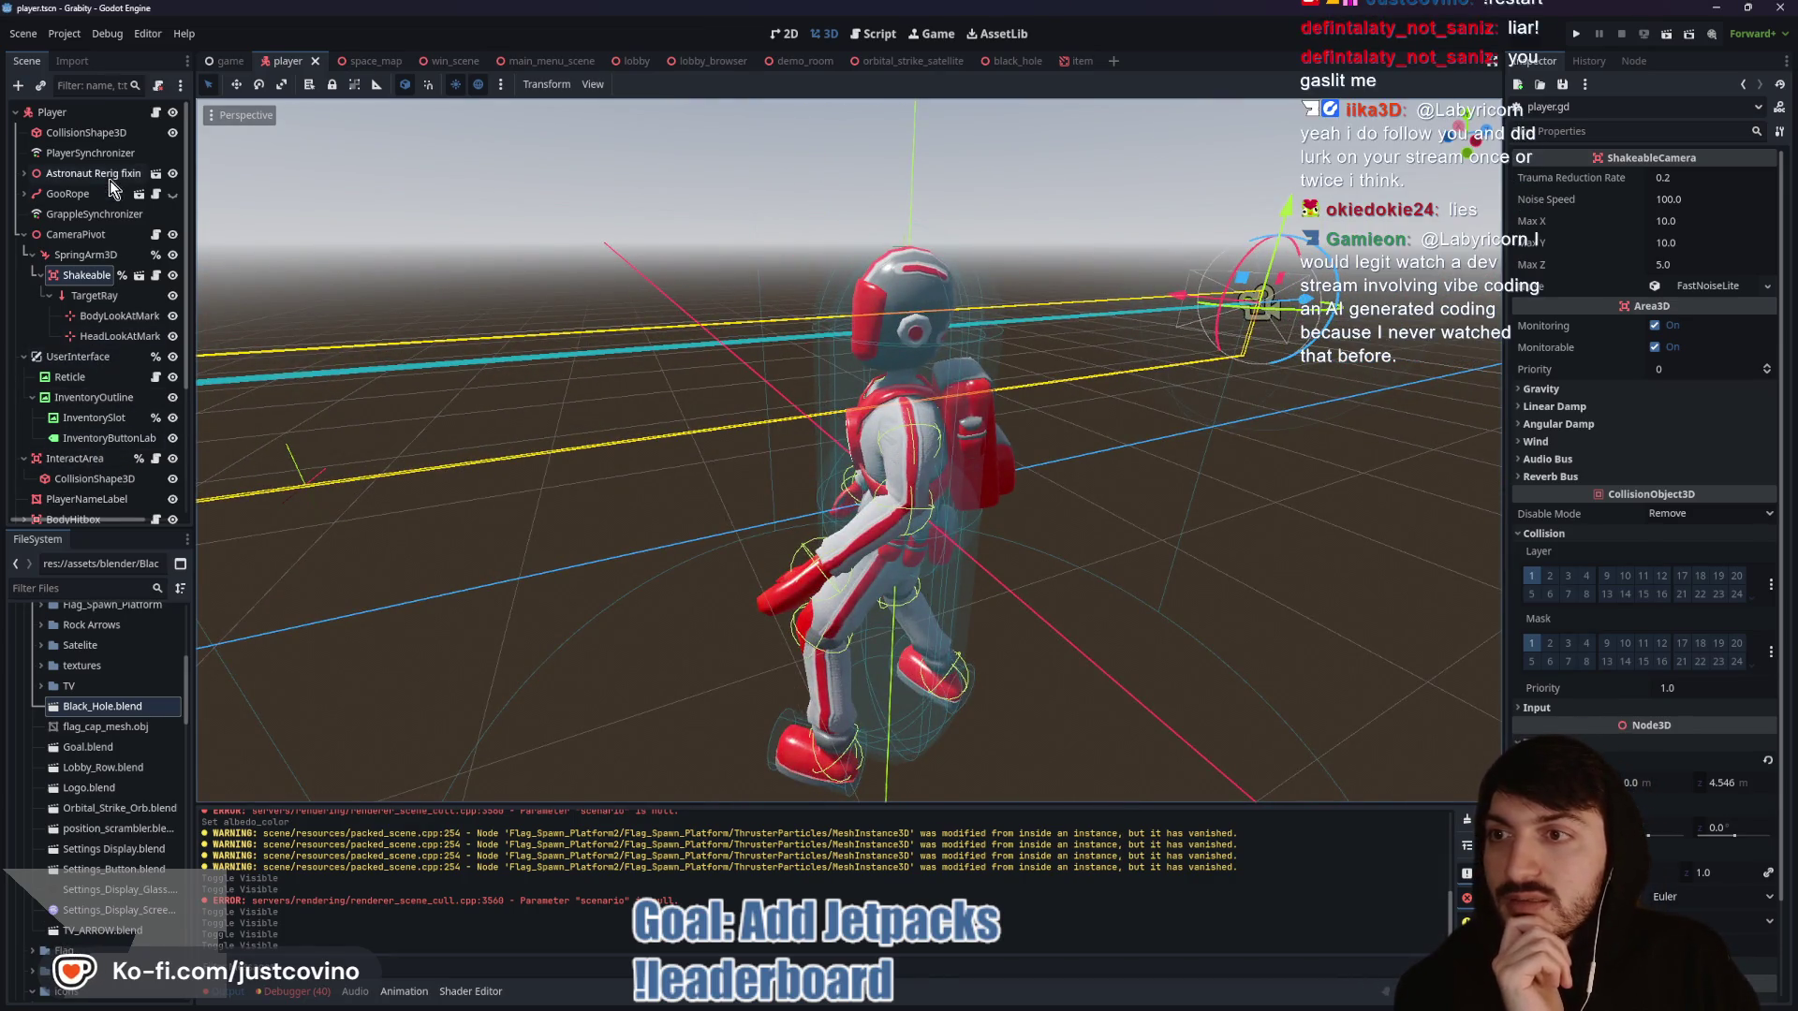
left_click(25, 173)
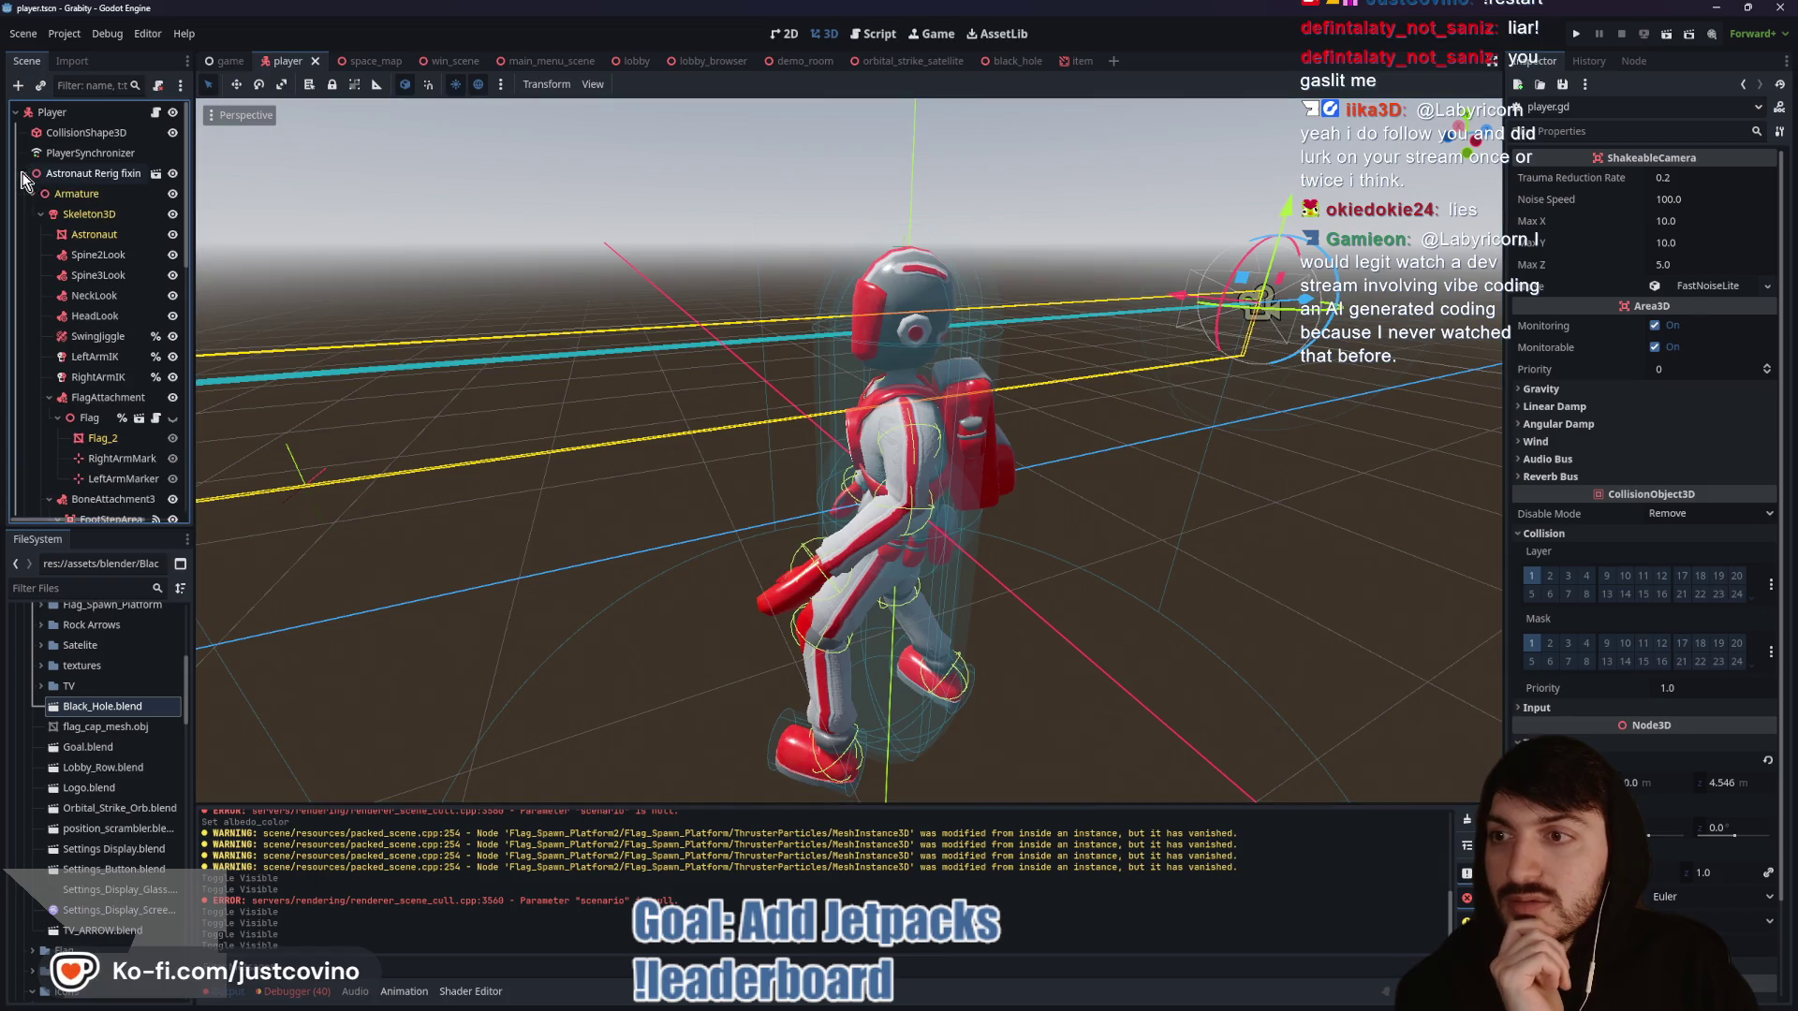
Step: Inspect the Astronaut mesh node and collapse the FlagAttachment and other bone-attachment branches
left_click(94, 236)
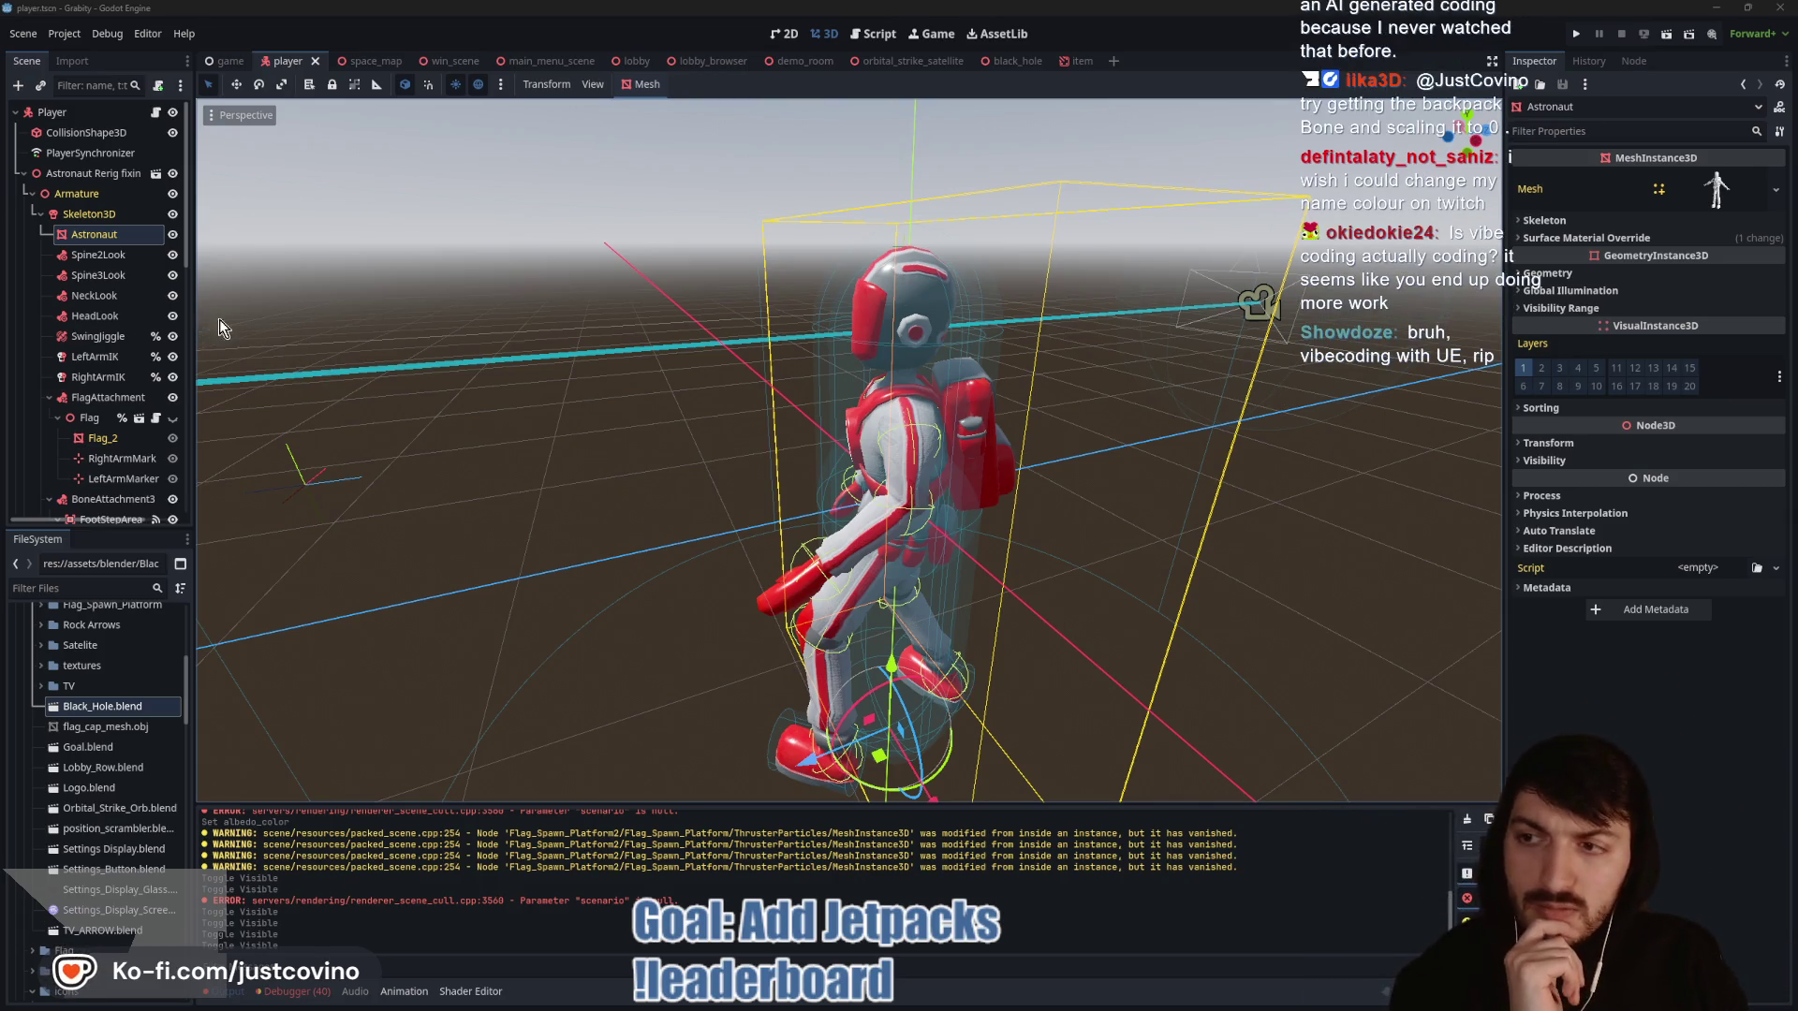
left_click(49, 398)
left_click(50, 417)
left_click(50, 438)
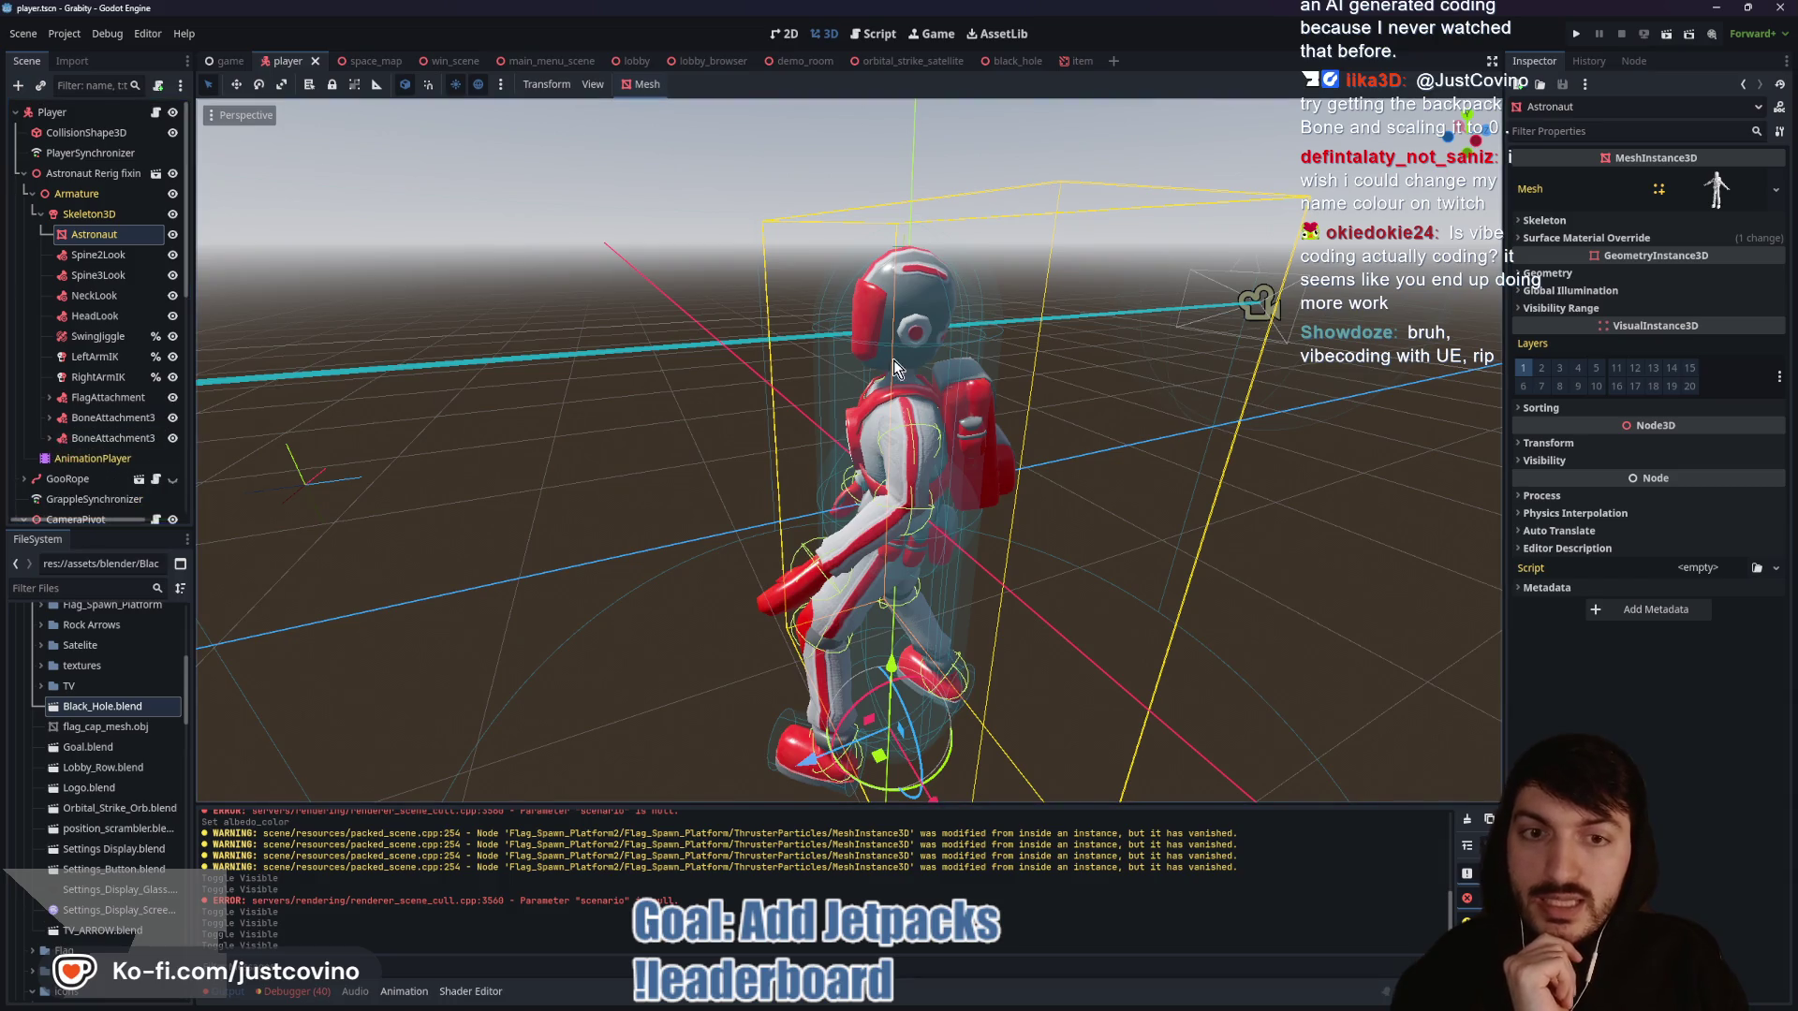
Step: With Skeleton3D selected, open Create New Node and search 'boneatt' after trying 'meshin'
left_click(94, 215)
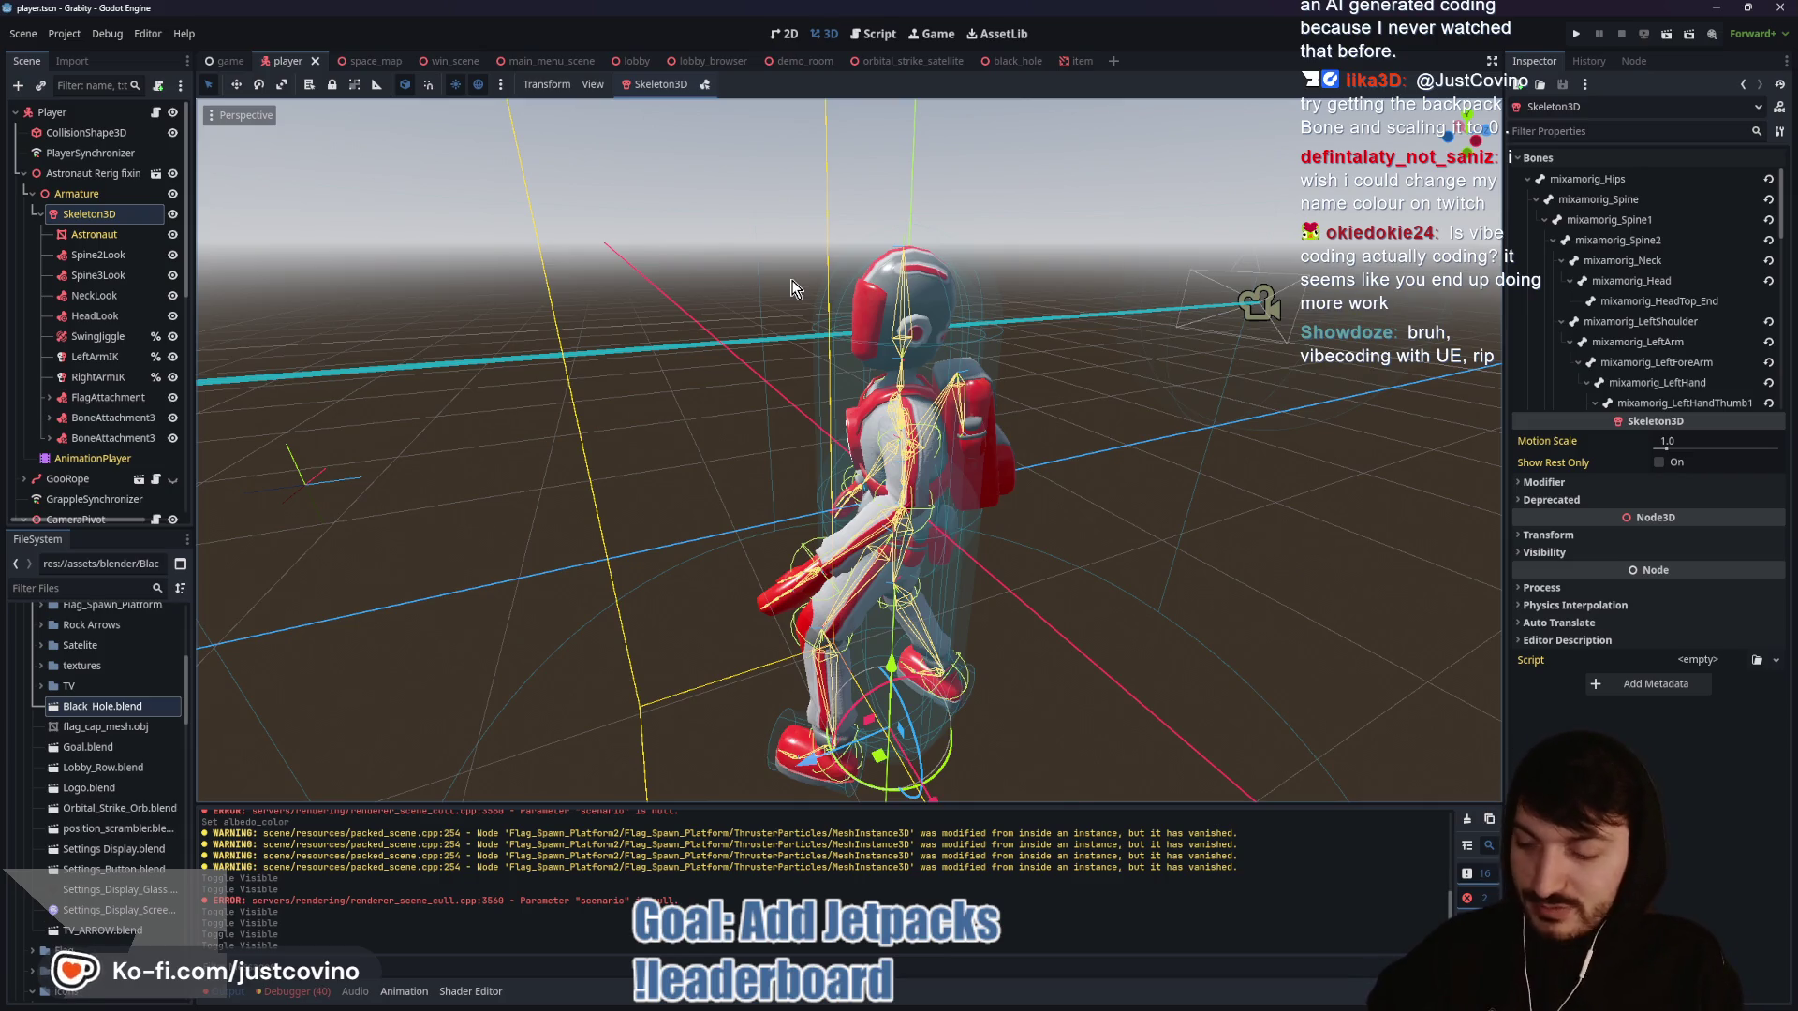
key("ctrl+a")
type("meshin")
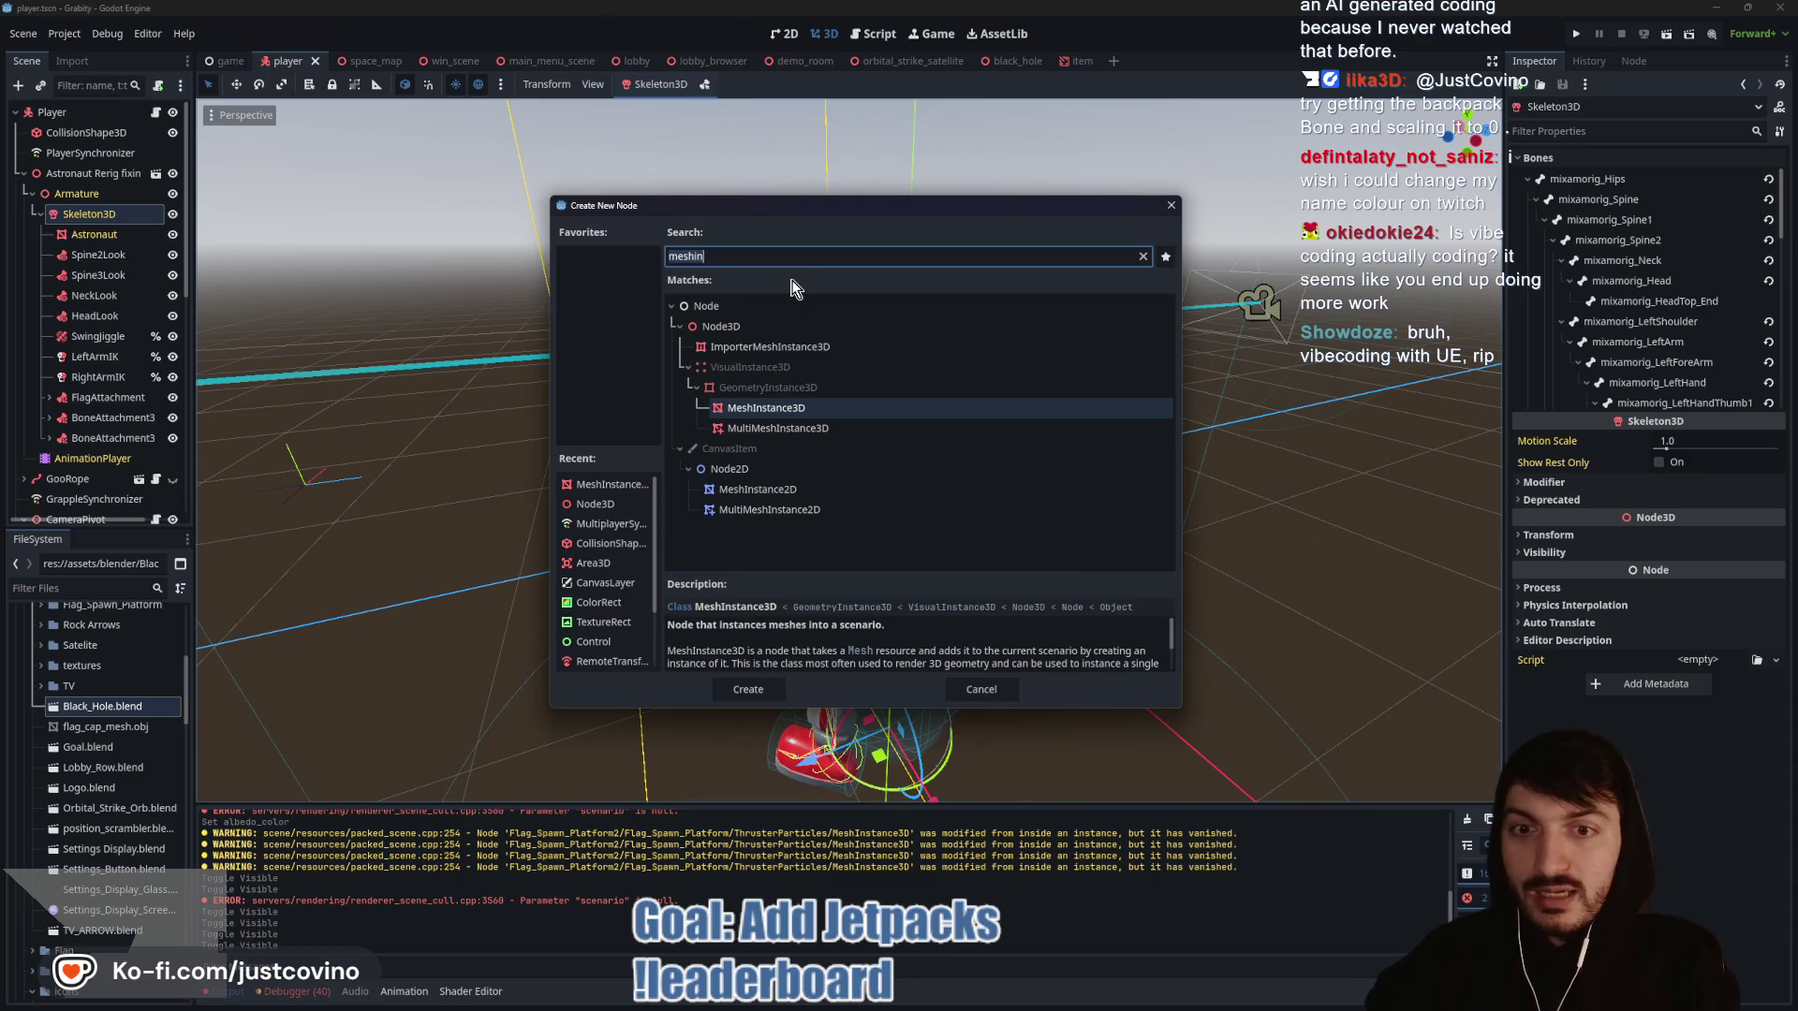
key("ctrl+a")
type("boneatt")
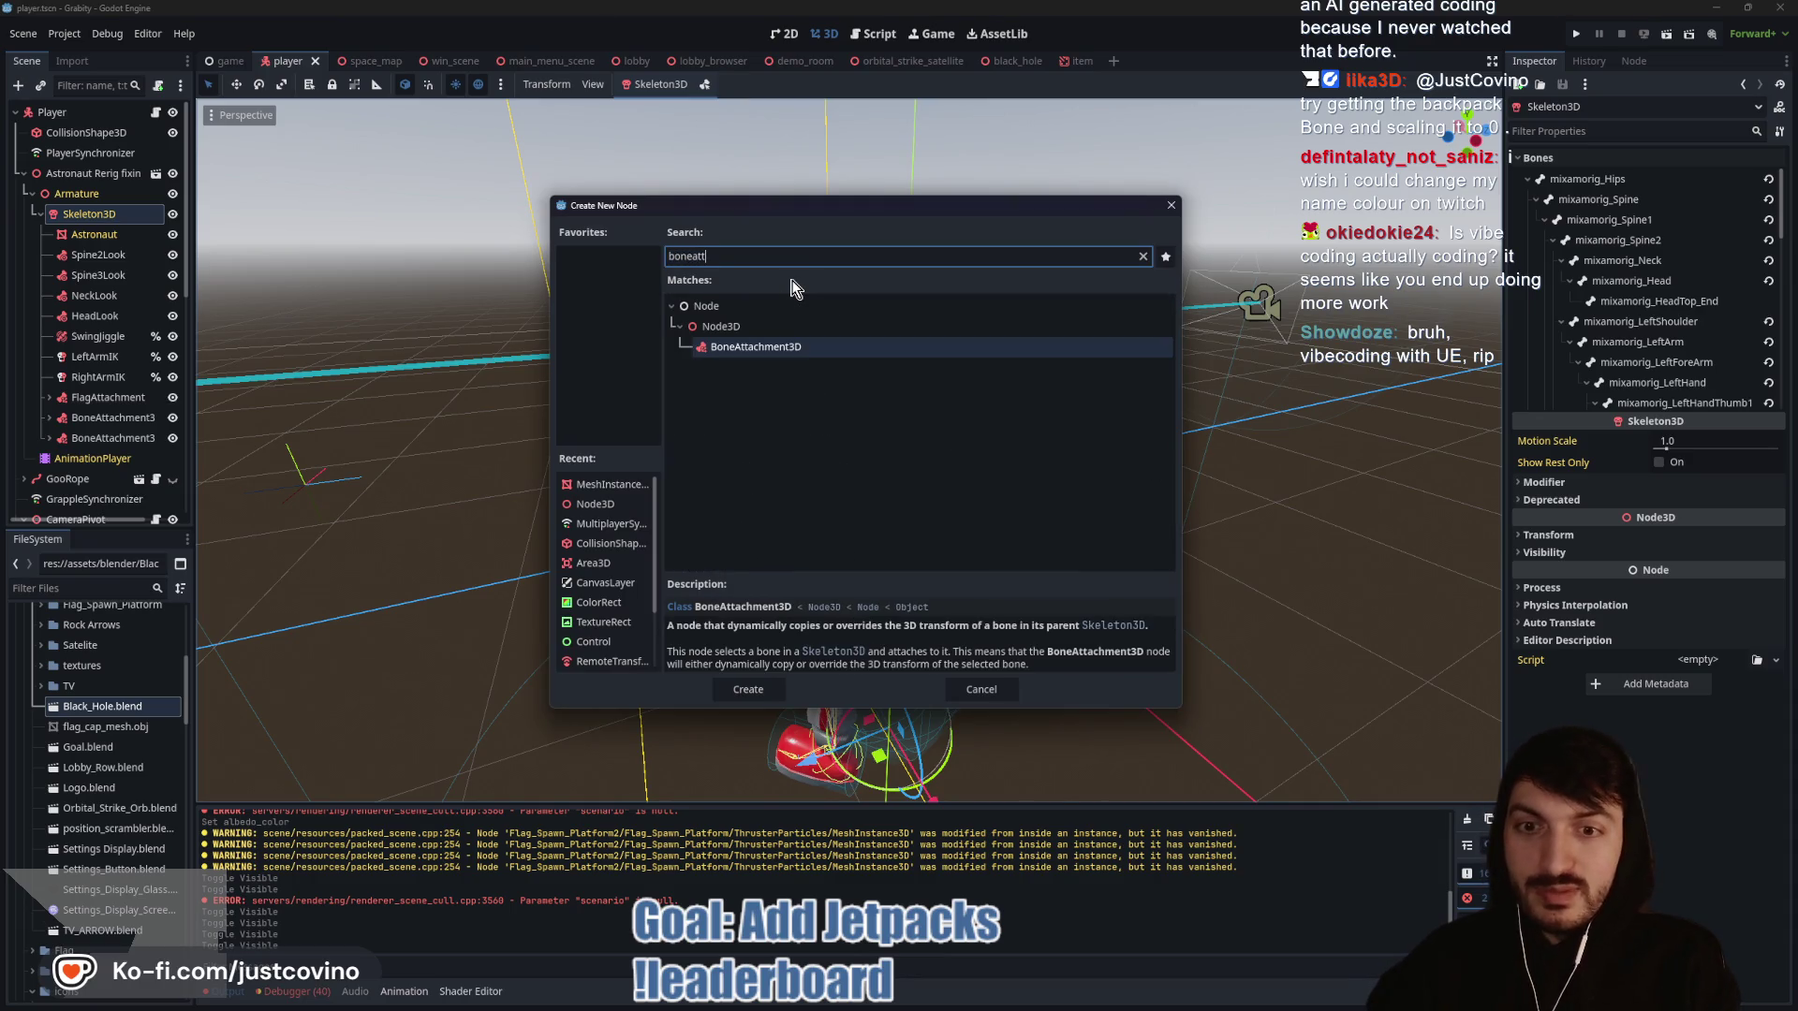
Step: Add a BoneAttachment3D node under Skeleton3D
left_click(742, 691)
double_click(106, 459)
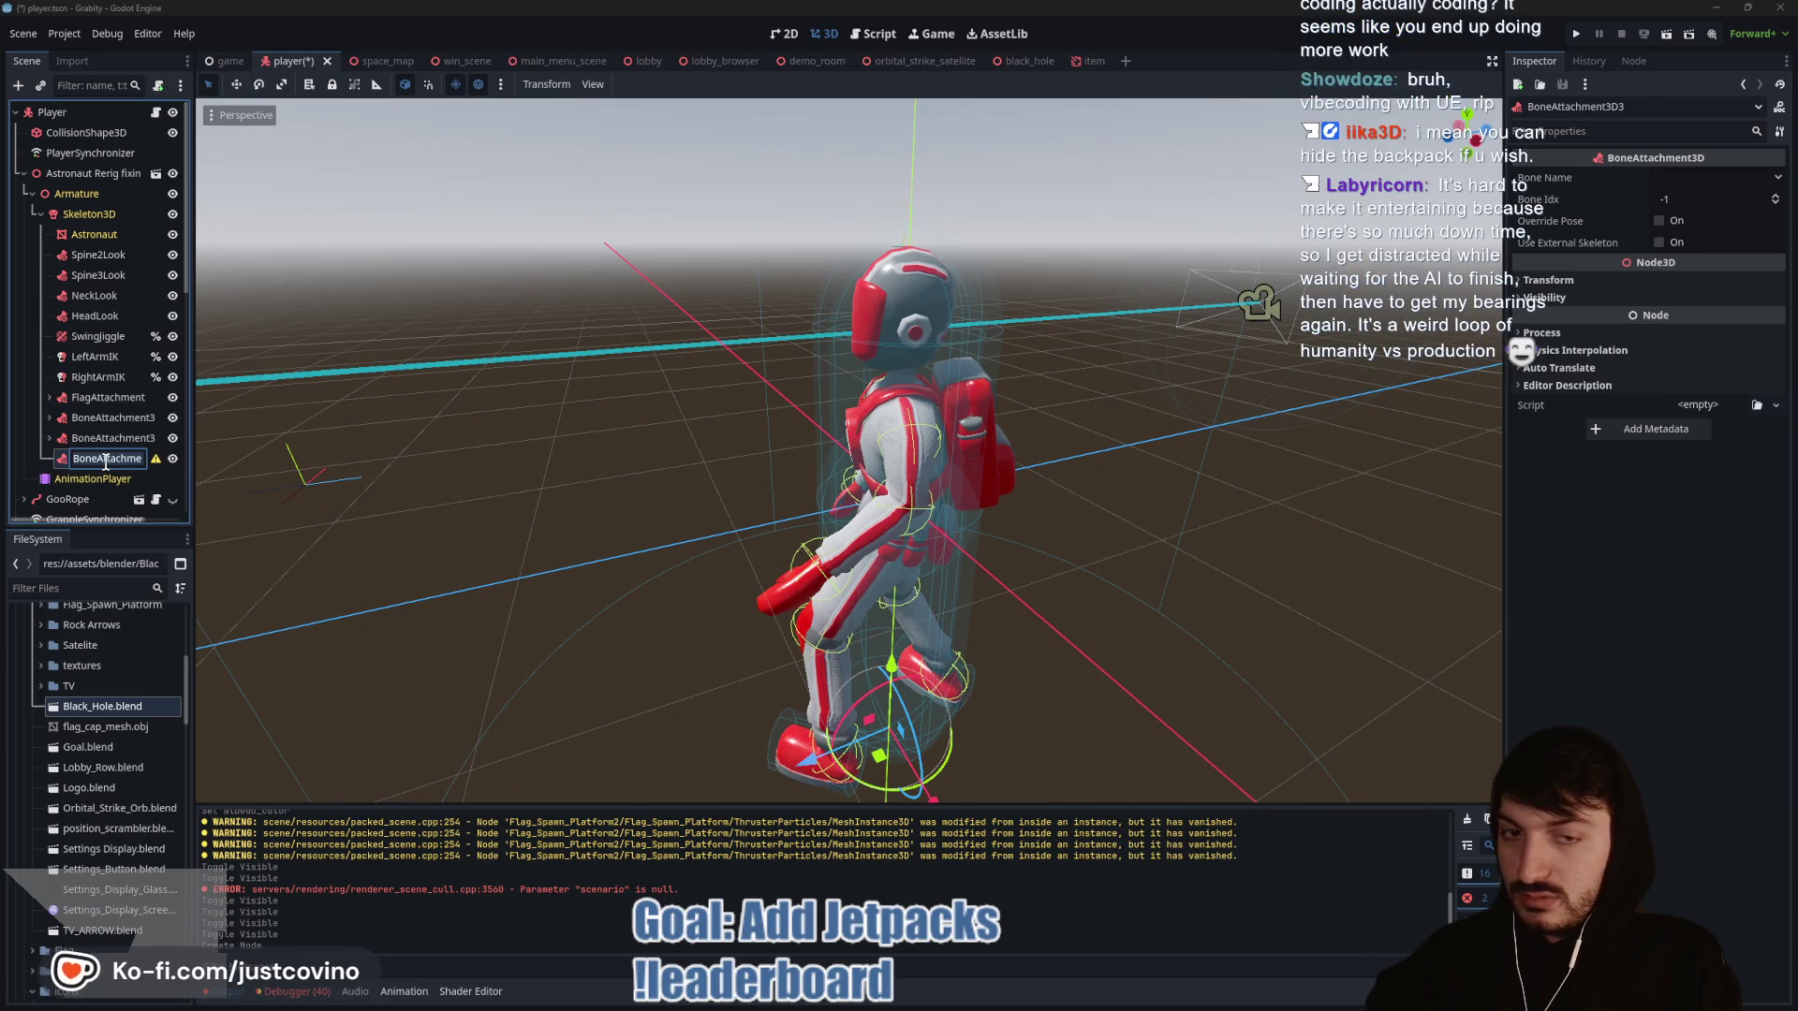
mouse_move(730, 496)
left_mouse_down()
mouse_move(835, 502)
mouse_move(648, 468)
mouse_move(977, 448)
mouse_move(1006, 417)
mouse_move(925, 429)
mouse_move(985, 440)
left_mouse_up()
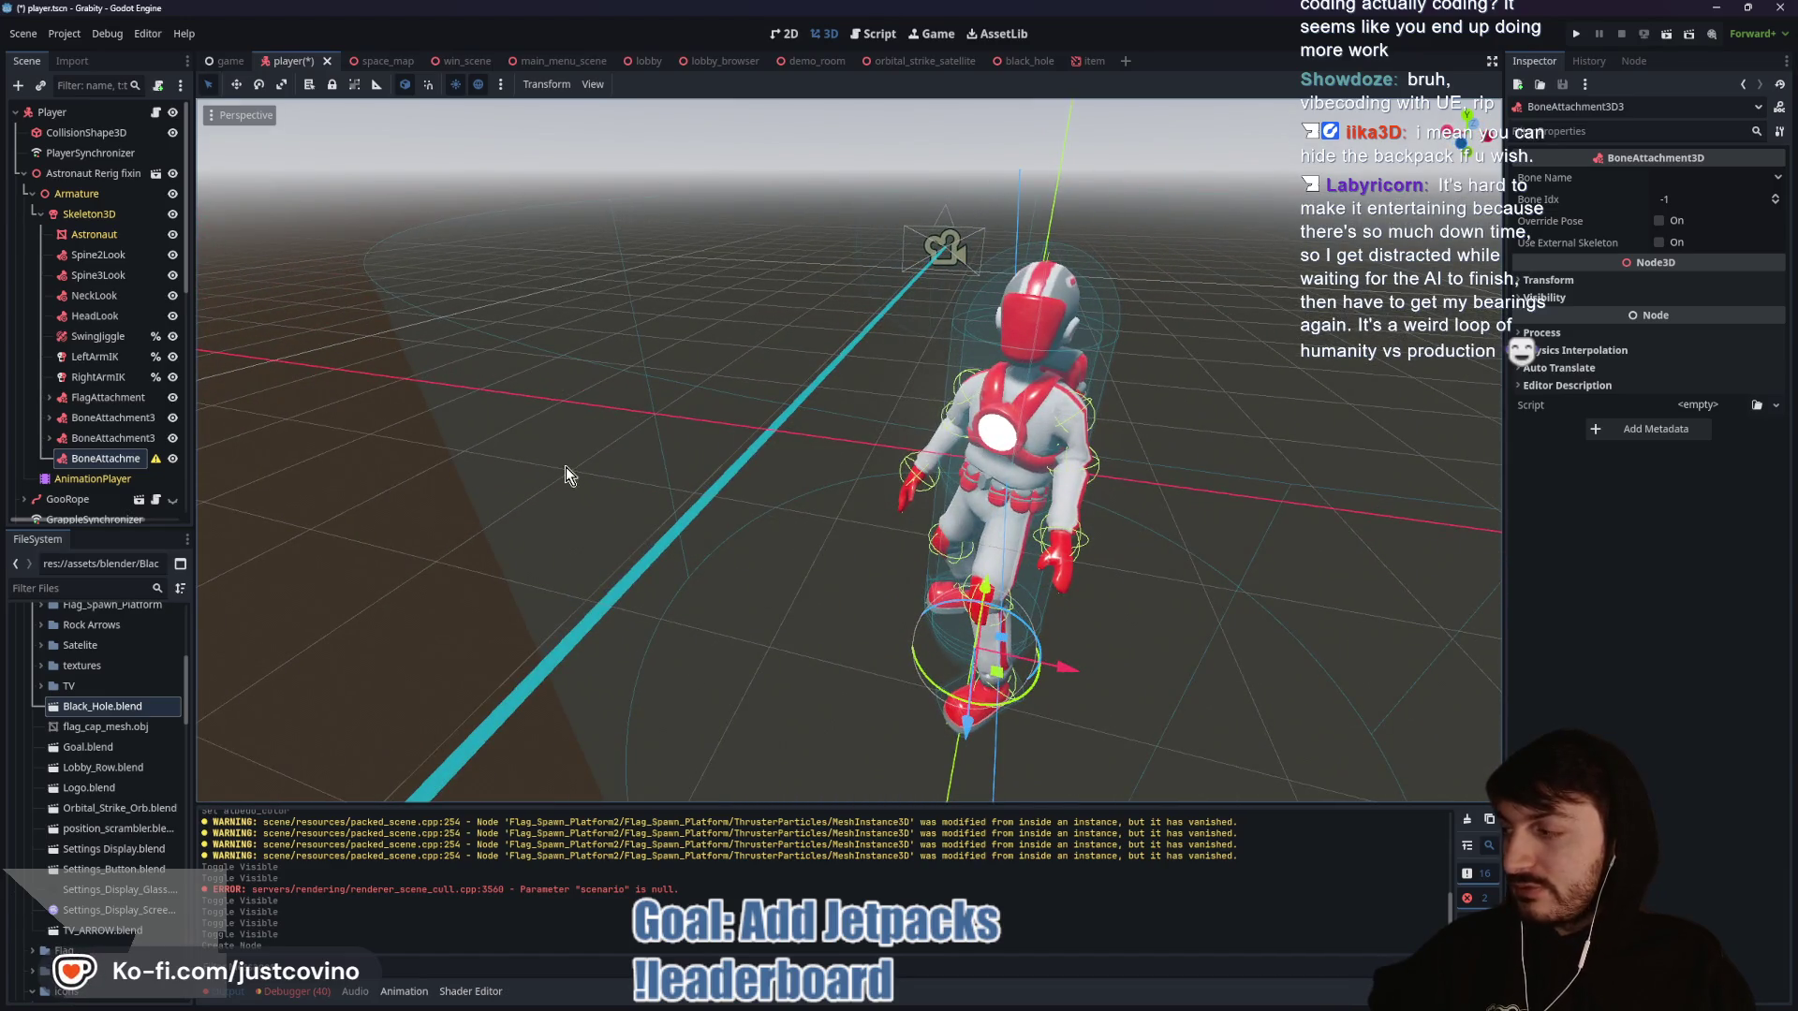
Step: Rename the new node to JetpackAttachment and save the player scene
double_click(113, 457)
type("Jetpack")
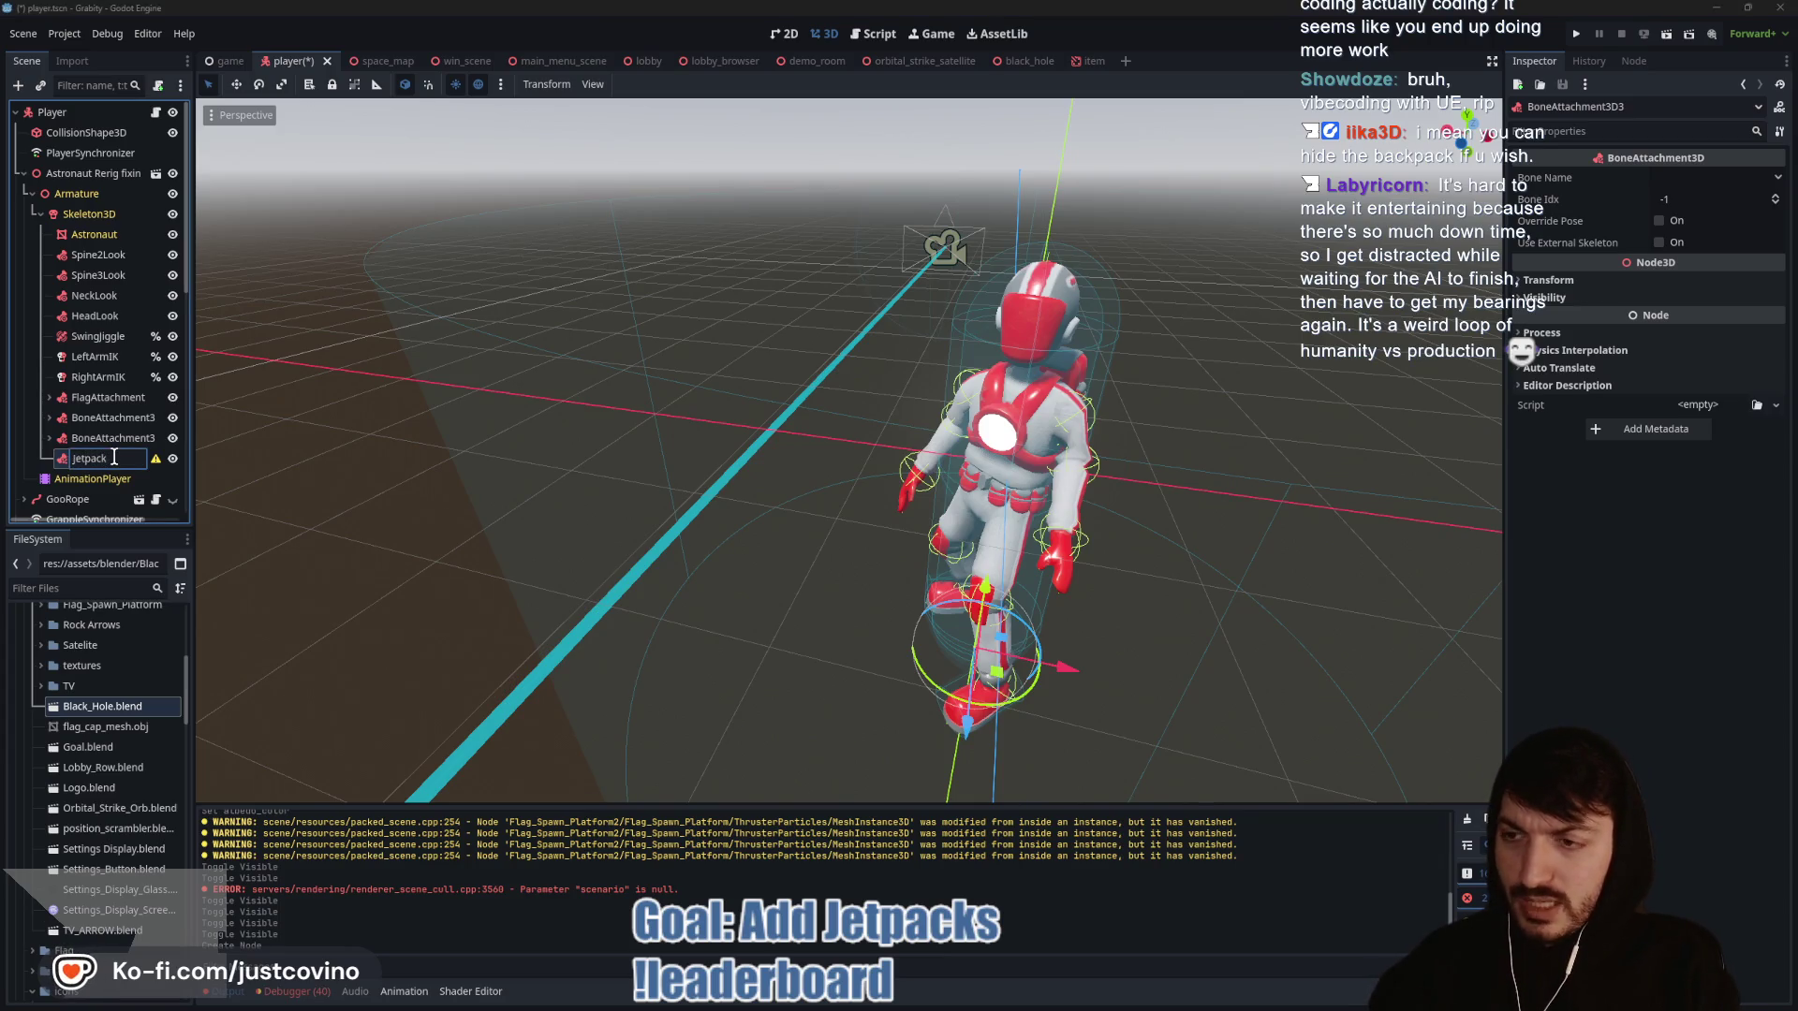
key("Return")
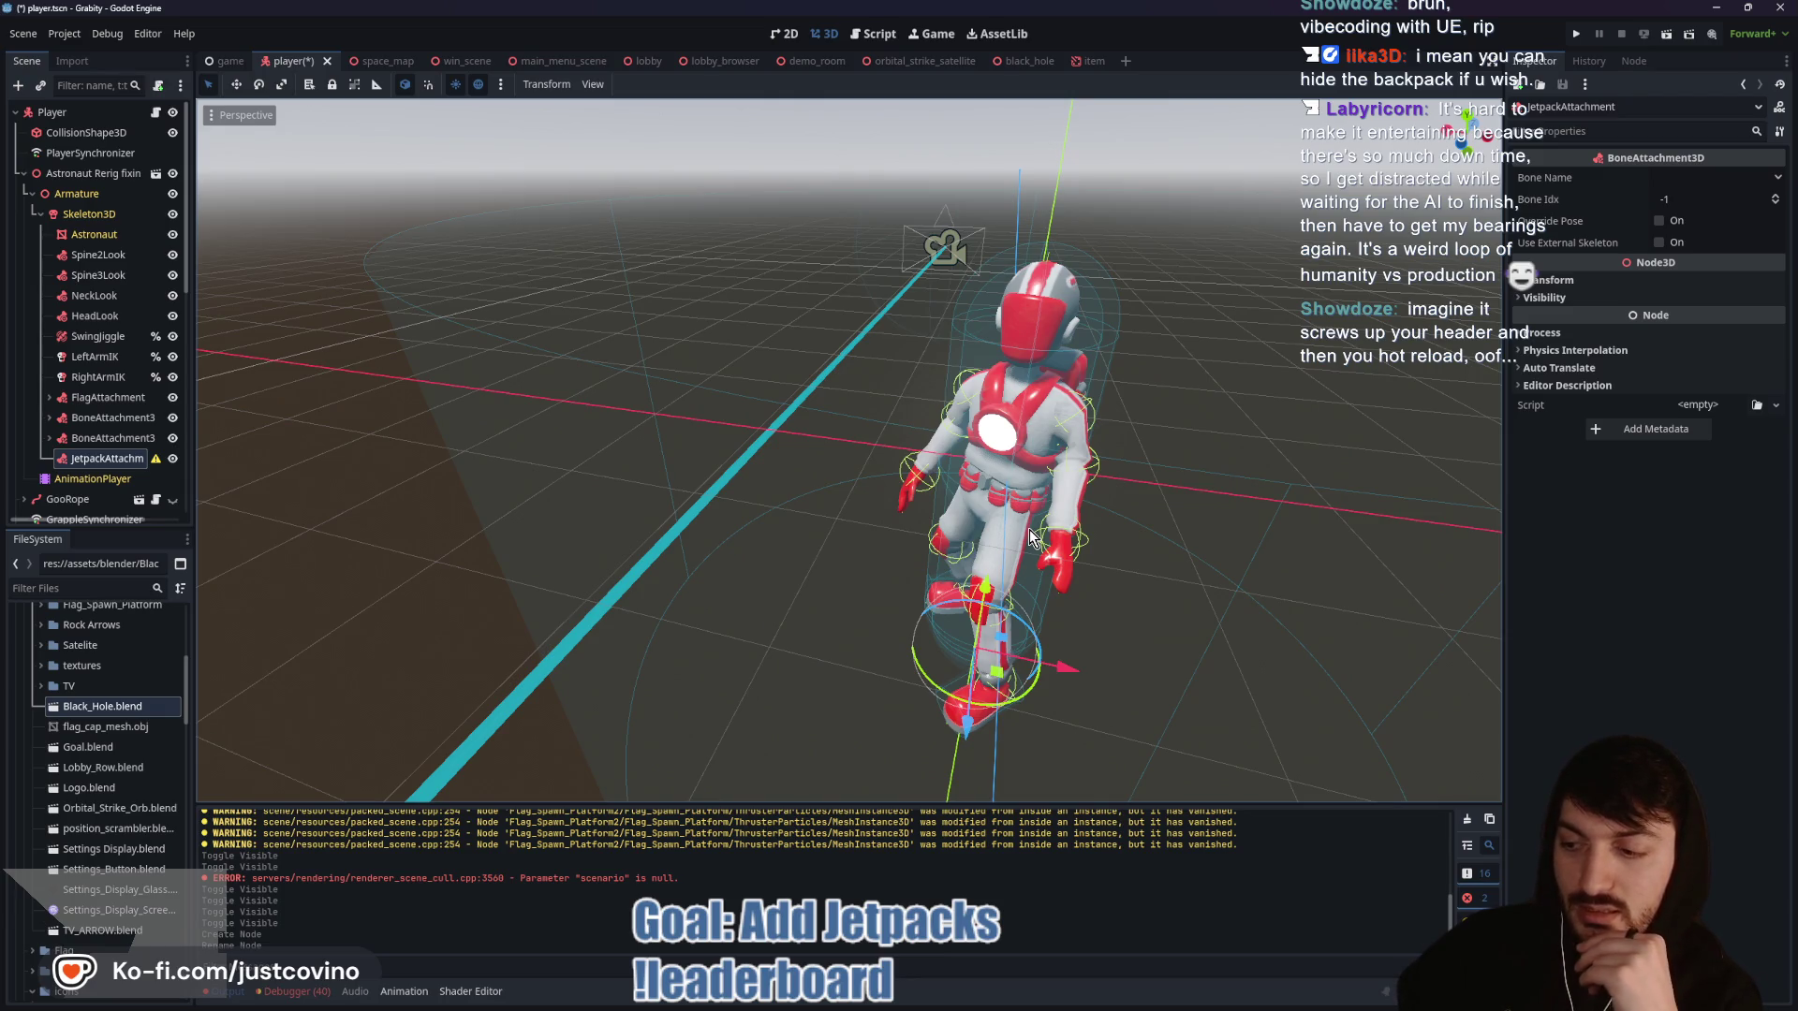
key("ctrl+s")
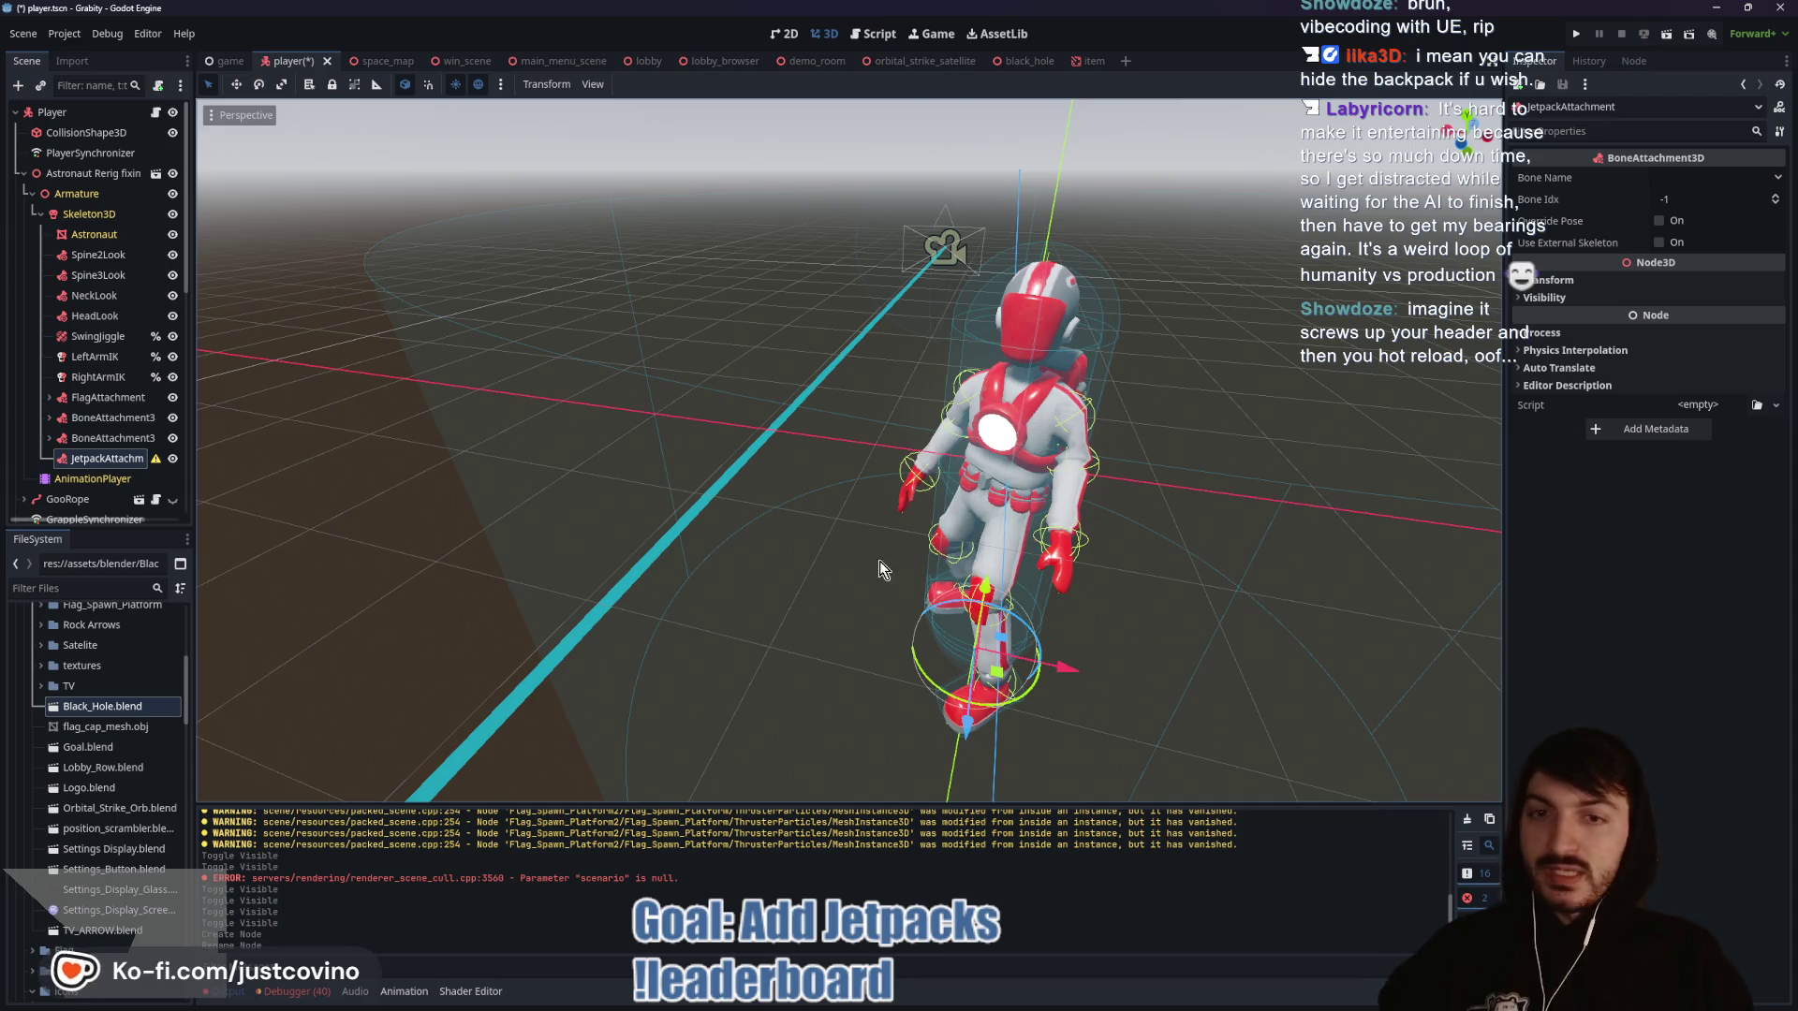
left_click_drag(1123, 531, 862, 473)
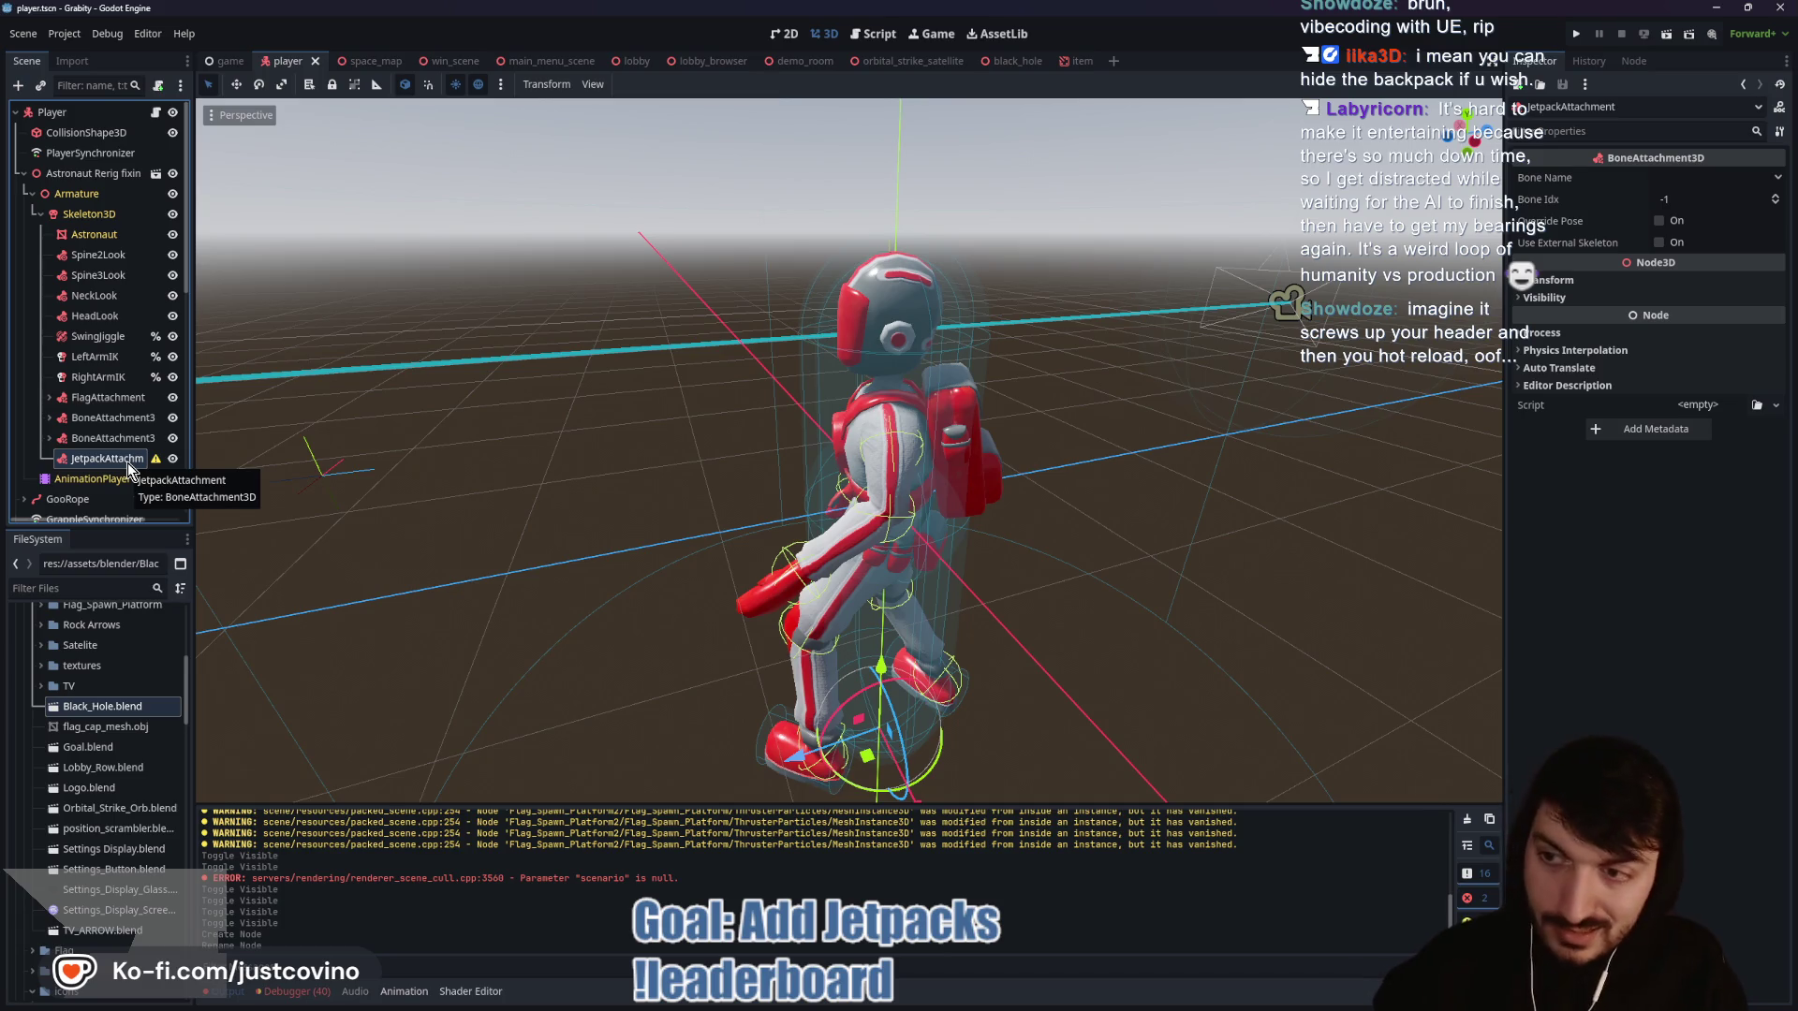
Step: Add a MeshInstance3D child to JetpackAttachment and give it a new BoxMesh
key("ctrl+a")
type("m")
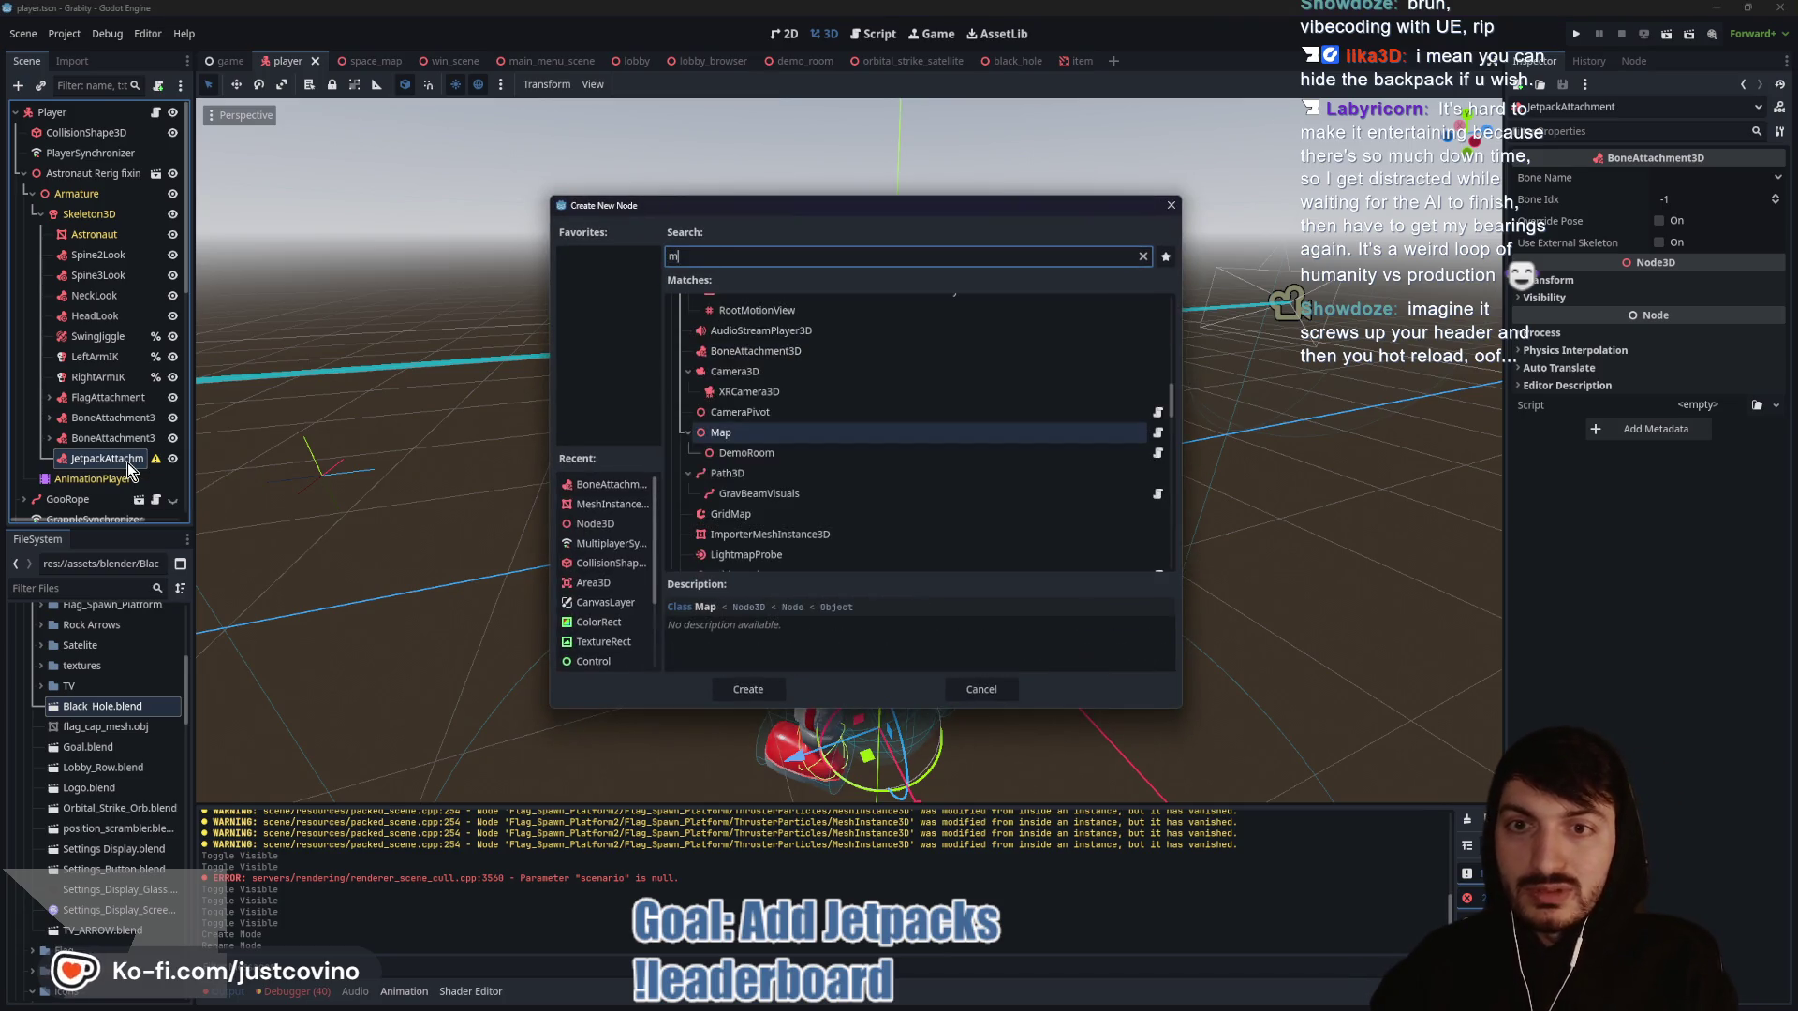
type("esh")
key("Return")
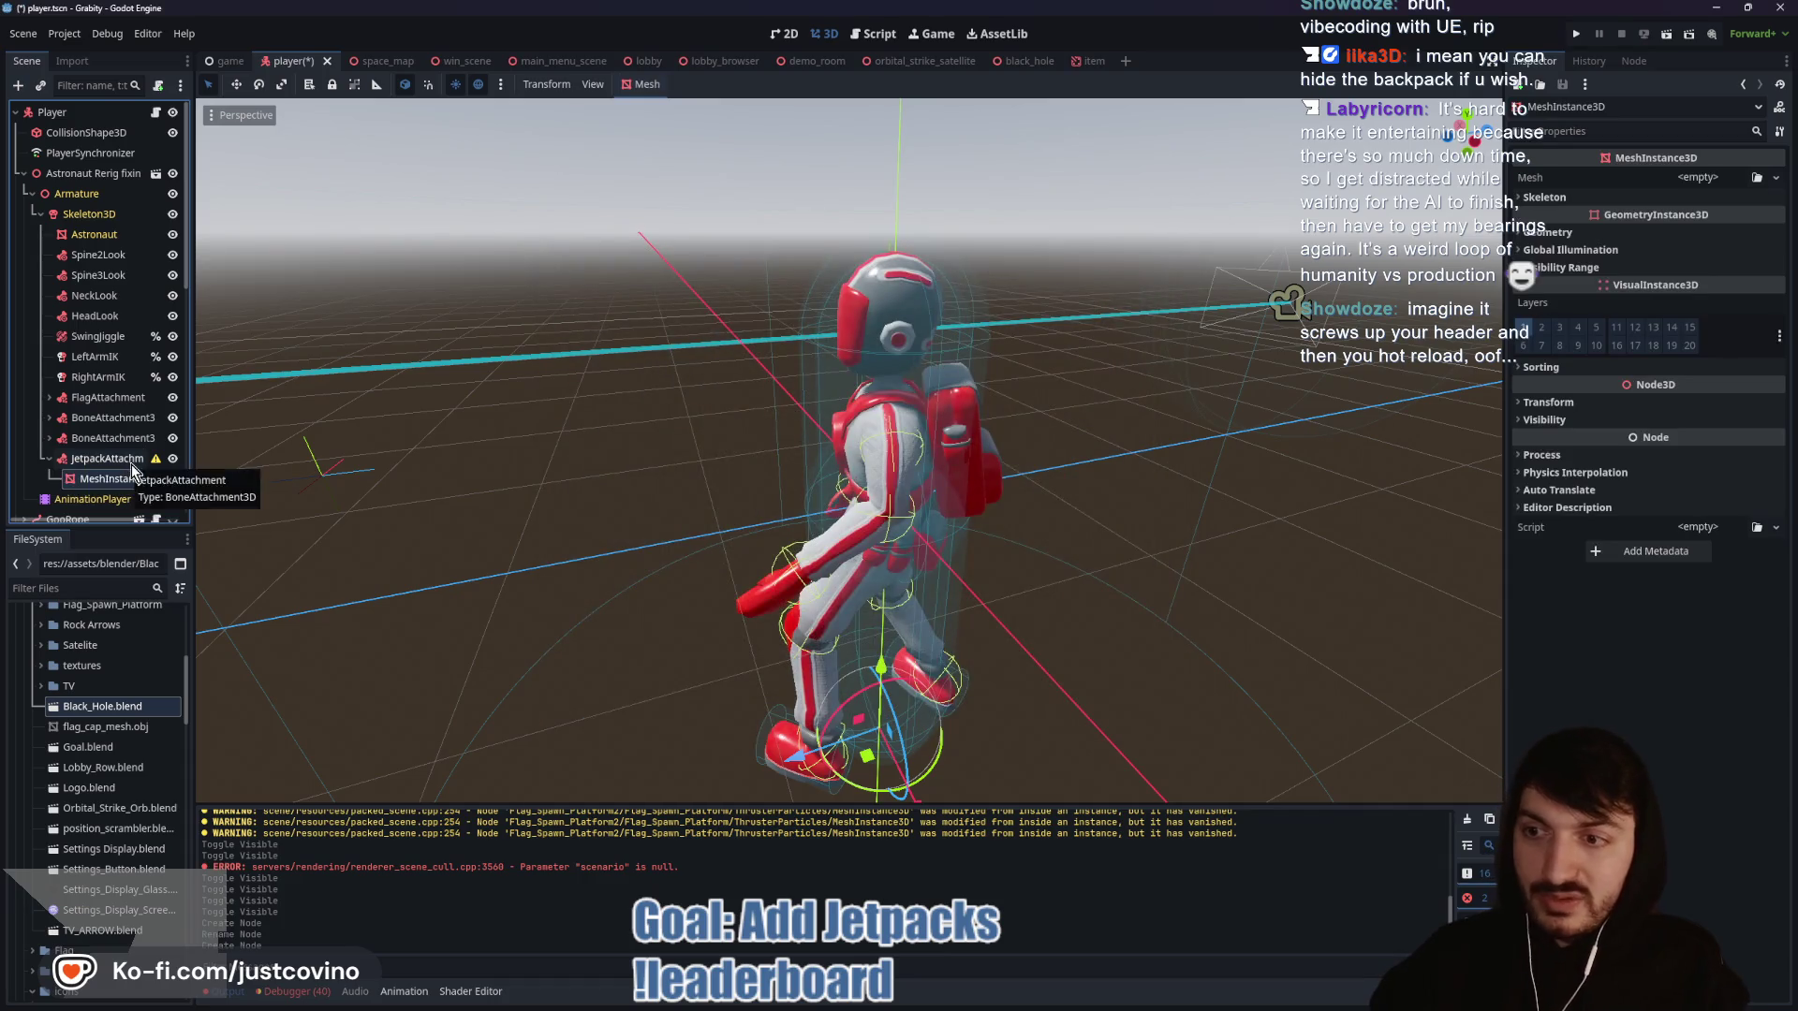
left_click(1697, 177)
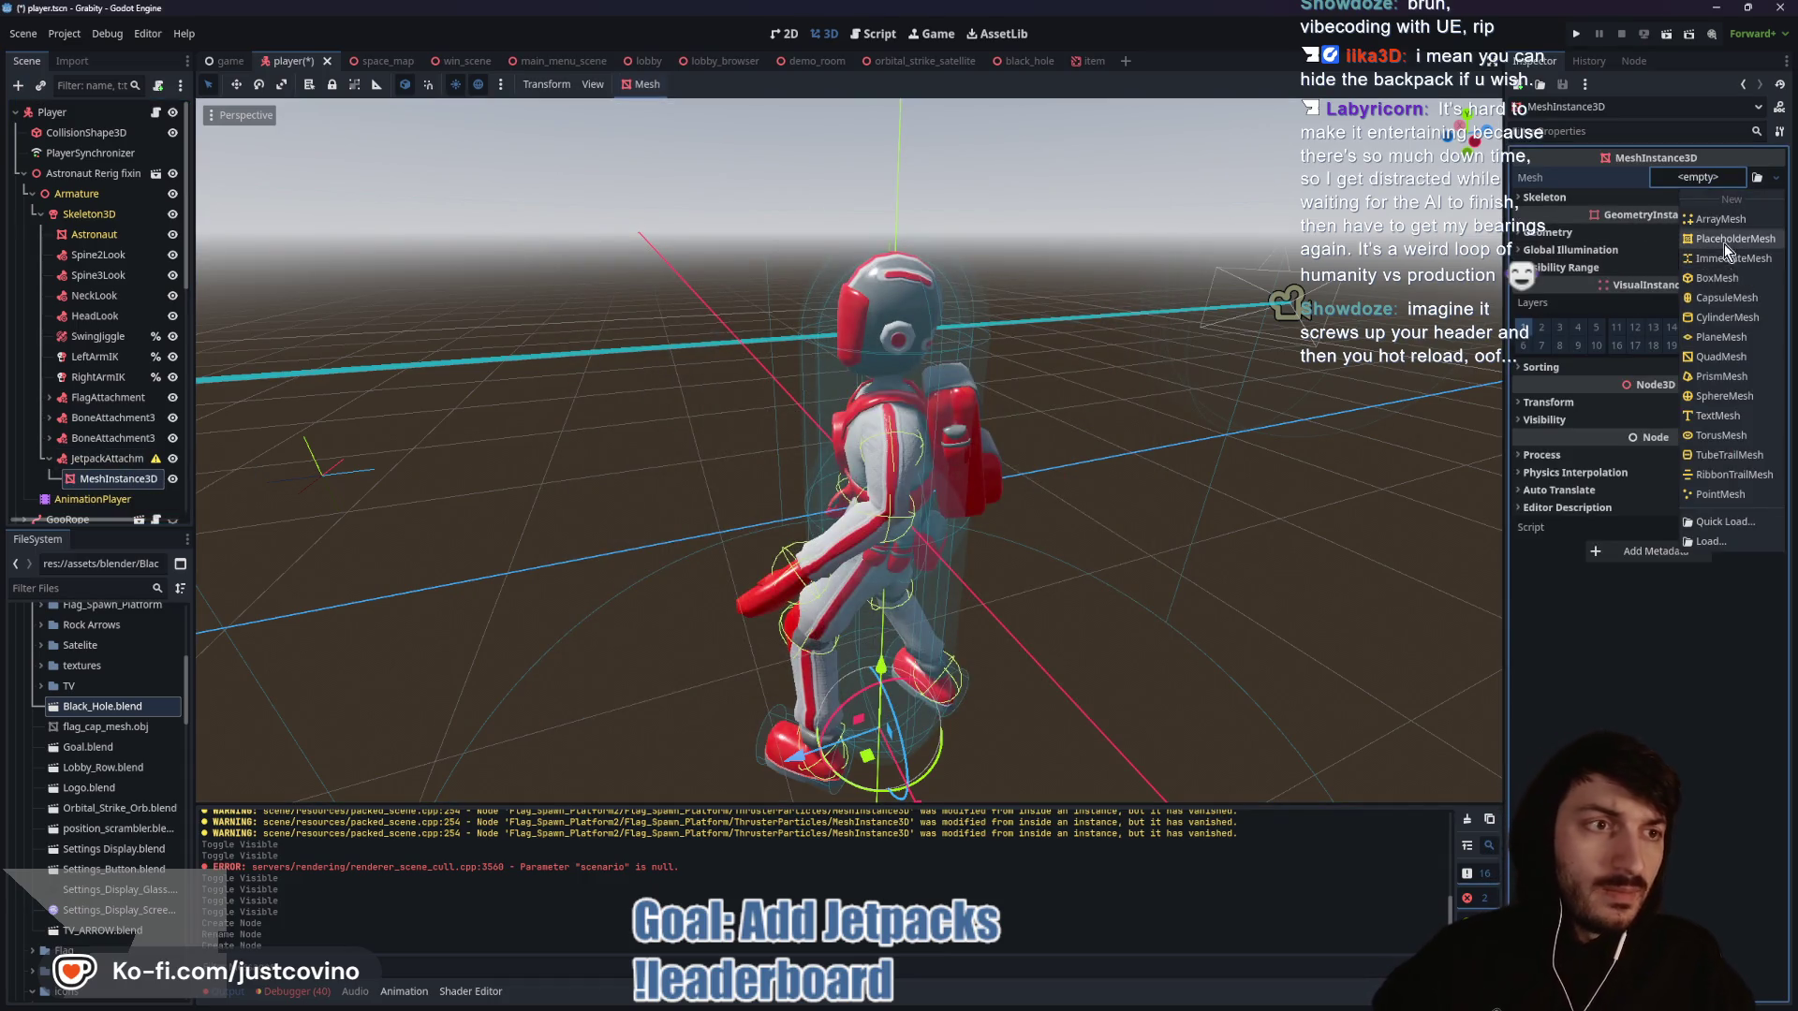
left_click(1716, 278)
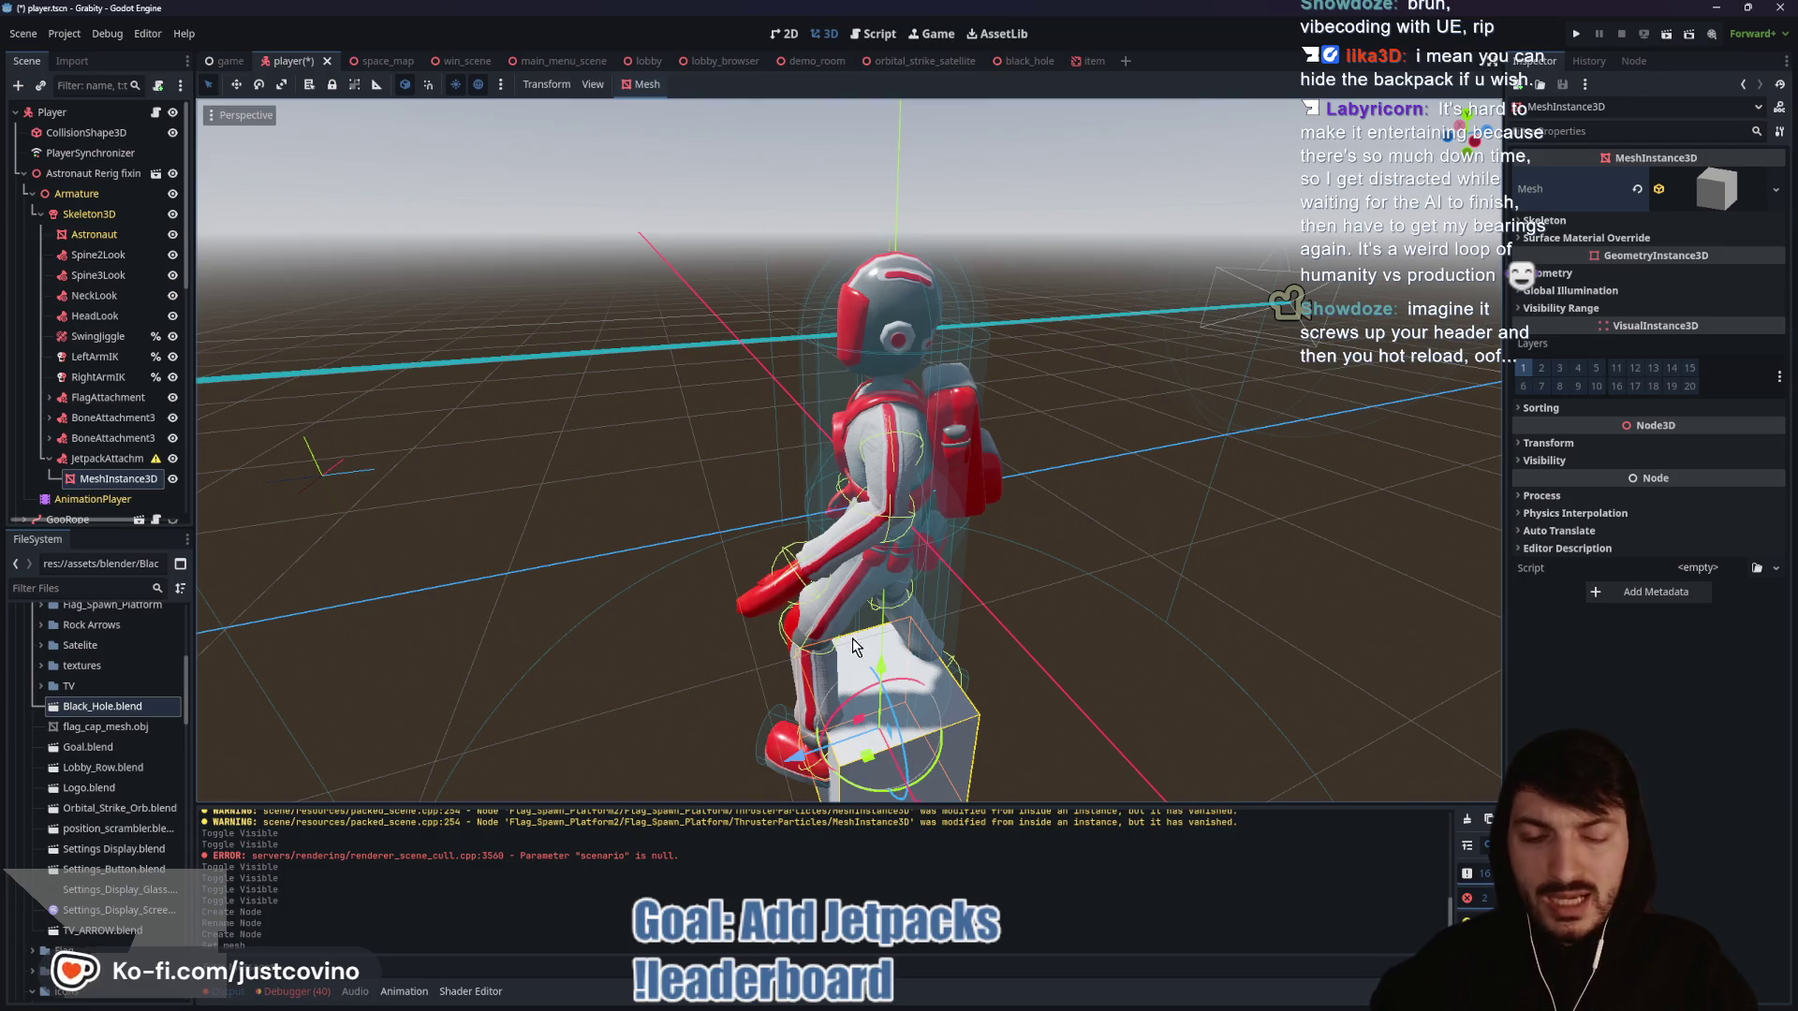
Step: Set JetpackAttachment's Bone Name to Backpack
left_click(155, 464)
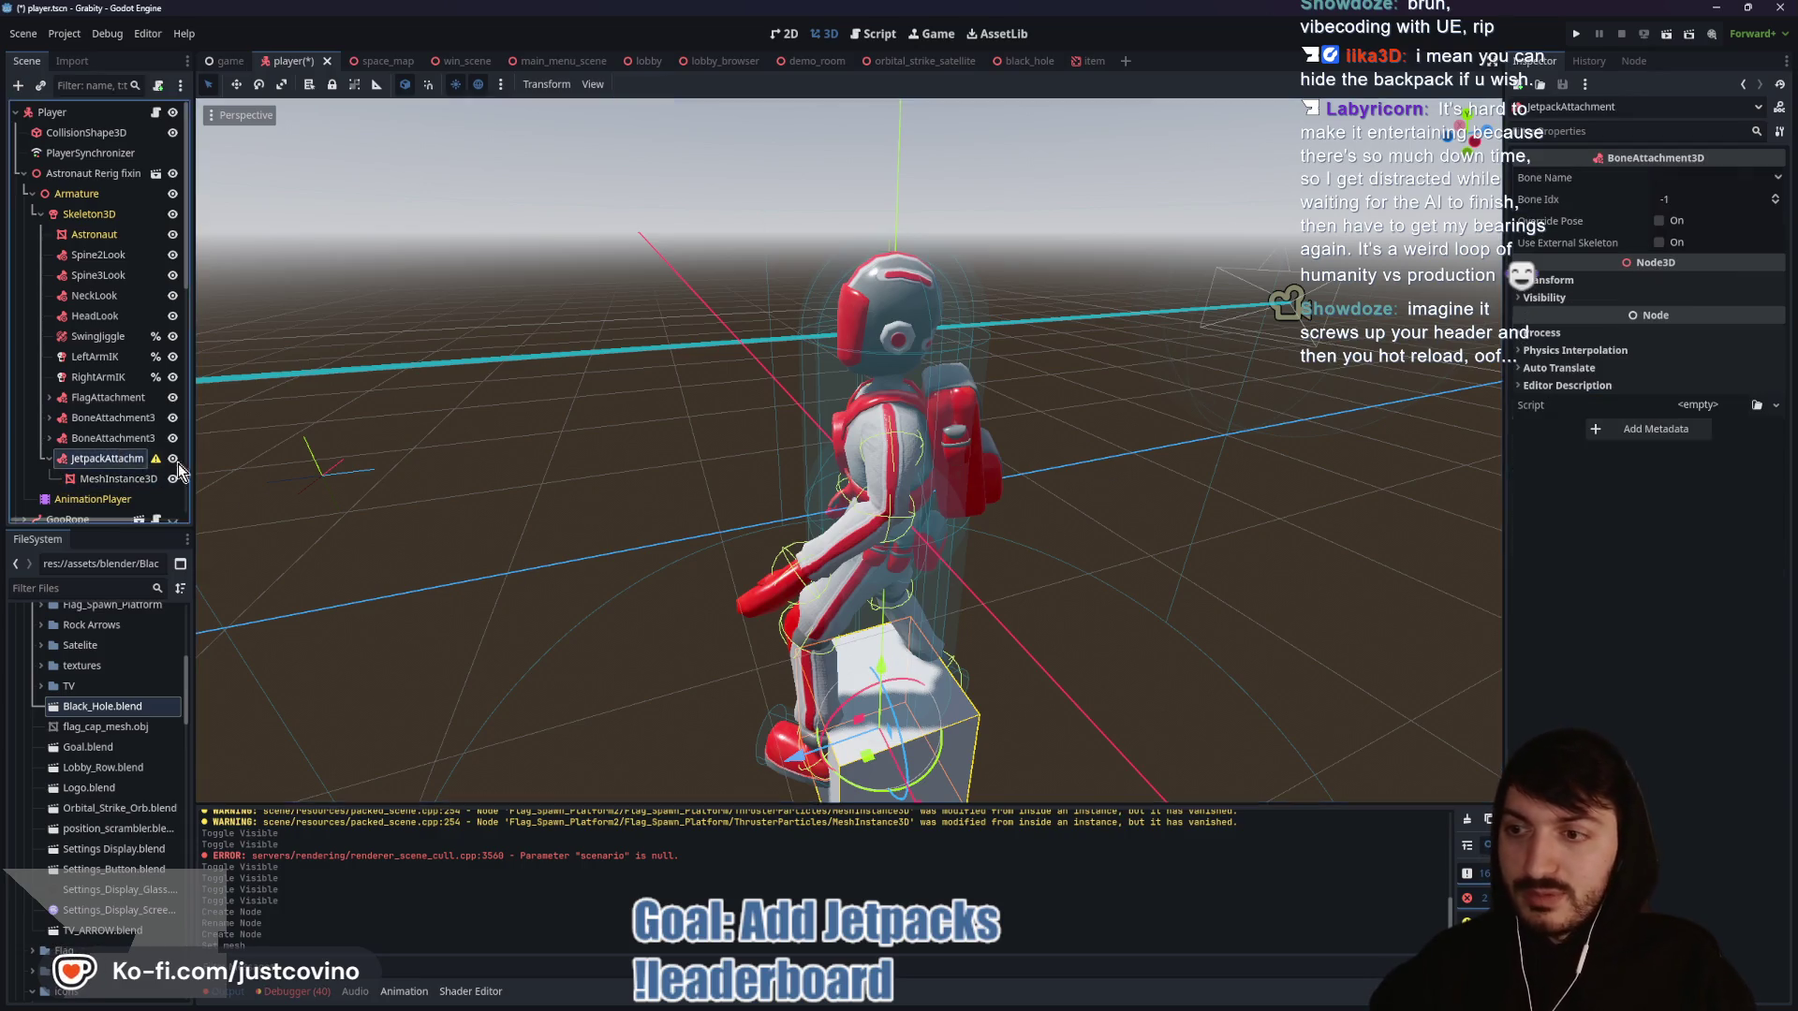
left_click(1689, 178)
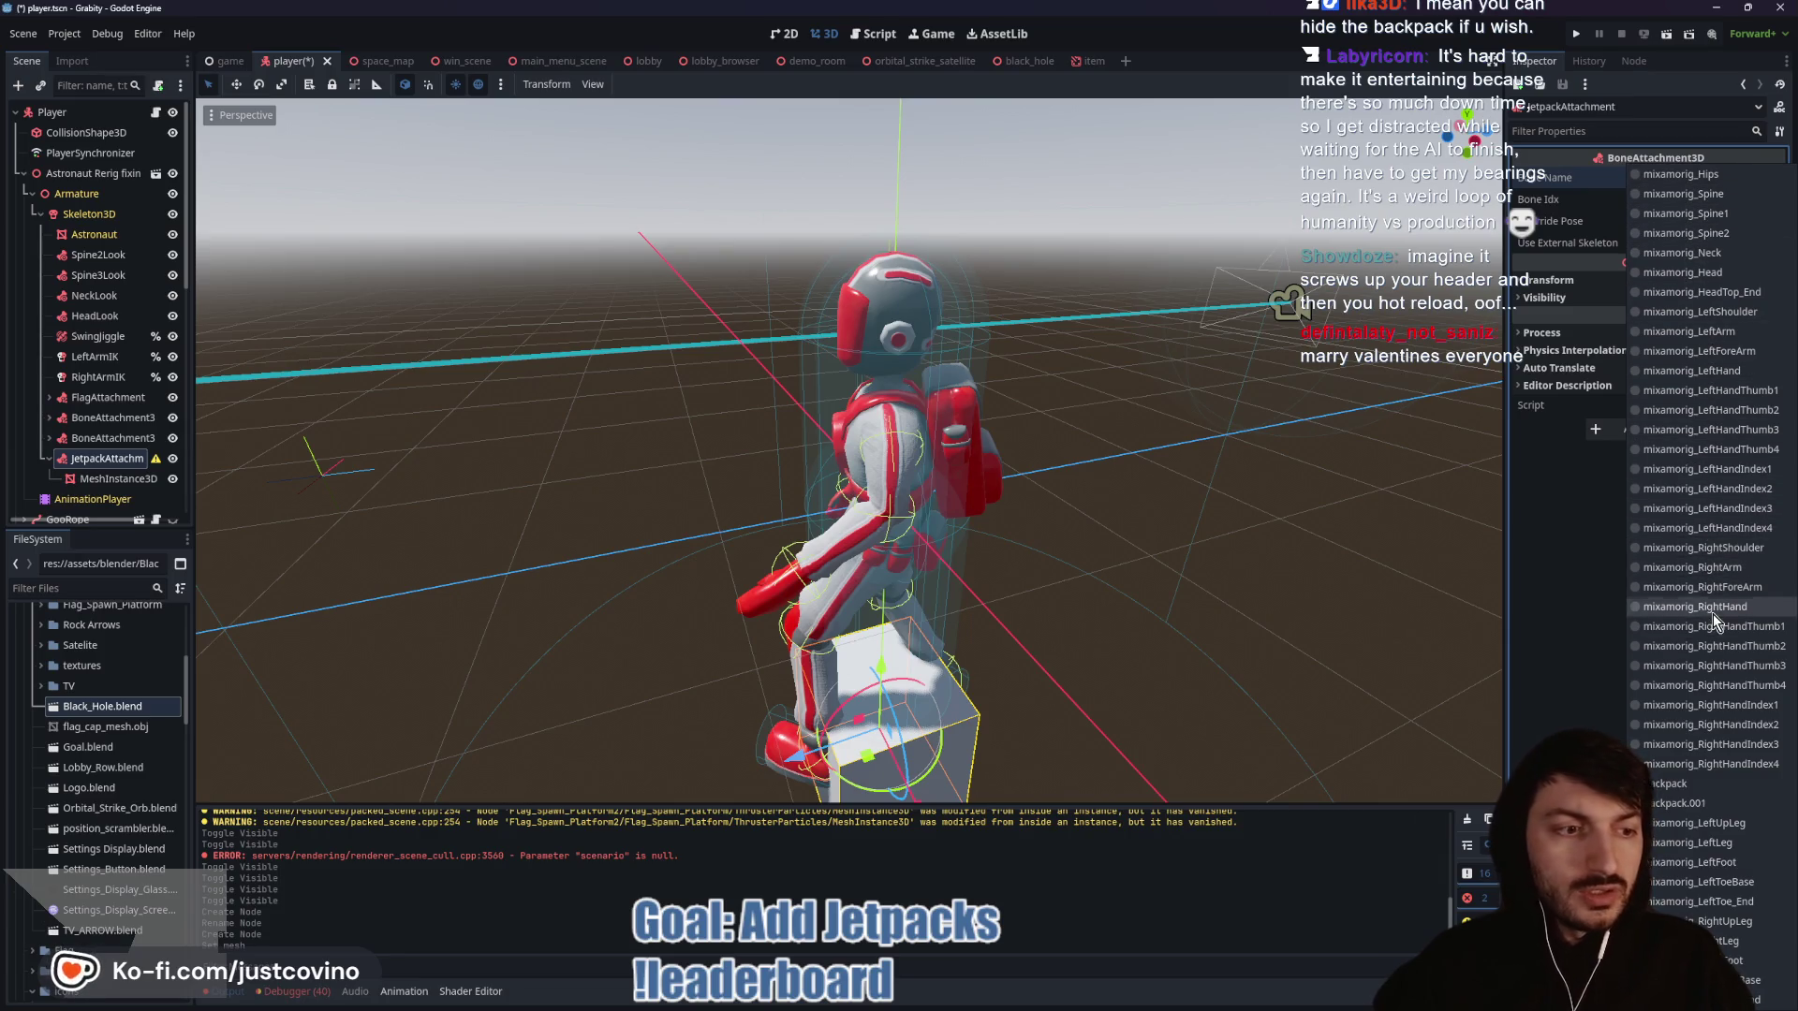
left_click(1685, 783)
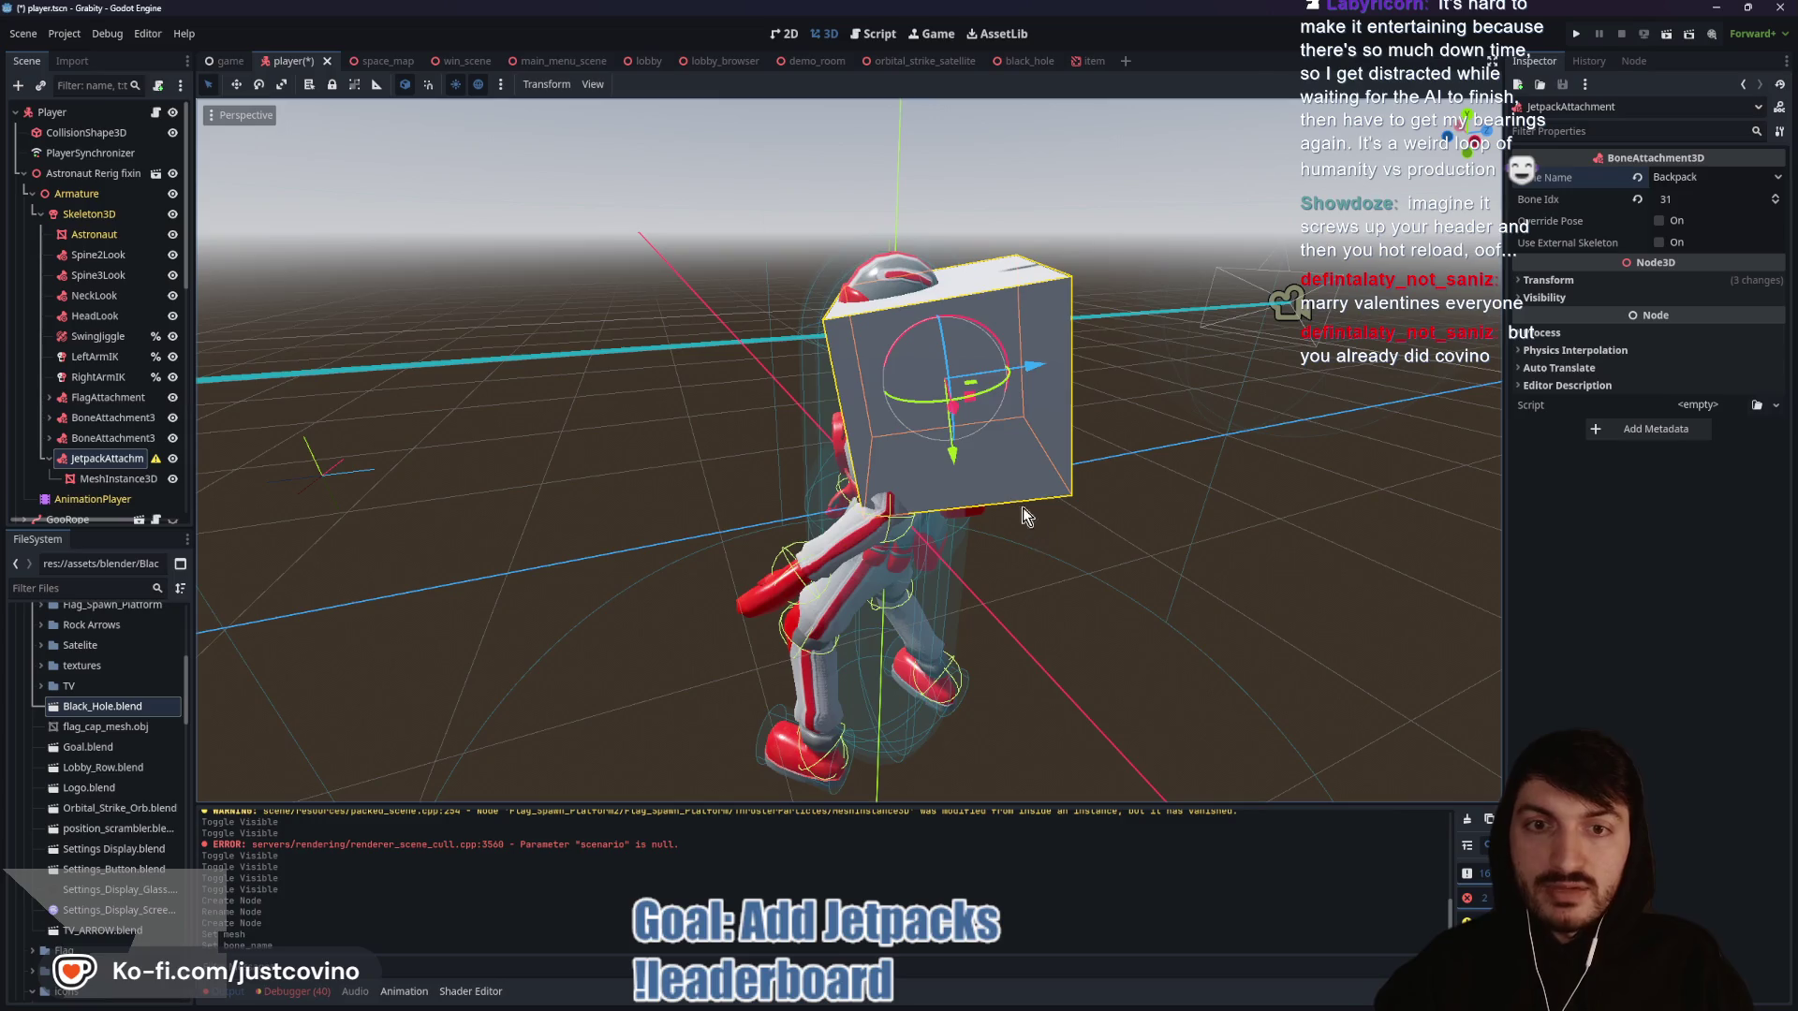
Step: Select the jetpack BoxMesh and shrink its height and front-to-back thickness
left_click(152, 483)
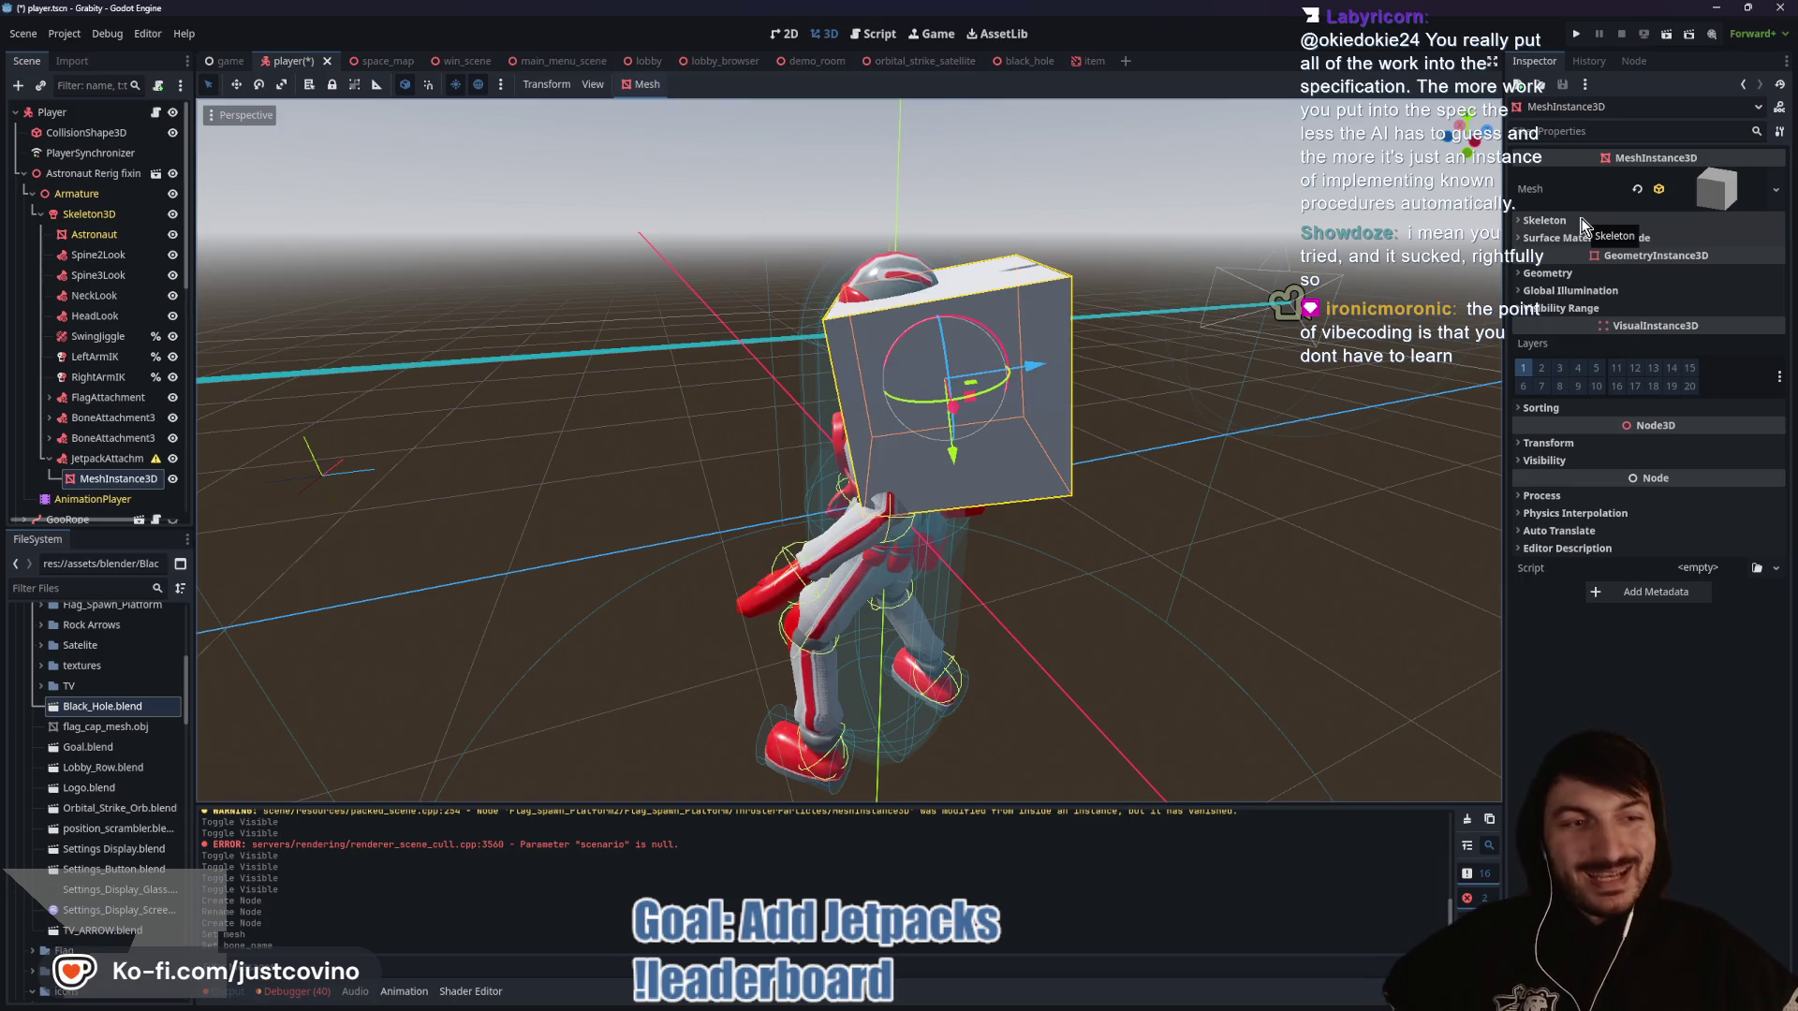
left_click(1709, 197)
left_click_drag(1633, 351, 1509, 350)
left_click_drag(1722, 351, 1676, 351)
Step: Position the box over the backpack, set its depth to 0.42 m, and check it from around
left_click_drag(952, 456, 958, 532)
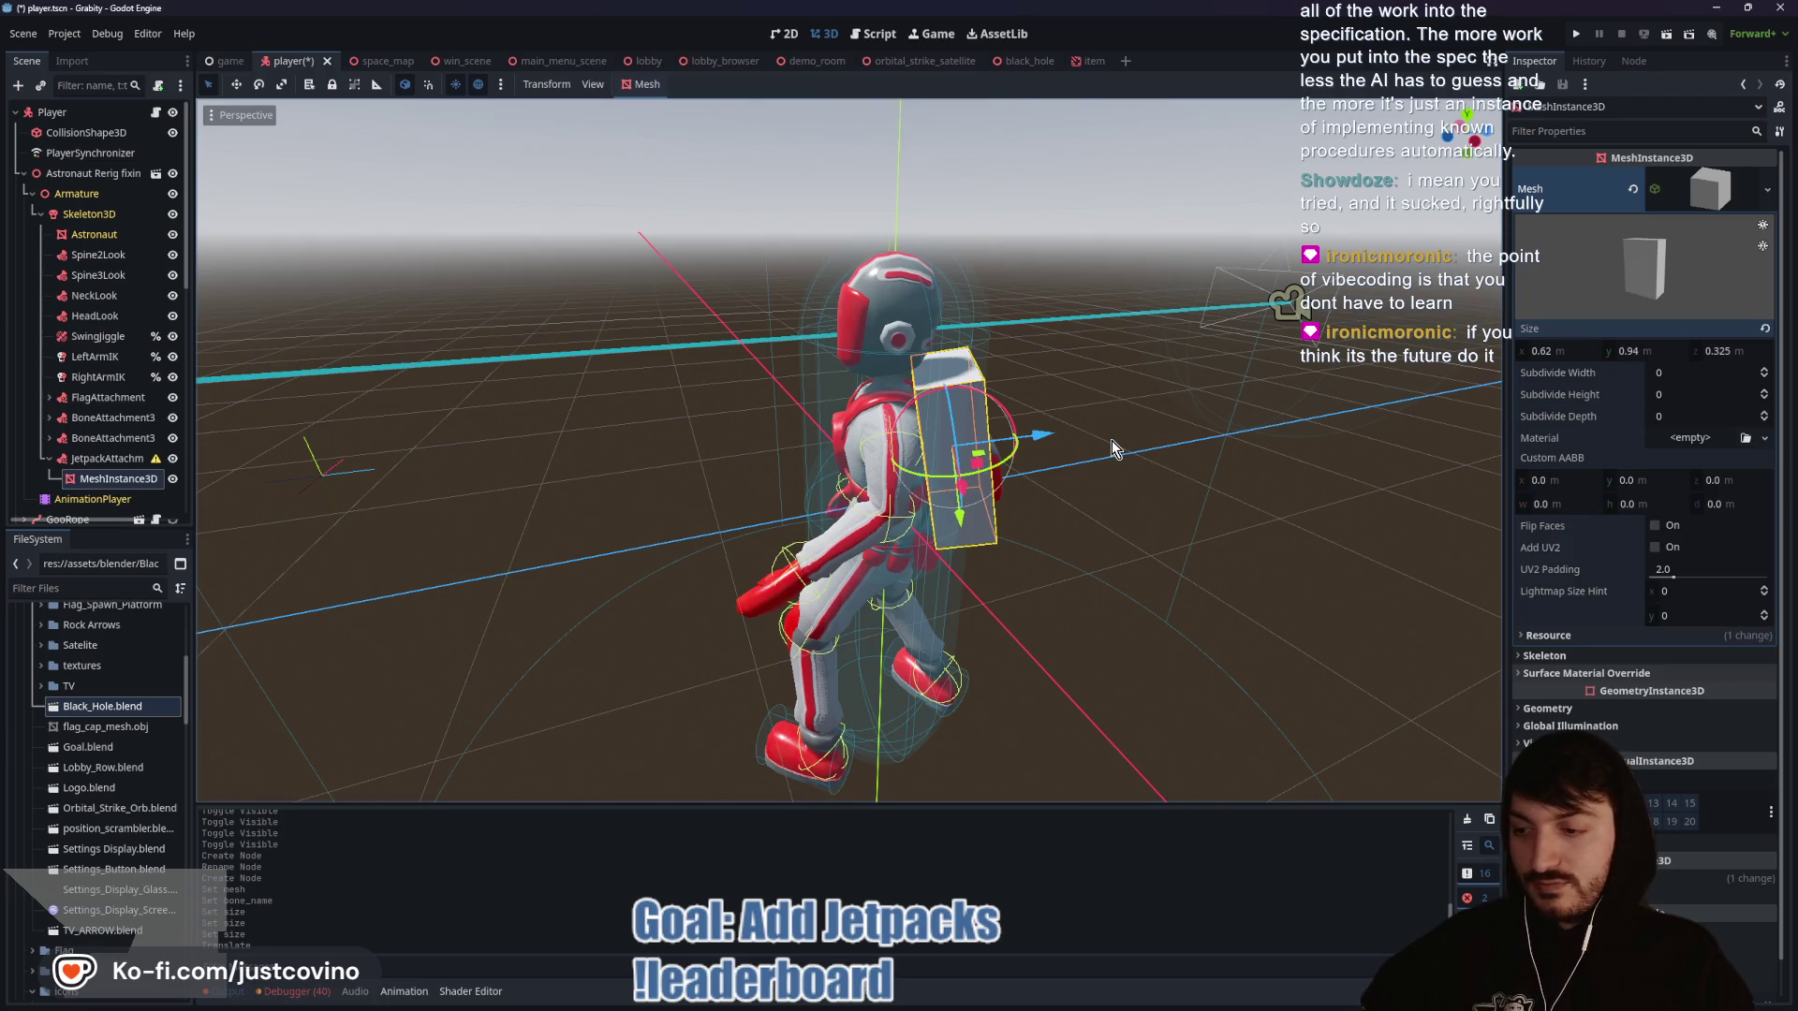
left_click_drag(1110, 440, 1249, 465)
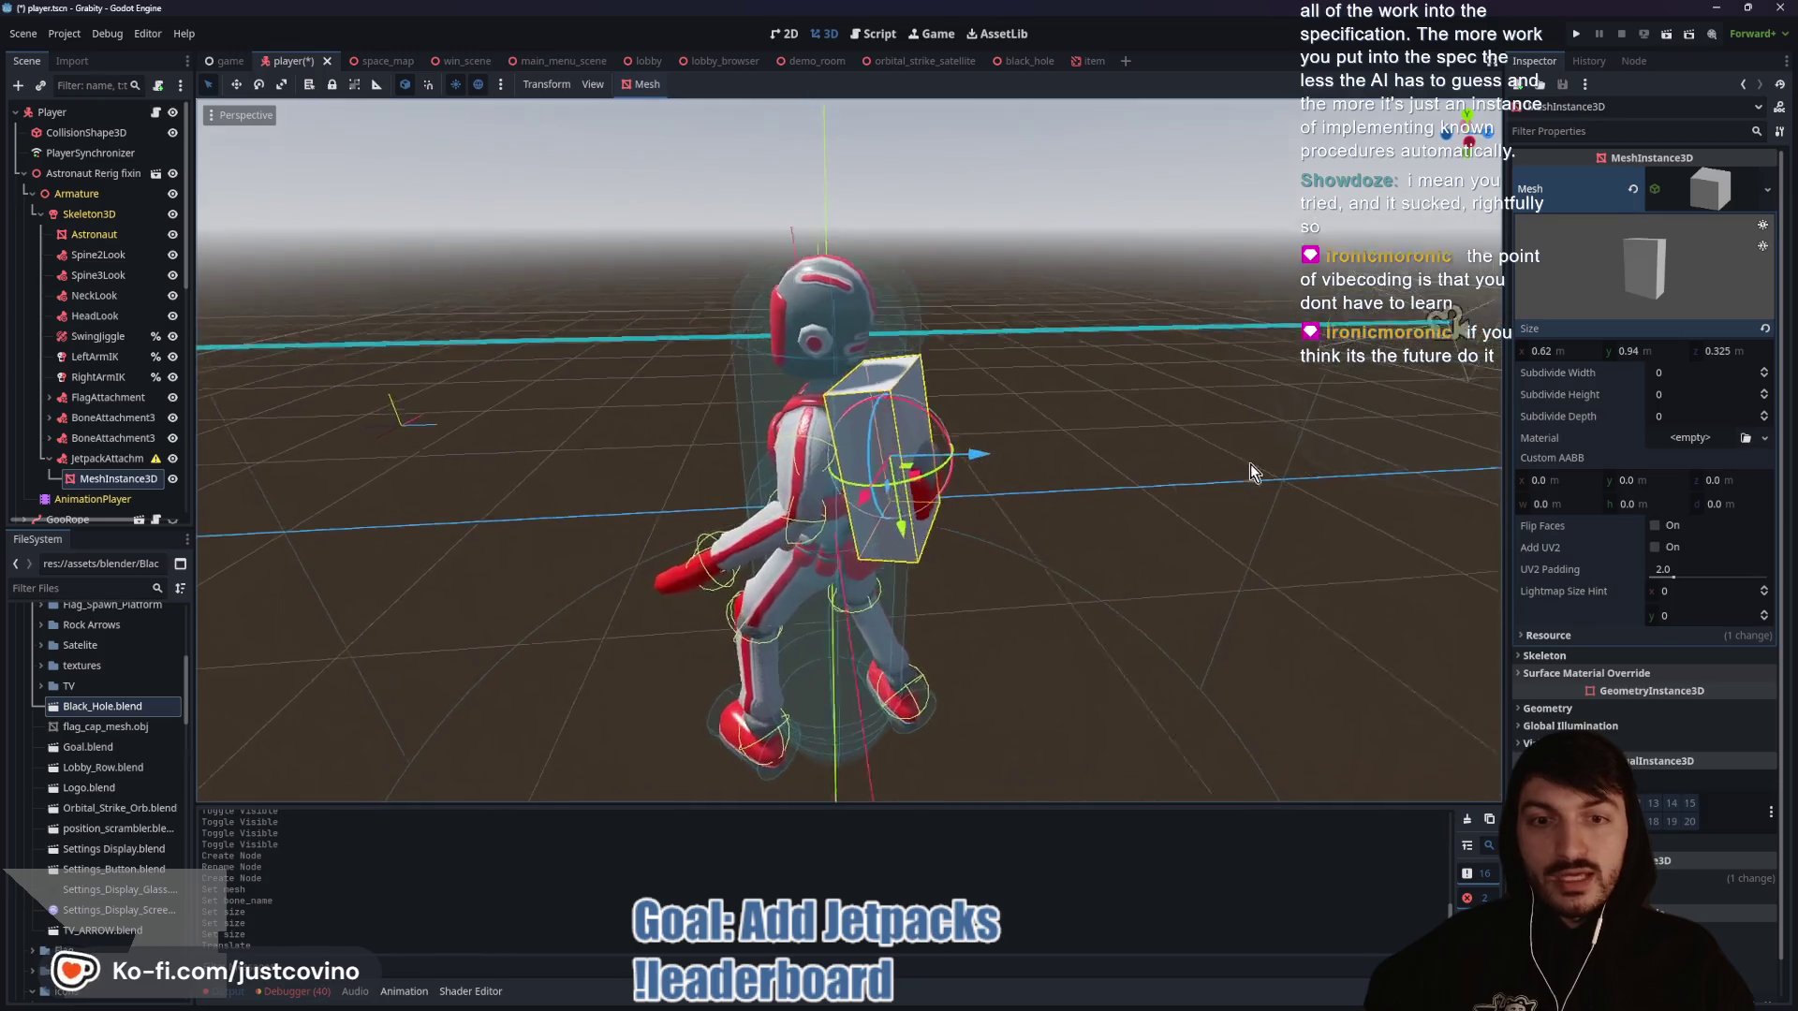
left_click_drag(1722, 351, 1760, 351)
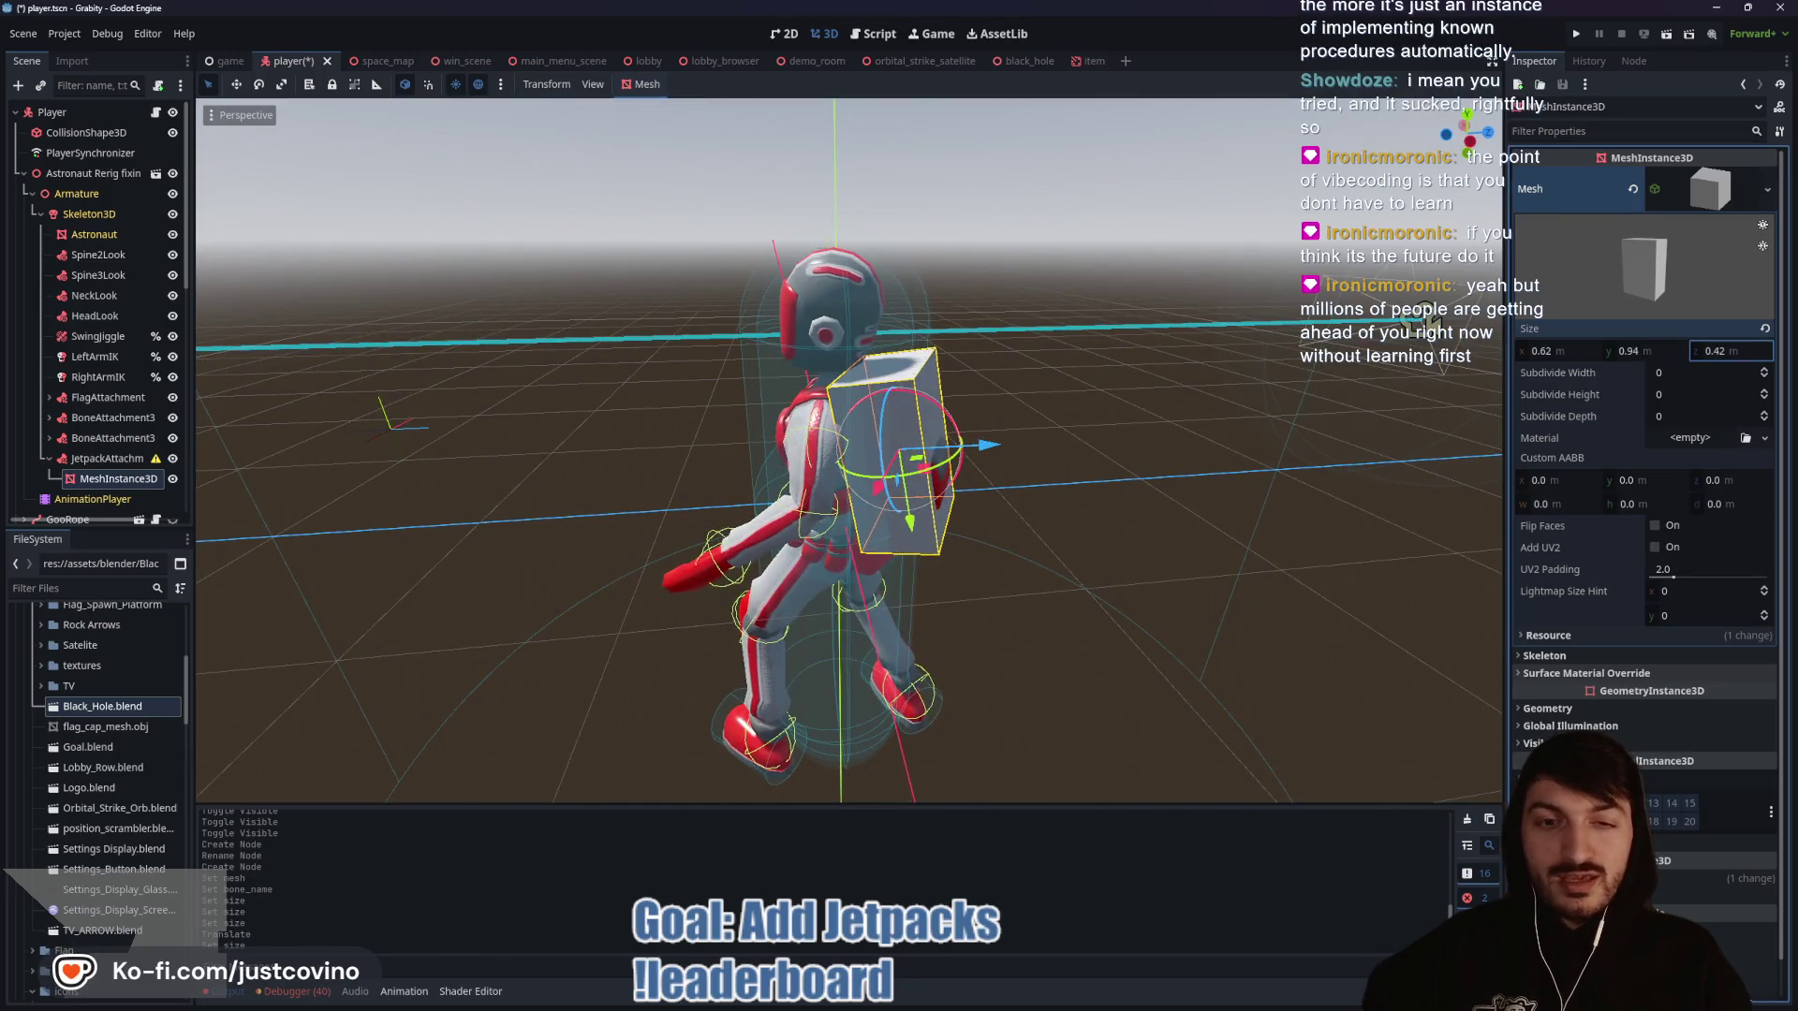
mouse_move(987, 445)
left_mouse_down()
mouse_move(1003, 448)
mouse_move(970, 543)
mouse_move(917, 530)
mouse_move(1232, 462)
mouse_move(1075, 483)
left_mouse_up()
left_click(173, 458)
left_click(173, 458)
mouse_move(521, 538)
left_mouse_down()
mouse_move(1204, 519)
mouse_move(997, 547)
left_mouse_up()
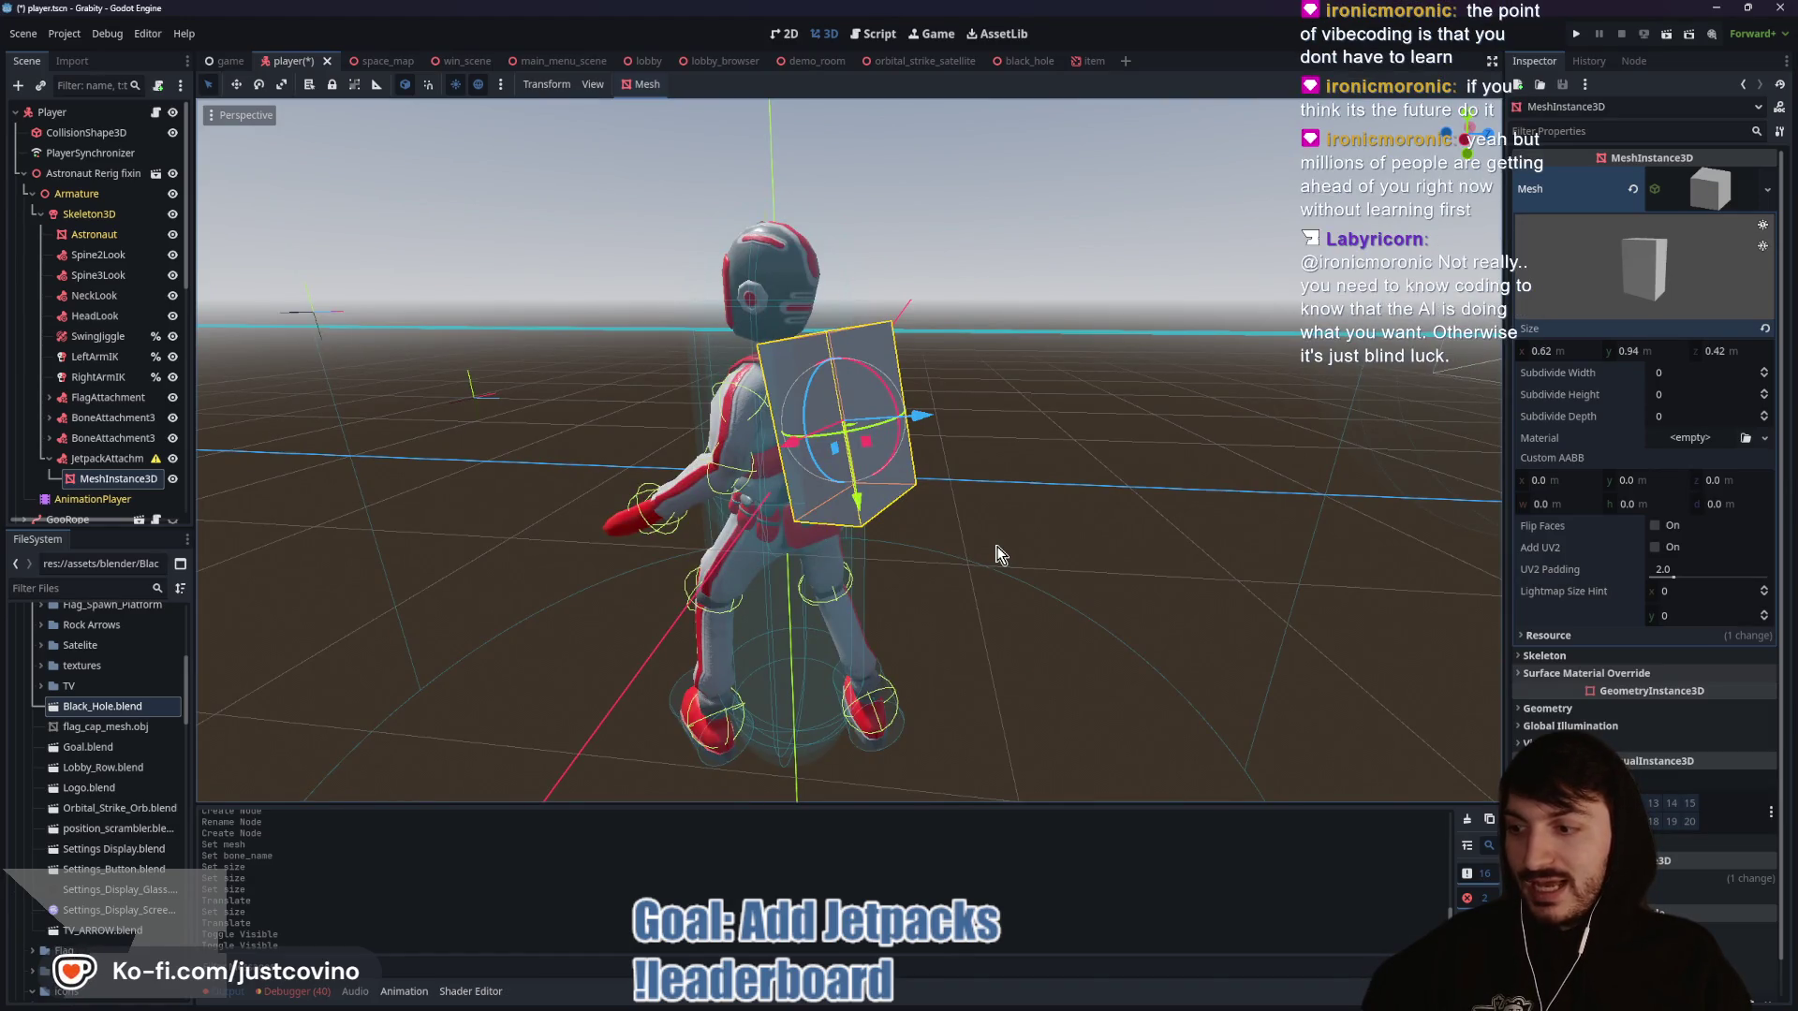
left_click(97, 458)
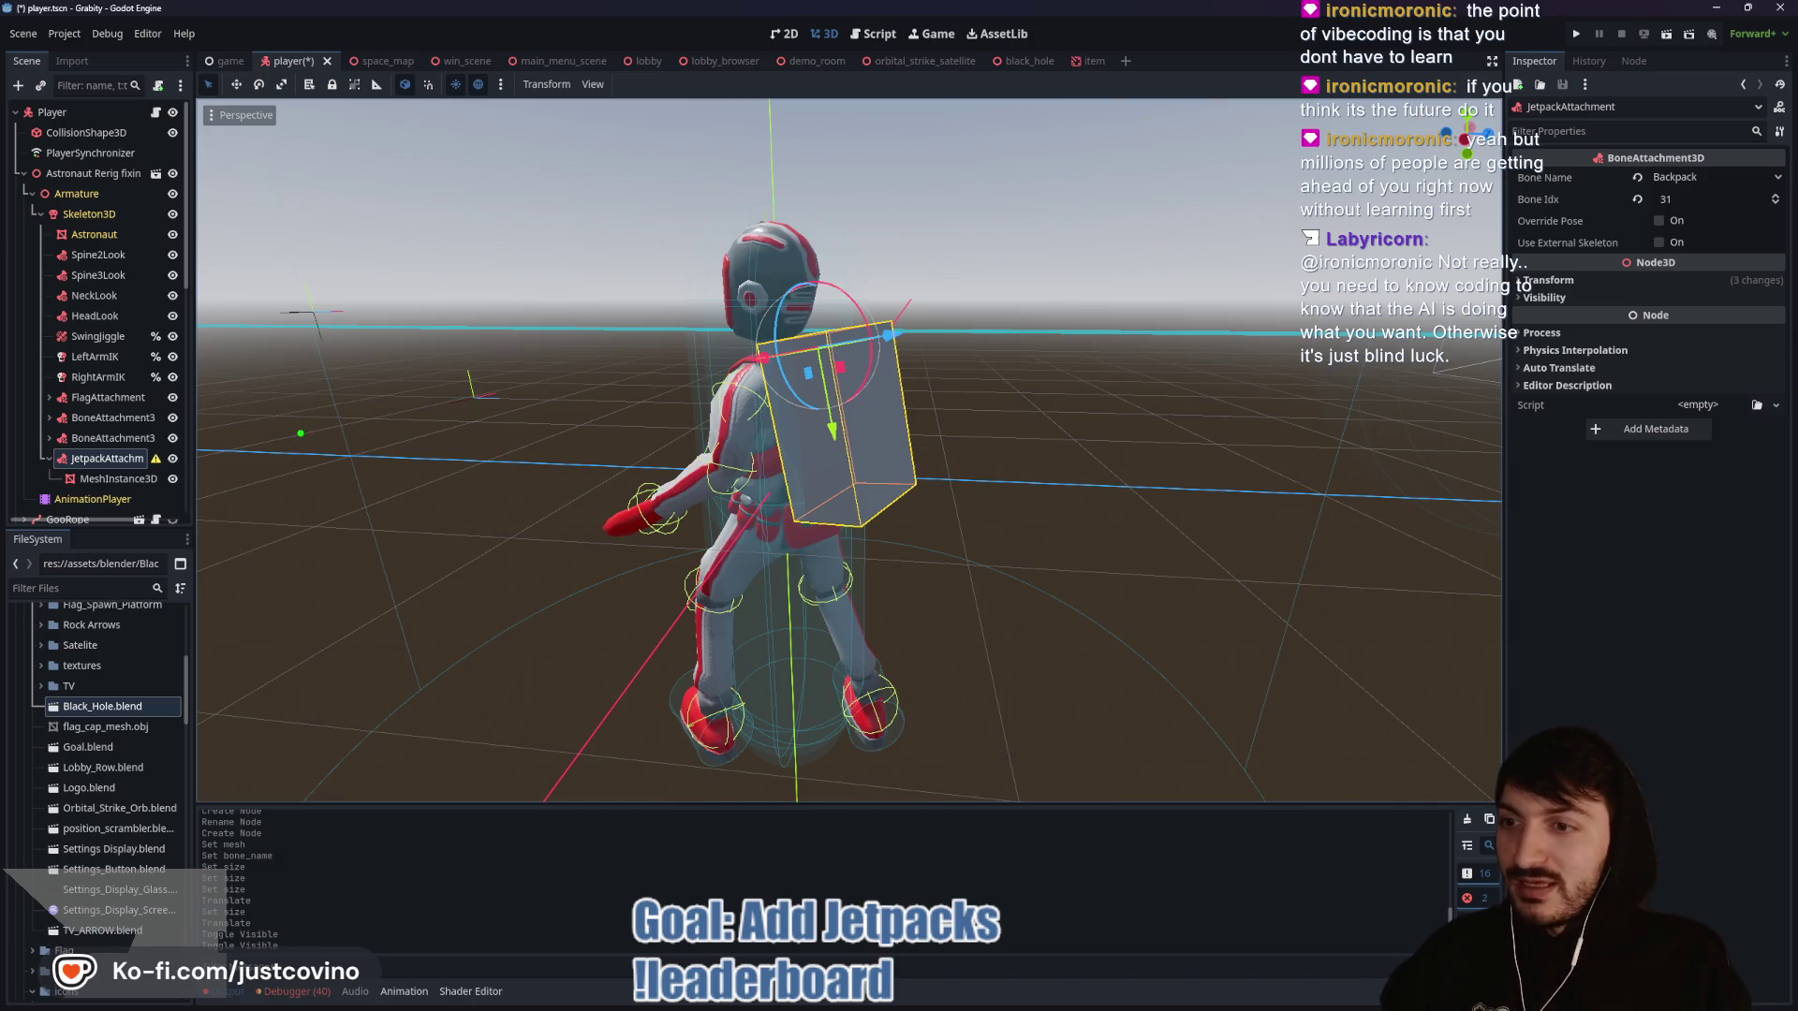
mouse_move(253, 481)
left_mouse_down()
mouse_move(500, 255)
mouse_move(565, 234)
left_mouse_up()
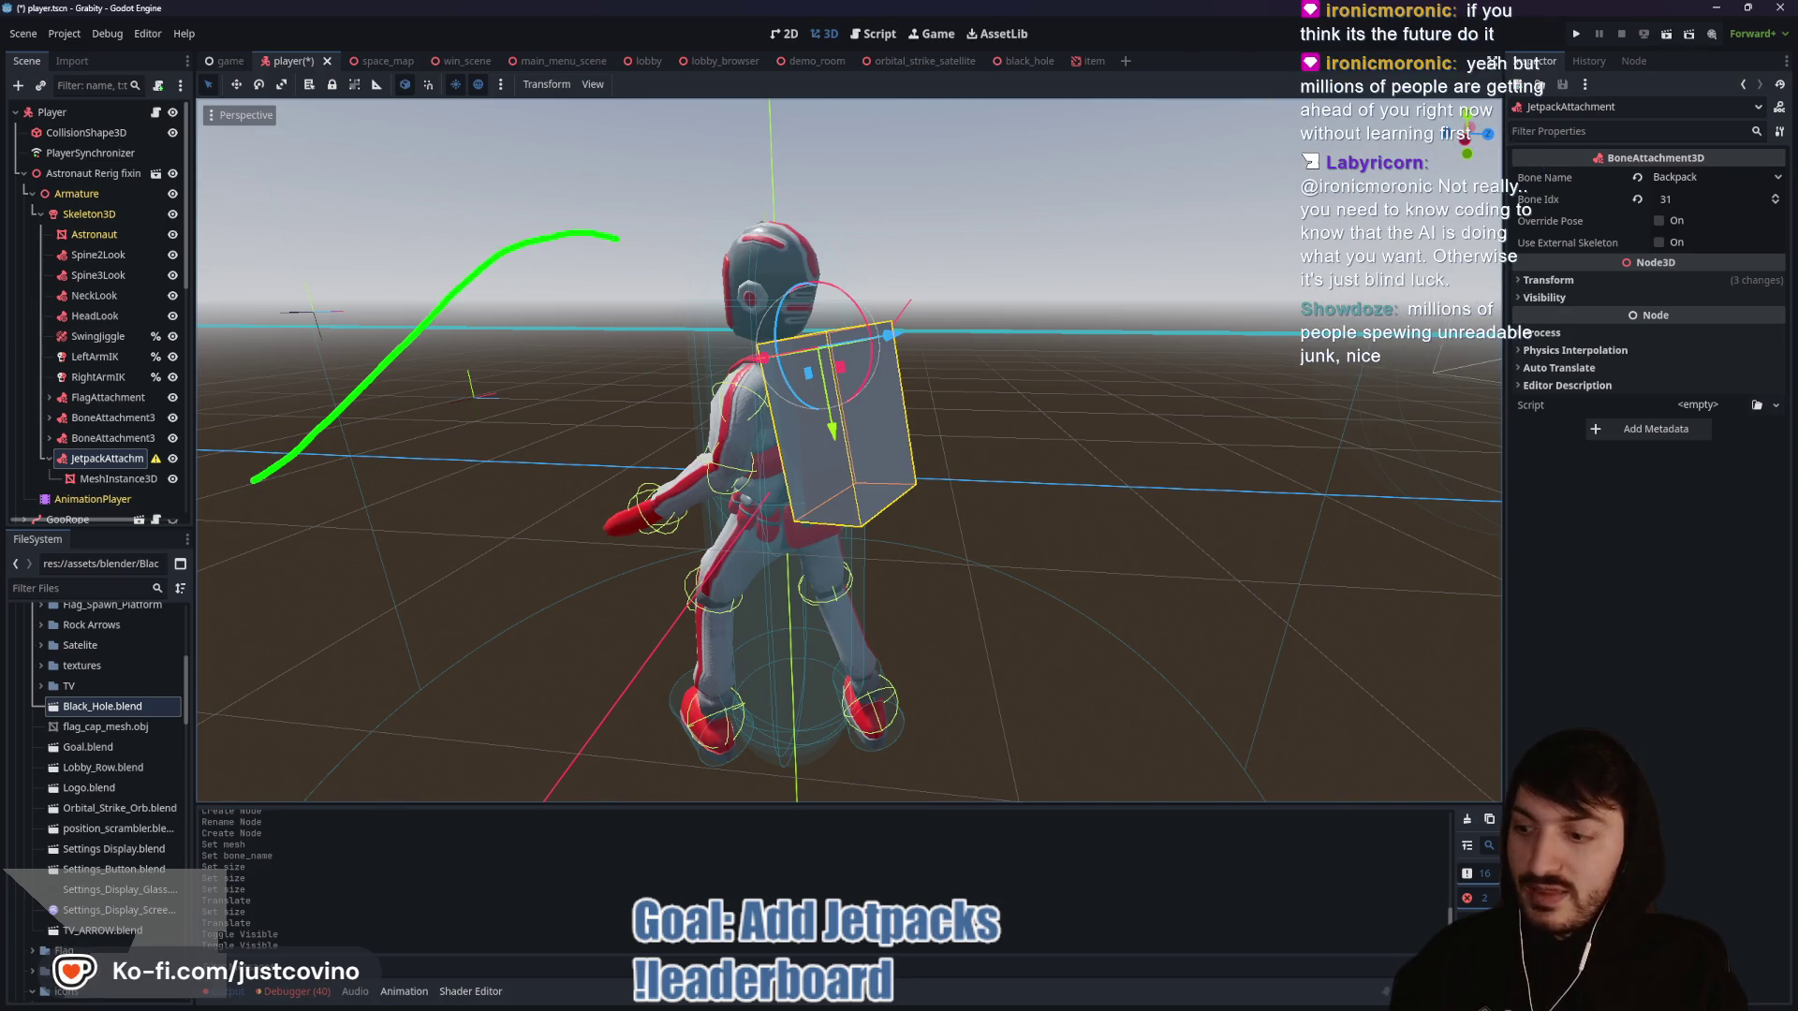
left_click_drag(685, 333, 871, 717)
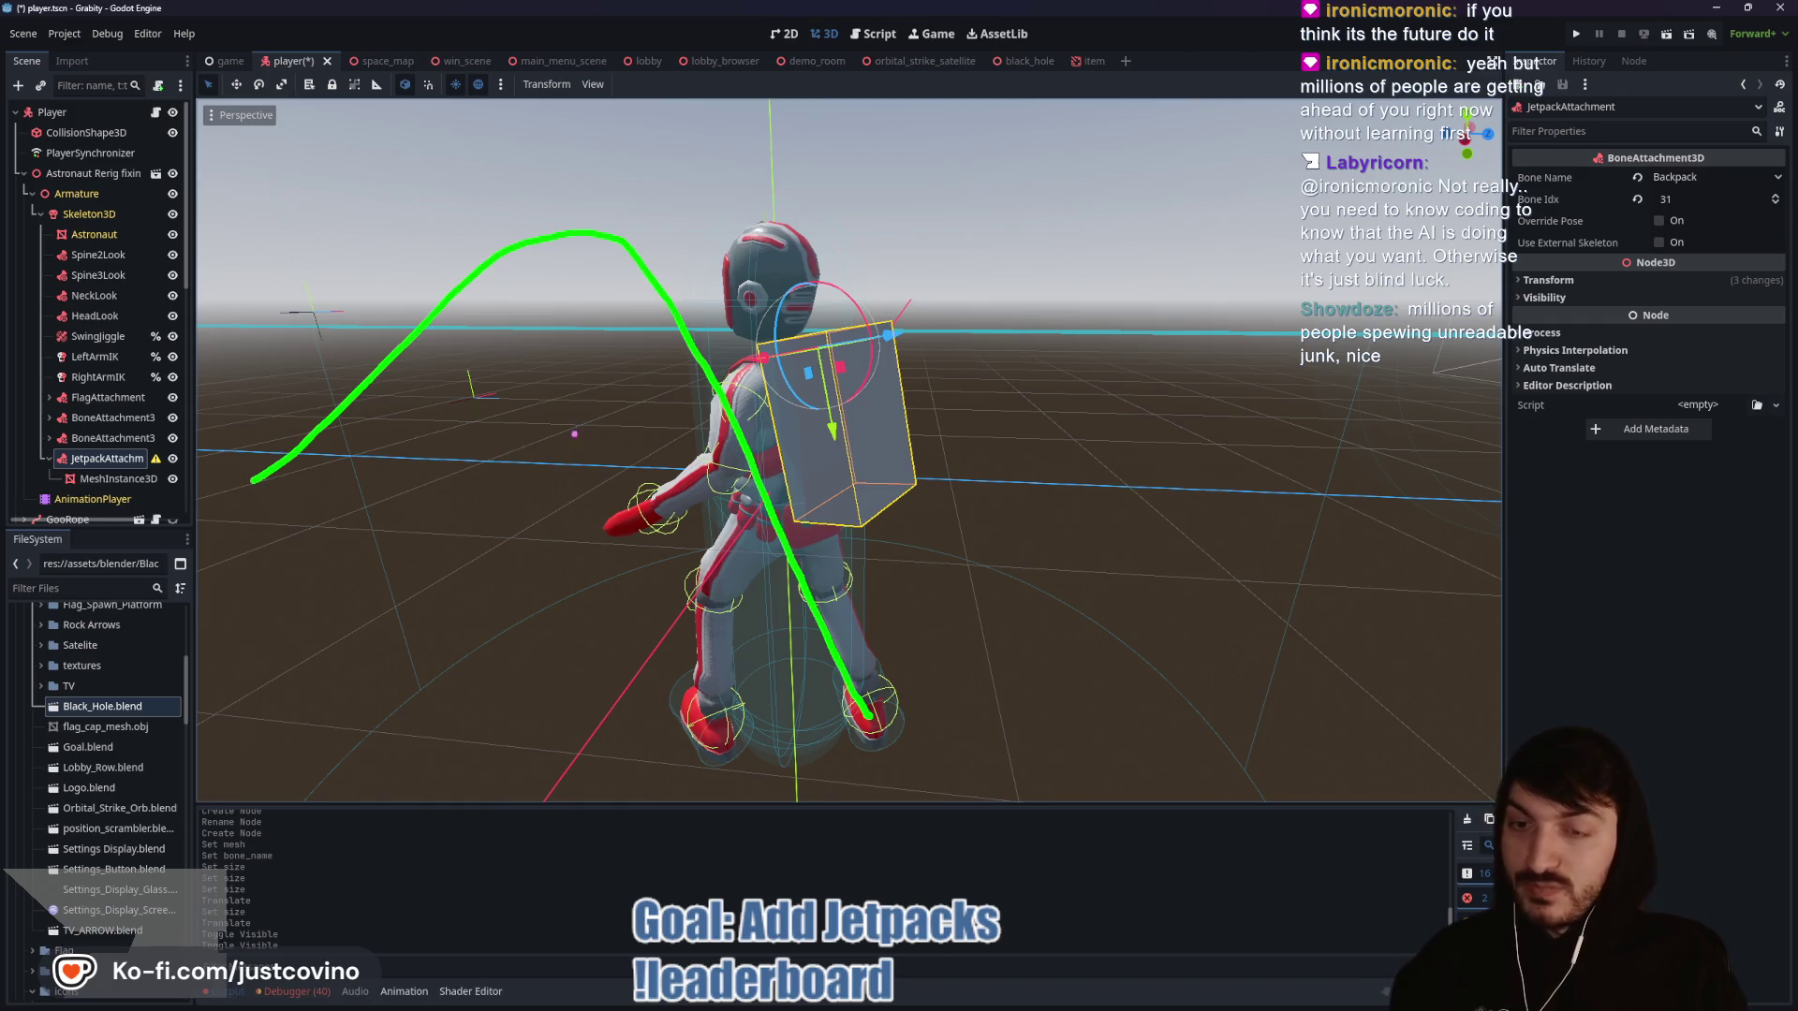
left_click_drag(541, 410, 637, 386)
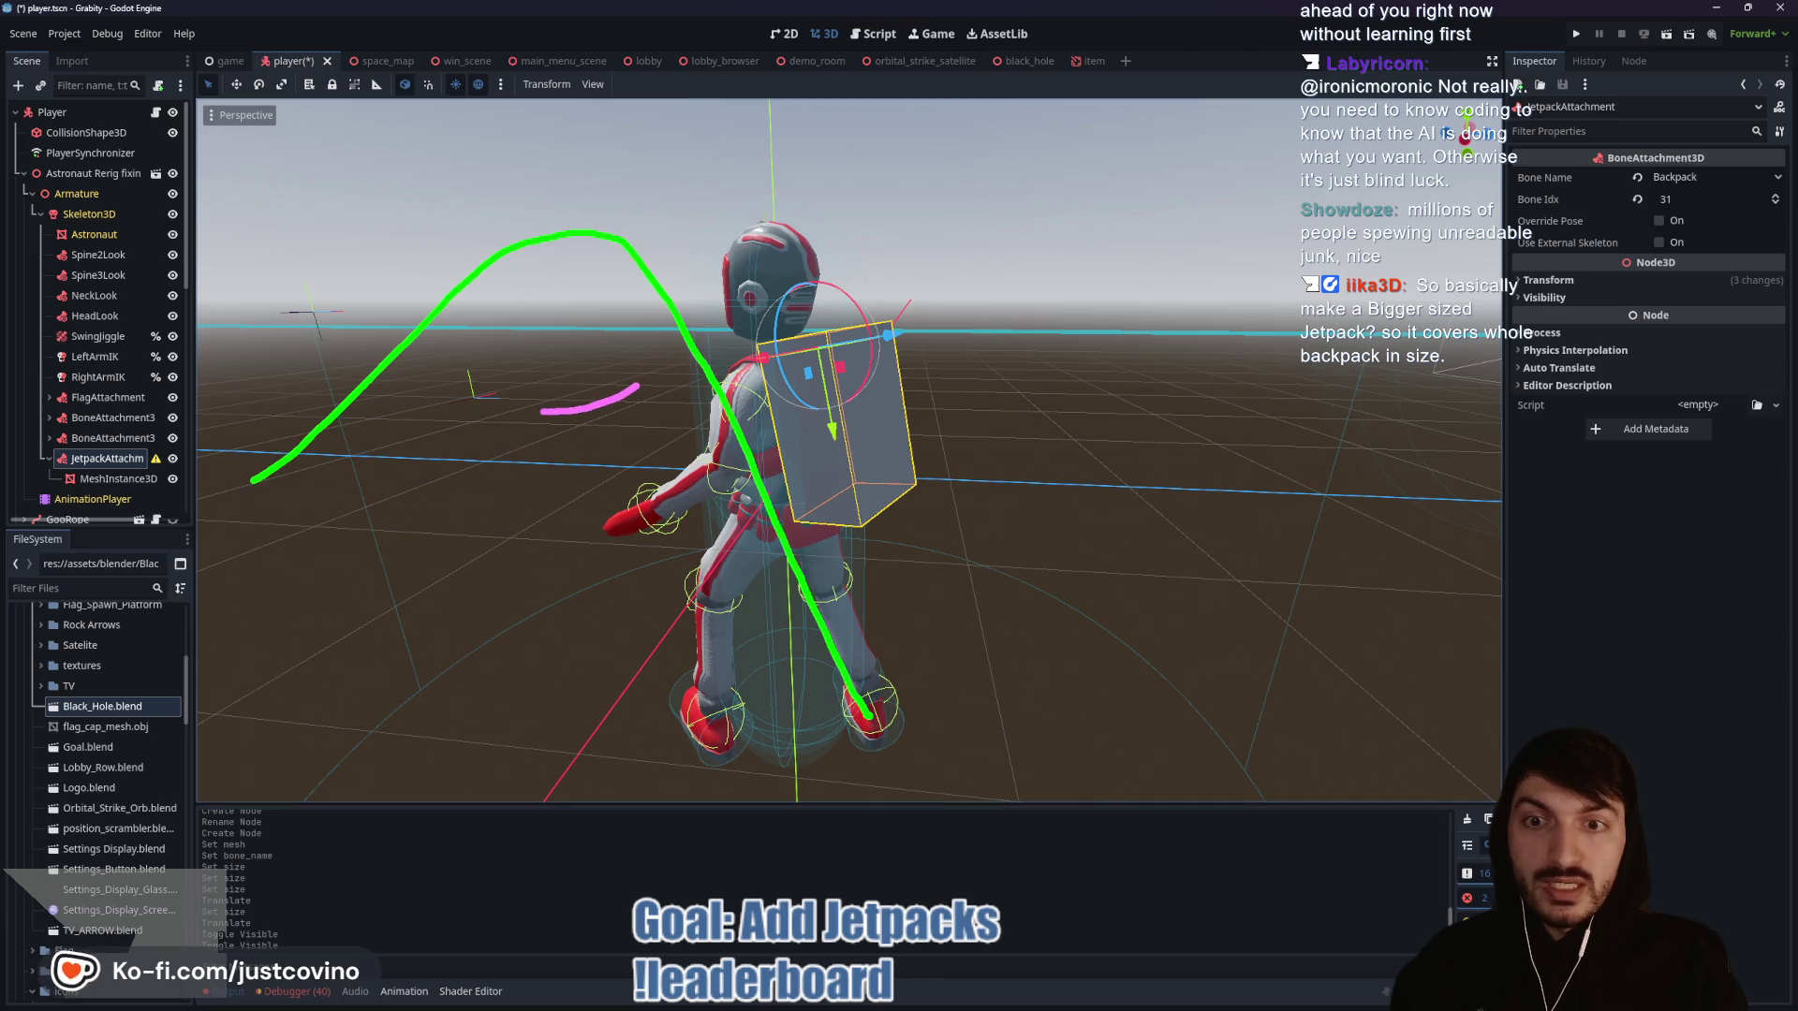
mouse_move(290, 633)
left_mouse_down()
mouse_move(487, 520)
mouse_move(937, 166)
left_mouse_up()
left_click_drag(1260, 135, 1512, 184)
left_click_drag(988, 188, 1077, 463)
left_click_drag(1191, 166, 1264, 529)
left_click_drag(1254, 533, 1344, 188)
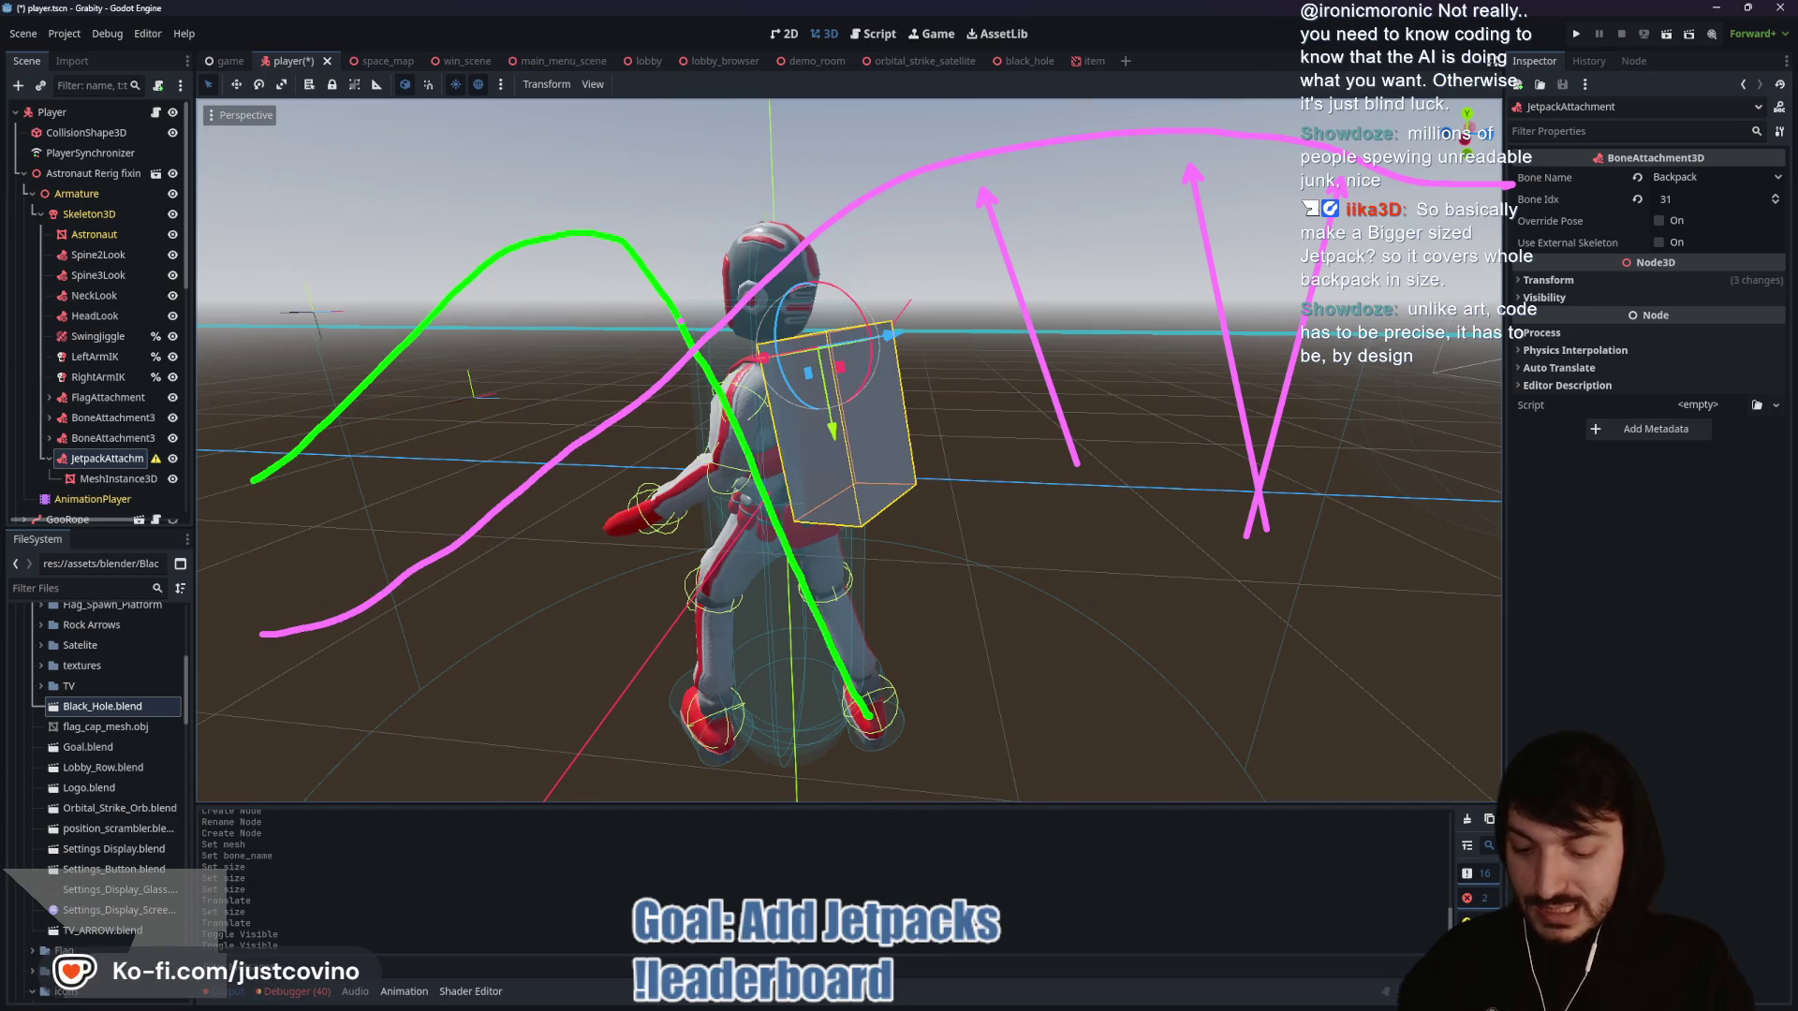
left_click_drag(922, 351, 728, 372)
left_click_drag(493, 332, 632, 289)
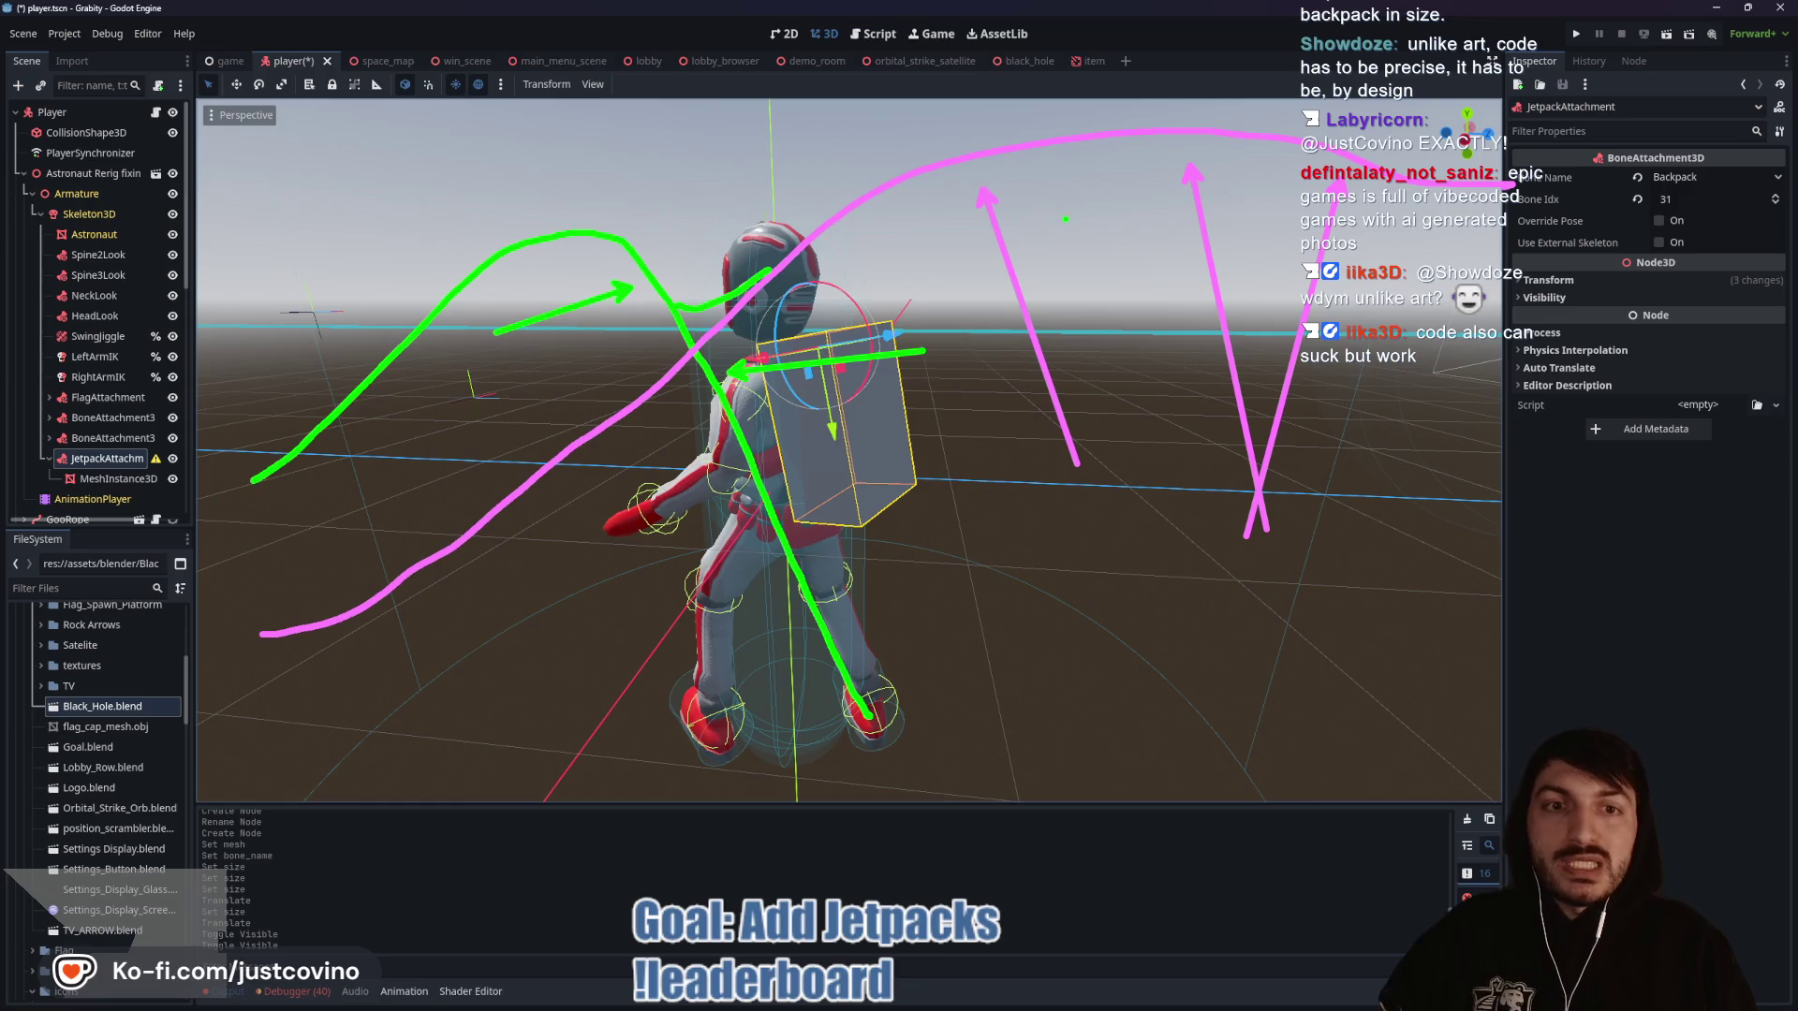
mouse_move(496, 660)
left_mouse_down()
mouse_move(638, 842)
mouse_move(471, 652)
mouse_move(730, 712)
mouse_move(431, 582)
mouse_move(712, 421)
mouse_move(585, 515)
mouse_move(496, 333)
mouse_move(725, 309)
mouse_move(458, 274)
left_mouse_up()
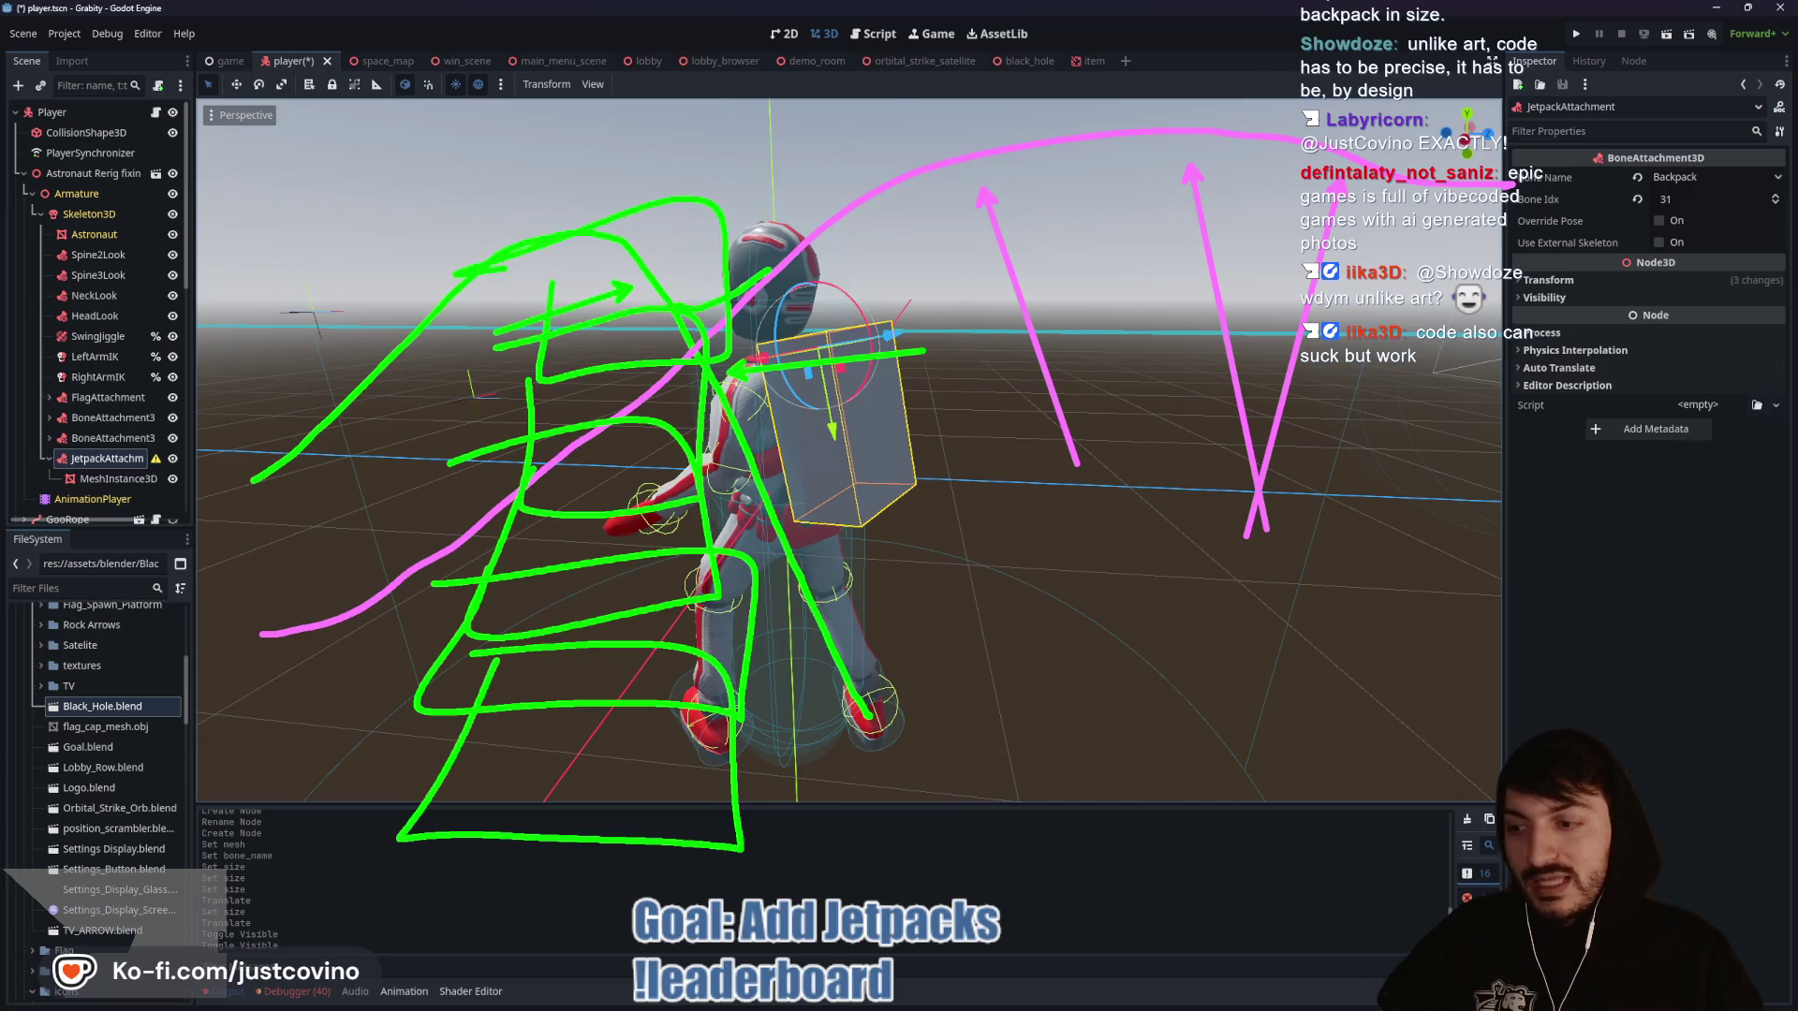
key("ctrl+z")
key("ctrl+z")
key("ctrl+z")
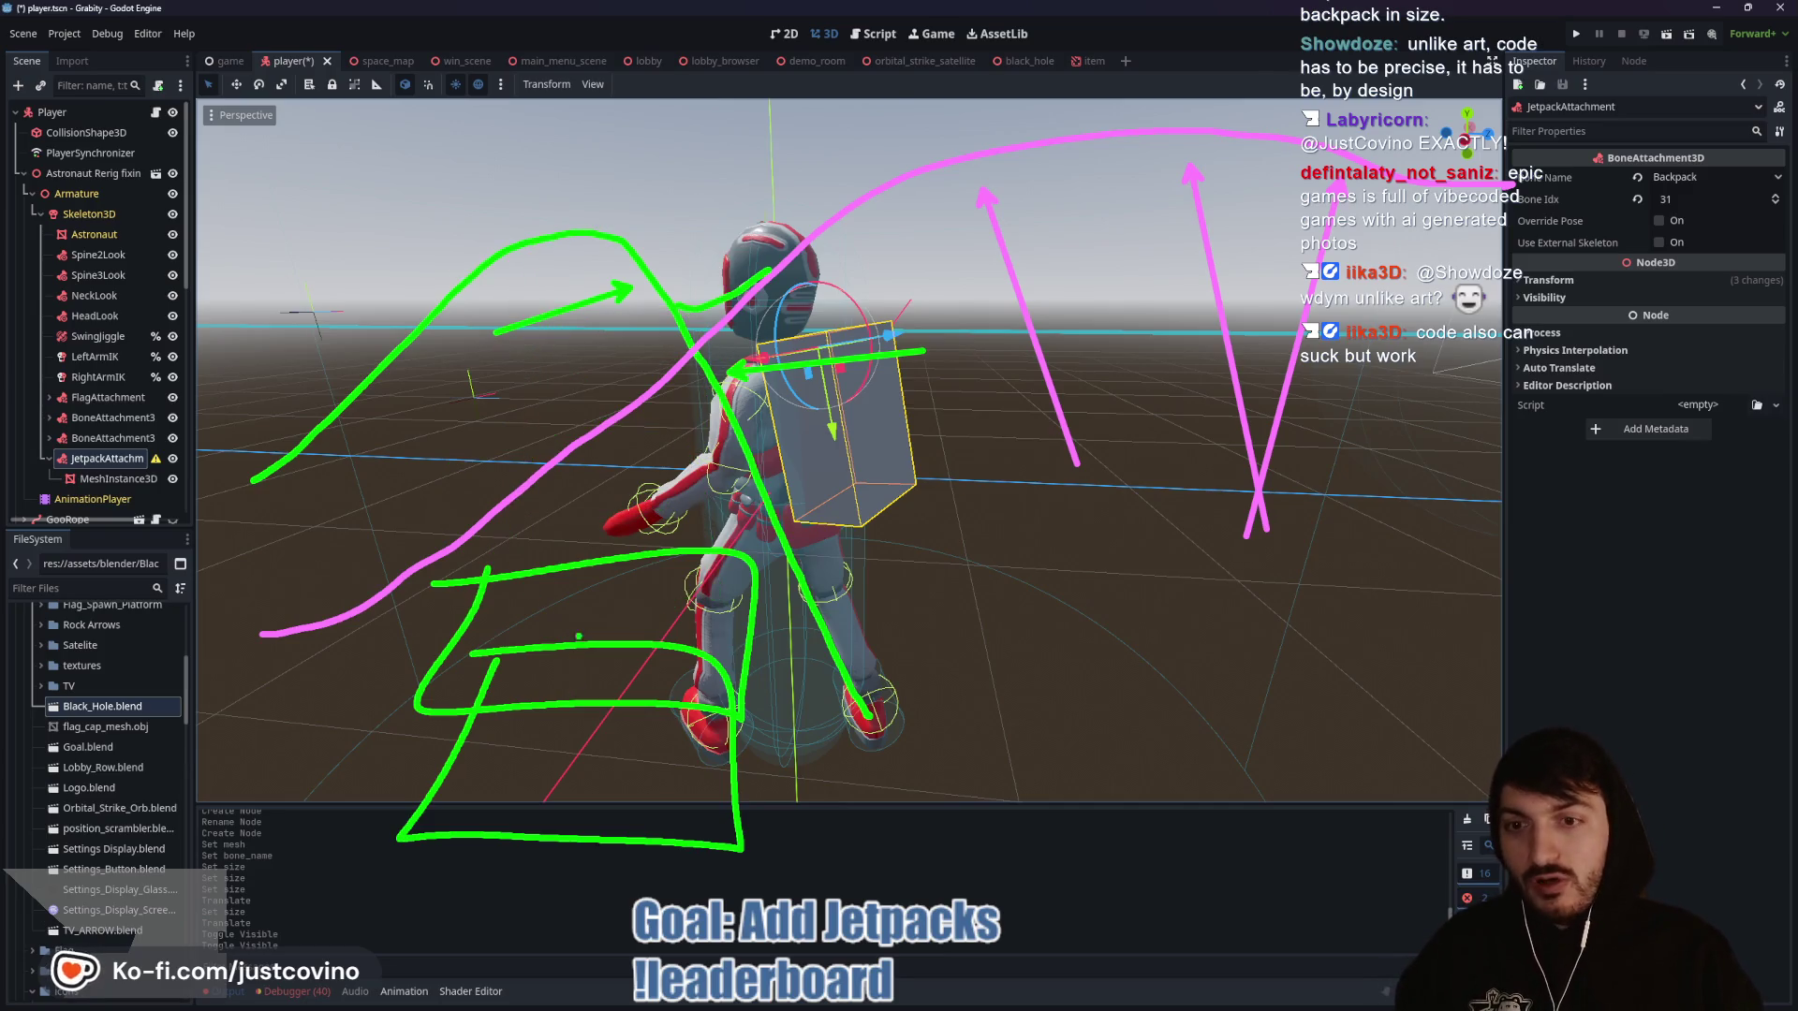
key("ctrl+z")
key("ctrl+z")
key("ctrl+z")
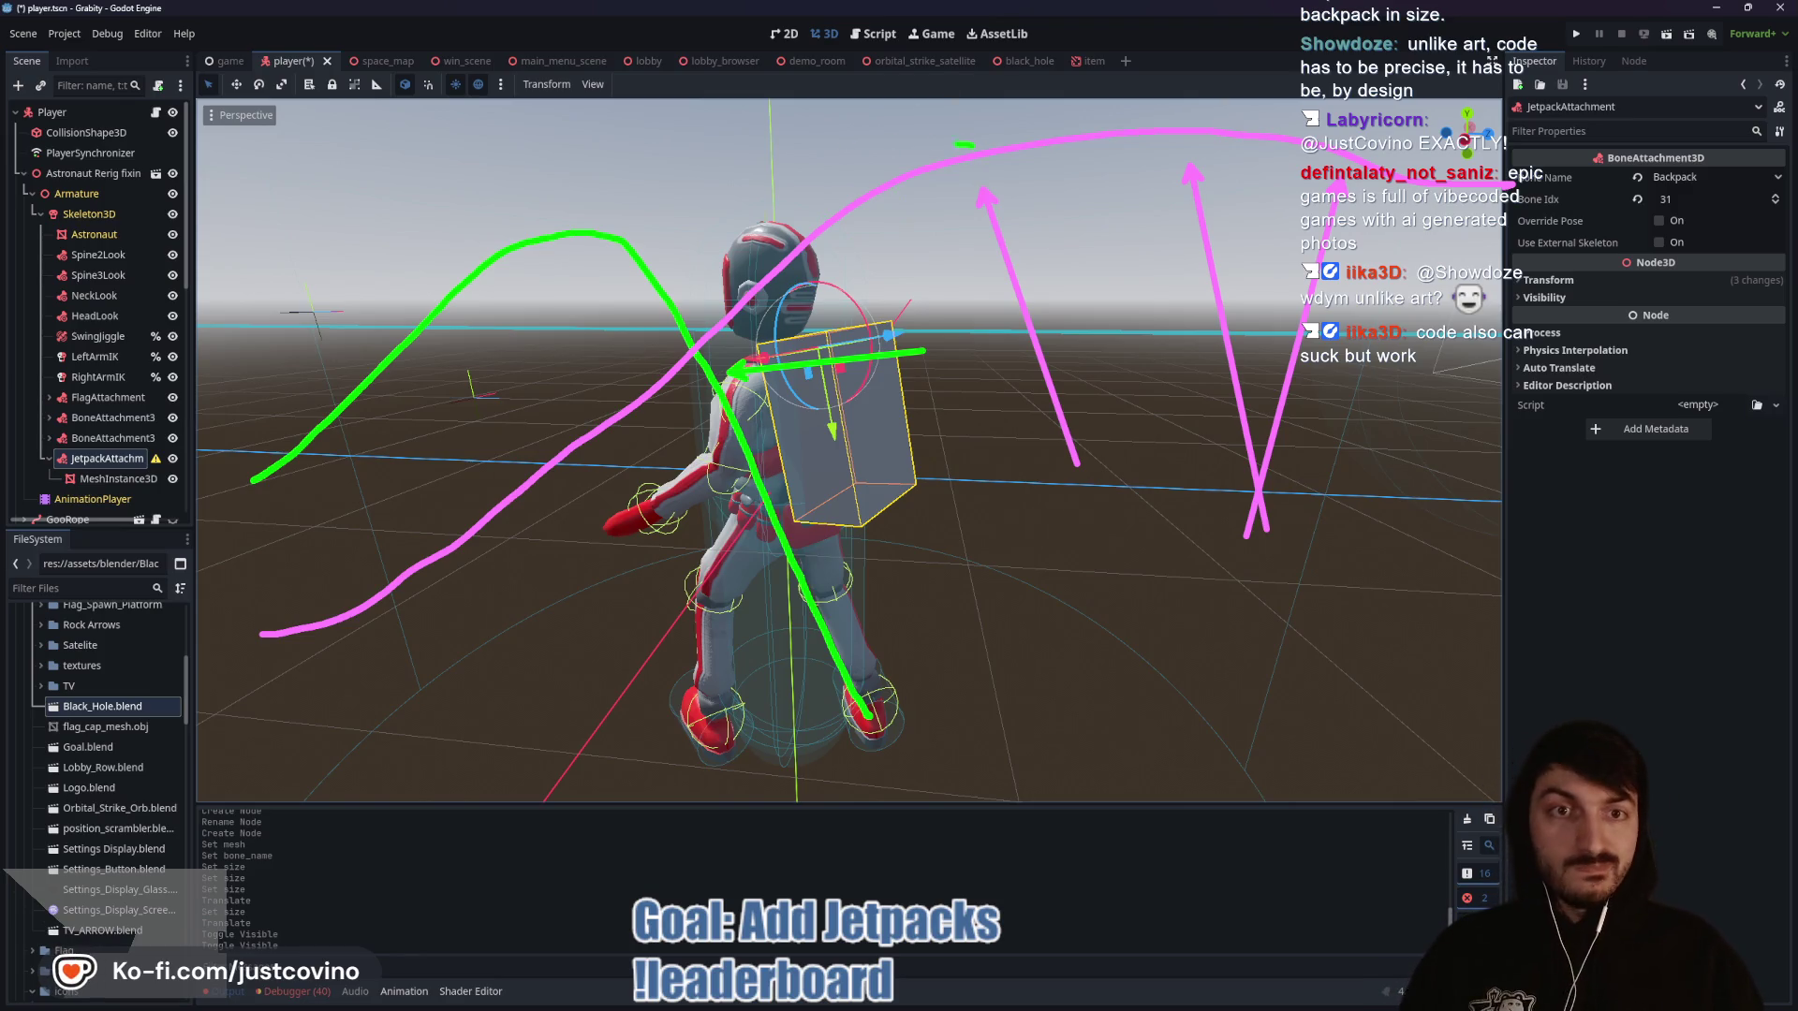
left_click_drag(974, 147, 763, 251)
key("ctrl+z")
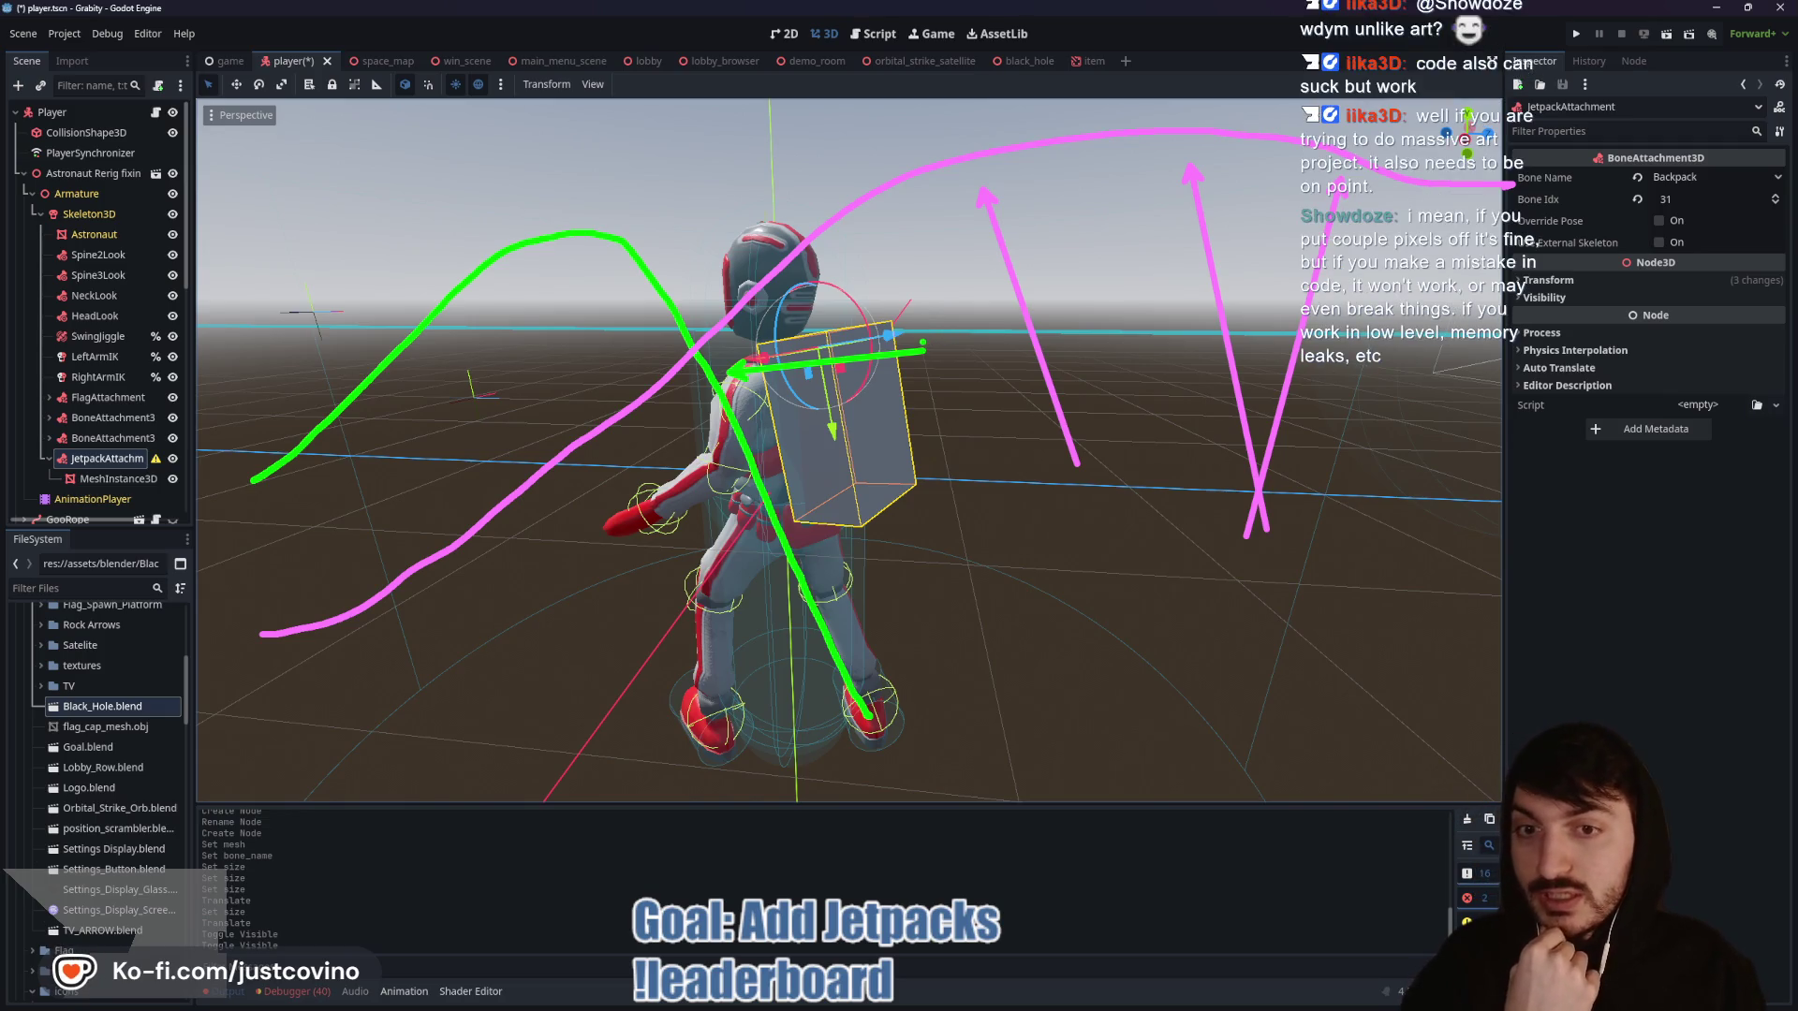
key("Escape")
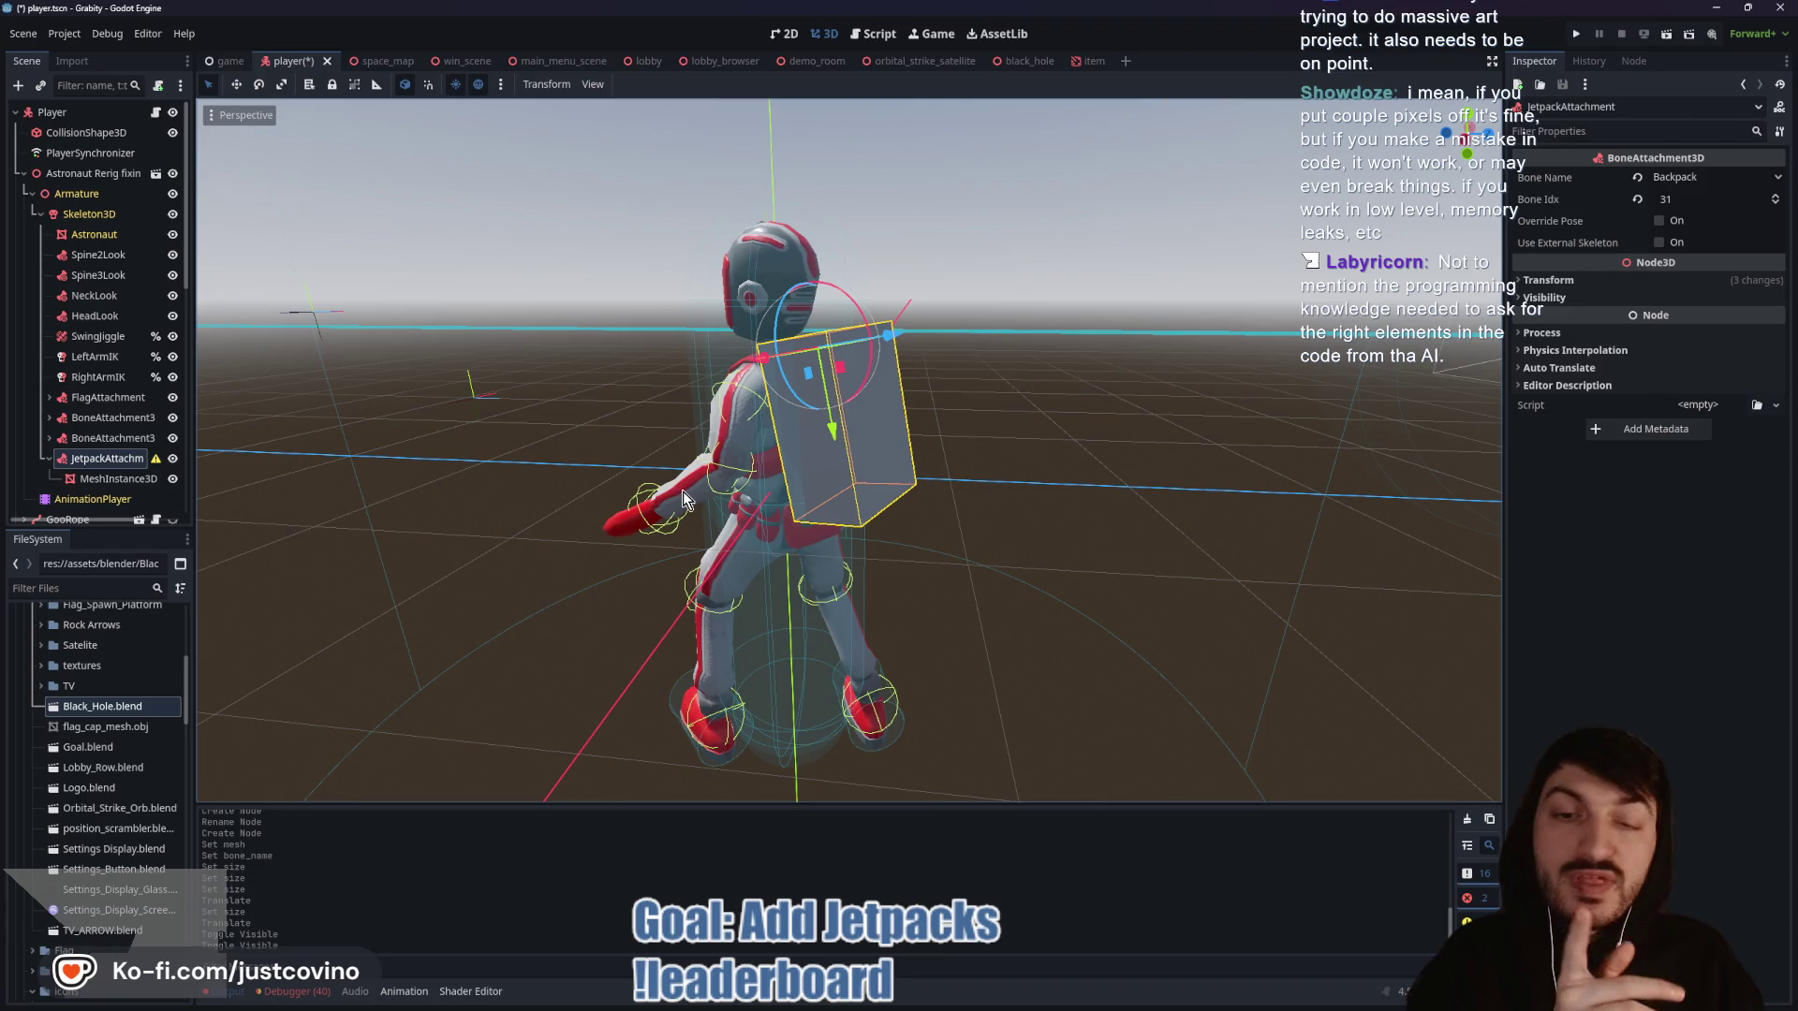
mouse_move(716, 475)
left_mouse_down()
mouse_move(614, 490)
mouse_move(711, 496)
mouse_move(537, 485)
left_mouse_up()
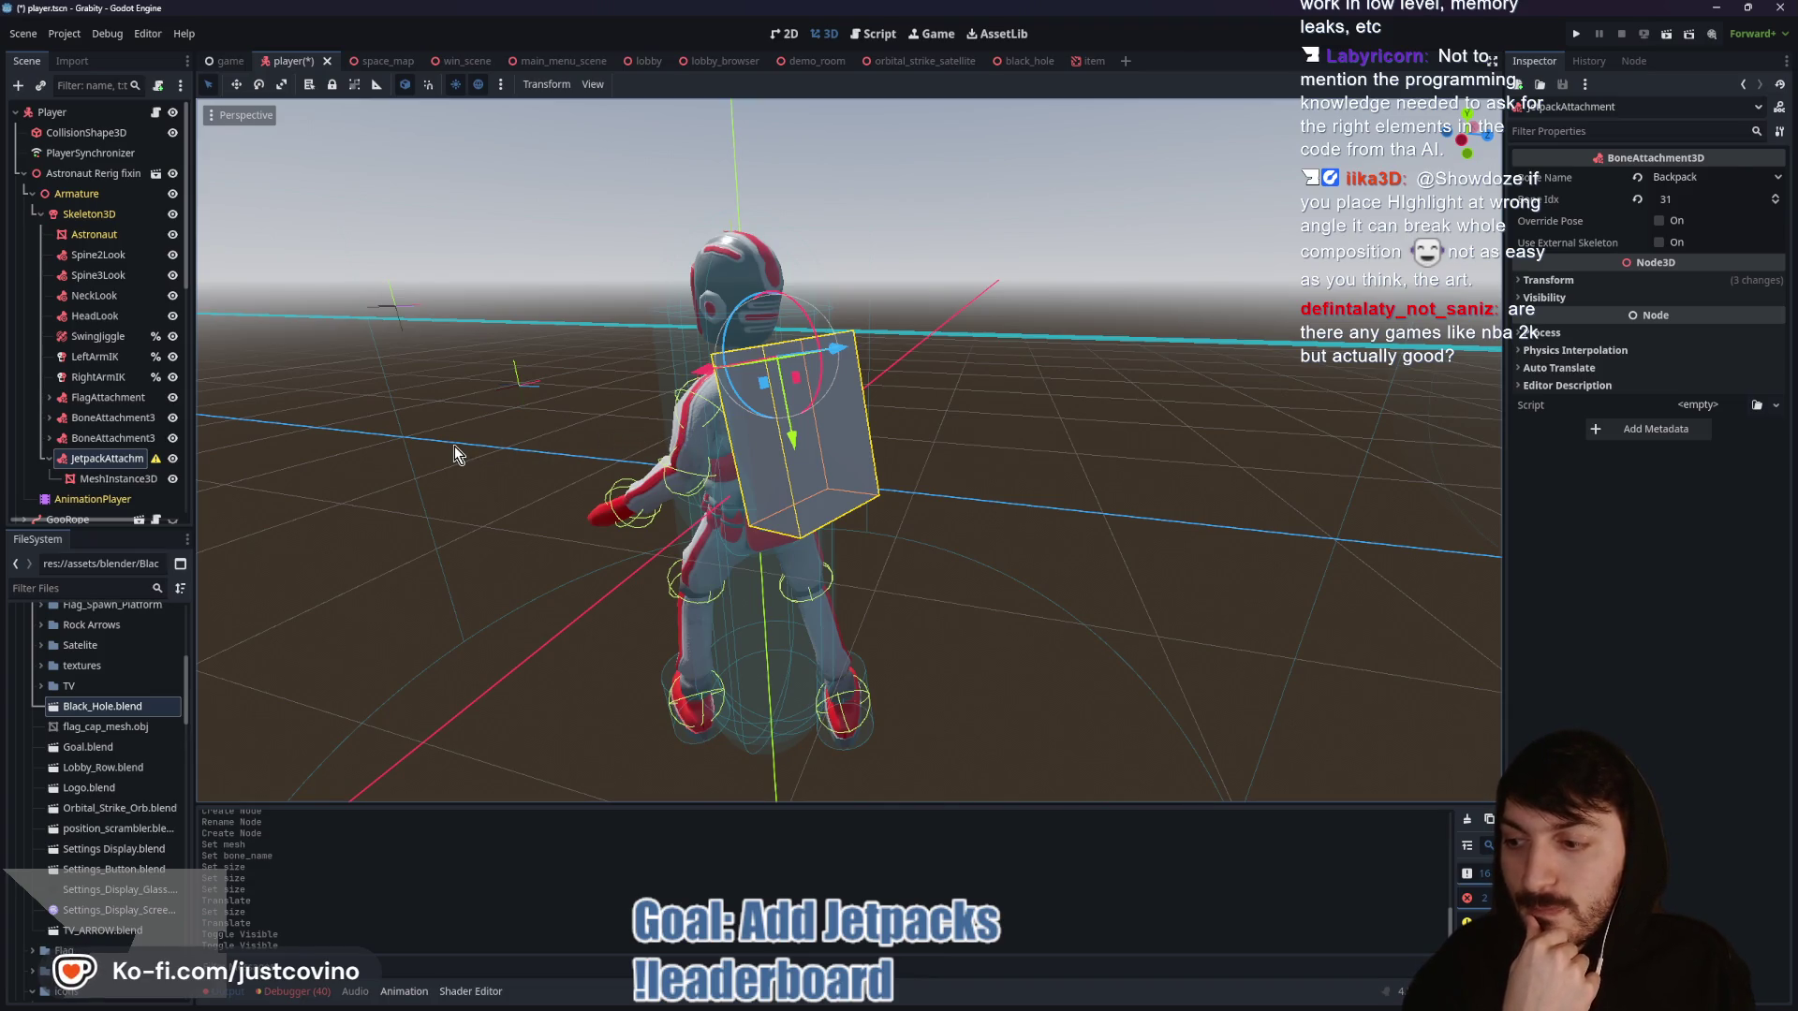
left_click(120, 478)
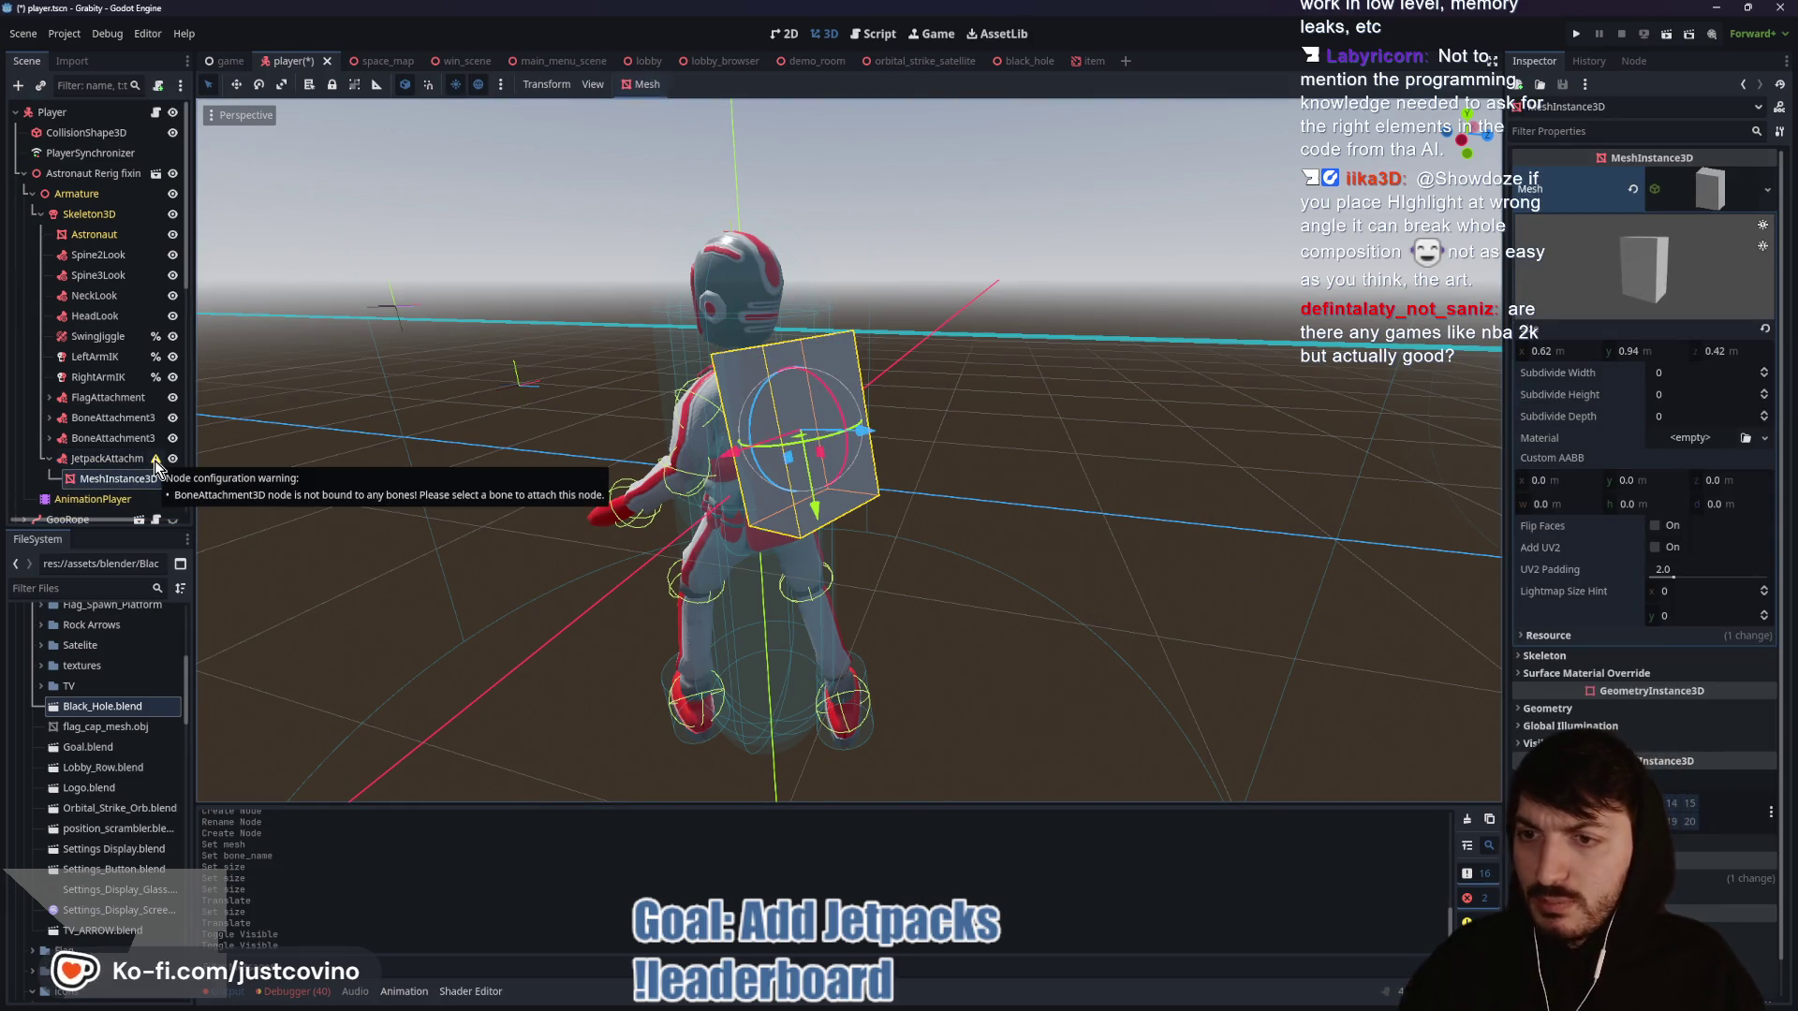
left_click(80, 461)
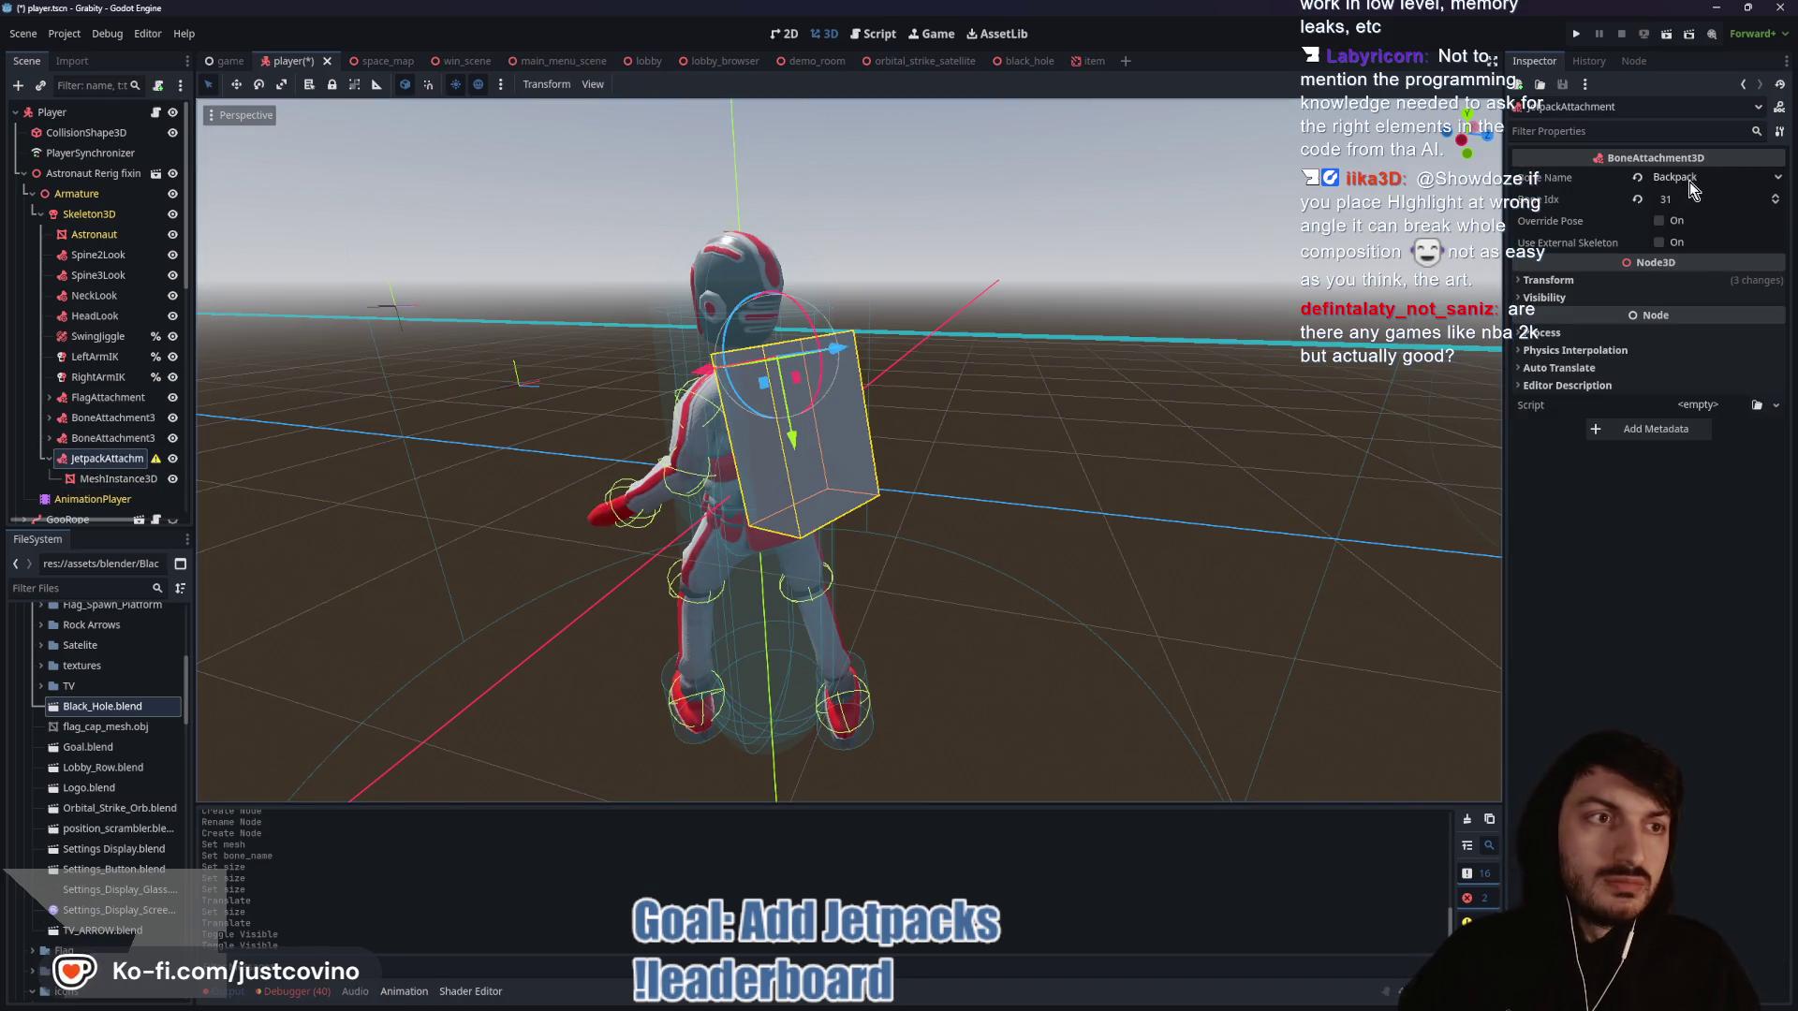
left_click(121, 478)
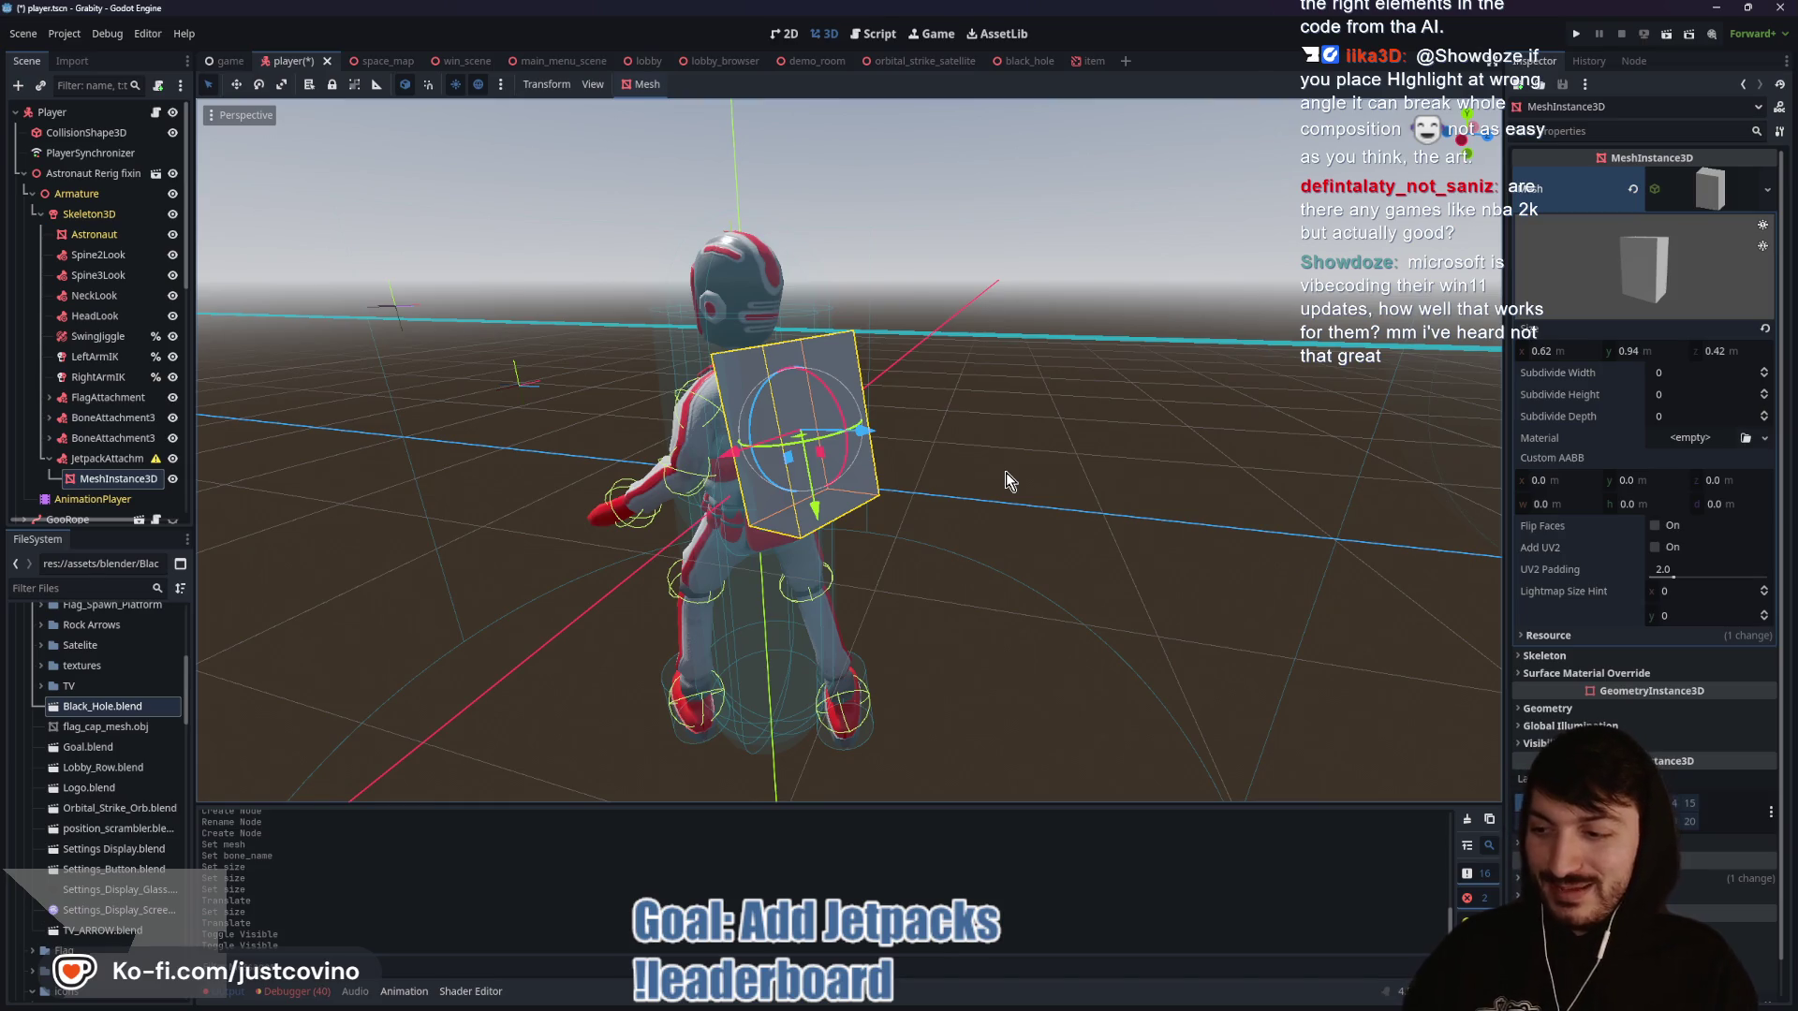
key("ctrl+a")
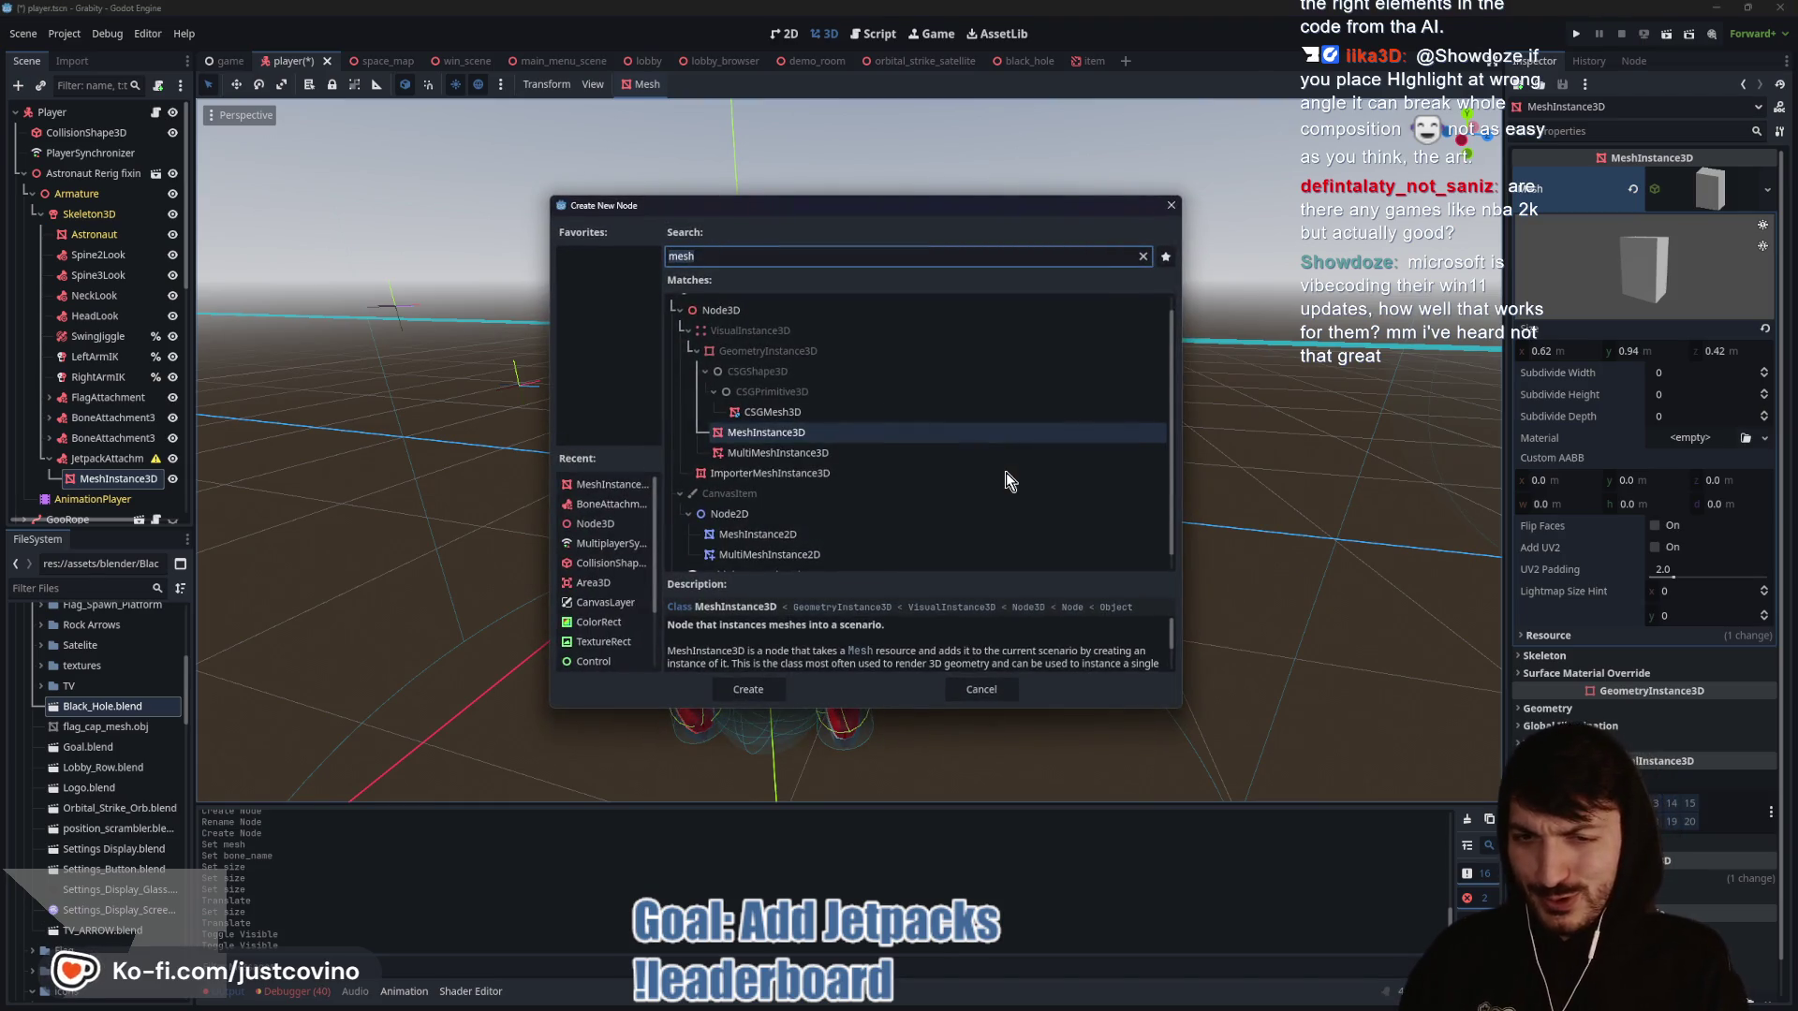
Step: Add a MeshInstance3D under the box with a new CylinderMesh of 0.25 m radii
key("Return")
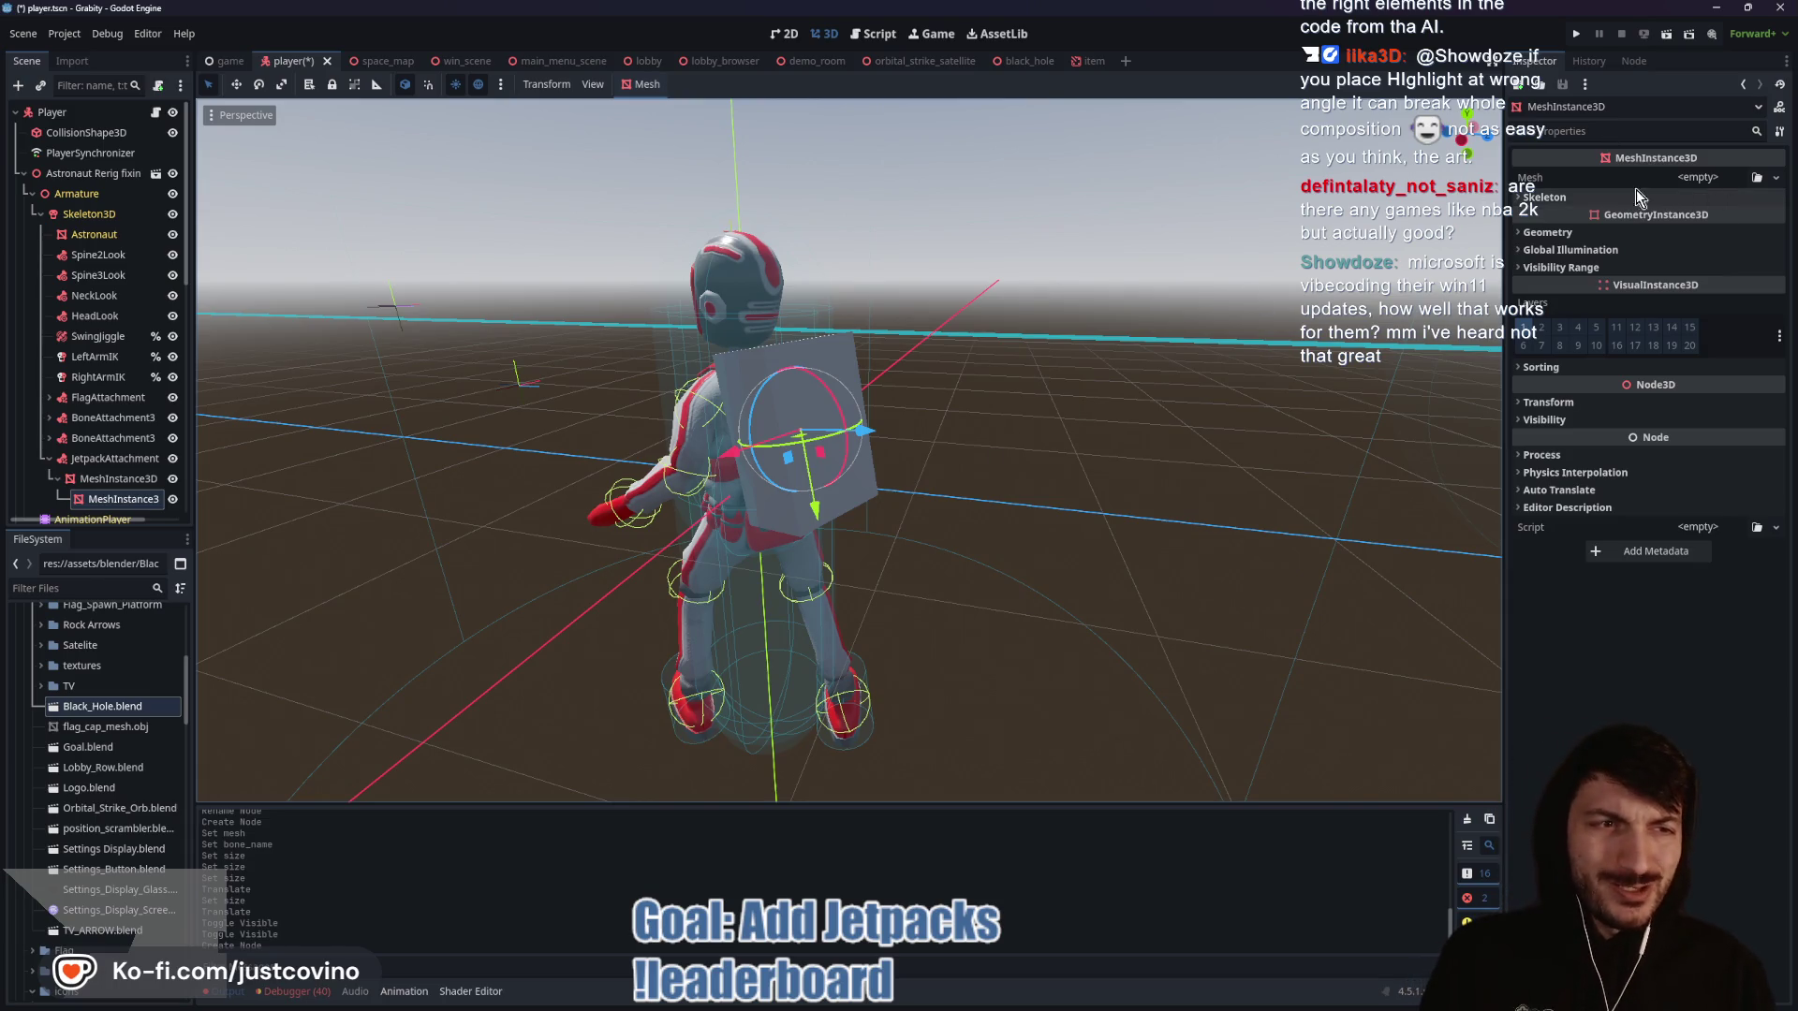
left_click(1697, 177)
left_click(1728, 312)
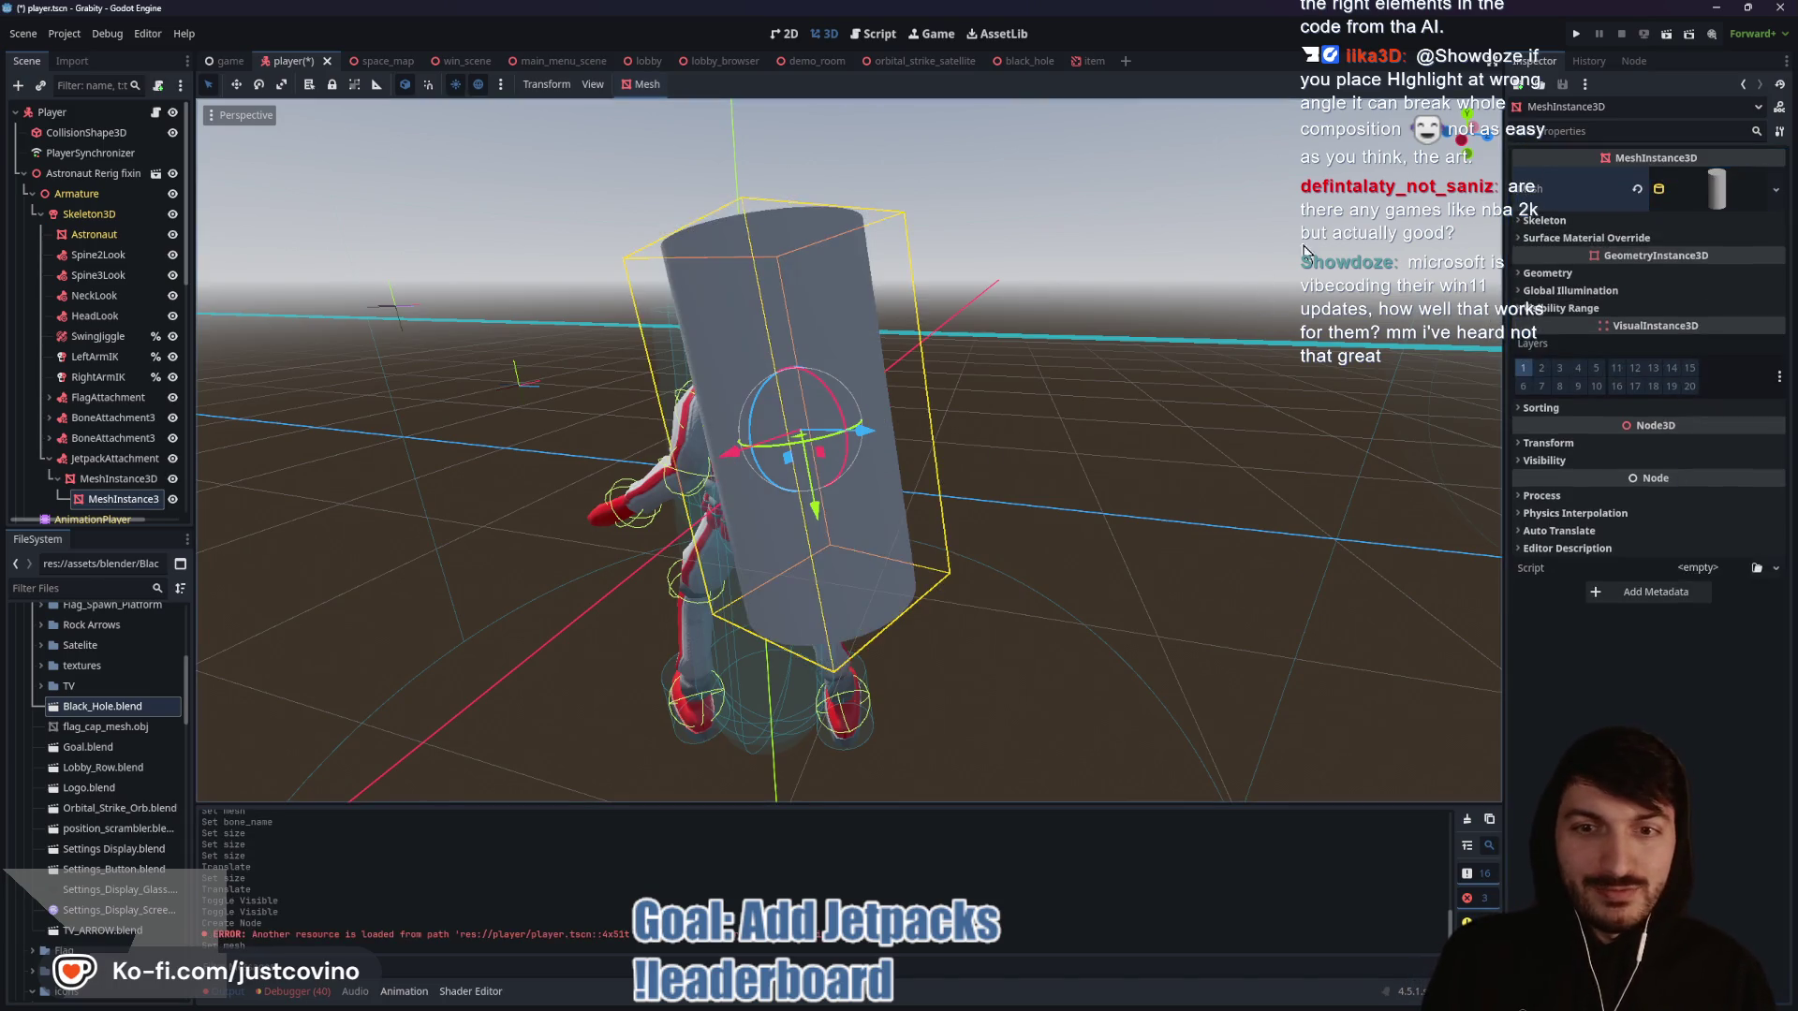
left_click(1676, 192)
left_click_drag(1357, 393, 1142, 412)
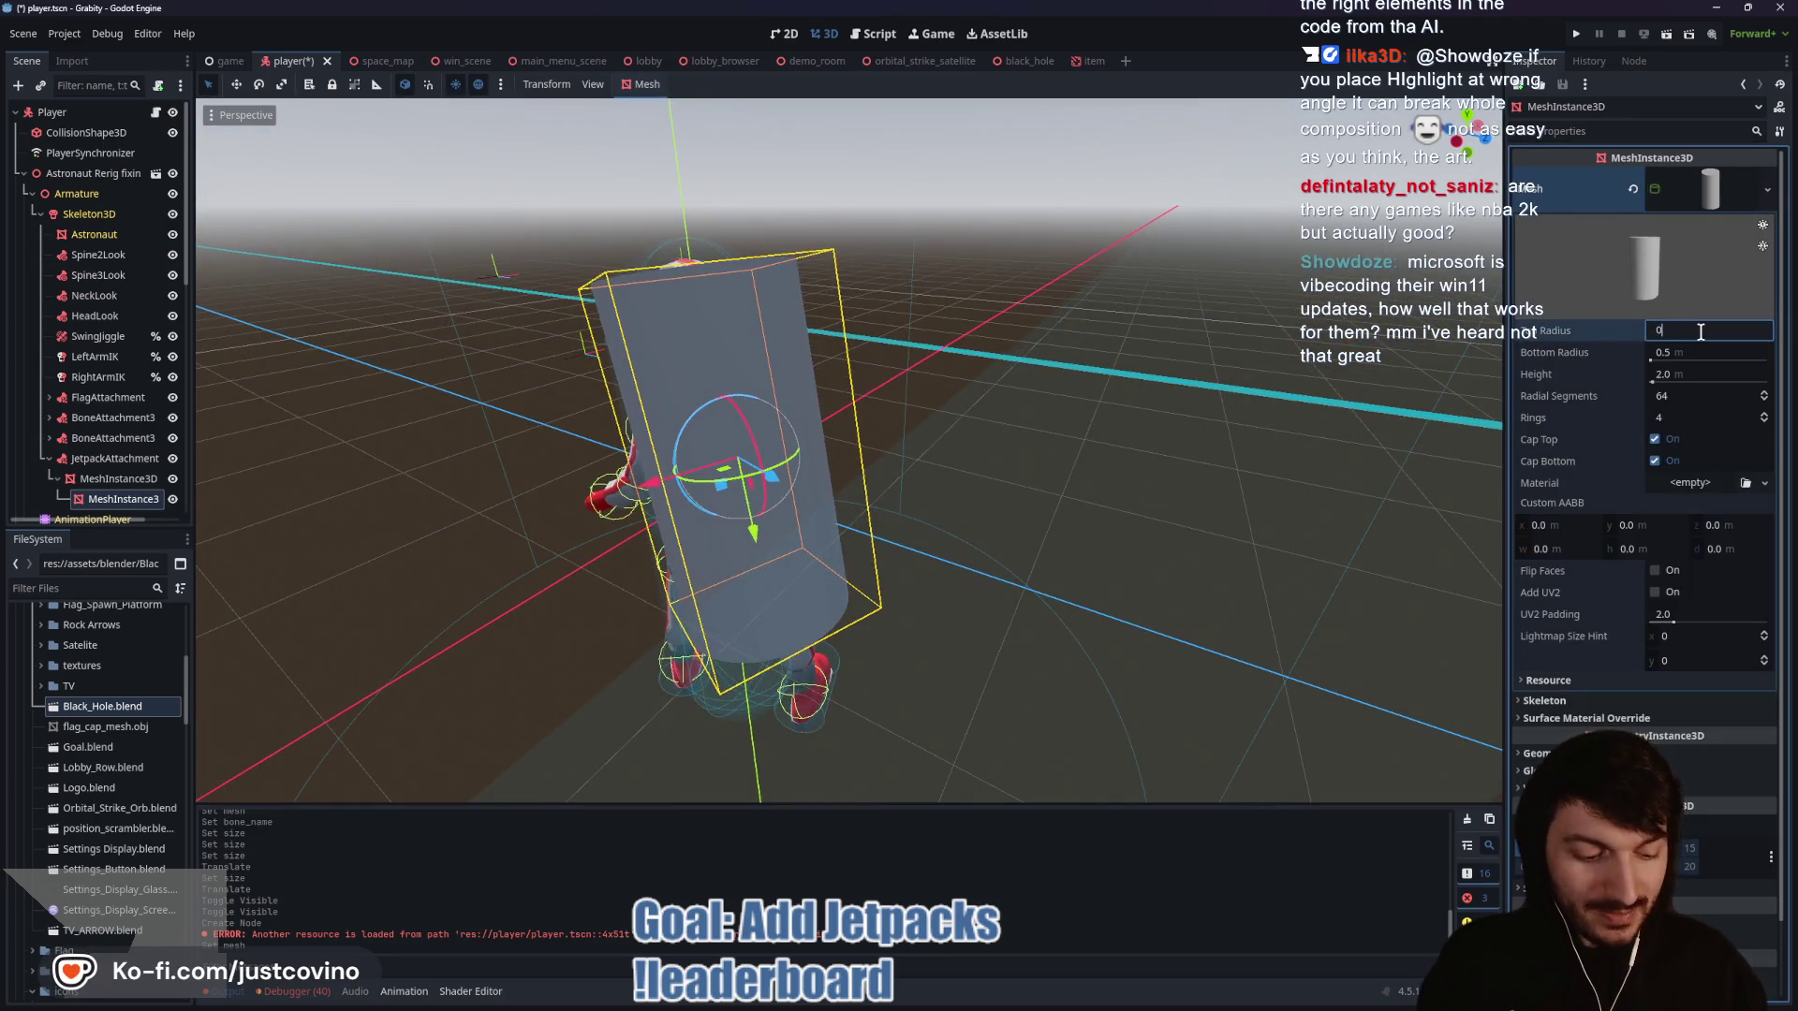
key("Tab")
type("0")
key("Return")
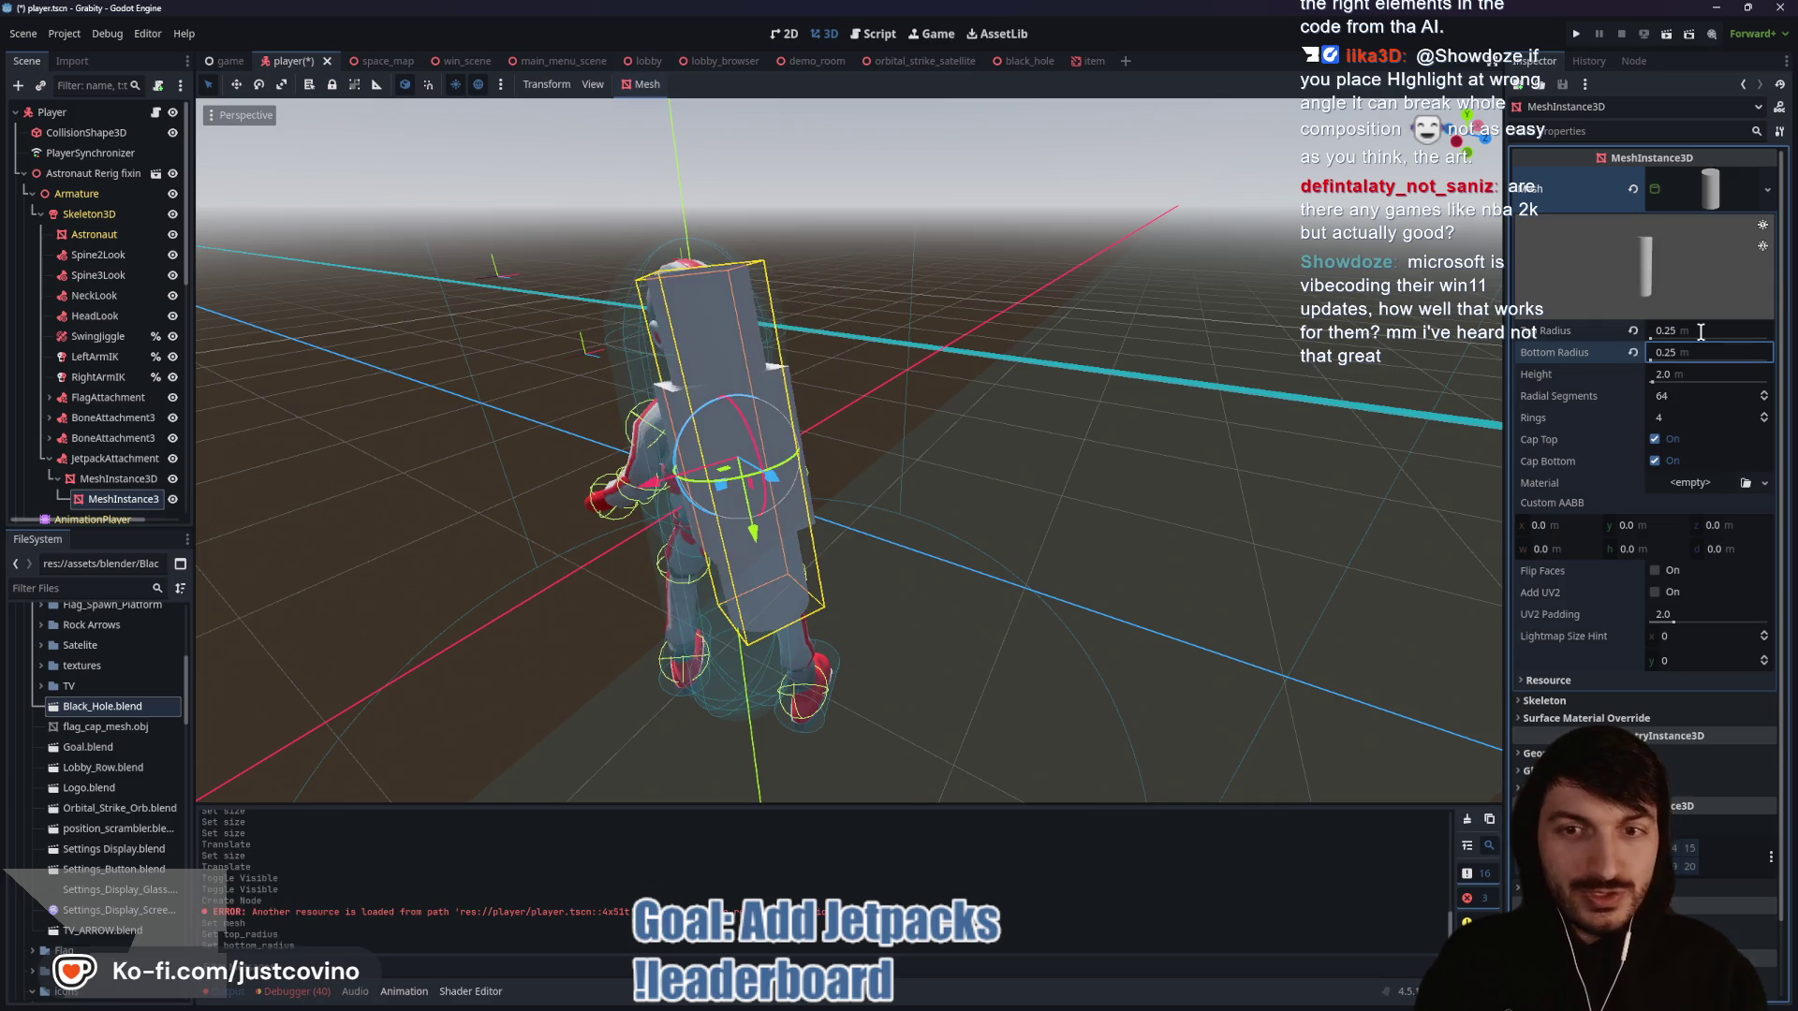
Step: Set the cylinder height to 0.85 m and place it on the astronaut's back
left_click_drag(1707, 373, 1652, 372)
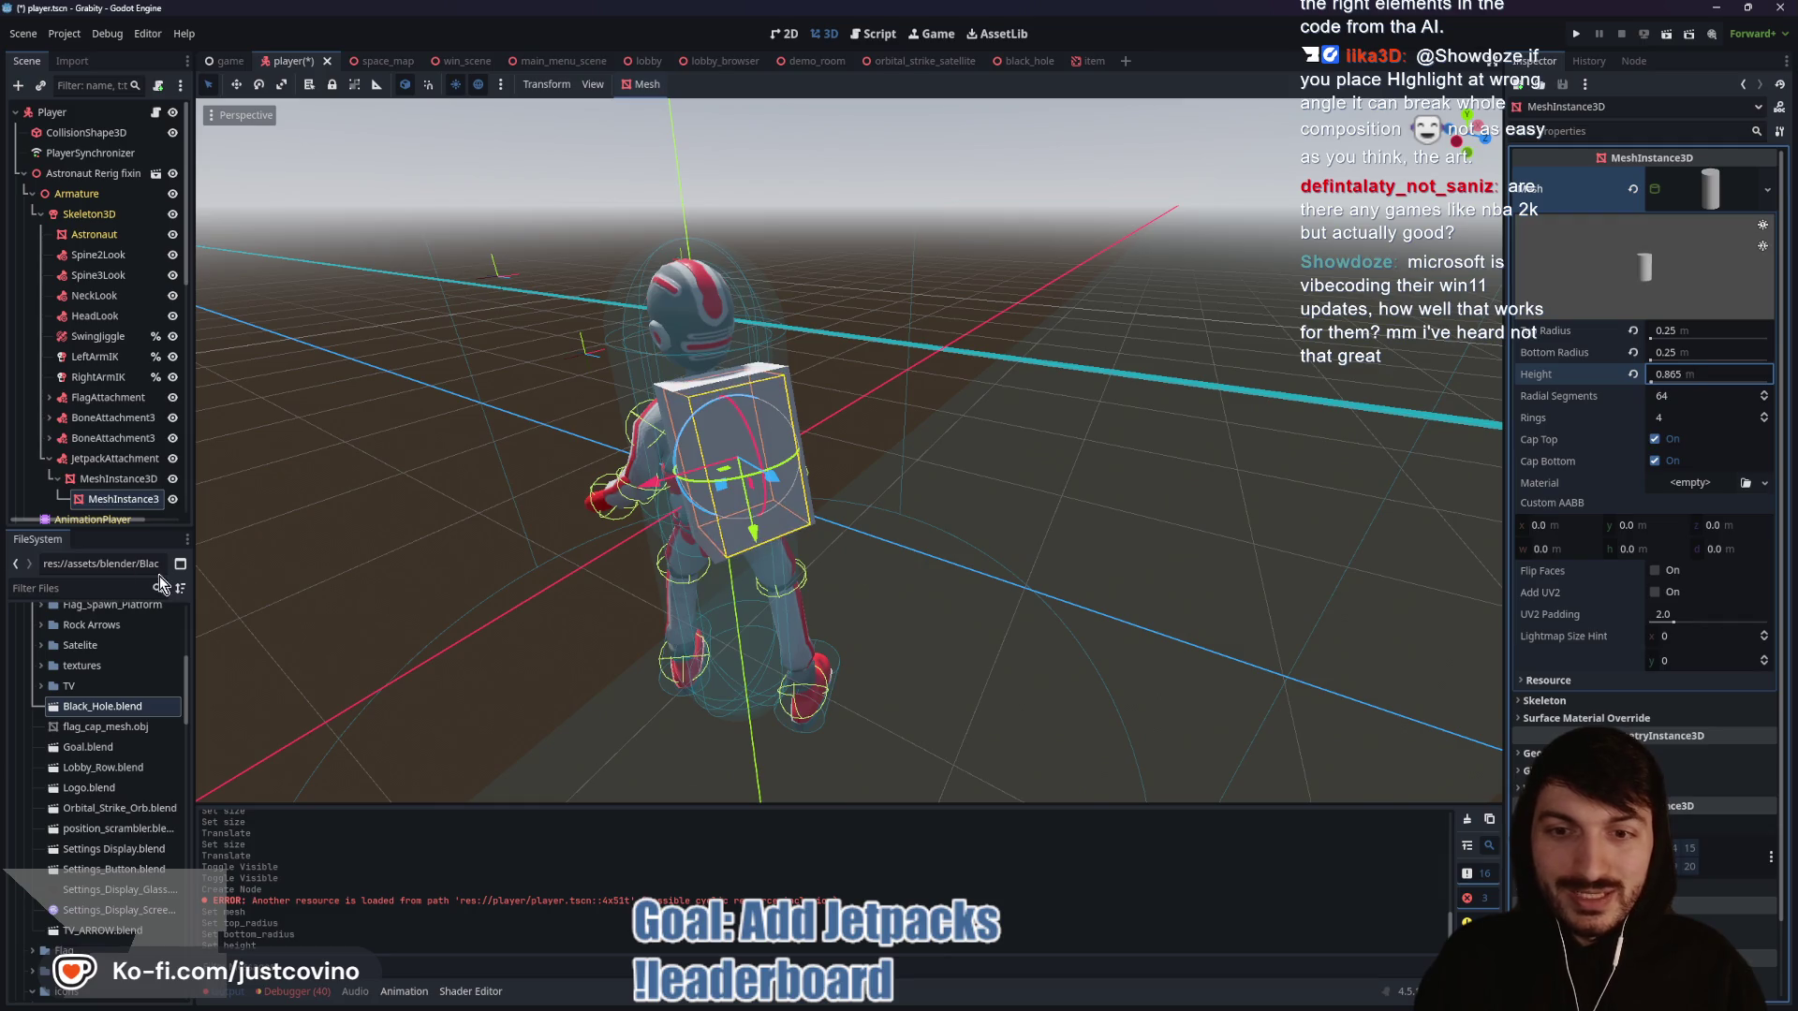
left_click_drag(734, 490, 760, 518)
left_click(1704, 373)
type(".85")
key("Return")
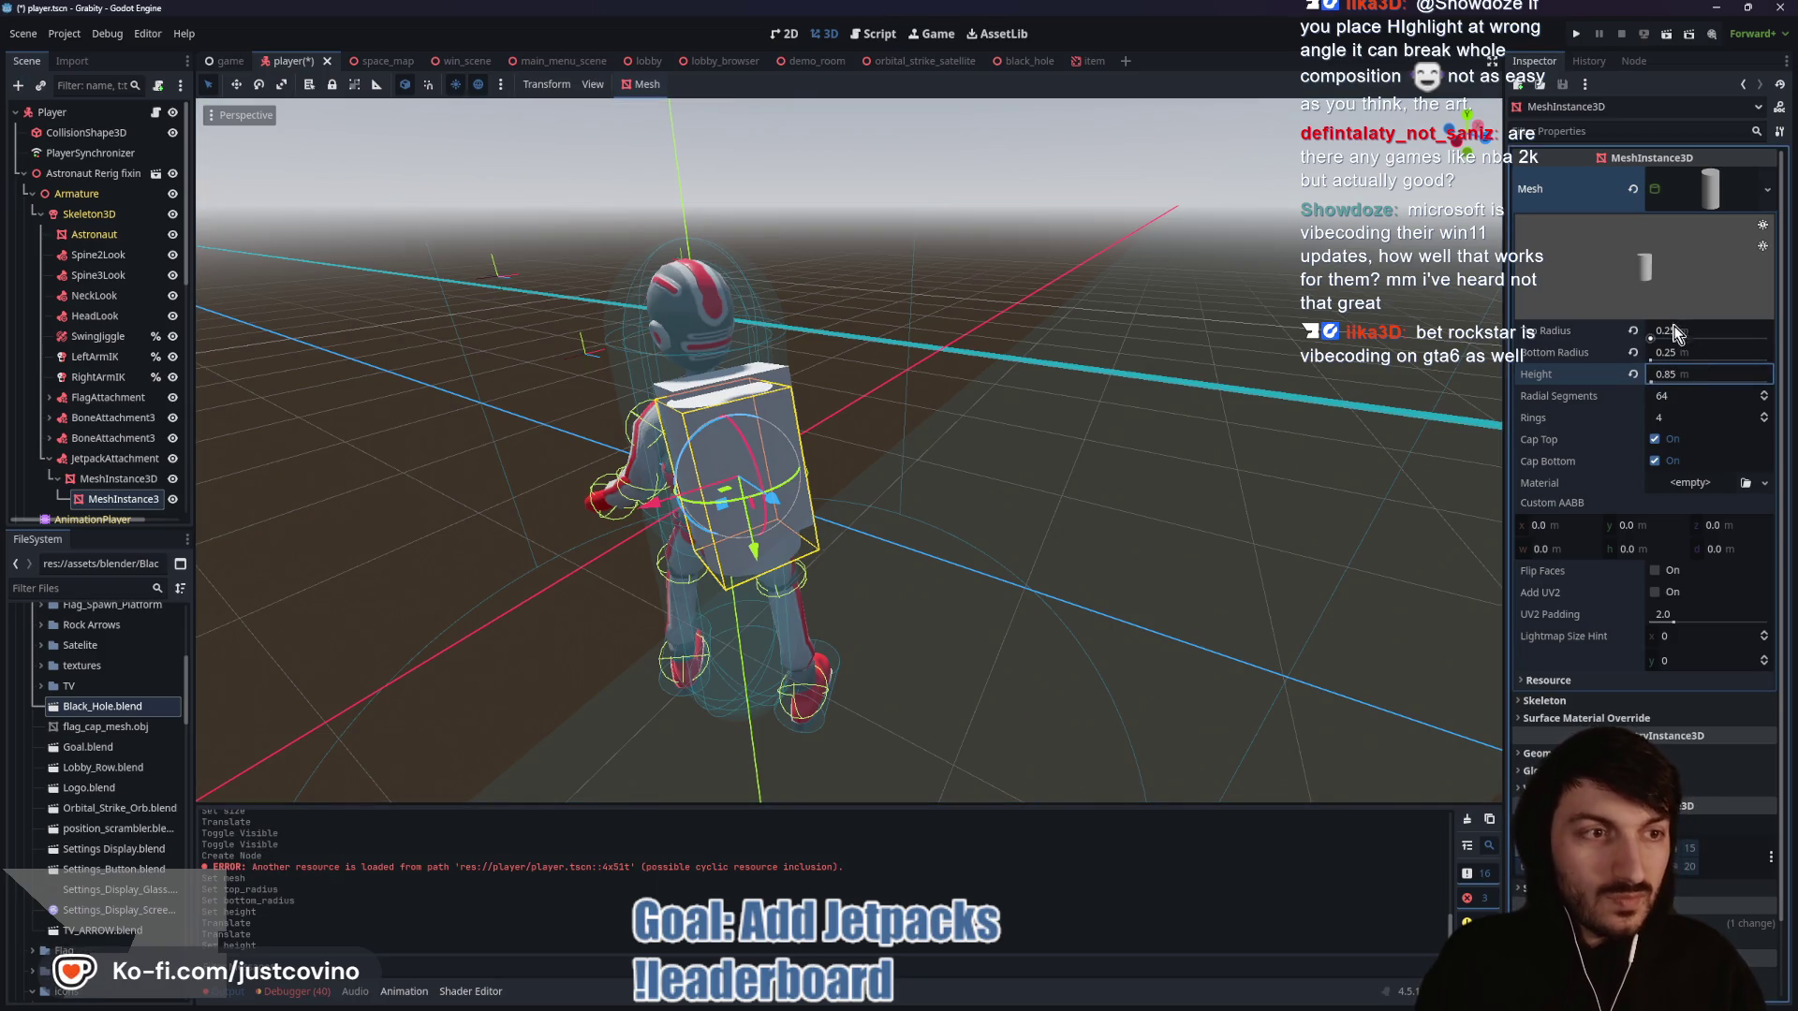
left_click_drag(1163, 440, 1023, 449)
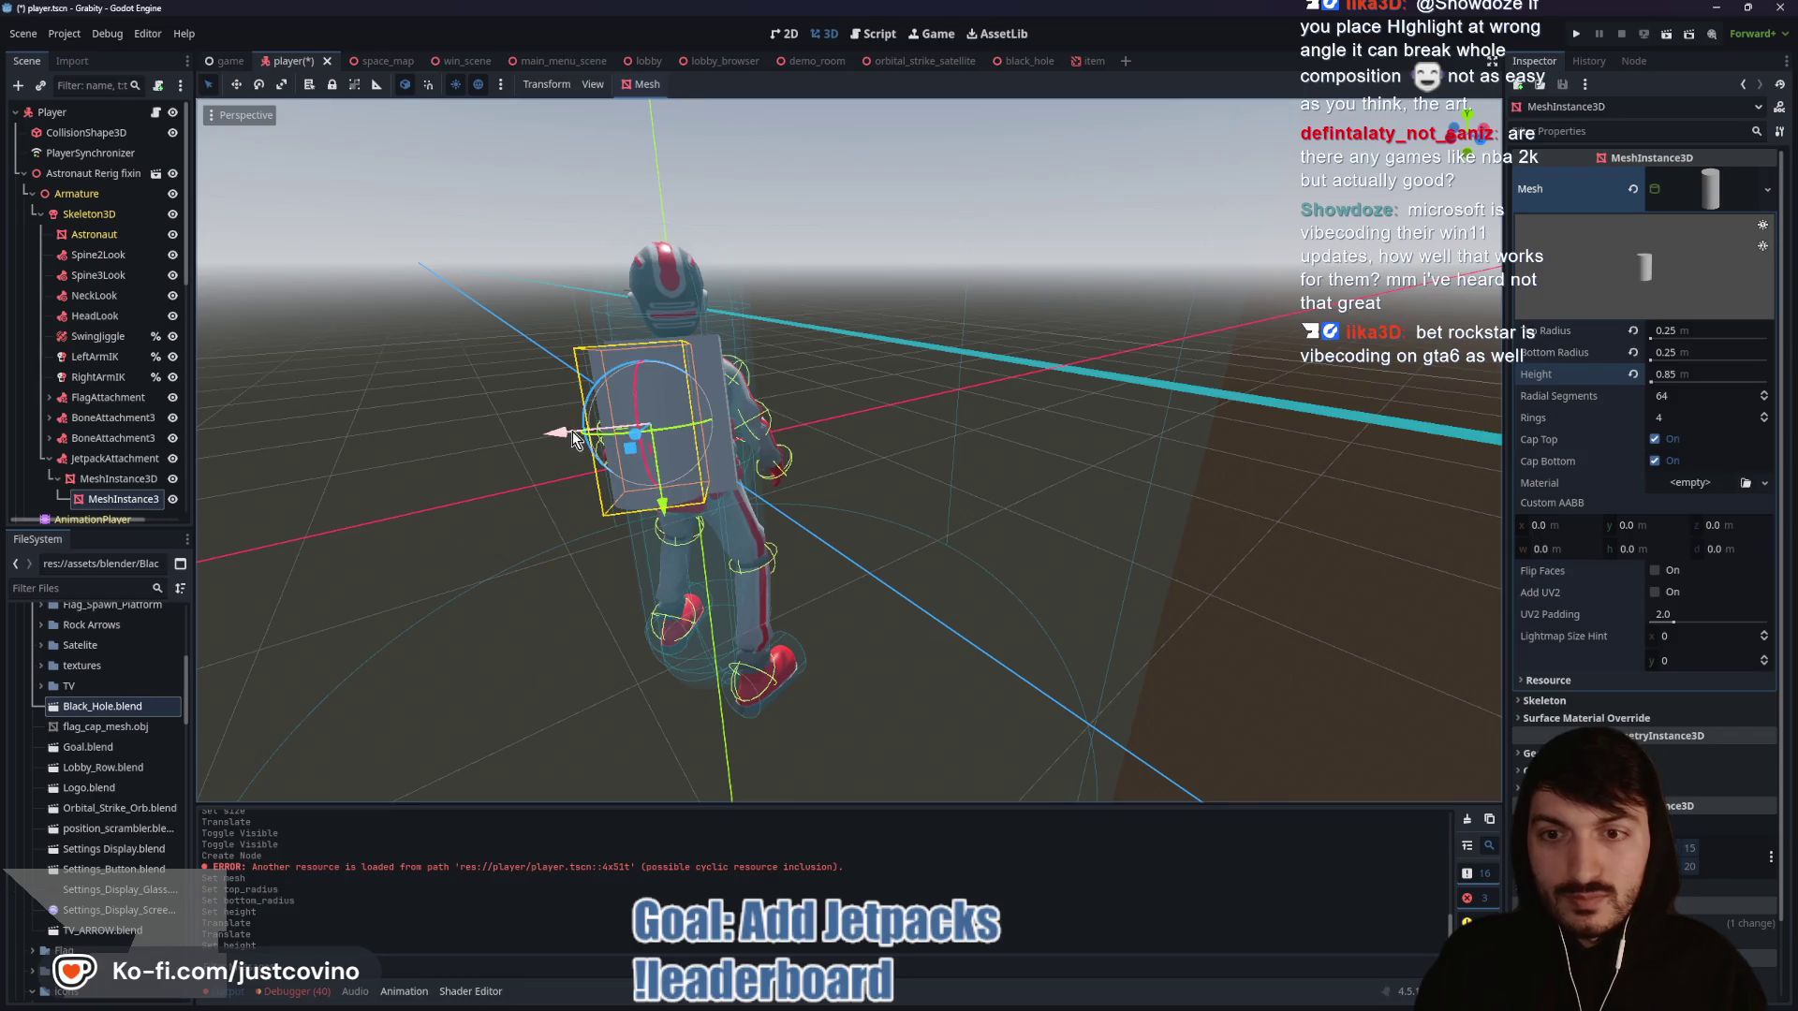
left_click_drag(565, 435, 519, 427)
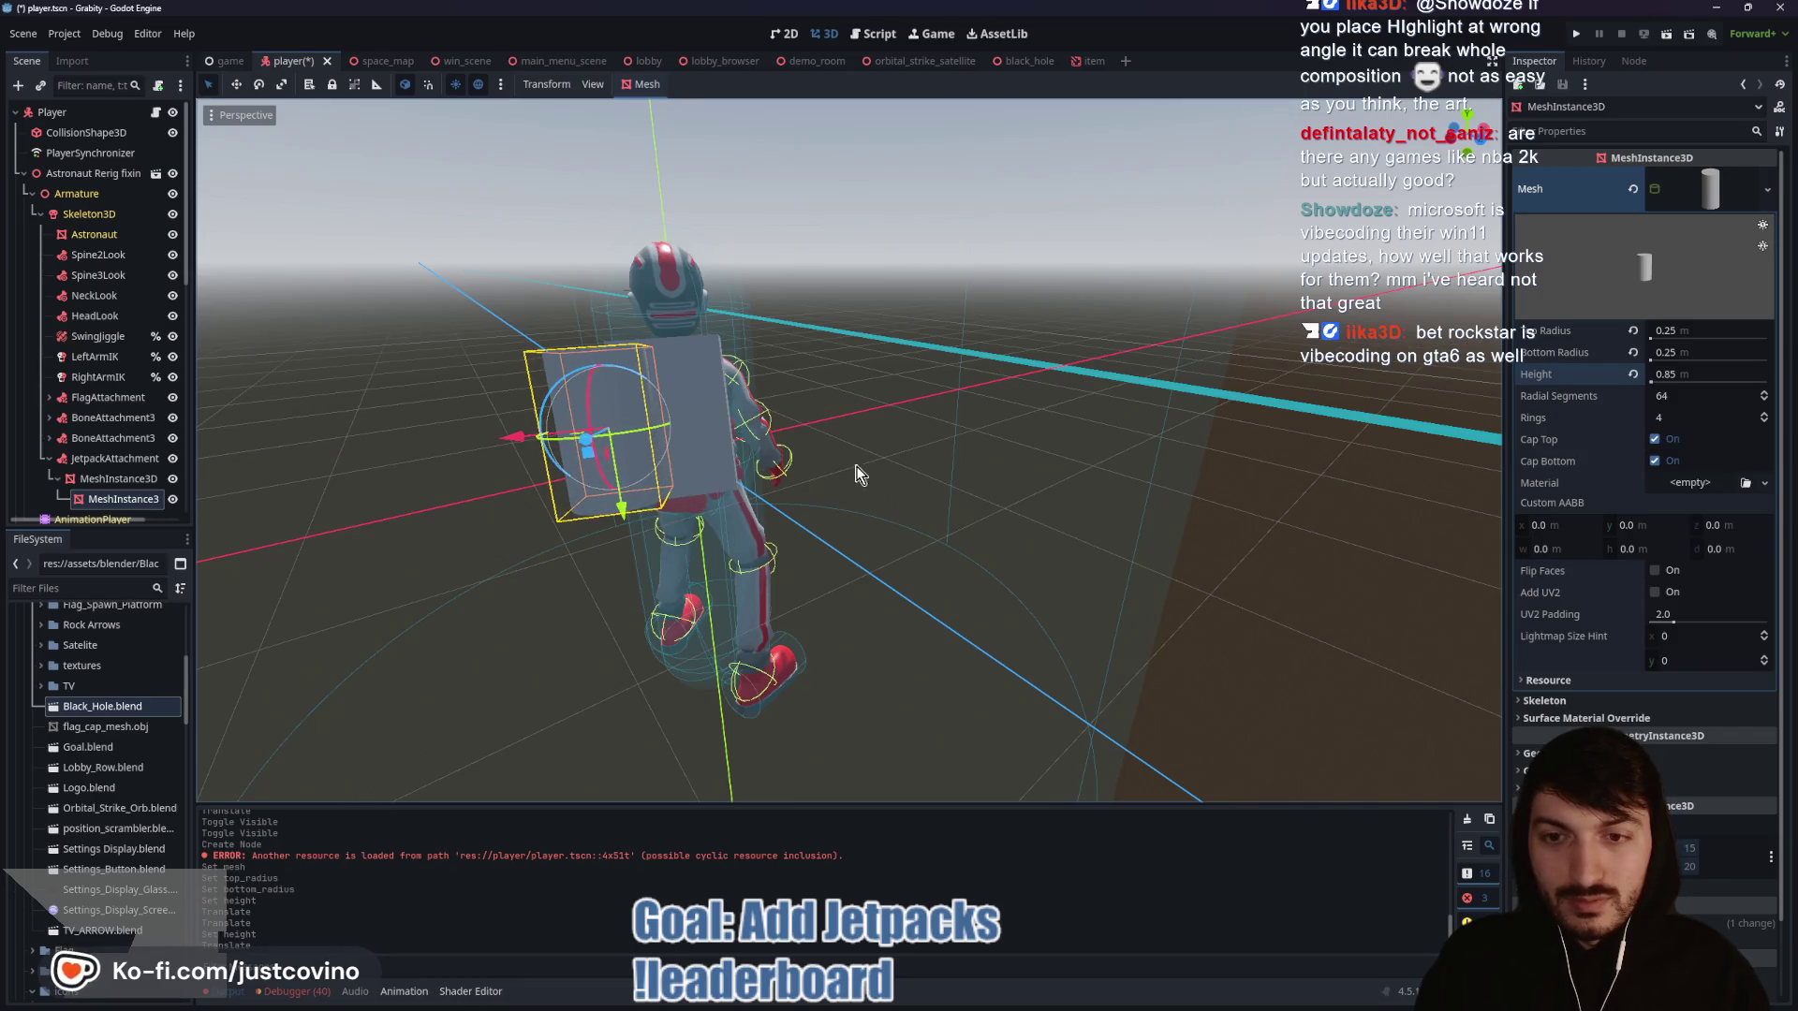
Step: Duplicate the cylinder and move the copy to the other side
mouse_move(1094, 333)
left_mouse_down()
mouse_move(913, 391)
mouse_move(980, 433)
left_mouse_up()
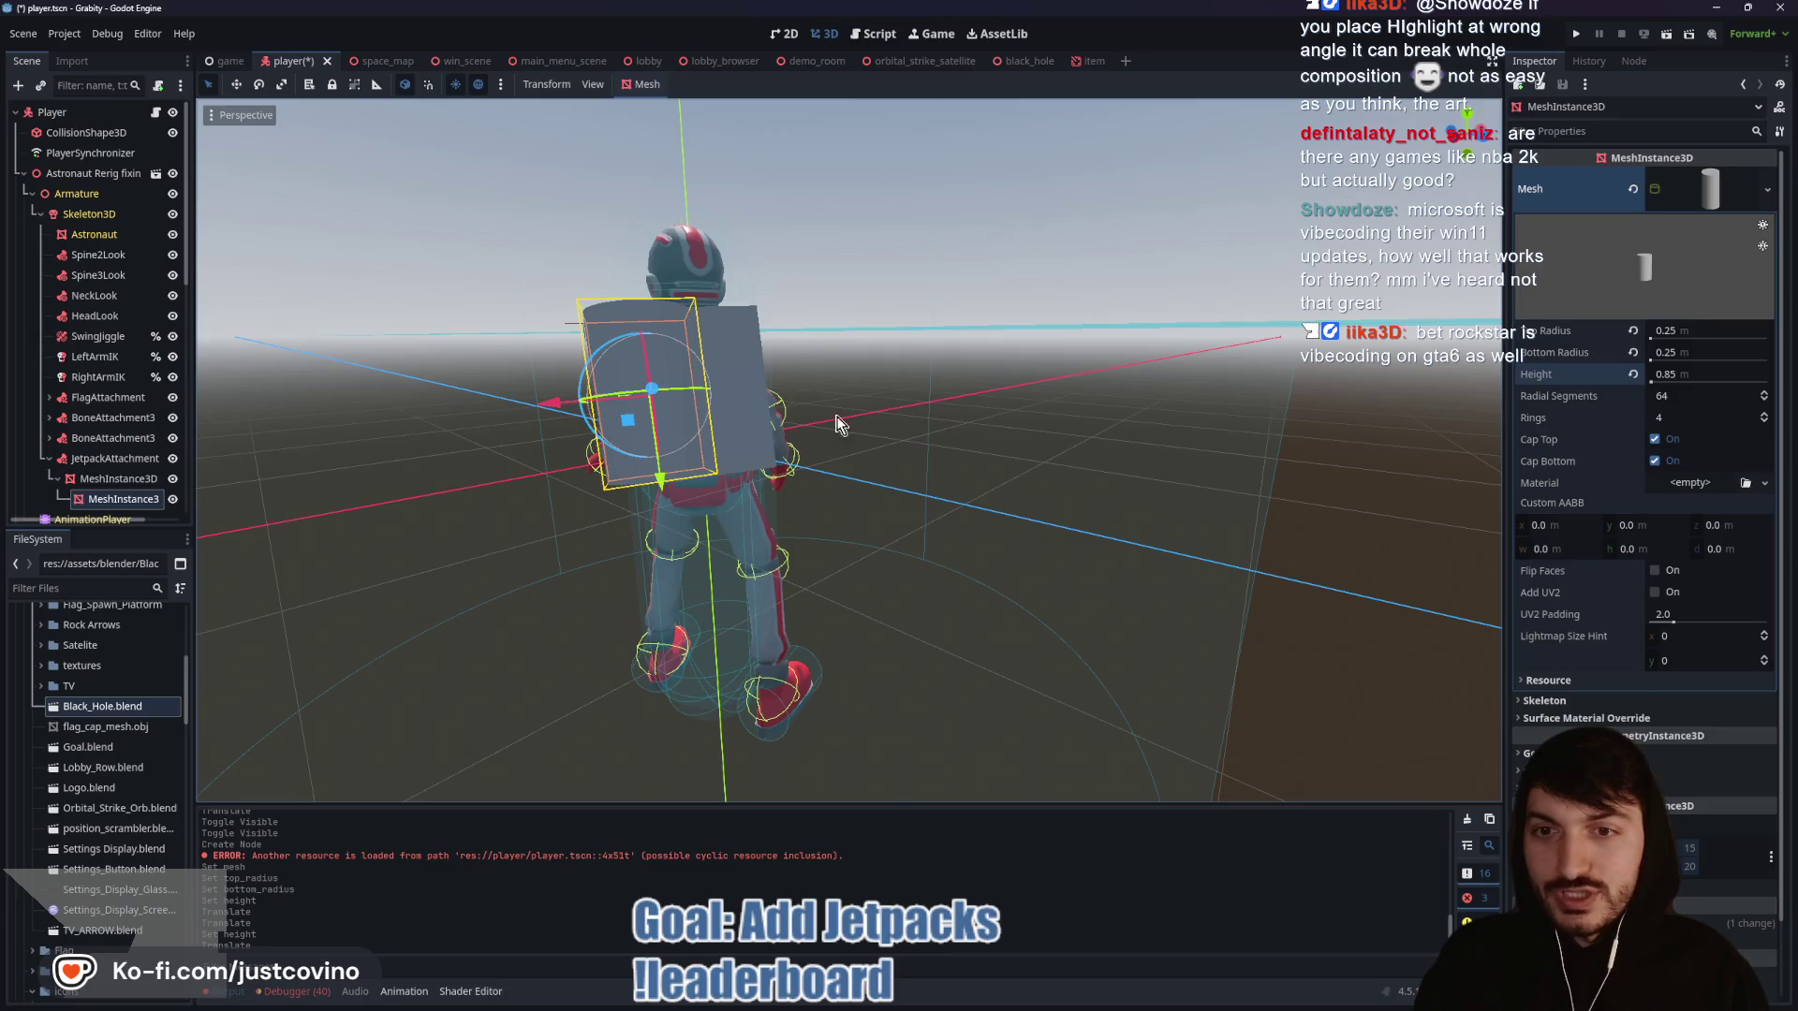
key("ctrl+d")
mouse_move(556, 403)
left_mouse_down()
mouse_move(740, 405)
mouse_move(1204, 481)
mouse_move(919, 522)
mouse_move(890, 514)
mouse_move(1103, 487)
mouse_move(1221, 498)
left_mouse_up()
left_click(1133, 505)
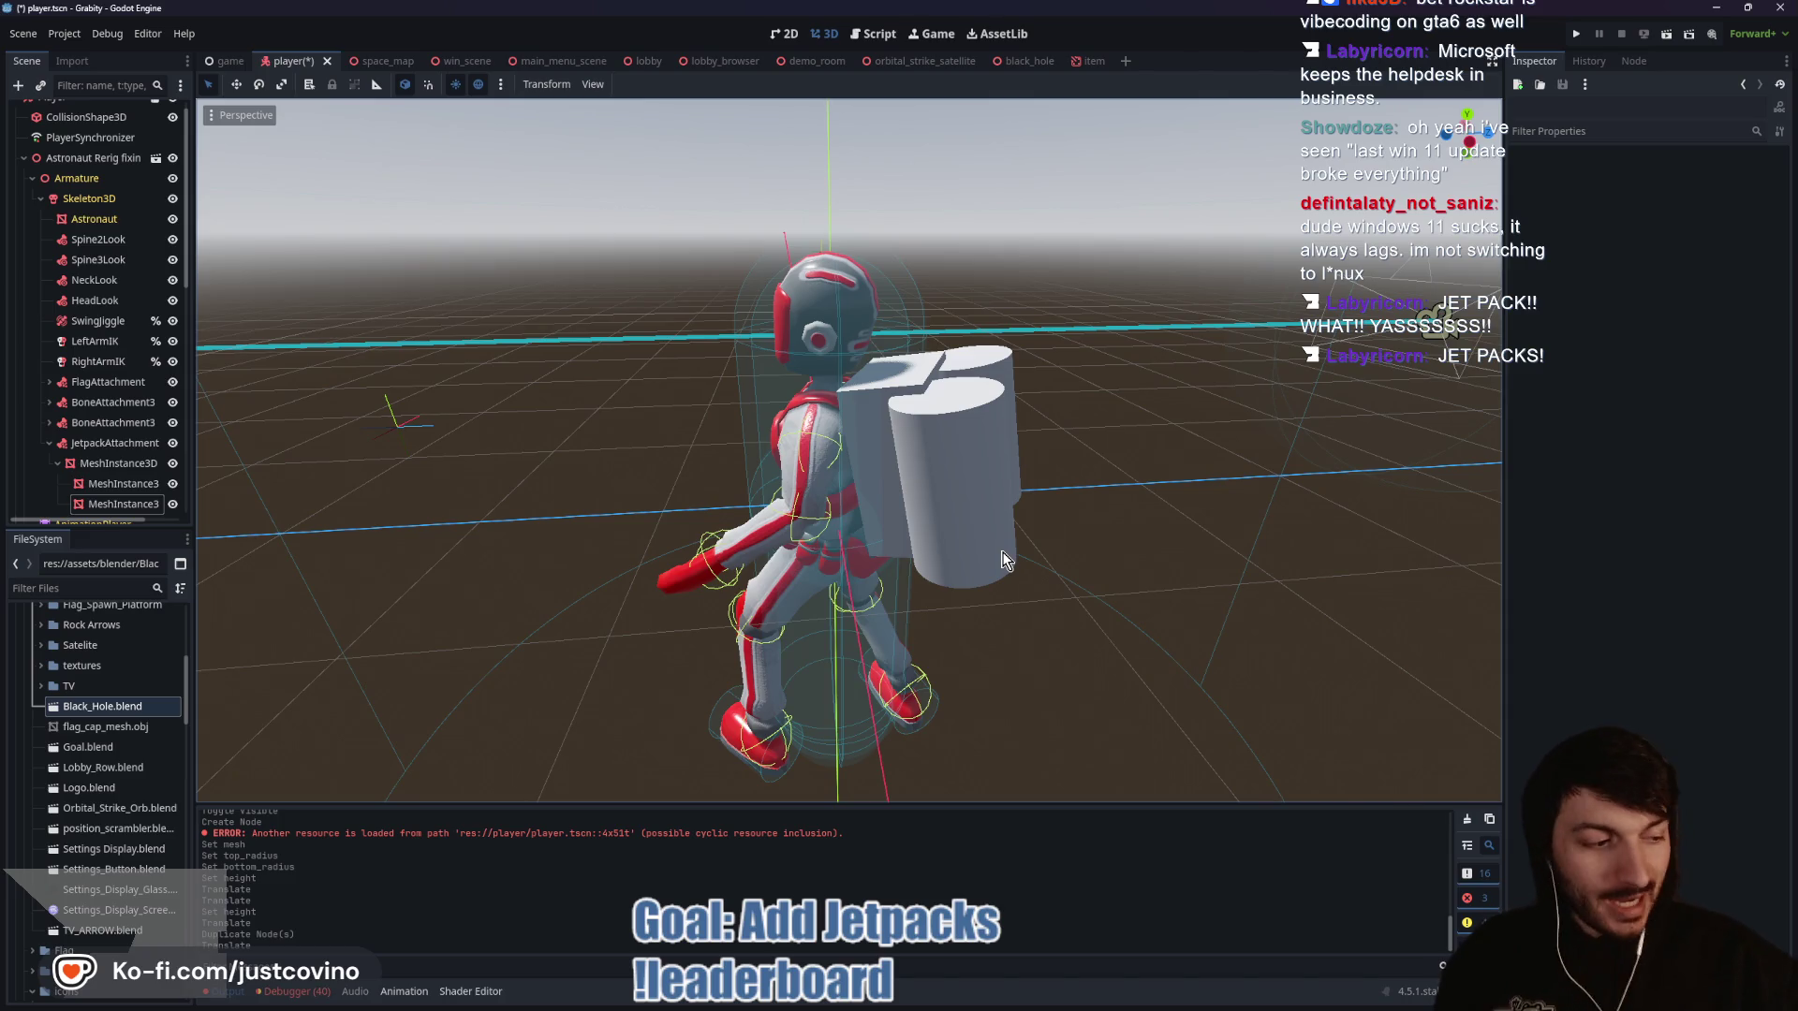
left_click(117, 443)
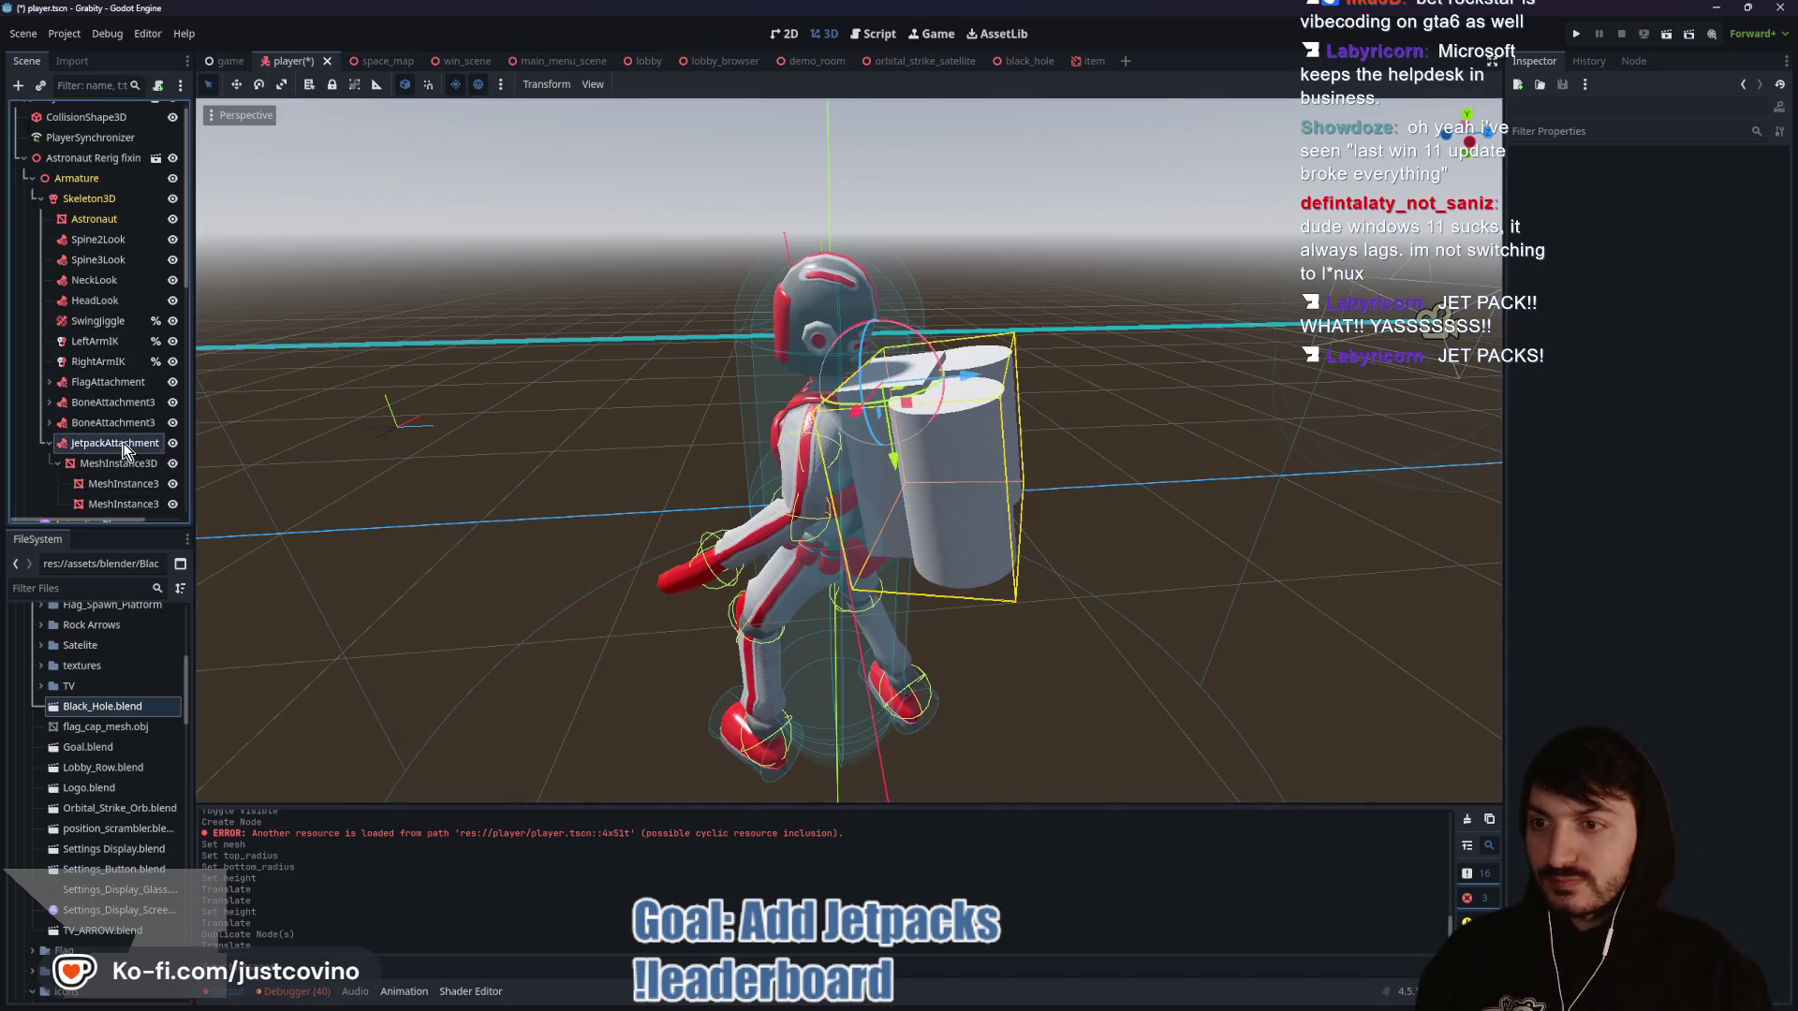
Step: Give JetpackAttachment a unique scene name and hide it in the viewport
right_click(121, 442)
left_click(197, 854)
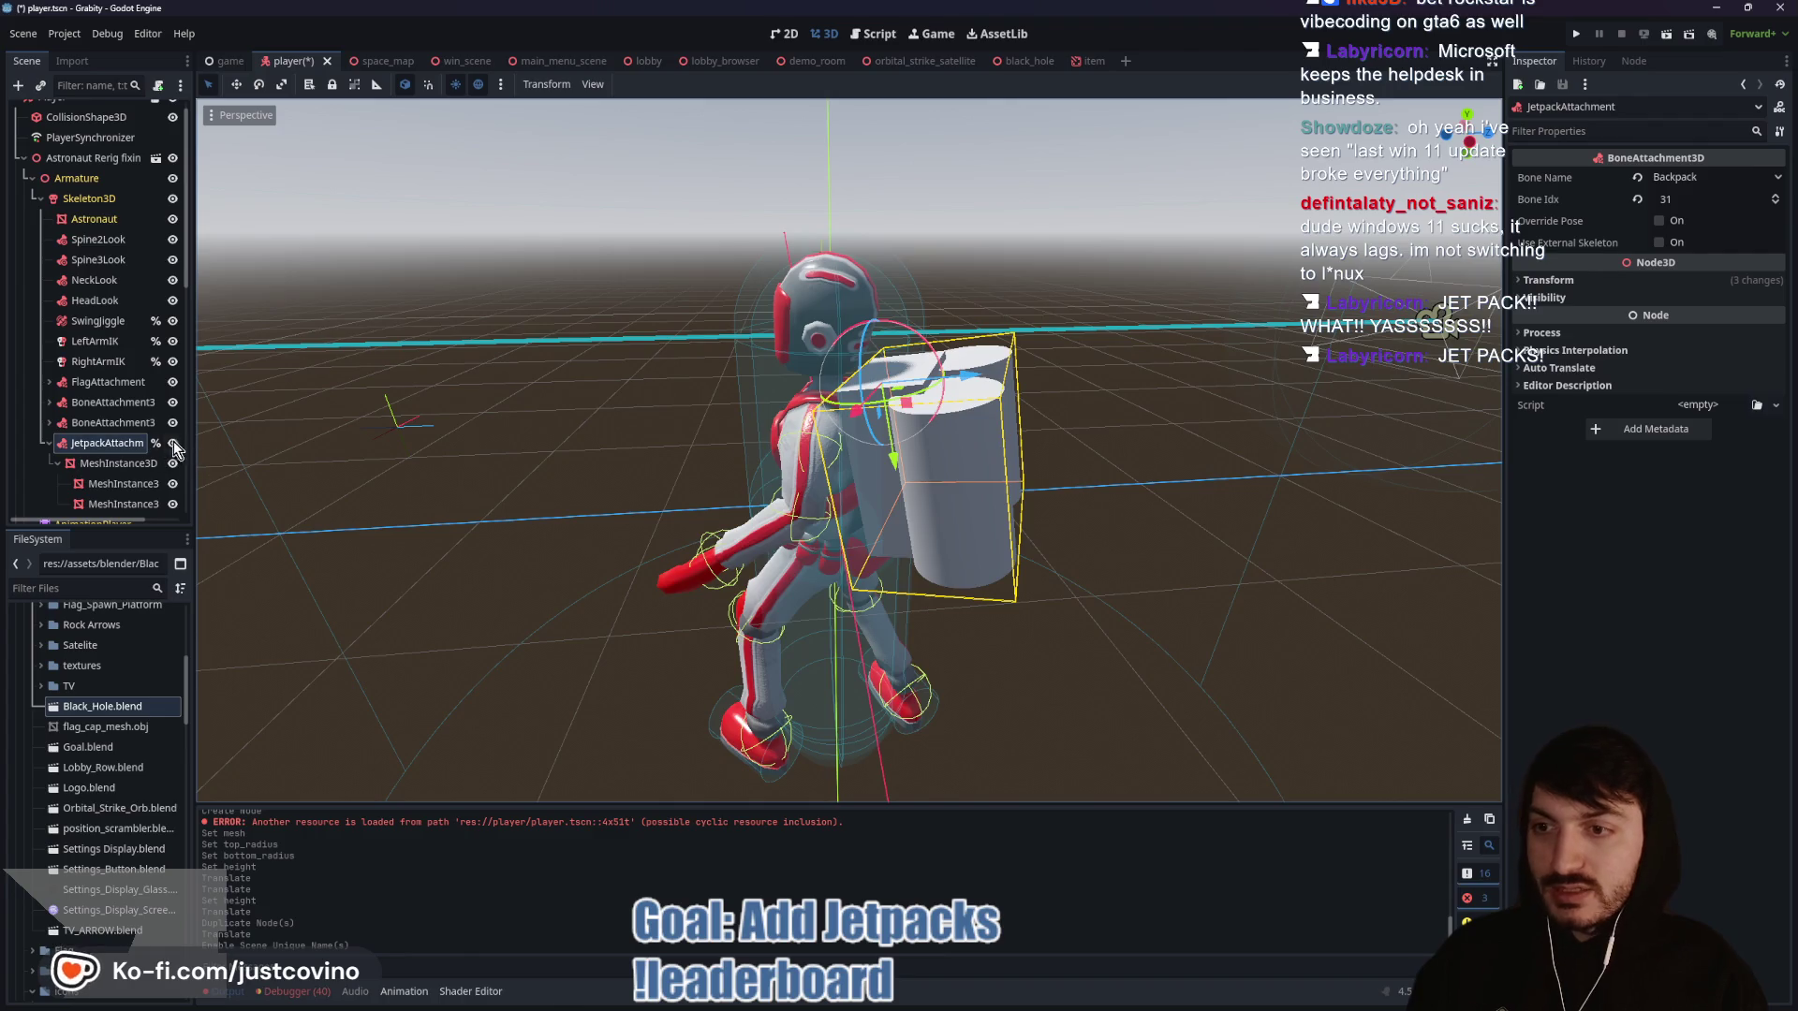
left_click(172, 443)
scroll(131, 431, "up", 1)
scroll(506, 277, "up", 3)
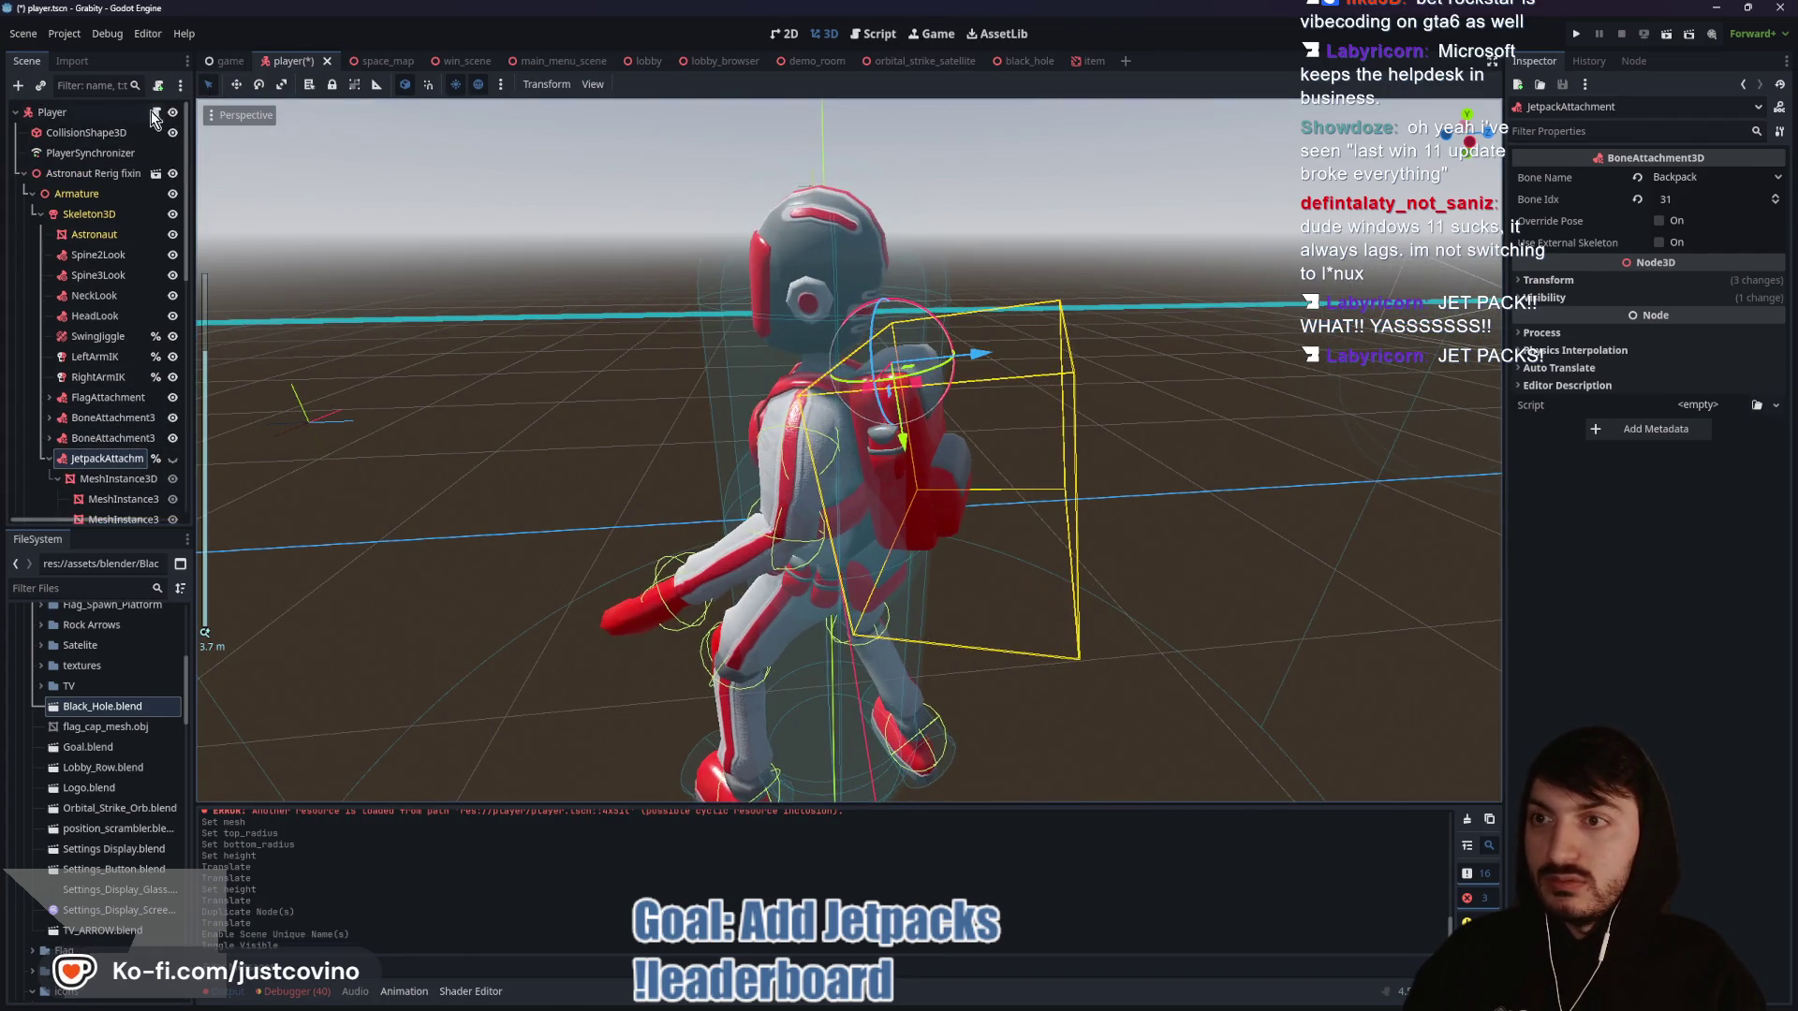
left_click(155, 112)
scroll(786, 434, "up", 20)
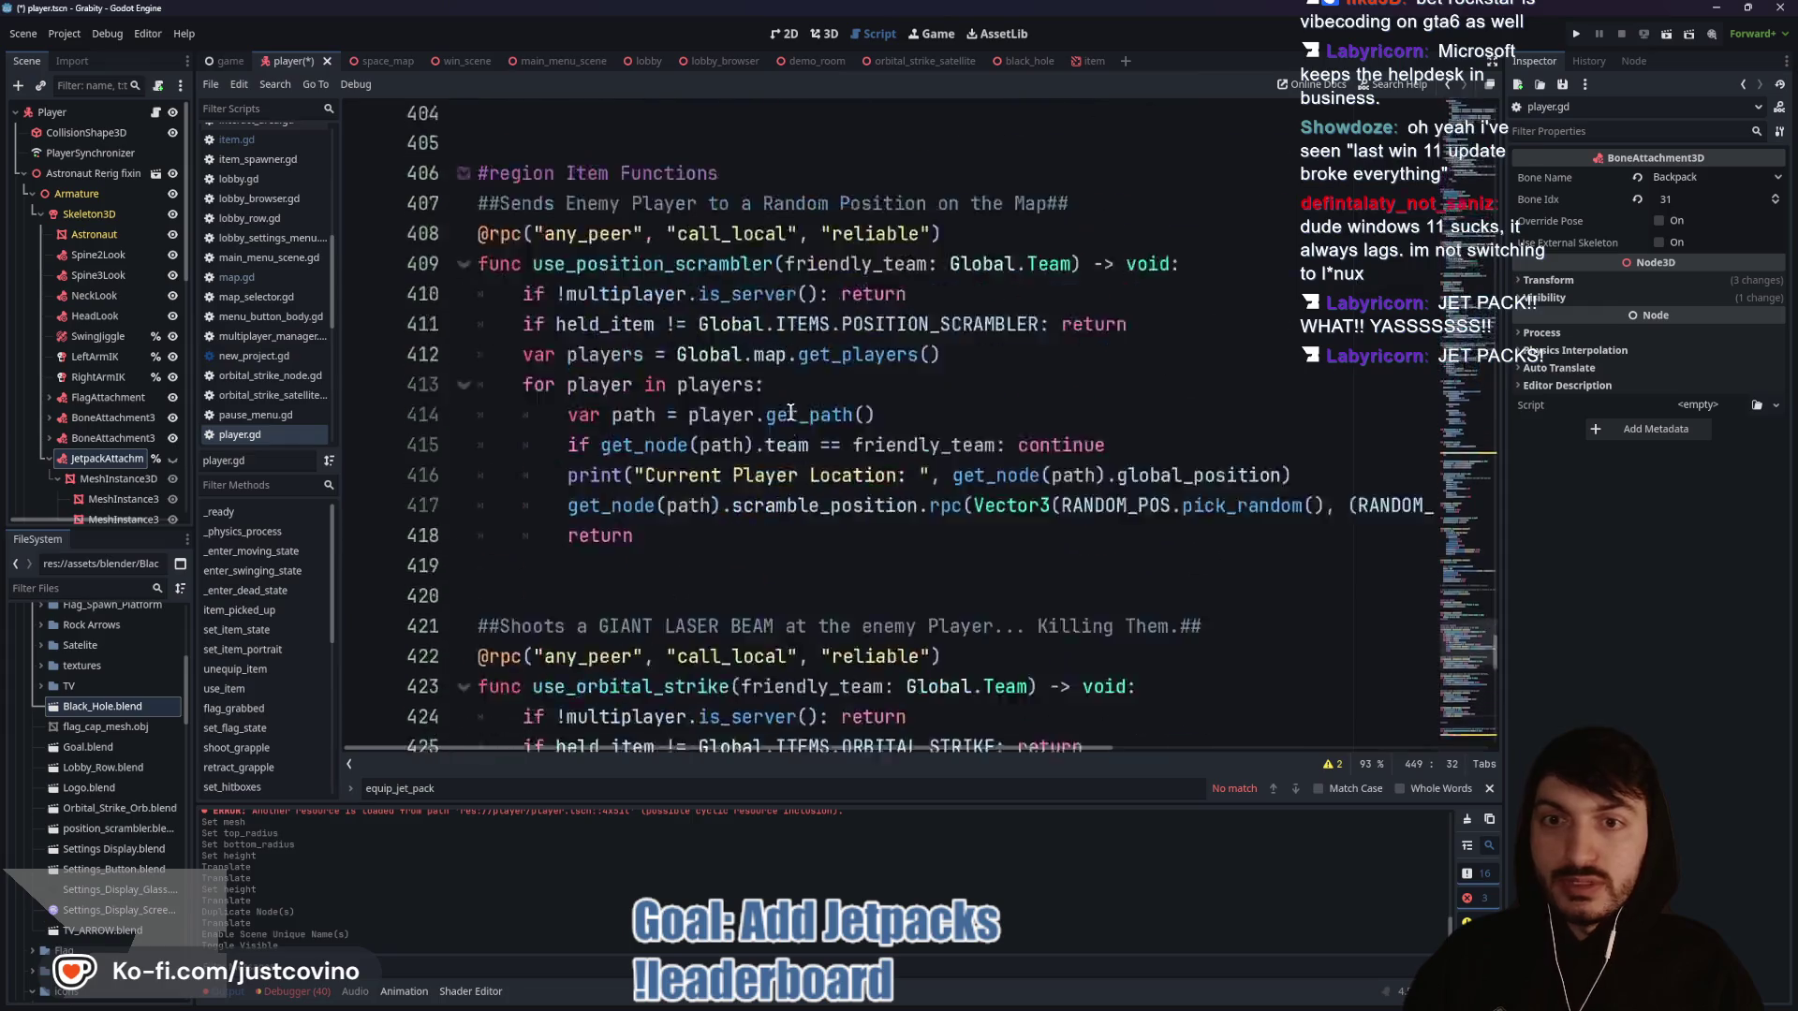
scroll(786, 434, "up", 15)
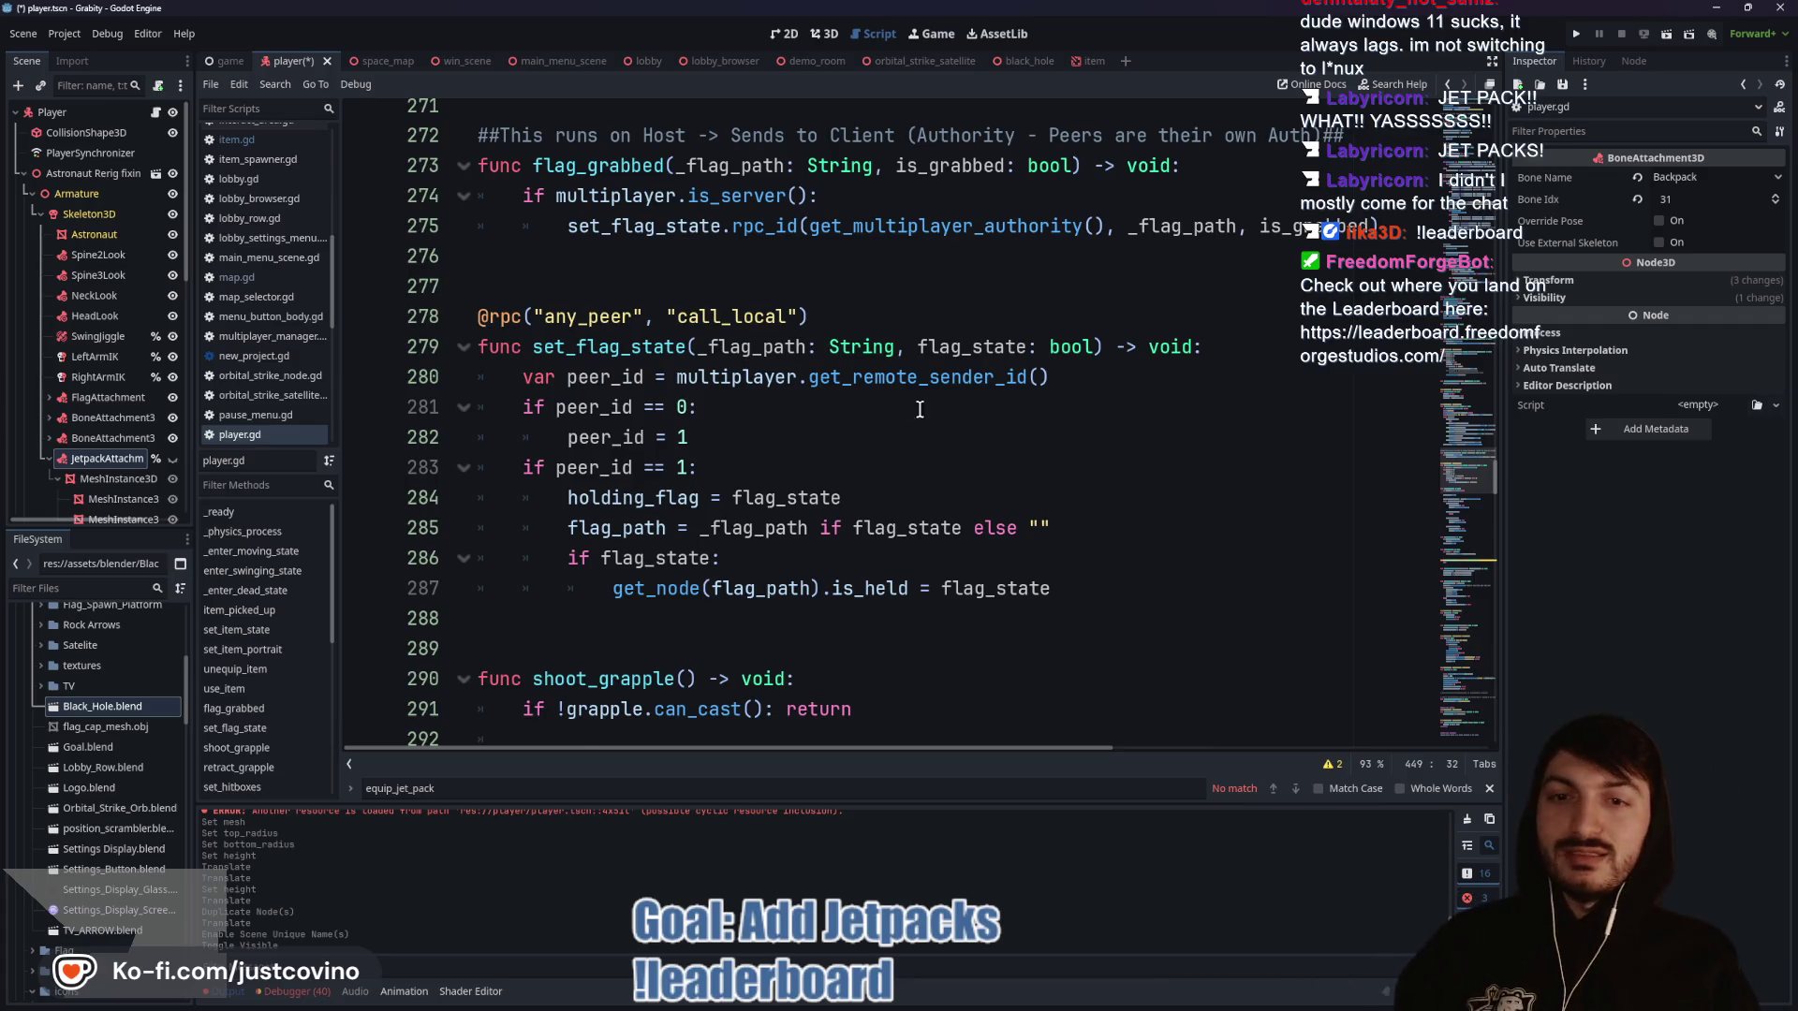
scroll(897, 398, "up", 2)
scroll(897, 398, "up", 20)
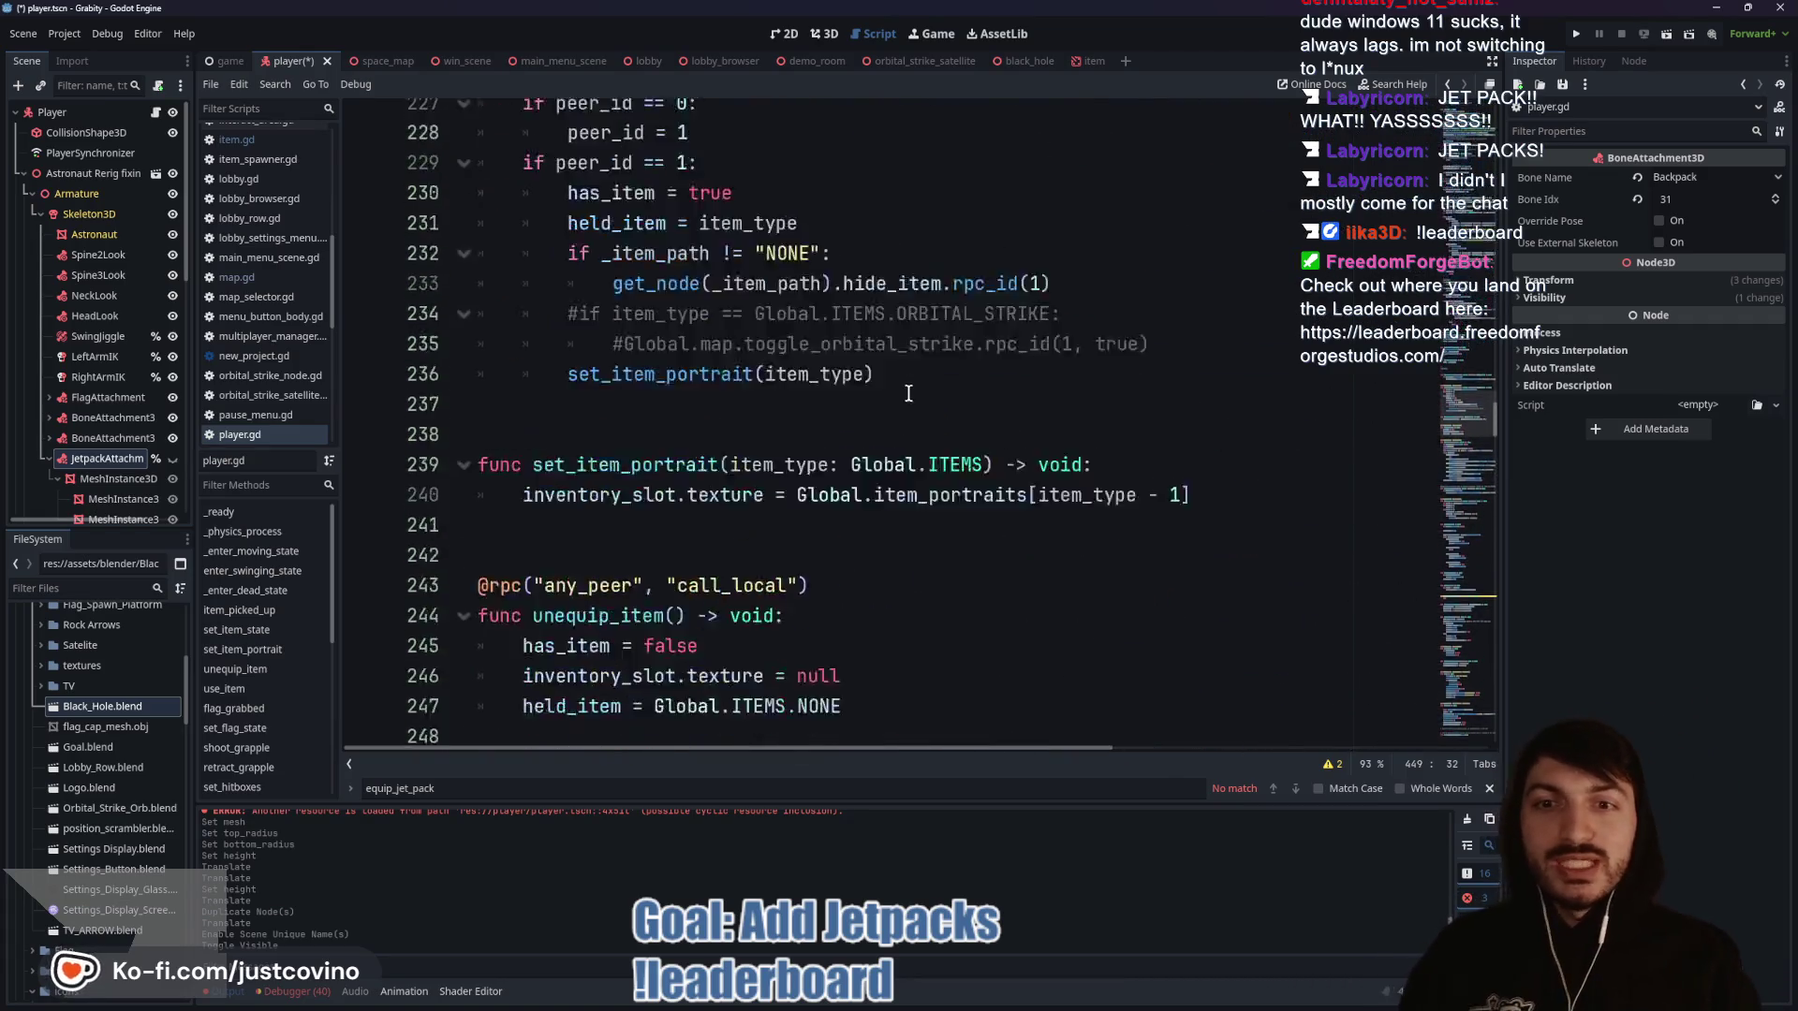
scroll(897, 465, "up", 20)
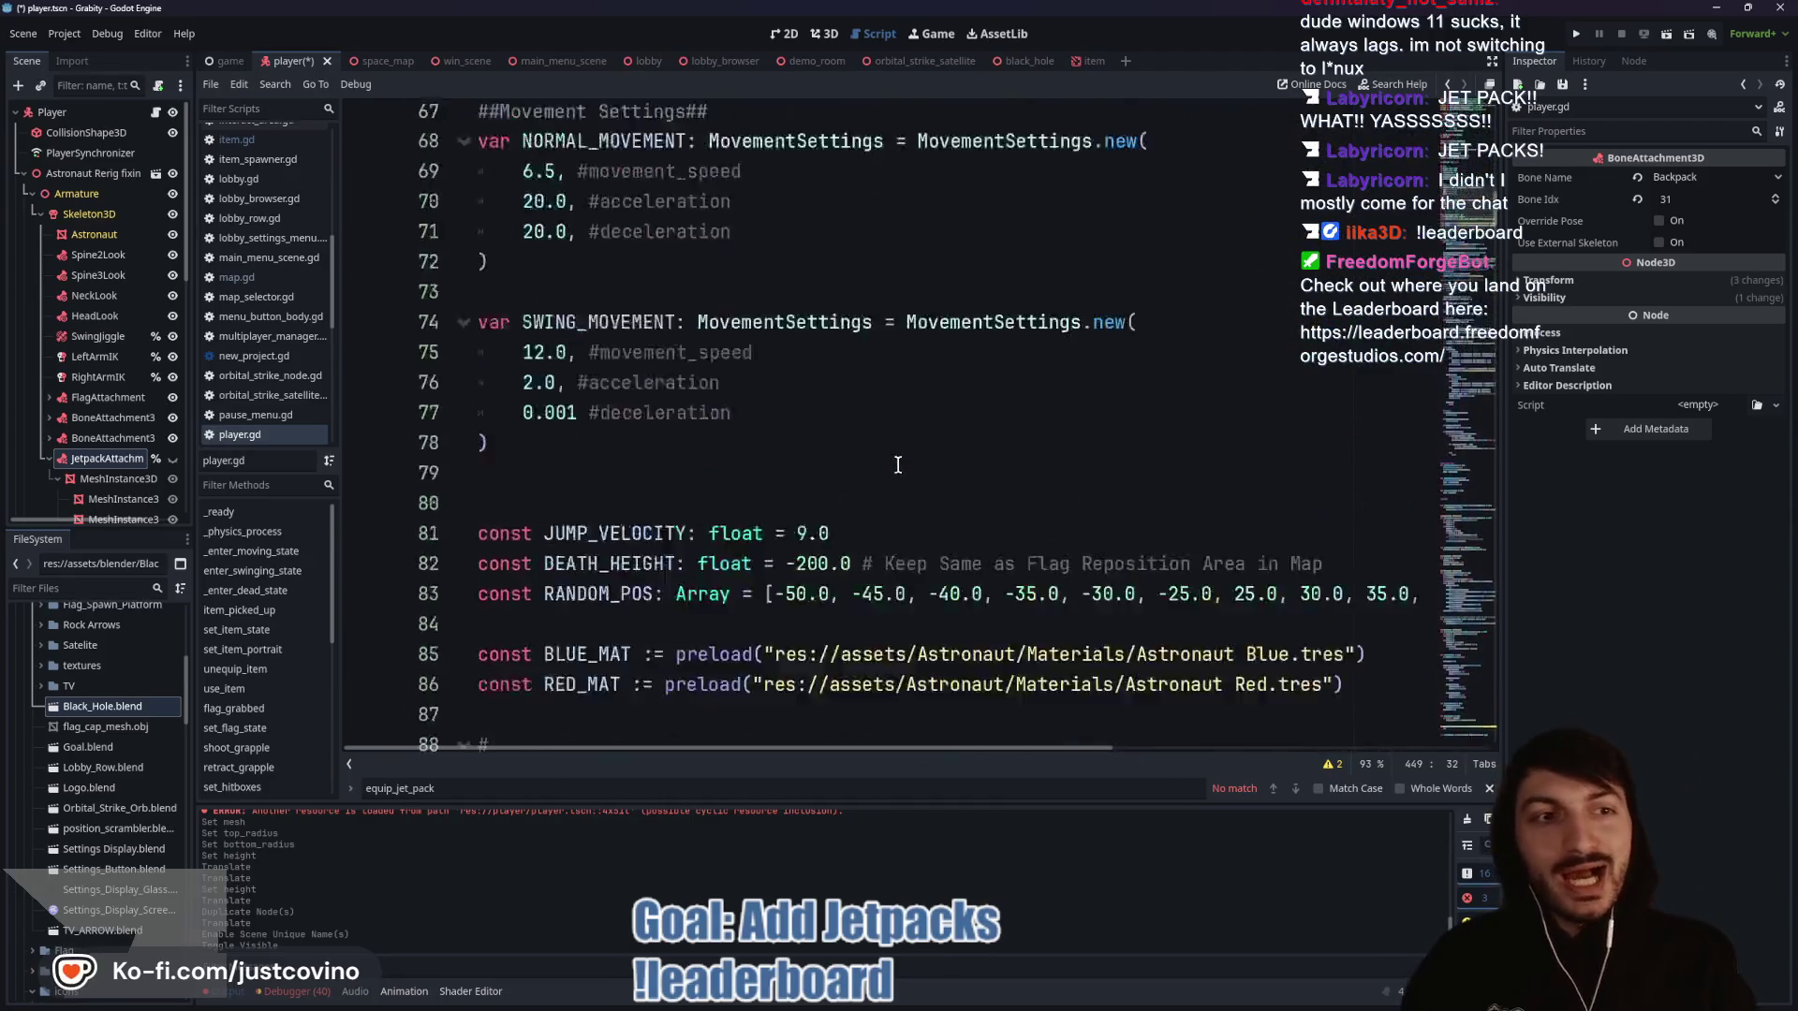
scroll(897, 465, "up", 2)
left_click(1260, 362)
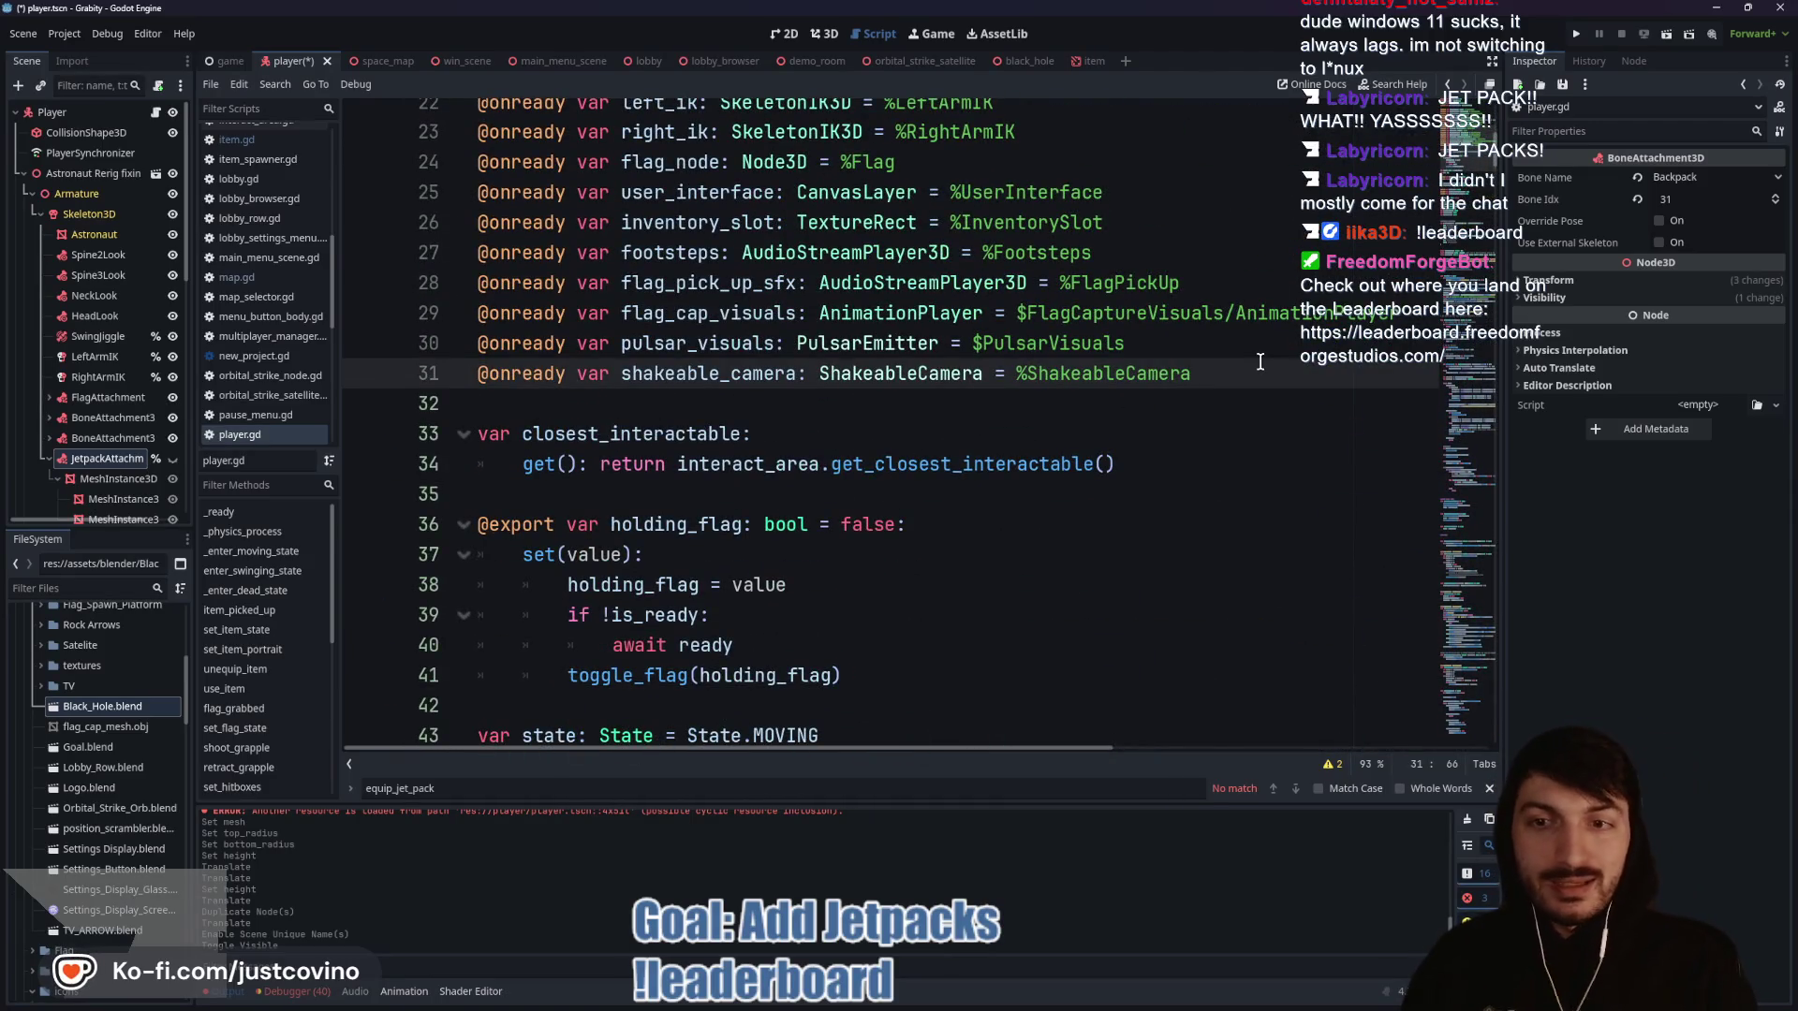
key("Return")
type("@onready var jet")
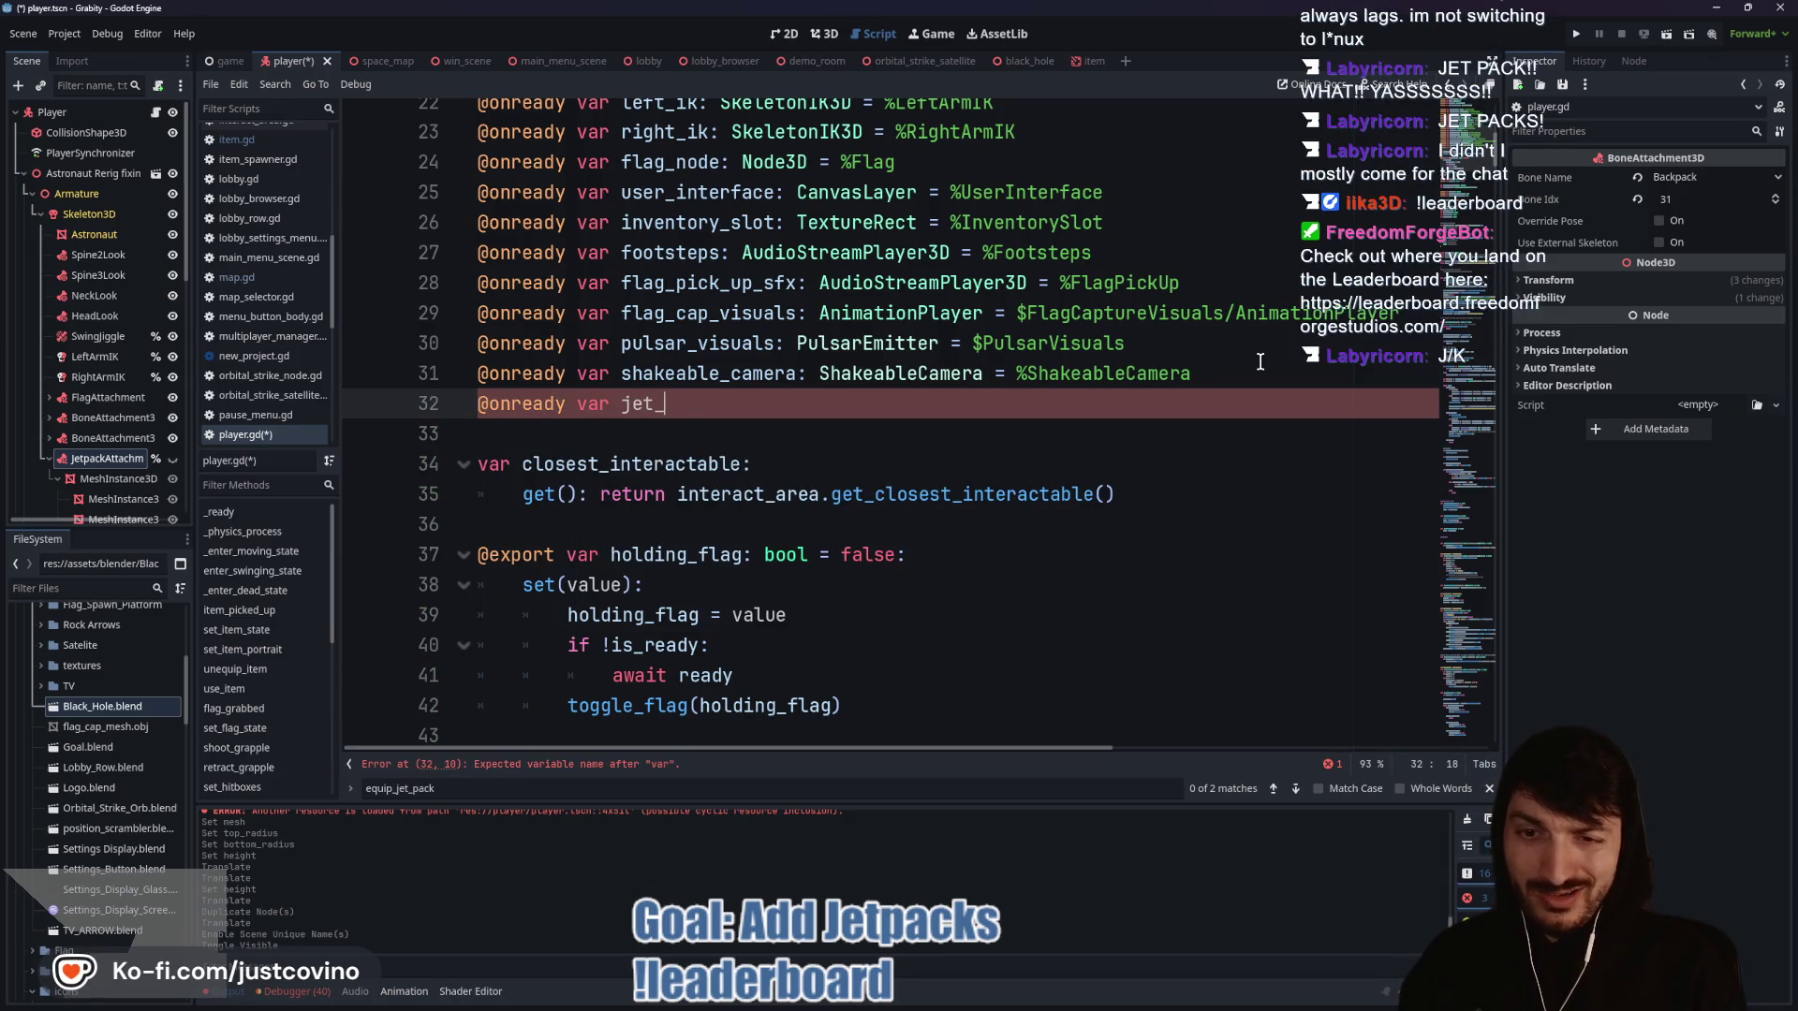
type("_pack_a")
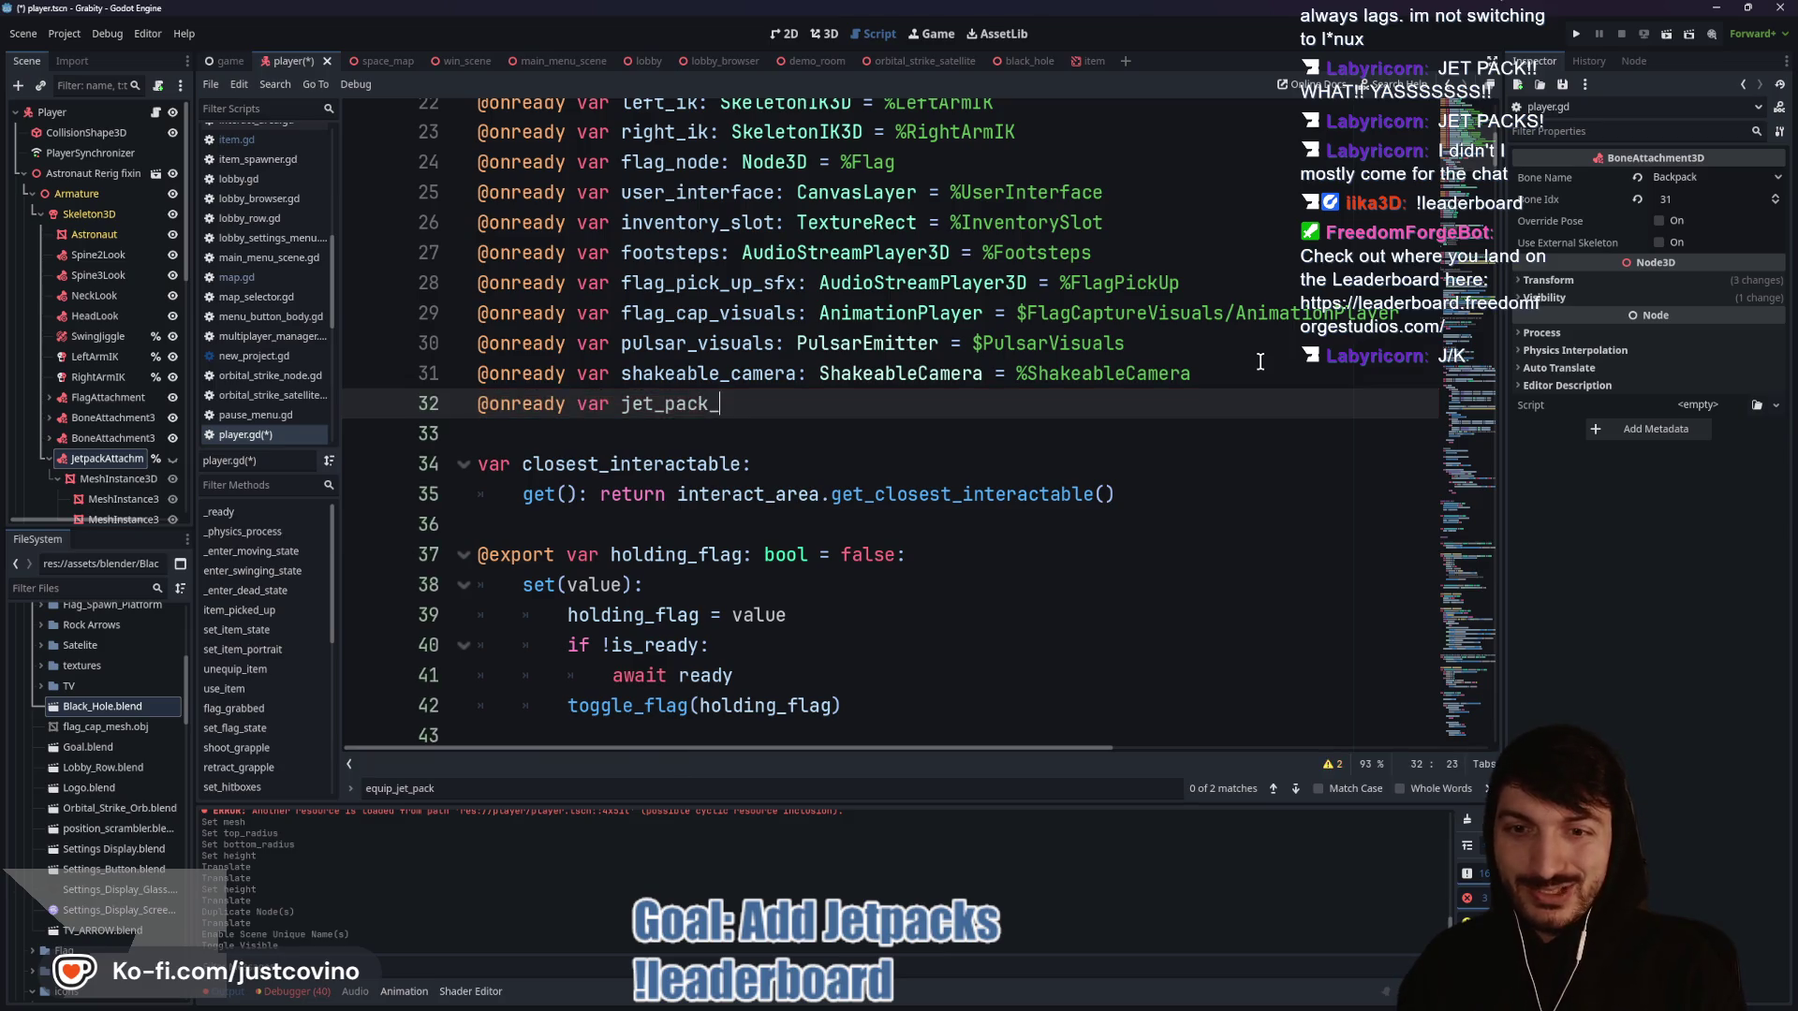
type("ttachment: BoneA")
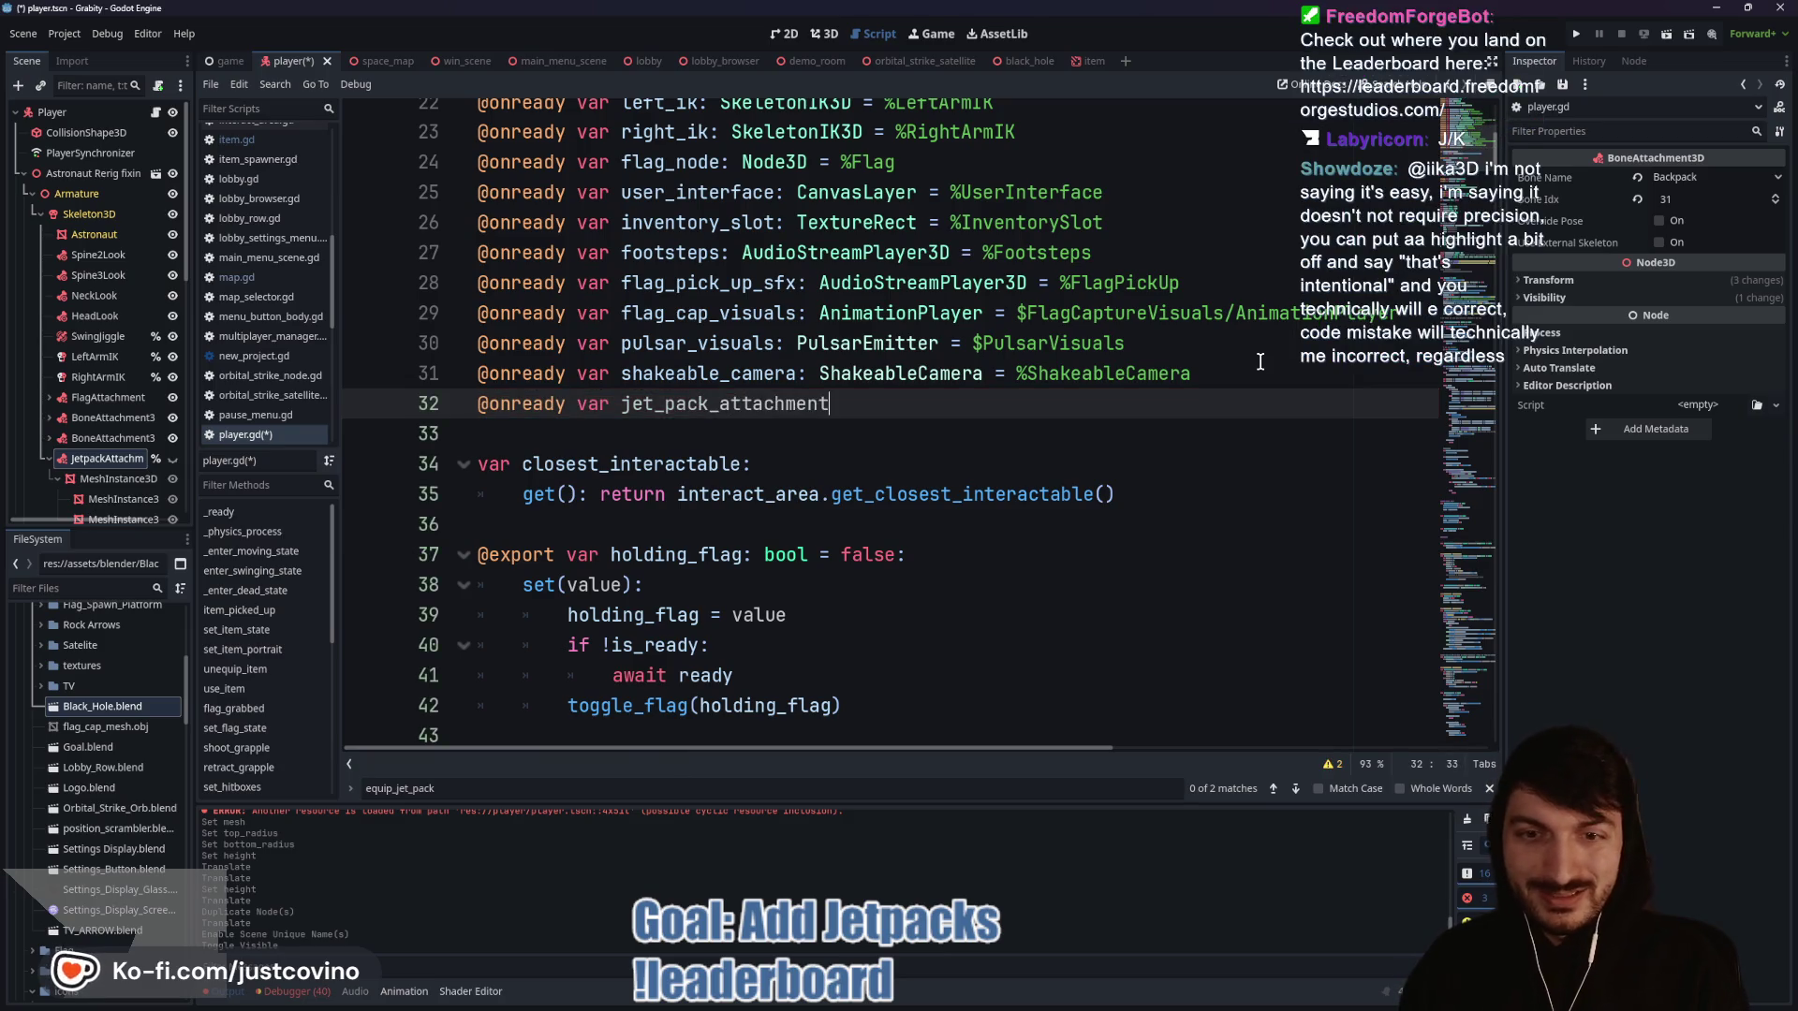
key("Return")
type("= %Jet")
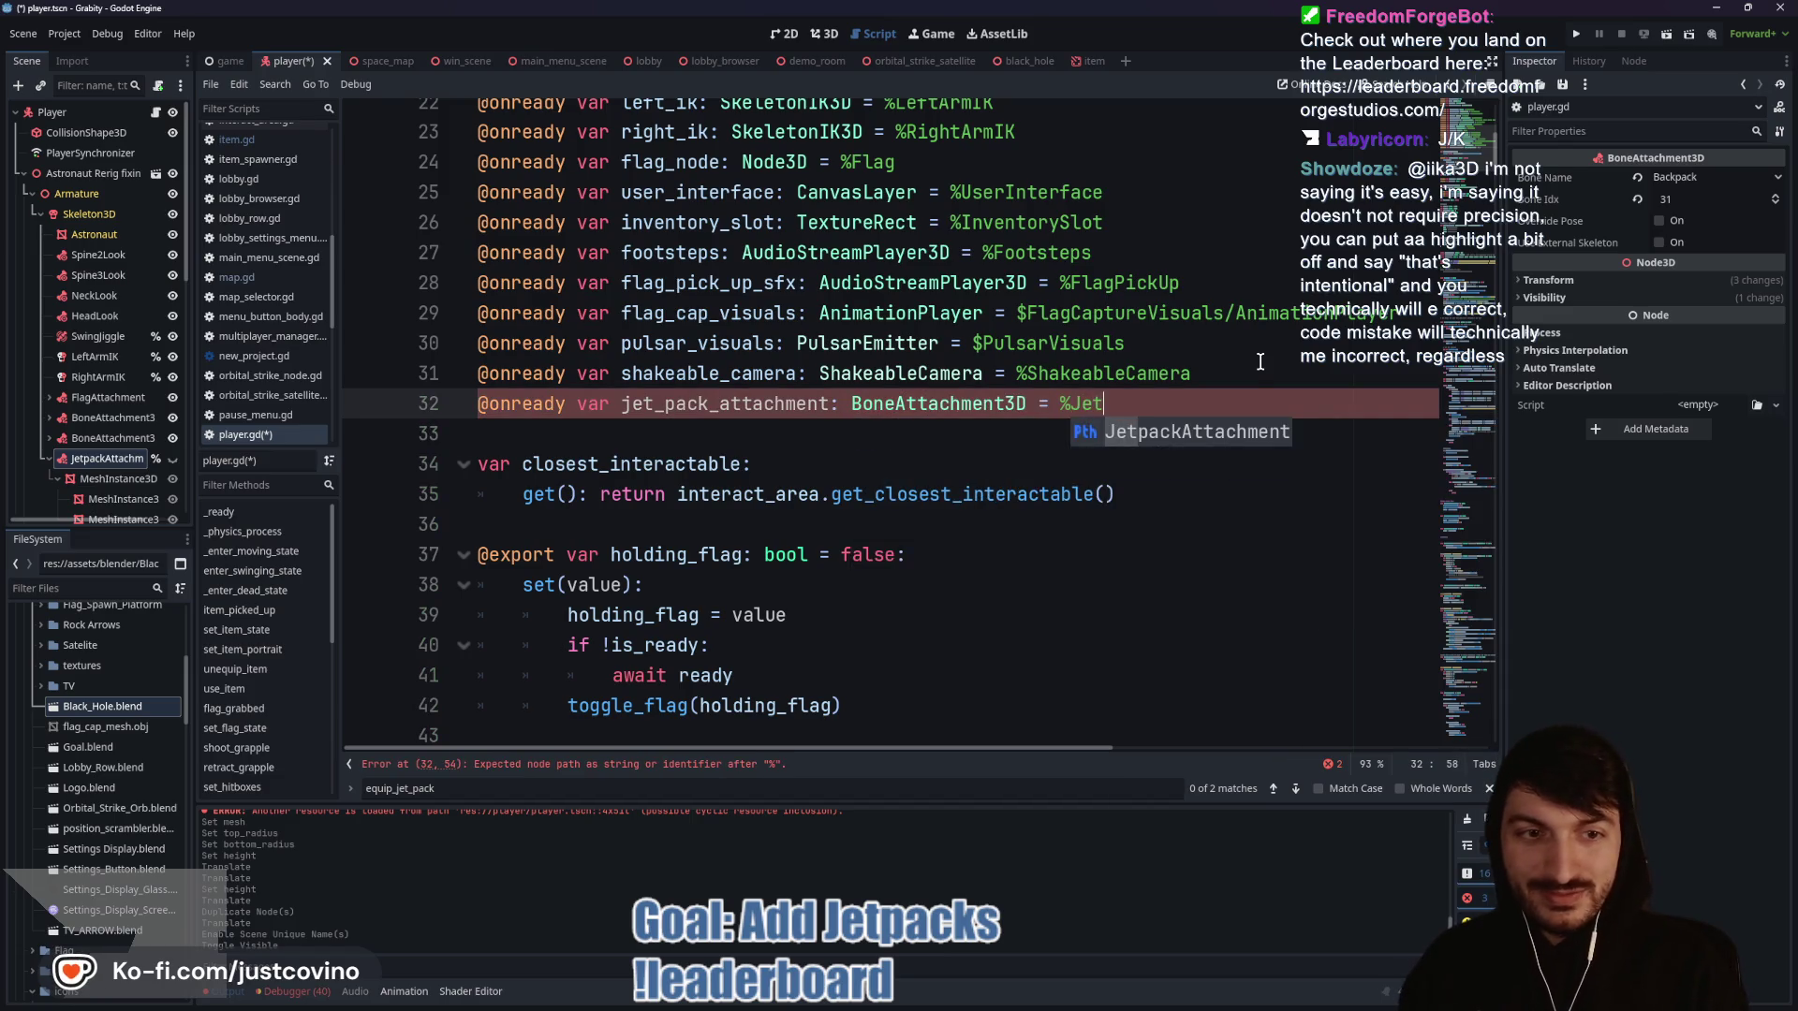
key("Return")
key("Down")
key("ctrl+s")
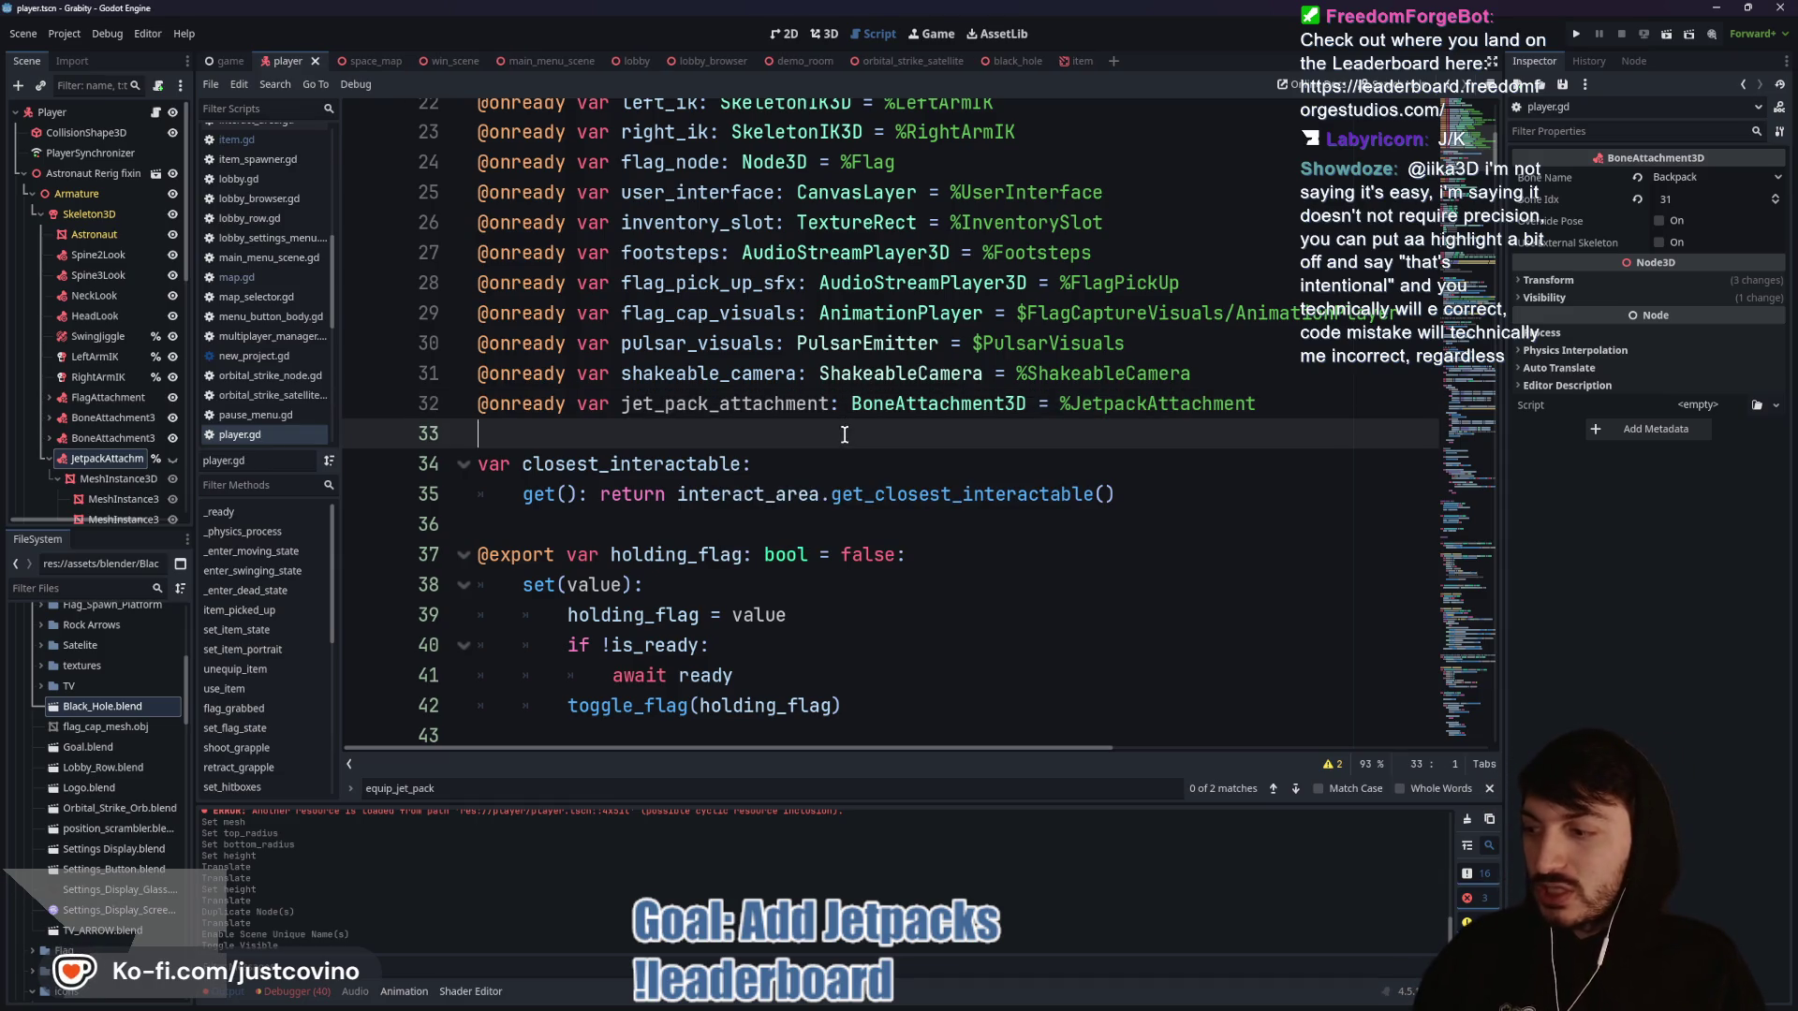
key("Return")
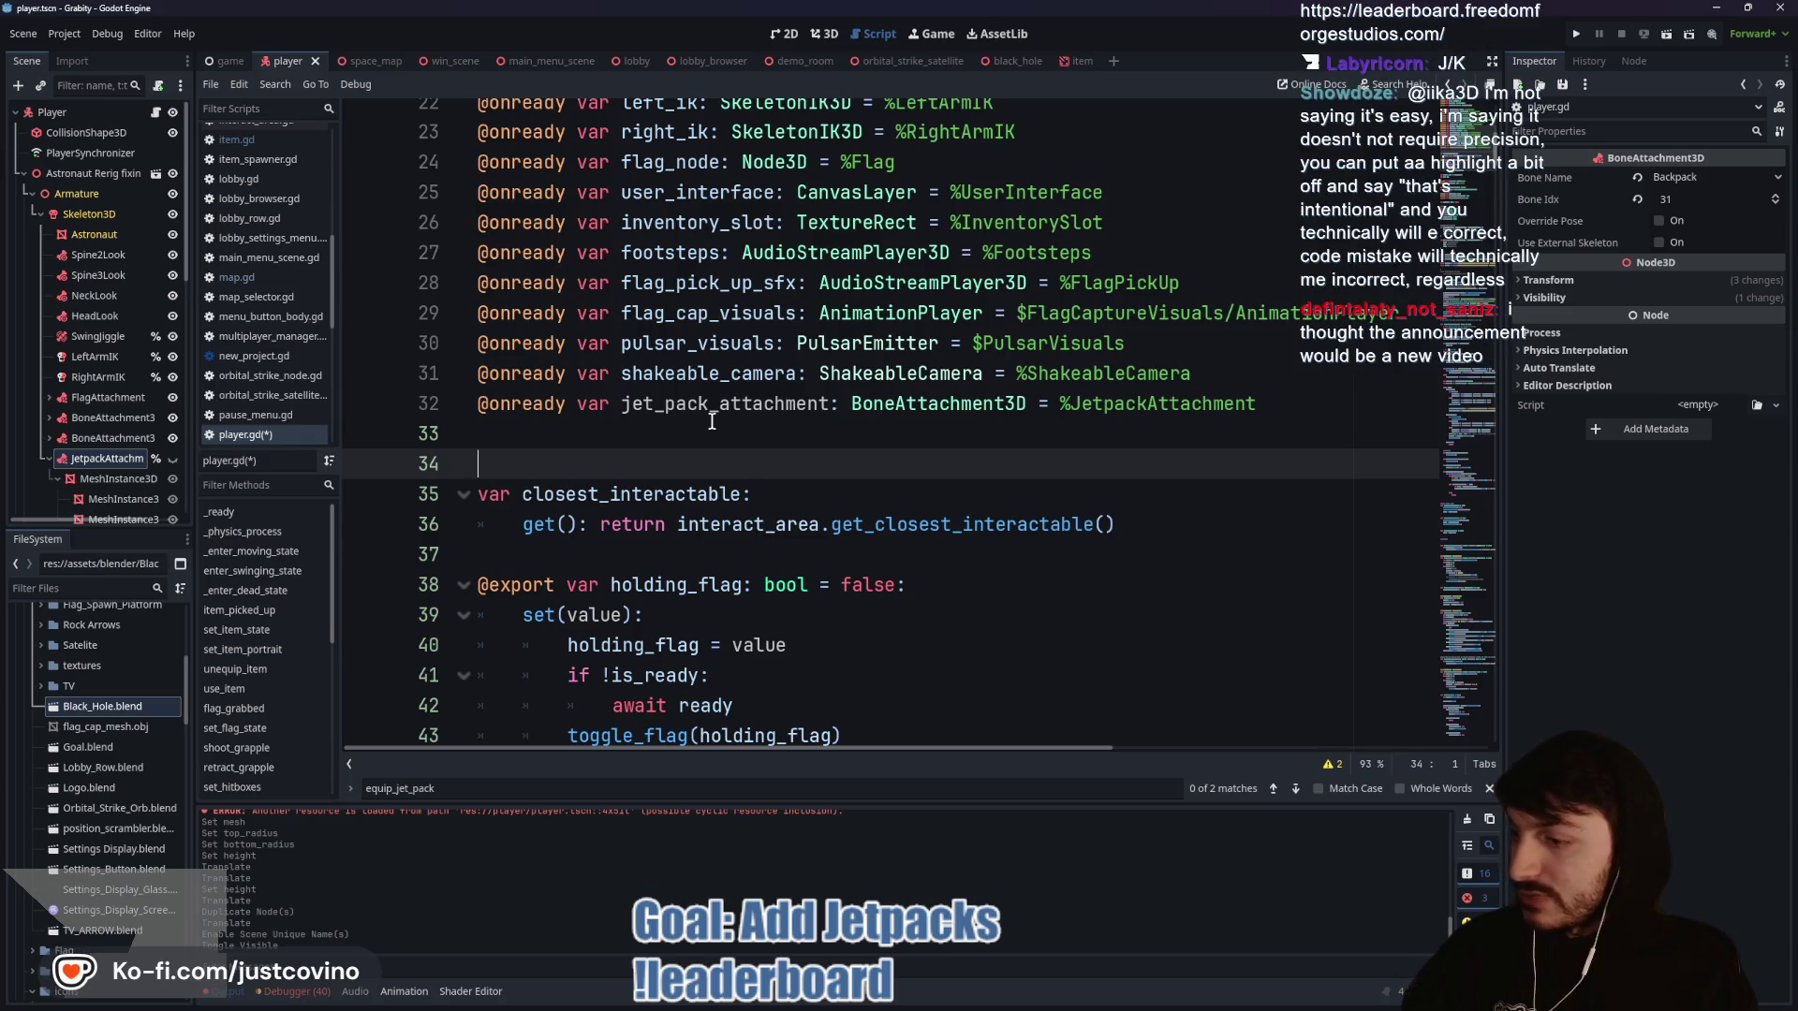
left_click(769, 438)
Step: Save player.gd and insert a blank spacer line before the holding_flag declaration
key("ctrl+s")
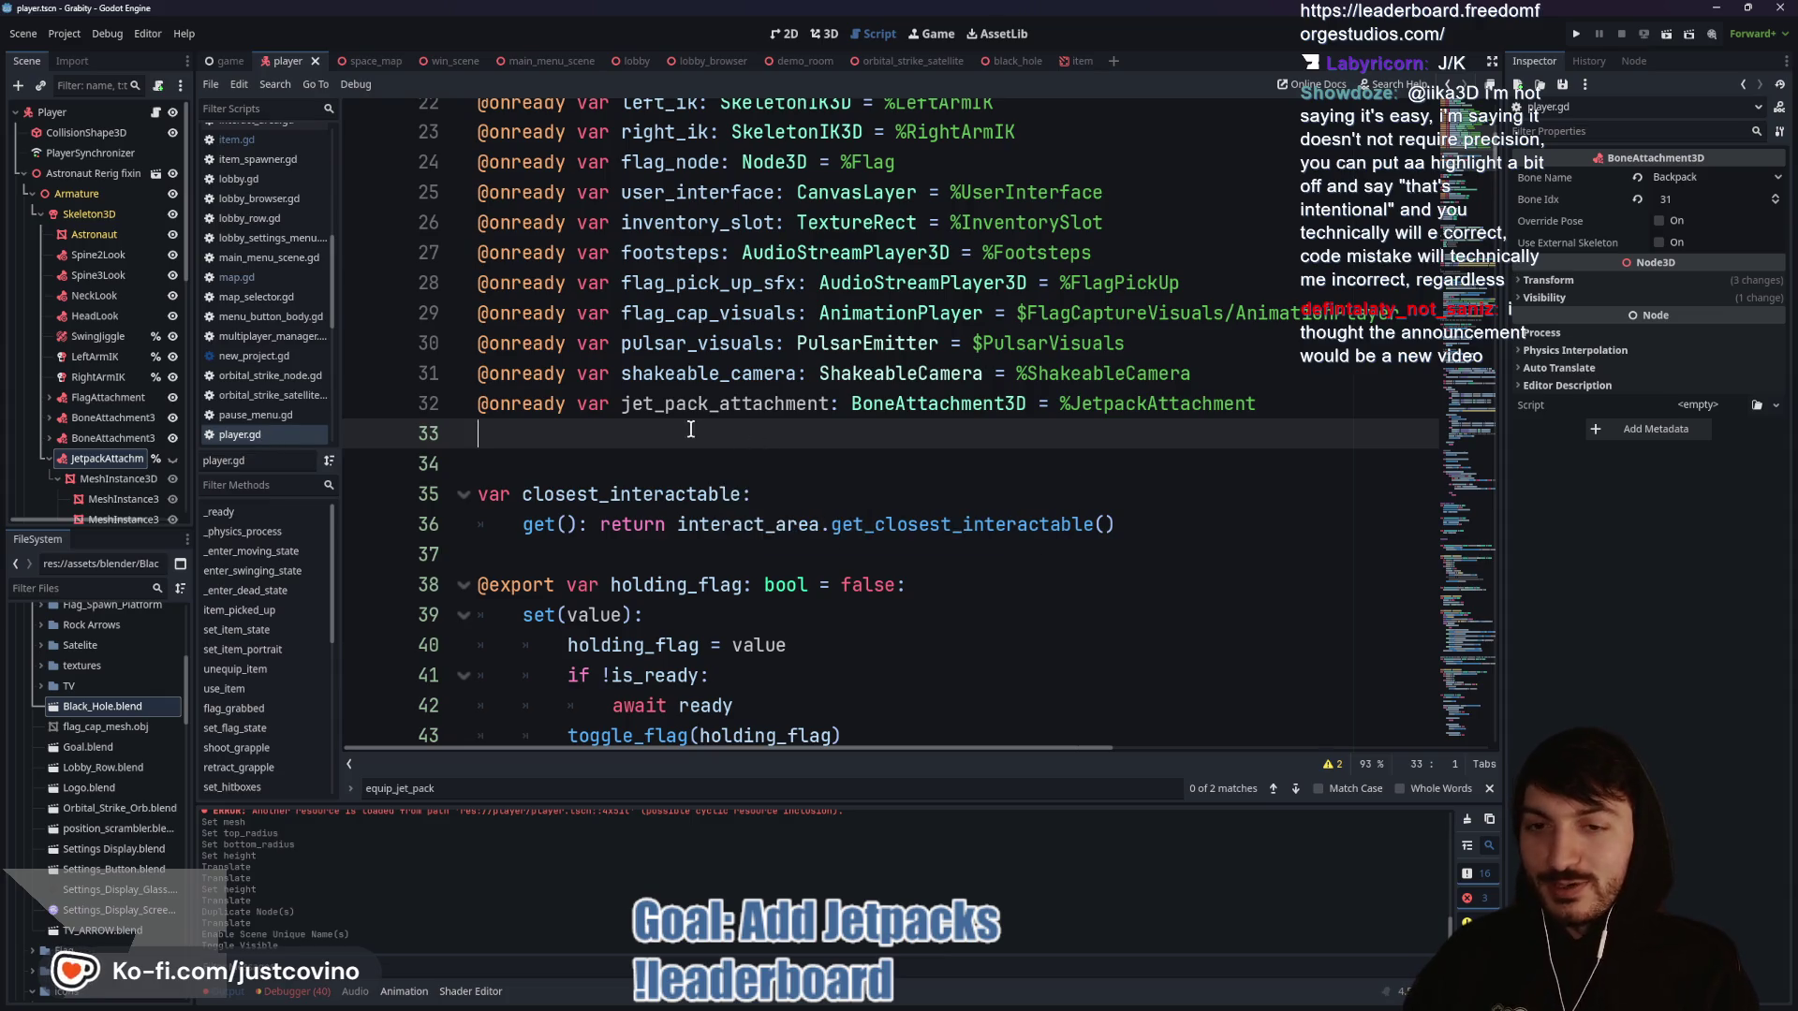
scroll(656, 459, "down", 5)
scroll(755, 441, "up", 3)
left_click(602, 374)
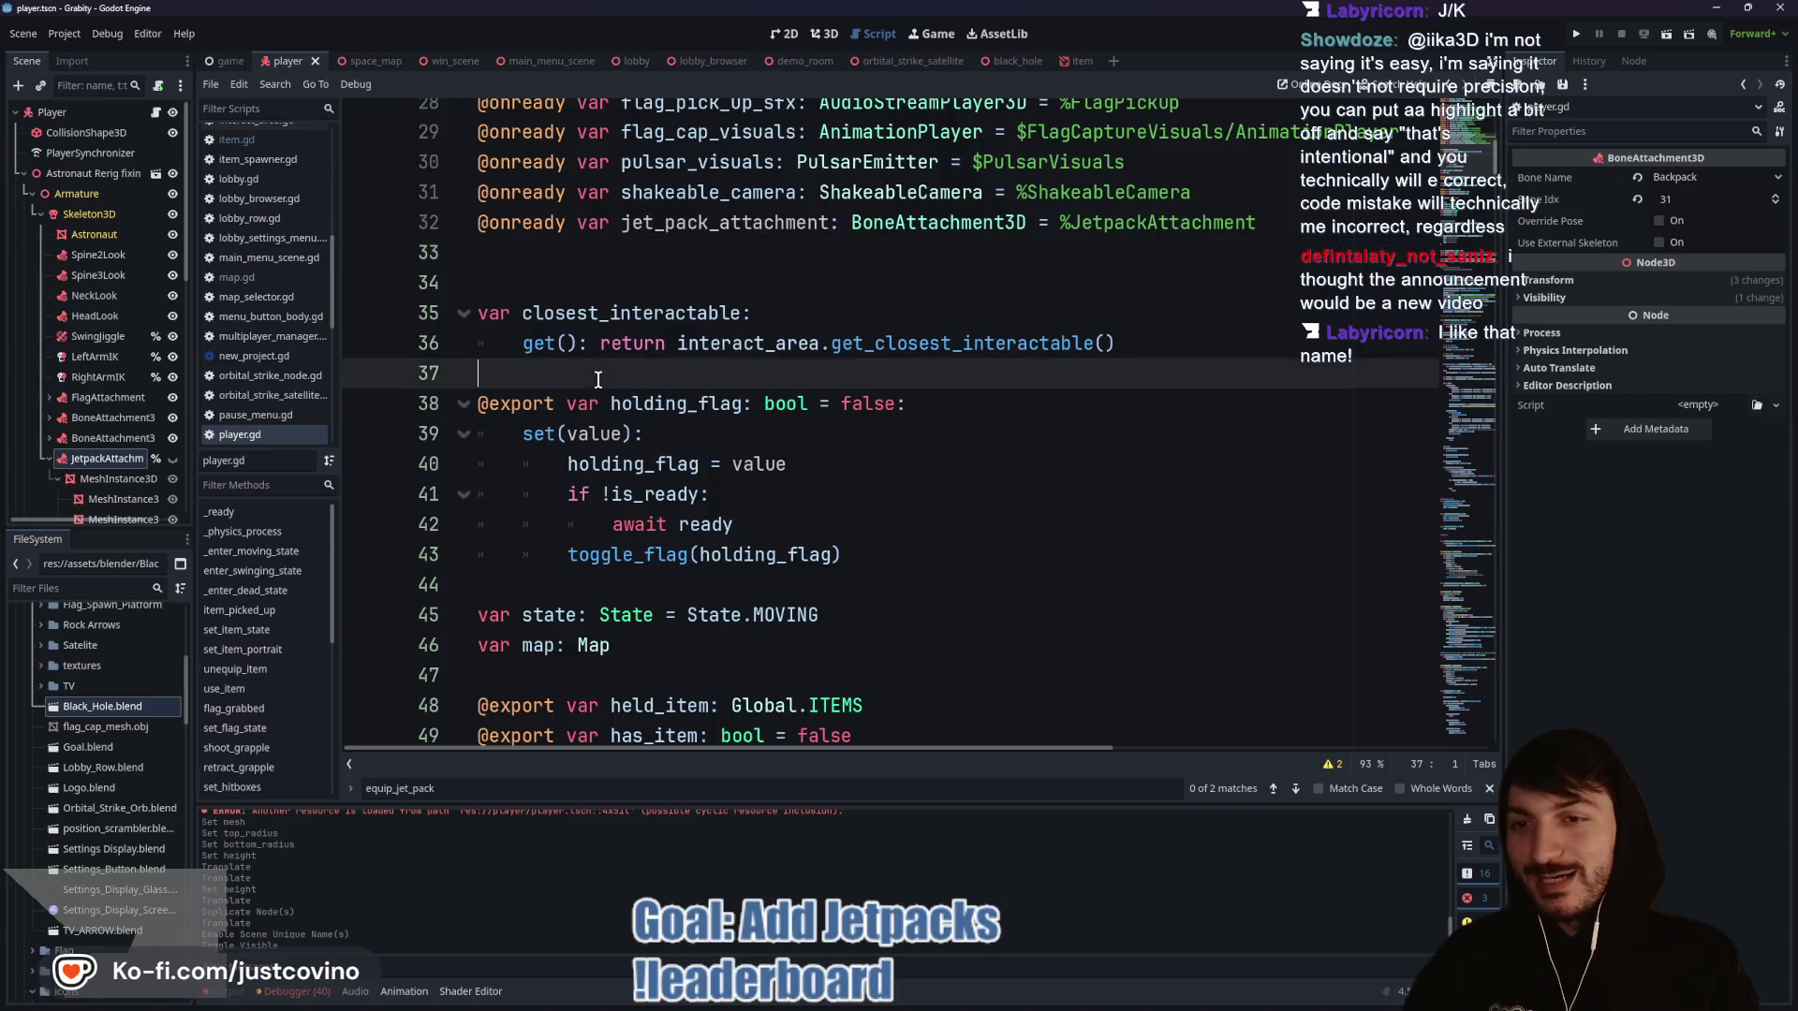
key("Return")
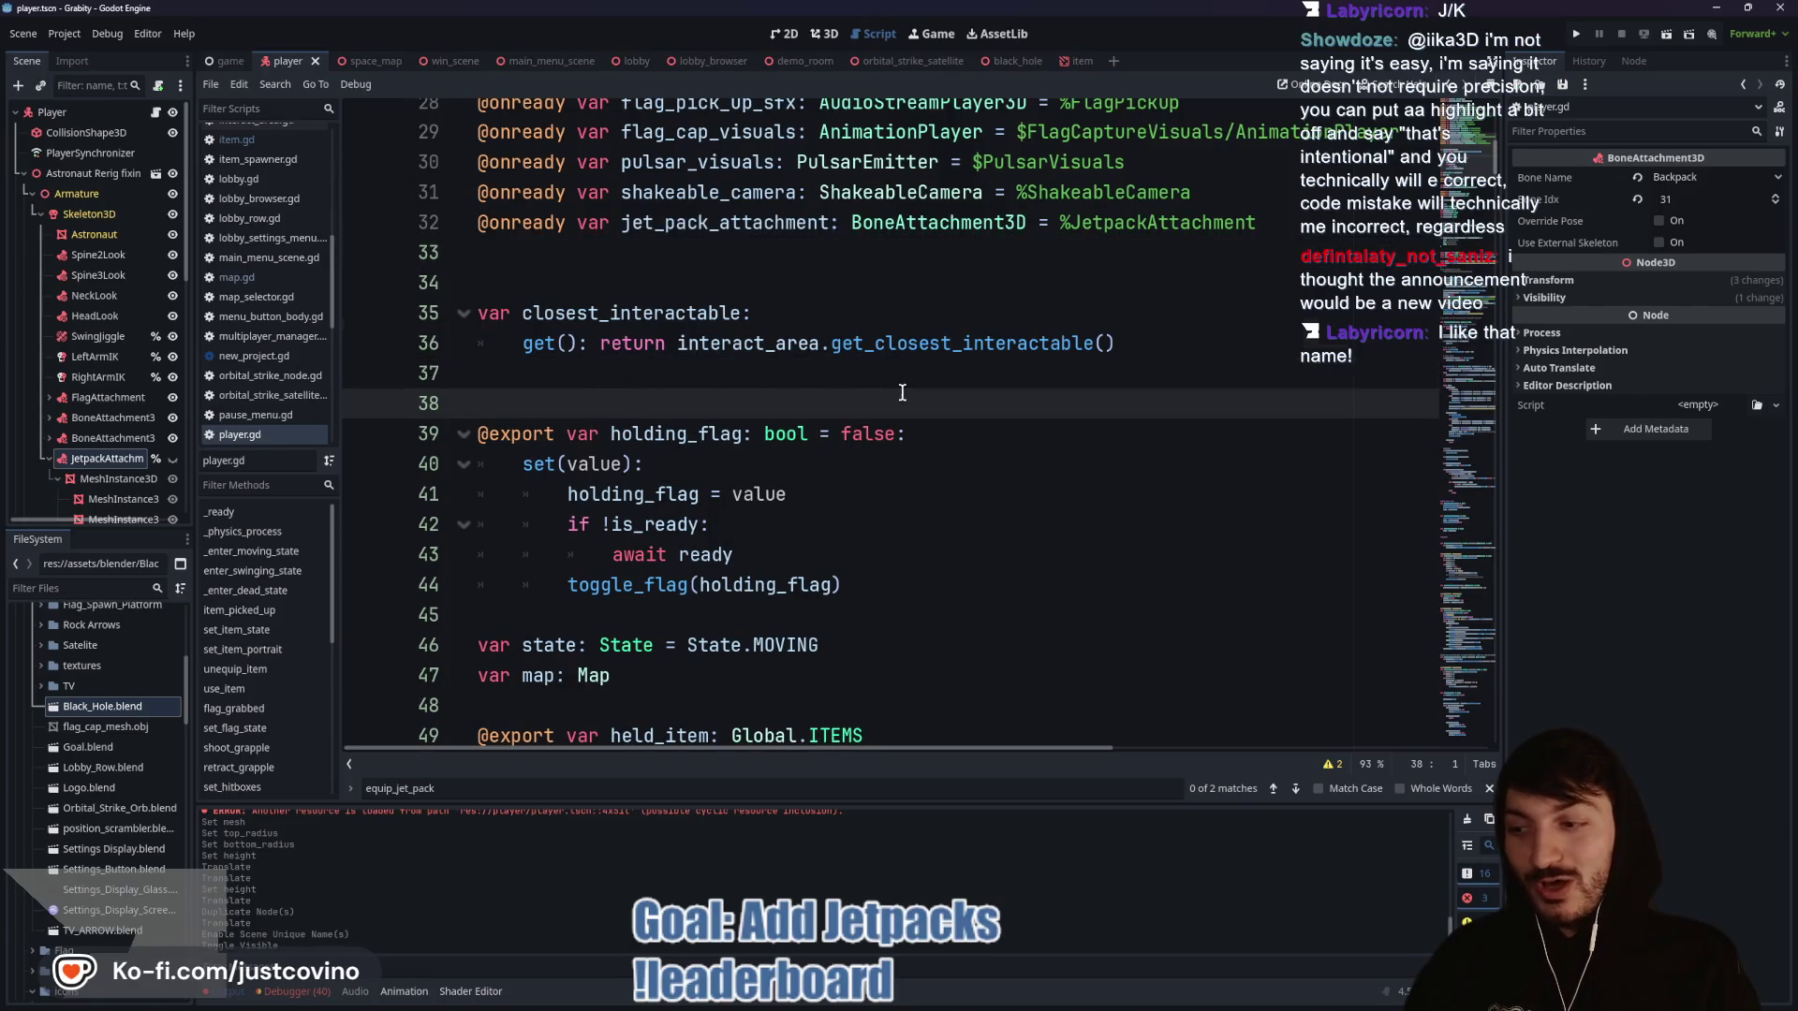
Step: Scroll down through player.gd to the equip_jet_pack function
scroll(901, 394, "down", 4)
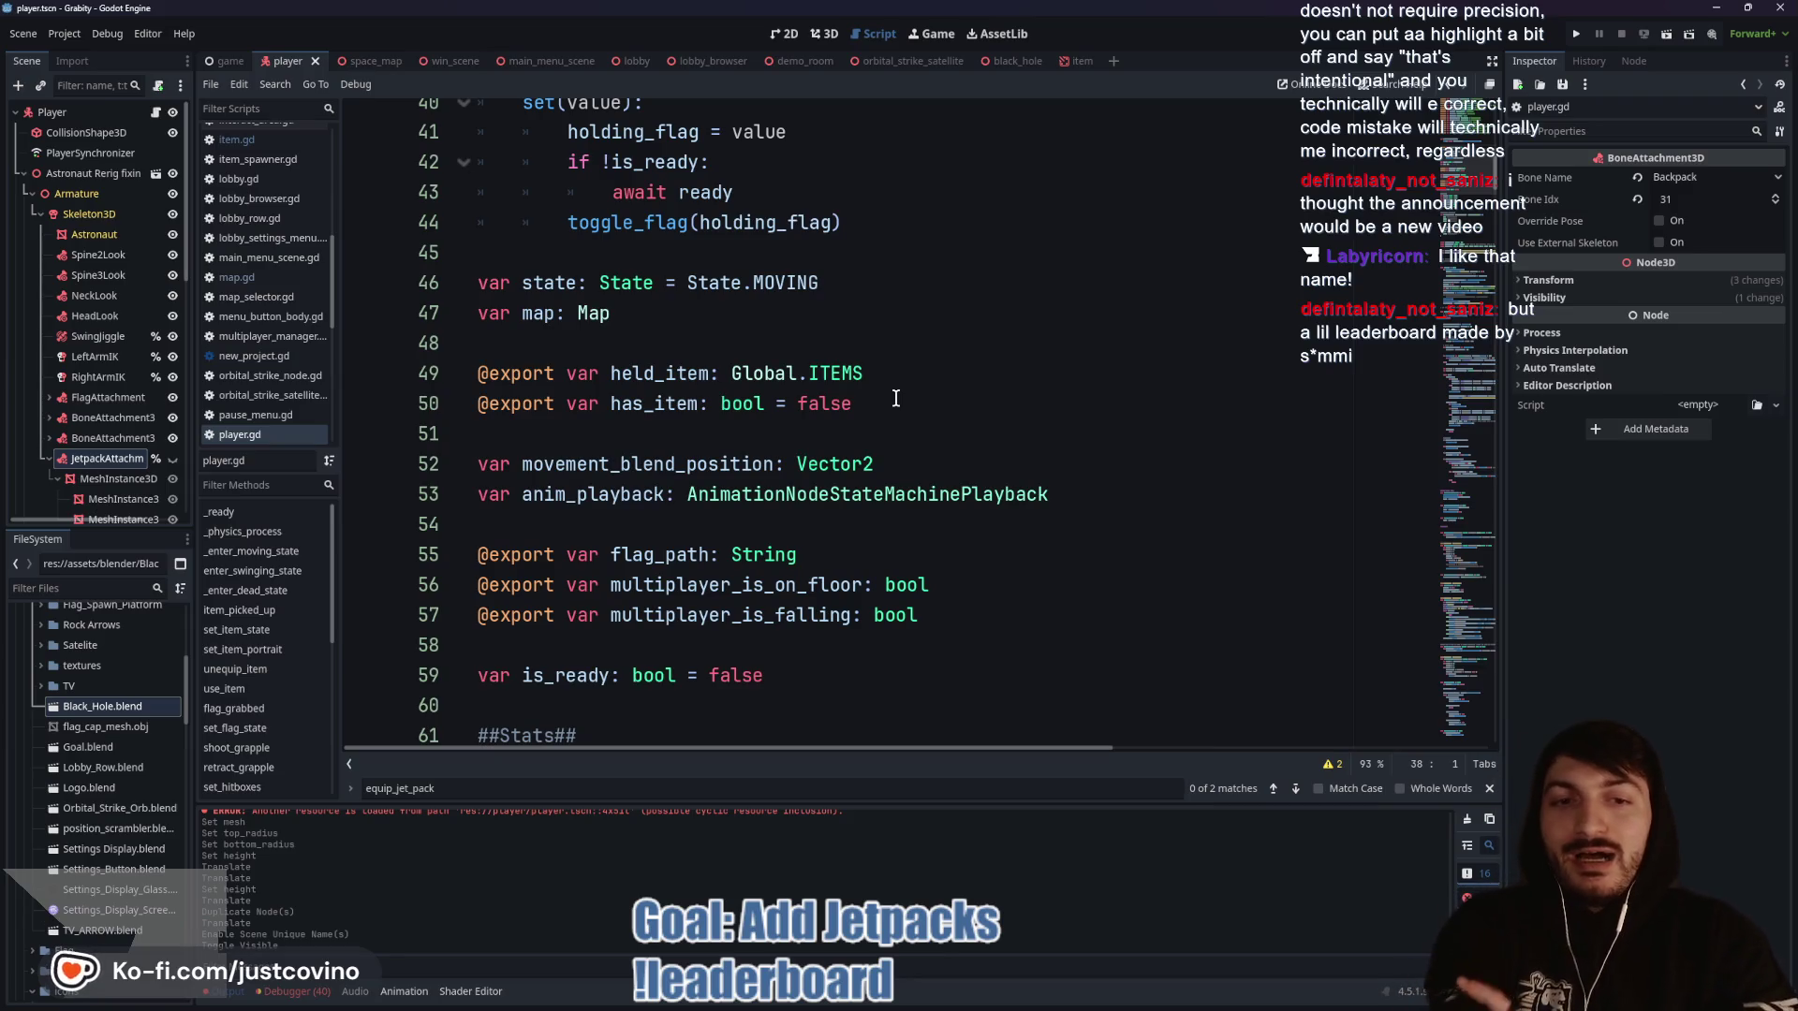
scroll(890, 393, "down", 11)
left_click(675, 363)
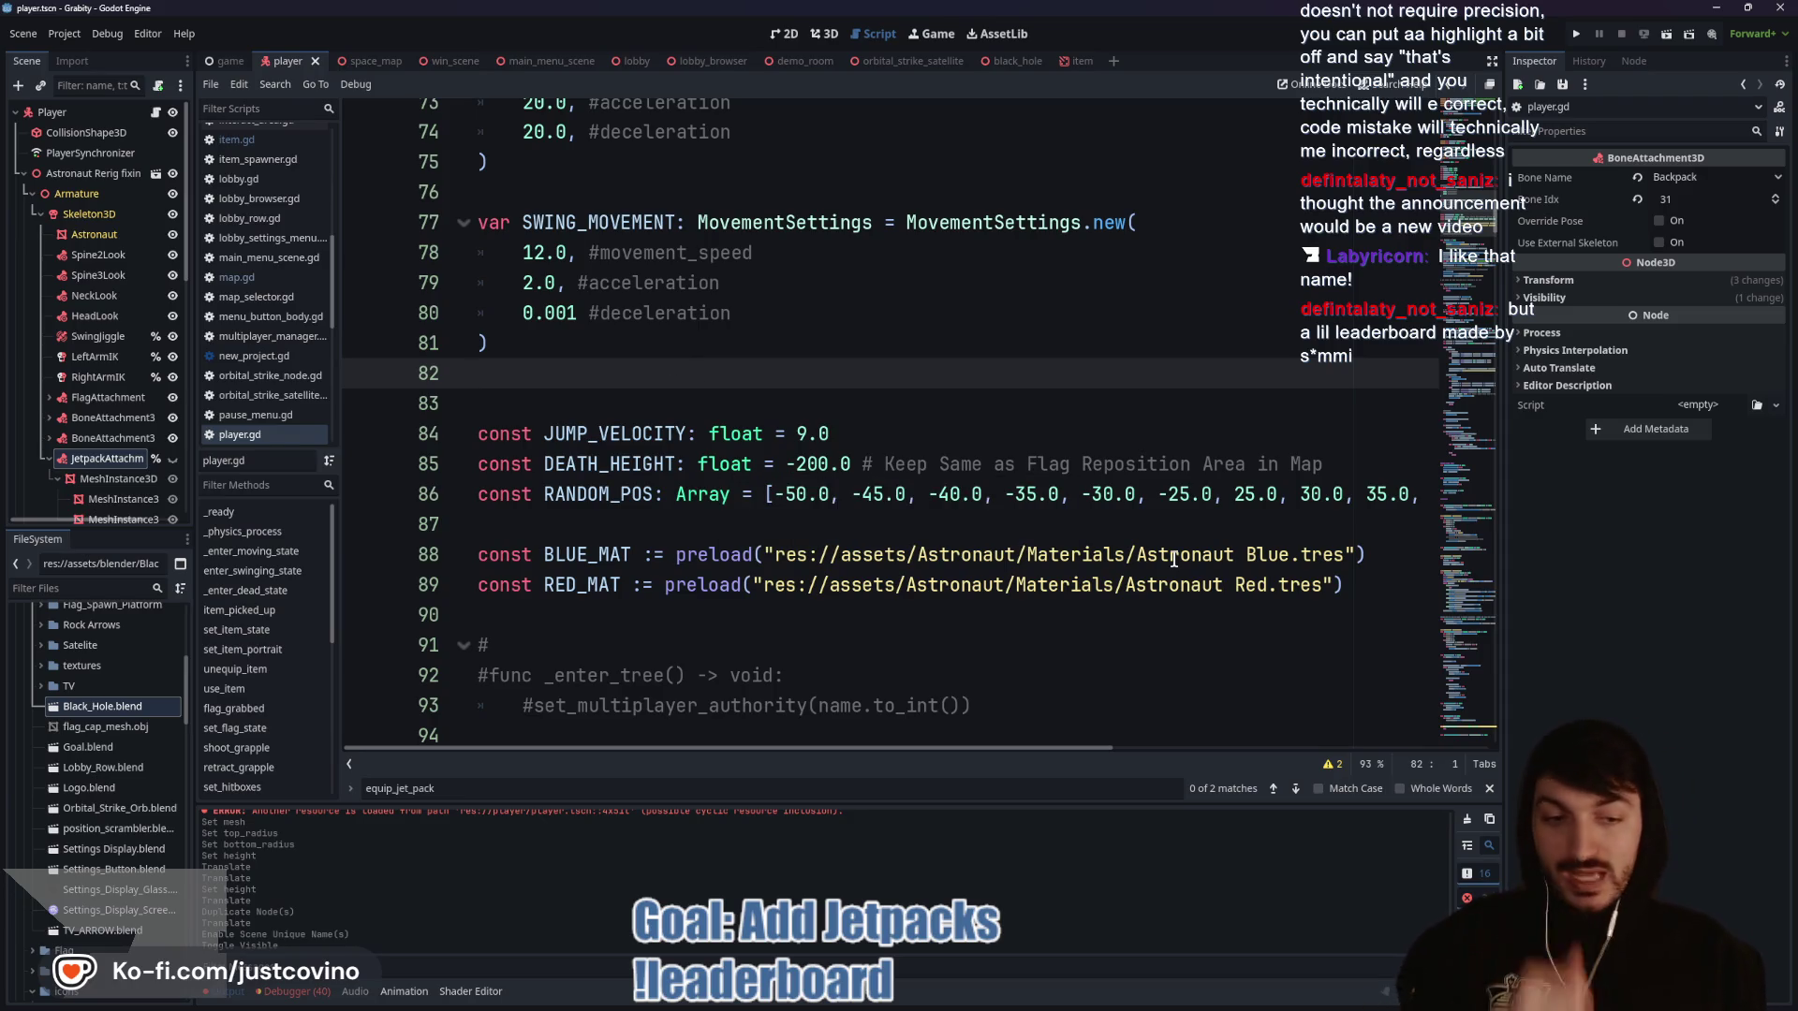
left_click(1488, 788)
scroll(964, 619, "down", 16)
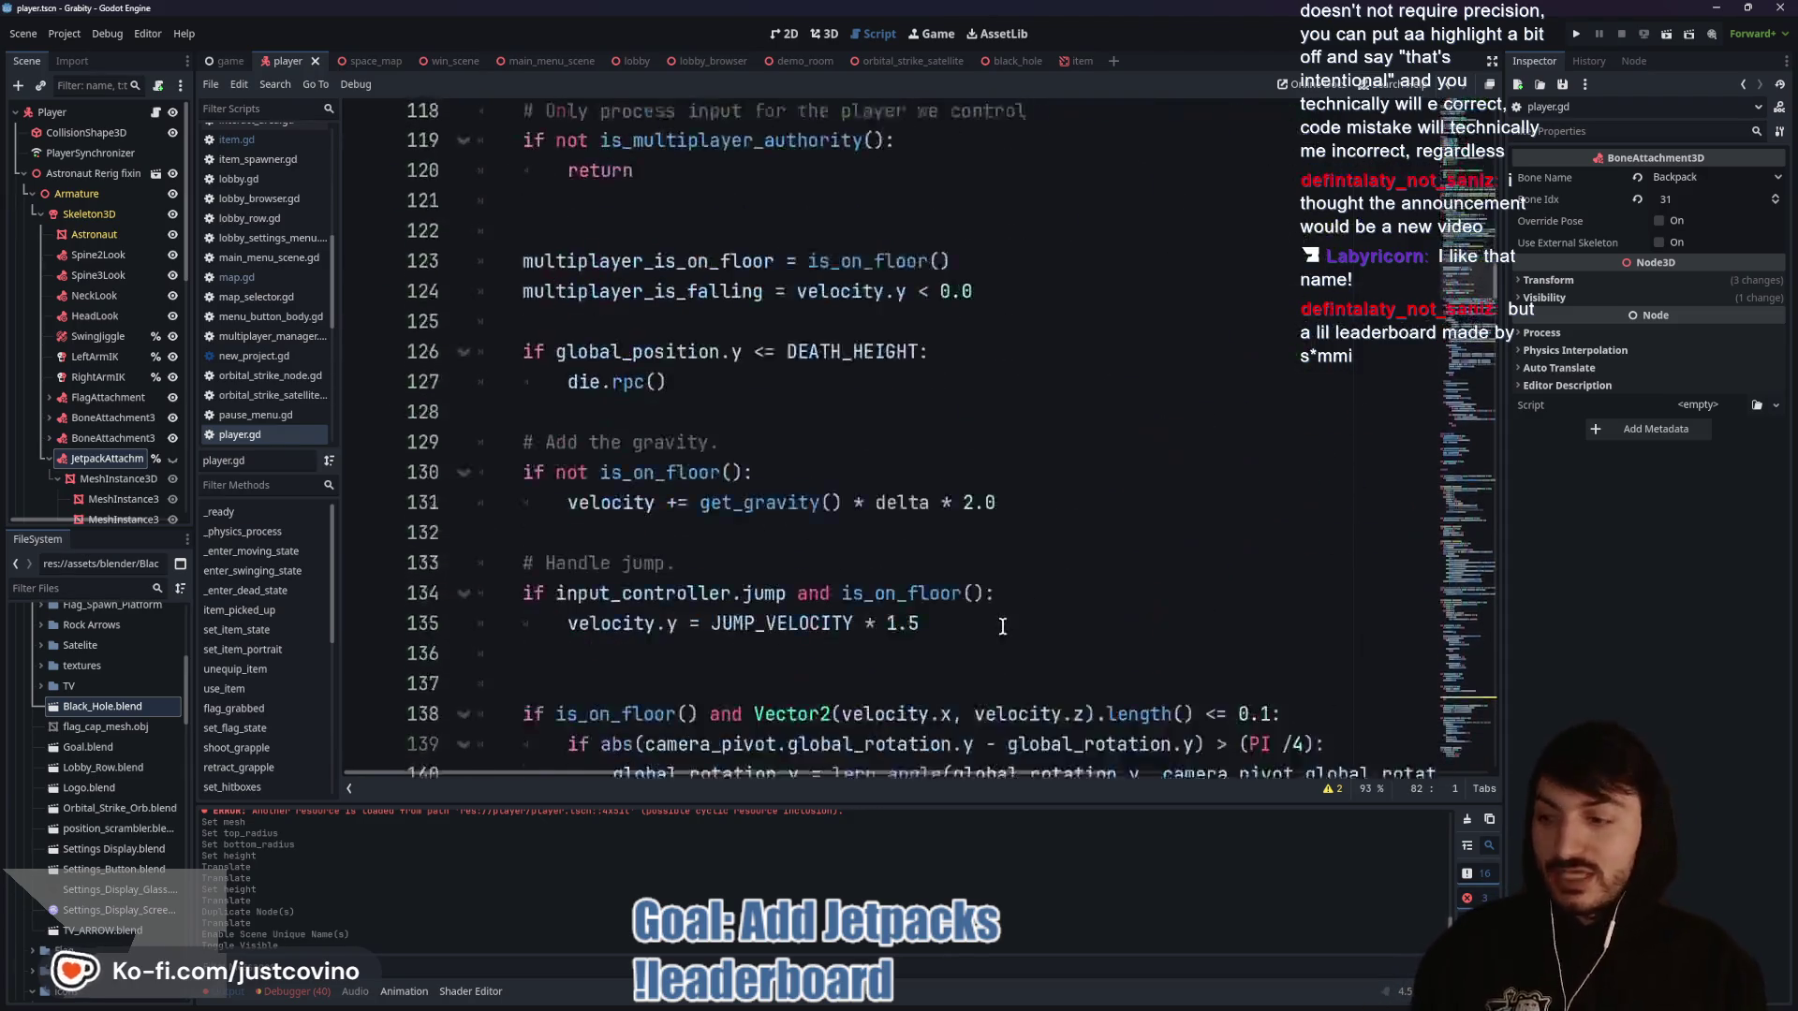
scroll(964, 618, "down", 12)
left_click(830, 604)
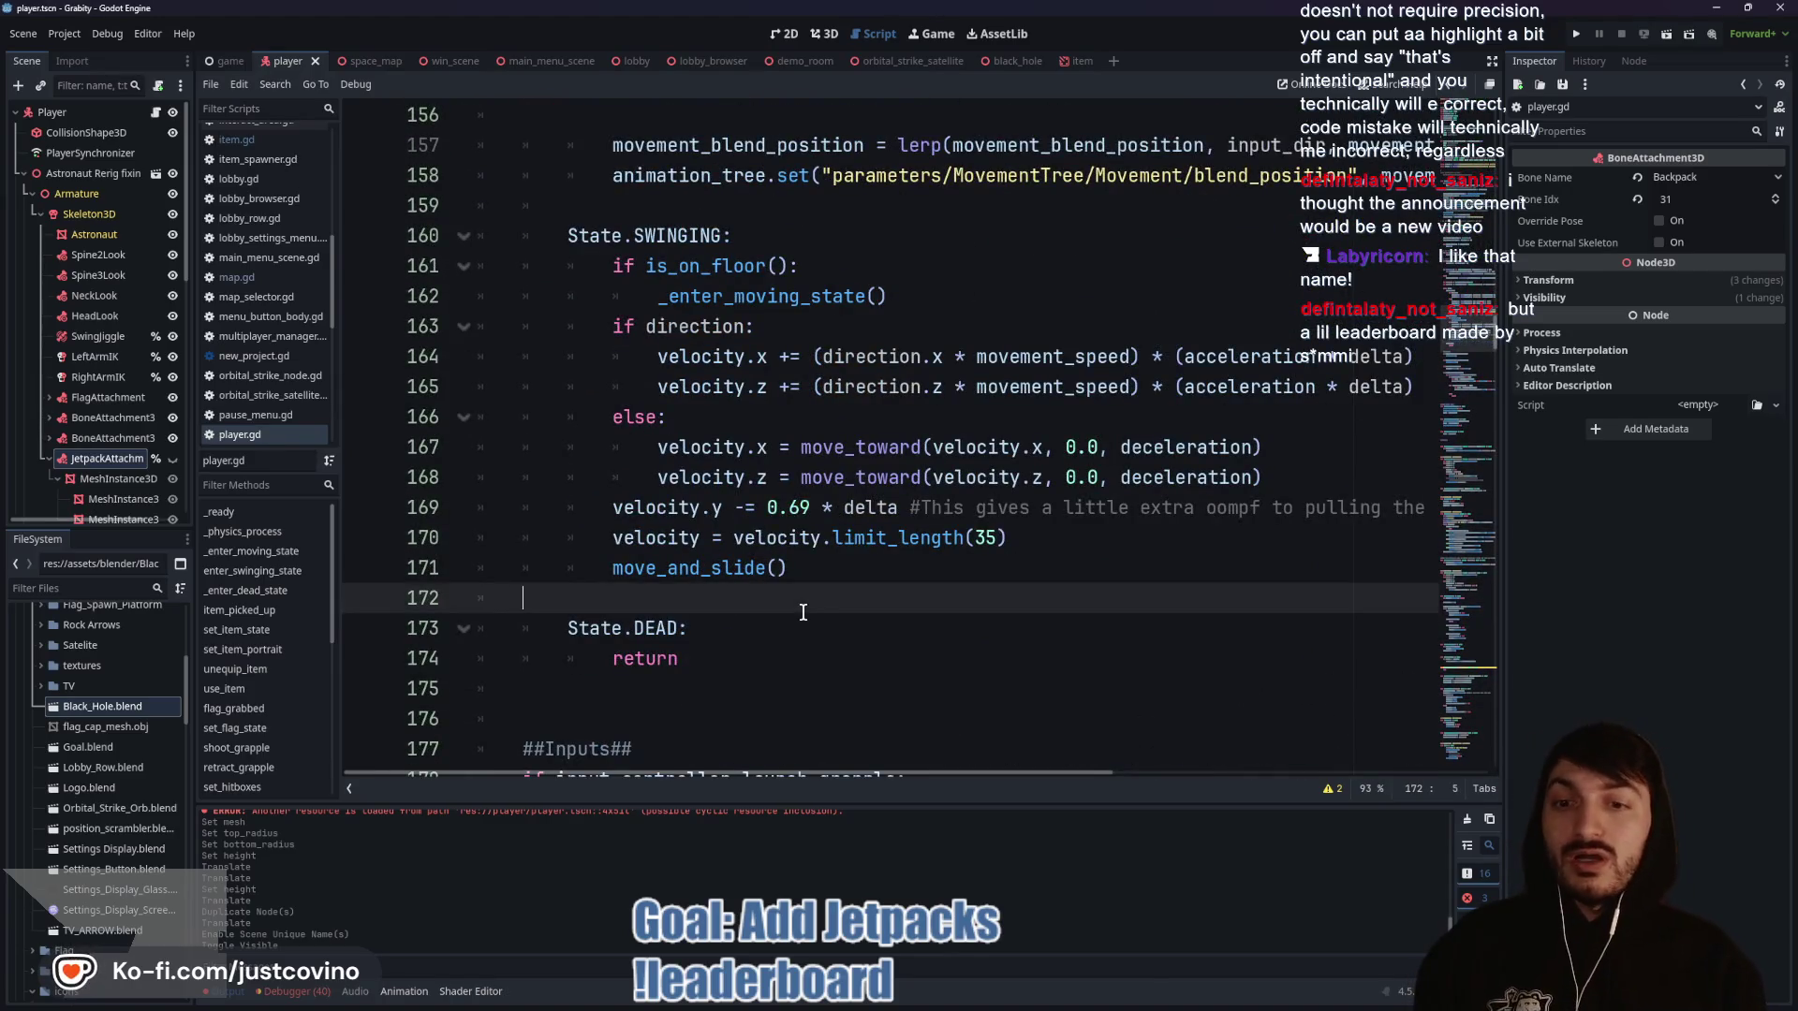
scroll(795, 614, "down", 13)
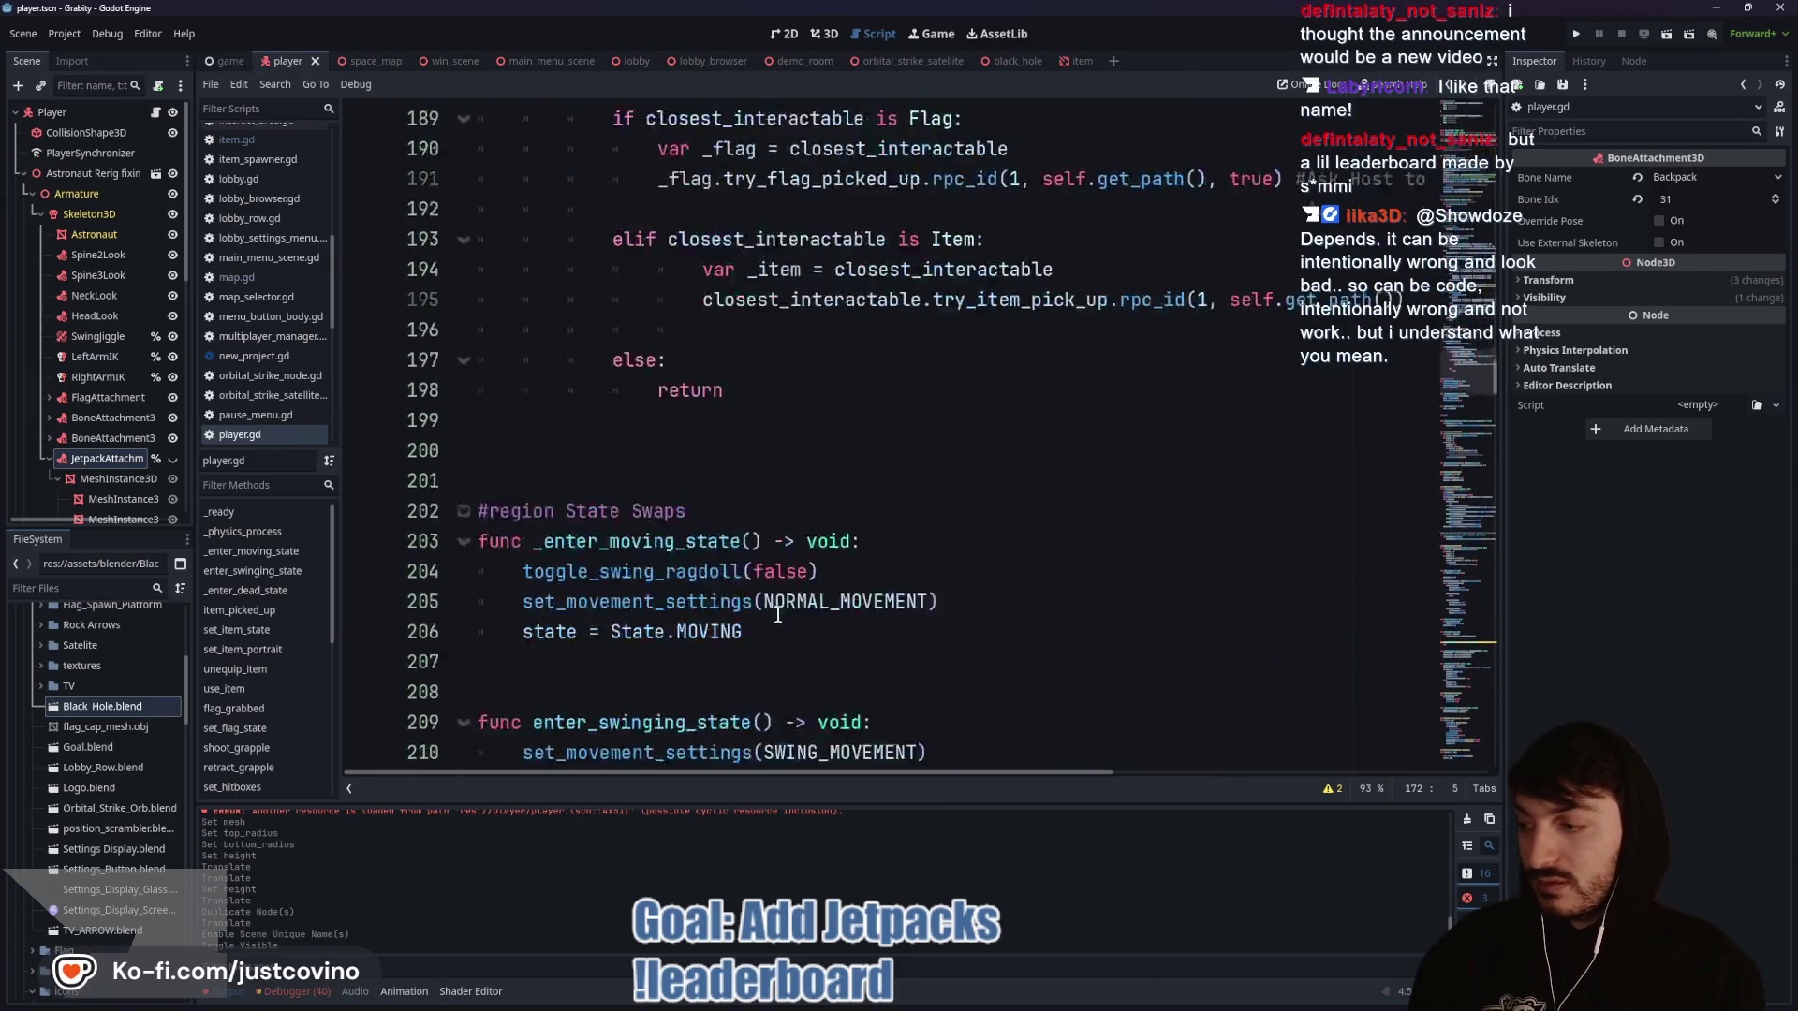
scroll(794, 554, "down", 19)
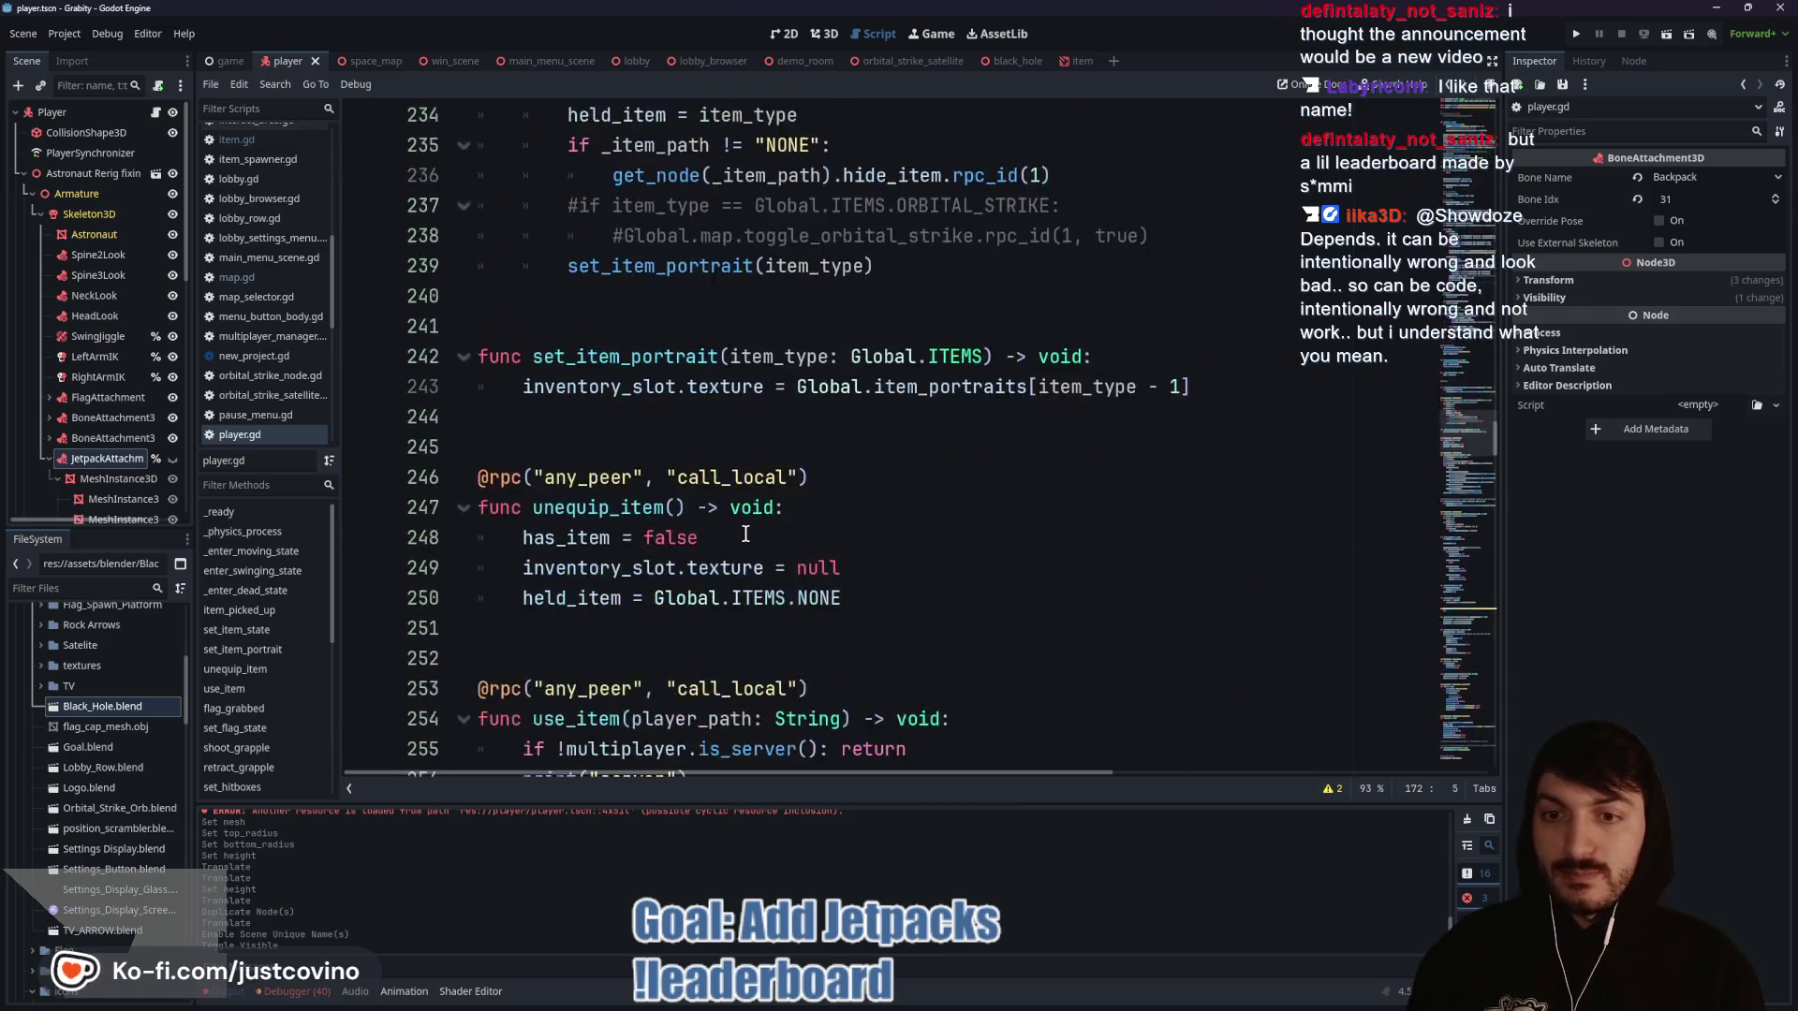
scroll(745, 532, "down", 20)
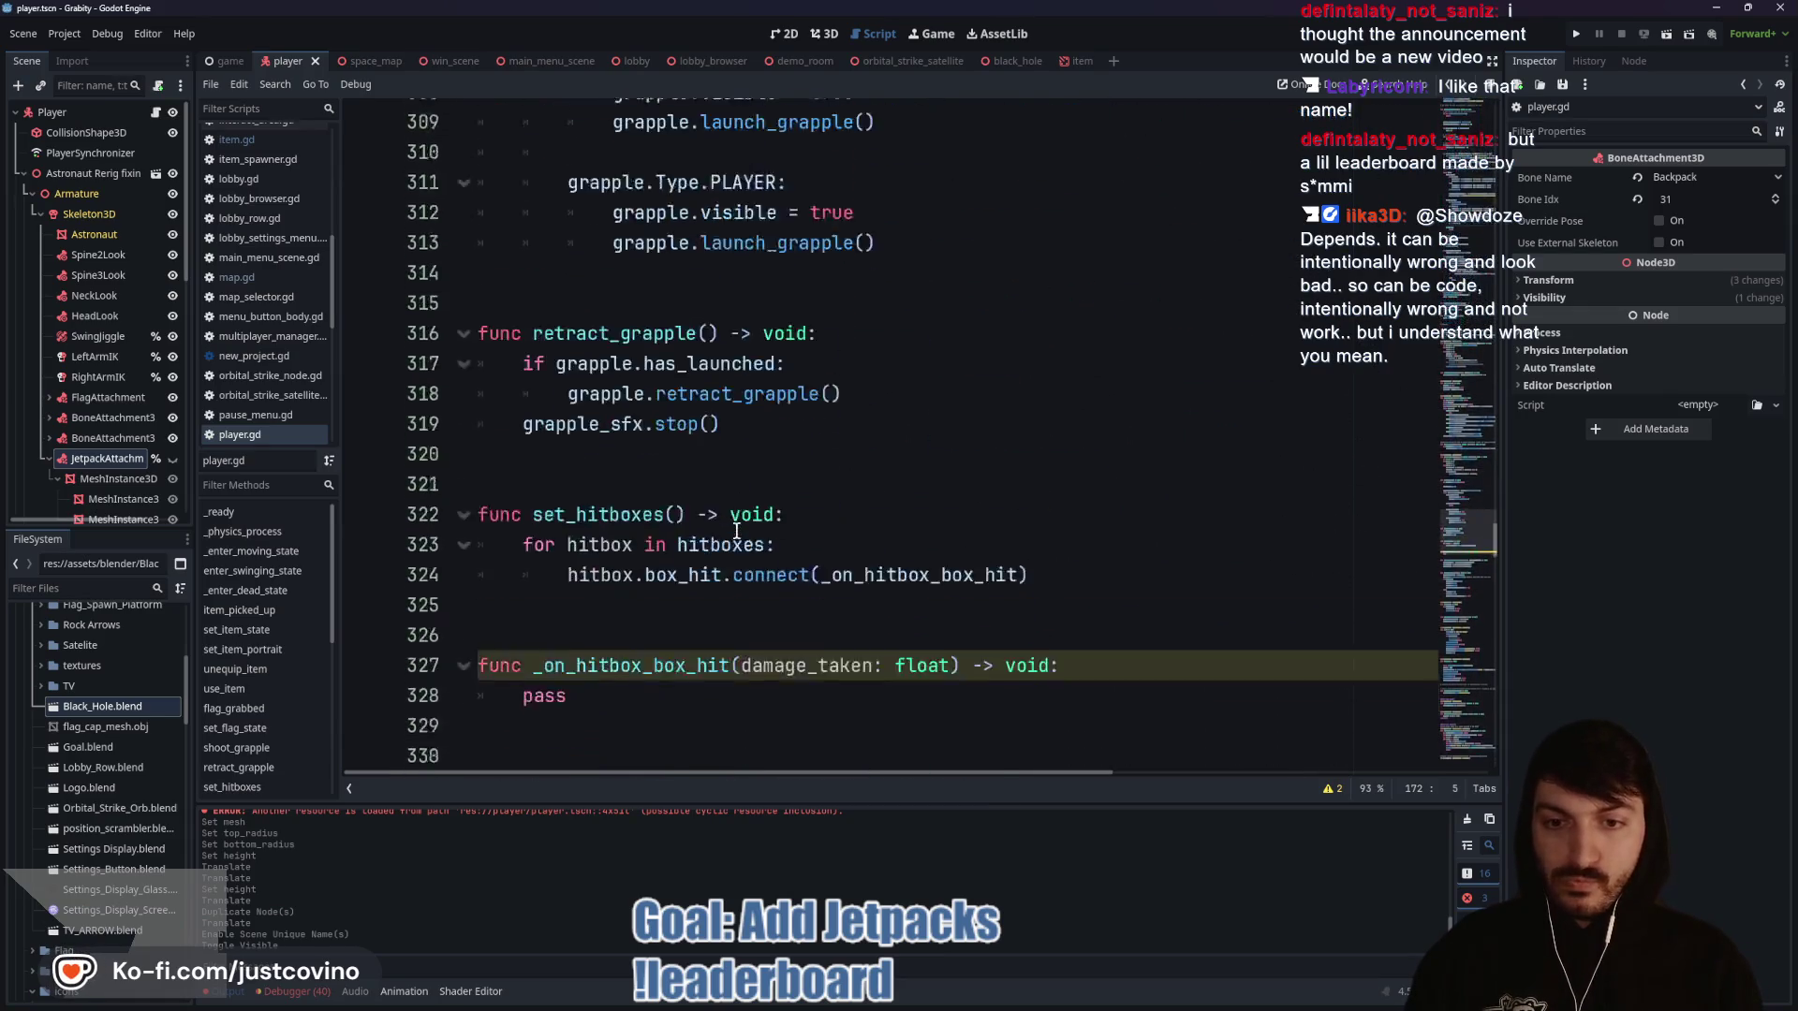
scroll(736, 531, "down", 20)
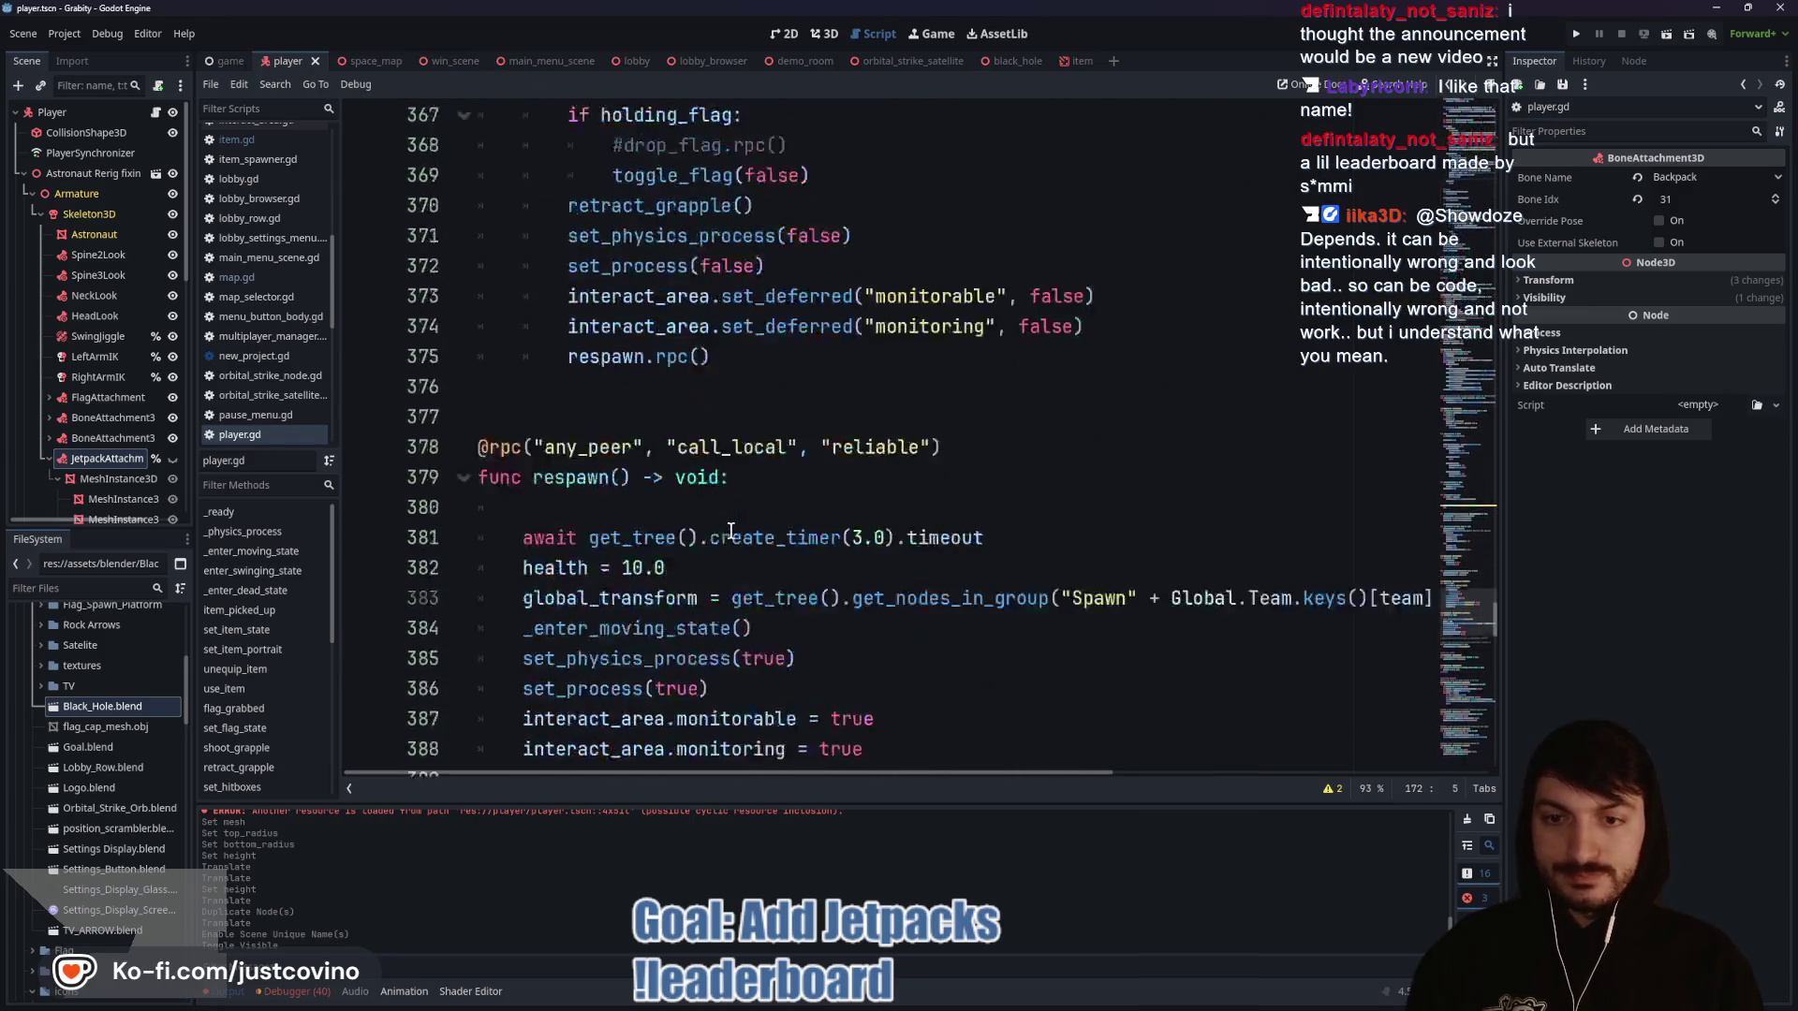
scroll(729, 531, "down", 16)
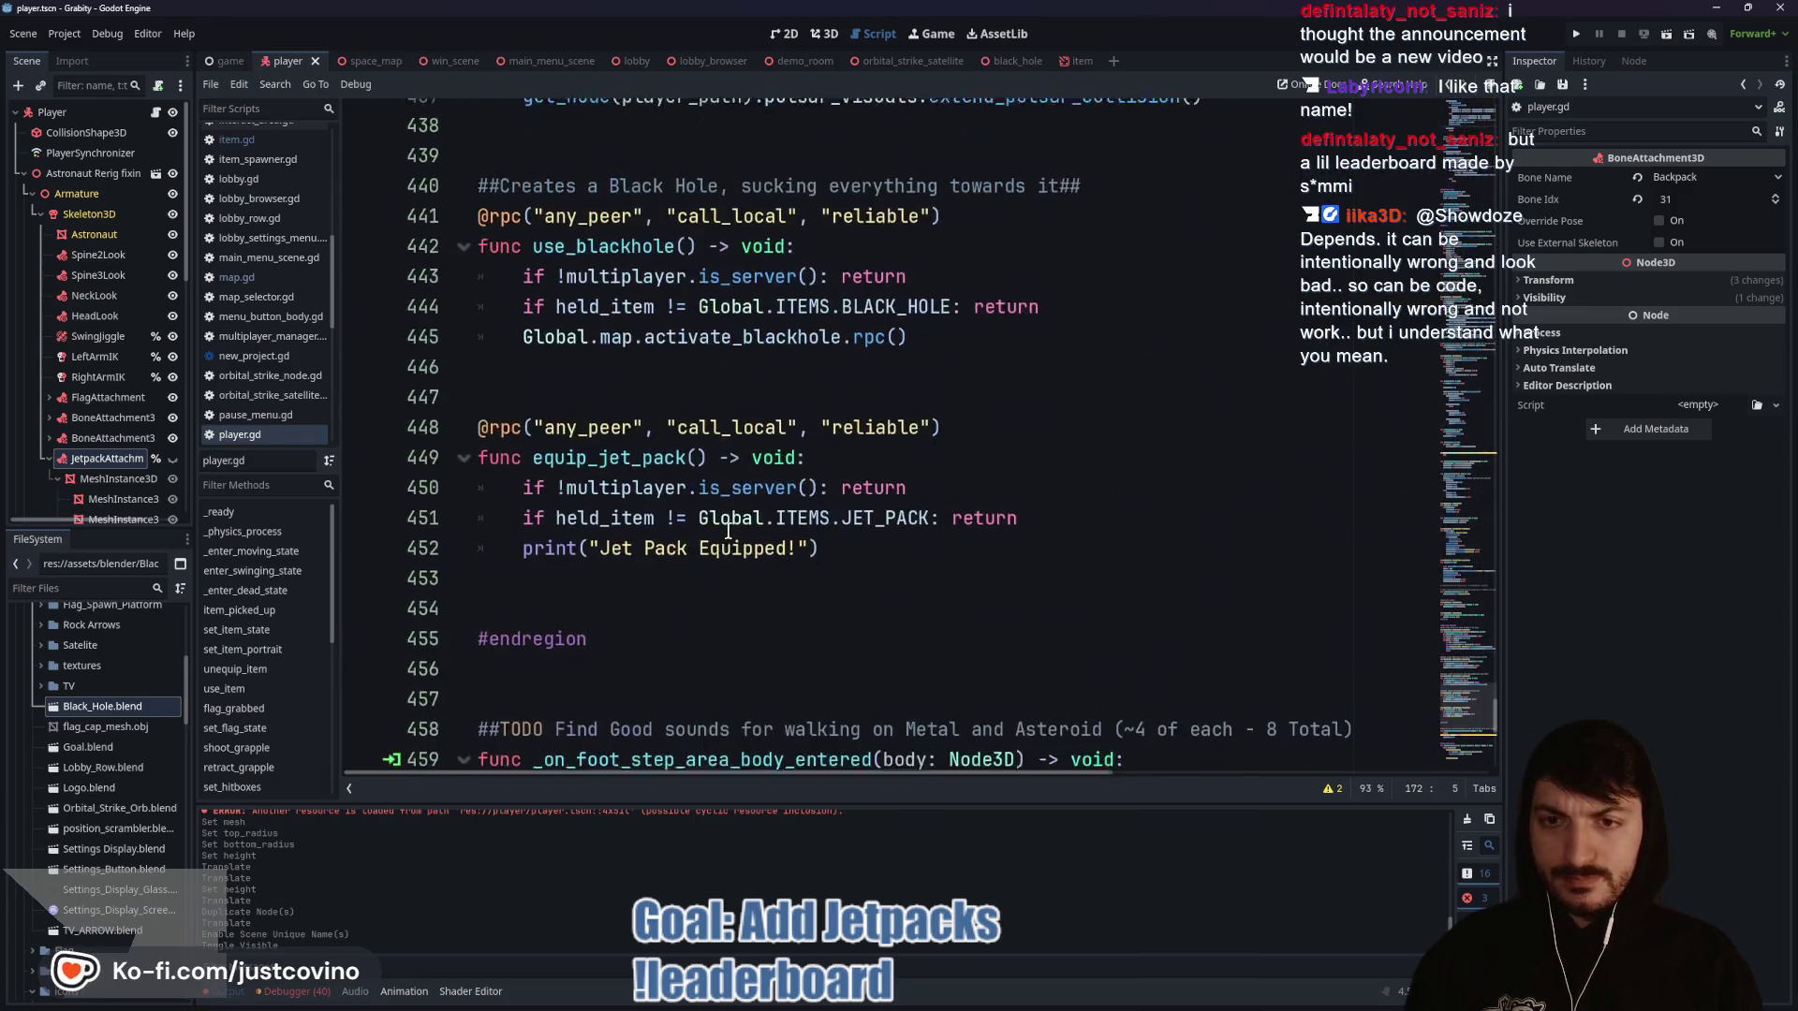
Step: Replace the print("Jet Pack Equipped!") line with jet_pack_attachment.show() and save
left_click_drag(820, 537, 521, 534)
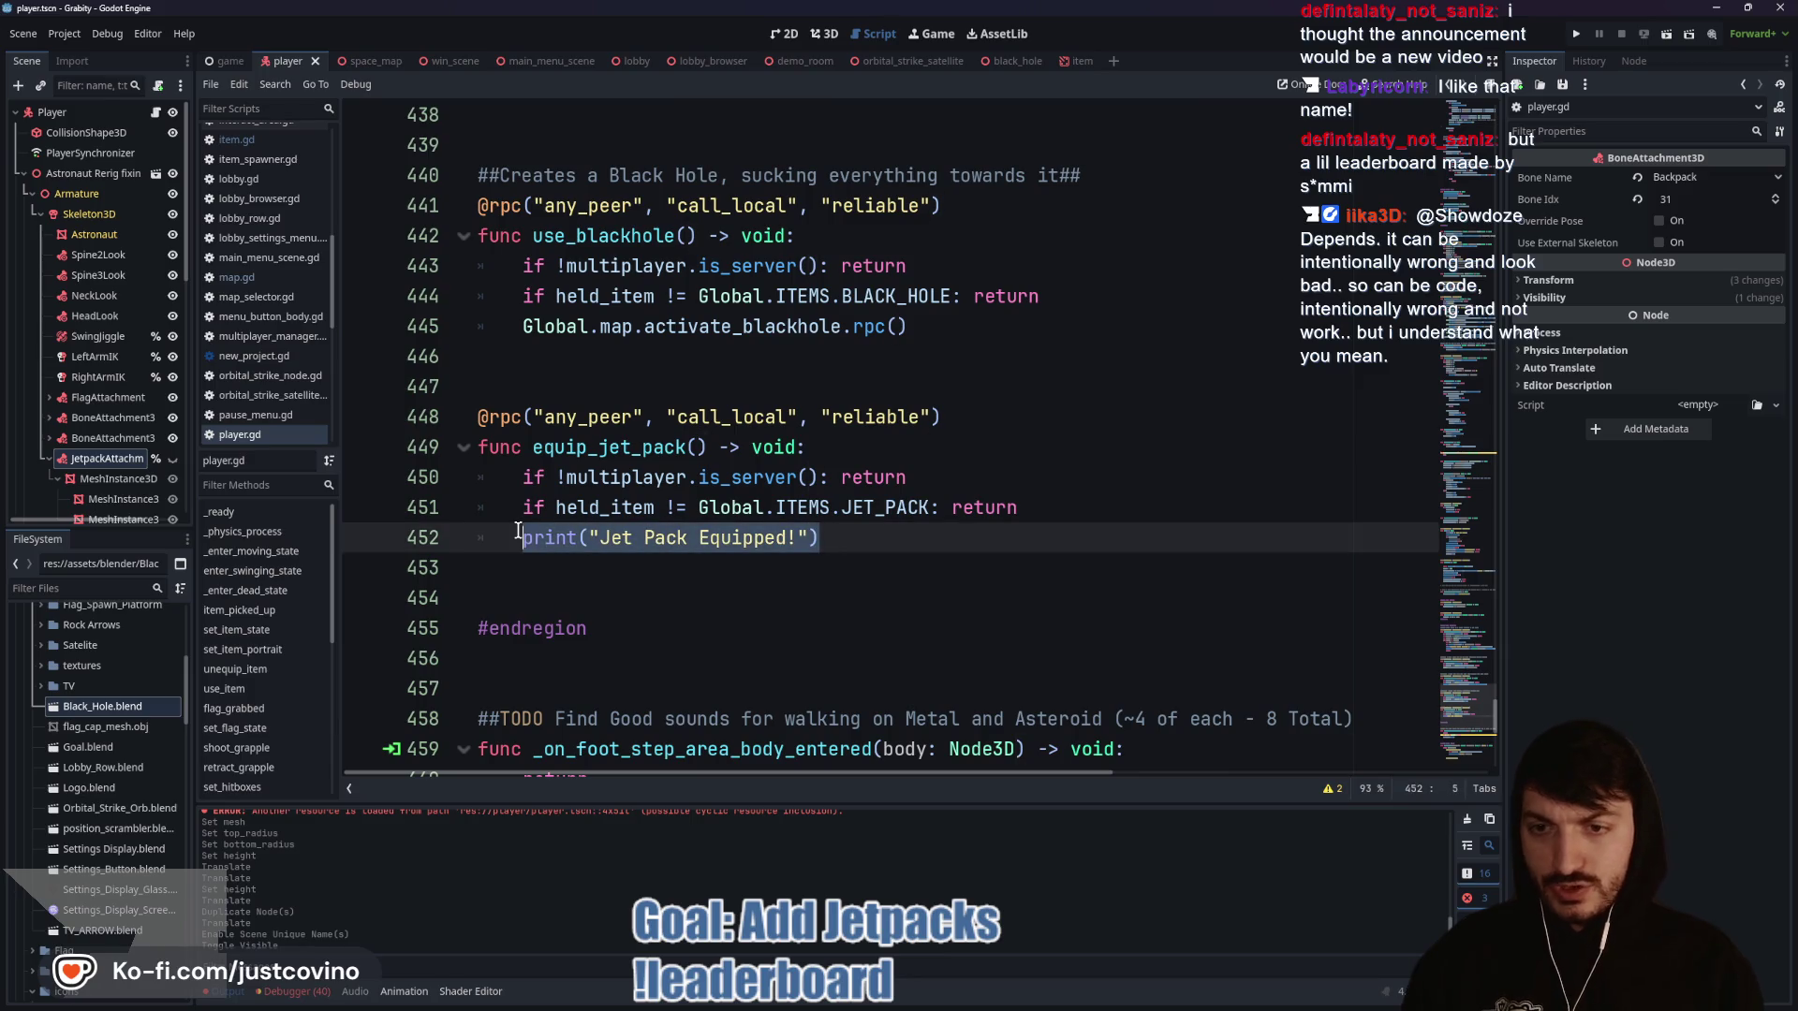
type("jet")
key("Return")
type(".sho")
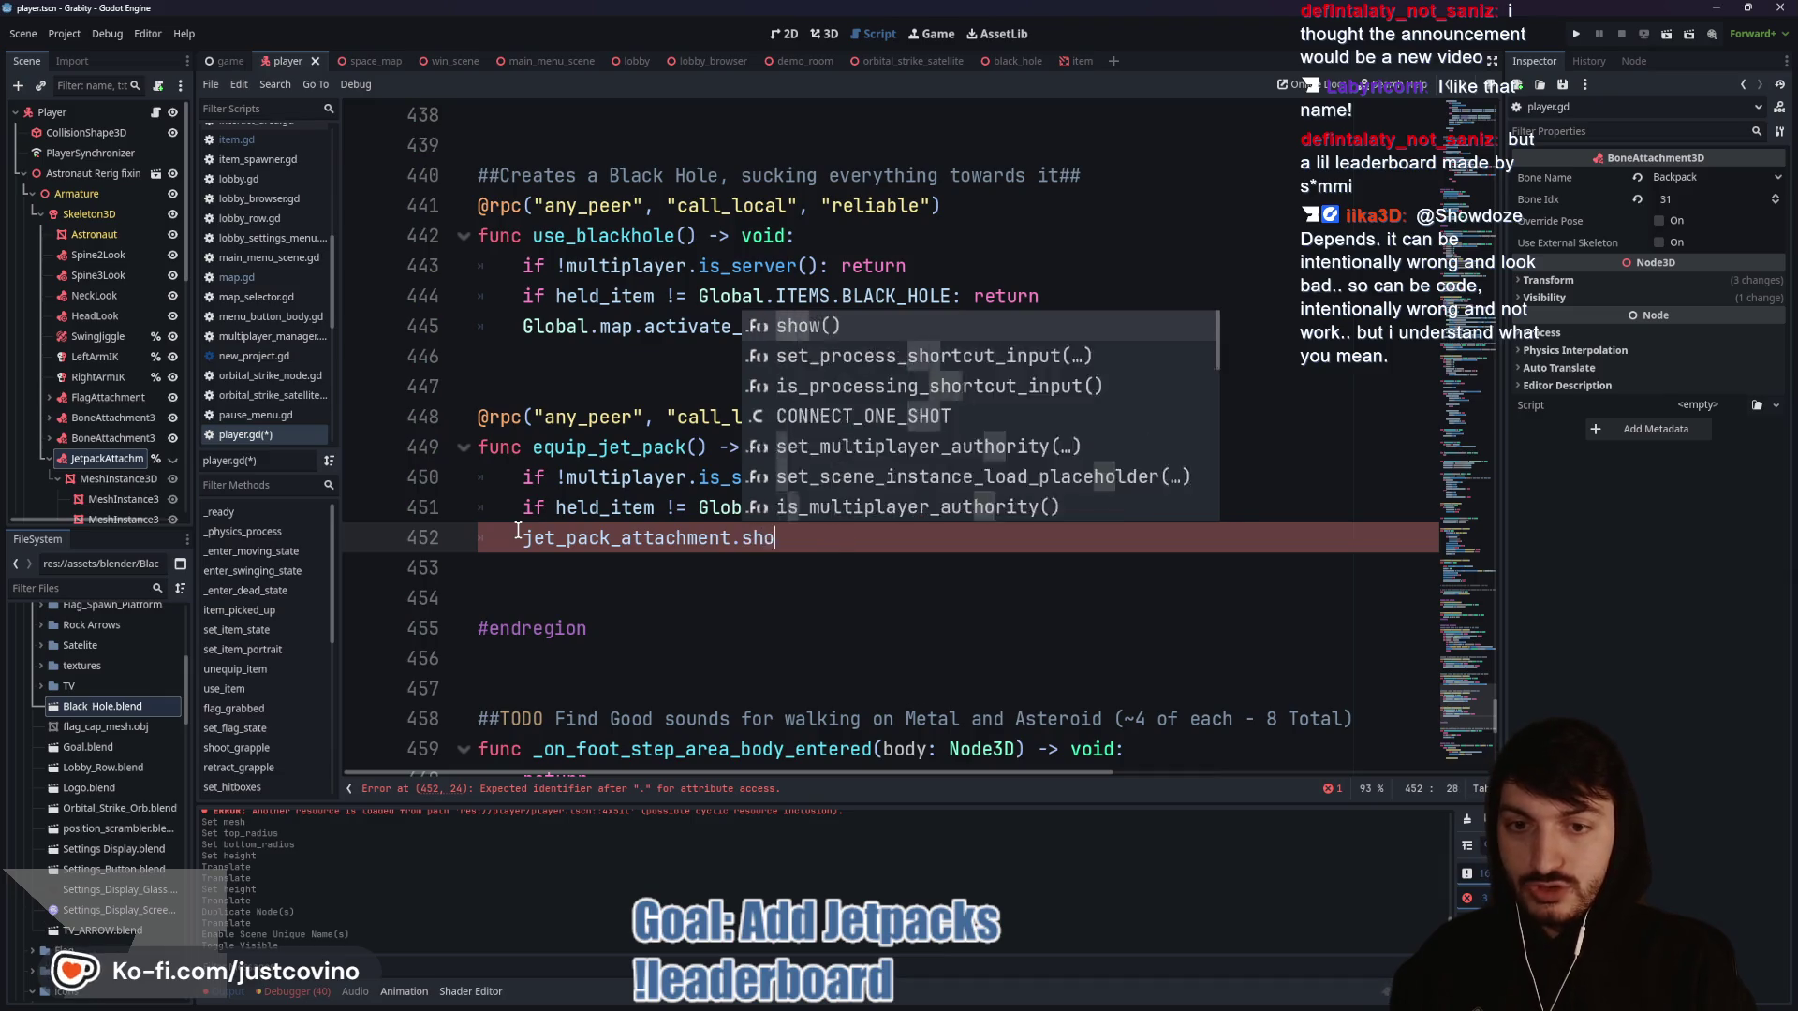
key("Return")
key("ctrl+s")
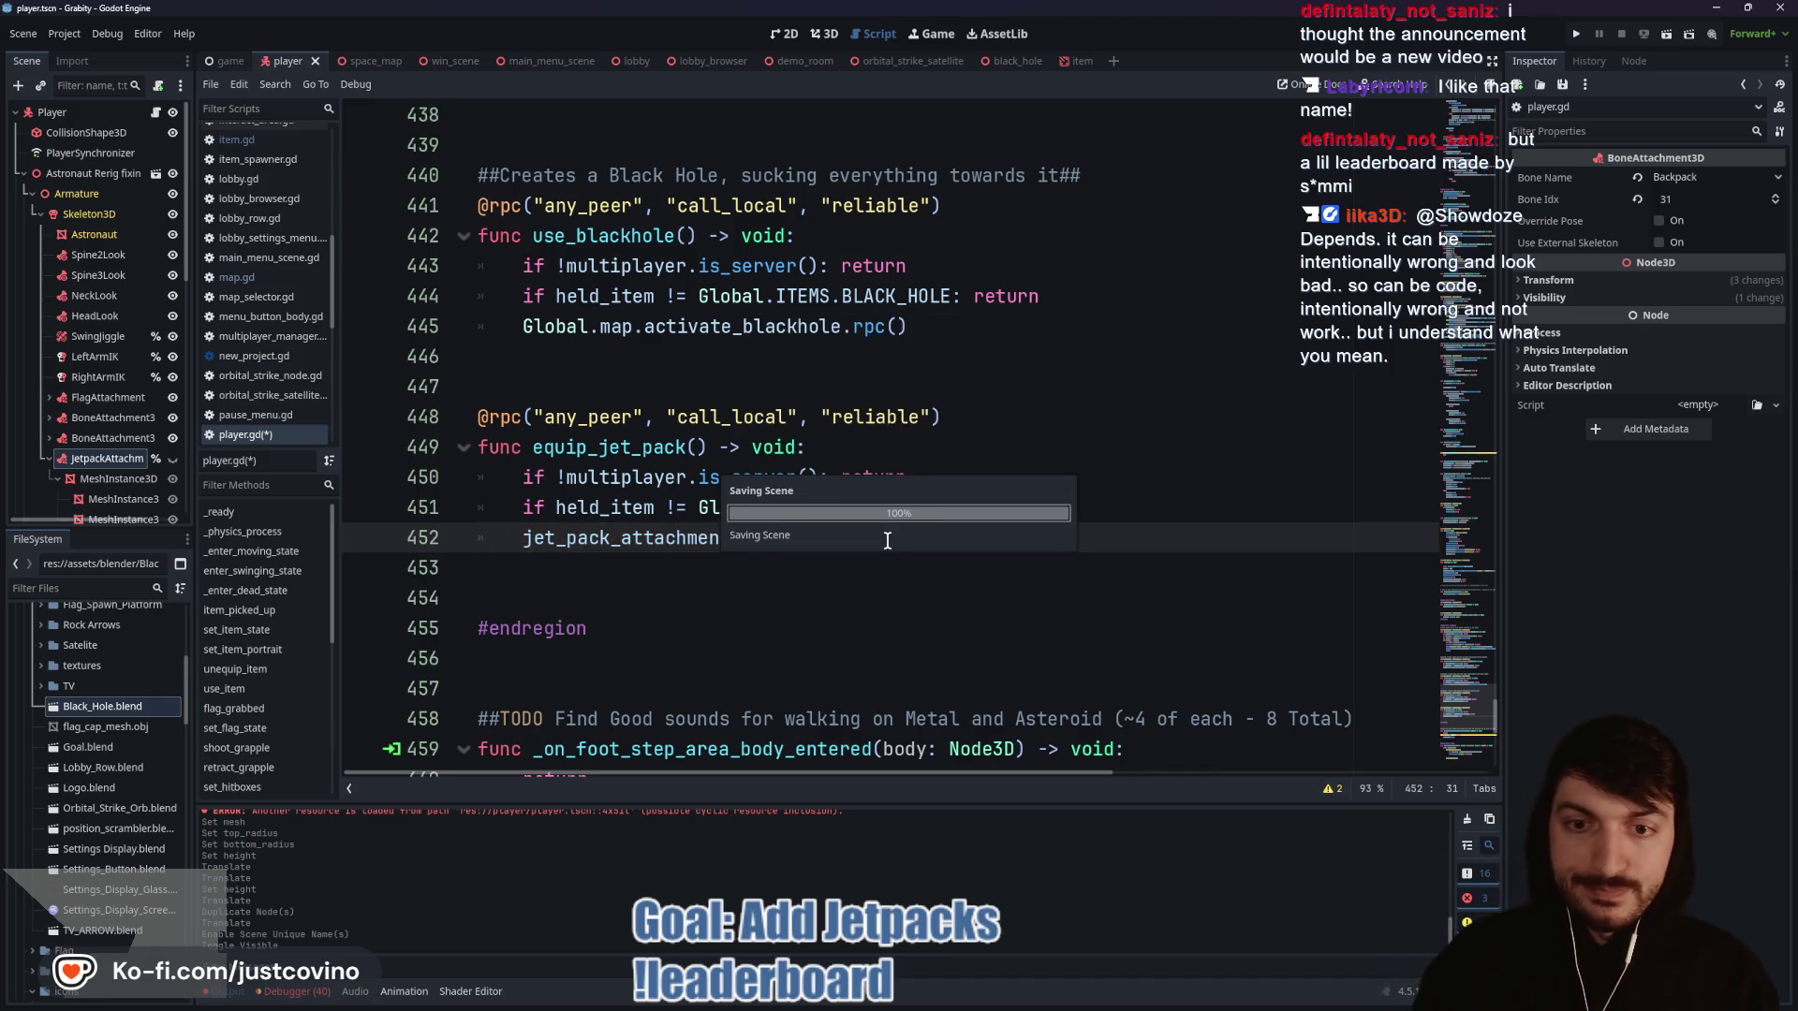
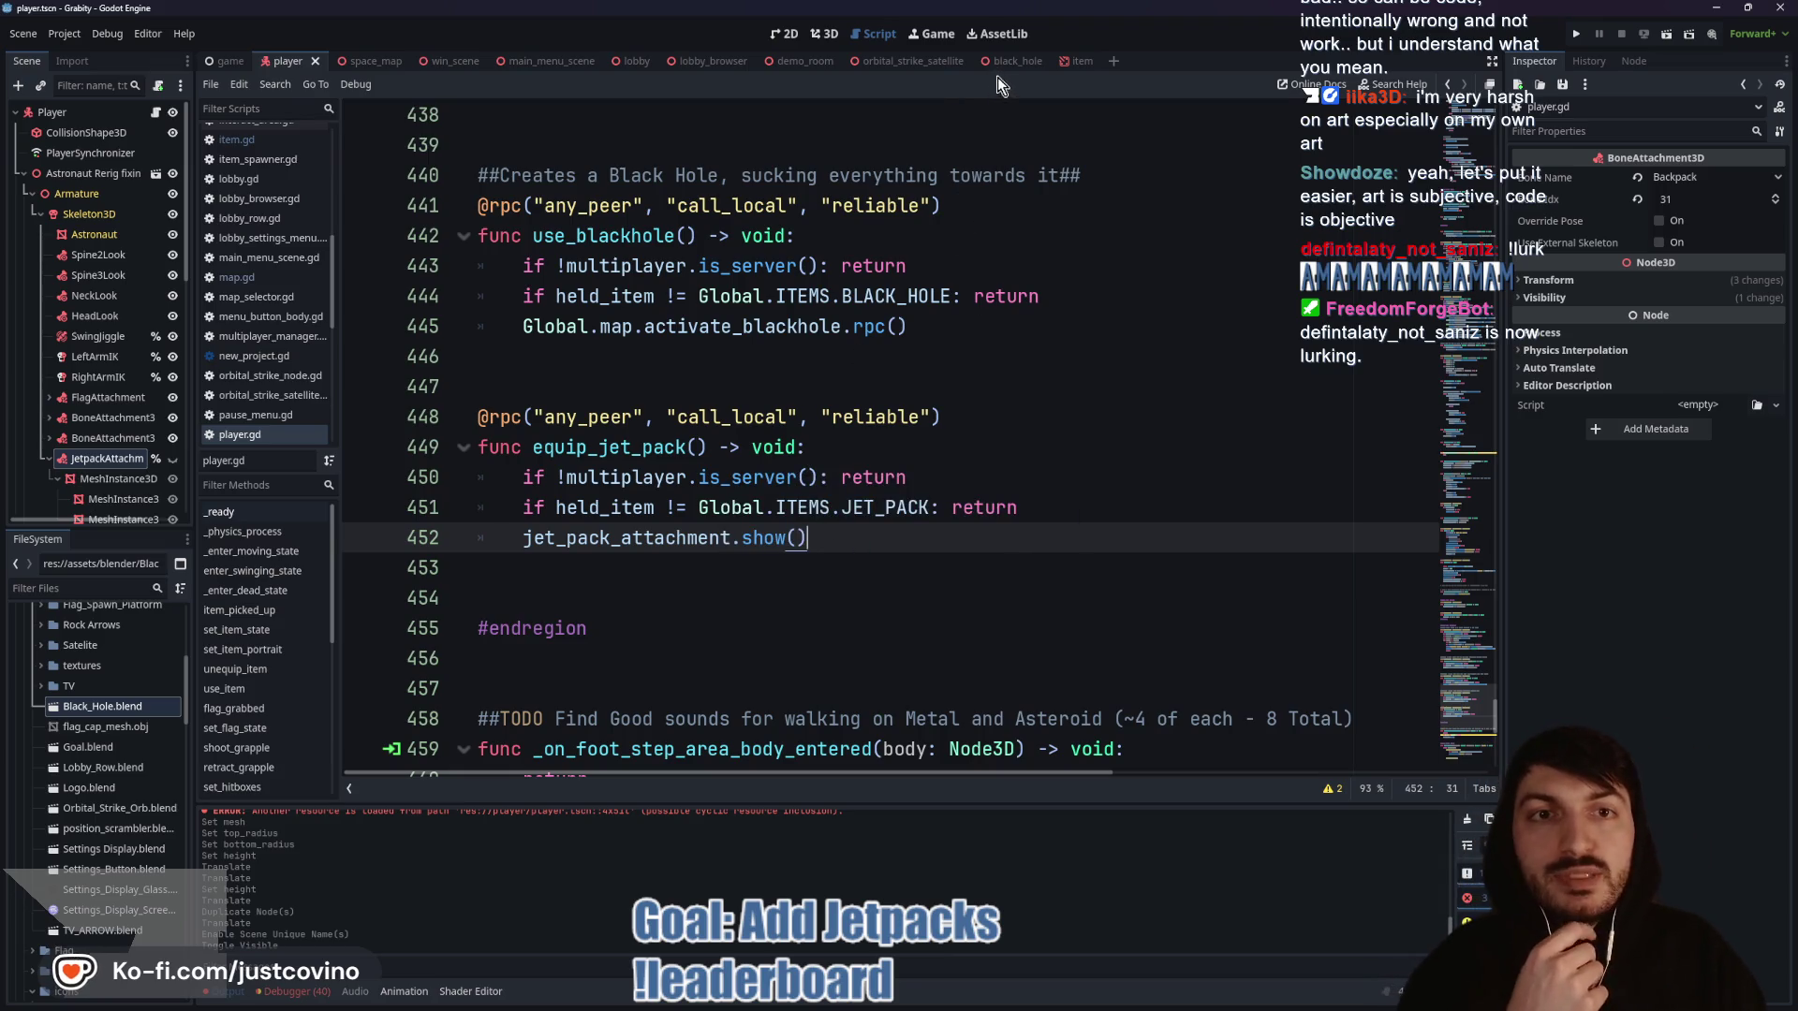
Step: Check the items list, then set Item5's Selected Item to Jet Pack in the demo room
left_click(1079, 61)
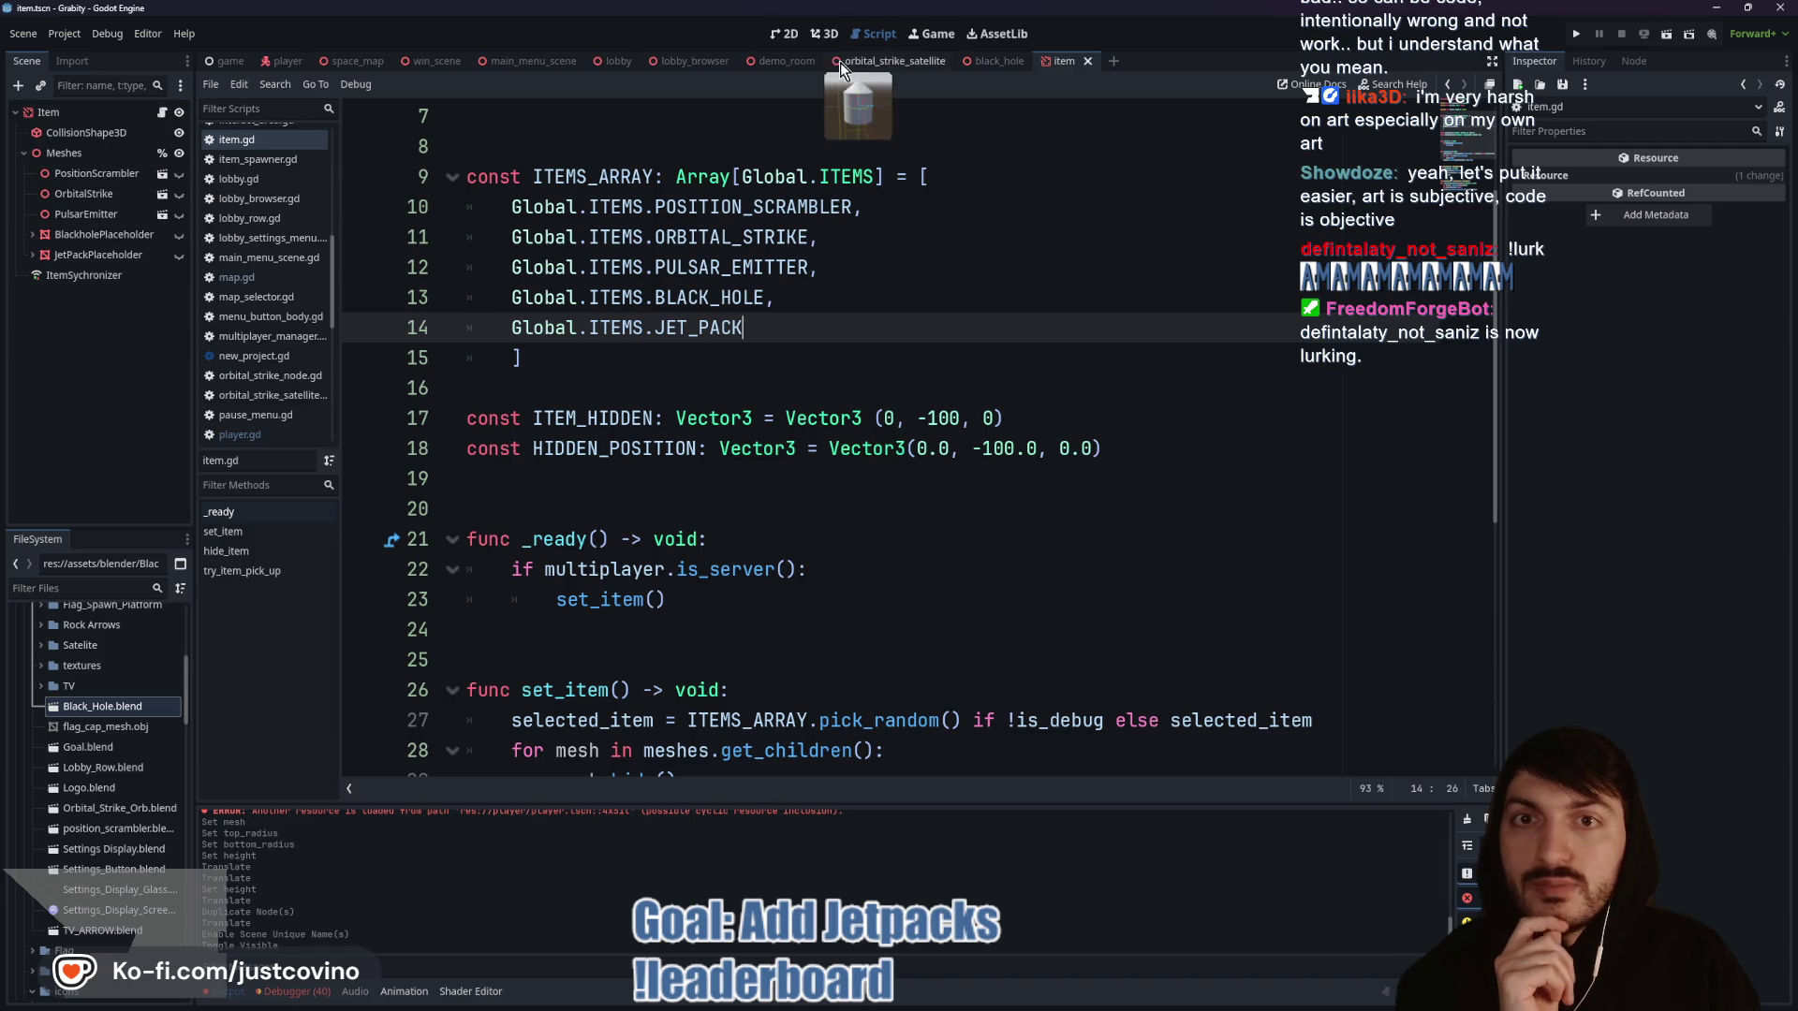
left_click(778, 71)
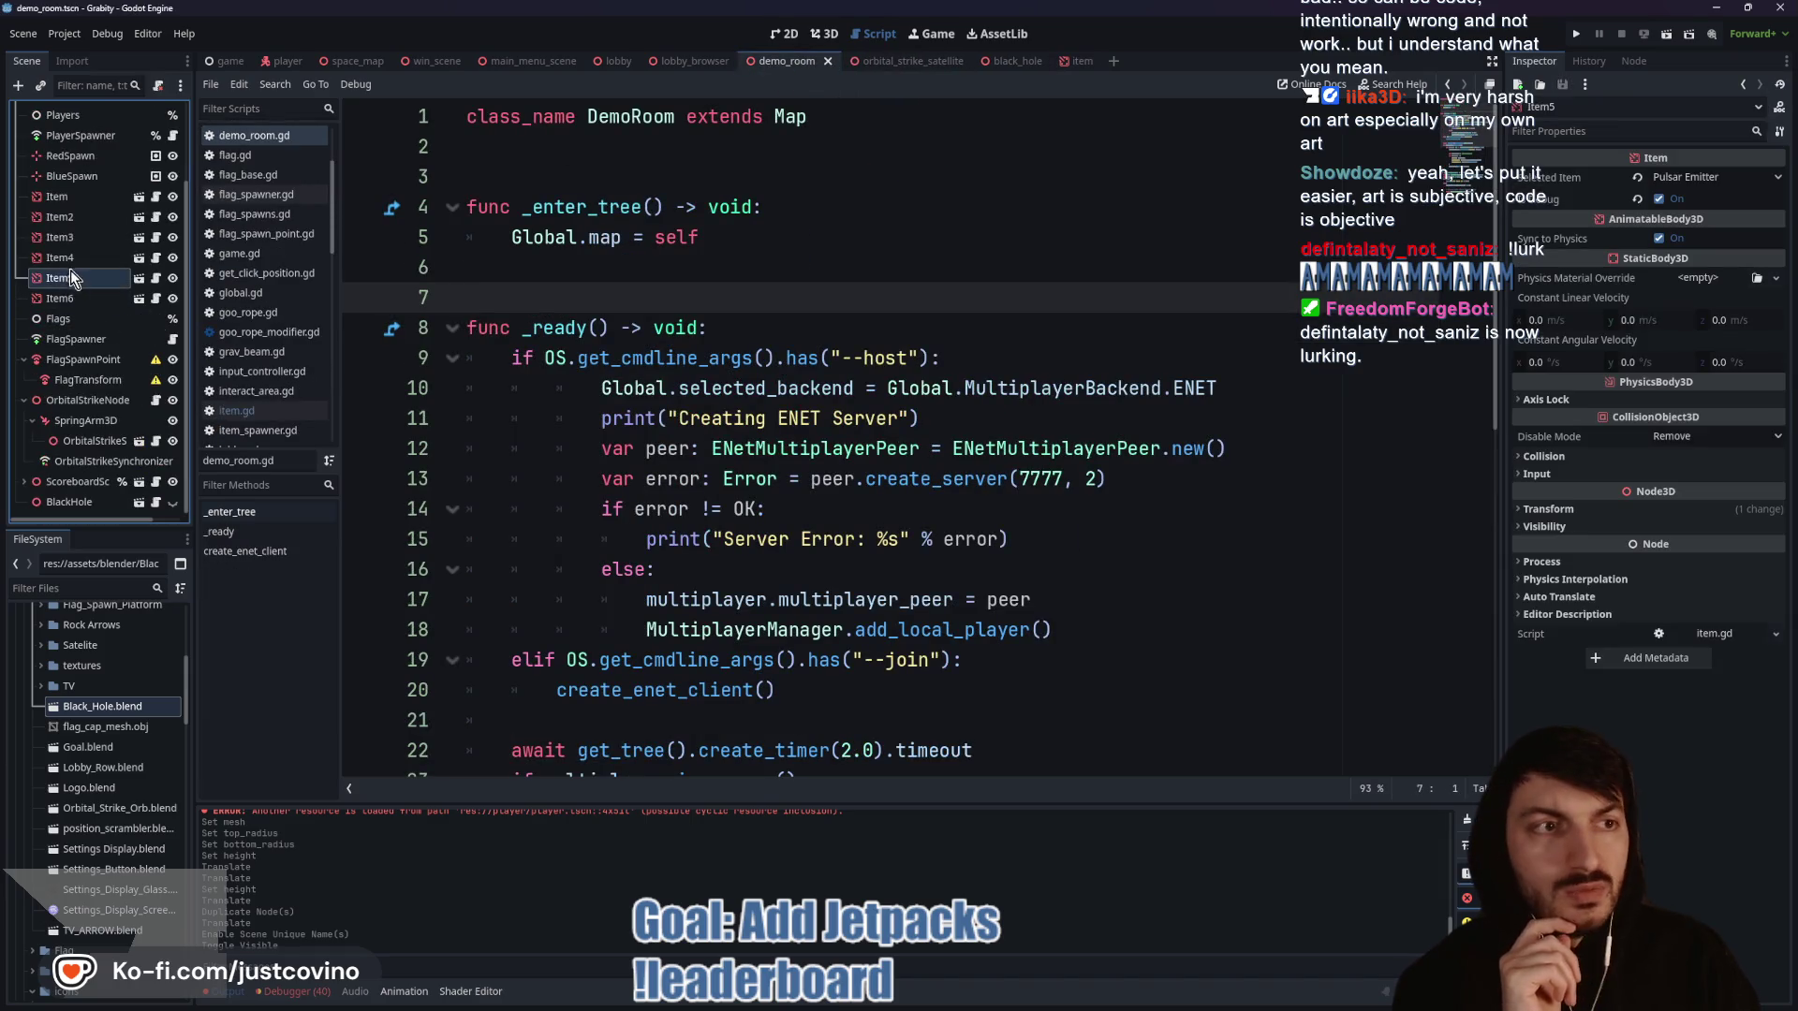
left_click(76, 279)
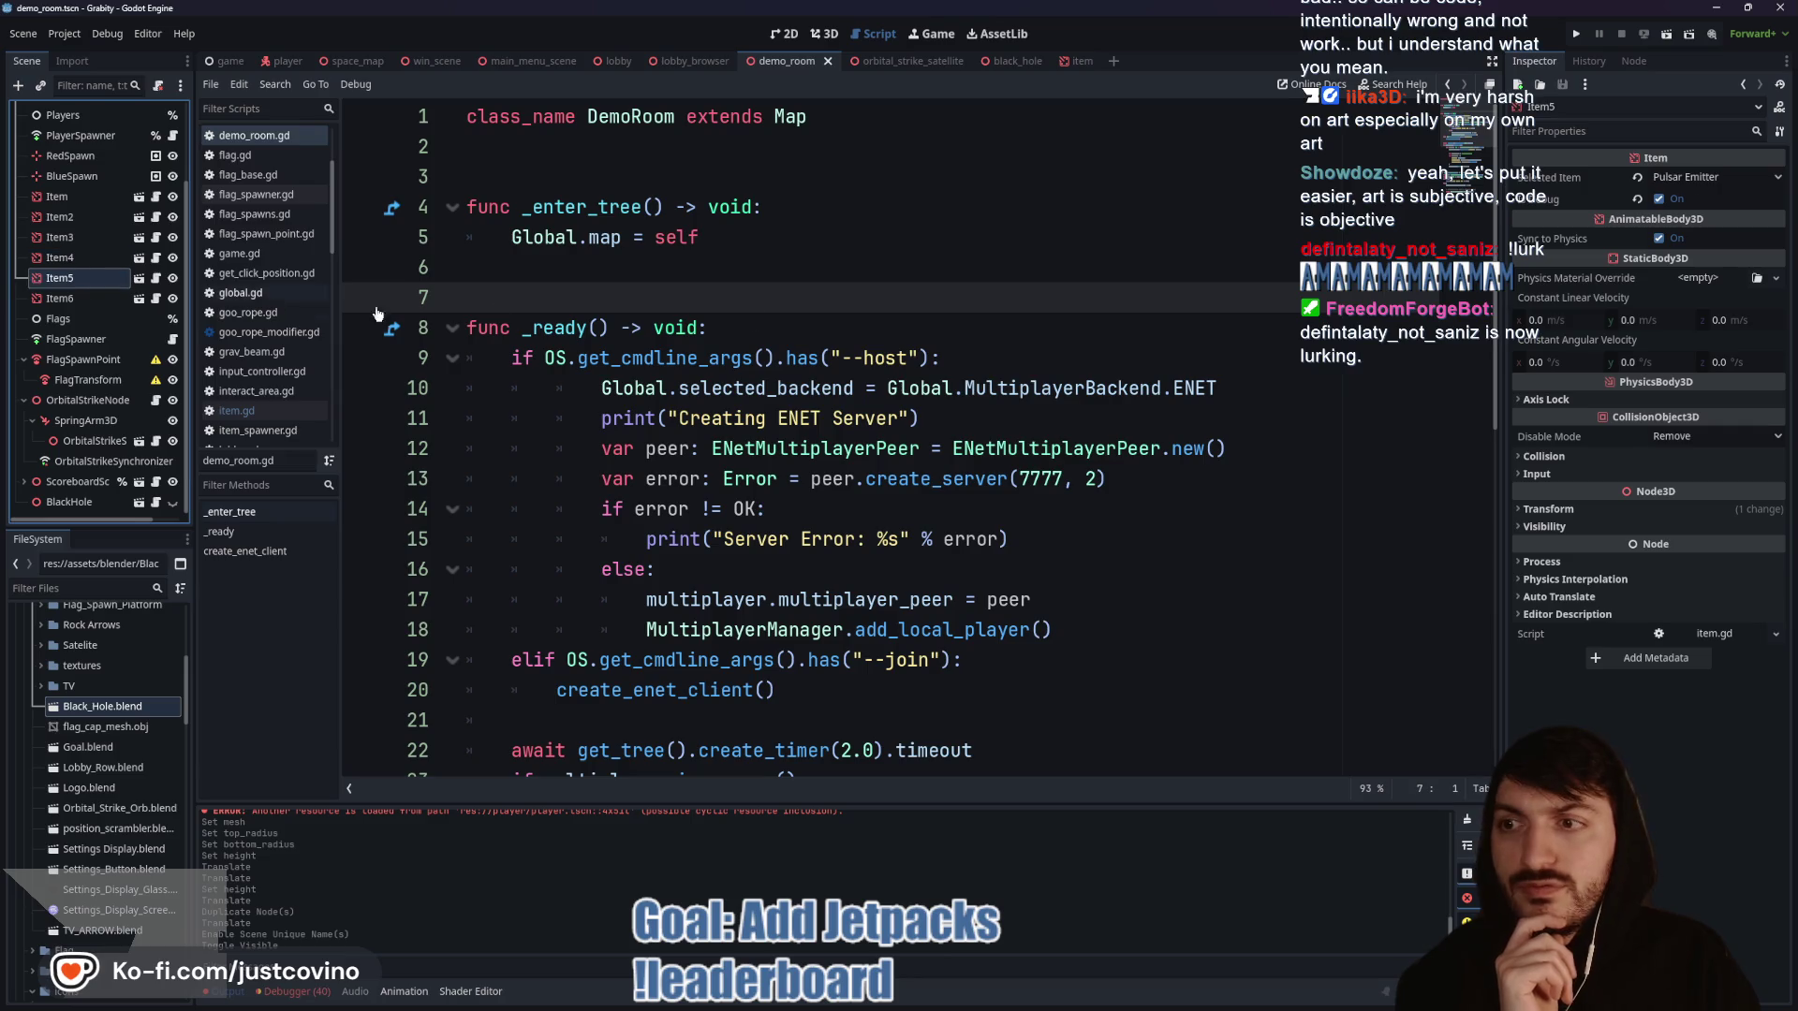
left_click(1709, 177)
left_click(1706, 298)
Step: Save the demo room scene and launch the game with F5
left_click(998, 294)
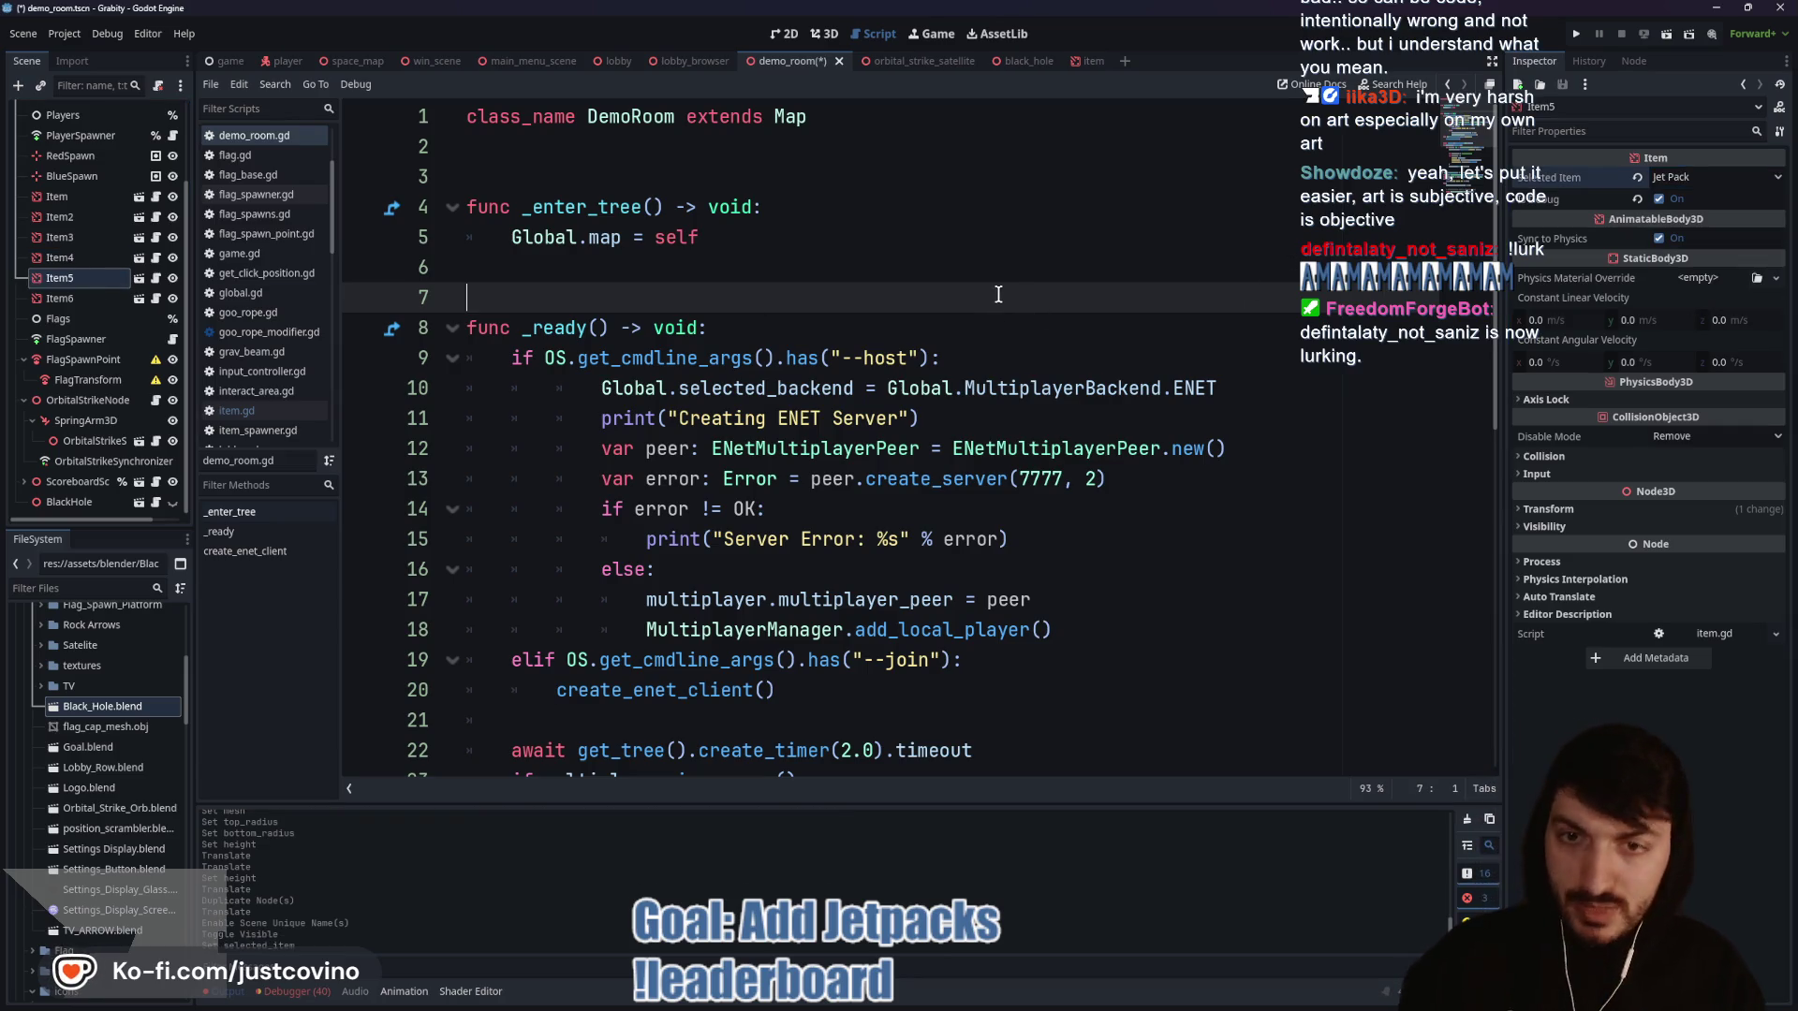
key("ctrl+s")
key("F5")
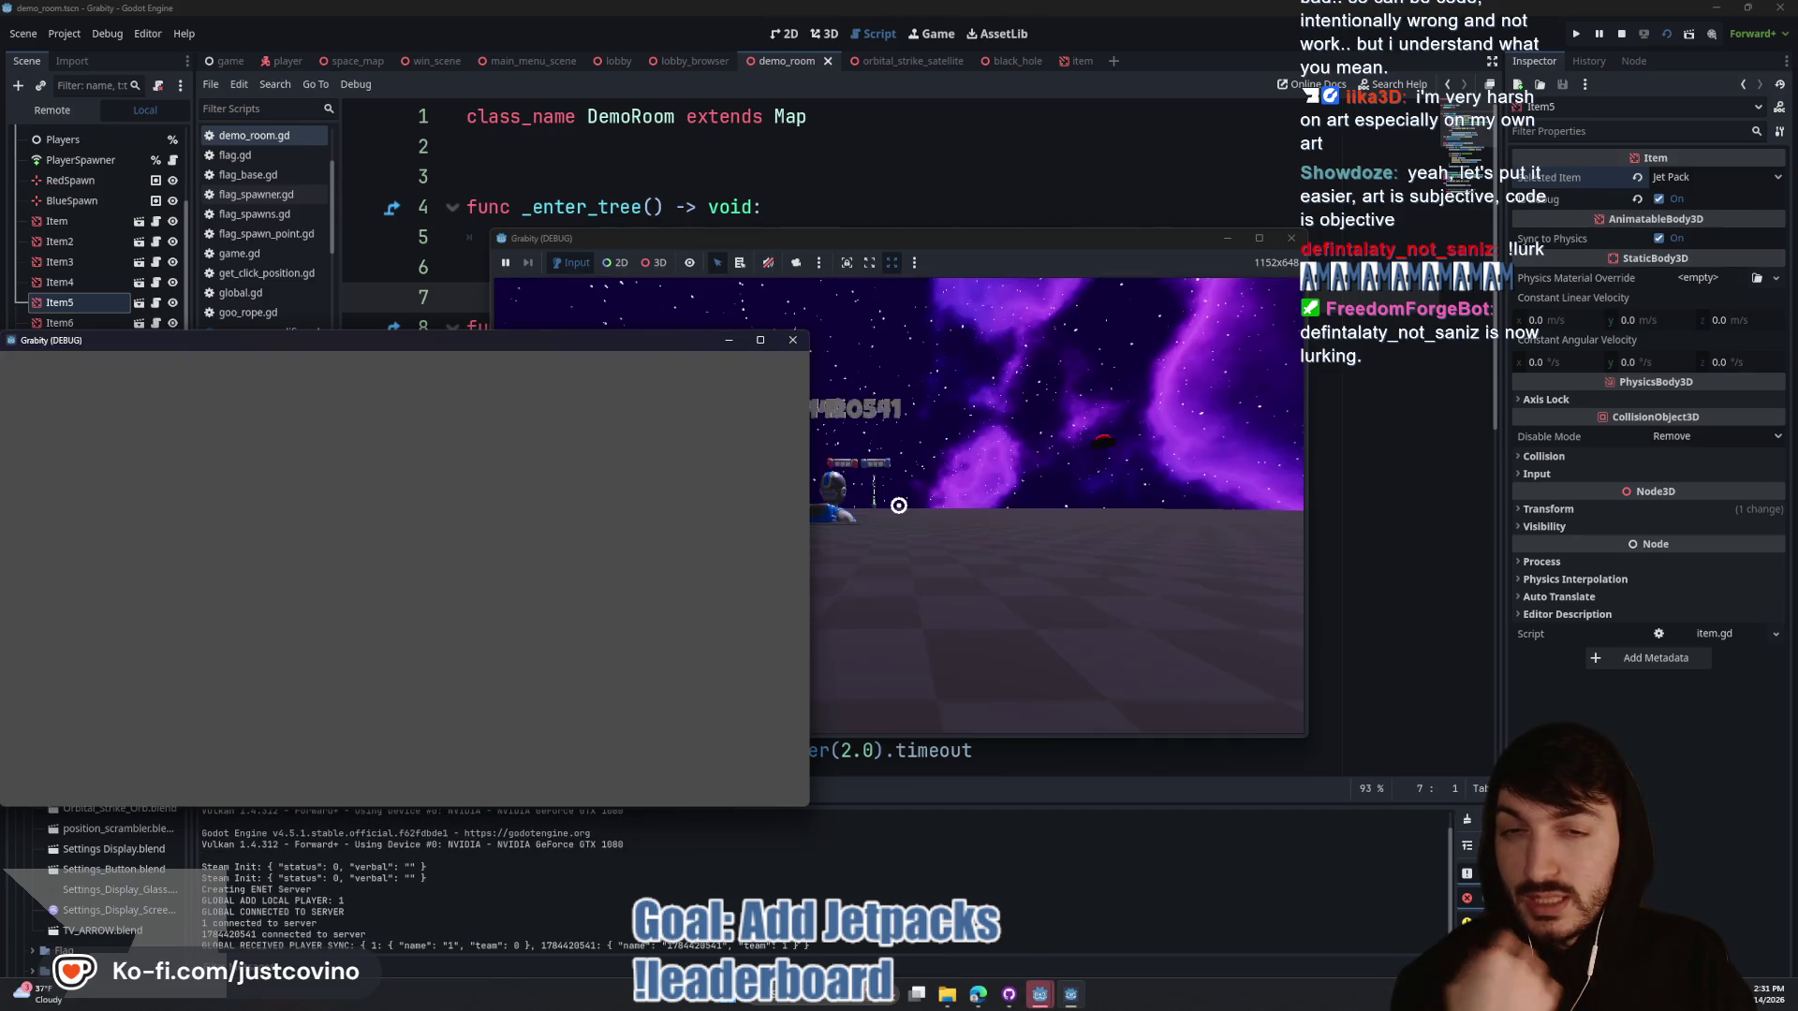
Step: Walk the blue player forward onto the item, triggering the out-of-bounds index 4 error
key("w")
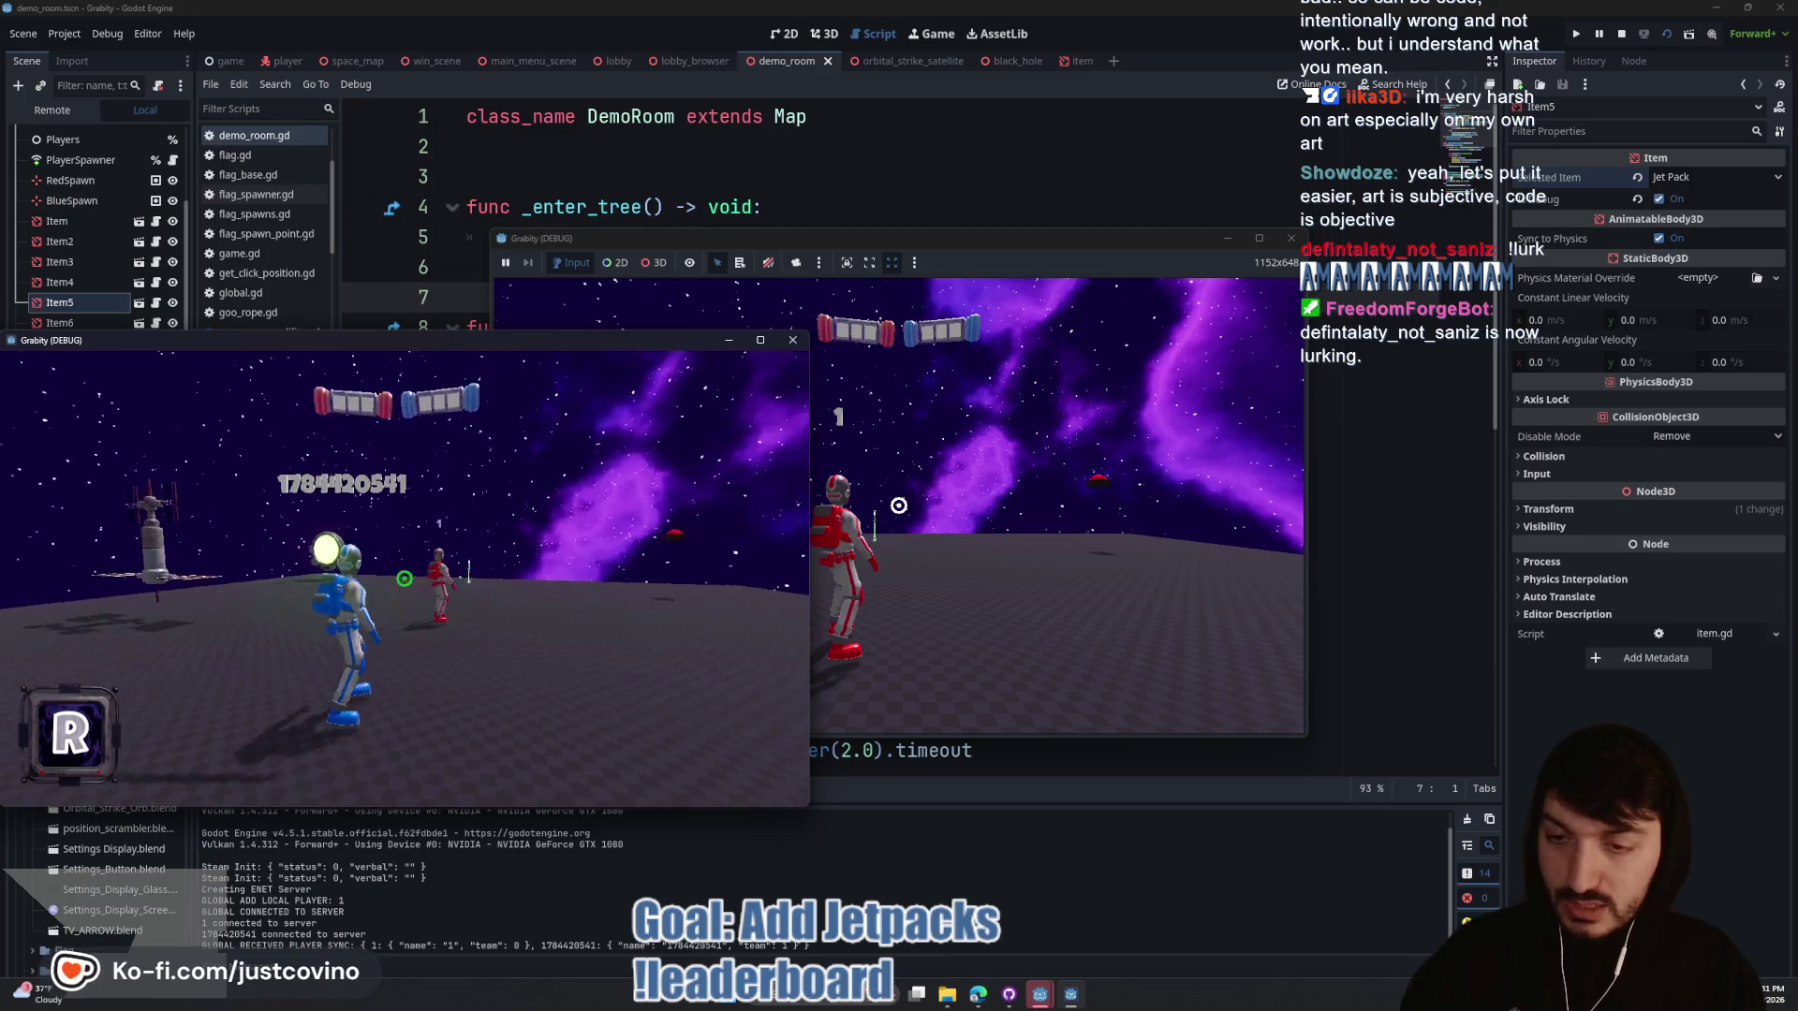
key("w")
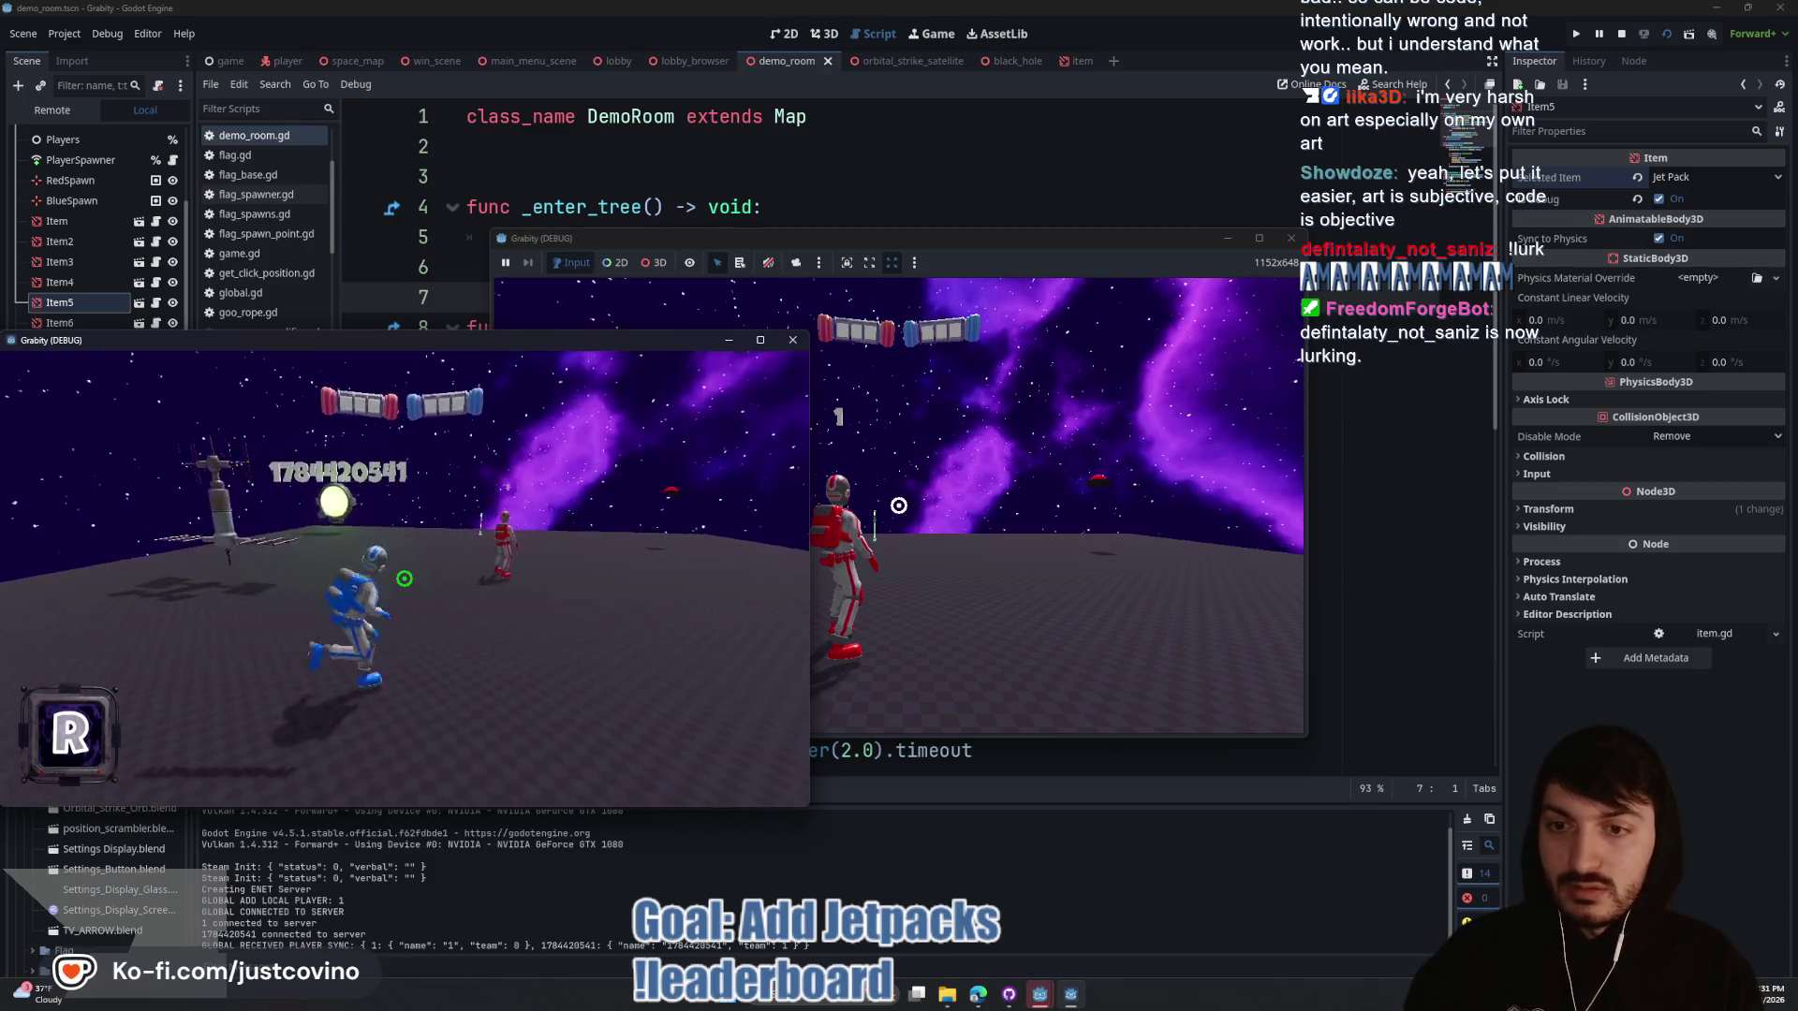
key("w")
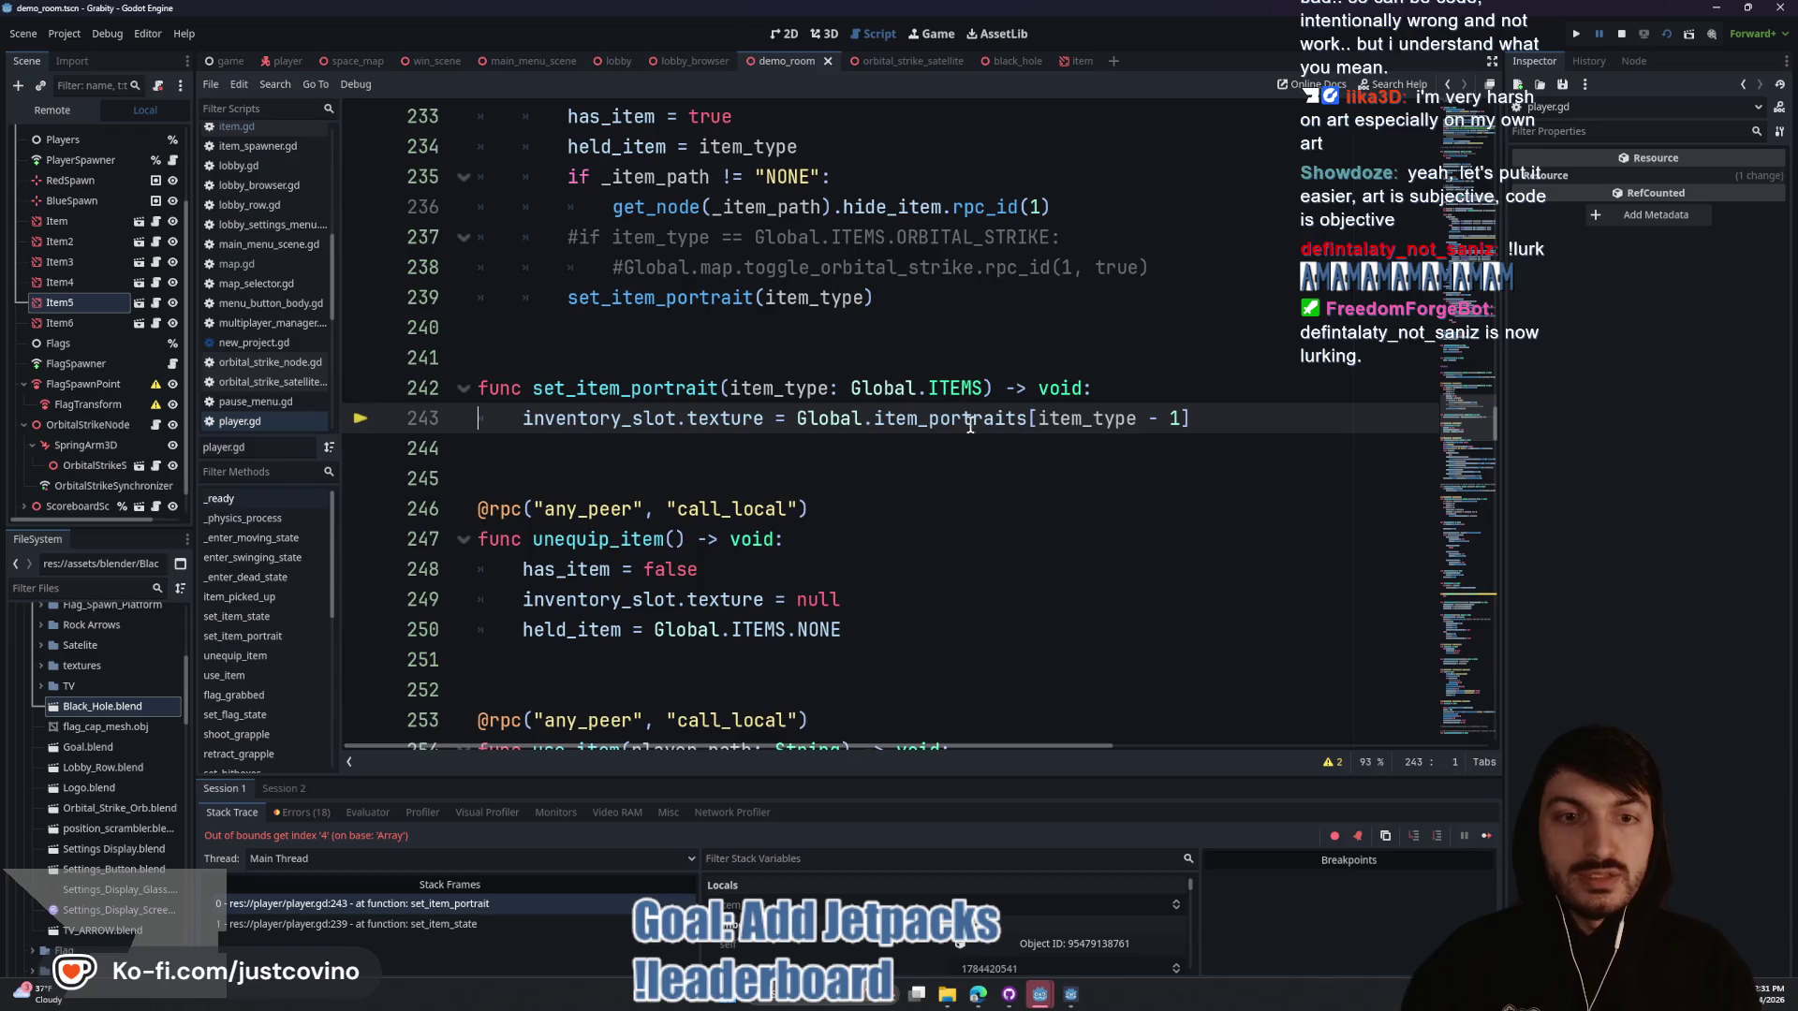
Step: Open global.gd, copy the last icon.svg preload line, and fix line 45's trailing comma
left_click(827, 419, "ctrl")
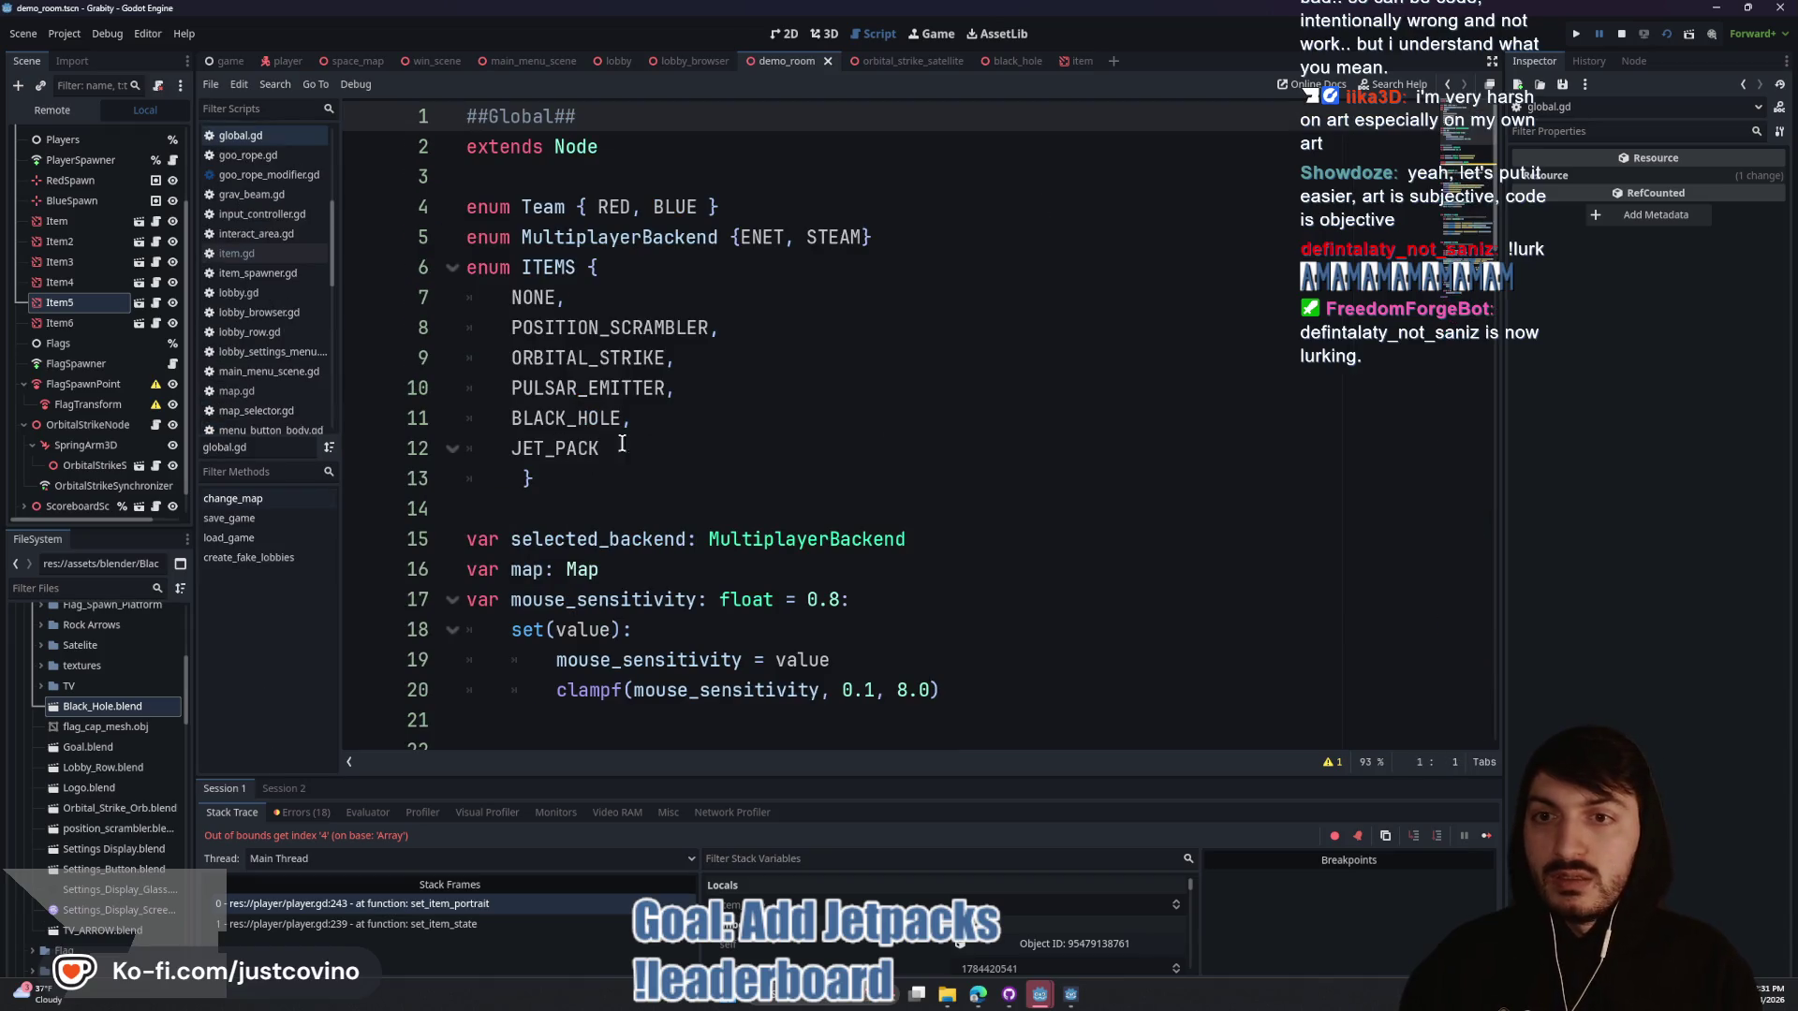
scroll(621, 443, "down", 10)
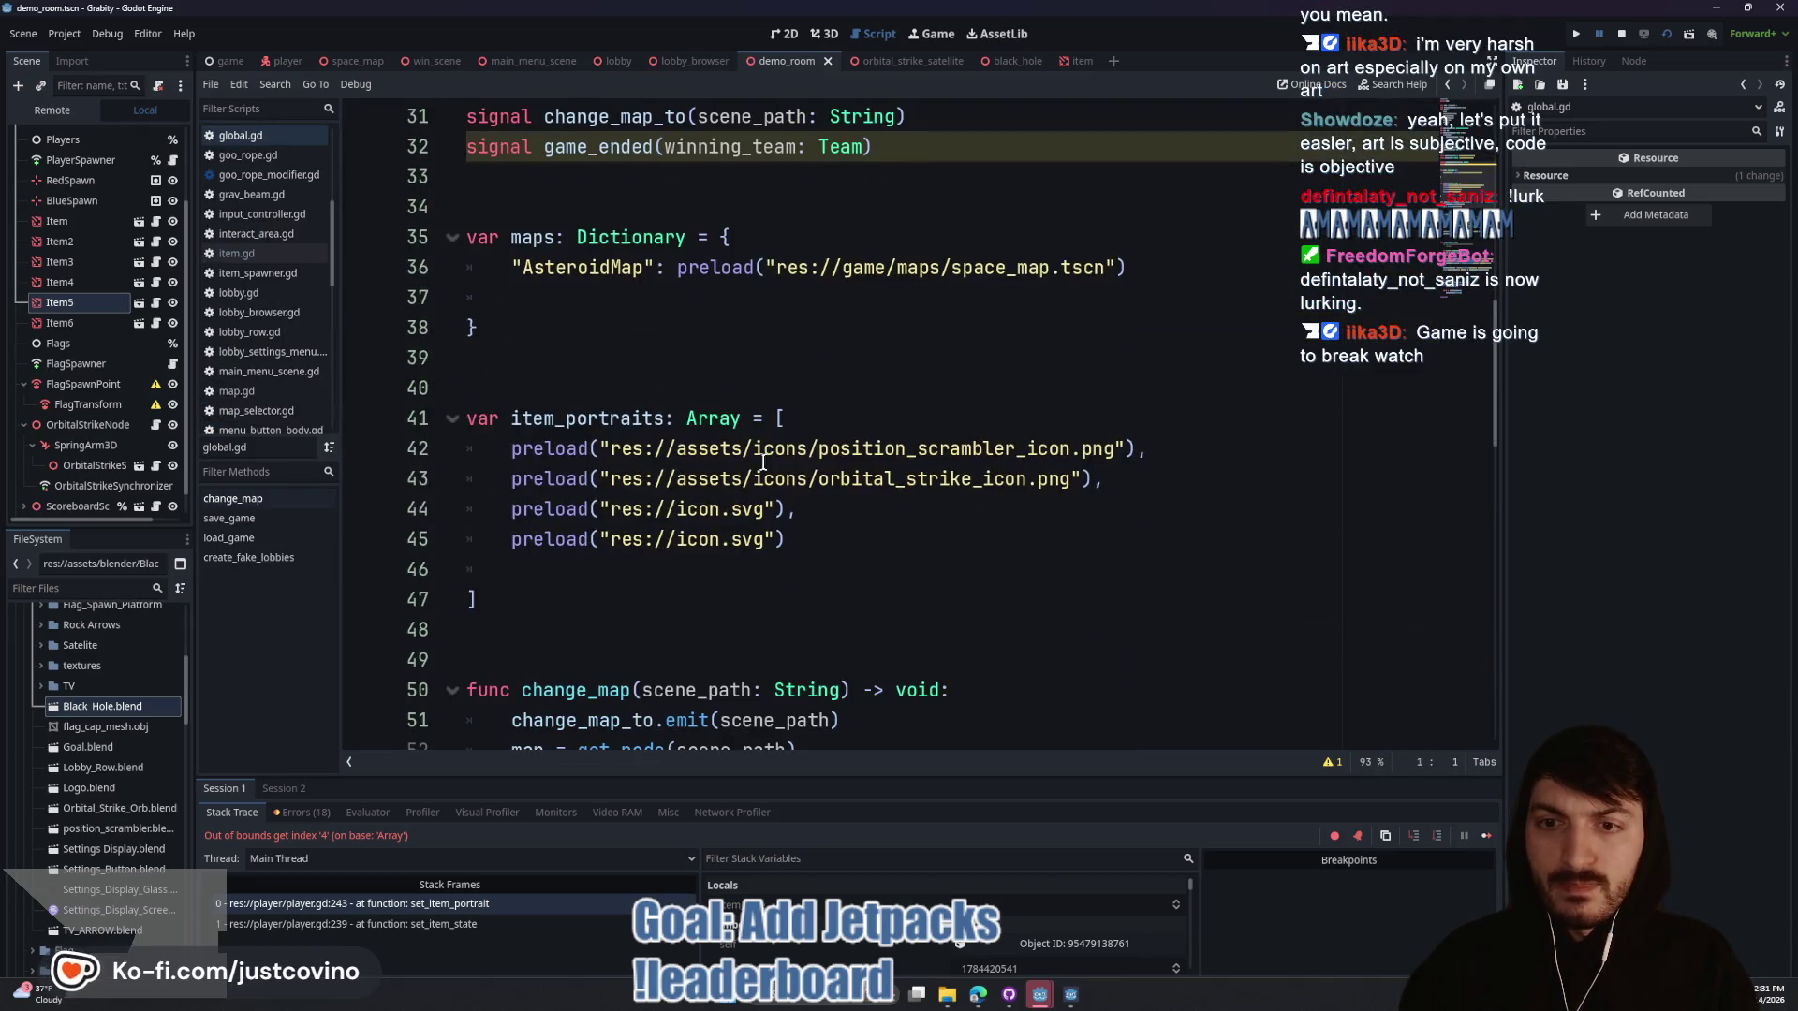
left_click_drag(789, 539, 463, 535)
key("ctrl+c")
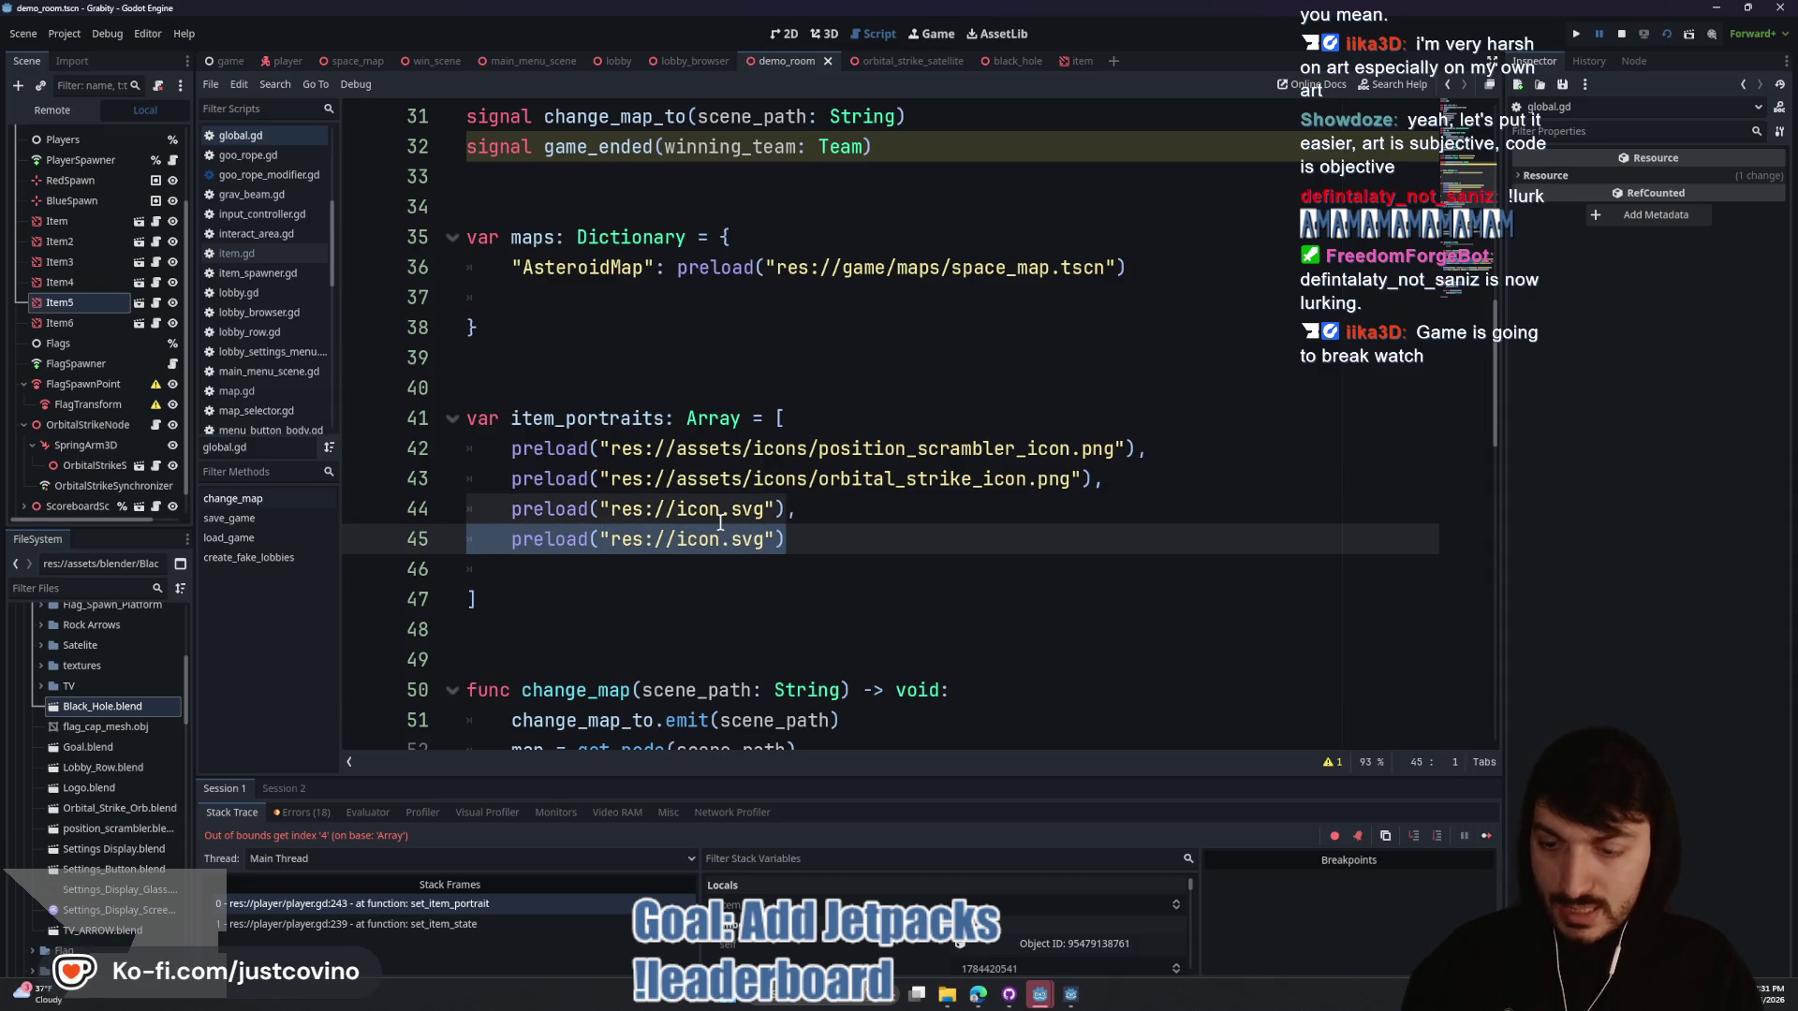
left_click(801, 543)
type(".")
key("Return")
key("BackSpace")
key("BackSpace")
key("BackSpace")
key("BackSpace")
type(",")
key("Return")
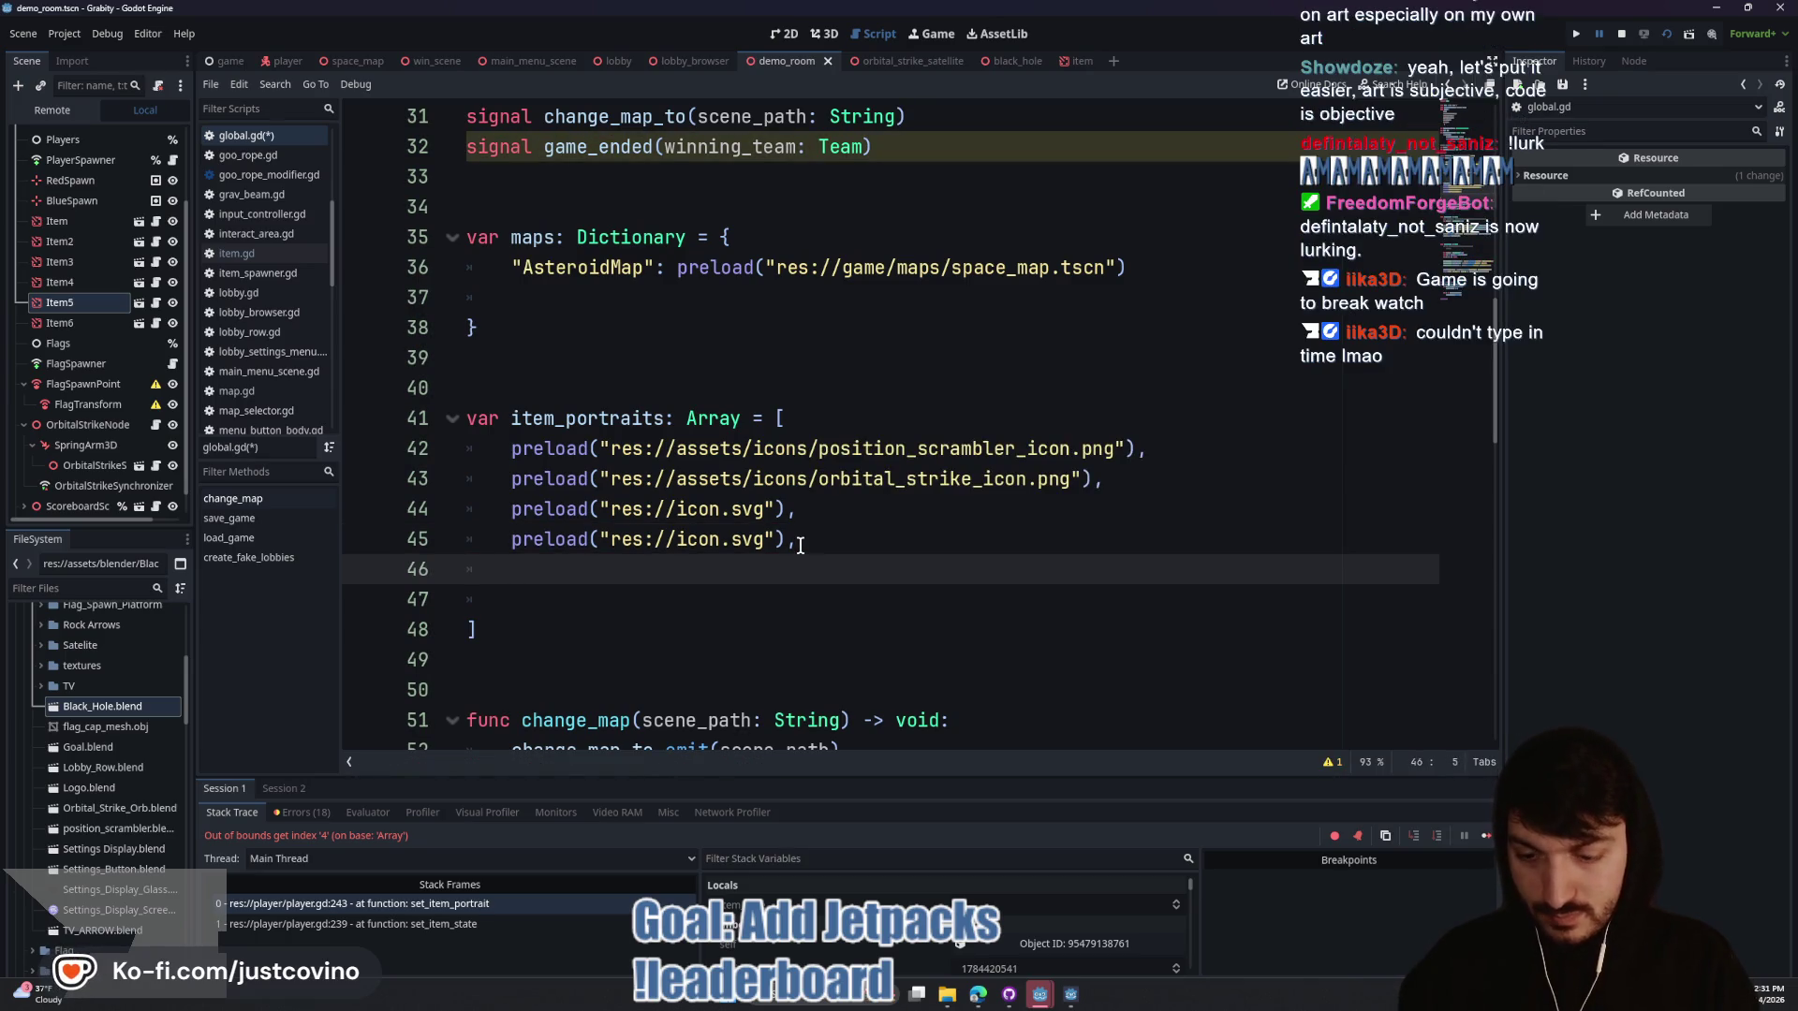
Step: Paste the fifth preload("res://icon.svg") entry, save global.gd and relaunch the game
key("ctrl+v")
key("BackSpace")
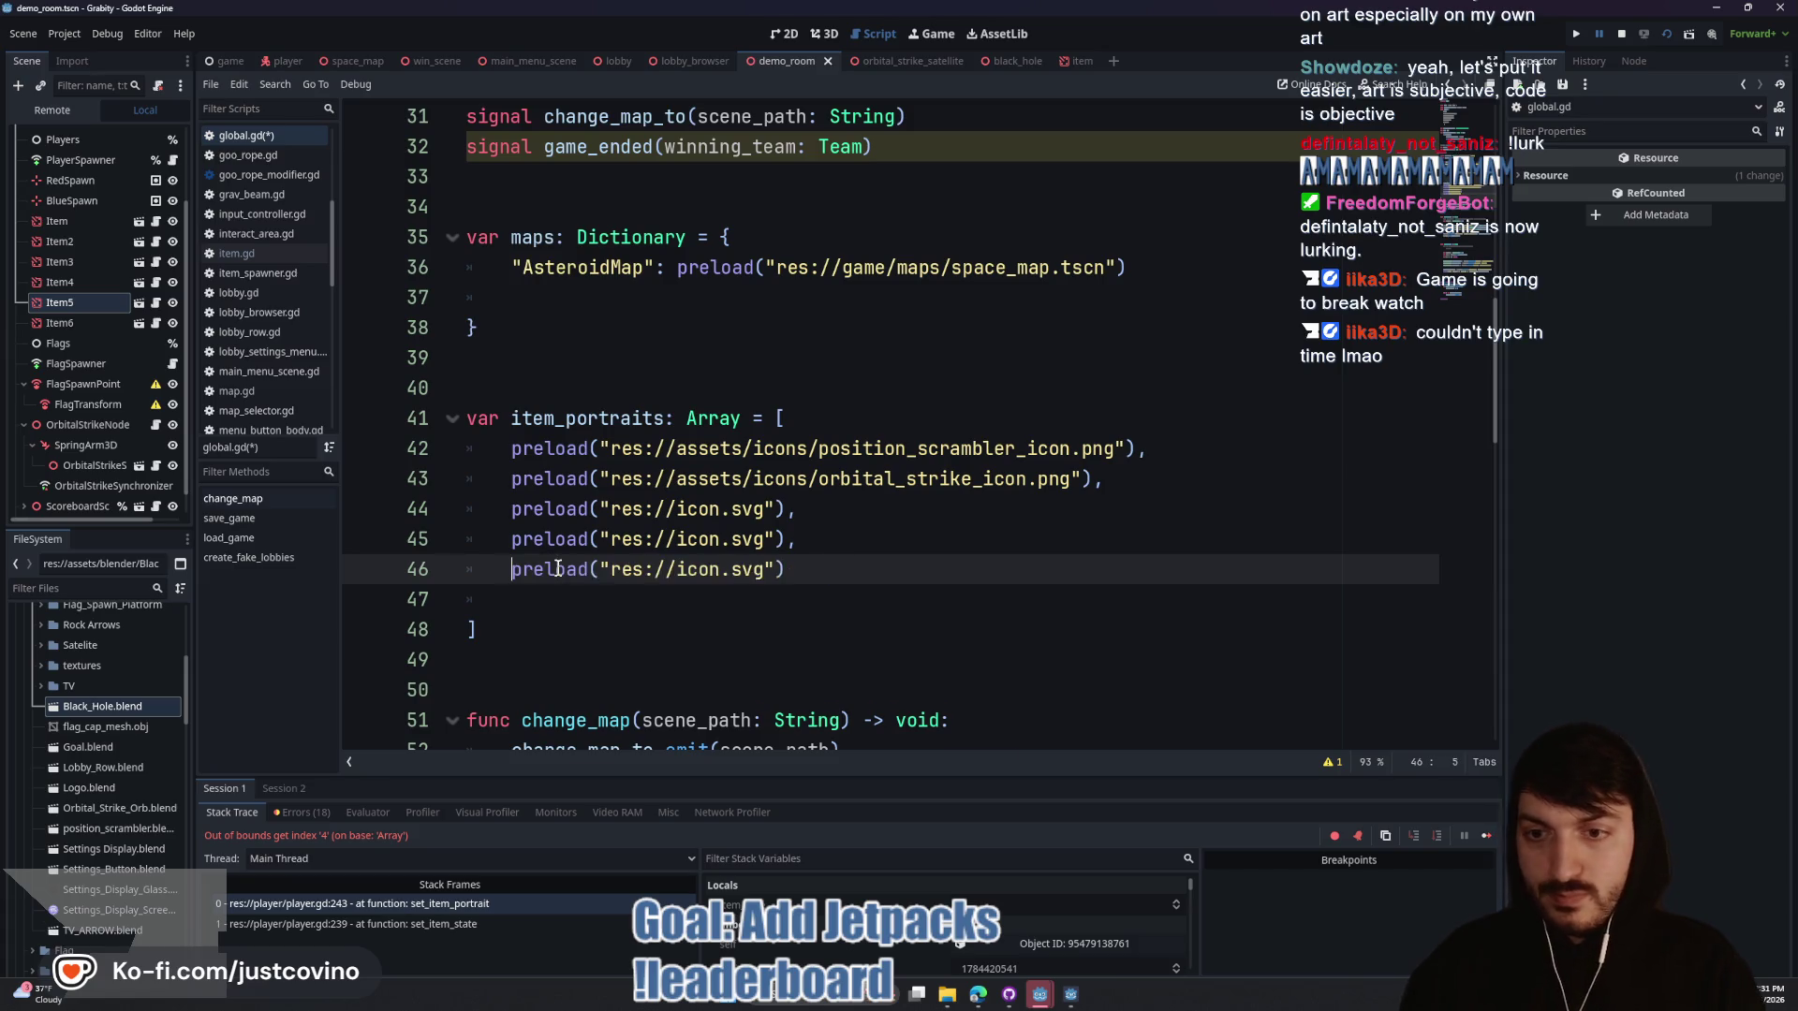
left_click(749, 615)
key("ctrl+s")
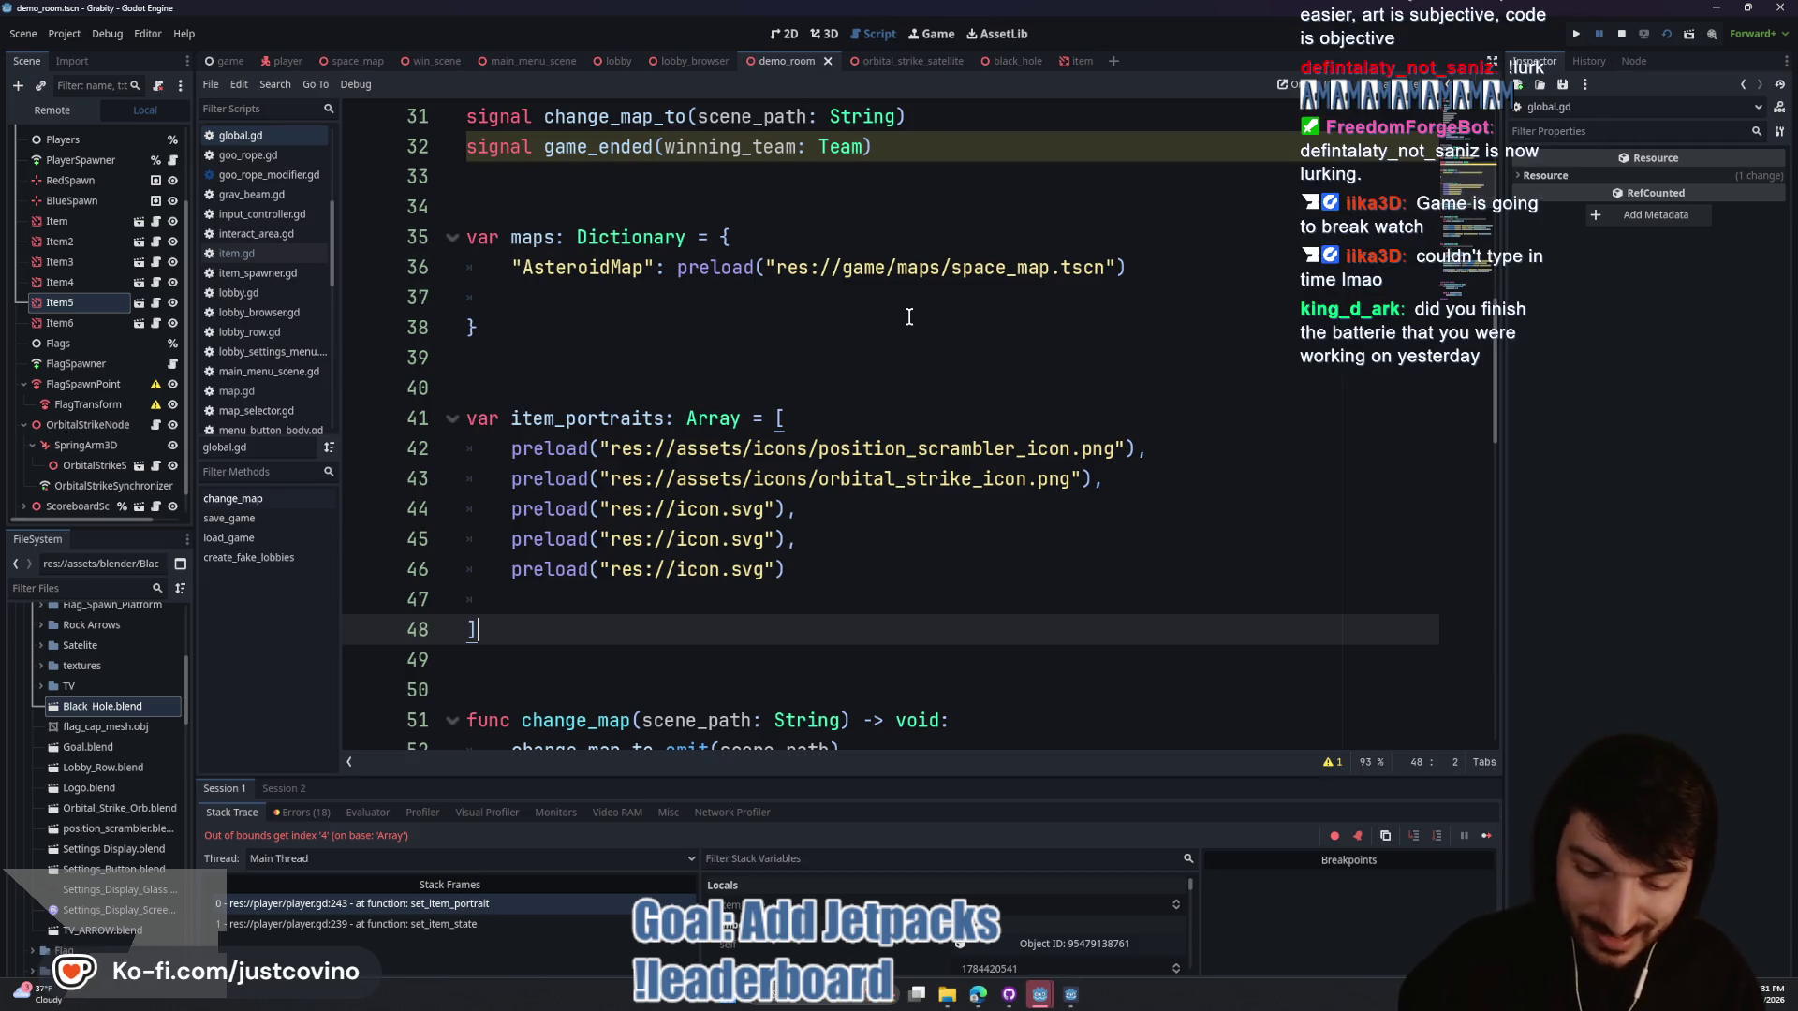
key("F5")
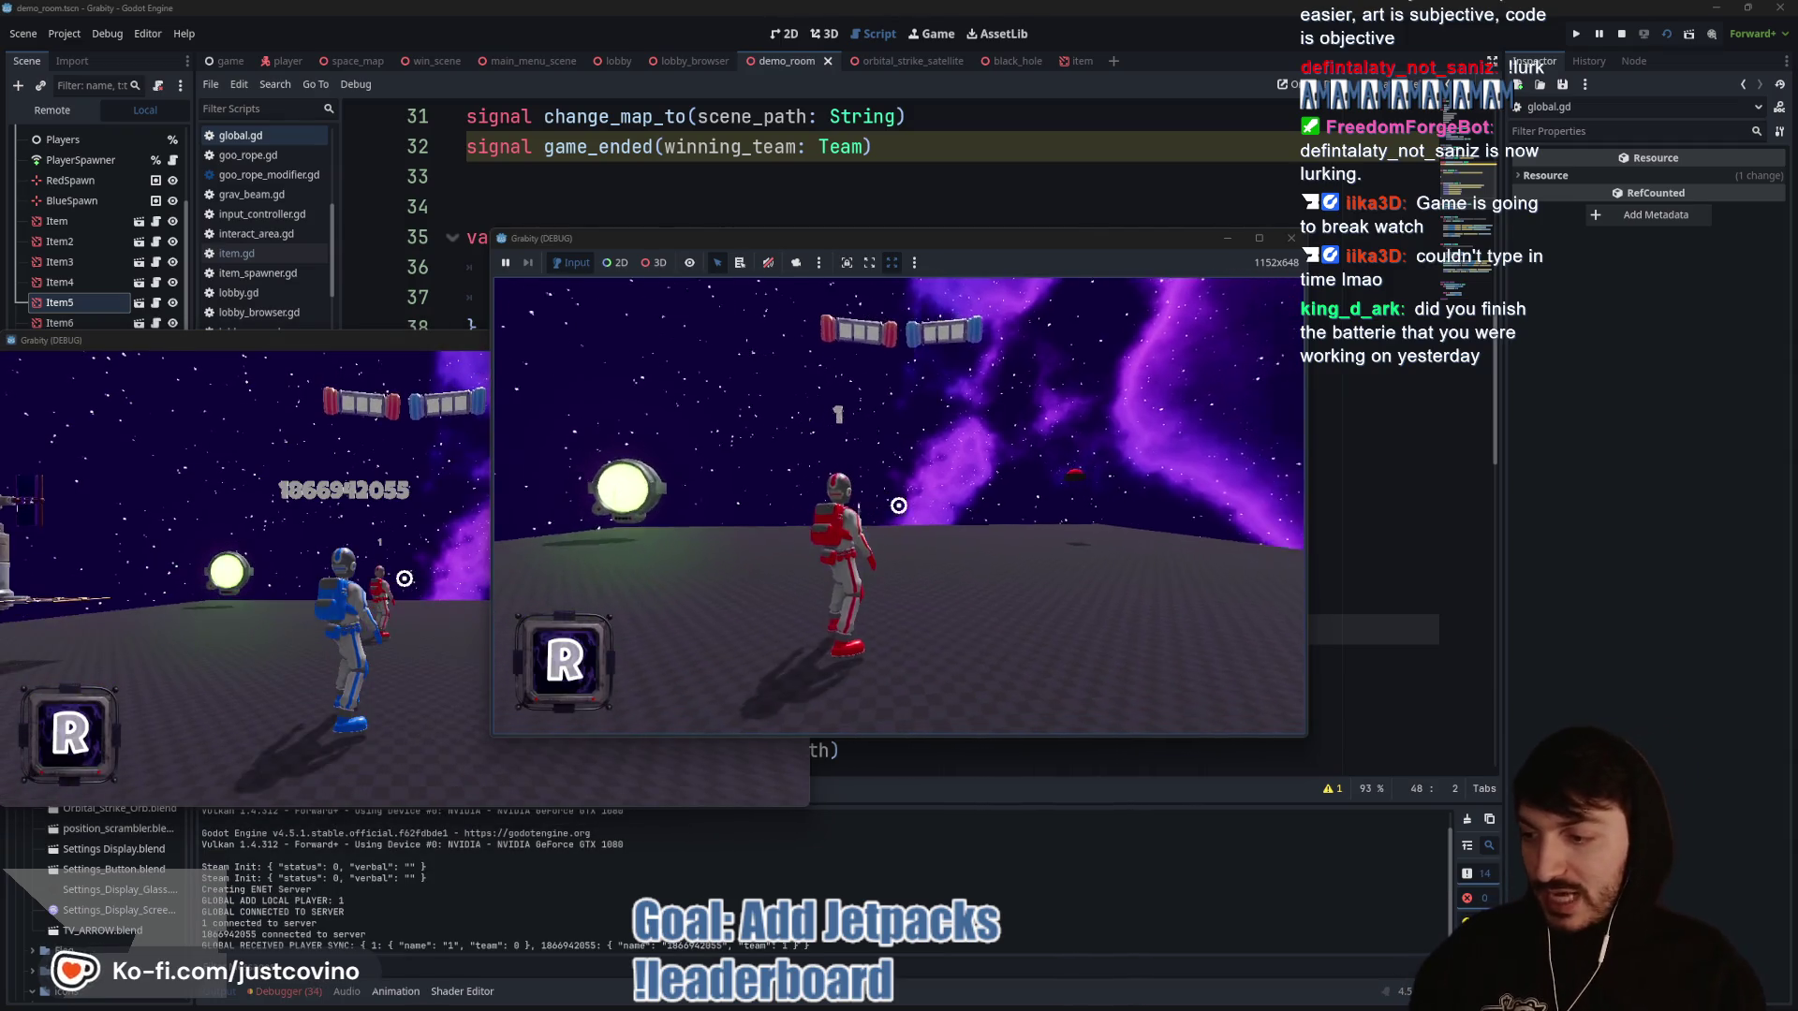
Step: Move the second game window aside and run and jump the red player to the item
left_click_drag(1026, 245, 1448, 269)
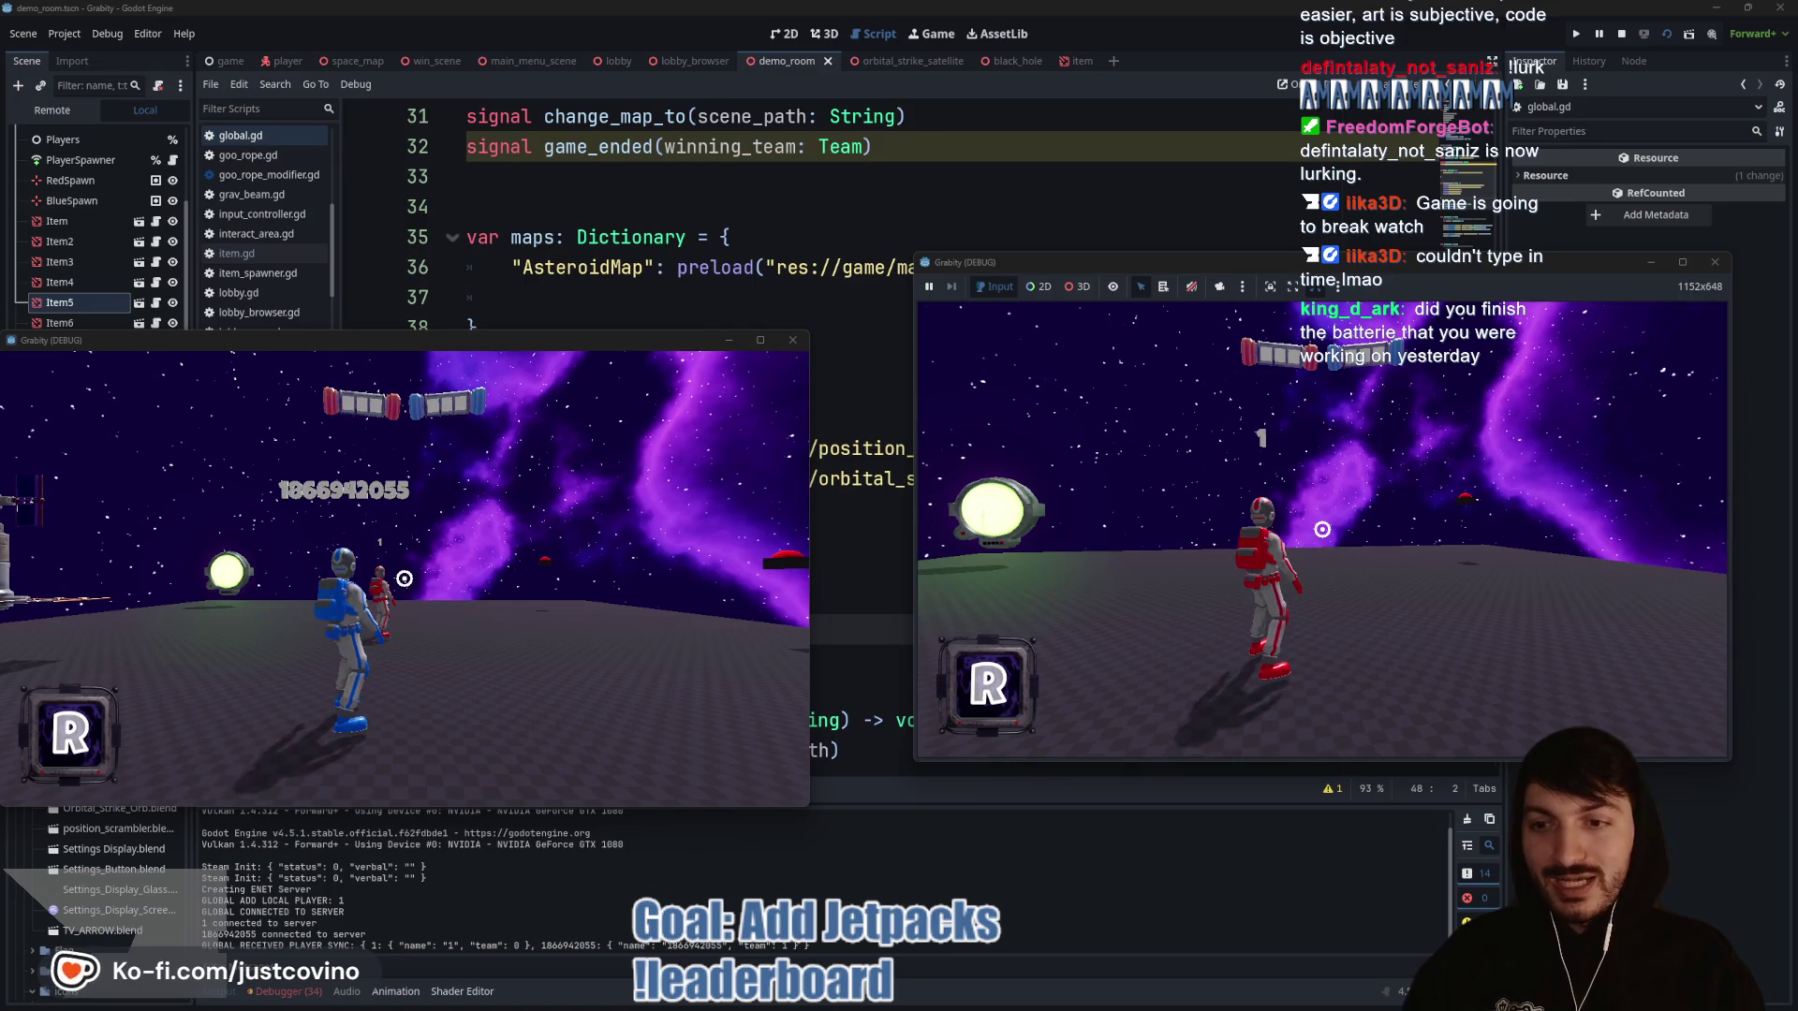
key("super")
key("super")
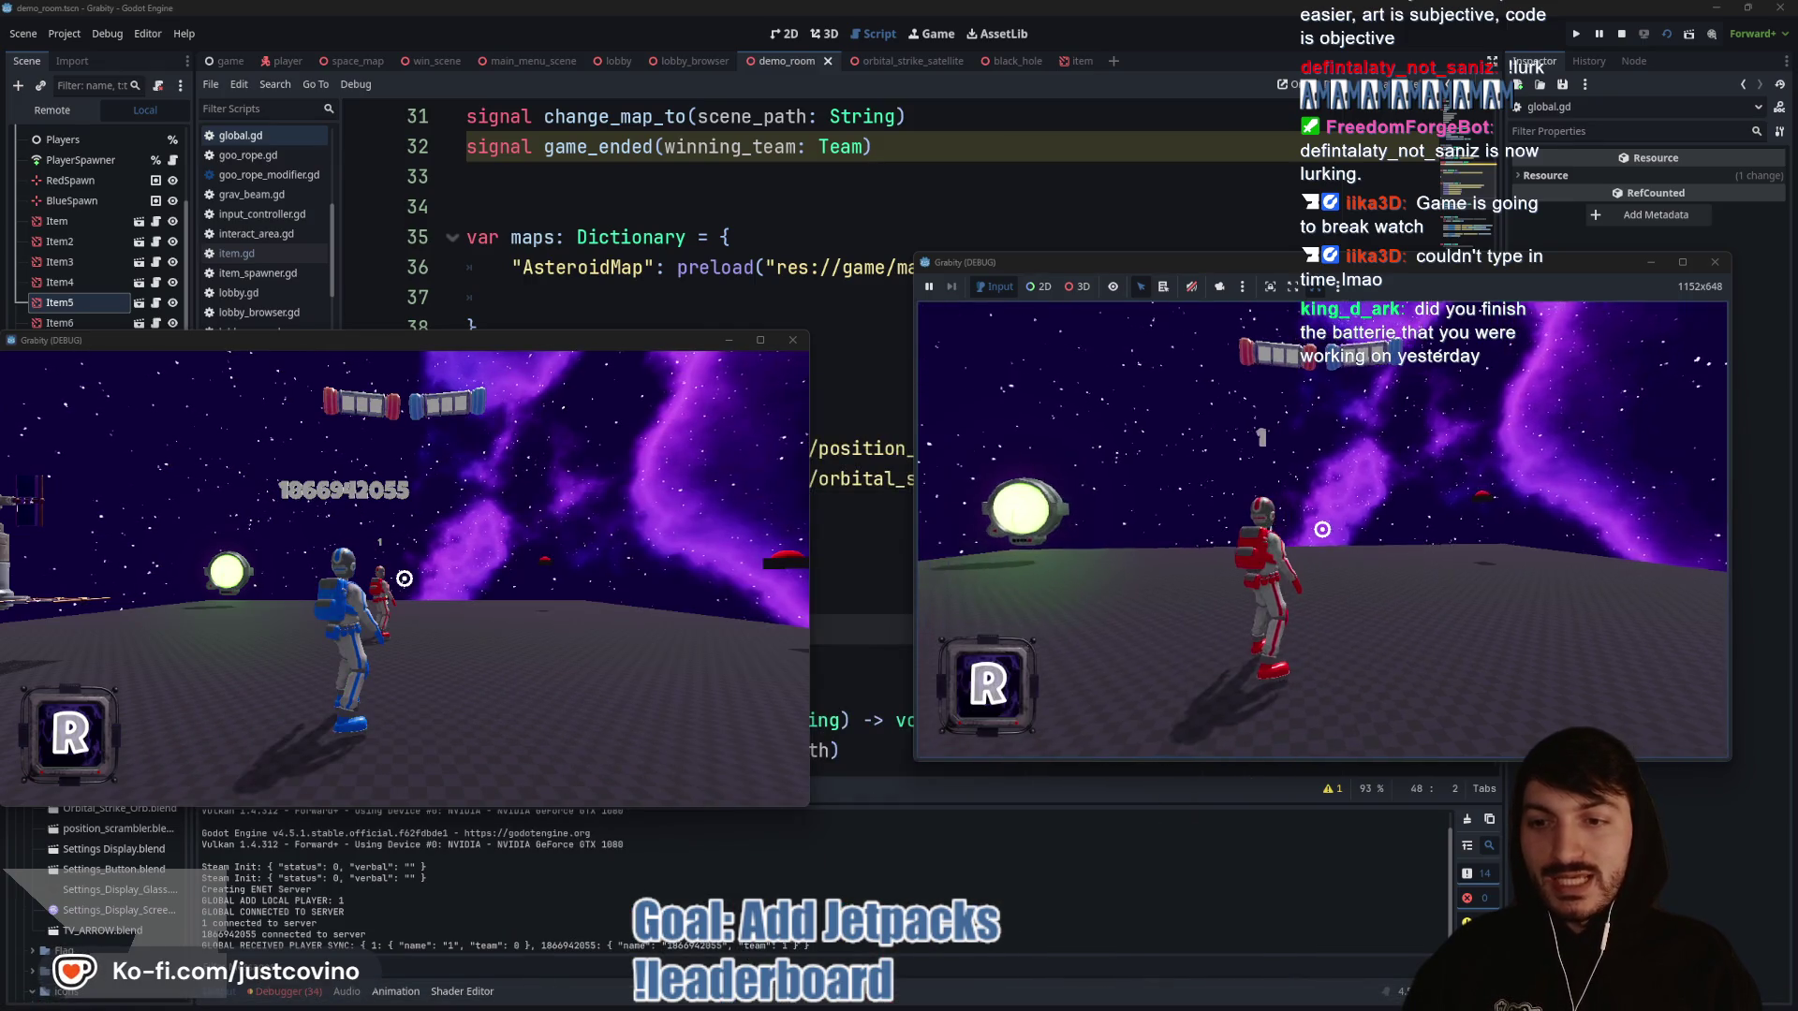
key("w")
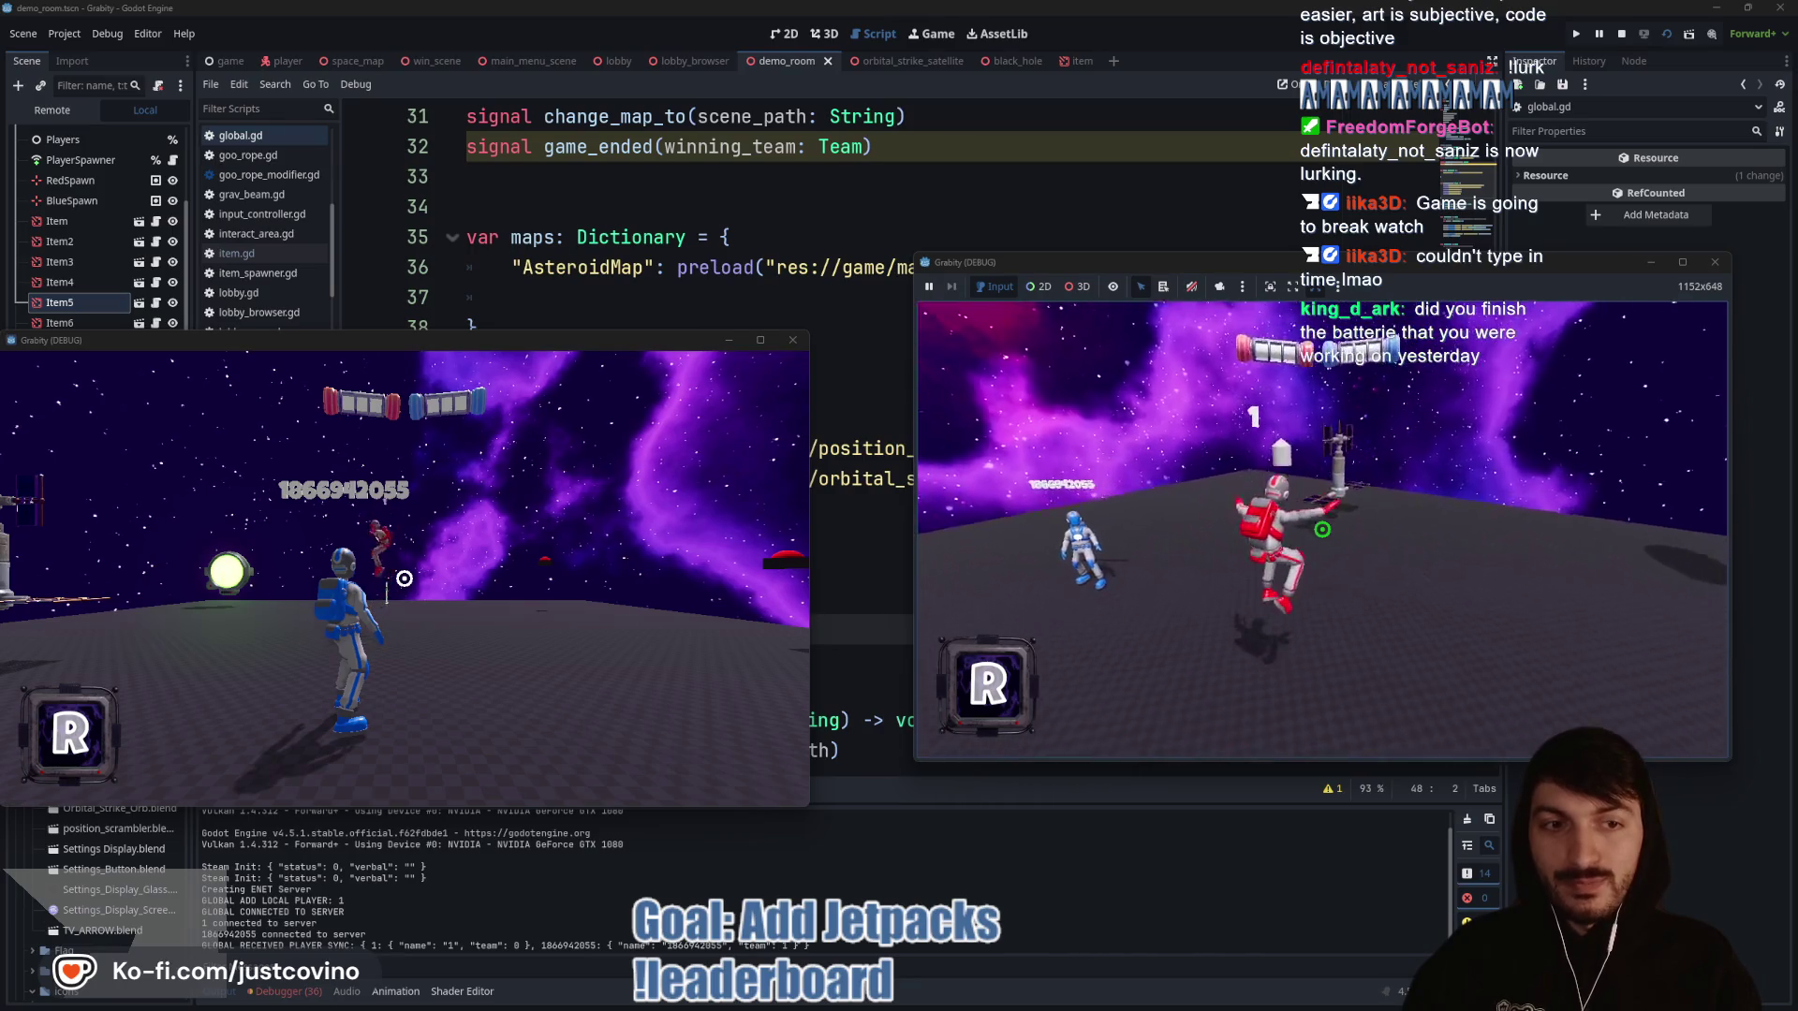
key("space")
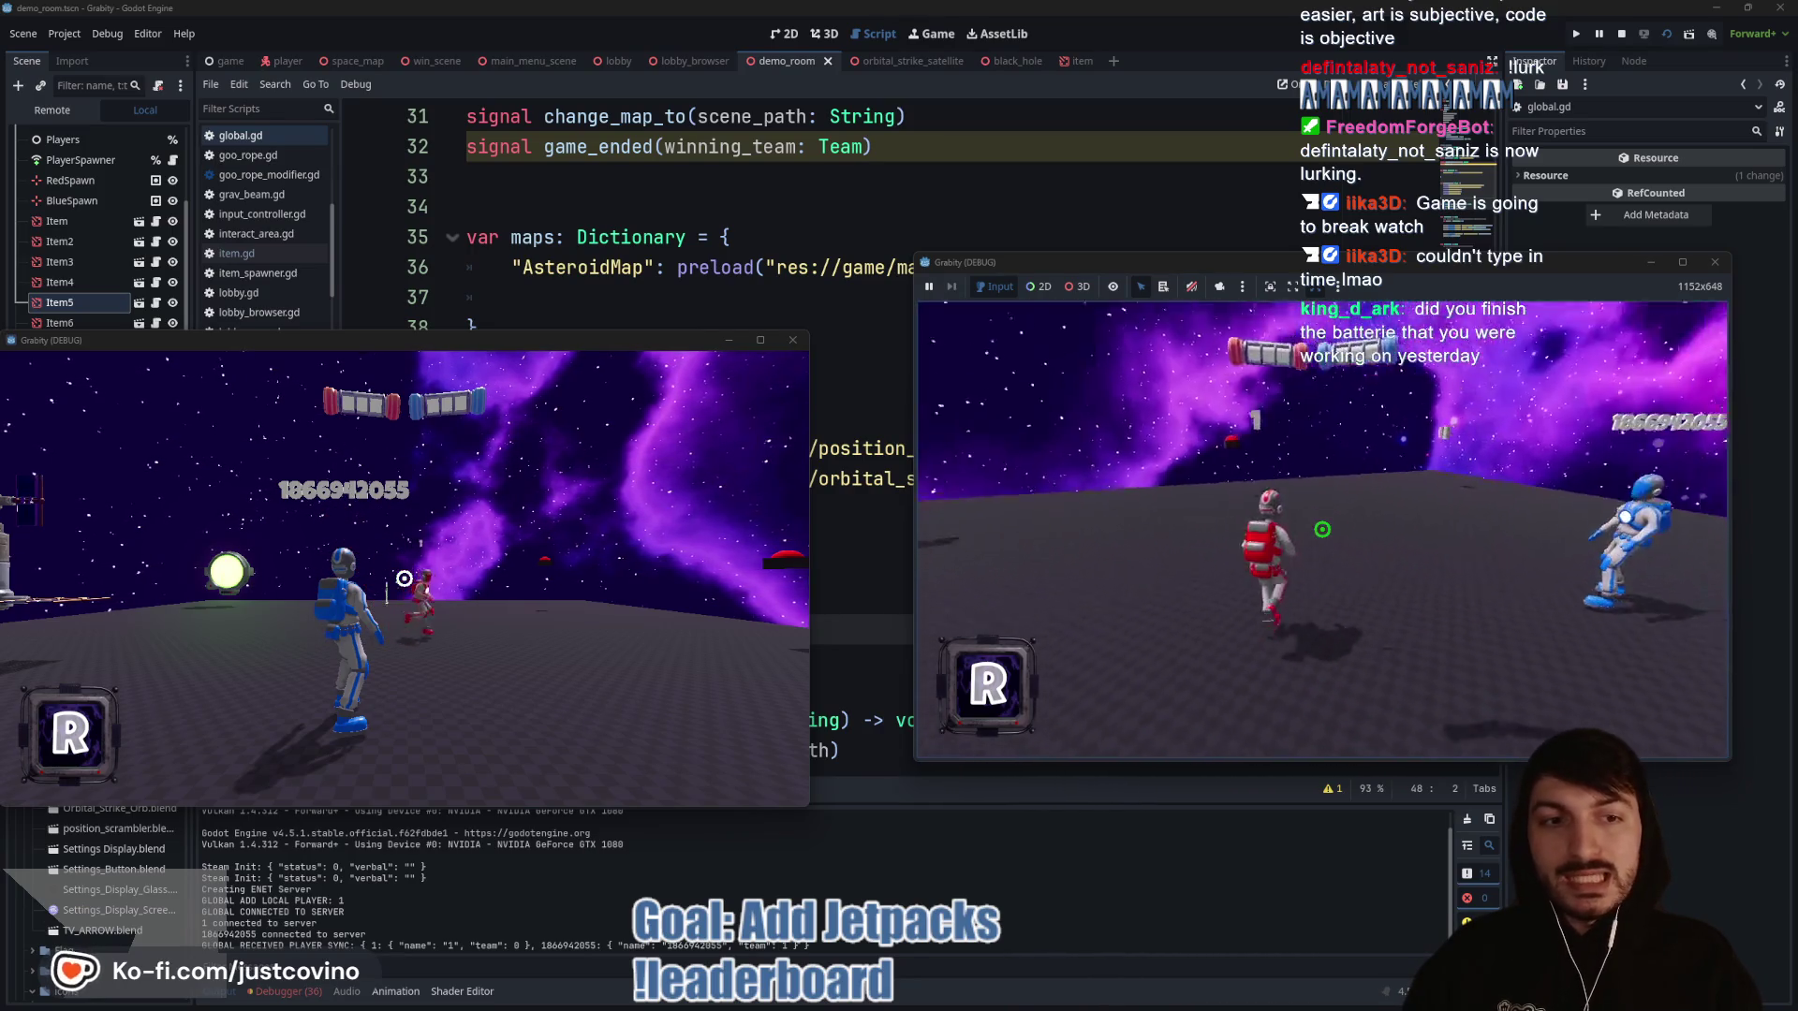
key("w")
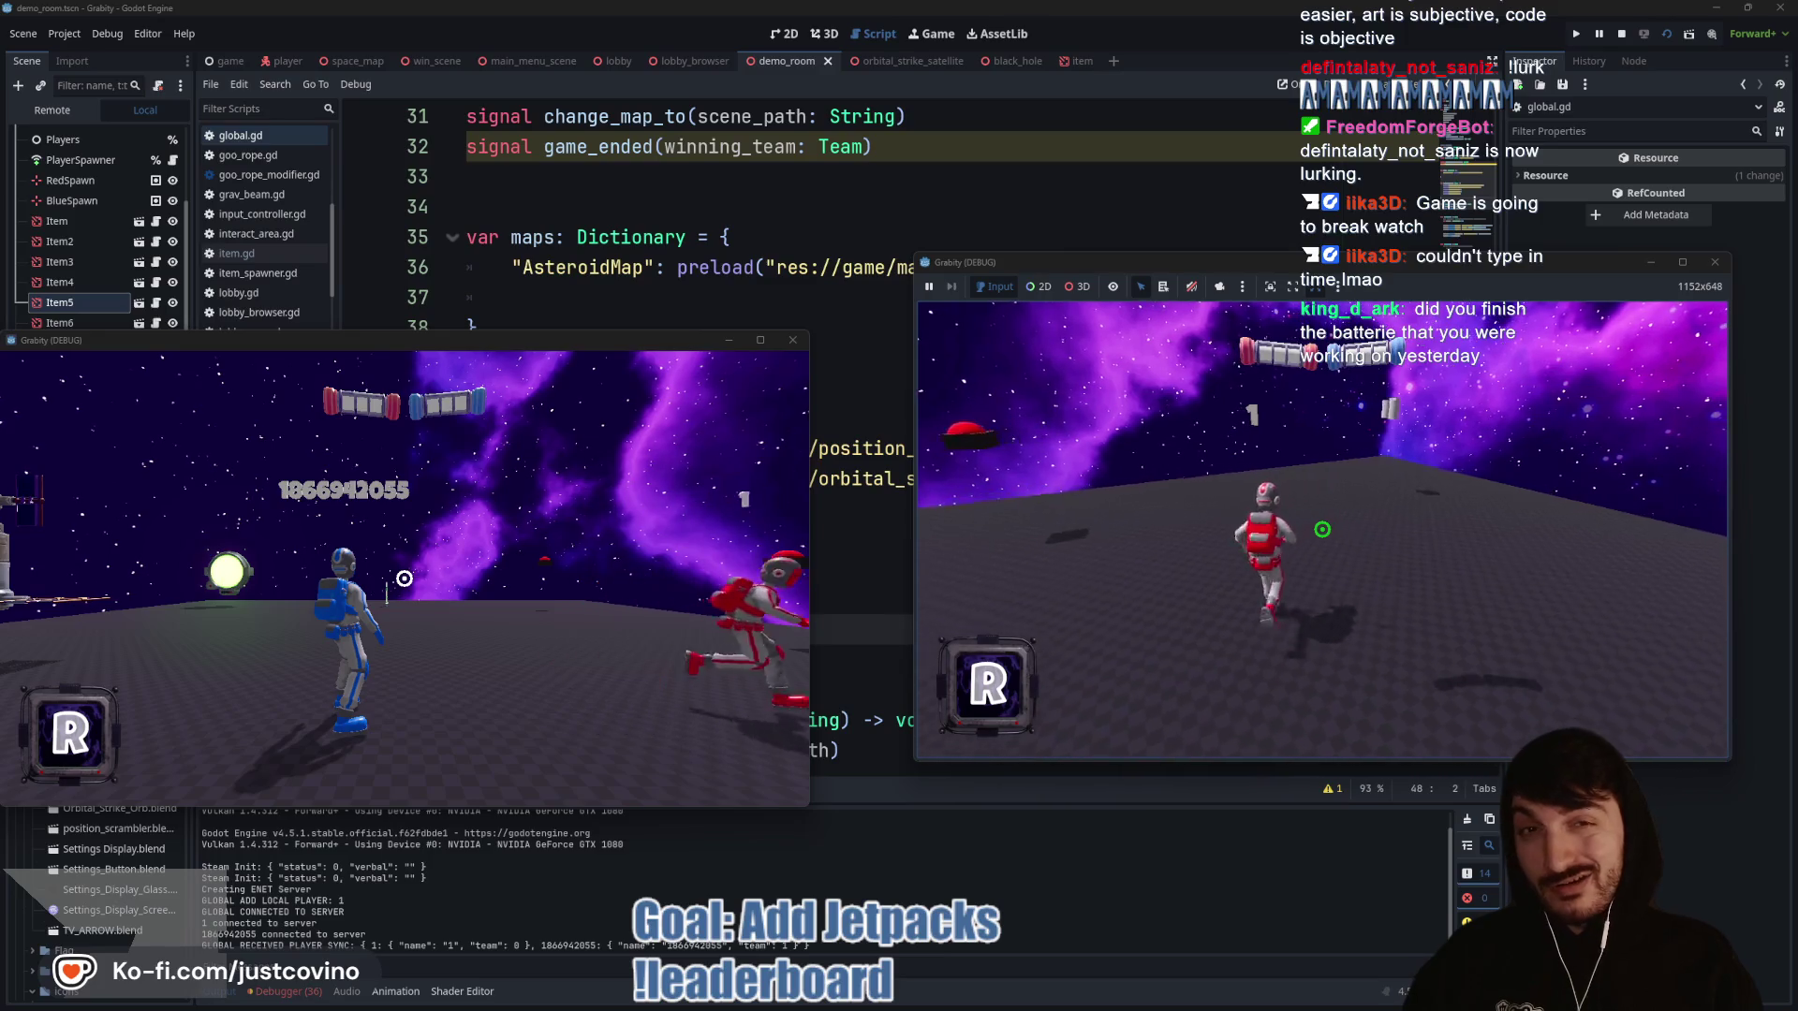
key("space")
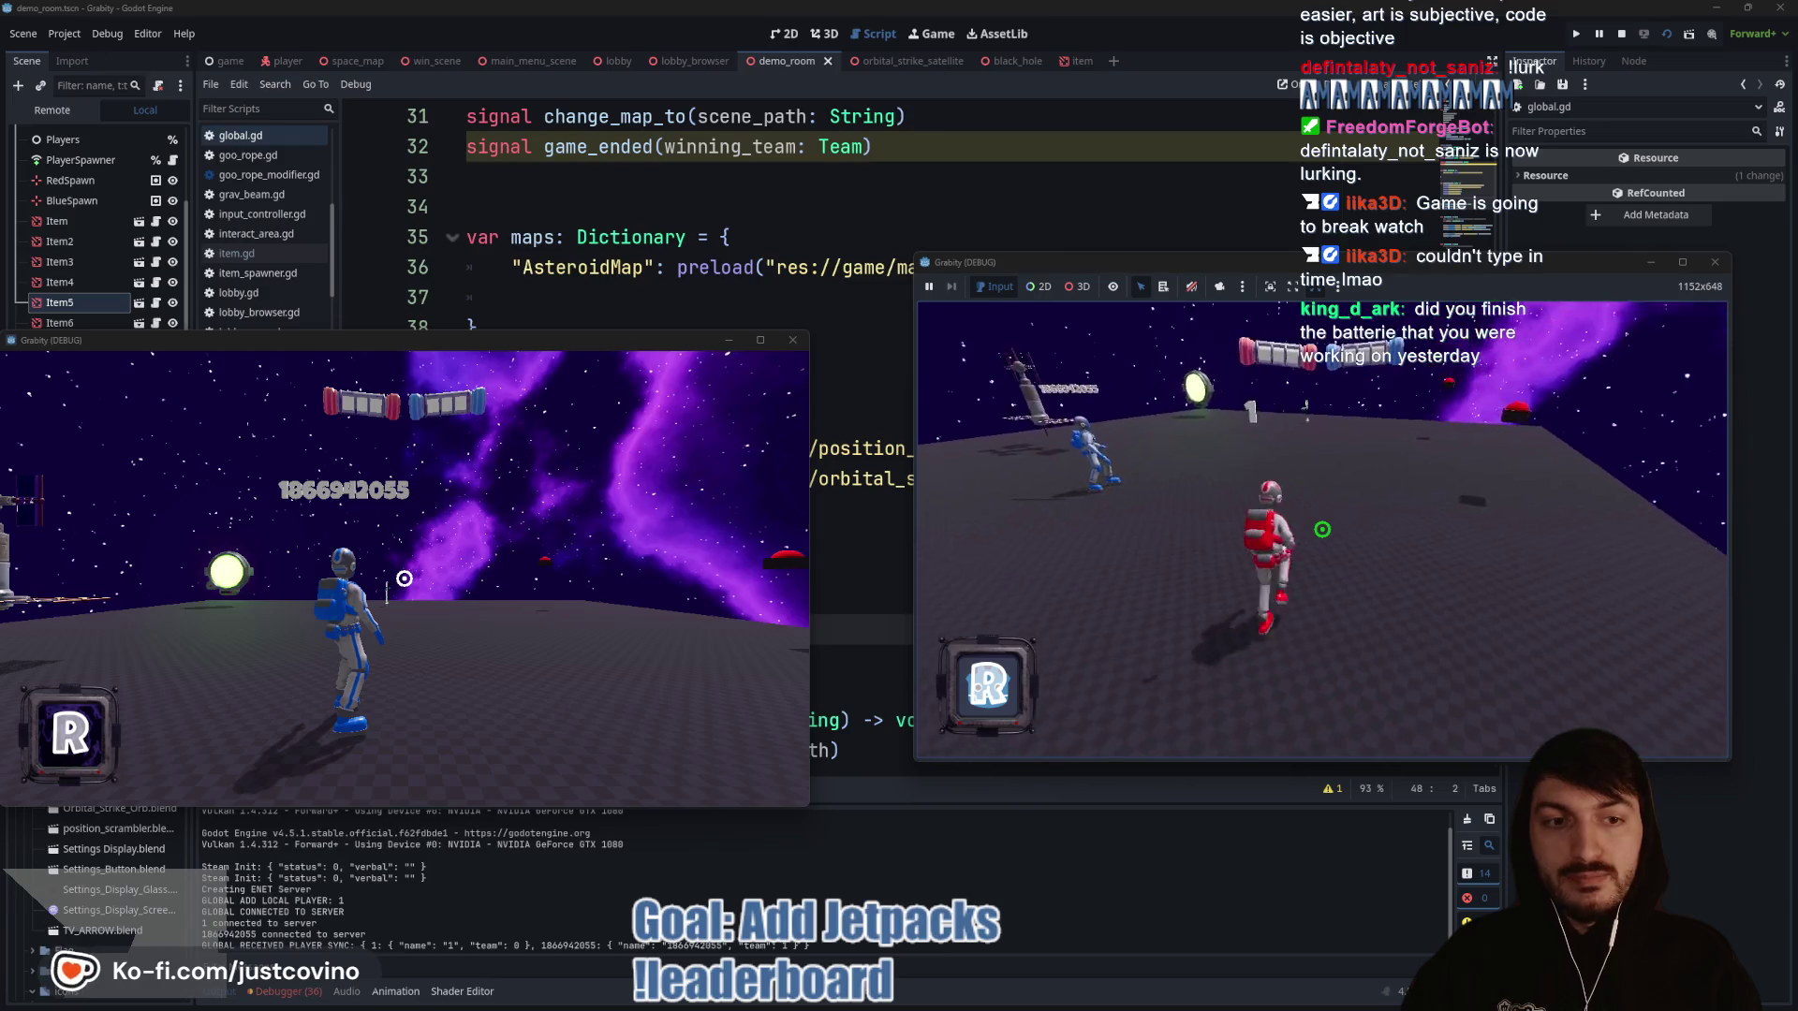
Step: Equip the jetpack on the red player, fly with it, then stop the game with F8
key("r")
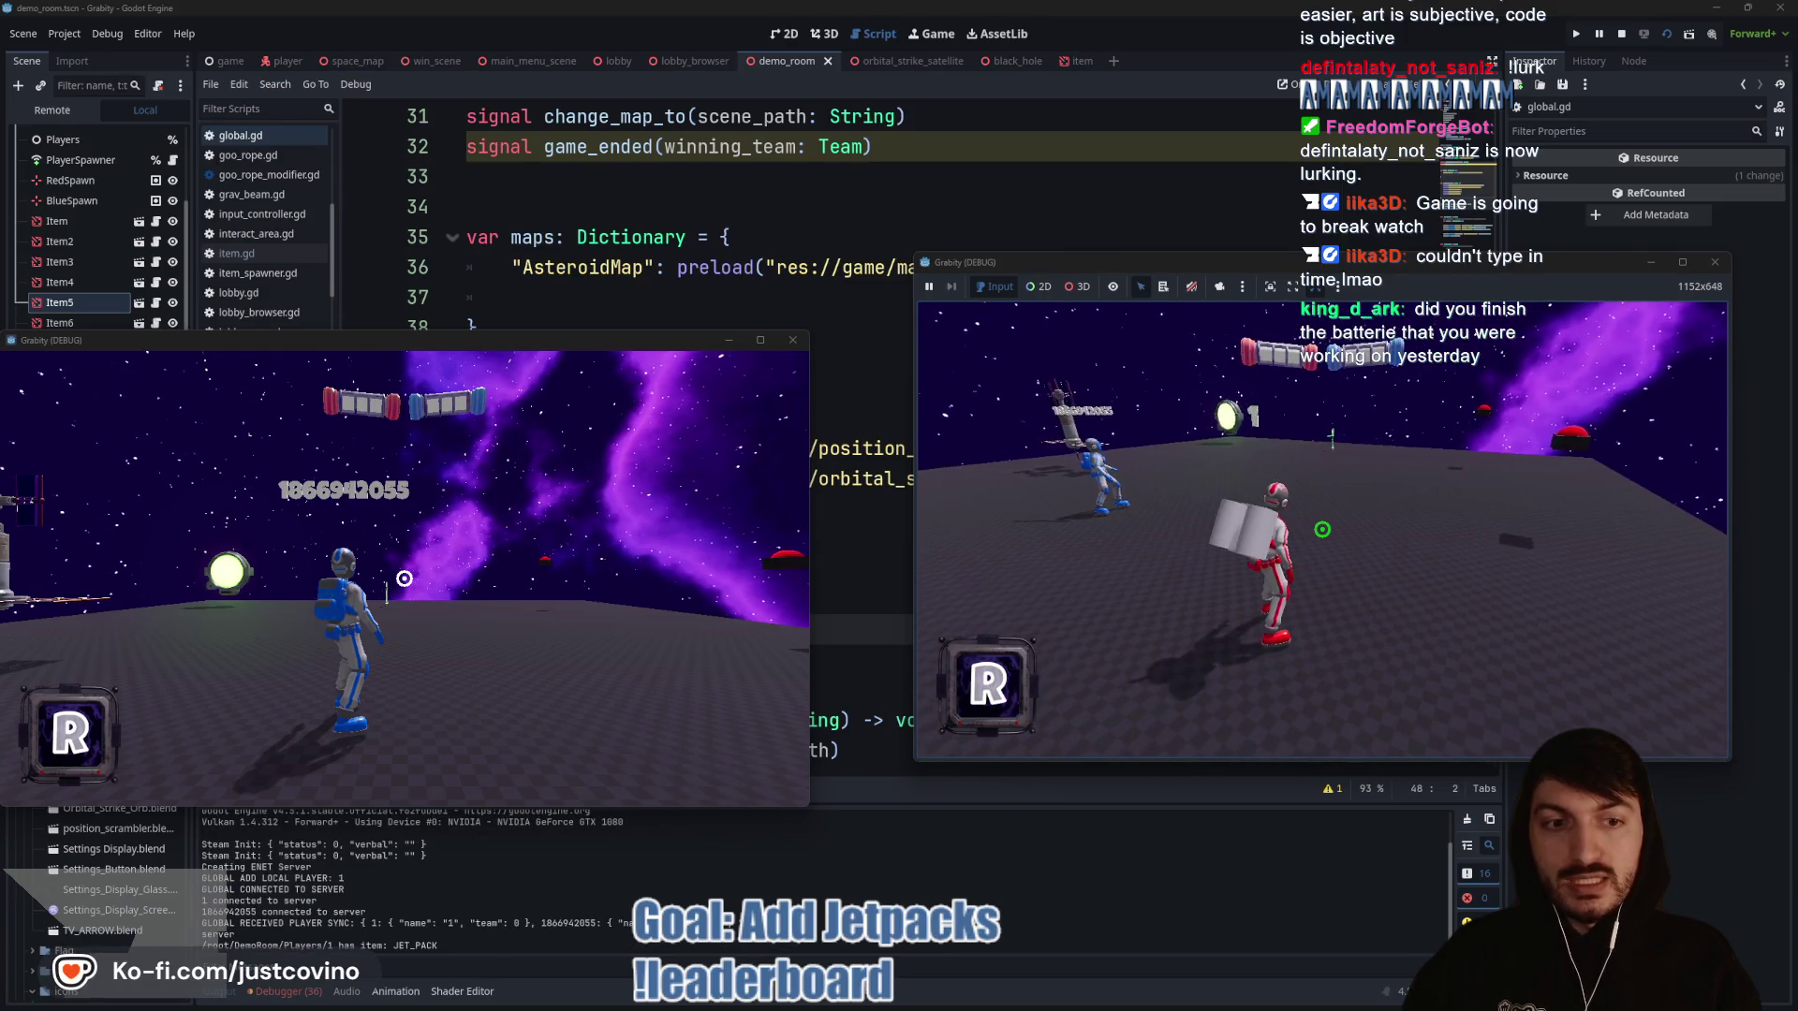
key("space")
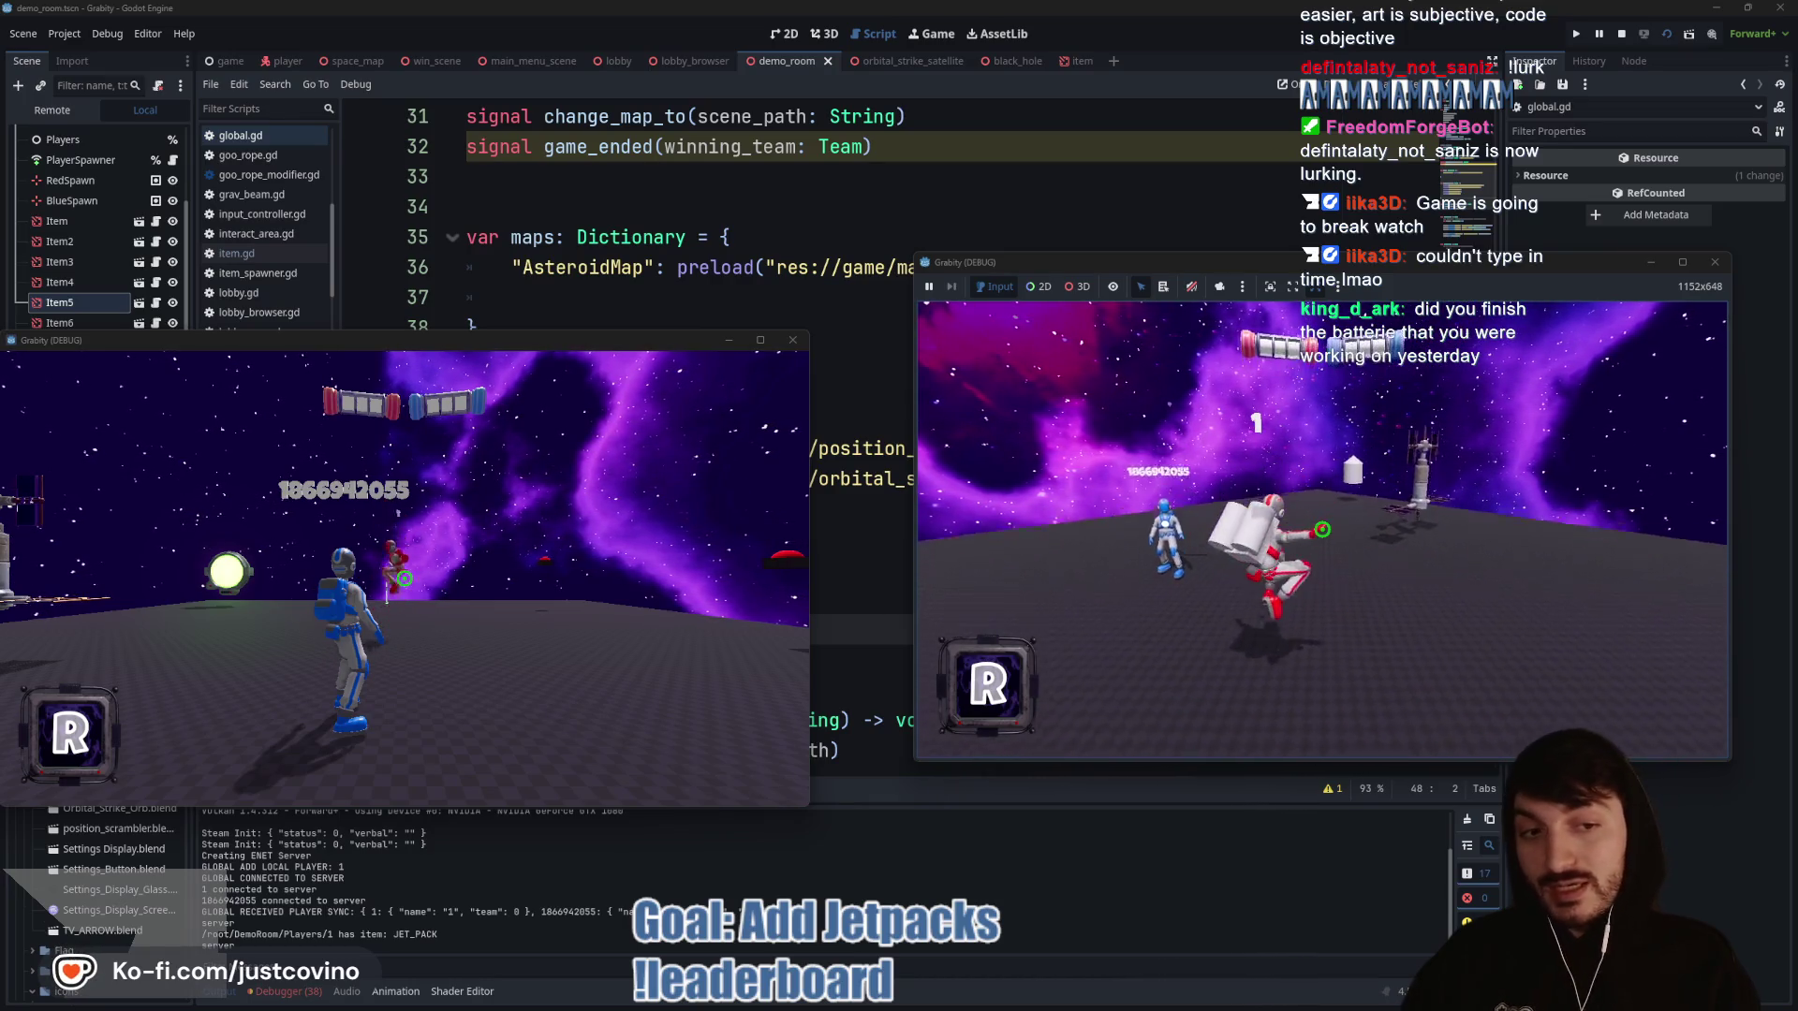
key("space")
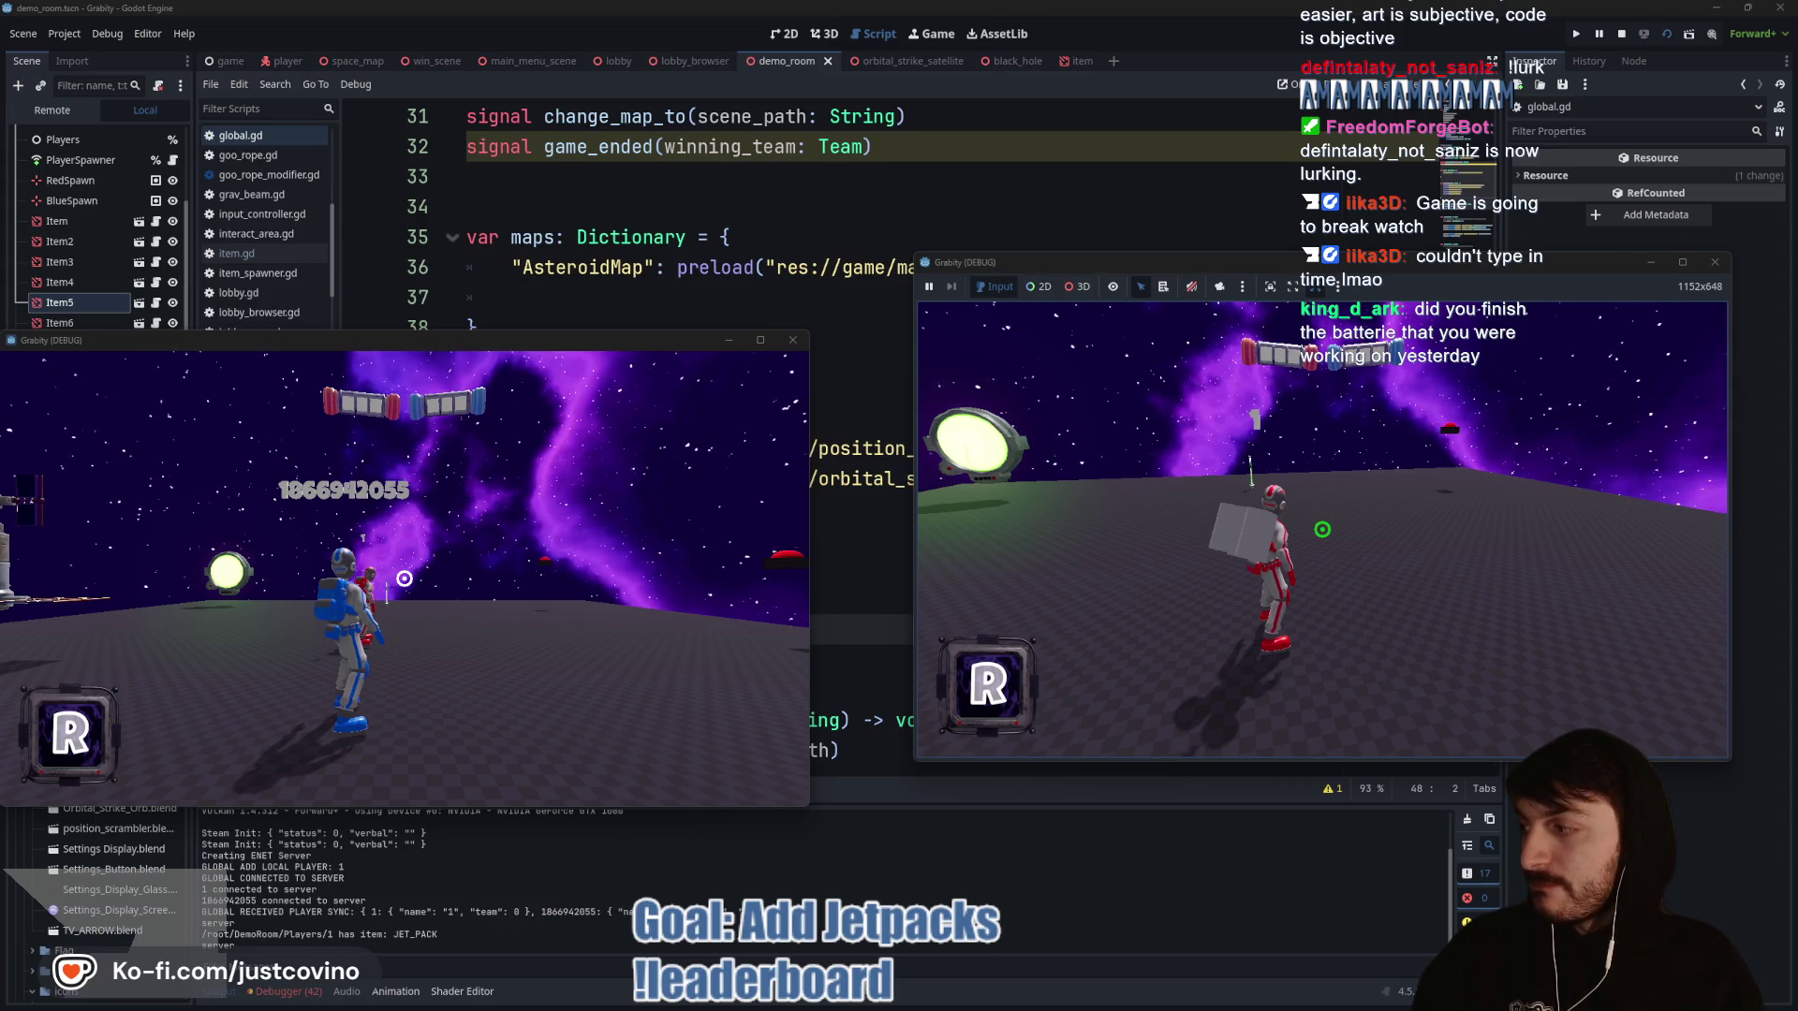
key("F8")
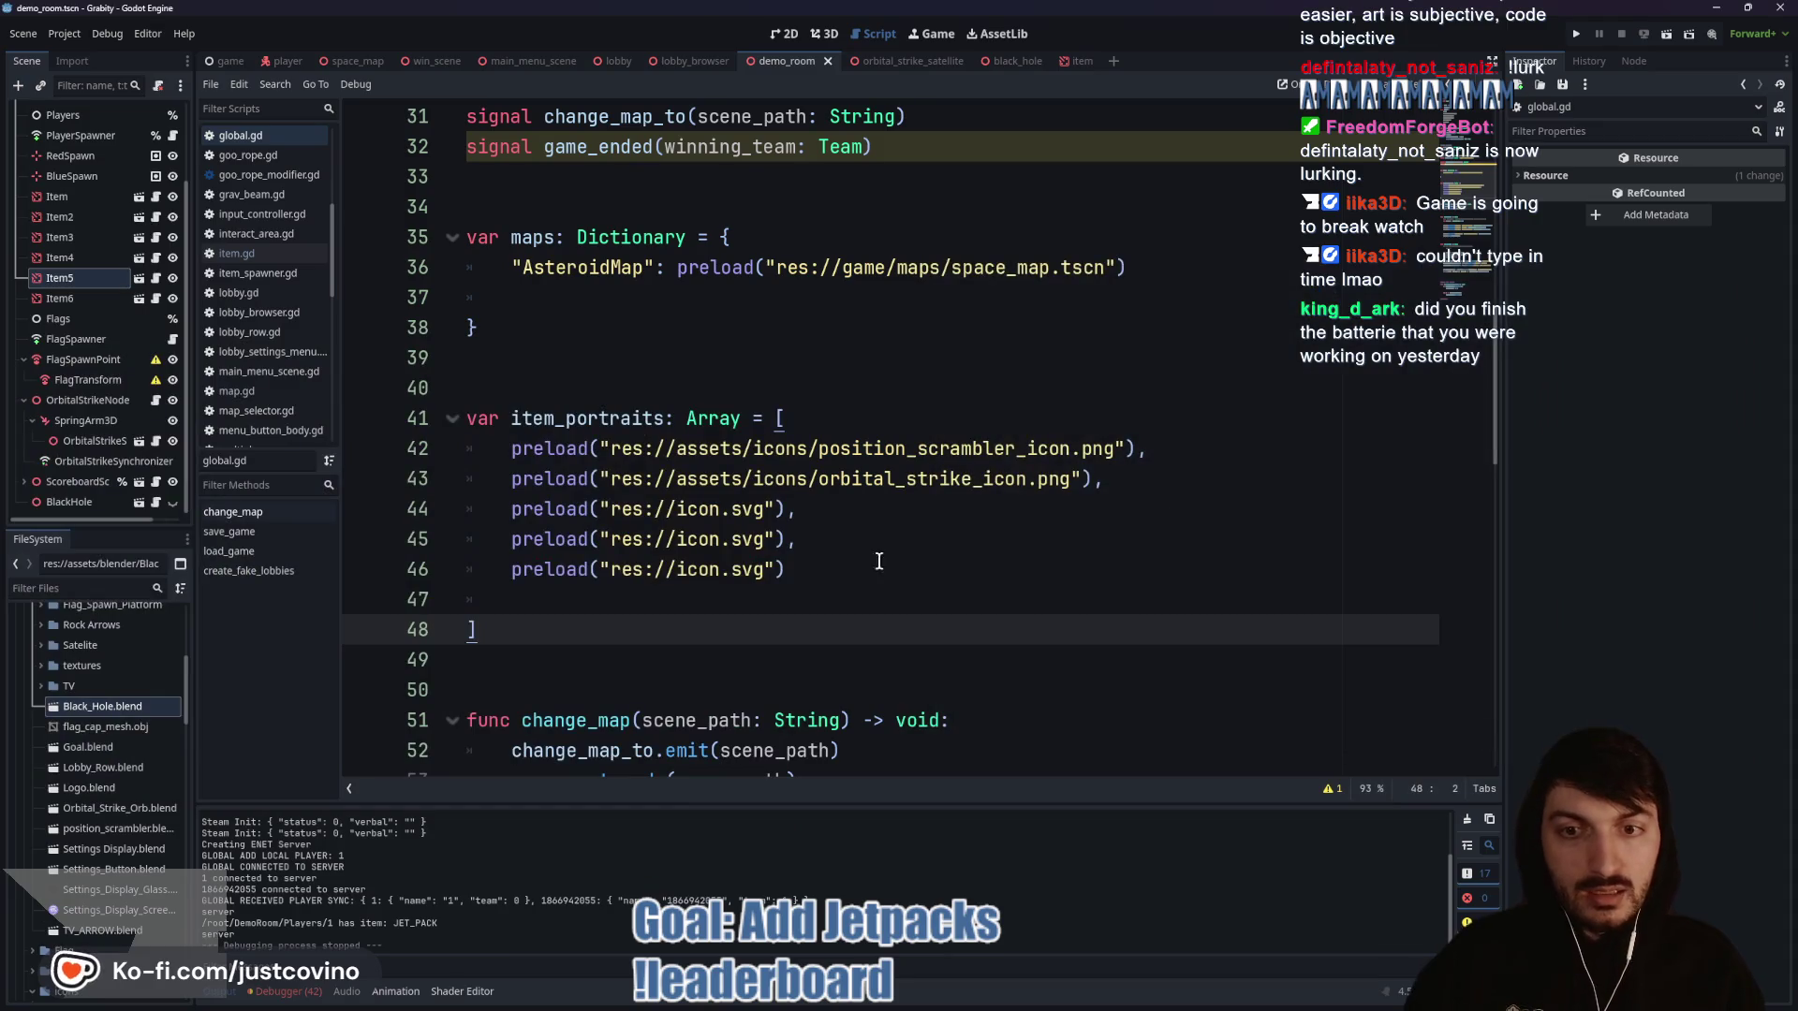
Step: Delete the empty line 47 inside item_portraits and close the Imgur page
left_click(796, 569)
left_click(693, 598)
key("BackSpace")
key("BackSpace")
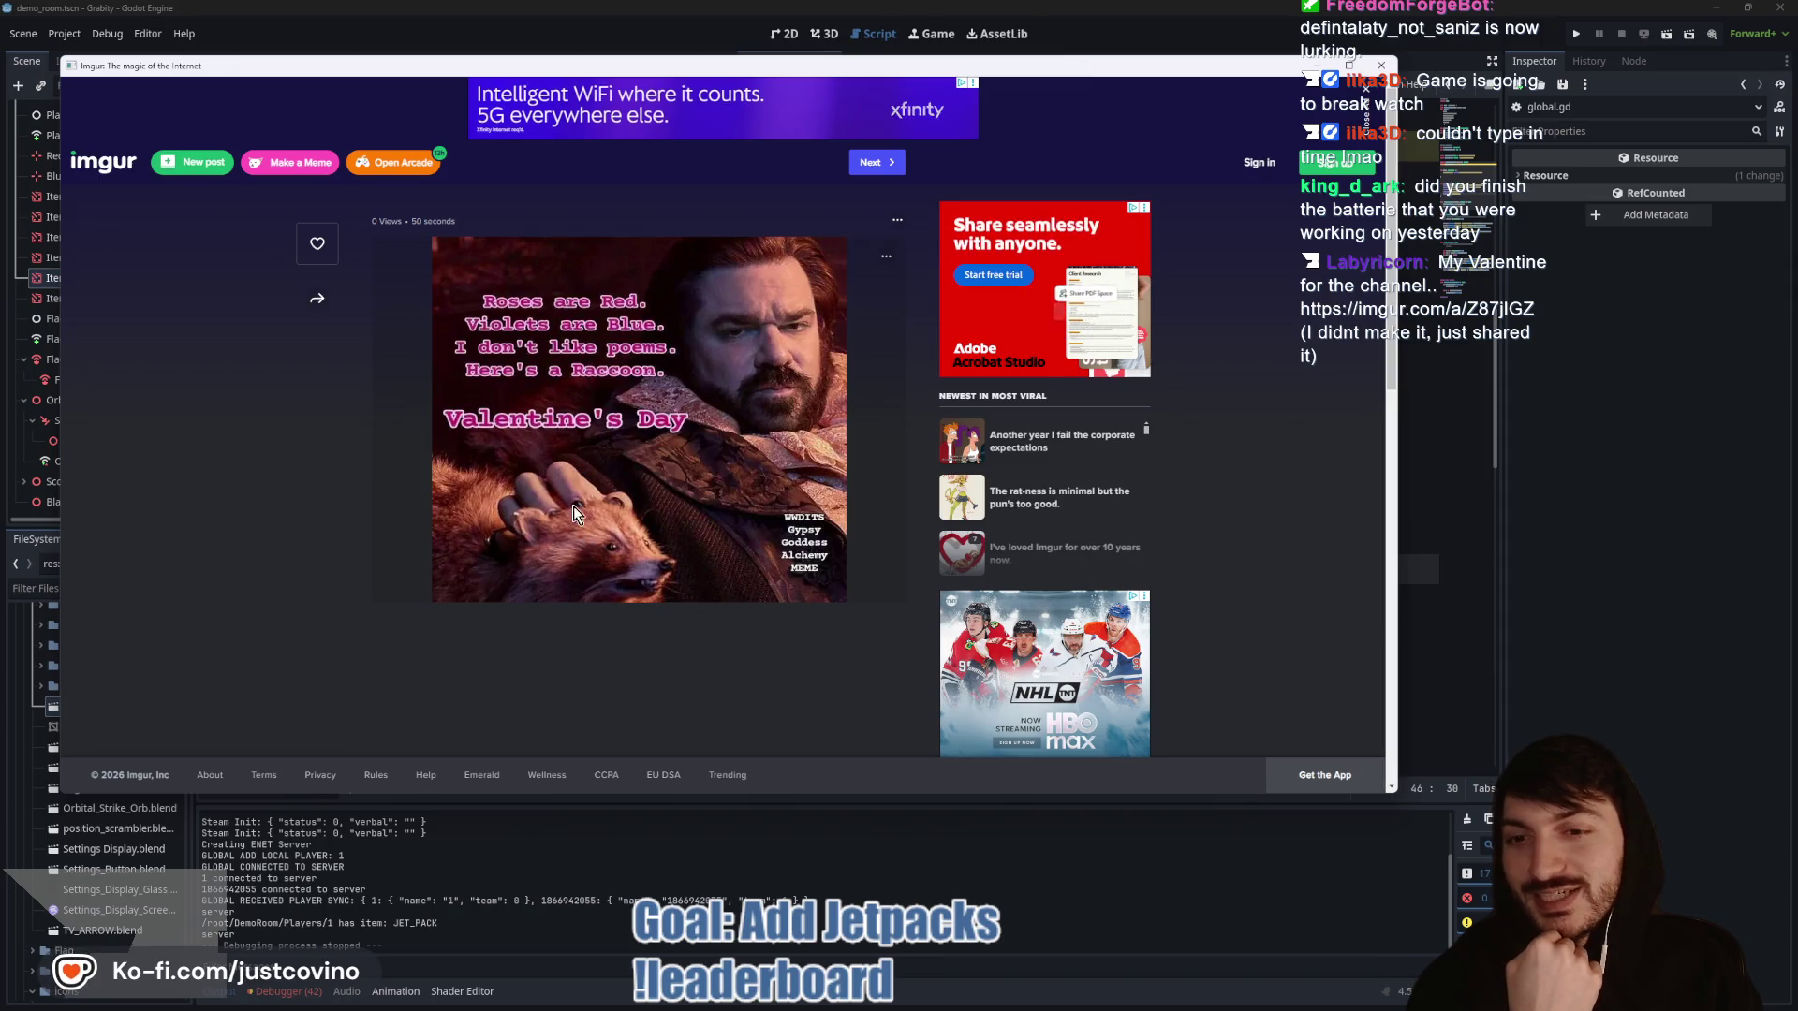
left_click(1376, 67)
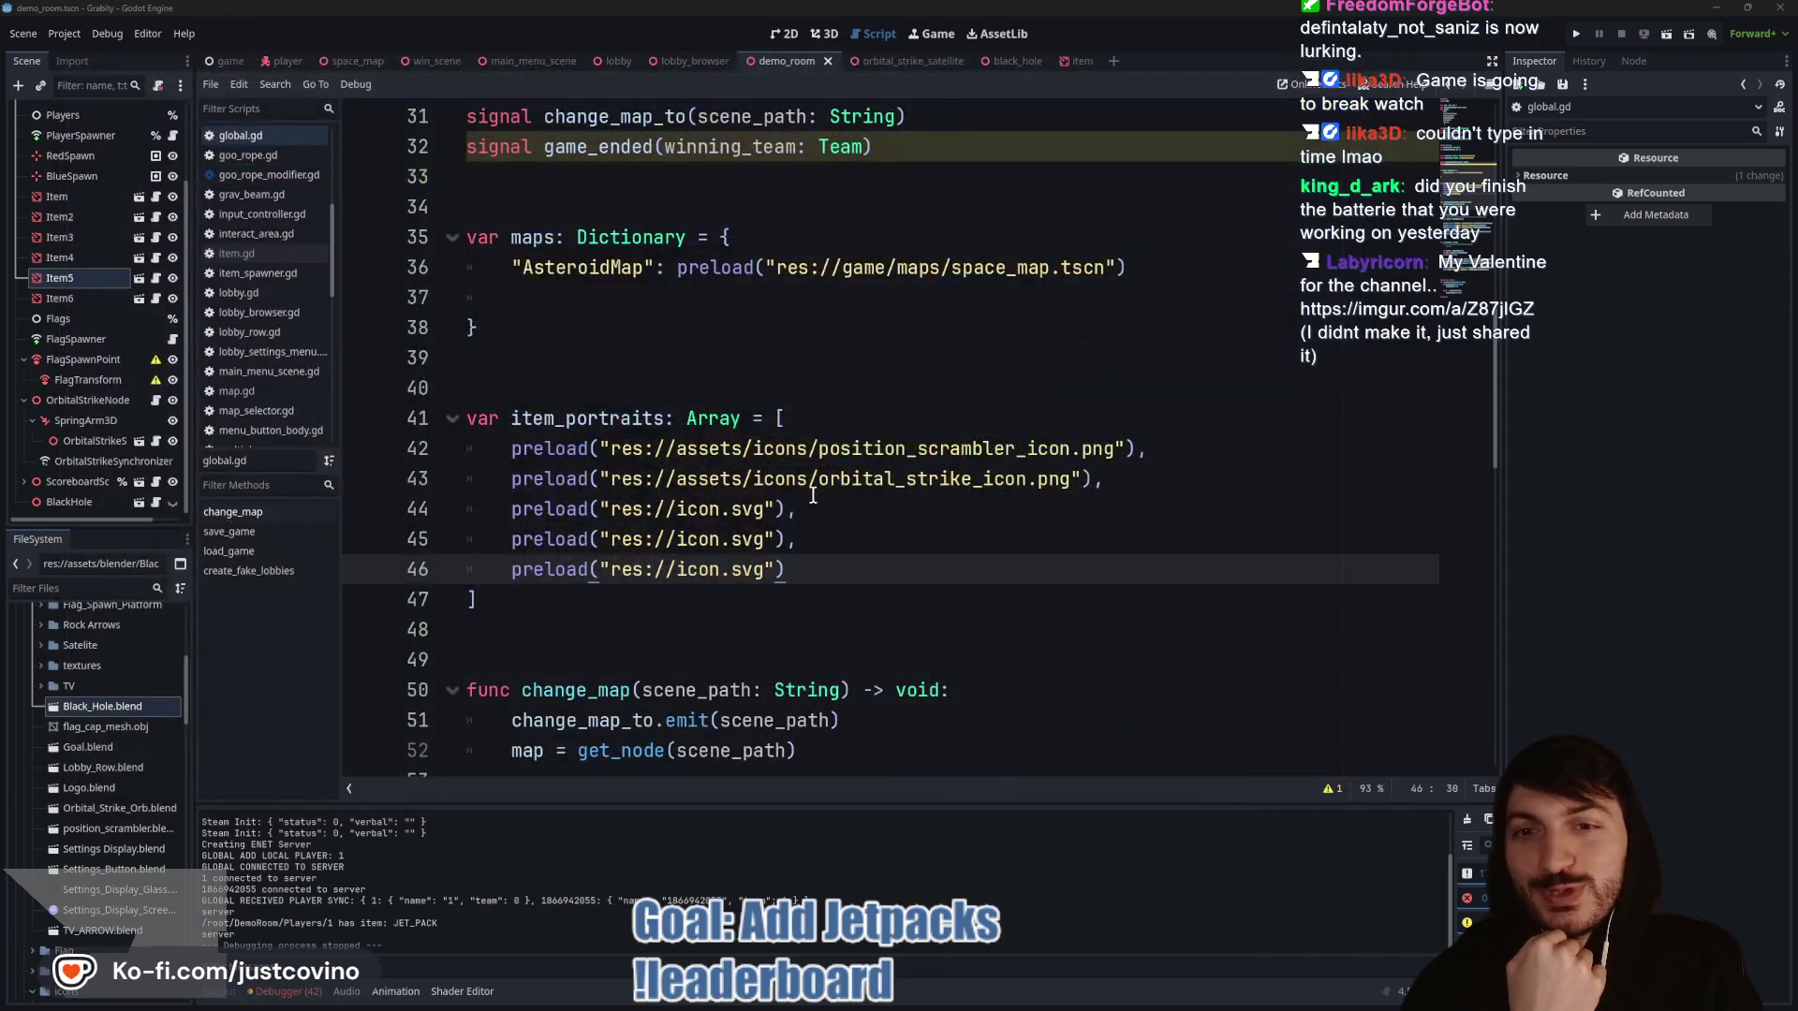
Step: Review global.gd's signals, then switch to the player scene to show player.gd
left_click(850, 590)
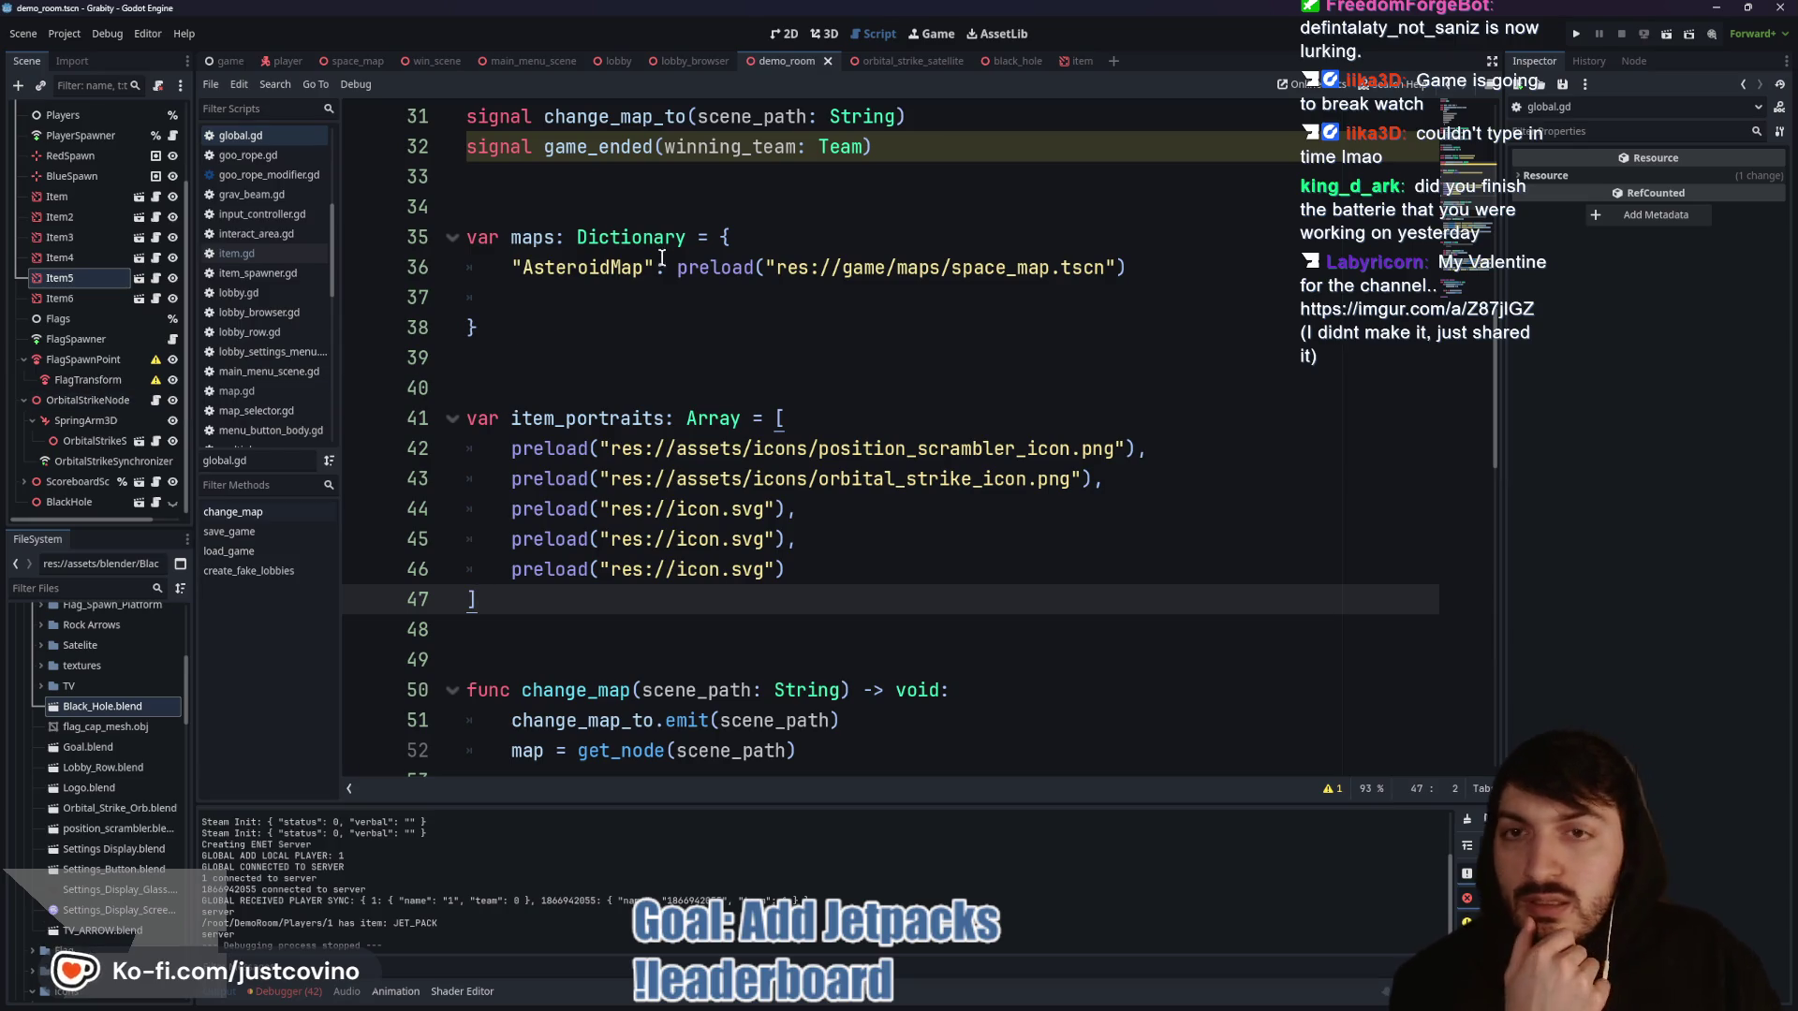
scroll(817, 238, "up", 4)
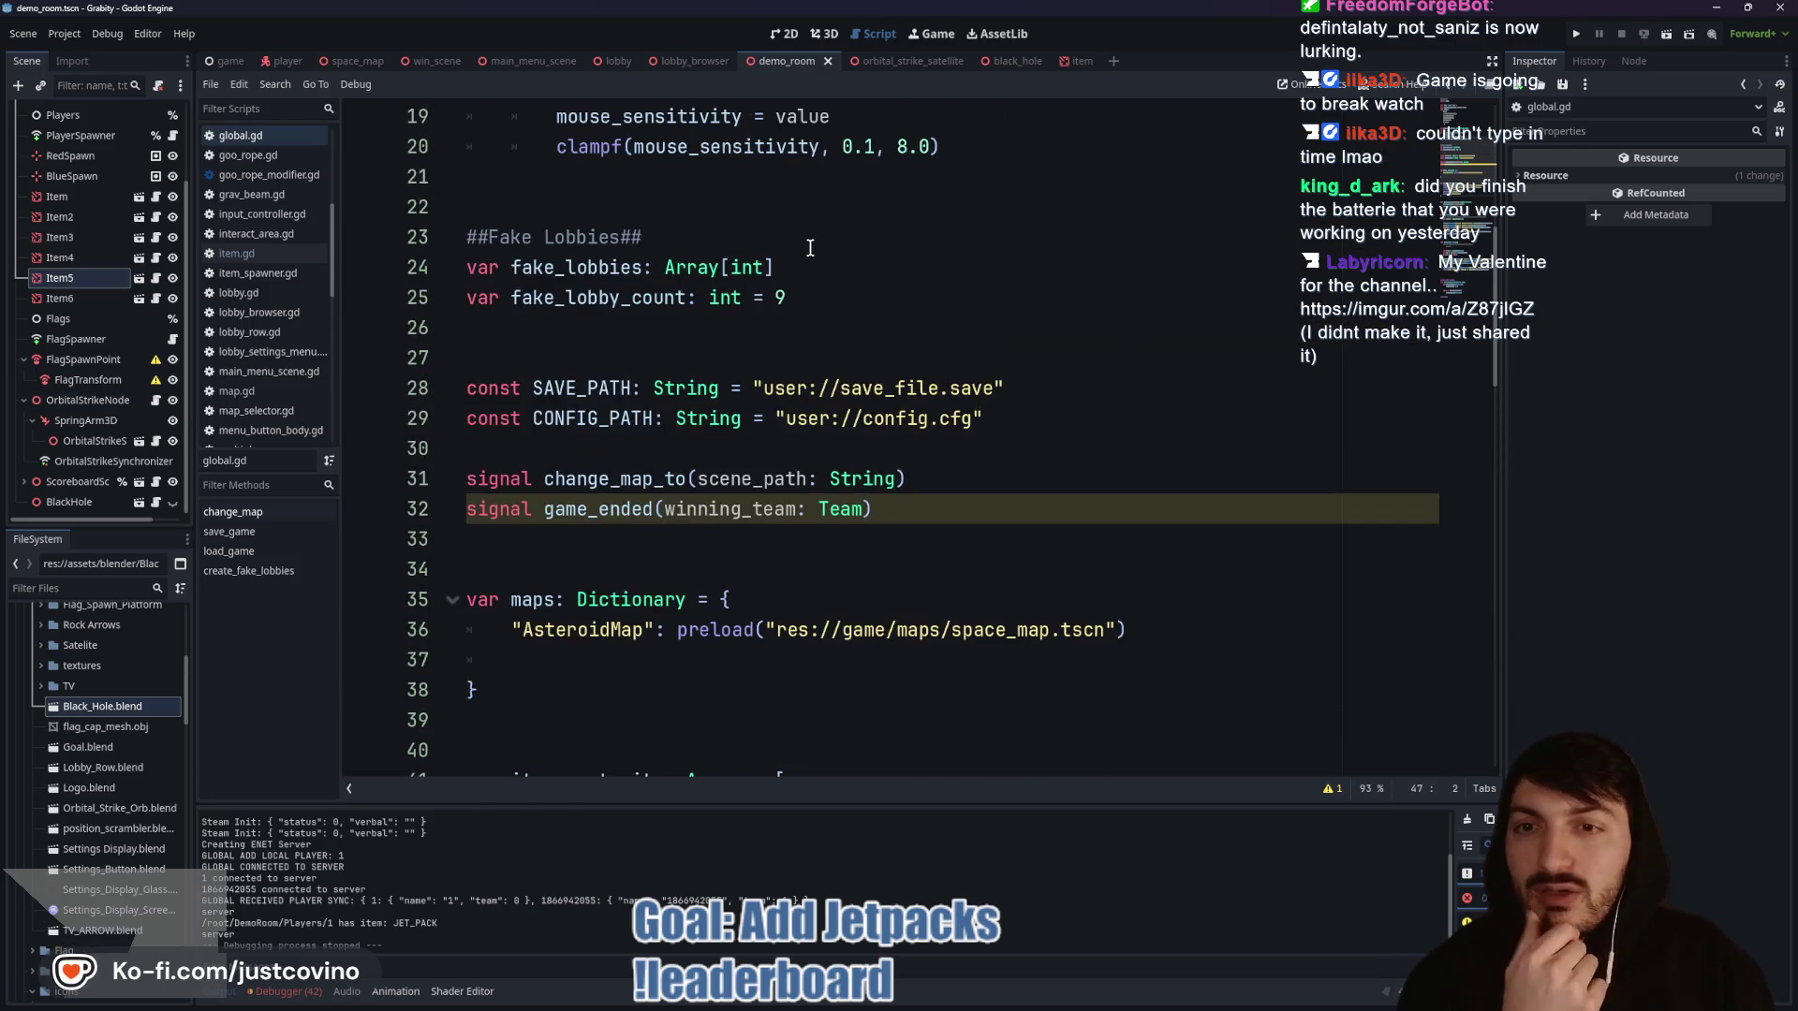
scroll(810, 247, "up", 2)
scroll(655, 281, "down", 4)
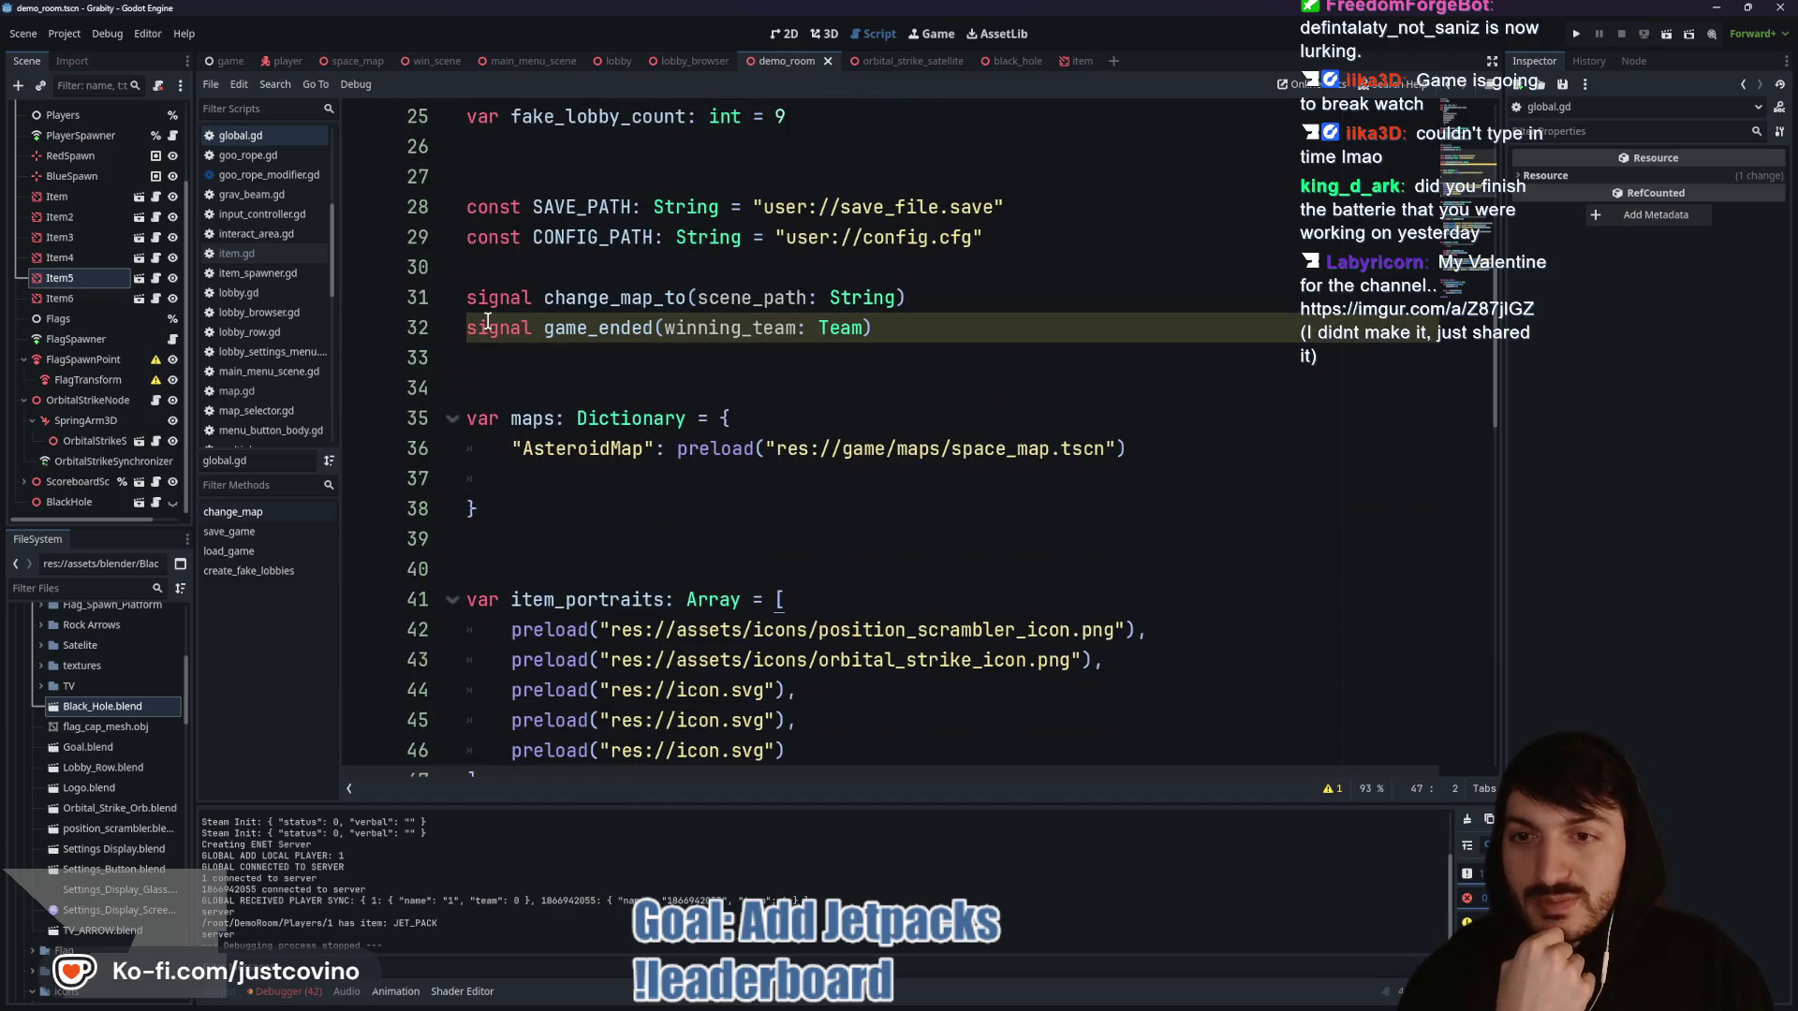
double_click(491, 323)
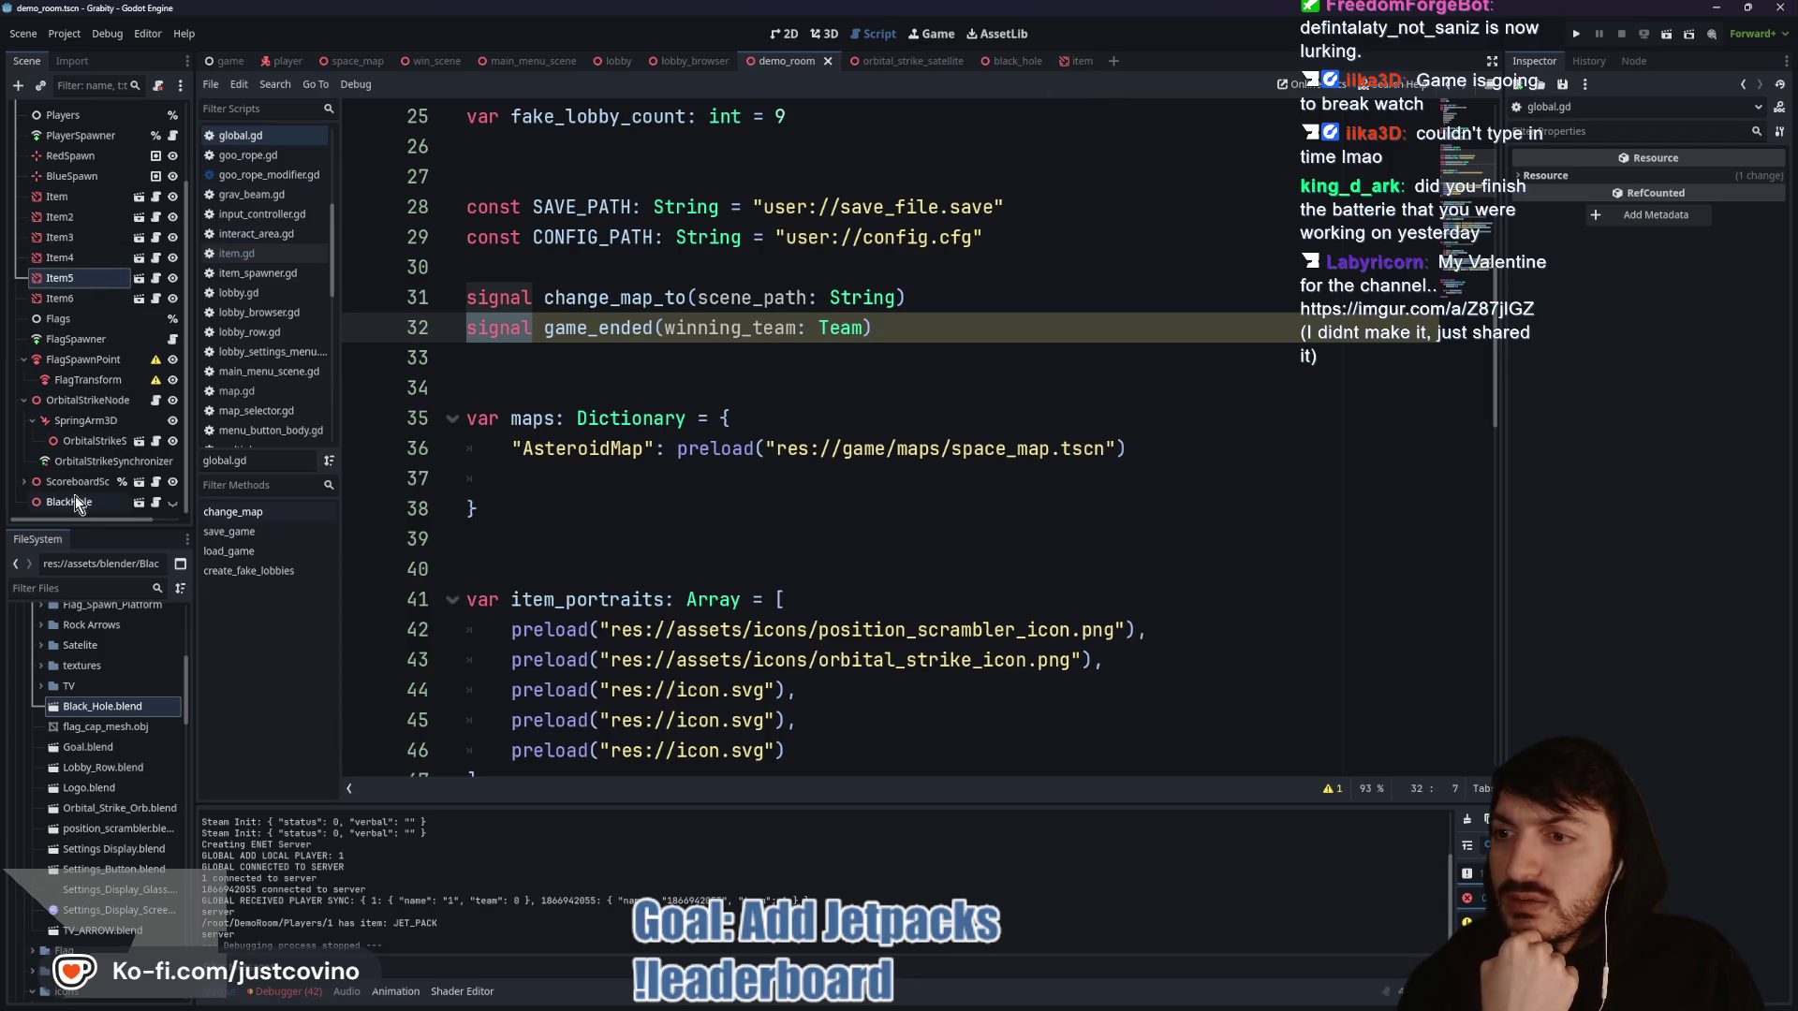
scroll(93, 328, "up", 2)
left_click(294, 63)
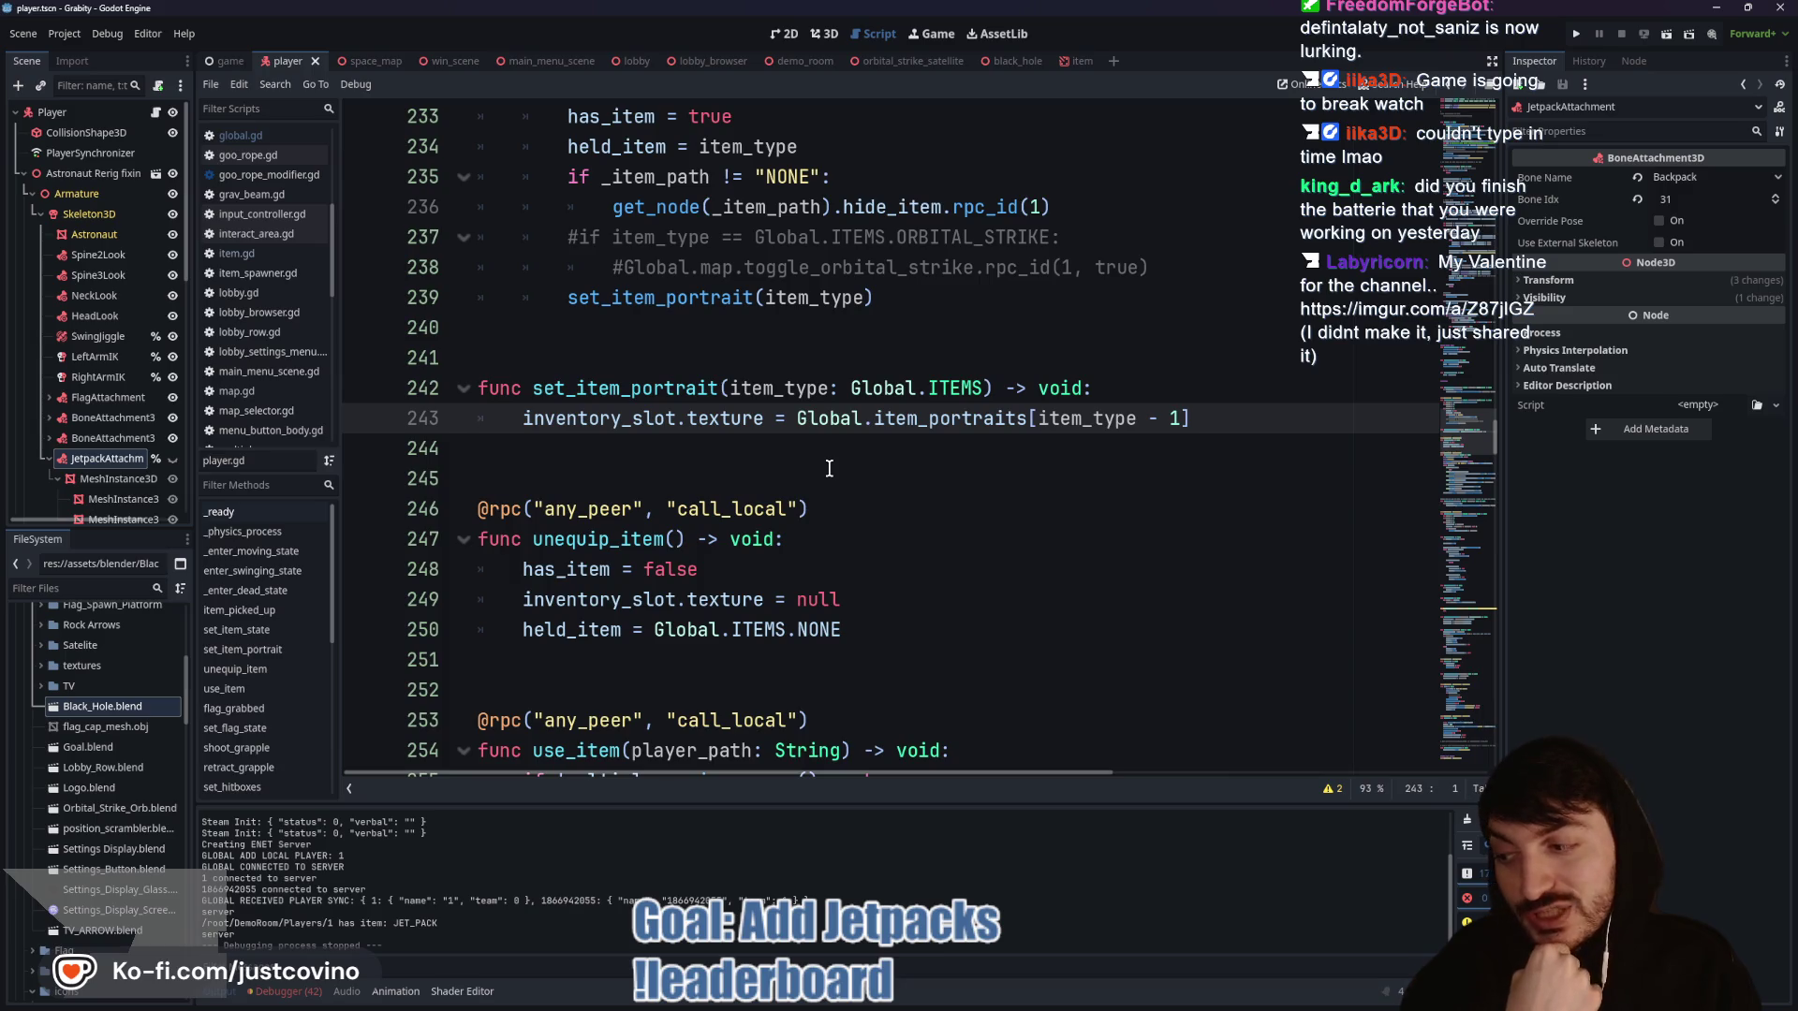
Step: Save the player scene and switch to the 3D view showing the astronaut's jetpack box mesh
left_click(580, 457)
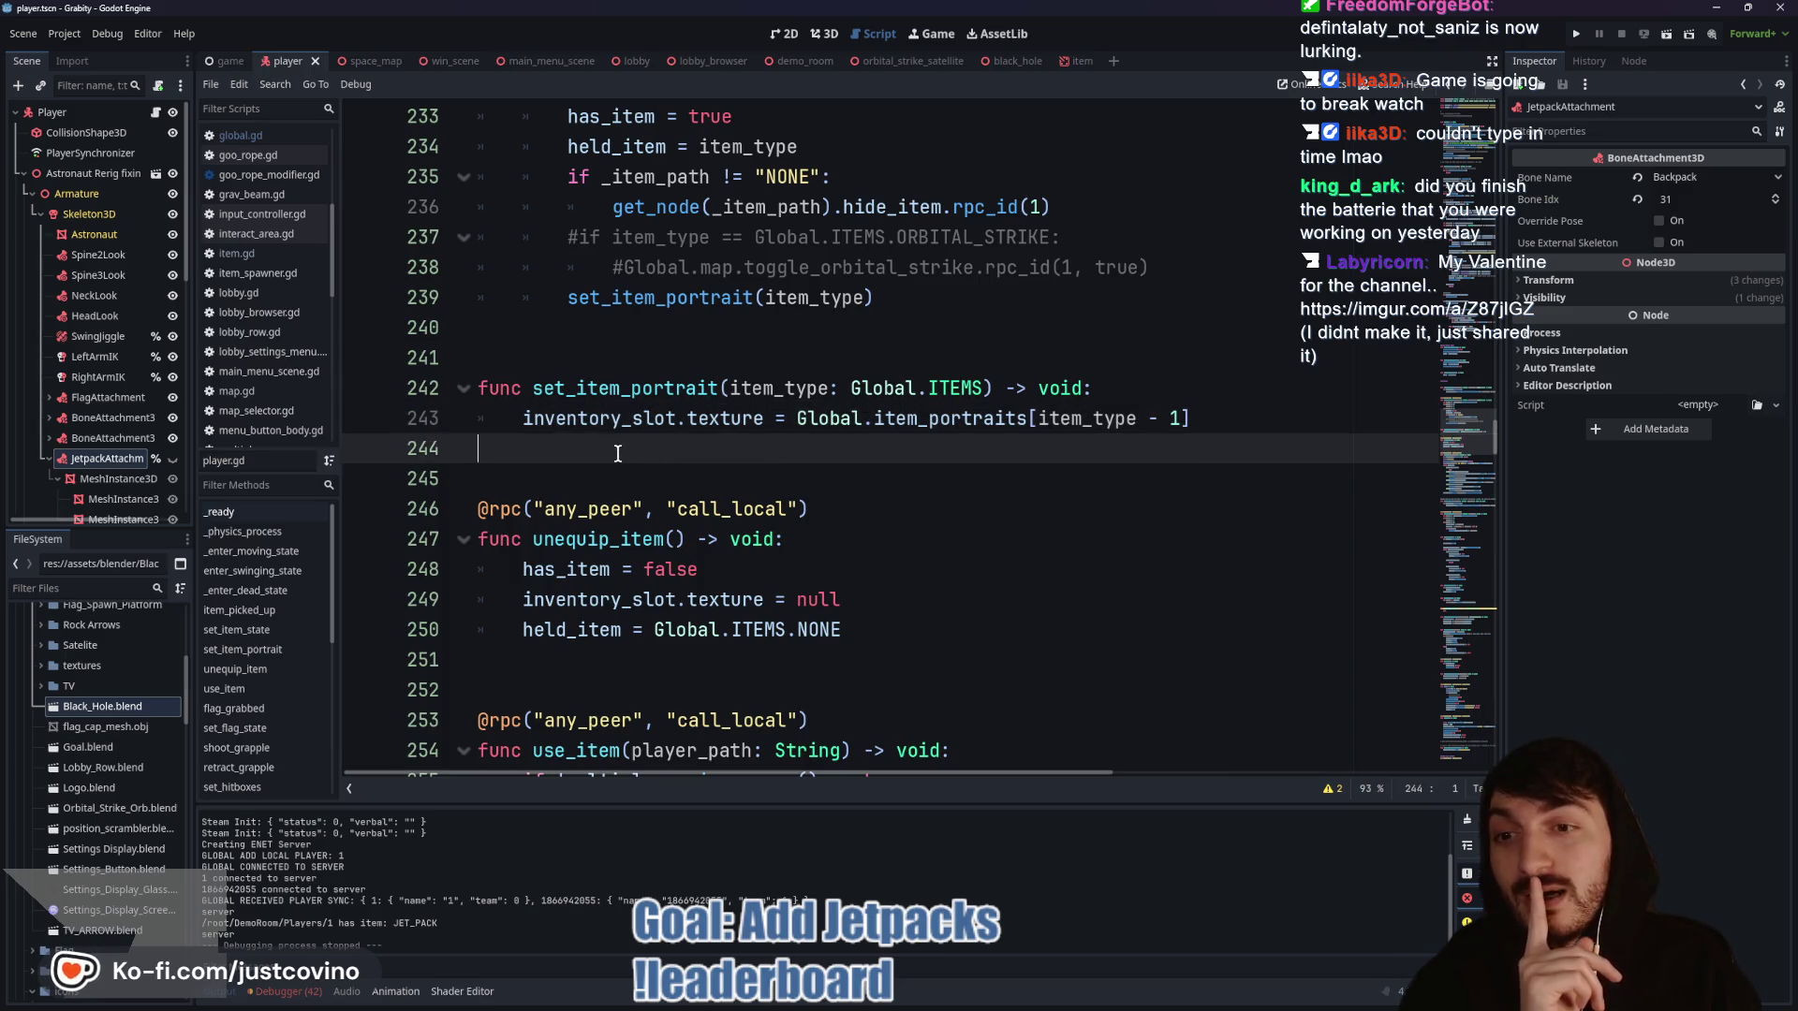
left_click(585, 466)
left_click(583, 456)
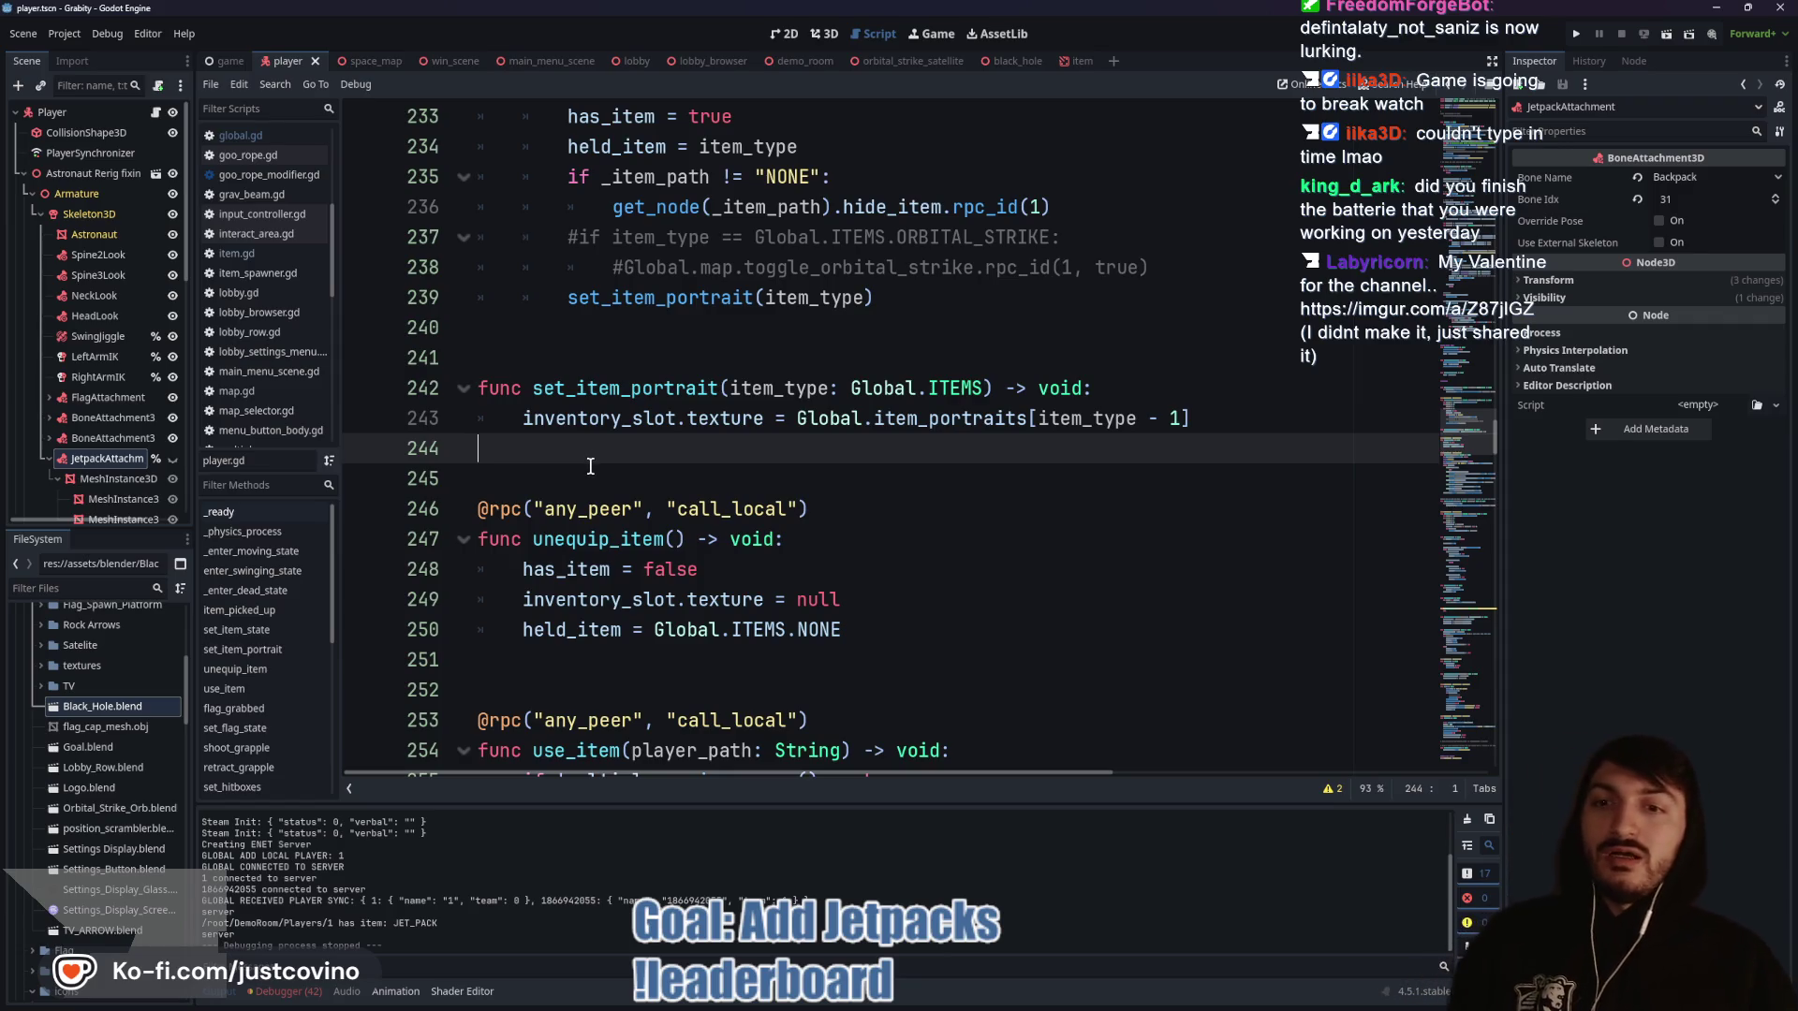
left_click(589, 466)
key("ctrl+s")
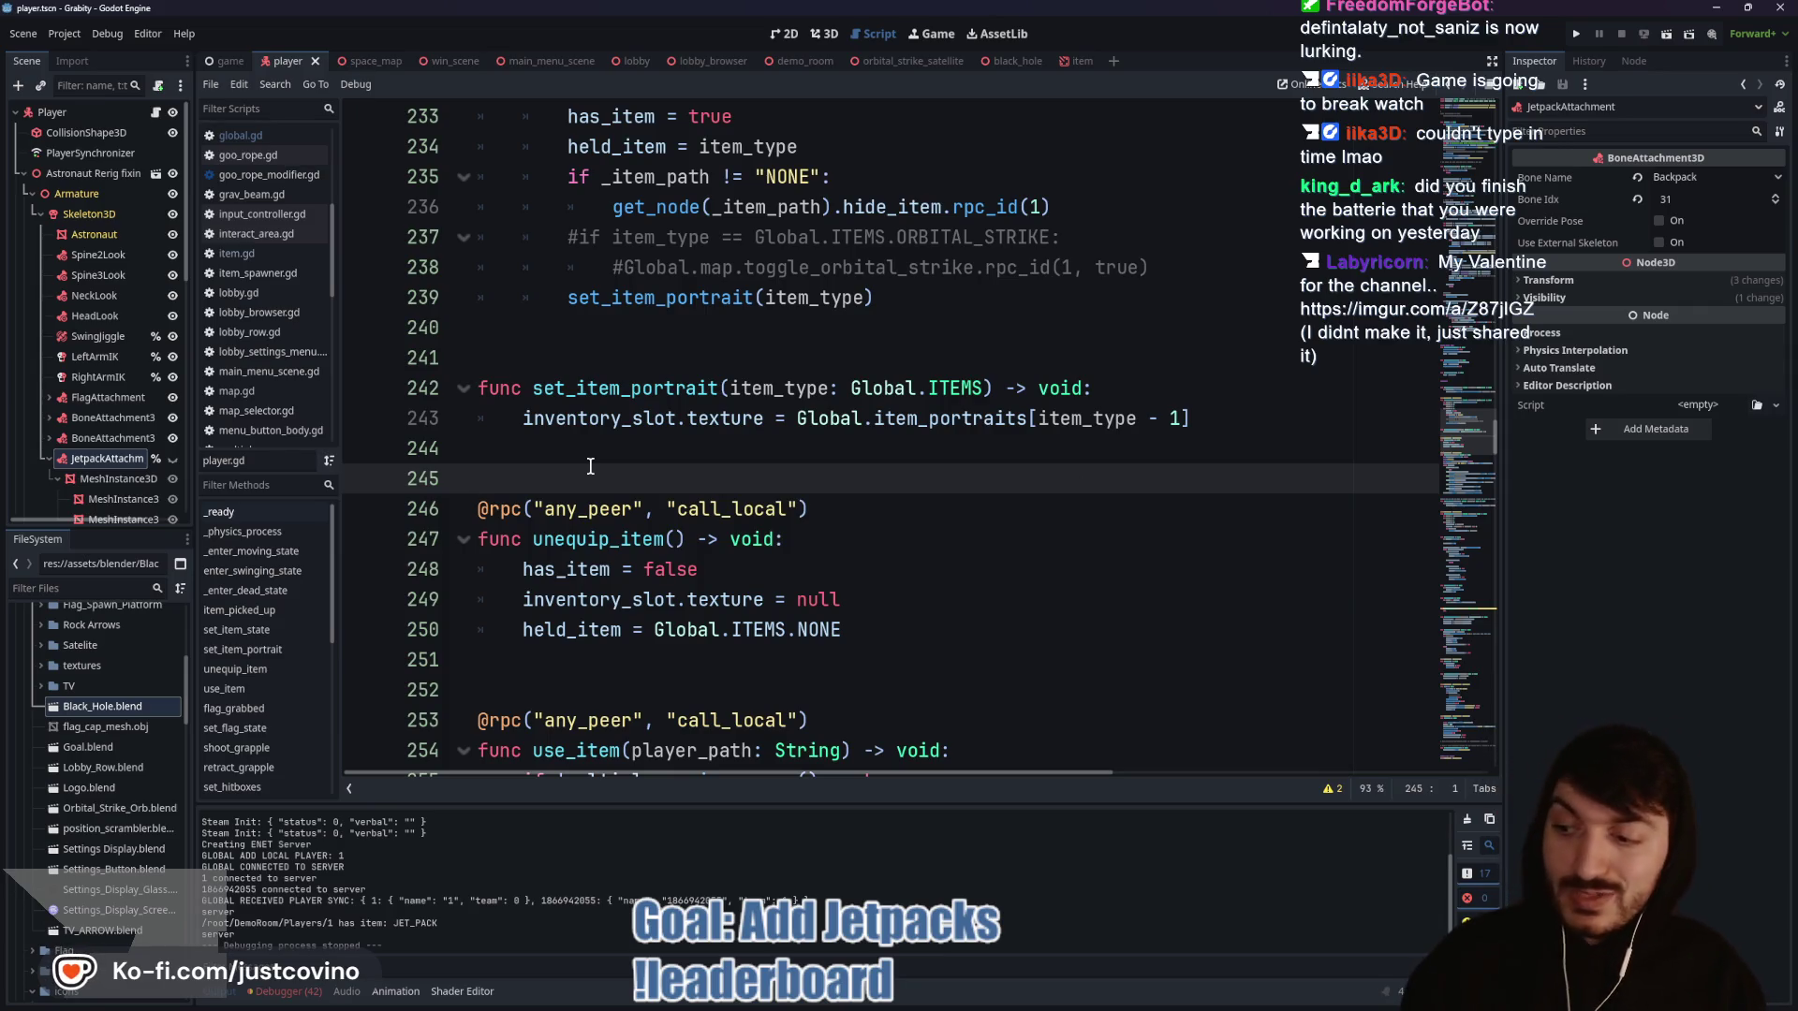
left_click(119, 479)
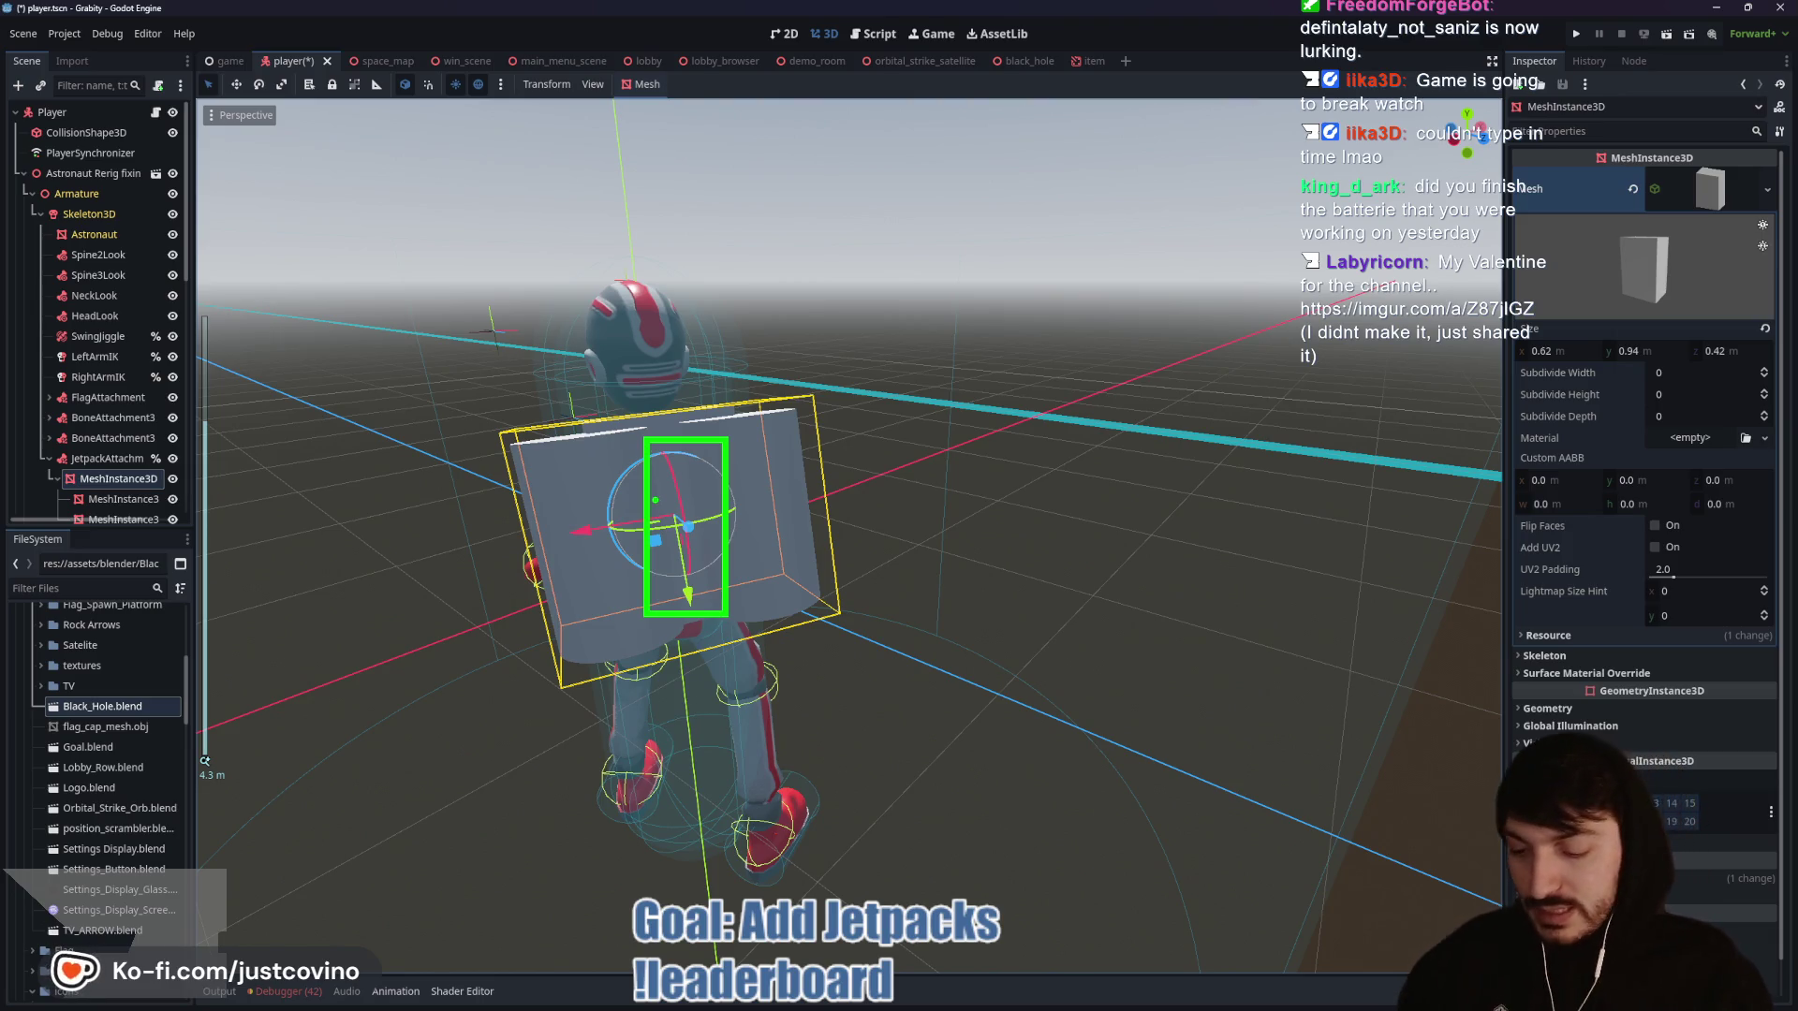
Step: Deselect the jetpack mesh and sketch two game-instance boxes with numbered player boxes beneath
left_click(633, 460)
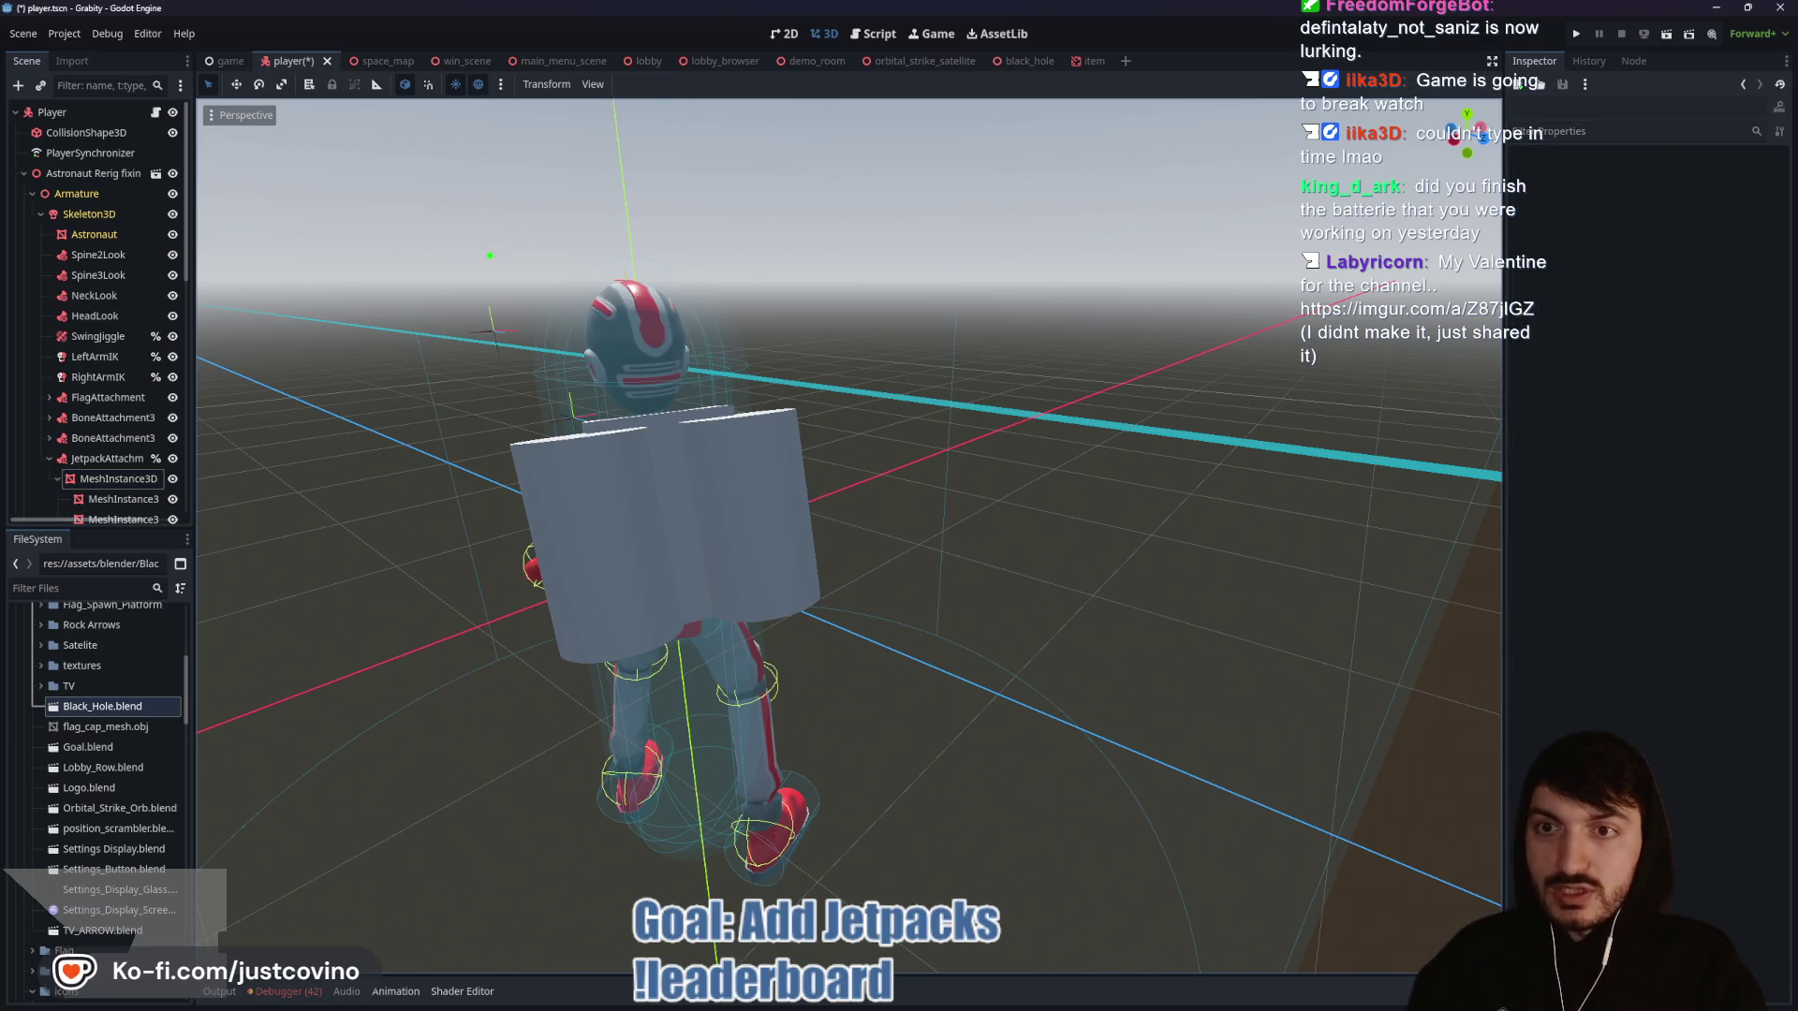
left_click_drag(334, 155, 666, 570)
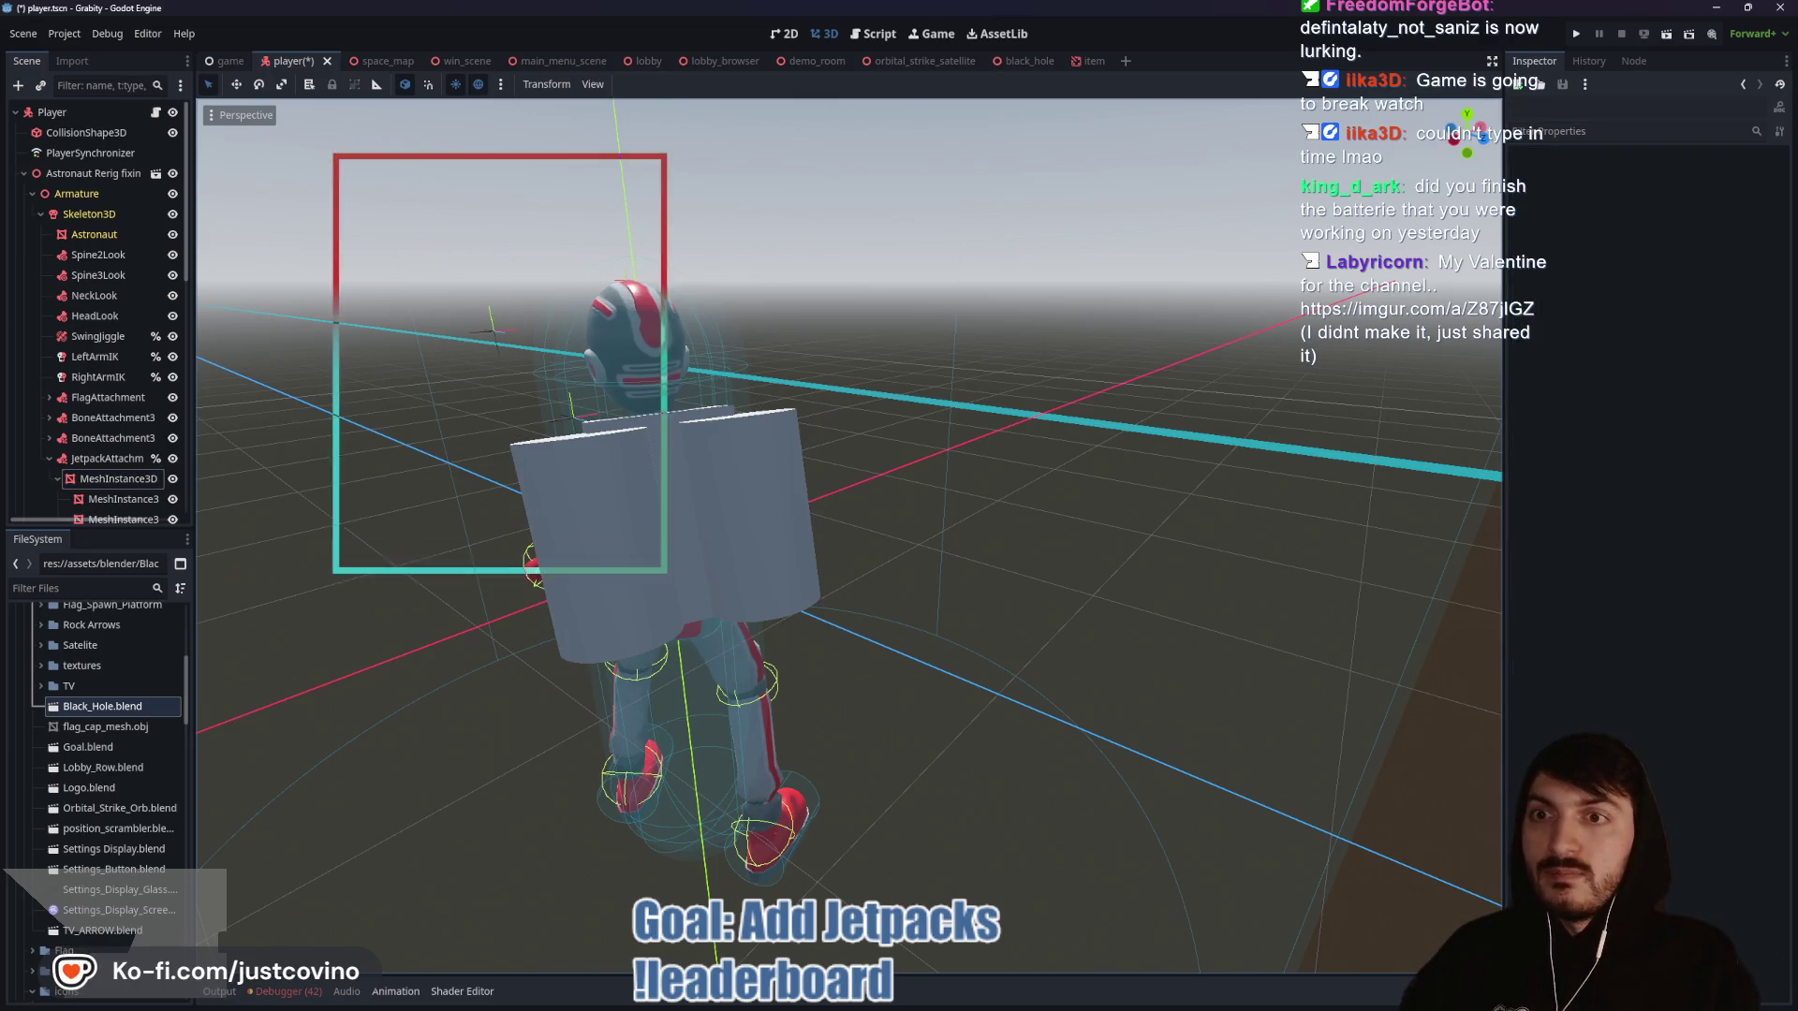
mouse_move(876, 160)
left_mouse_down()
mouse_move(1067, 453)
mouse_move(1244, 564)
left_mouse_up()
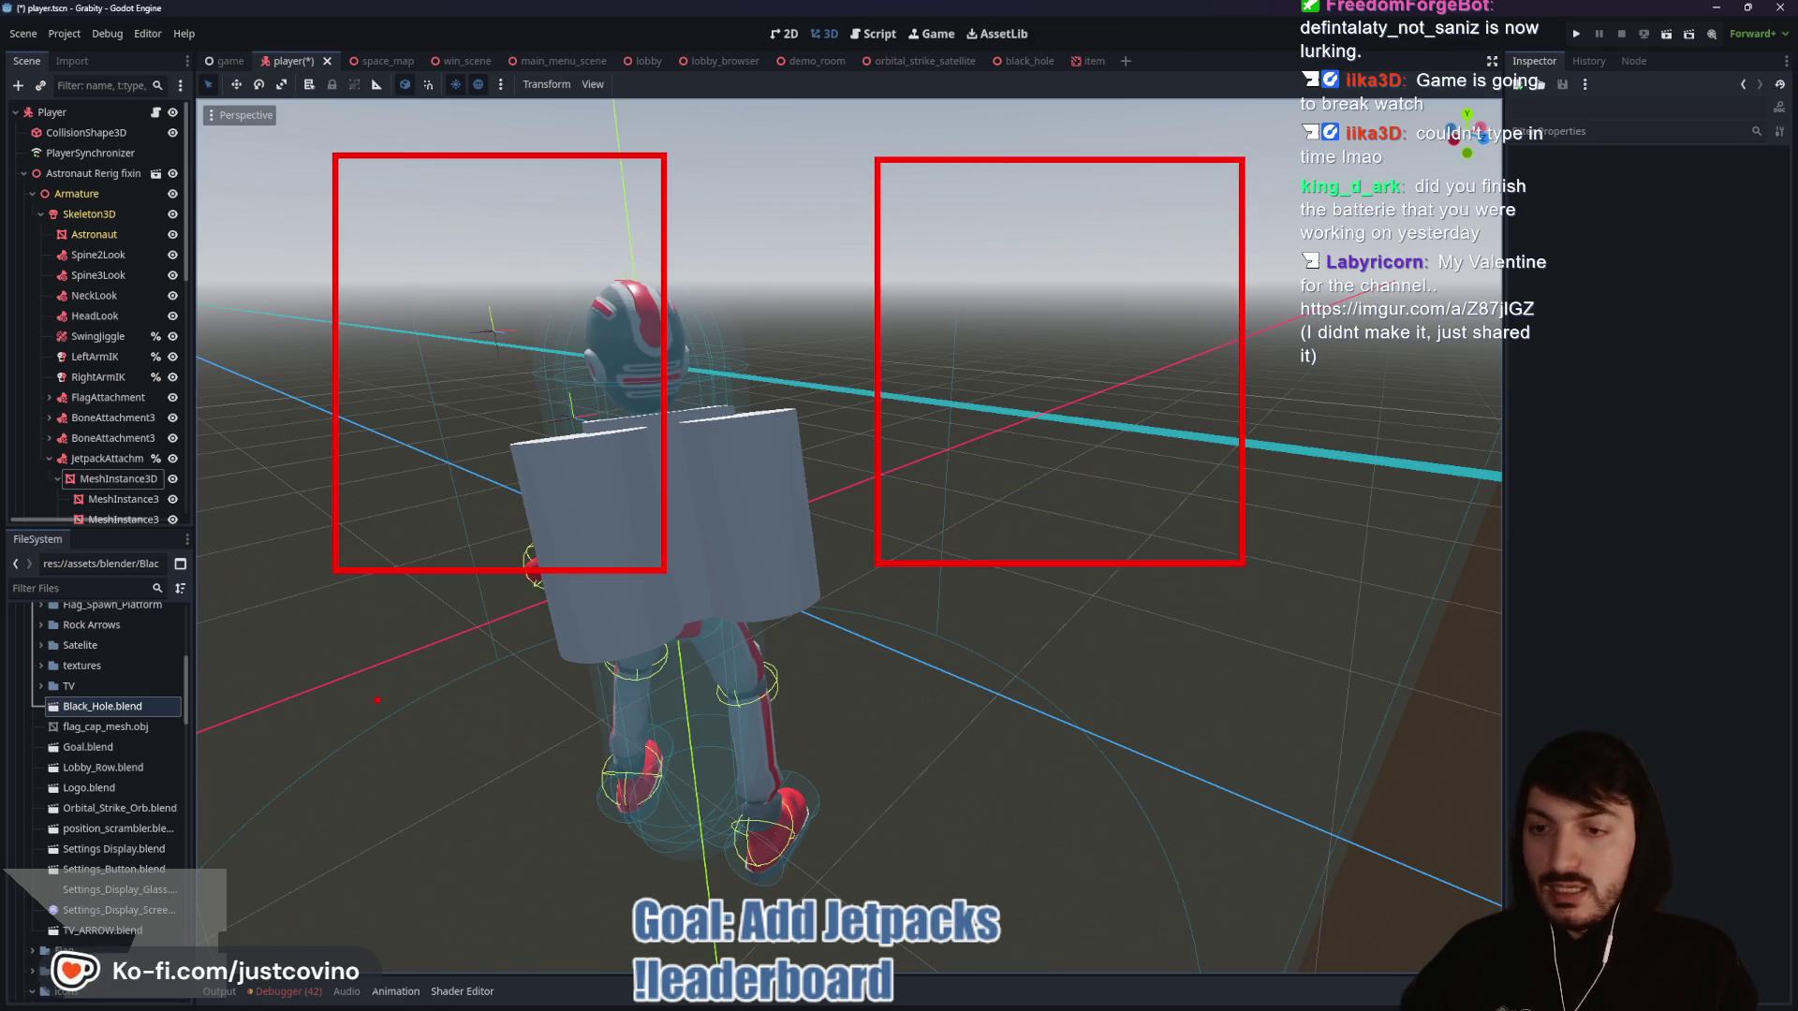
left_click_drag(228, 701, 381, 897)
mouse_move(598, 712)
left_mouse_down()
mouse_move(733, 891)
mouse_move(729, 913)
left_mouse_up()
mouse_move(969, 599)
left_mouse_down()
mouse_move(967, 629)
mouse_move(918, 670)
left_mouse_up()
left_click_drag(866, 662, 1030, 800)
left_click_drag(1151, 657, 1212, 709)
left_click_drag(1148, 655, 1302, 840)
left_click_drag(293, 749, 297, 842)
left_click_drag(681, 771, 716, 831)
left_click_drag(961, 735, 962, 773)
left_click(1213, 746)
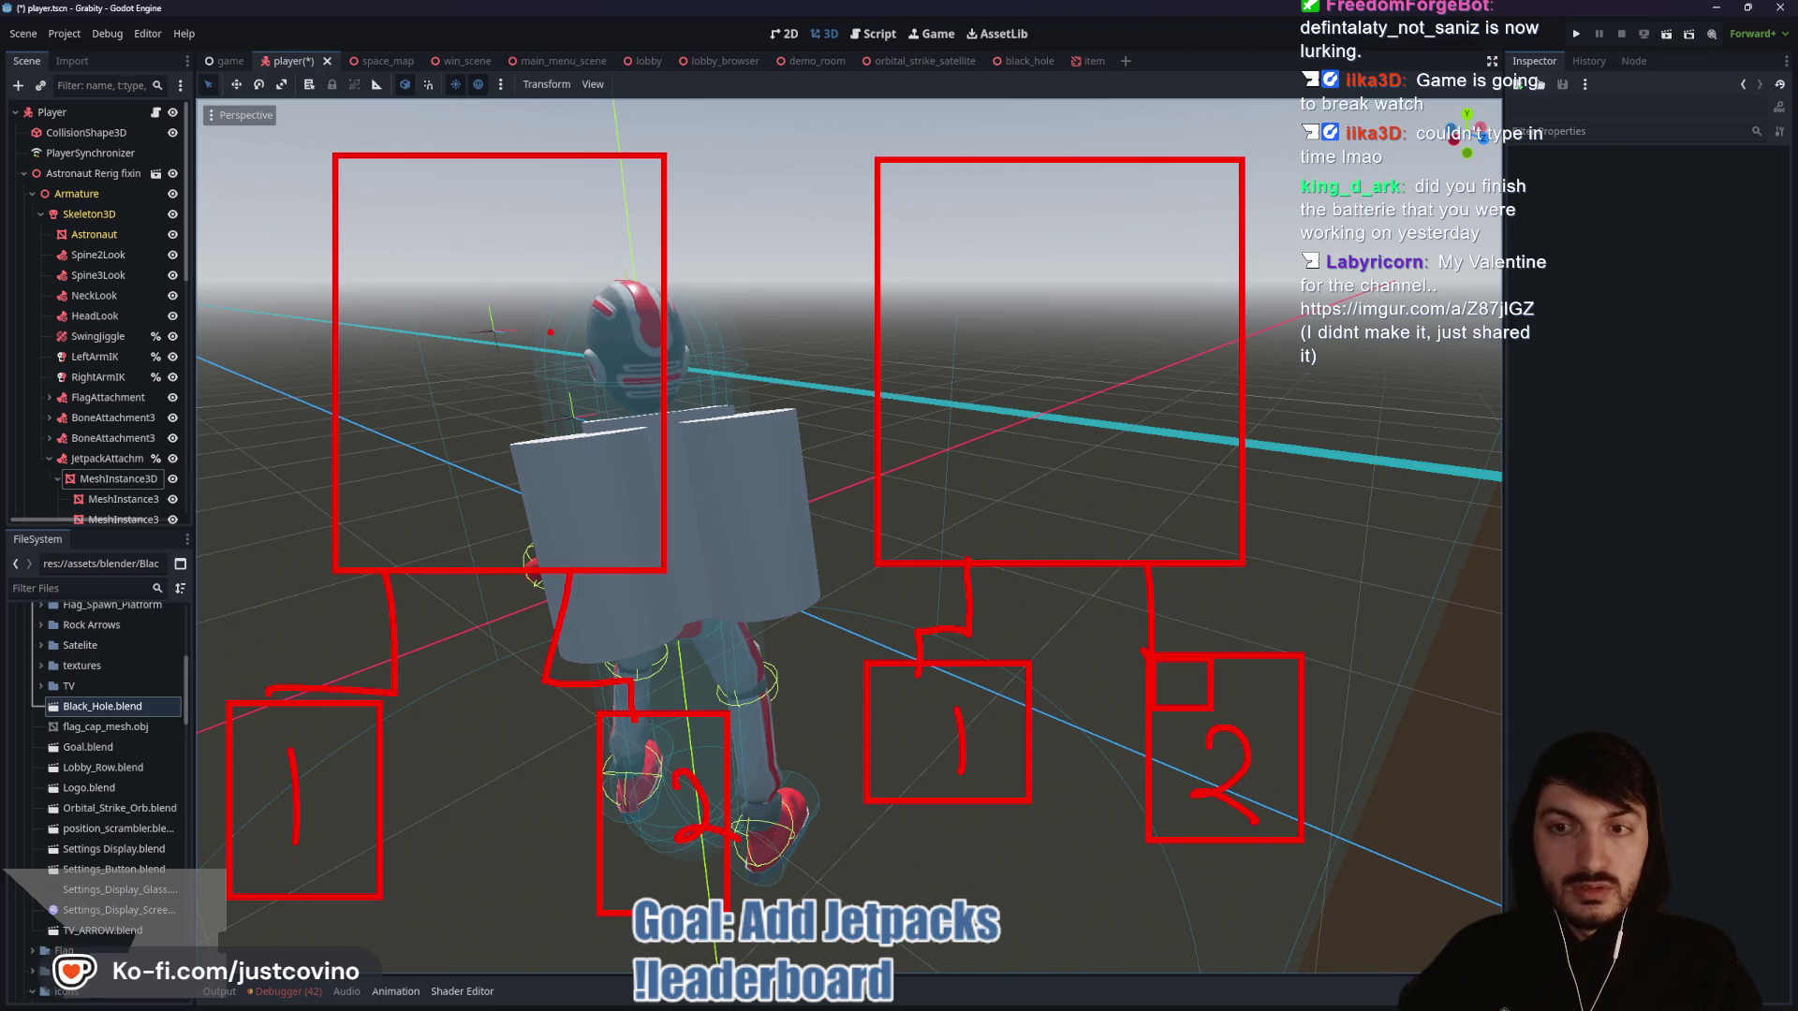
Step: Label instance 2, cross out the non-local players, write Host, then erase the sketches
left_click_drag(1016, 338, 1164, 484)
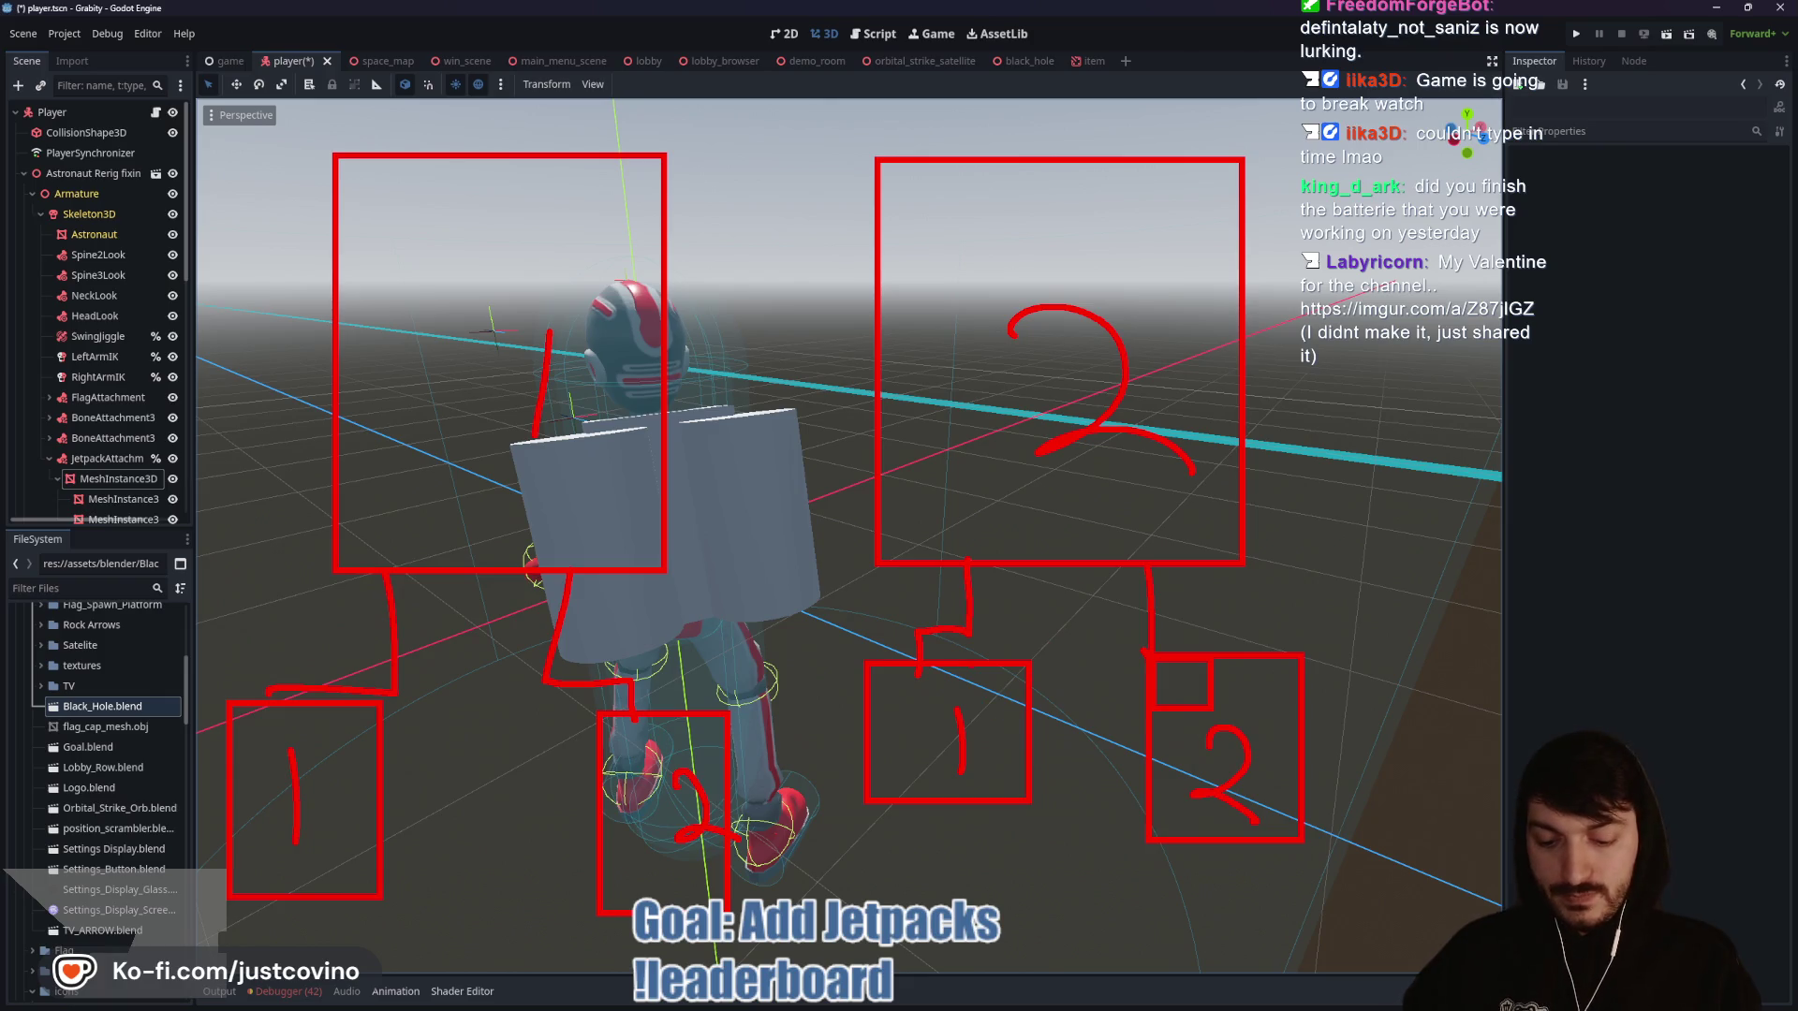
left_click_drag(1020, 623, 1030, 629)
left_click_drag(855, 595, 1049, 880)
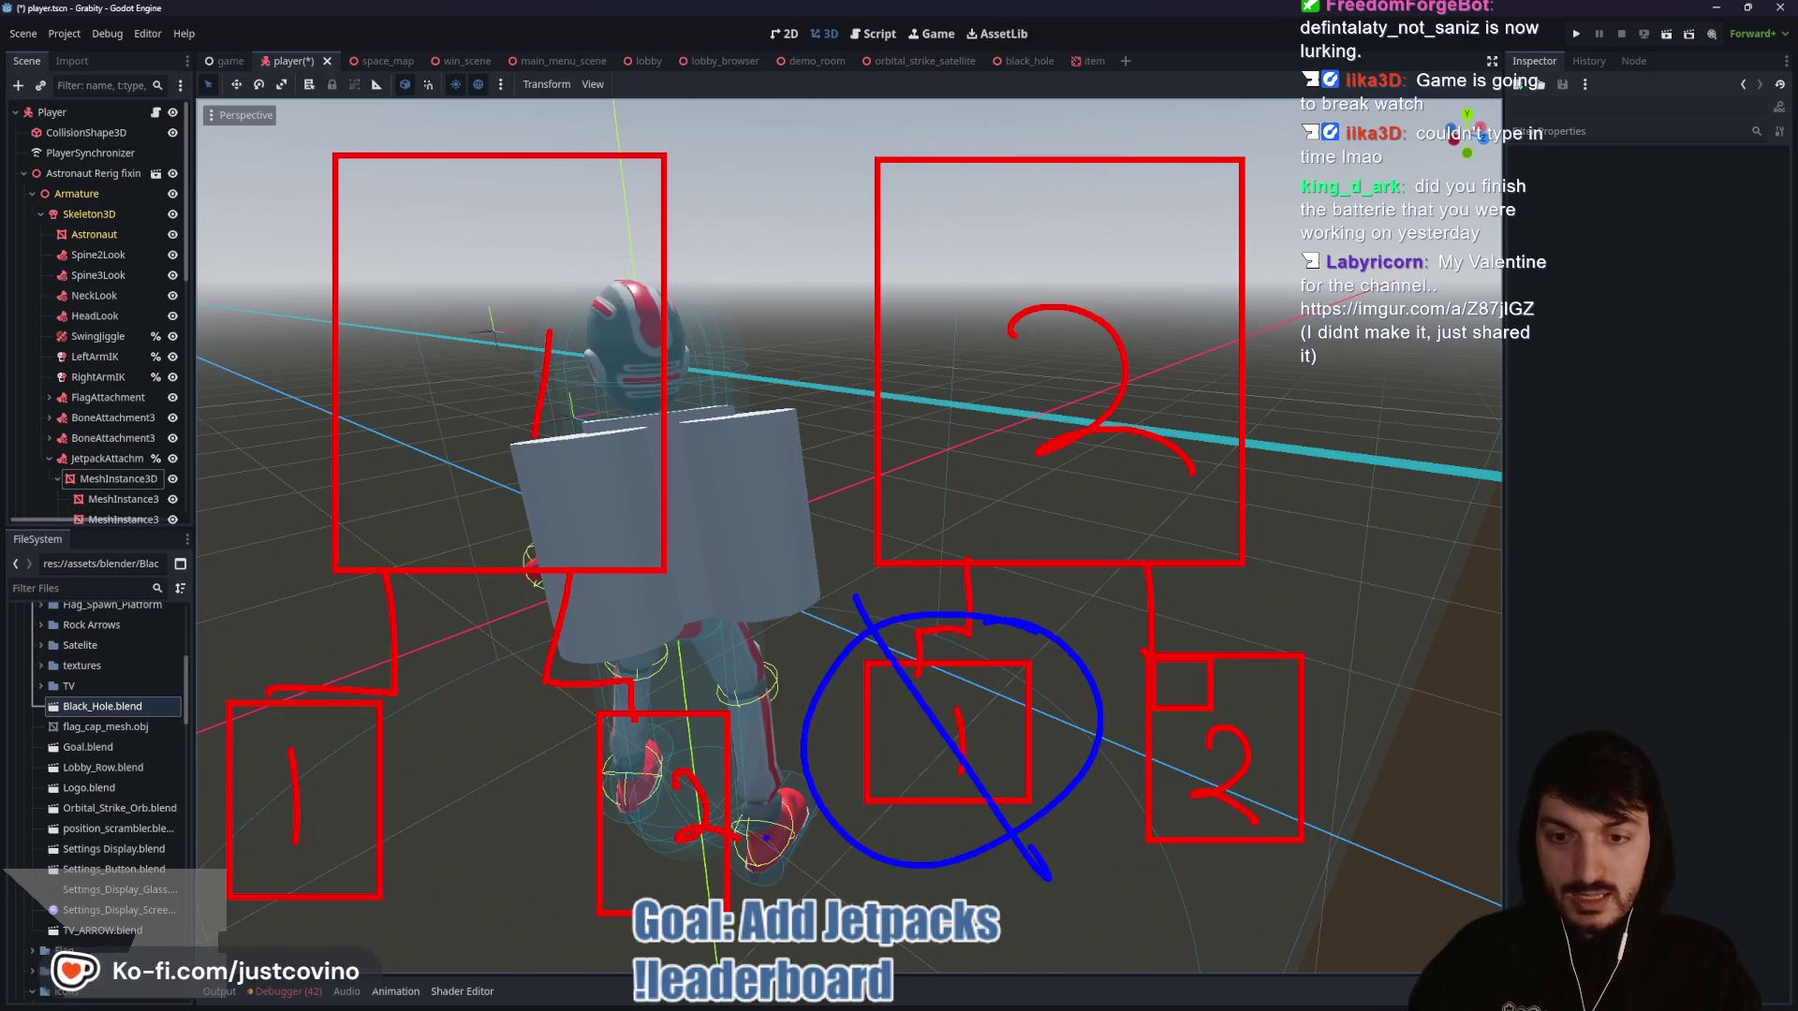
mouse_move(691, 672)
left_mouse_down()
mouse_move(622, 655)
mouse_move(716, 906)
left_mouse_up()
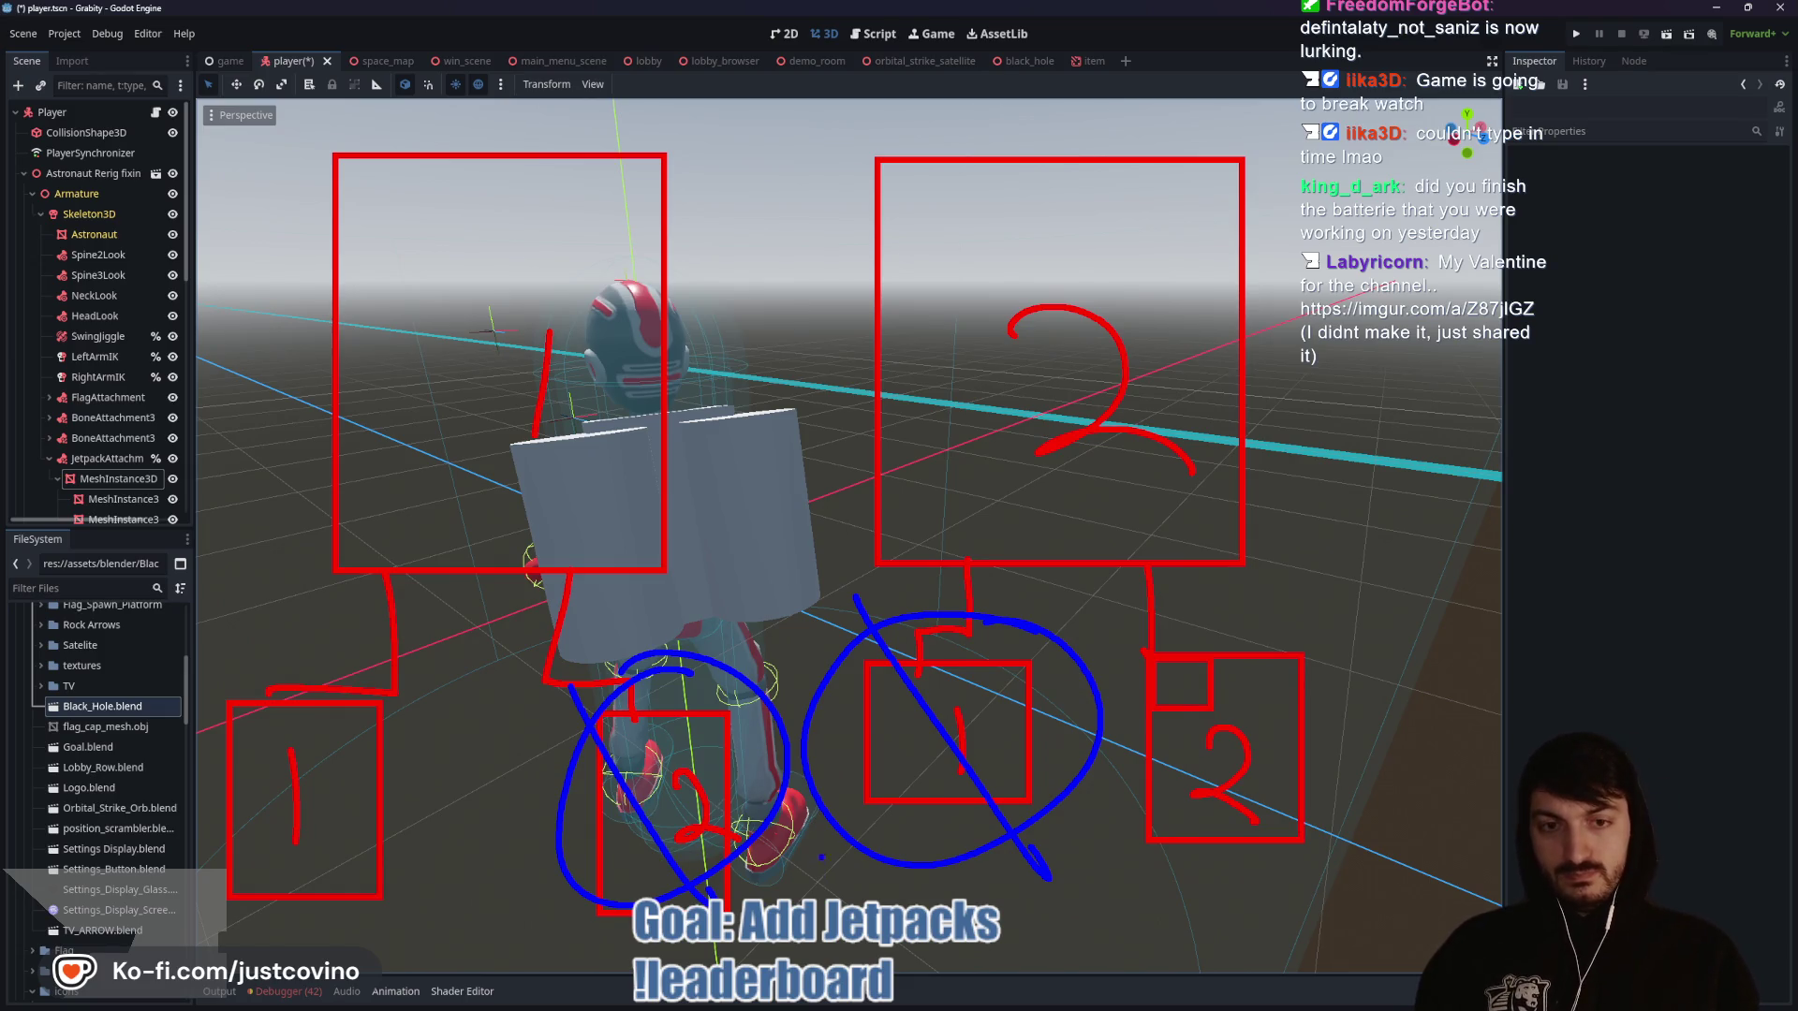
left_click_drag(378, 204, 390, 272)
mouse_move(419, 190)
left_mouse_down()
mouse_move(417, 269)
mouse_move(412, 239)
mouse_move(440, 228)
mouse_move(548, 223)
left_mouse_up()
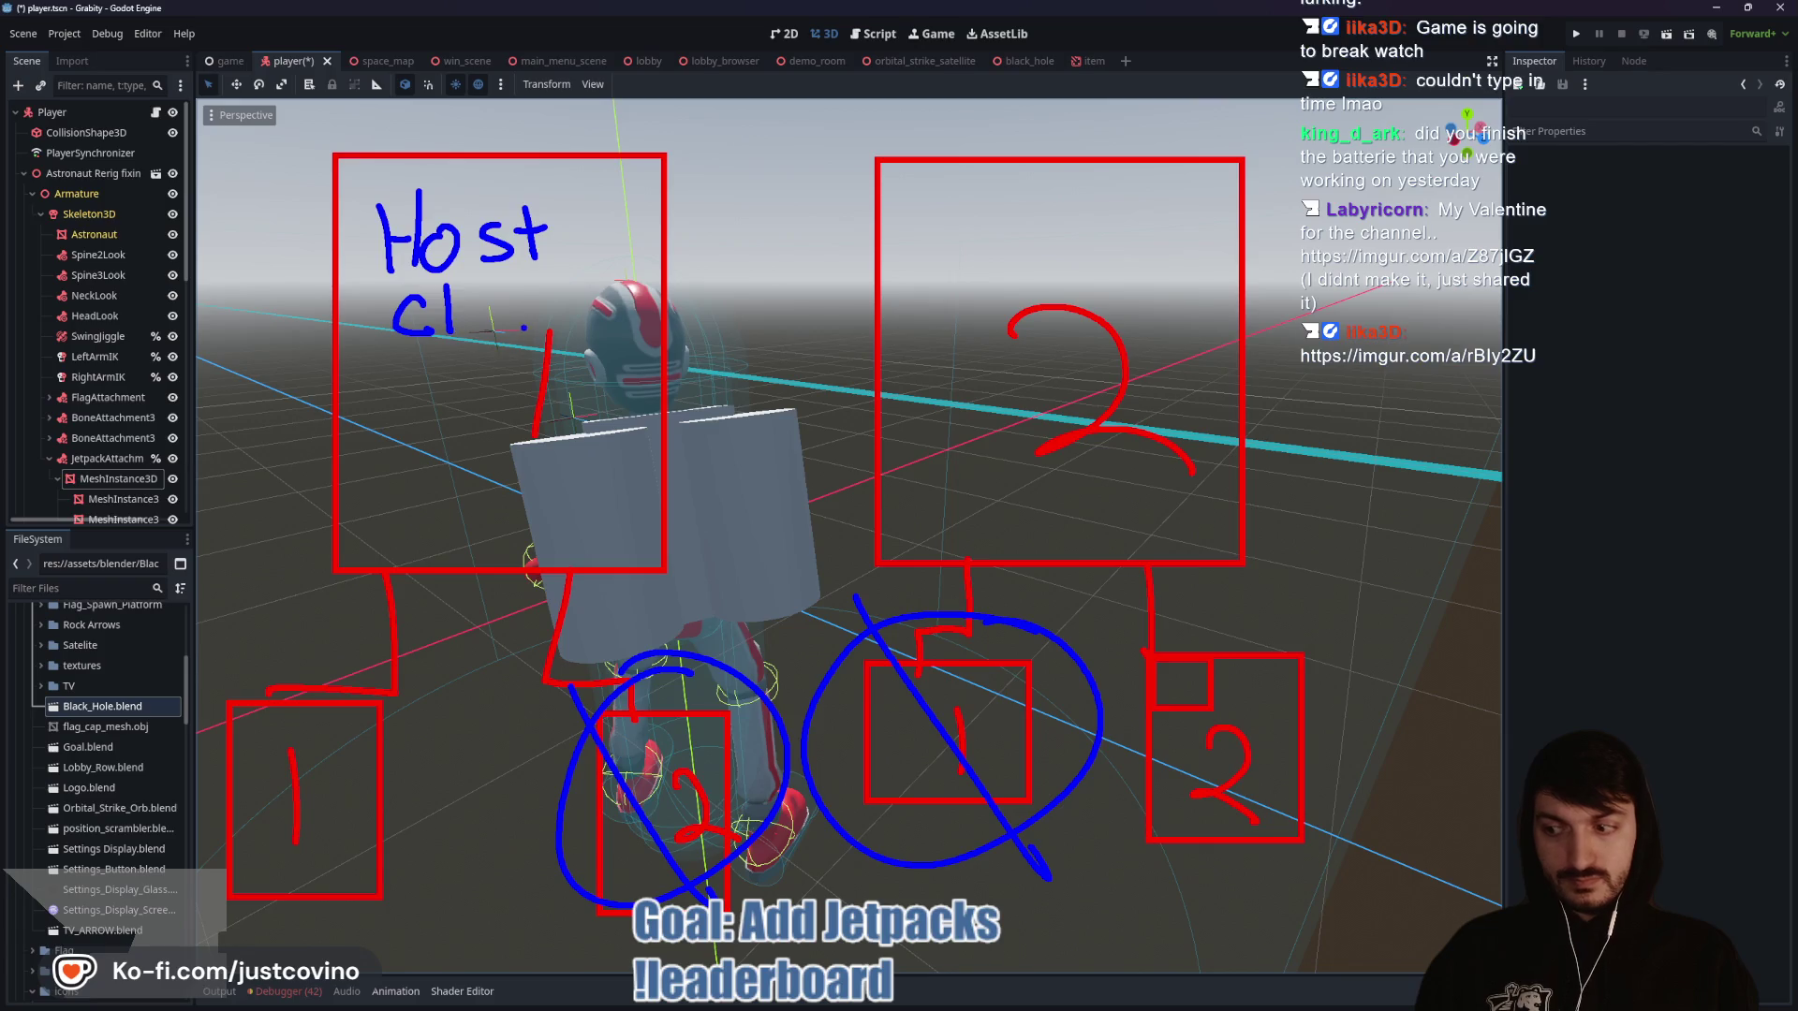
key("Escape")
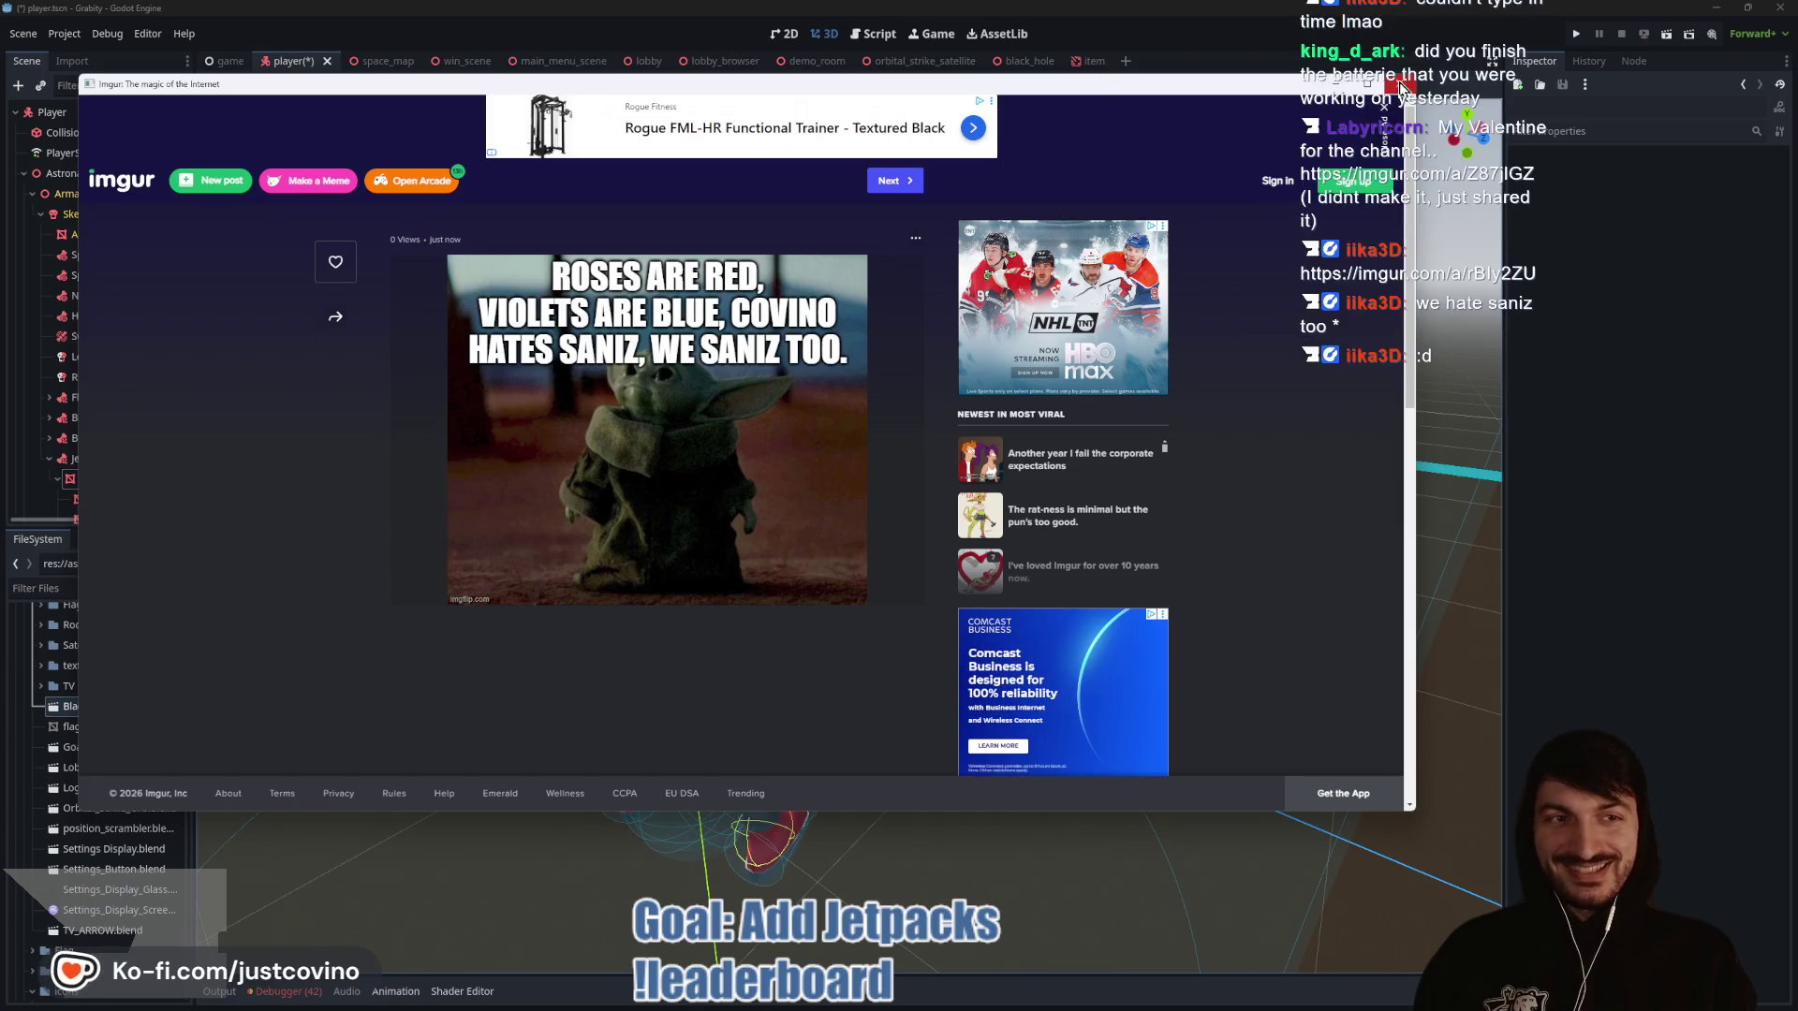
Step: Close the Imgur meme window with Ctrl+W
key("ctrl+w")
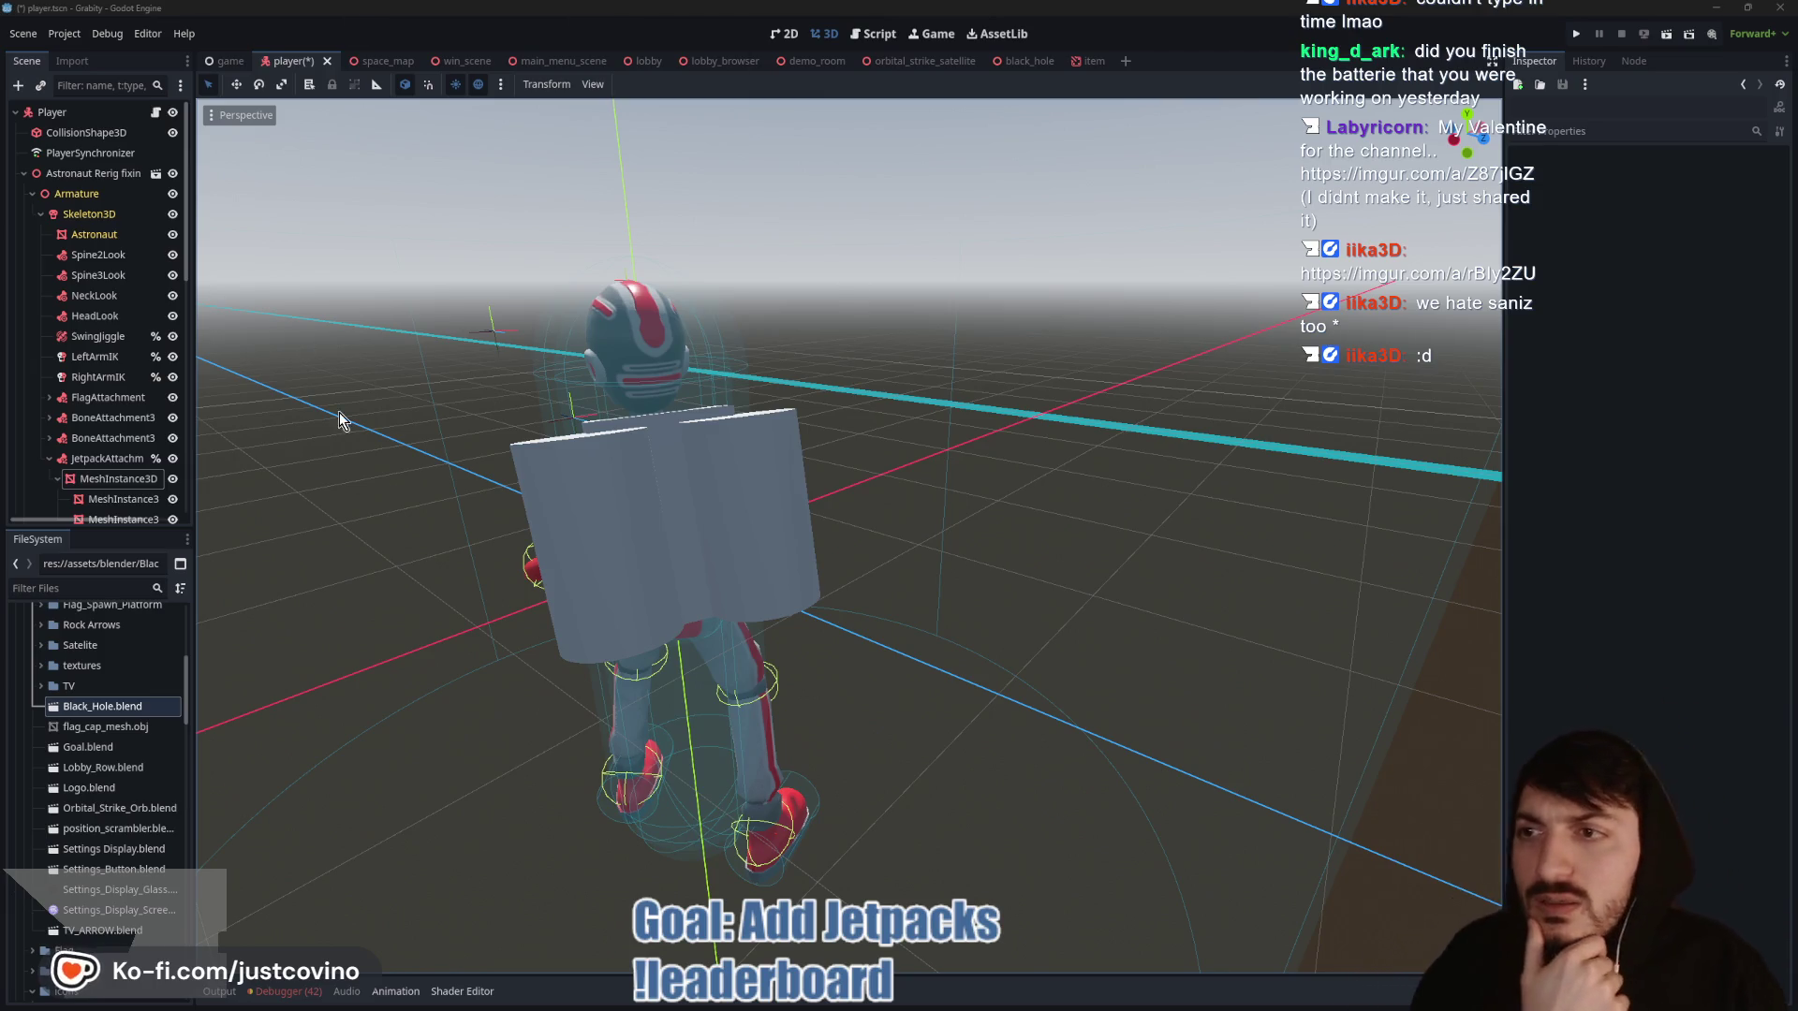
Step: Open player.gd, scroll to the '# Handle jump' comment on line 133 and append 'Handle Jet Pack'
left_click(155, 112)
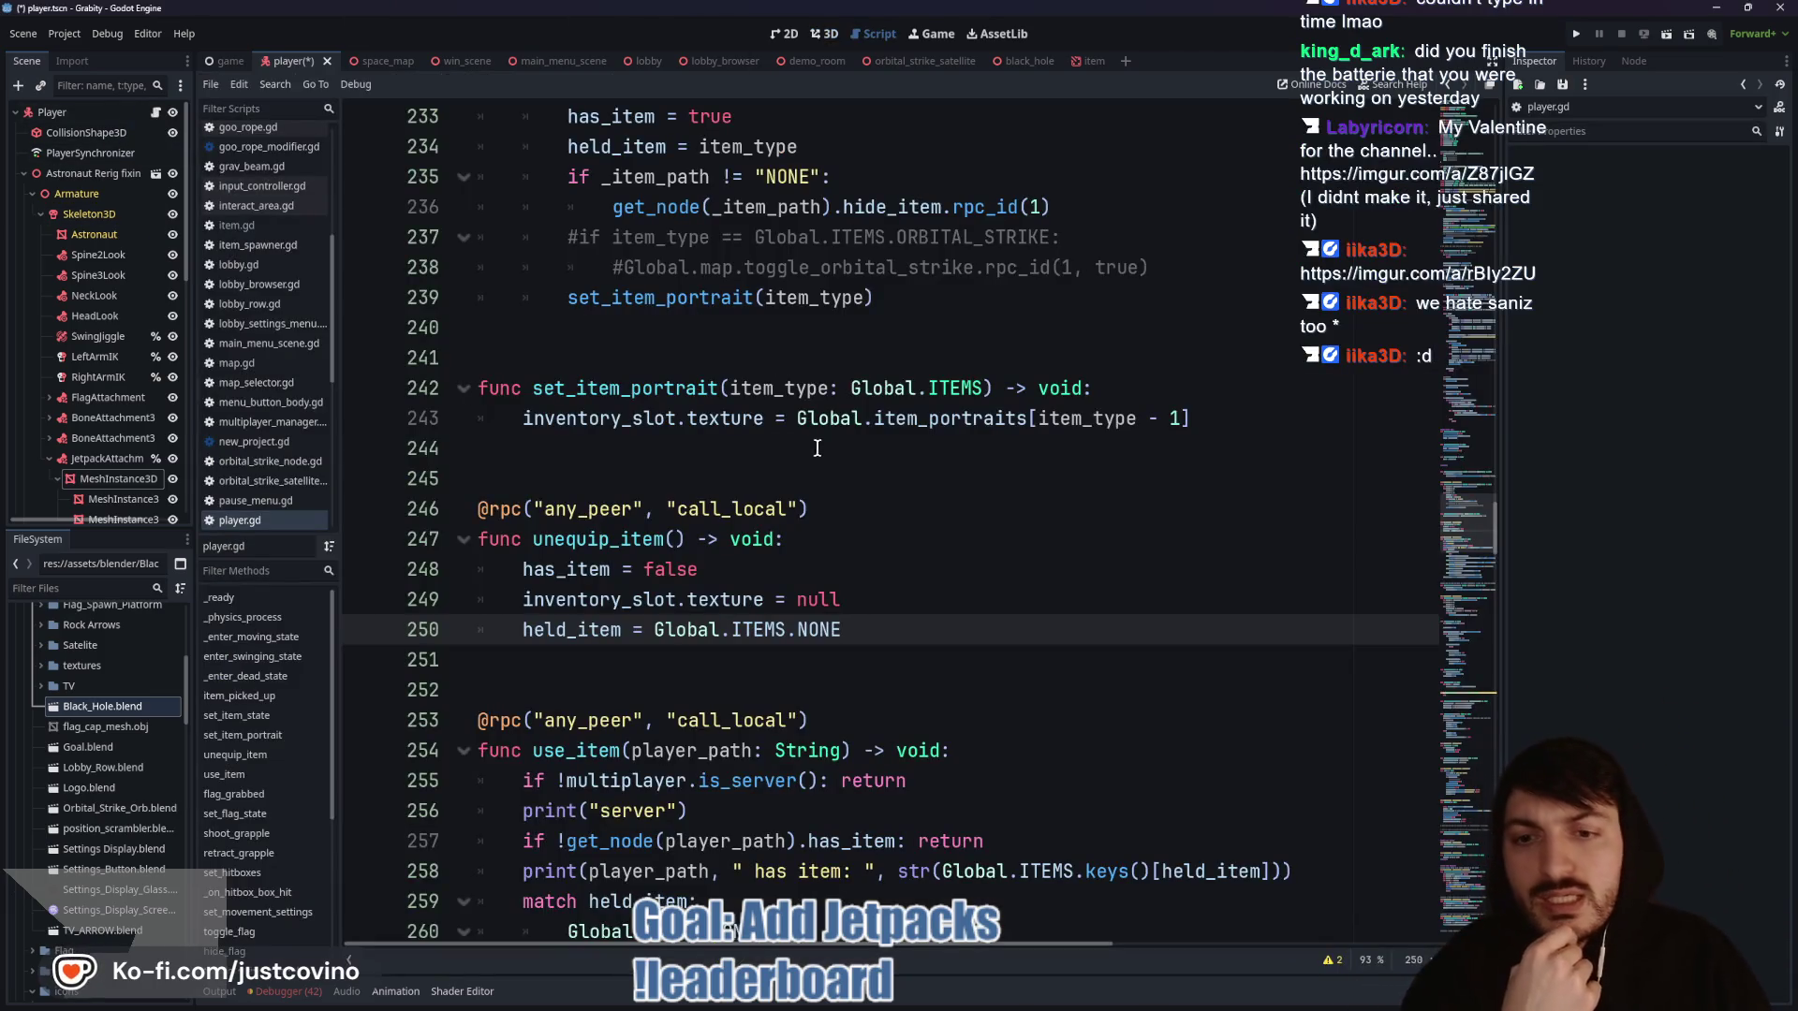
scroll(821, 453, "down", 20)
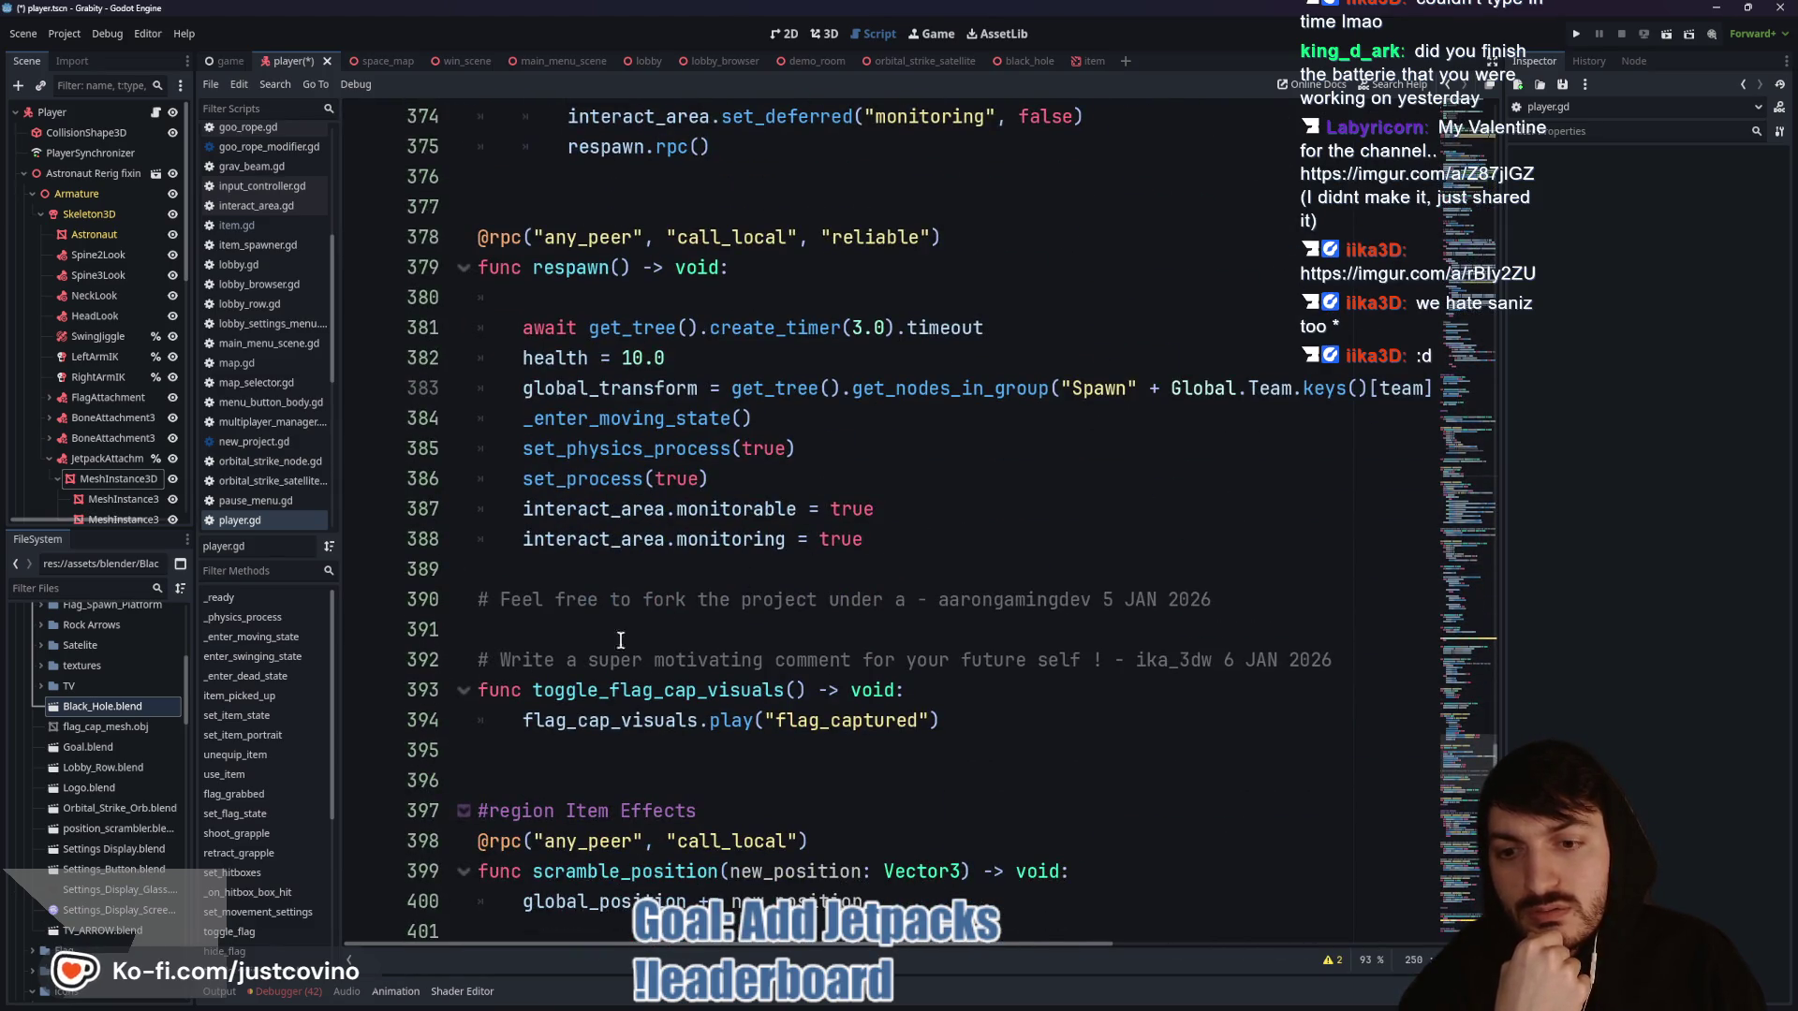
scroll(674, 665, "up", 20)
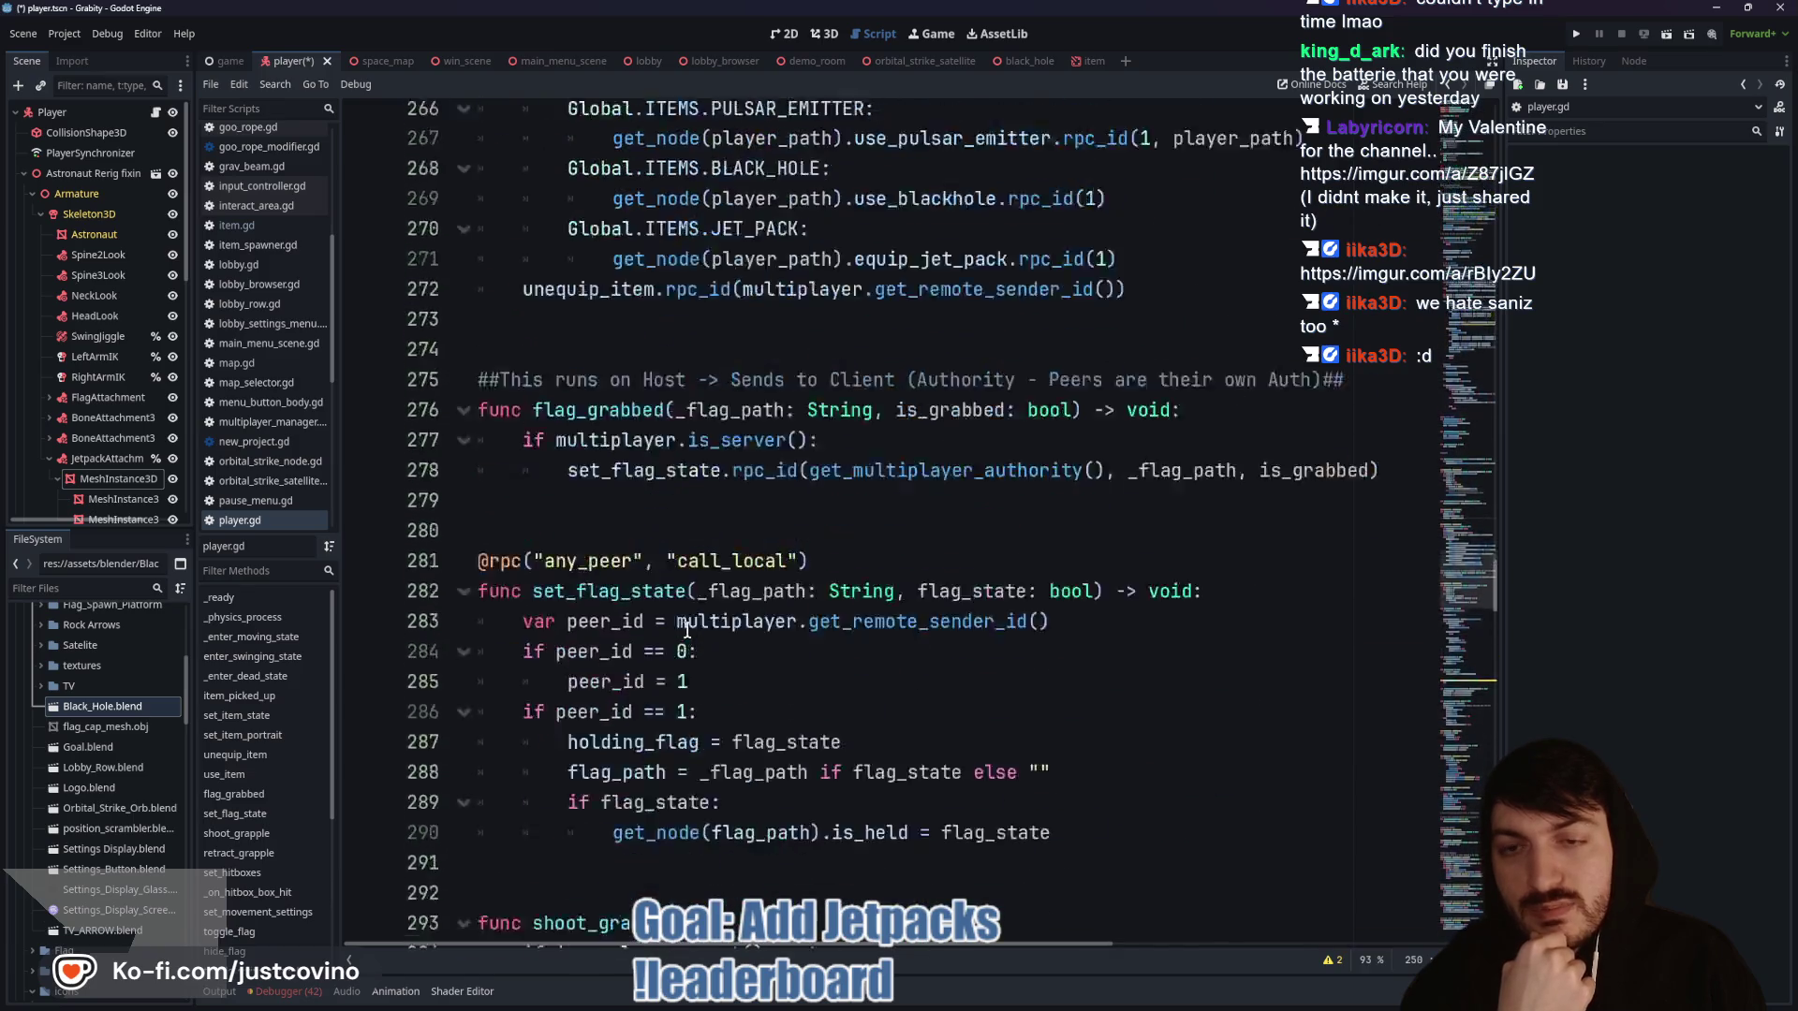
scroll(687, 630, "up", 20)
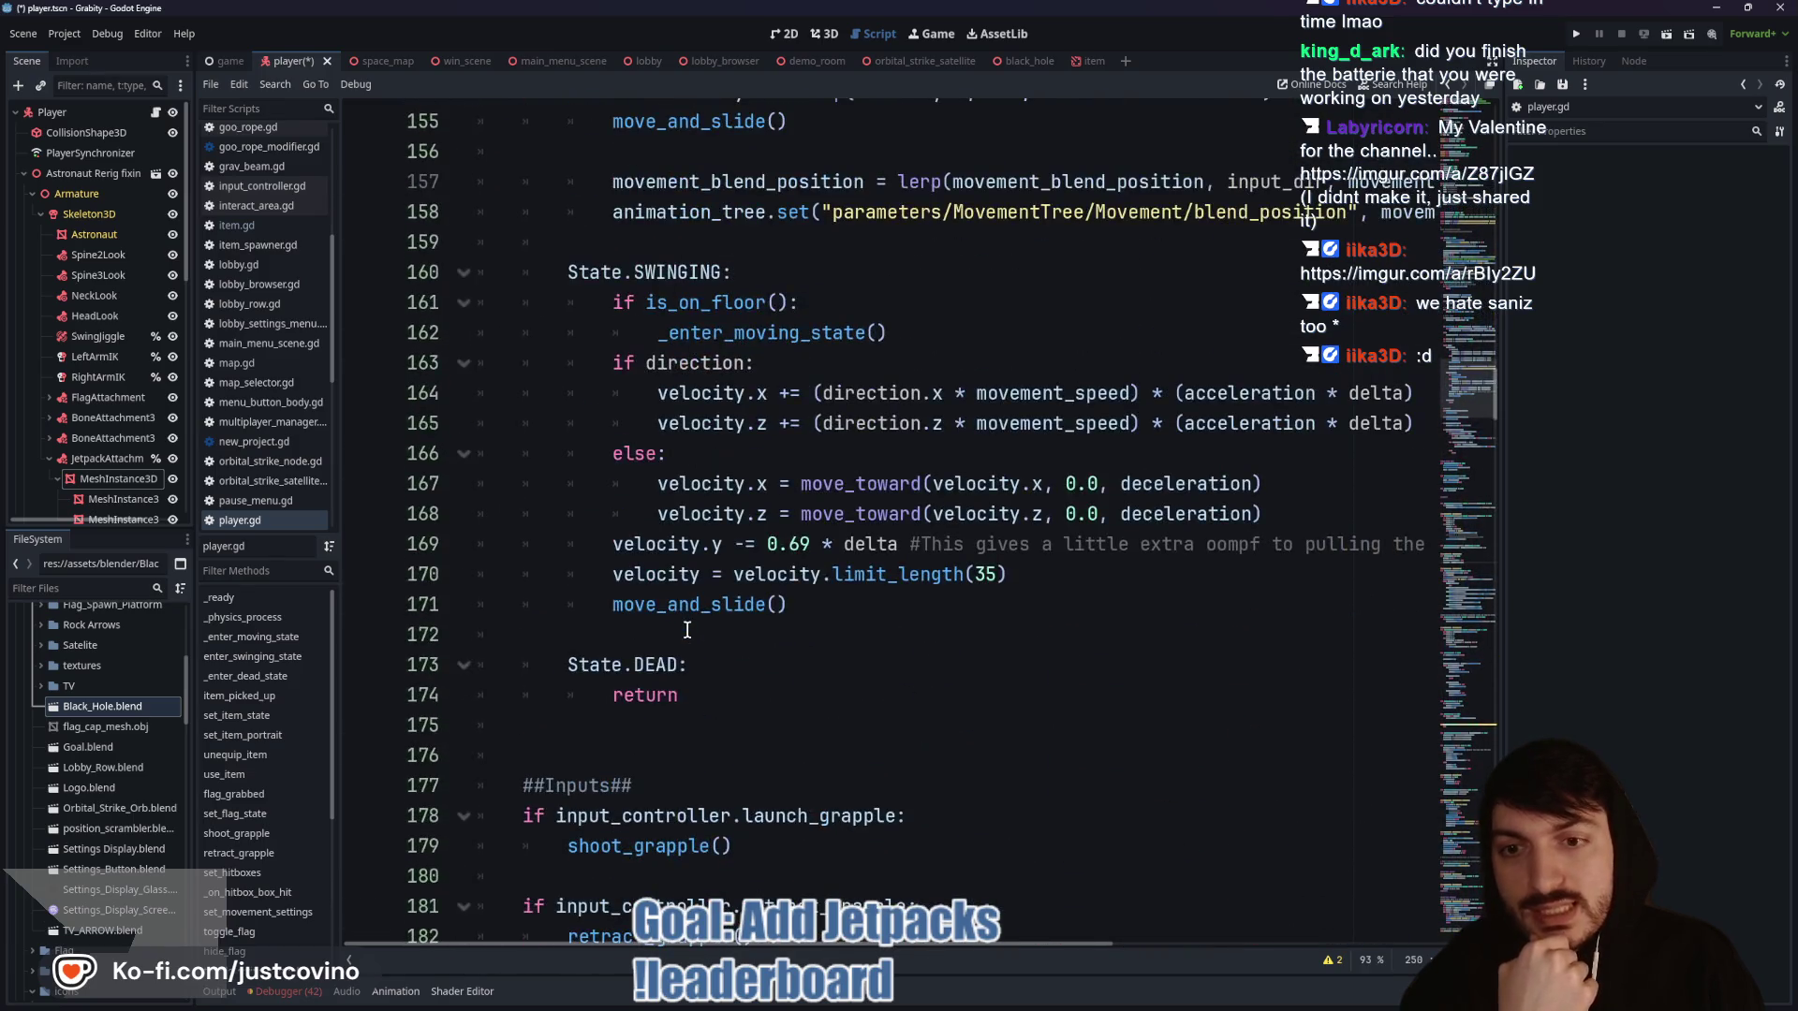
scroll(687, 630, "up", 5)
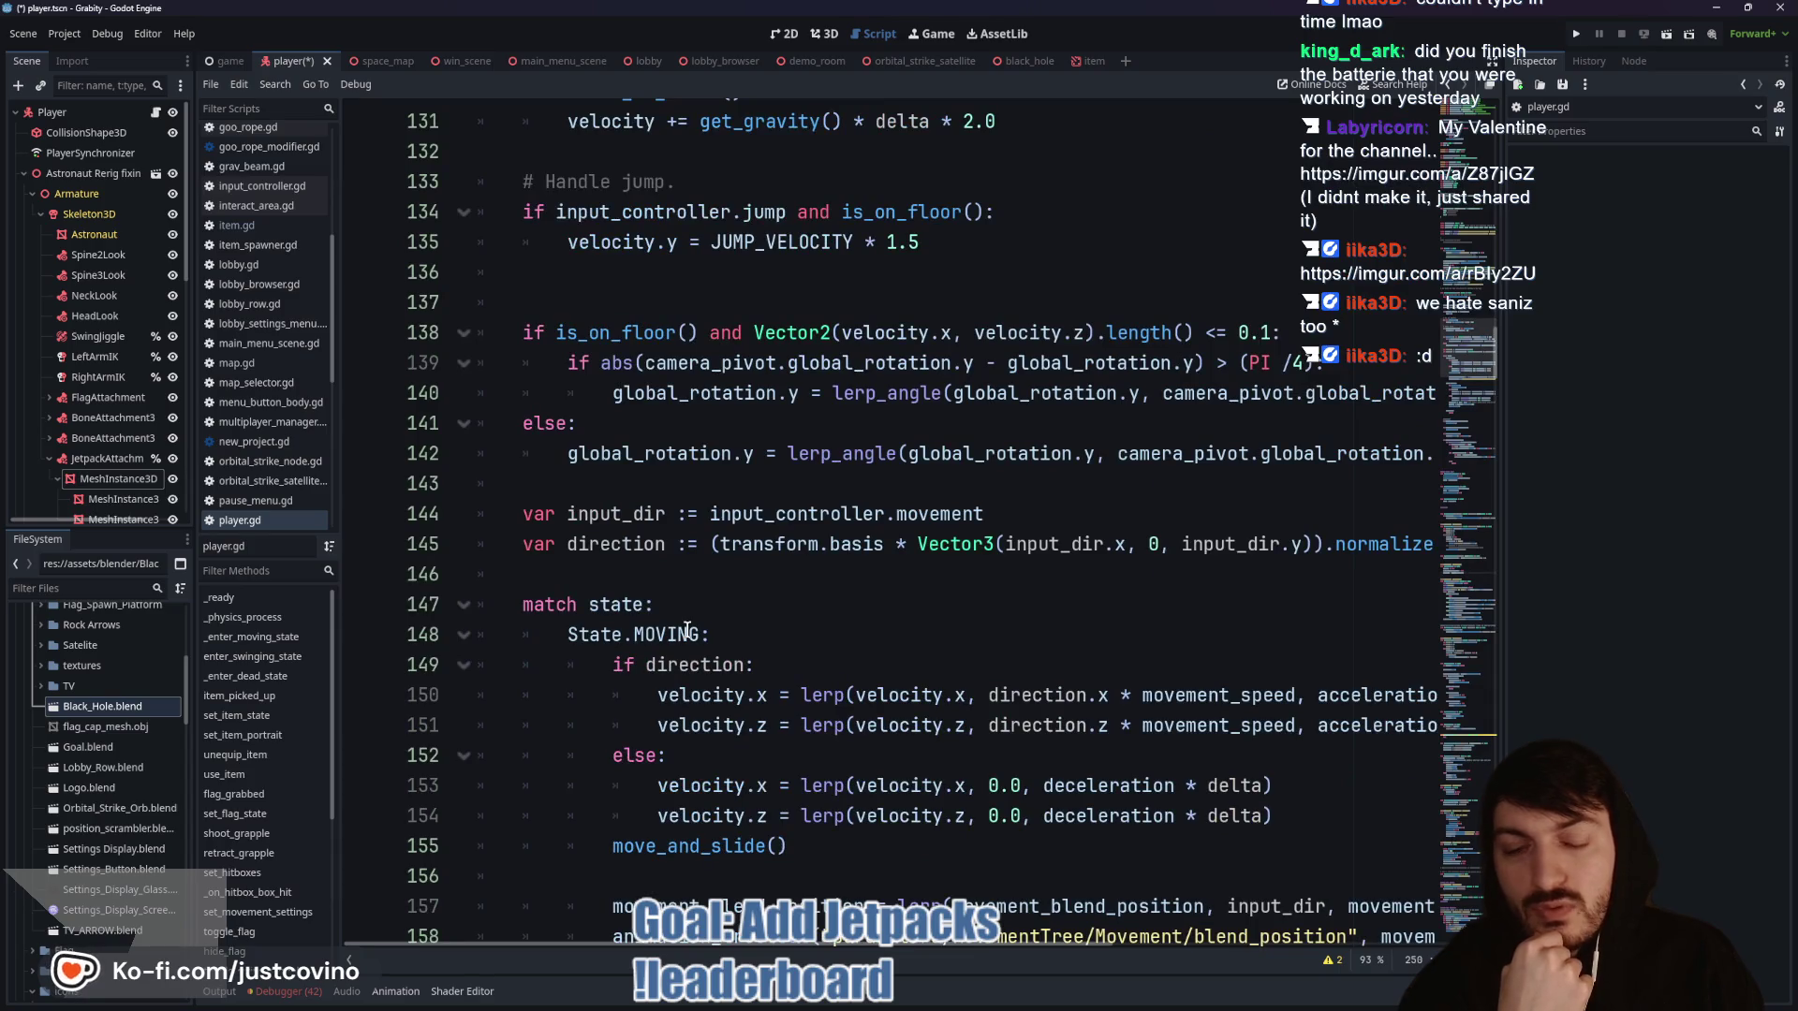
scroll(687, 630, "up", 2)
double_click(640, 579)
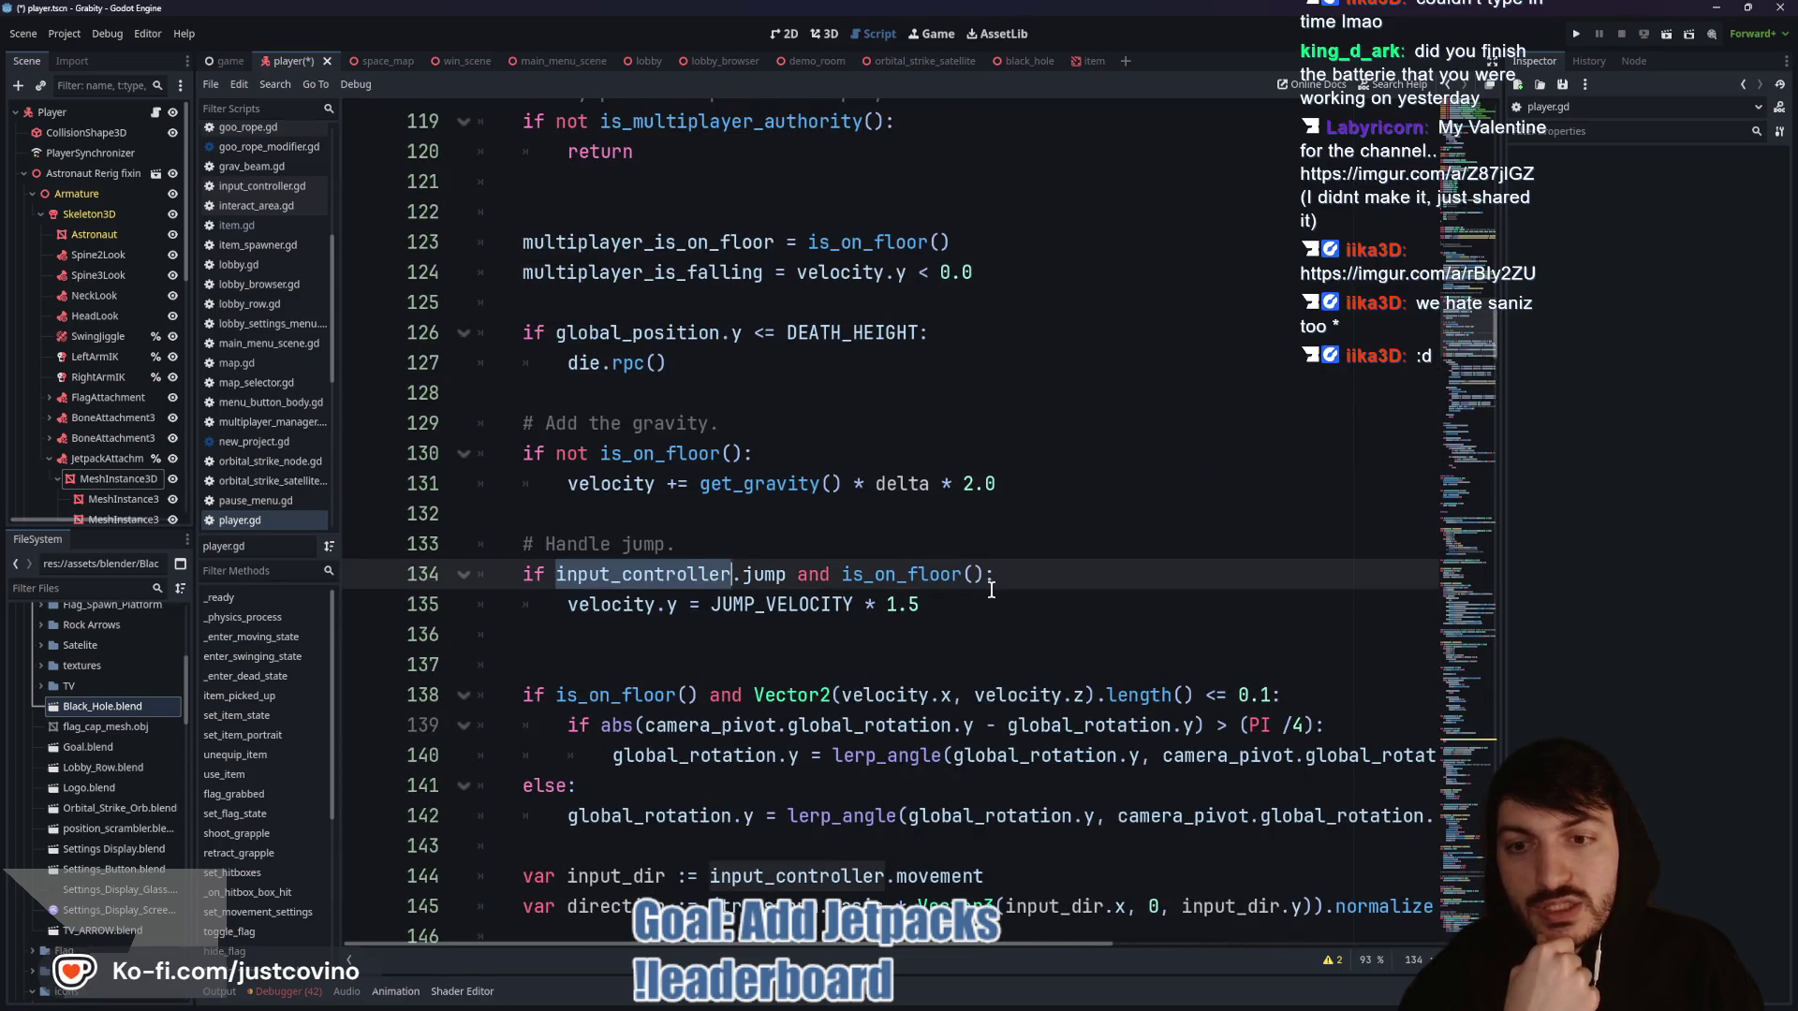
left_click(669, 545)
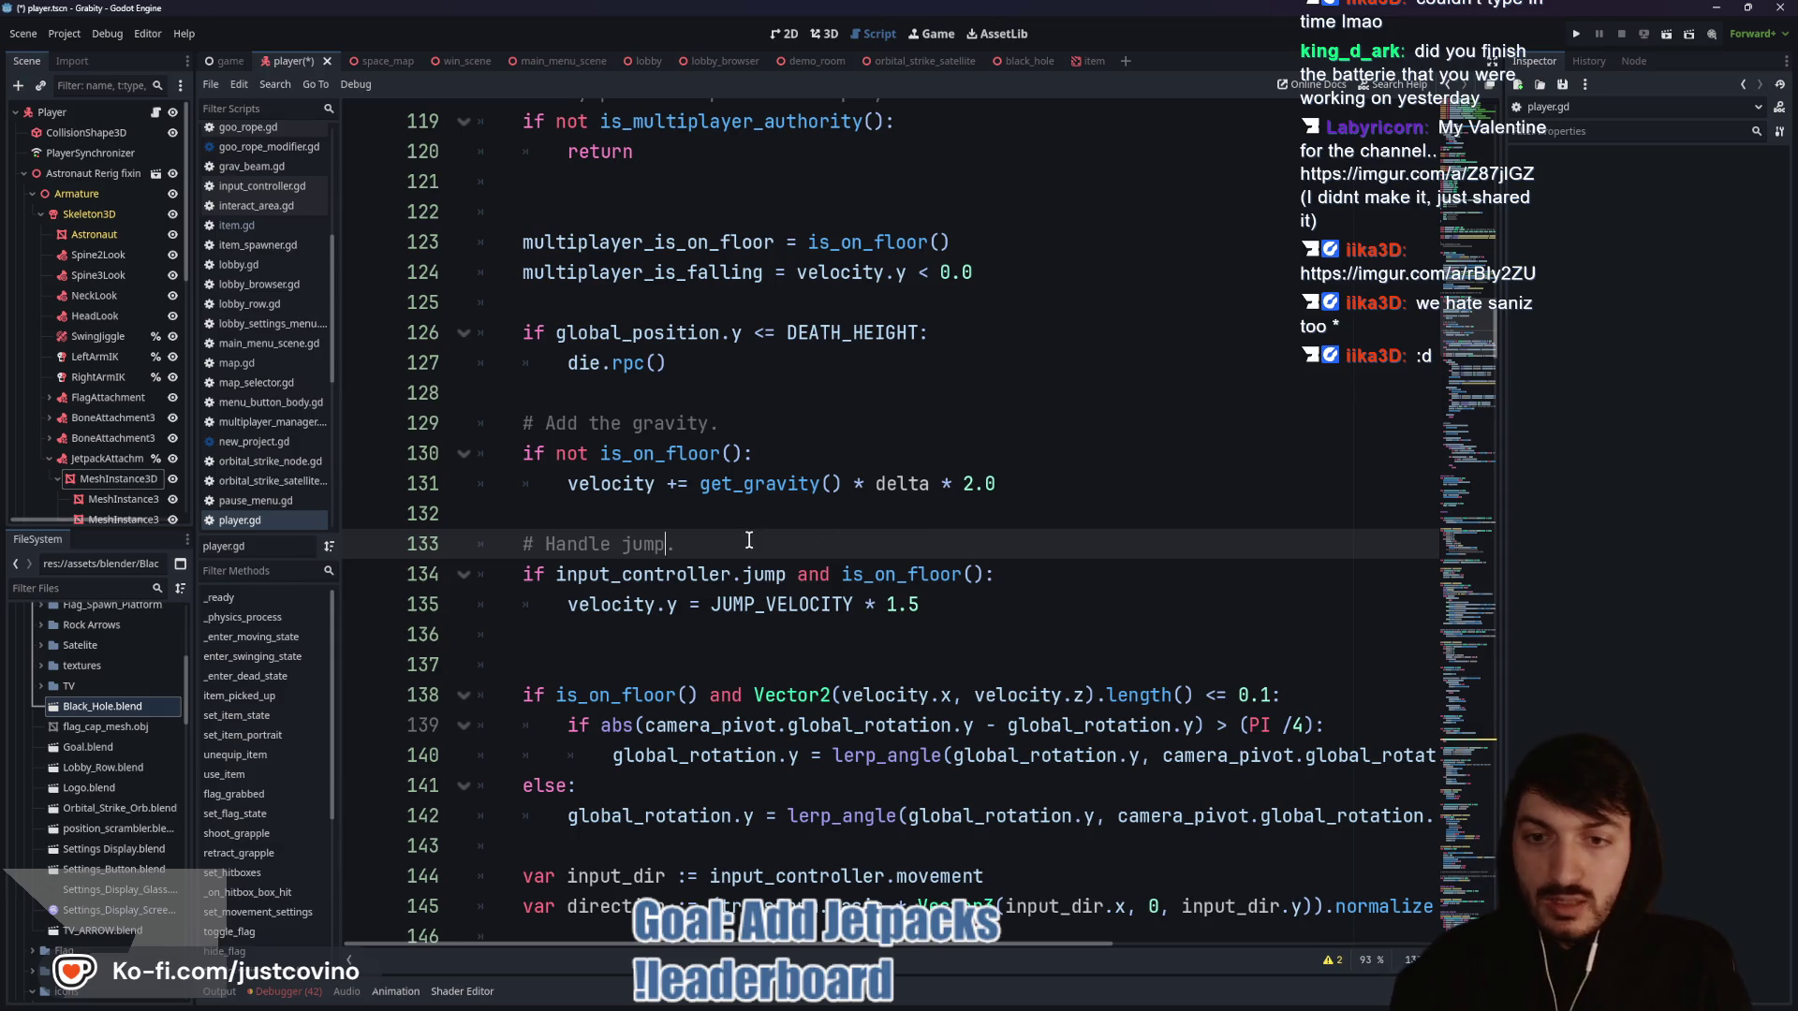
type("andle Het Pack")
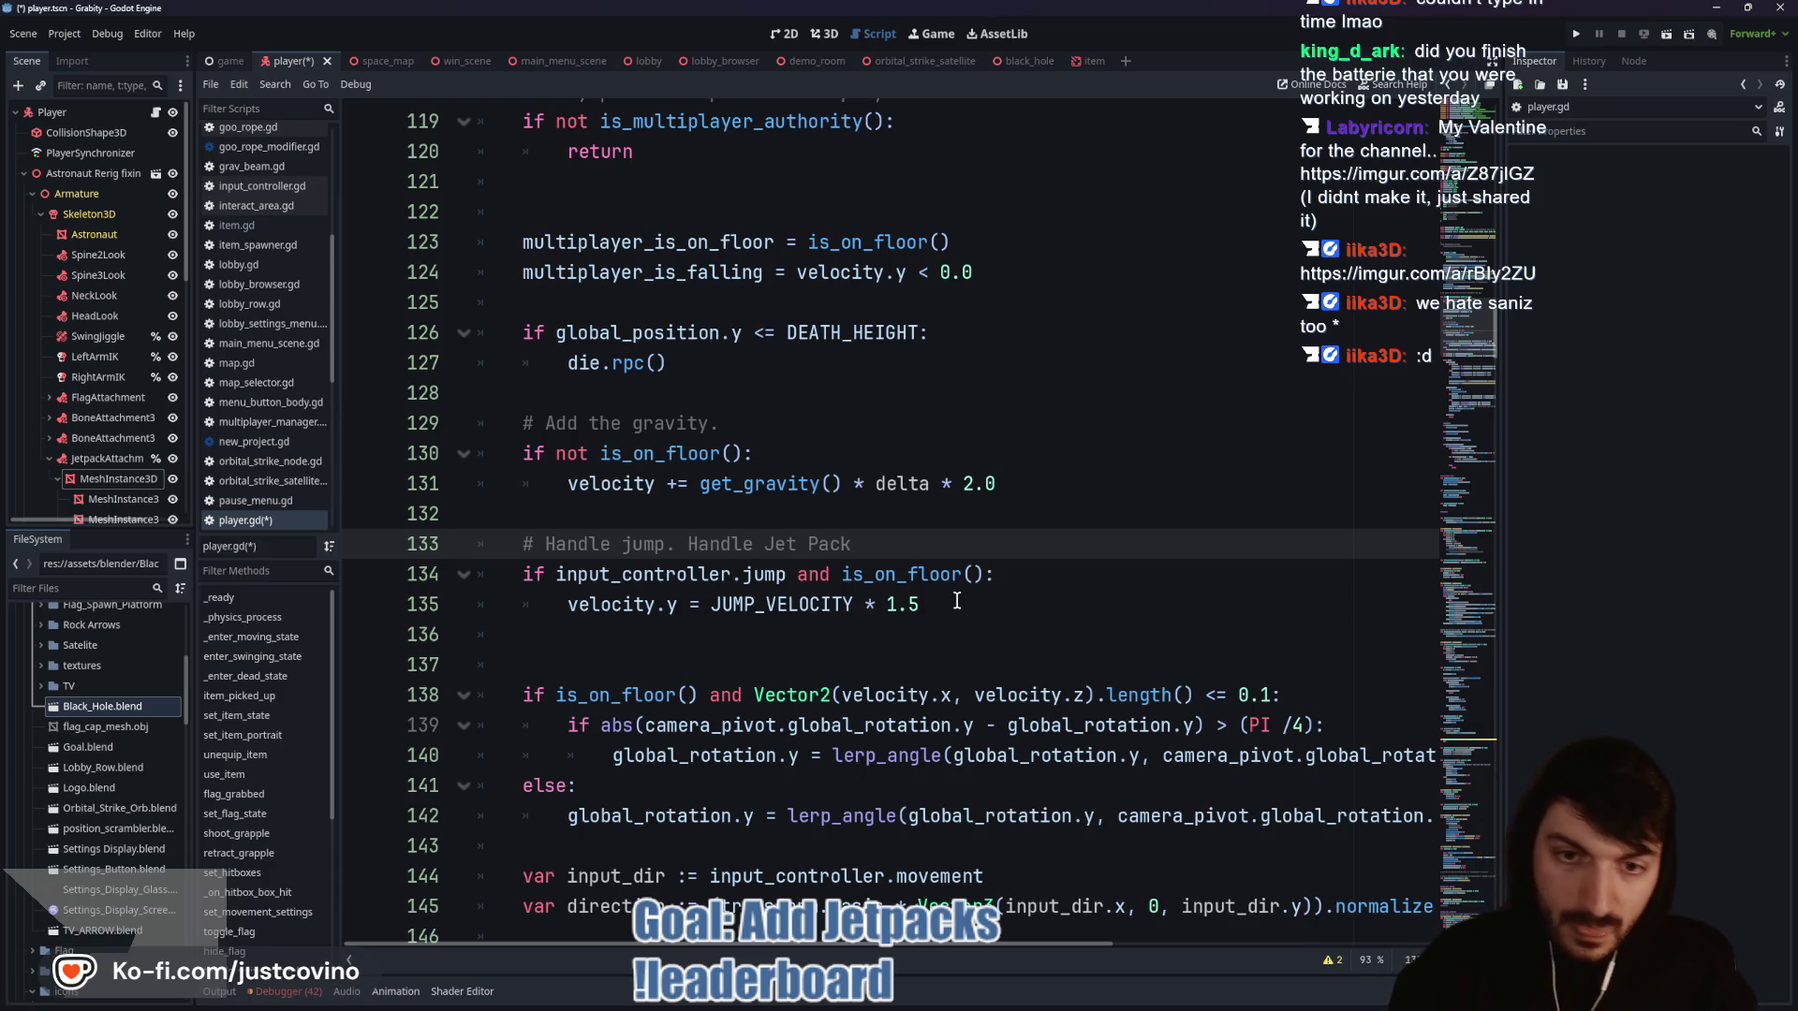
Step: Below the jump velocity line, add an 'if jet_pack_attachment.visible:' check and start its body
left_click(1007, 605)
key("Return")
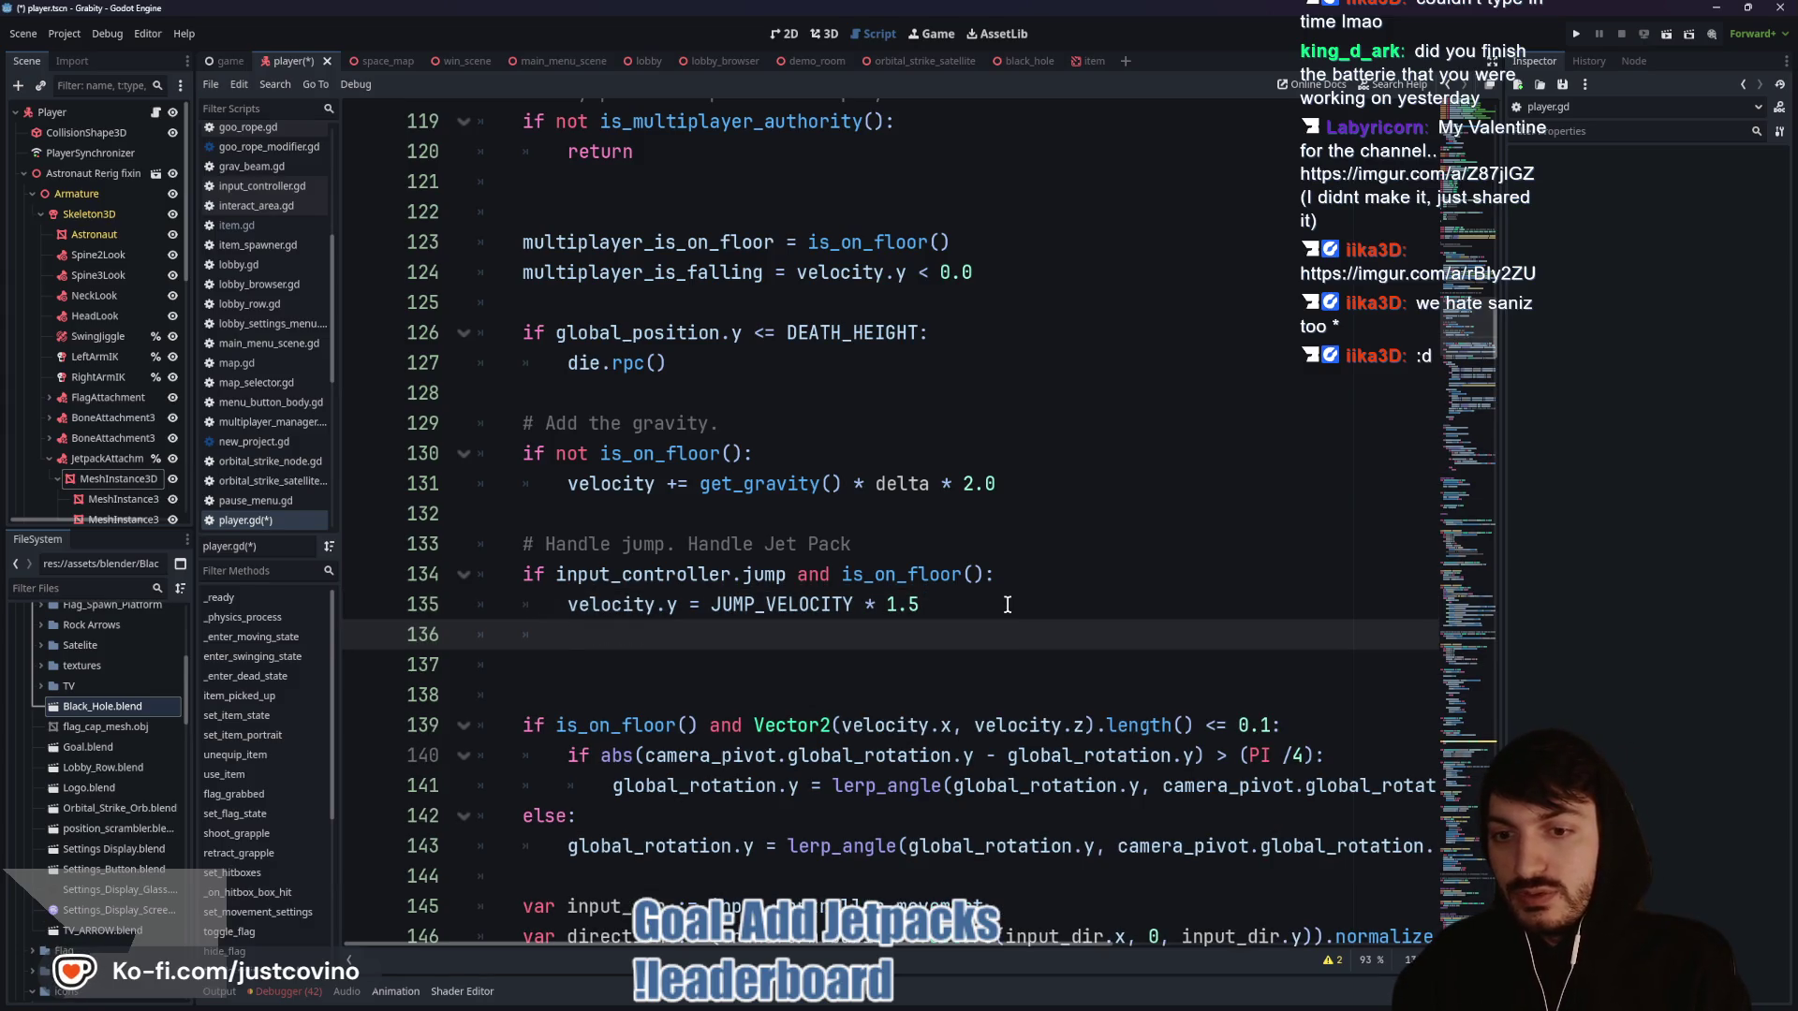
type("if jet")
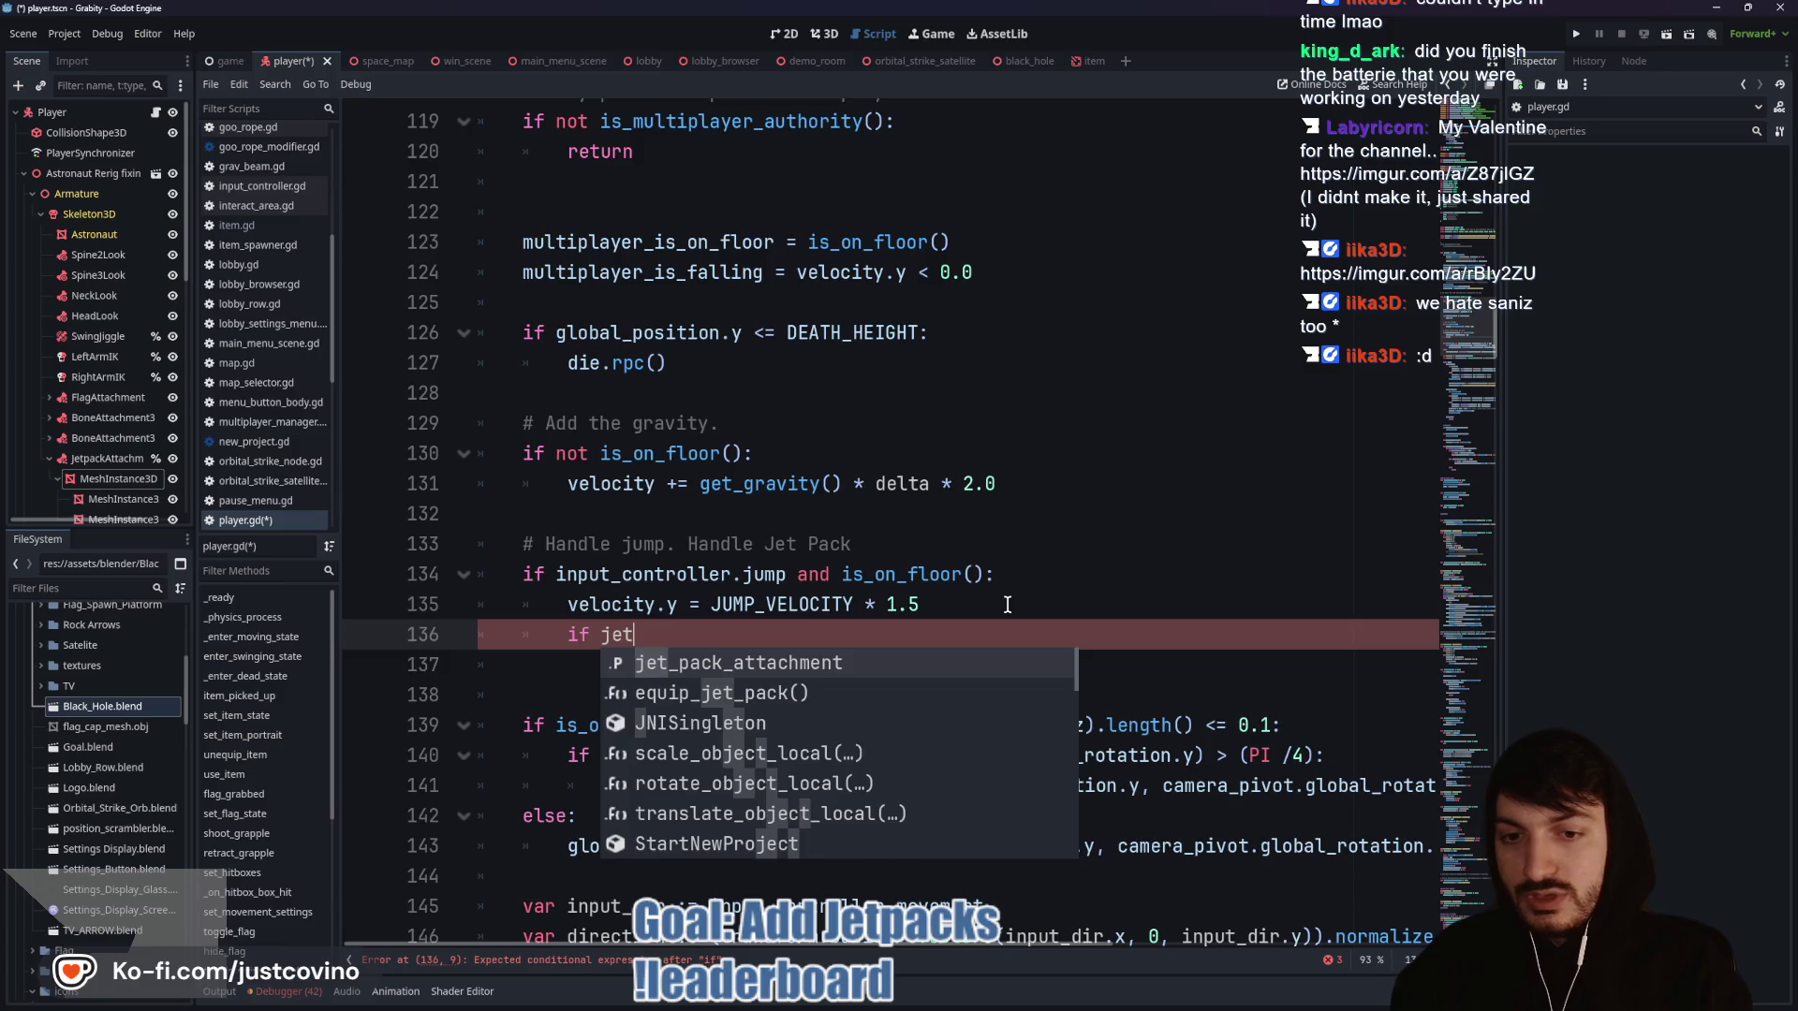
key("Return")
type(".visible:")
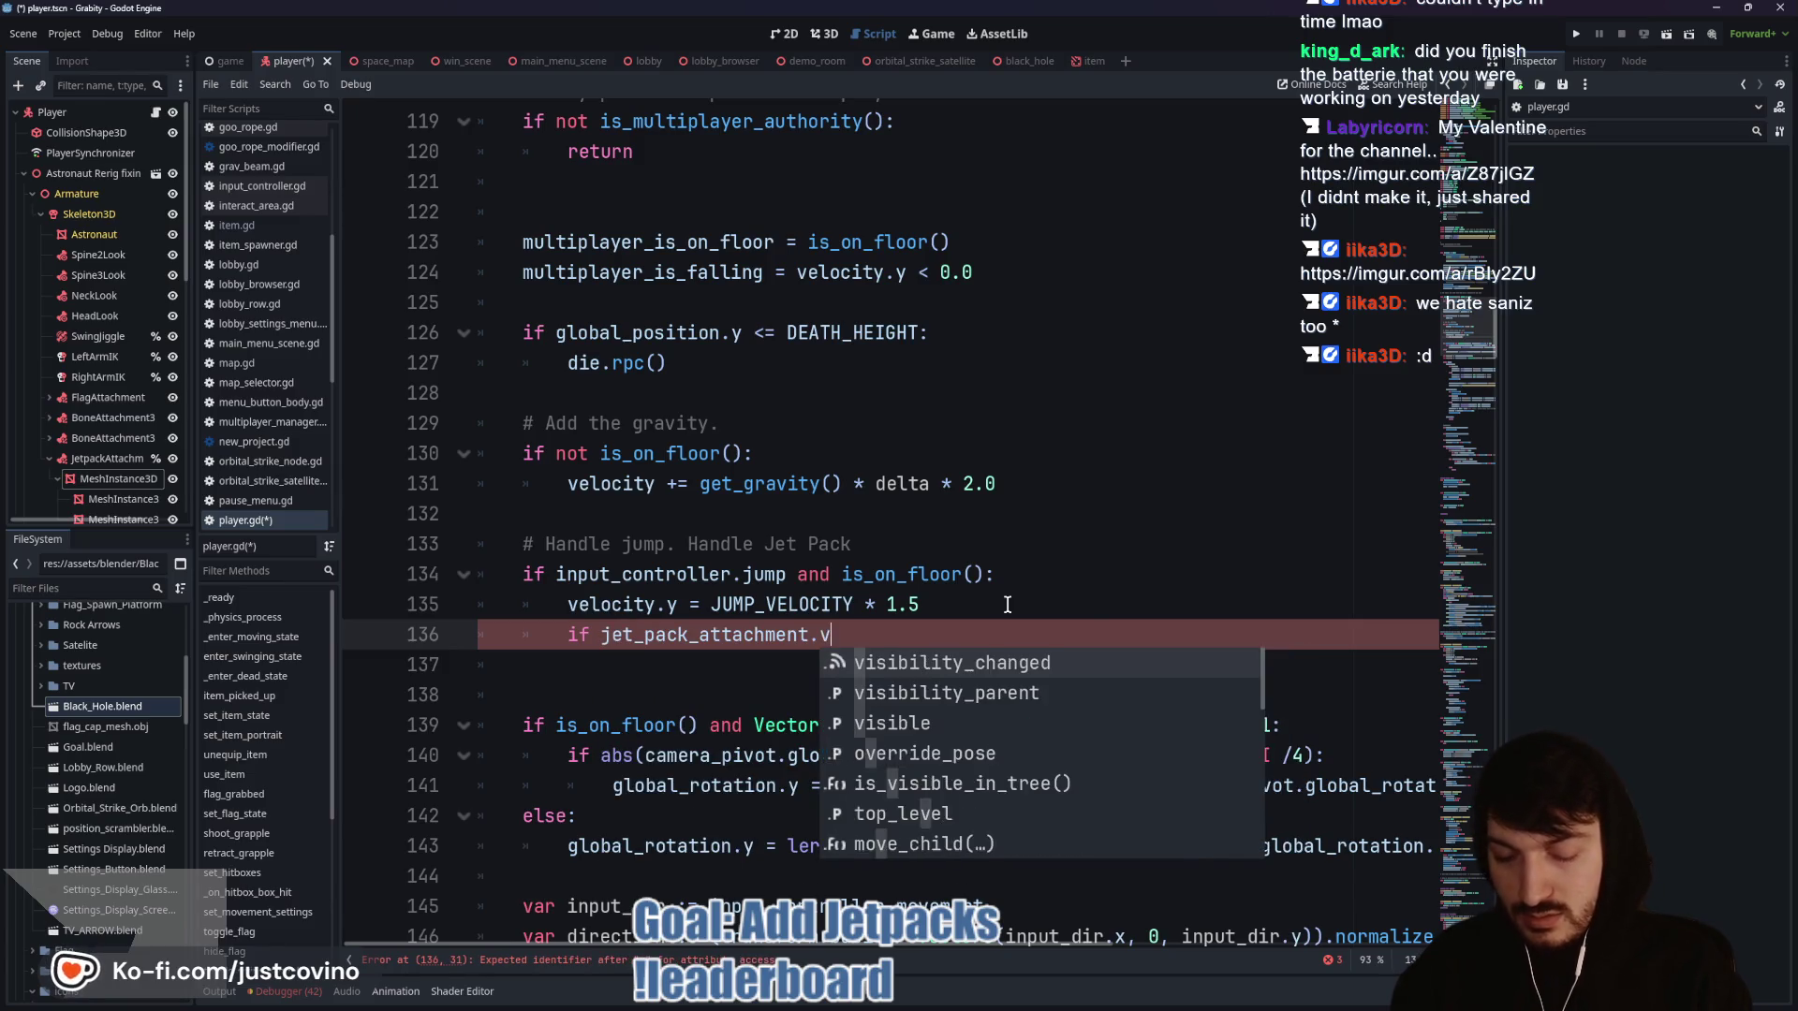
key("Return")
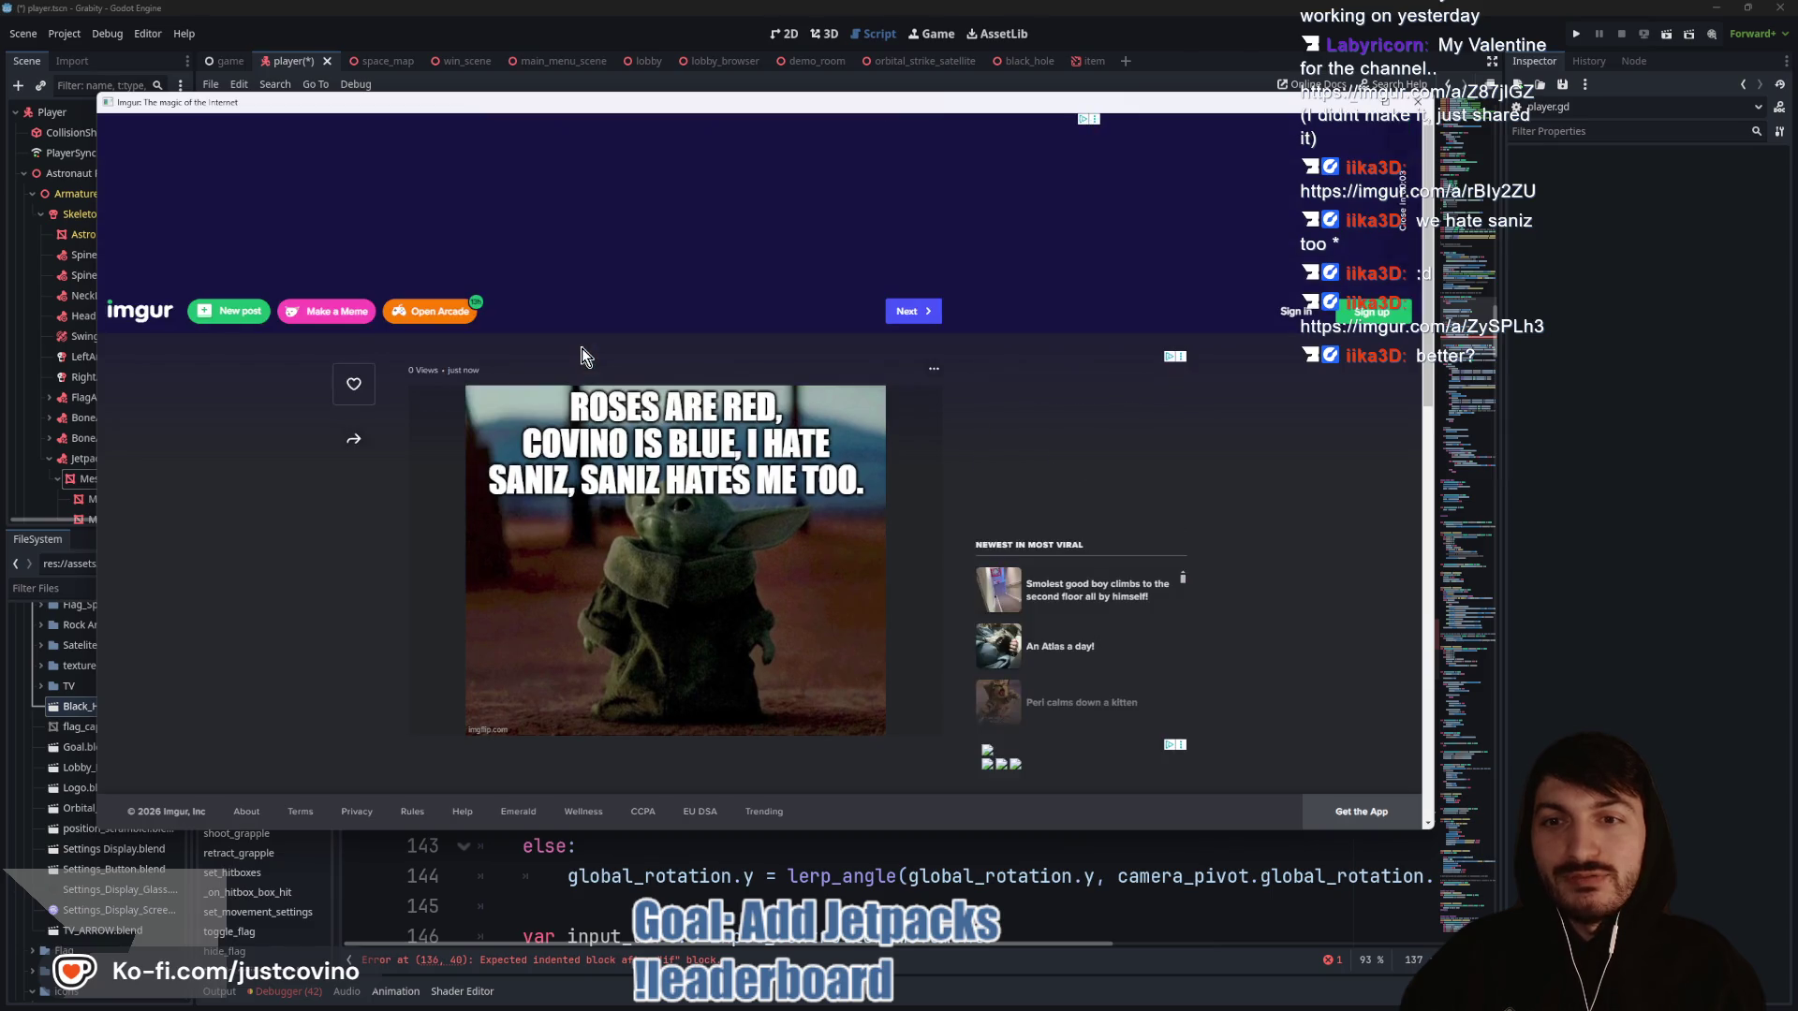
Step: Close the Imgur meme page to get back to player.gd
scroll(628, 475, "down", 2)
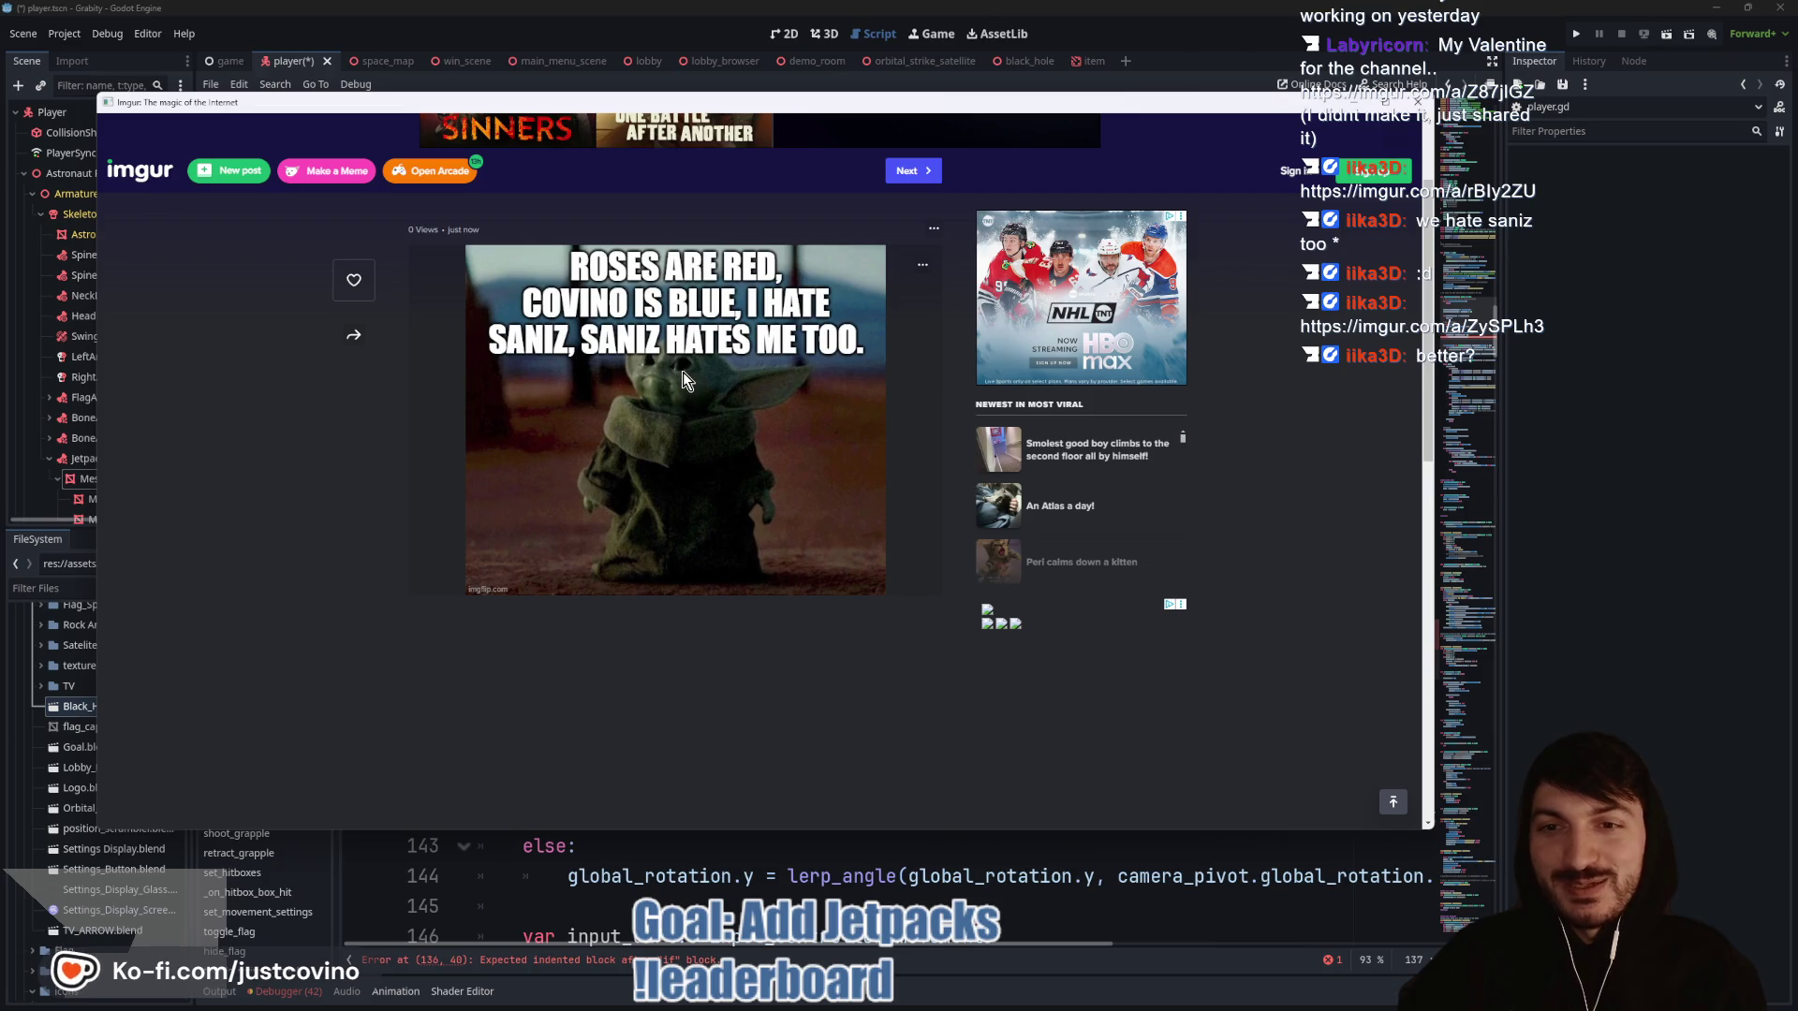
left_click(1410, 104)
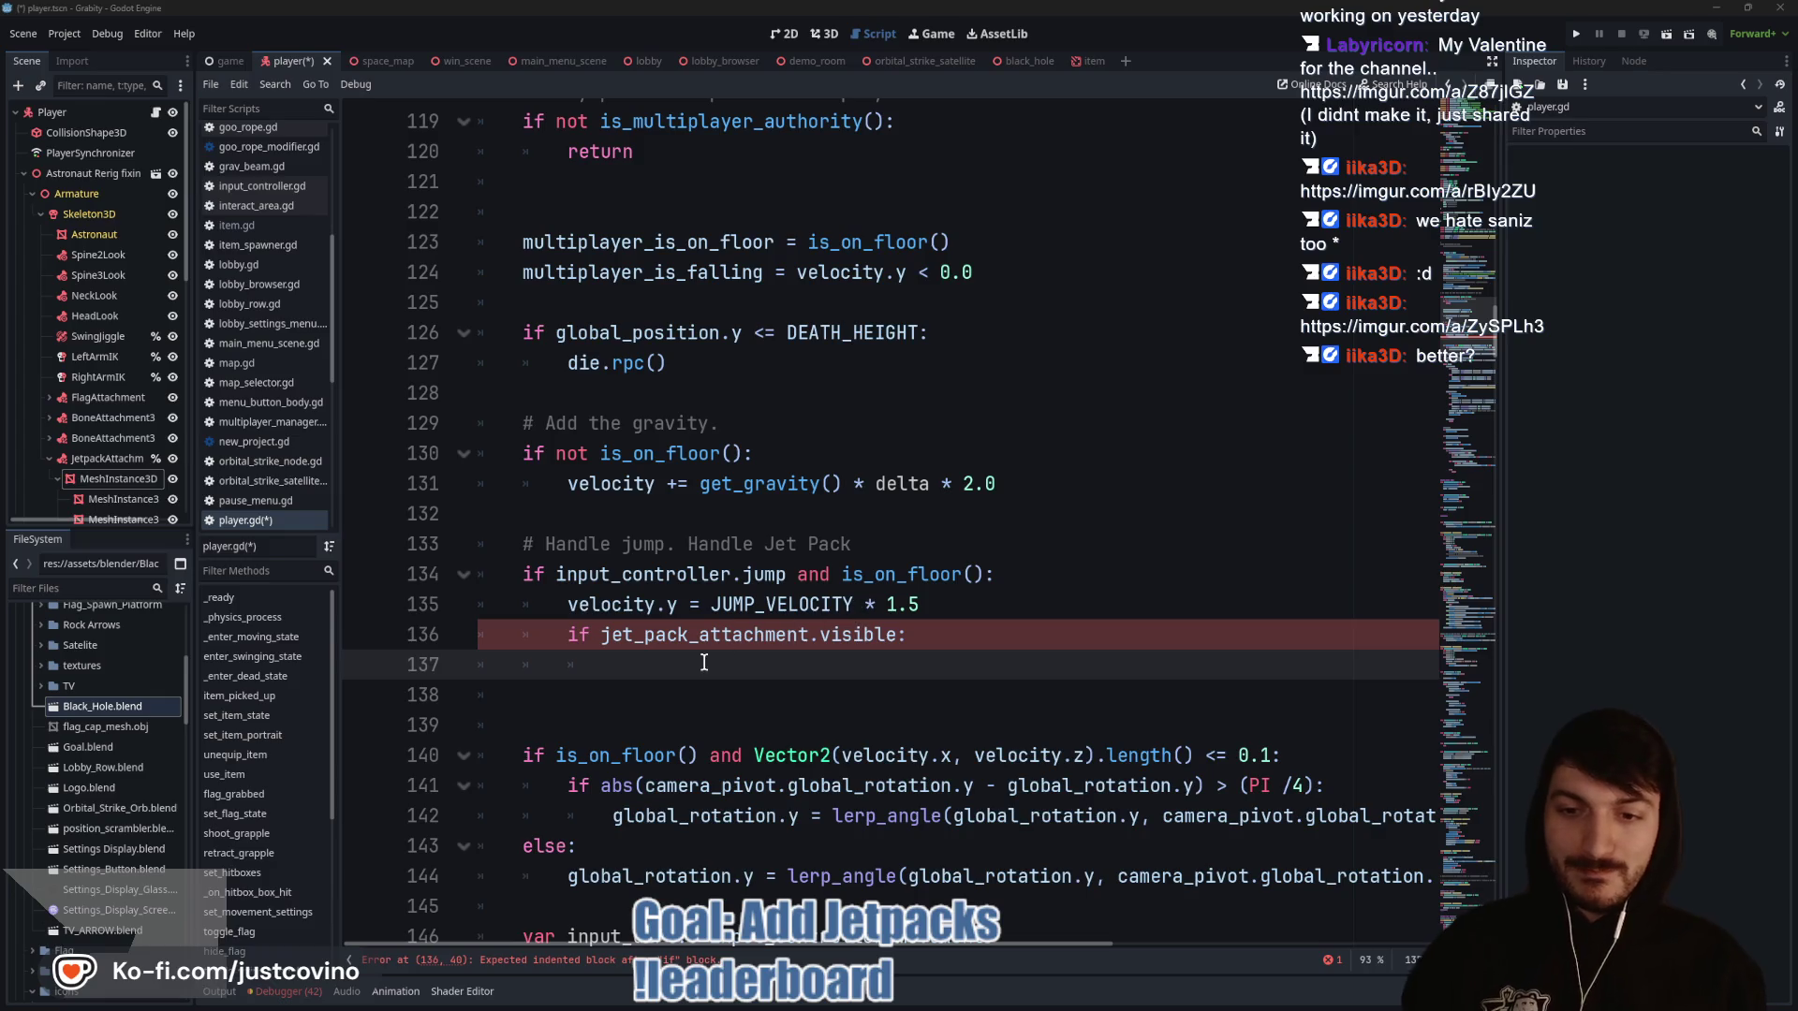
Step: Declare 'var holding_jet_pack: bool = false' on a new line below is_ready
left_click(666, 629)
double_click(711, 634)
scroll(716, 634, "up", 20)
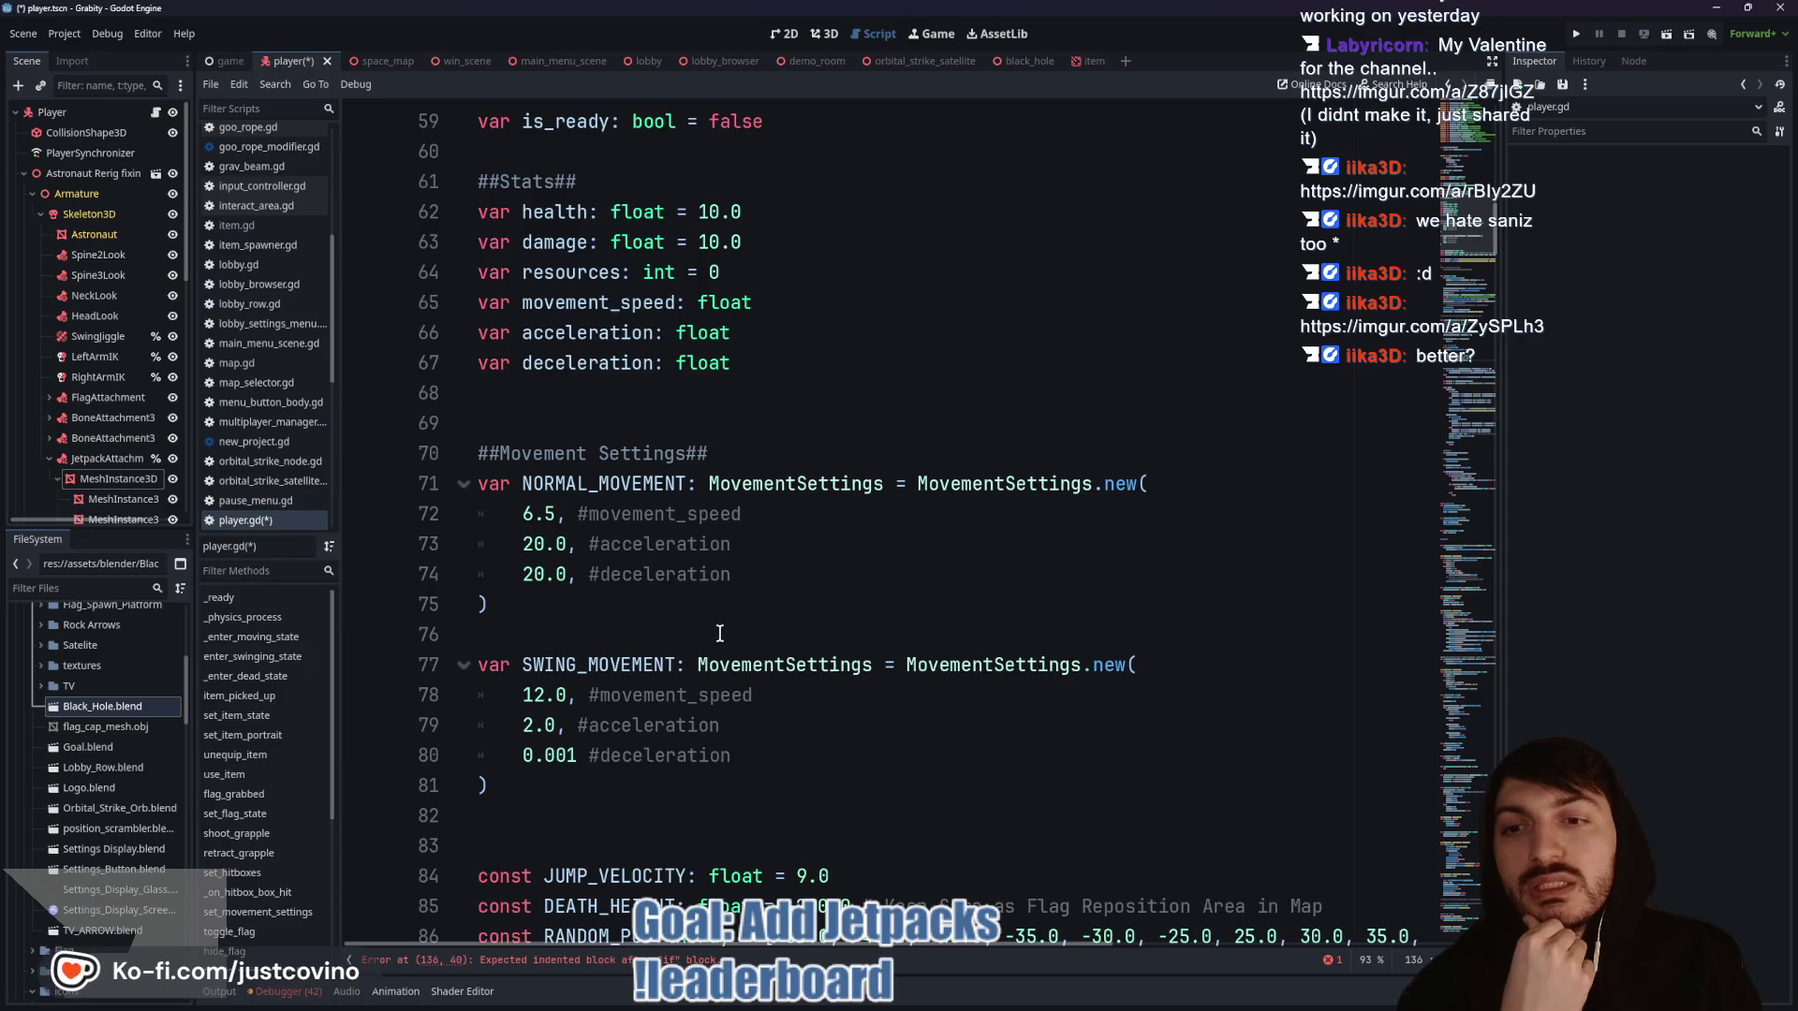
scroll(783, 578, "up", 4)
left_click(824, 476)
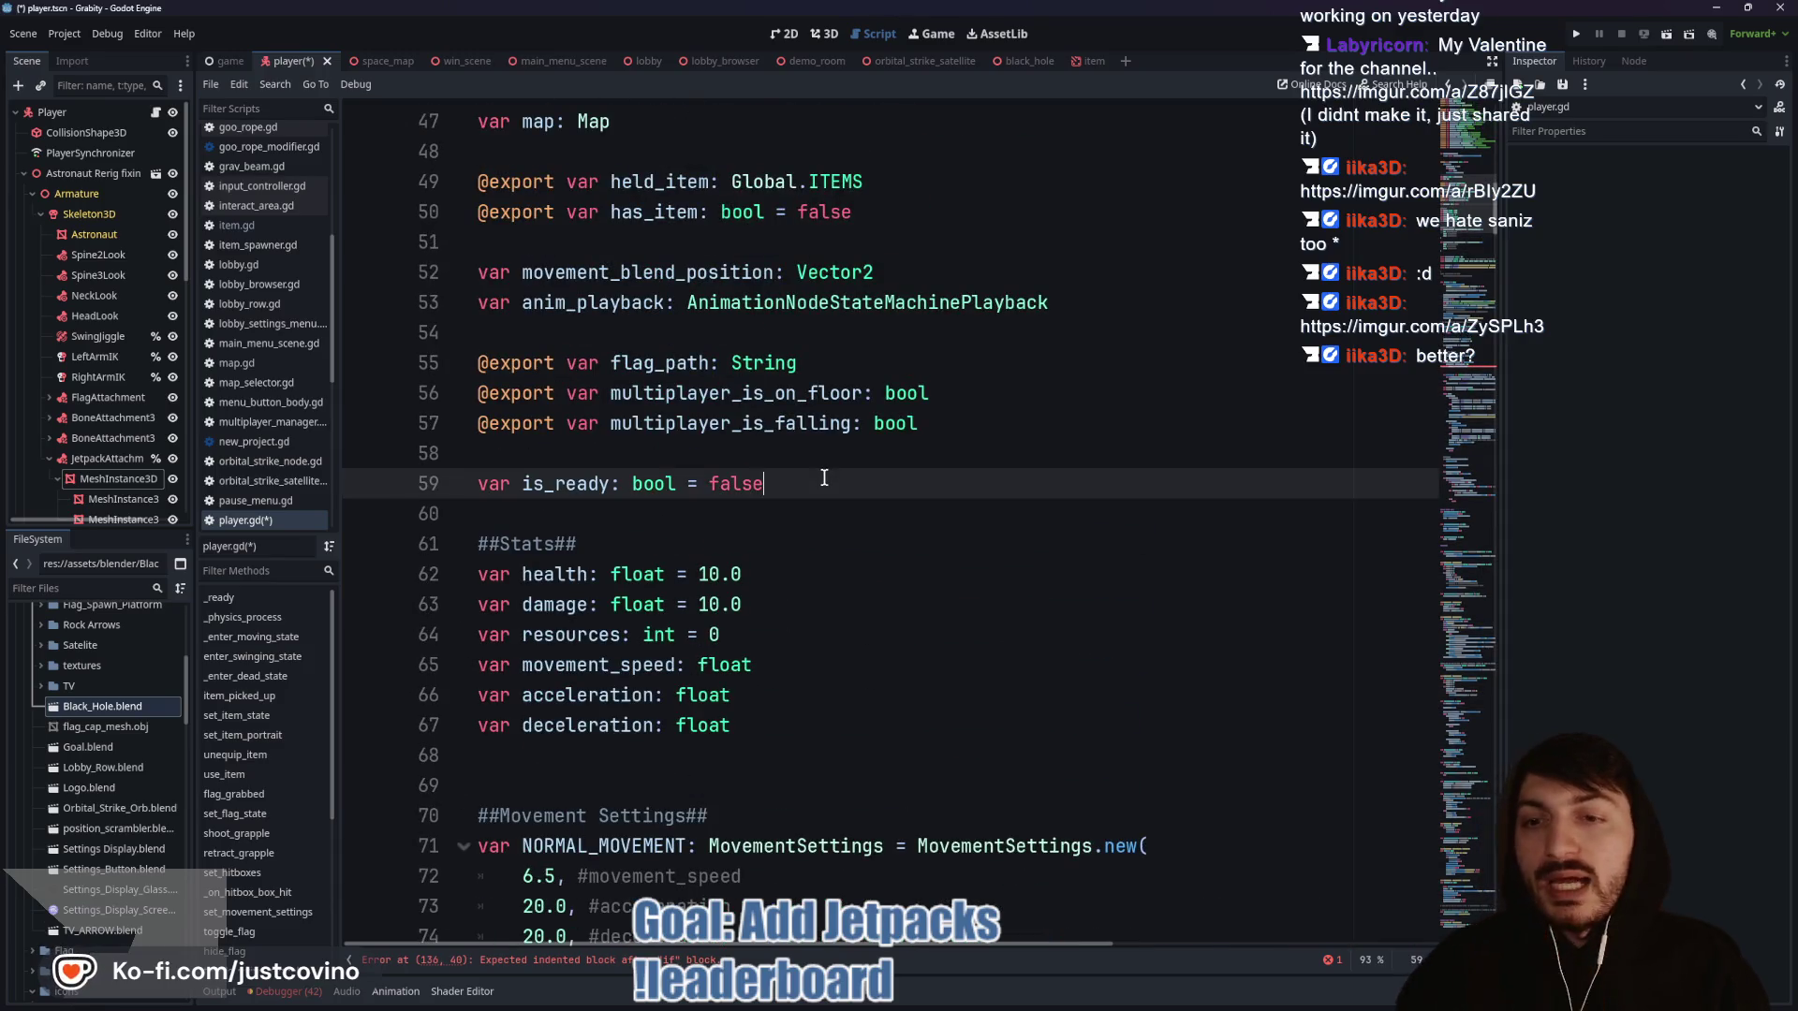
key("Return")
type("ng_jetpack")
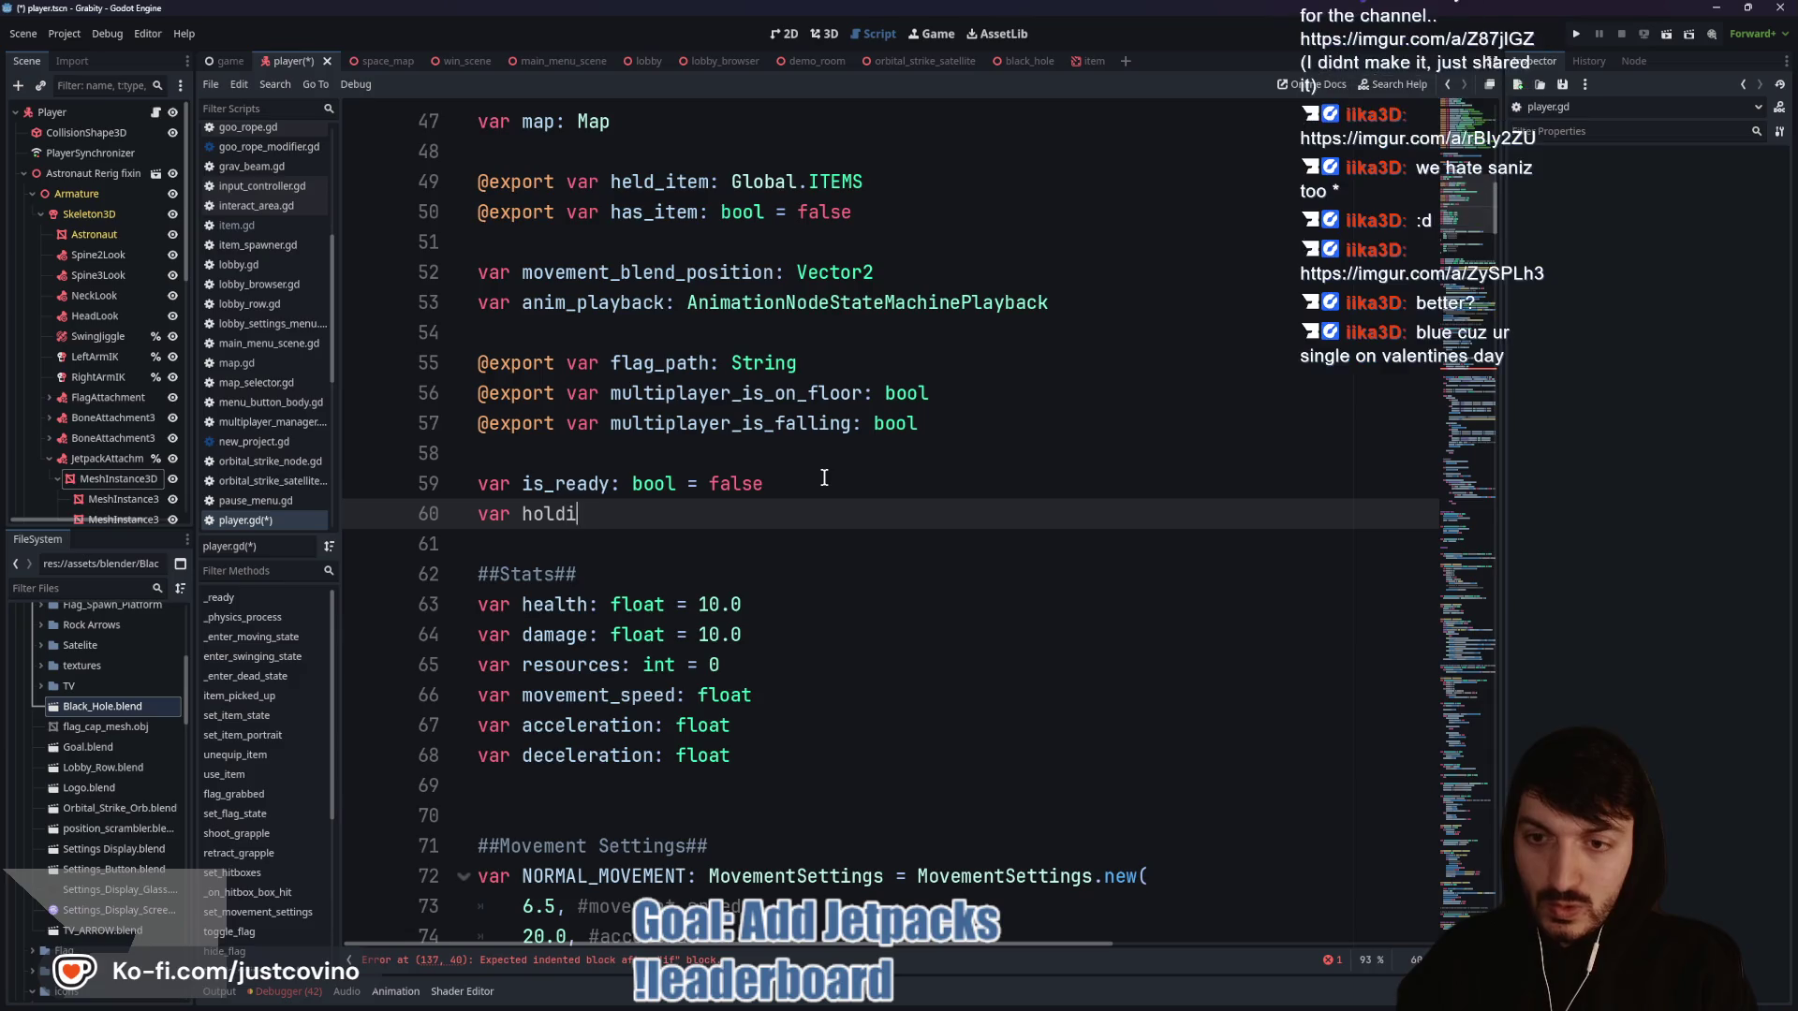
type(": ")
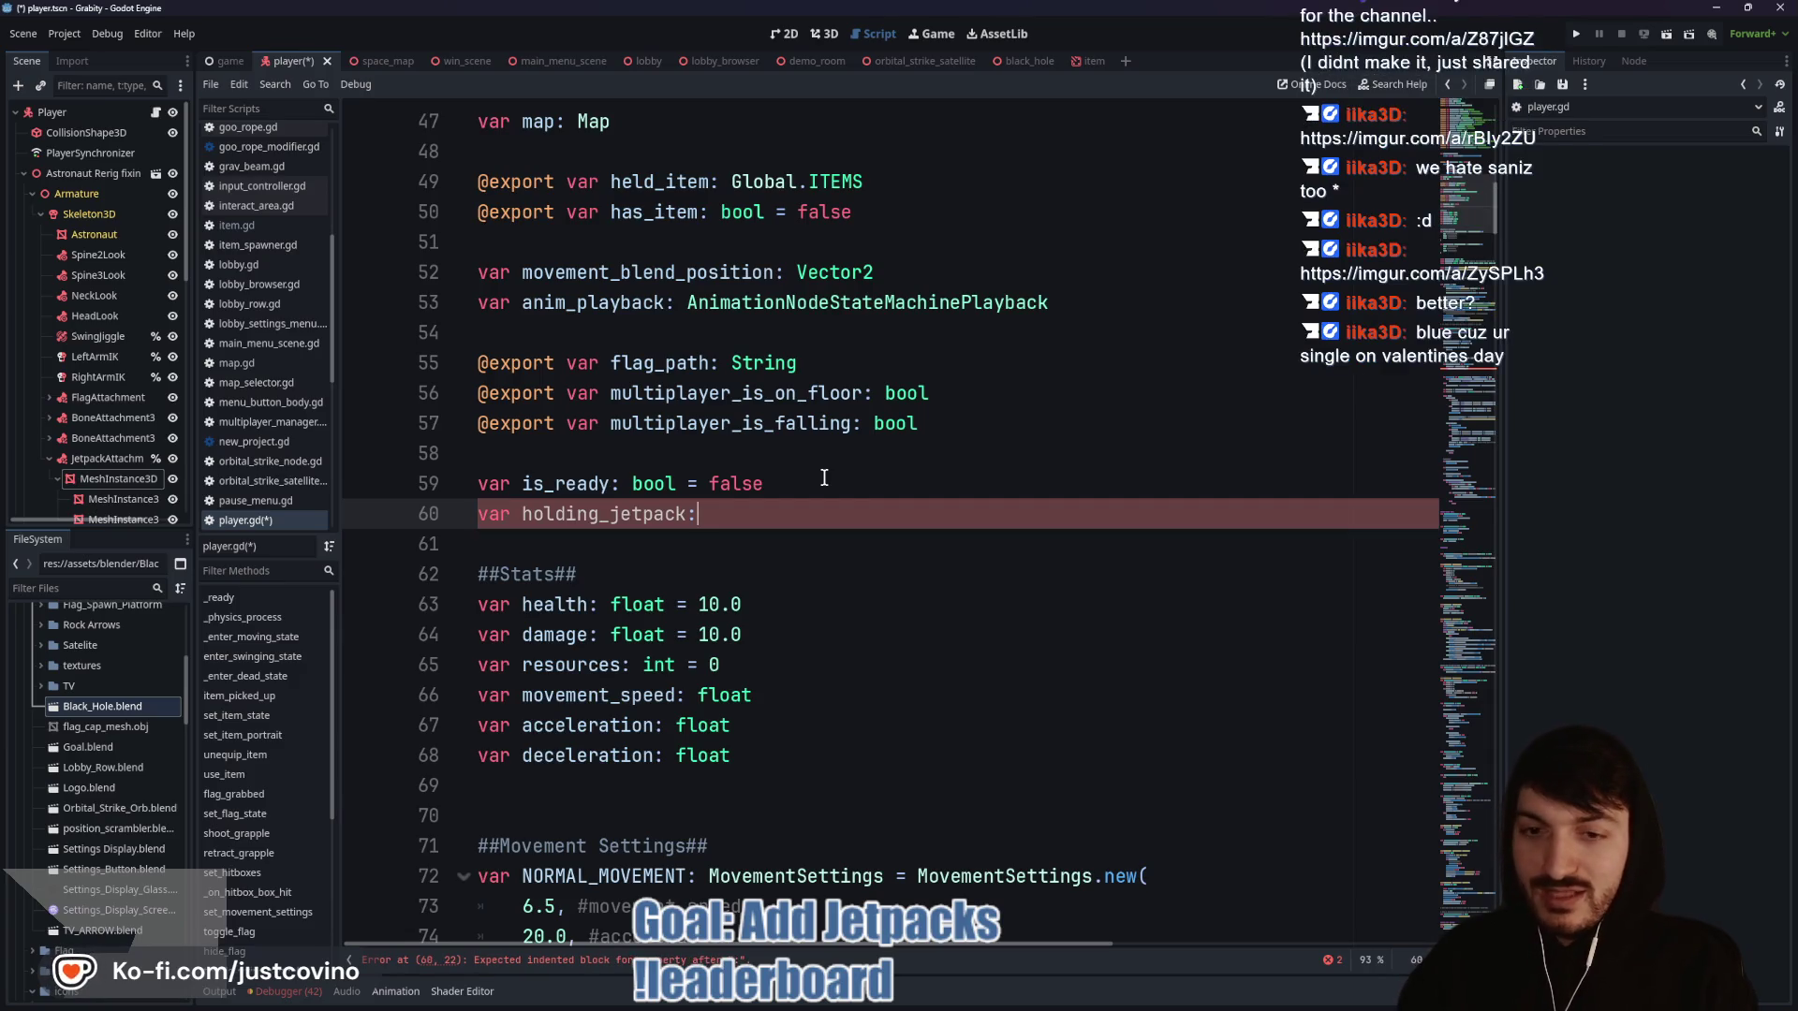
type("_pack")
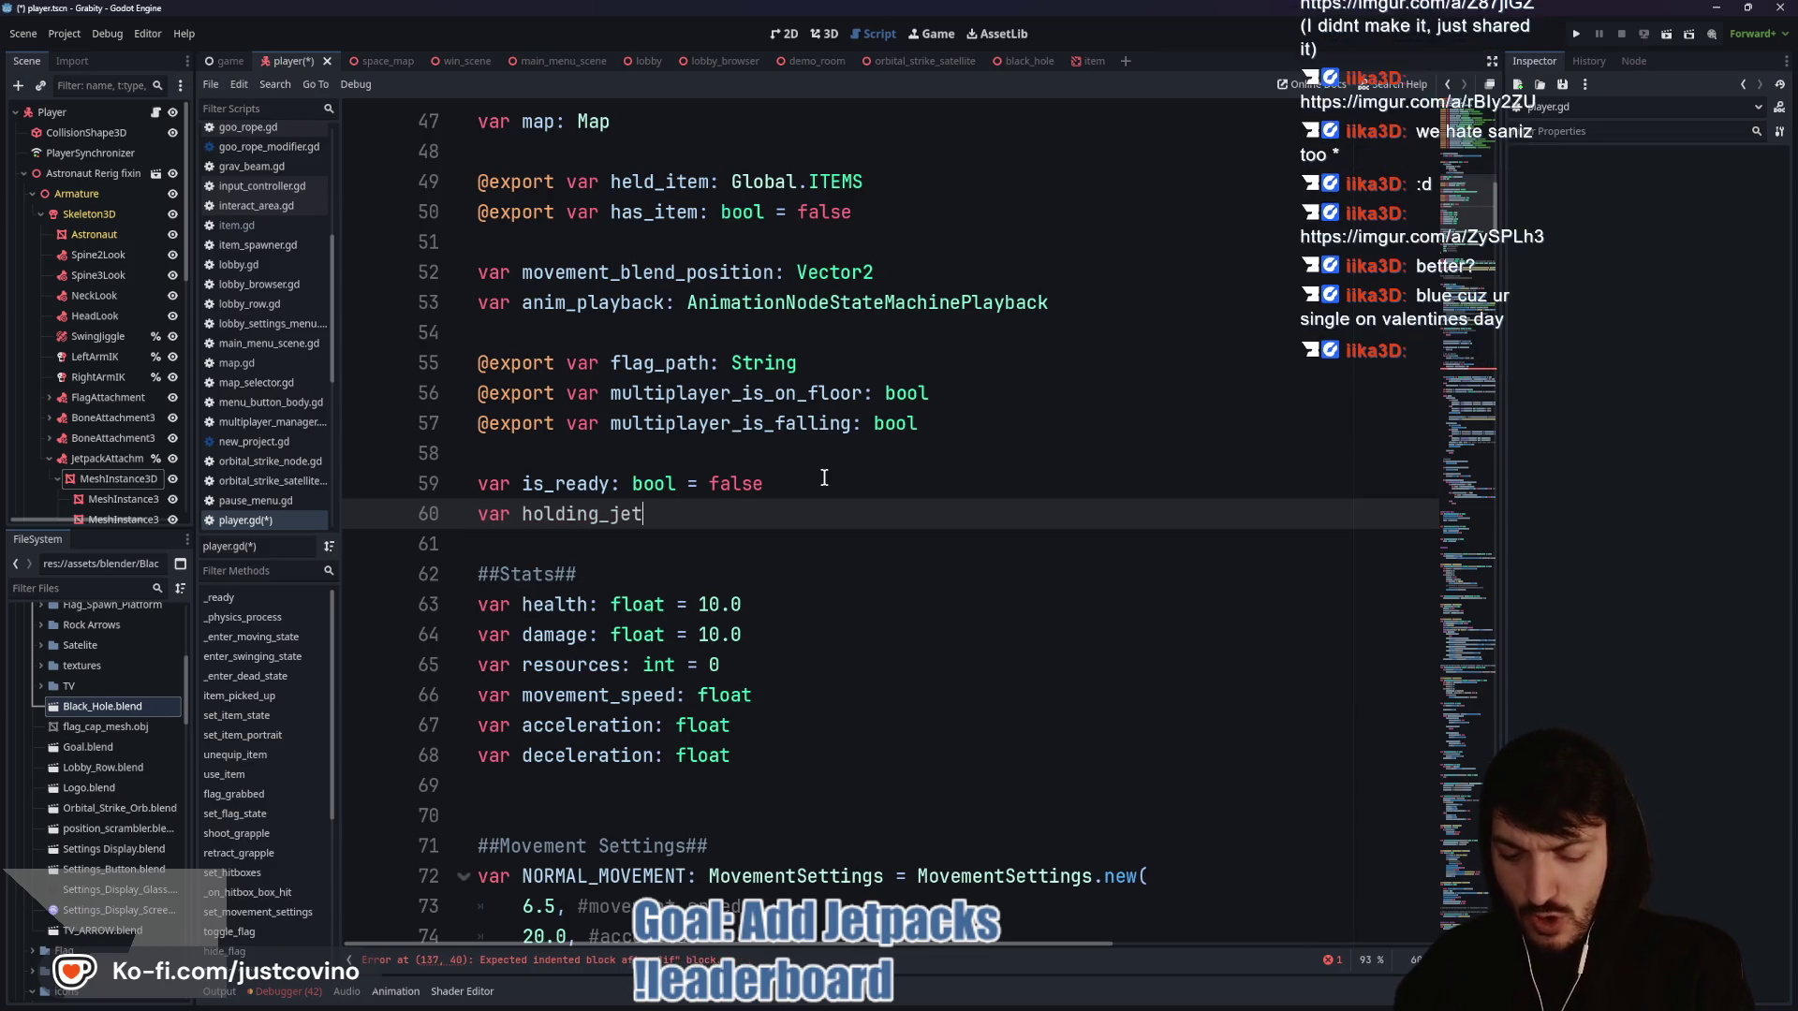
type("bool = false")
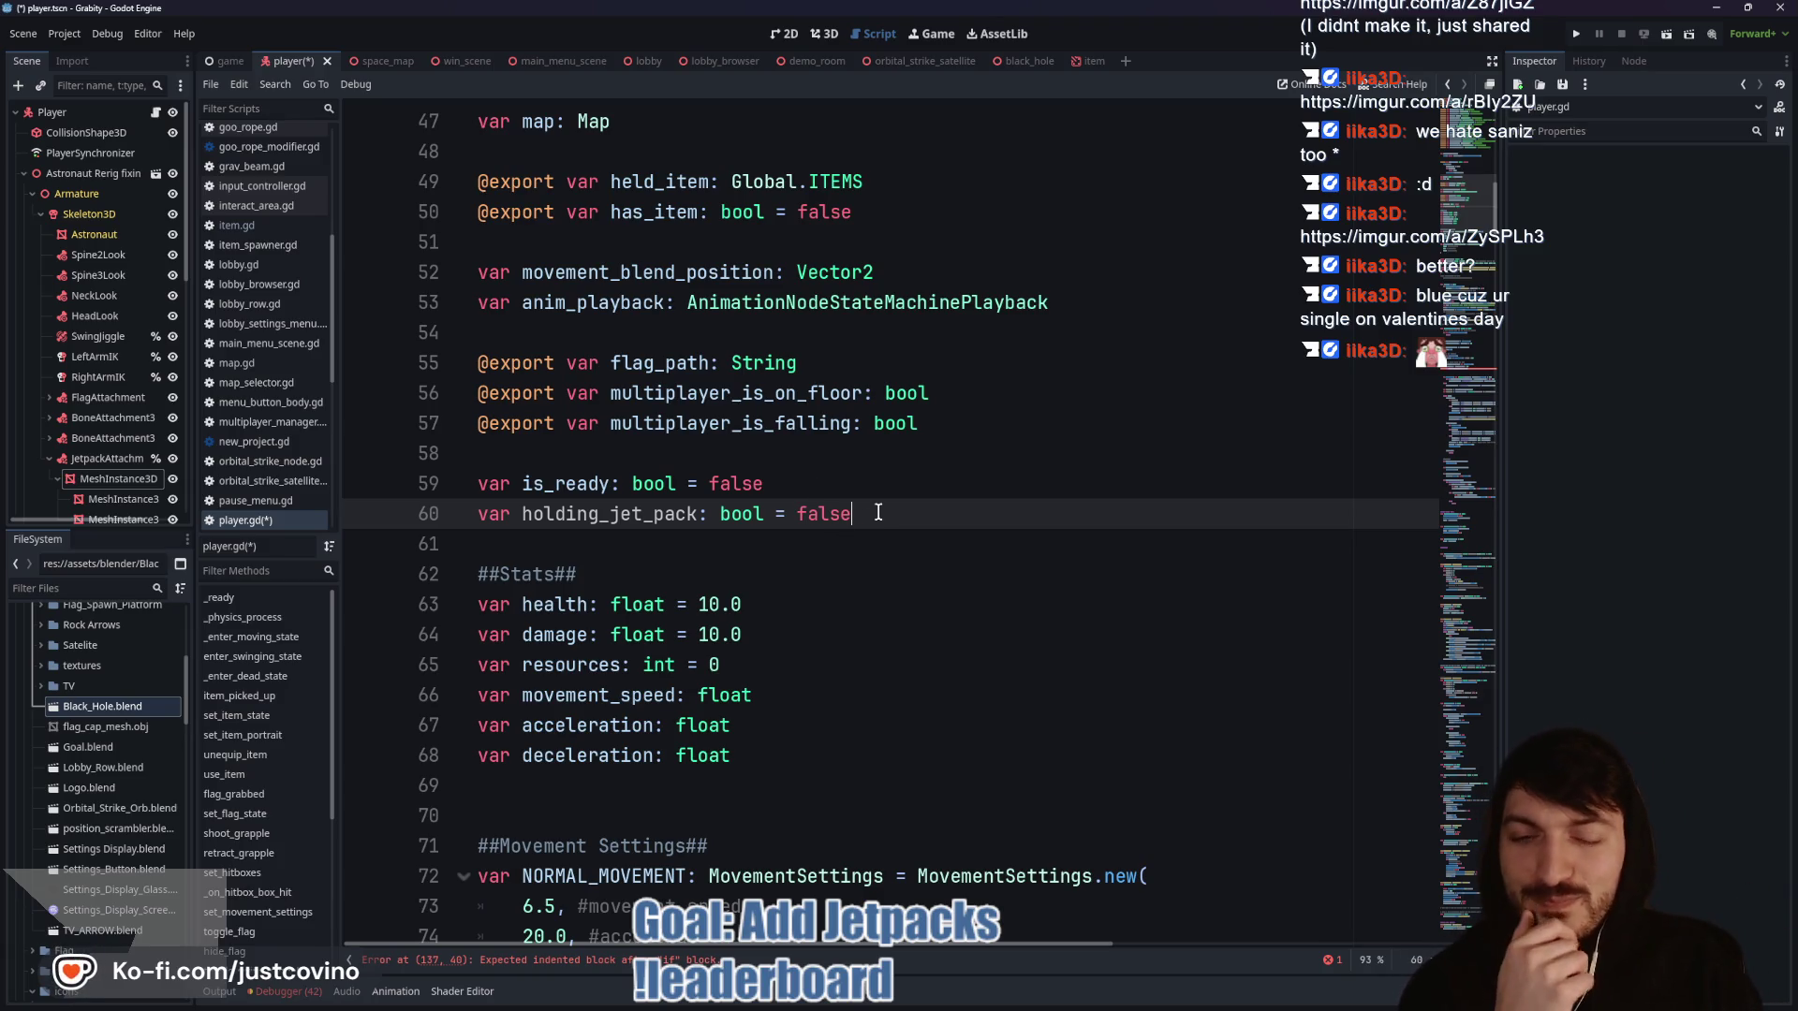
scroll(847, 521, "down", 20)
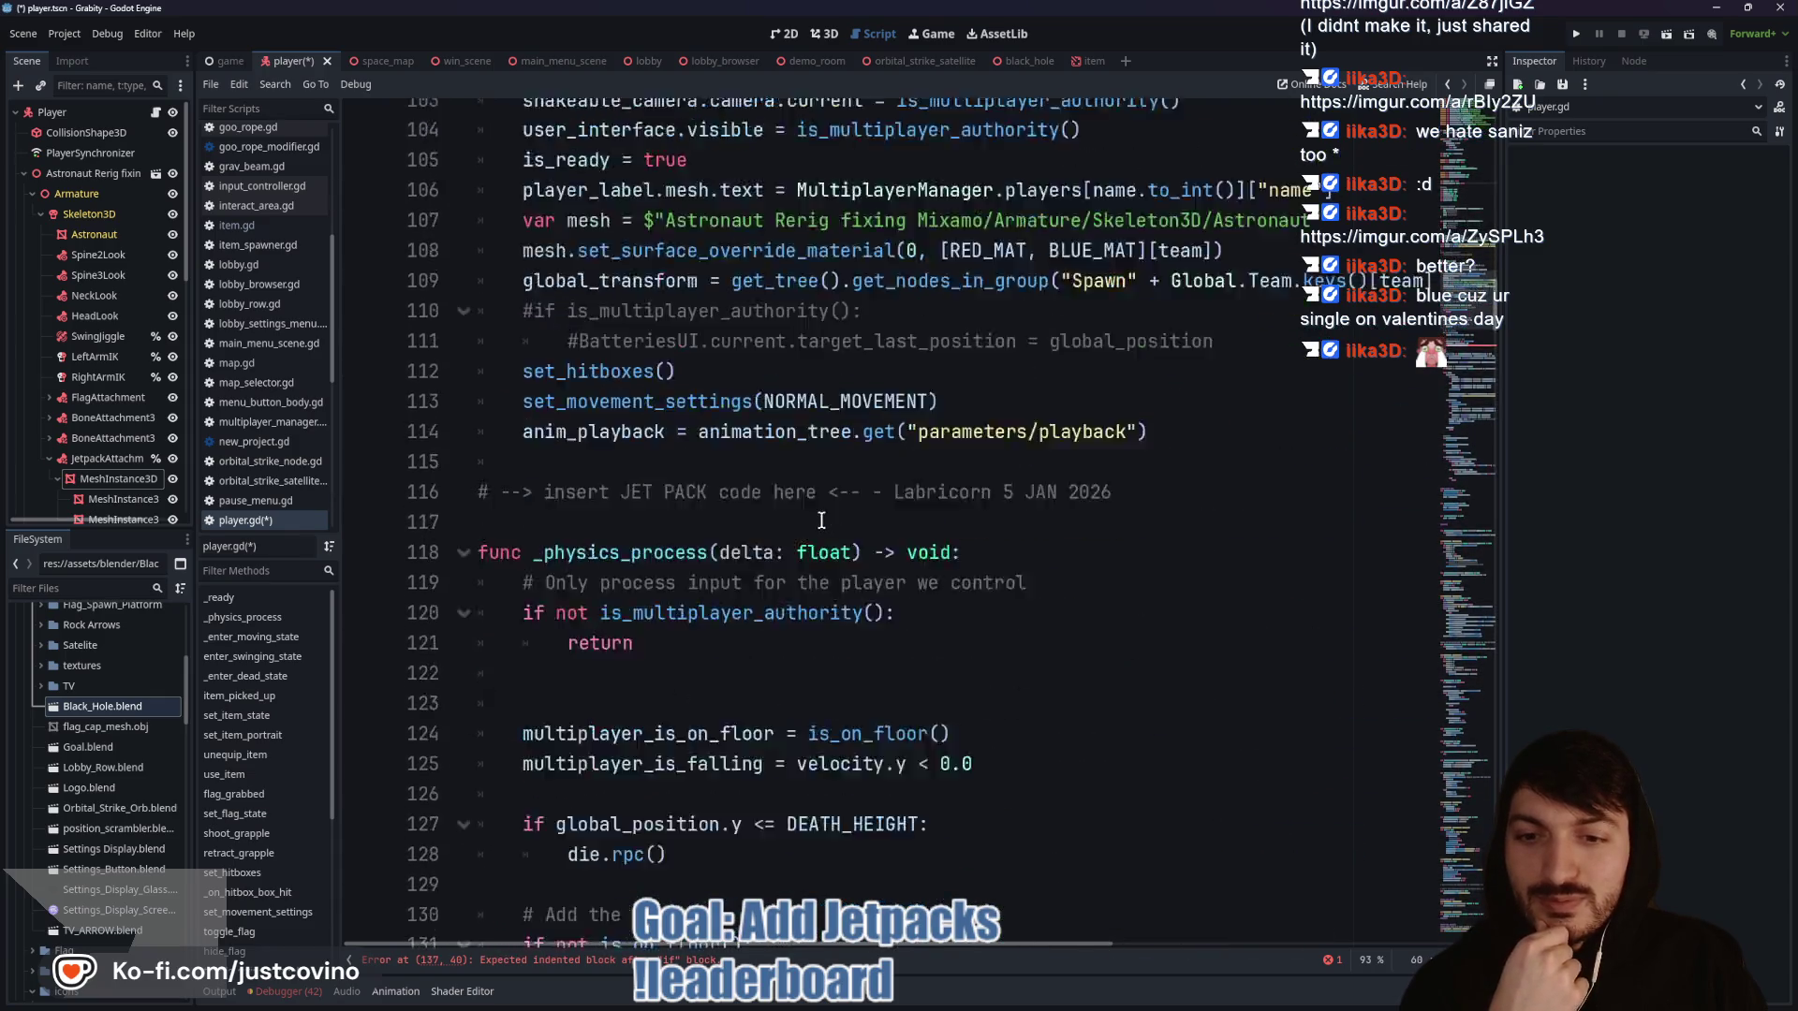
Step: Add 'and is_holding_jet_pack' to the jet pack condition and give it a pass body
scroll(815, 521, "down", 3)
left_click(925, 494)
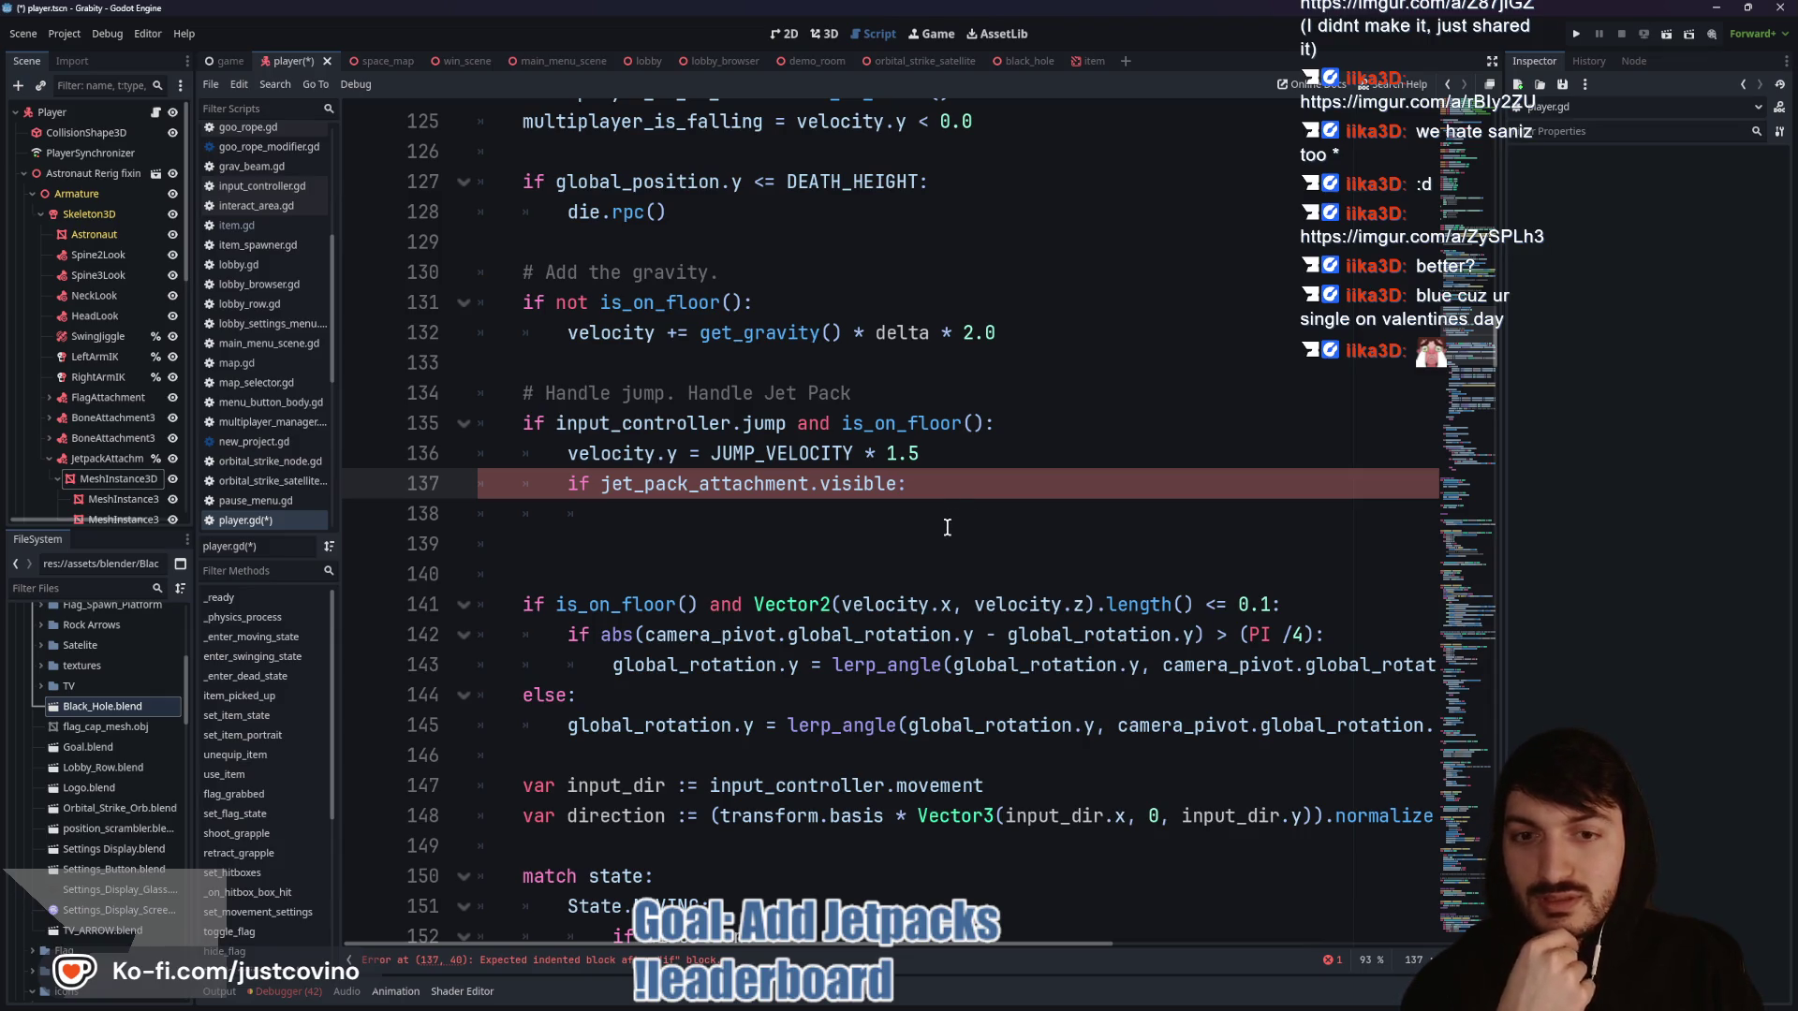
type("and is")
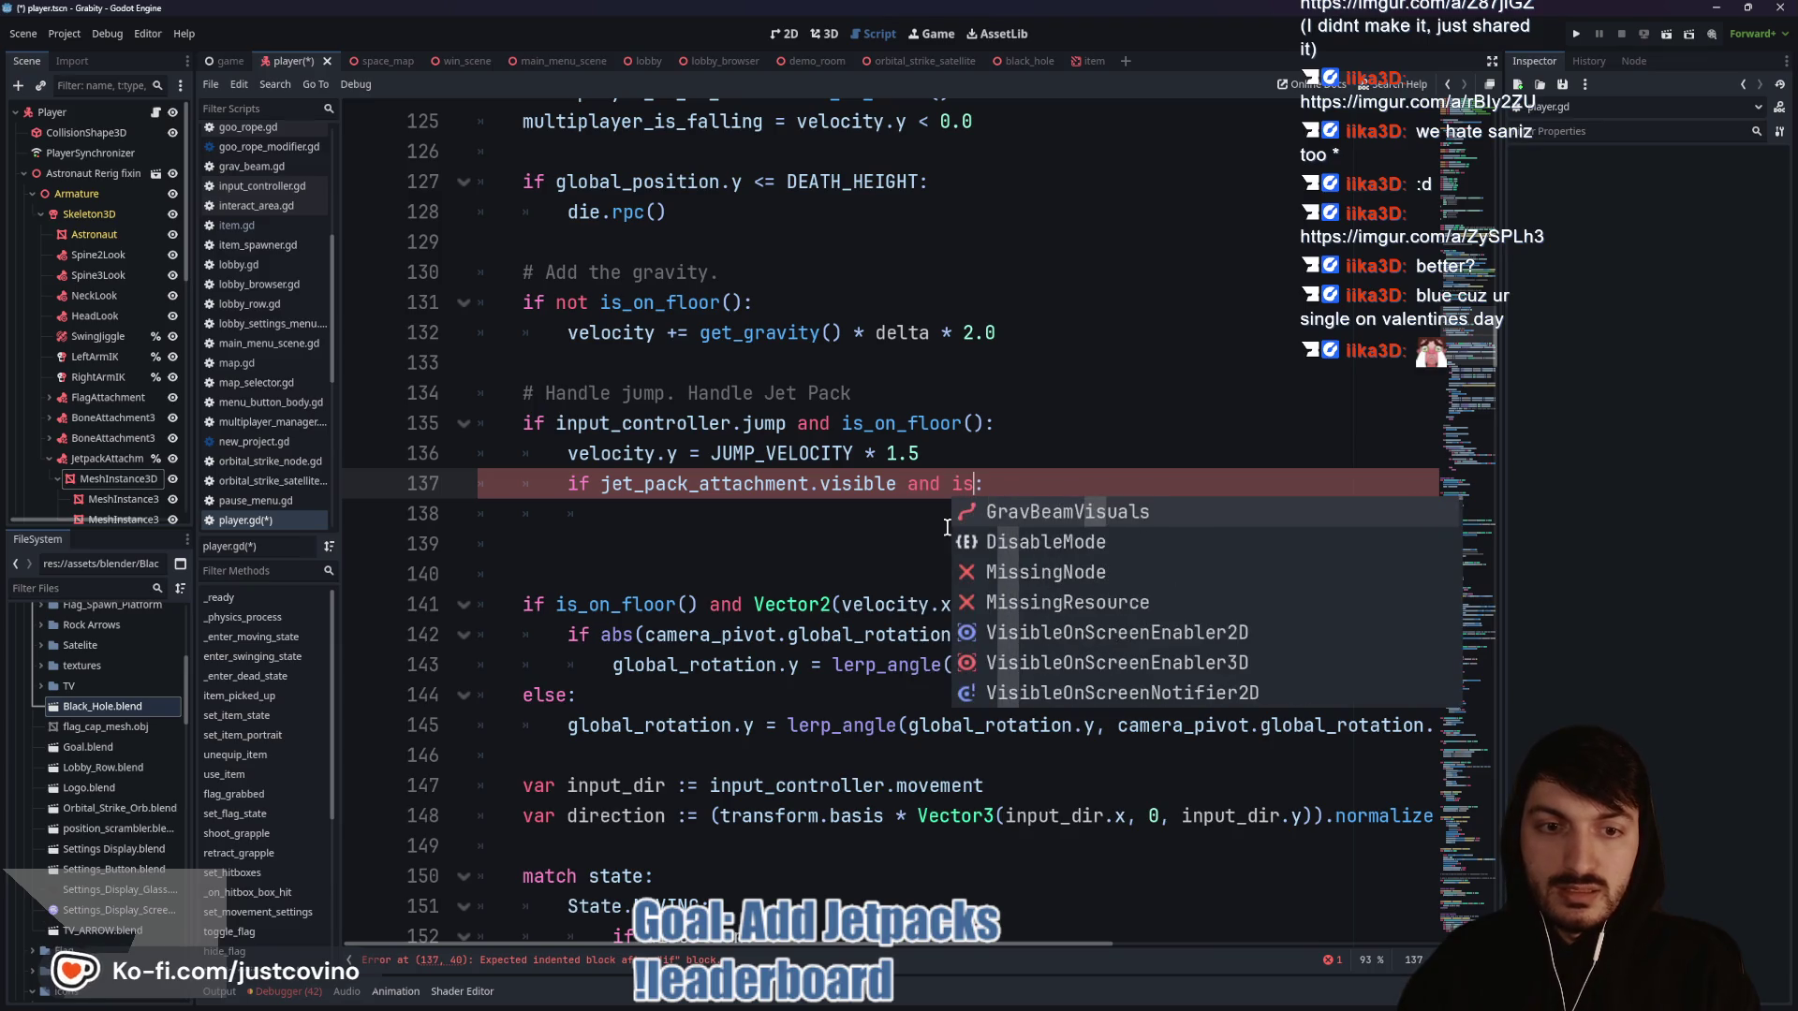
type("_holding_jetpack")
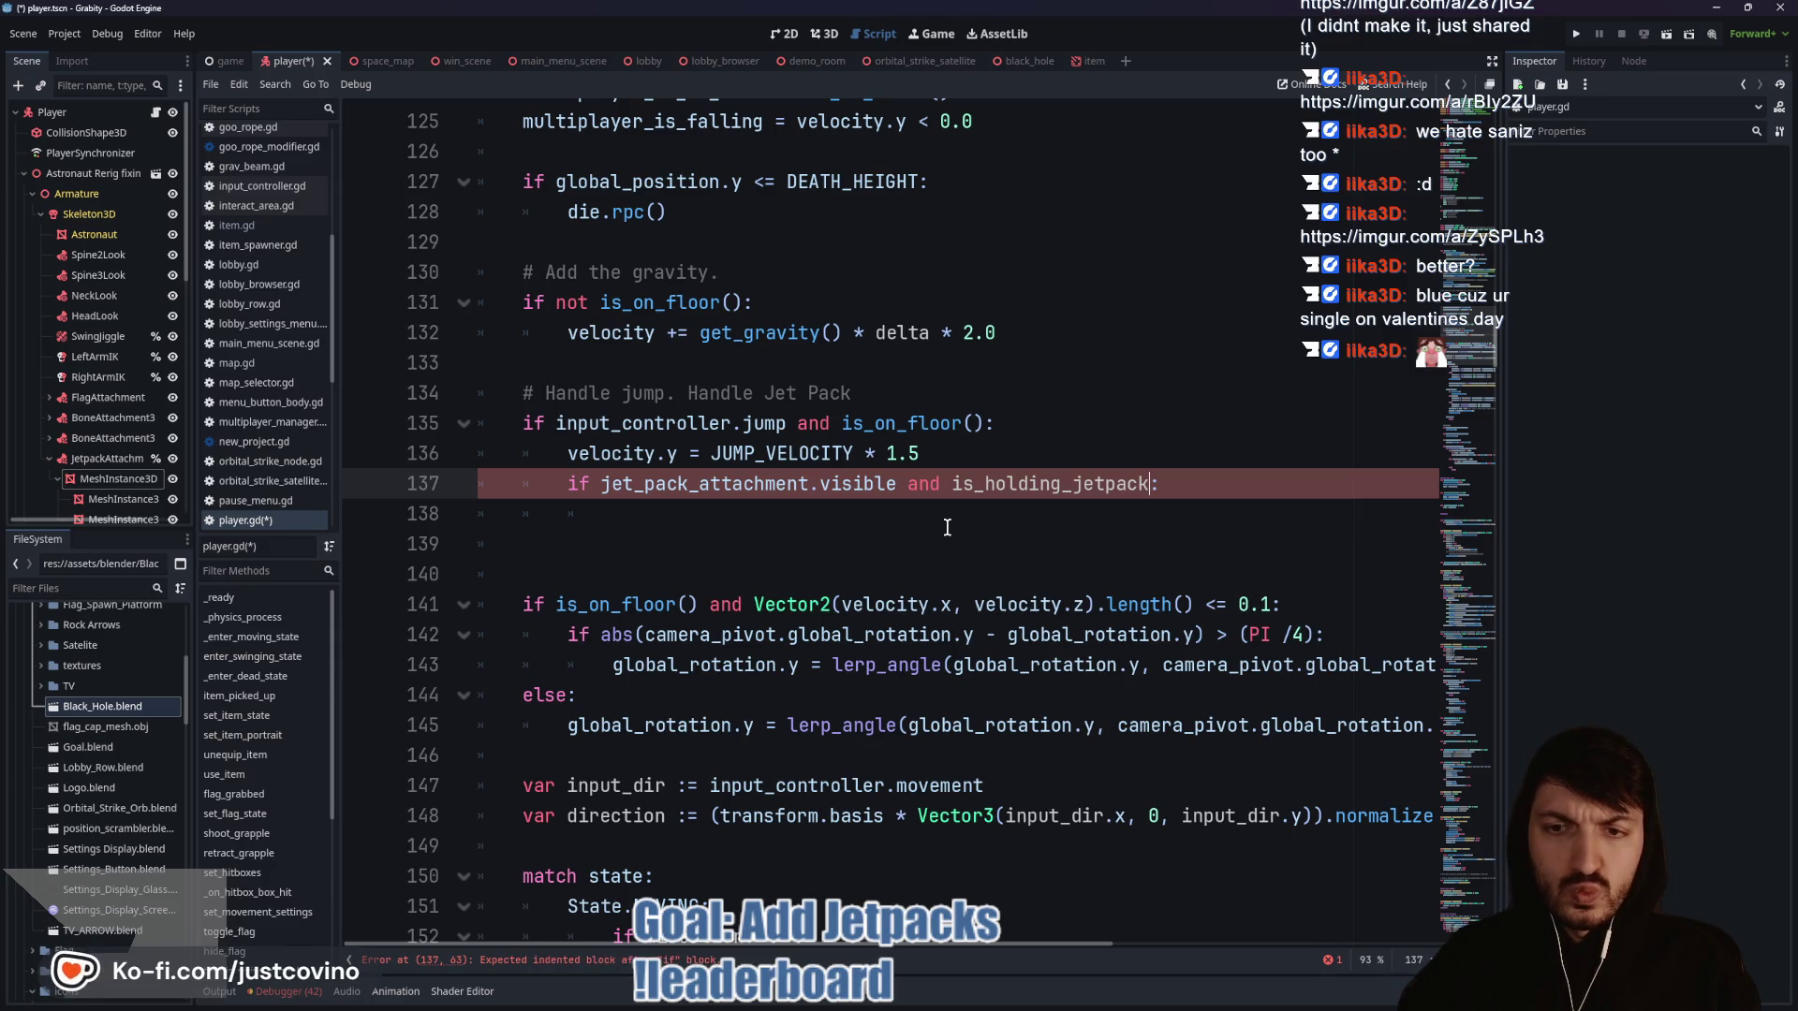
left_click(953, 513)
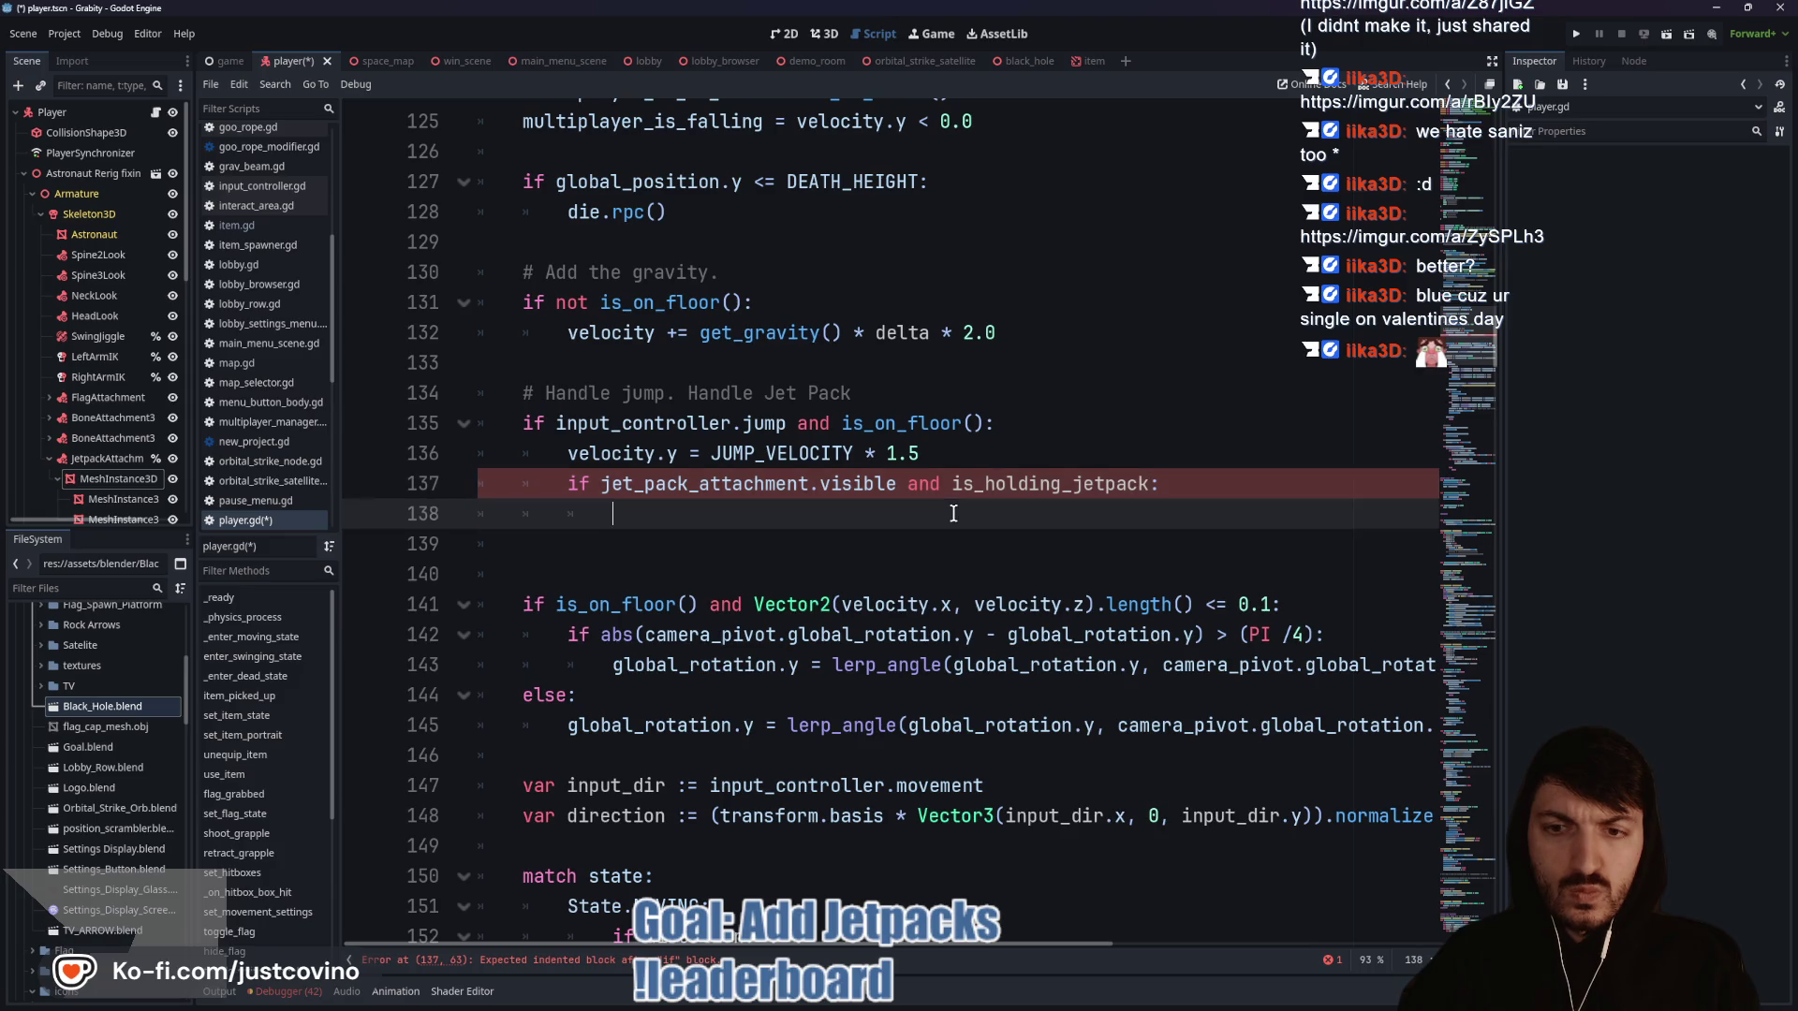
type("pass")
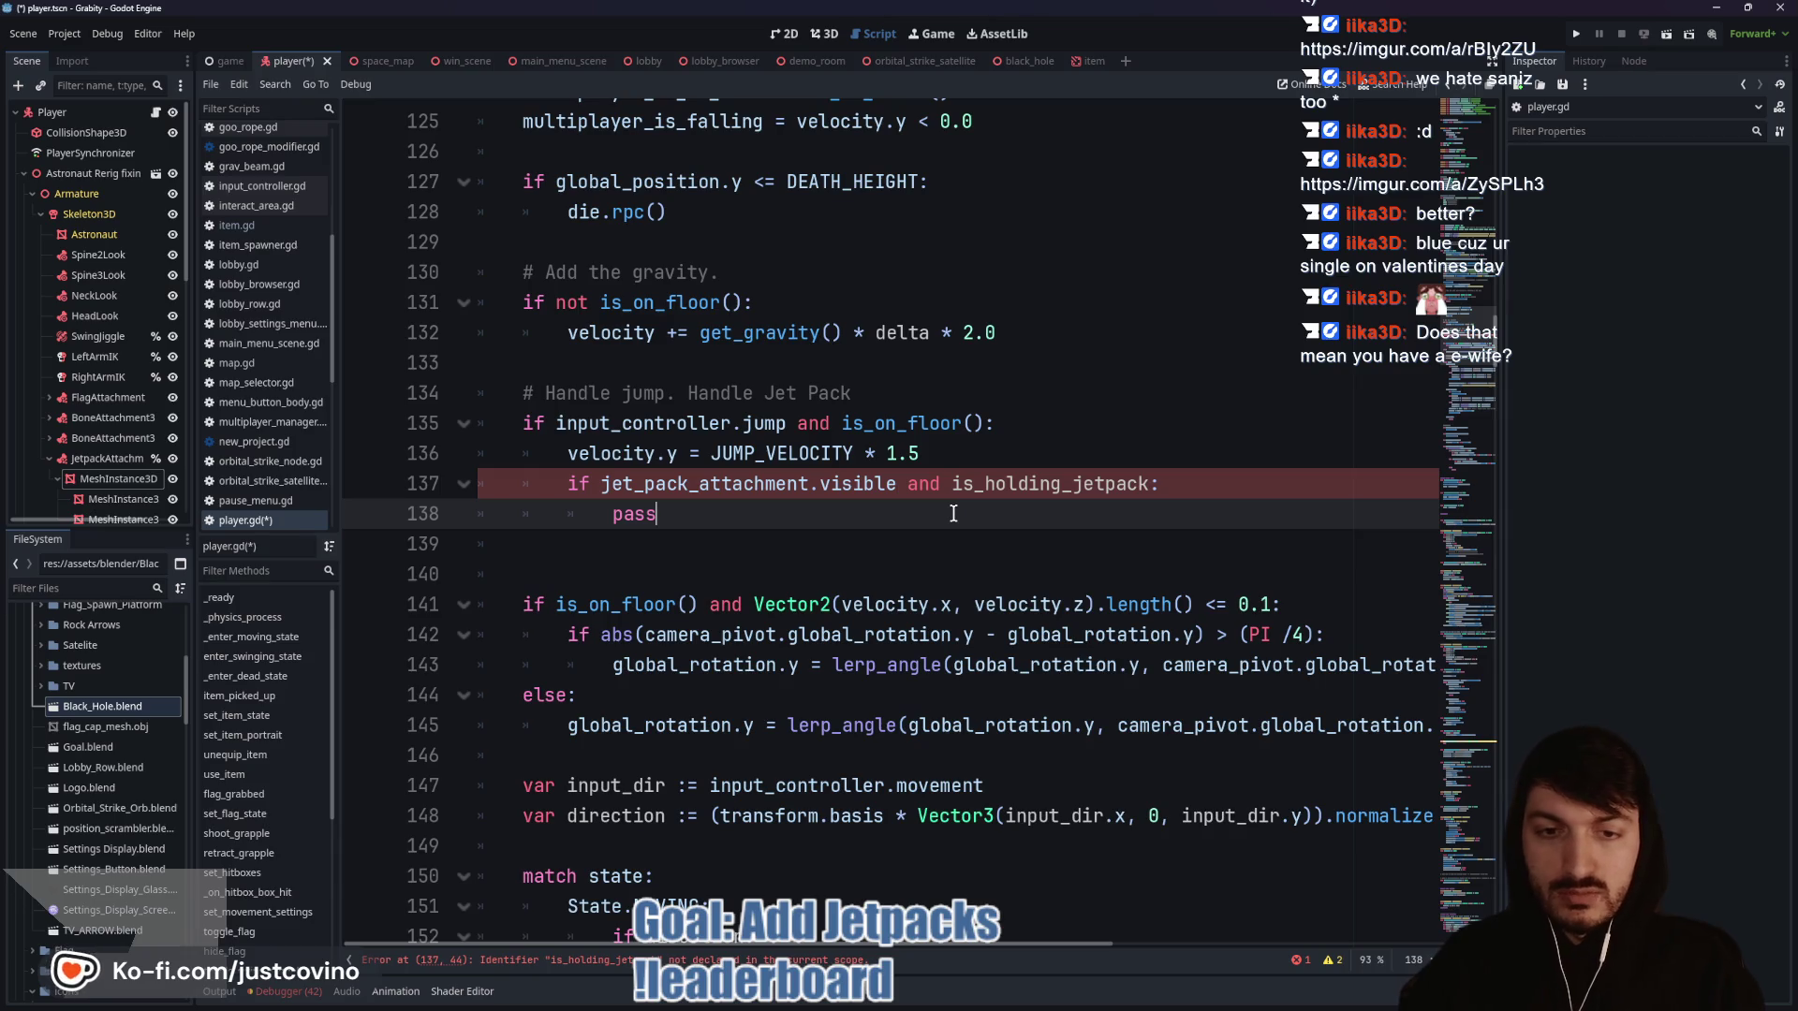
Step: Rename the line 60 variable from holding_jet_pack to is_holding_jet_pack
left_click(1104, 482)
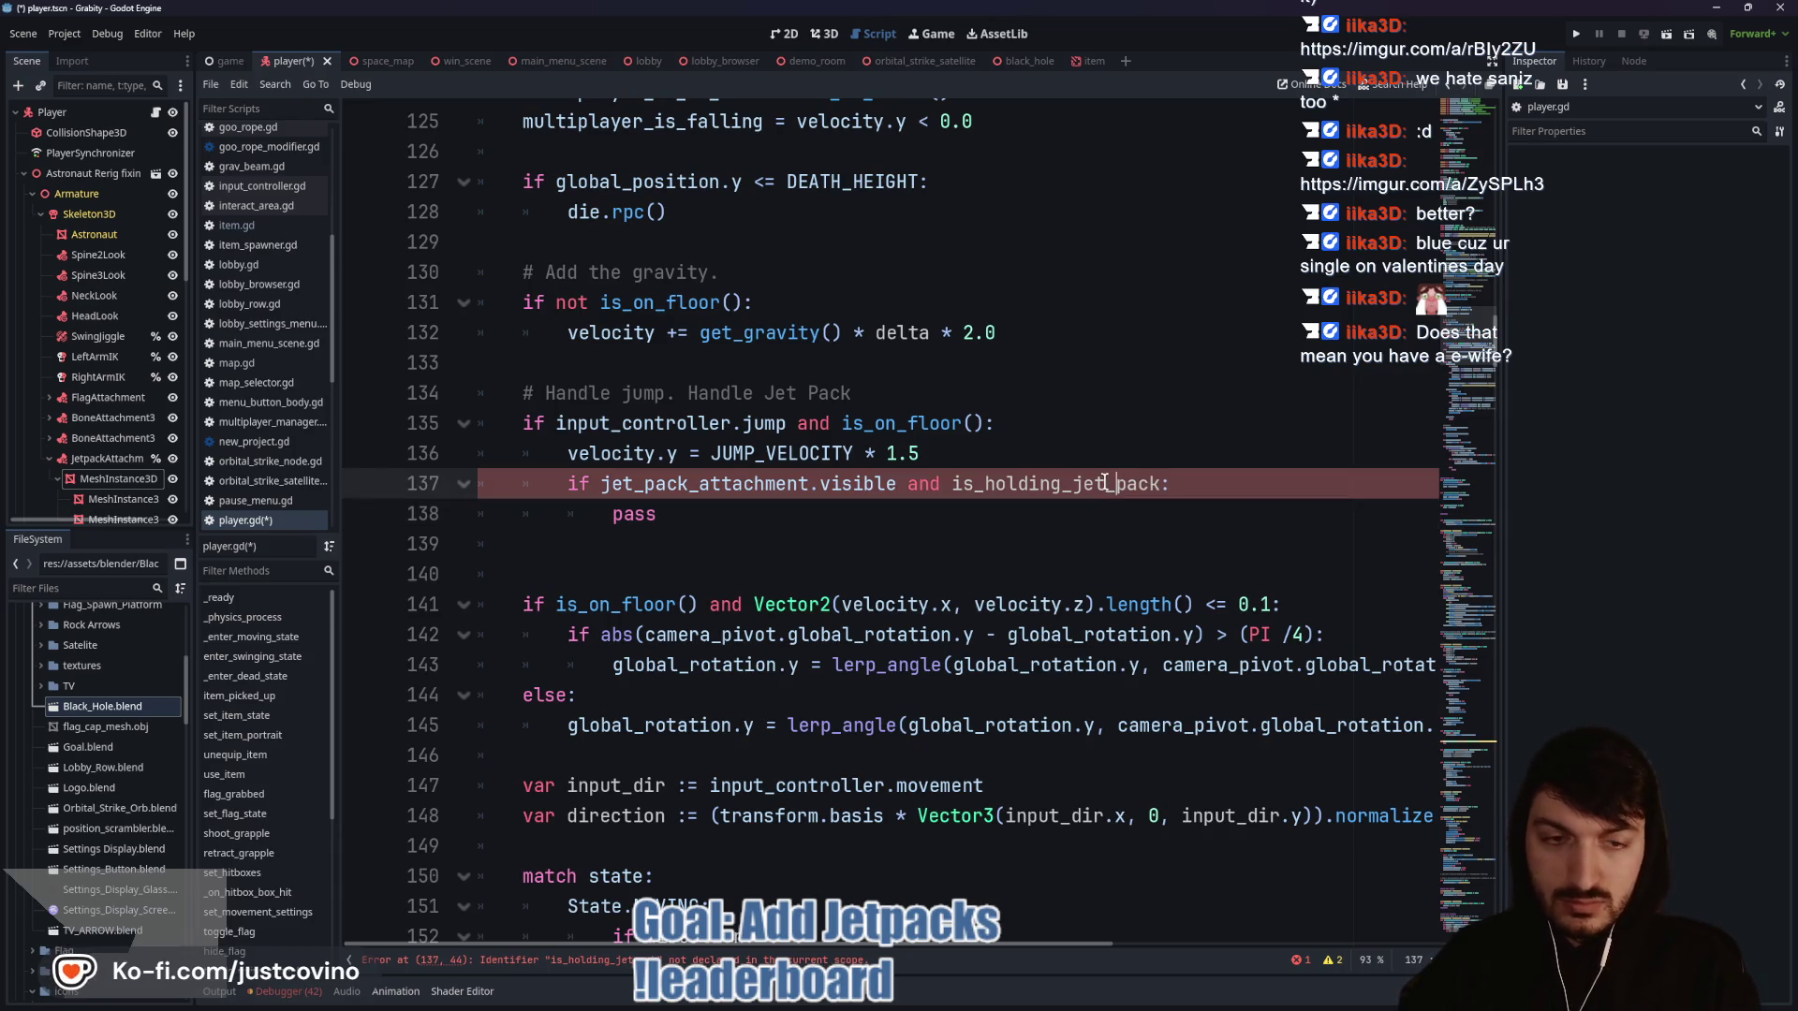
scroll(1047, 499, "up", 20)
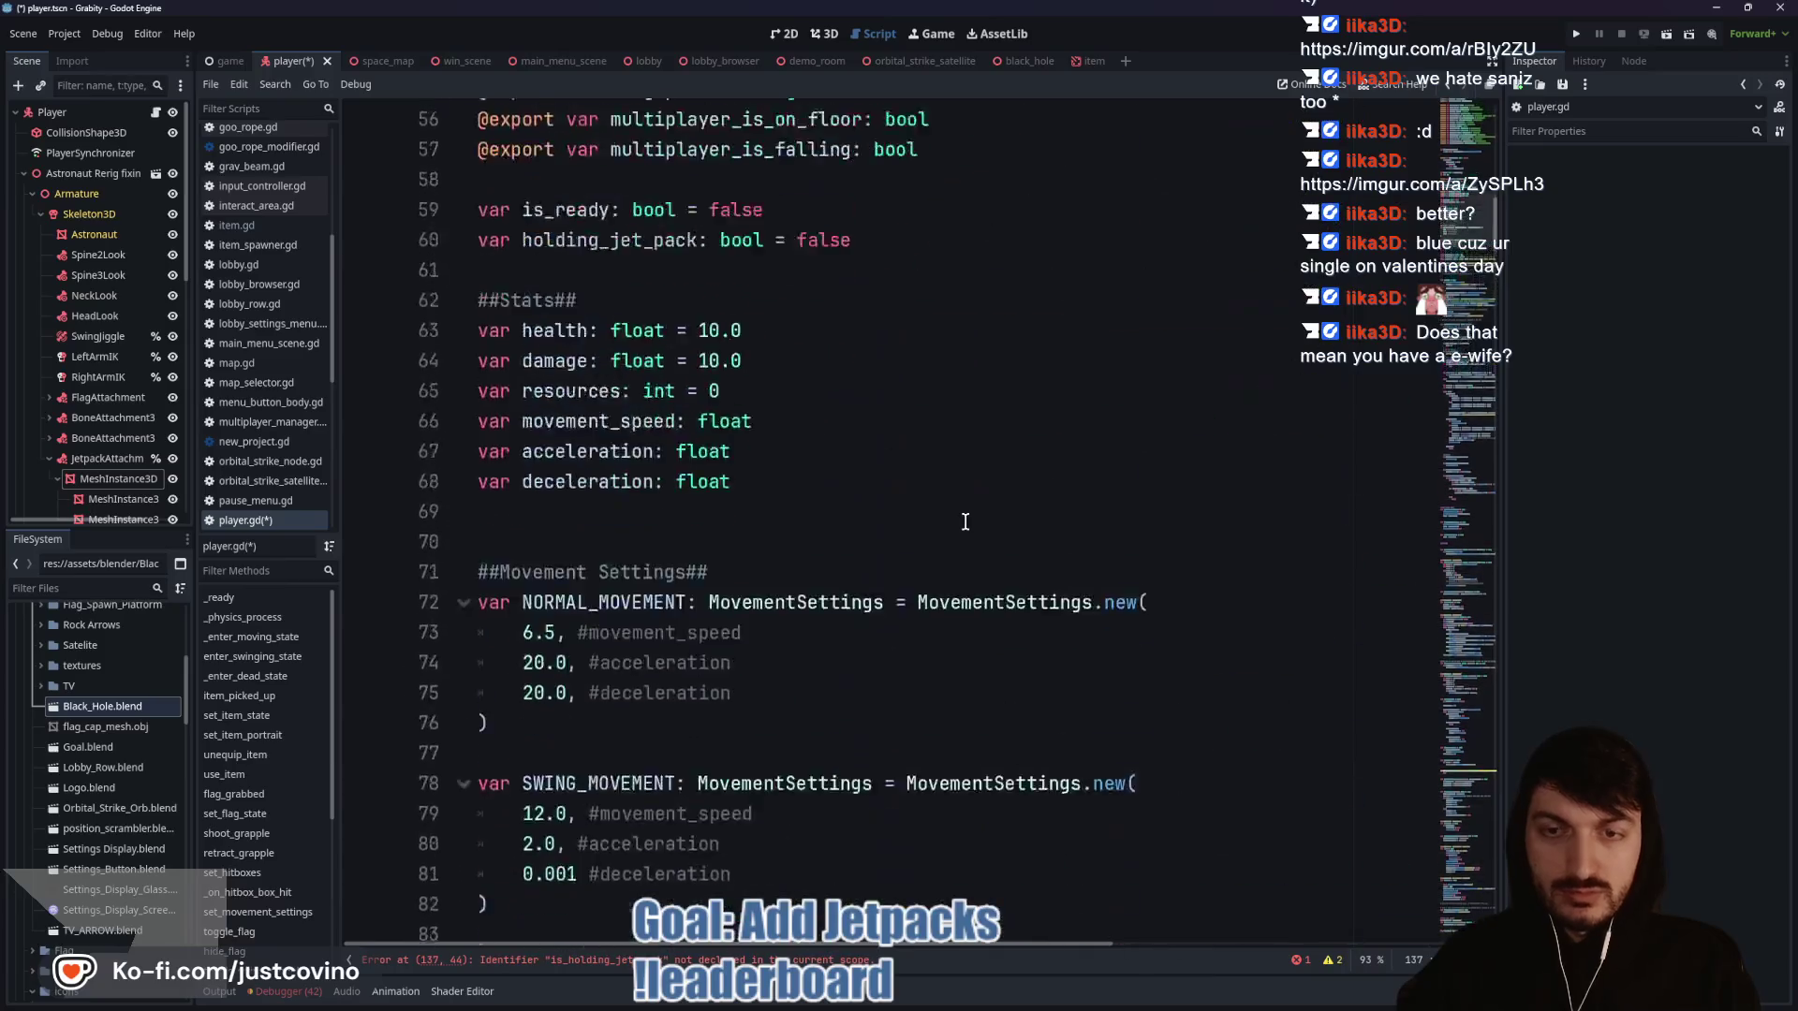
scroll(955, 527, "up", 4)
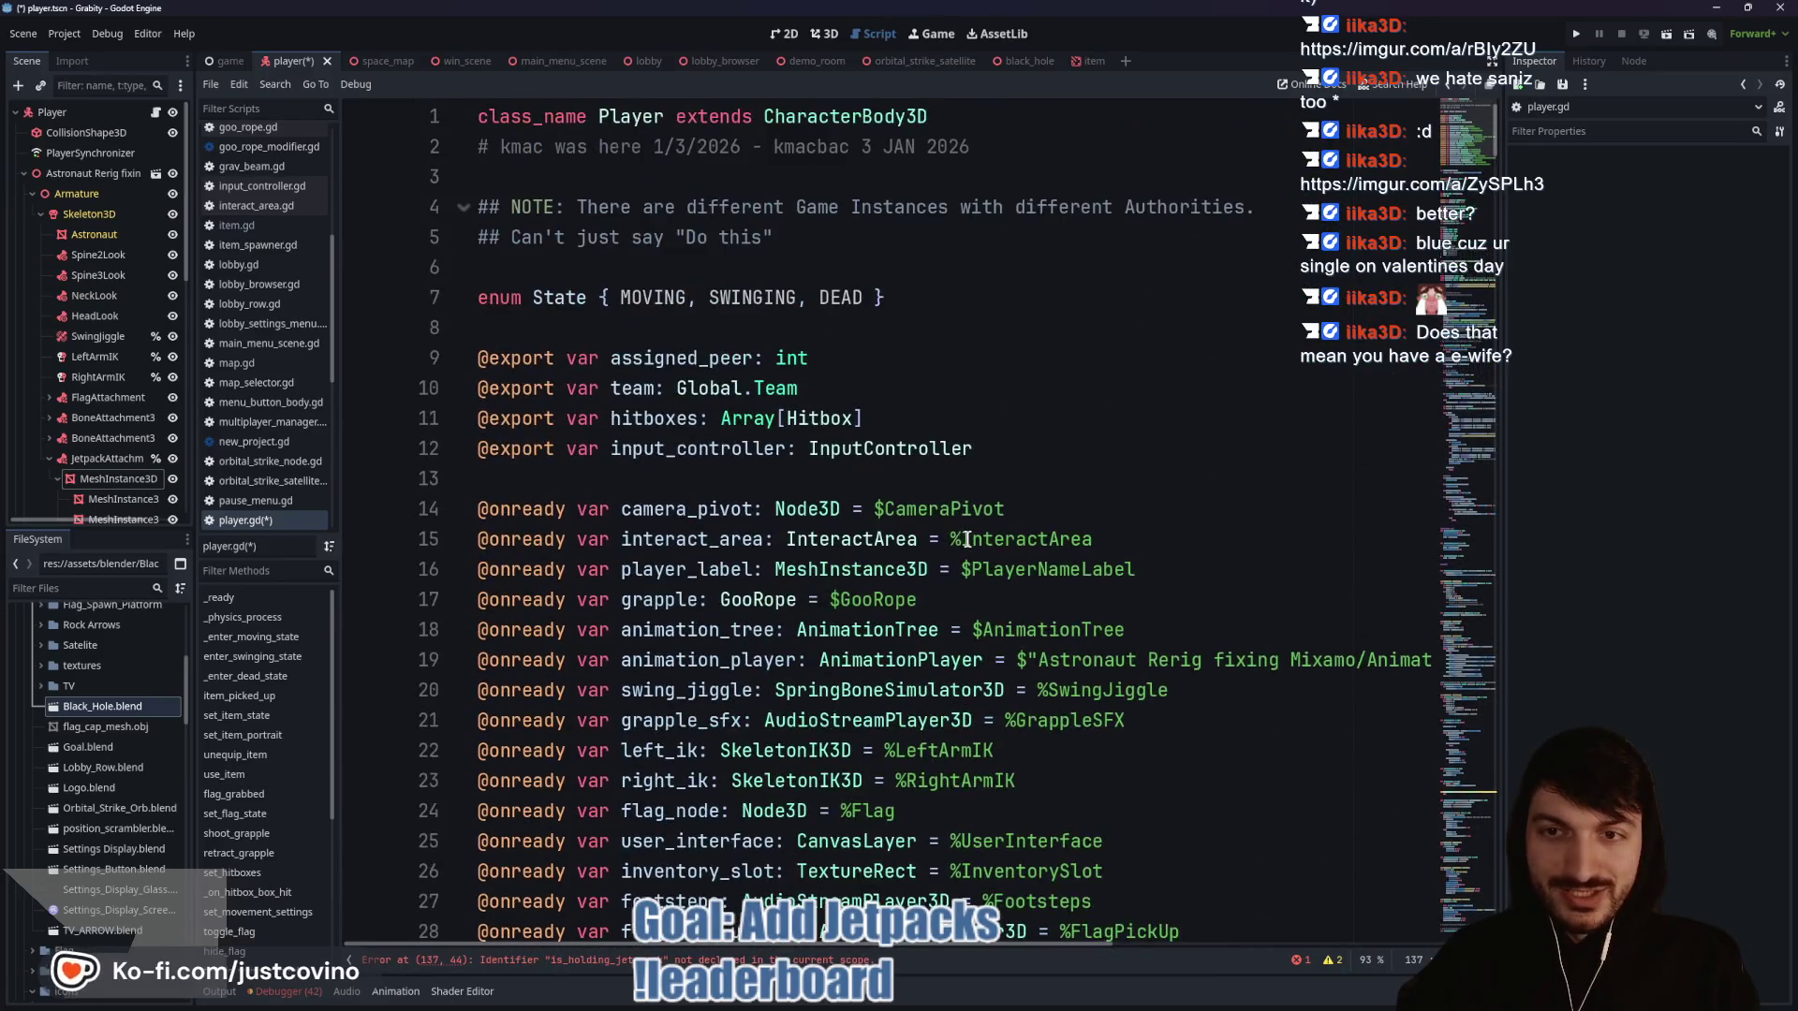
scroll(697, 473, "down", 4)
scroll(698, 473, "down", 12)
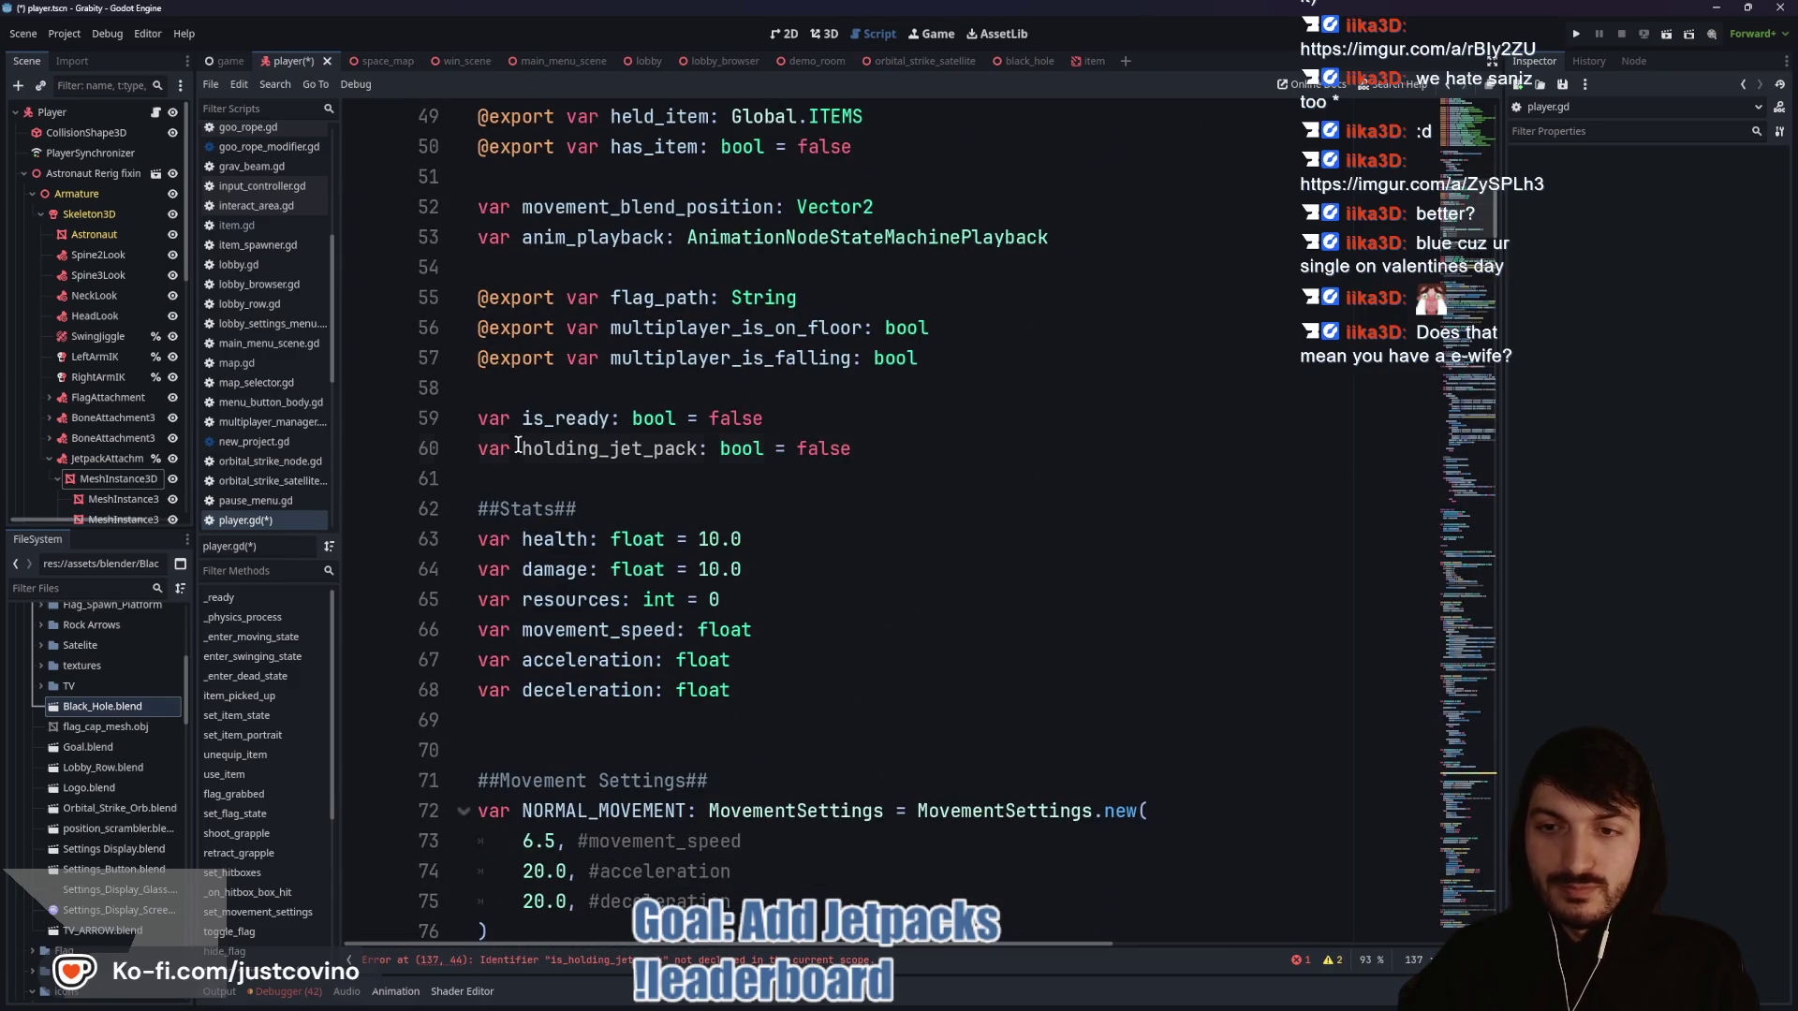
left_click(520, 448)
type("is_")
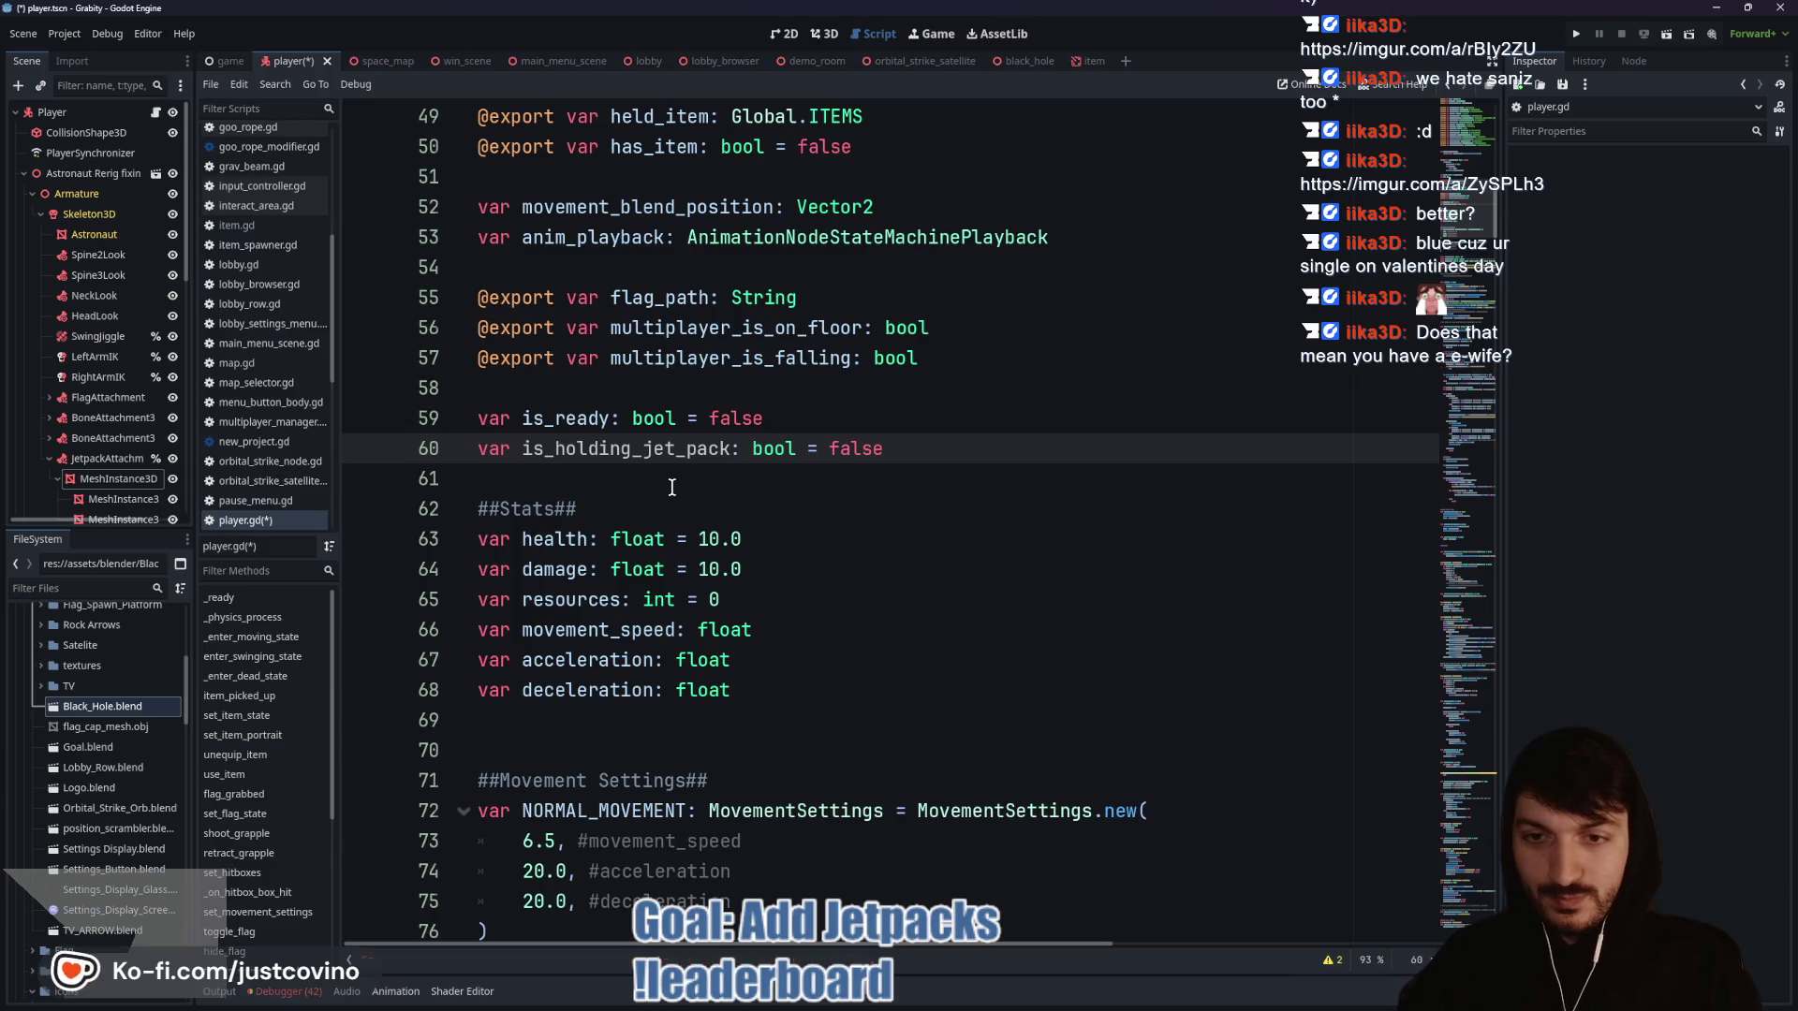
scroll(671, 487, "down", 19)
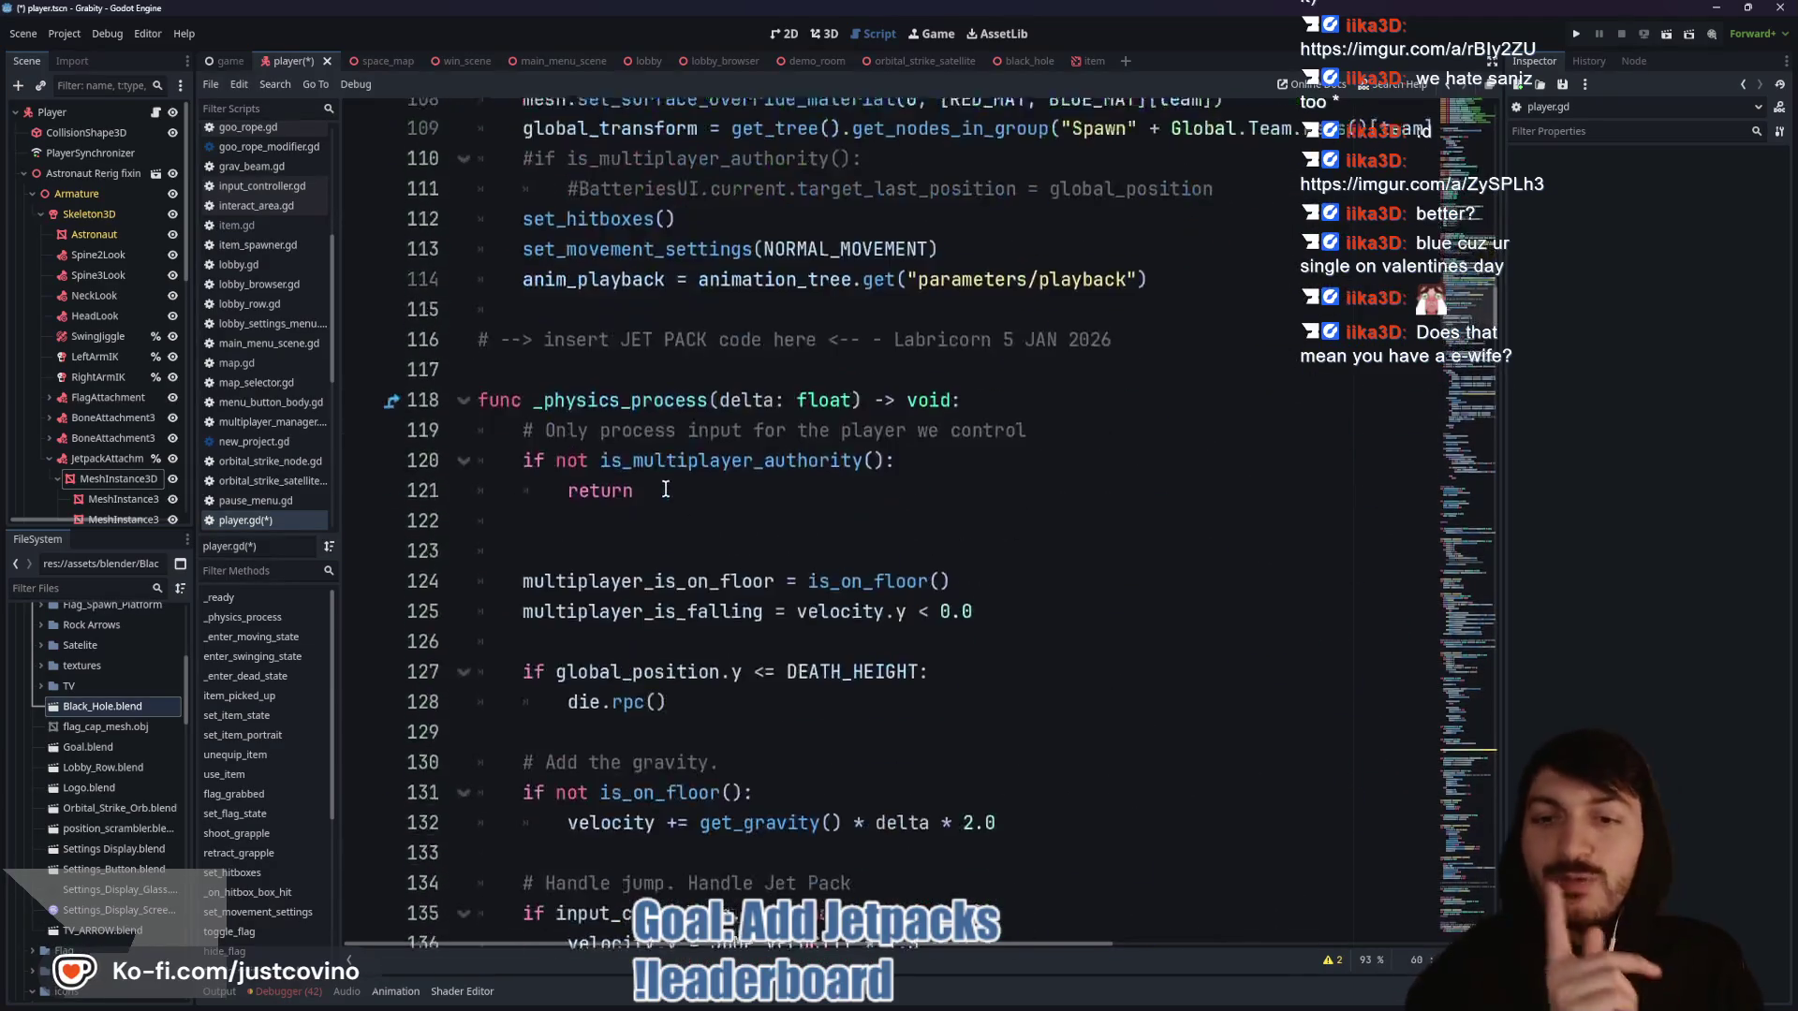
scroll(668, 486, "down", 10)
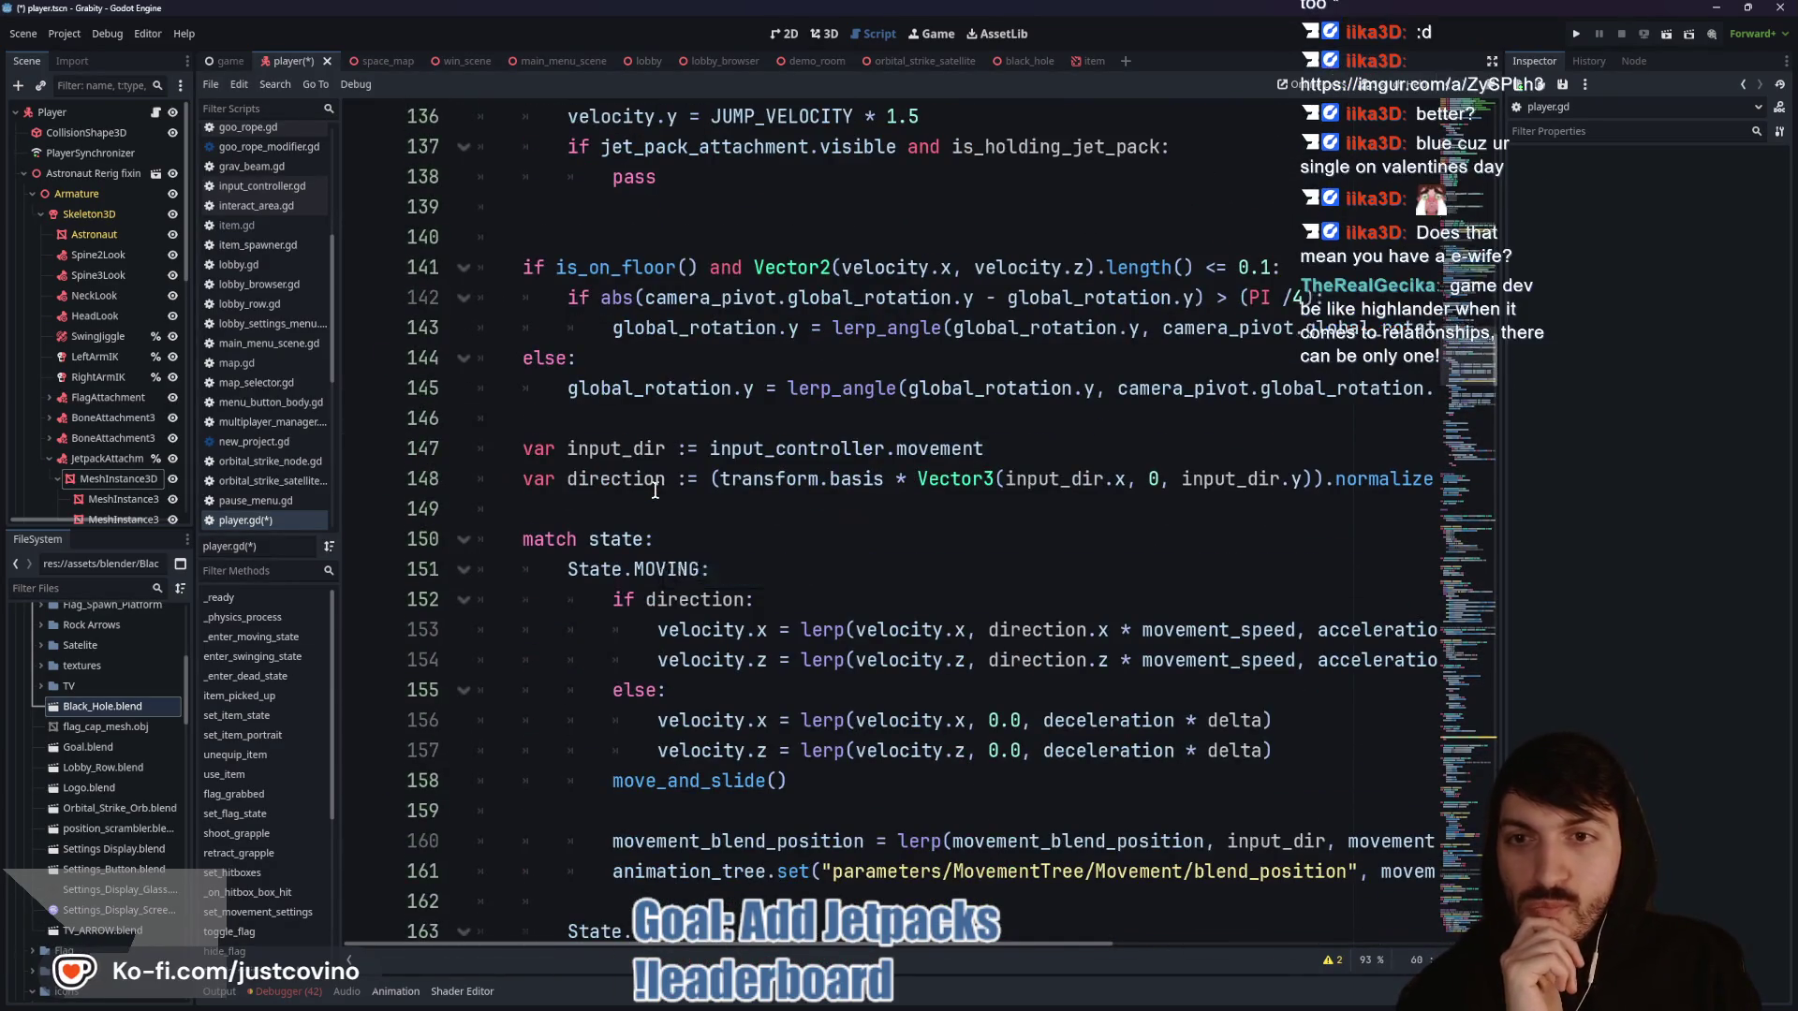
scroll(655, 489, "up", 4)
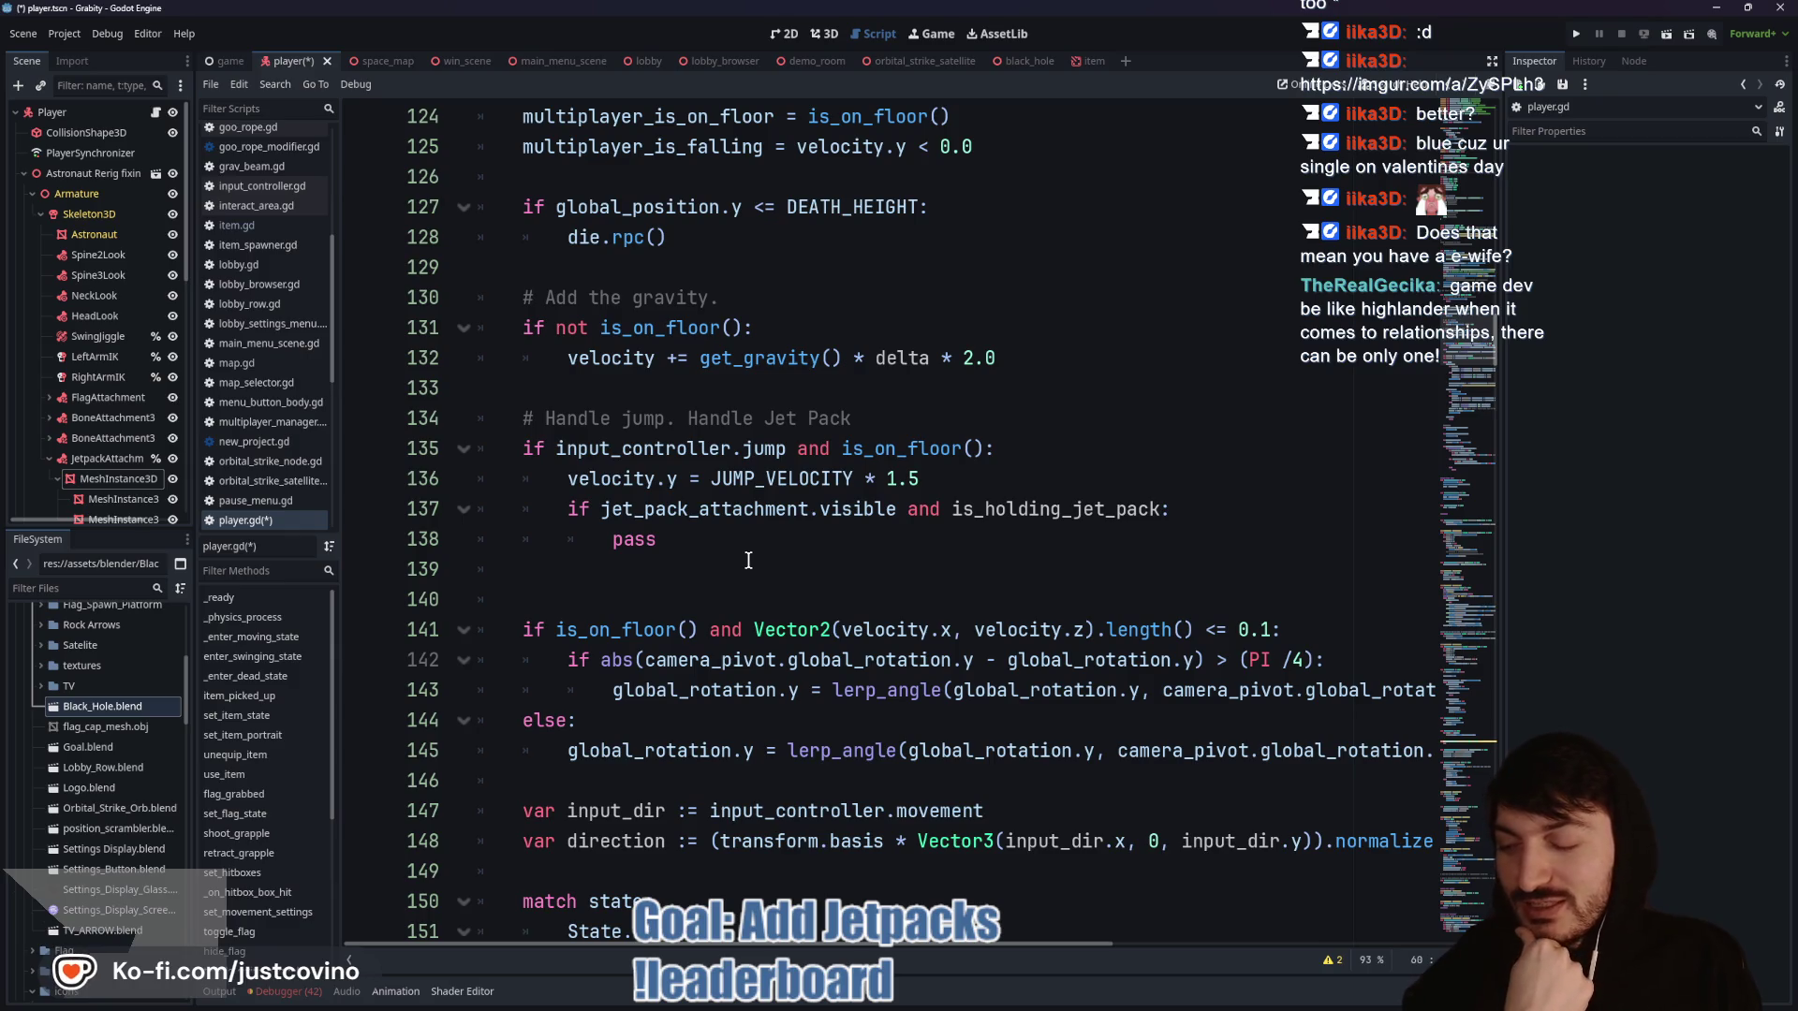
Step: Open the InputController node's script, input_controller.gd
left_click(744, 538)
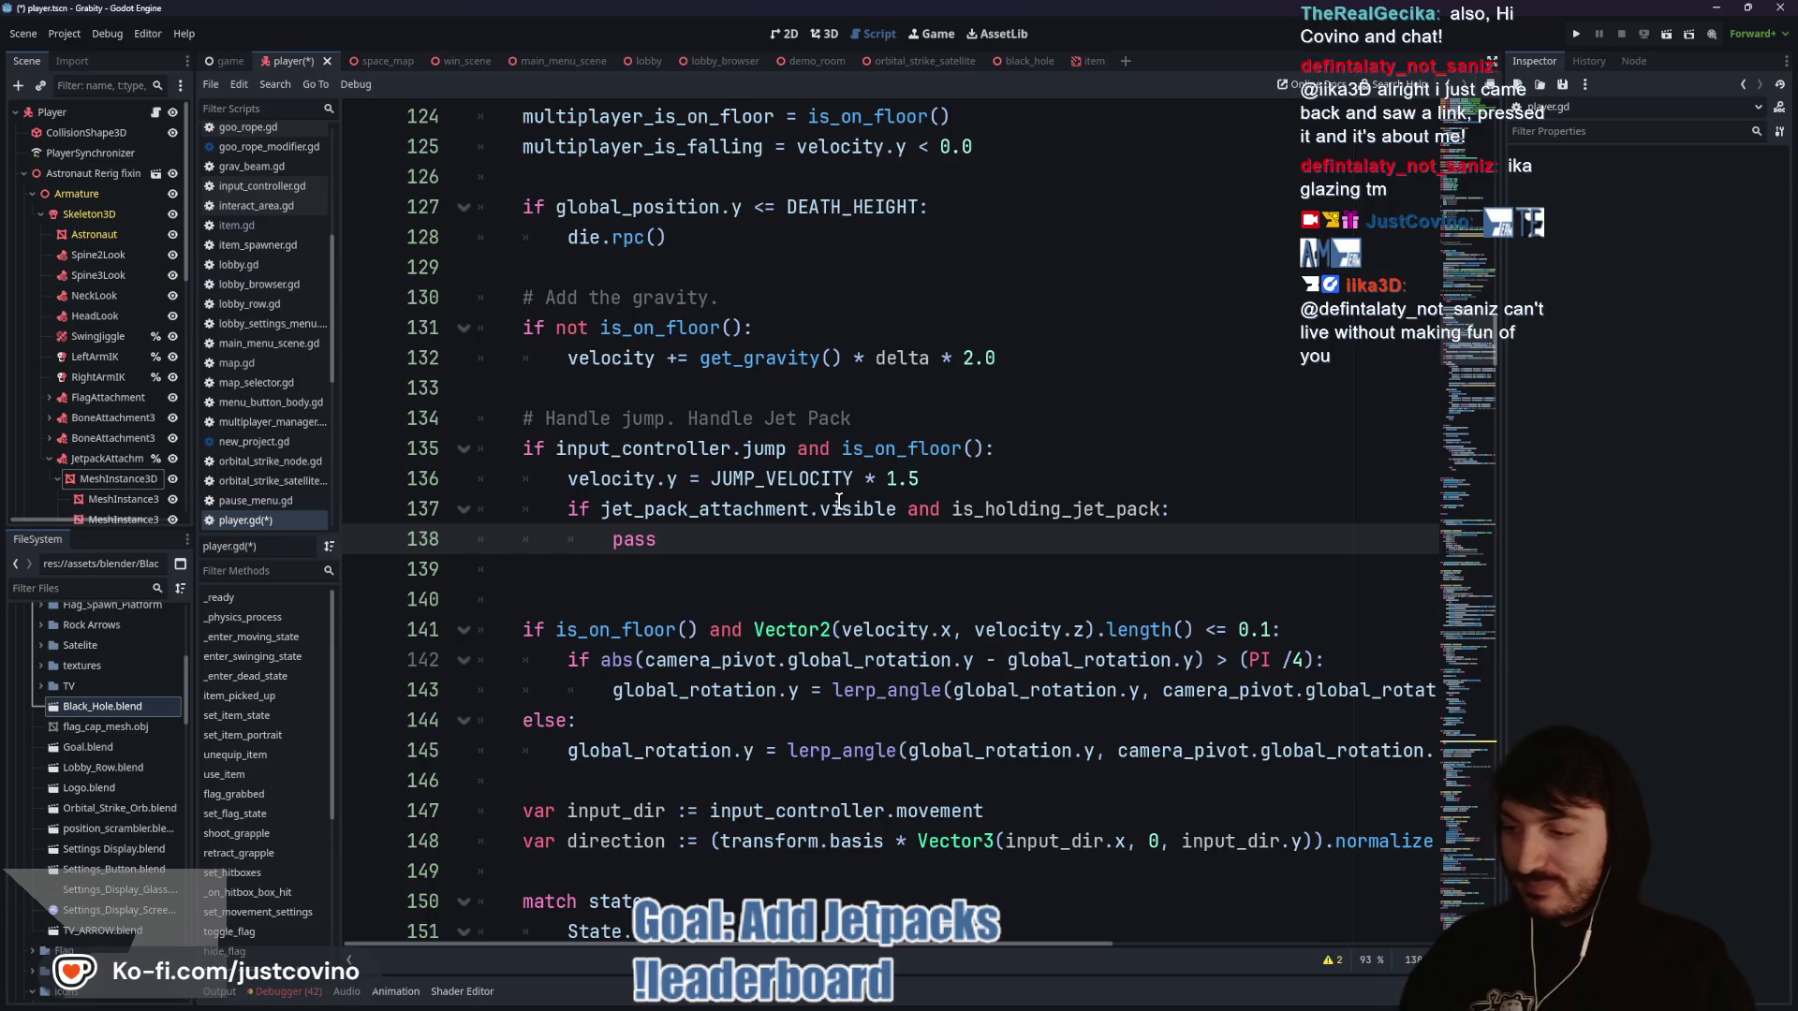
mouse_move(839, 501)
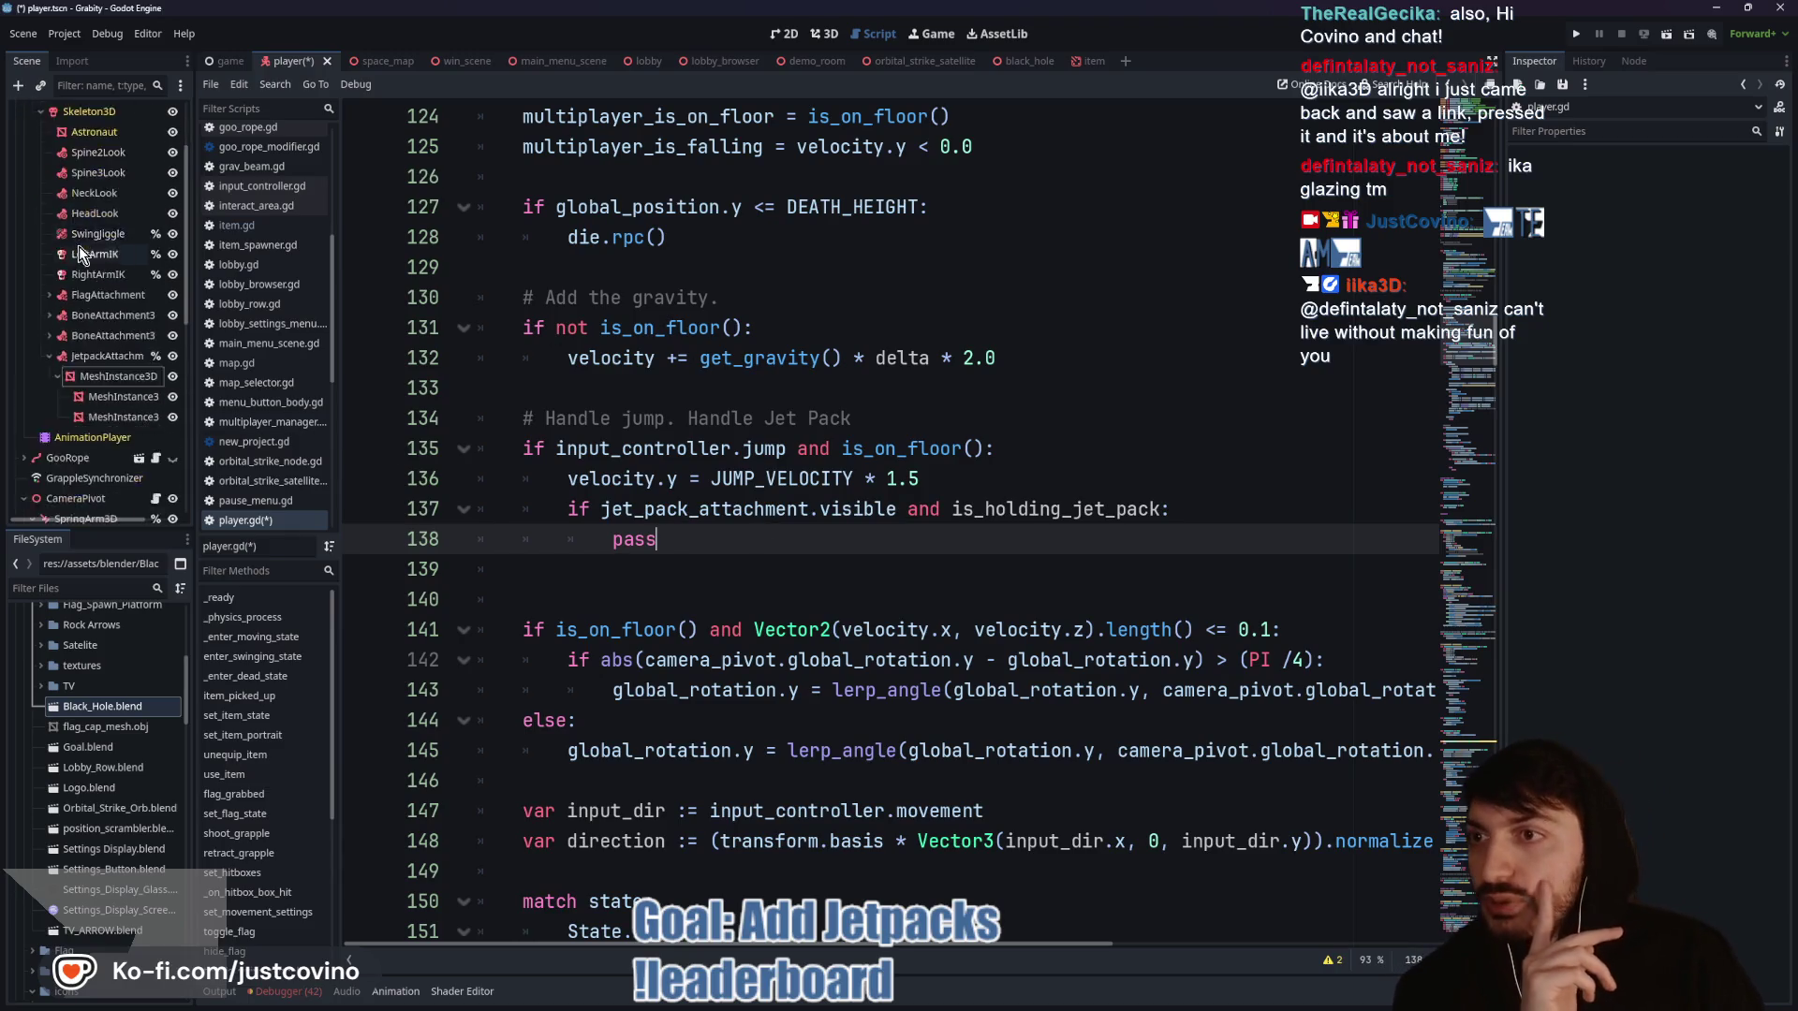
scroll(79, 253, "down", 5)
scroll(82, 379, "down", 4)
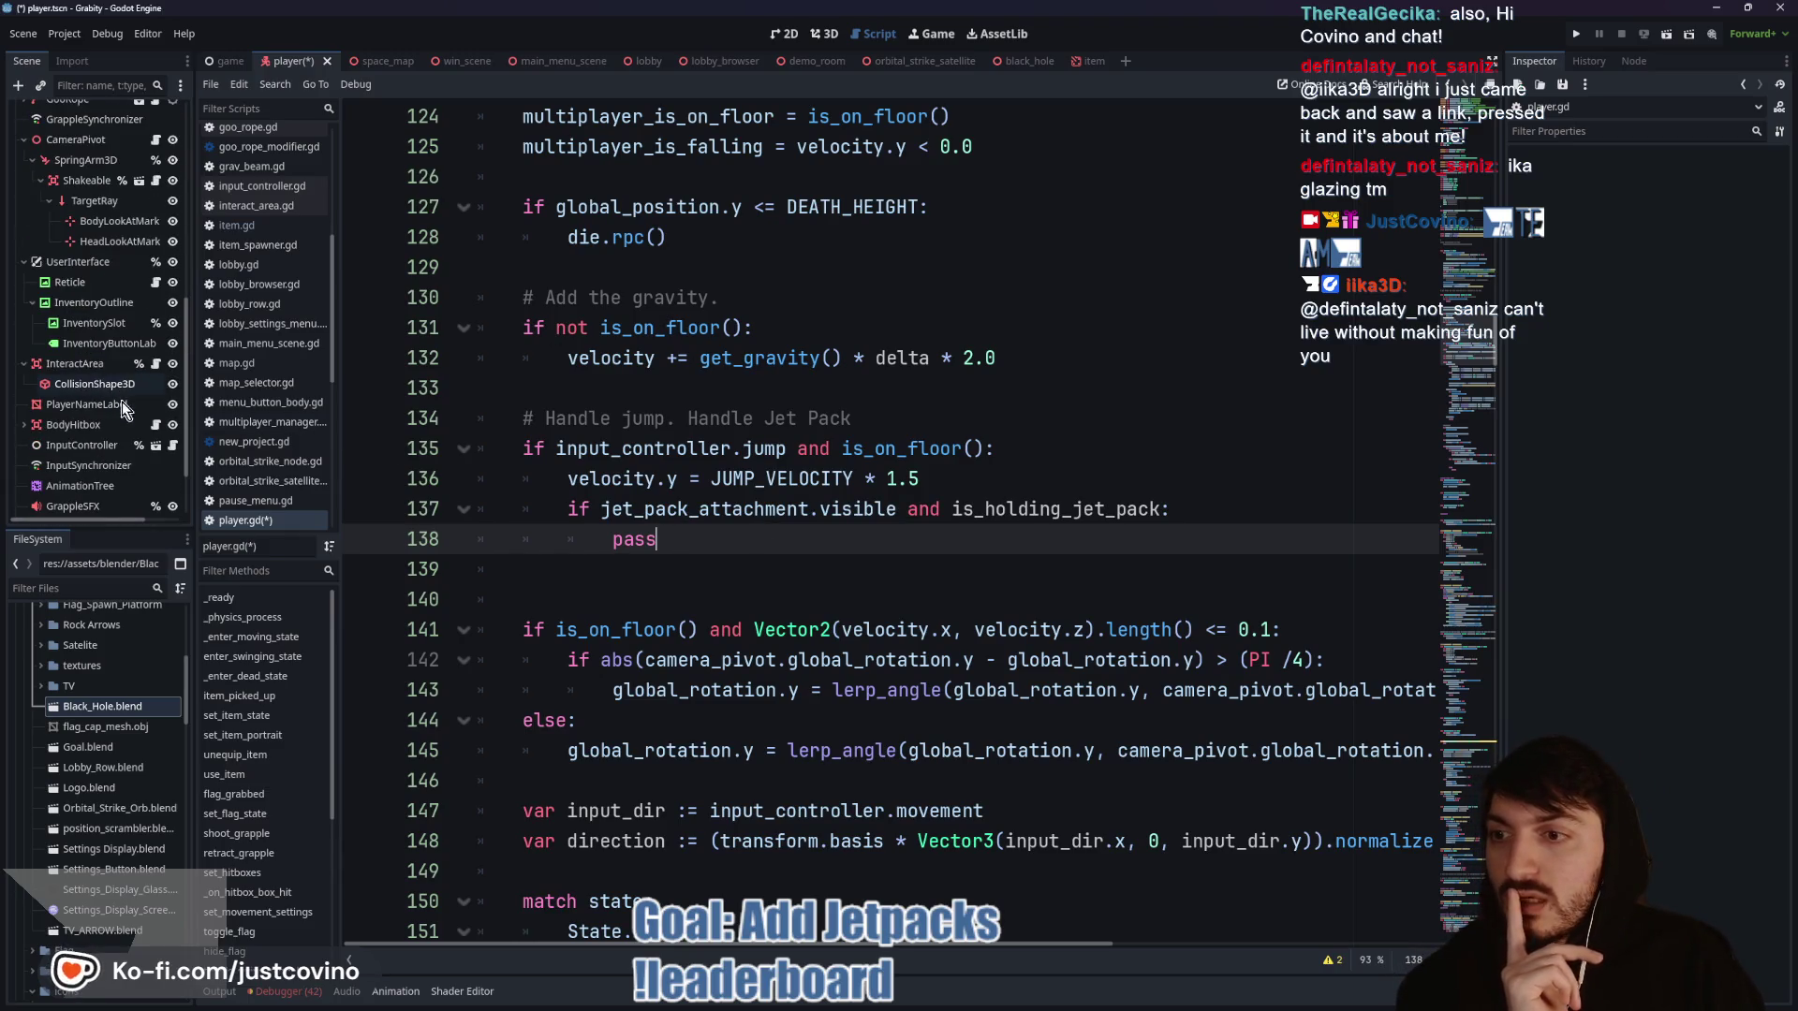
left_click(159, 447)
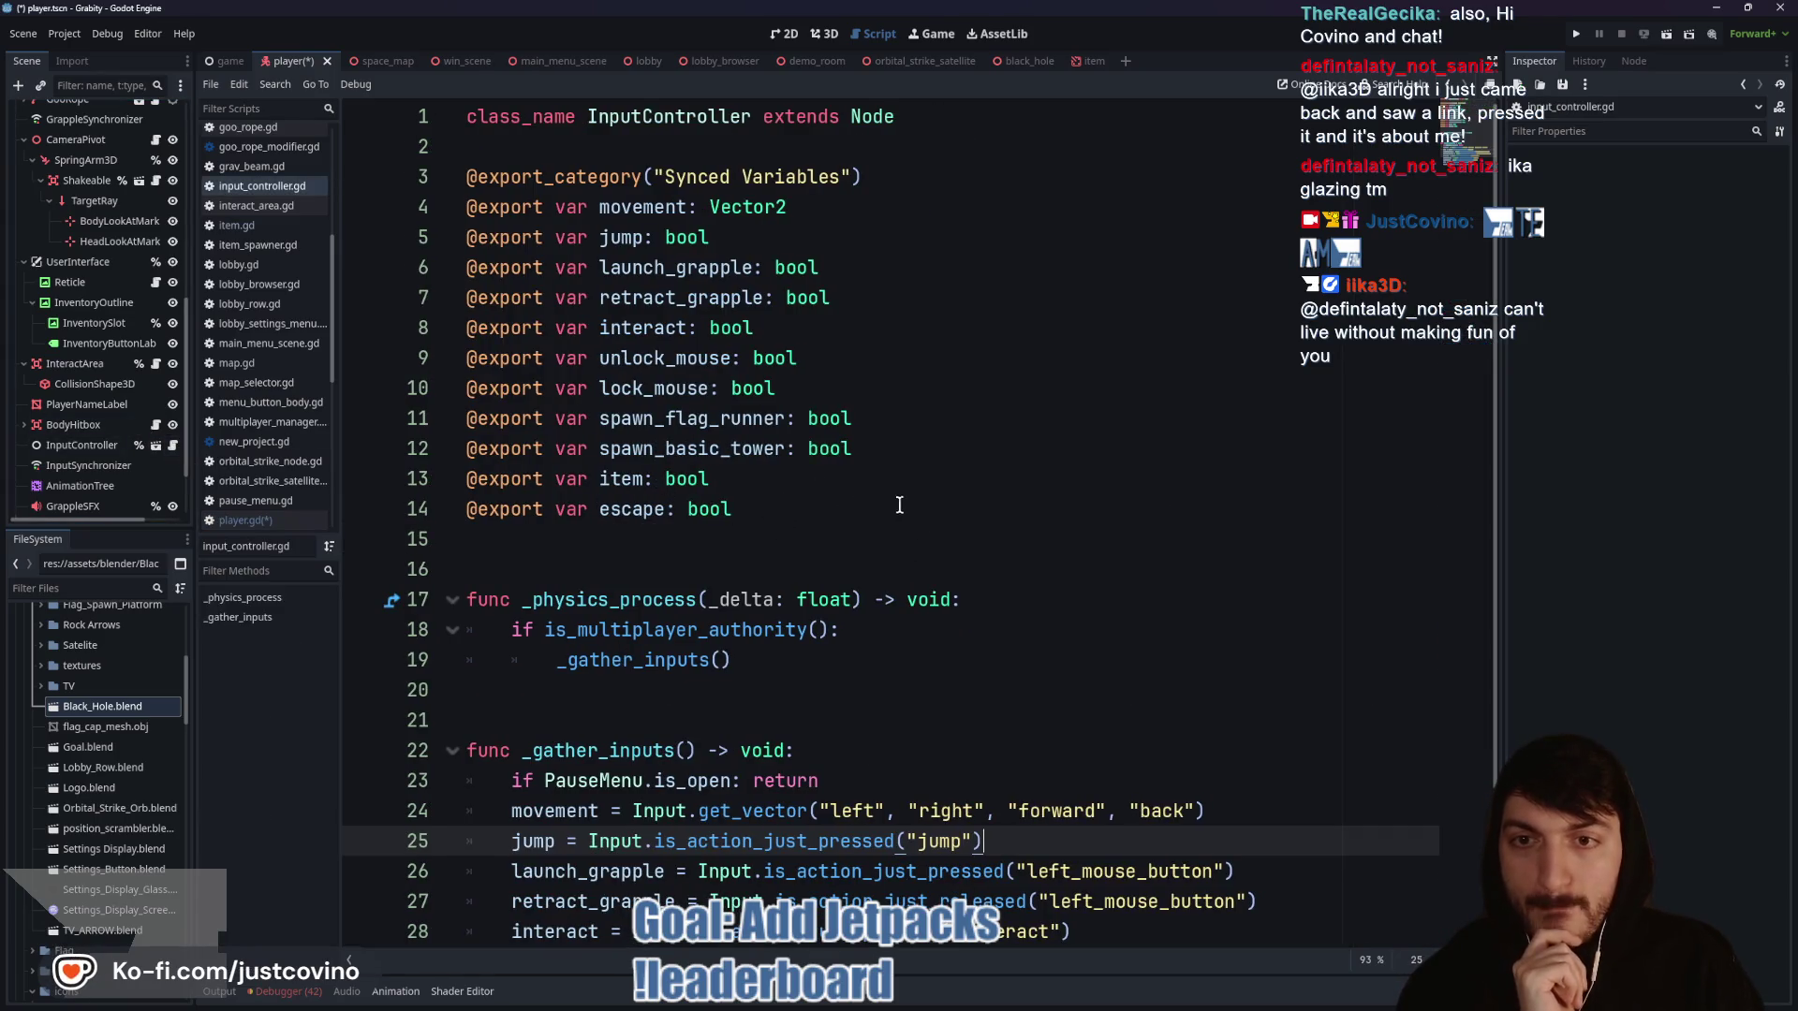
left_click(730, 245)
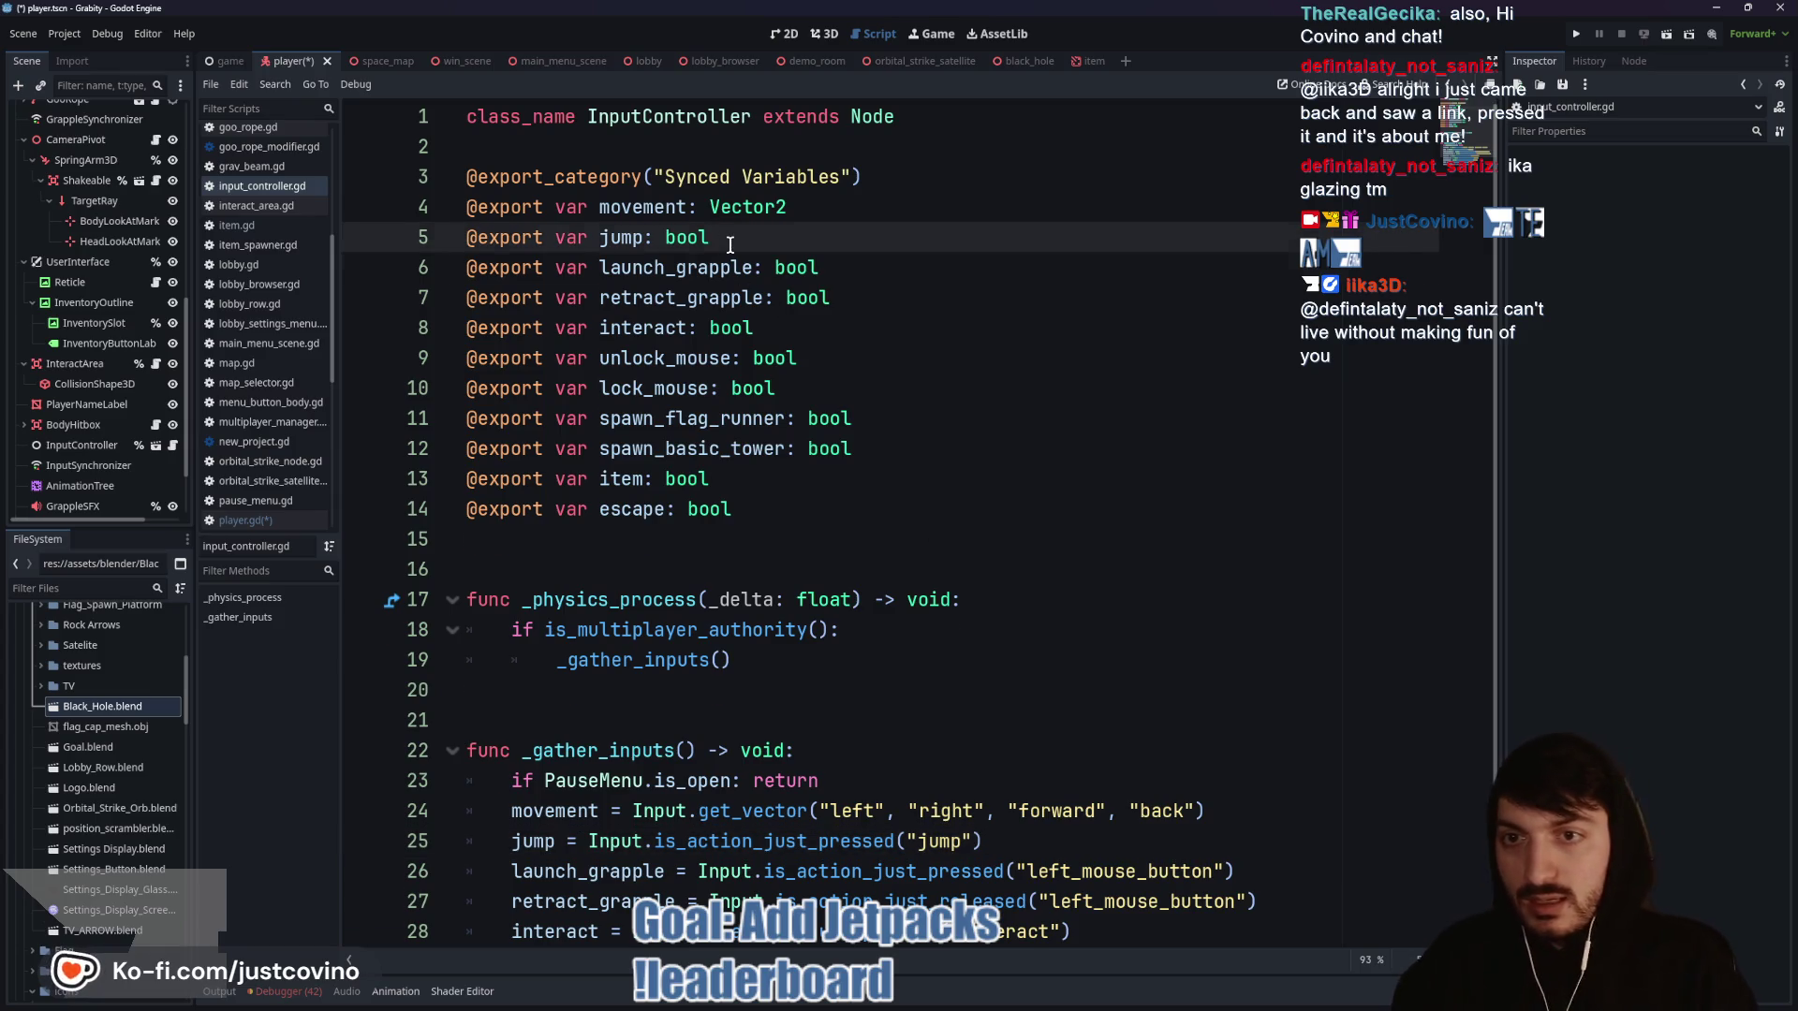
key("Return")
type("@export var jump_released: b")
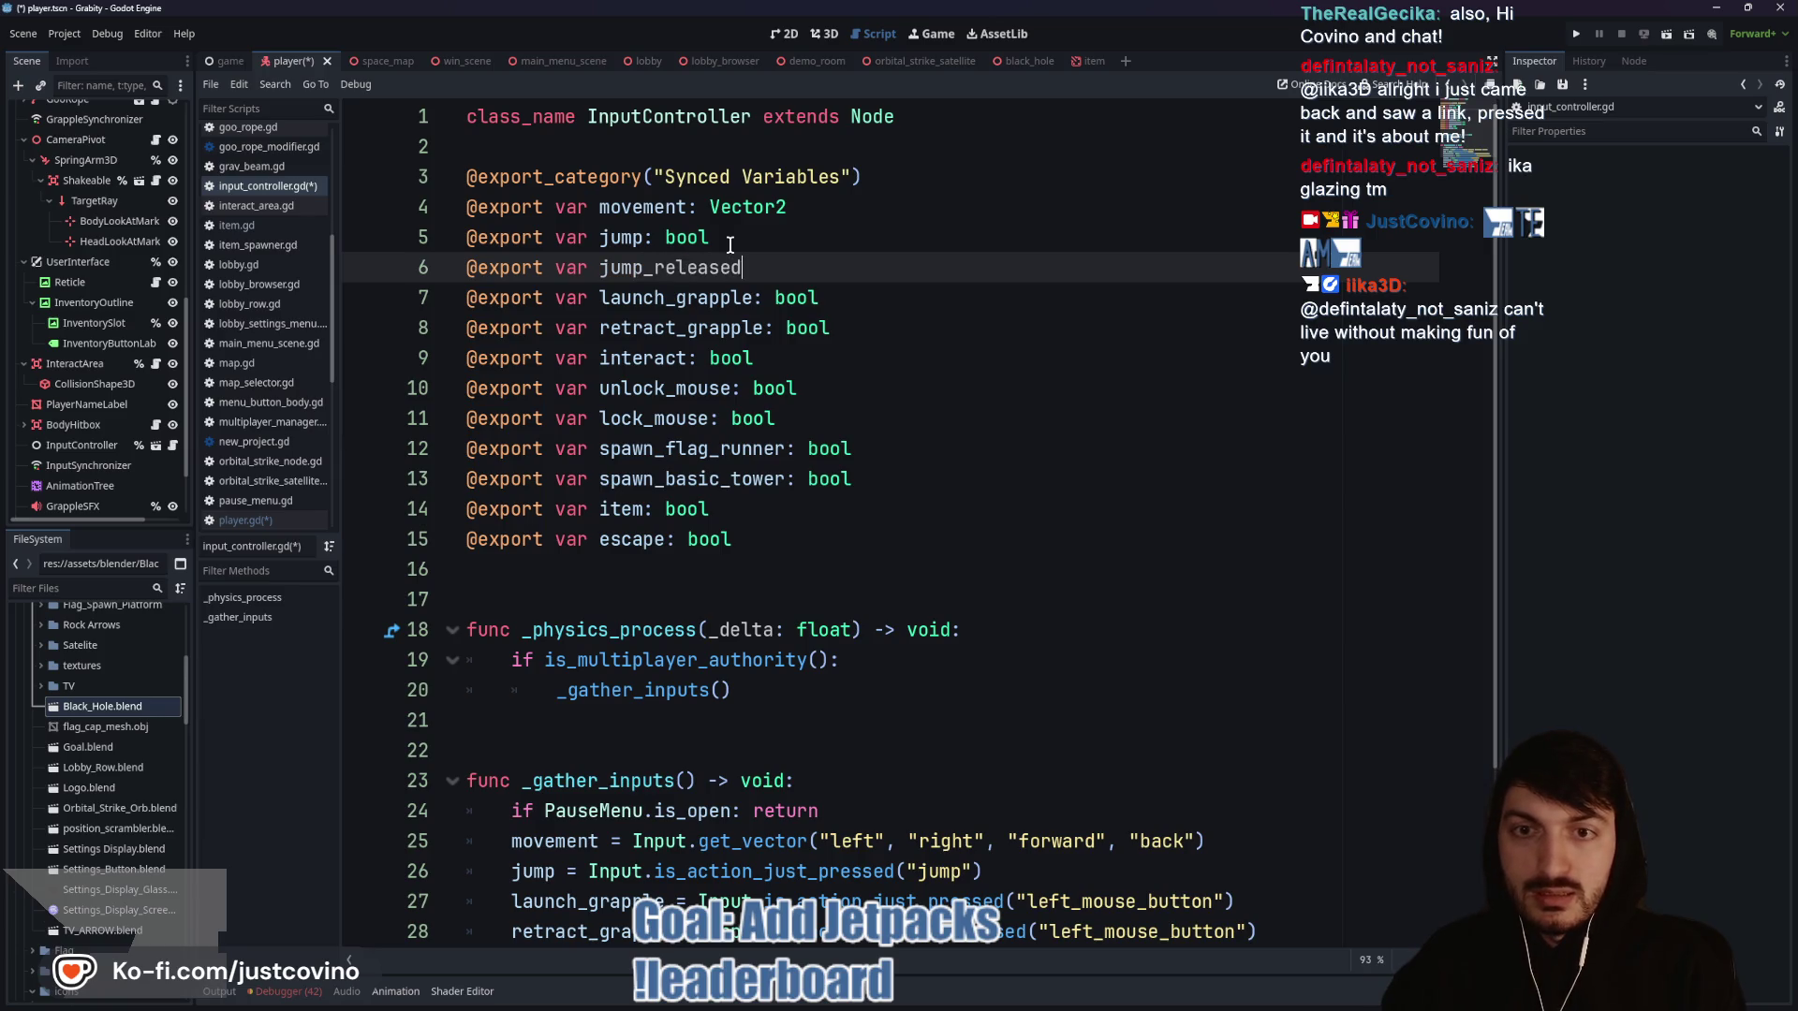
type("ool")
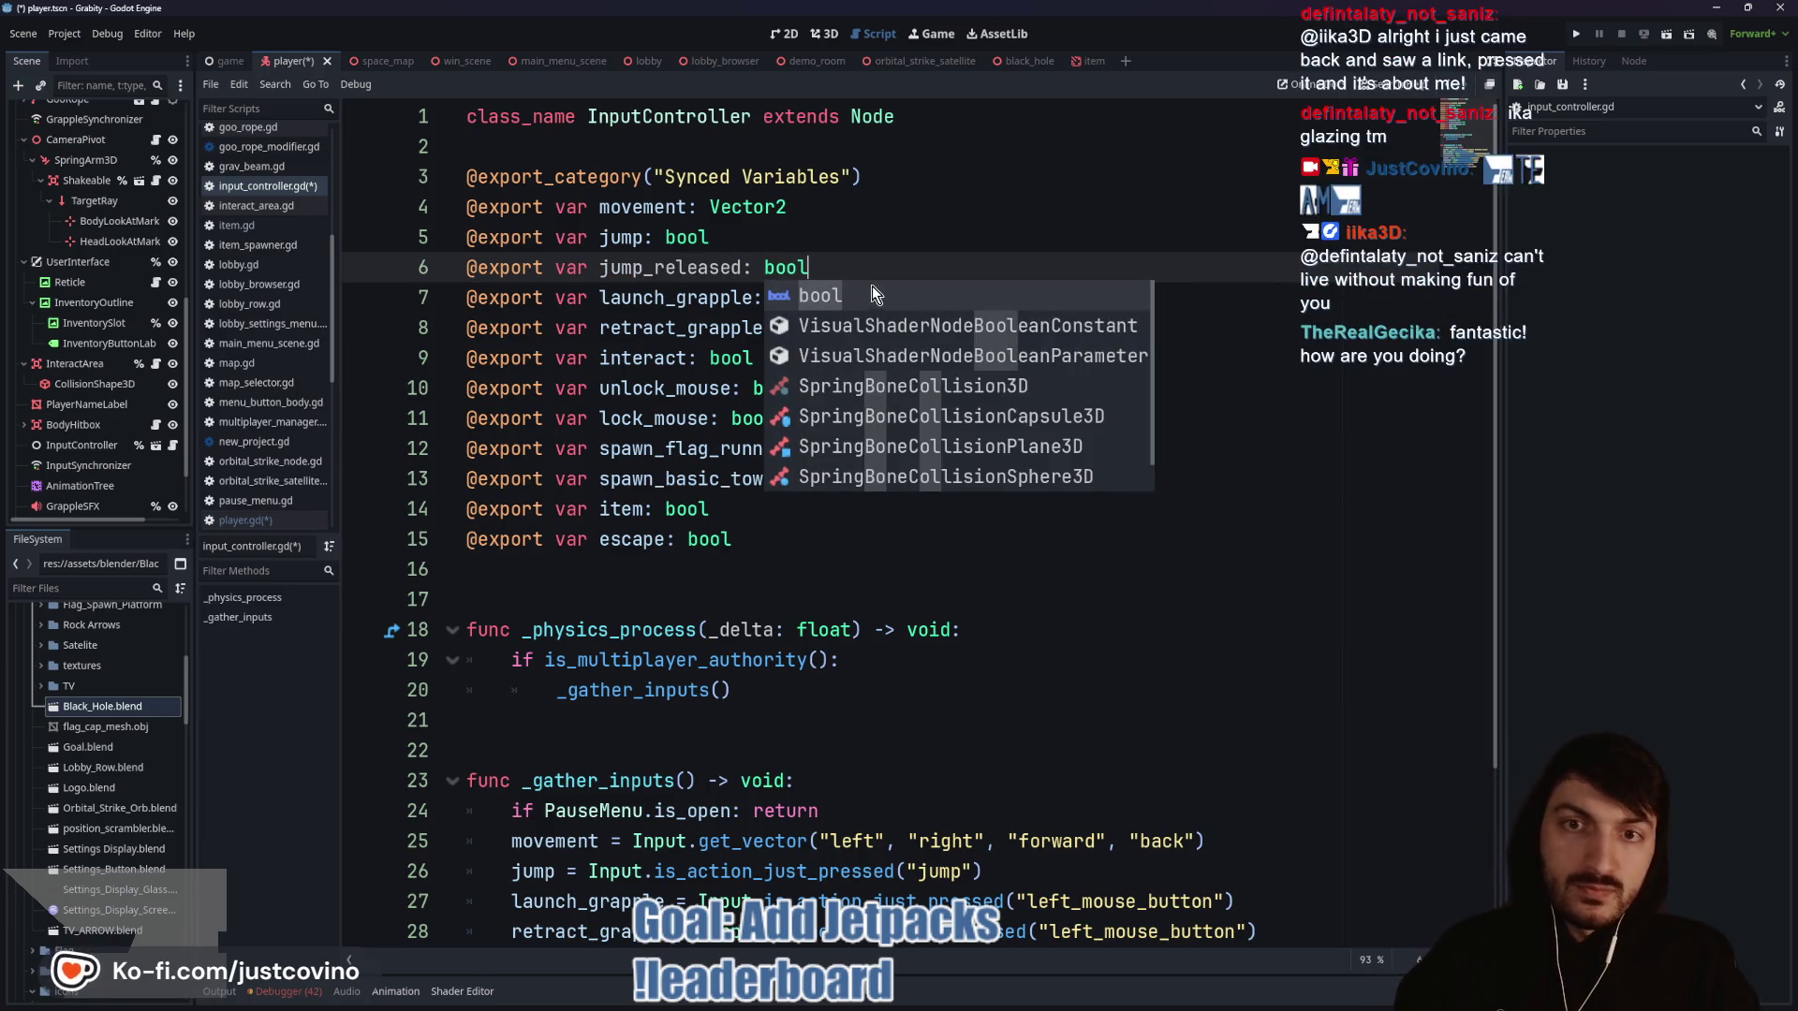
key("Escape")
scroll(904, 511, "down", 2)
left_click(1048, 661)
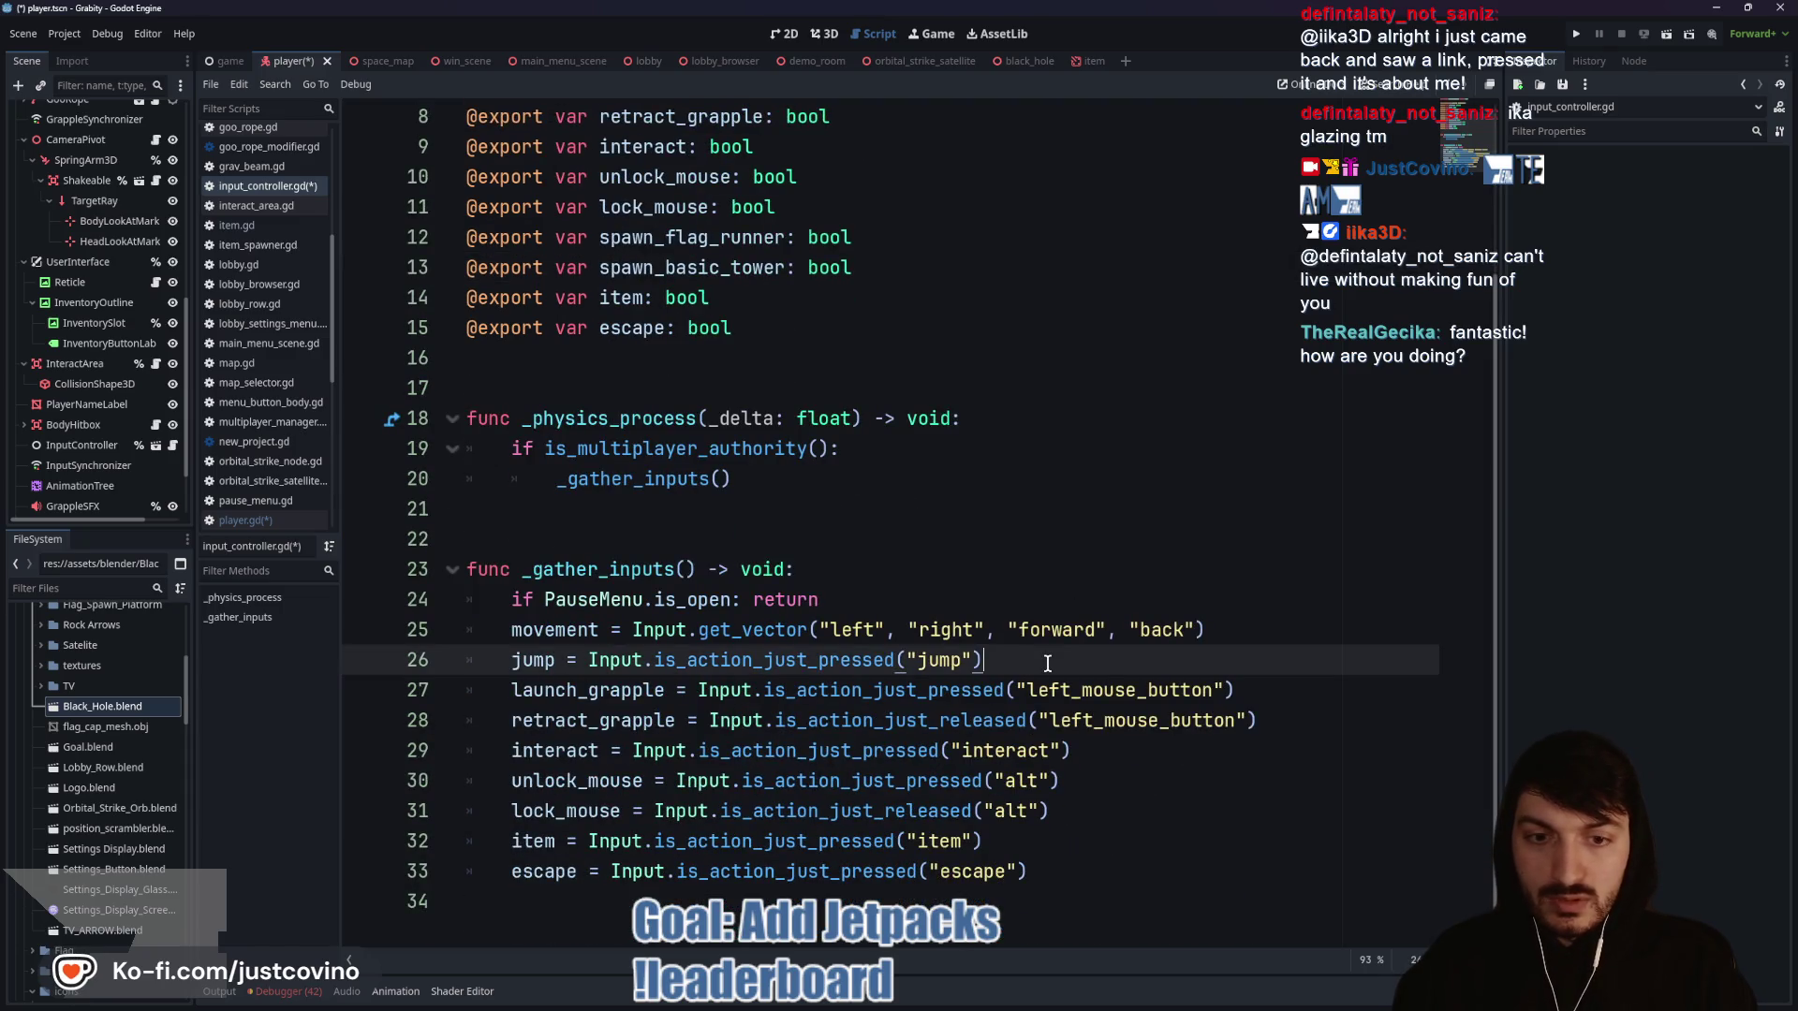
key("Return")
type("jump_released = ")
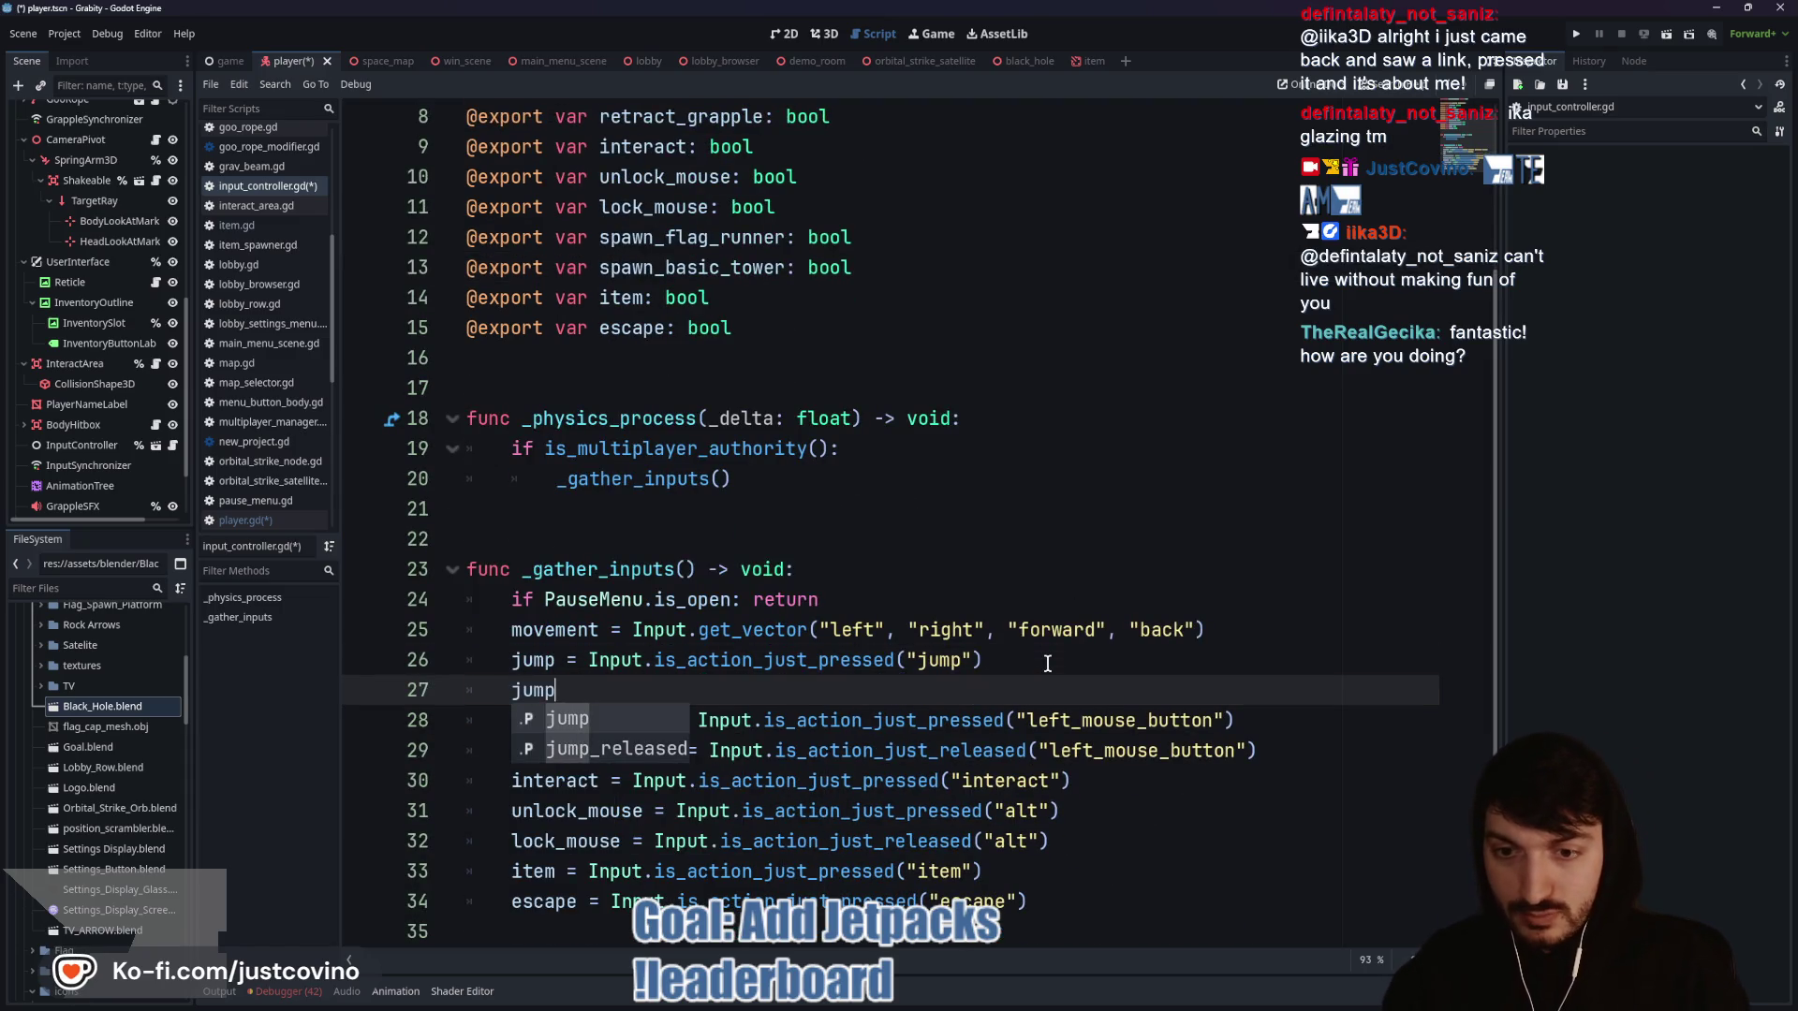
type("Input.")
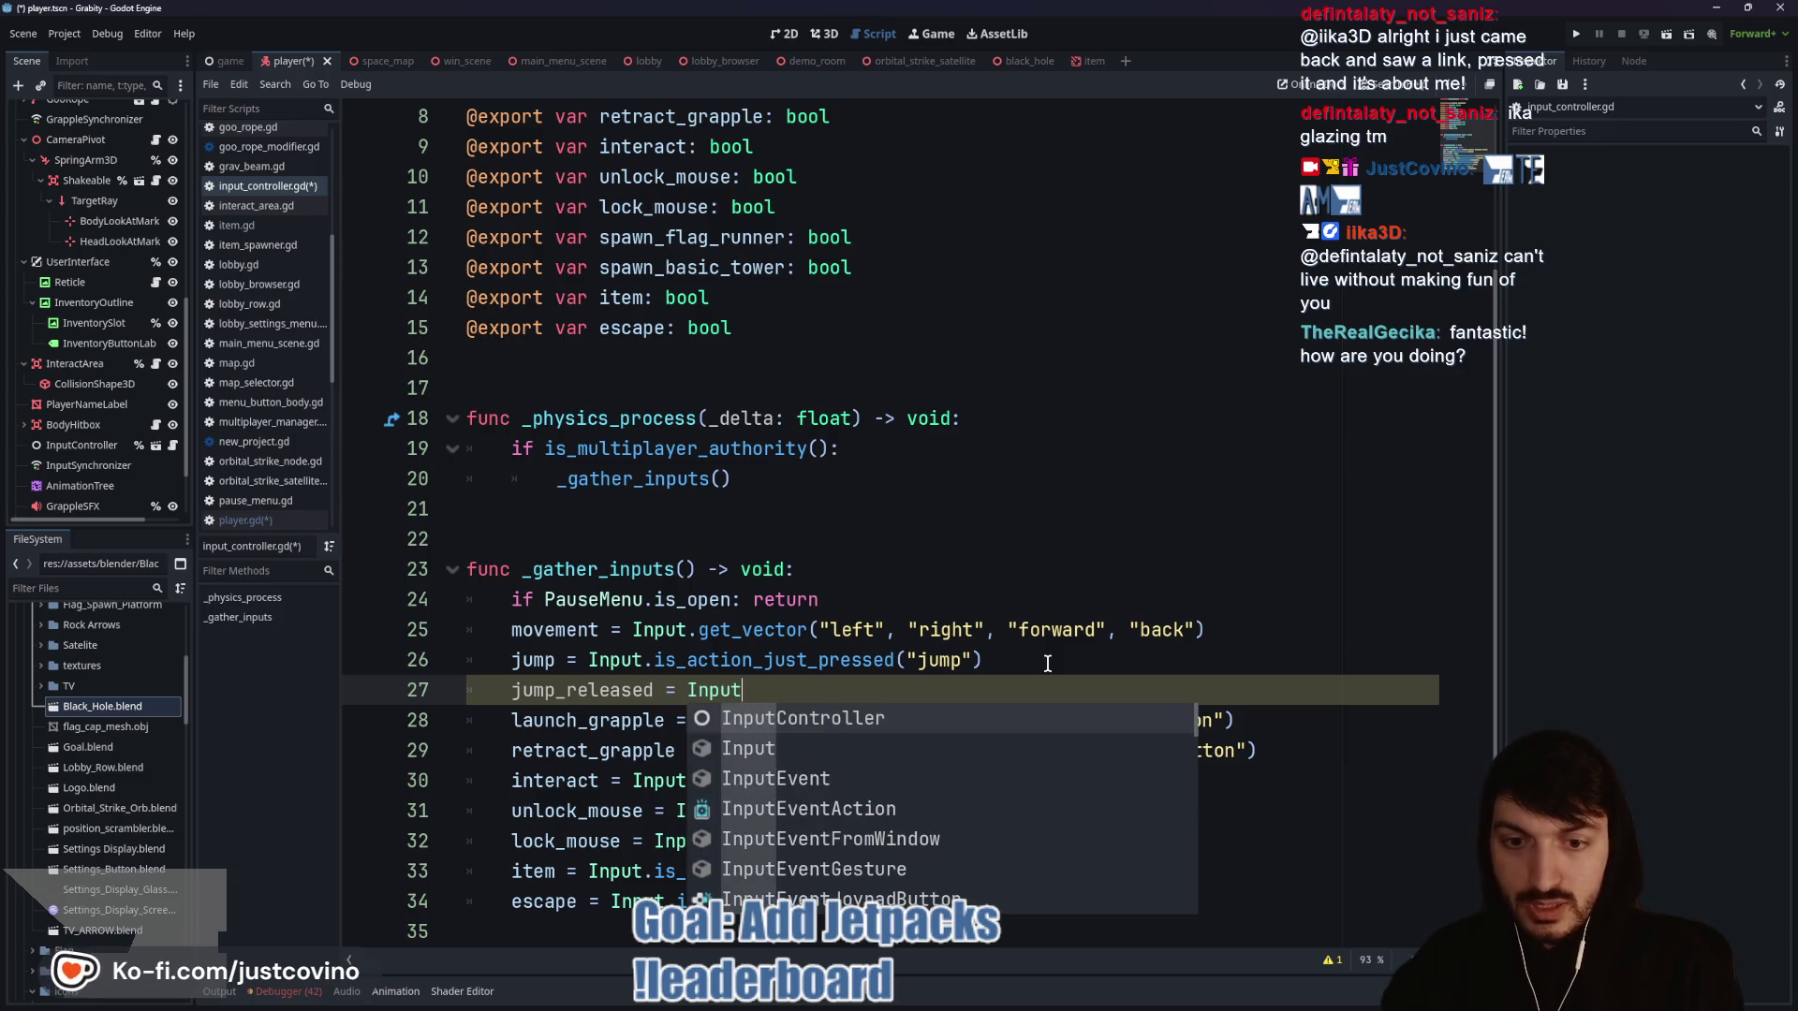
type("is_action")
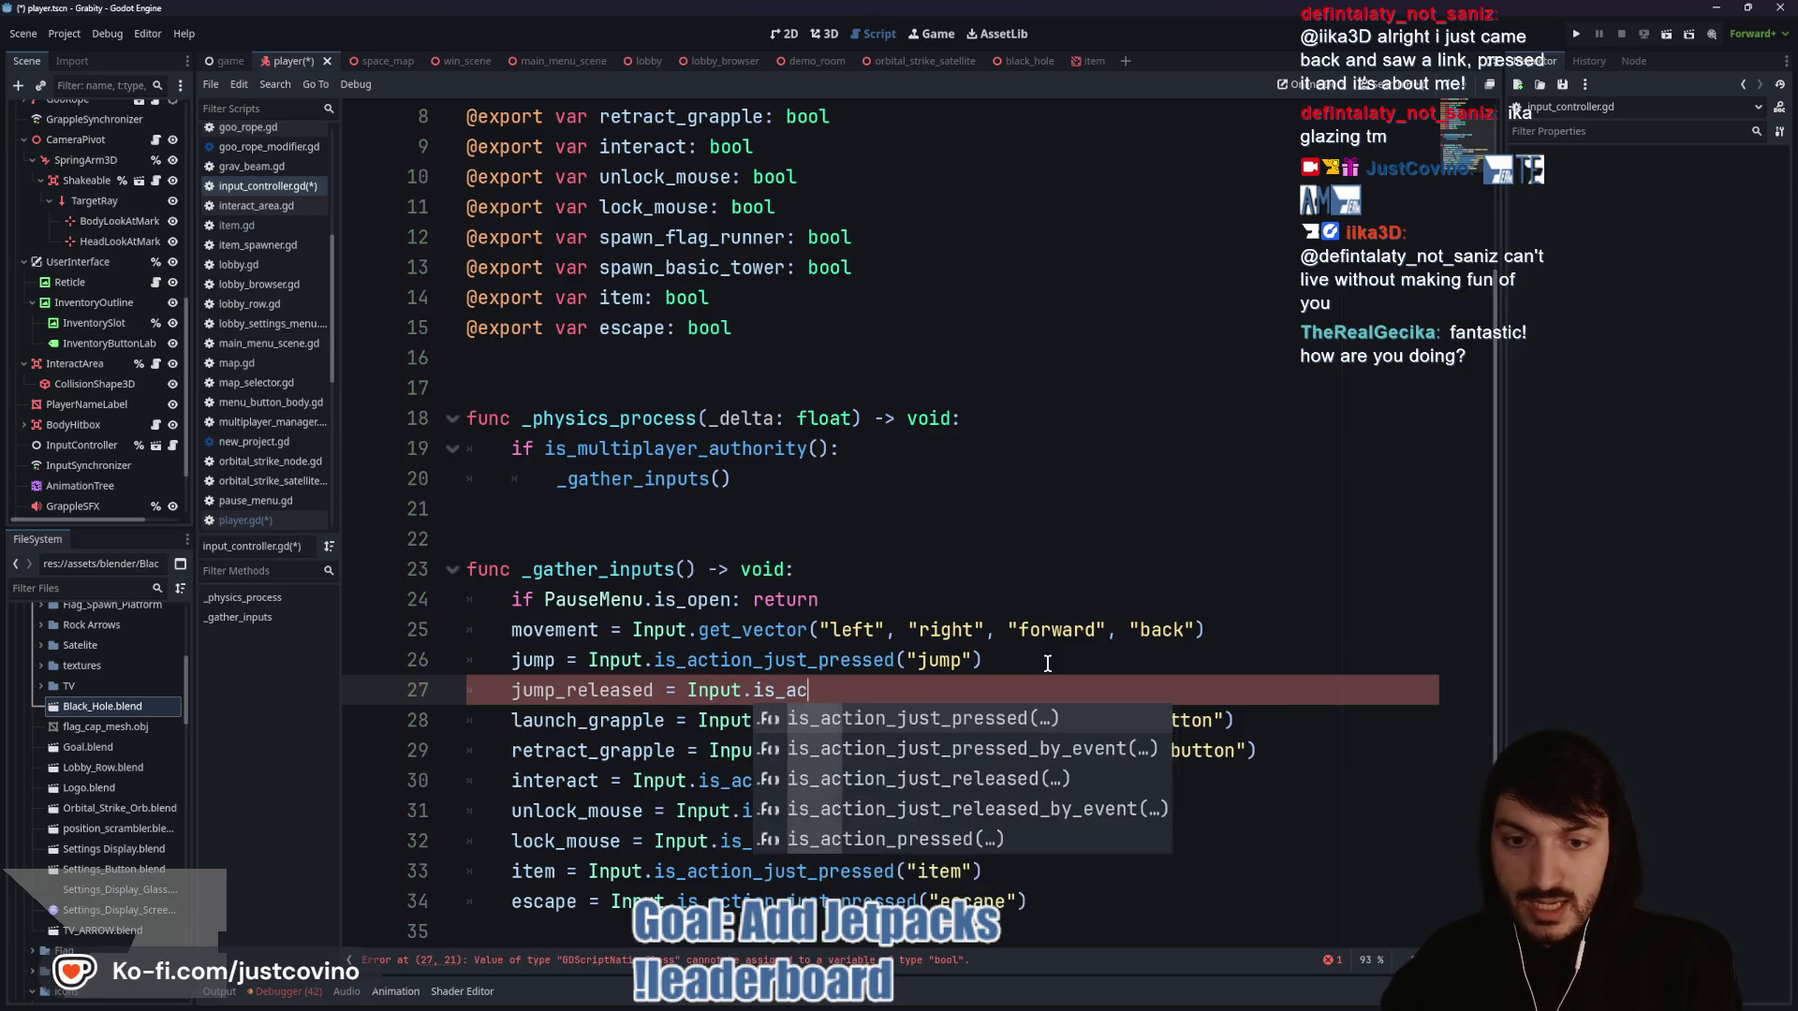
key("Down")
key("Return")
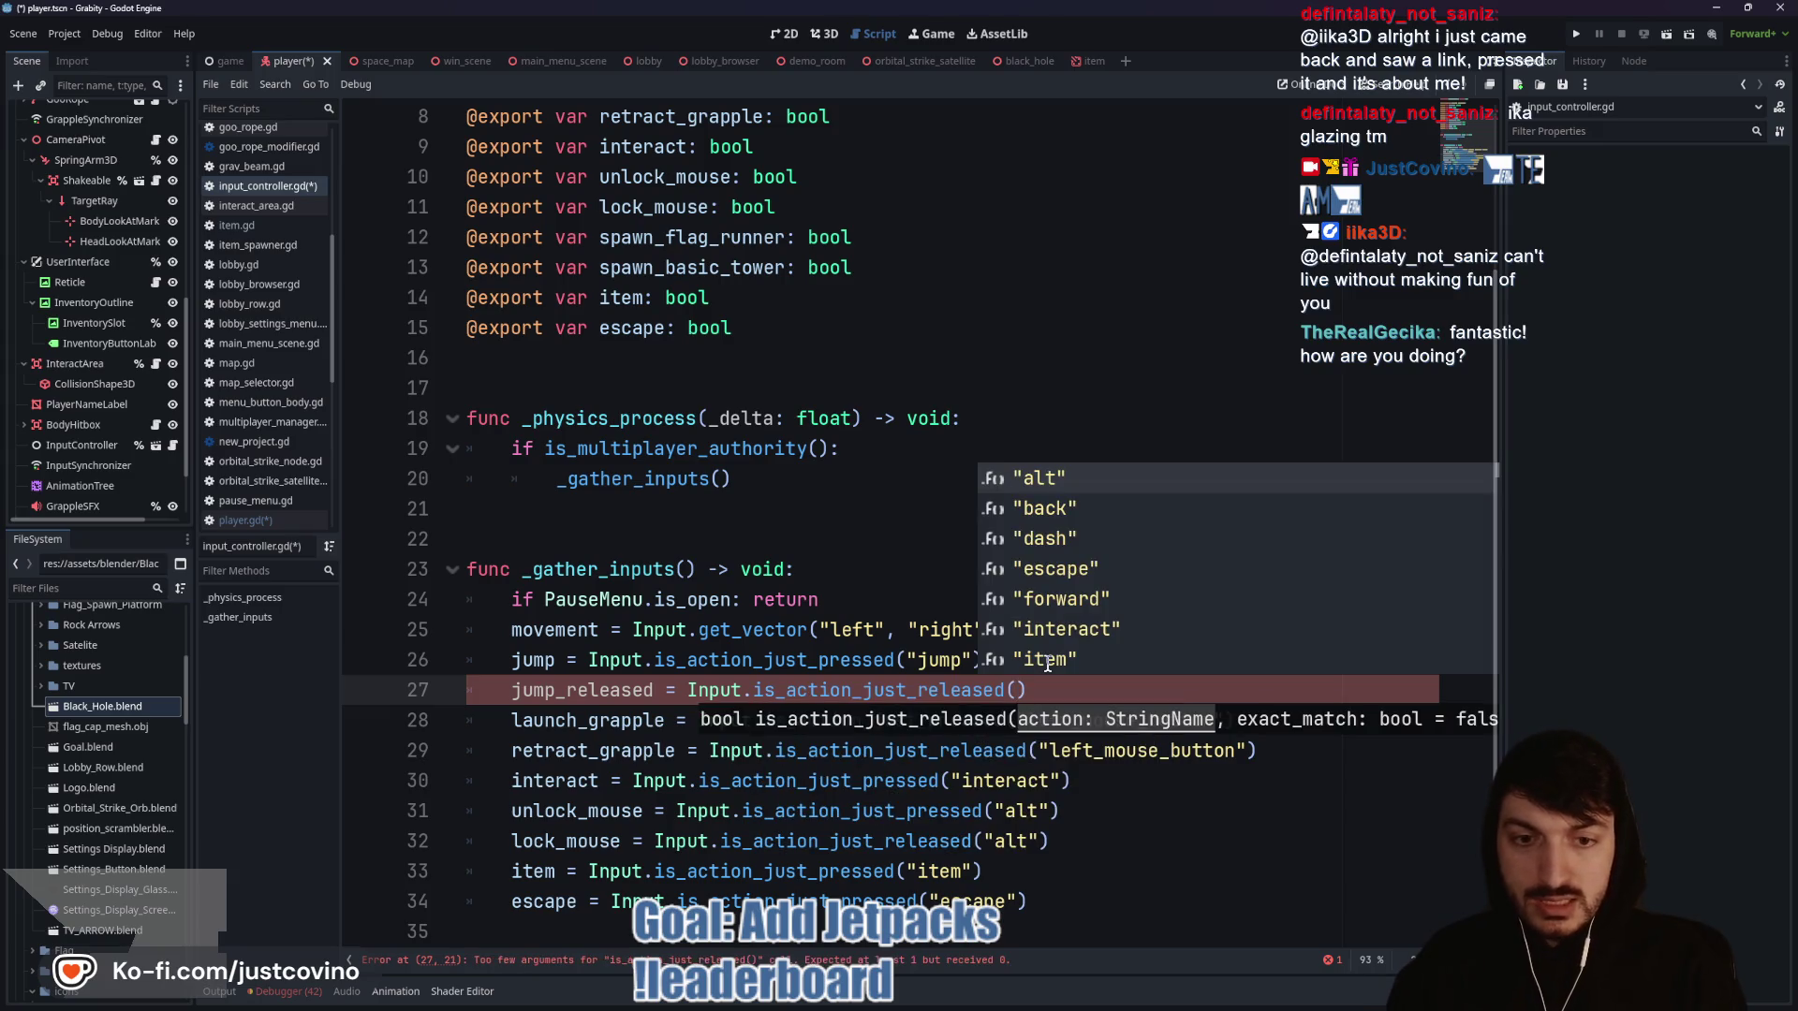
type("\"jump\")")
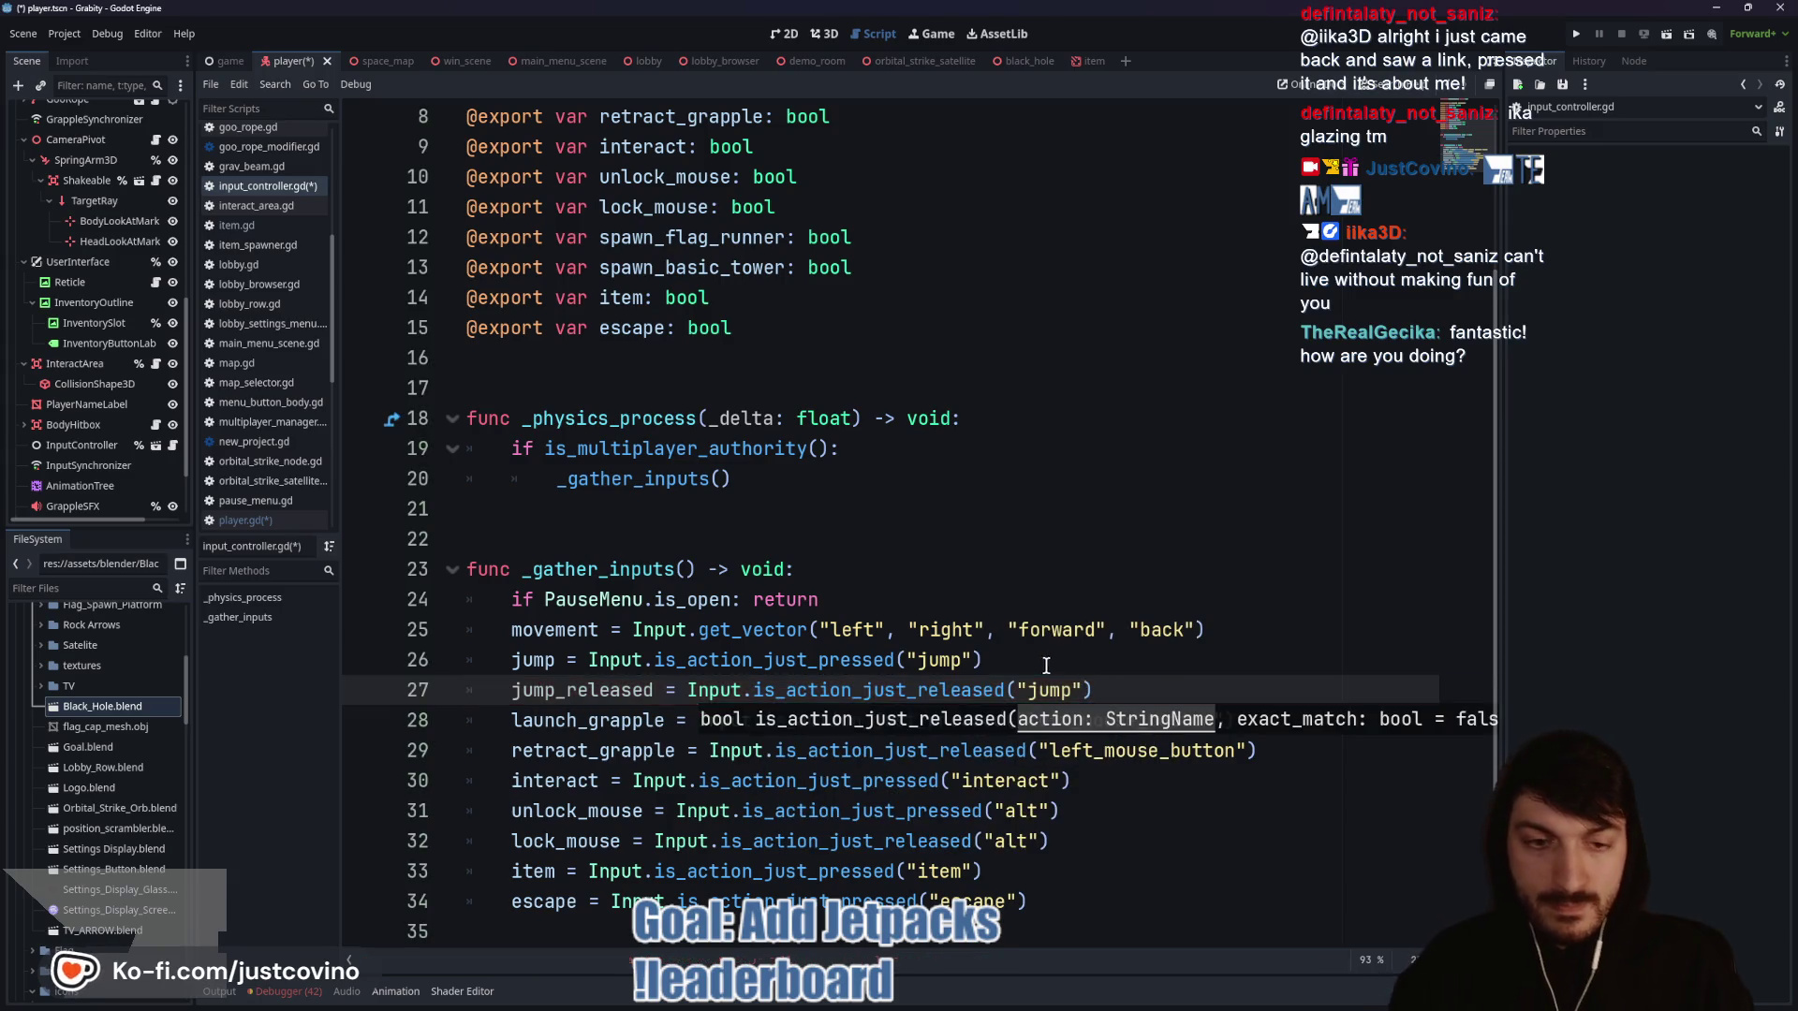
key("ctrl+s")
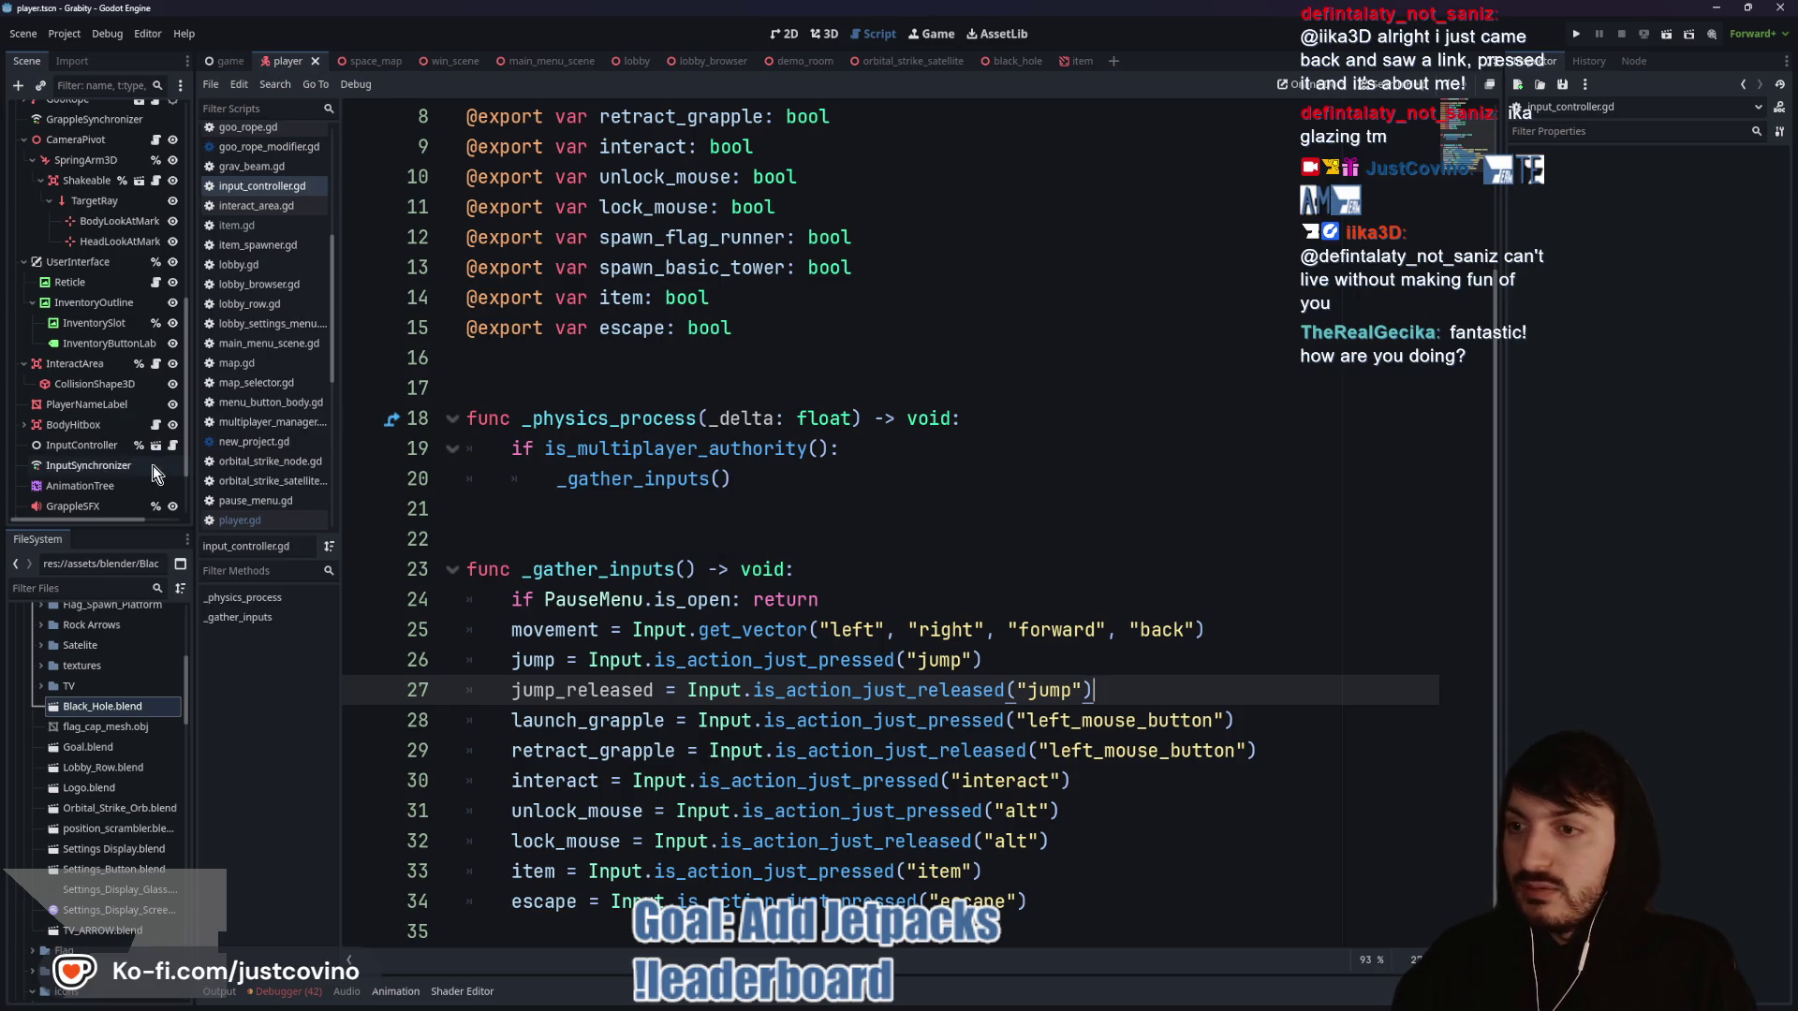
Step: Add InputController:jump_released to the InputSynchronizer's replicated properties, set to Always
scroll(98, 445, "down", 3)
left_click(88, 380)
left_click(281, 821)
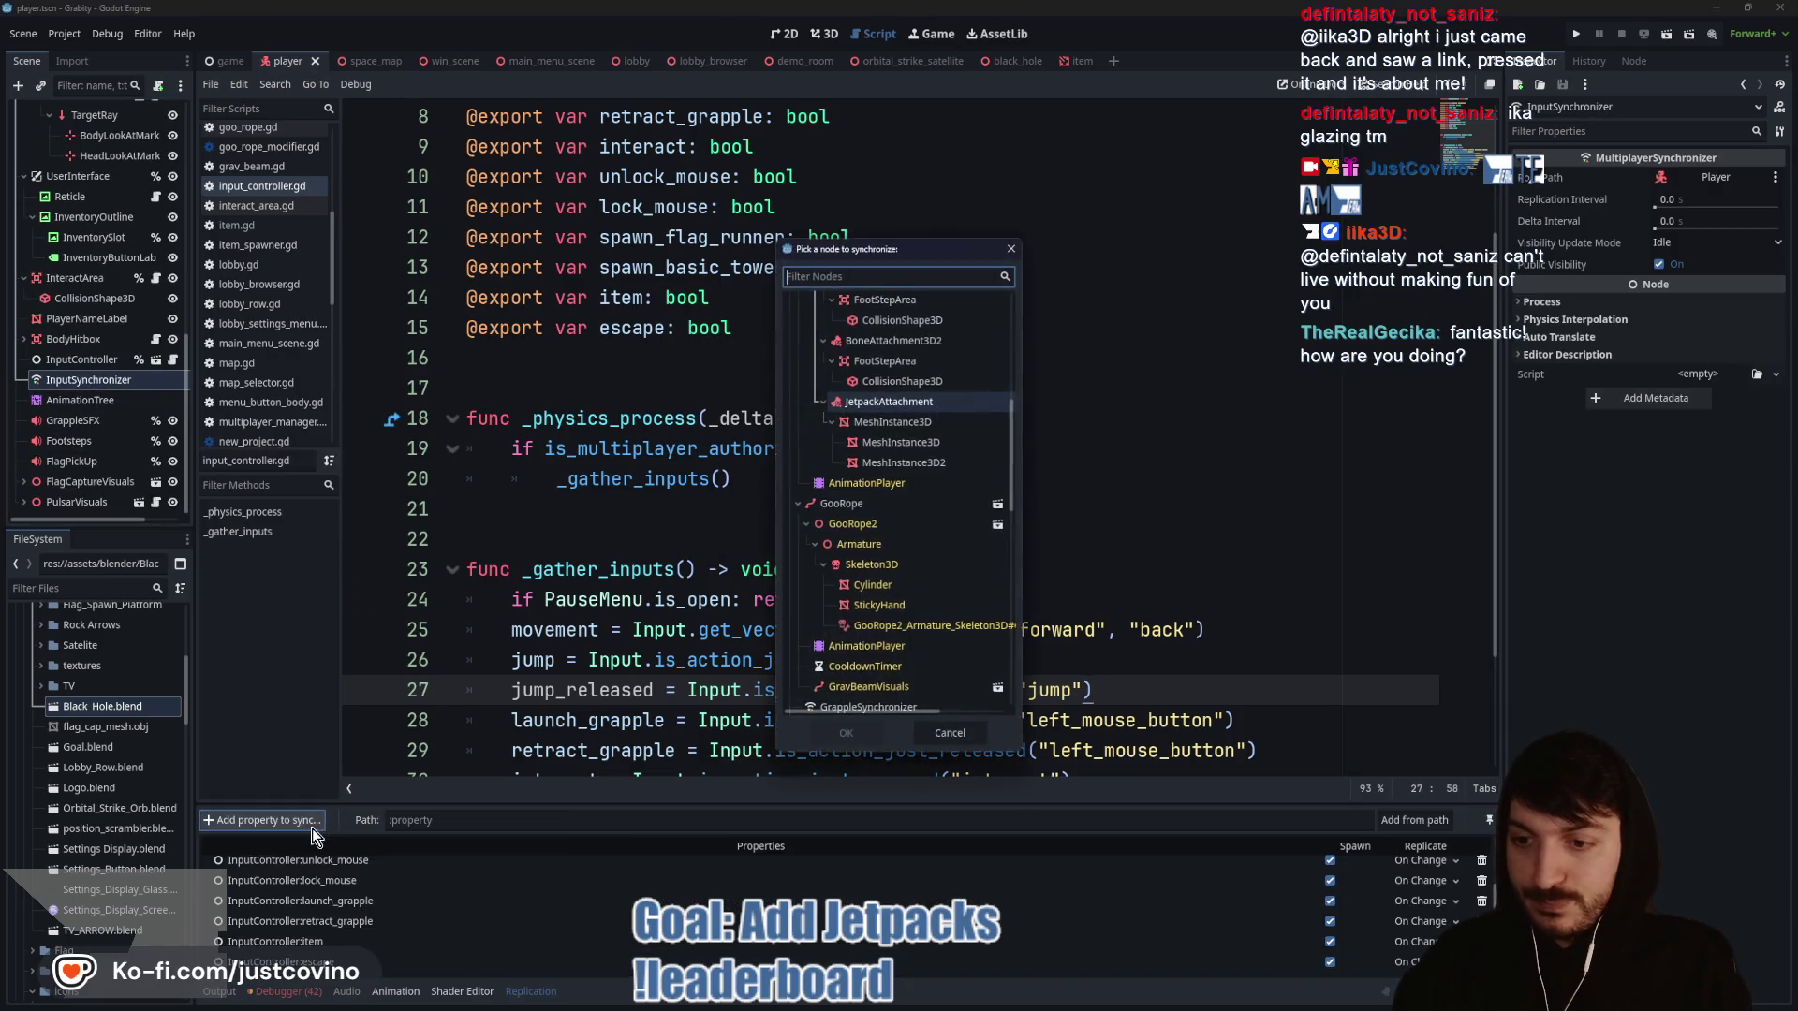
scroll(927, 453, "down", 10)
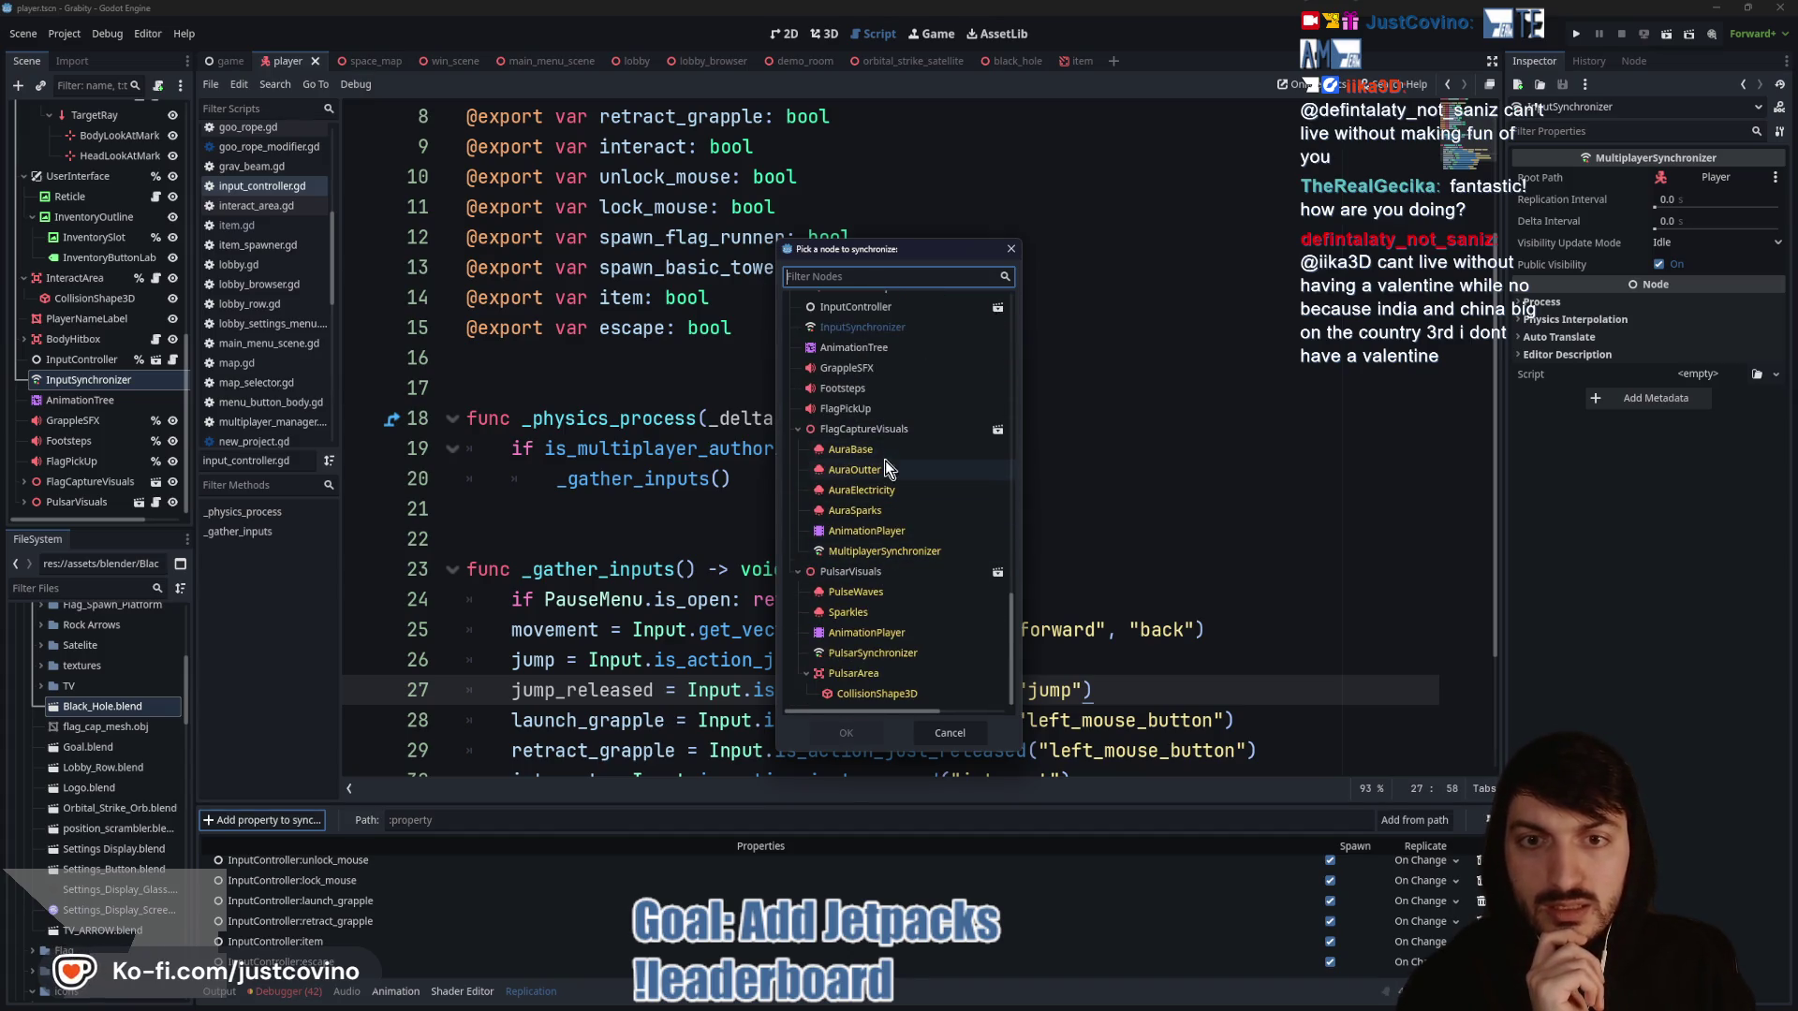
left_click(870, 307)
left_click(858, 727)
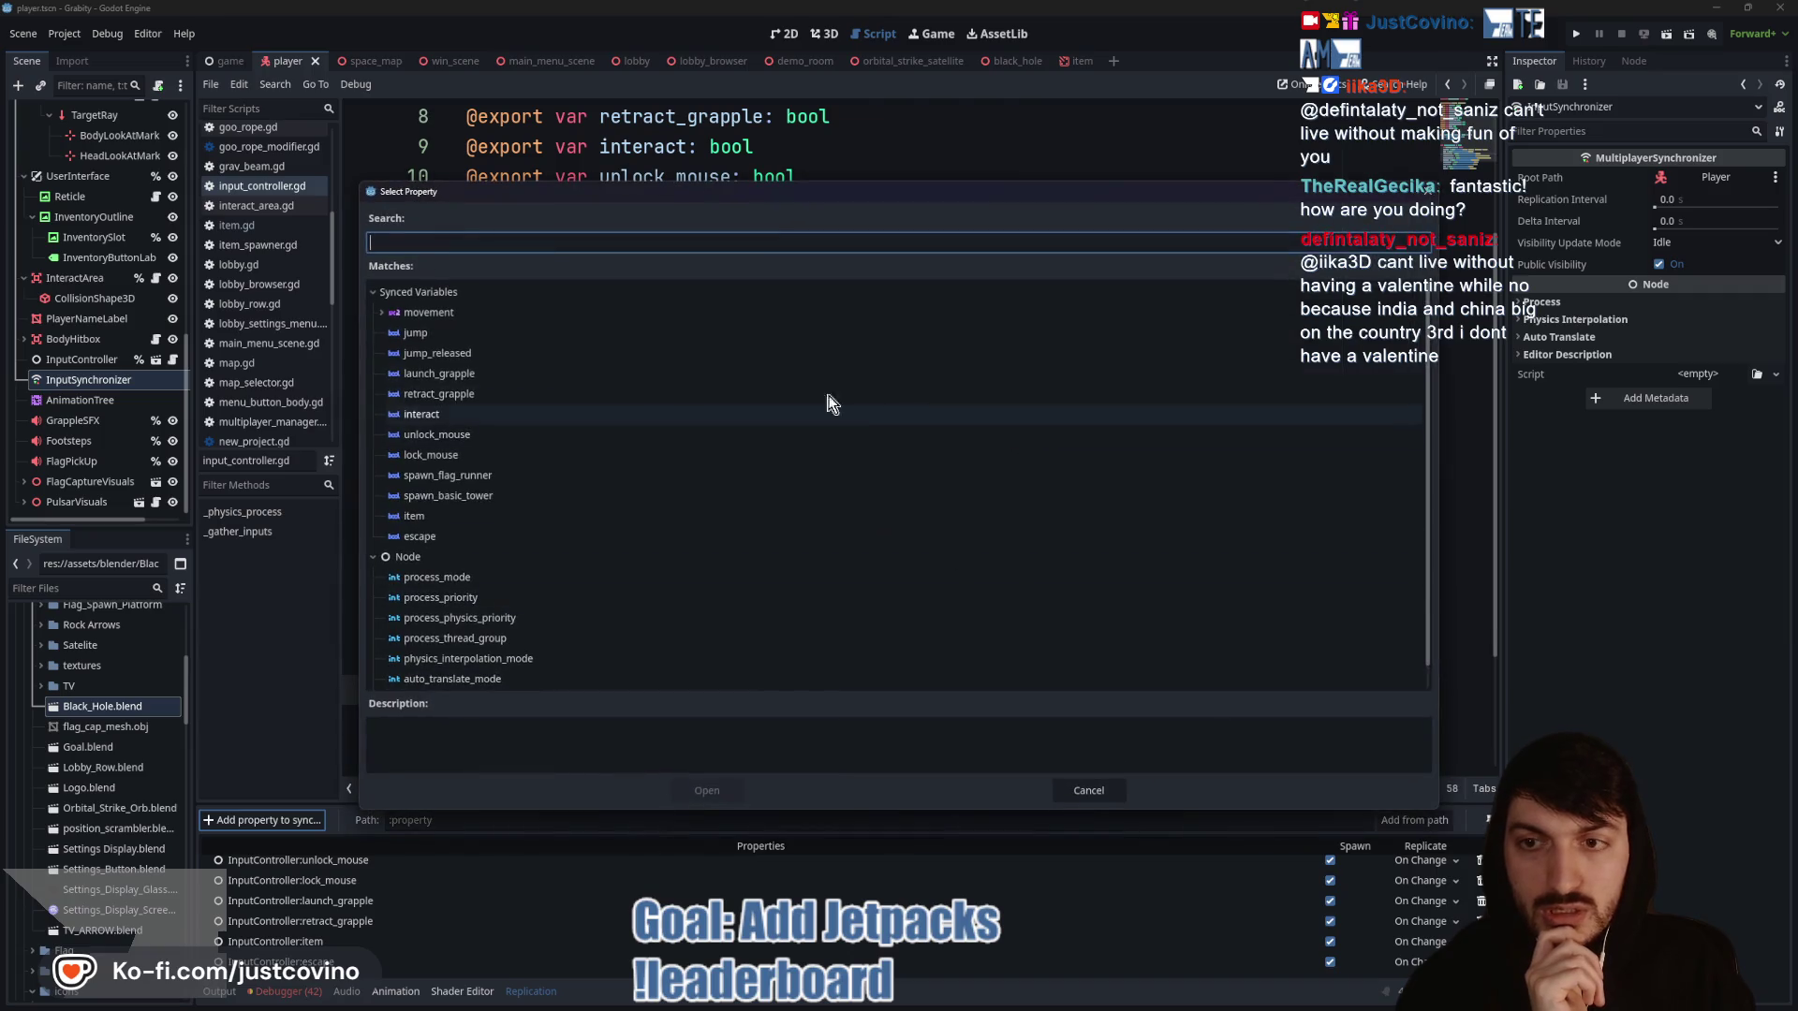
left_click(483, 361)
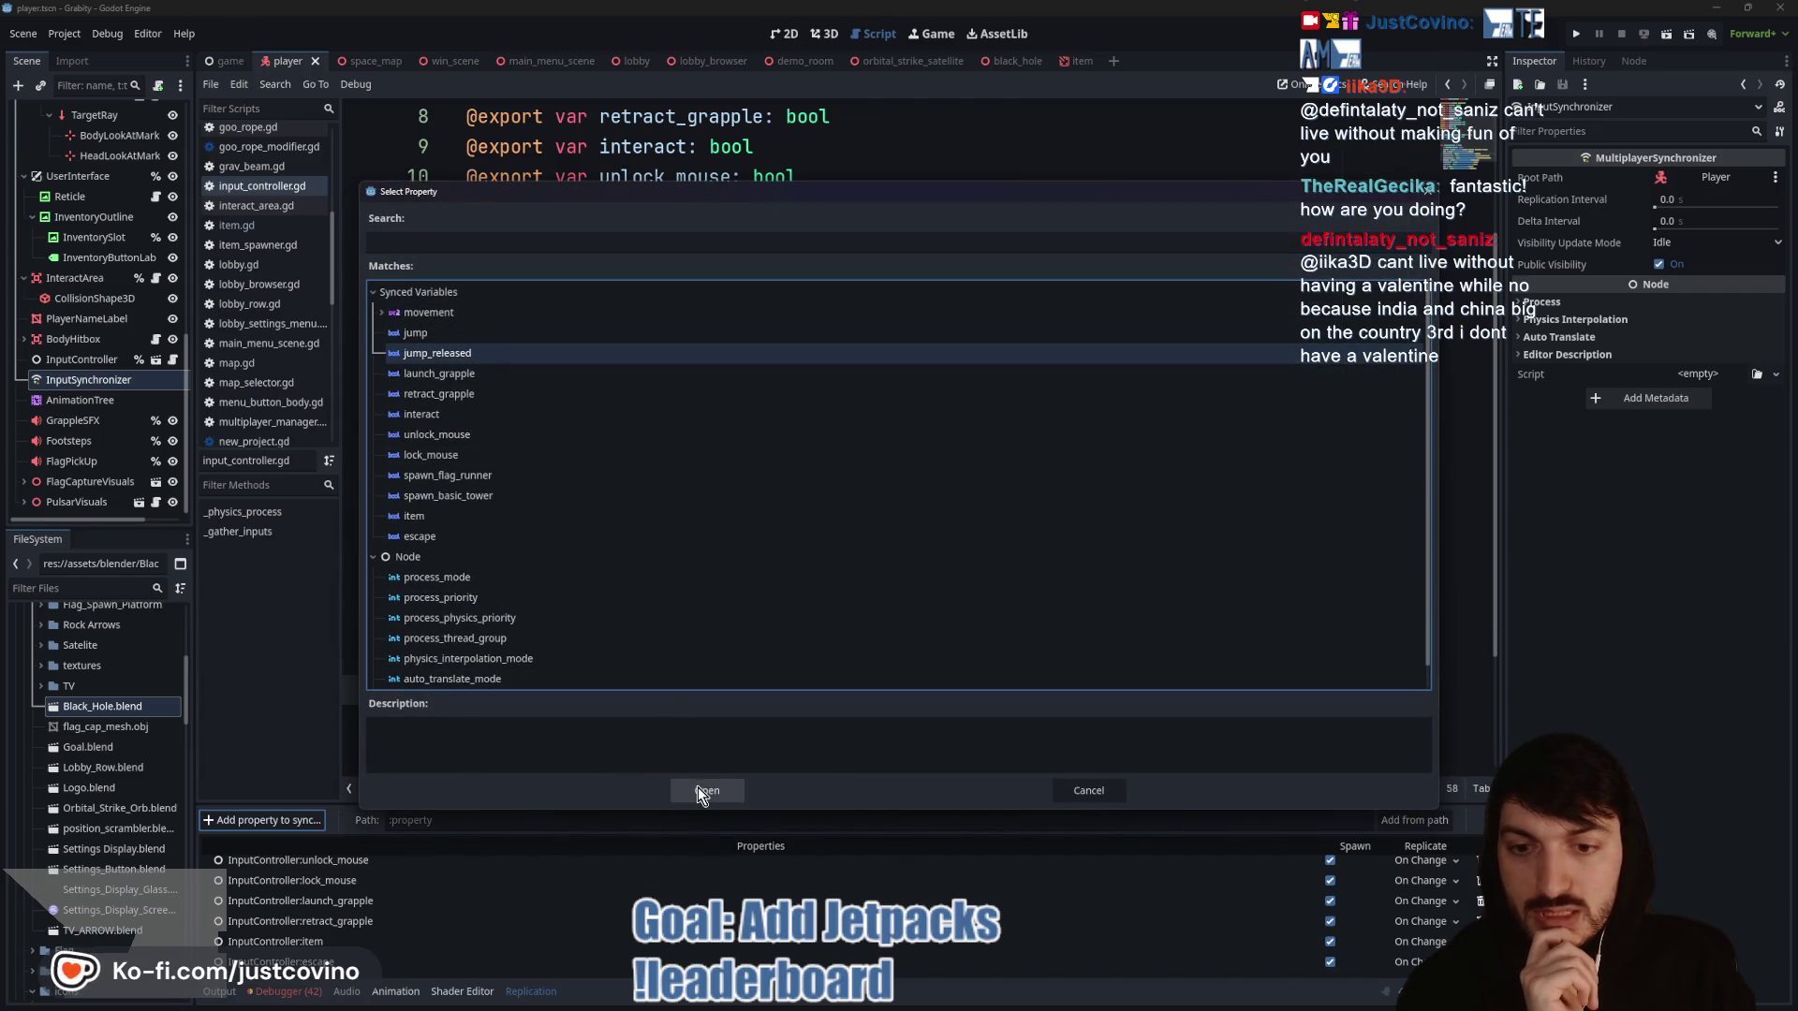
left_click(698, 787)
left_click(1412, 961)
left_click(755, 535)
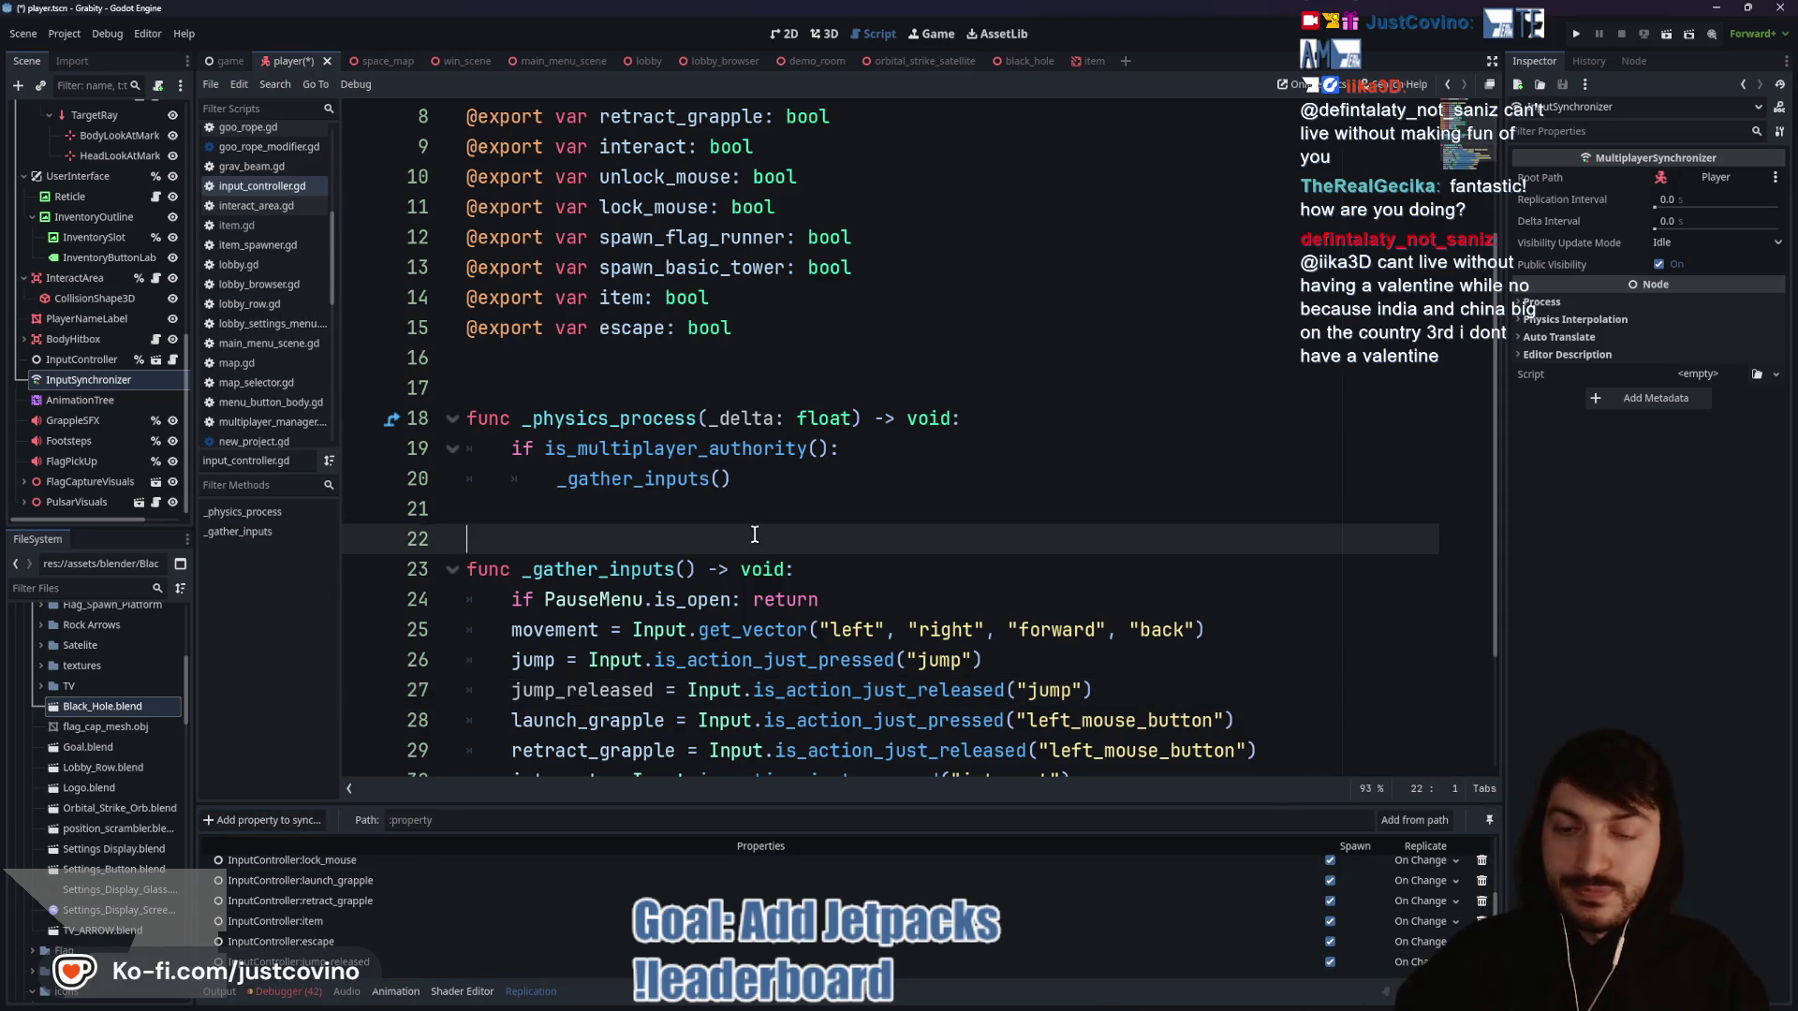
key("ctrl+s")
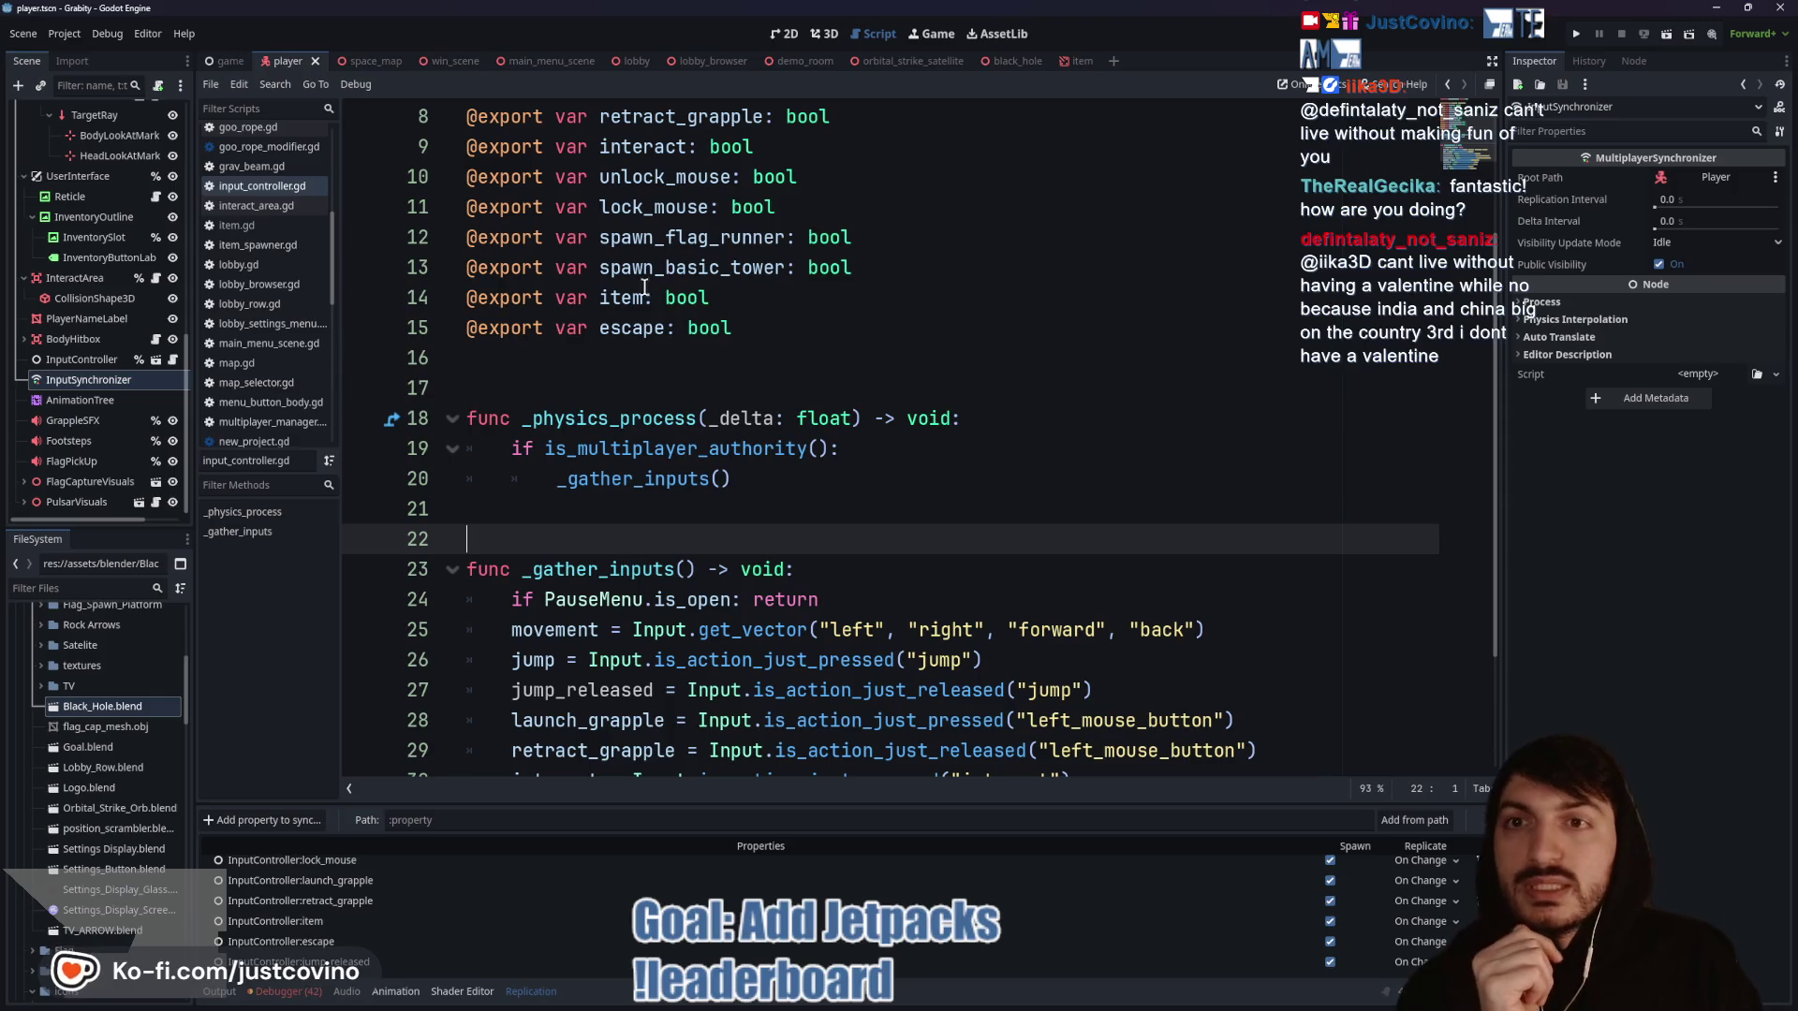
Step: In player.gd, add 'if input_controller.jump_released:' that sets is_holding_jet_pack to false, and save
scroll(116, 276, "up", 5)
scroll(150, 194, "up", 4)
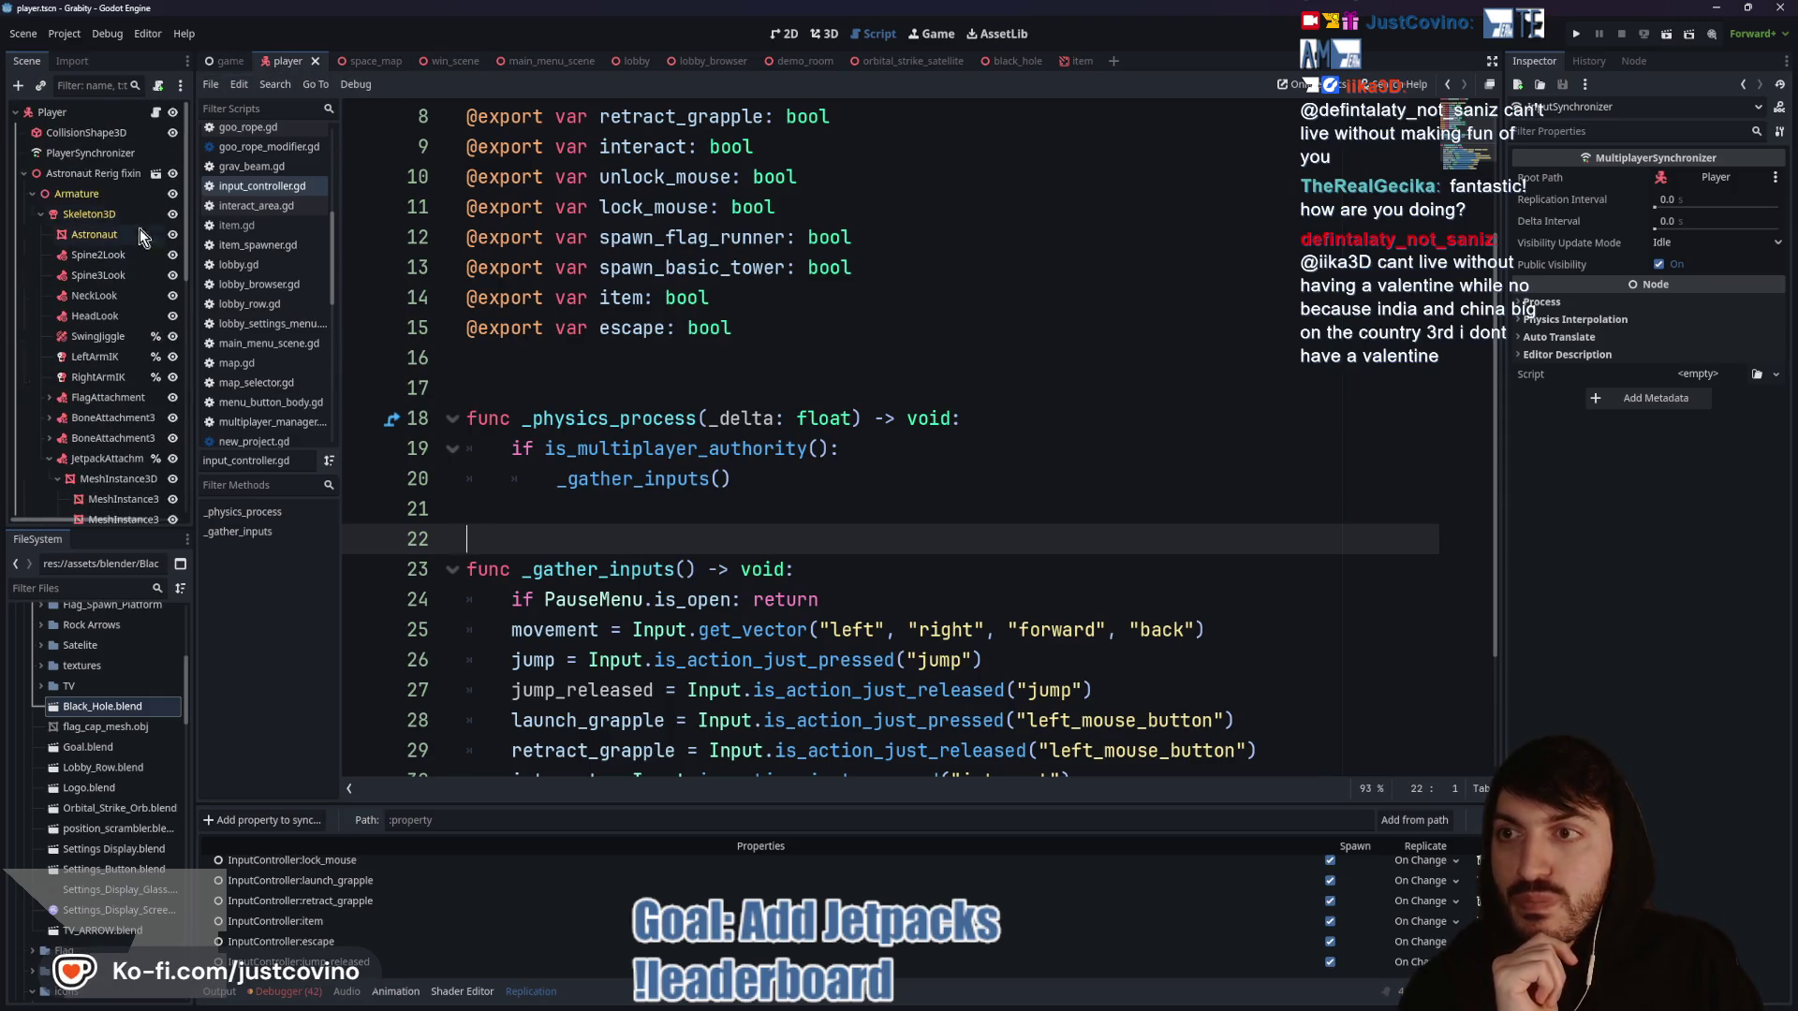
left_click(156, 111)
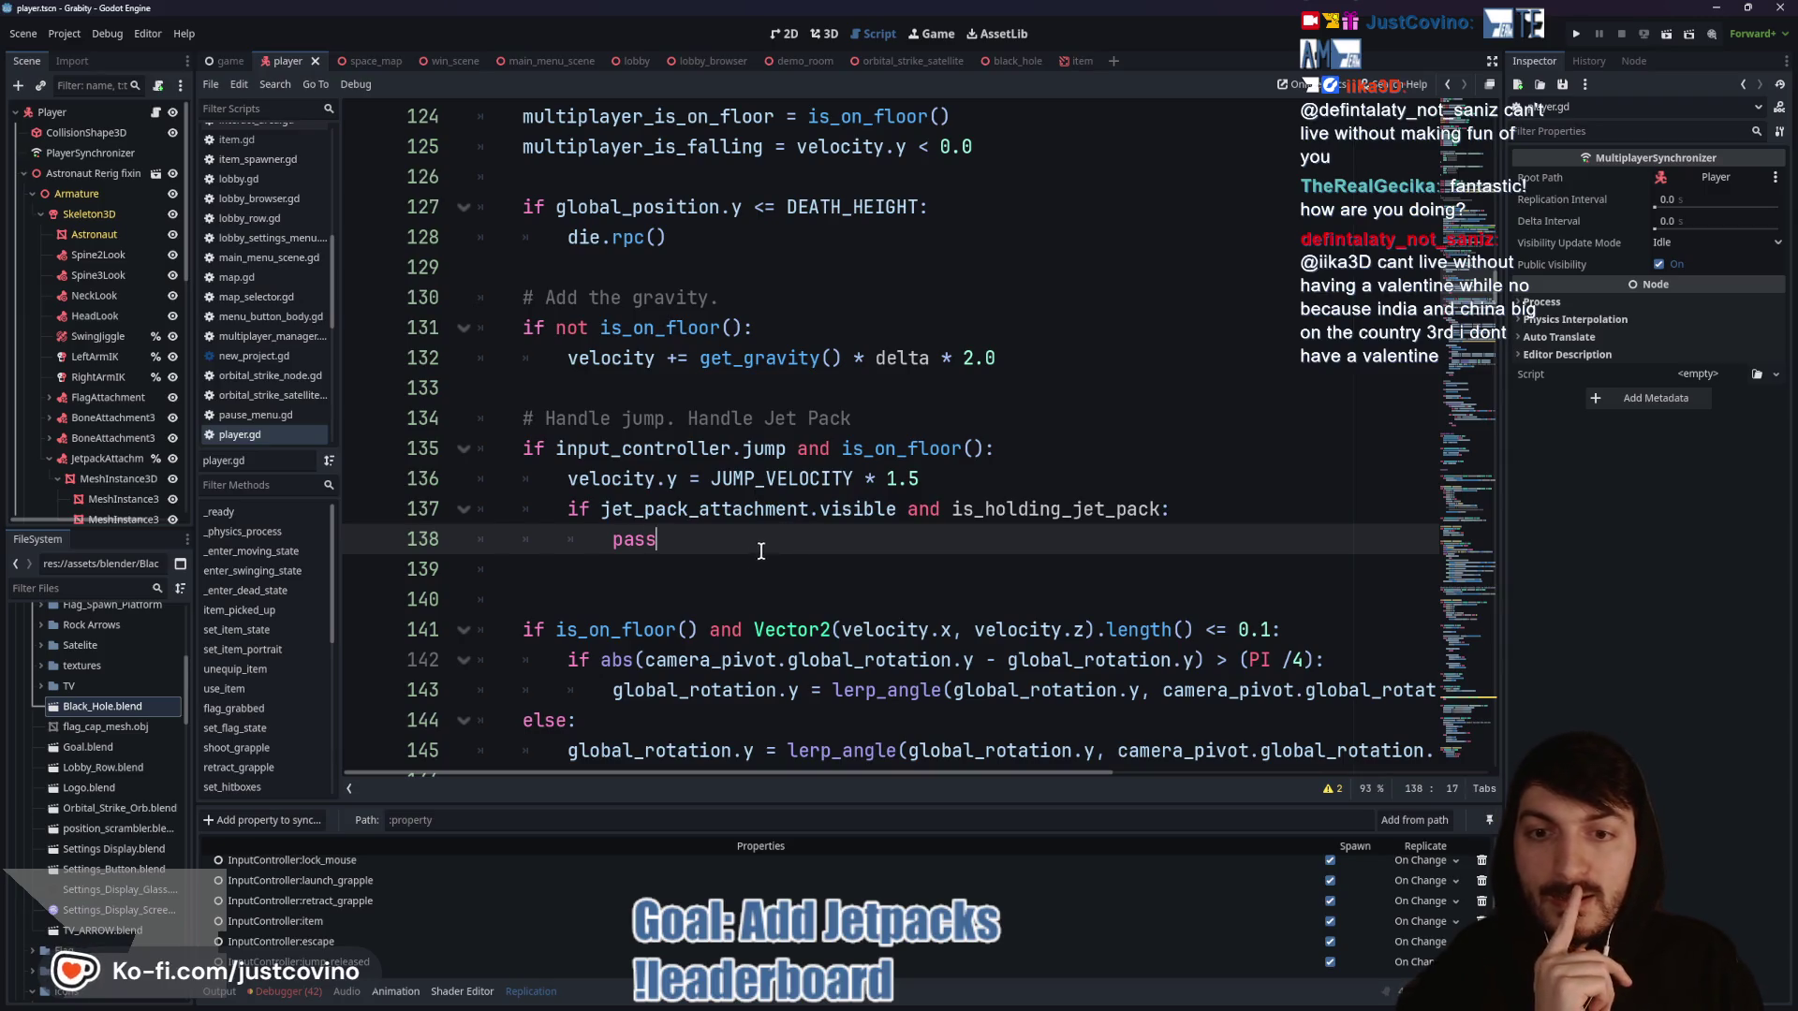
left_click(707, 569)
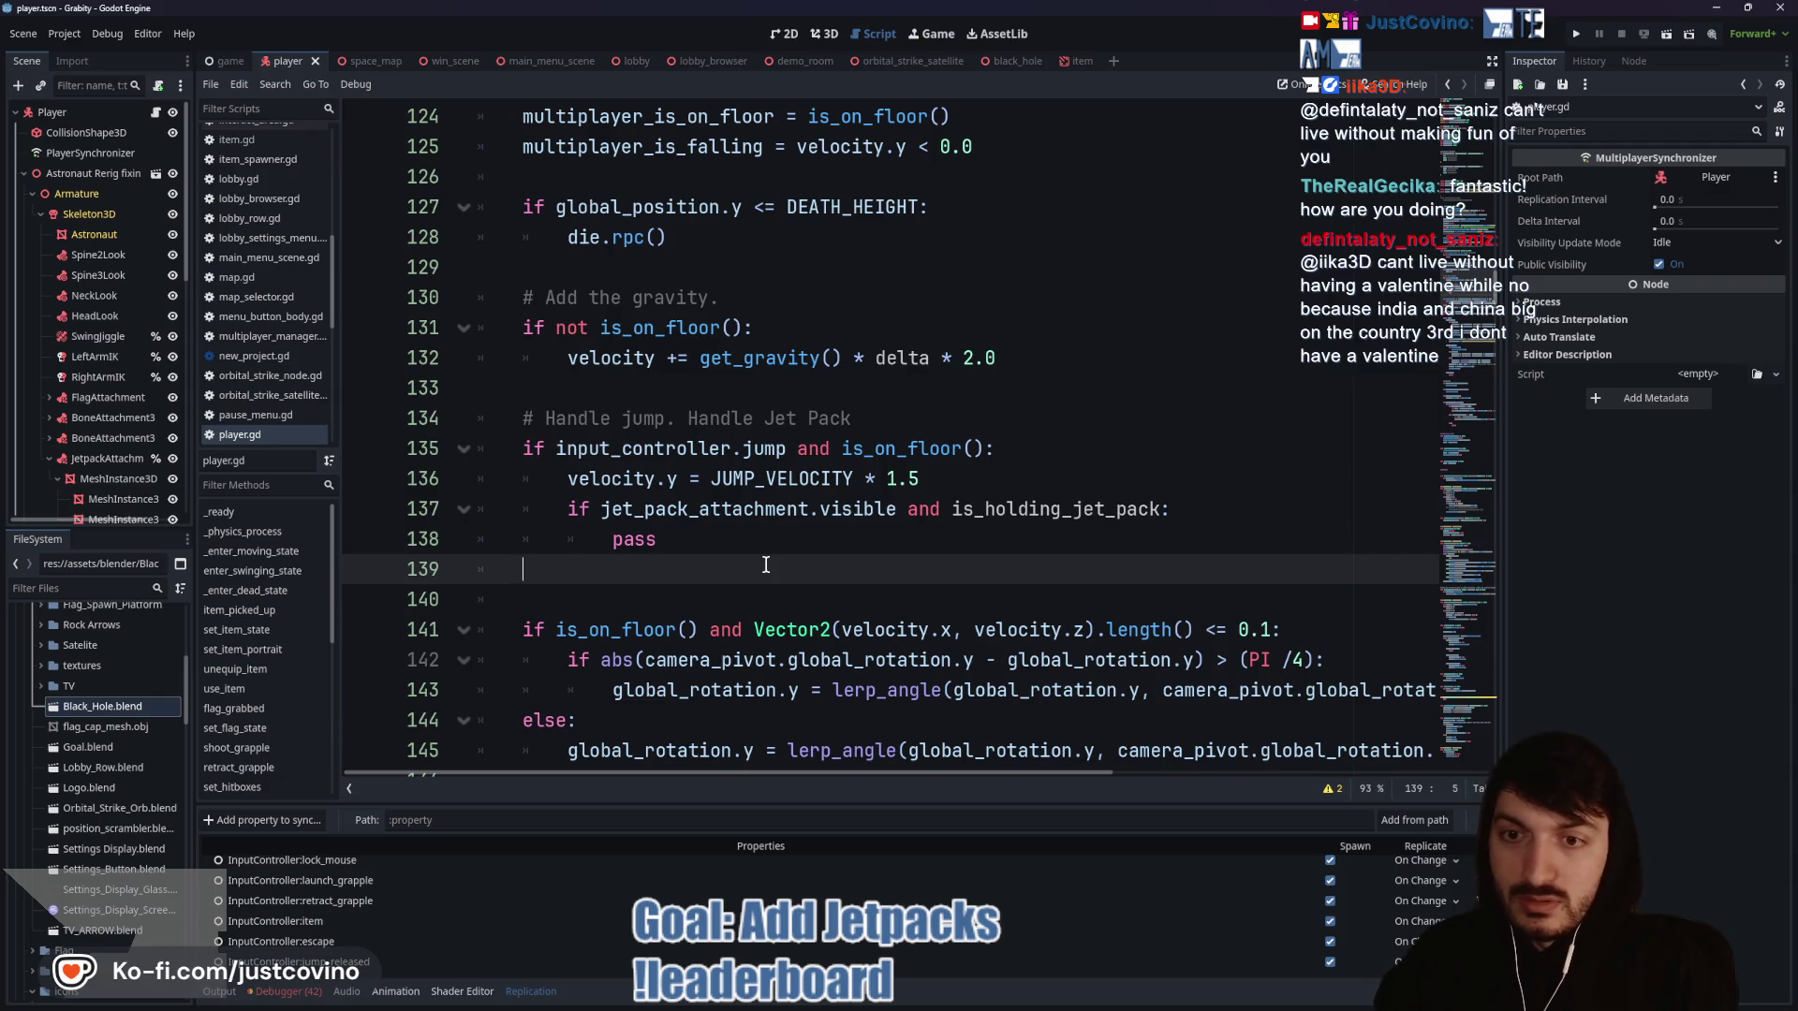
type("if input_controller.")
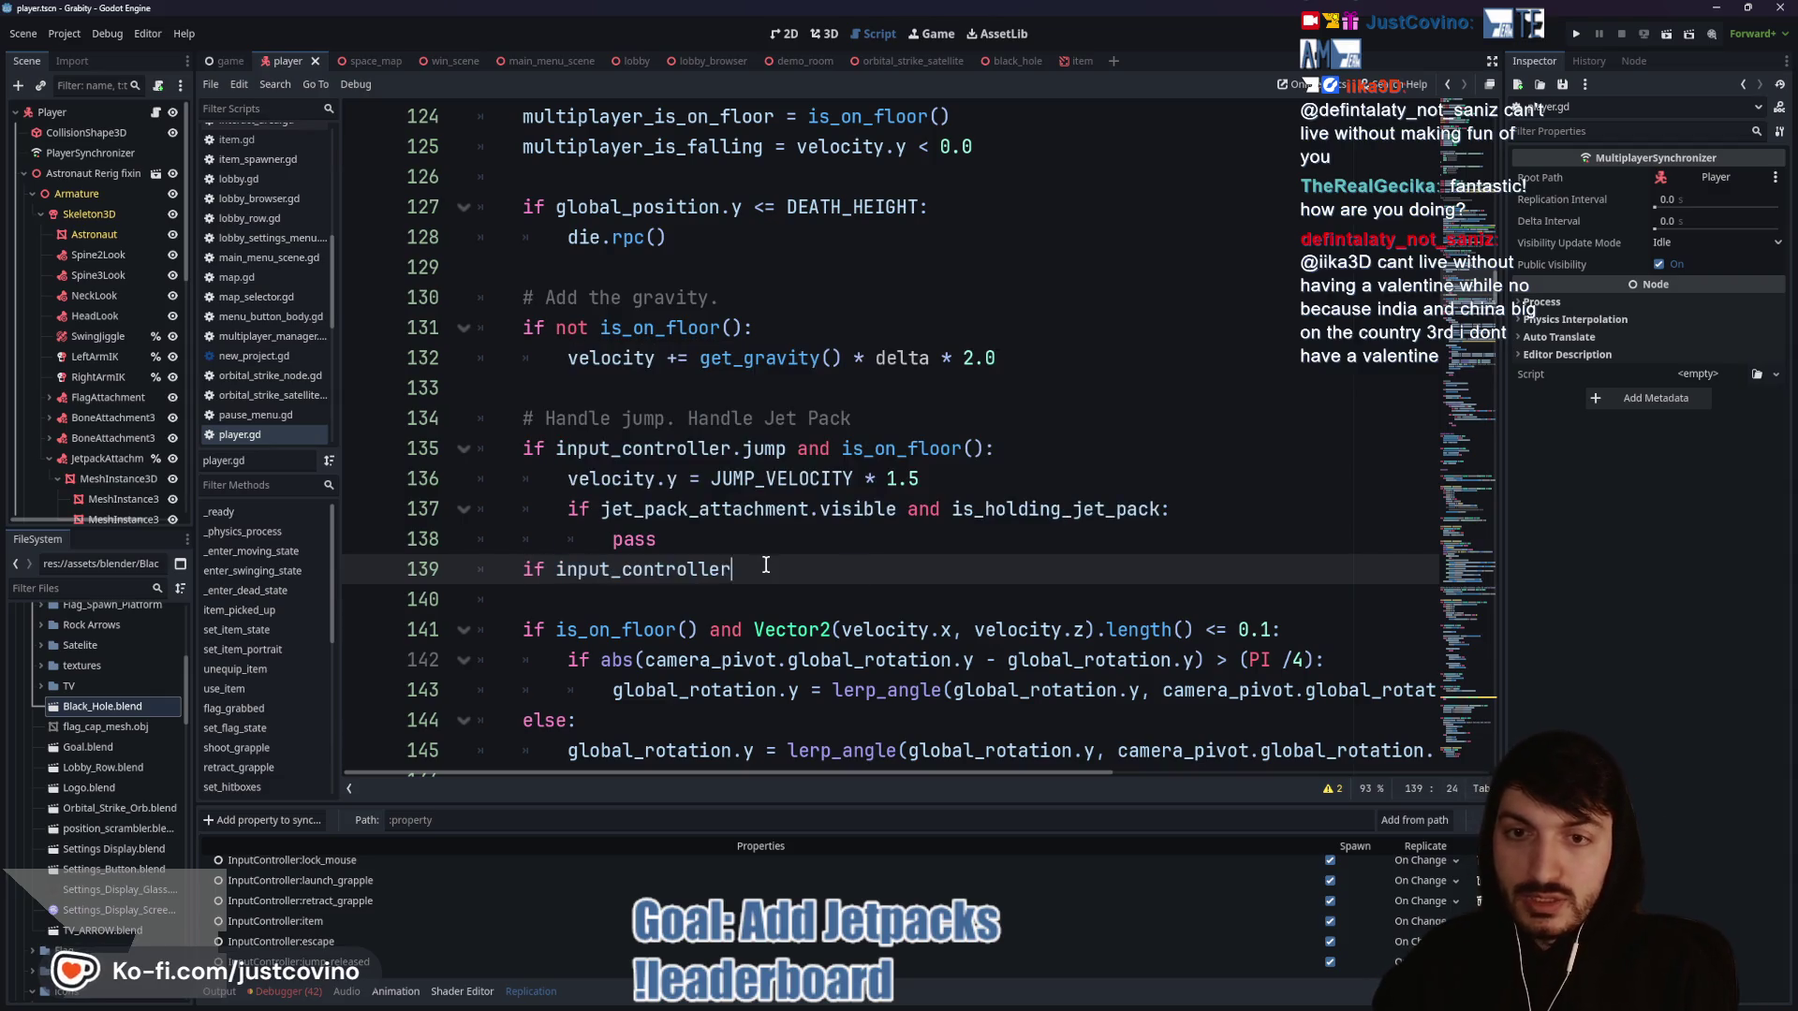
type("jump")
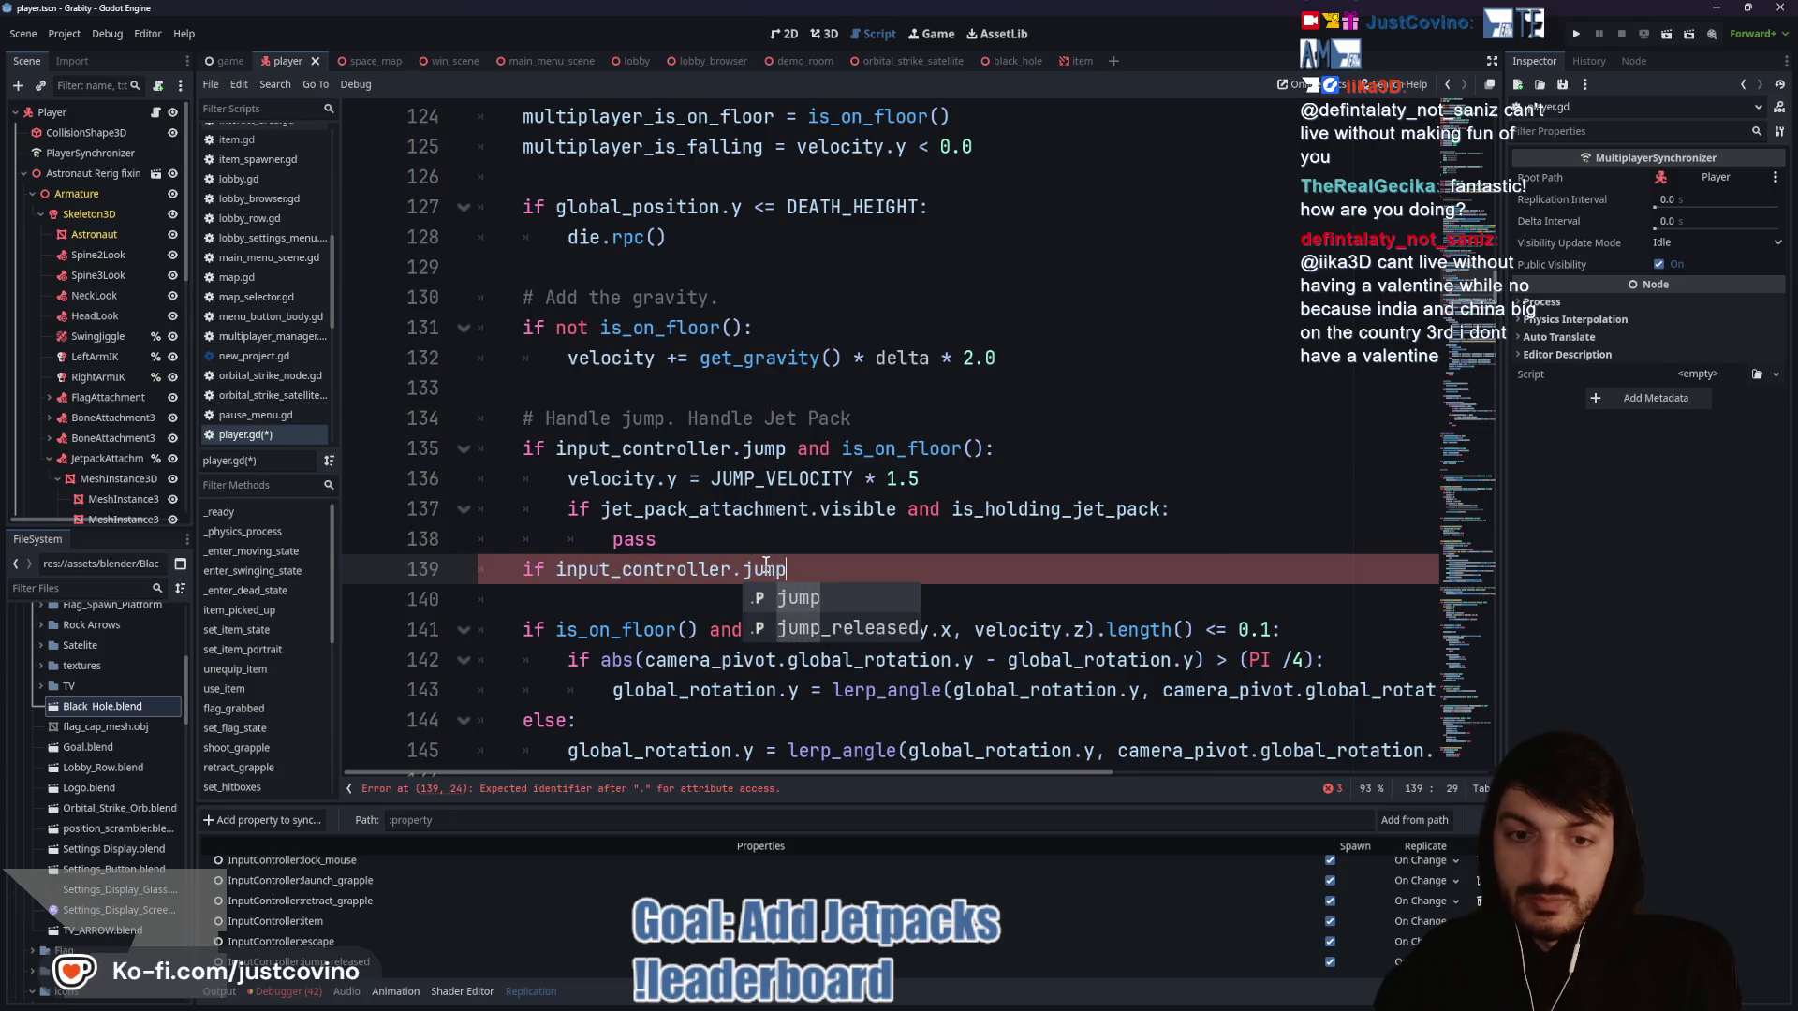
key("Down")
key("Return")
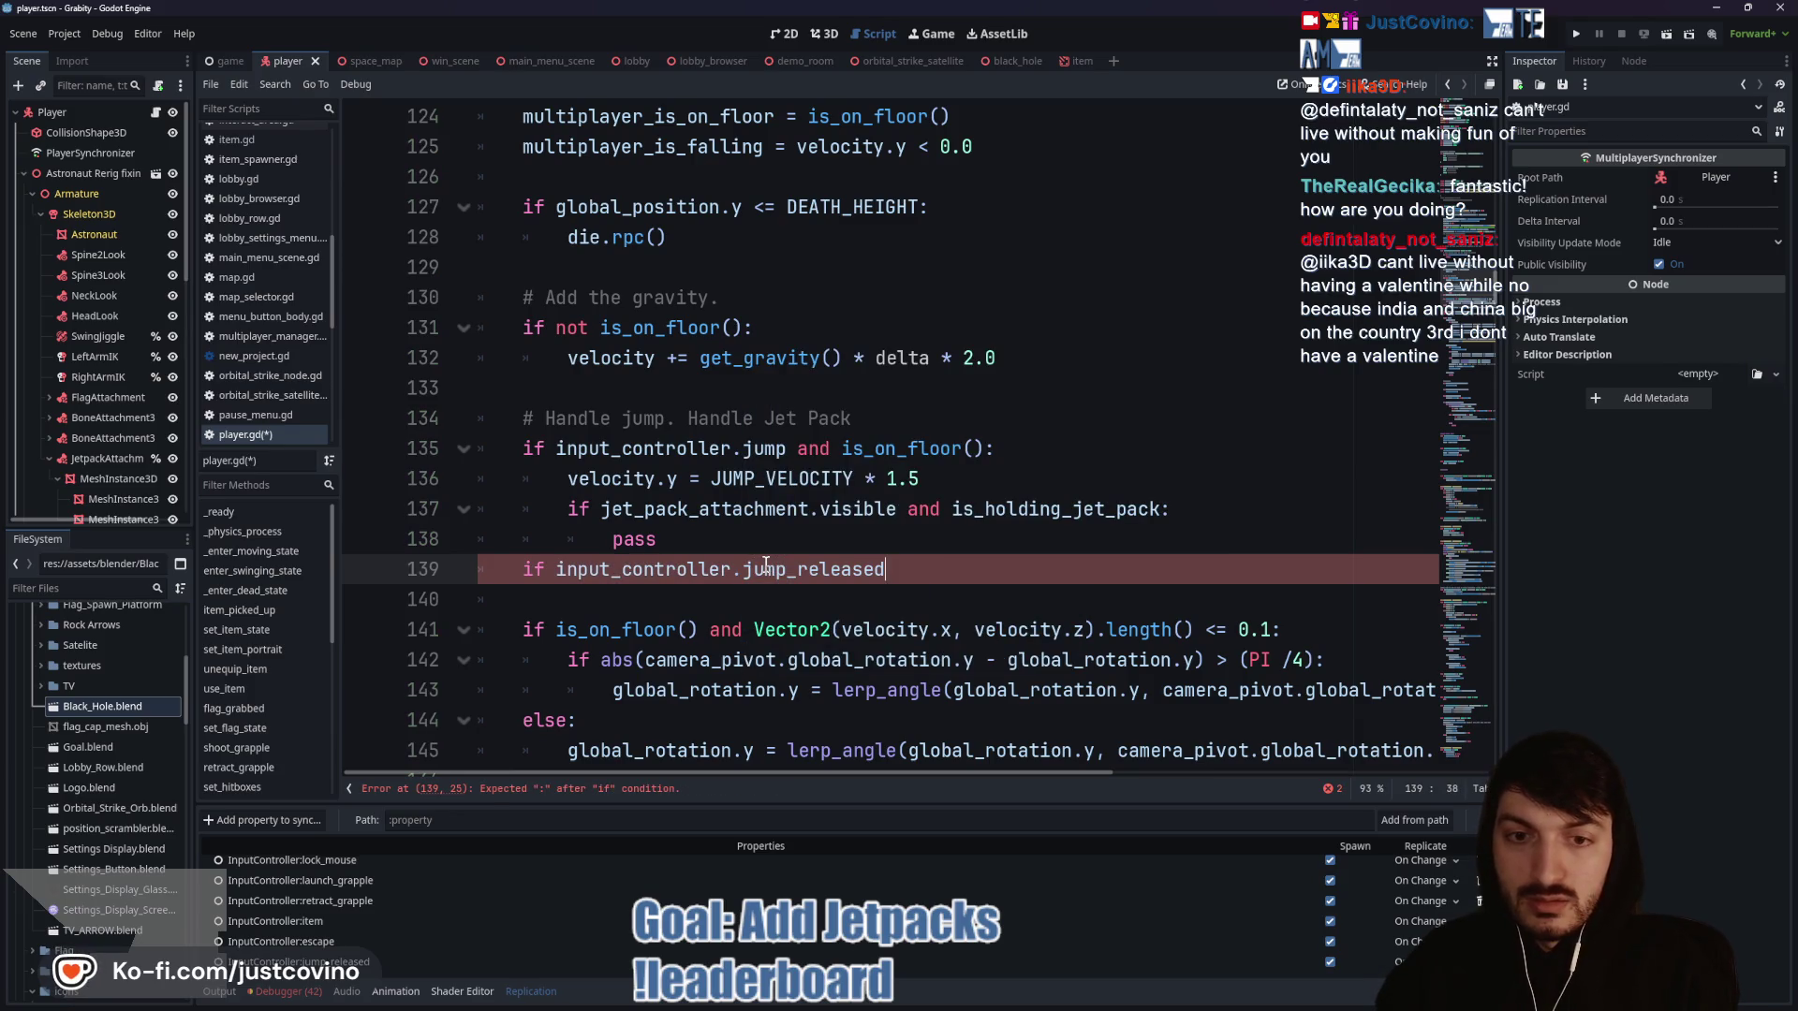
key("Return")
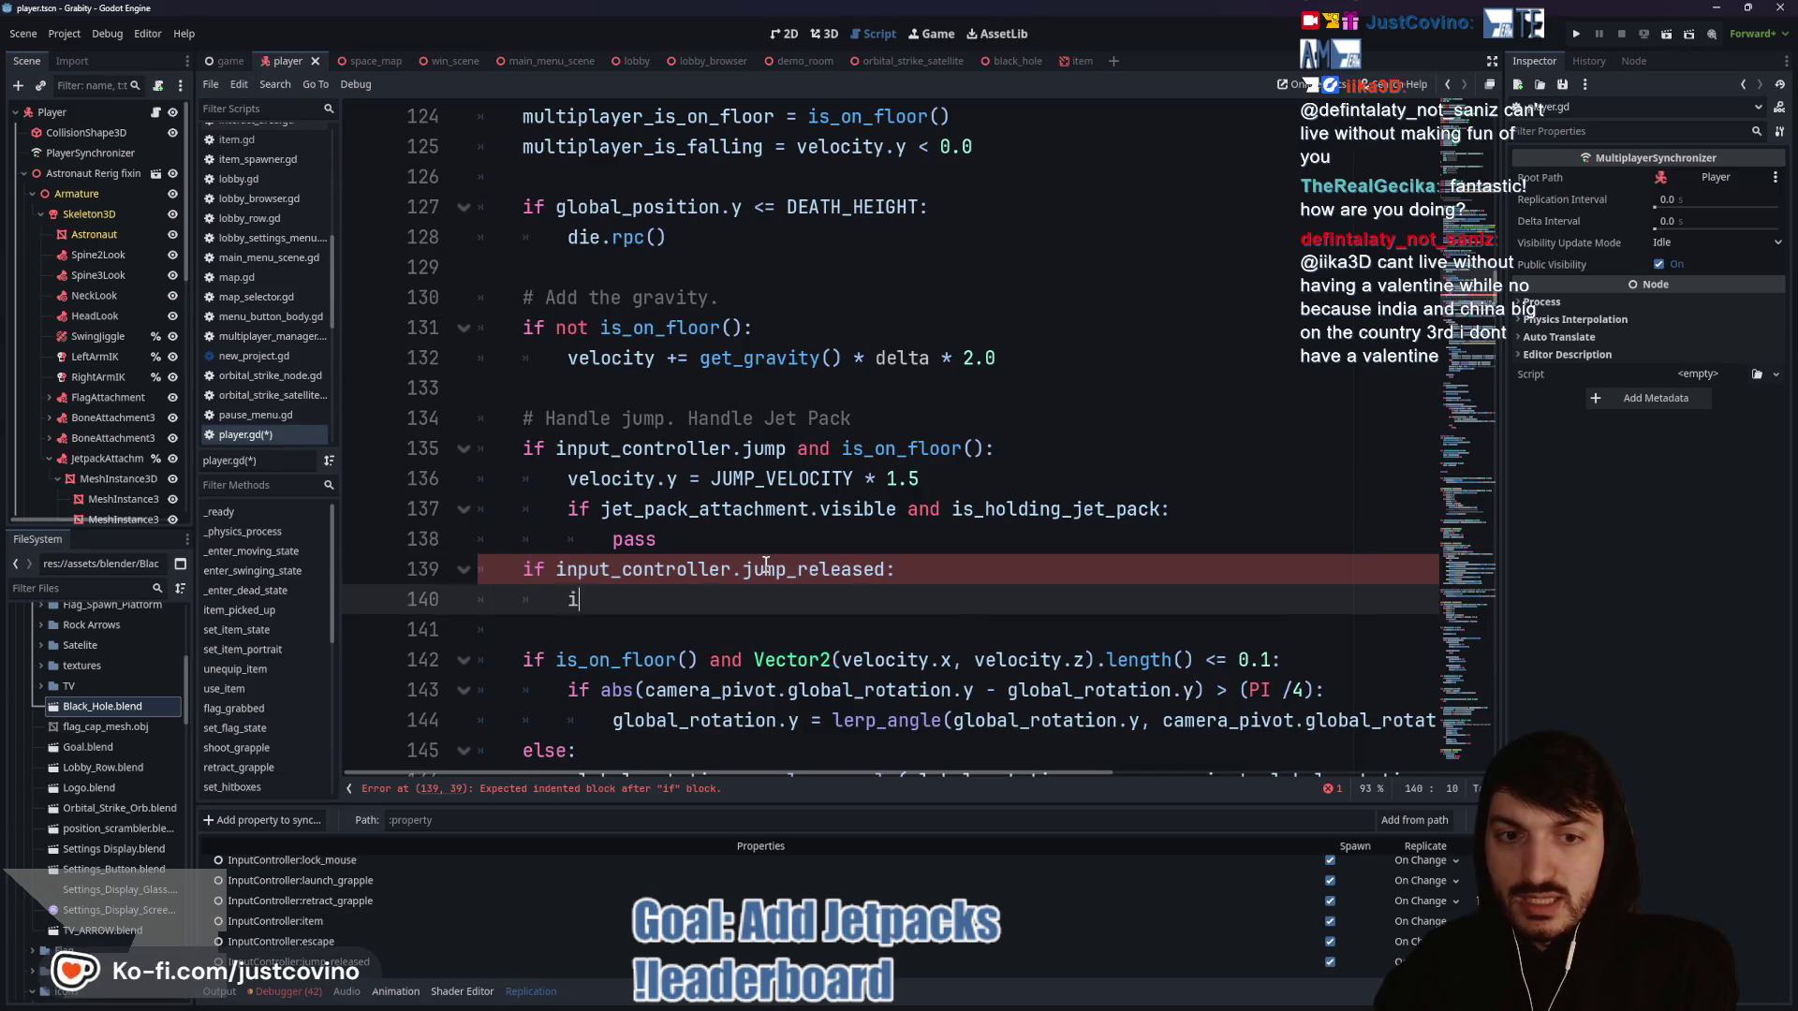
type("is")
key("Return")
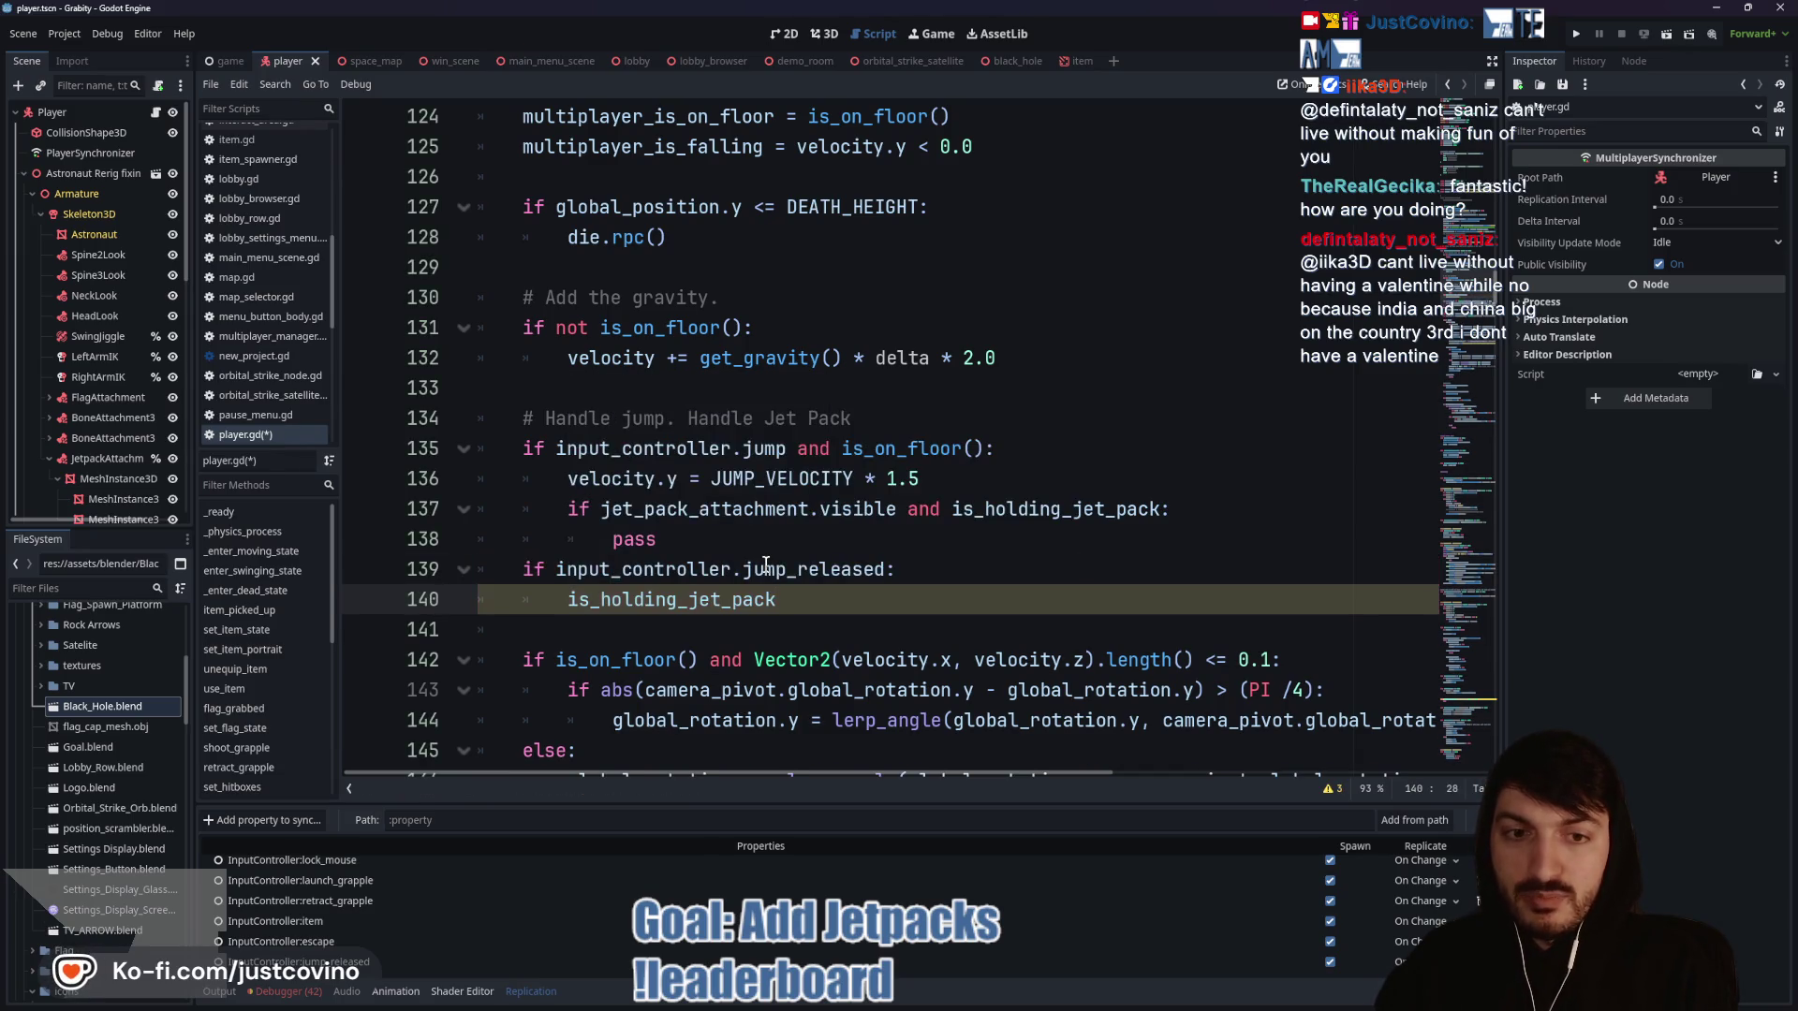
type("false")
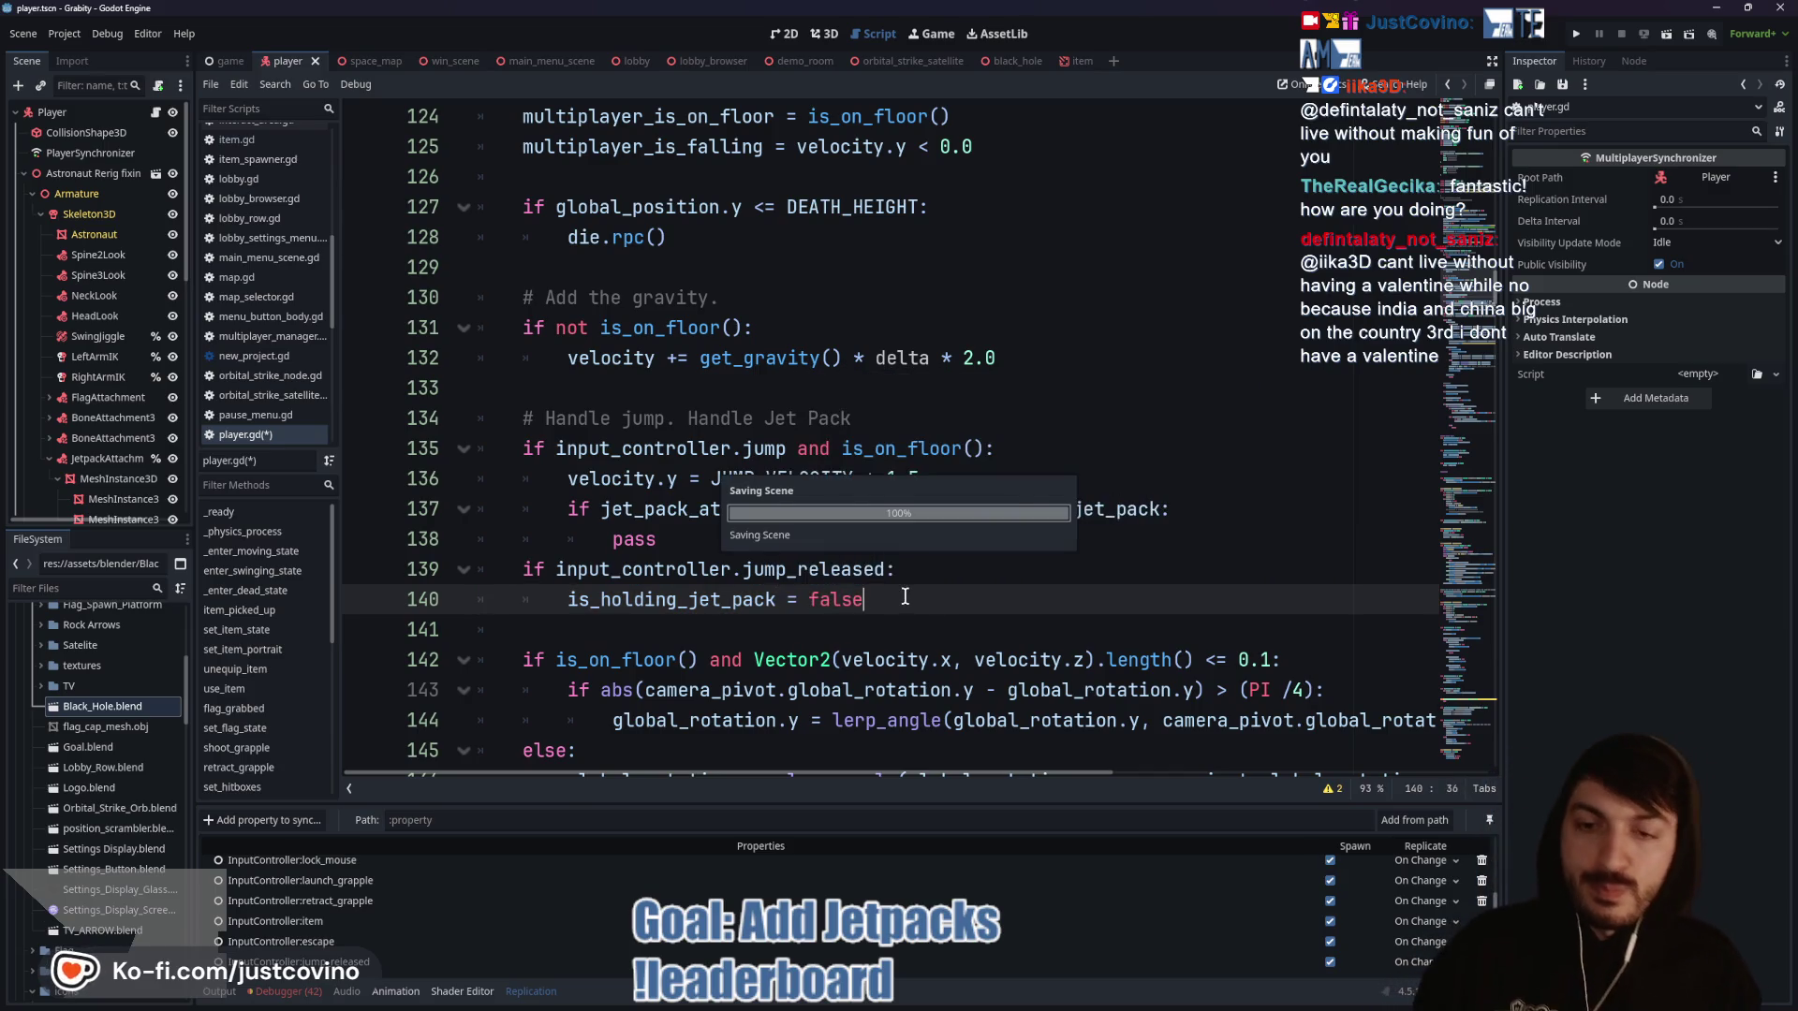
key("ctrl+s")
Step: Replace pass in the jet pack block with 'velocity.y += JUMP_VELOCITY * 1.5' and save
left_click(720, 538)
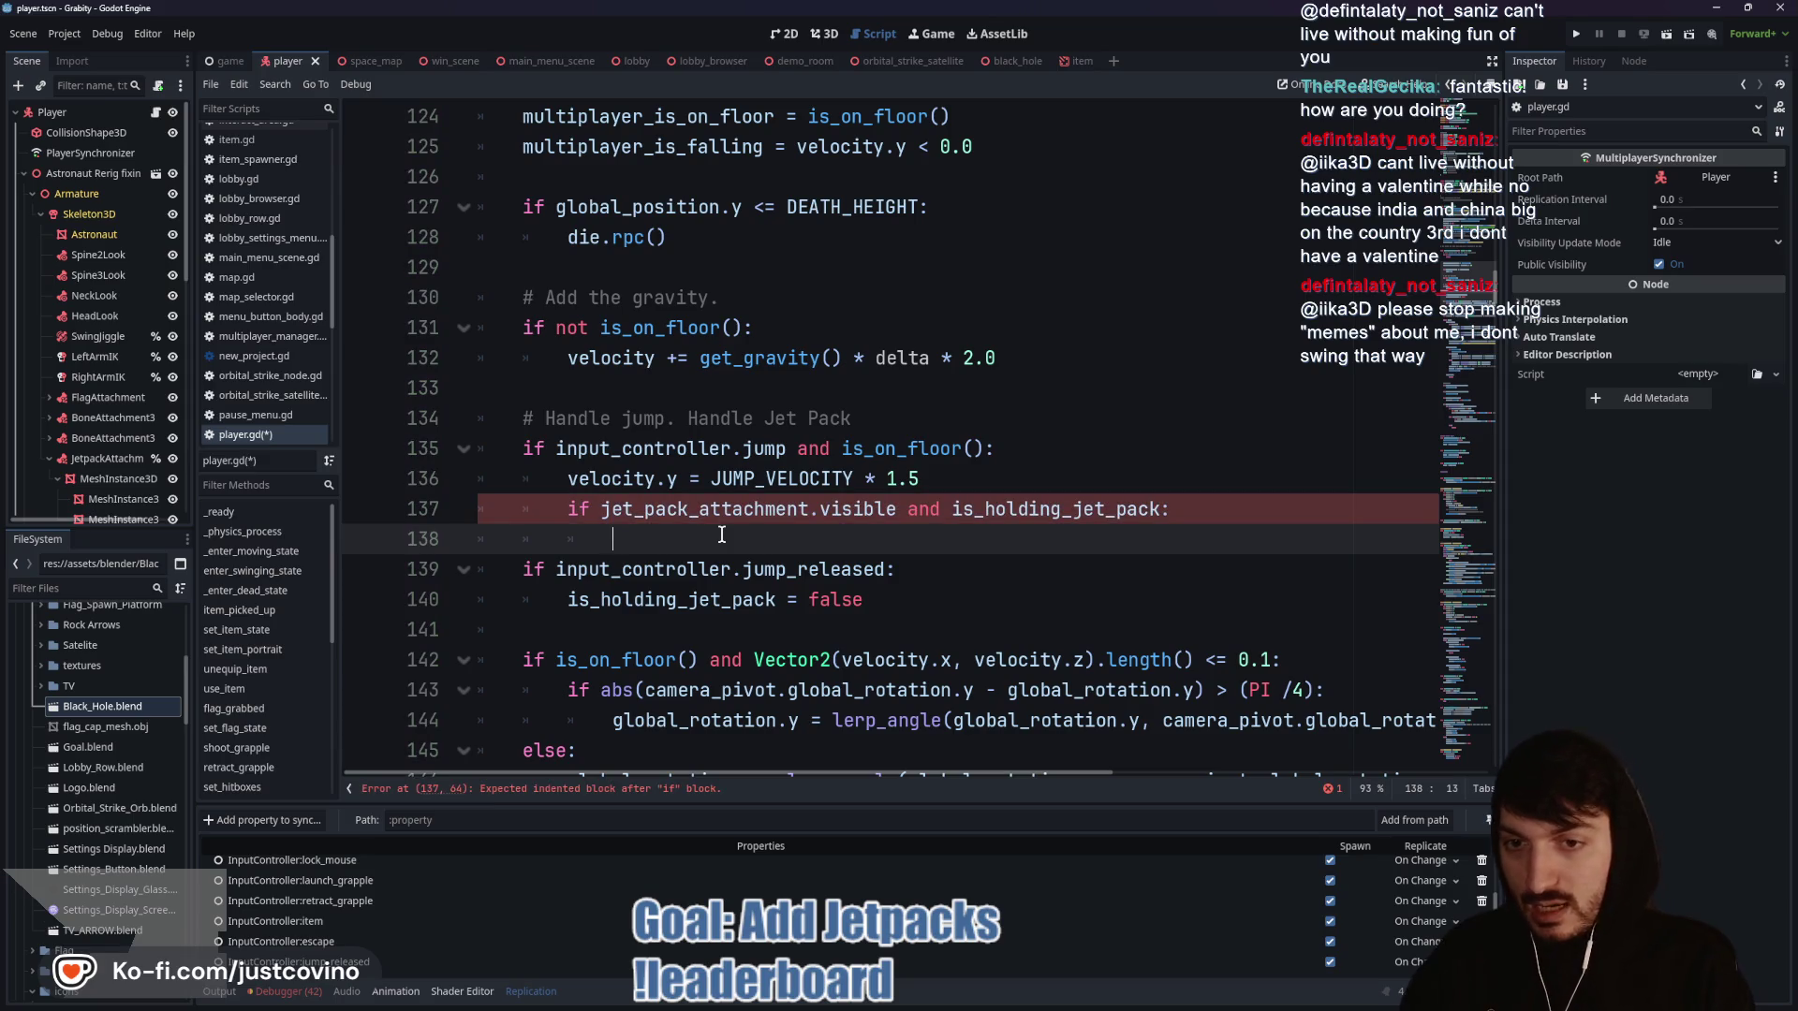
type("velocity.")
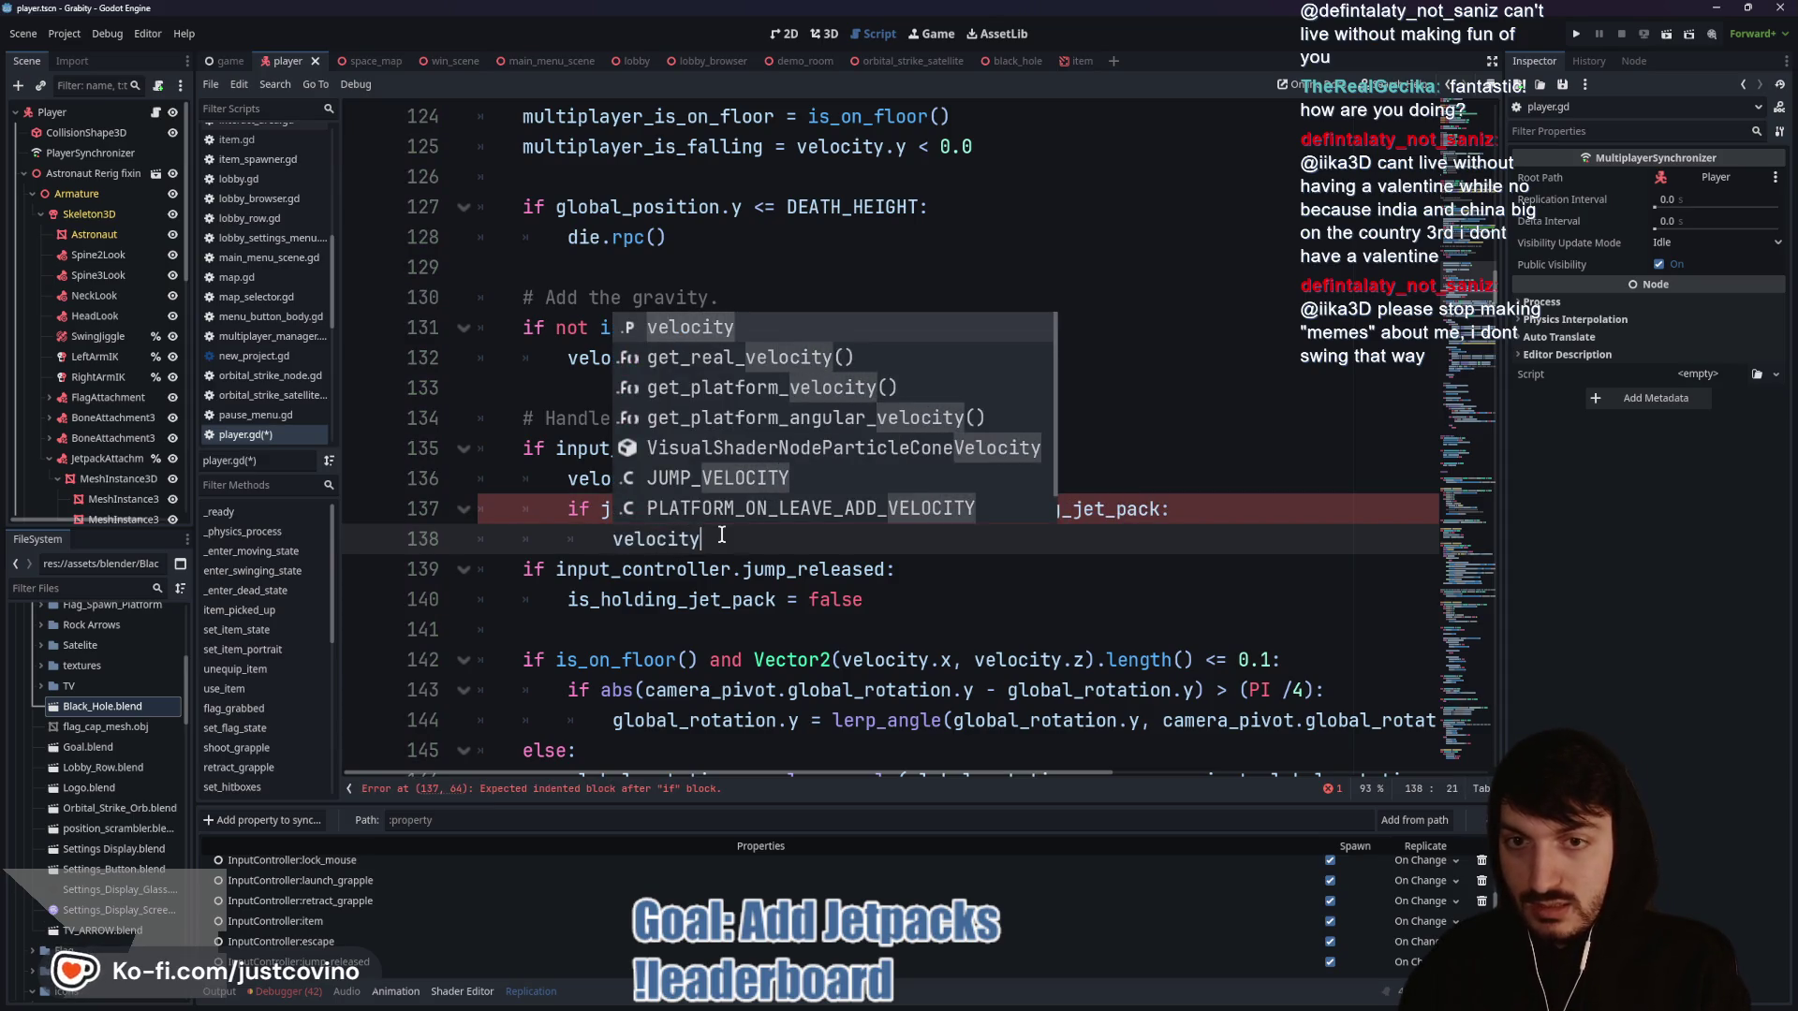
type("y +=")
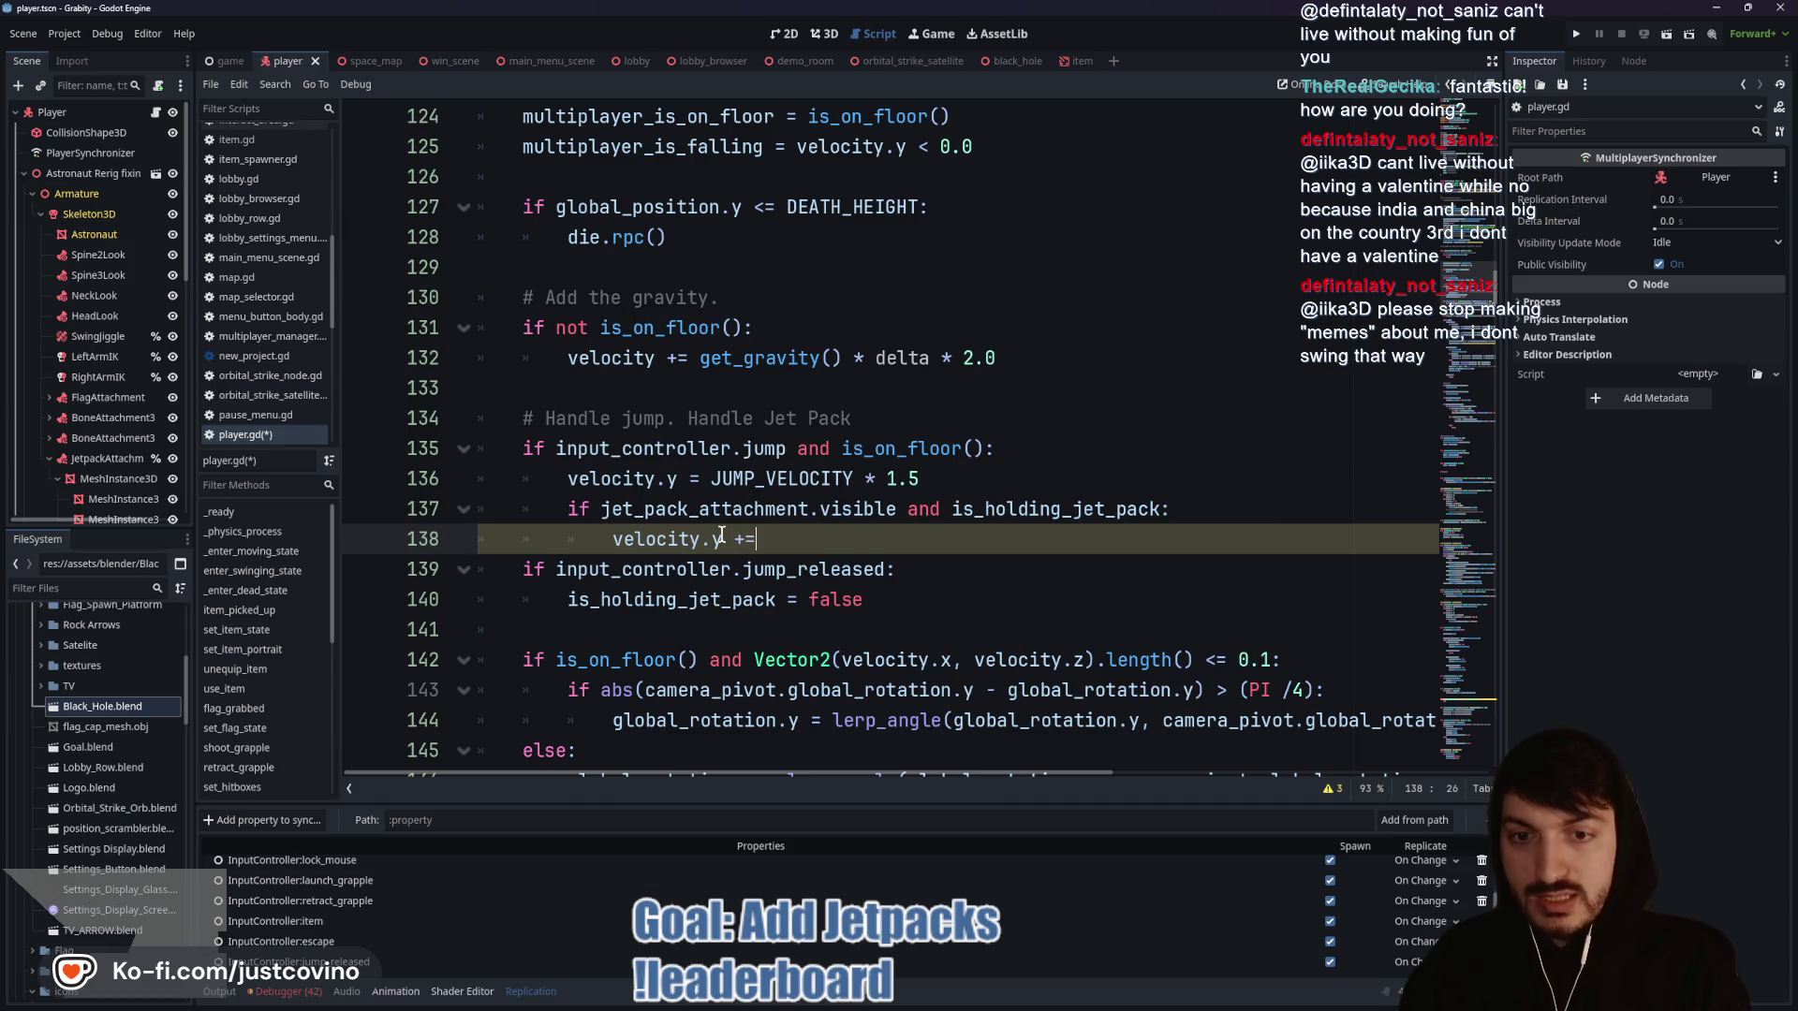
key("Escape")
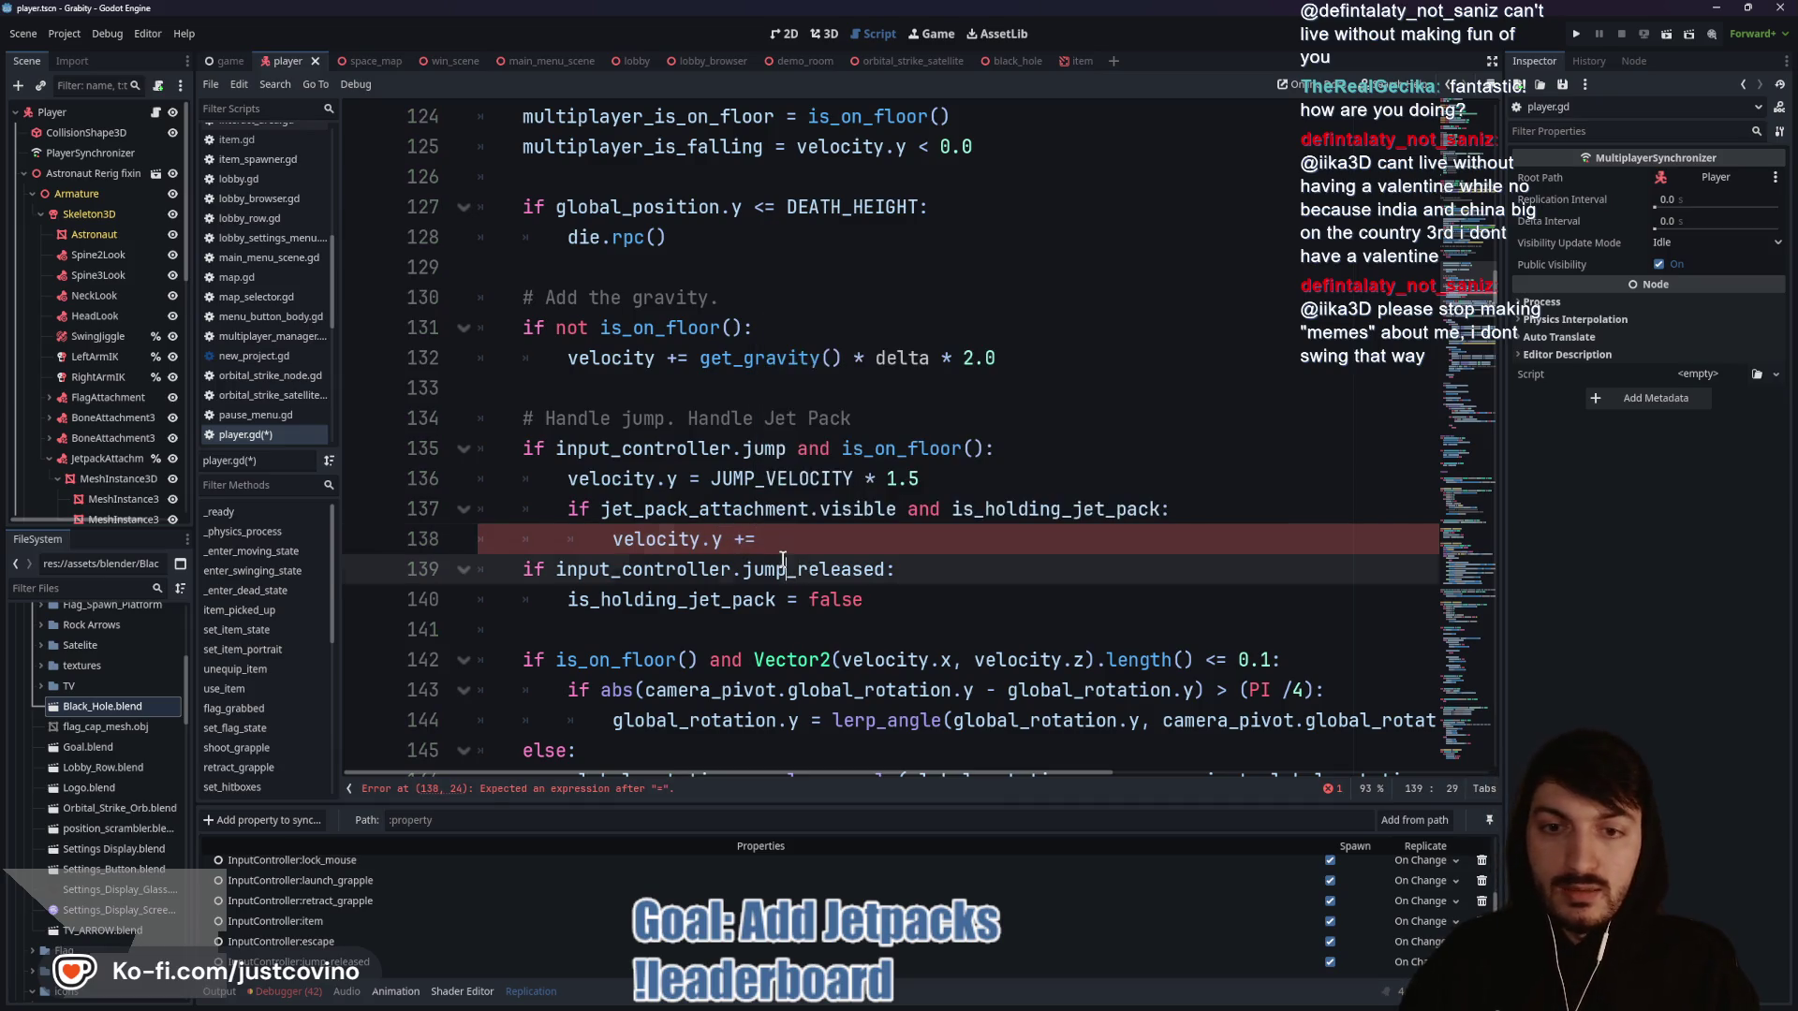
scroll(805, 571, "up", 7)
scroll(804, 571, "up", 5)
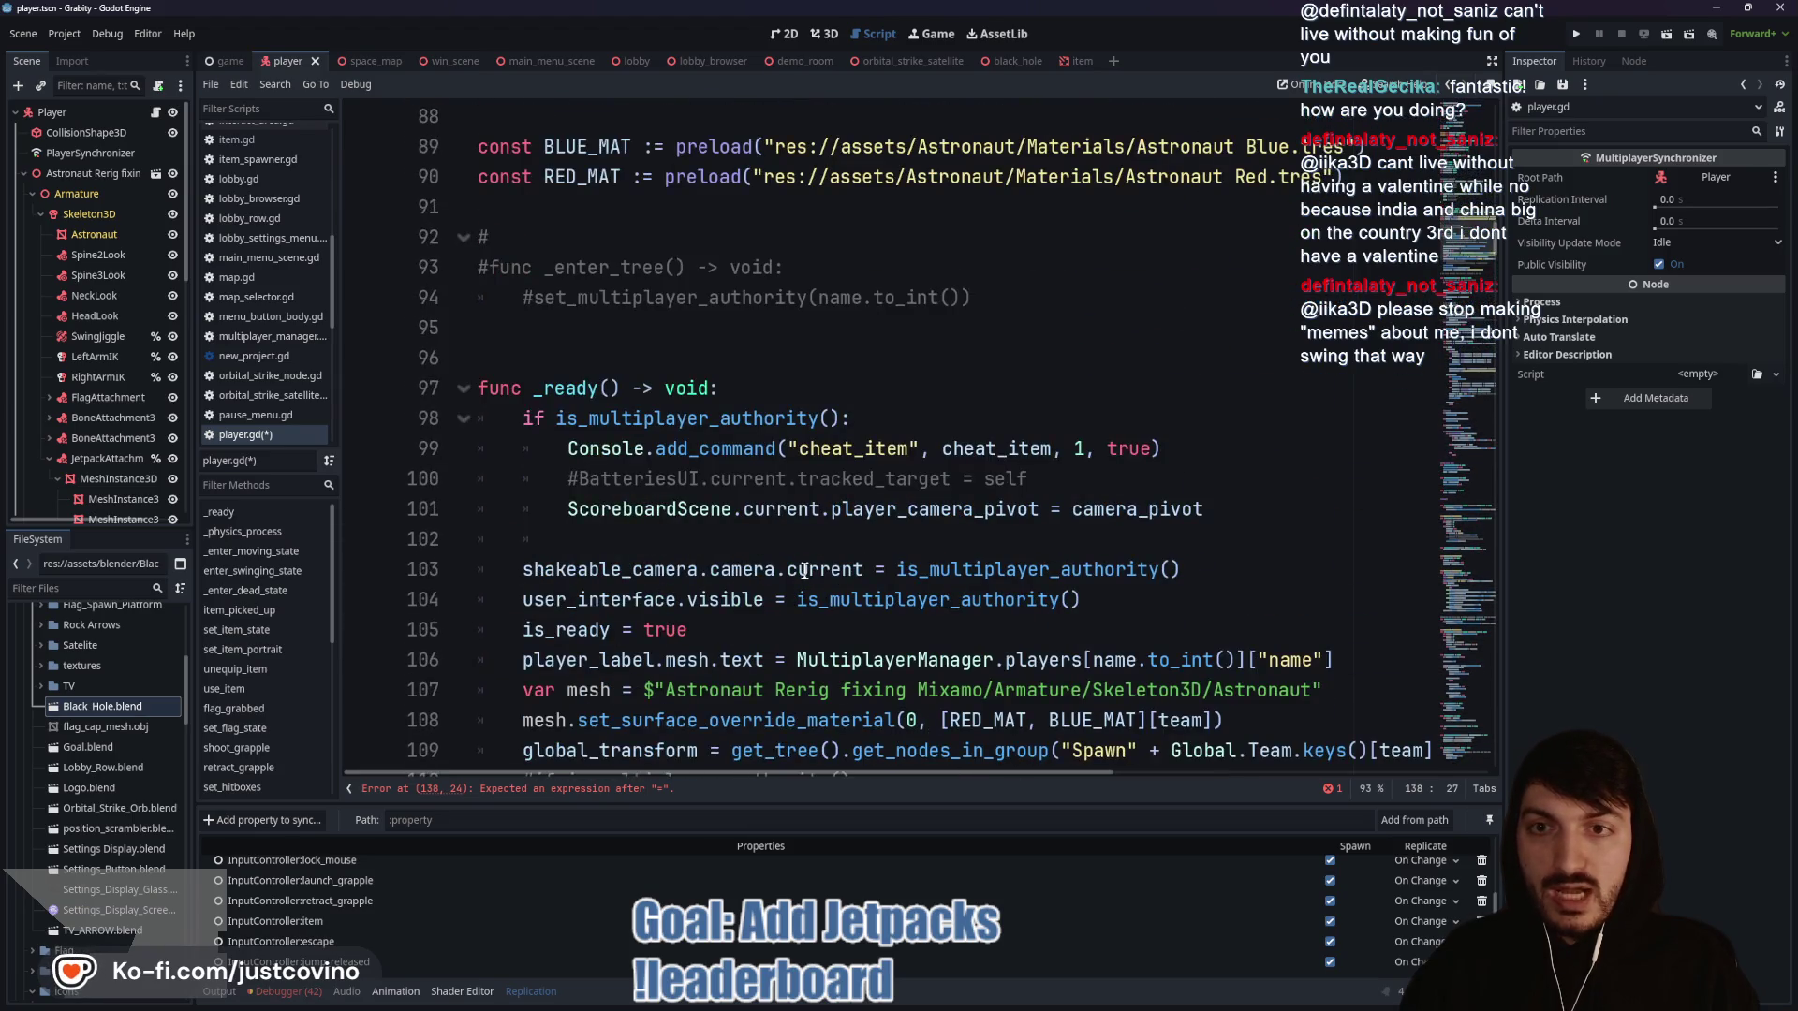
scroll(804, 571, "up", 11)
scroll(804, 571, "up", 5)
scroll(802, 569, "down", 14)
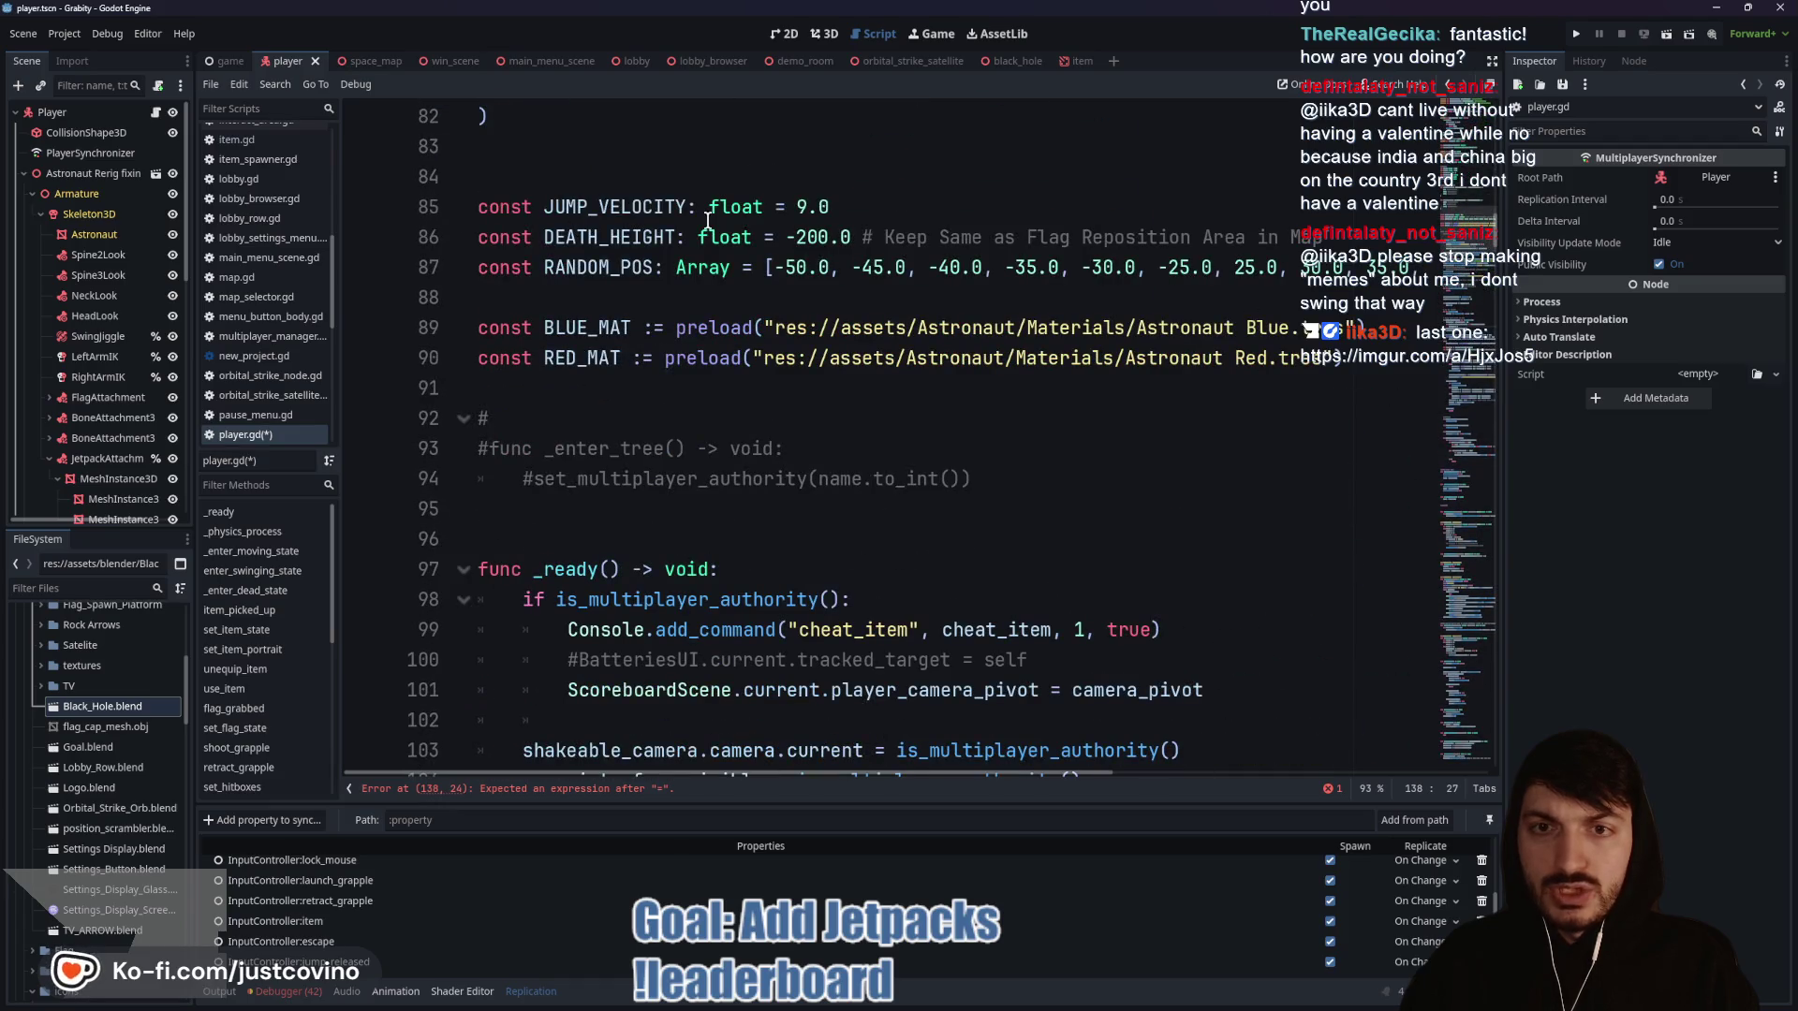
scroll(890, 453, "down", 12)
scroll(890, 454, "down", 3)
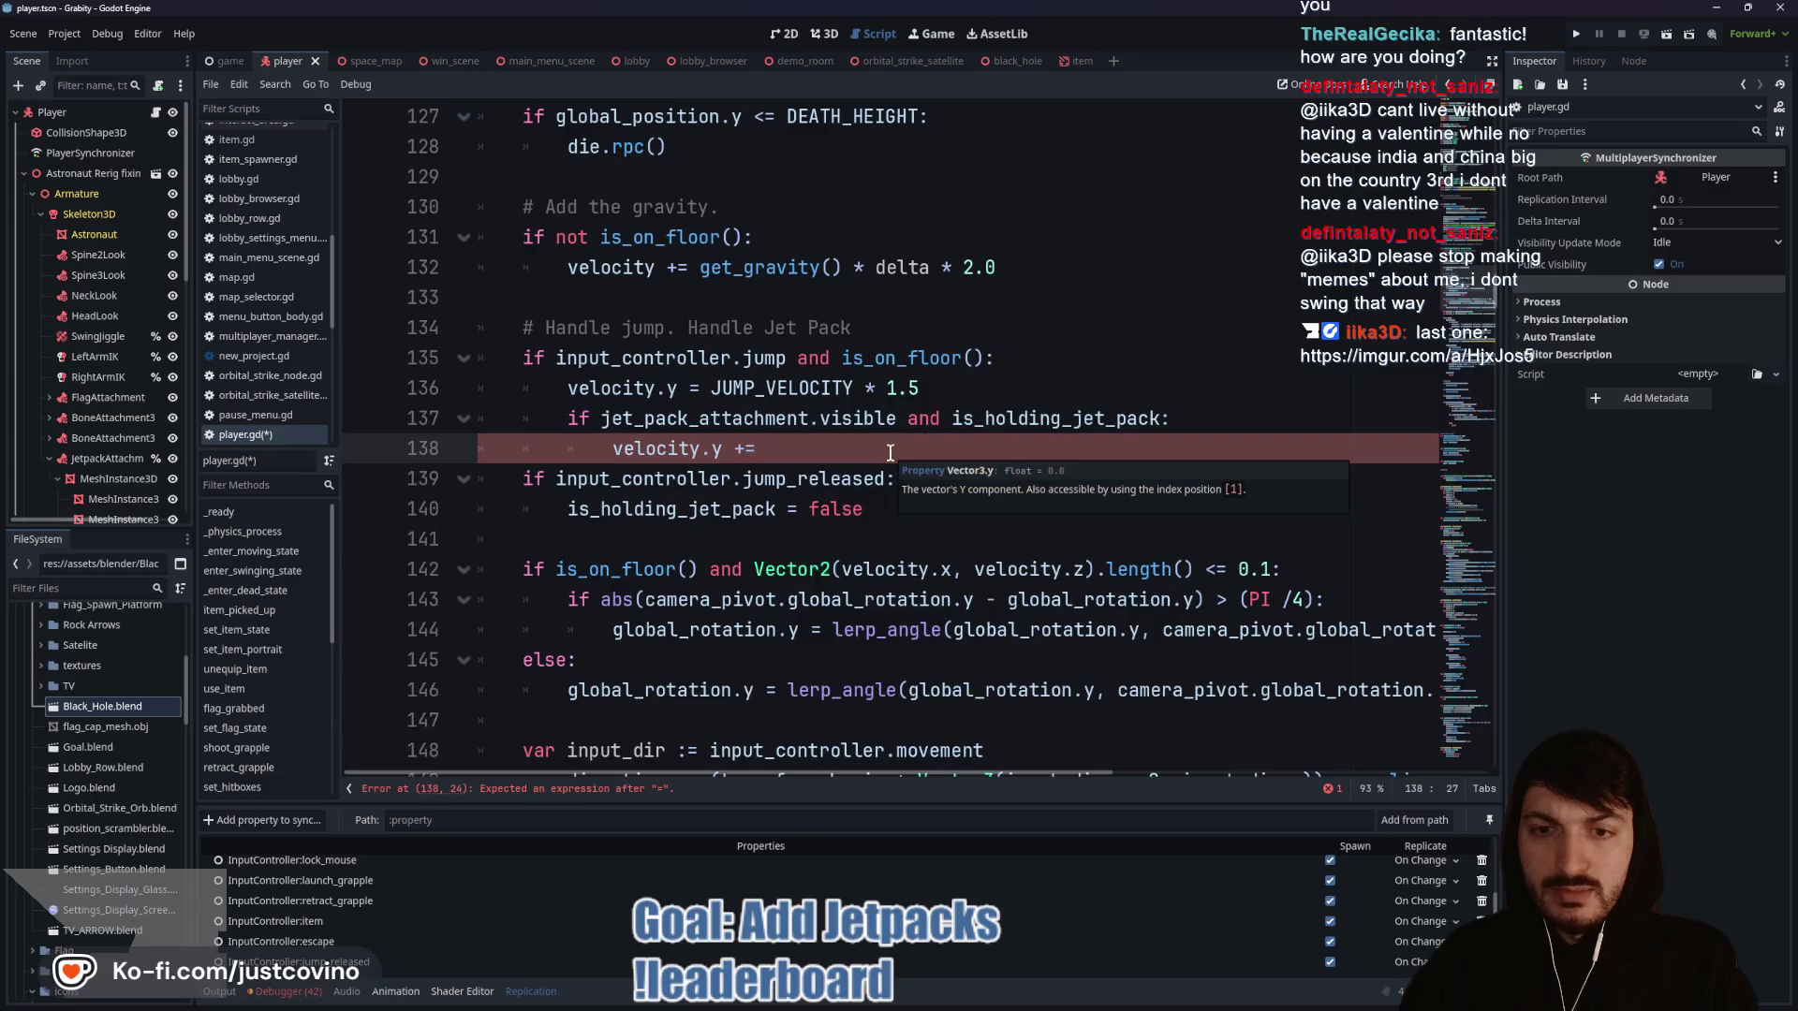
left_click_drag(928, 391, 712, 392)
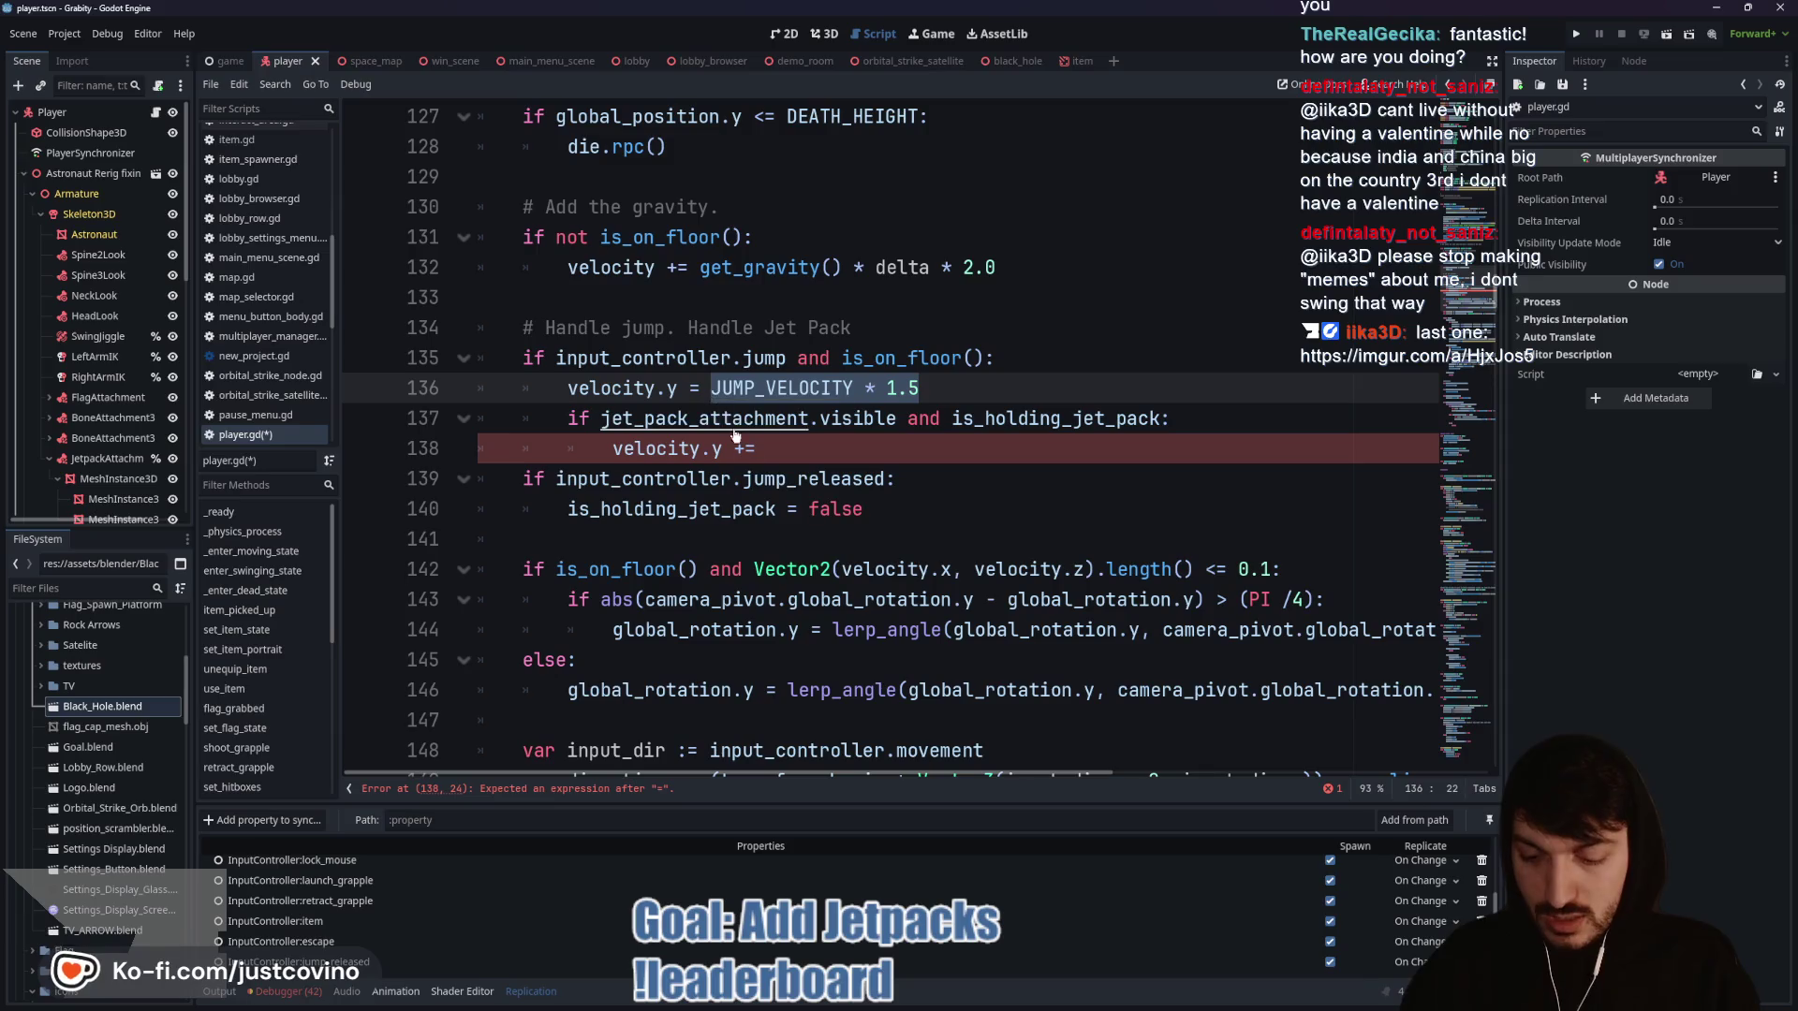
key("ctrl+c")
left_click(786, 451)
key("ctrl+v")
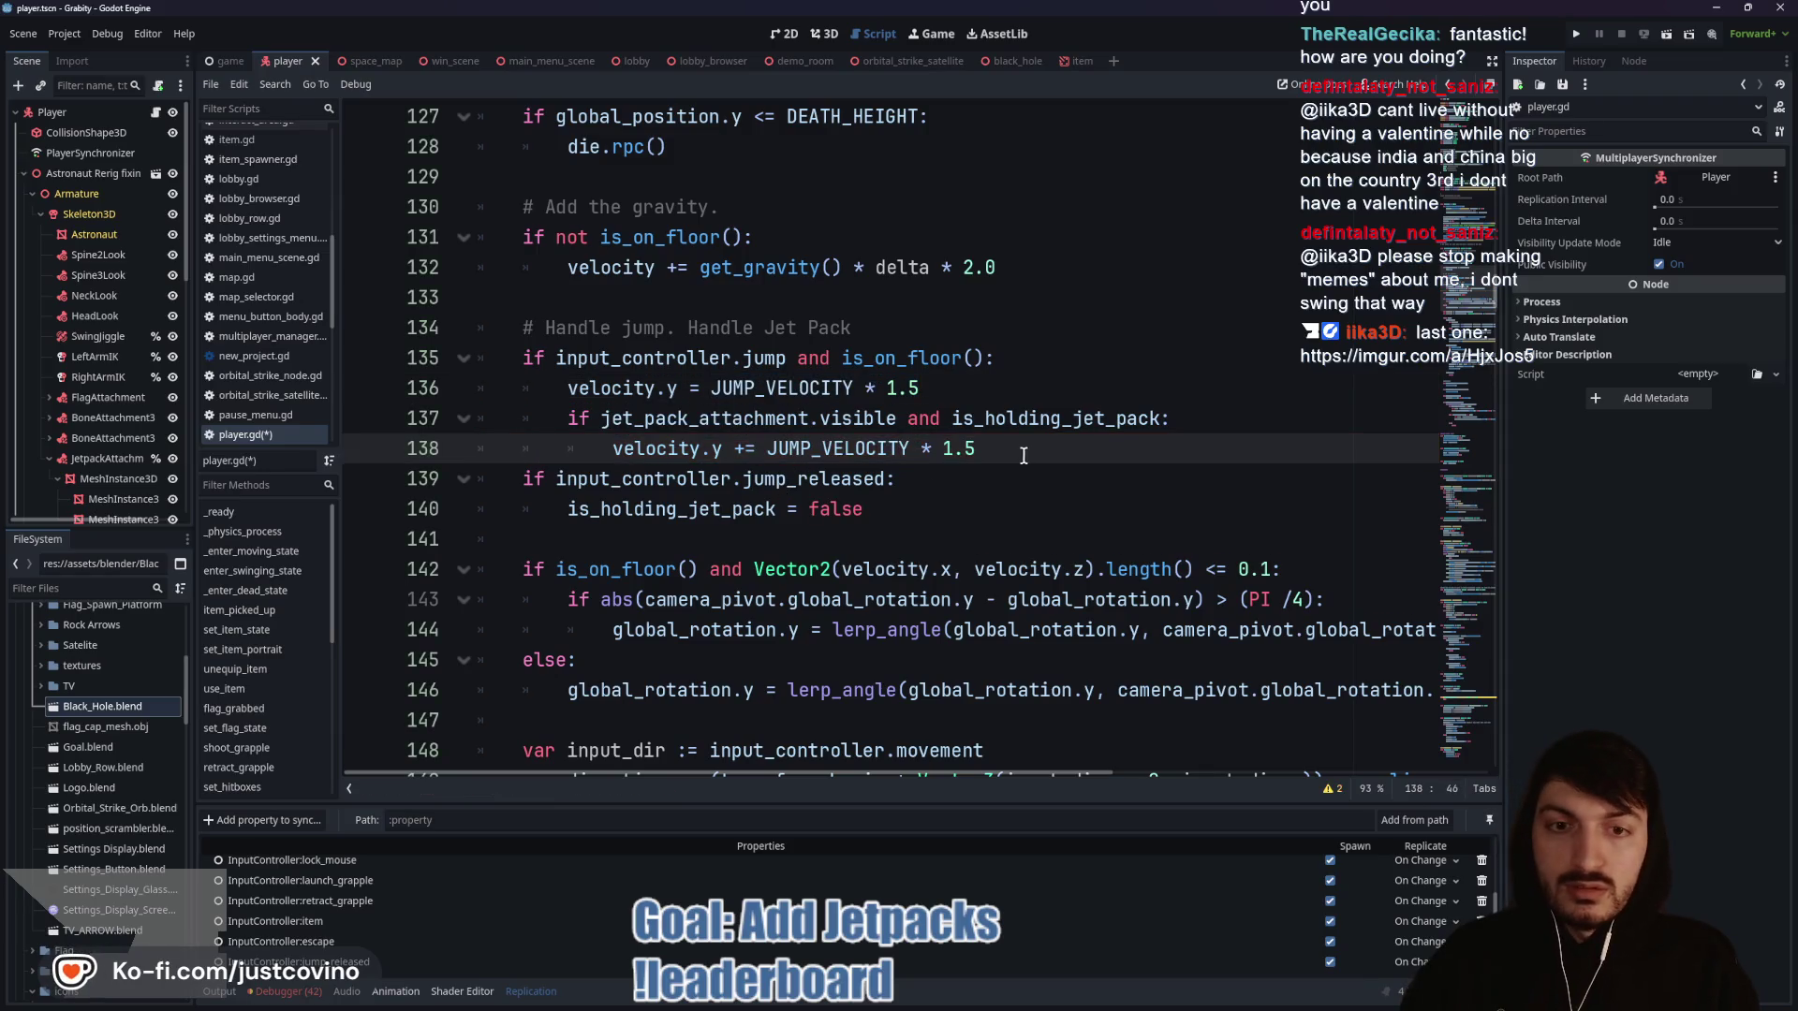
key("ctrl+s")
key("Return")
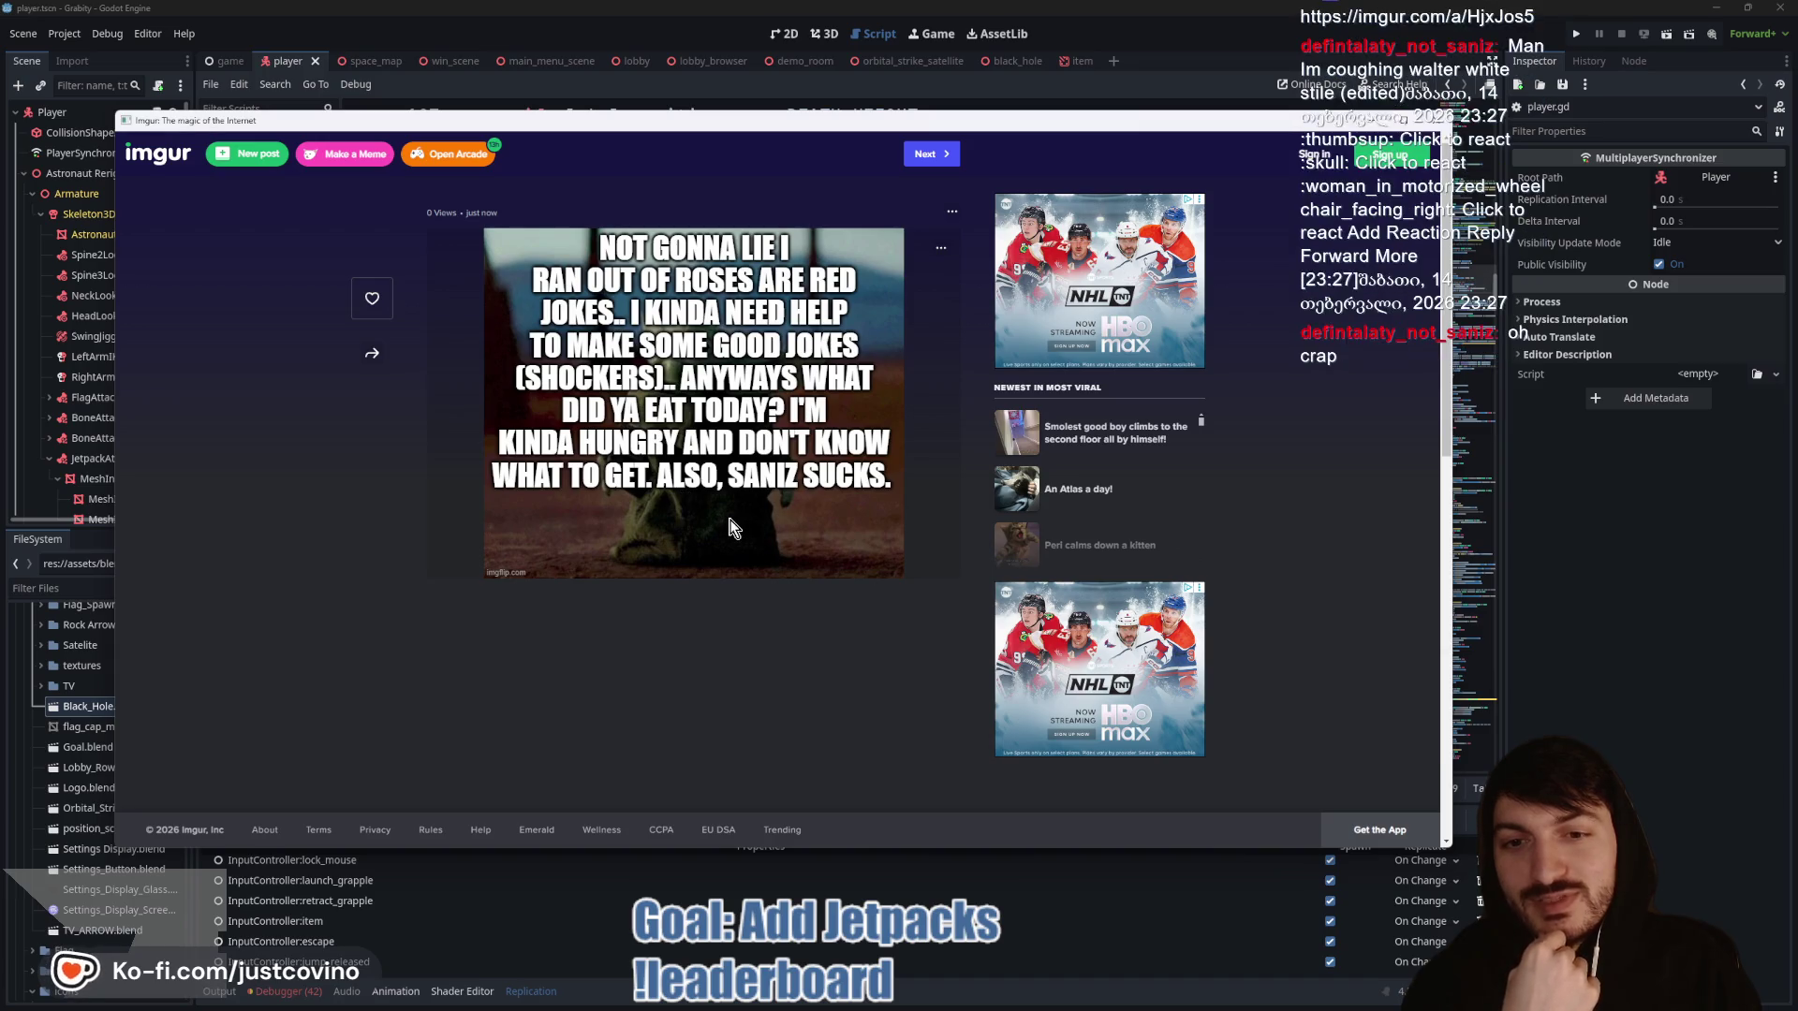
left_click(1440, 120)
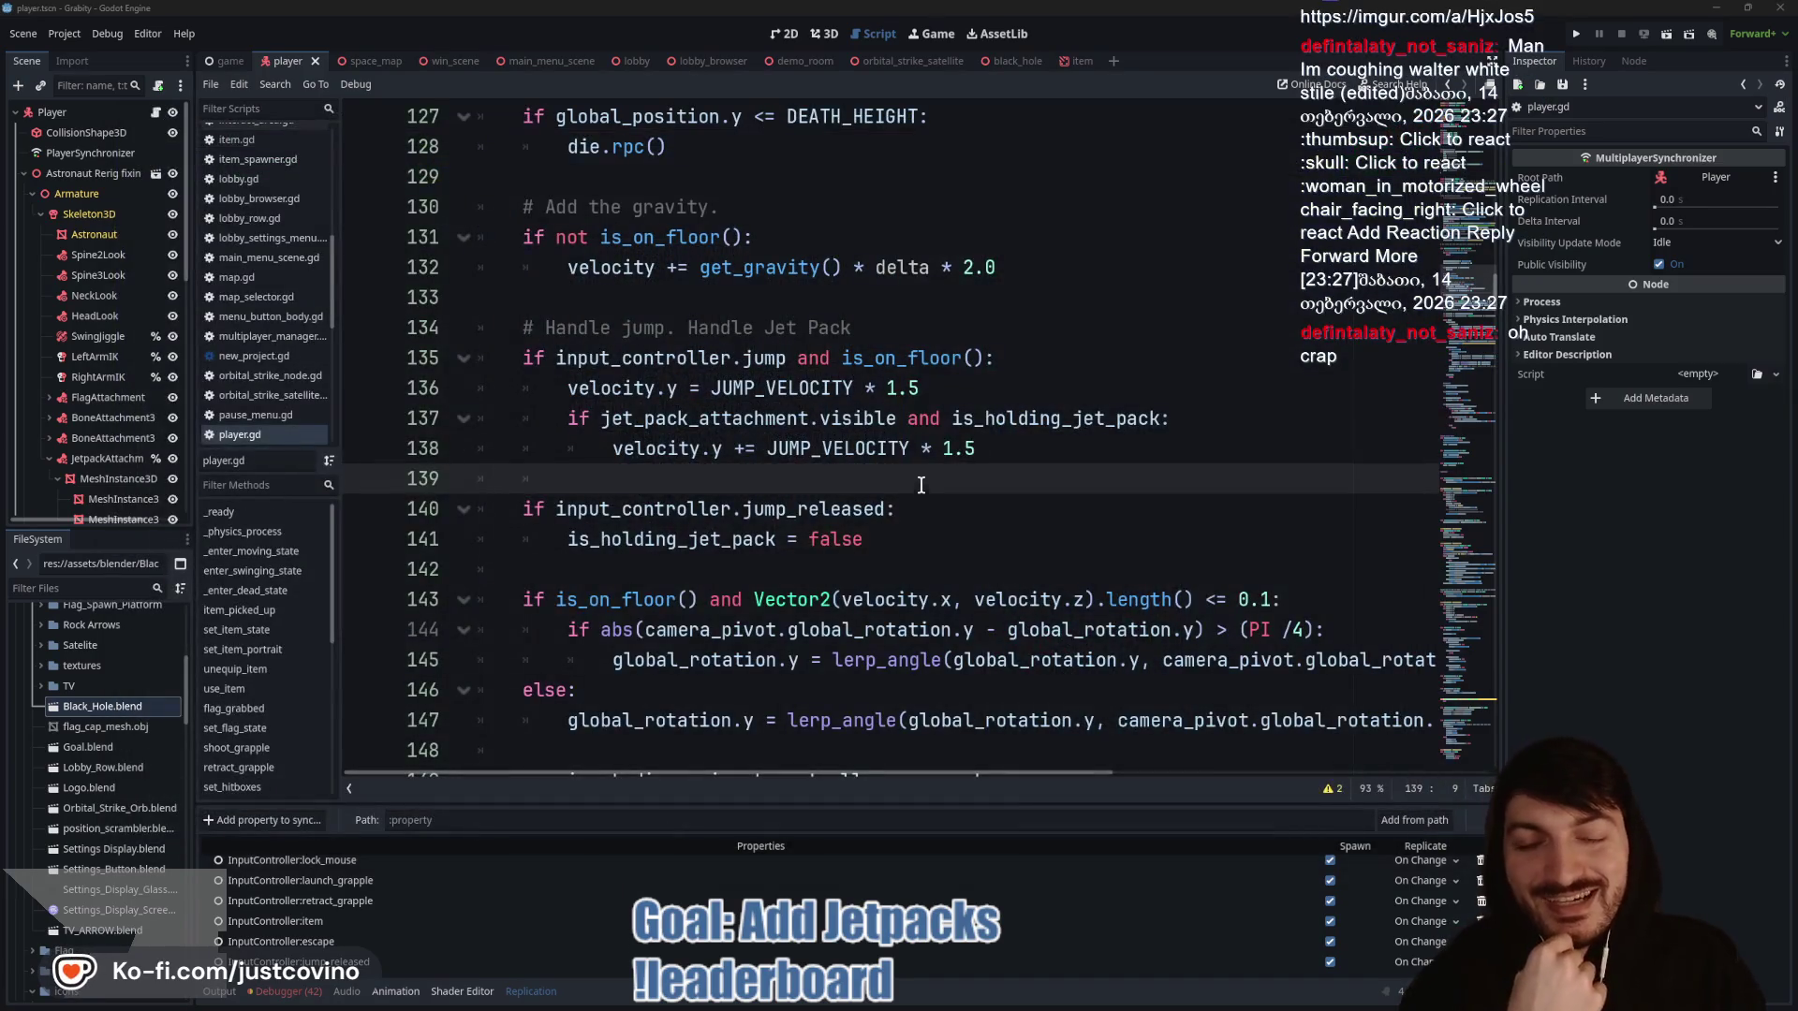
Step: Save, then launch the demo_room scene with F6 to test the jetpack
key("ctrl+s")
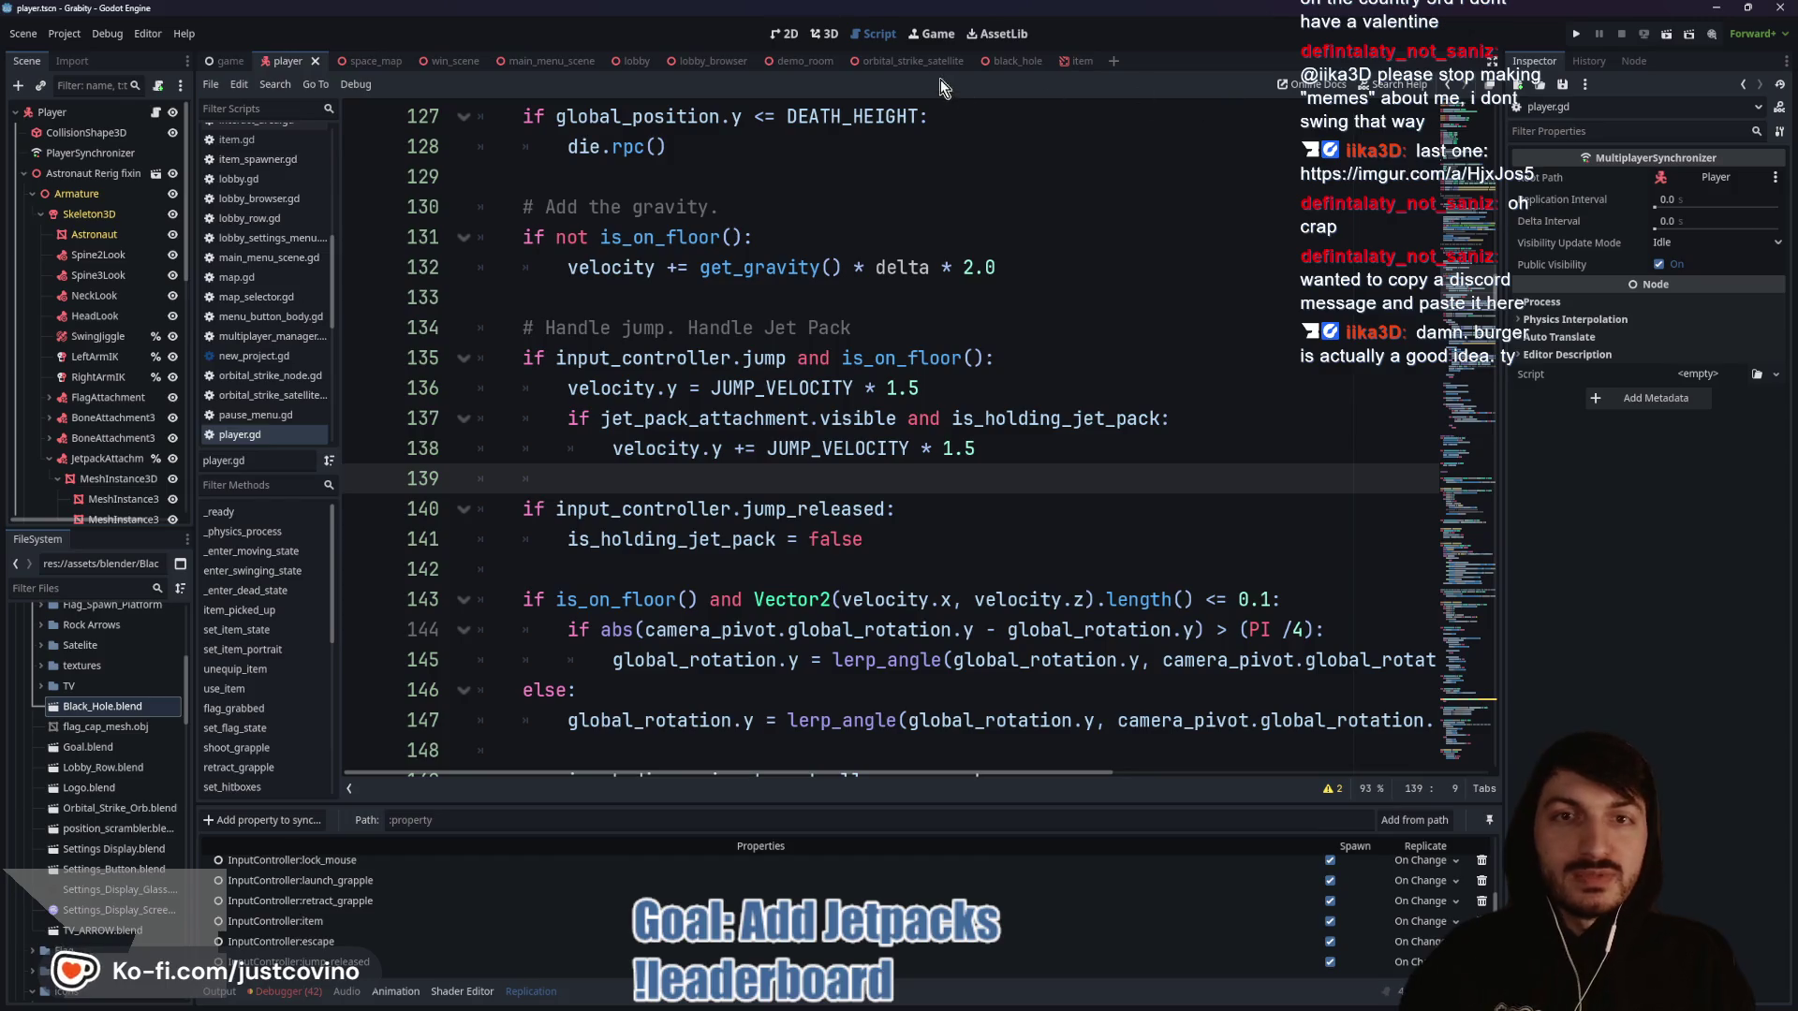
left_click(801, 61)
key("F6")
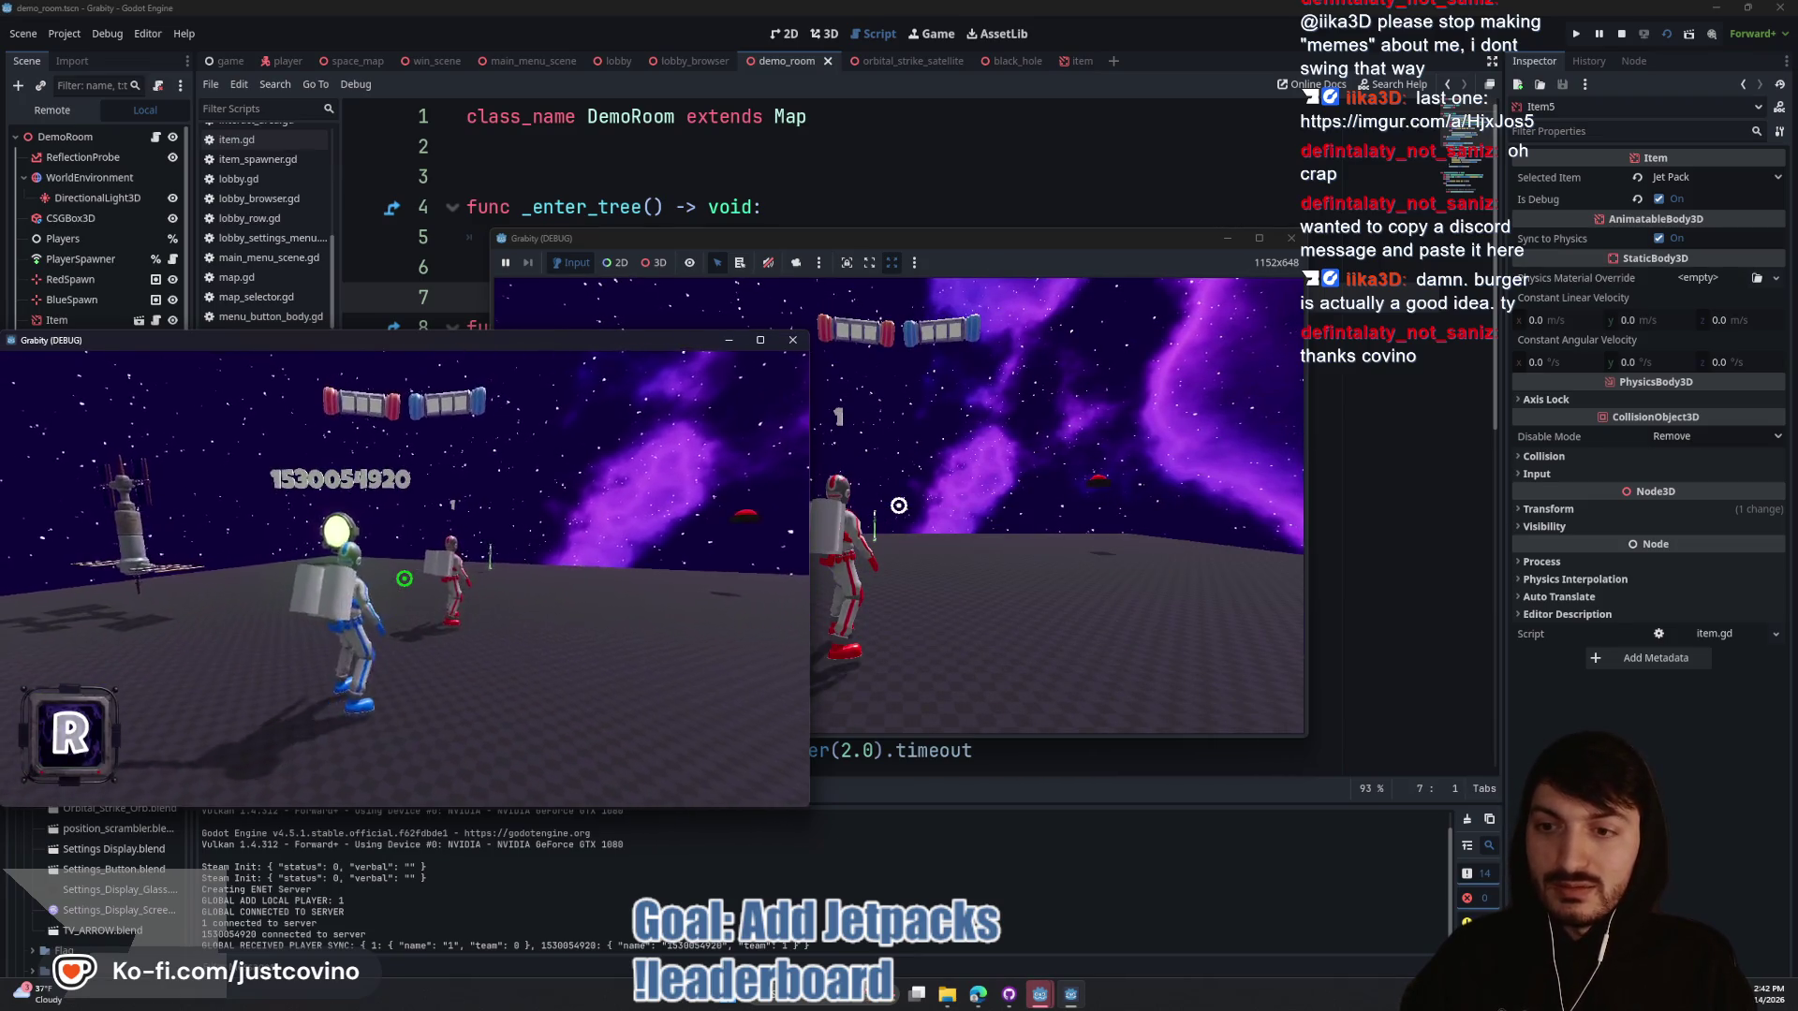
Step: Run forward, jump and fly upward with the jetpack, then stop the game with F8
key("w")
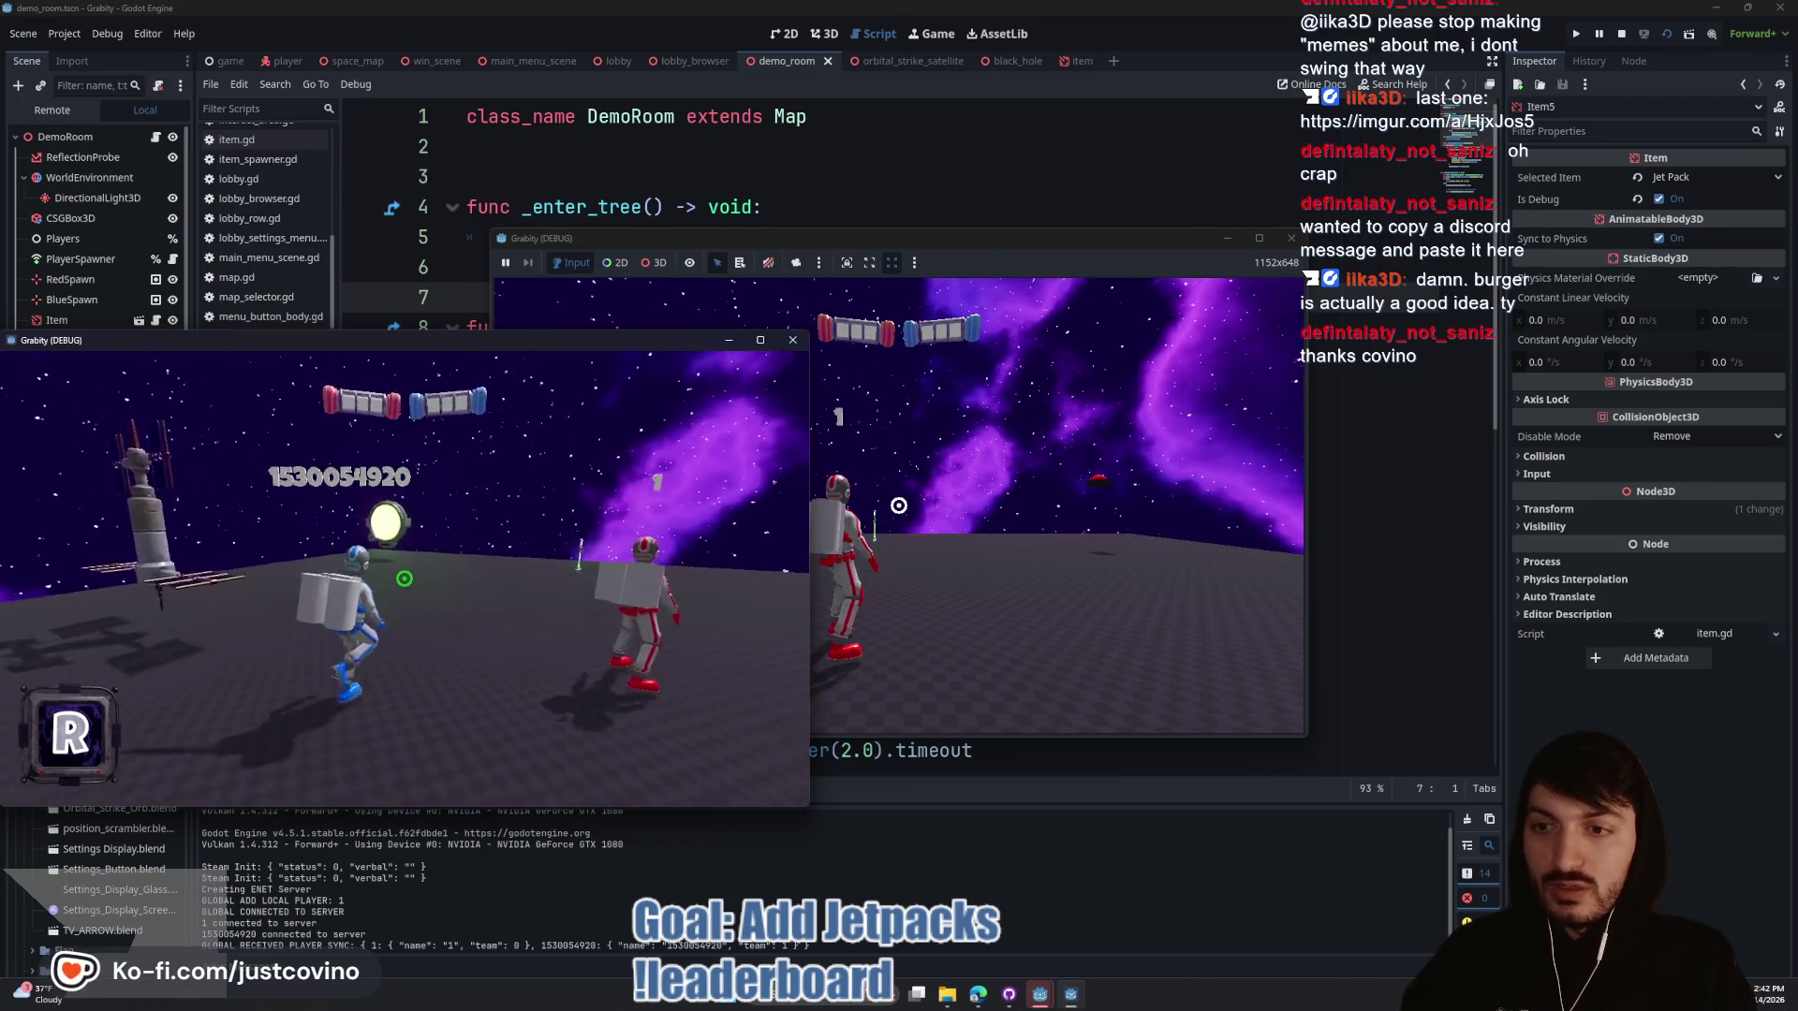
key("w")
key("space")
key("space")
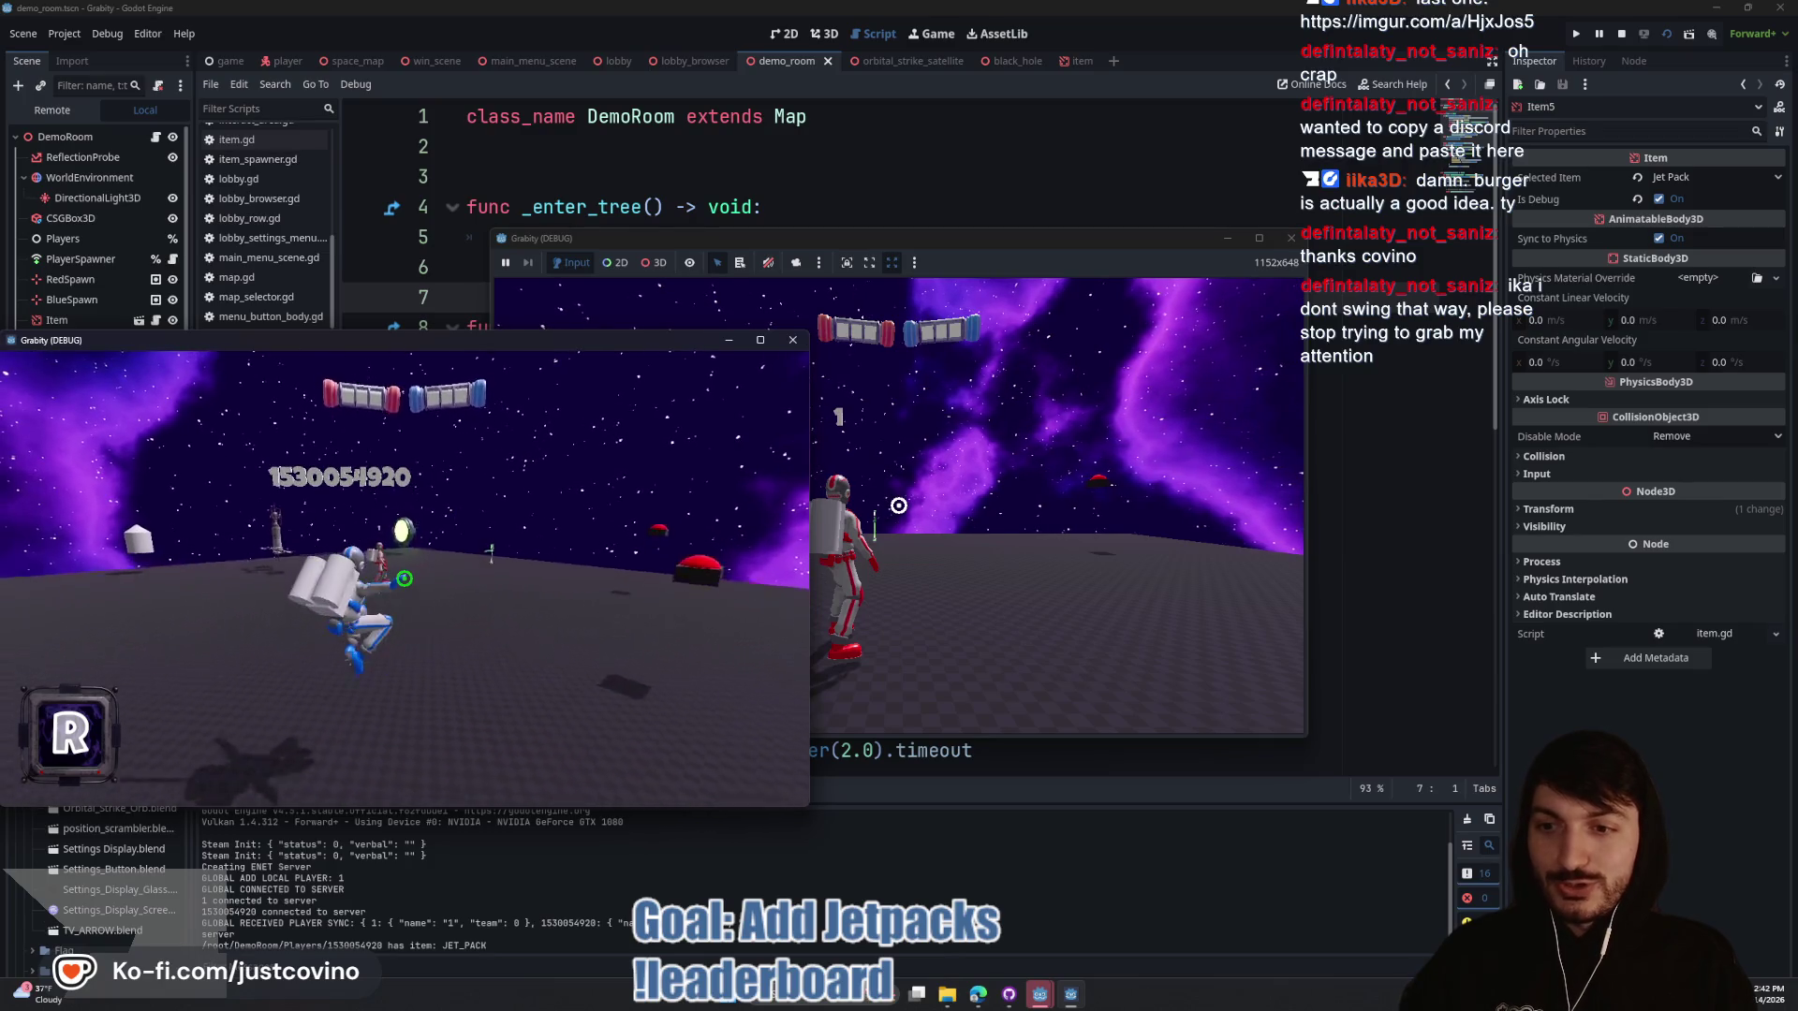
key("space")
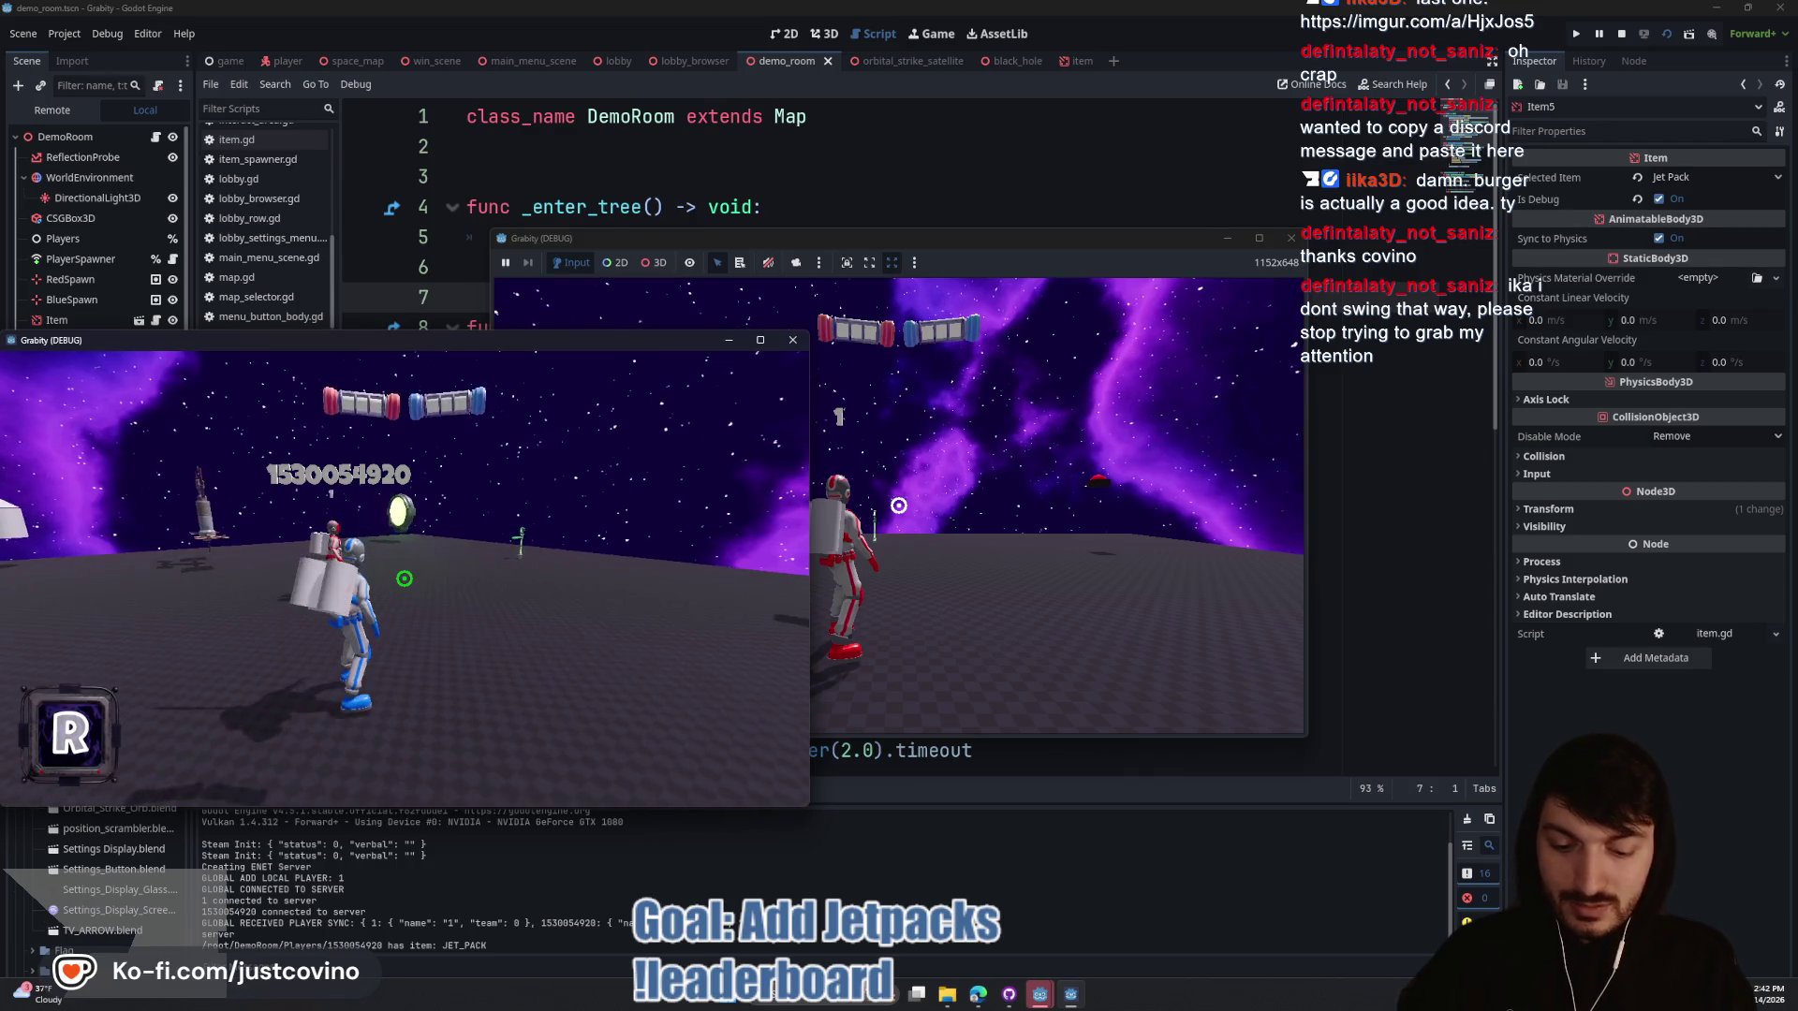
key("F8")
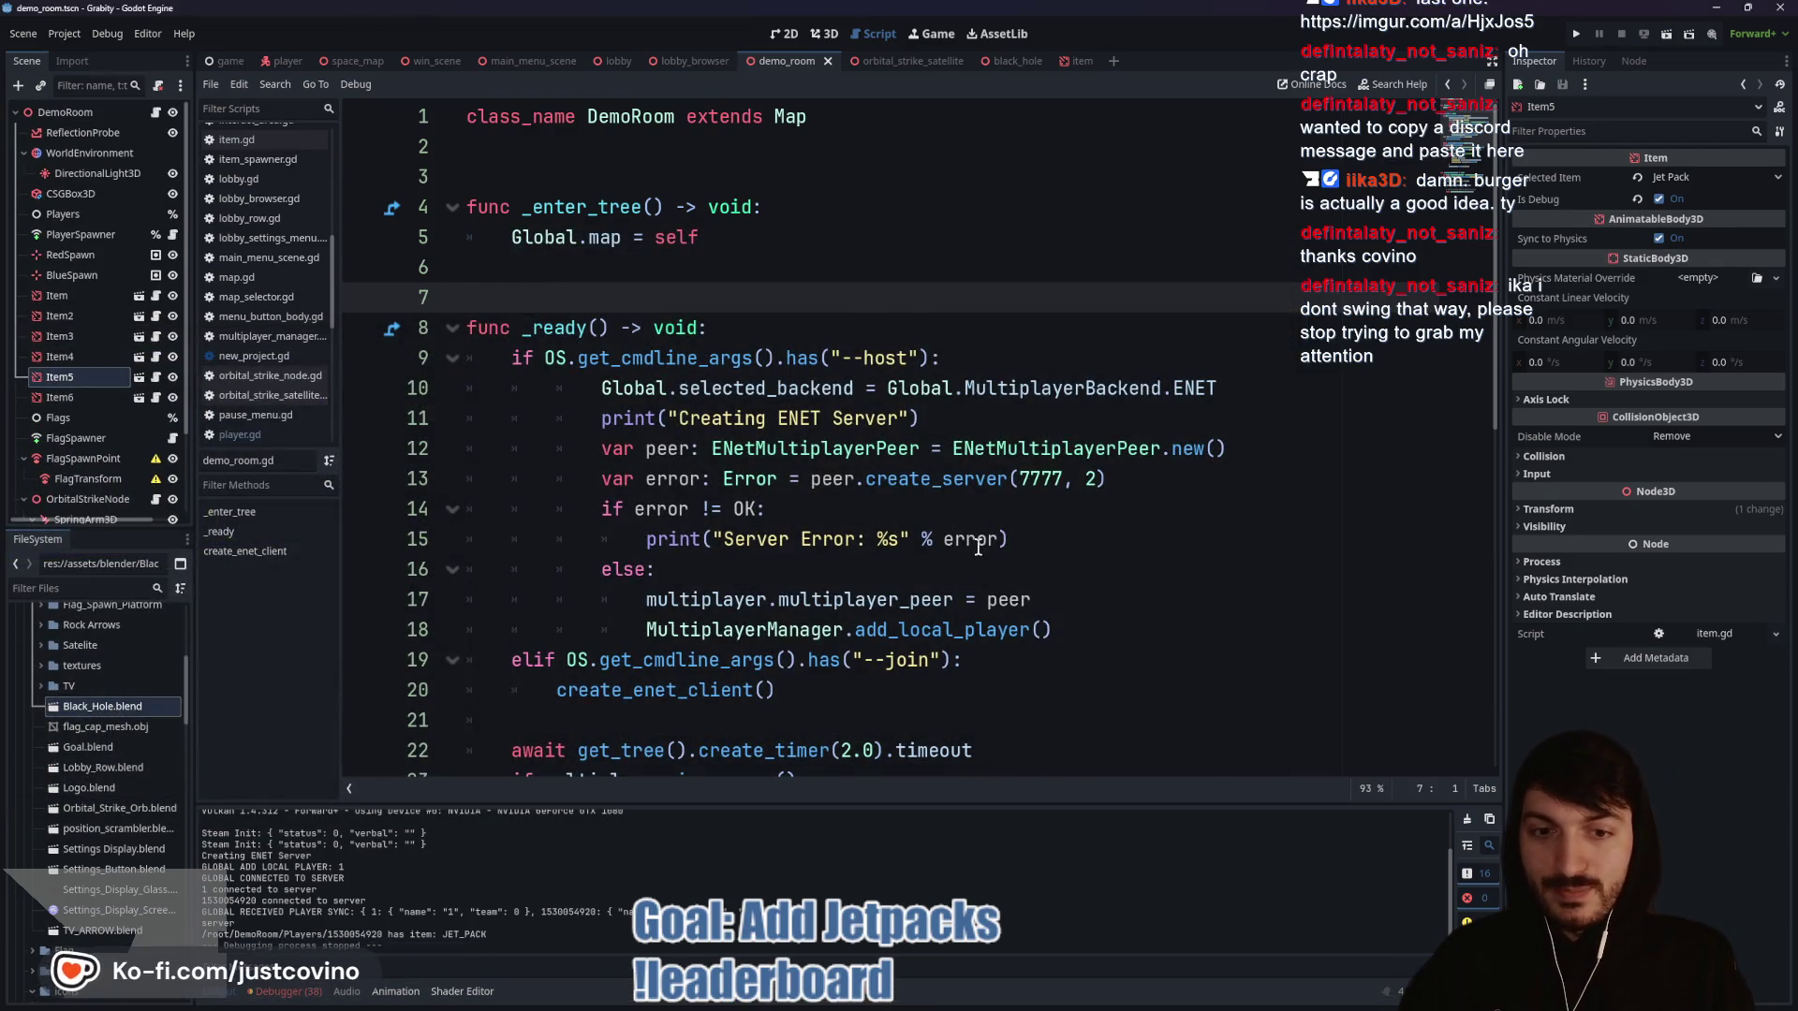
Step: Change line 138's thrust to 'JUMP_VELOCITY * delta' in place of 1.5, and save player.gd
scroll(801, 499, "down", 8)
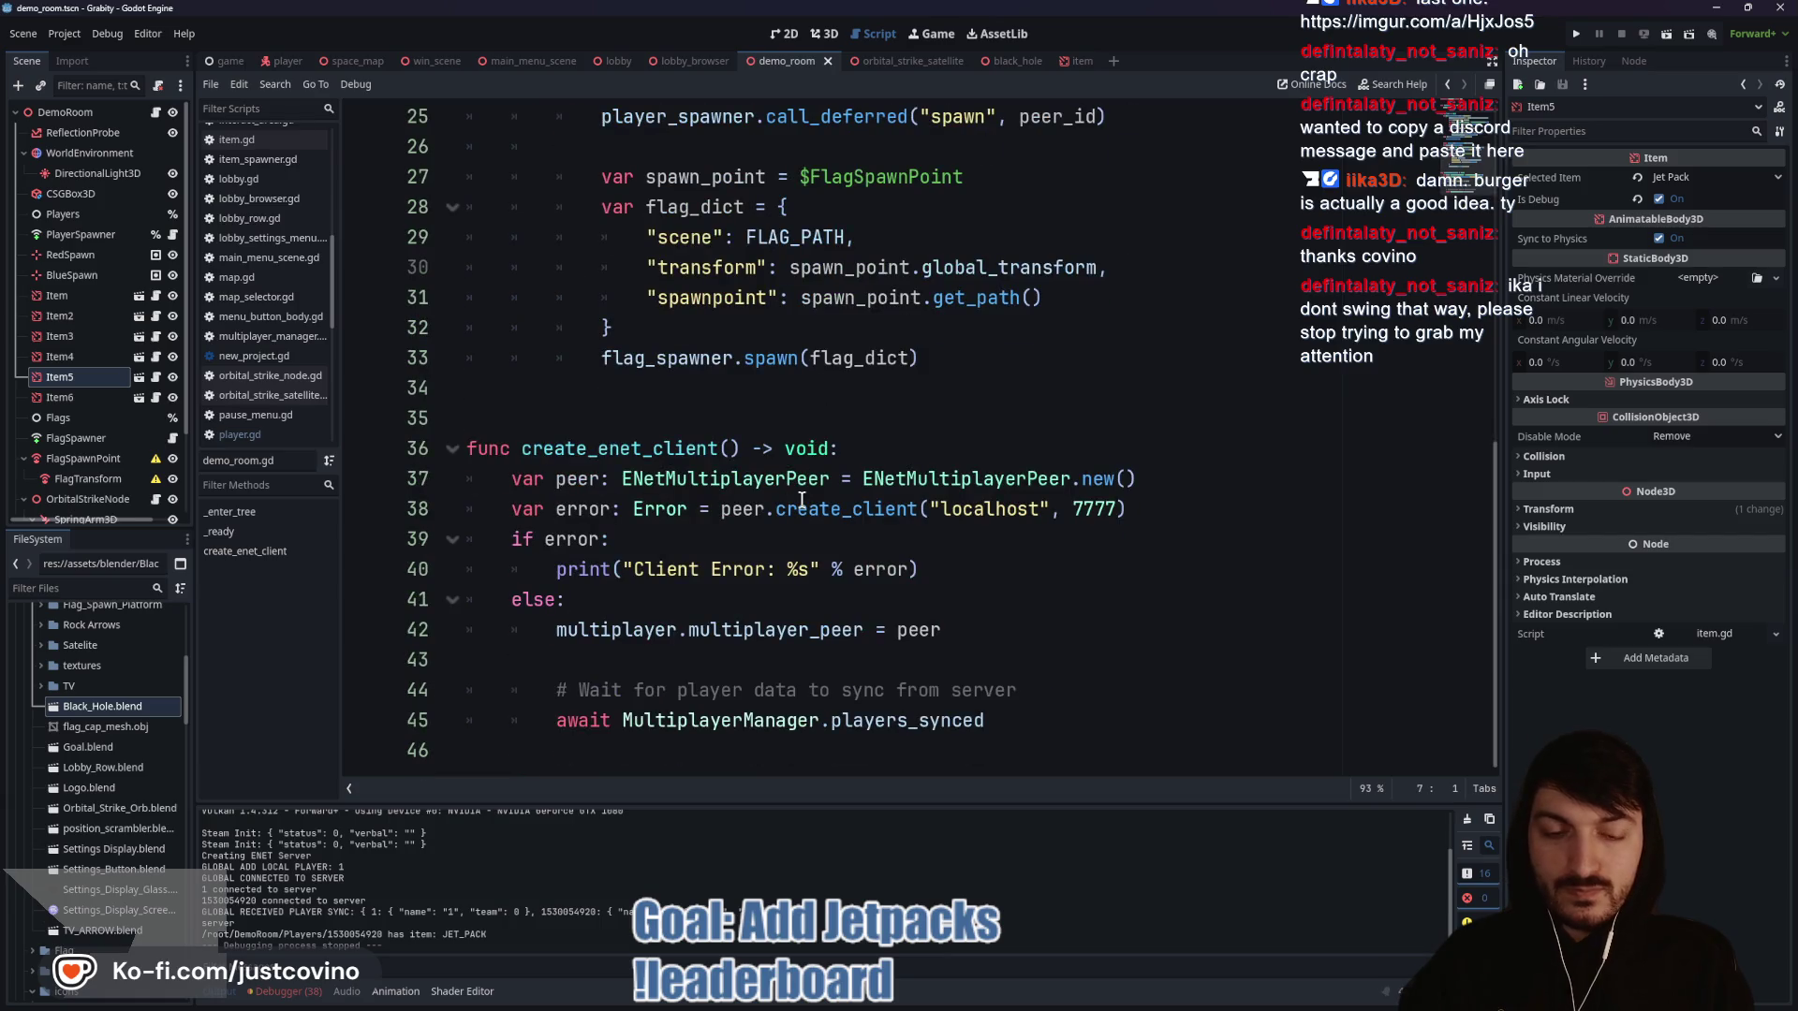
scroll(930, 593, "up", 8)
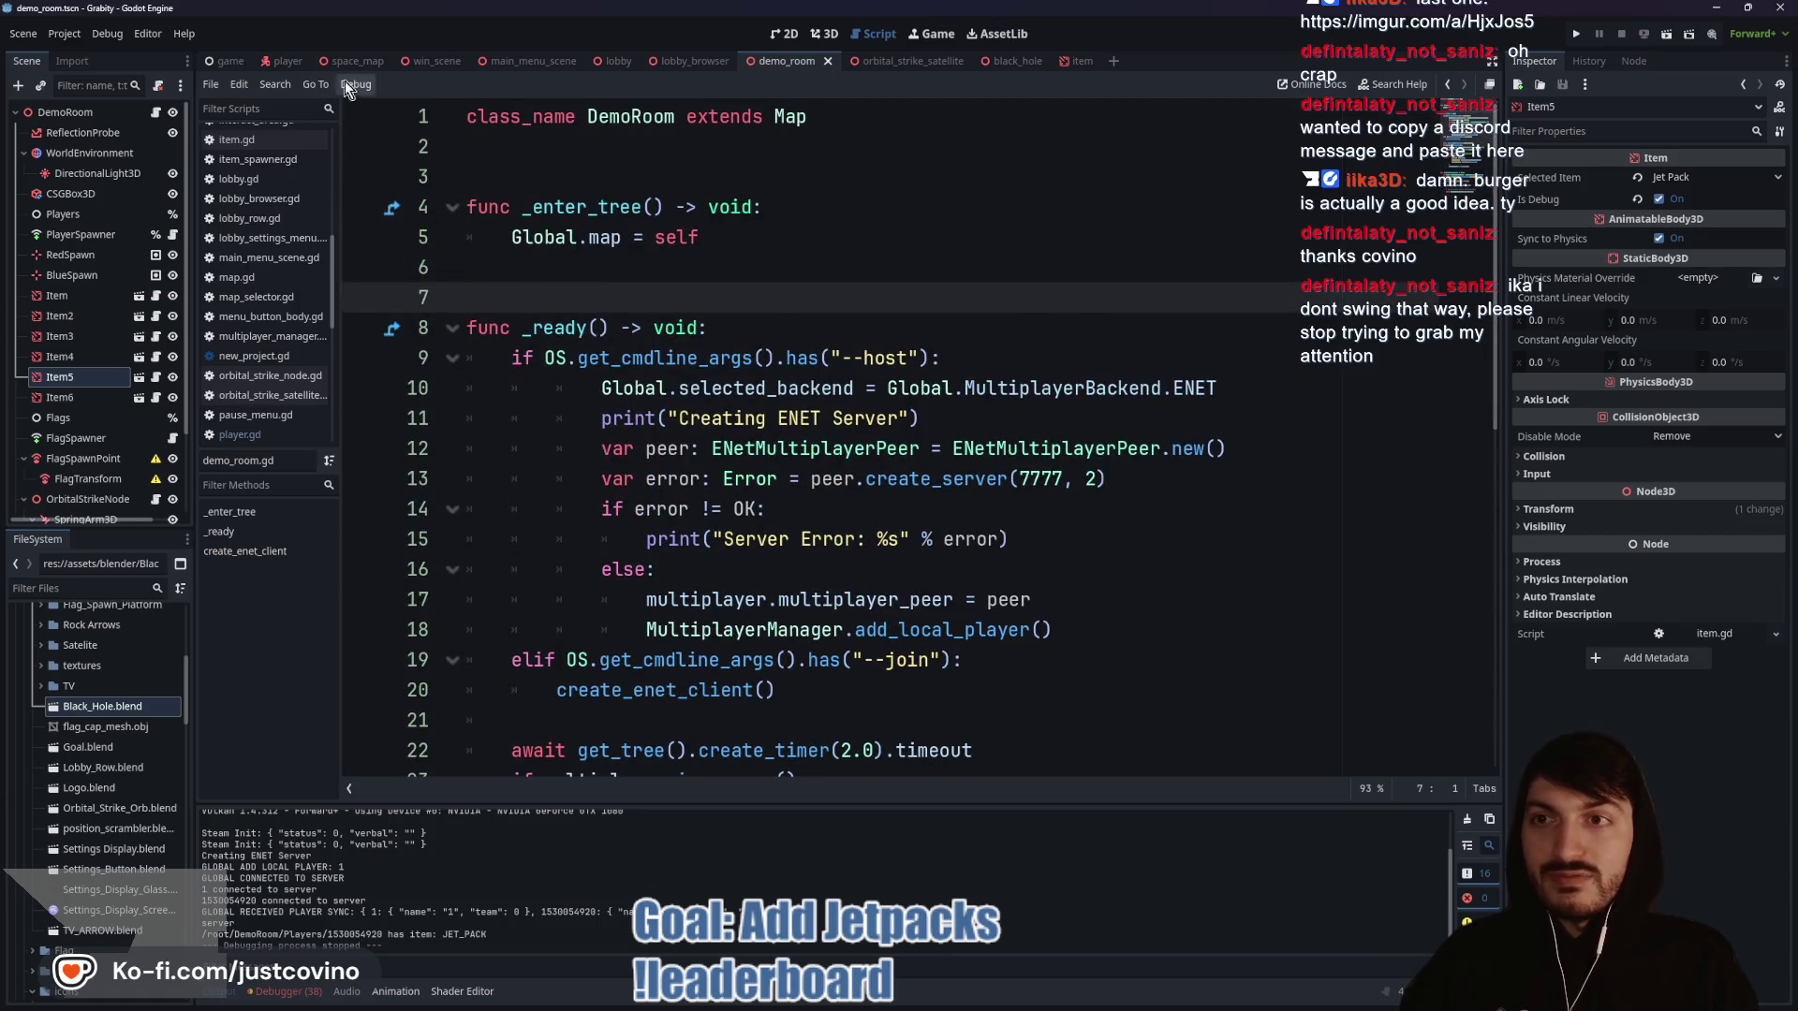
left_click(286, 61)
double_click(955, 449)
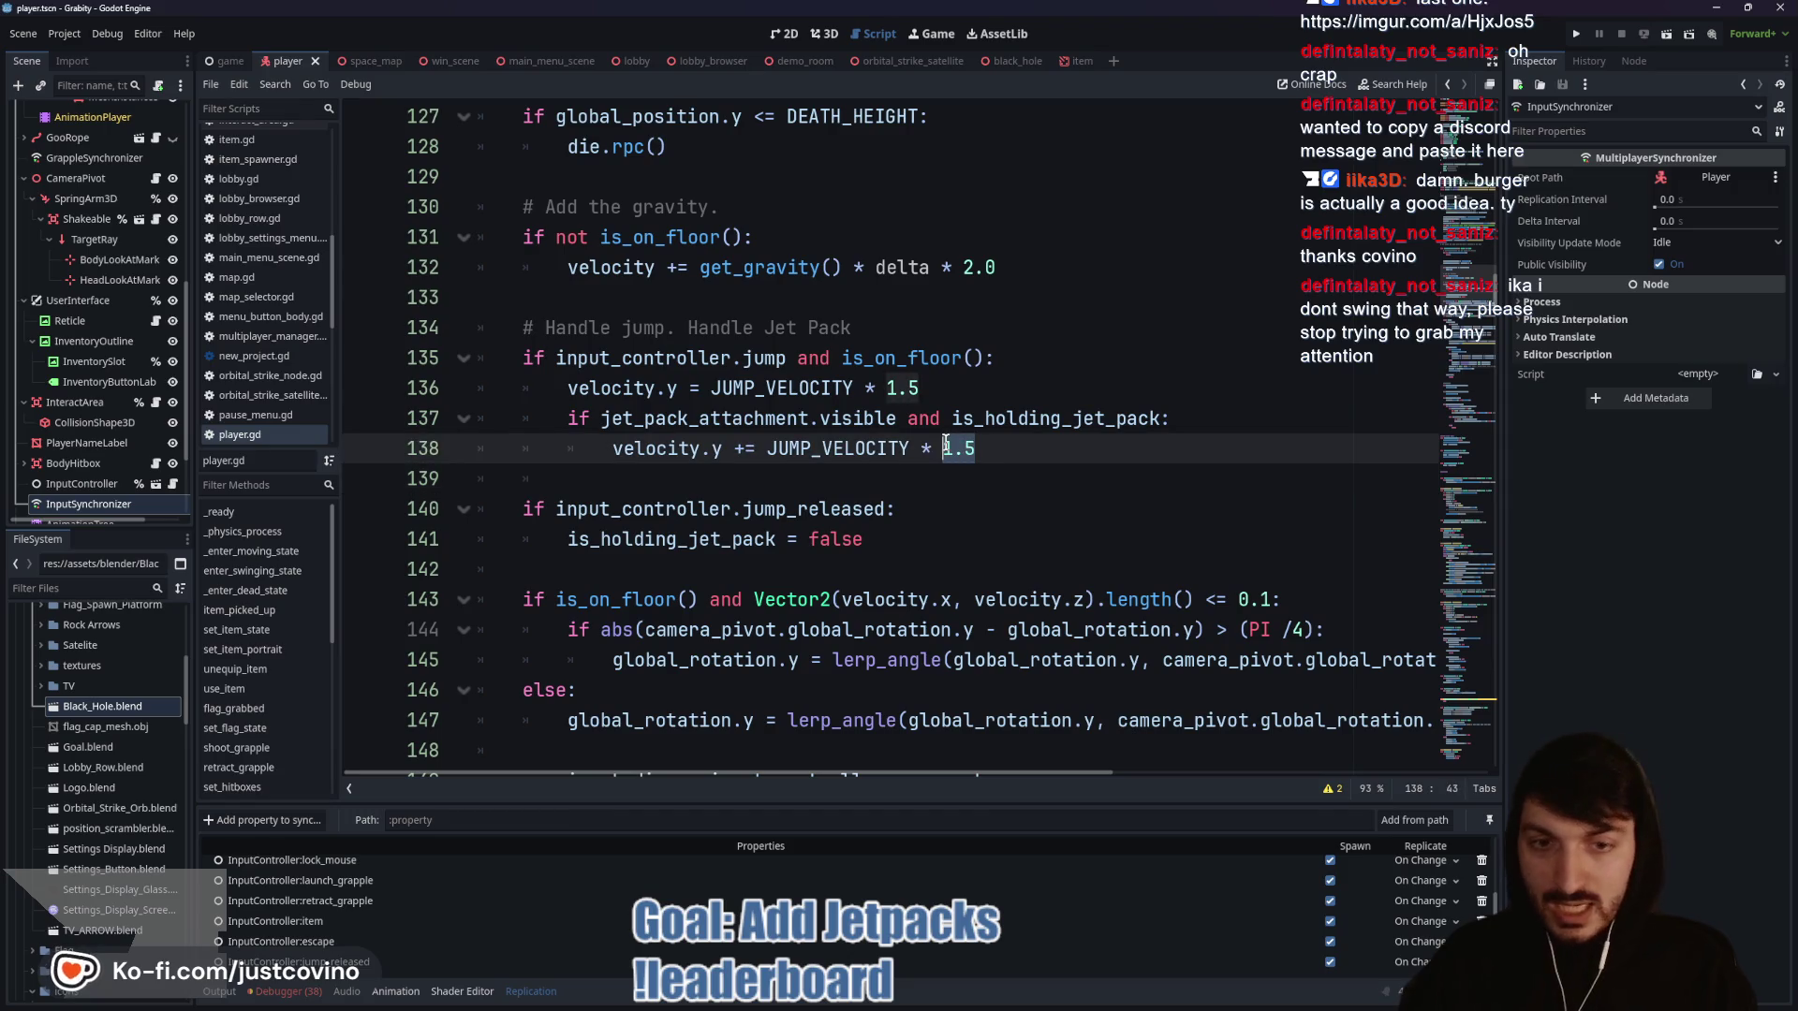
type("delta")
left_click(912, 449)
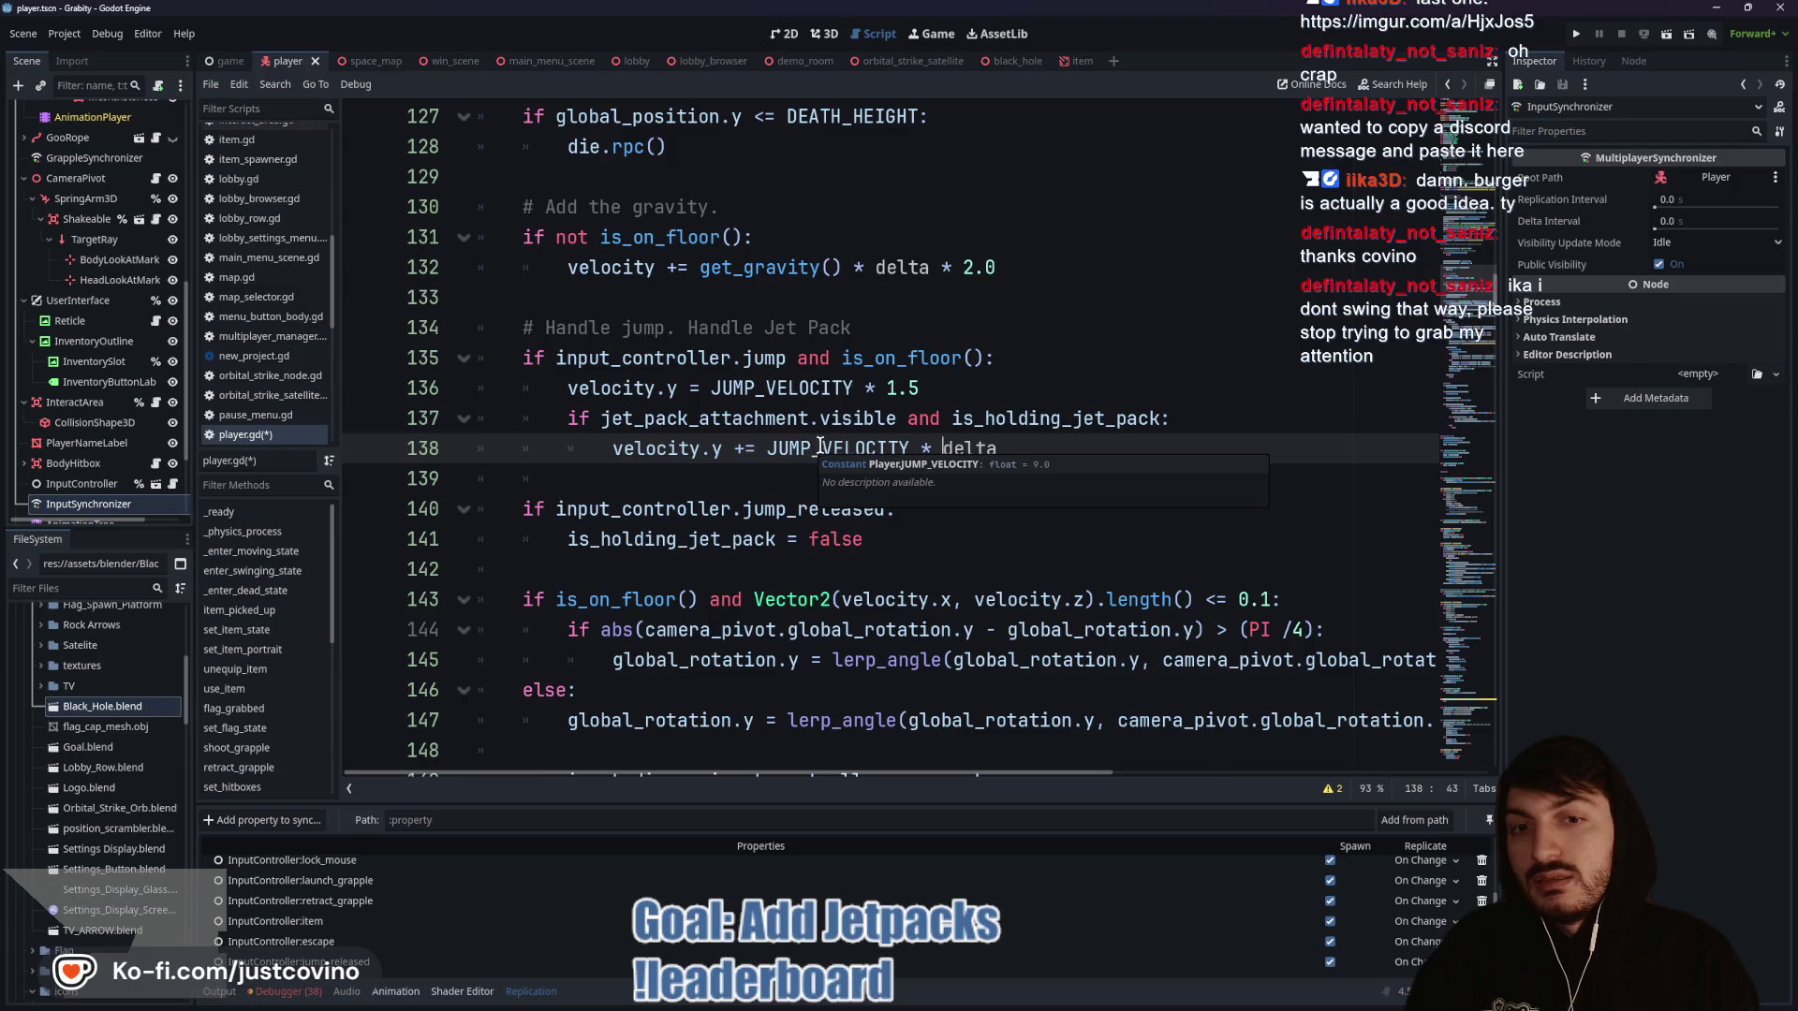
left_click(1036, 448)
key("ctrl+s")
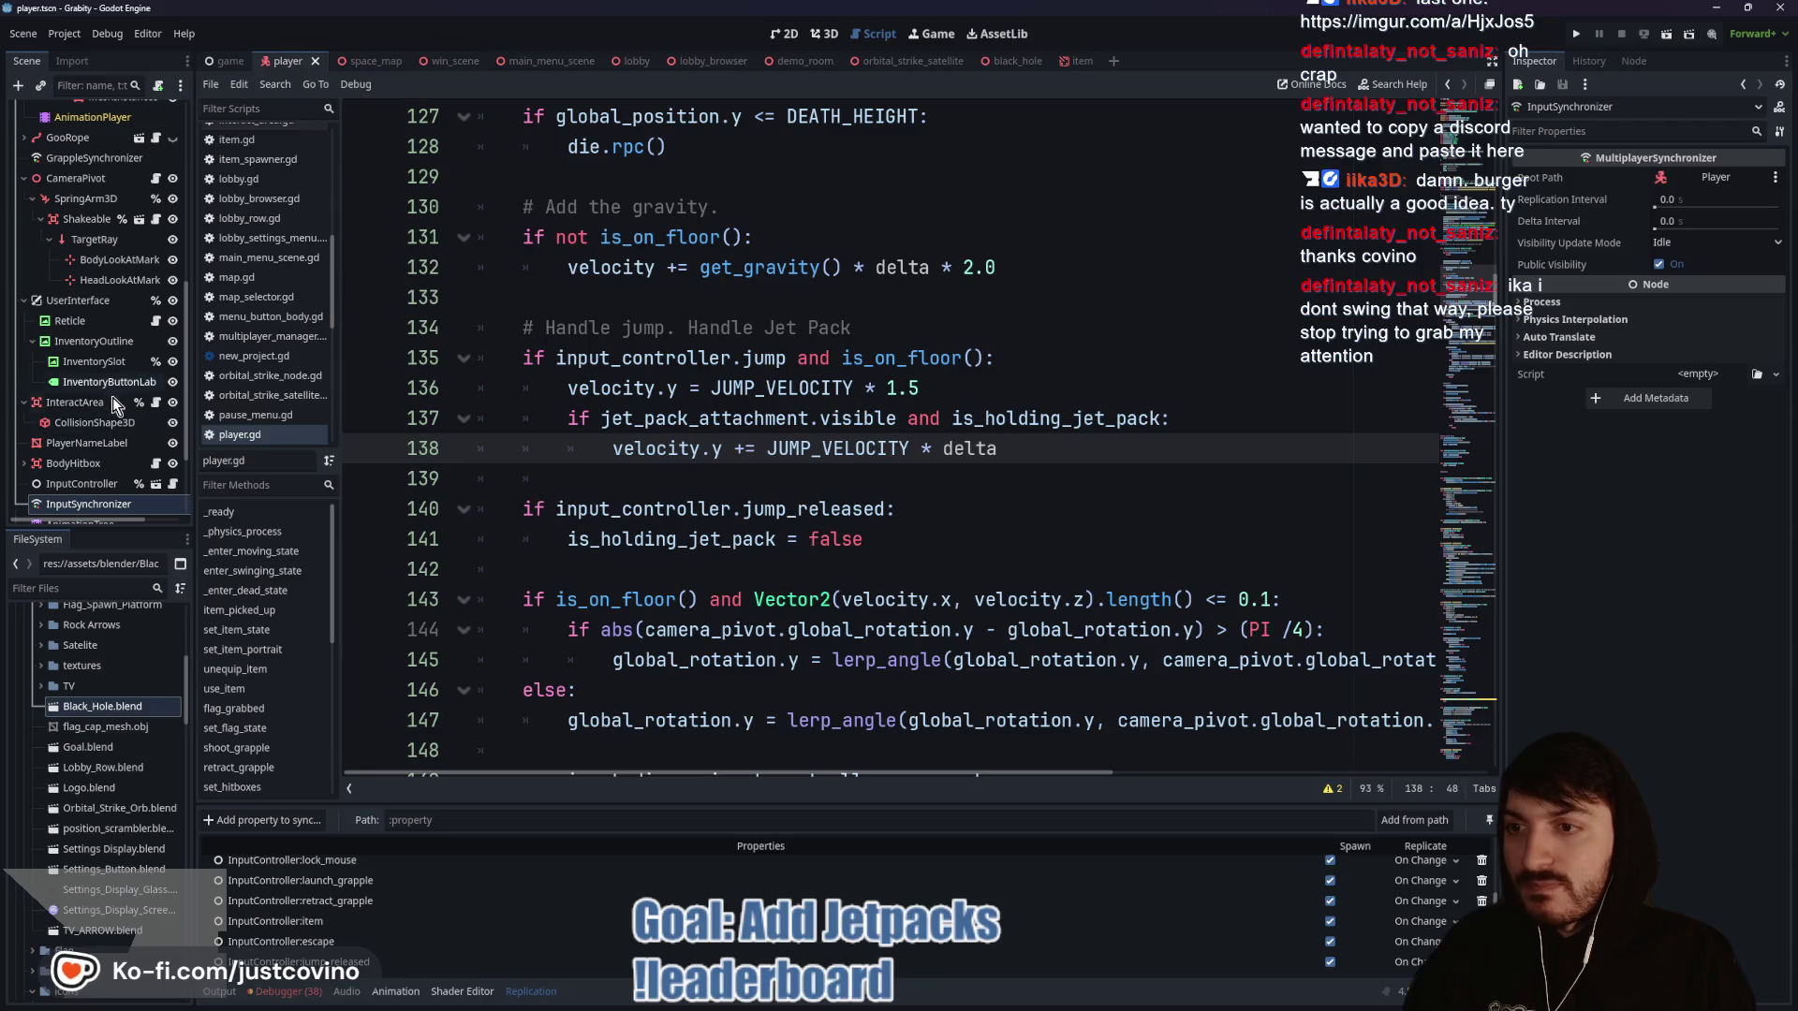
scroll(108, 357, "up", 1)
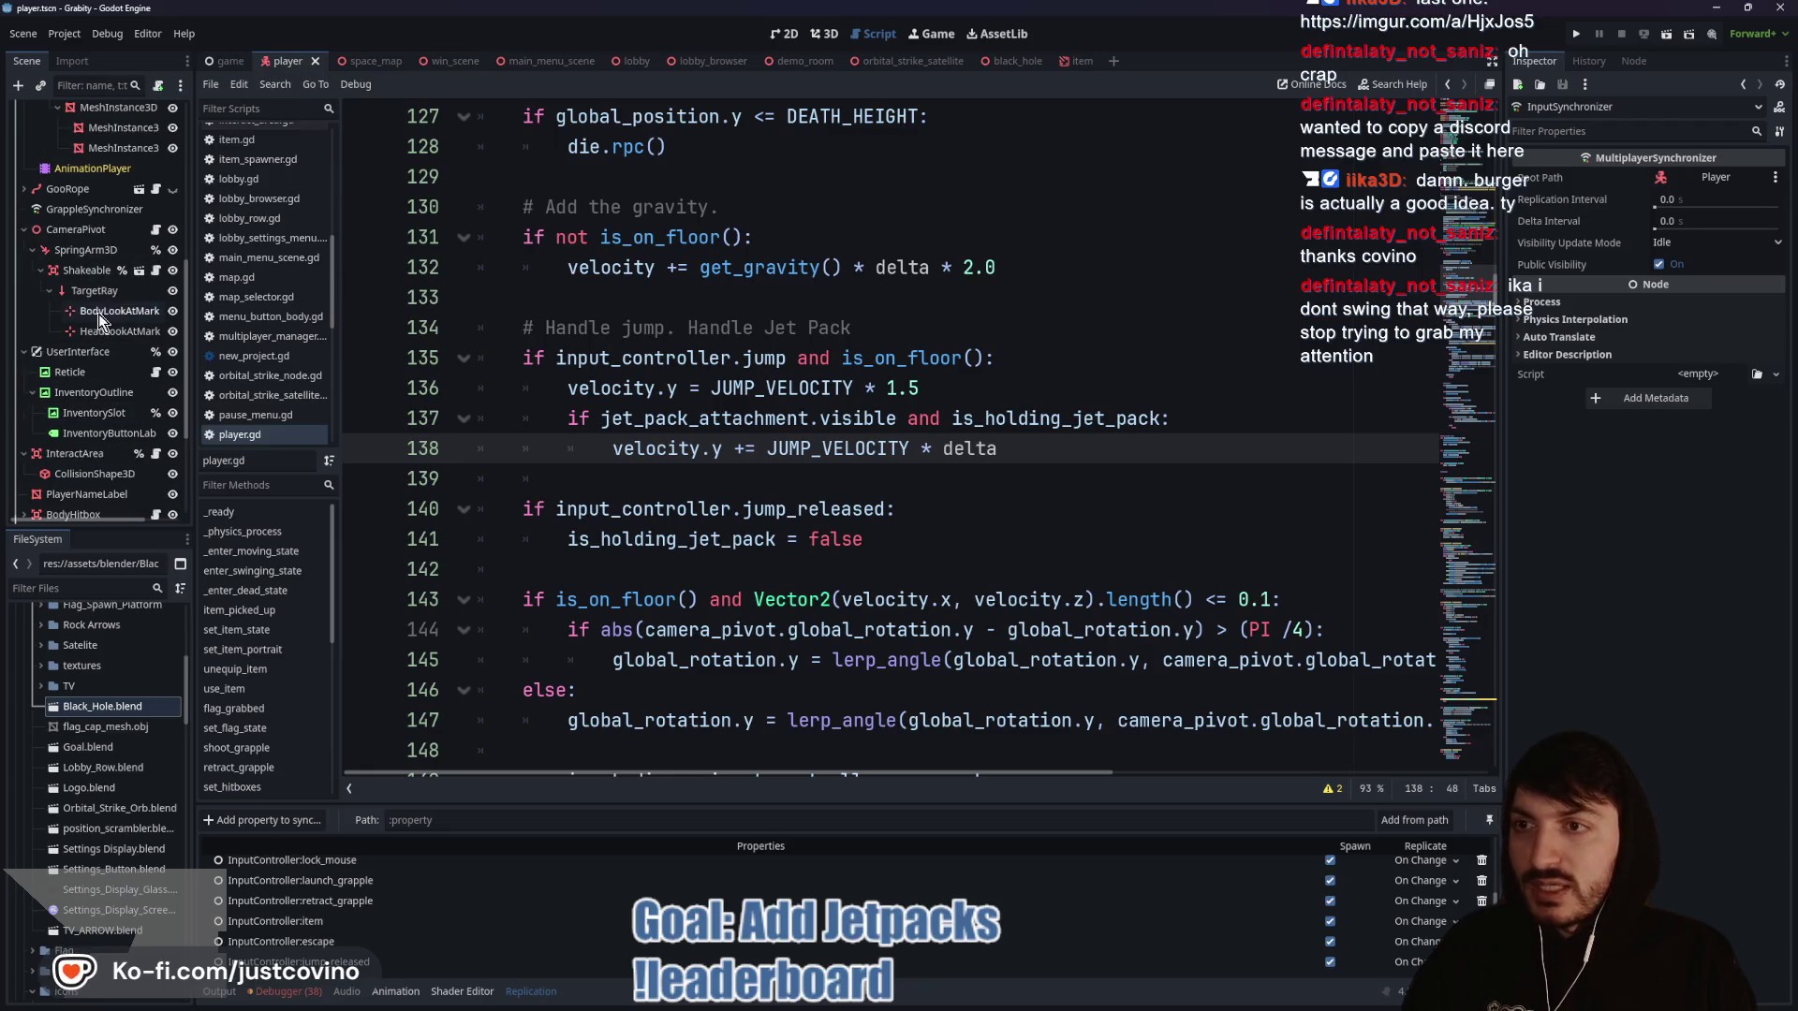
scroll(147, 282, "up", 3)
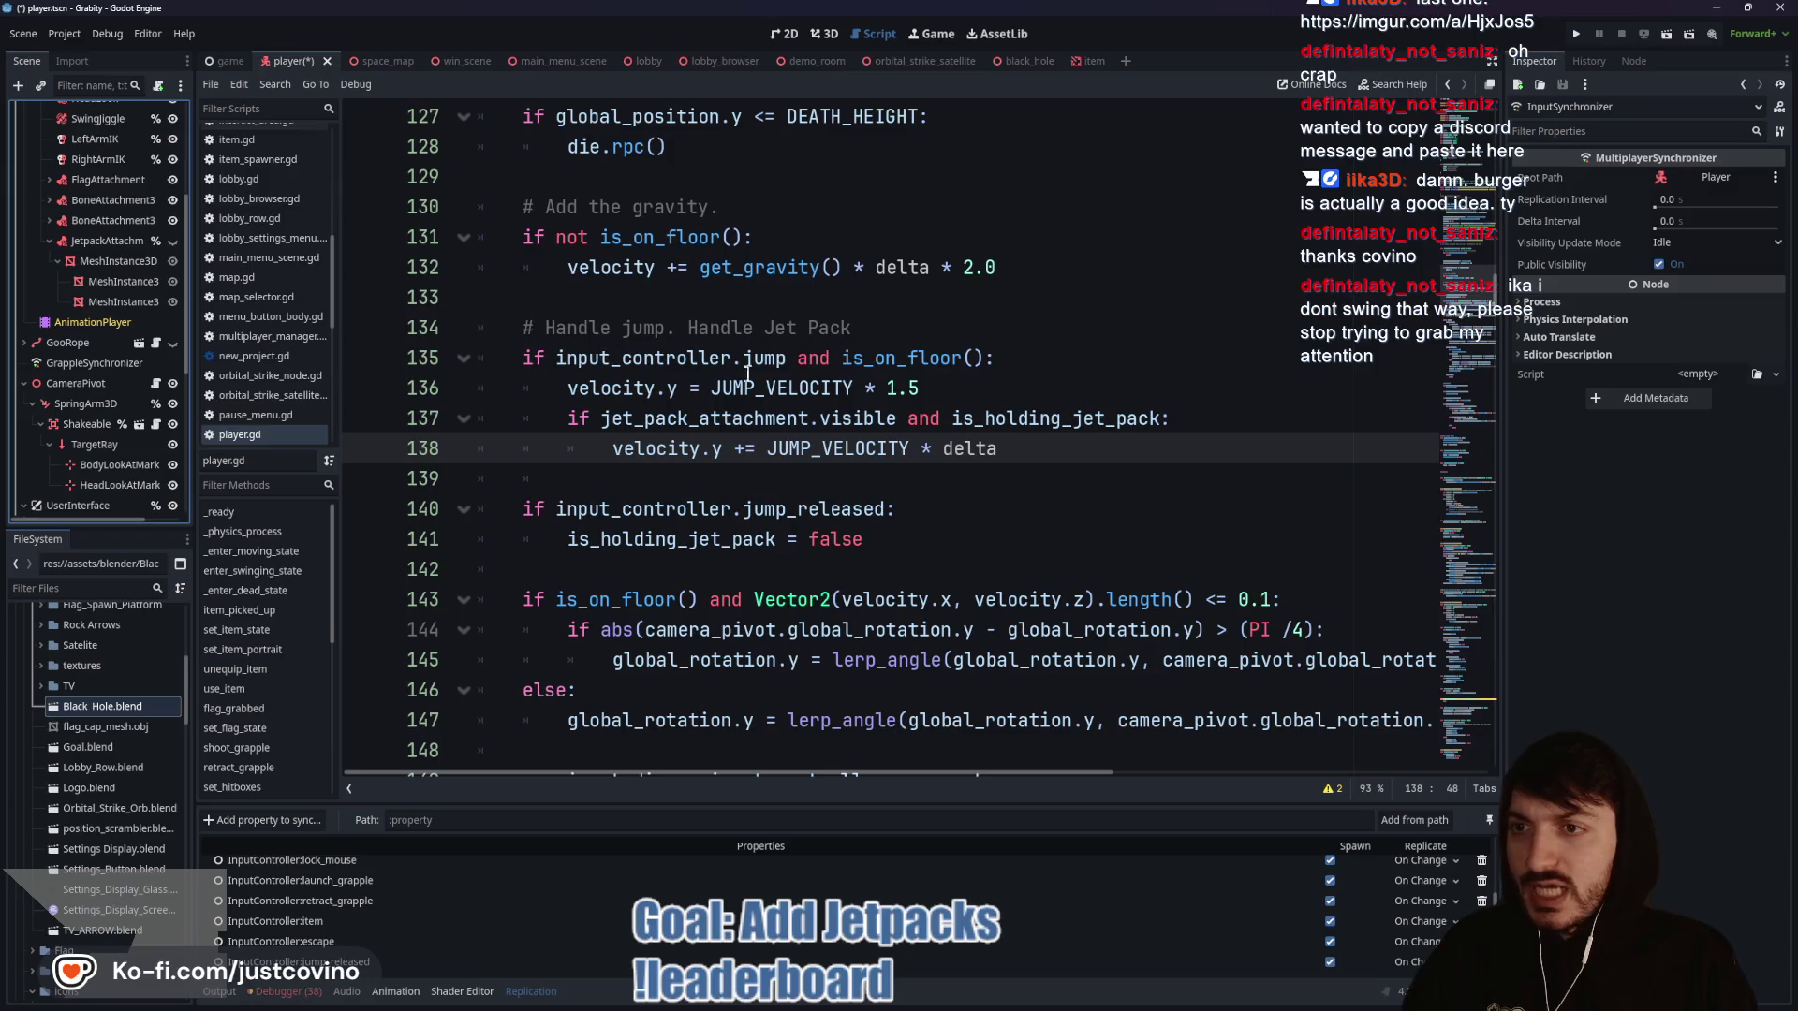
left_click(797, 358)
left_click(806, 62)
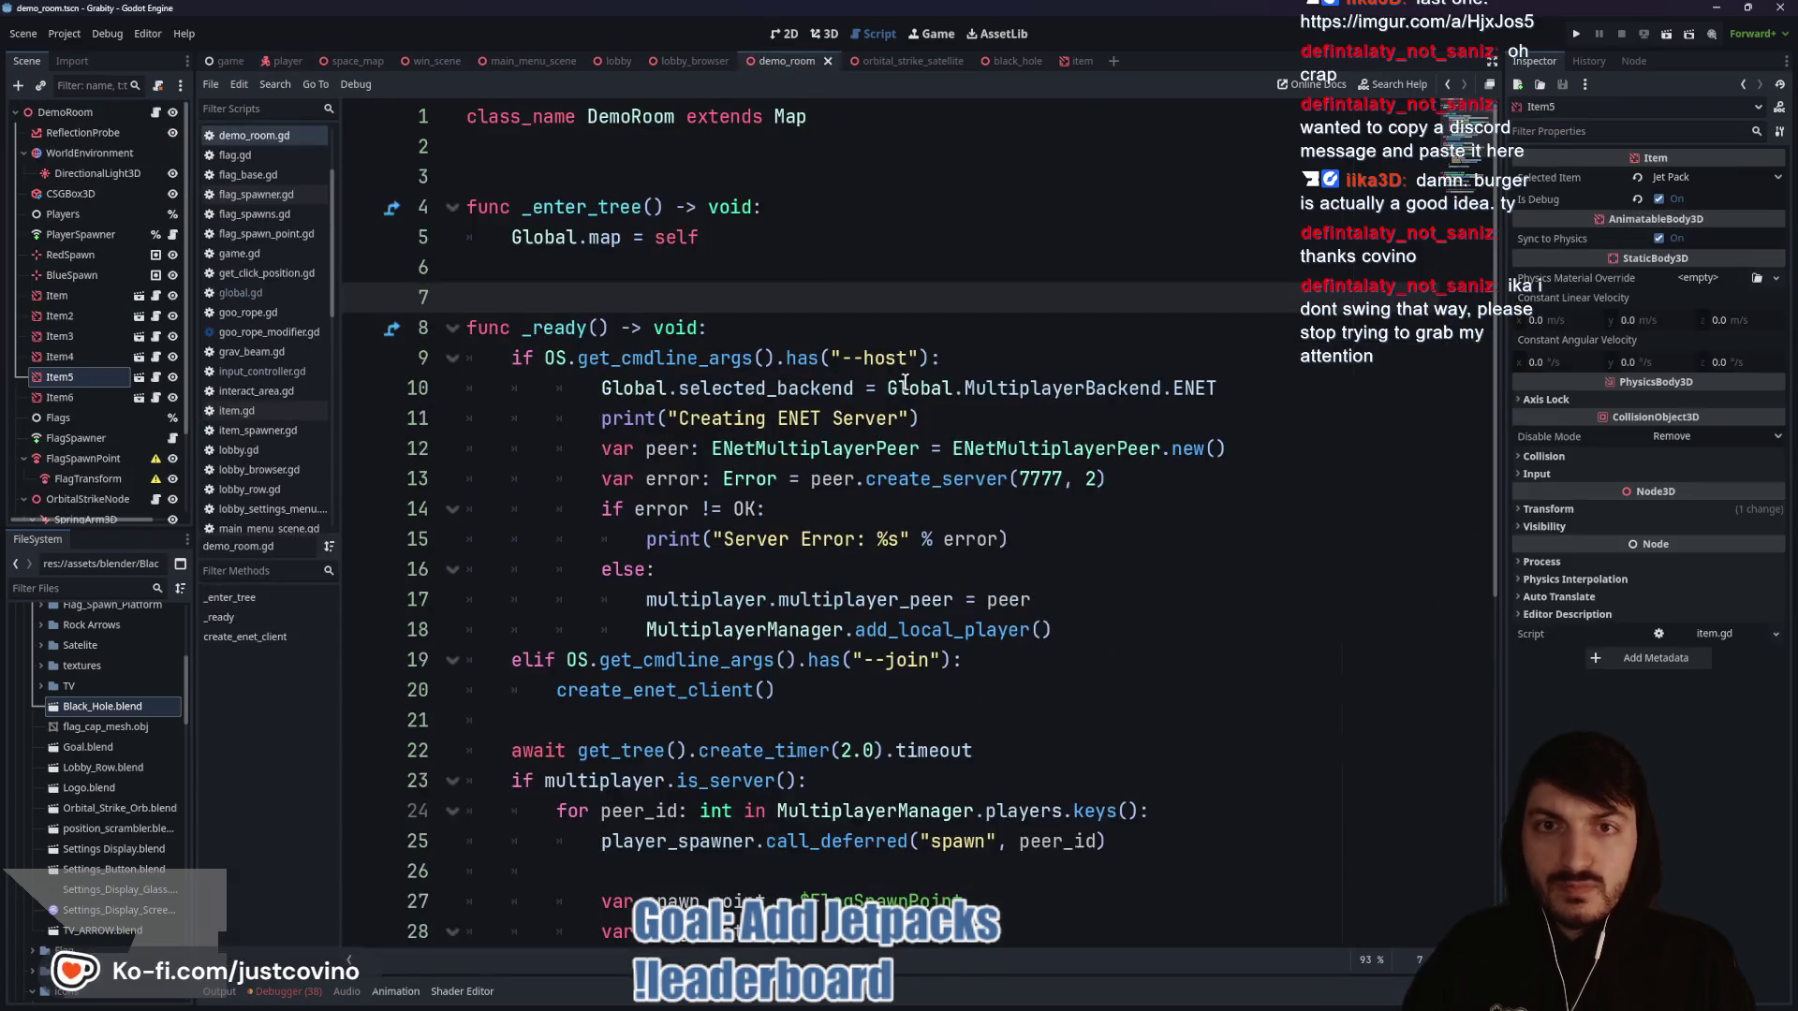
Step: Relaunch the demo_room game, jump and fly with the delta-scaled jetpack, then stop it
key("F6")
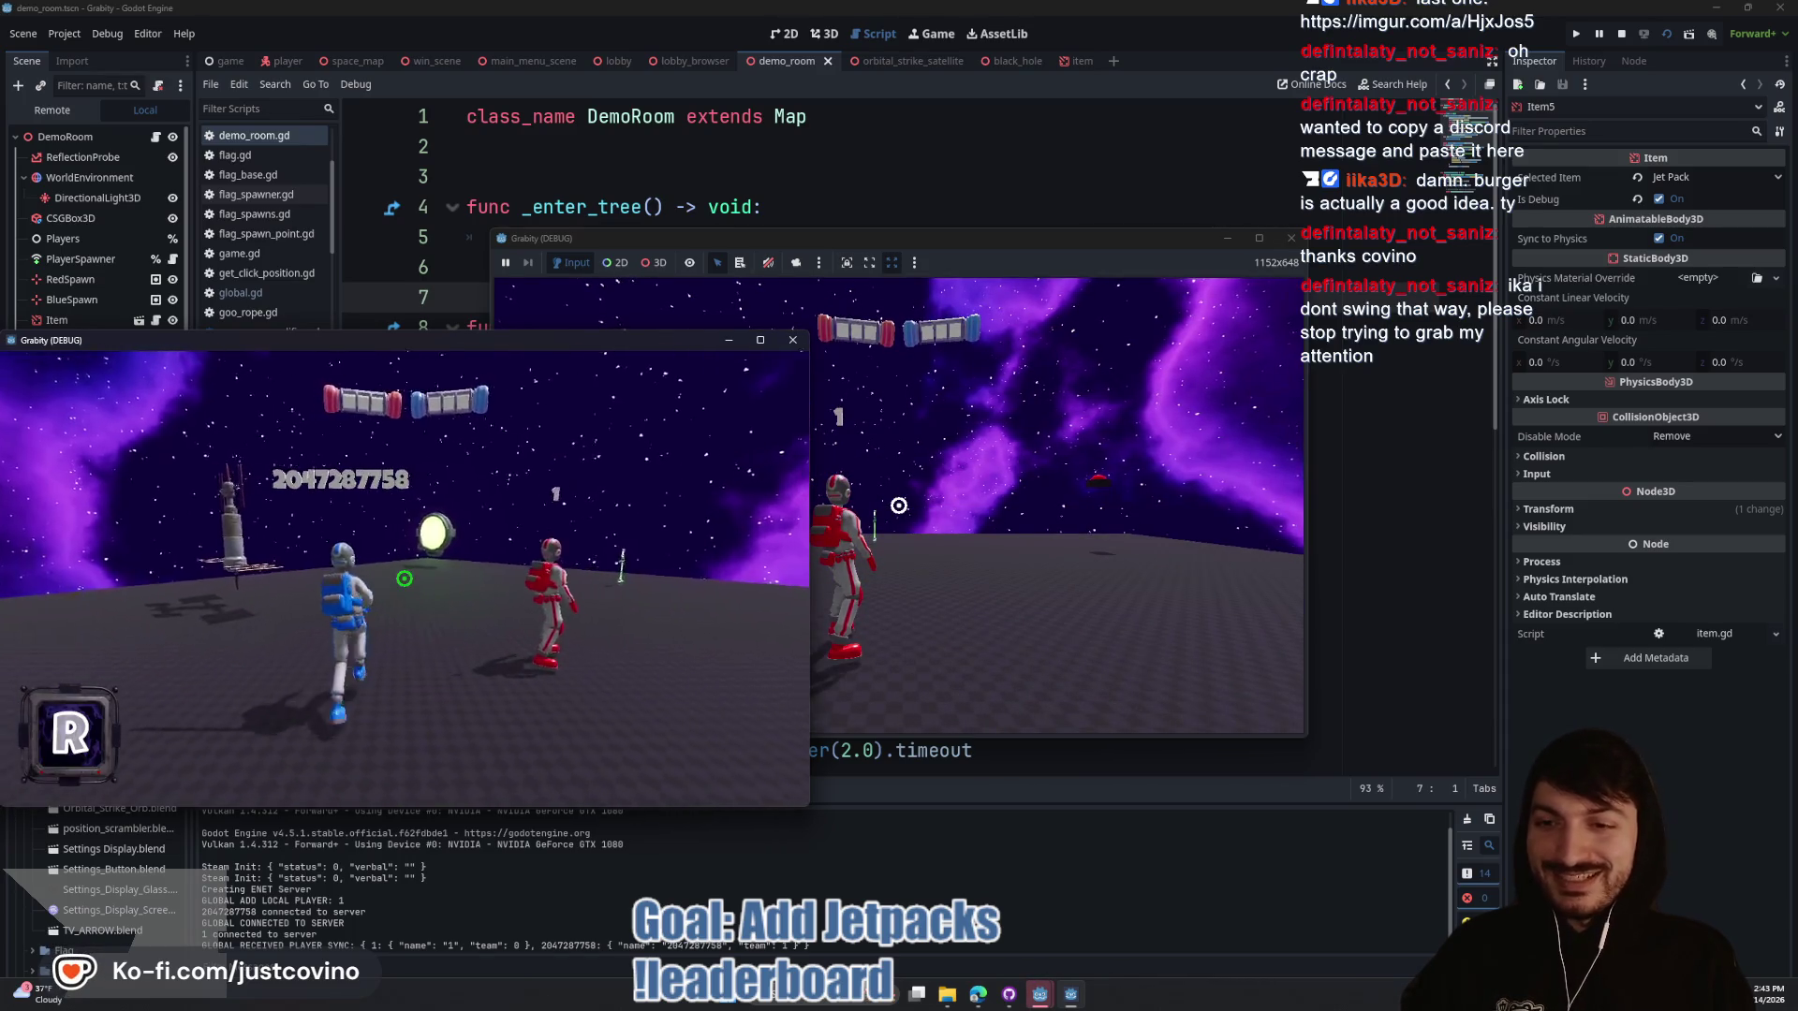
key("super")
key("super")
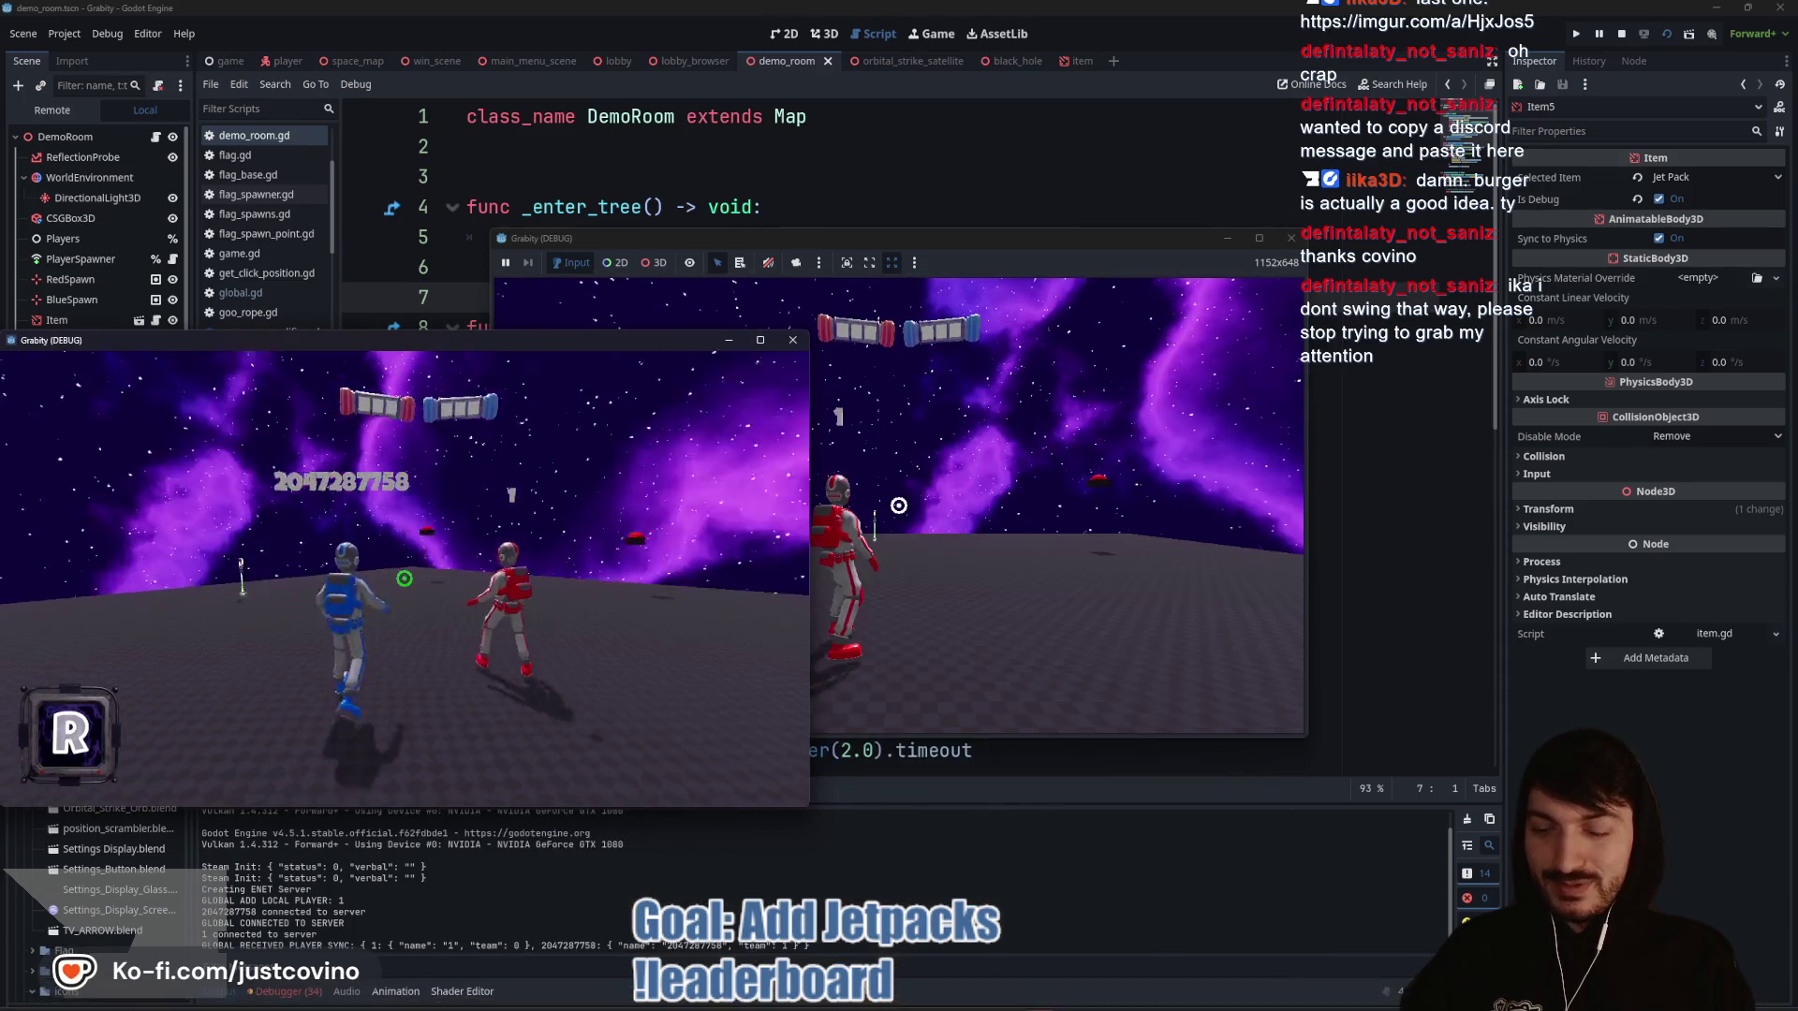
key("space")
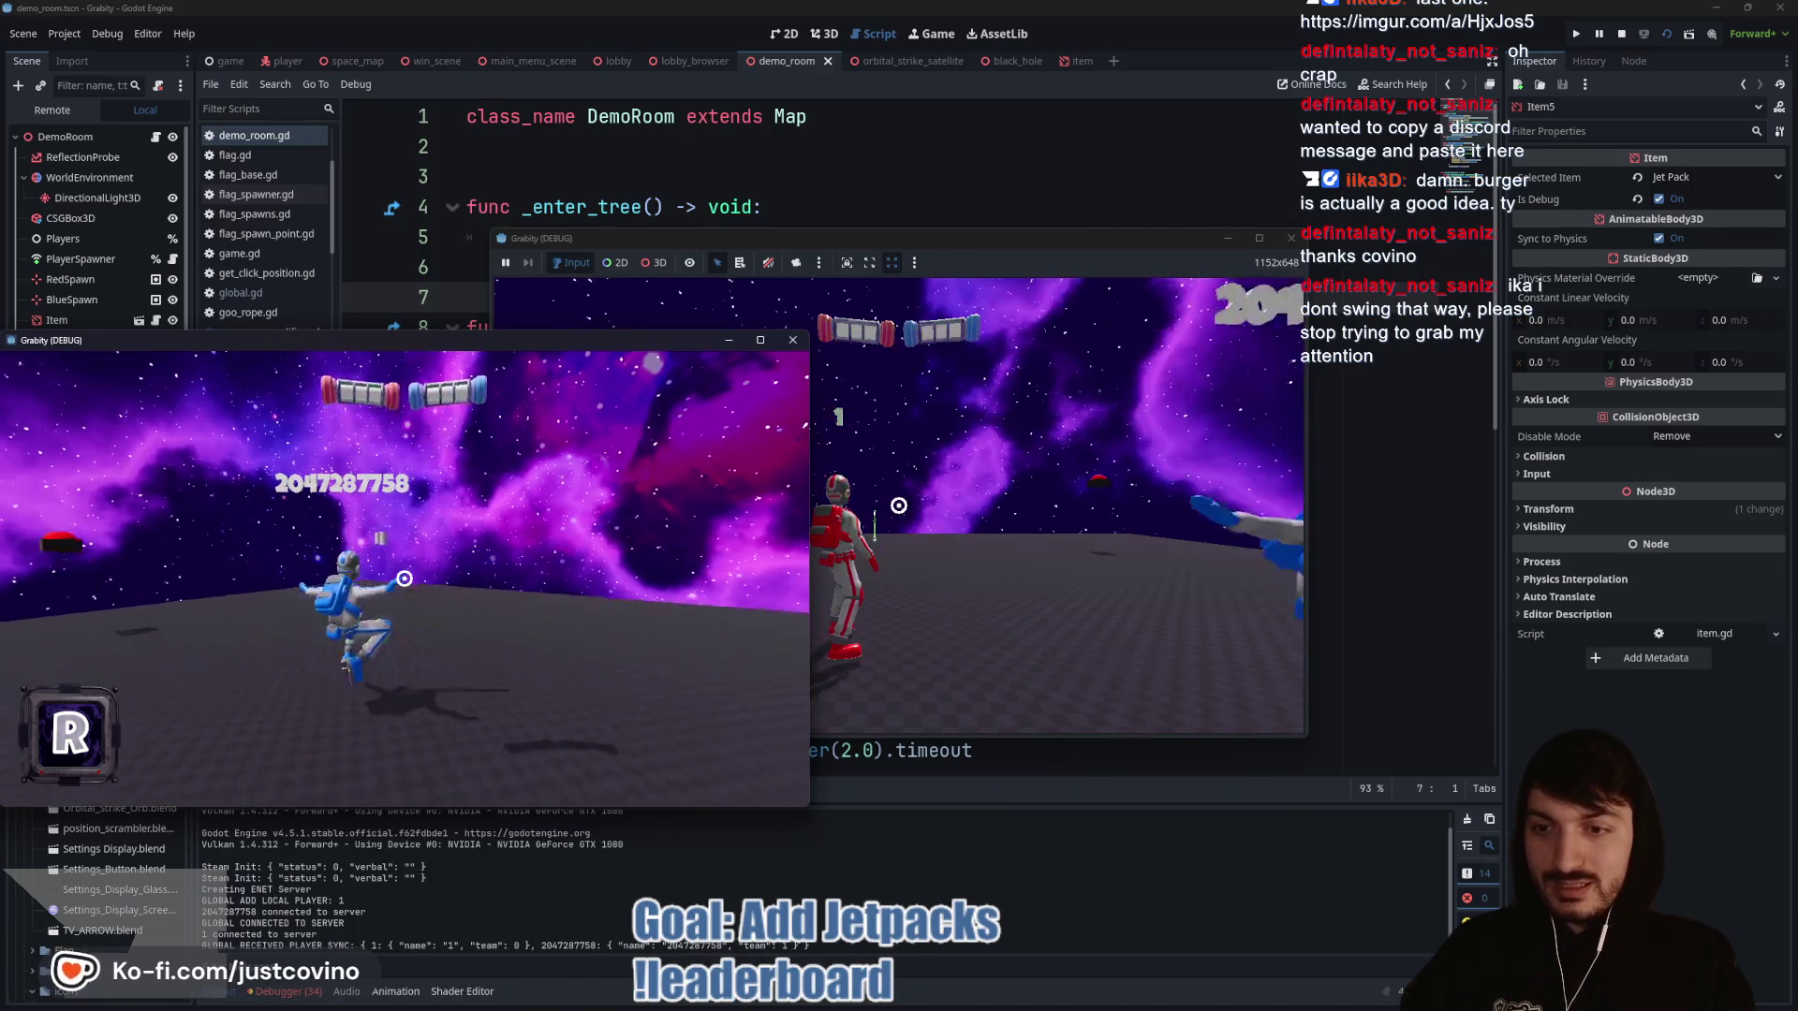
key("space")
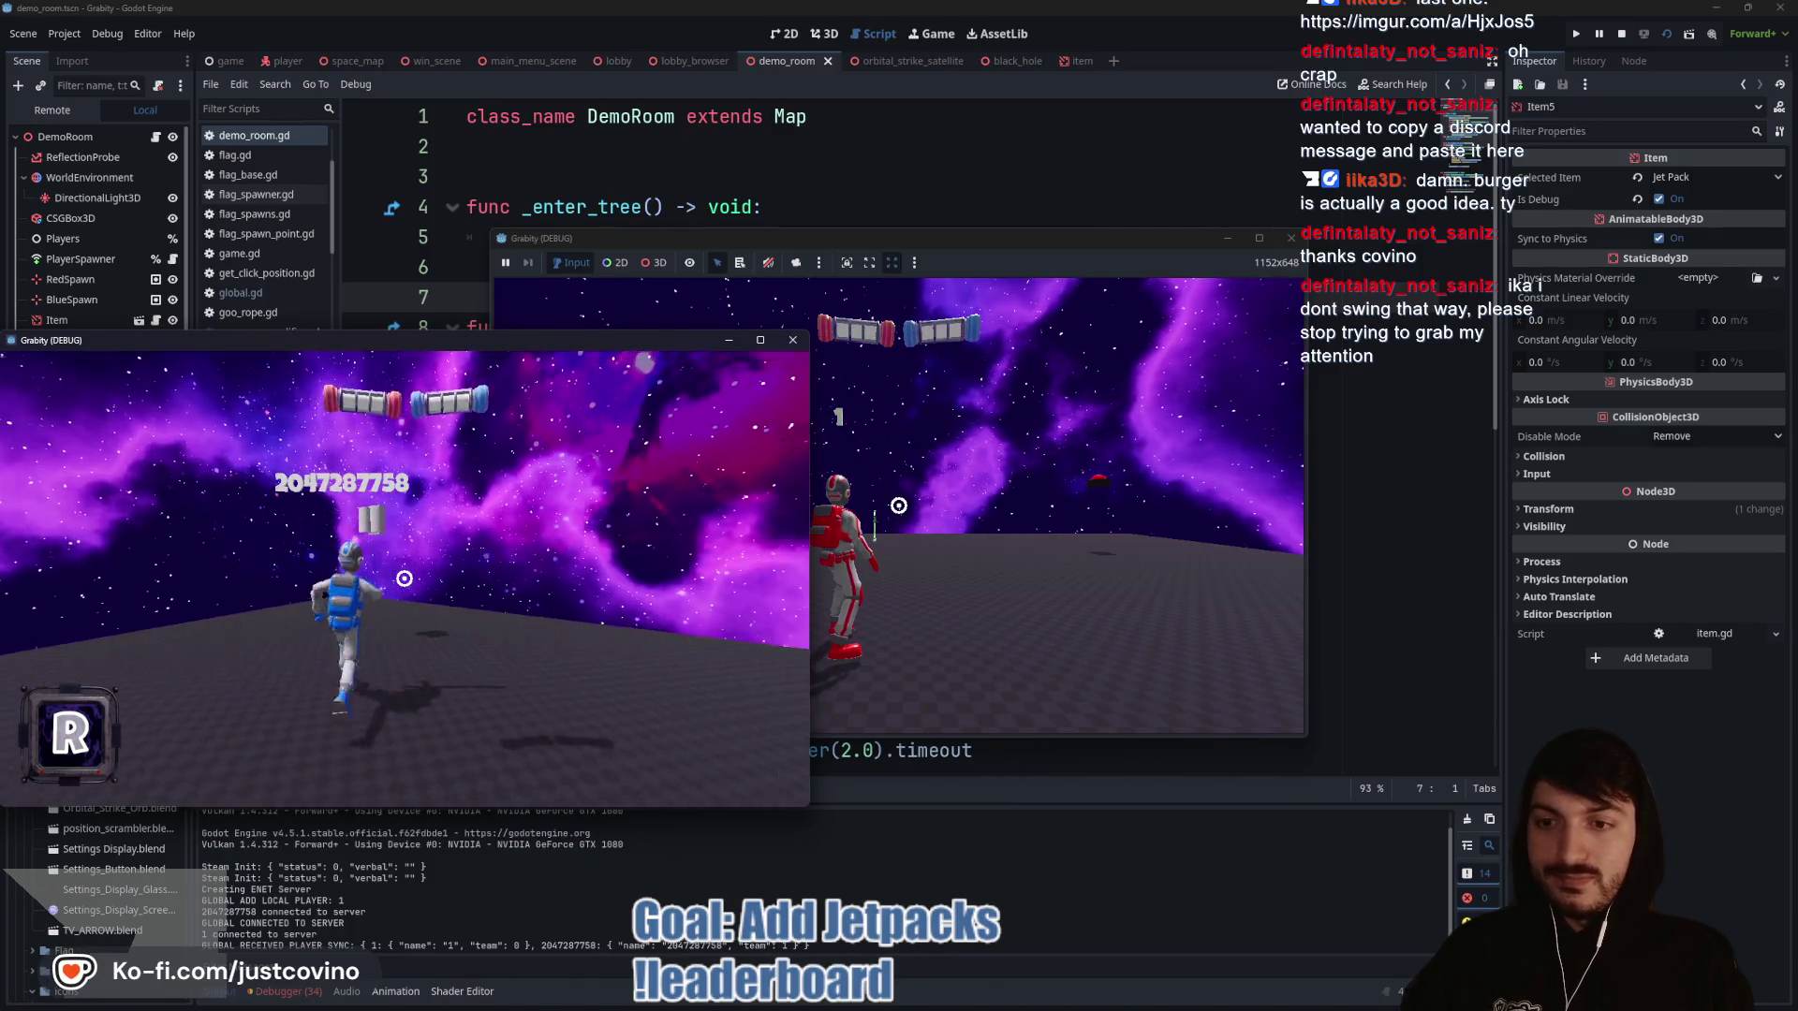
key("w")
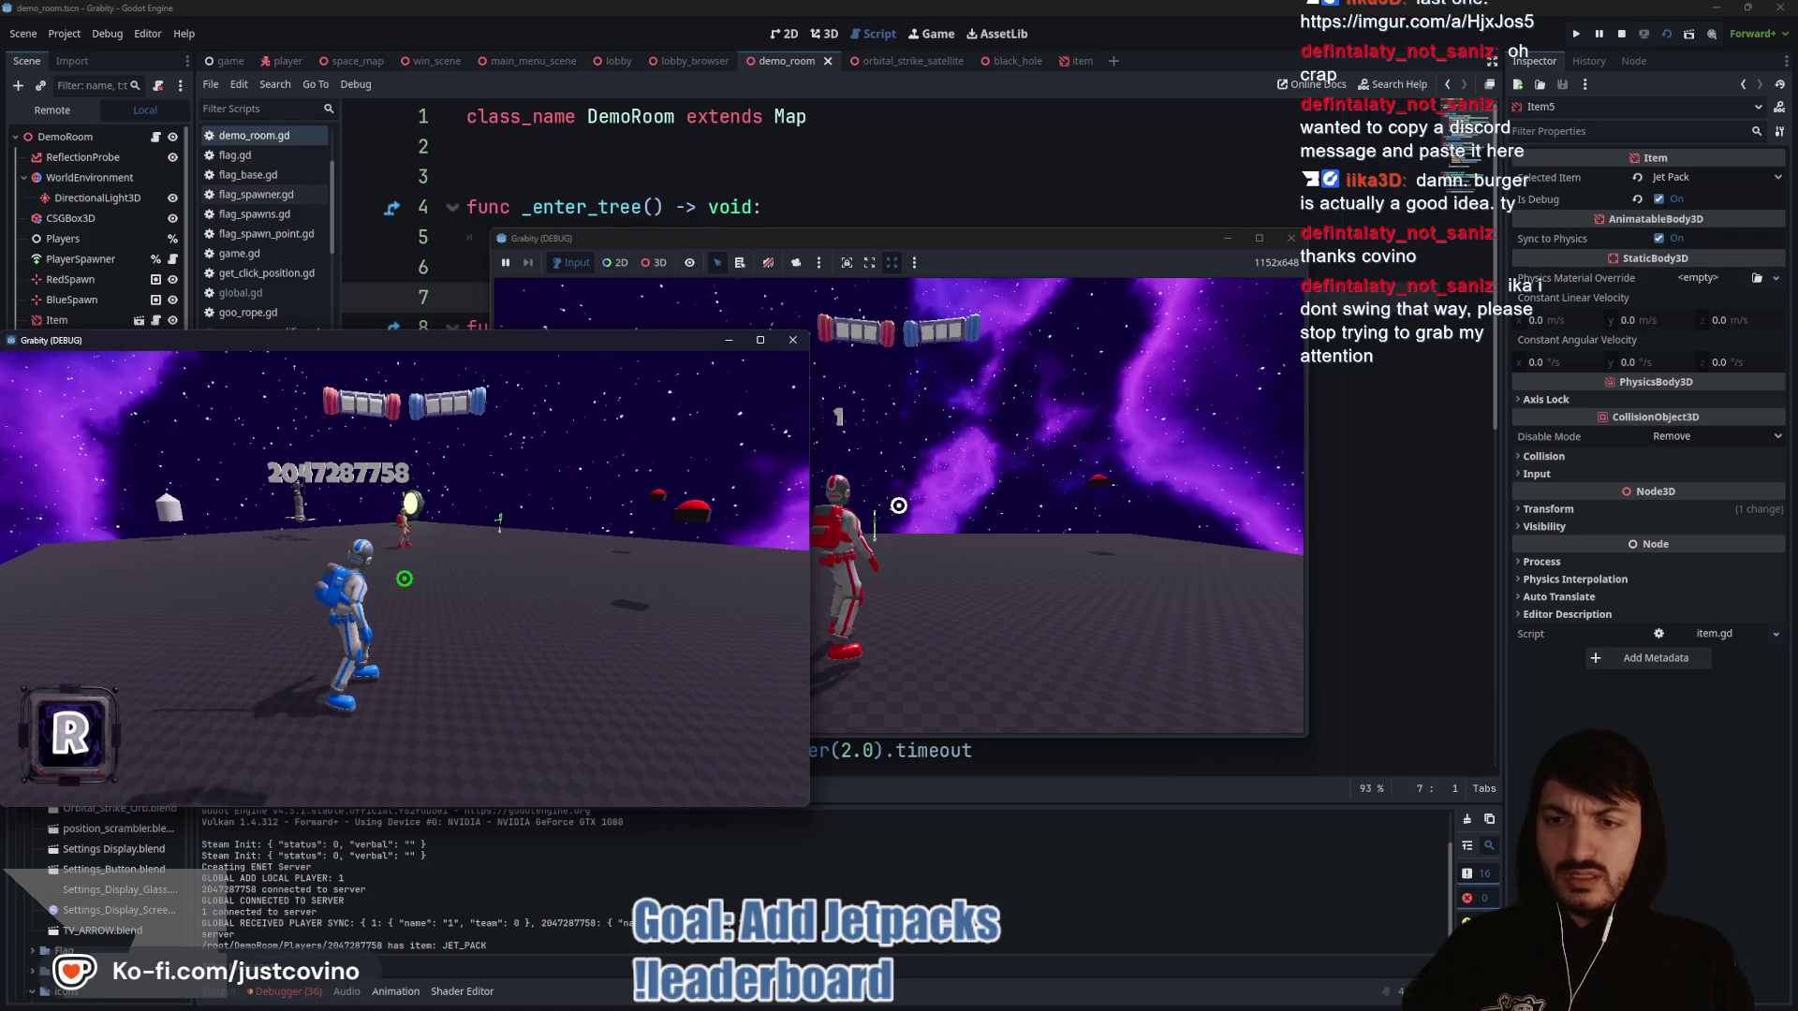
left_click(405, 577)
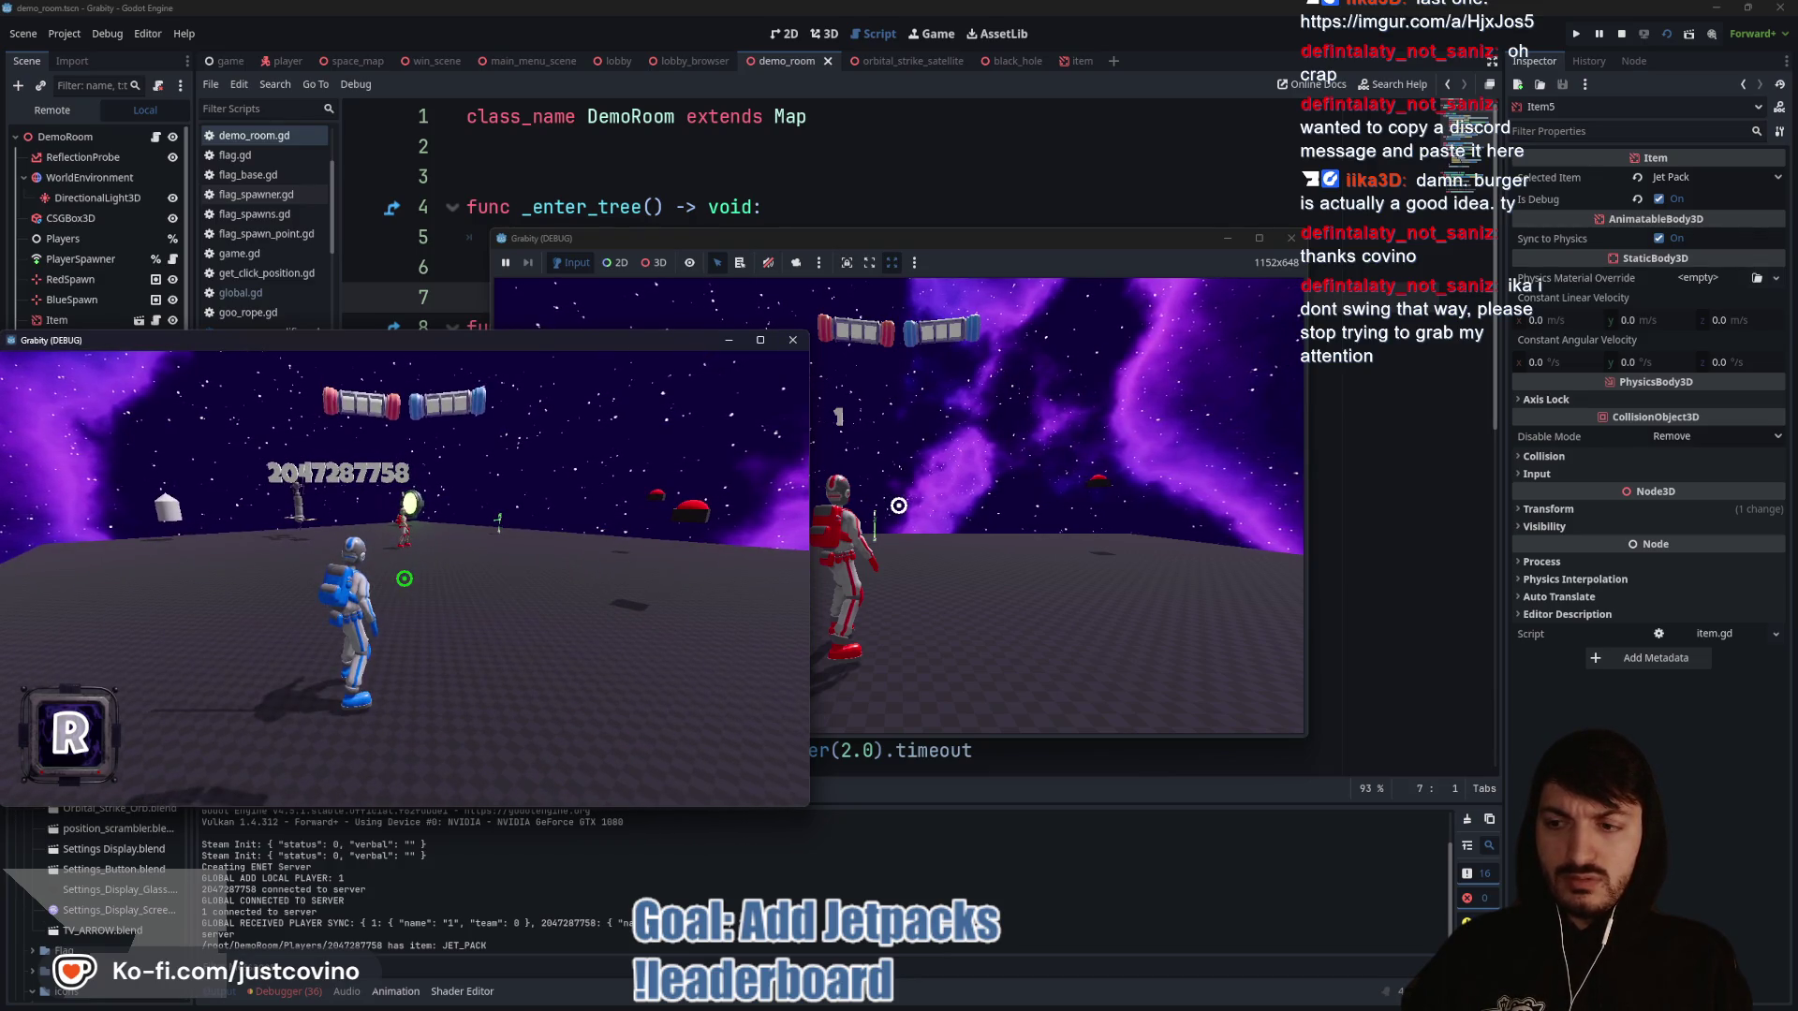
key("space")
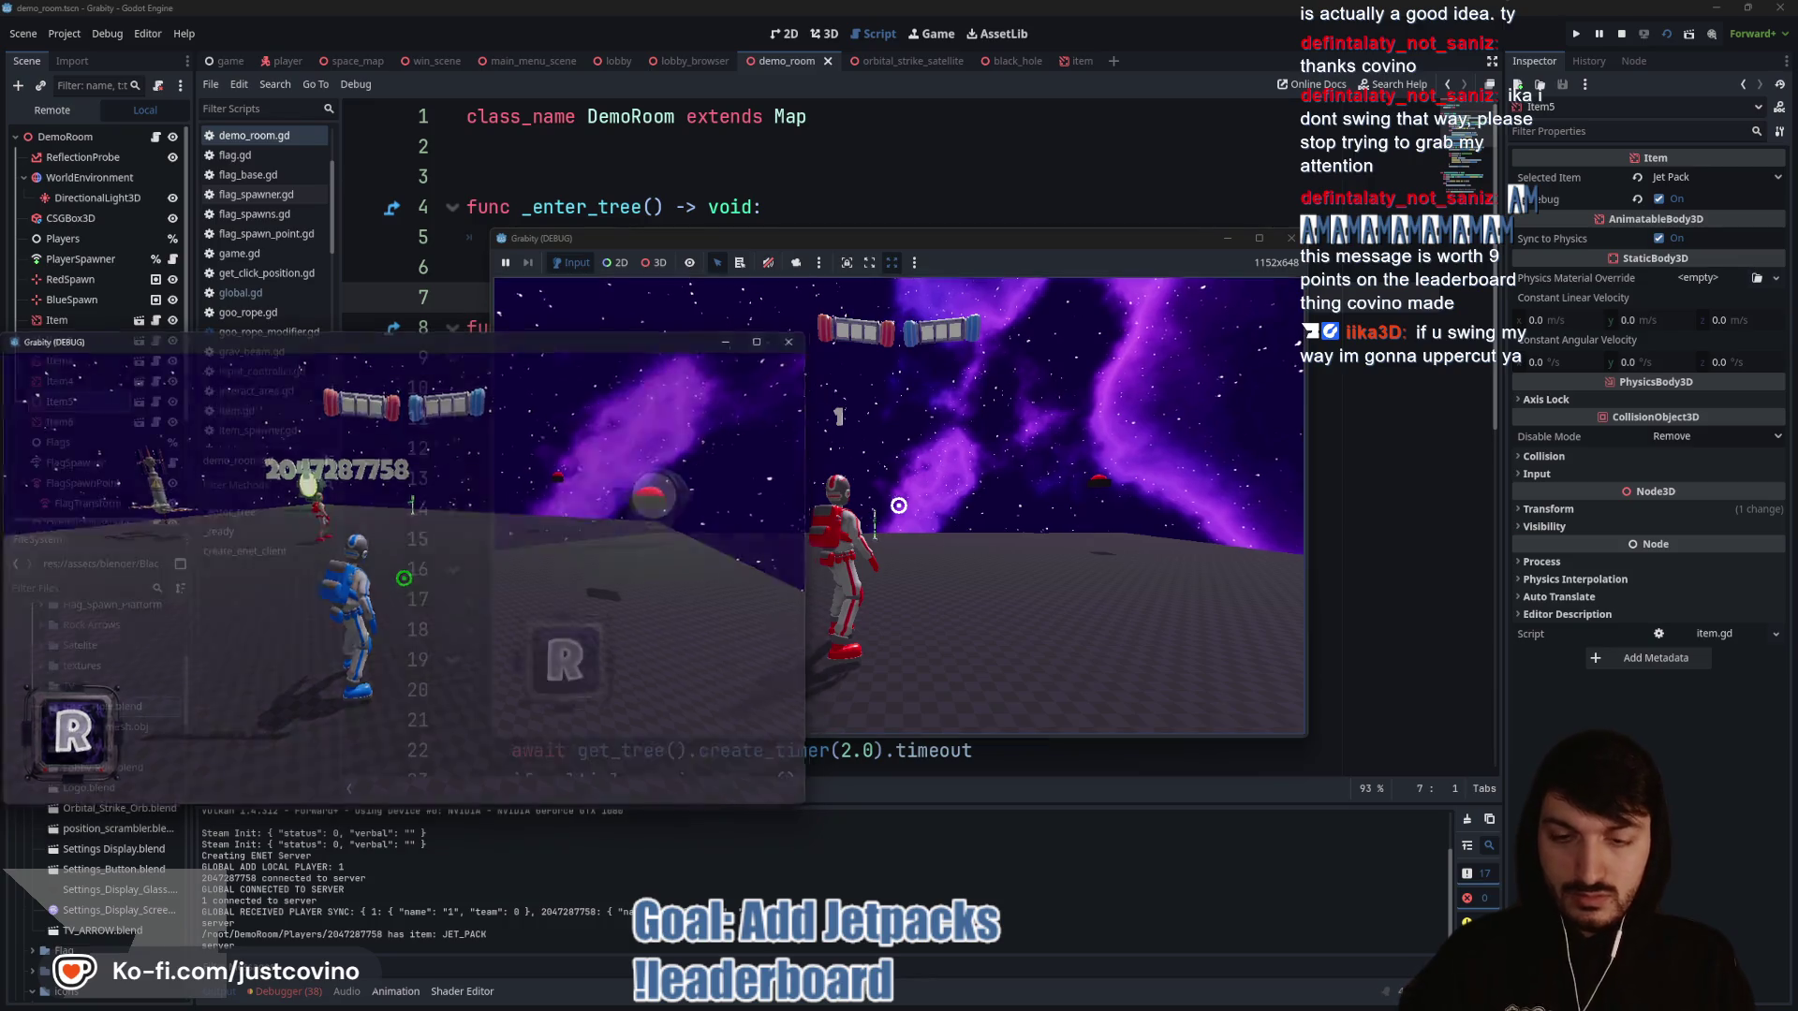
key("F8")
Step: Return to player.gd and select JetpackAttachment to show its Backpack bone attachment in the Inspector
left_click(818, 538)
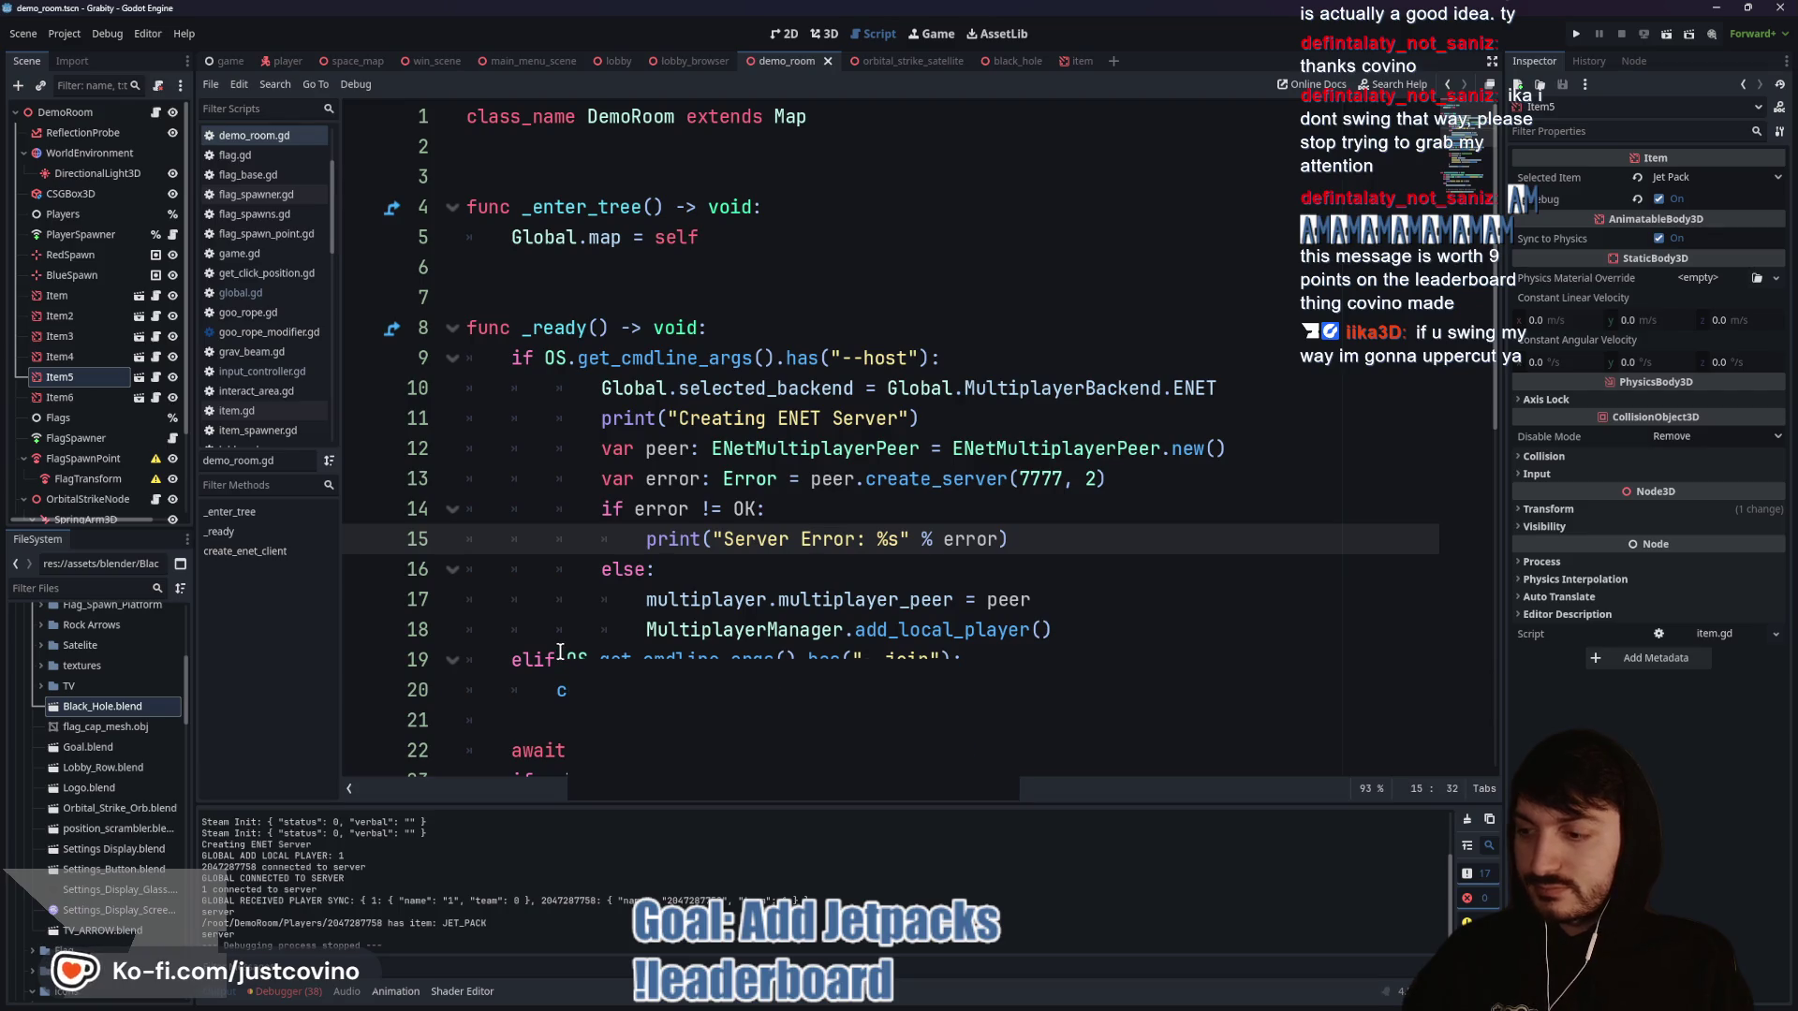
scroll(110, 460, "down", 2)
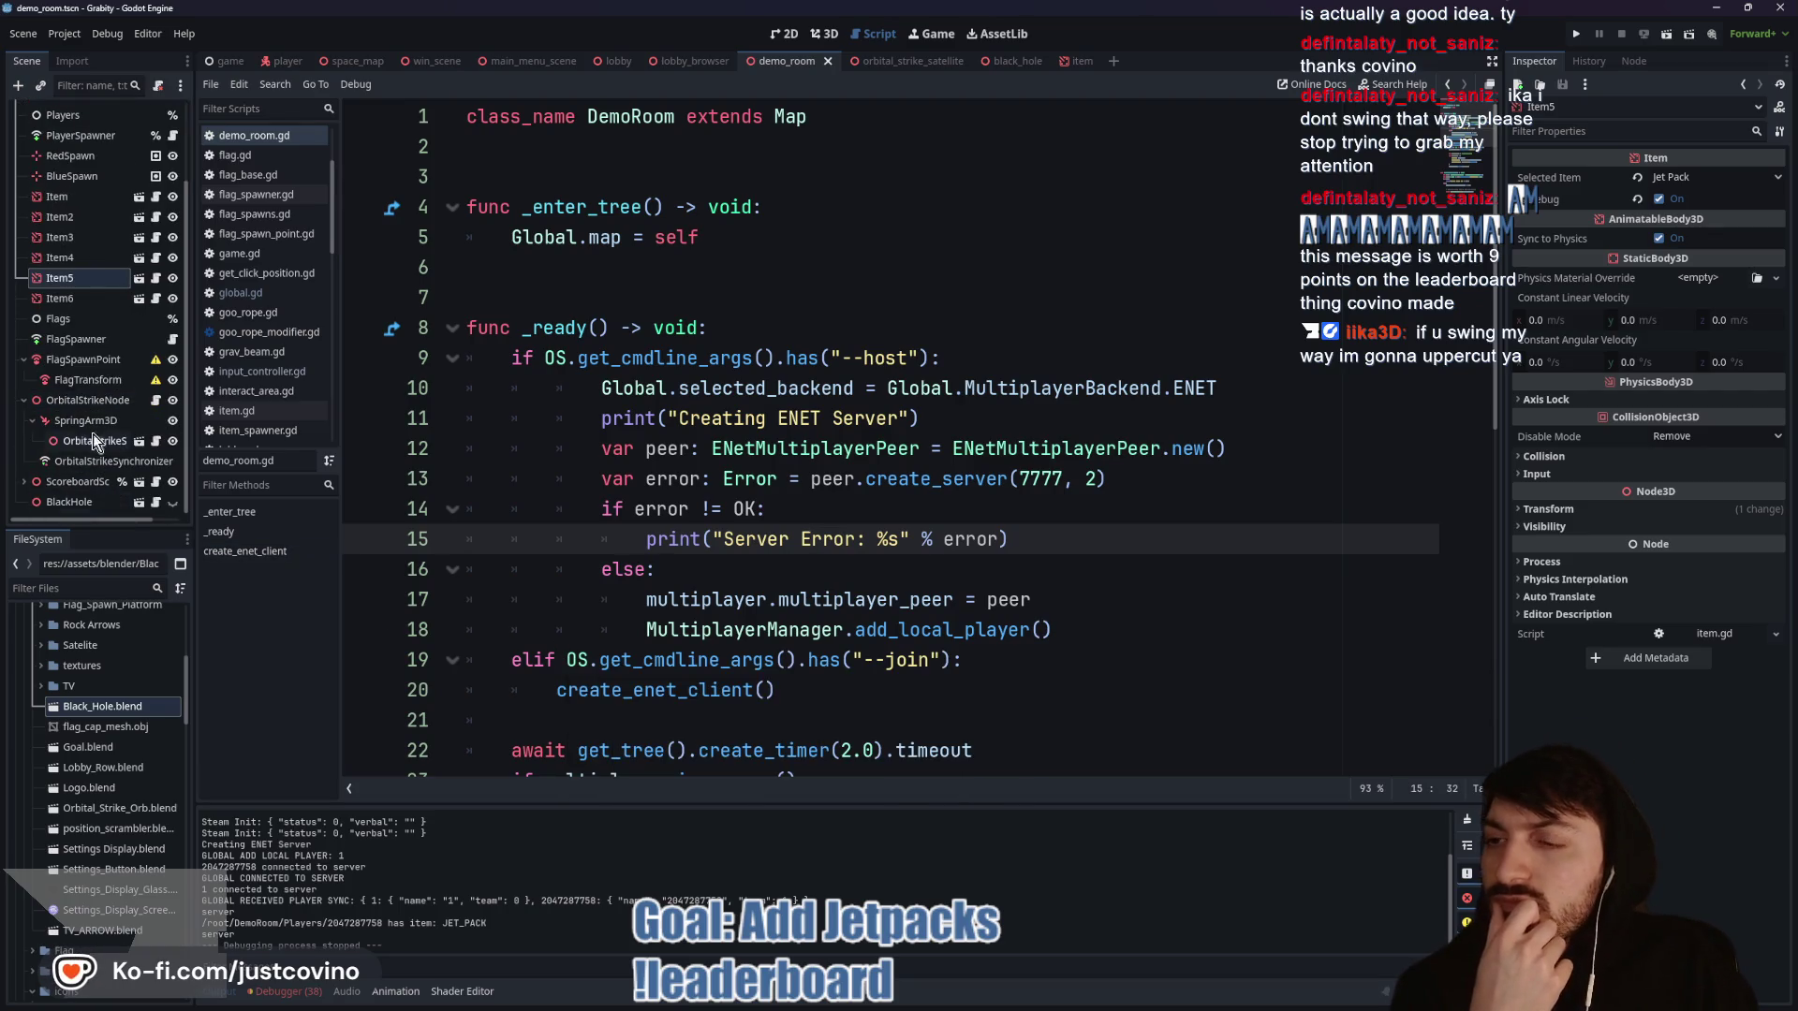
left_click(288, 61)
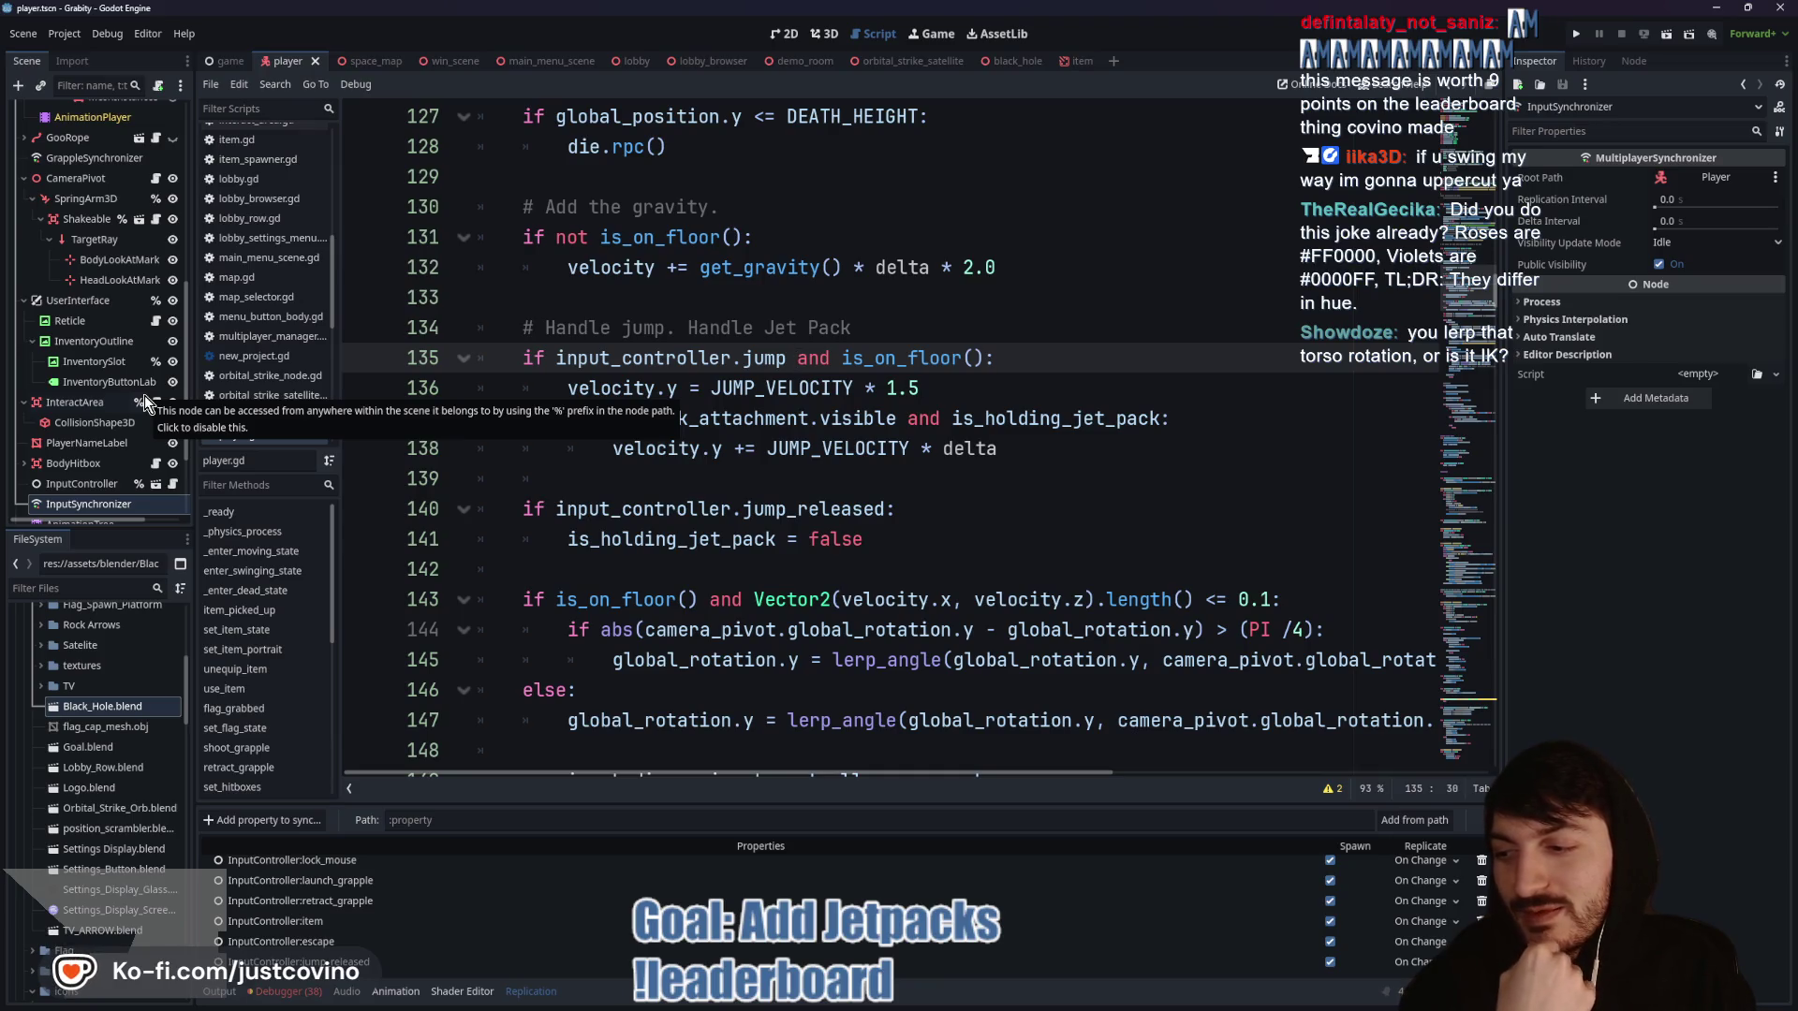
scroll(105, 398, "up", 2)
scroll(104, 398, "up", 8)
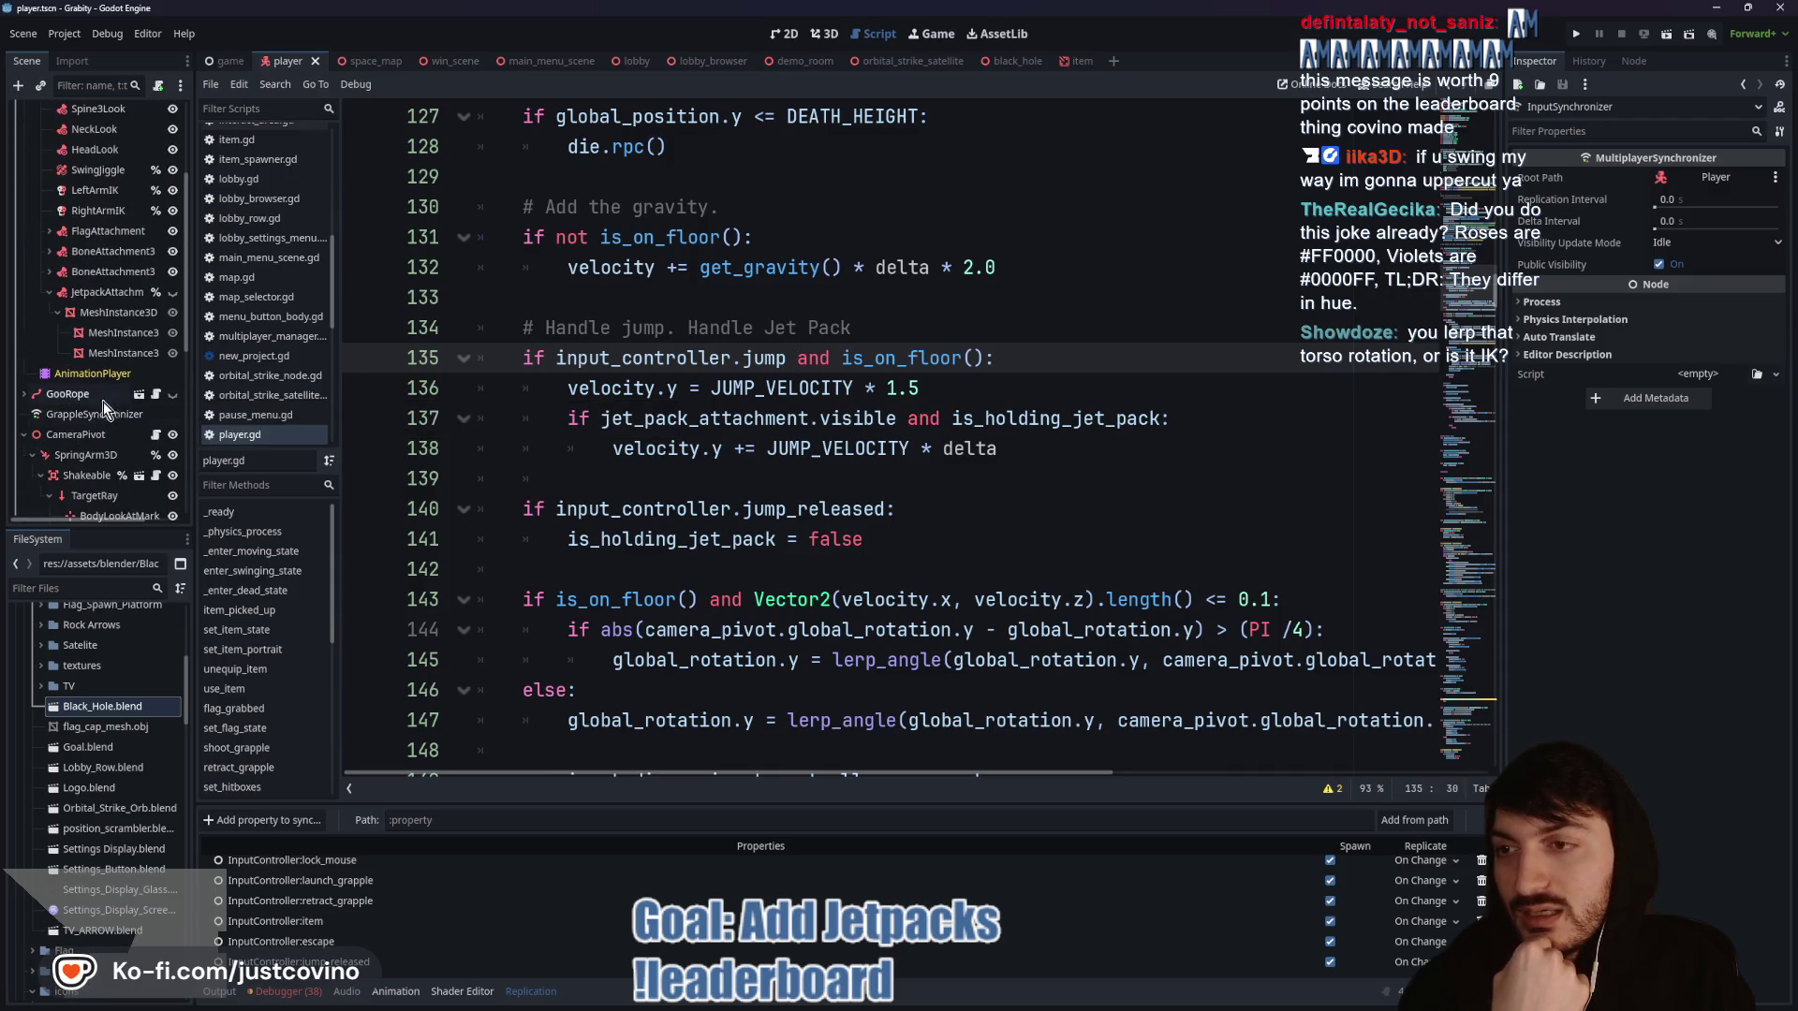
left_click(106, 293)
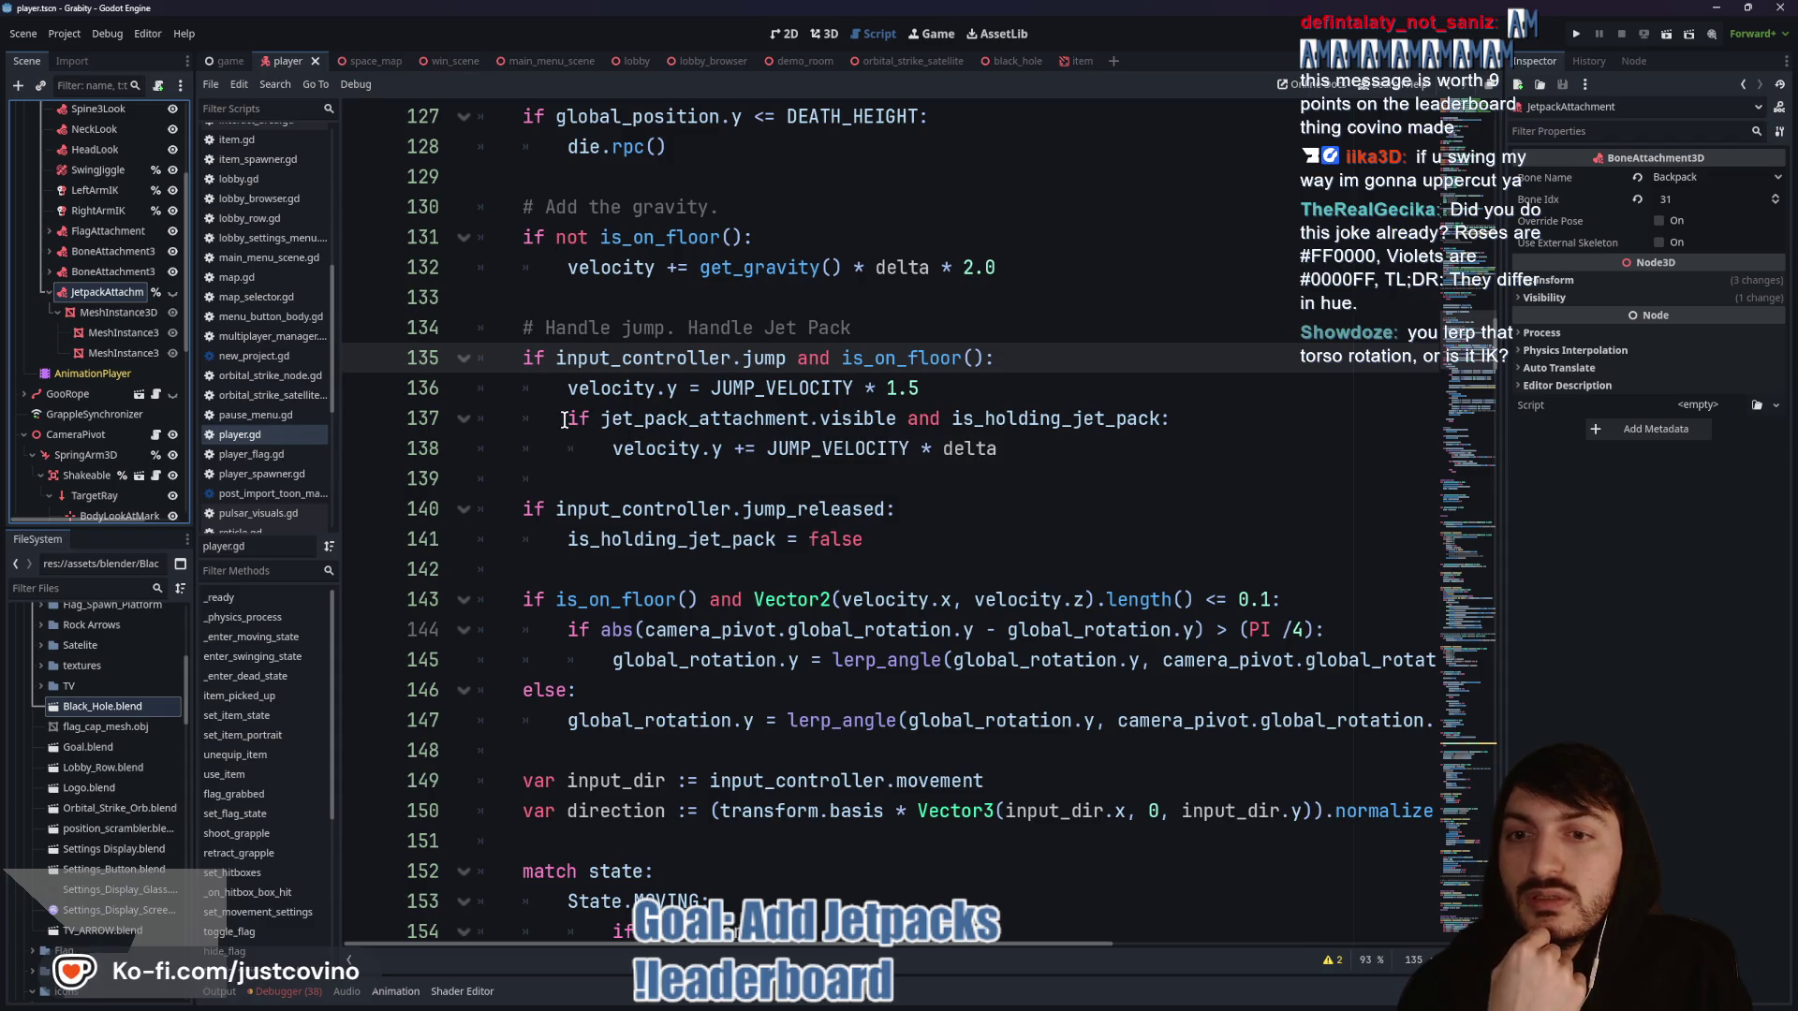
Step: Unindent the jetpack condition and velocity line out of the jump block, and shorten the comment to 'Handle jump'
left_click(564, 420)
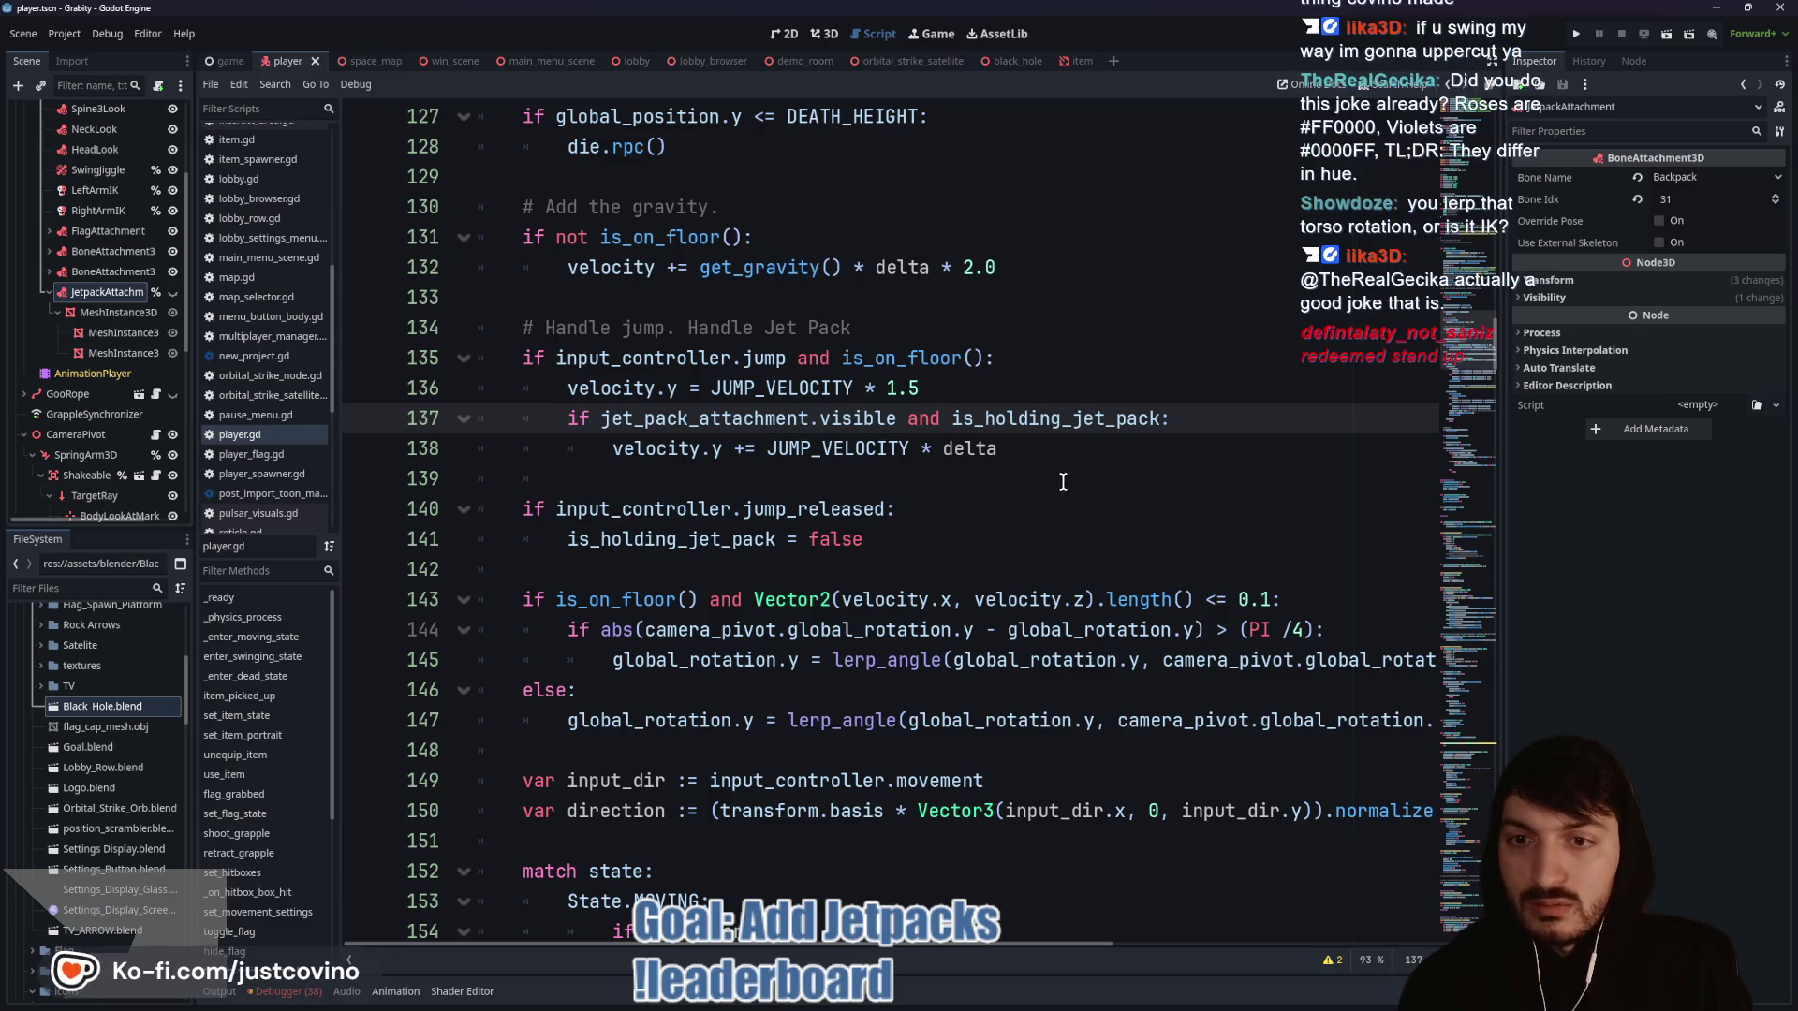
key("BackSpace")
left_click(608, 451)
key("BackSpace")
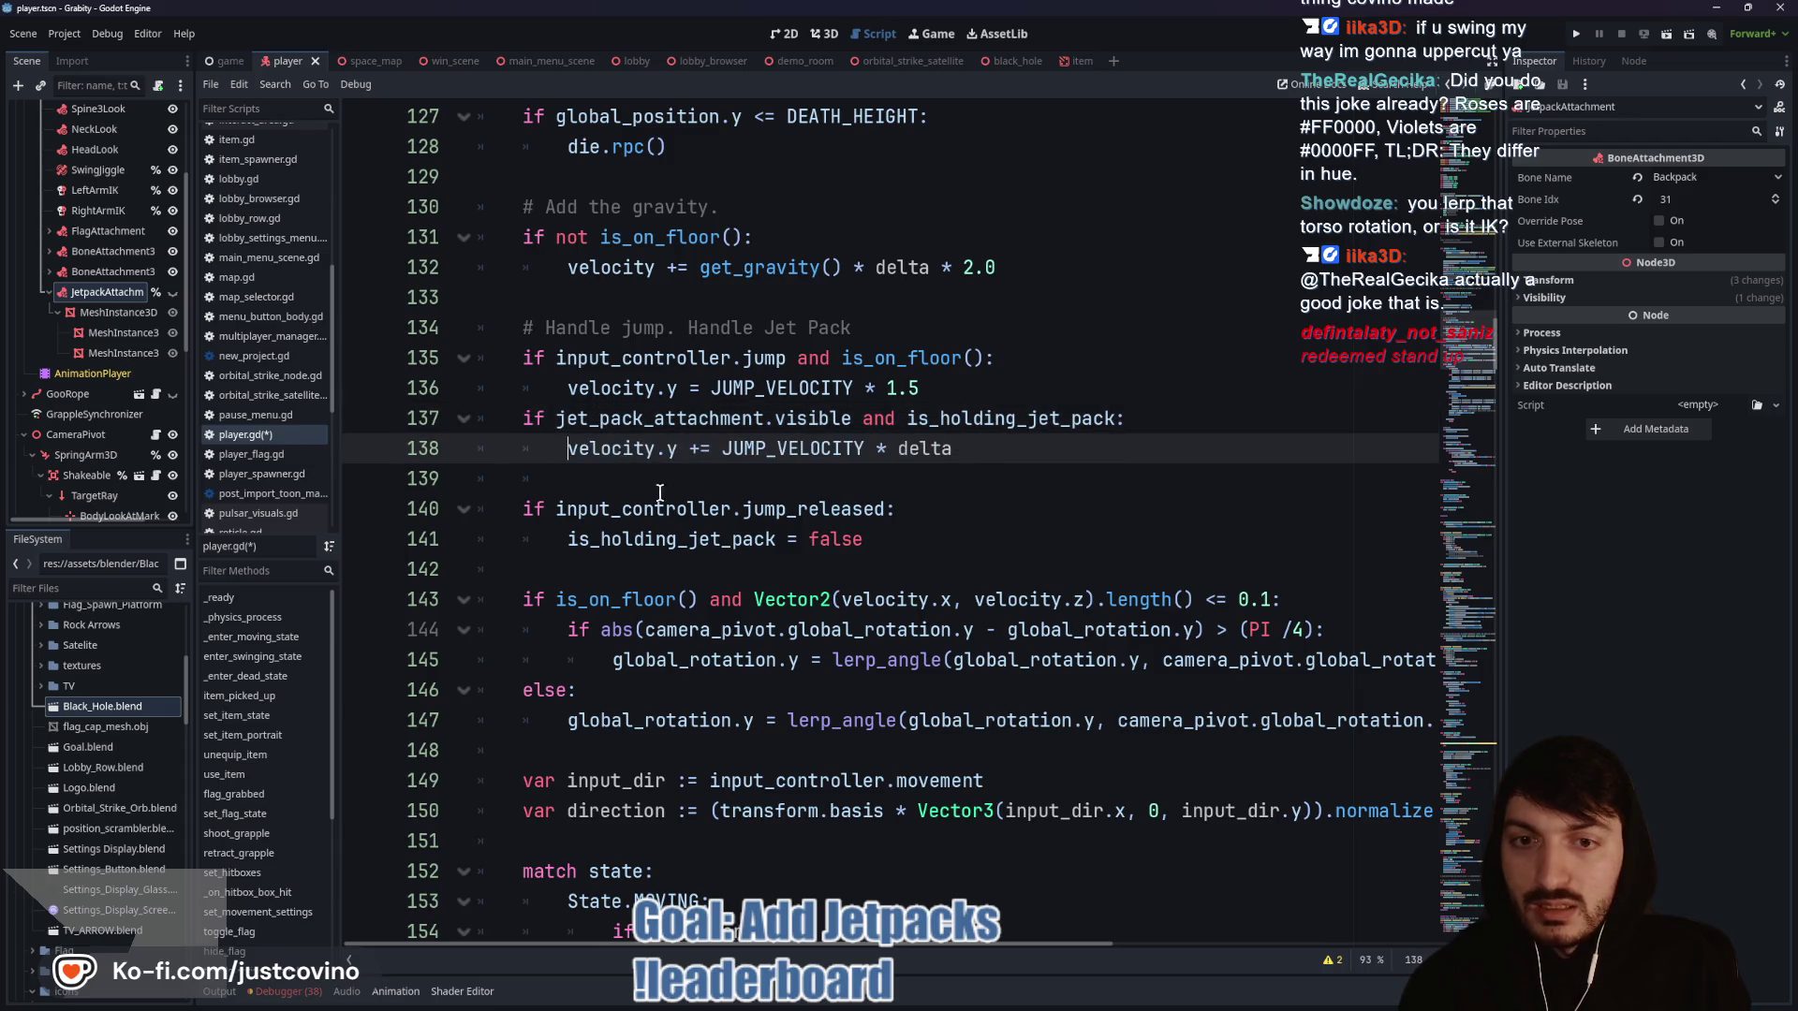
left_click(983, 392)
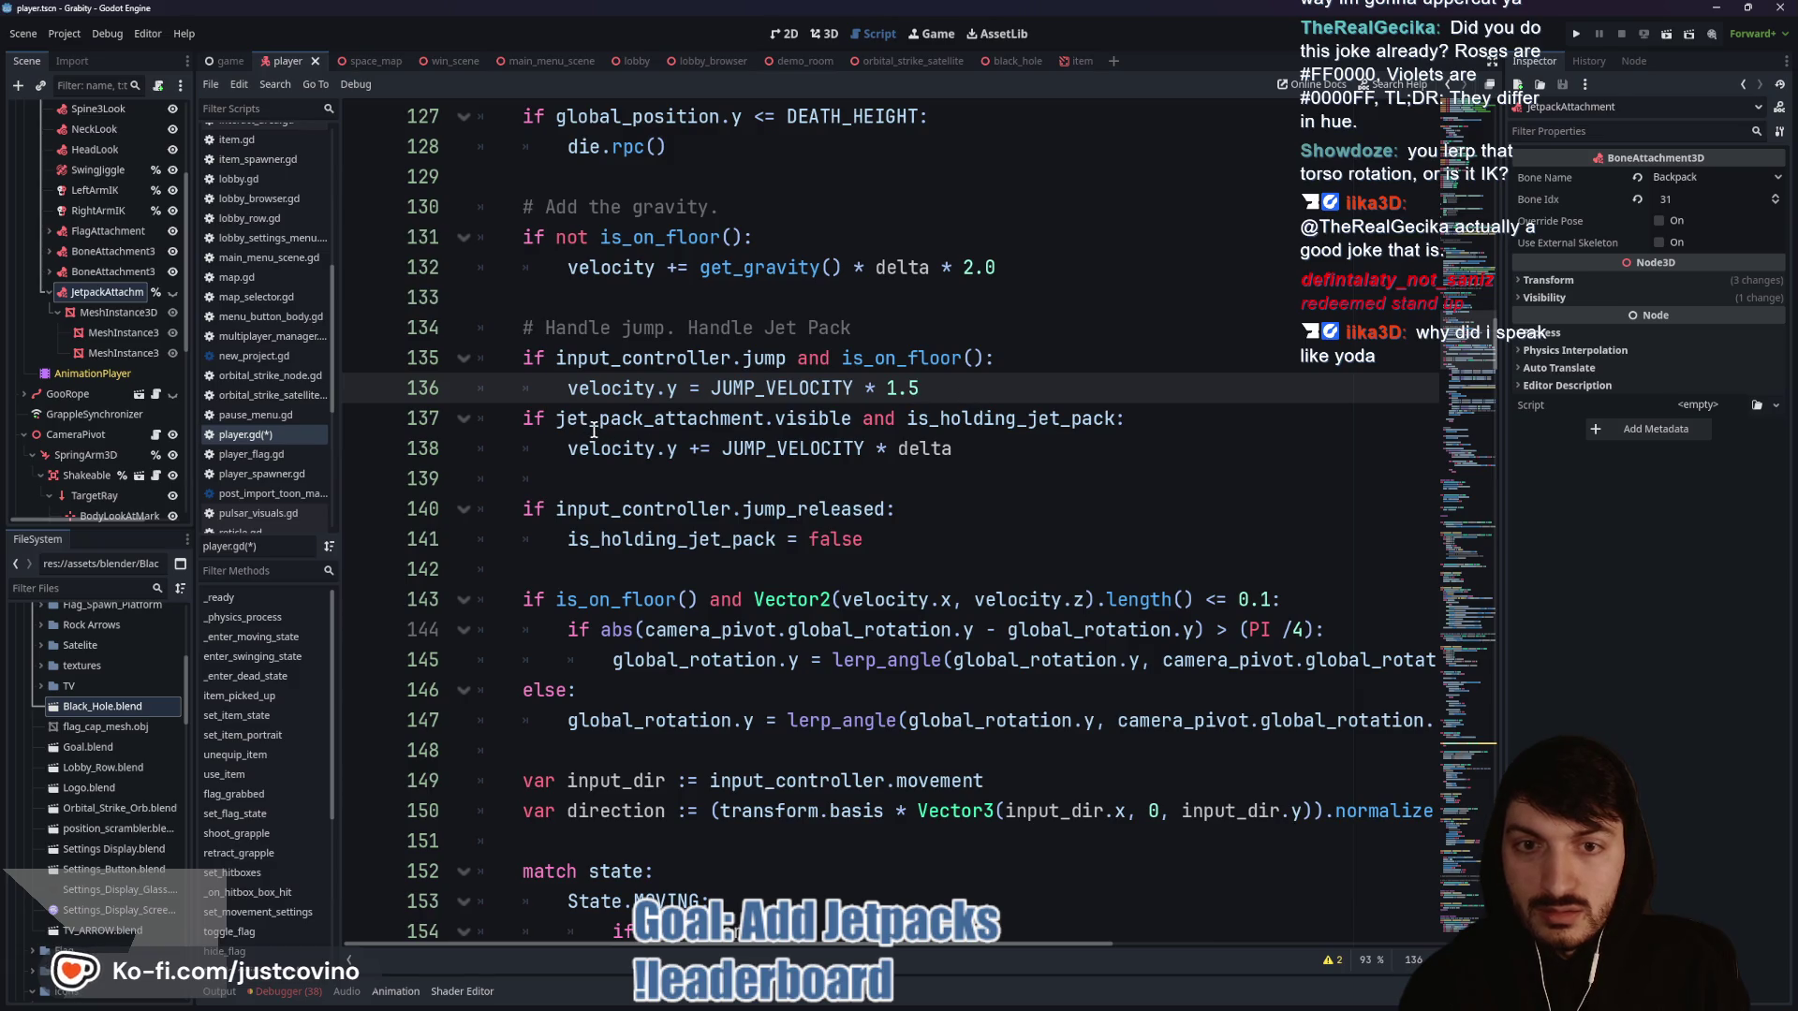
key("Return")
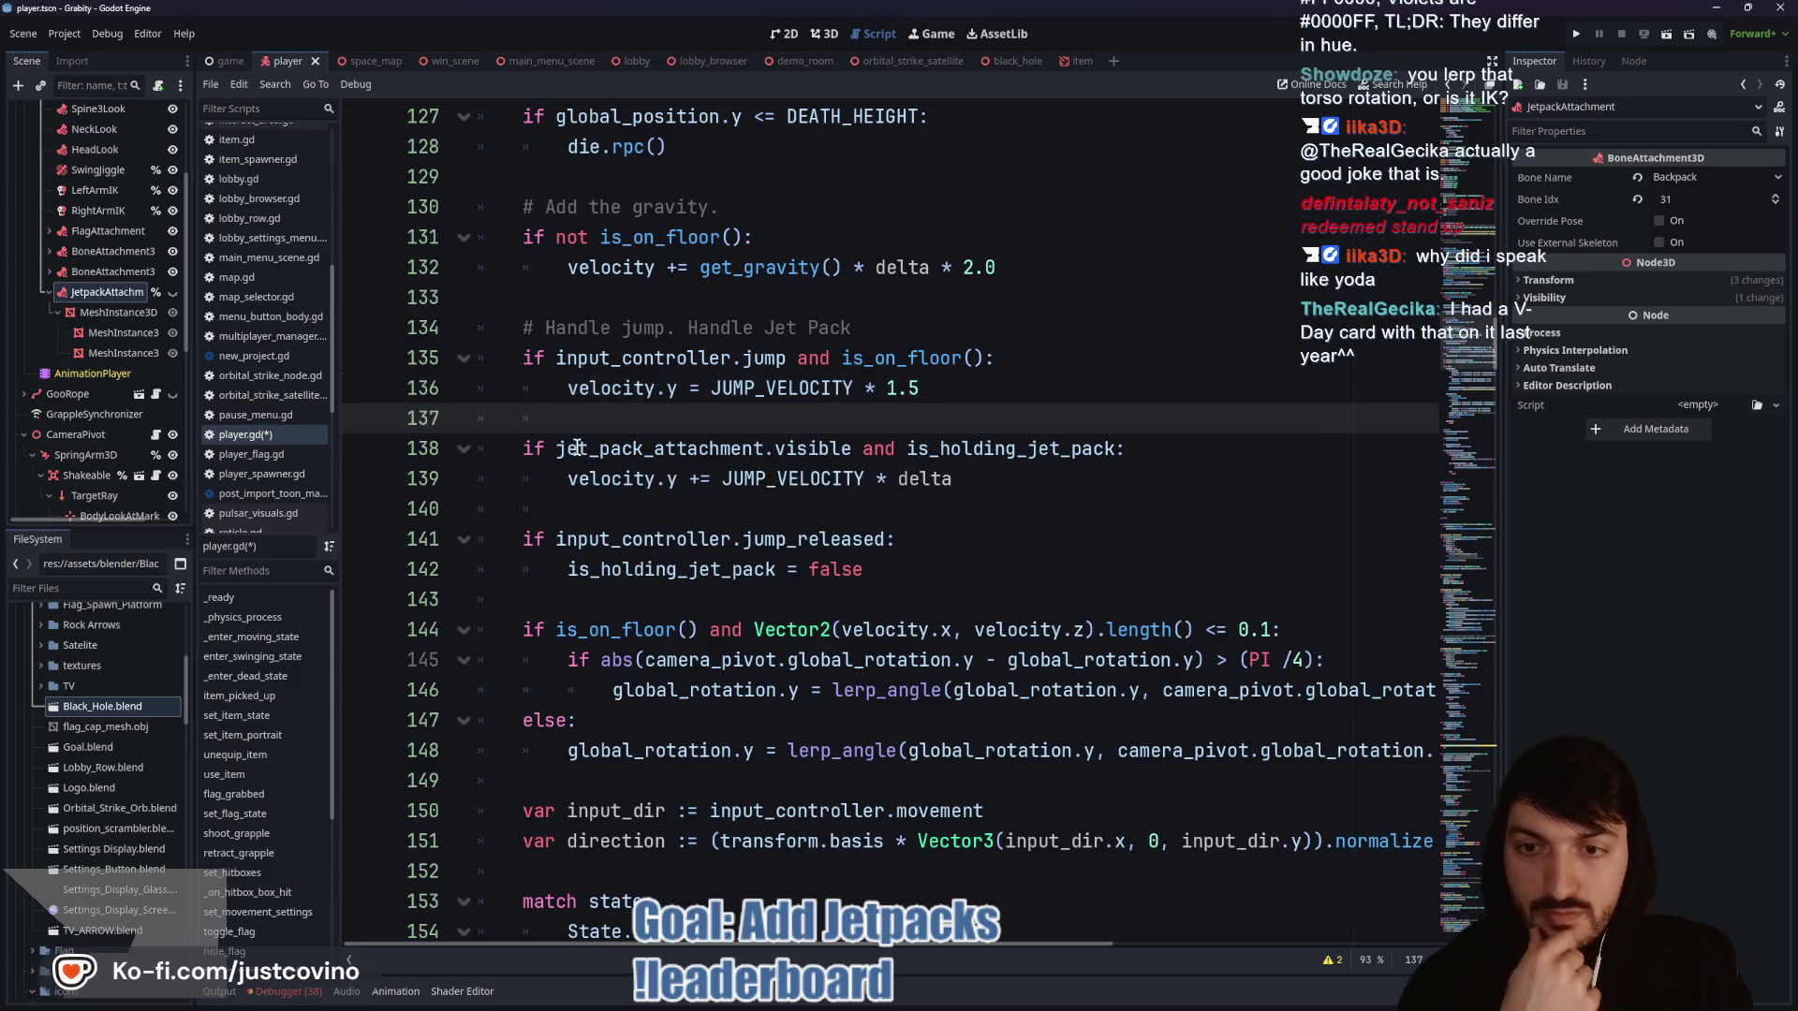
left_click_drag(851, 328, 688, 328)
key("BackSpace")
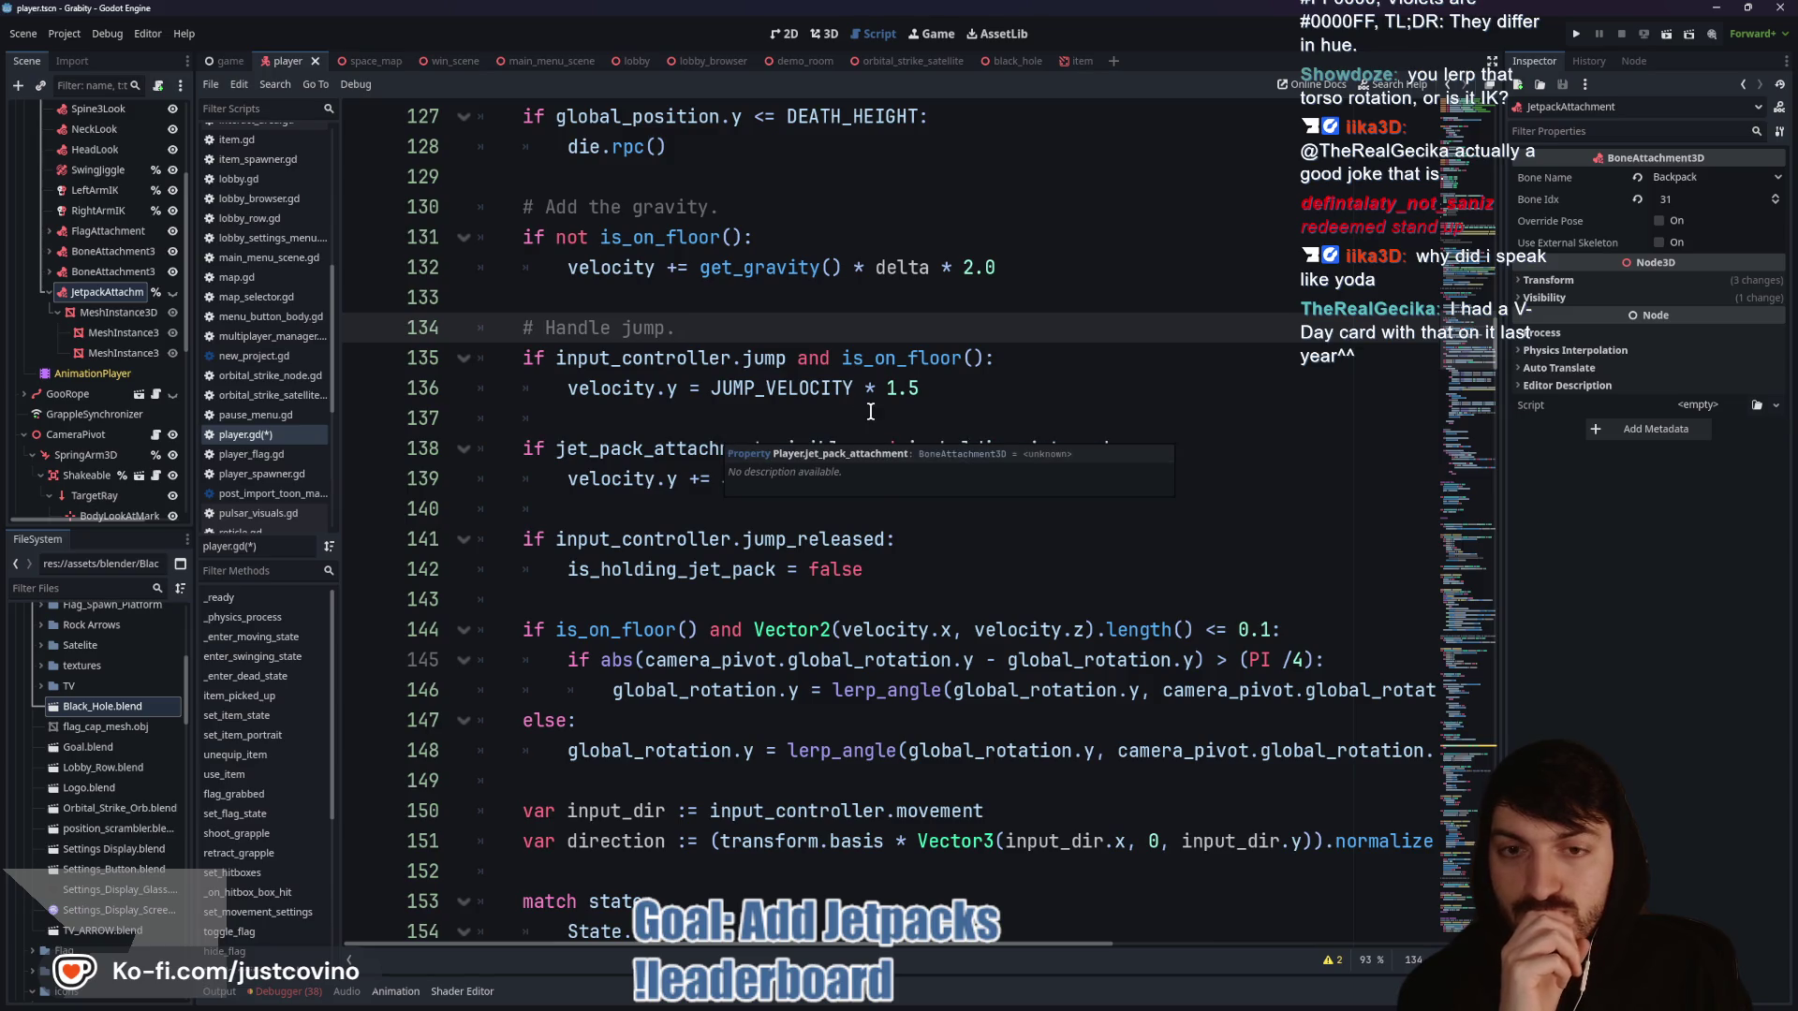
Step: Remove the is_holding_jet_pack check from the jetpack condition and nest it back under jump
double_click(671, 570)
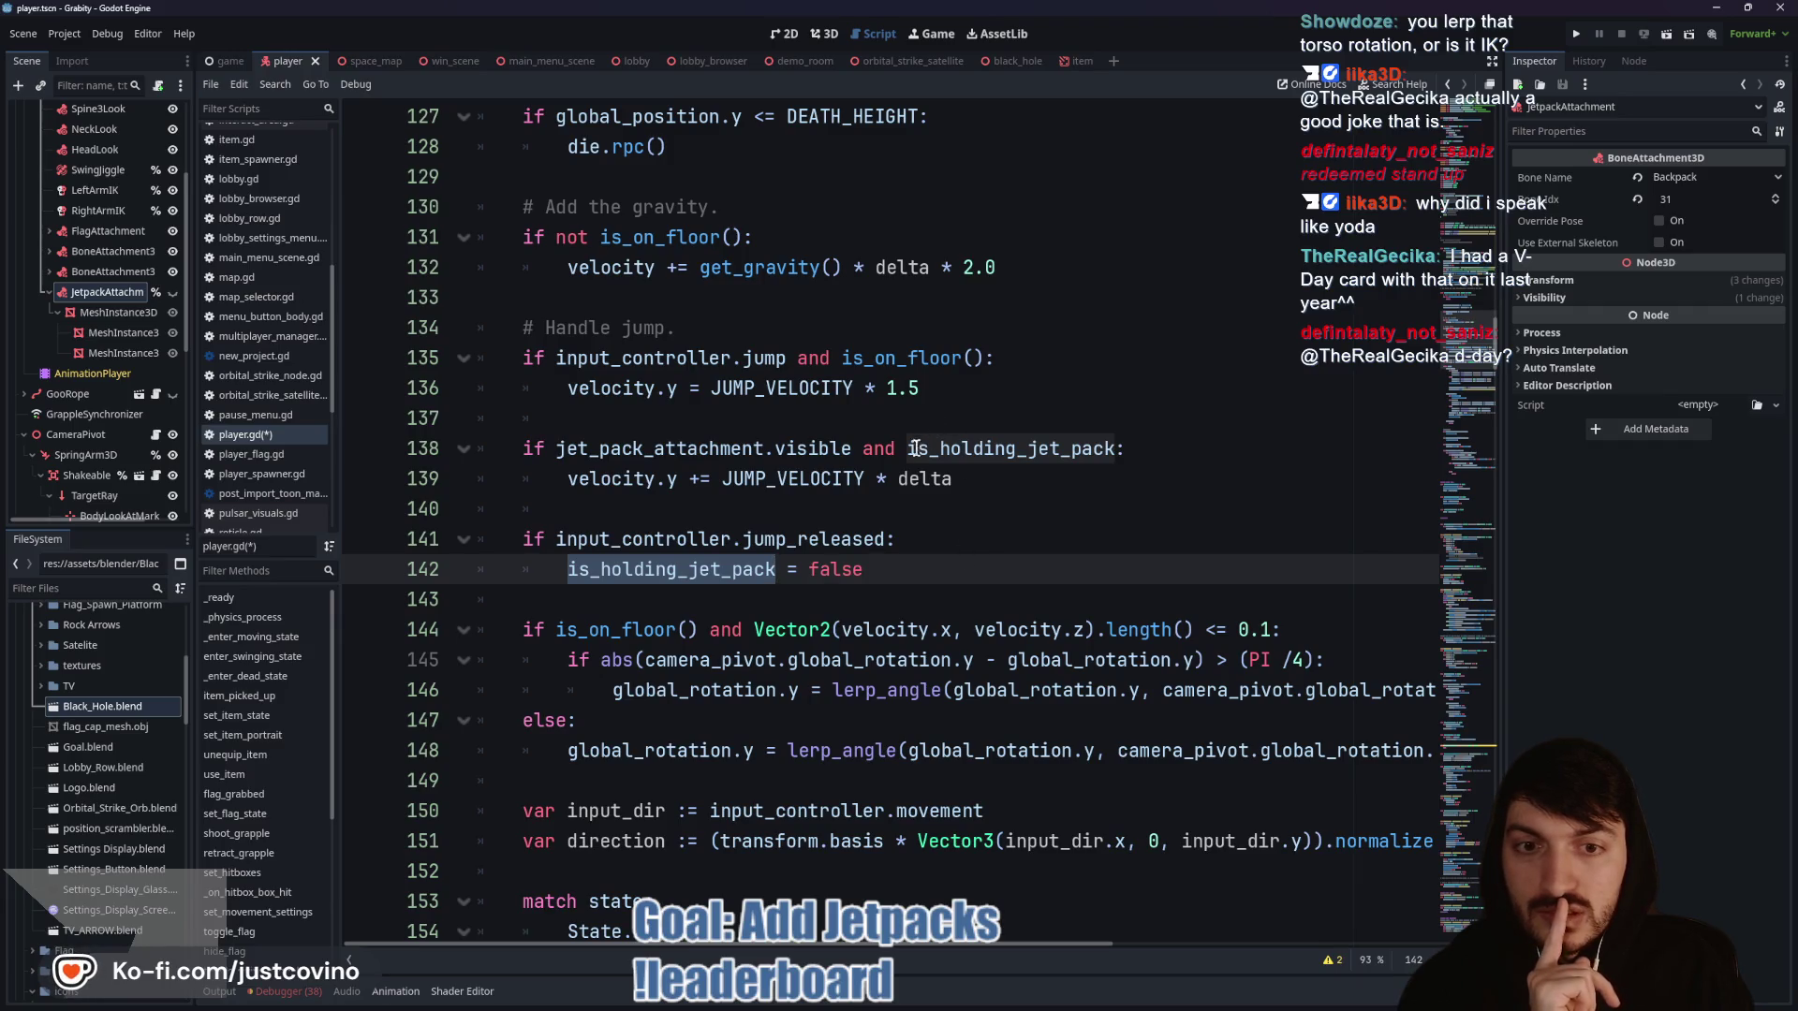
left_click(861, 449)
left_click_drag(855, 450, 1121, 450)
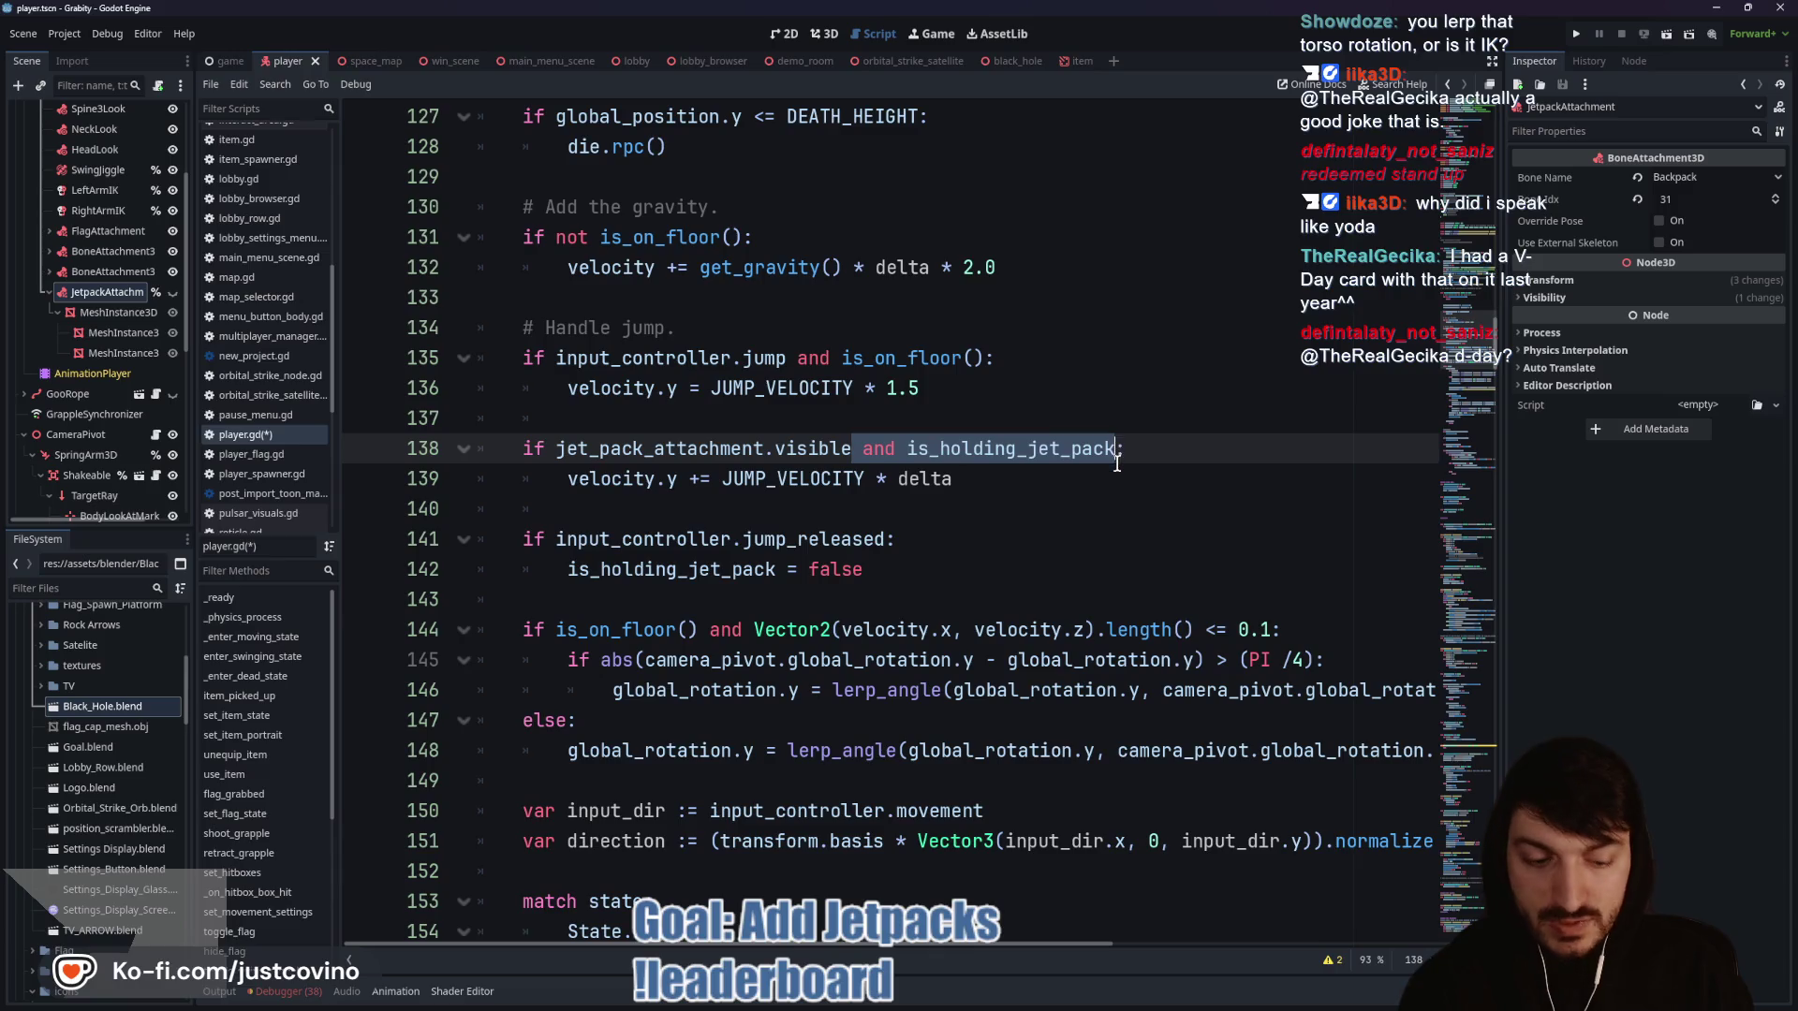
key("BackSpace")
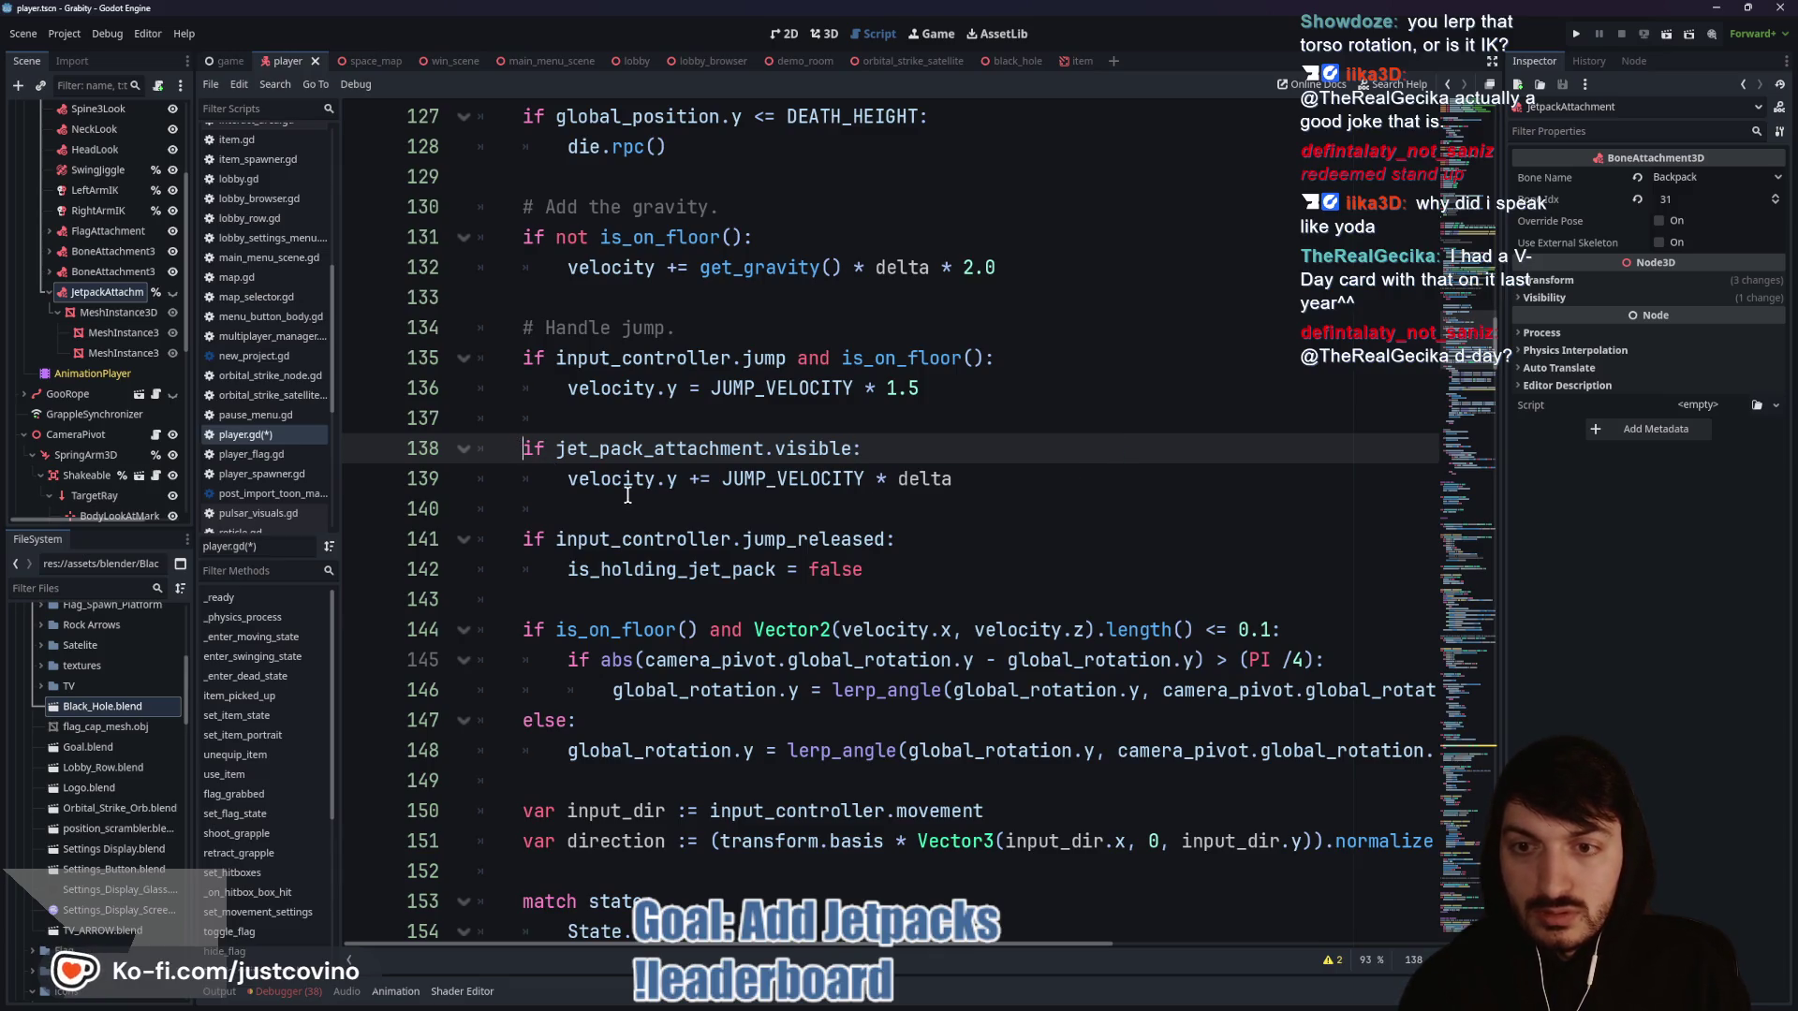
left_click(515, 447)
key("Tab")
key("Up")
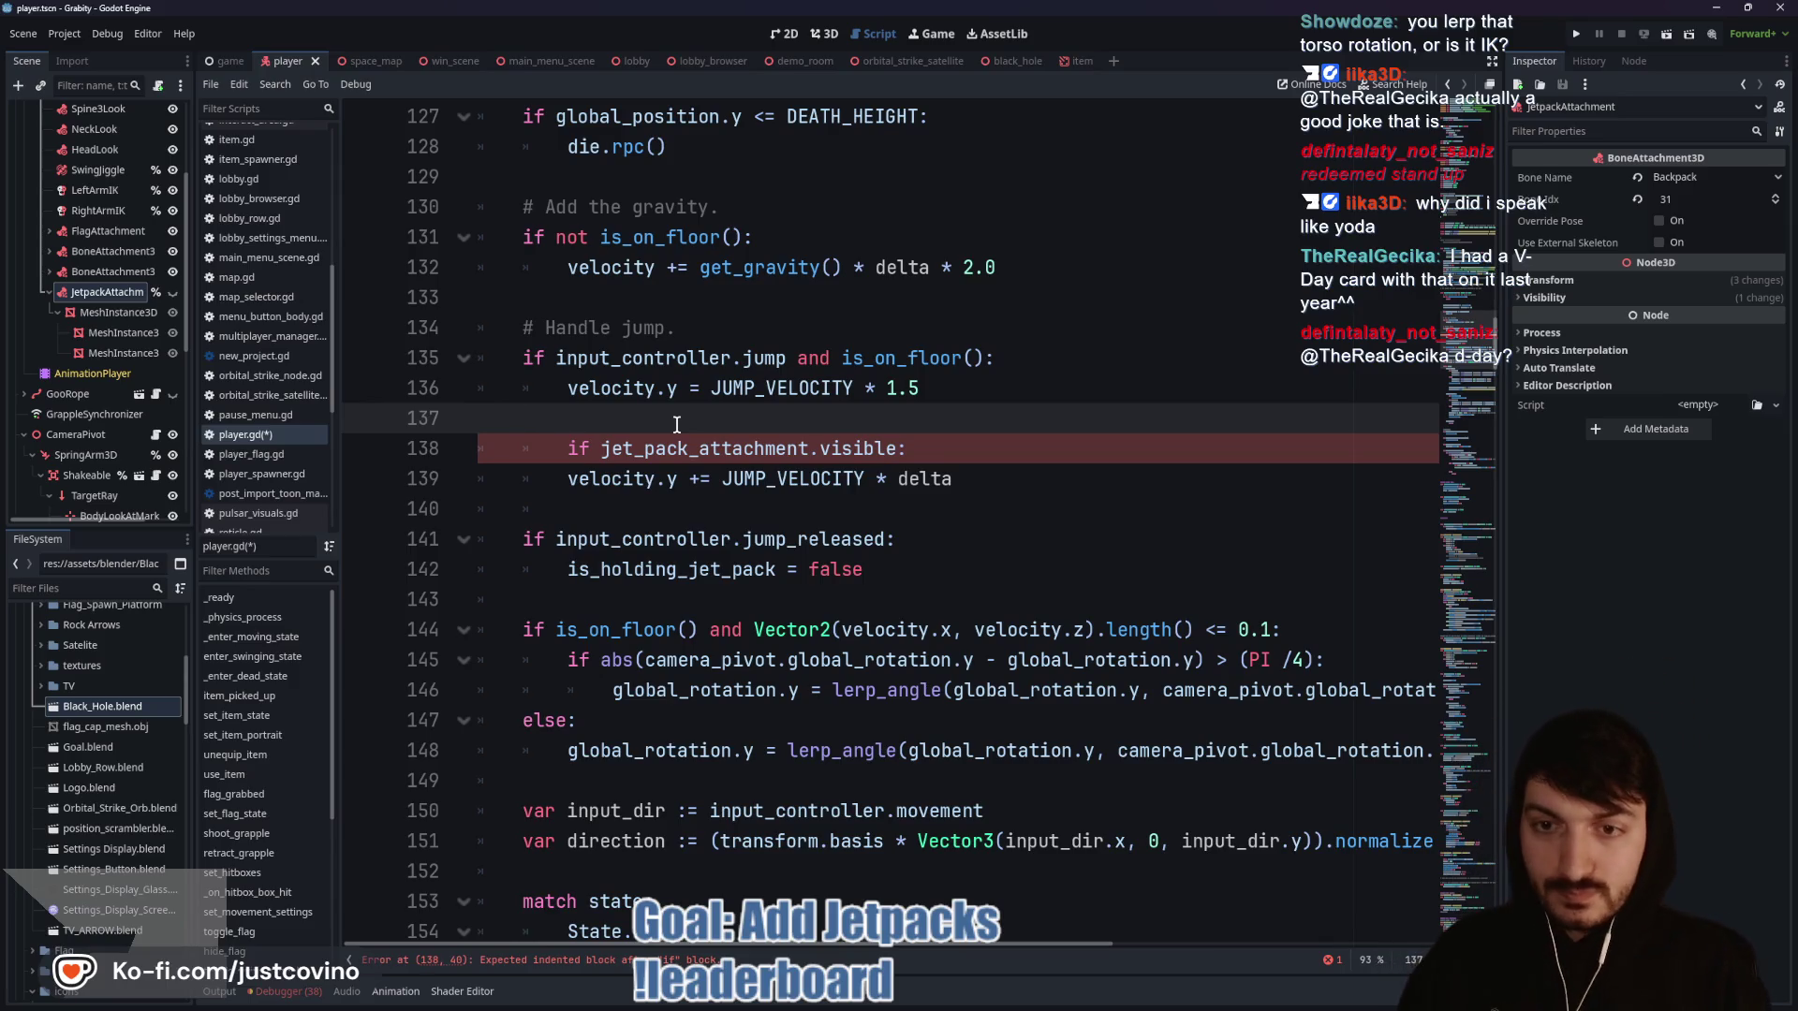
key("BackSpace")
Step: Add 'is_holding_jet_pack = true' inside the jetpack block, indent the velocity line, and save
left_click(948, 419)
key("Return")
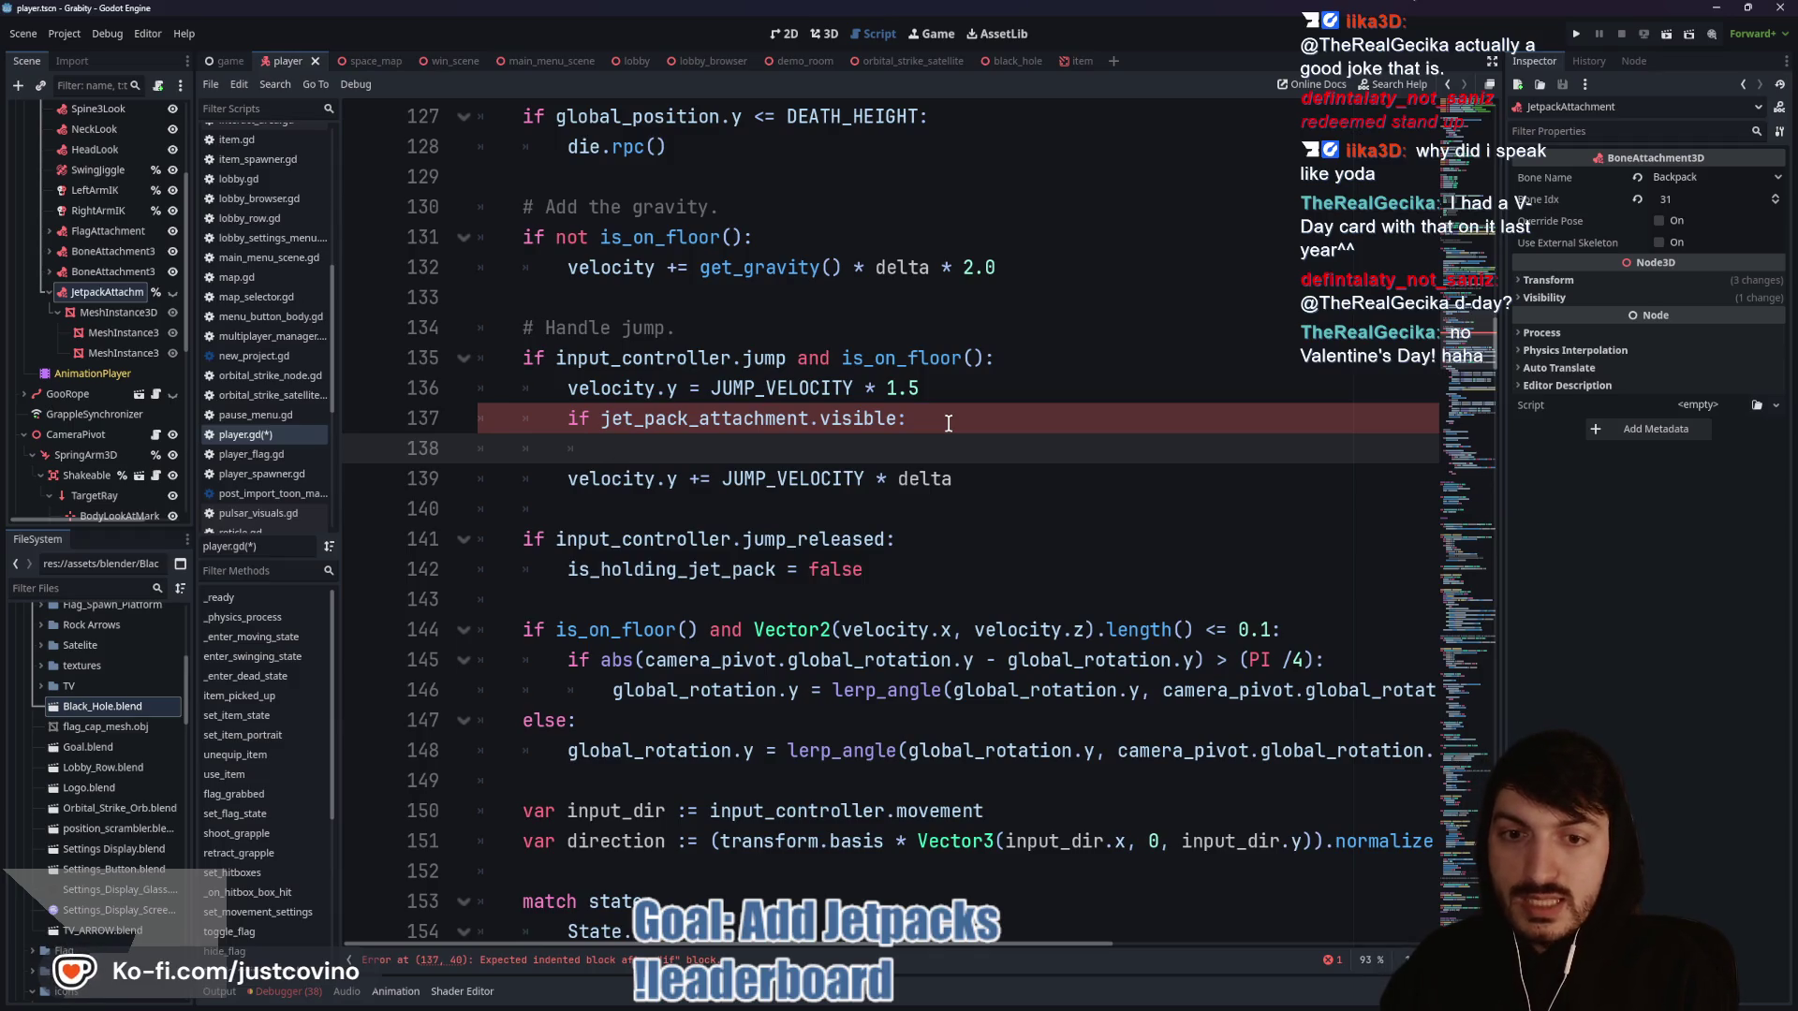
type("is_h")
key("Return")
type("= true")
key("Down")
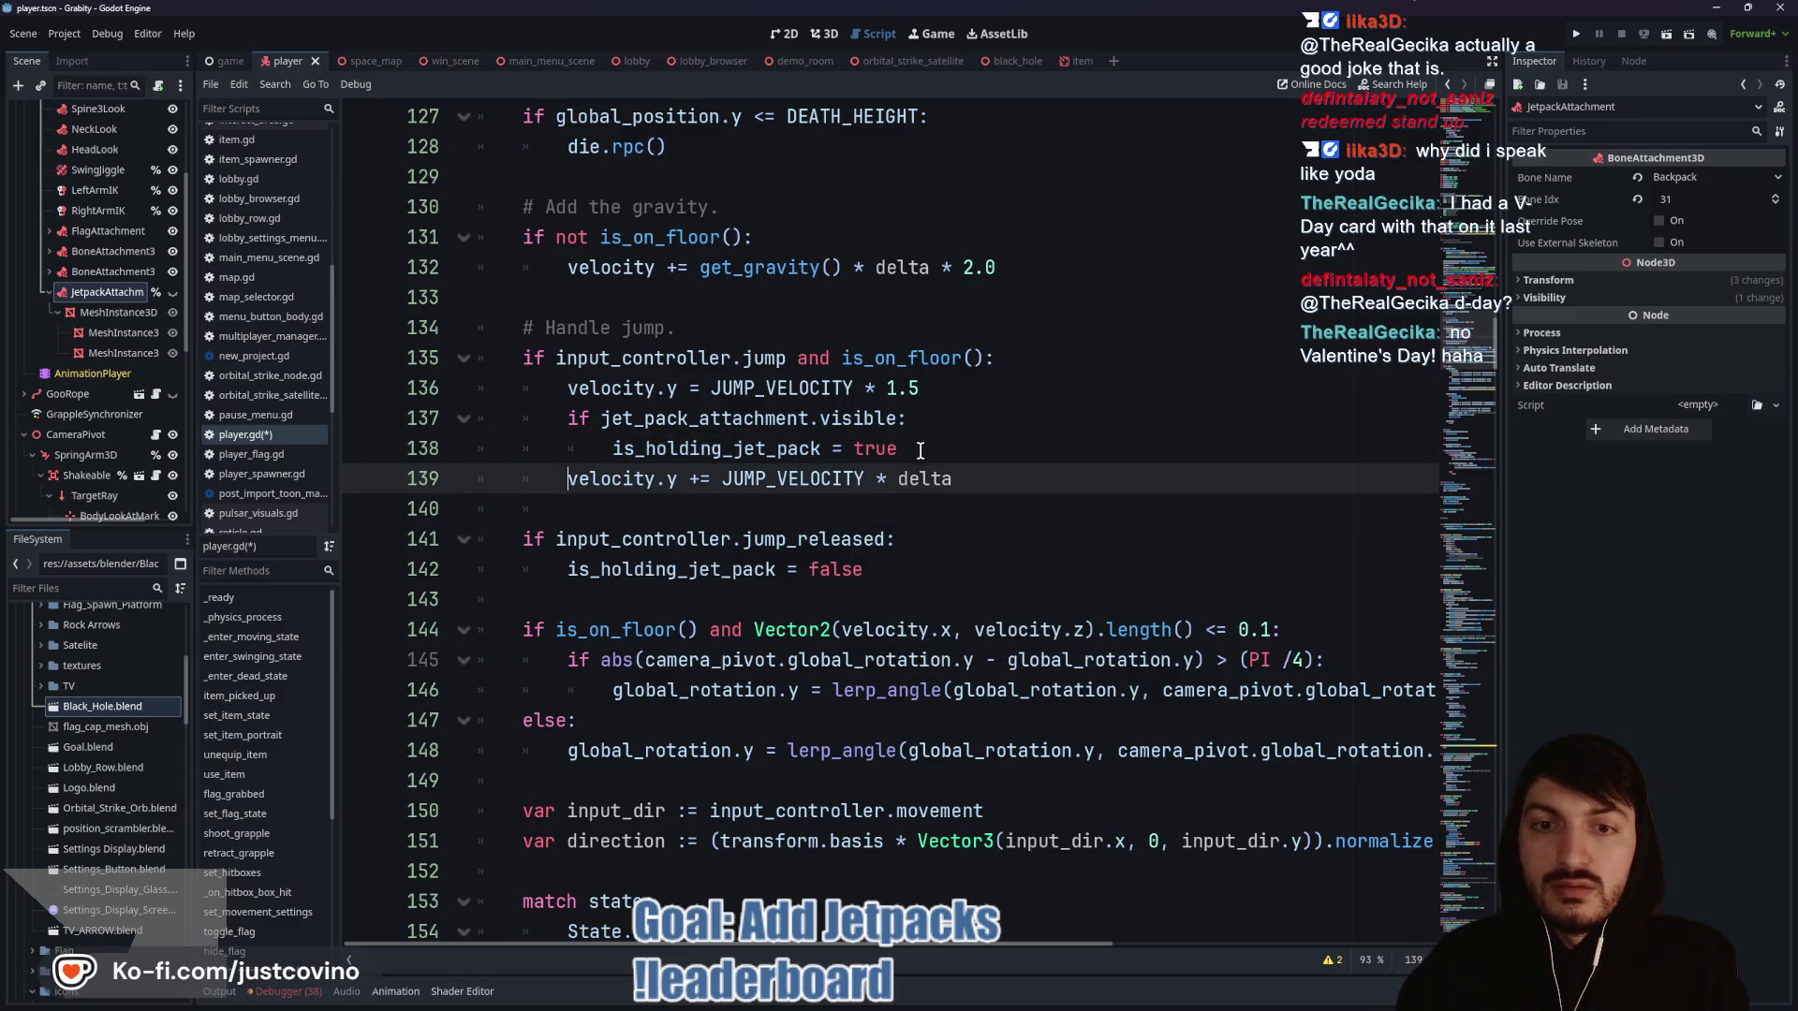
key("Tab")
key("ctrl+s")
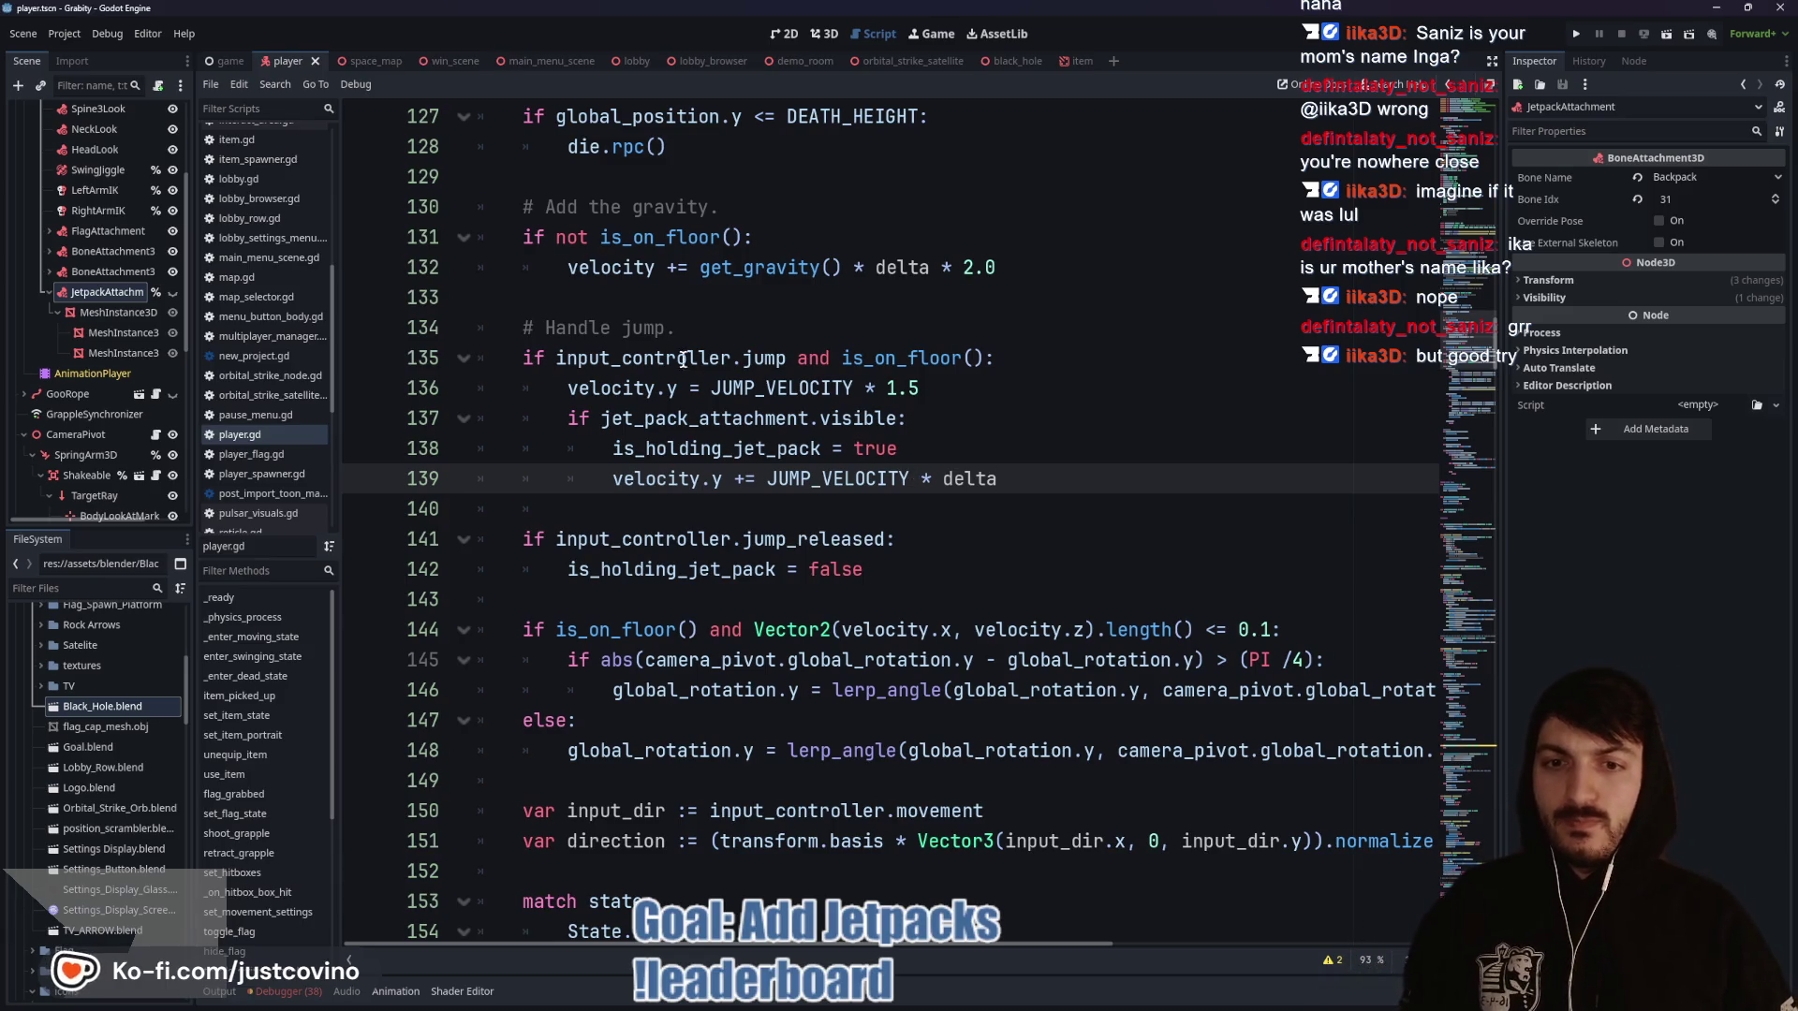
Step: Move the jetpack condition out of the jump block and append 'and input_controller.jump' to it
left_click(873, 357)
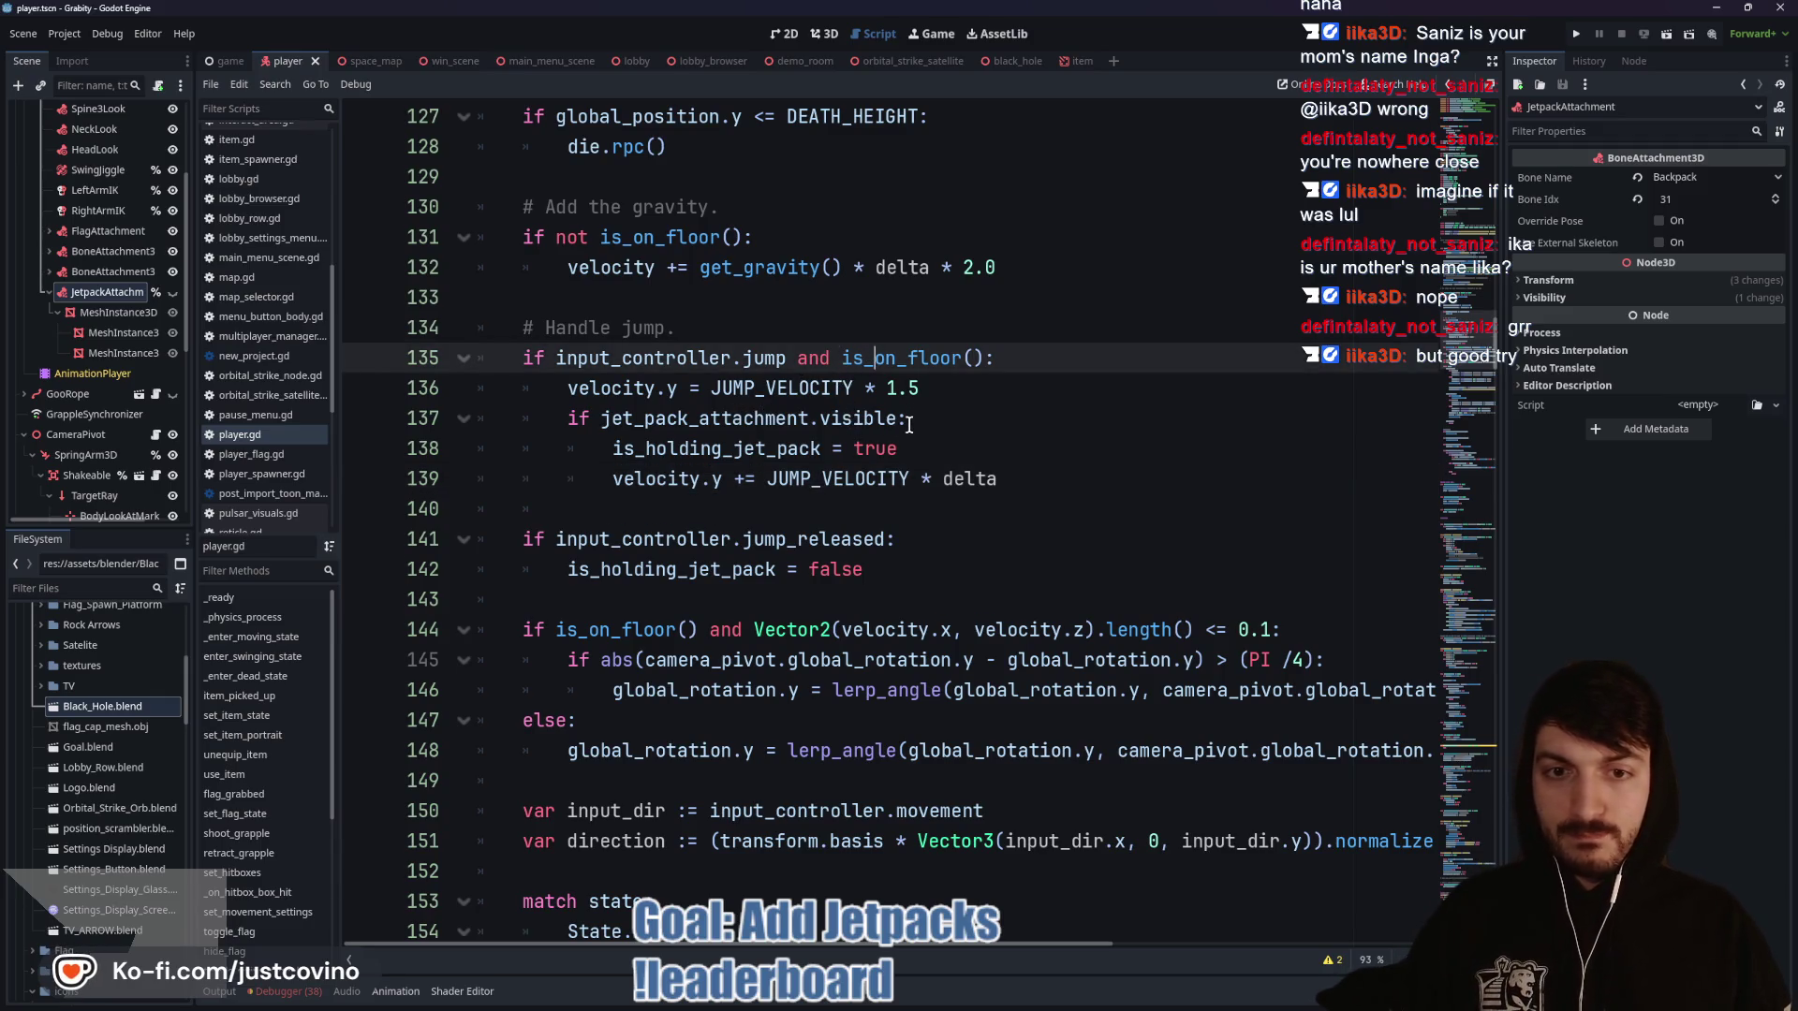
left_click(563, 415)
key("BackSpace")
key("Return")
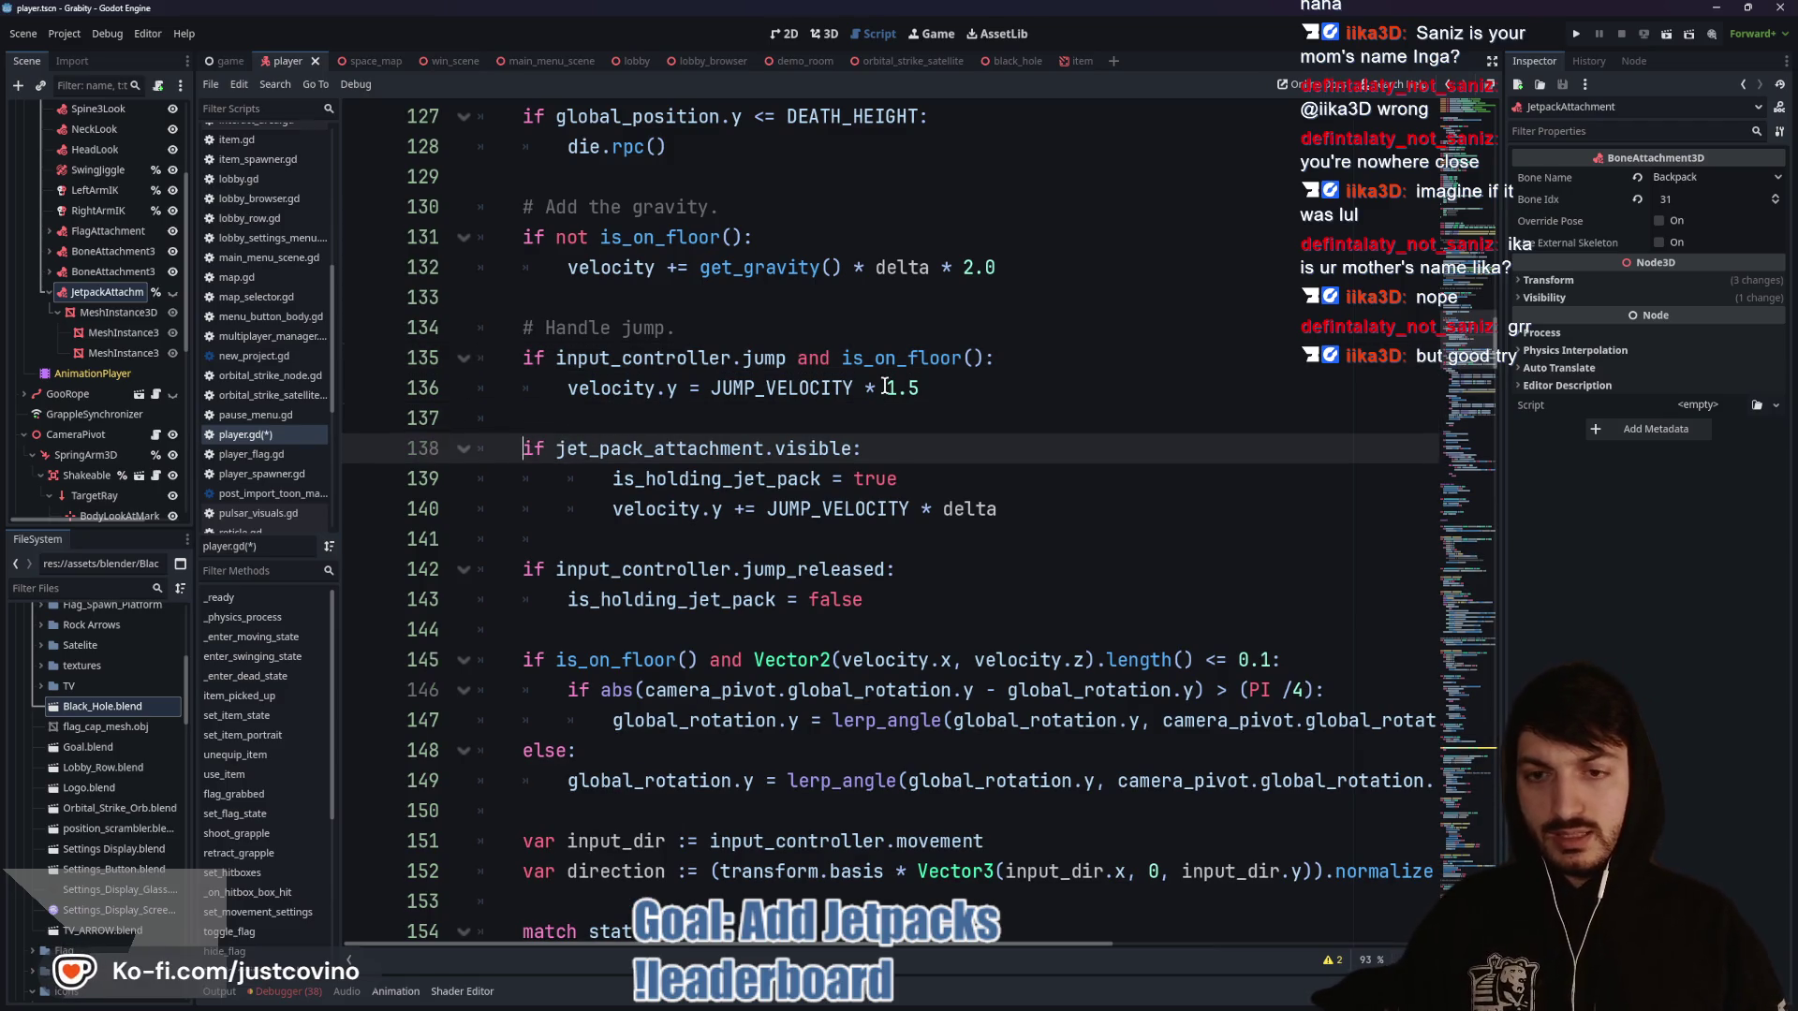
left_click(877, 451)
key("Left")
type("and input_")
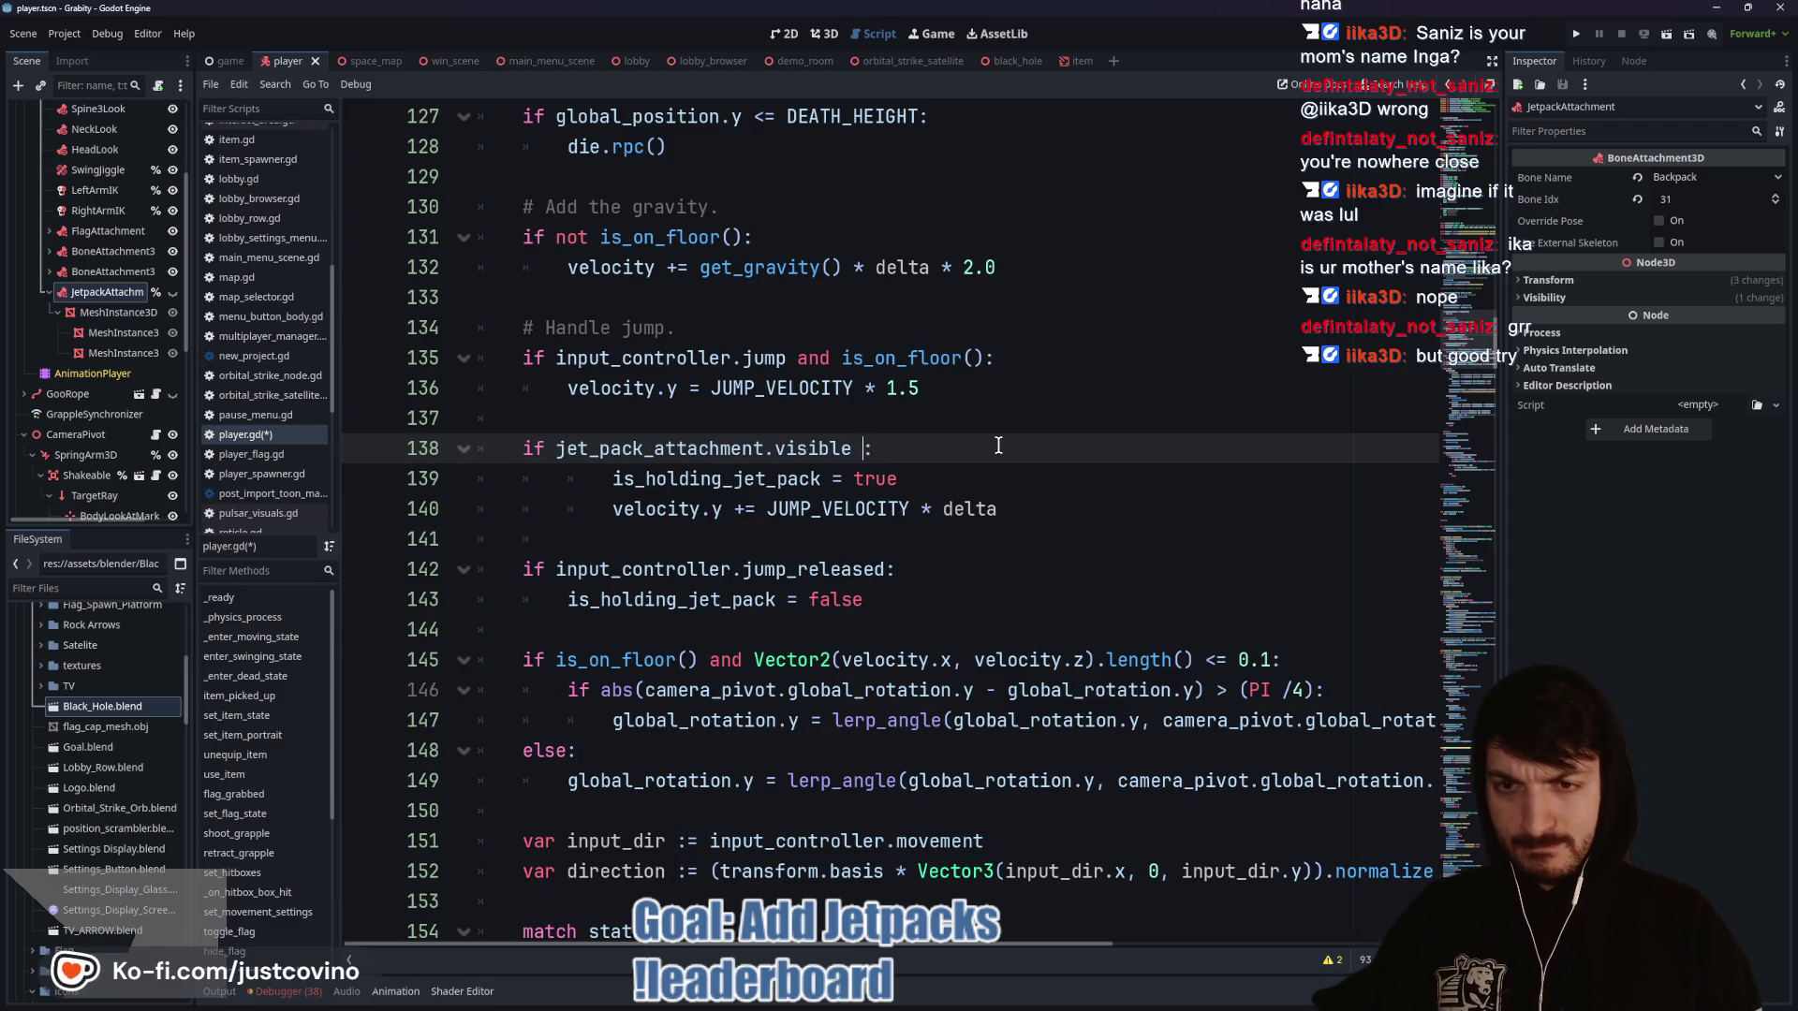
key("Return")
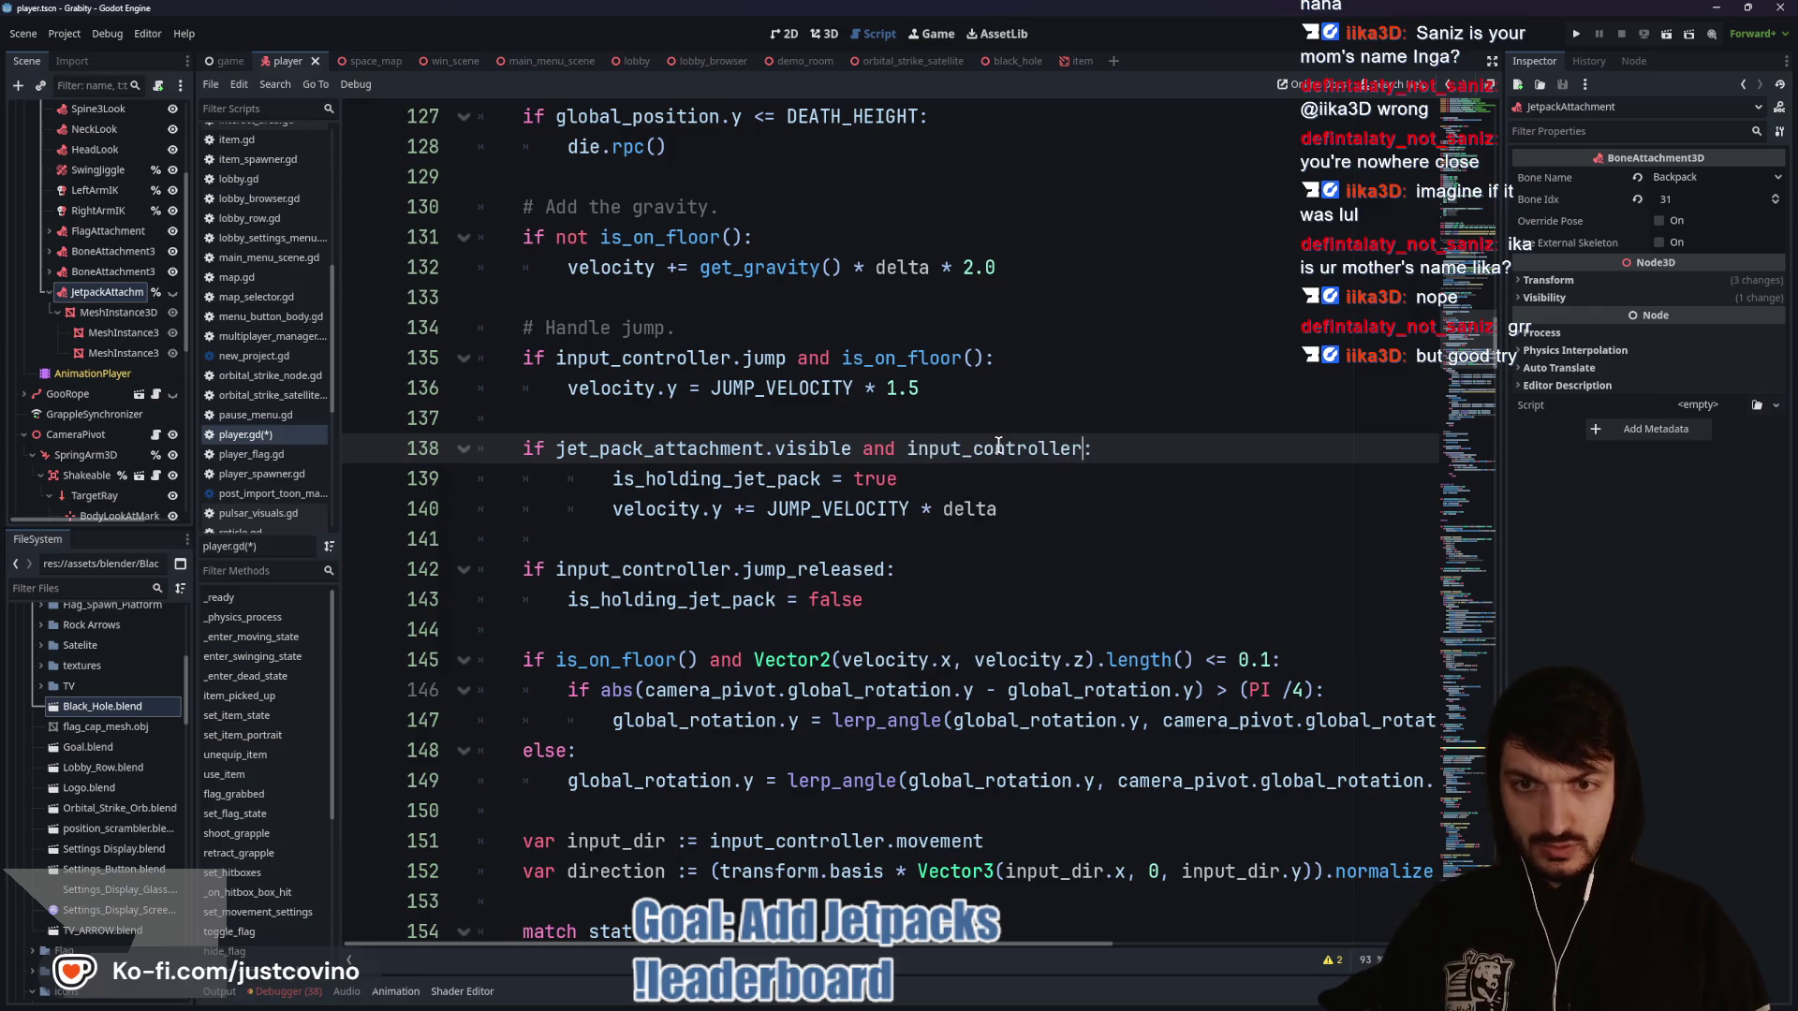
type(".jump")
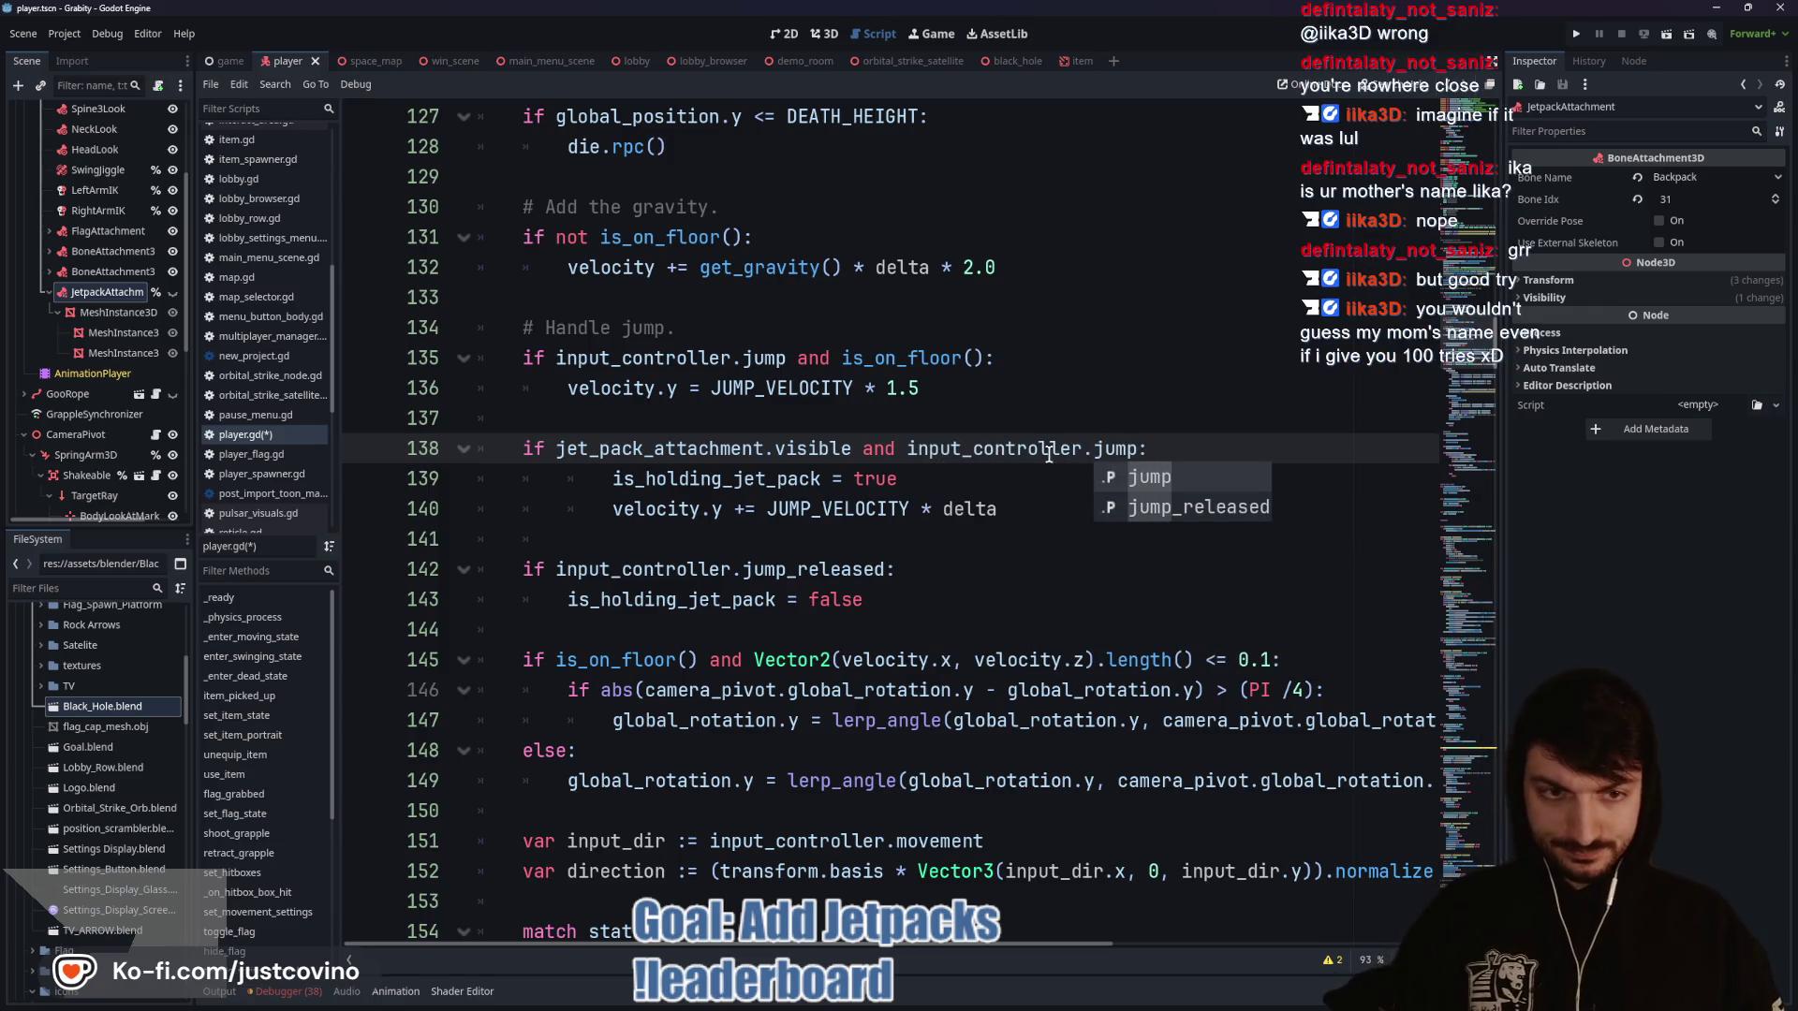
Step: Unindent the is_holding_jet_pack assignment and velocity line to sit in the new standalone block
left_click(937, 477)
key("Home")
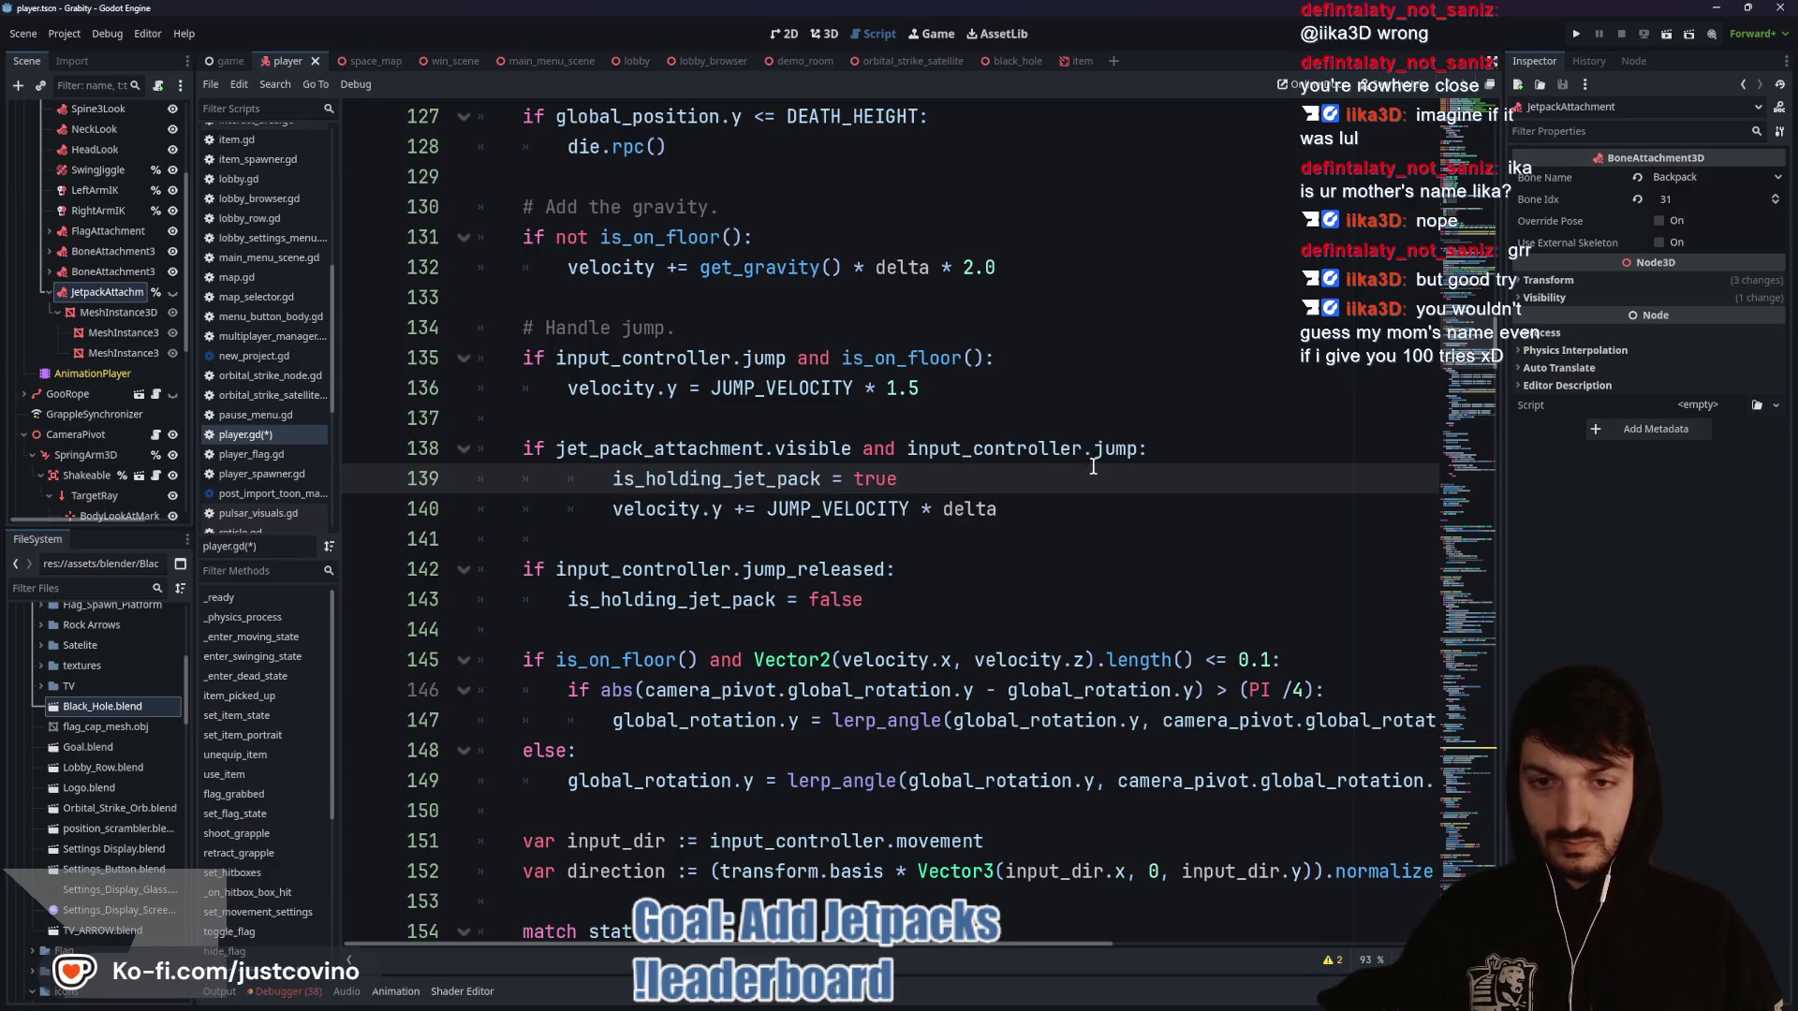
key("BackSpace")
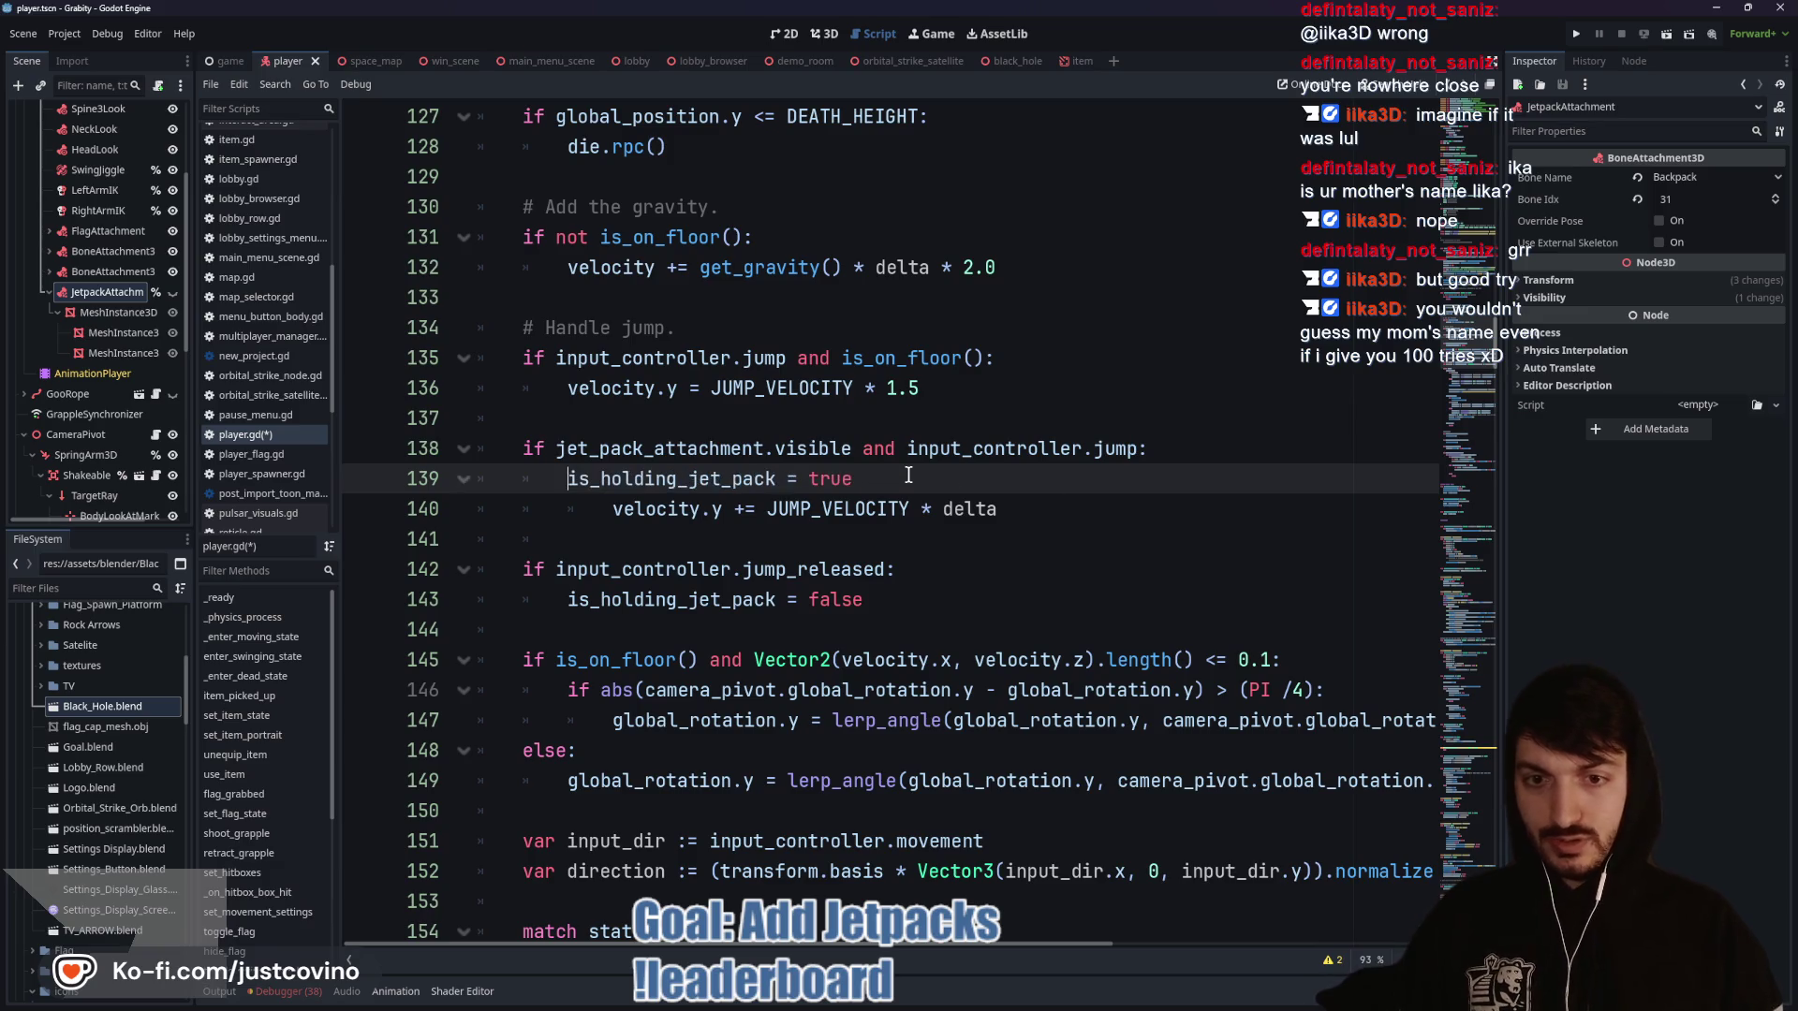
left_click(609, 508)
key("BackSpace")
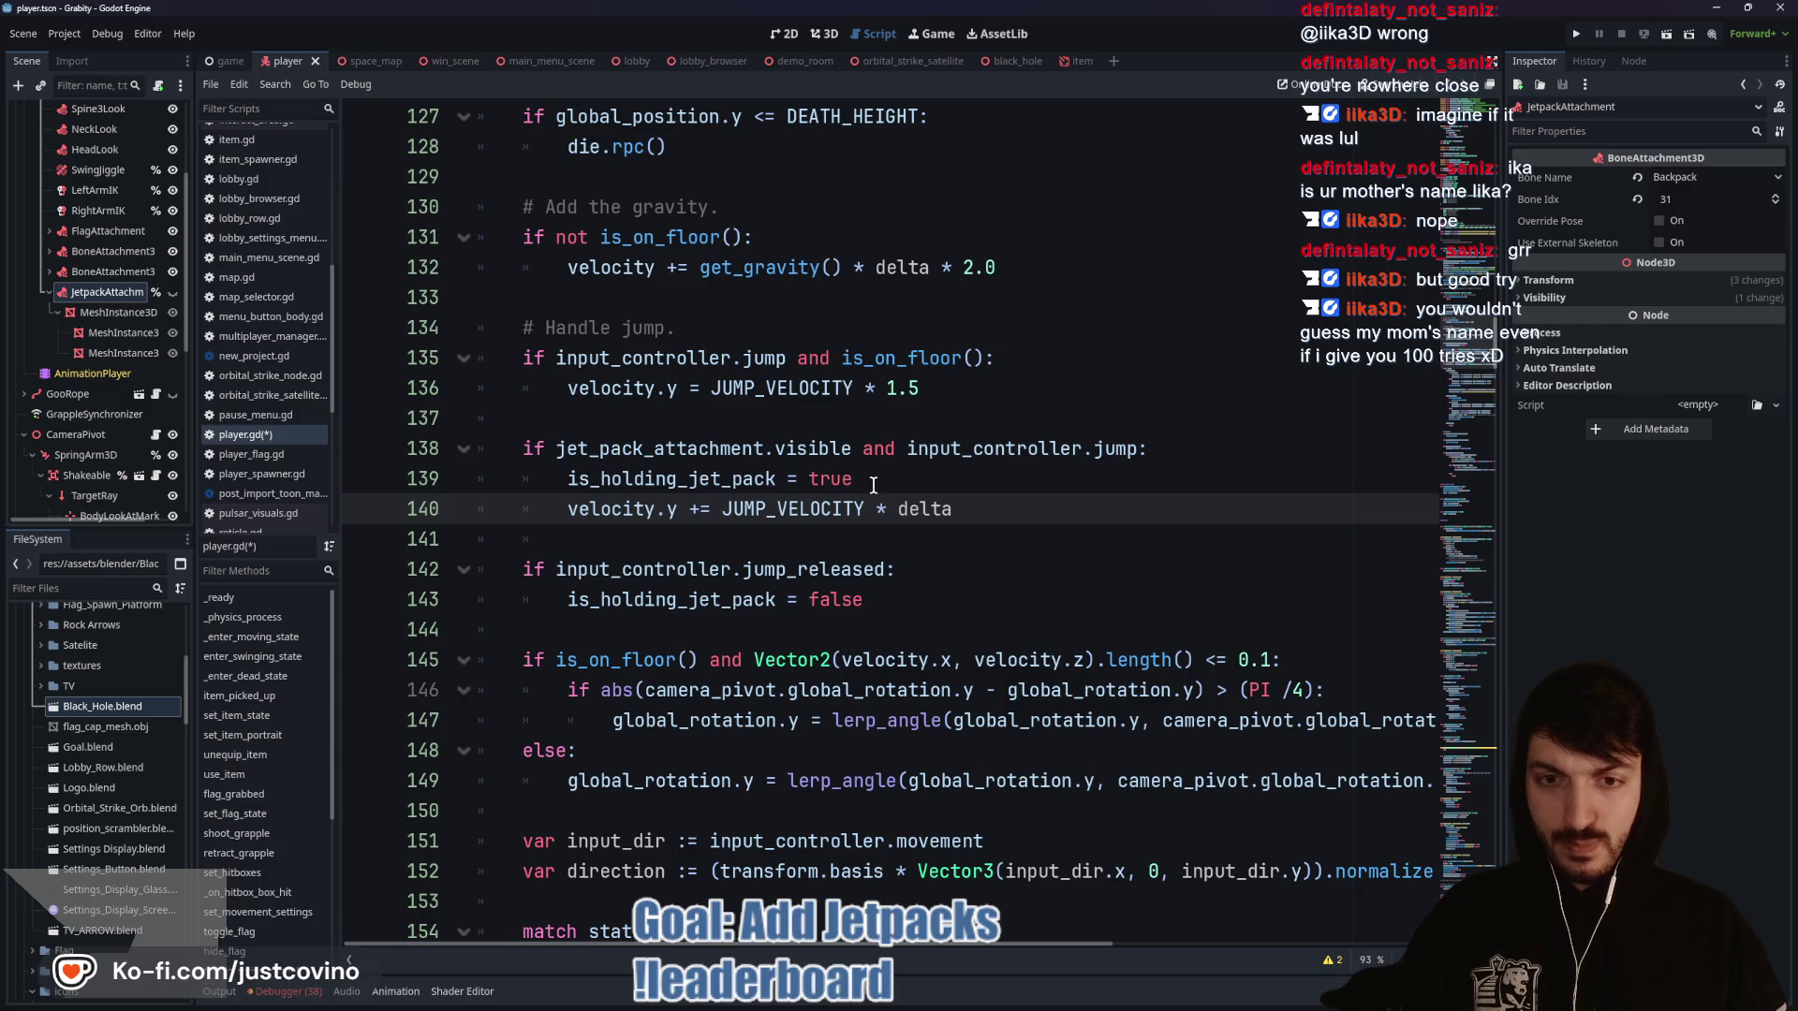
left_click(713, 532)
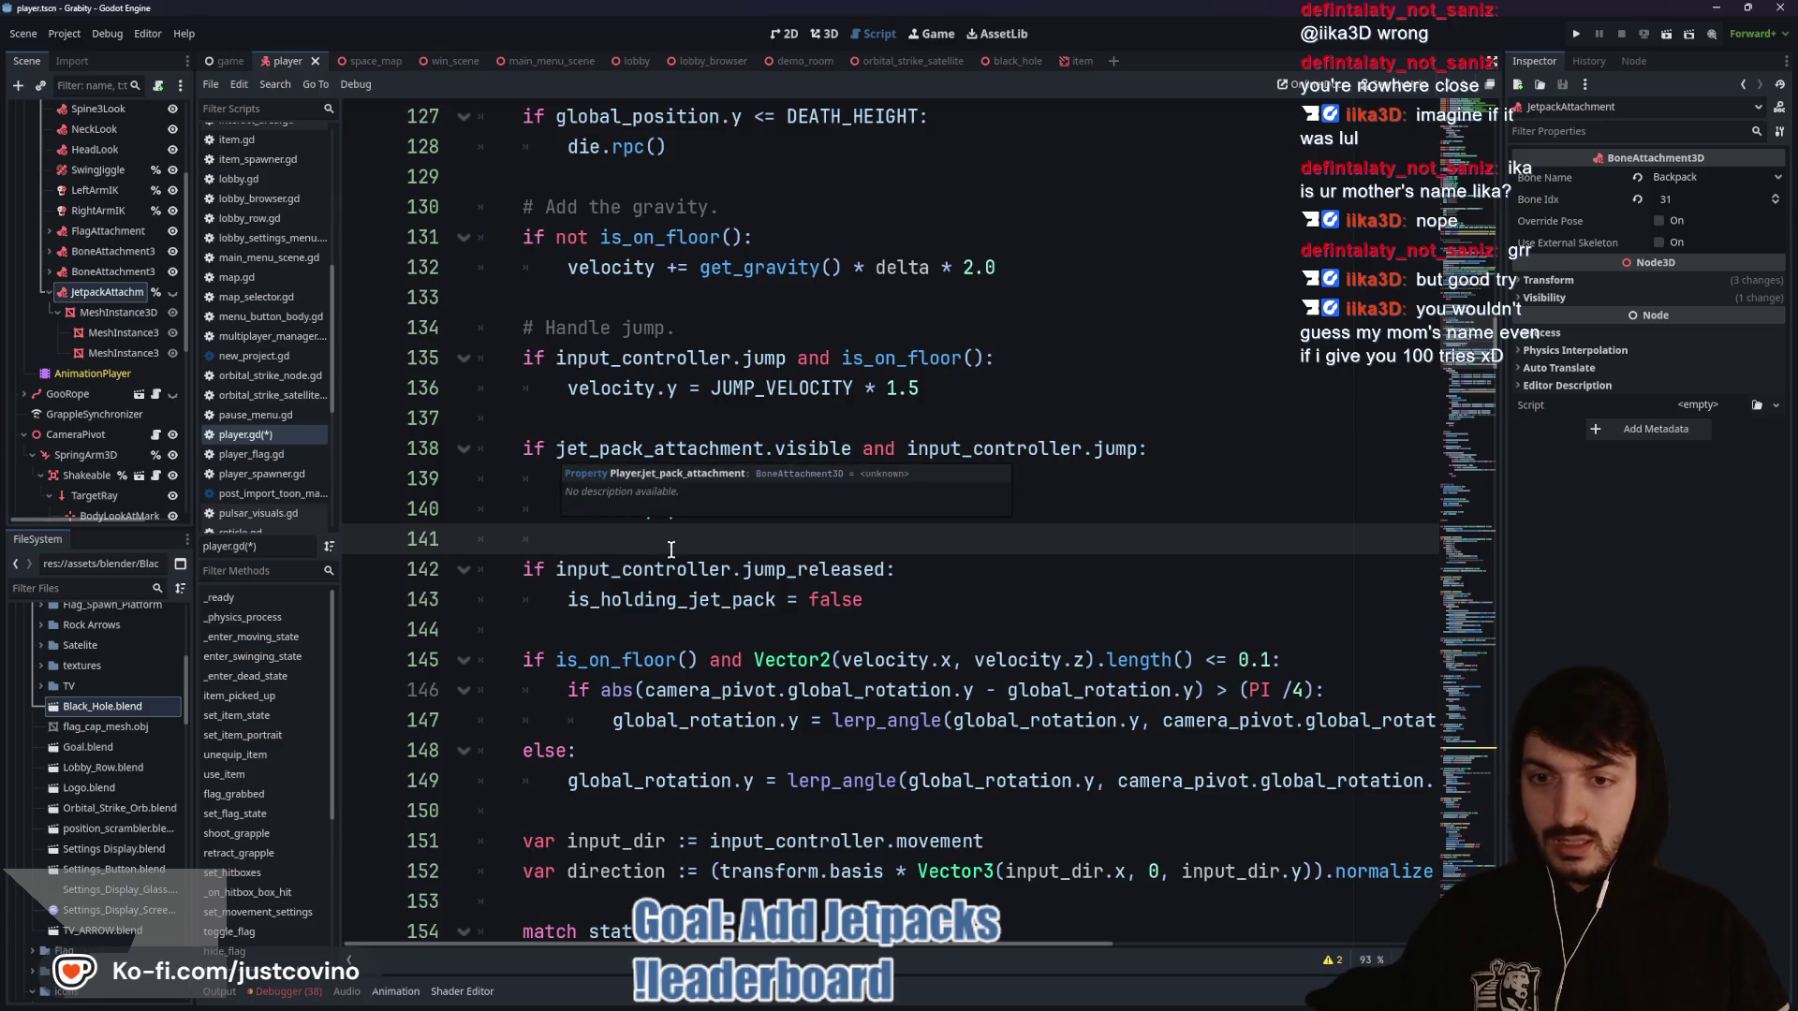
left_click(873, 478)
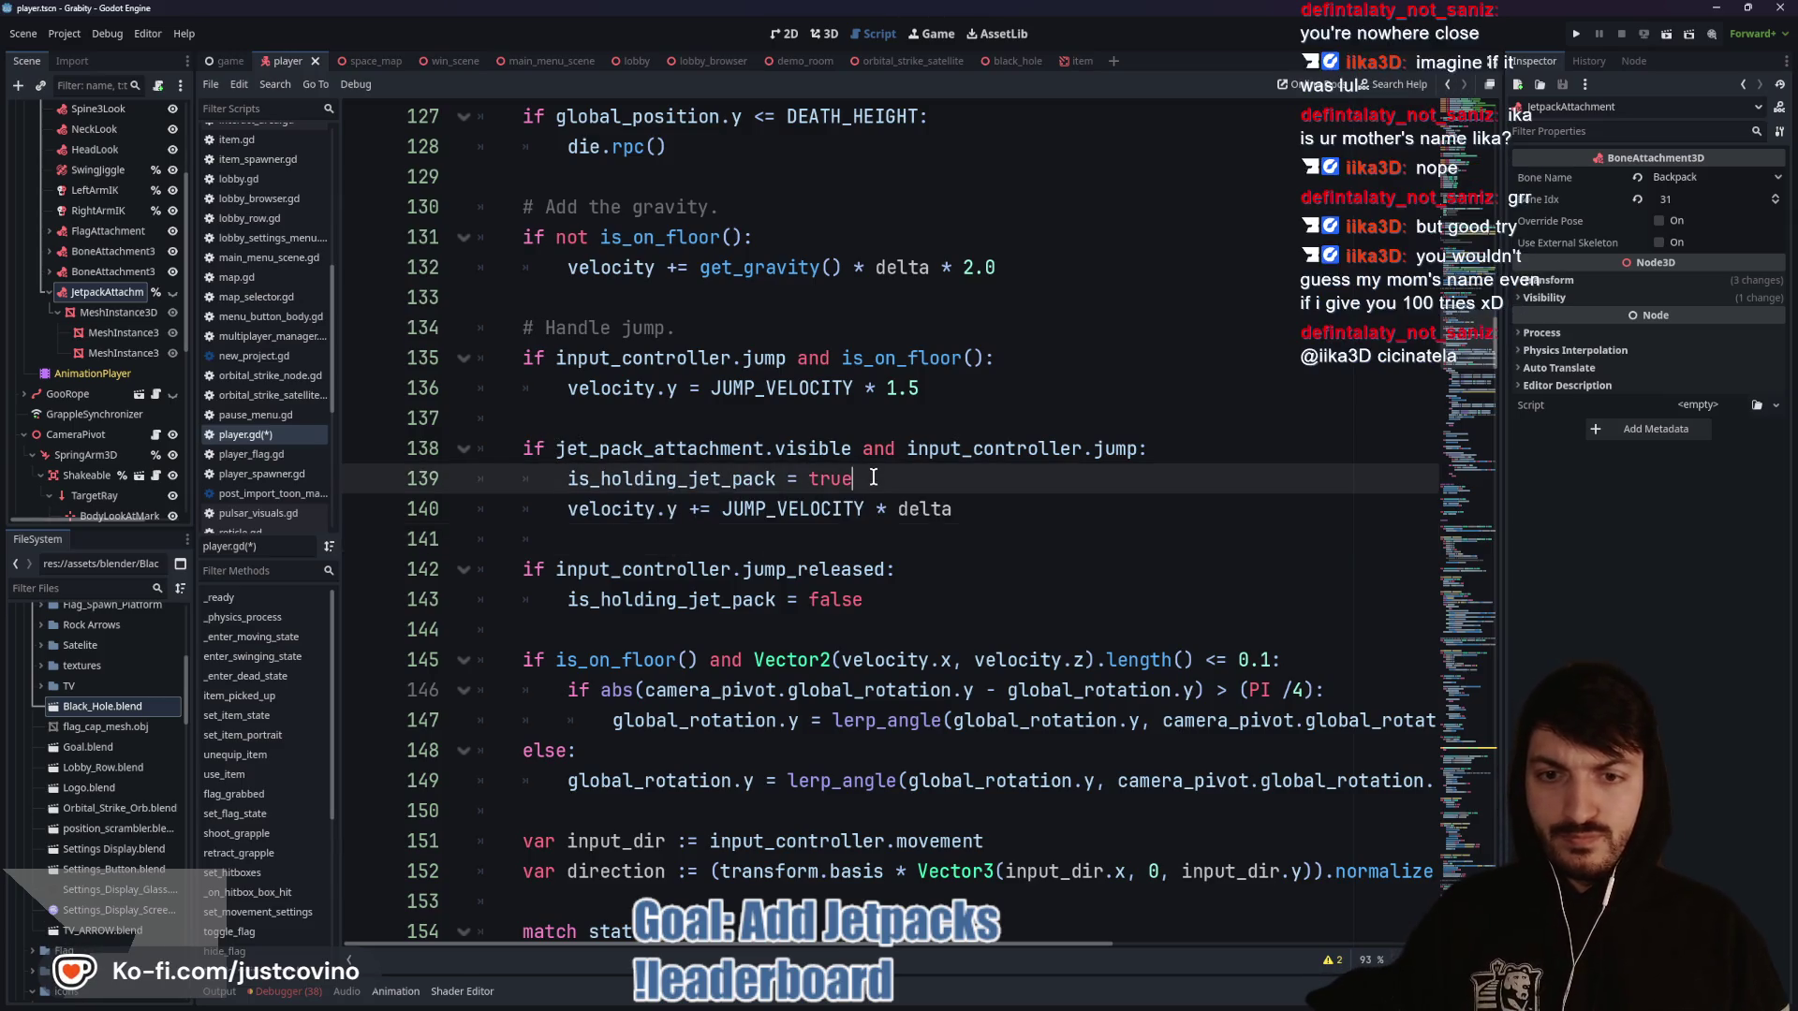
Step: Wrap the velocity line in an 'if is_holding_jet_pack:' block and save player.gd
key("Return")
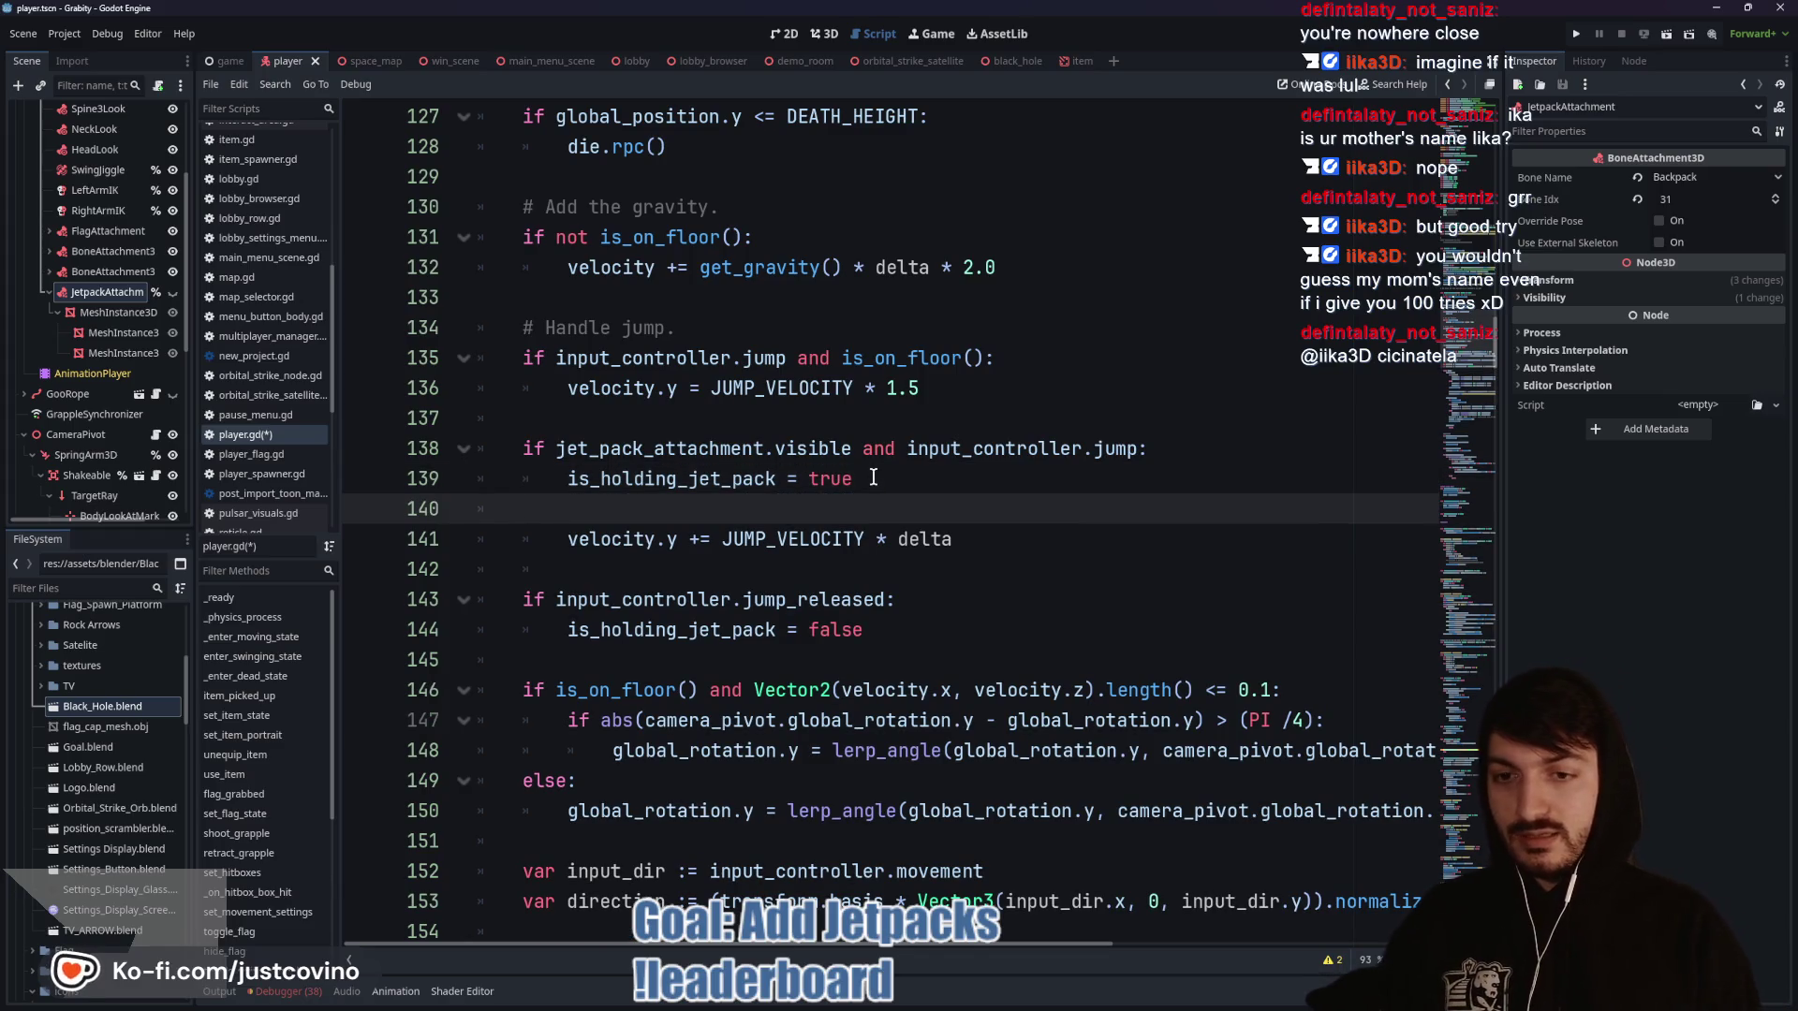
key("Return")
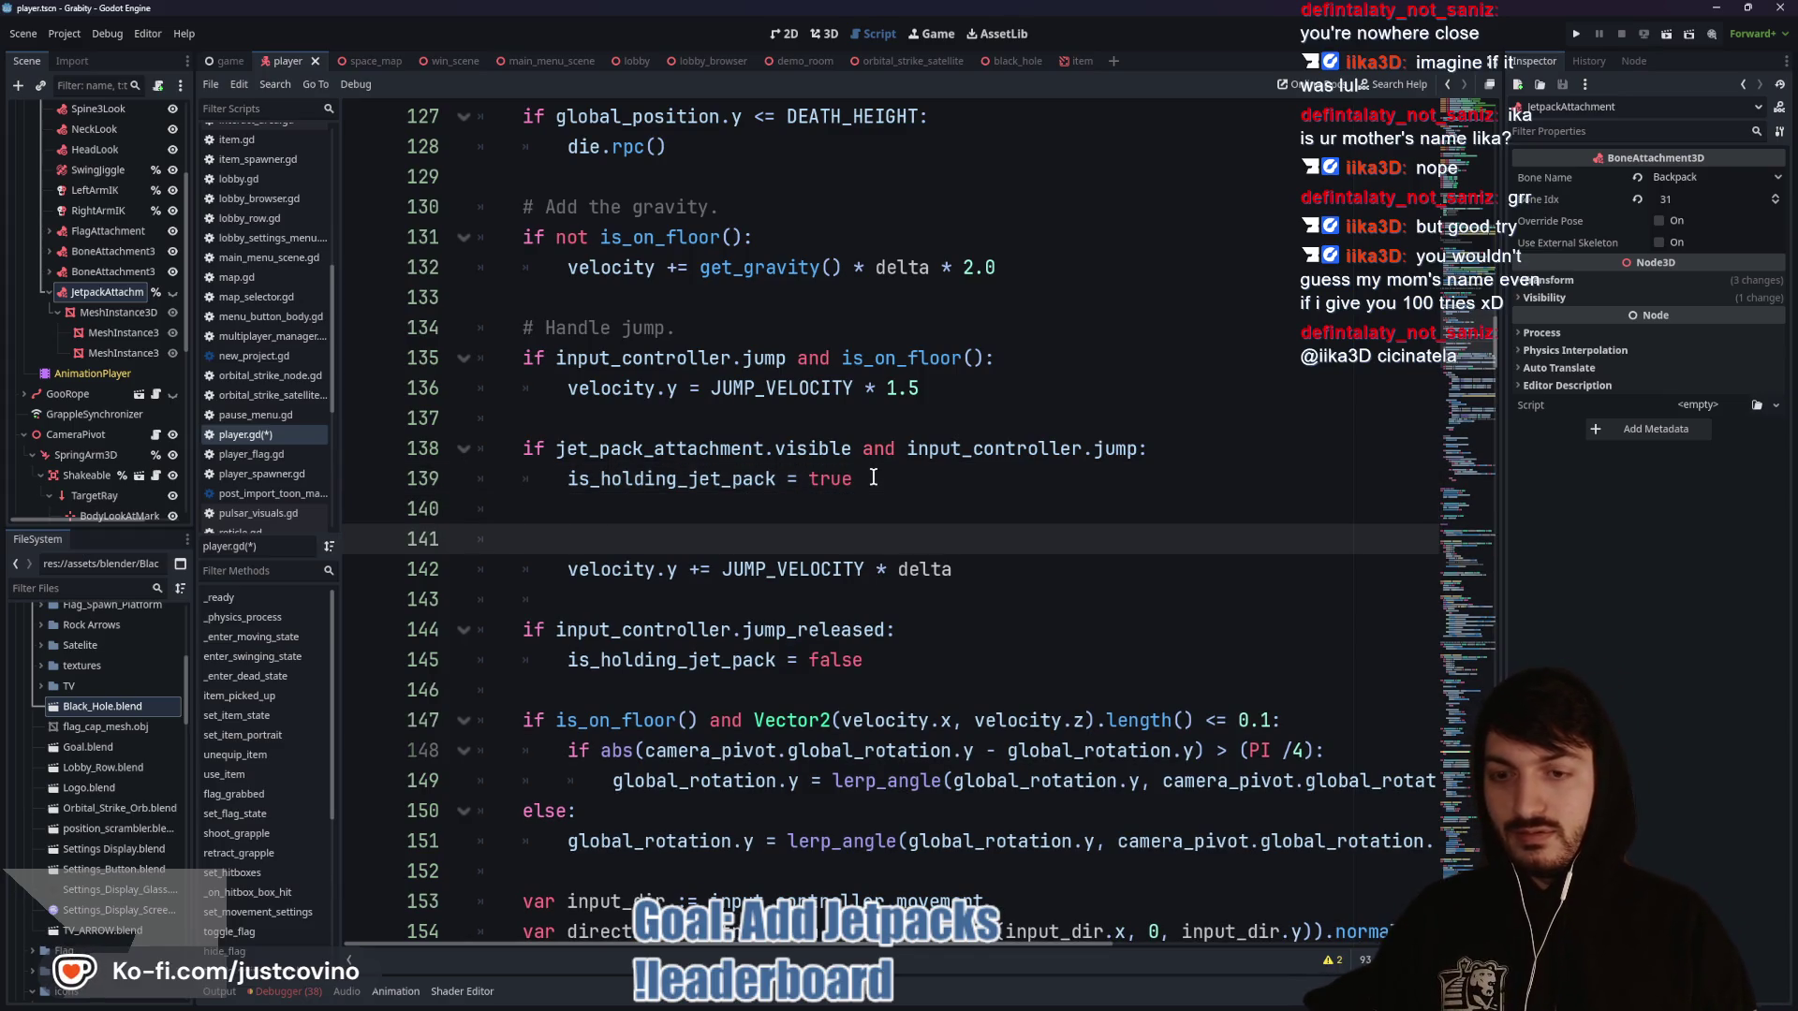
key("Return")
type(":")
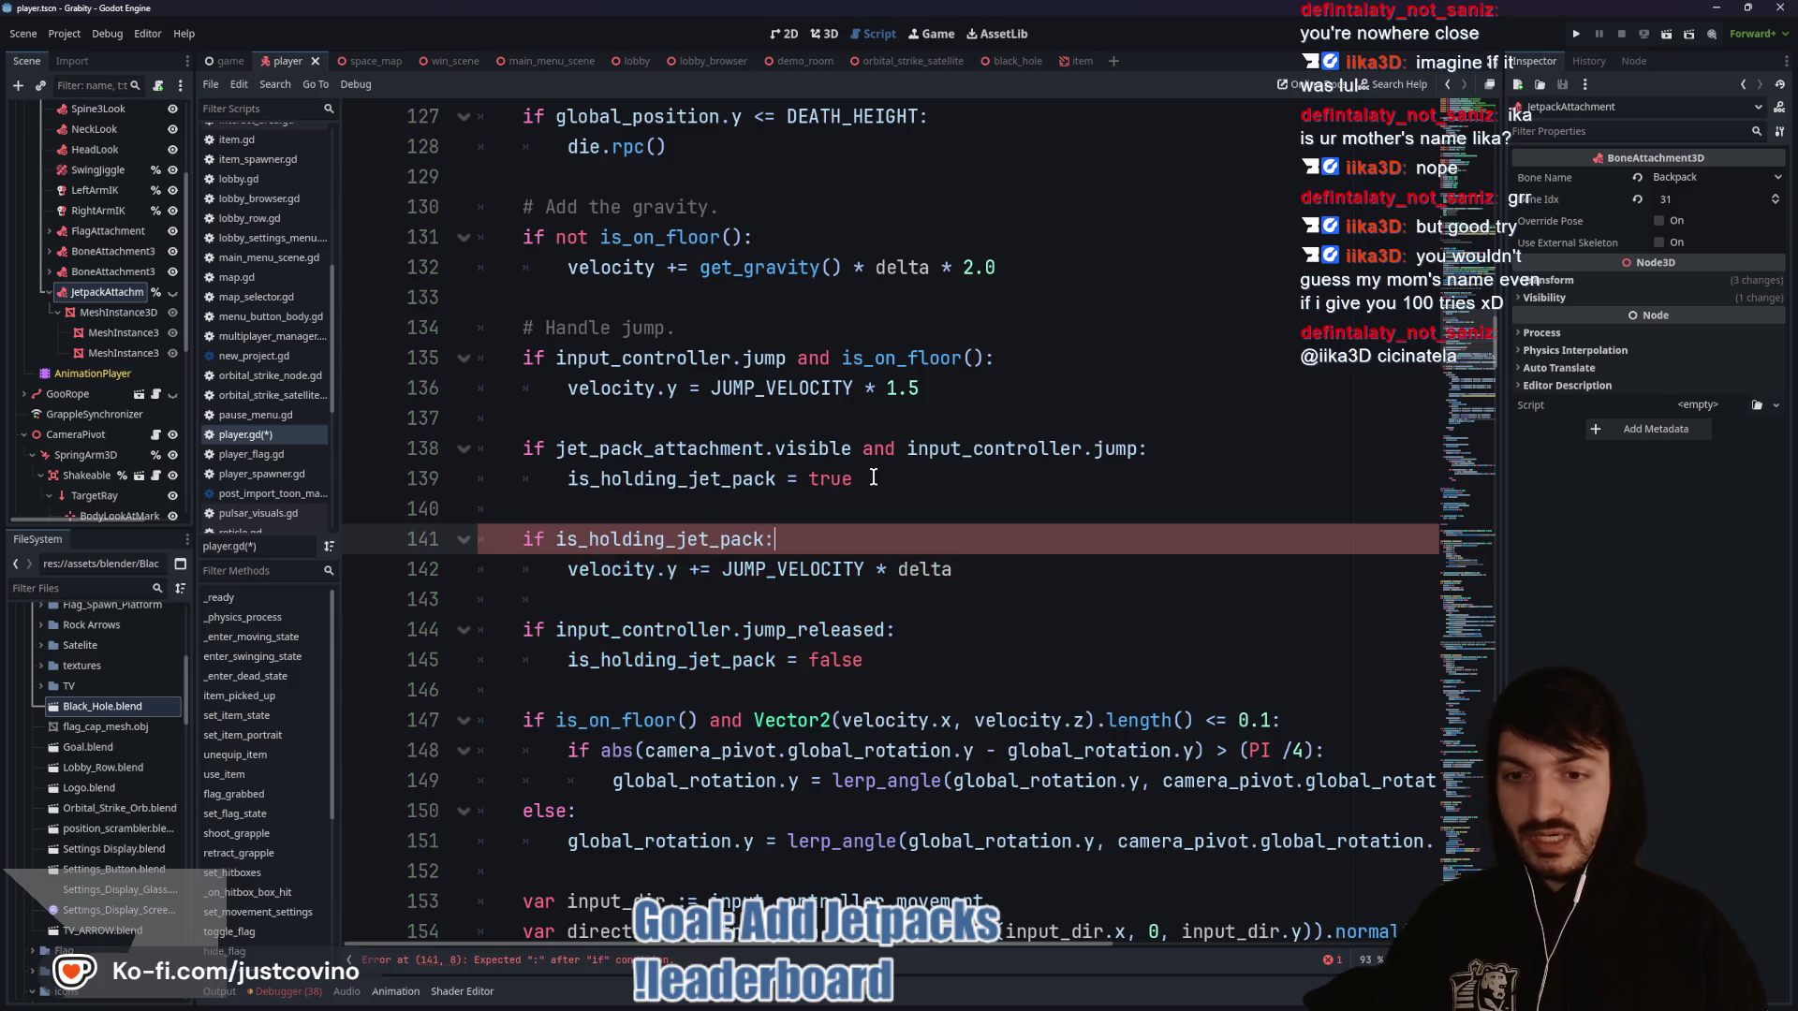
key("ctrl+s")
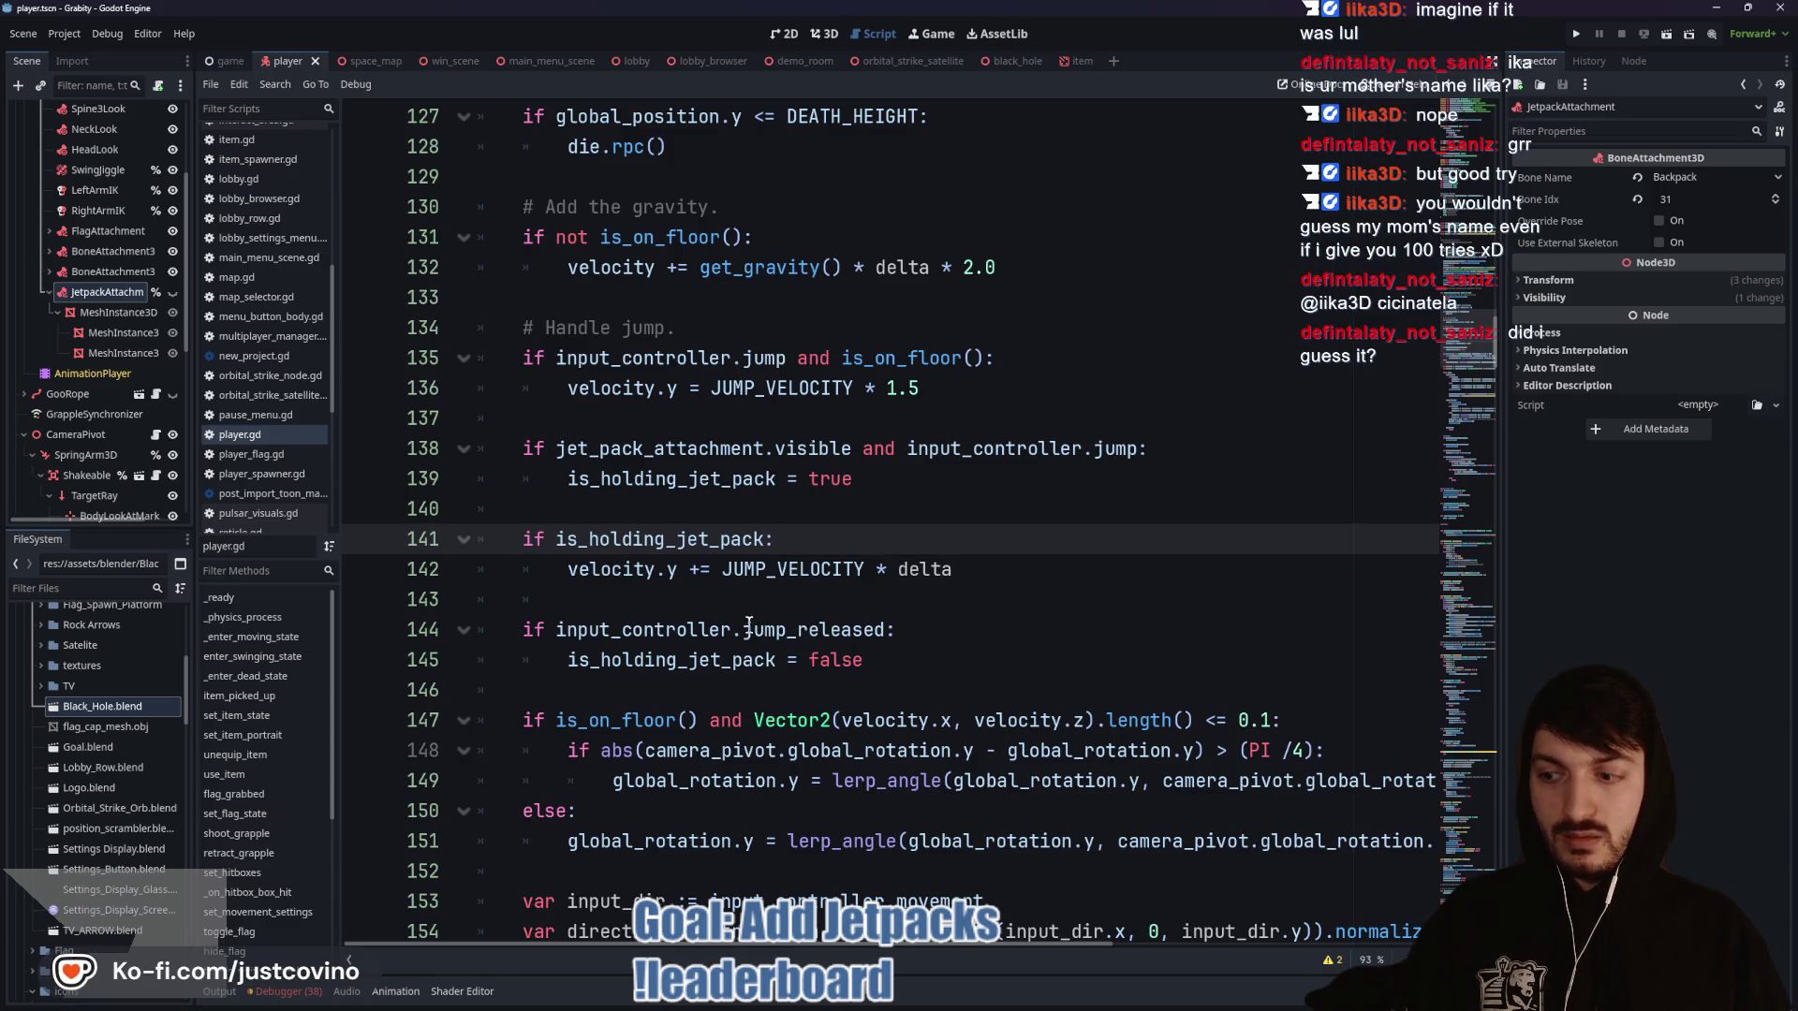
Step: Run the game with F6 to test the jetpack
left_click(726, 594)
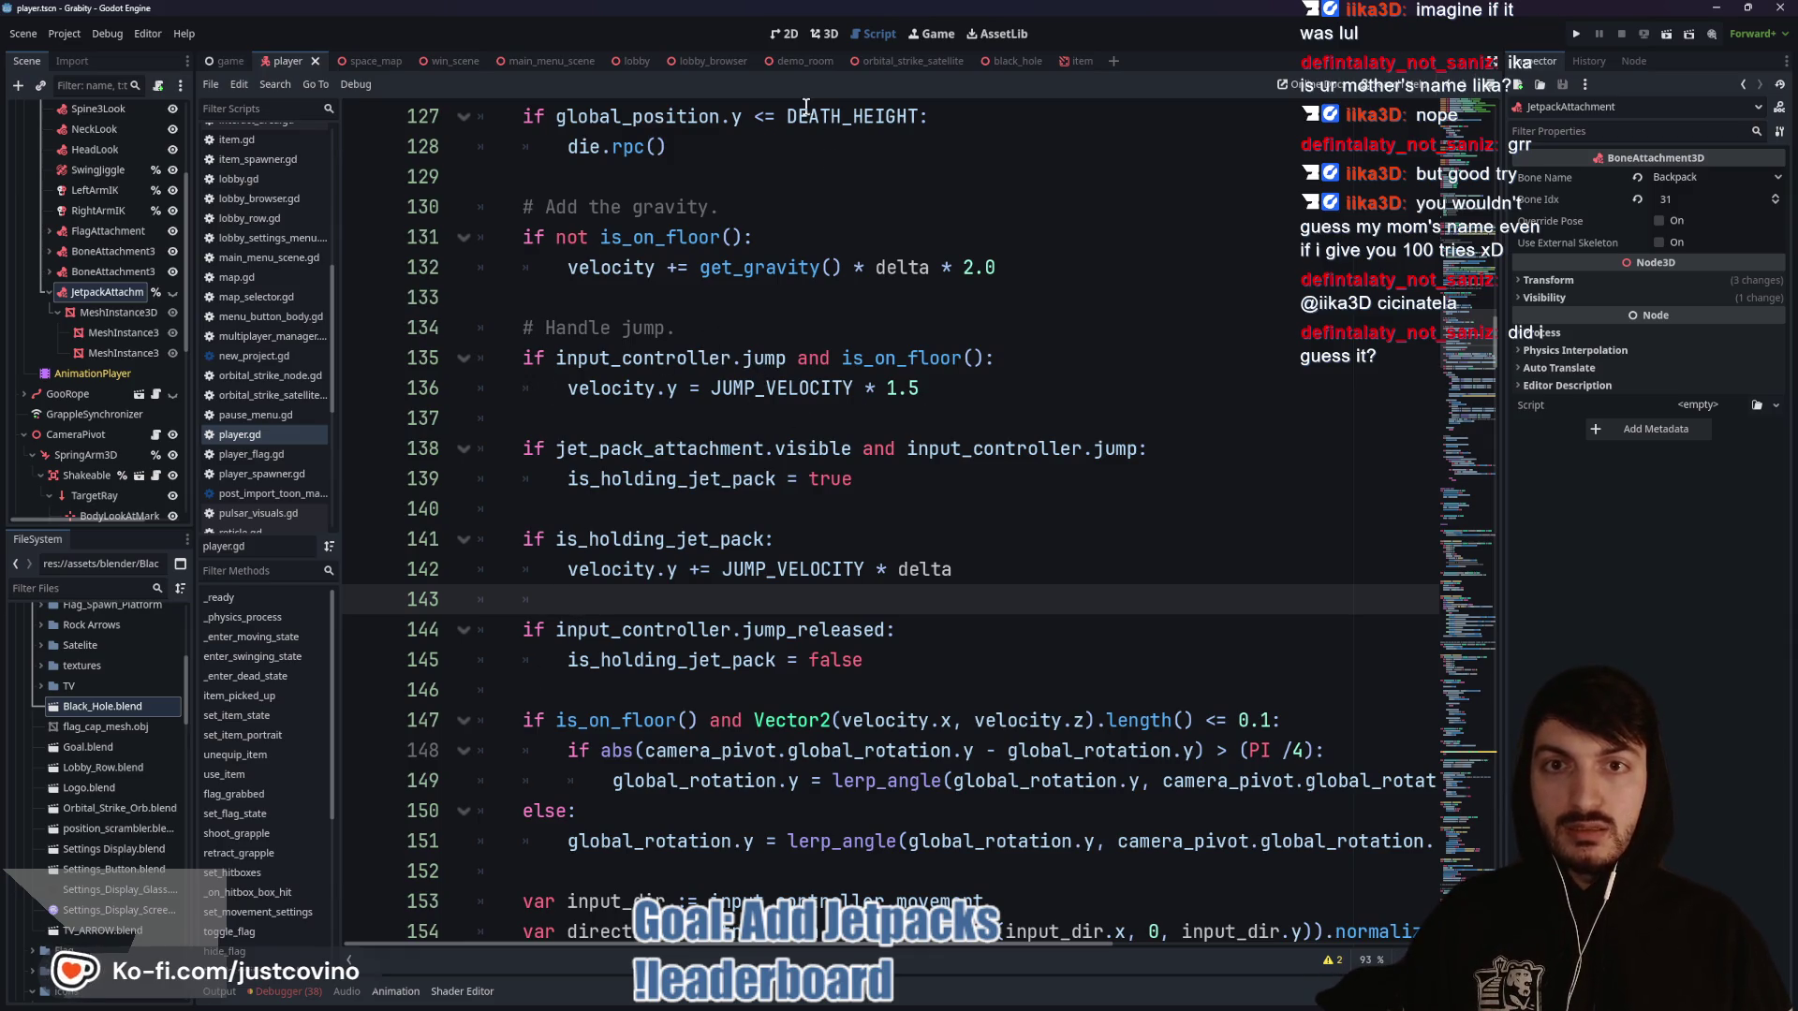
left_click(787, 61)
key("F6")
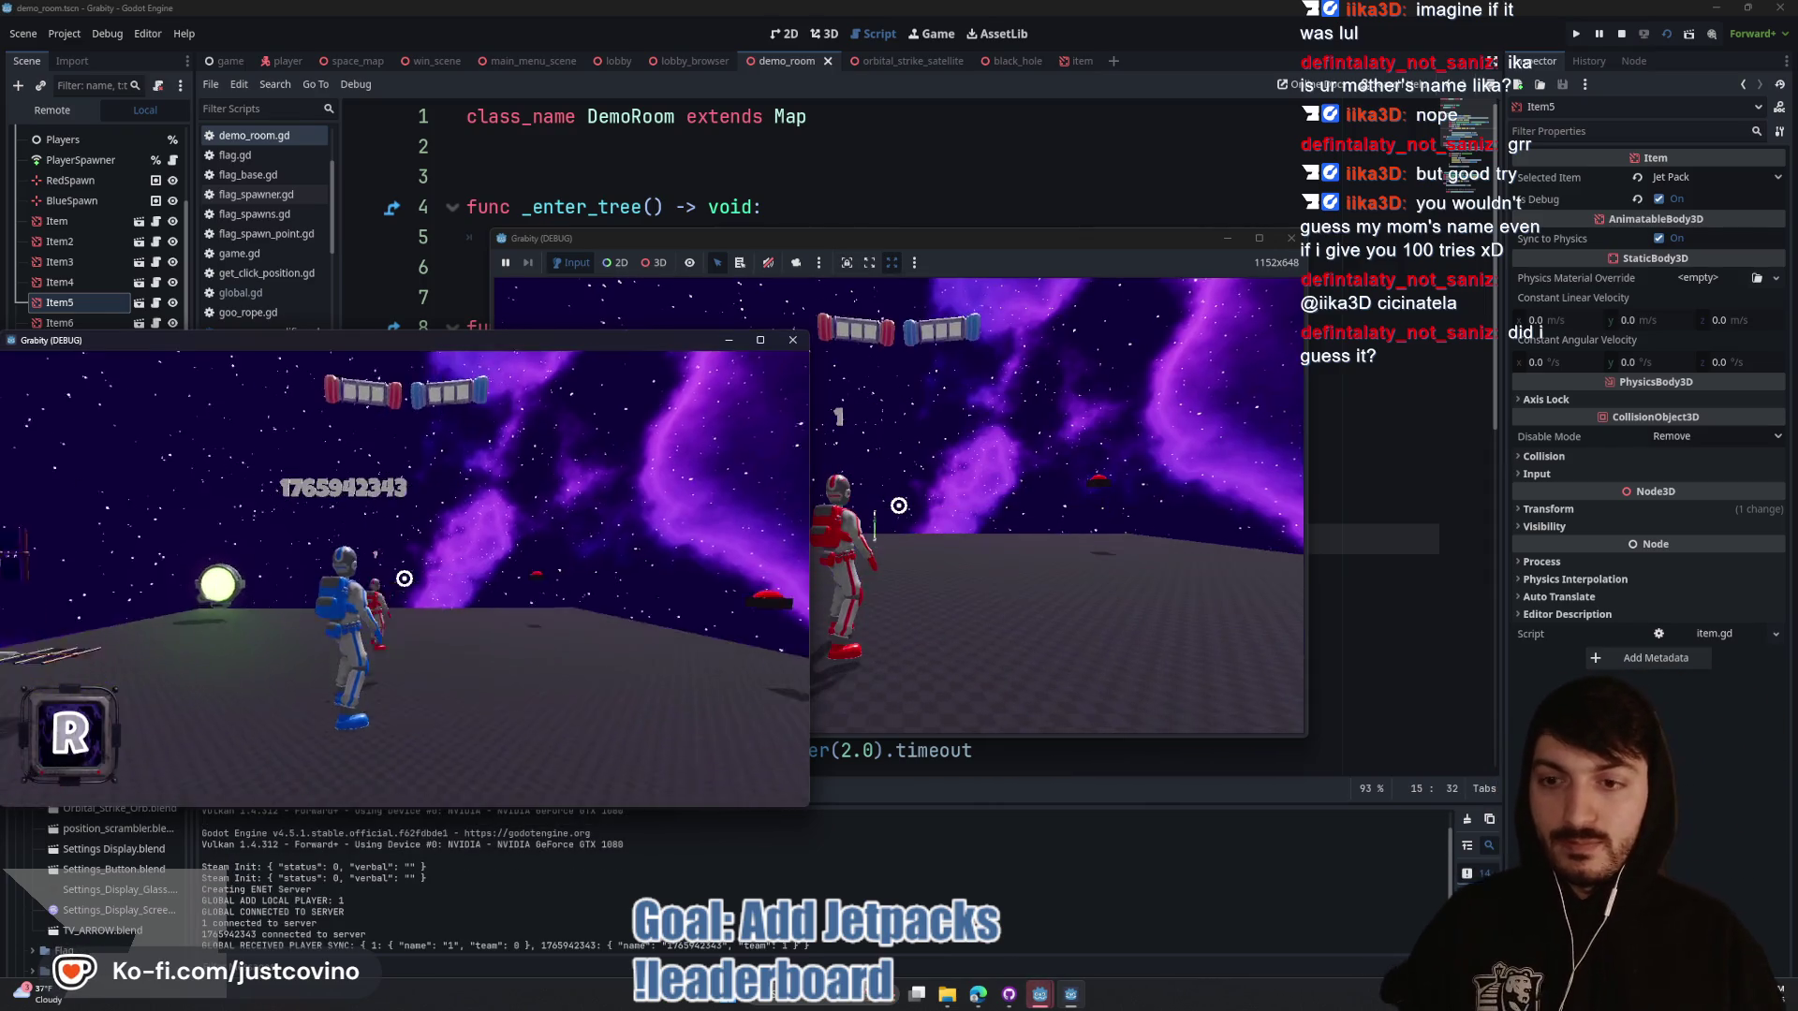
Step: Walk over the jet pack with W, fly up with Space, then stop the game with F8 and show the Debugger
key("w")
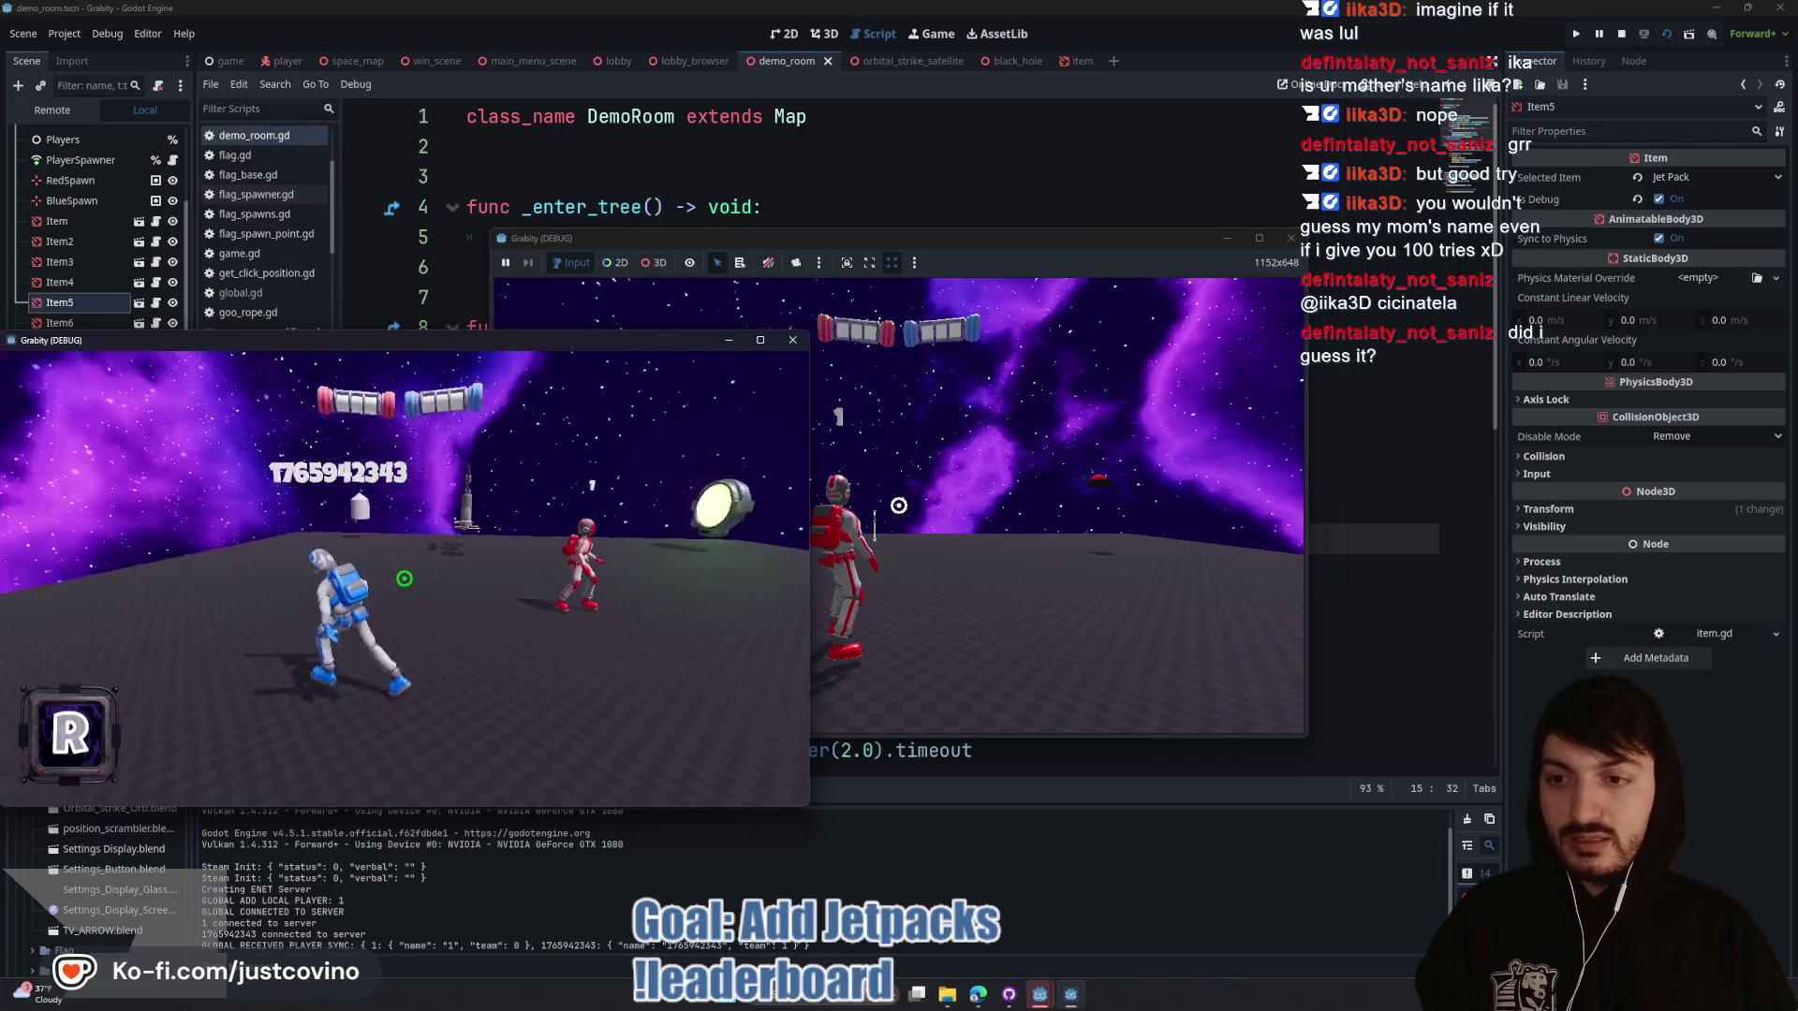
key("w")
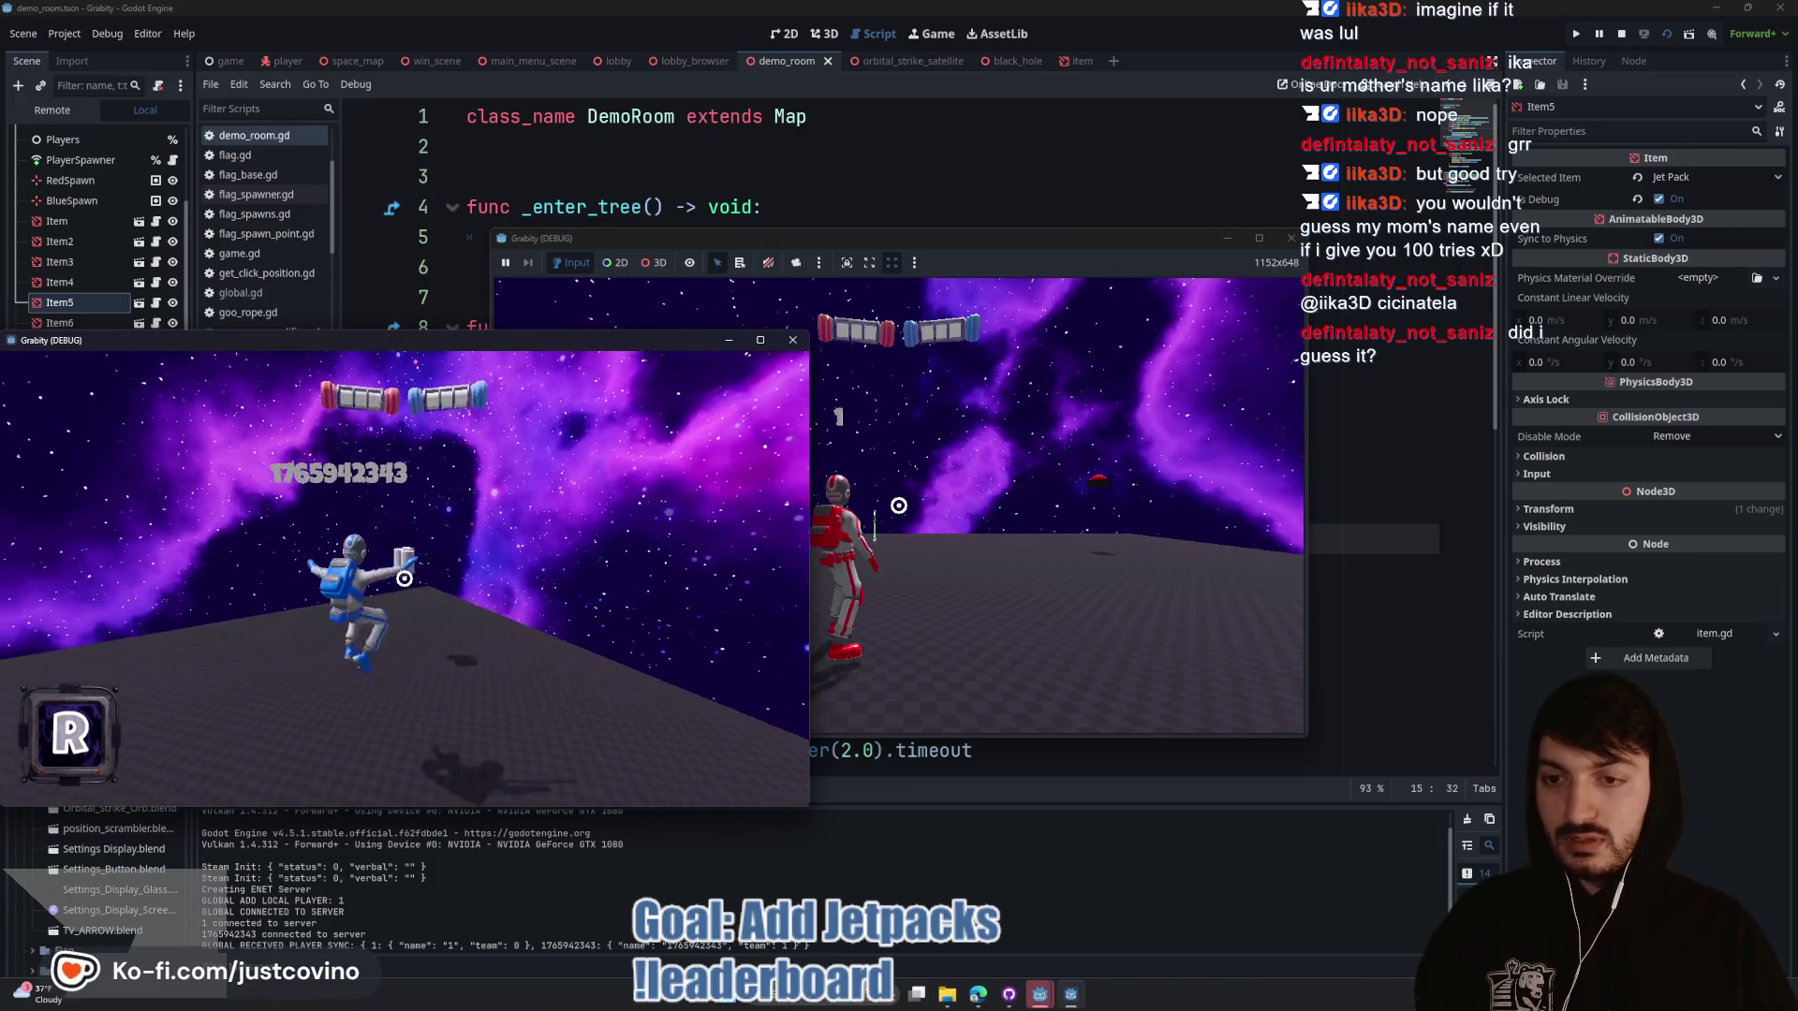
key("w")
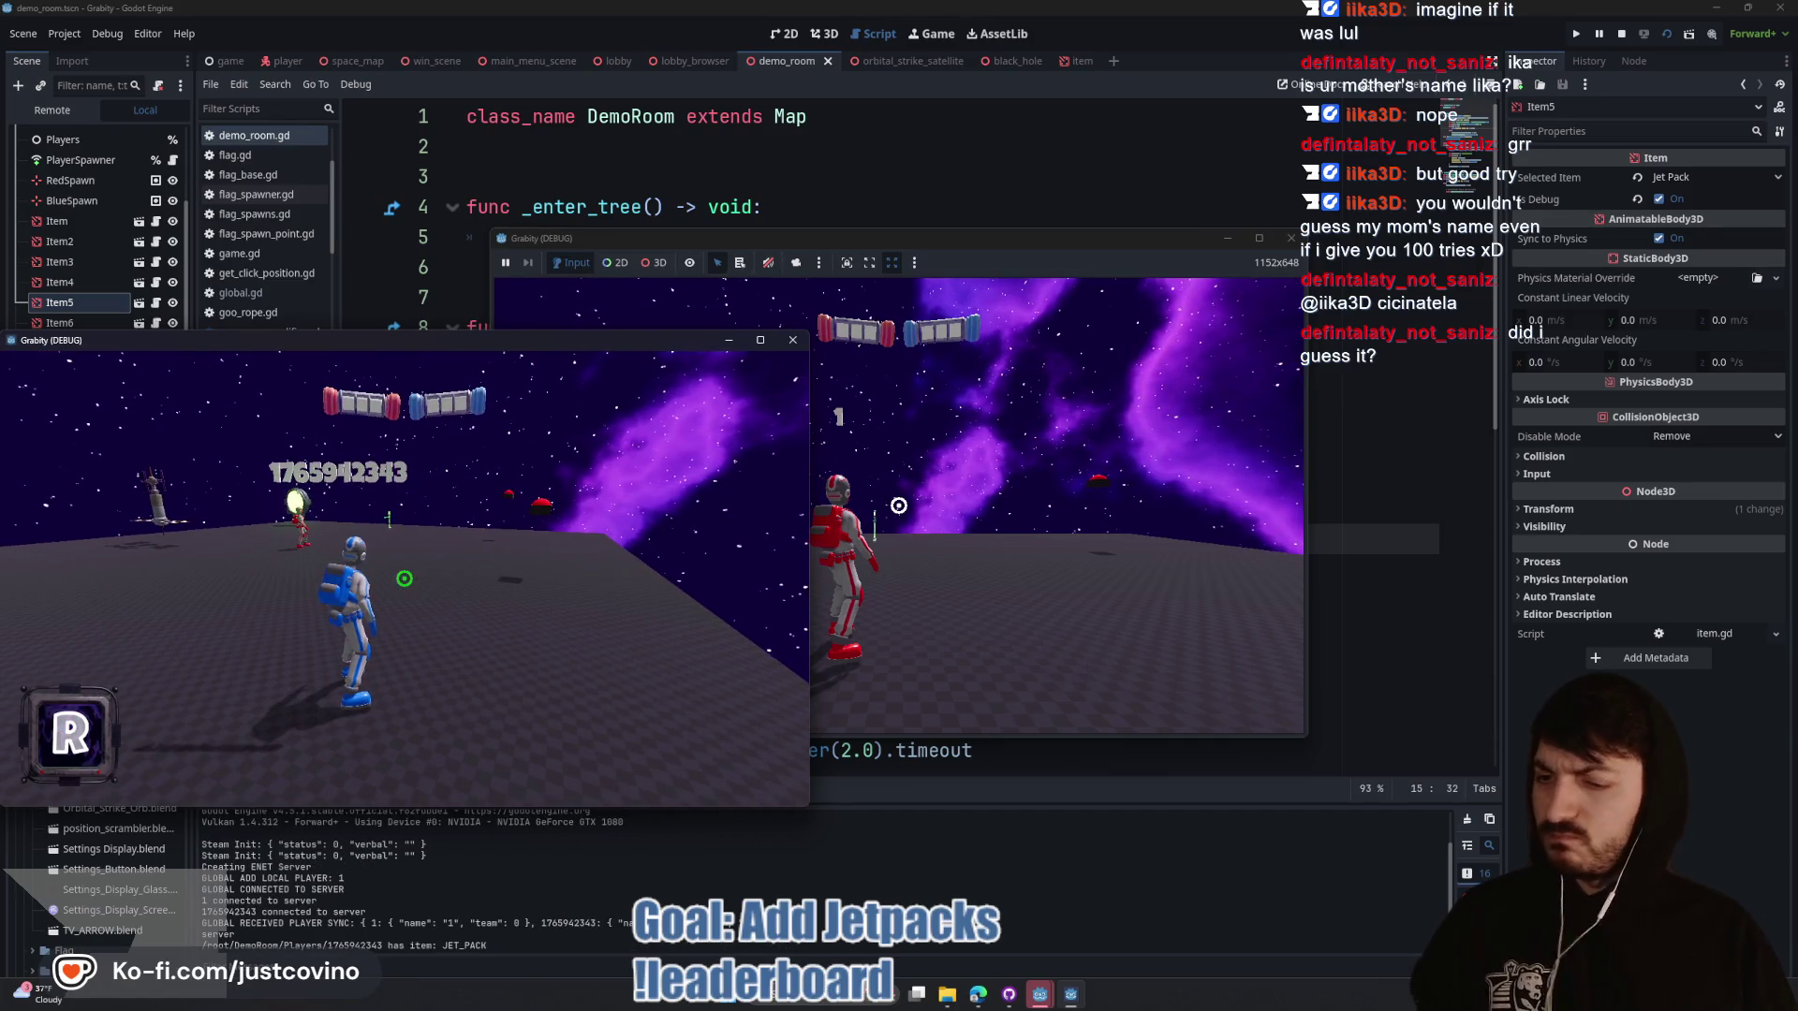
key("space")
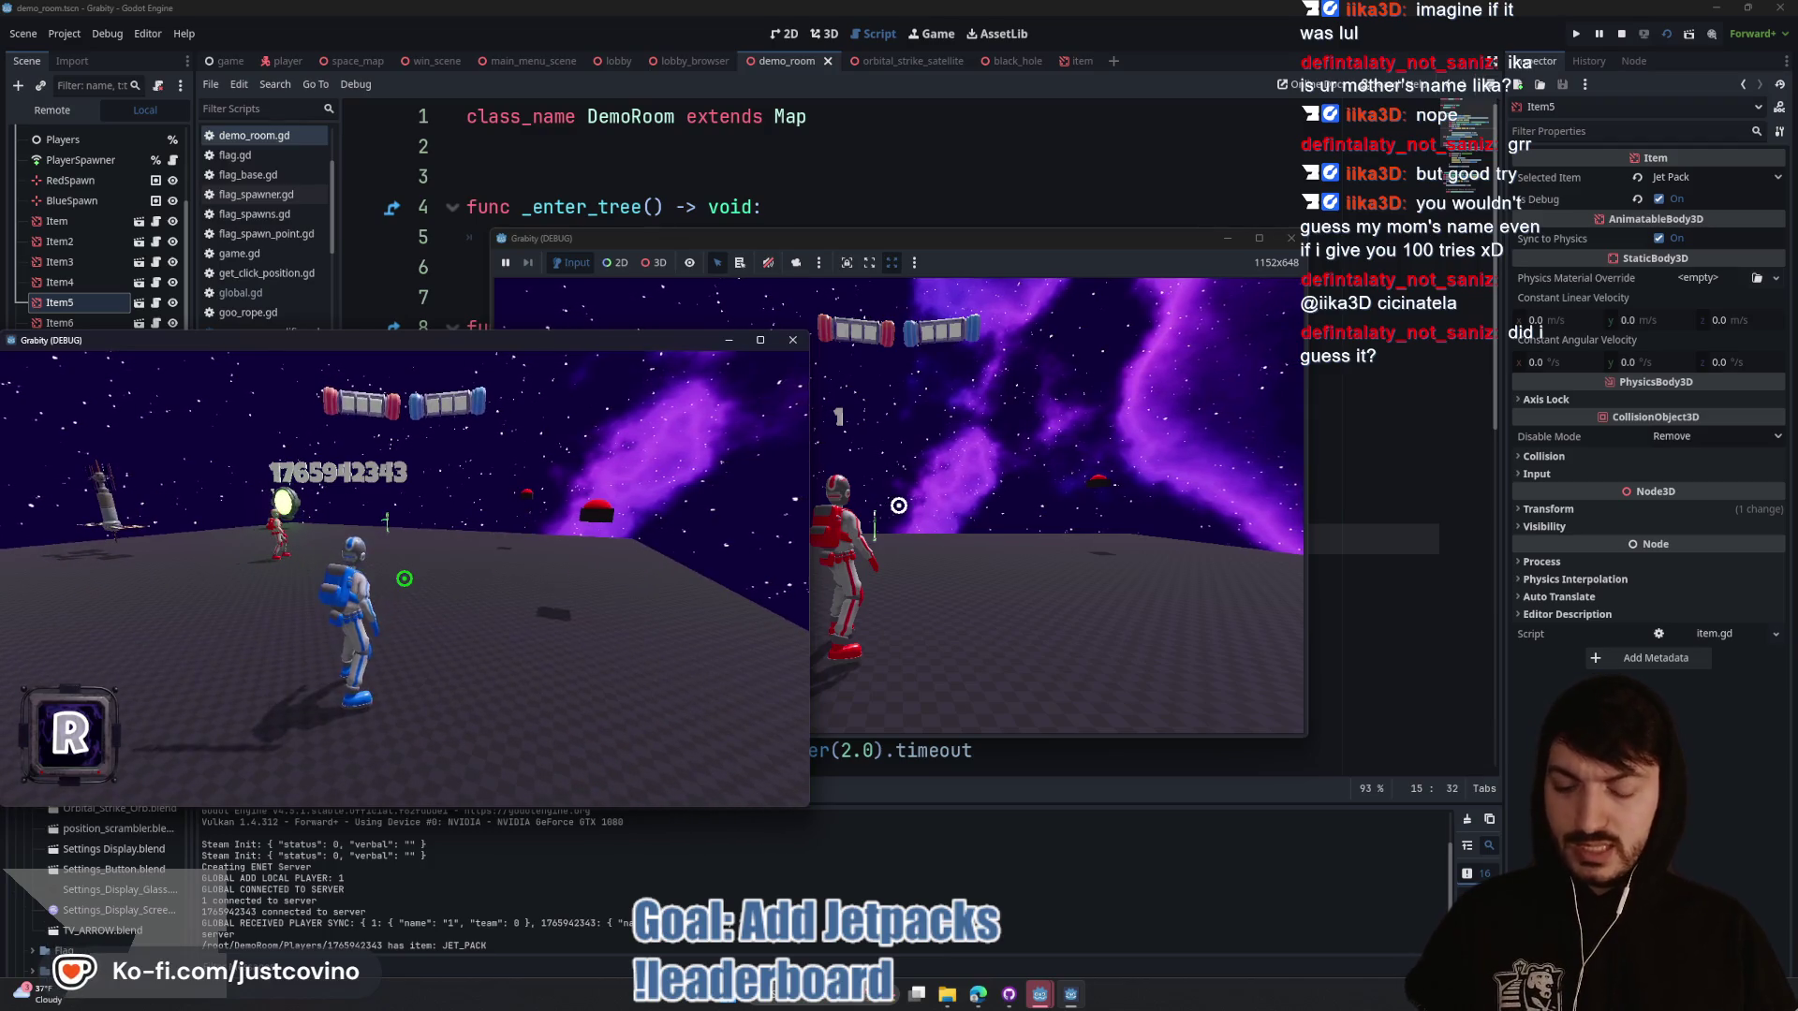
key("F8")
left_click(279, 991)
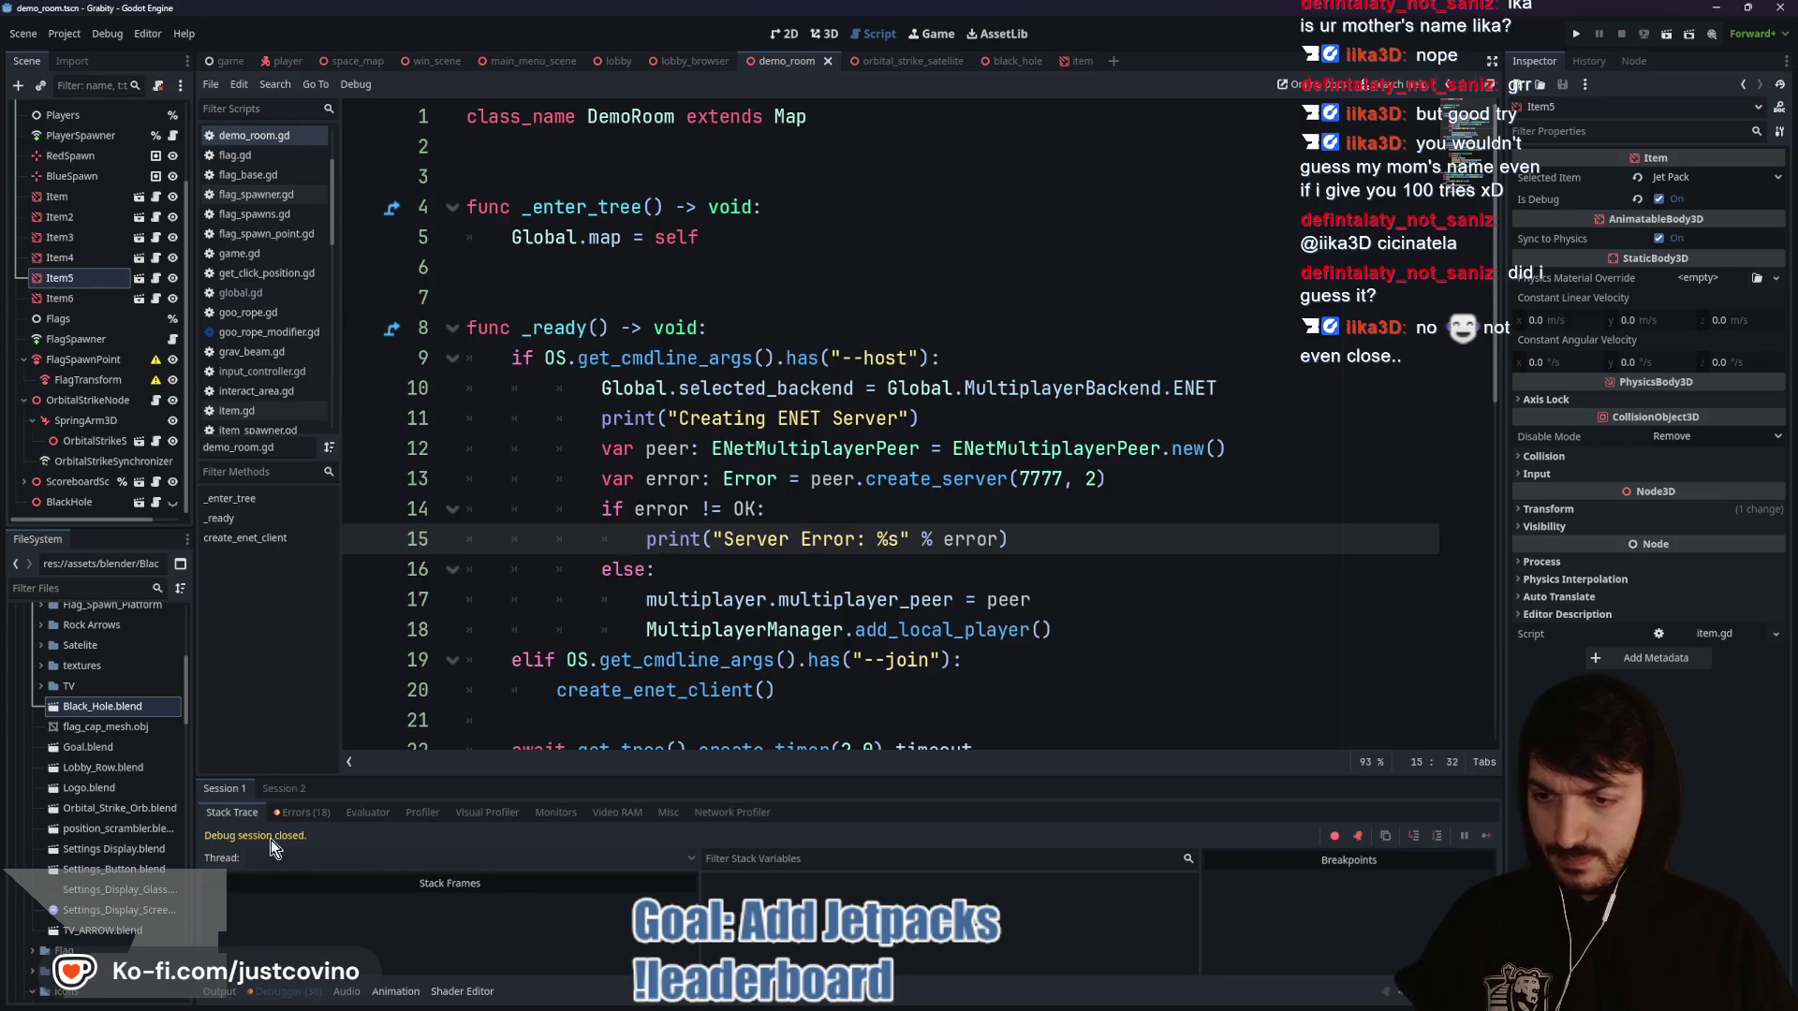
Step: Check the Errors lists for Session 1 and Session 2, restore the panel size, and reopen player.gd
left_click(300, 812)
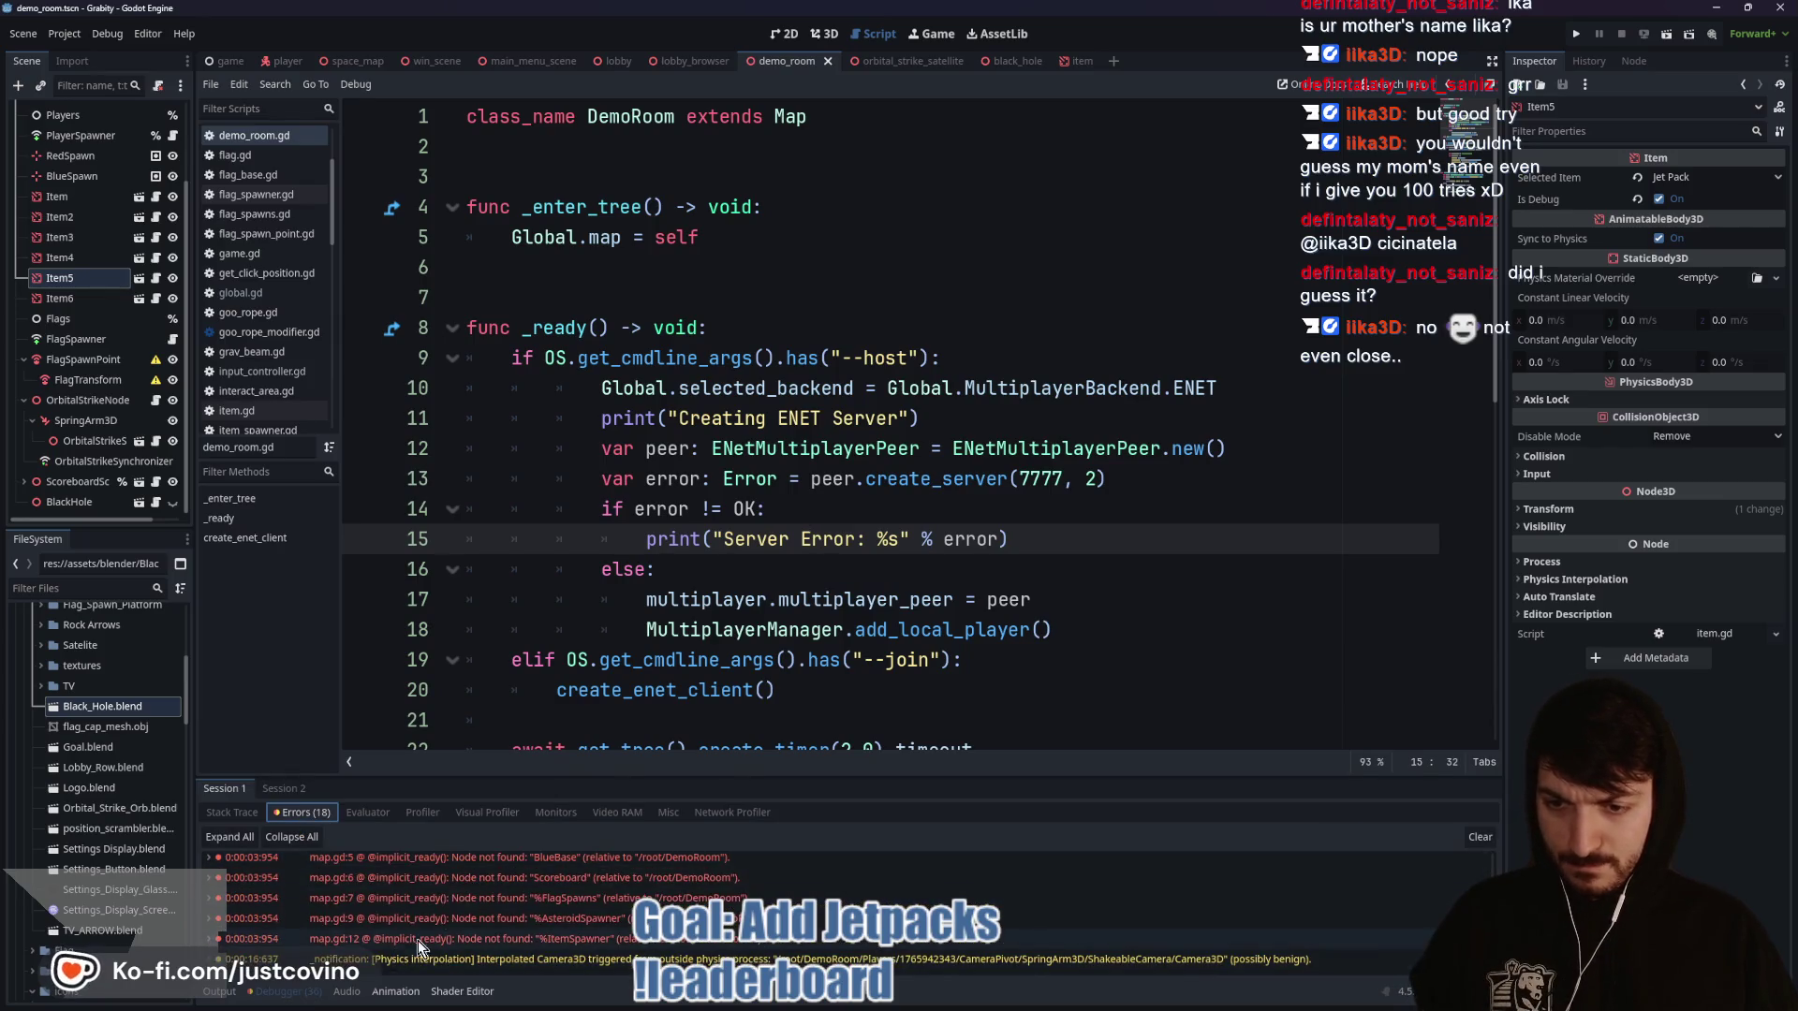
left_click_drag(844, 775, 824, 464)
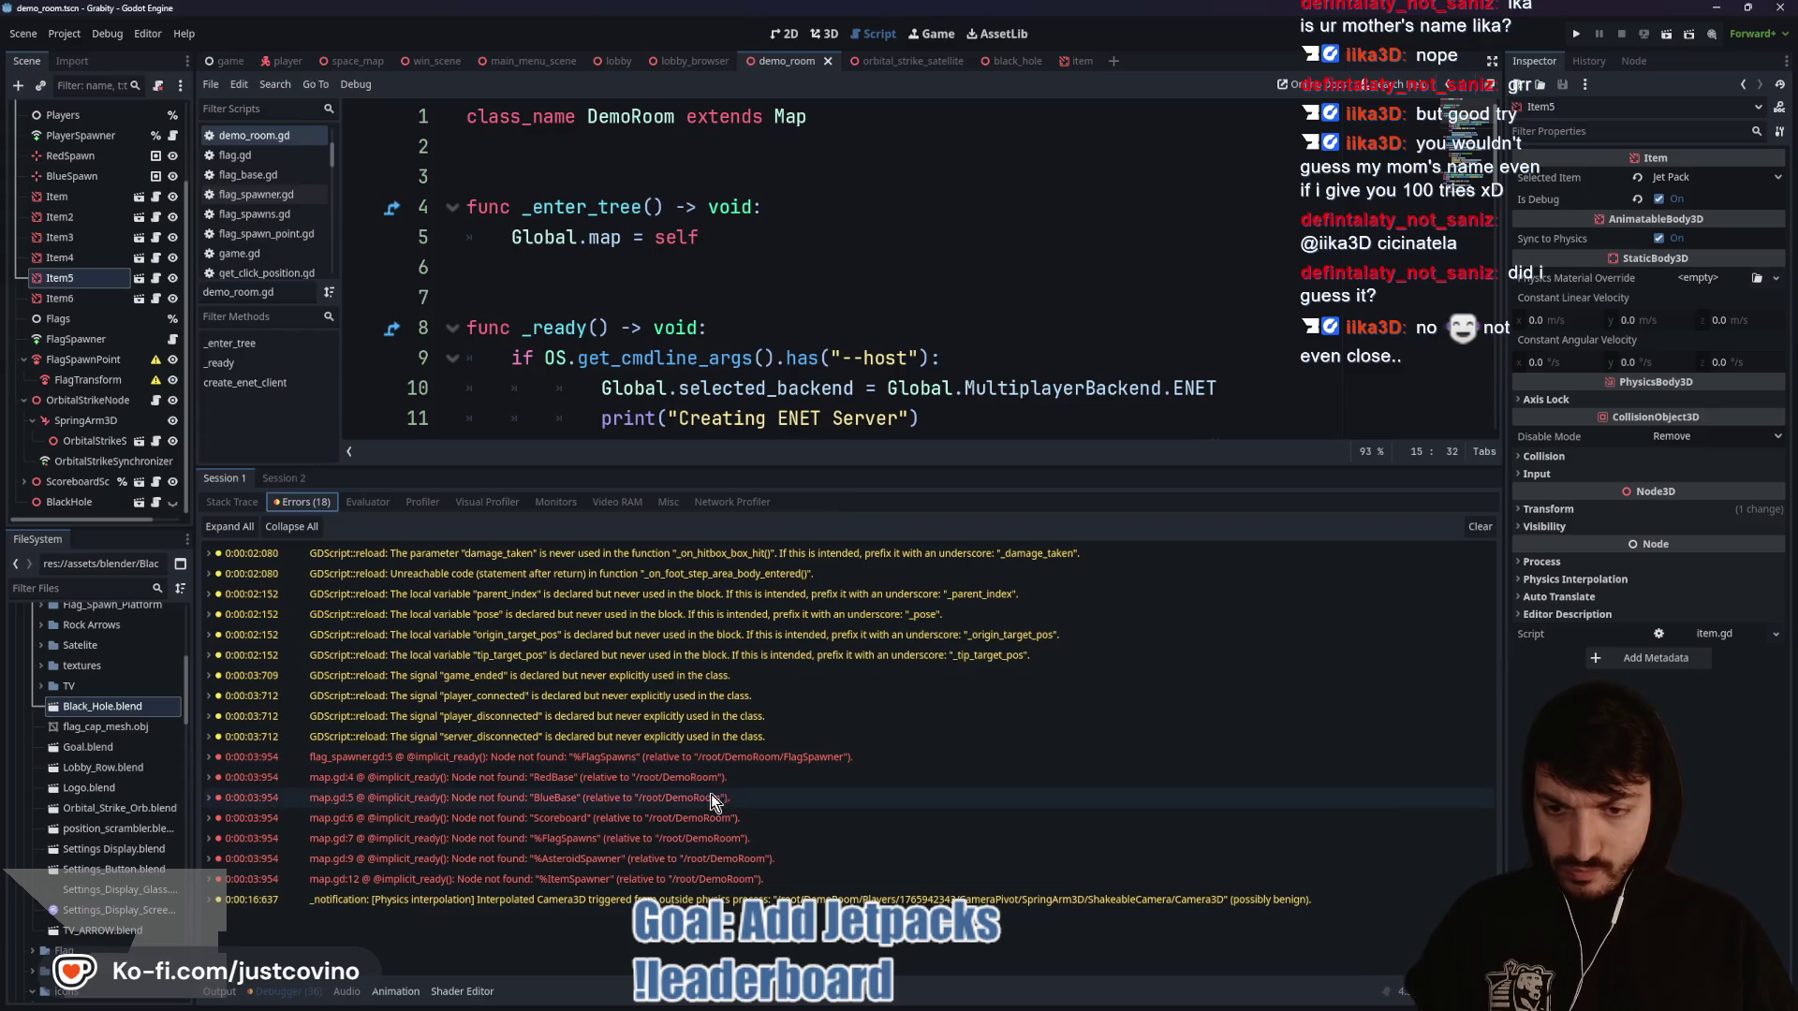
left_click(285, 478)
left_click(307, 505)
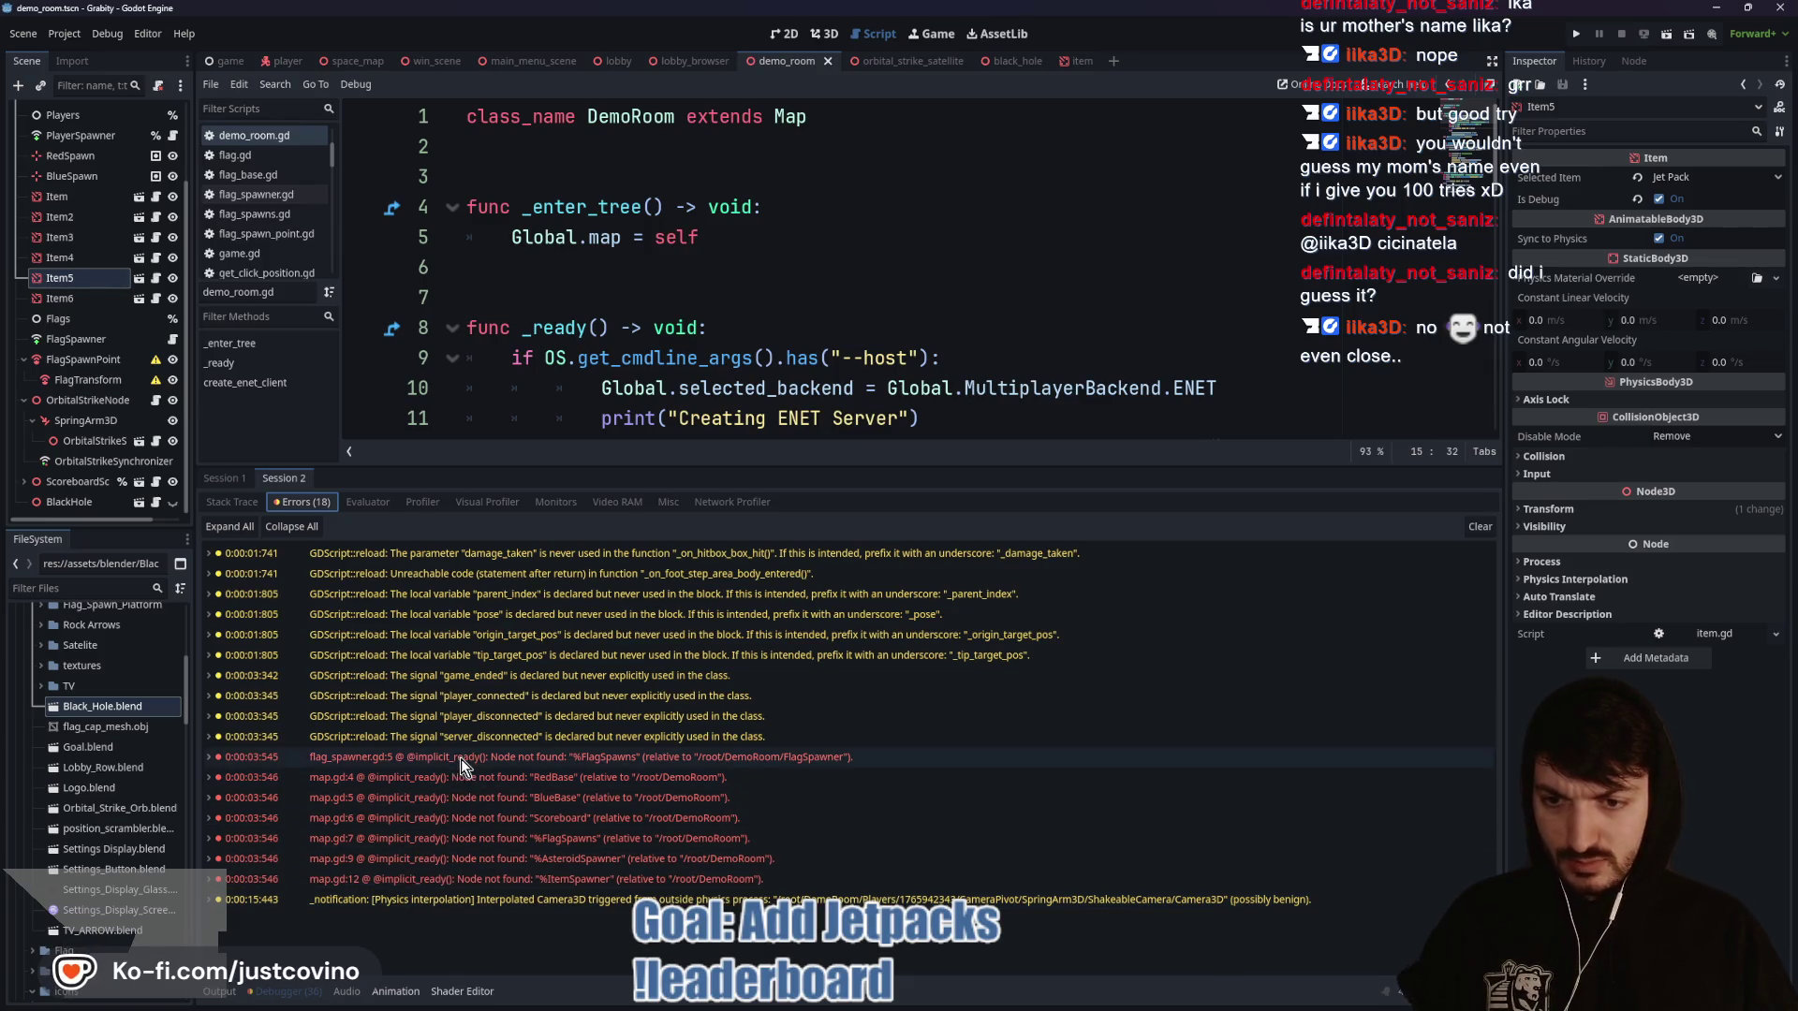
left_click_drag(927, 465, 901, 819)
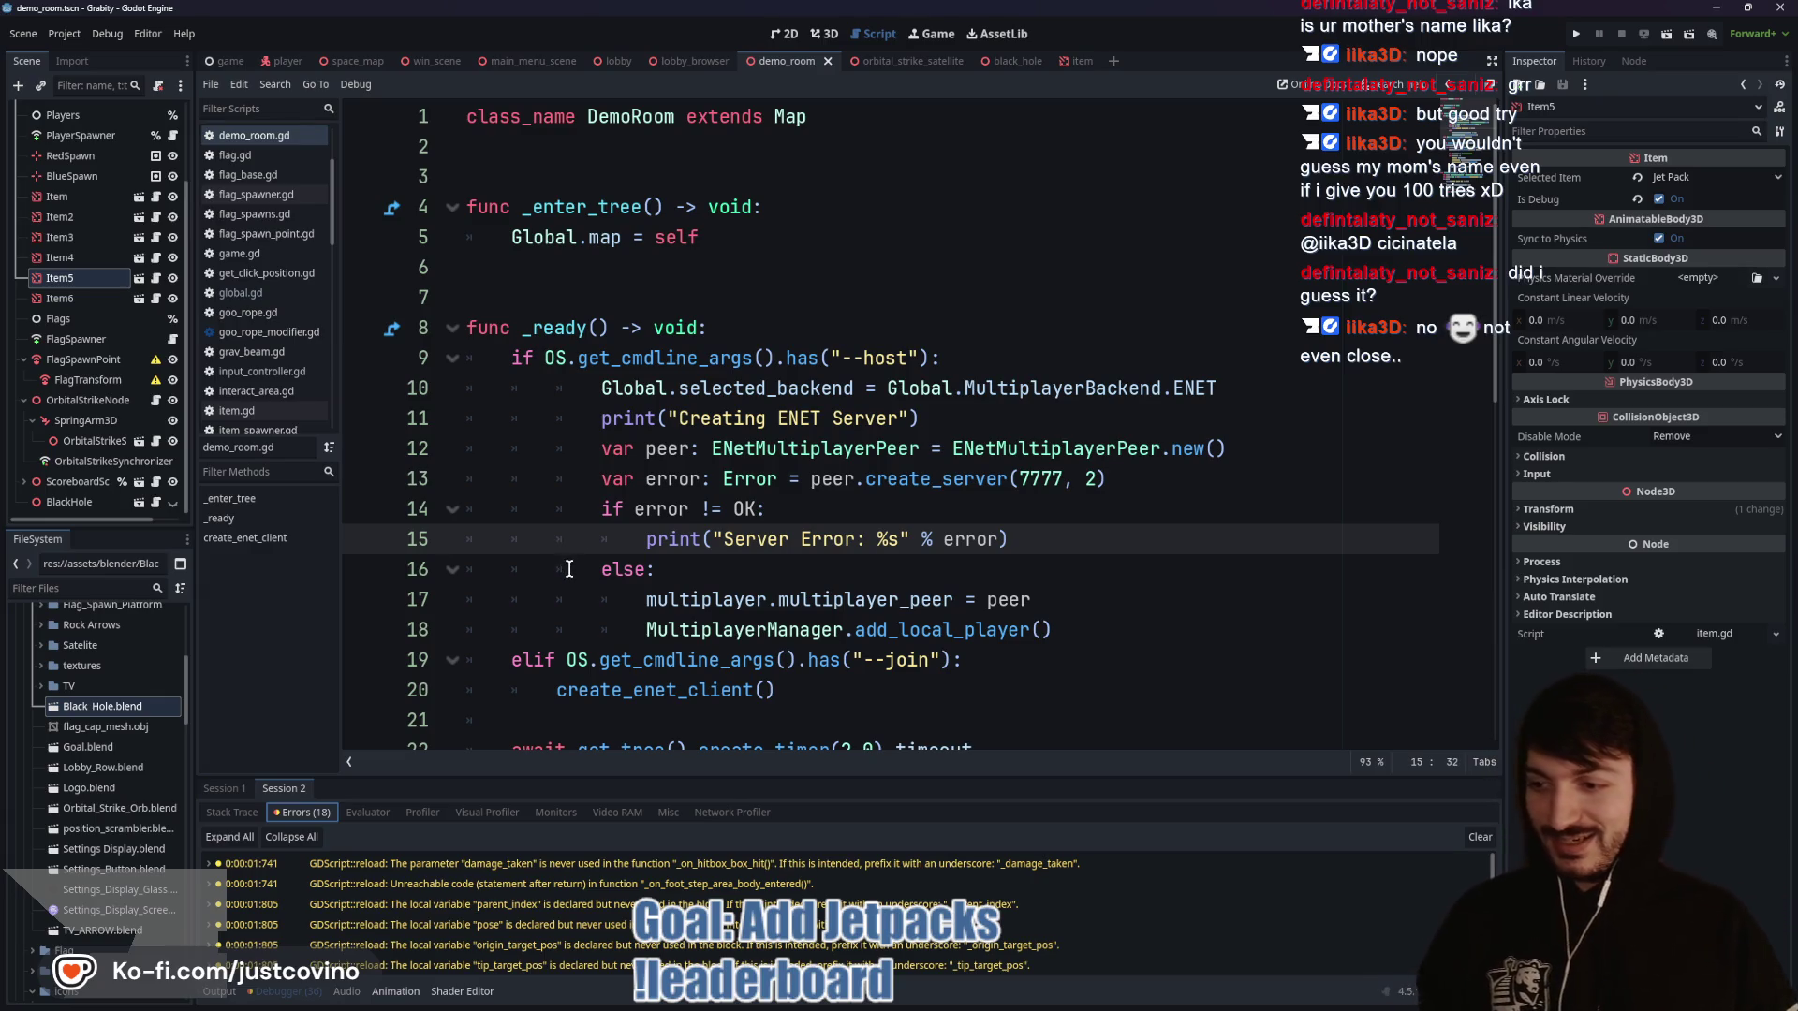
scroll(569, 570, "down", 8)
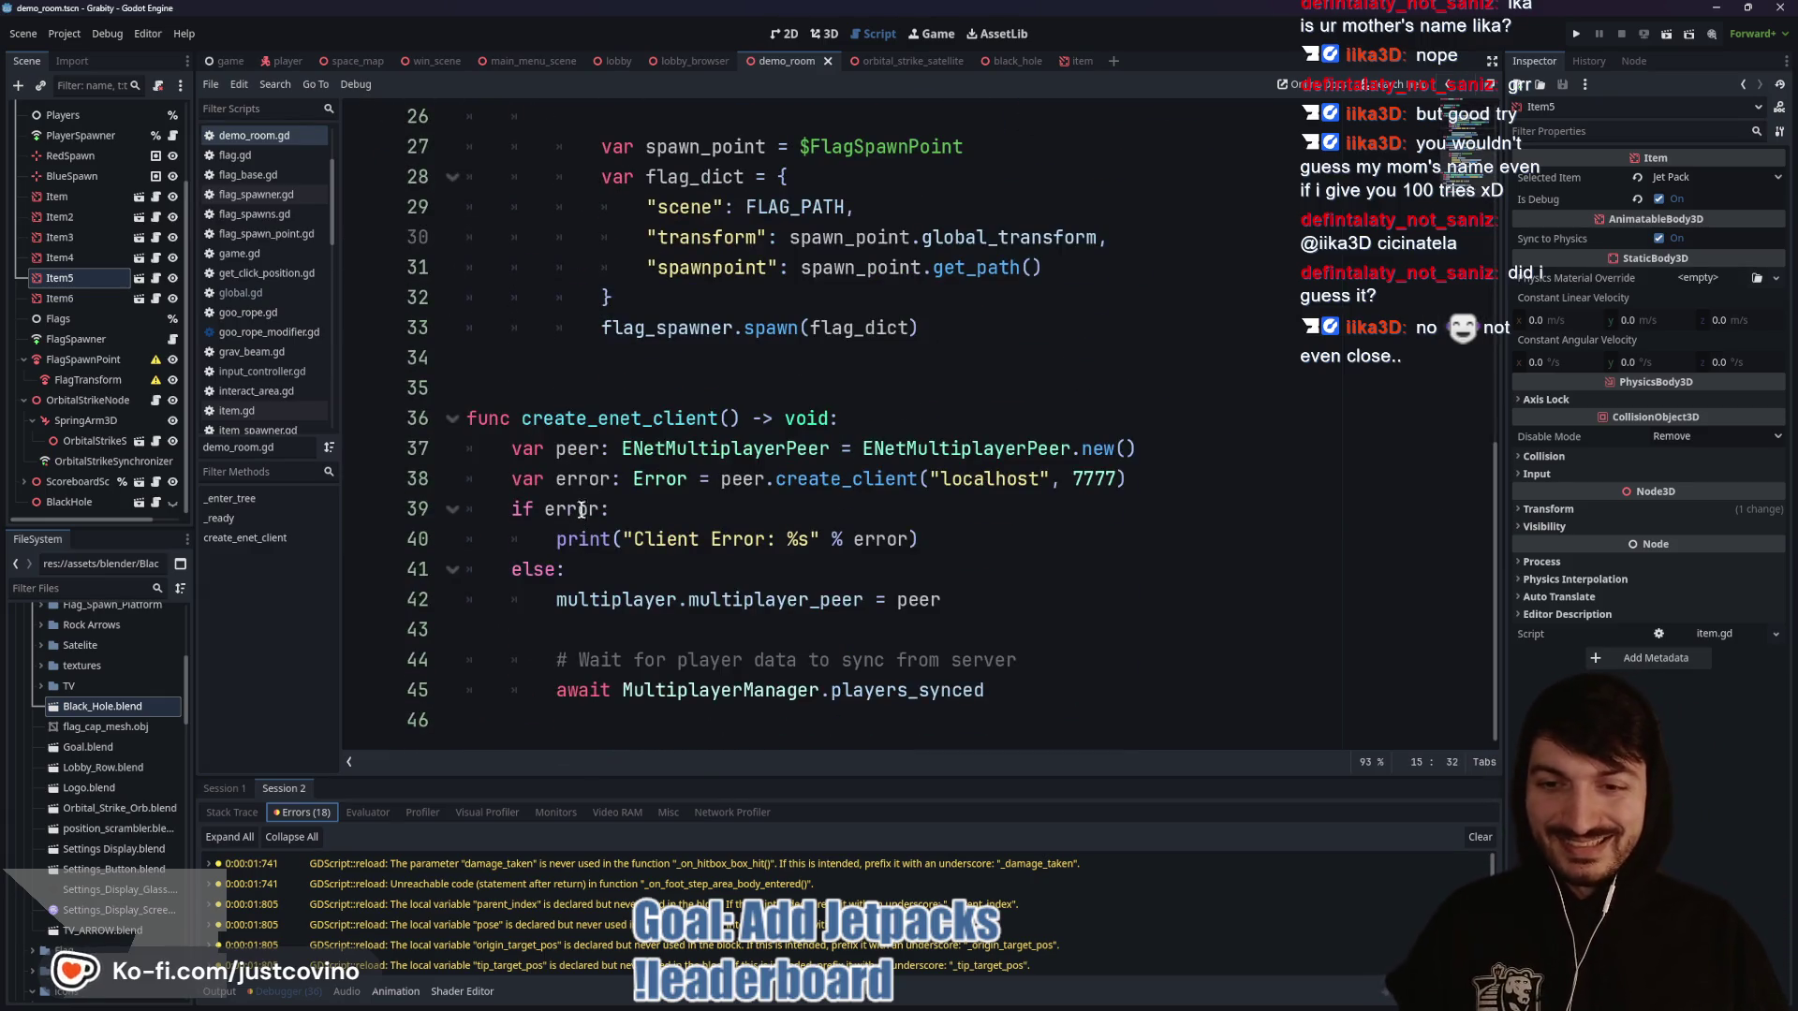
left_click(284, 61)
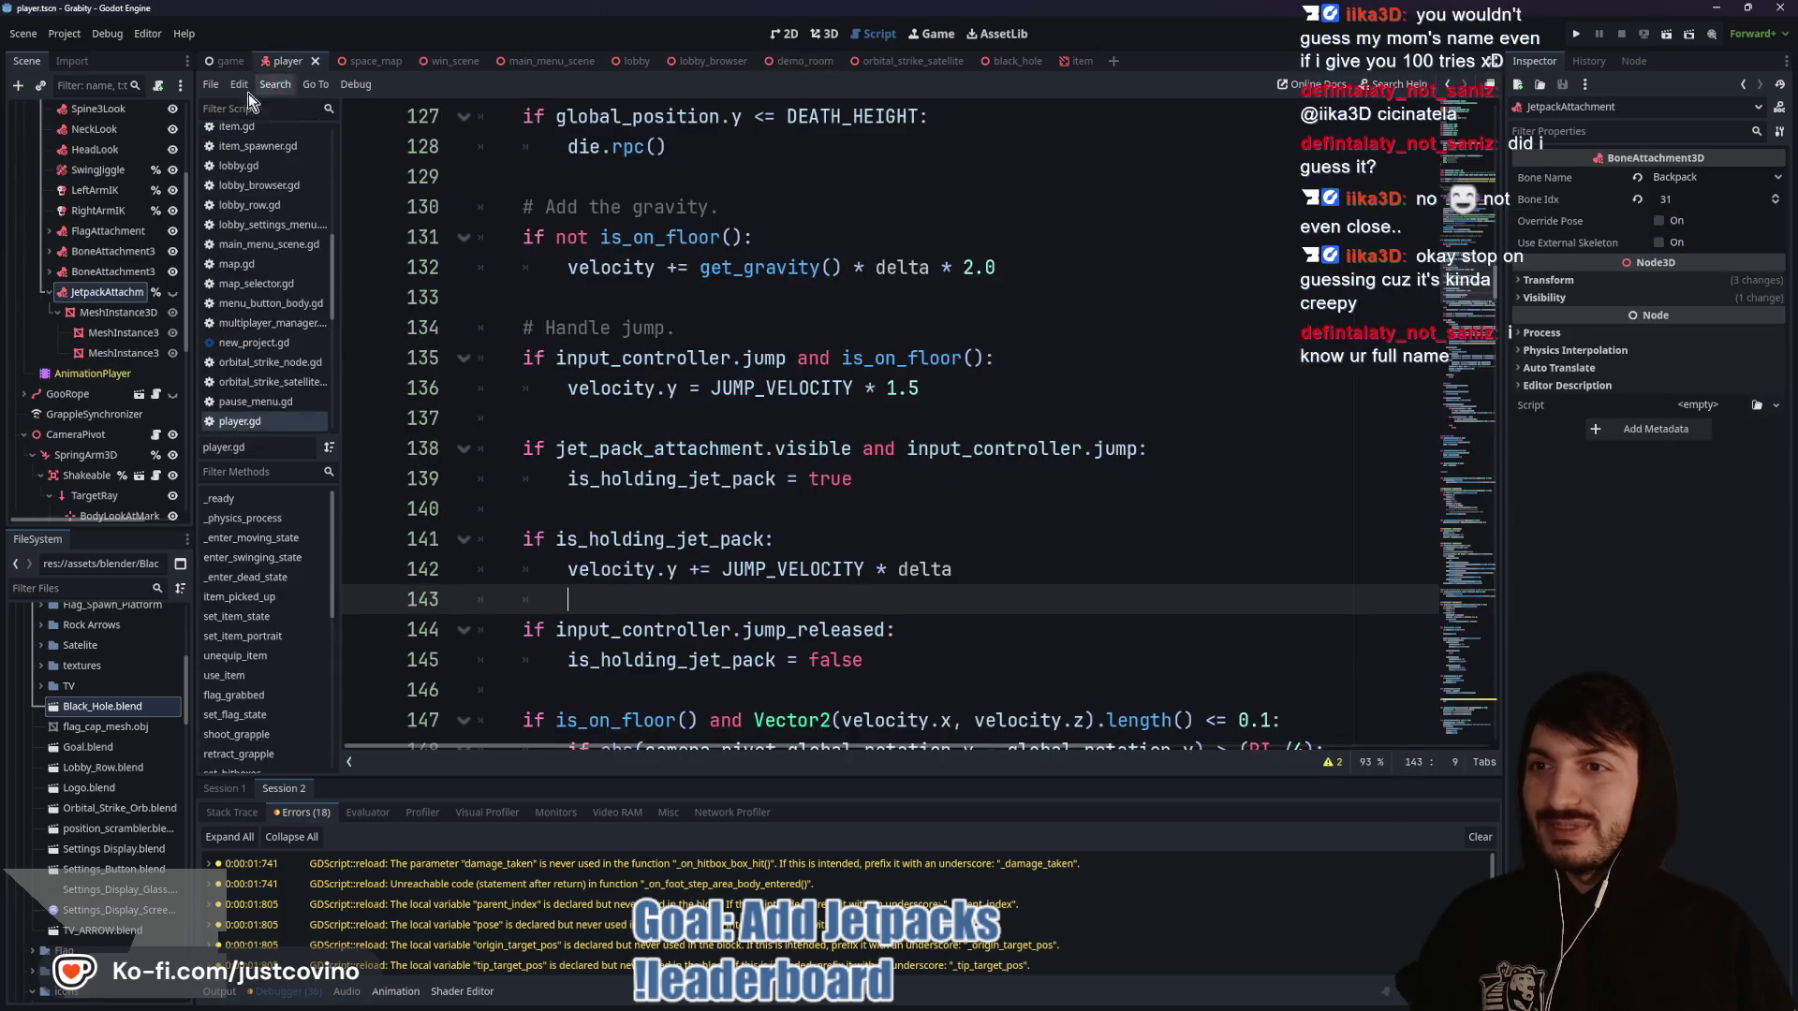
Step: Find and select the equip_jet_pack call inside use_item
scroll(122, 338, "up", 4)
scroll(590, 375, "down", 20)
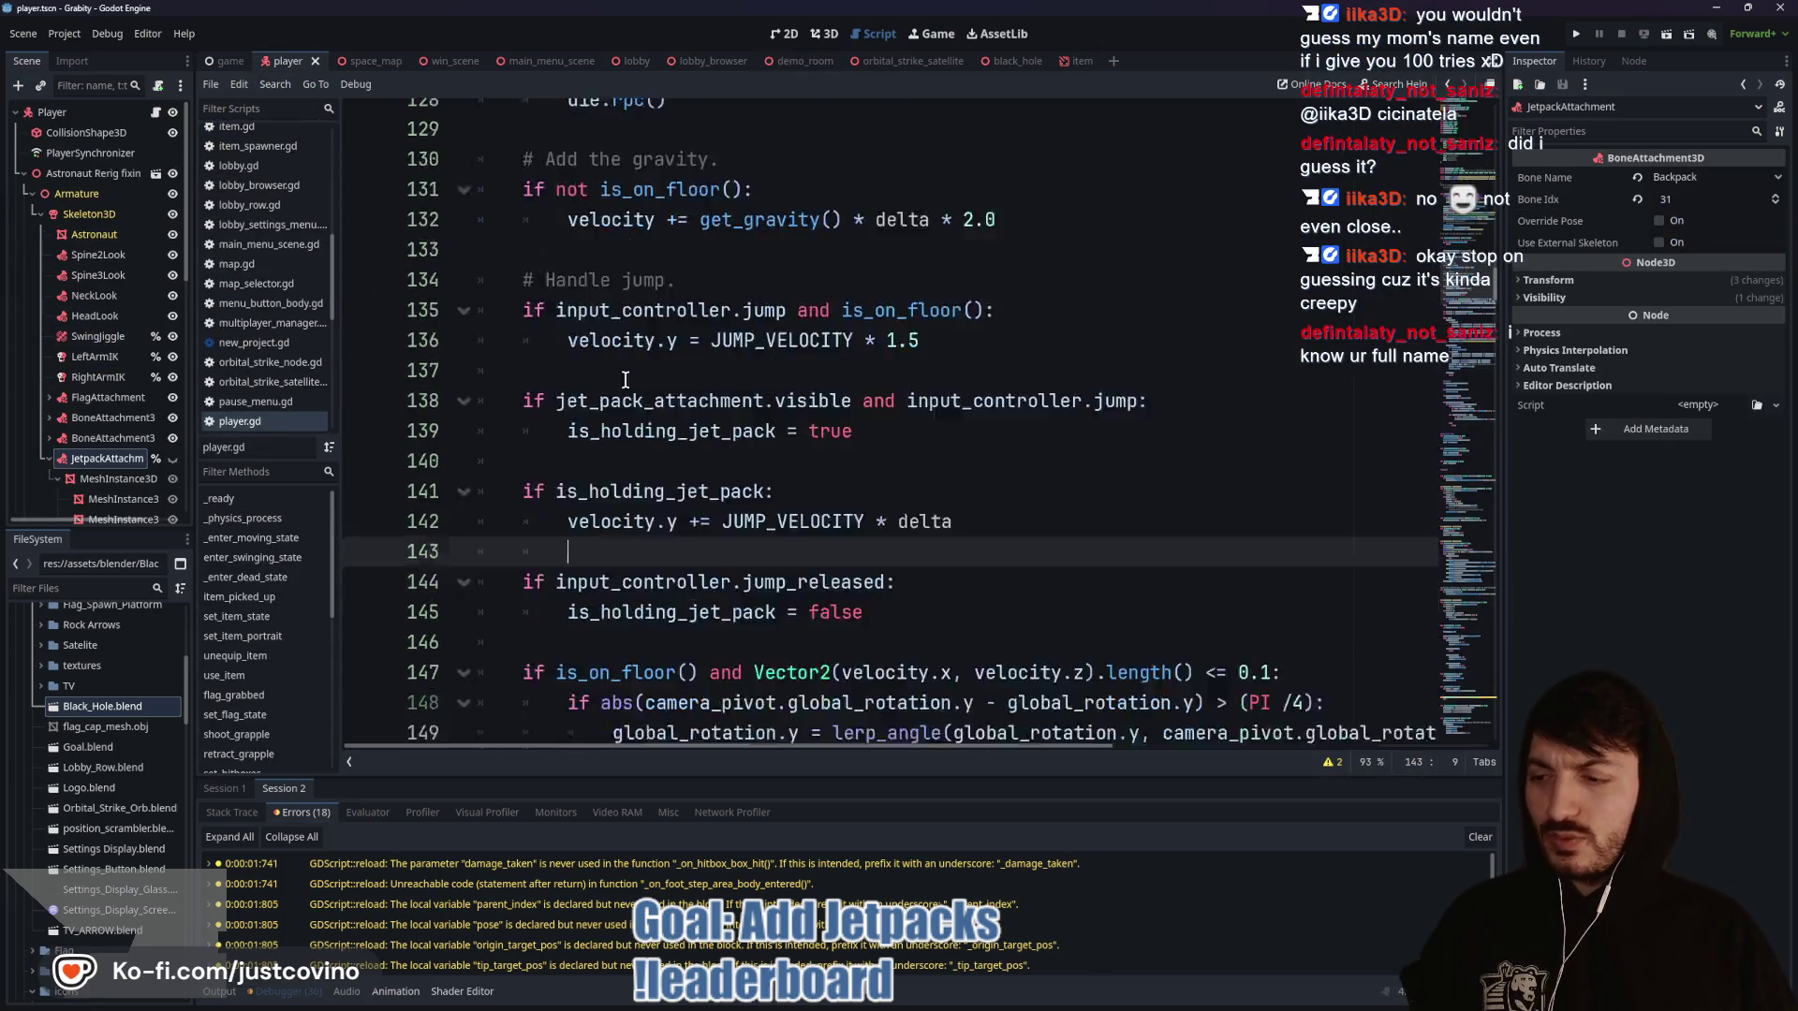
scroll(646, 420, "down", 10)
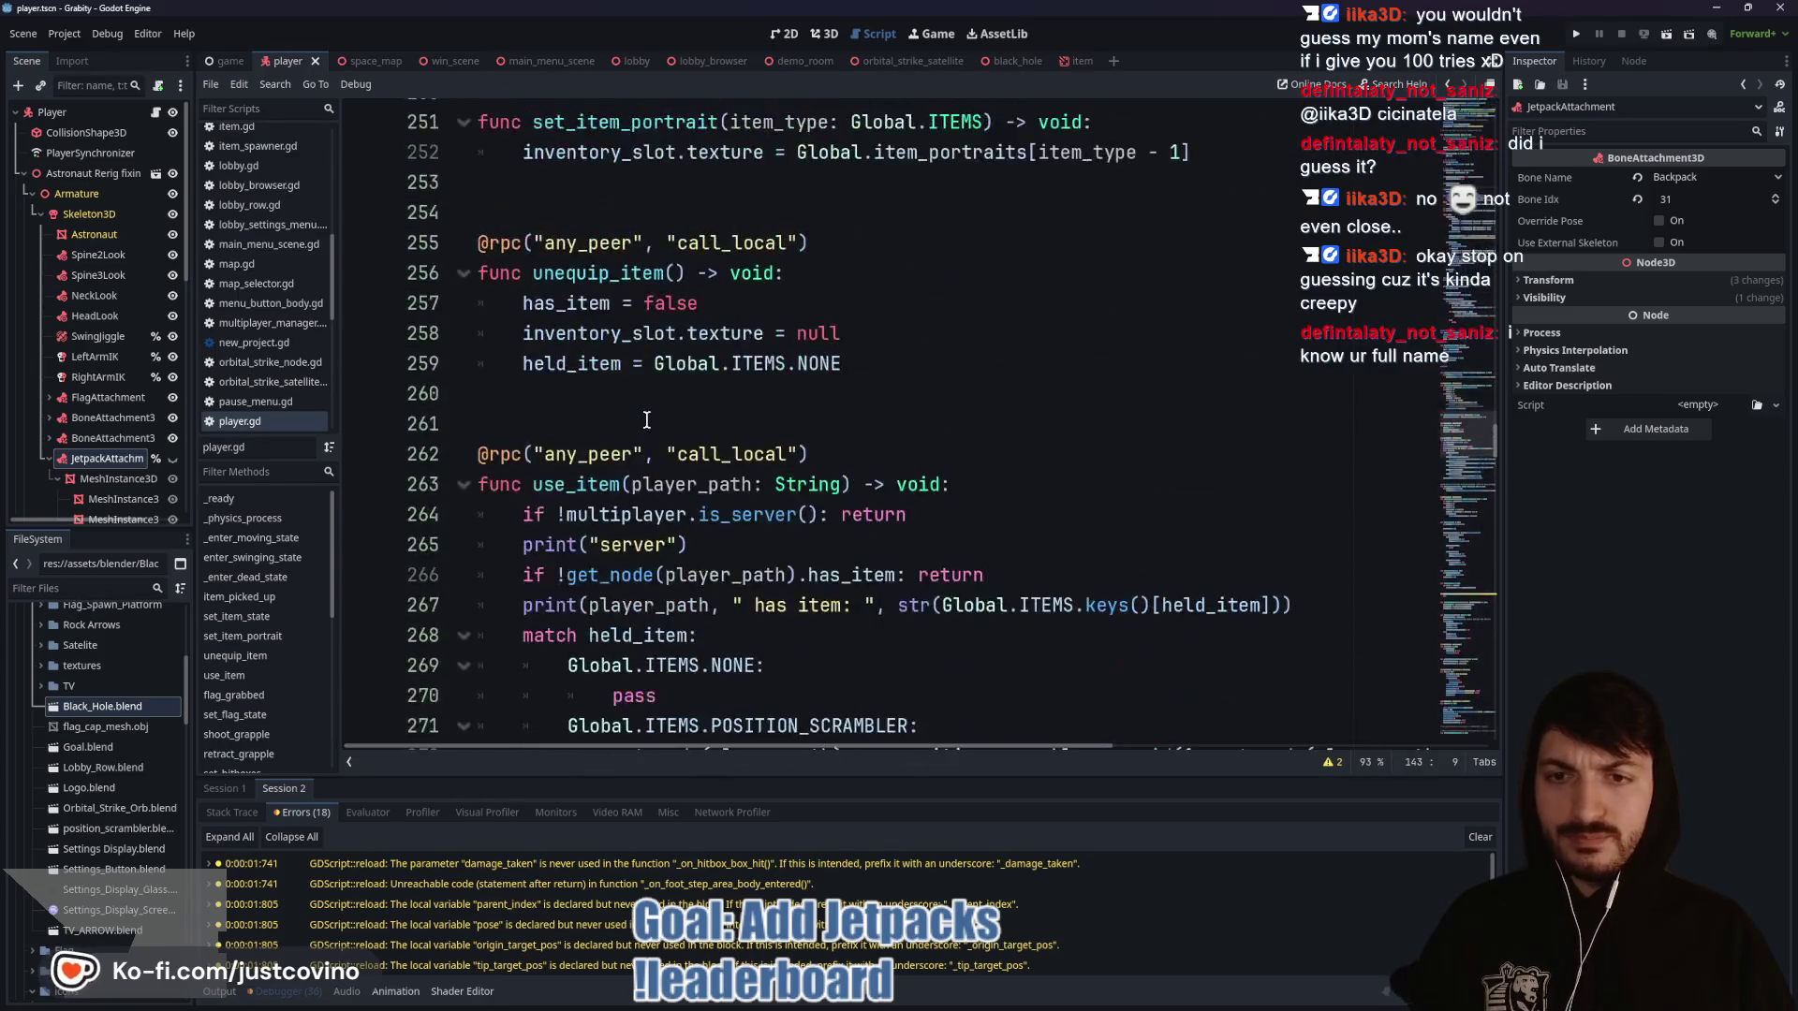
scroll(662, 427, "up", 3)
scroll(662, 427, "up", 1)
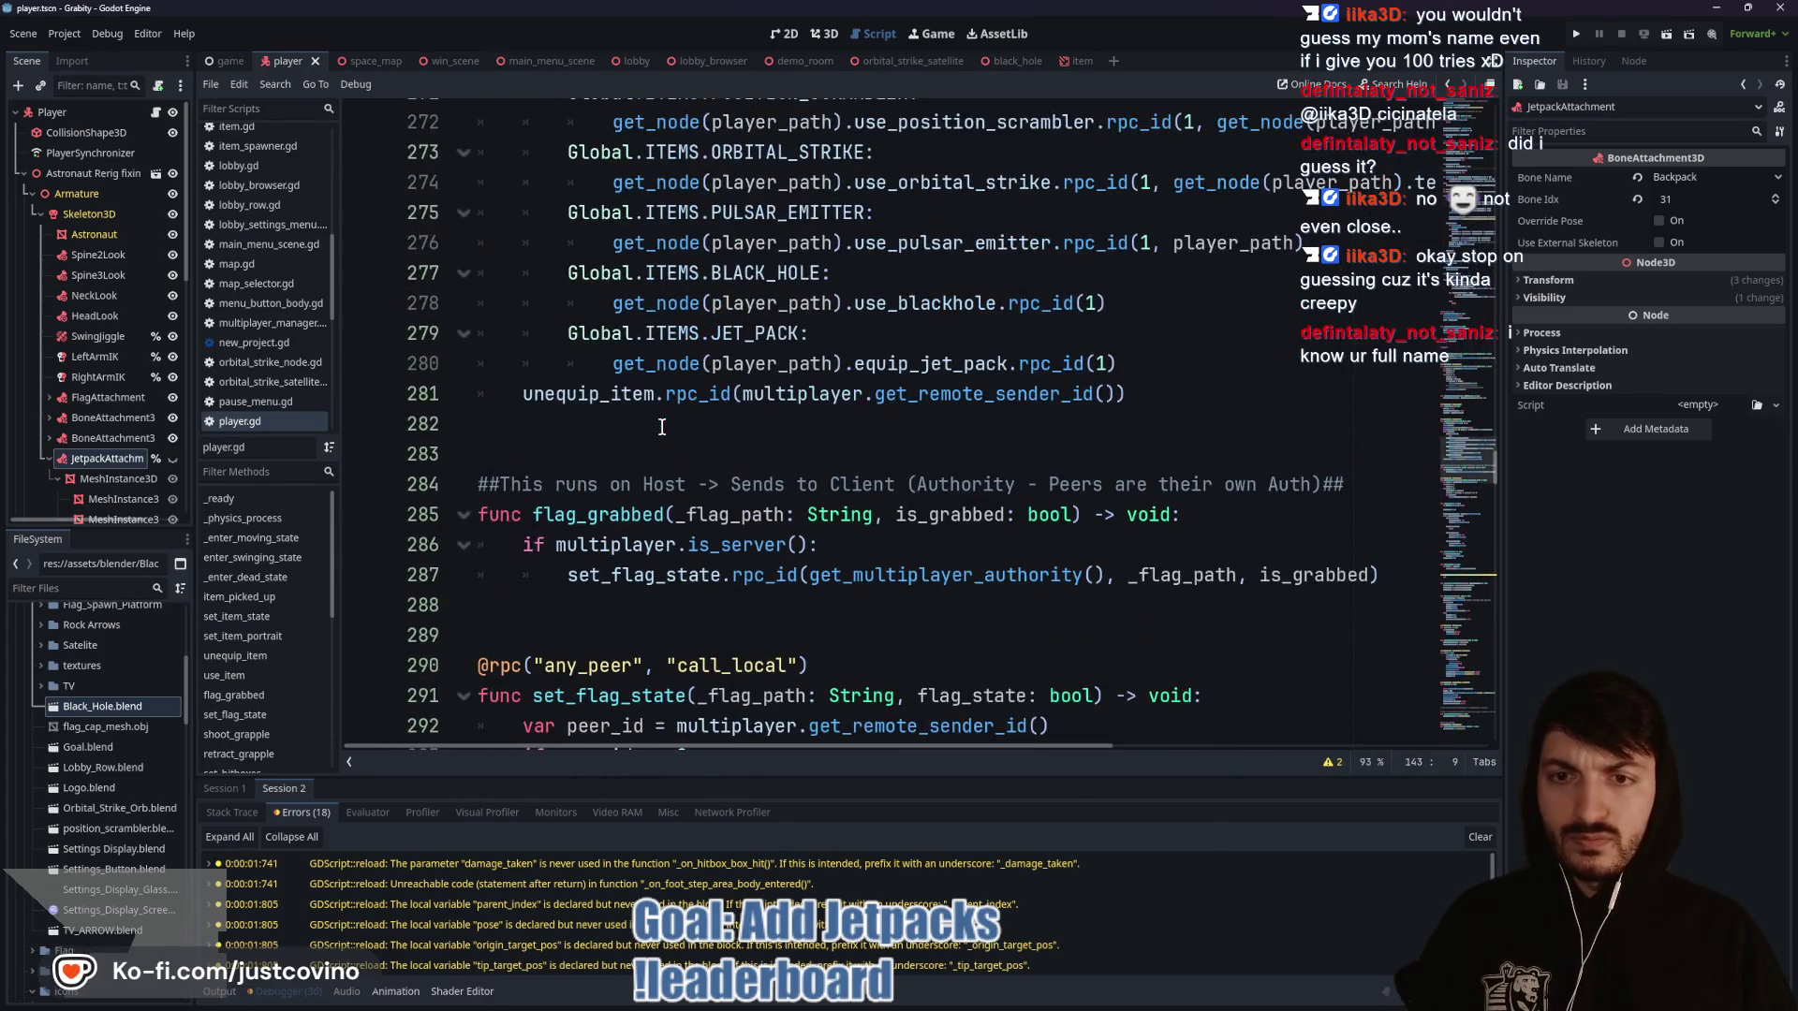
double_click(656, 364)
double_click(773, 363)
double_click(901, 365)
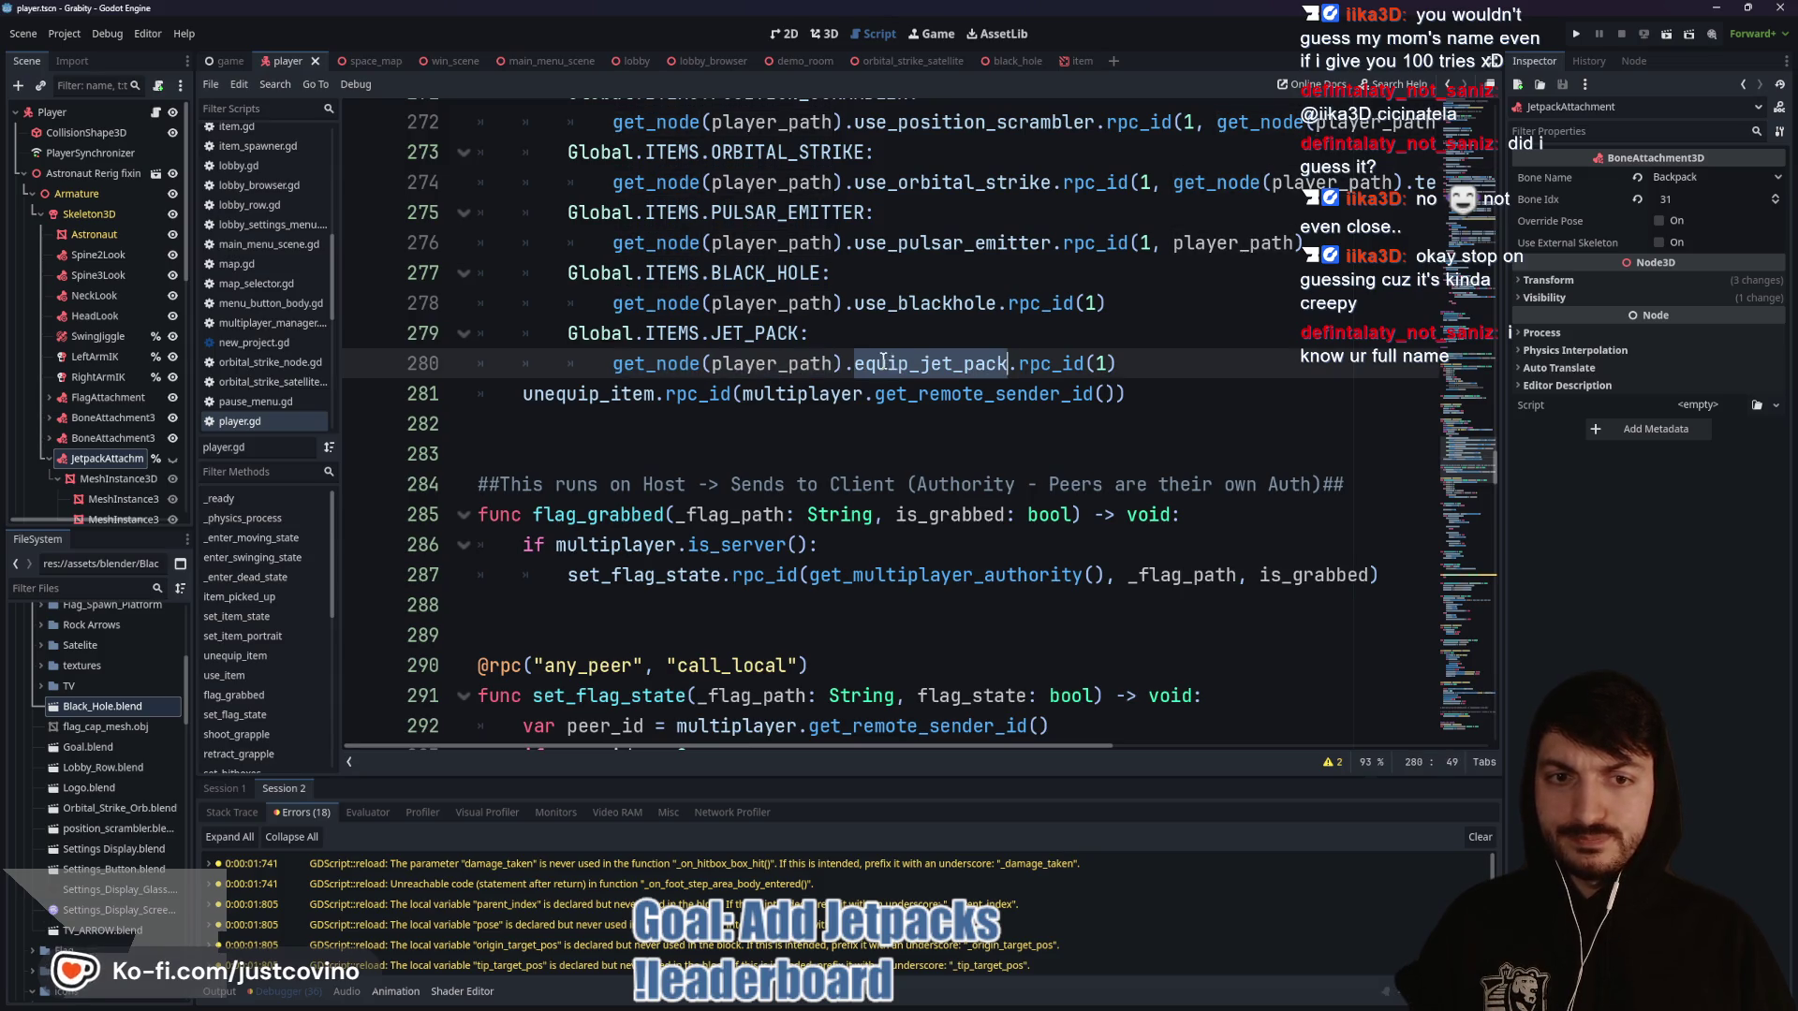
Step: Scroll down to the equip_jet_pack() function definition
scroll(884, 361, "down", 15)
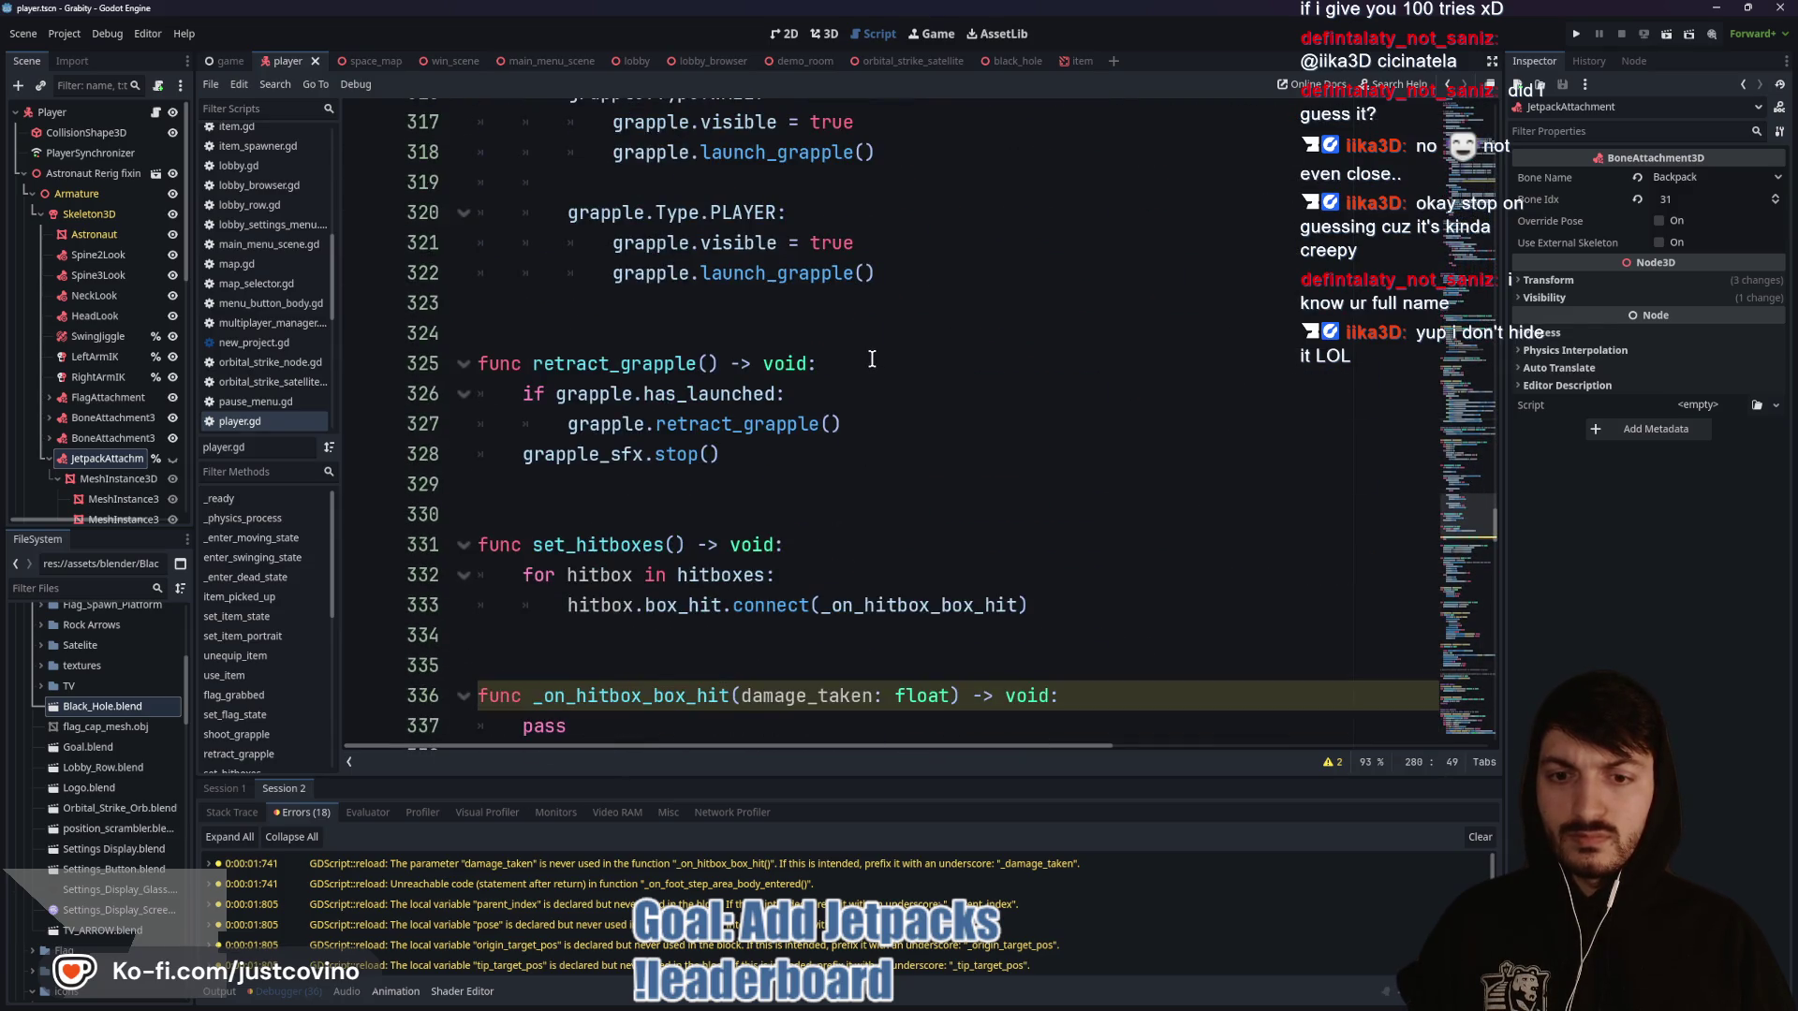
scroll(872, 359, "down", 9)
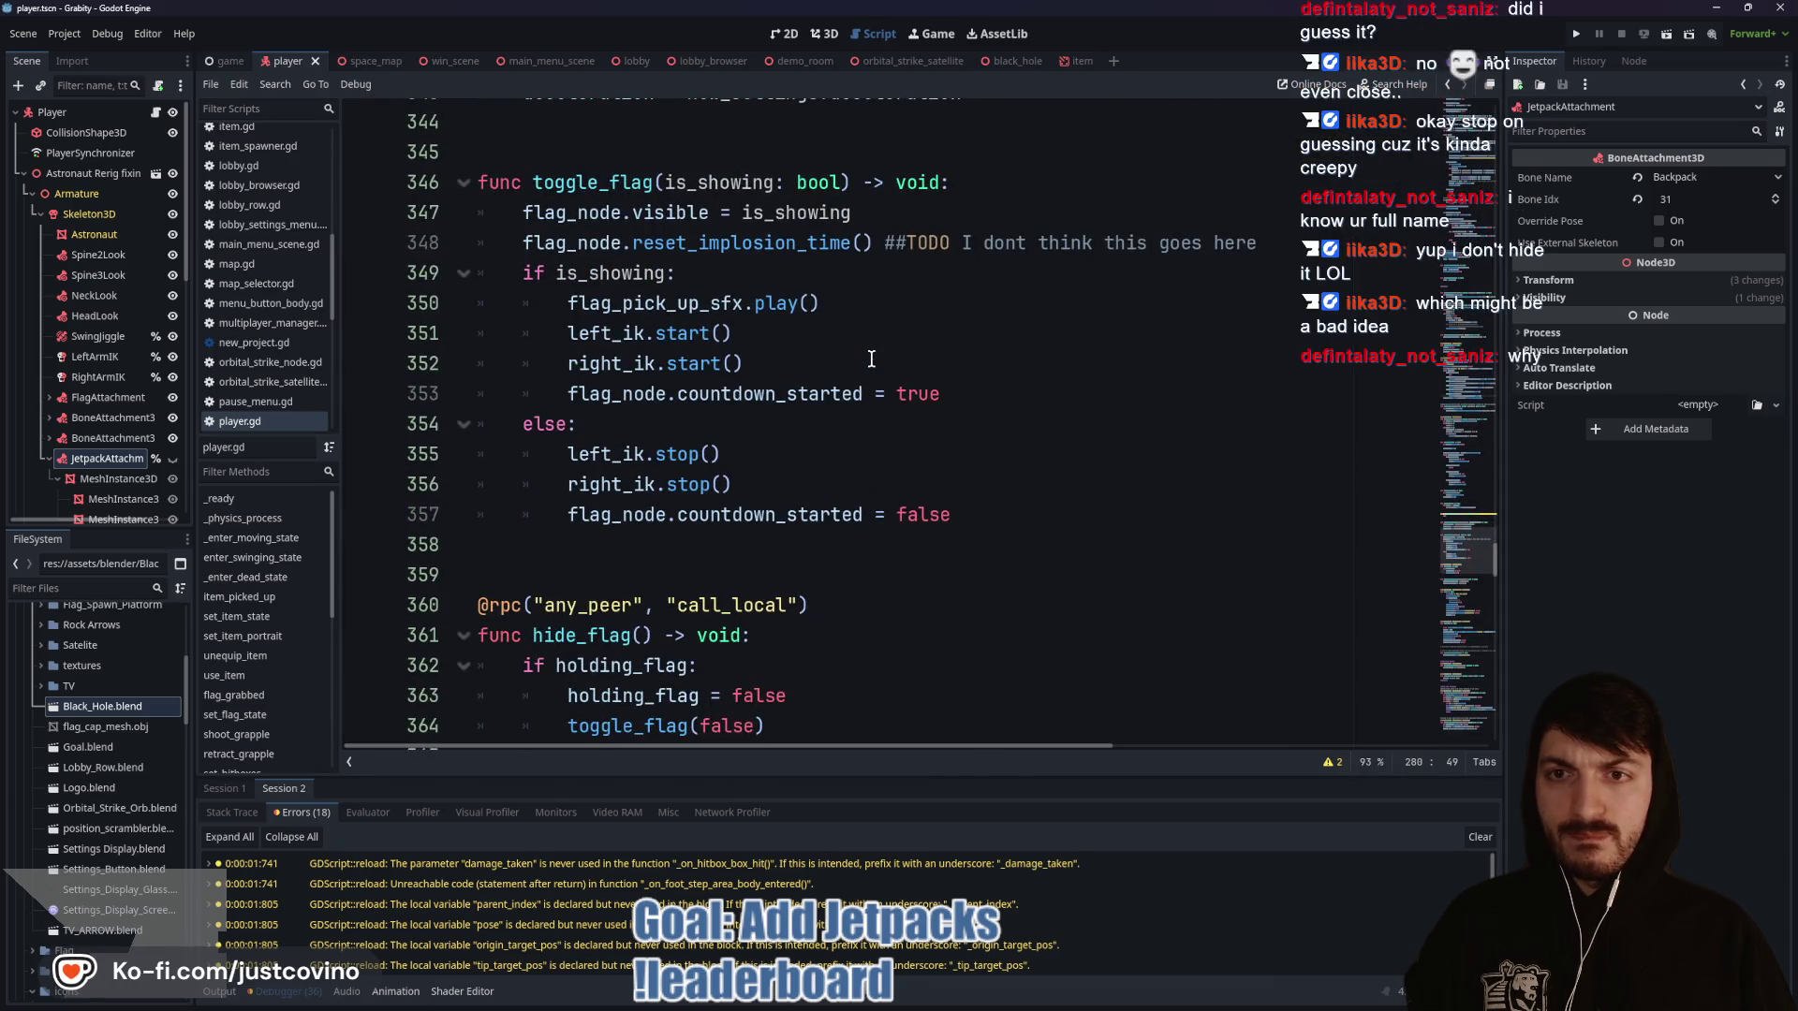
scroll(870, 360, "down", 12)
scroll(870, 359, "down", 4)
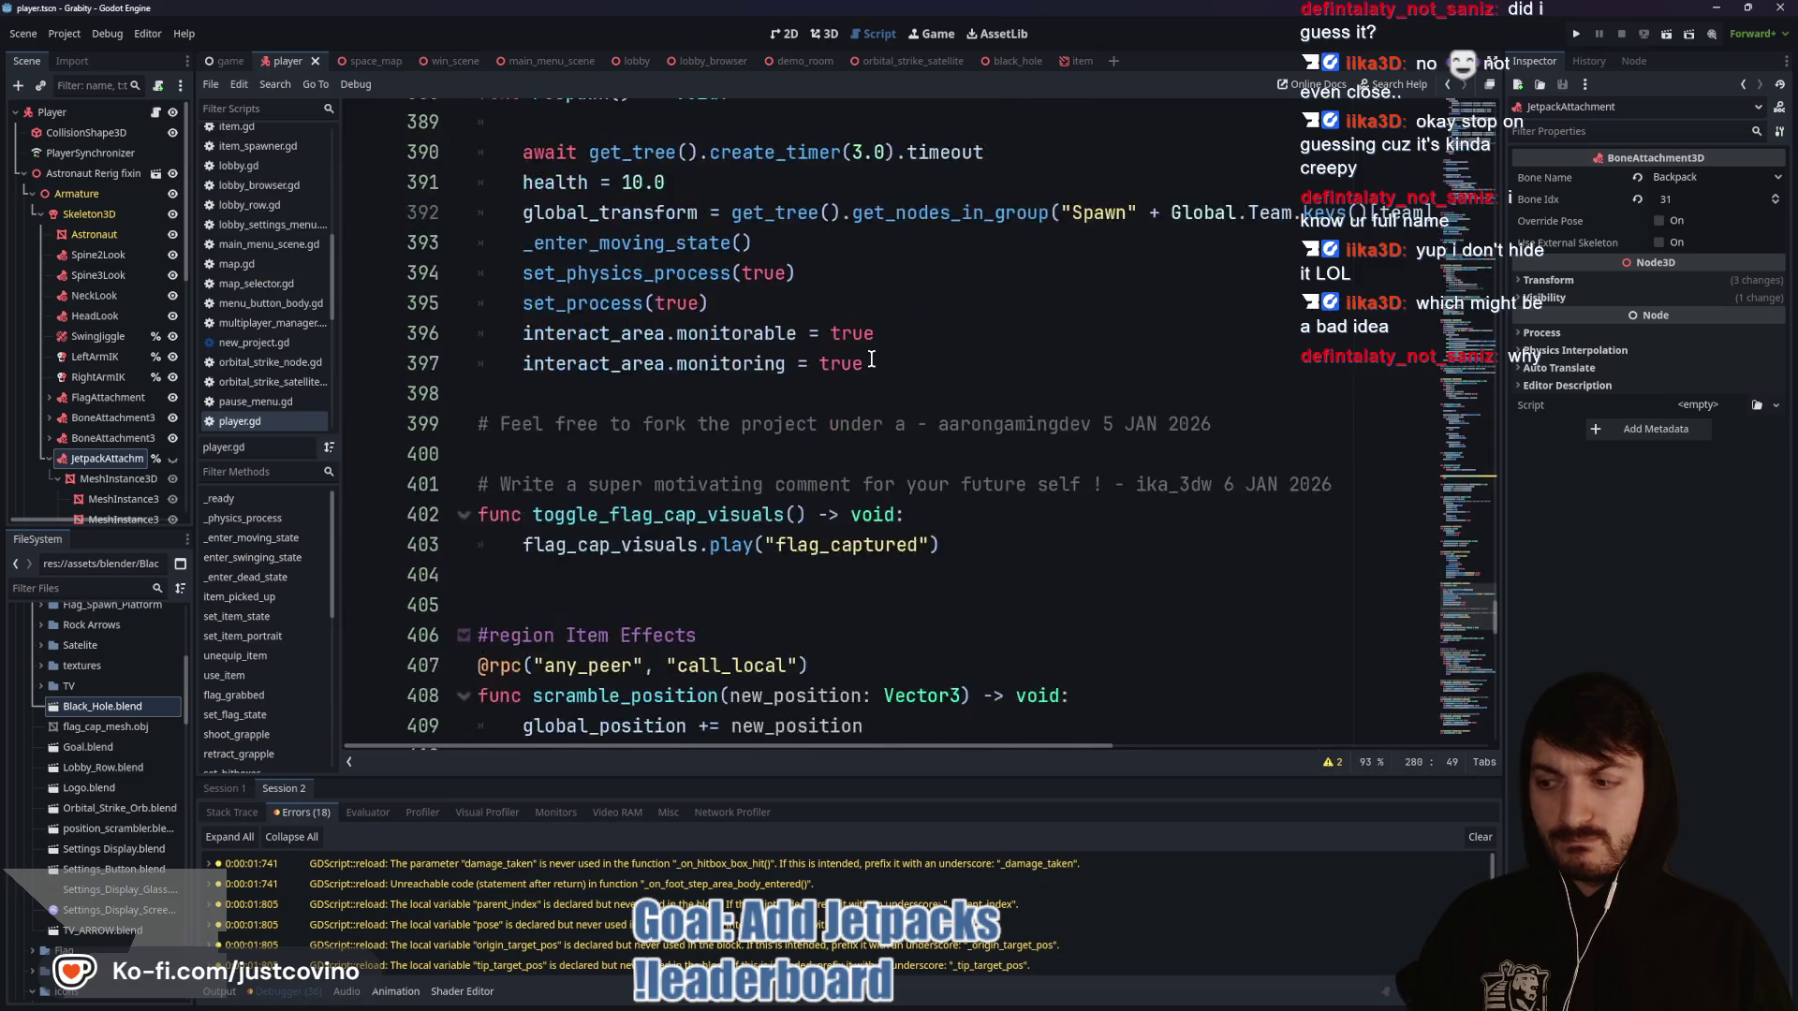
scroll(869, 357, "down", 5)
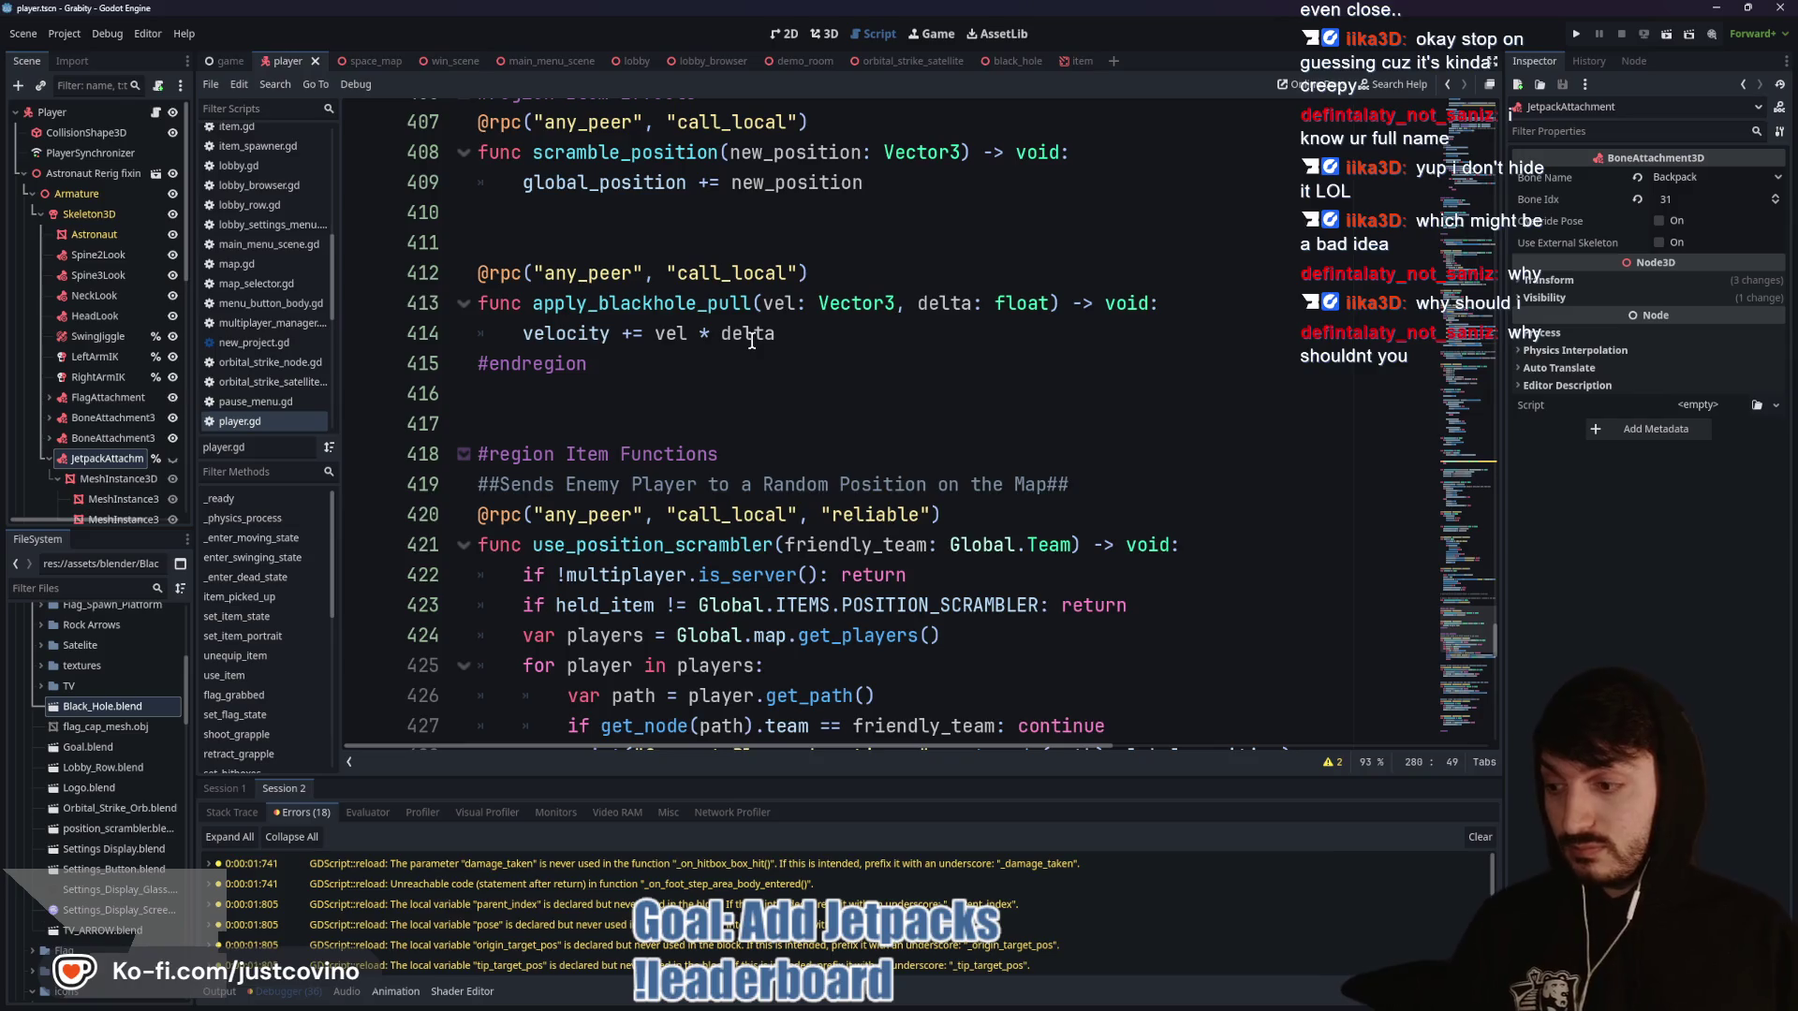
scroll(786, 365, "down", 3)
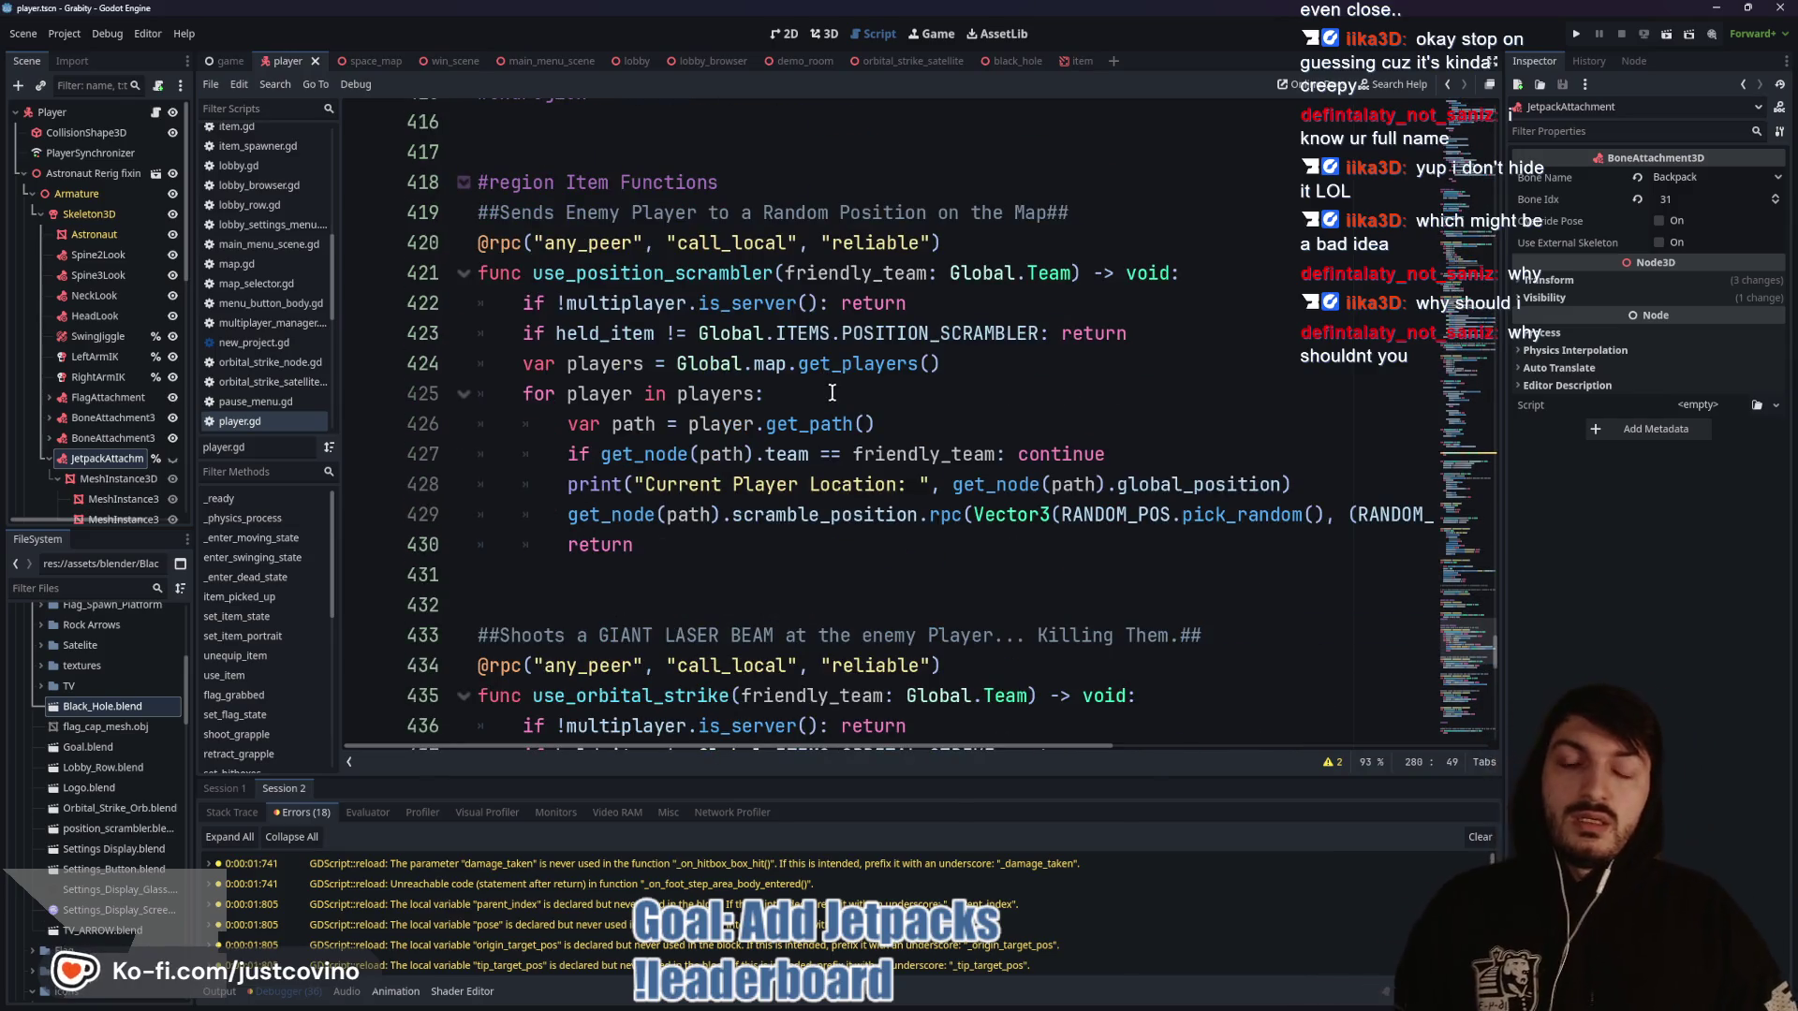
scroll(830, 389, "down", 2)
left_click(831, 390)
scroll(660, 398, "down", 5)
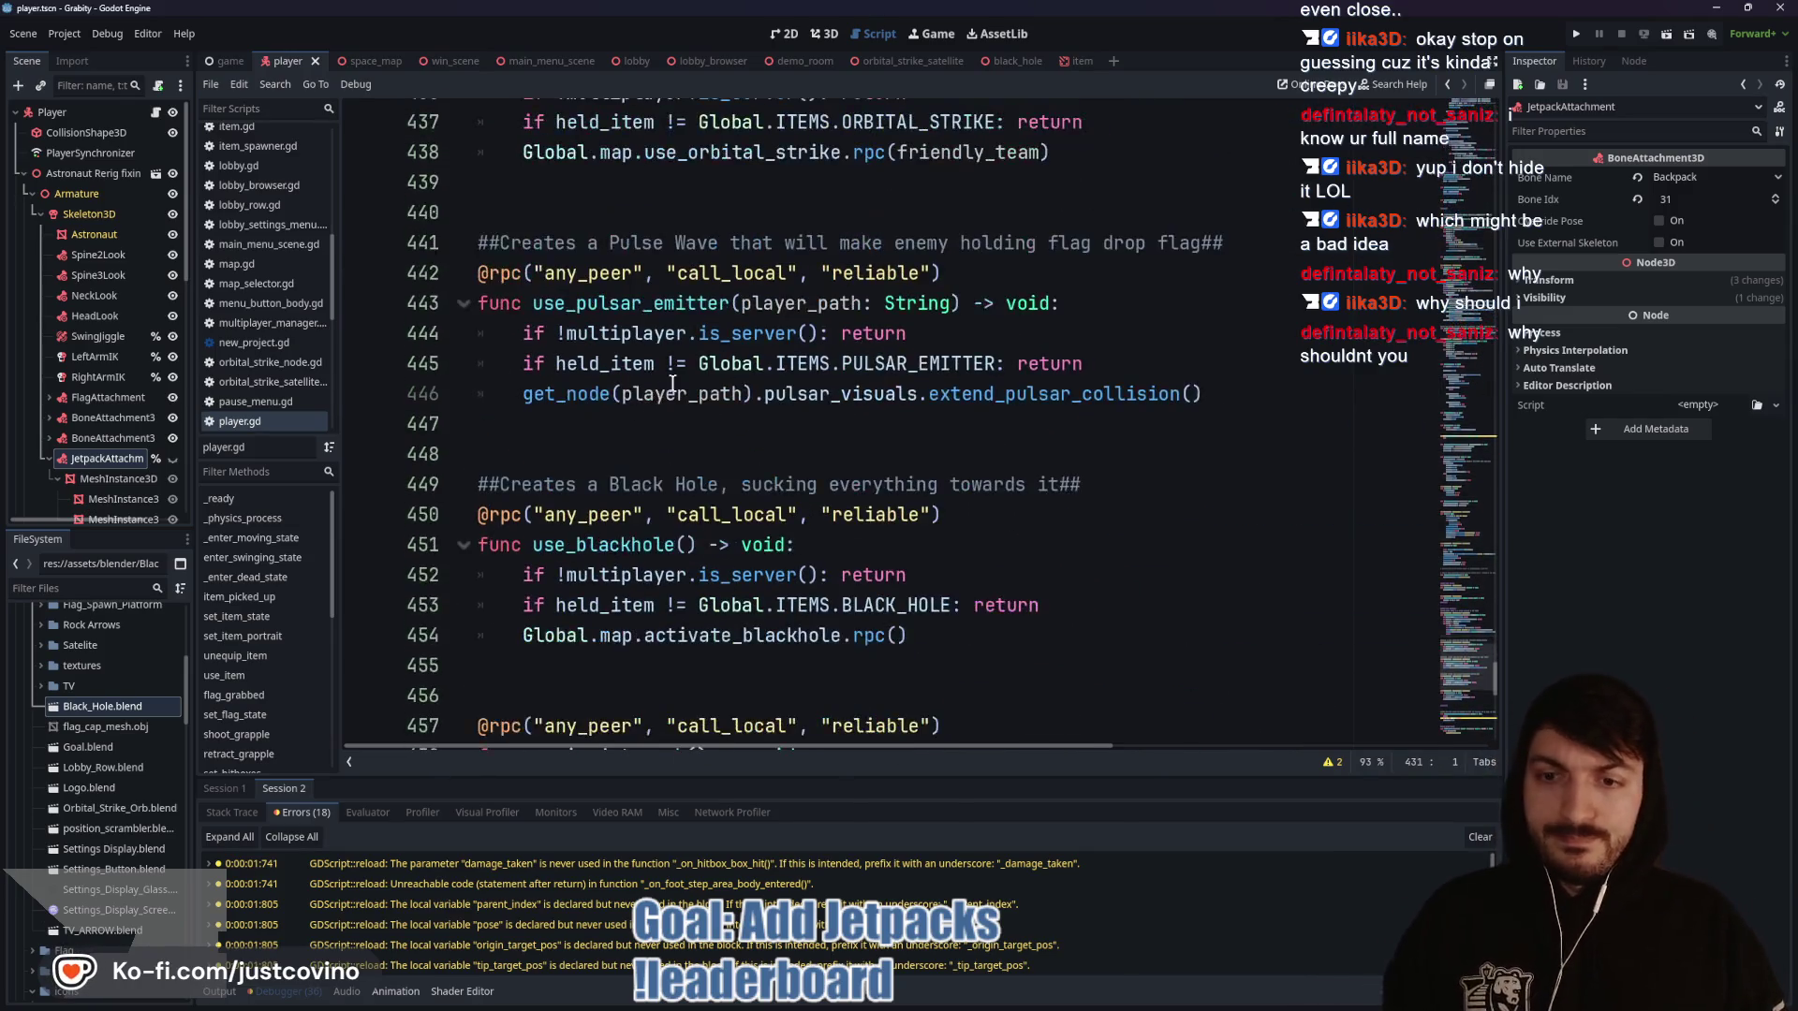
scroll(667, 386, "down", 3)
left_click(643, 396)
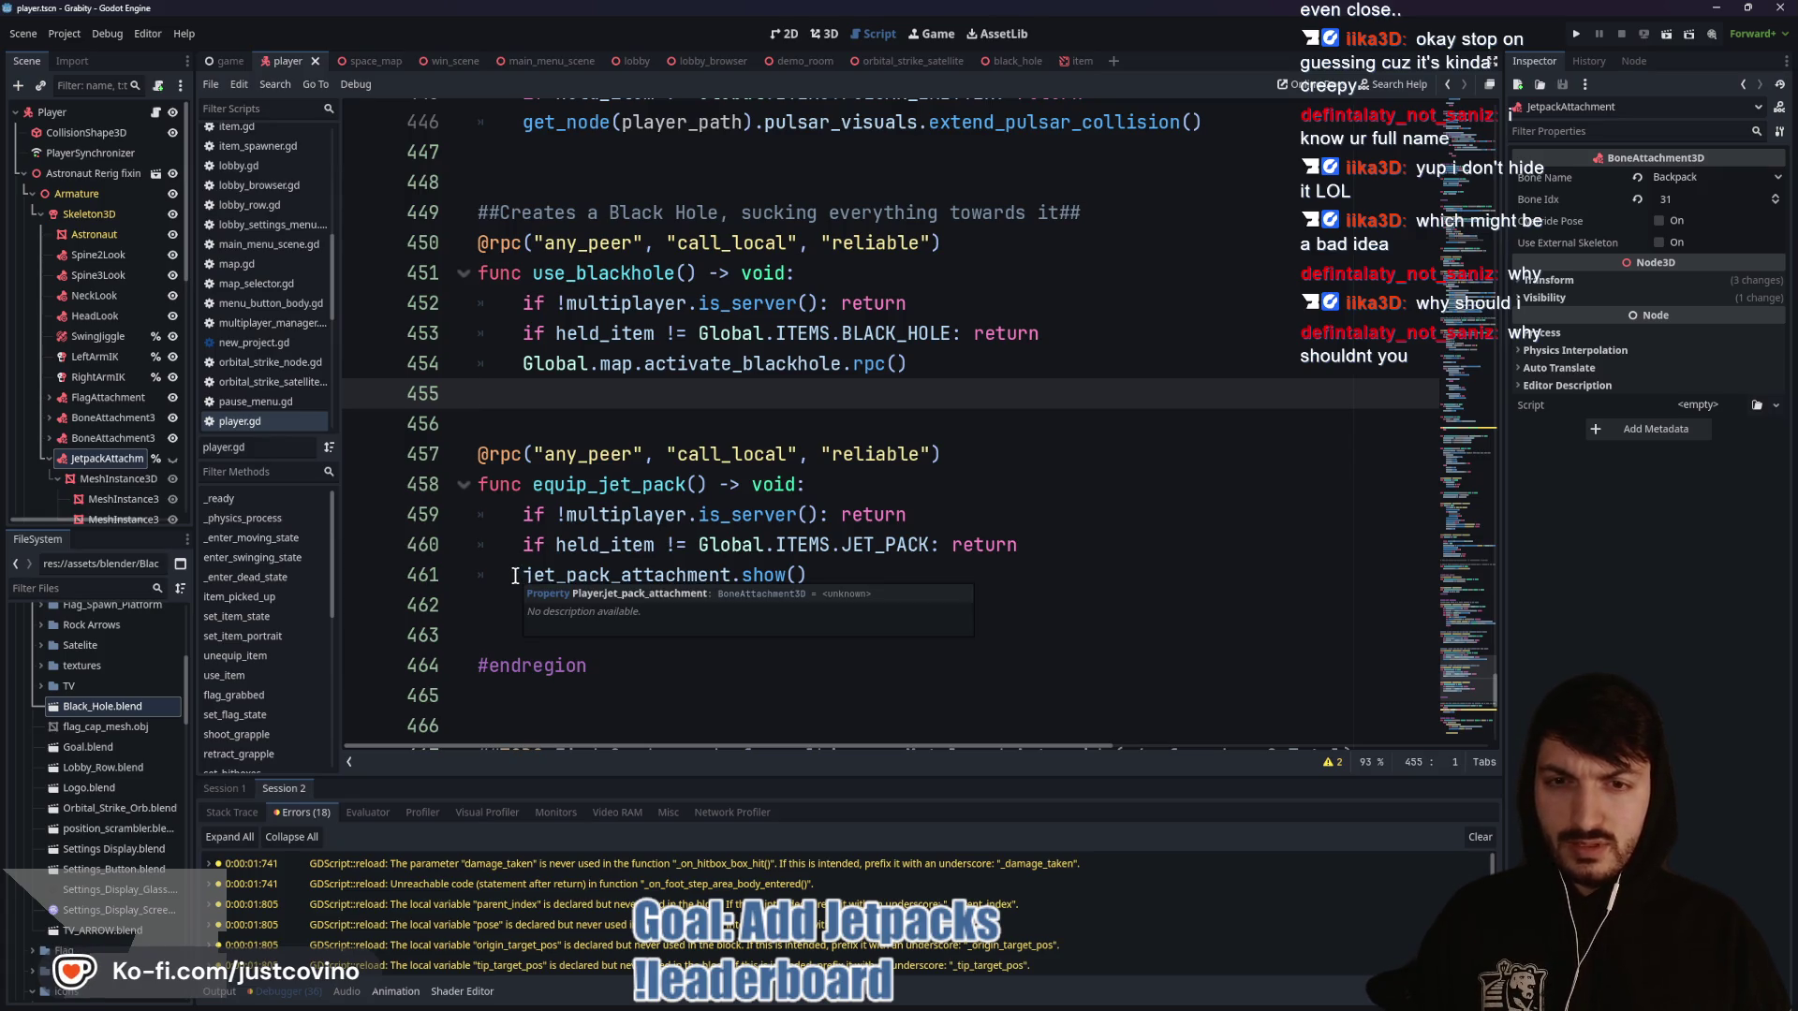
scroll(758, 560, "up", 3)
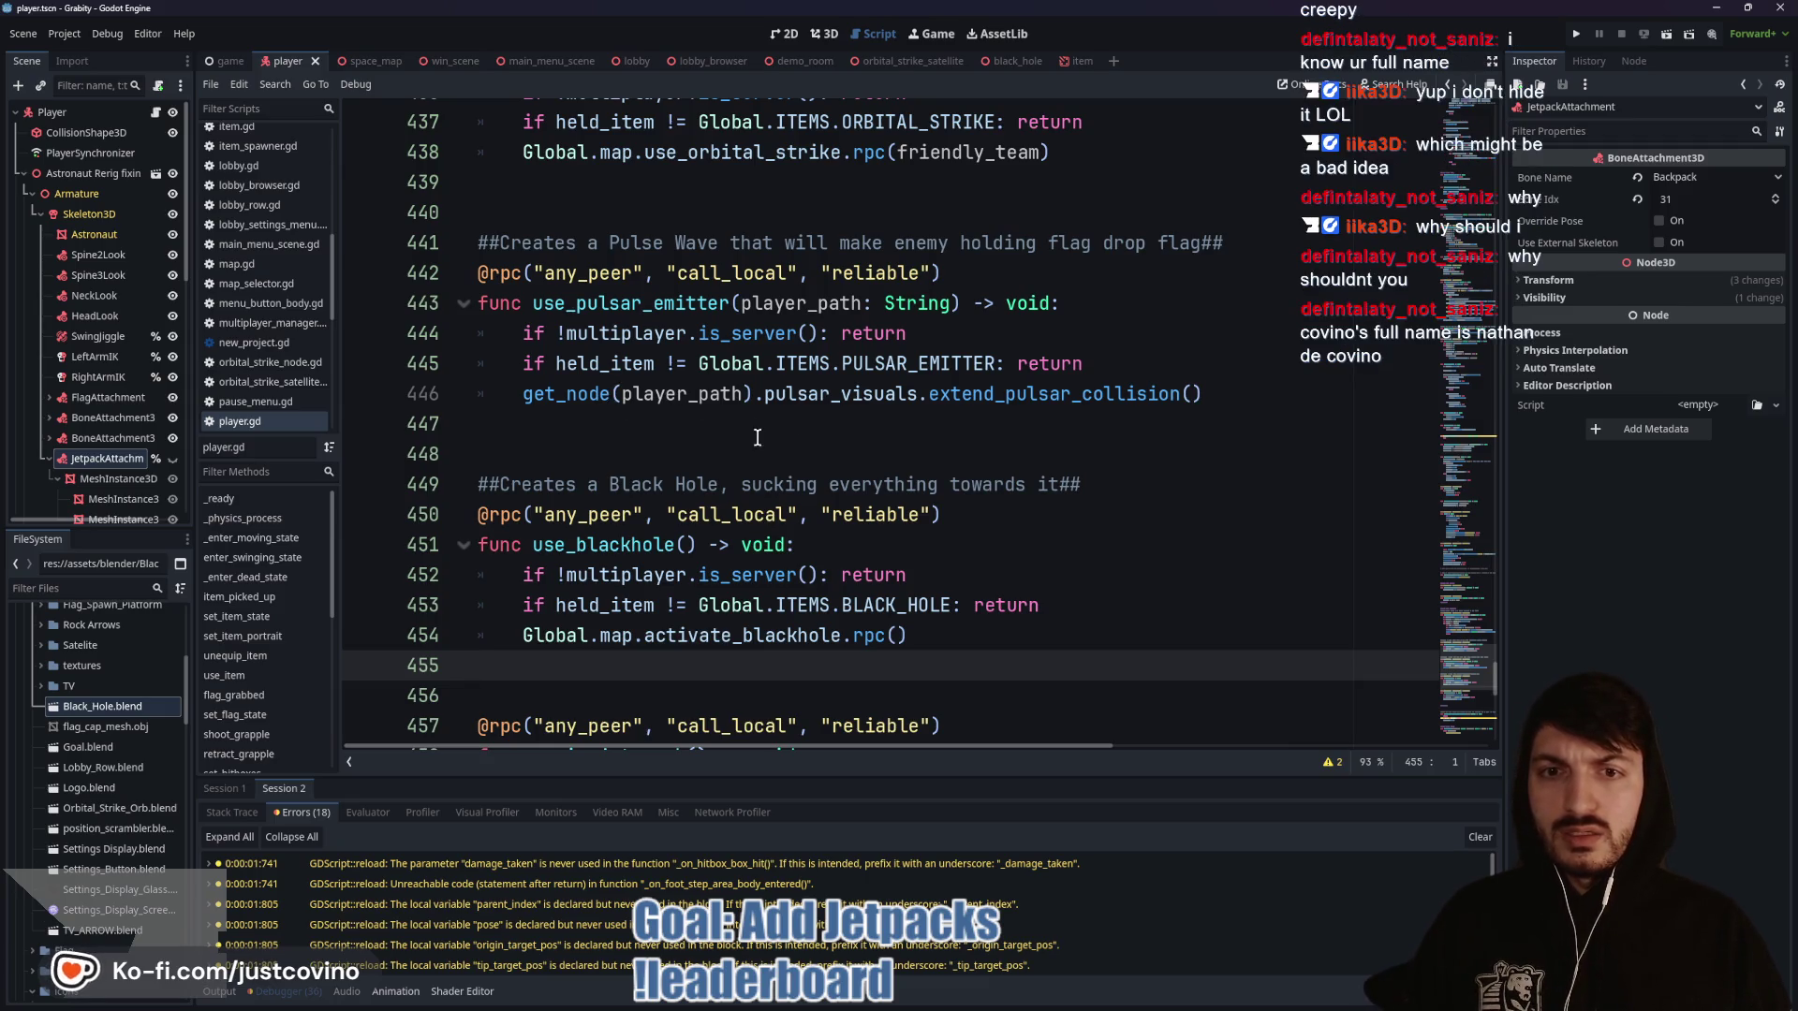
Step: Type 'player_path: str' into the equip_jet_pack() parentheses on line 458
scroll(758, 440, "down", 5)
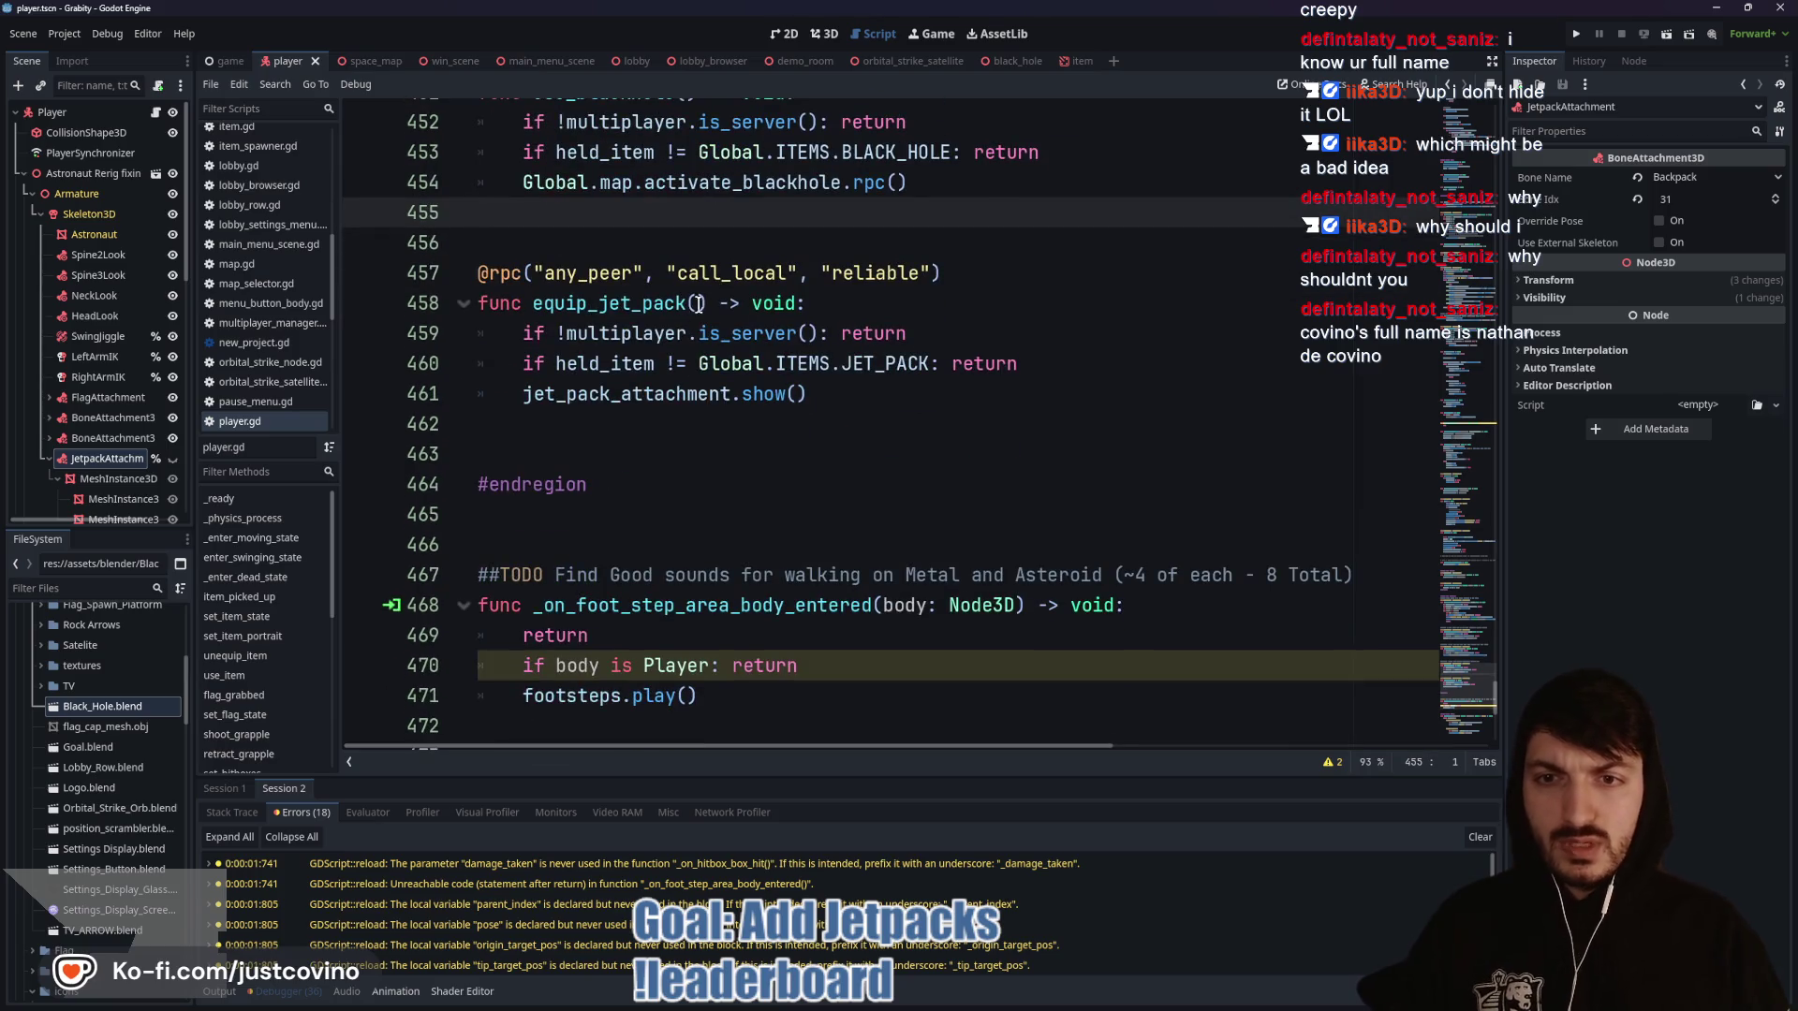
left_click(699, 303)
type("player_p")
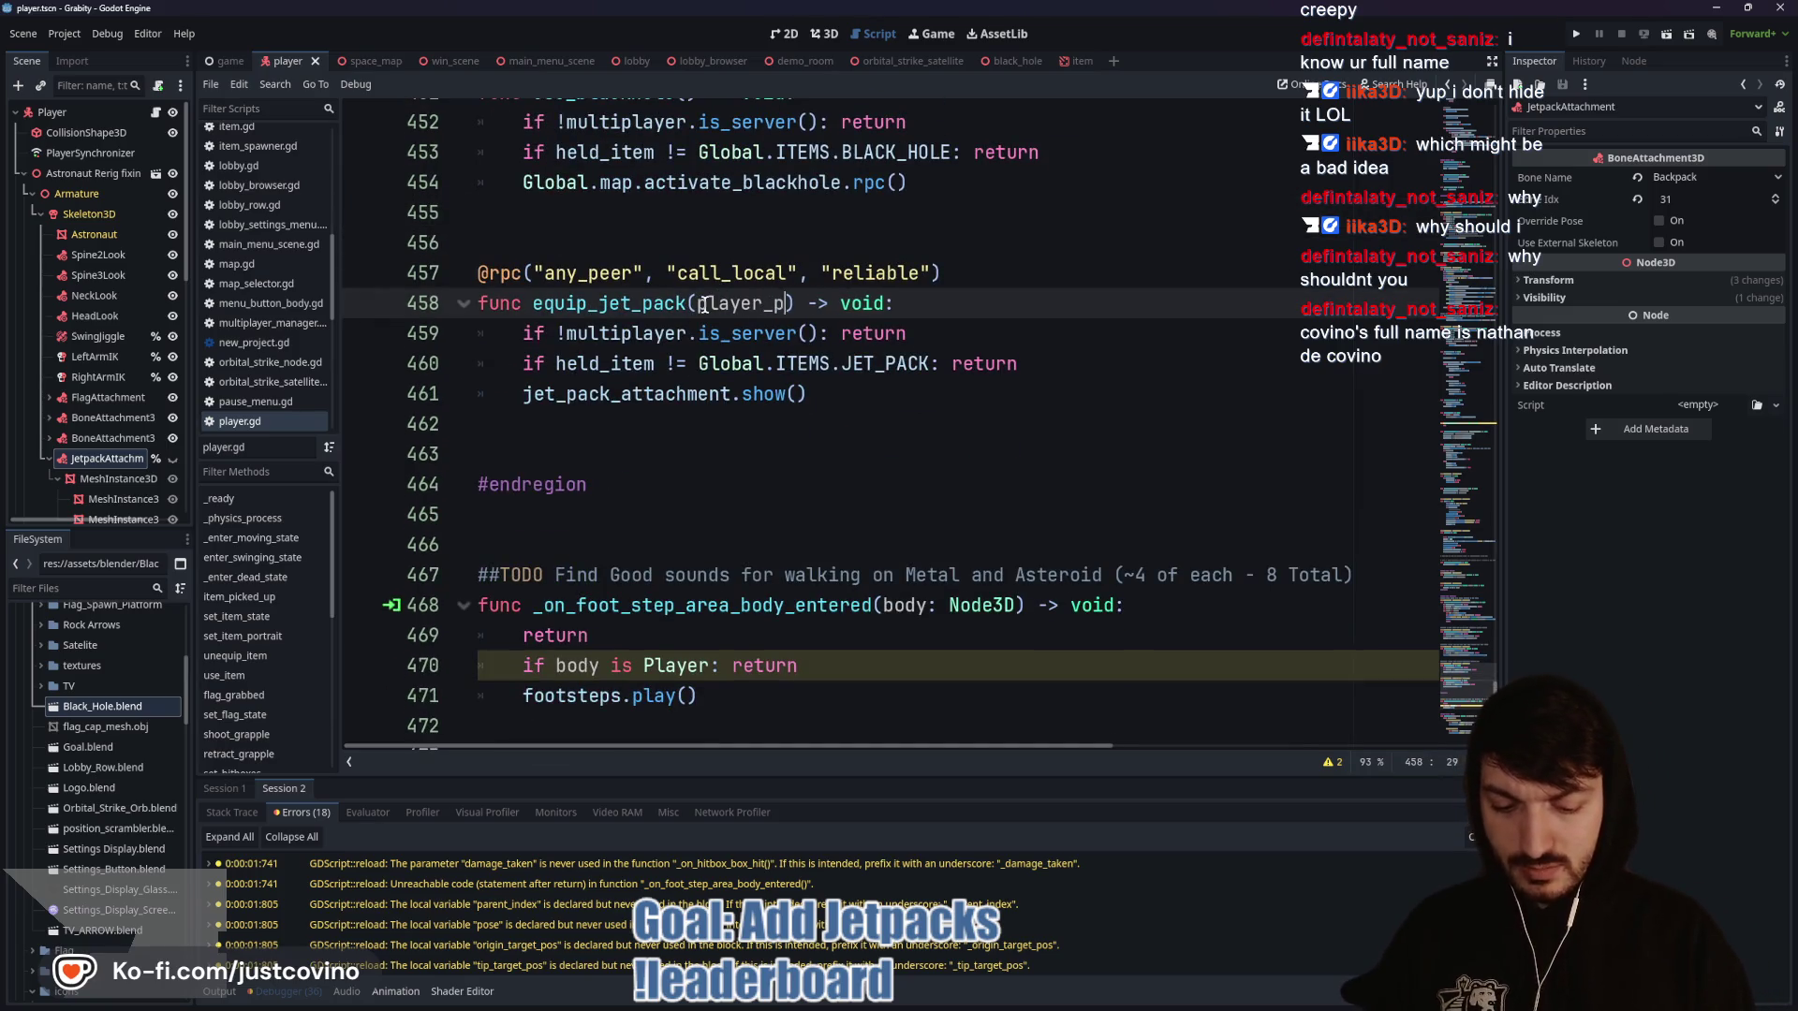